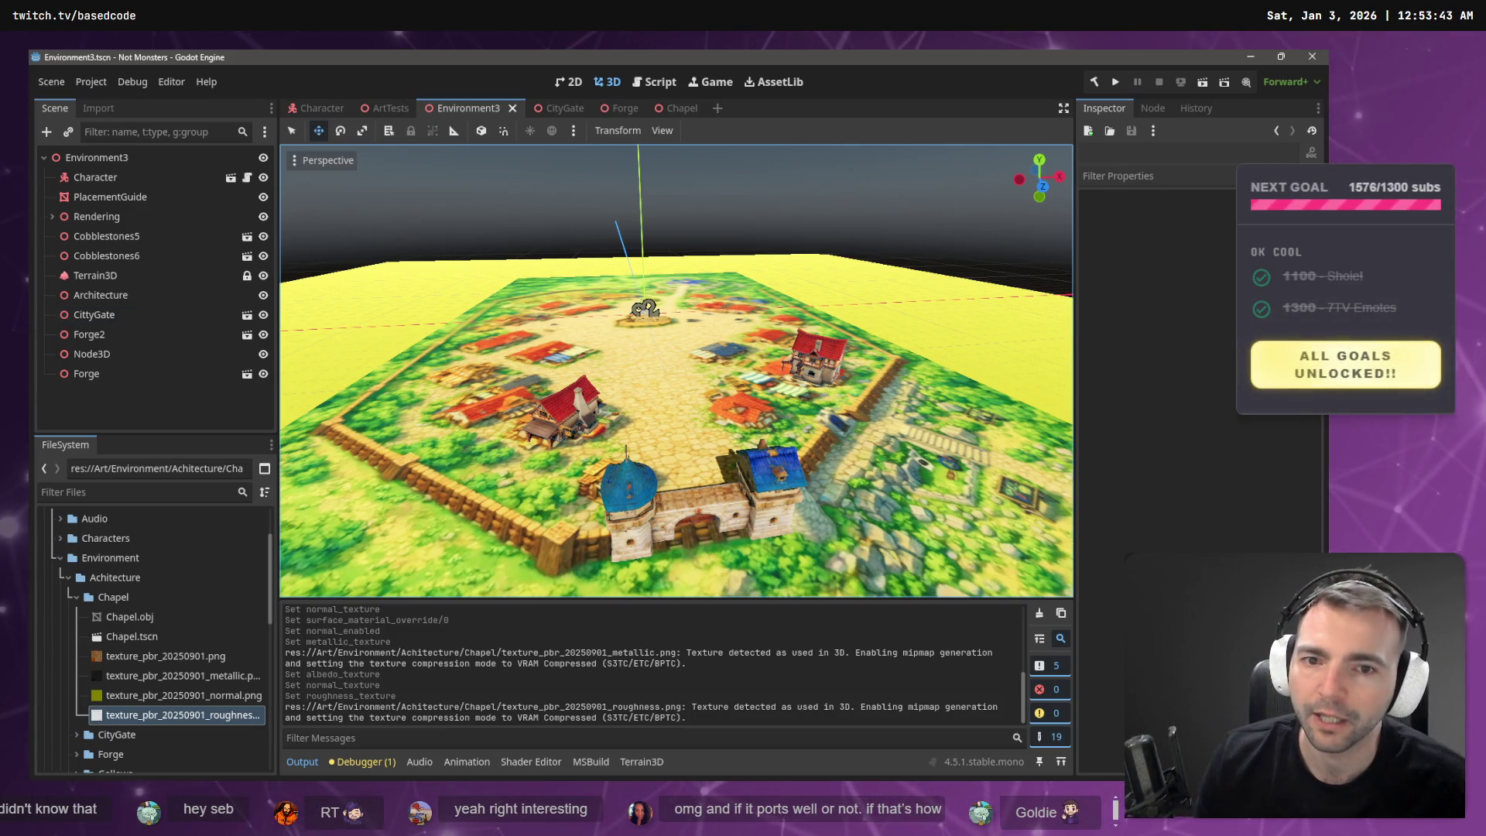
- Place a Chapel instance from Chapel.tscn near the centre of the cobbled plaza
{"action": "key", "text": "w"}
{"action": "key", "text": "w"}
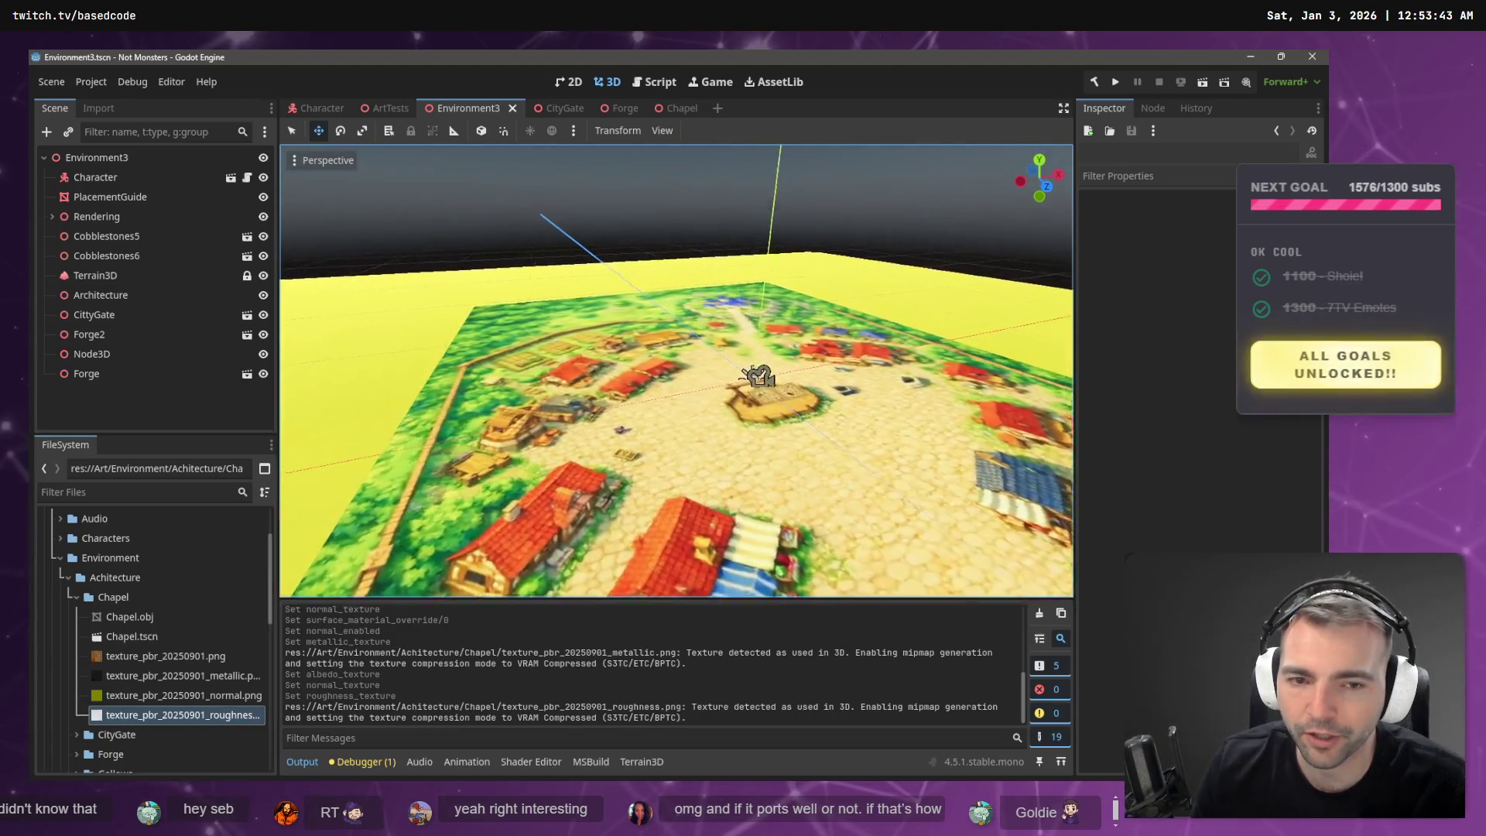
{"action": "key", "text": "s"}
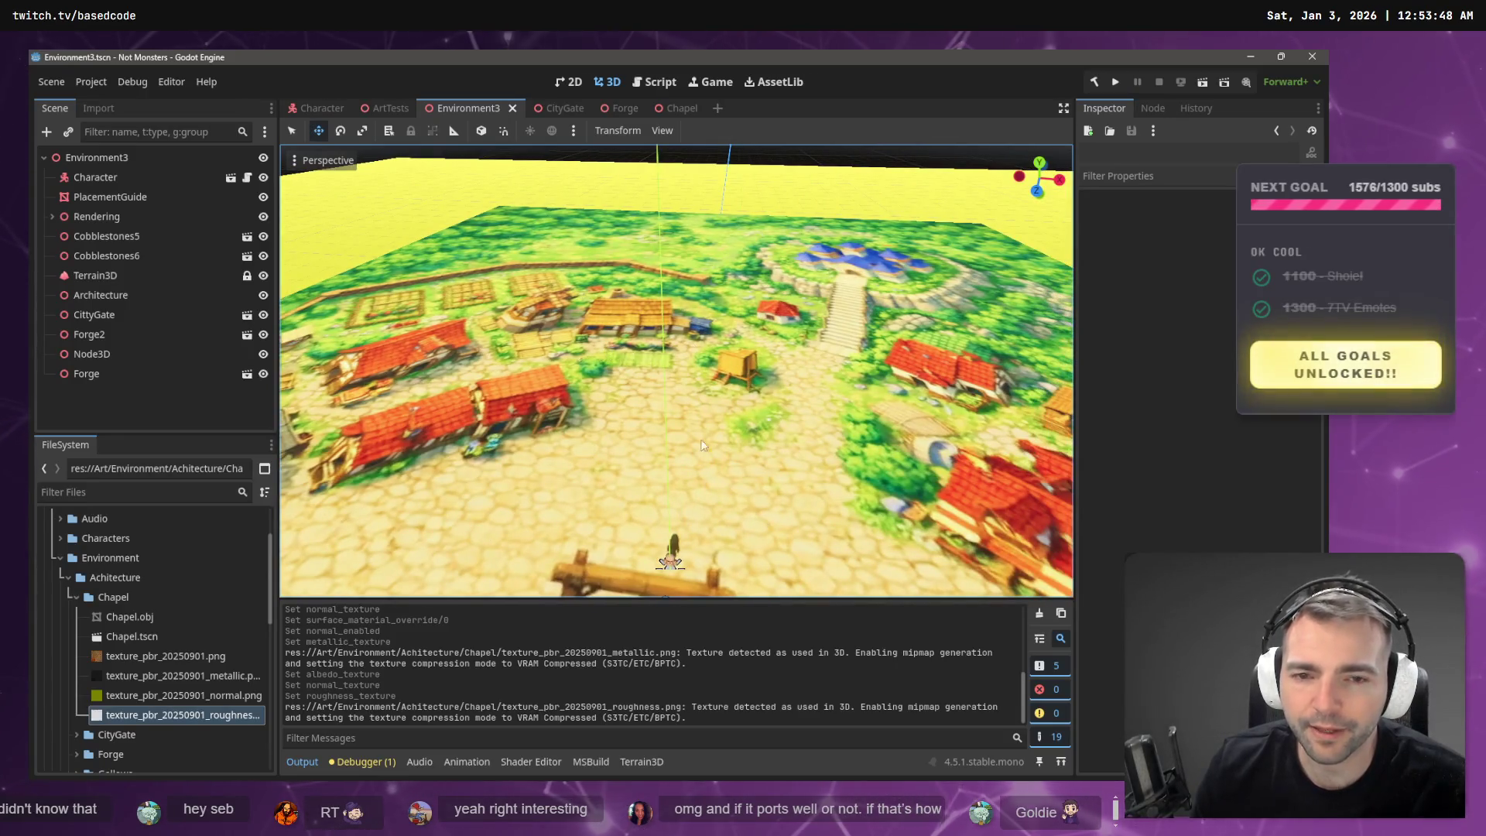
{"action": "mouse_move", "coordinate": [95, 631]}
{"action": "left_mouse_down"}
{"action": "mouse_move", "coordinate": [635, 365]}
{"action": "mouse_move", "coordinate": [638, 384]}
{"action": "mouse_move", "coordinate": [671, 372]}
{"action": "left_mouse_up"}
{"action": "key", "text": "ctrl+z"}
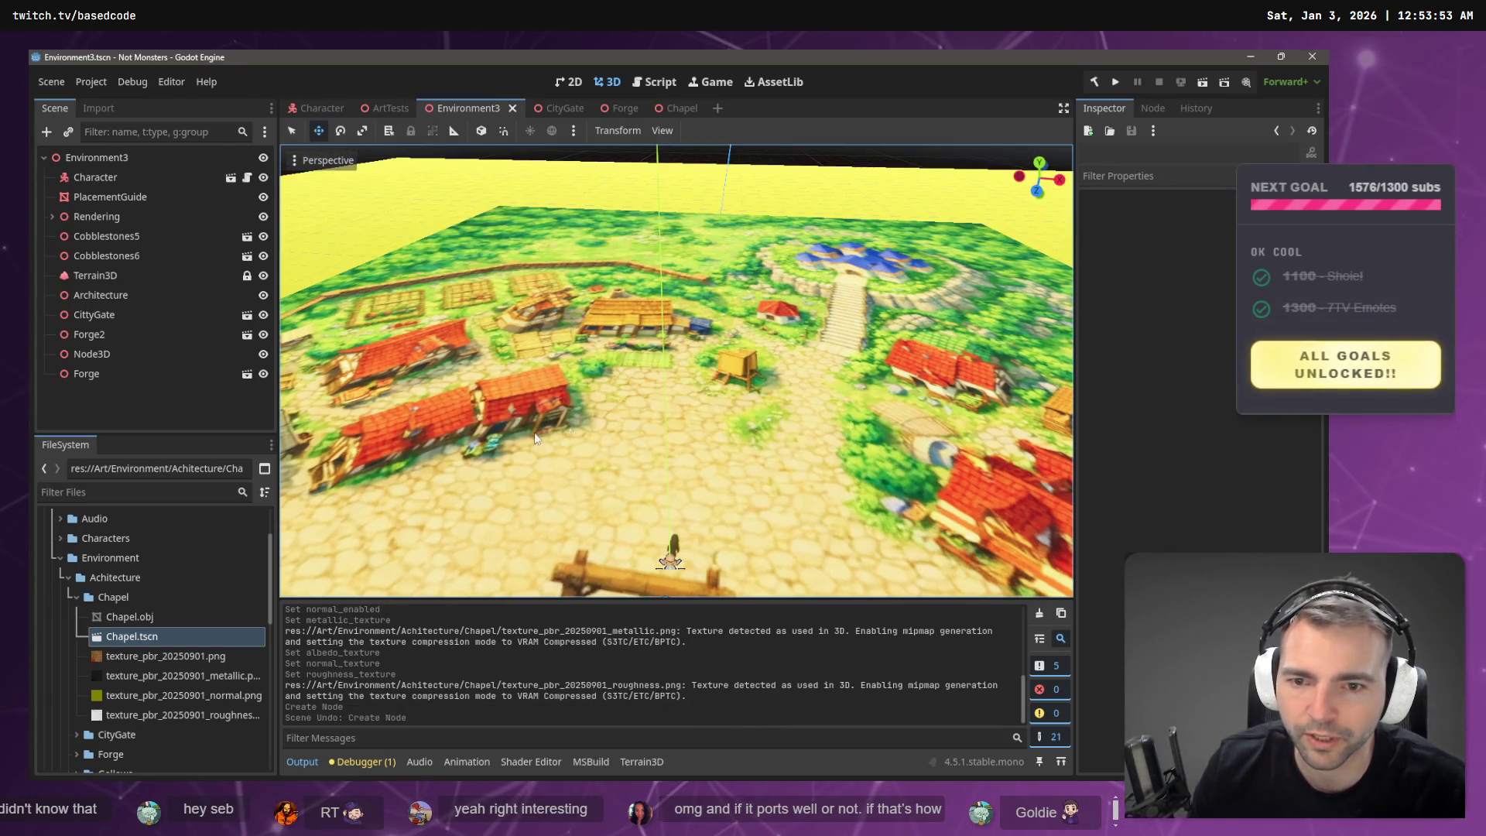
{"action": "mouse_move", "coordinate": [155, 636]}
{"action": "left_mouse_down"}
{"action": "mouse_move", "coordinate": [601, 481]}
{"action": "mouse_move", "coordinate": [647, 452]}
{"action": "mouse_move", "coordinate": [666, 395]}
{"action": "mouse_move", "coordinate": [771, 372]}
{"action": "left_mouse_up"}
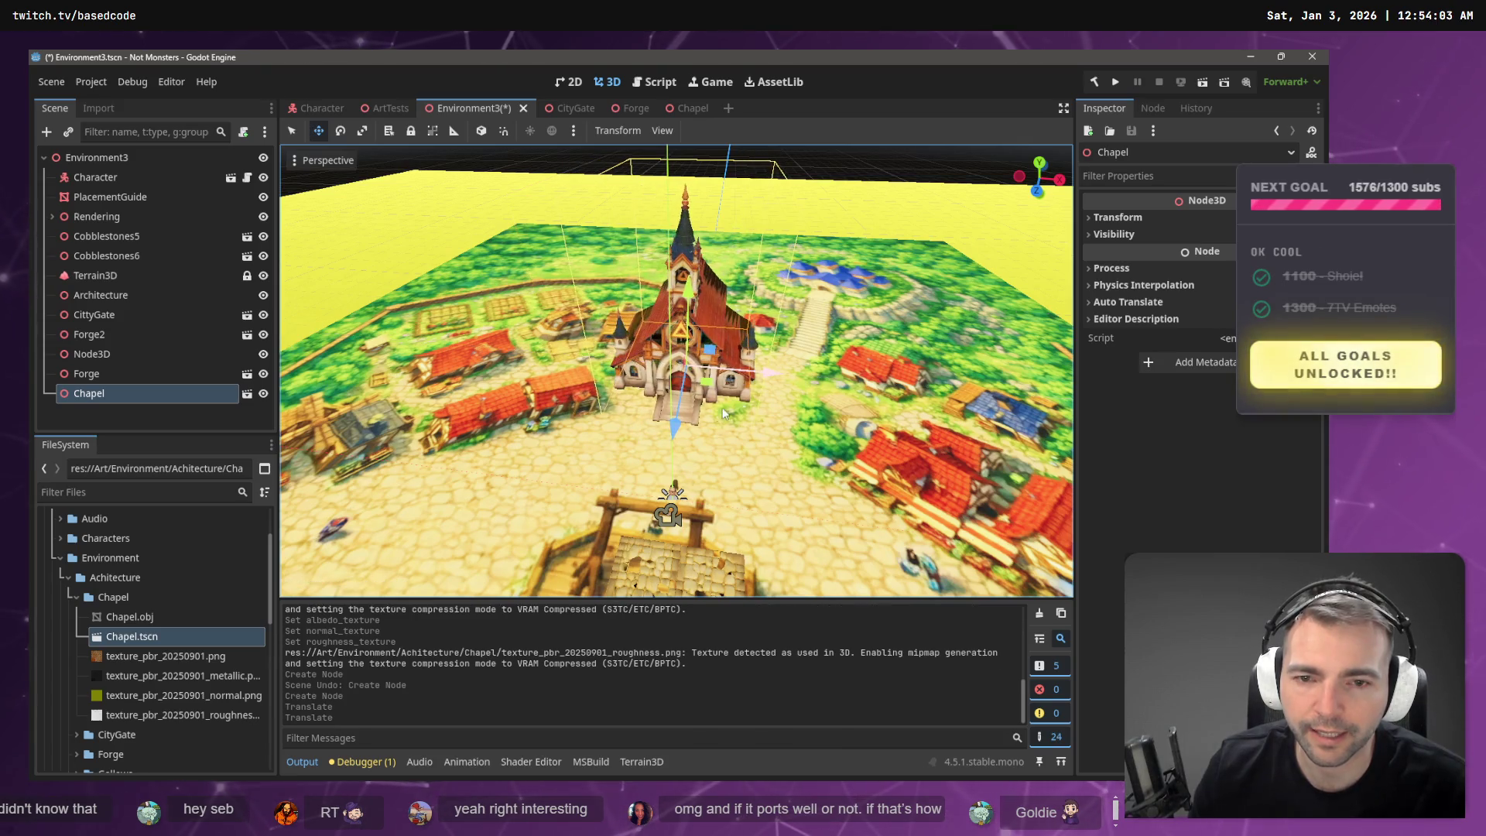
- Rotate the Chapel to a new facing and expand the Rendering group in the Scene tree
{"action": "left_click_drag", "start_coordinate": [691, 416], "coordinate": [692, 410]}
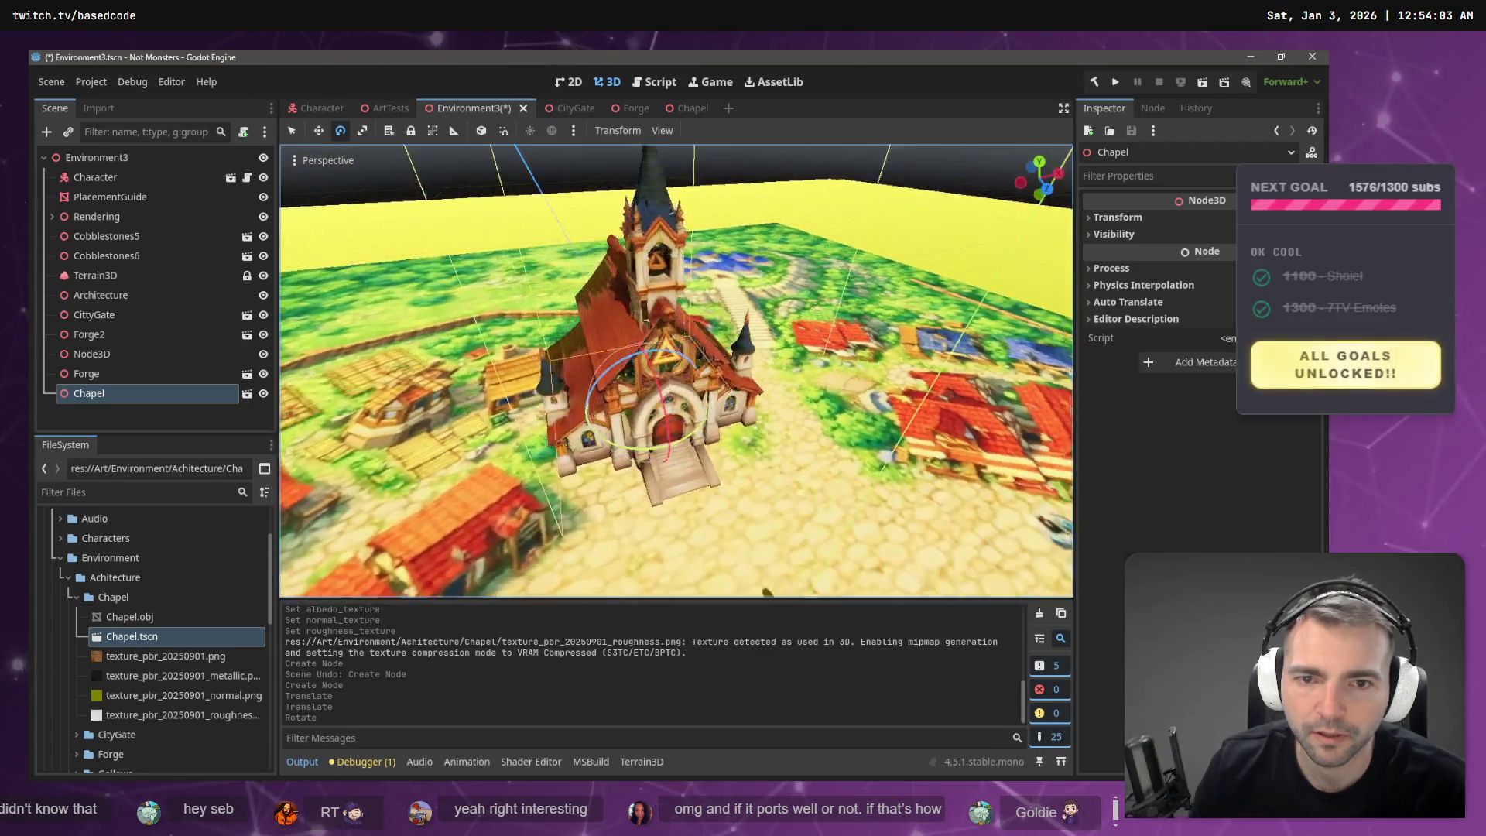
{"action": "scroll", "coordinate": [676, 372], "scroll_direction": "down", "scroll_amount": 5}
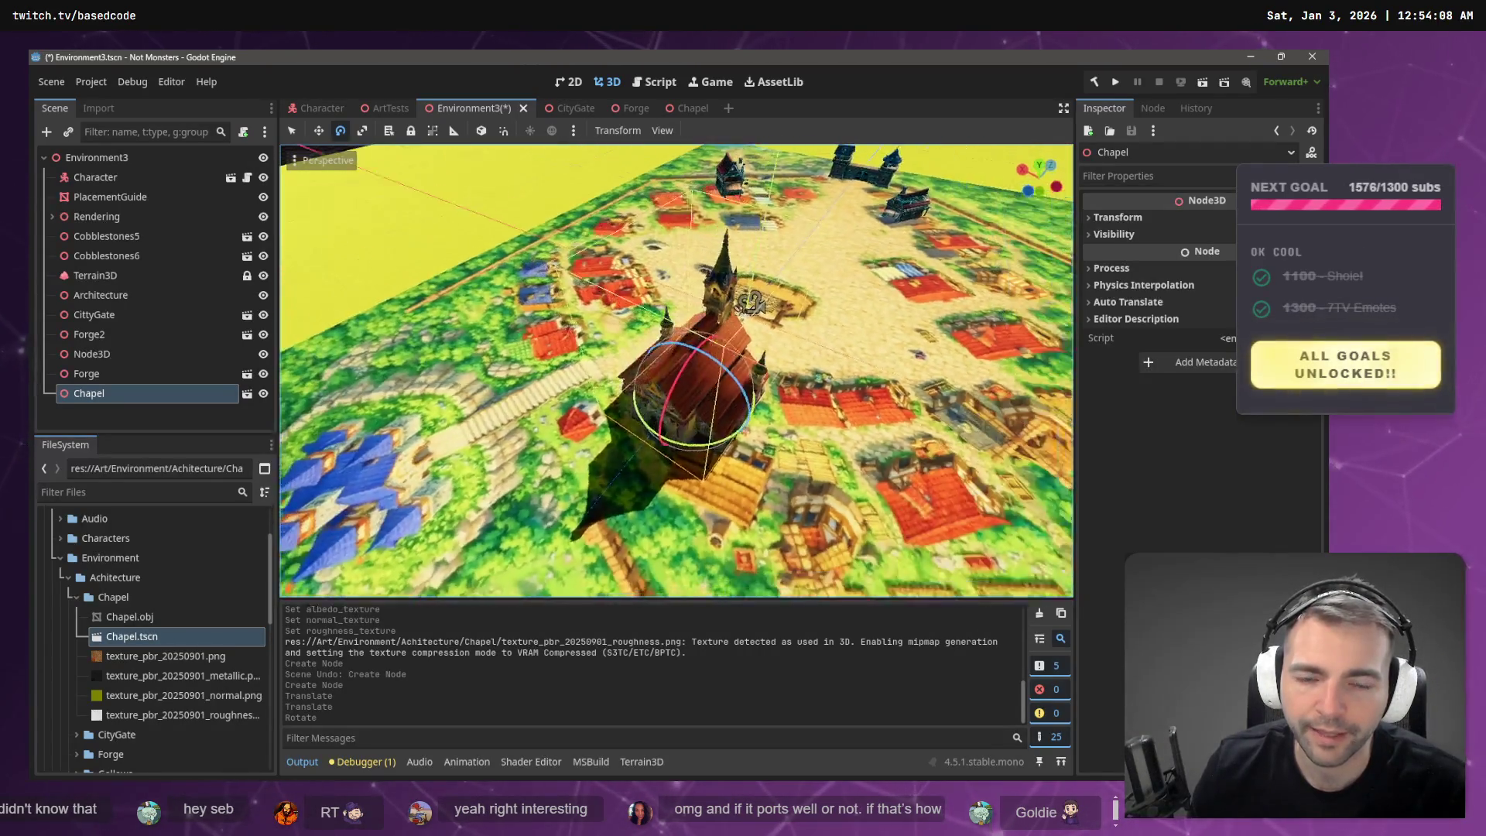
{"action": "scroll", "coordinate": [677, 371], "scroll_direction": "down", "scroll_amount": 3}
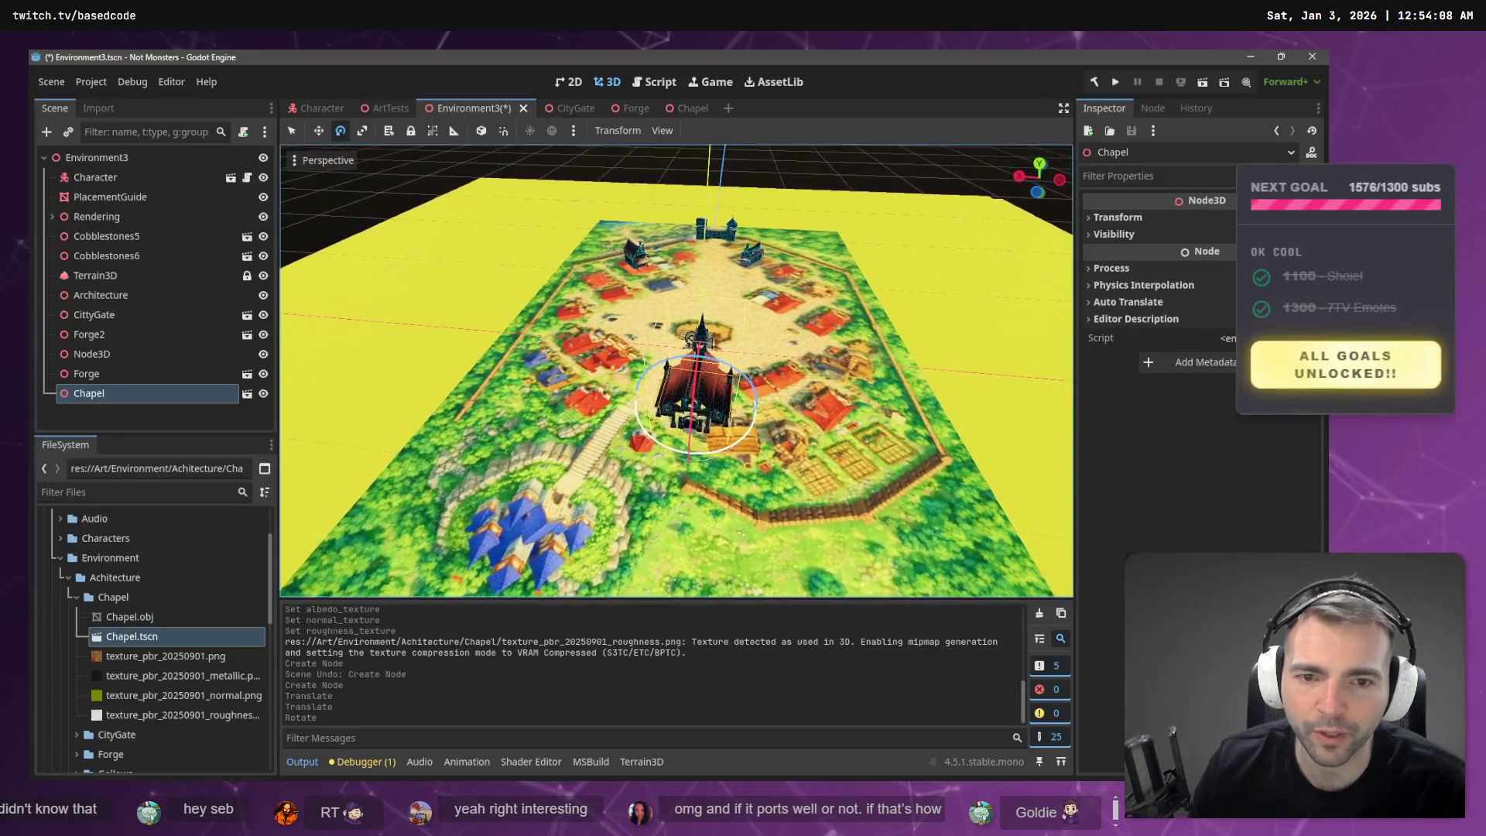
{"action": "scroll", "coordinate": [677, 371], "scroll_direction": "up", "scroll_amount": 5}
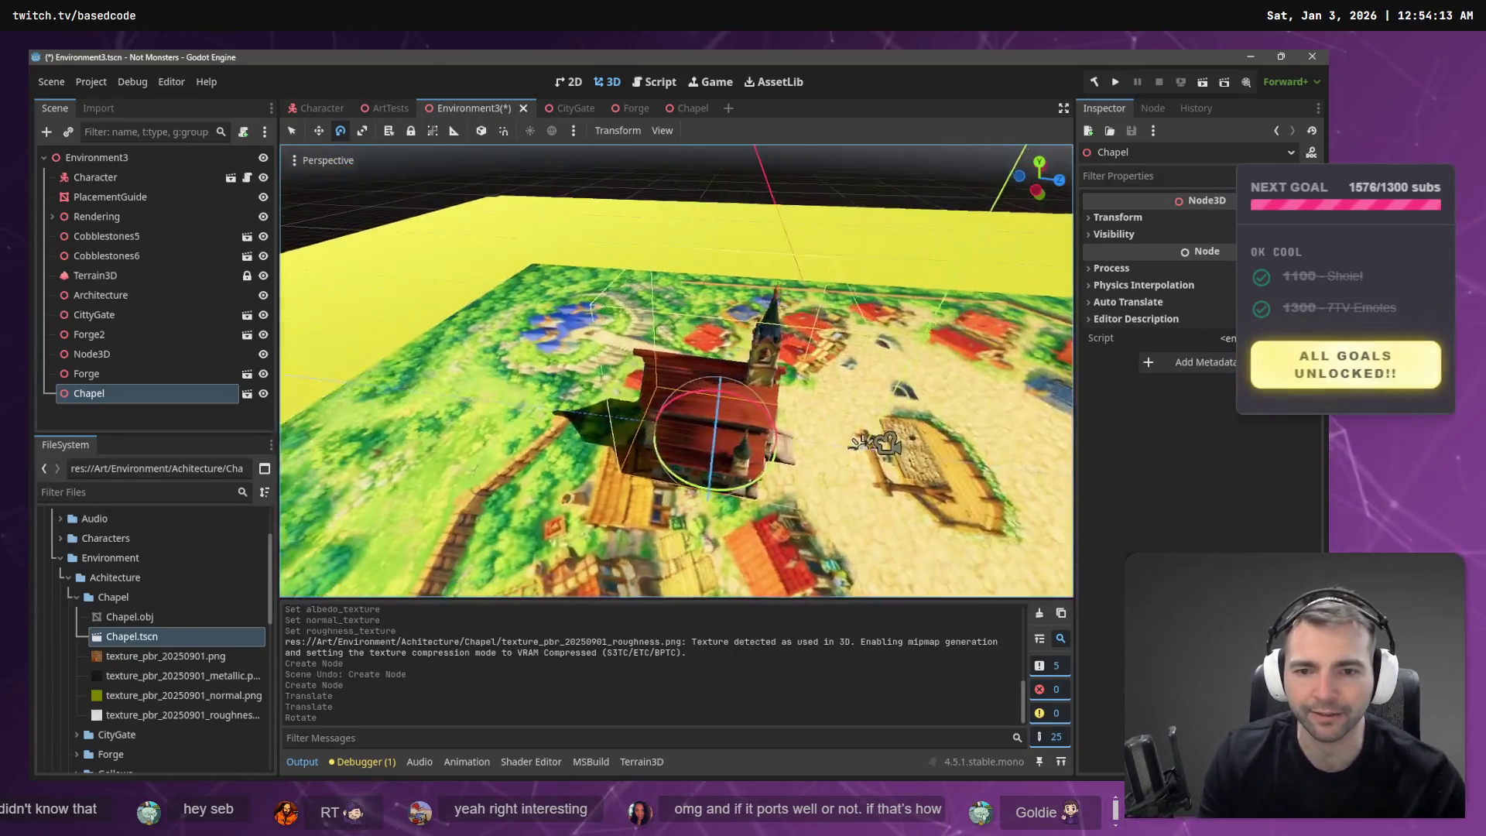
{"action": "scroll", "coordinate": [676, 371], "scroll_direction": "down", "scroll_amount": 3}
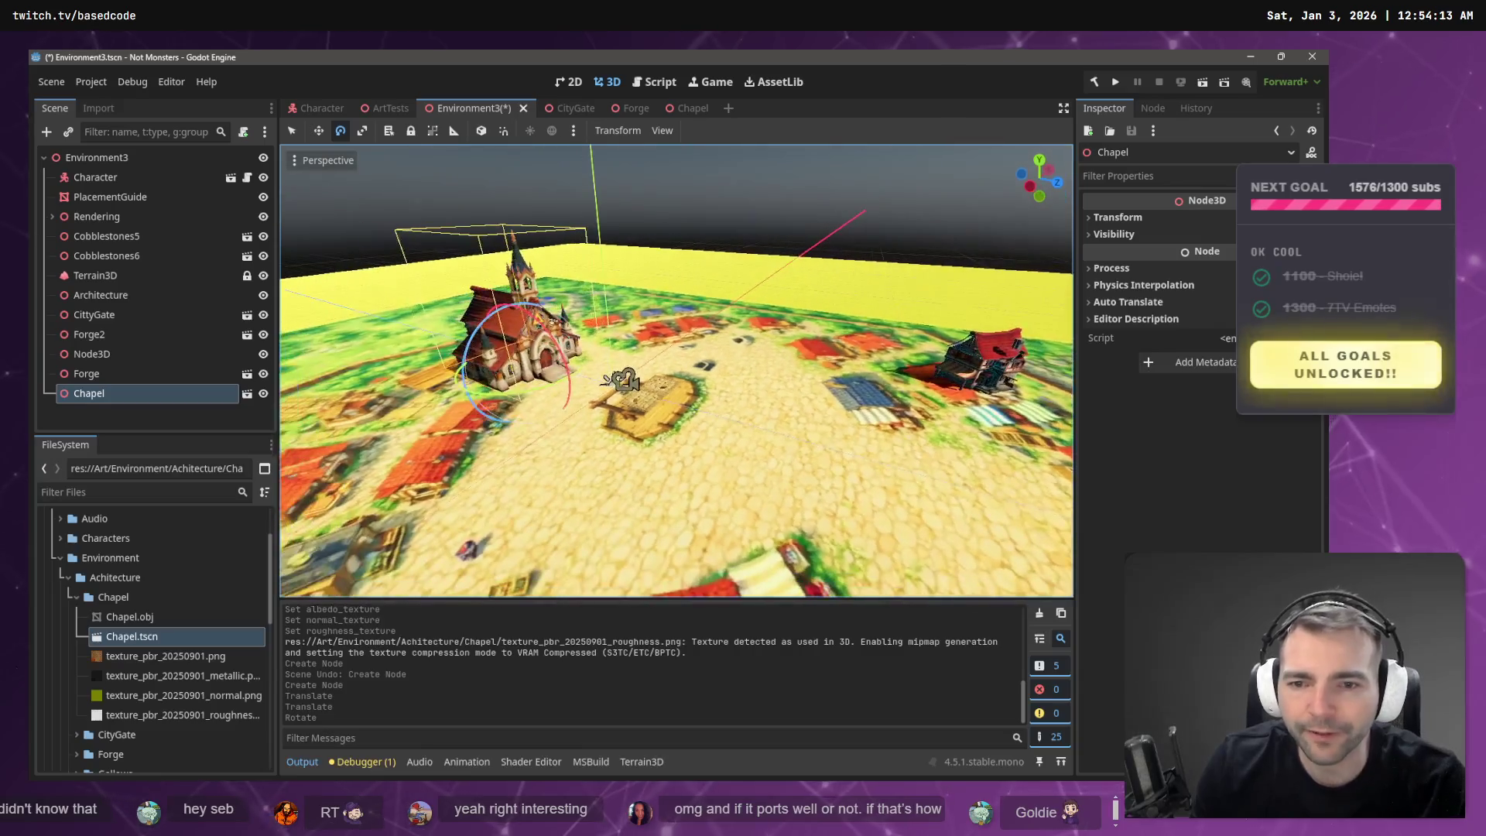
{"action": "left_click", "coordinate": [52, 216]}
- Rotate the DirectionalLight3D sunlight to a new angle, then fly the view toward the chapel
{"action": "left_click", "coordinate": [105, 257]}
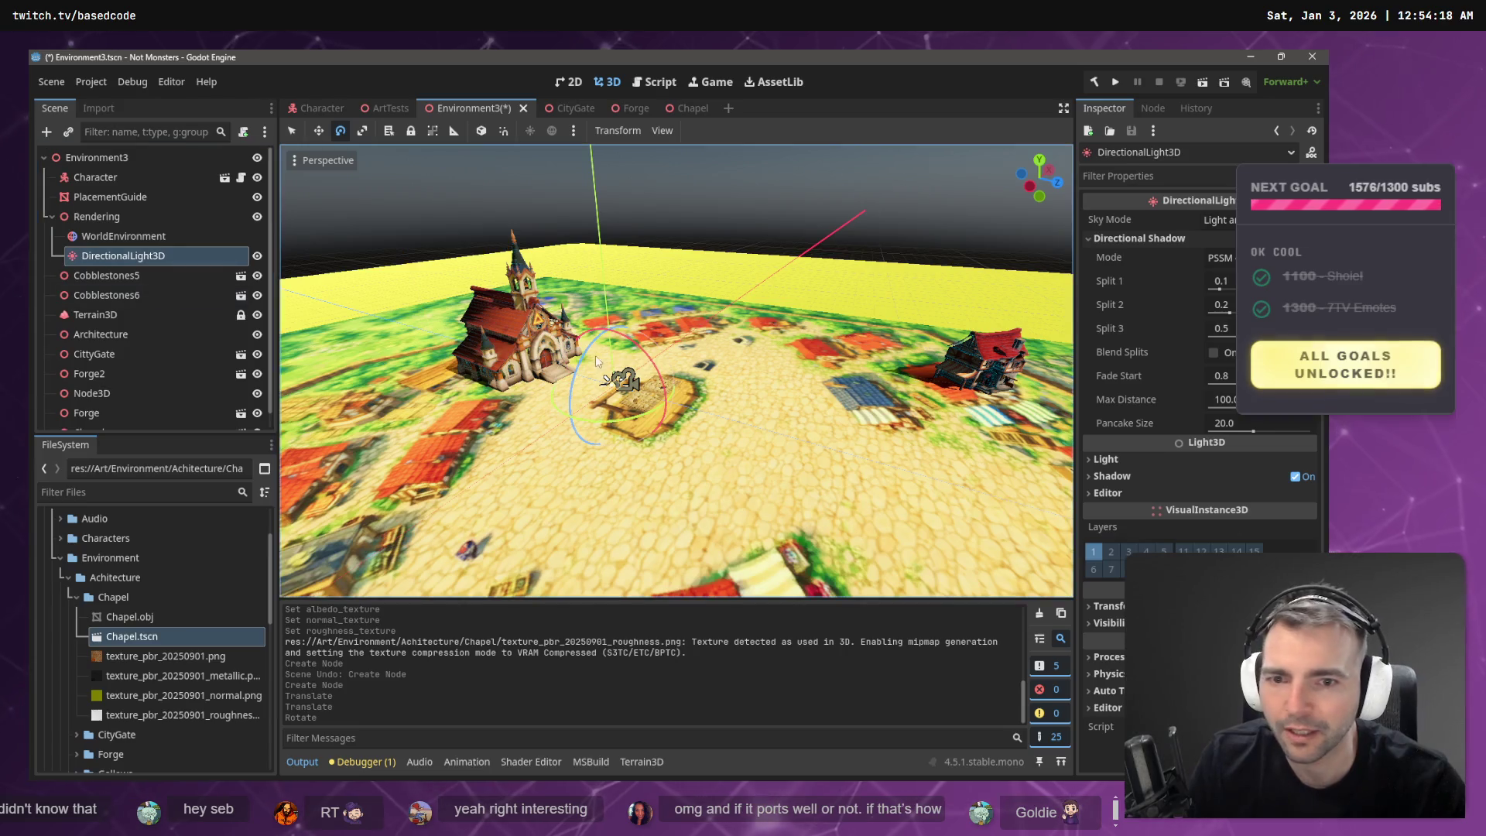
{"action": "mouse_move", "coordinate": [647, 358]}
{"action": "left_mouse_down"}
{"action": "mouse_move", "coordinate": [602, 328]}
{"action": "mouse_move", "coordinate": [627, 343]}
{"action": "left_mouse_up"}
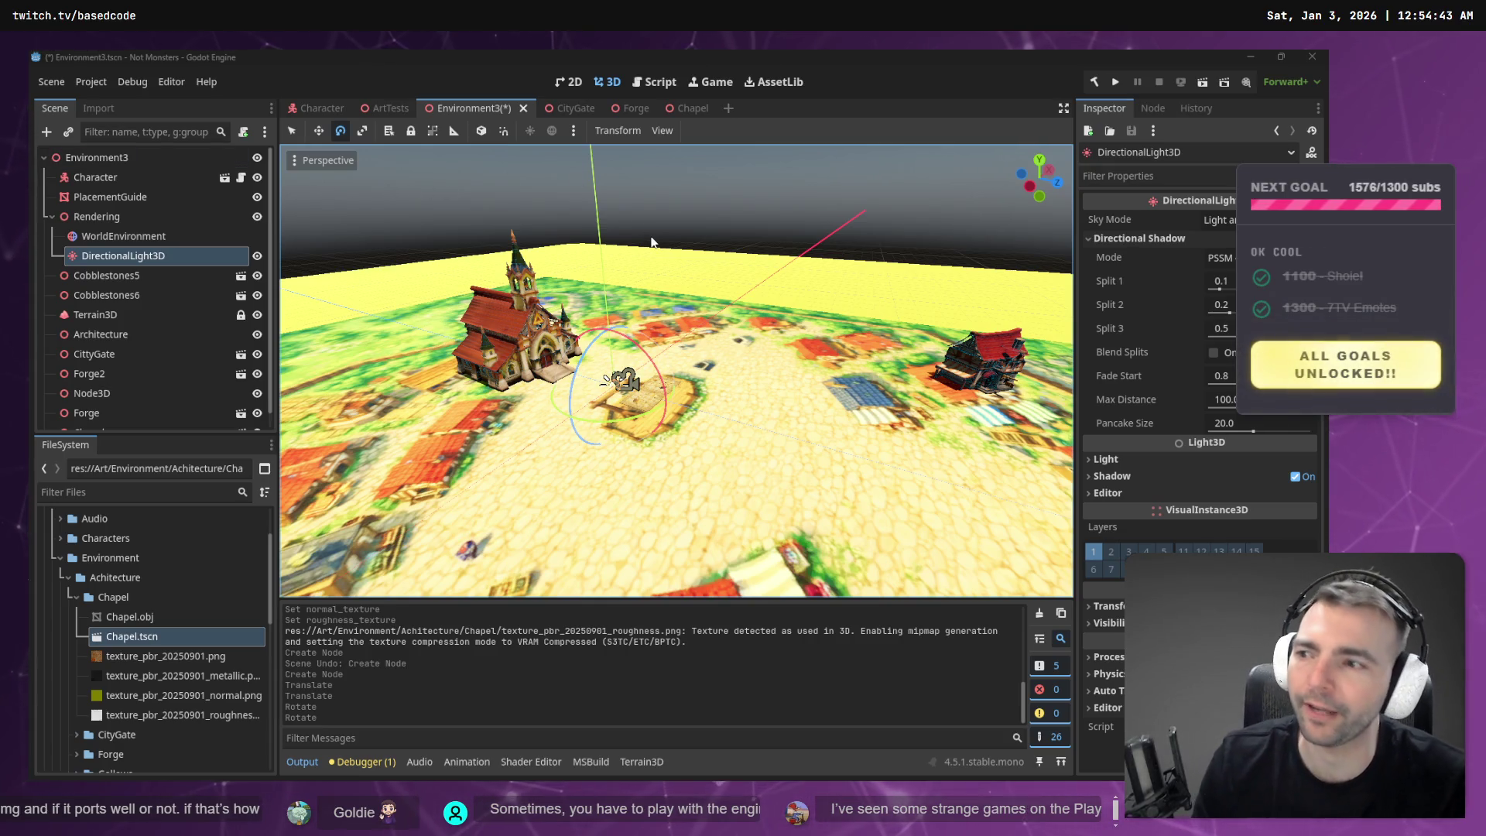
{"action": "key", "text": "w"}
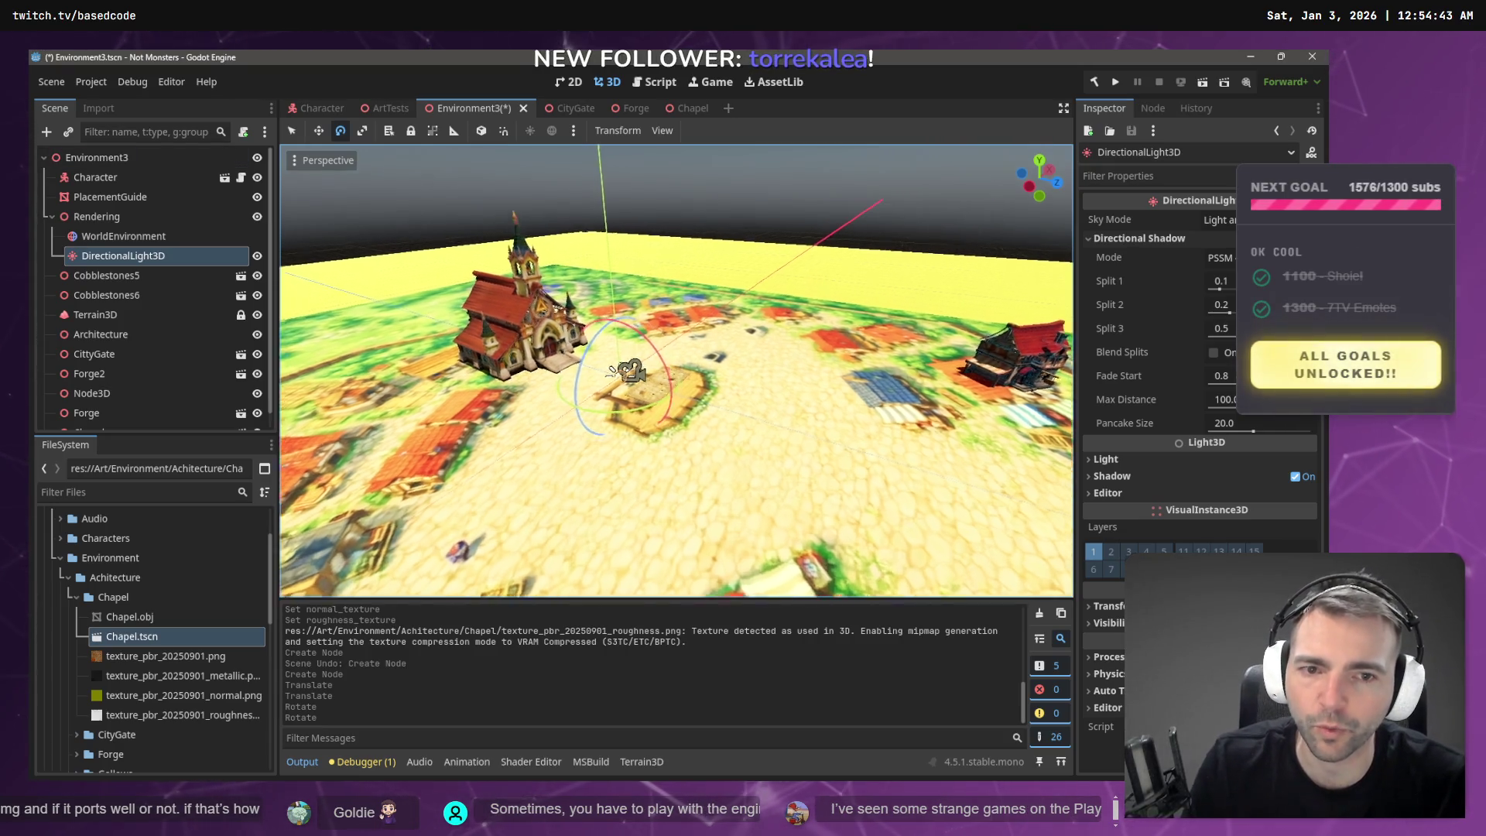
{"action": "key", "text": "w"}
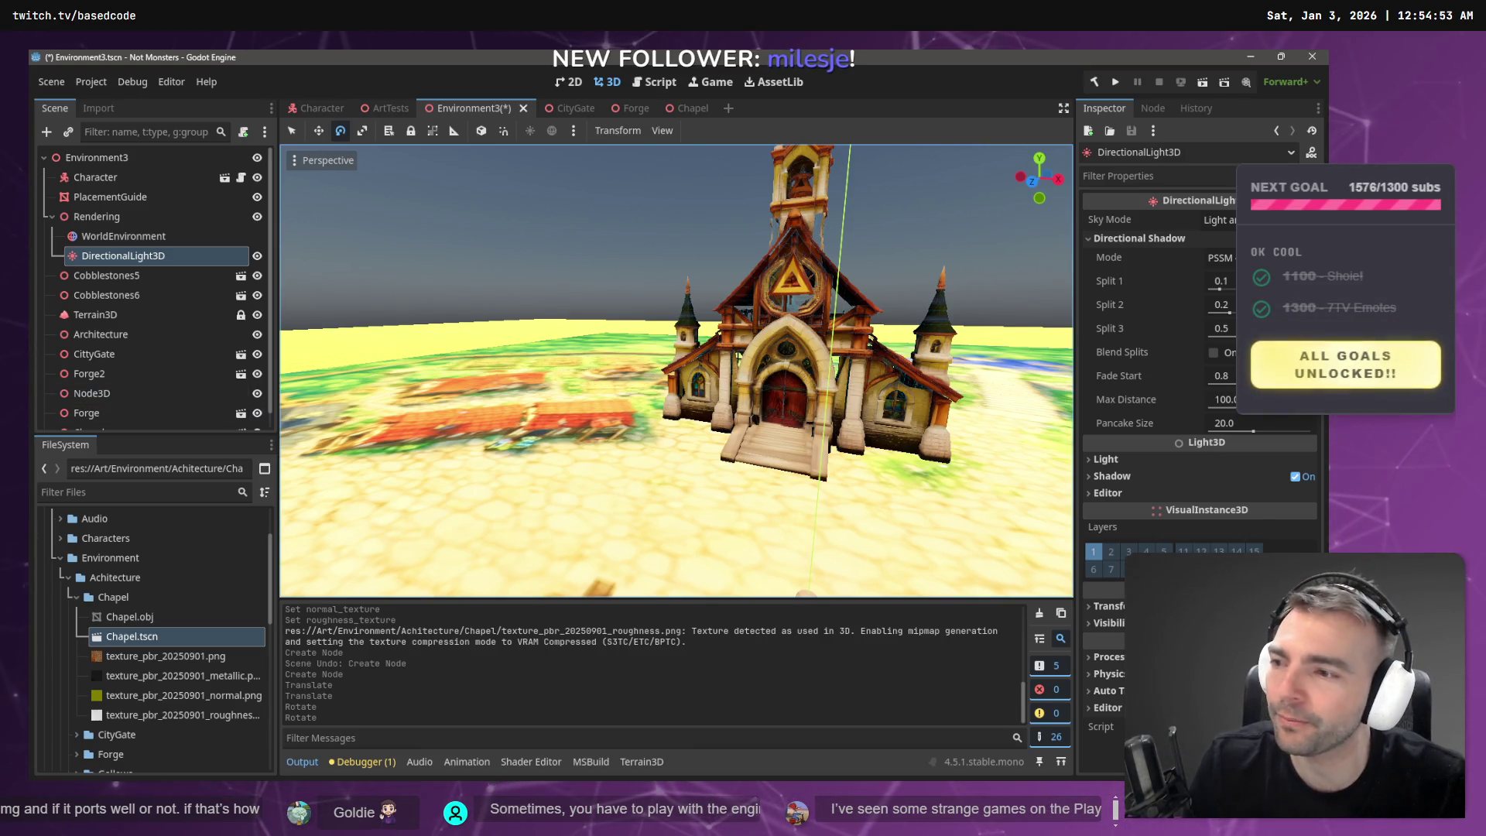
- Check the Chapel's placement up close and save the Environment3 scene
{"action": "key", "text": "w"}
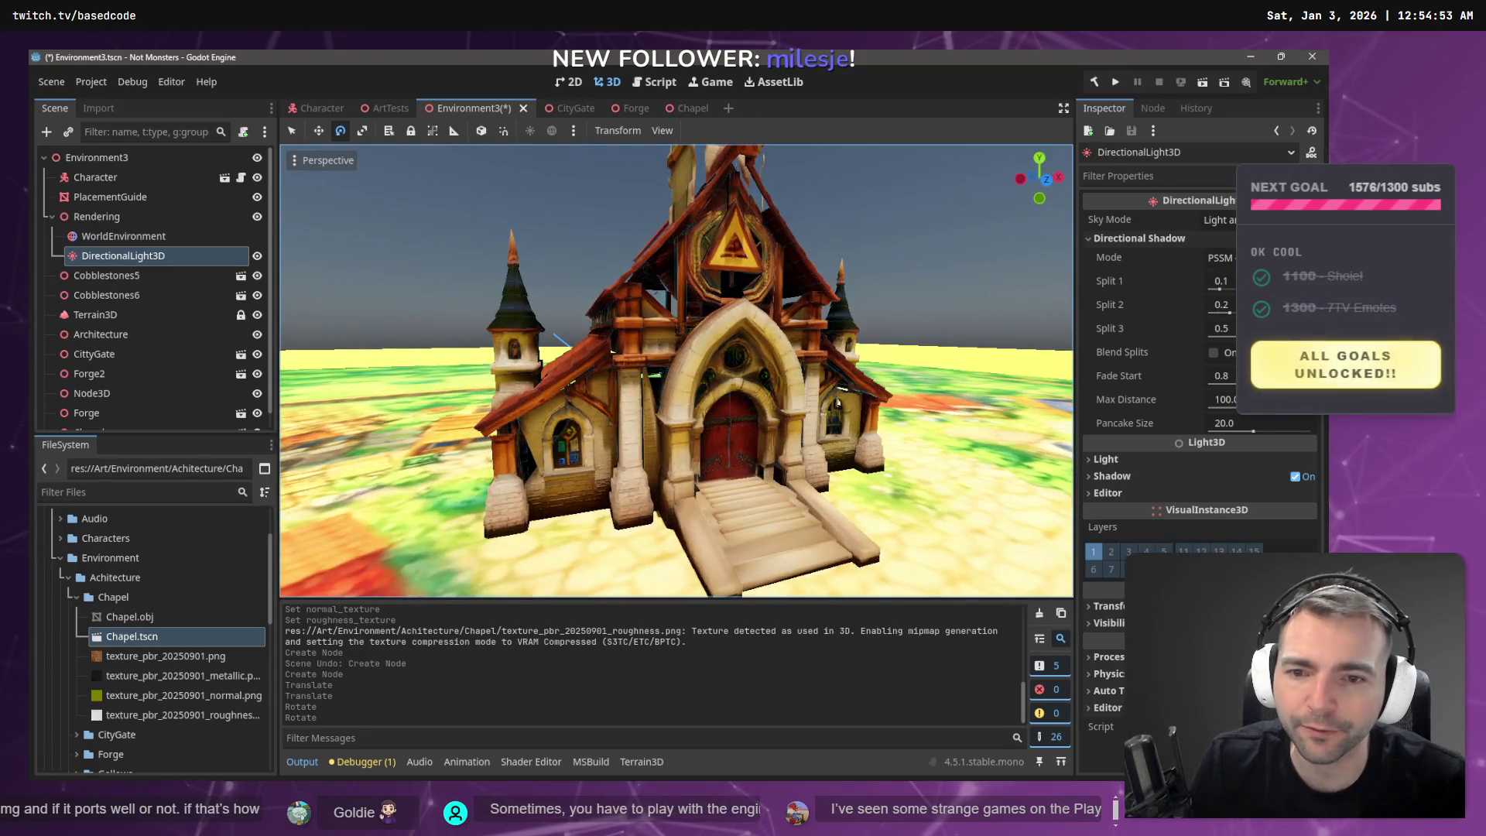
{"action": "left_click", "coordinate": [677, 350]}
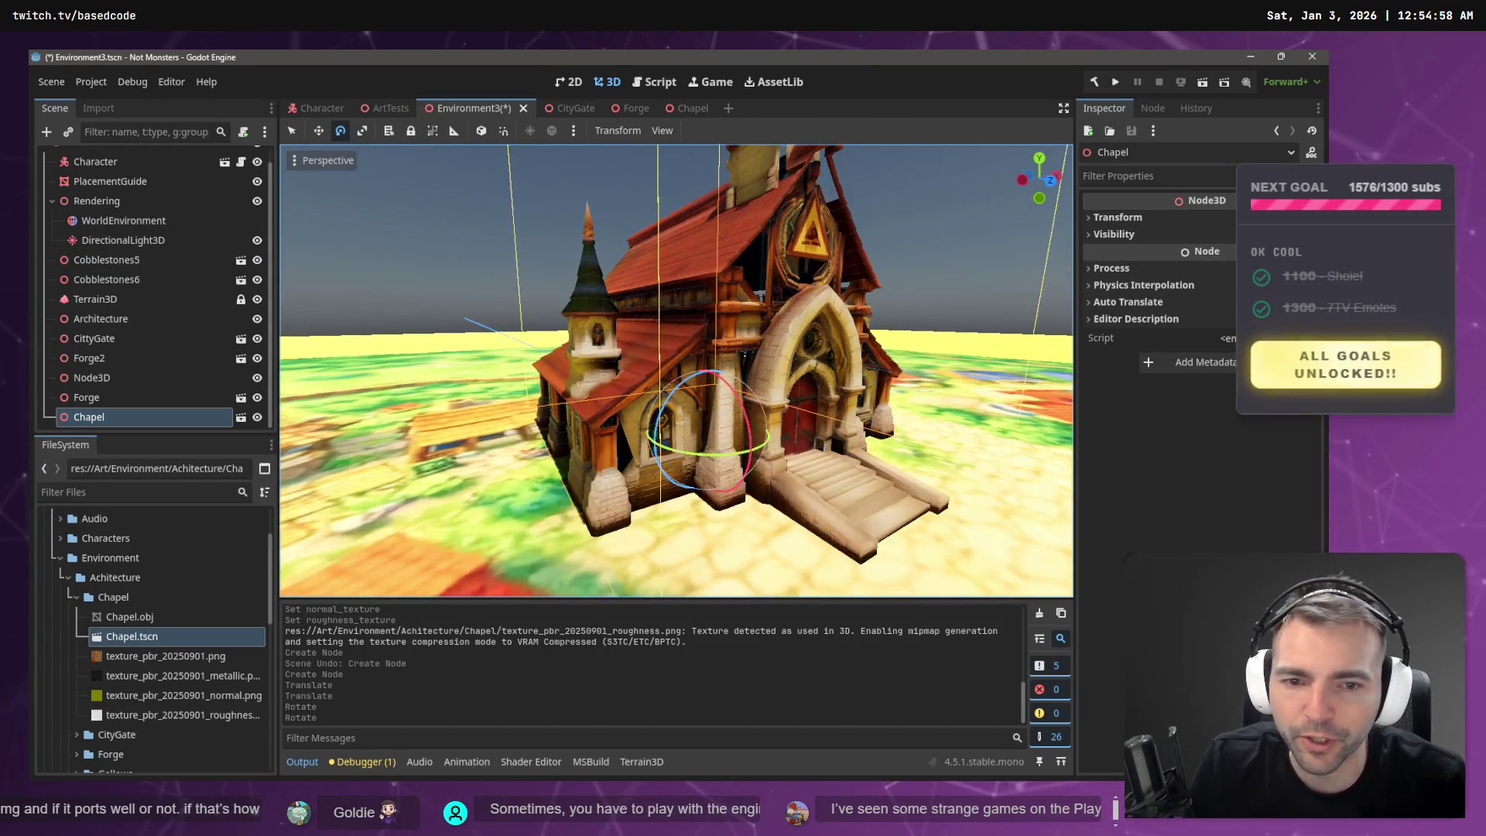
{"action": "scroll", "coordinate": [724, 452], "scroll_direction": "down", "scroll_amount": 8}
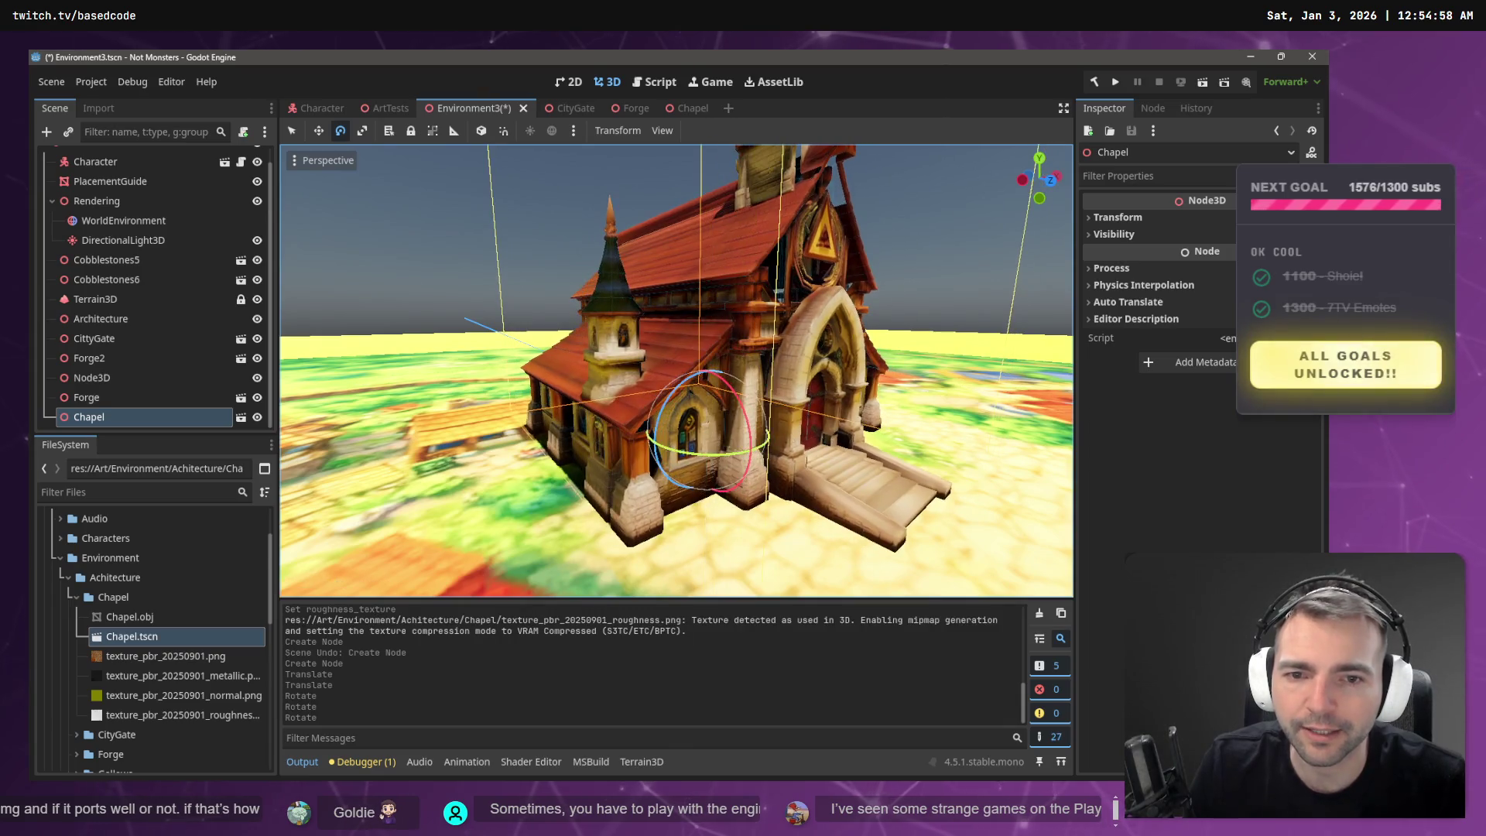
{"action": "key", "text": "ctrl+s"}
{"action": "left_click", "coordinate": [847, 253]}
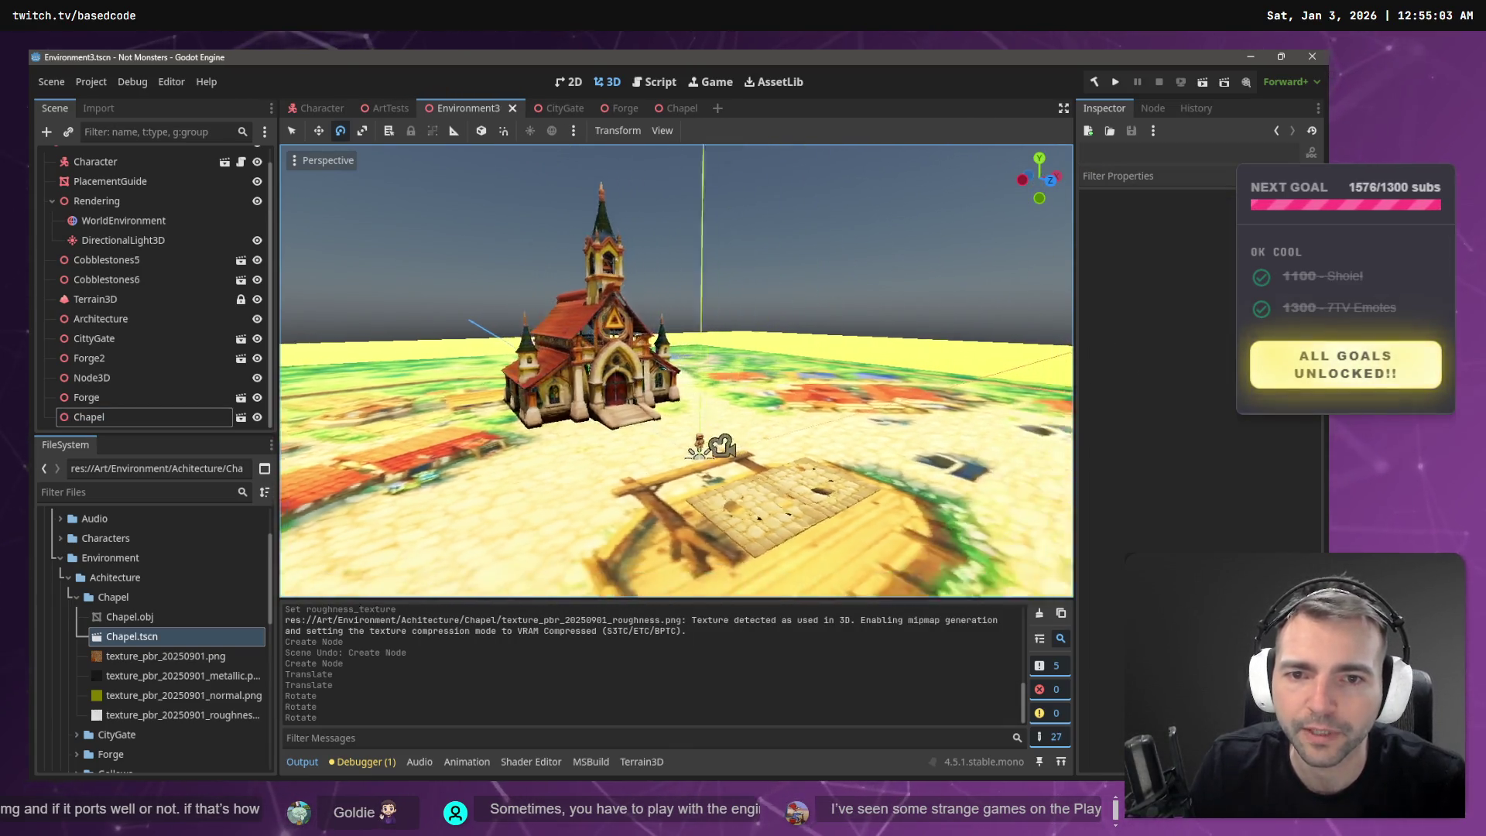
- Fly around the town to inspect the timber-framed house, city gate and plaza
{"action": "key", "text": "w"}
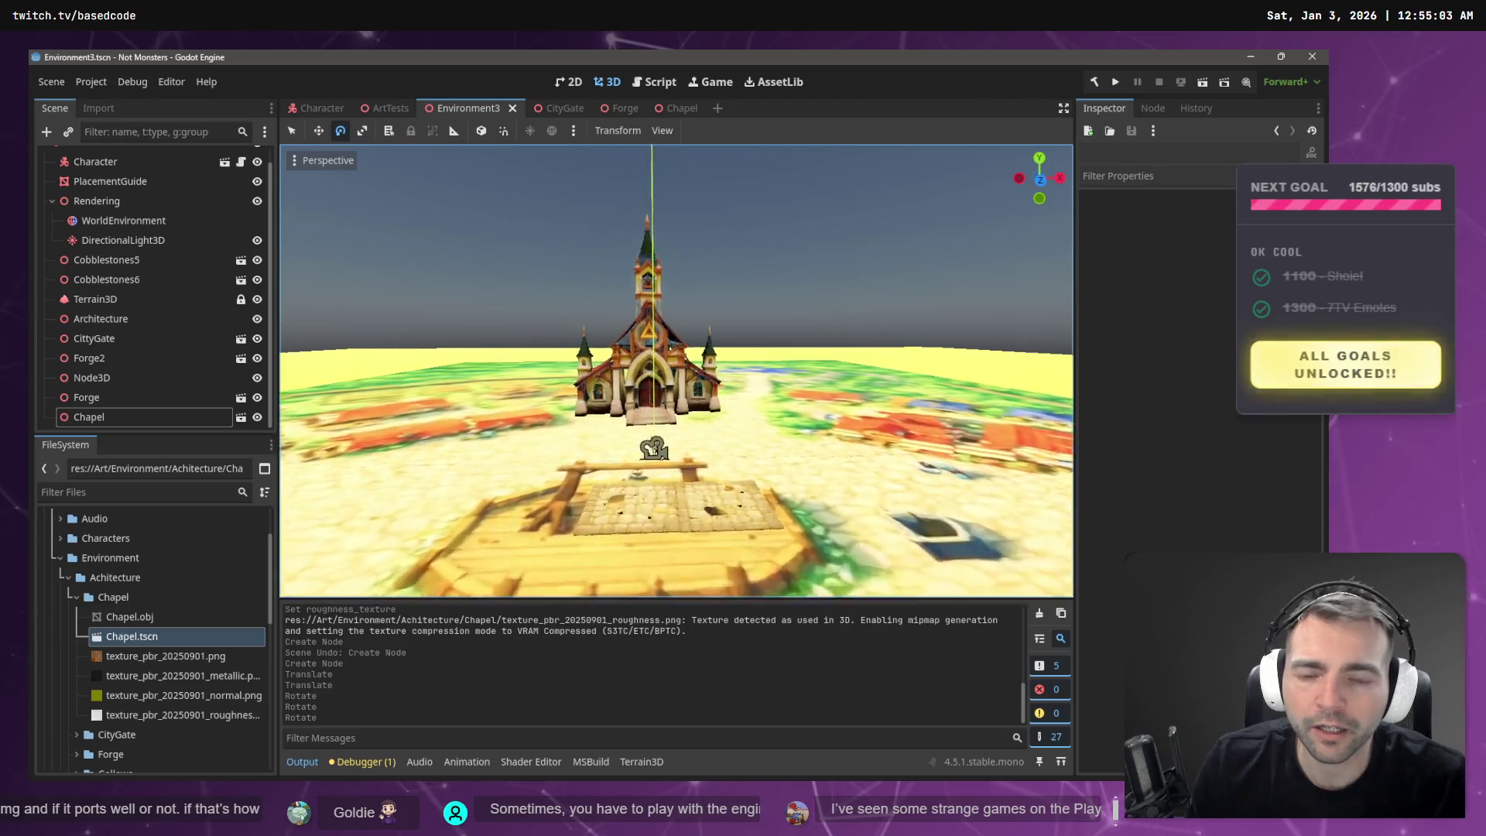
{"action": "key", "text": "s"}
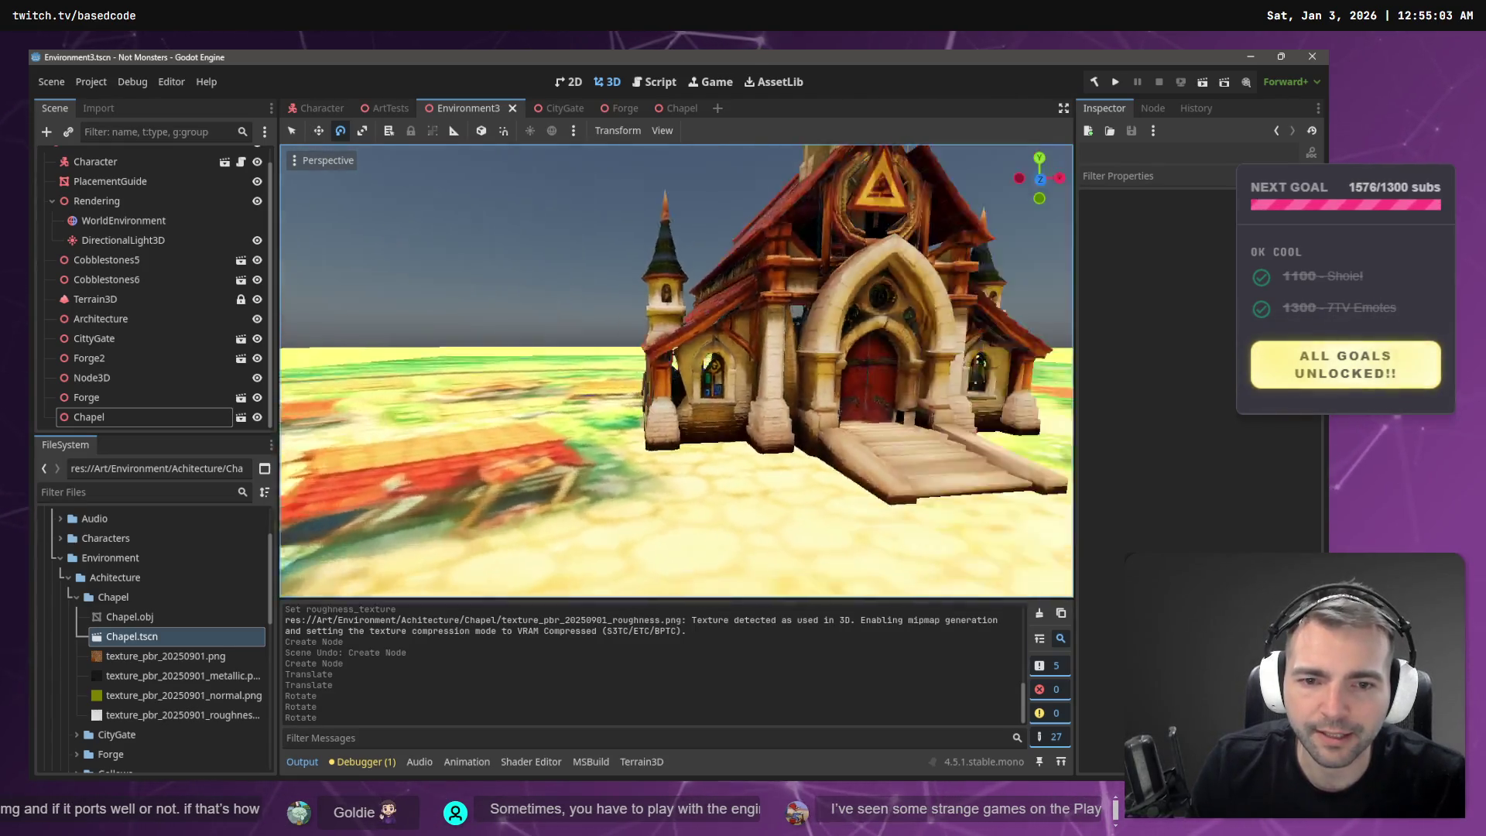
{"action": "key", "text": "w"}
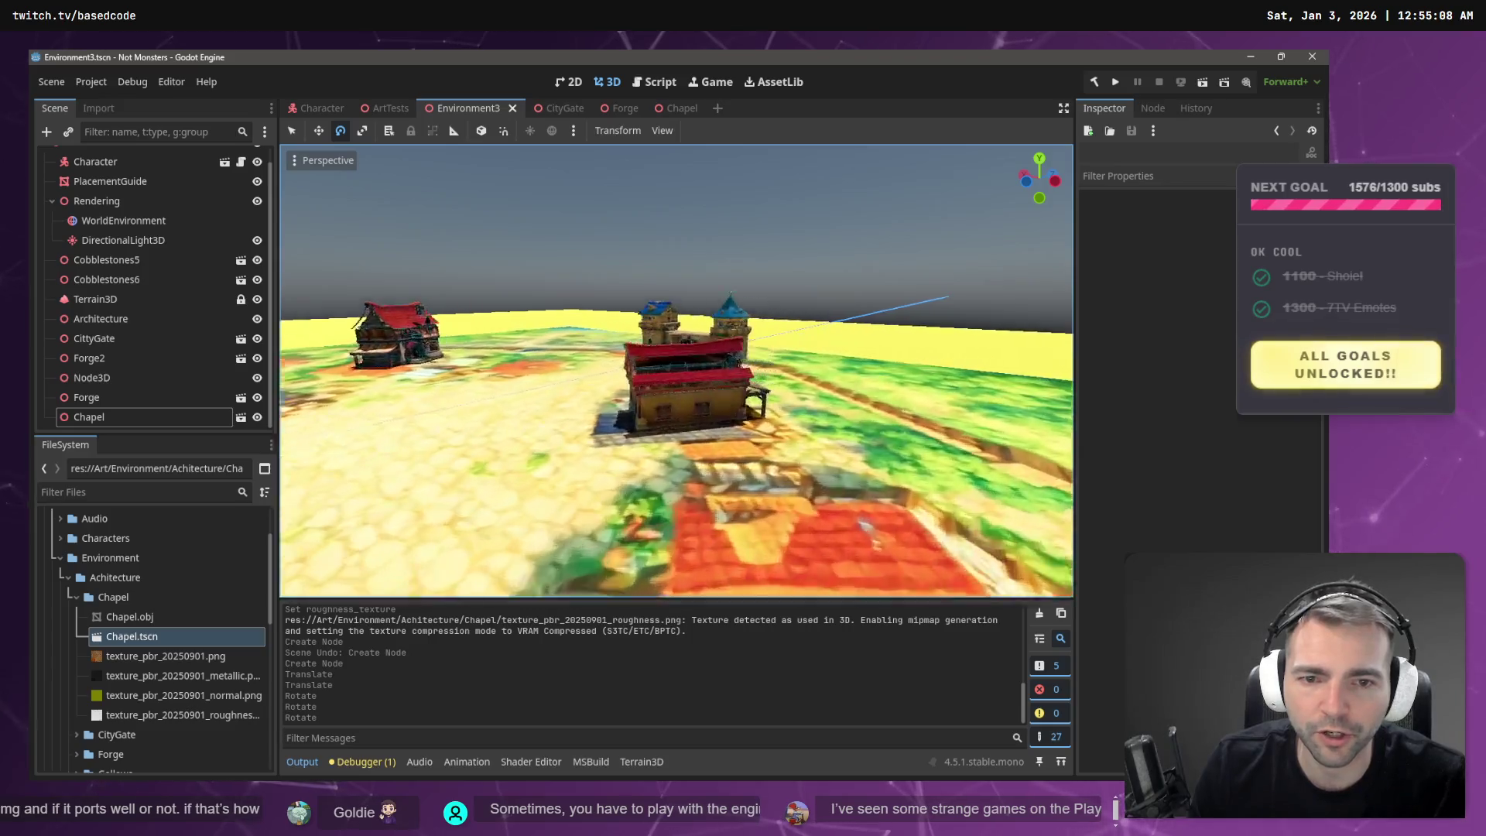
{"action": "key", "text": "d"}
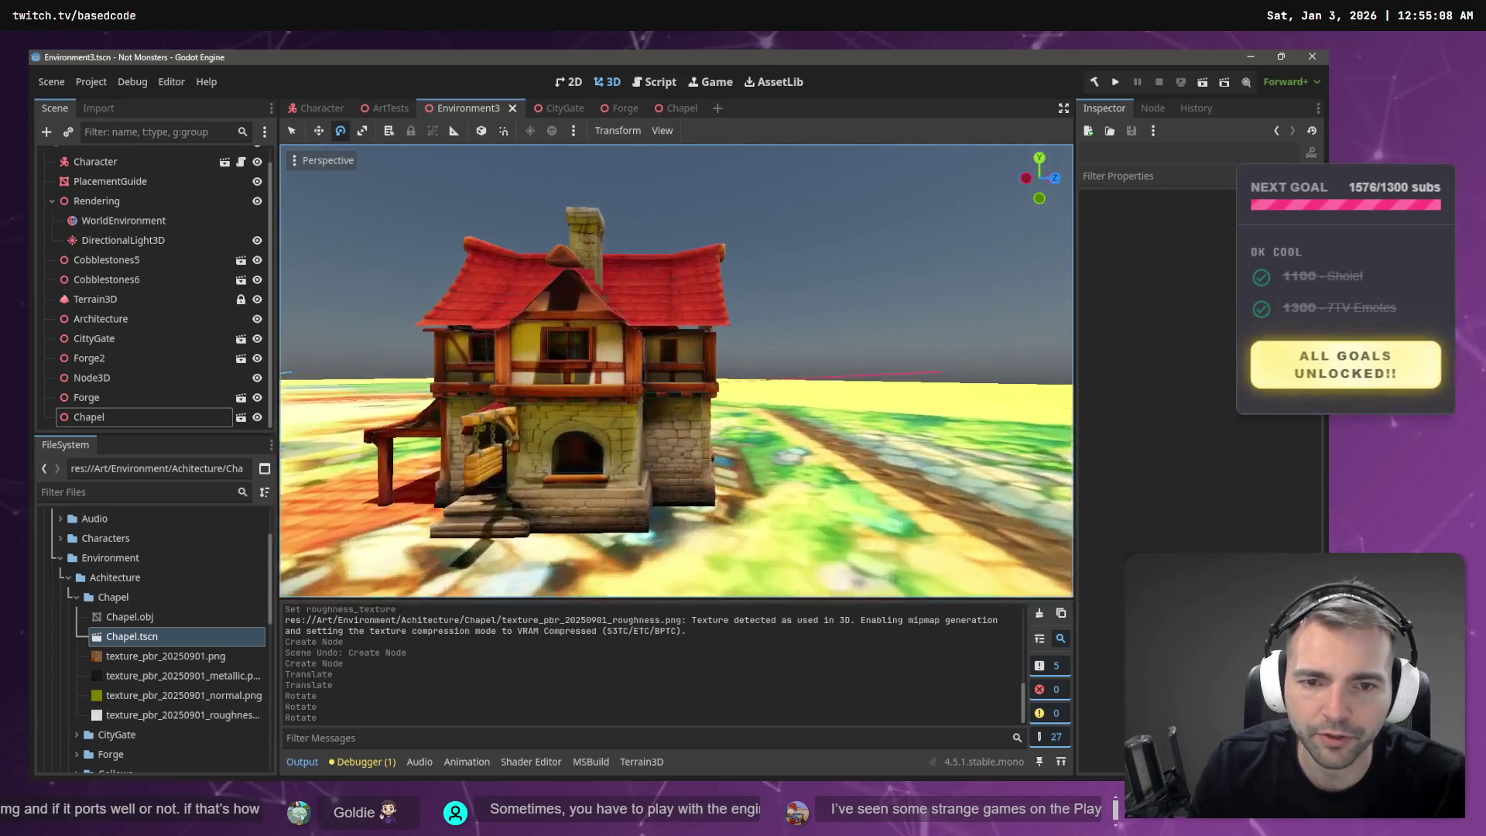
{"action": "key", "text": "s"}
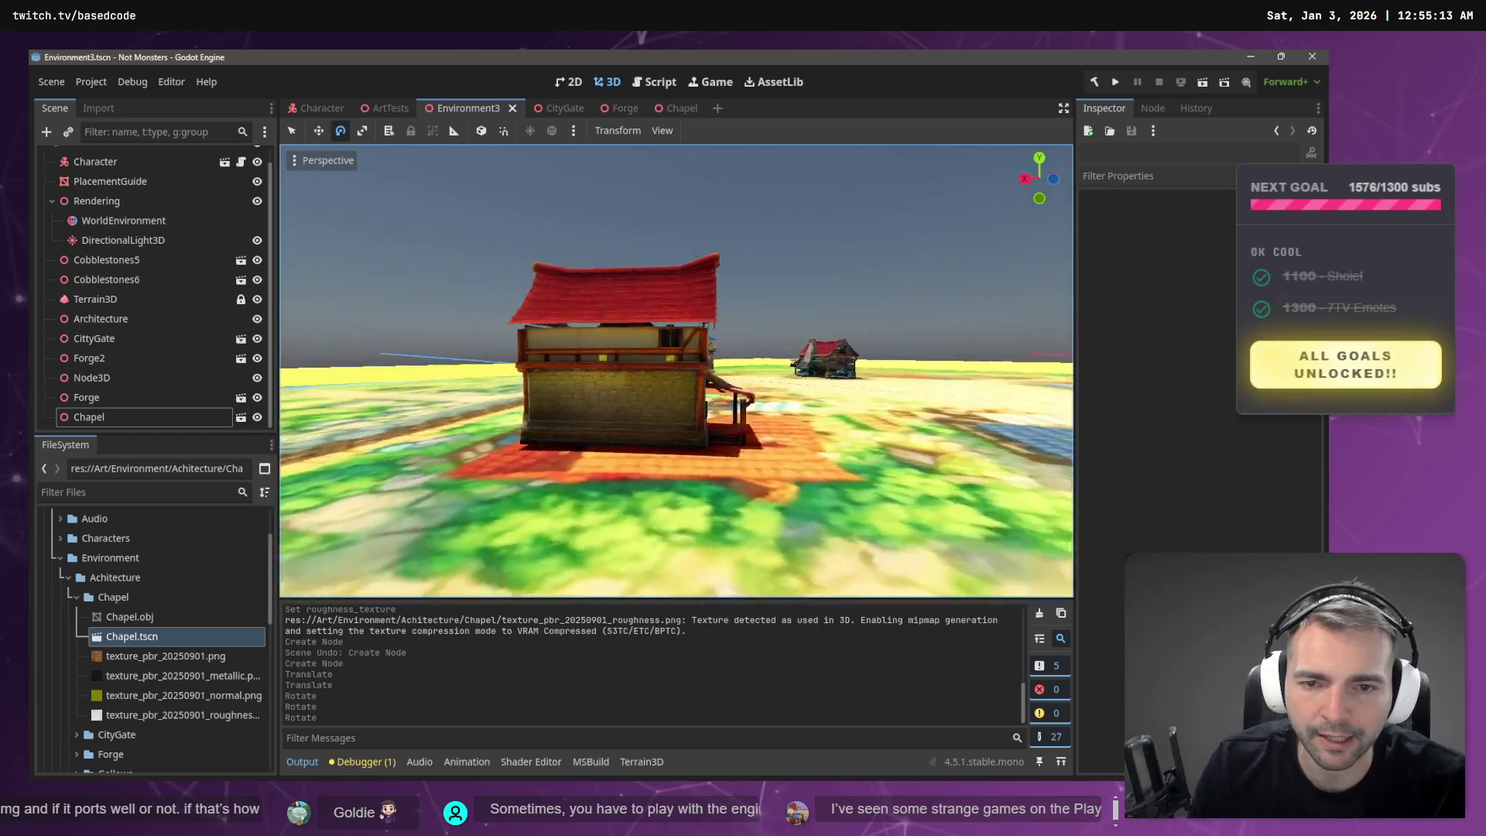
{"action": "key", "text": "w"}
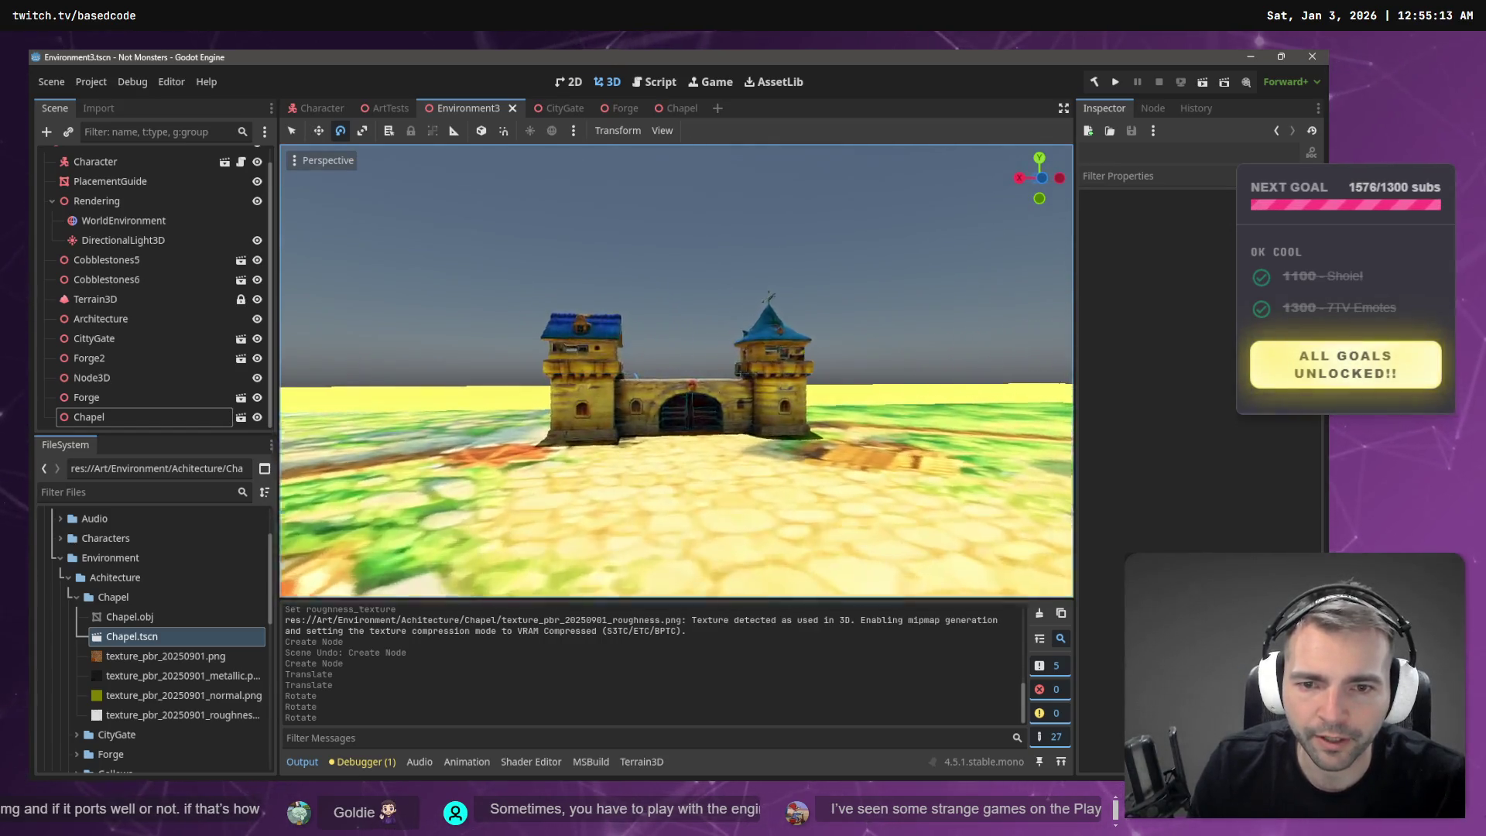
{"action": "key", "text": "w"}
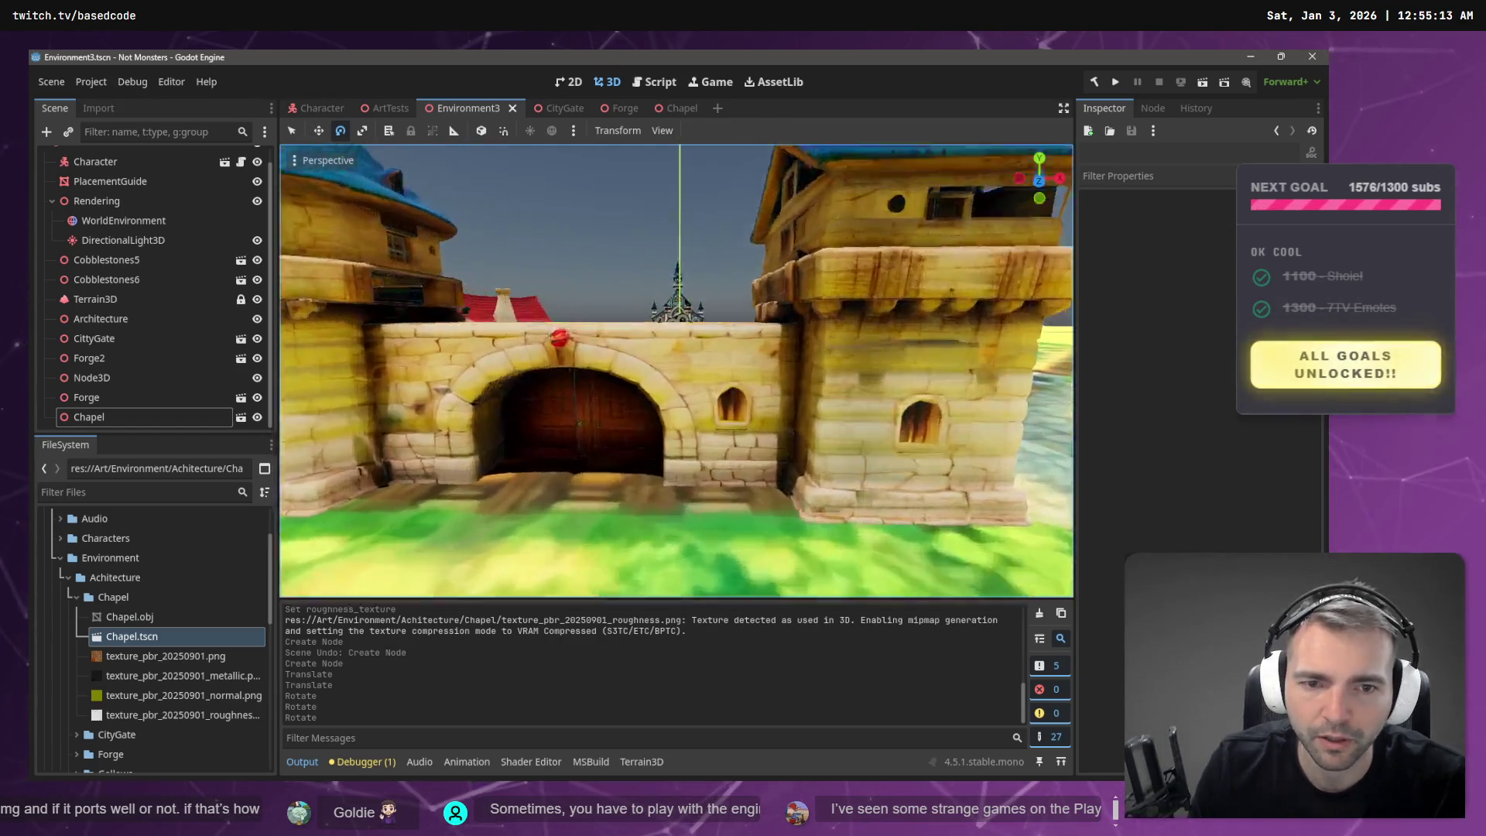
{"action": "key", "text": "e"}
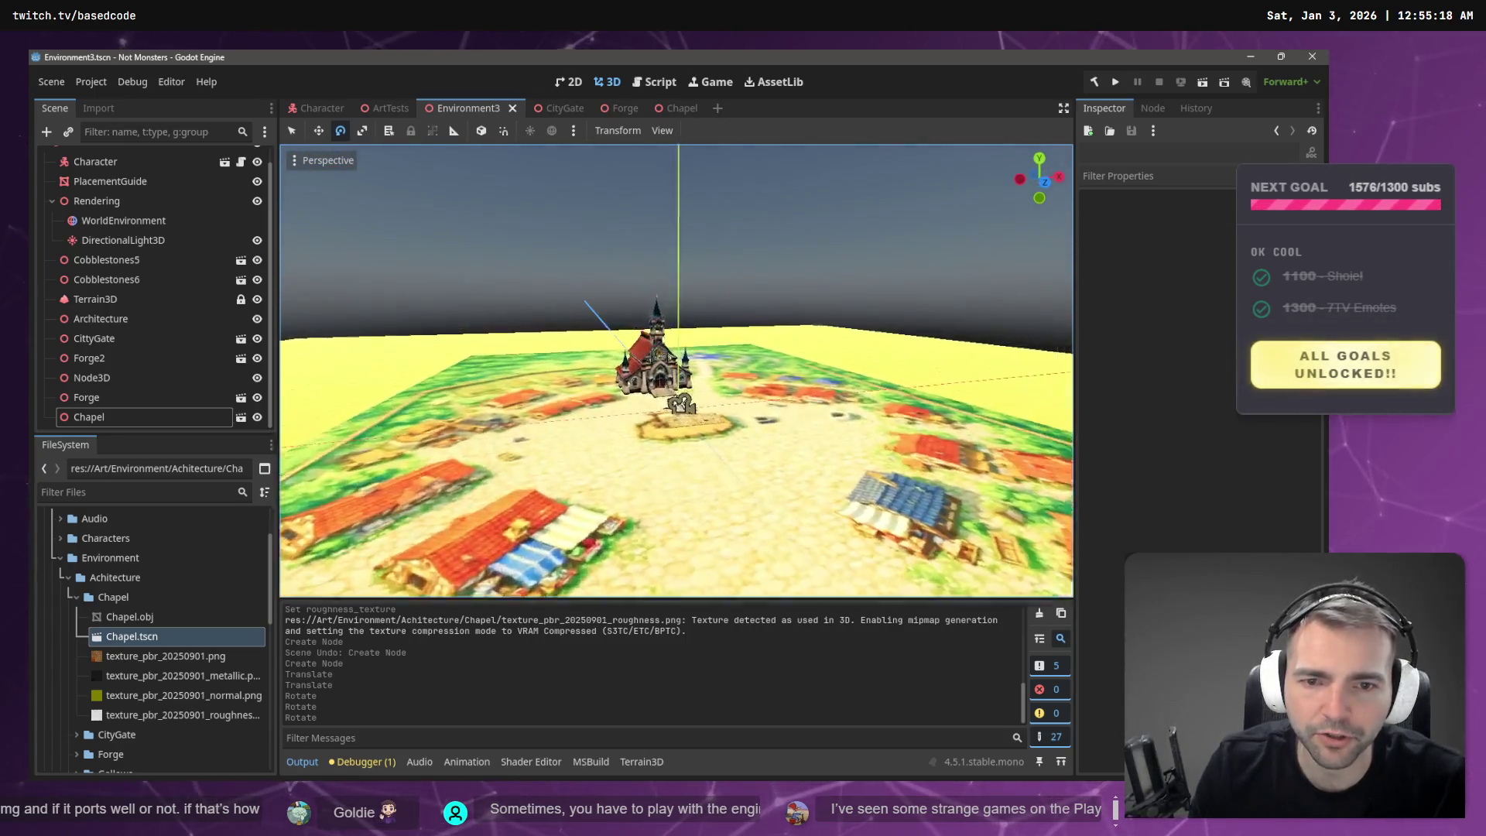
{"action": "key", "text": "w"}
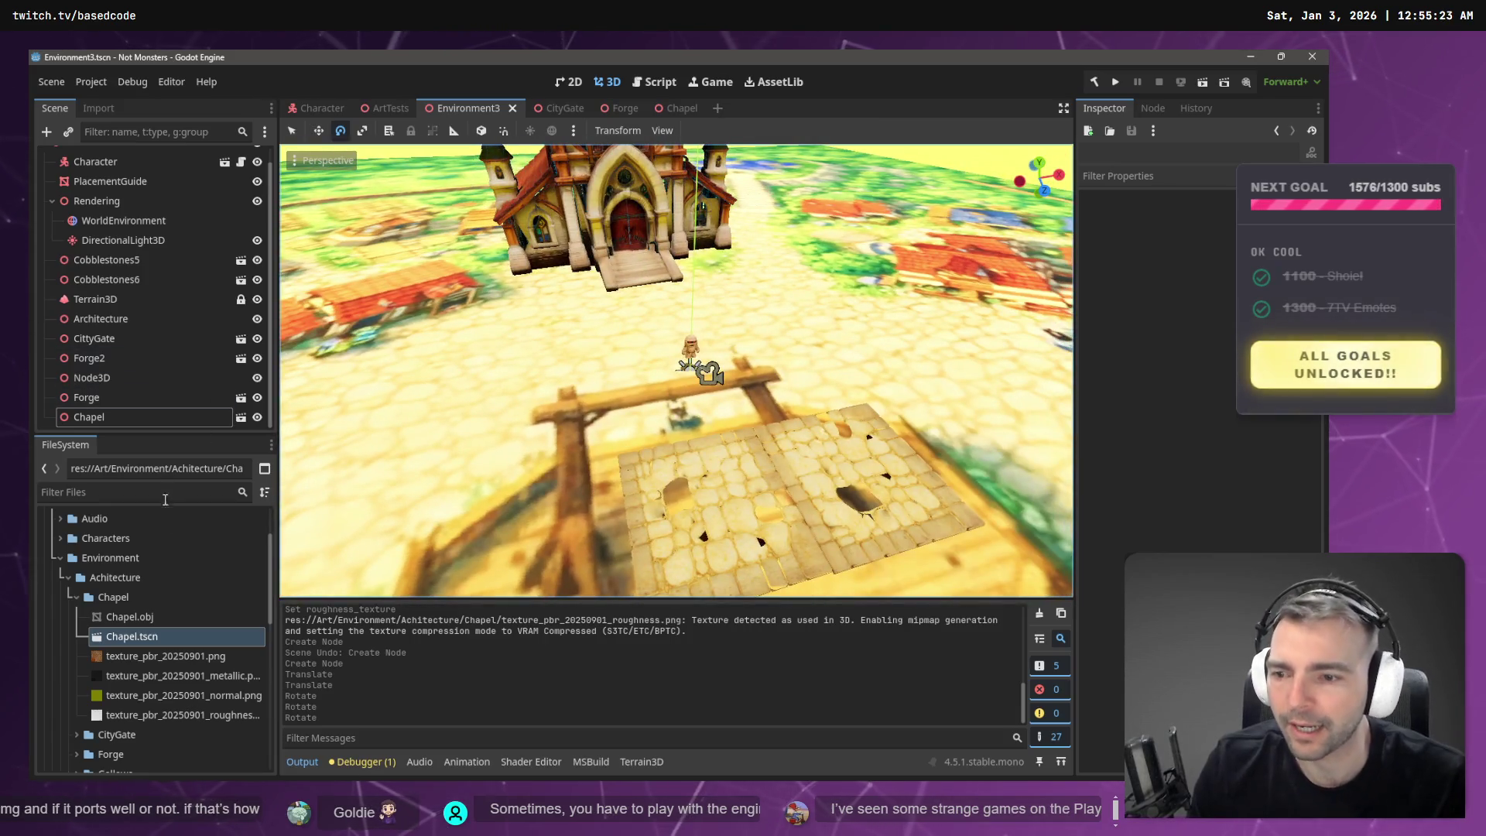
- Place a Gallows instance on the central round platform and view it level with the chapel
{"action": "left_click", "coordinate": [76, 597]}
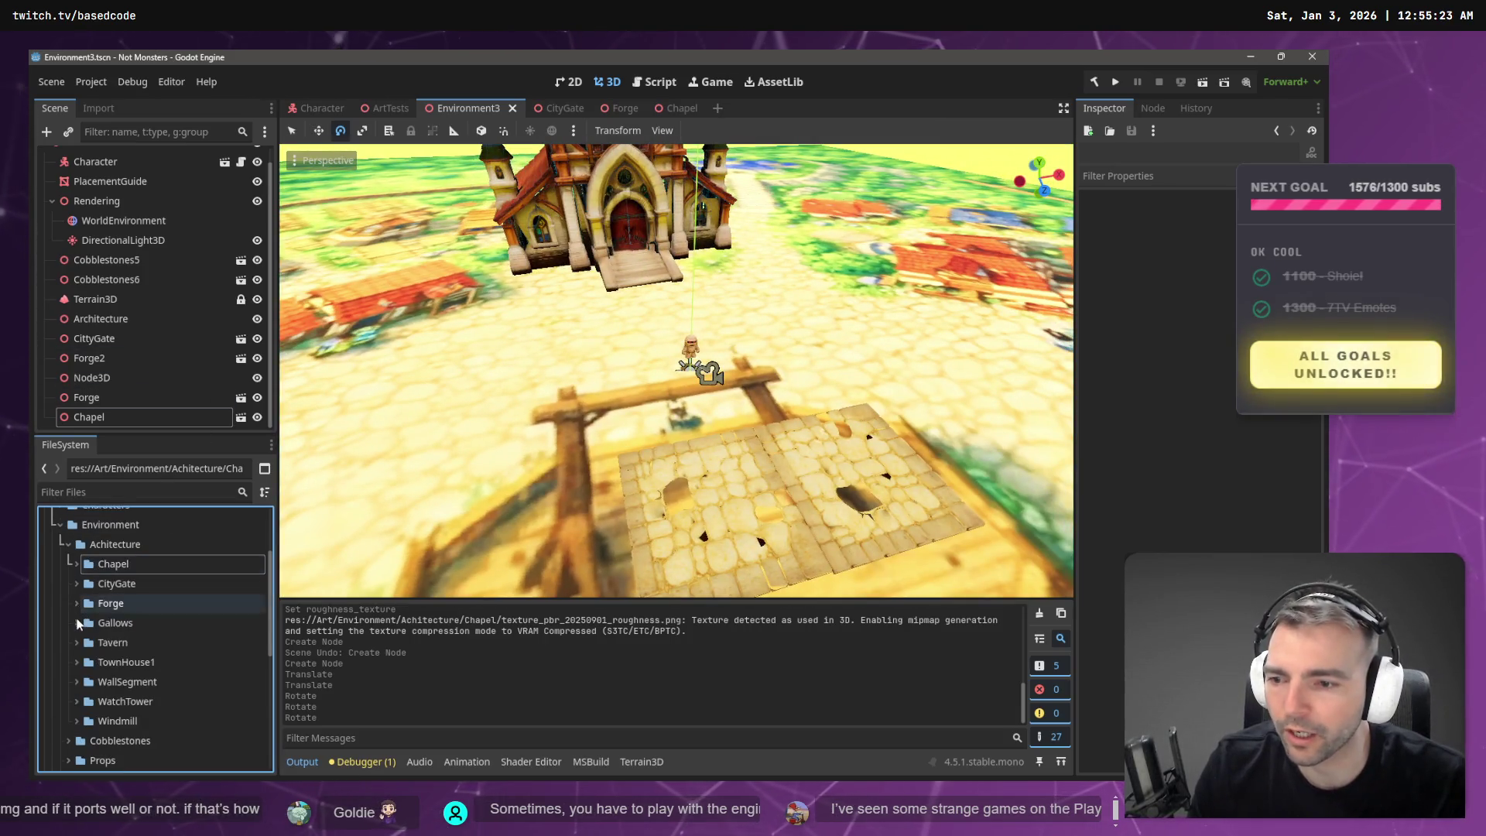
{"action": "left_click", "coordinate": [77, 623]}
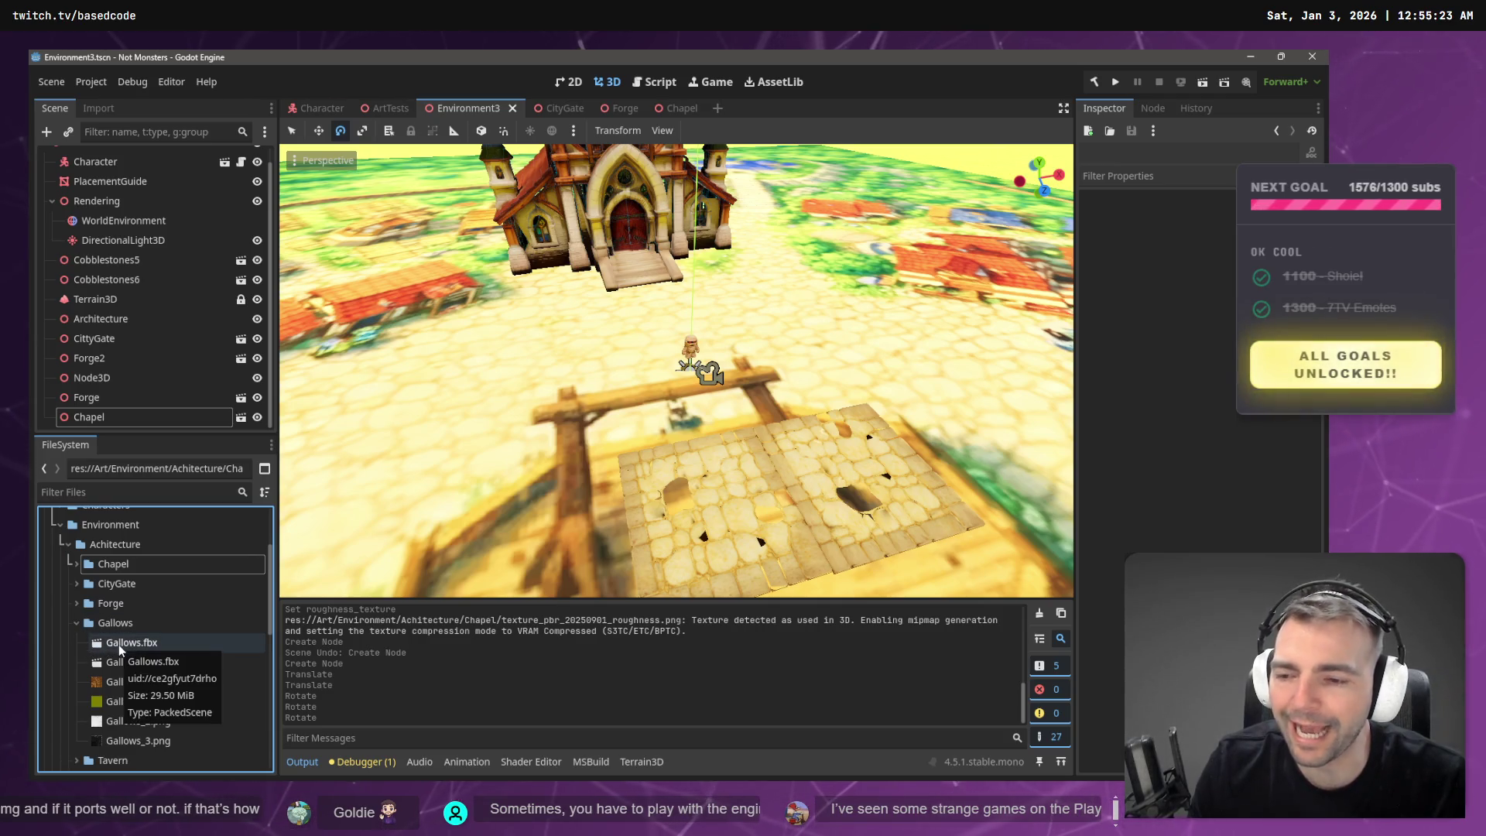
{"action": "mouse_move", "coordinate": [136, 662]}
{"action": "left_mouse_down"}
{"action": "mouse_move", "coordinate": [702, 506]}
{"action": "mouse_move", "coordinate": [759, 363]}
{"action": "left_mouse_up"}
{"action": "scroll", "coordinate": [696, 341], "scroll_direction": "down", "scroll_amount": 5}
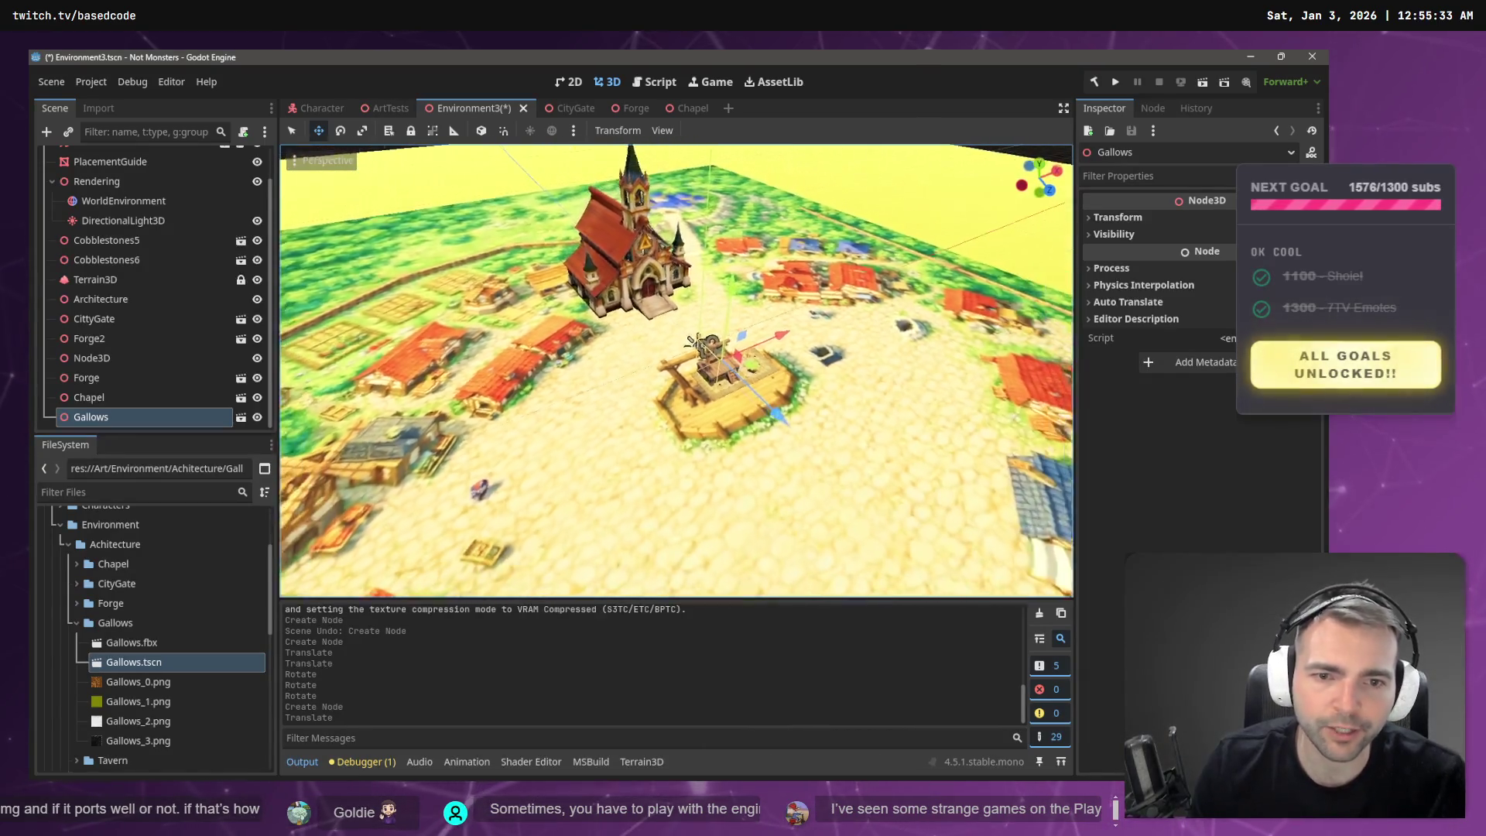
{"action": "scroll", "coordinate": [675, 370], "scroll_direction": "down", "scroll_amount": 3}
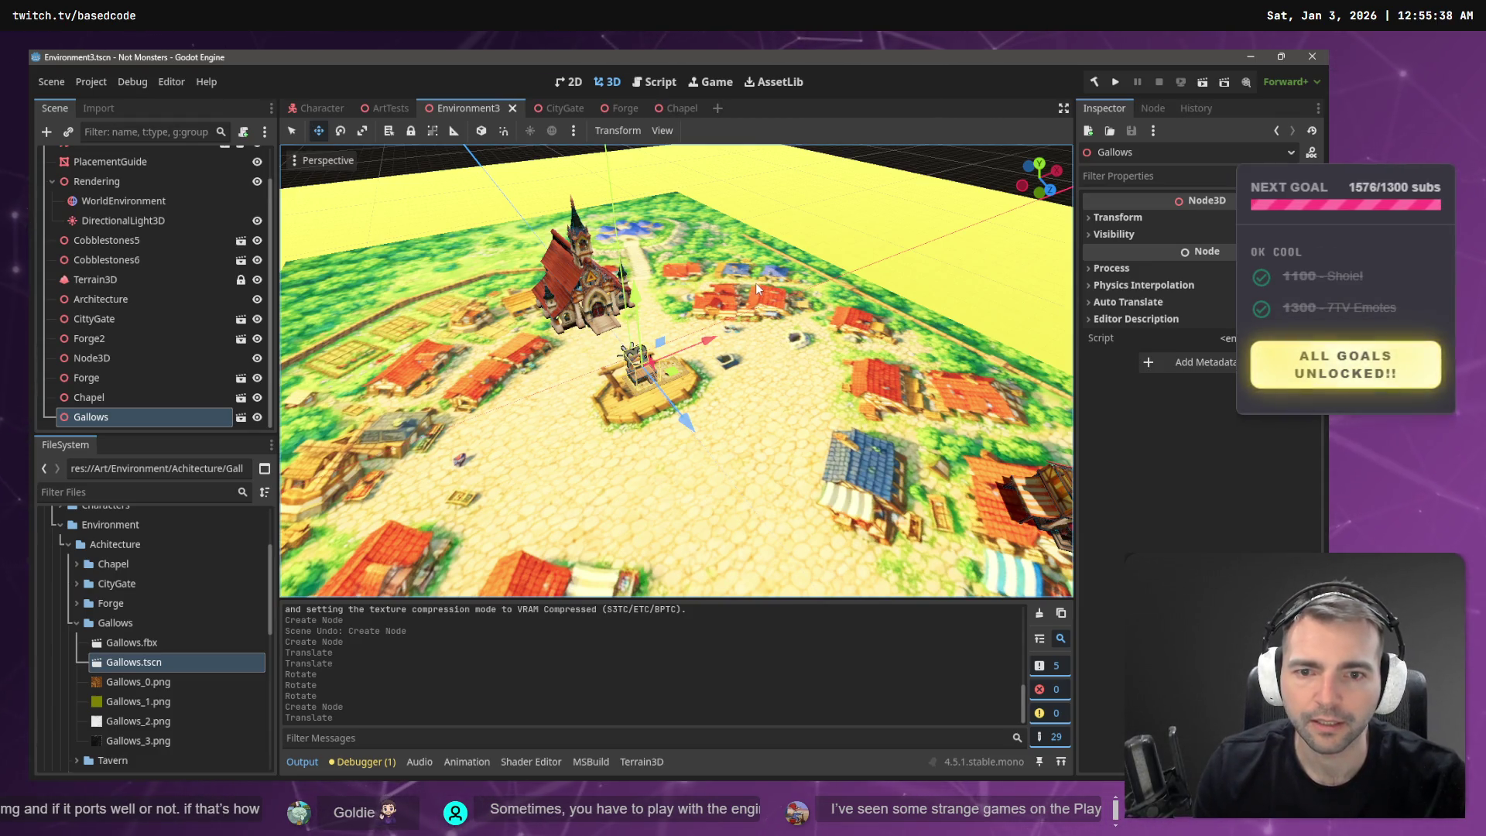
{"action": "scroll", "coordinate": [691, 393], "scroll_direction": "up", "scroll_amount": 8}
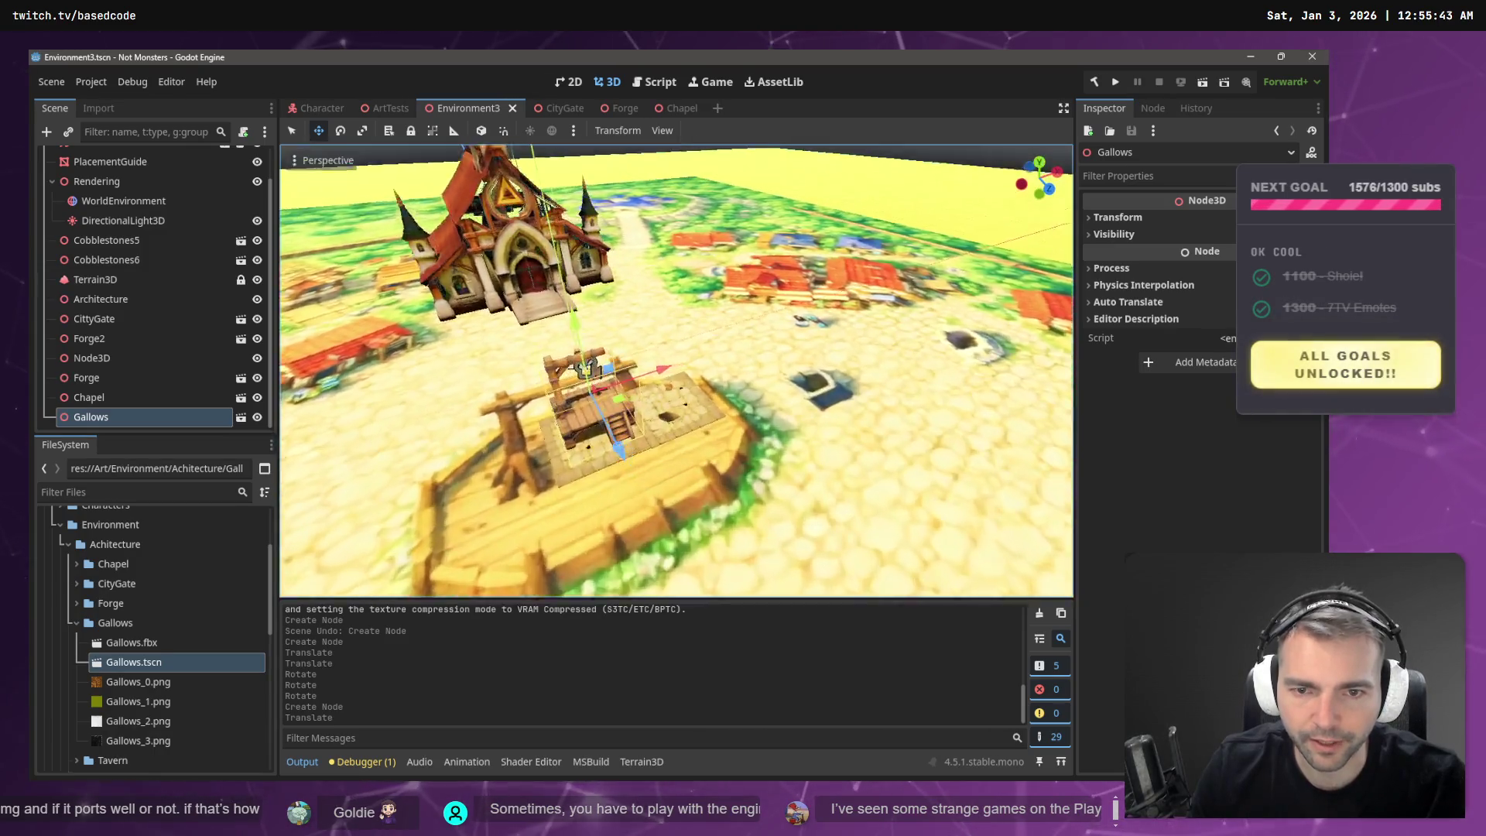
{"action": "left_click_drag", "start_coordinate": [675, 370], "coordinate": [735, 341]}
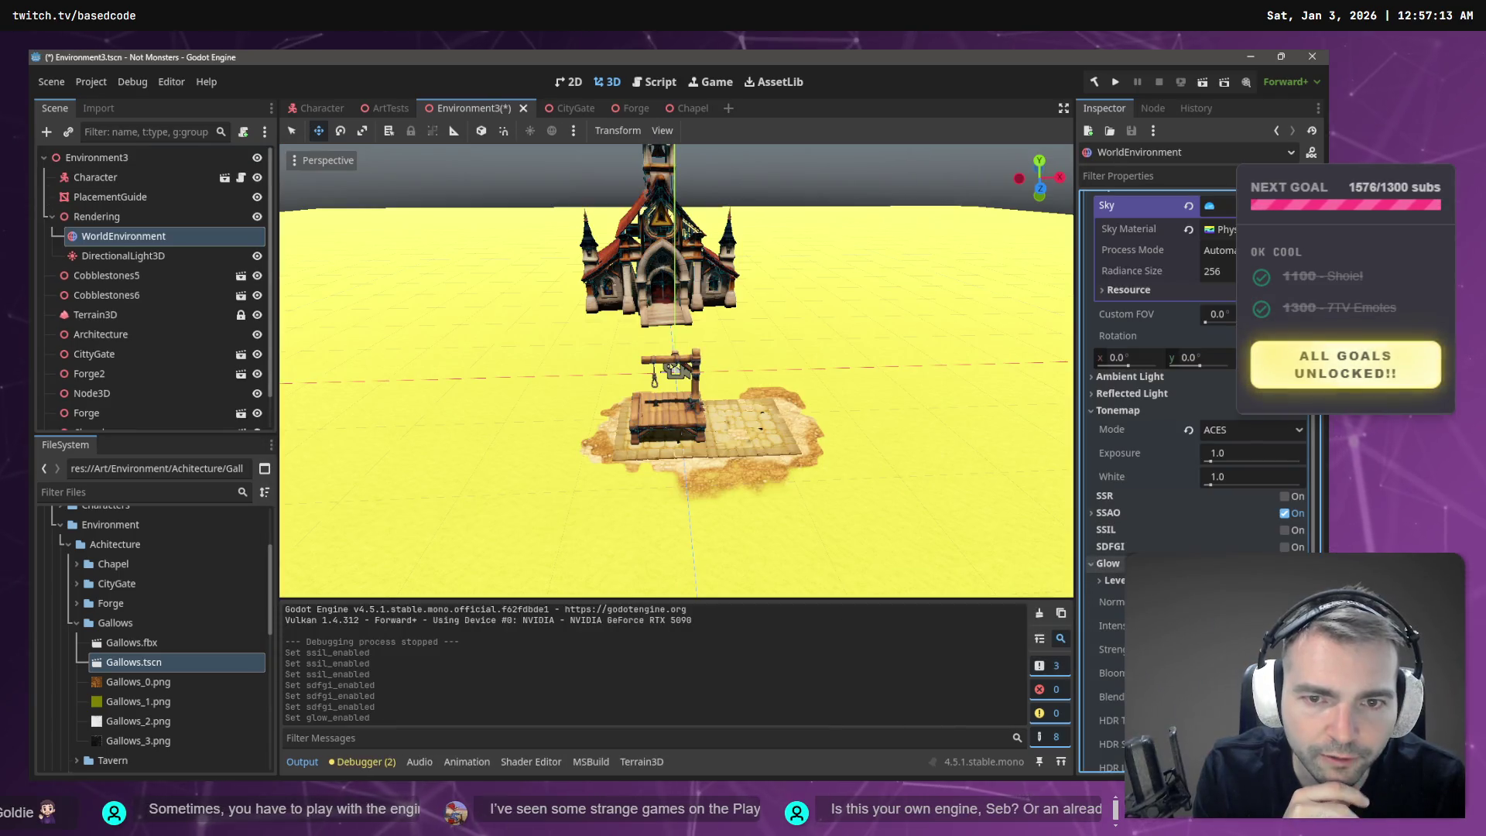
- Collapse the Glow settings, save the scene, and run the game with F5
{"action": "left_click", "coordinate": [1107, 563]}
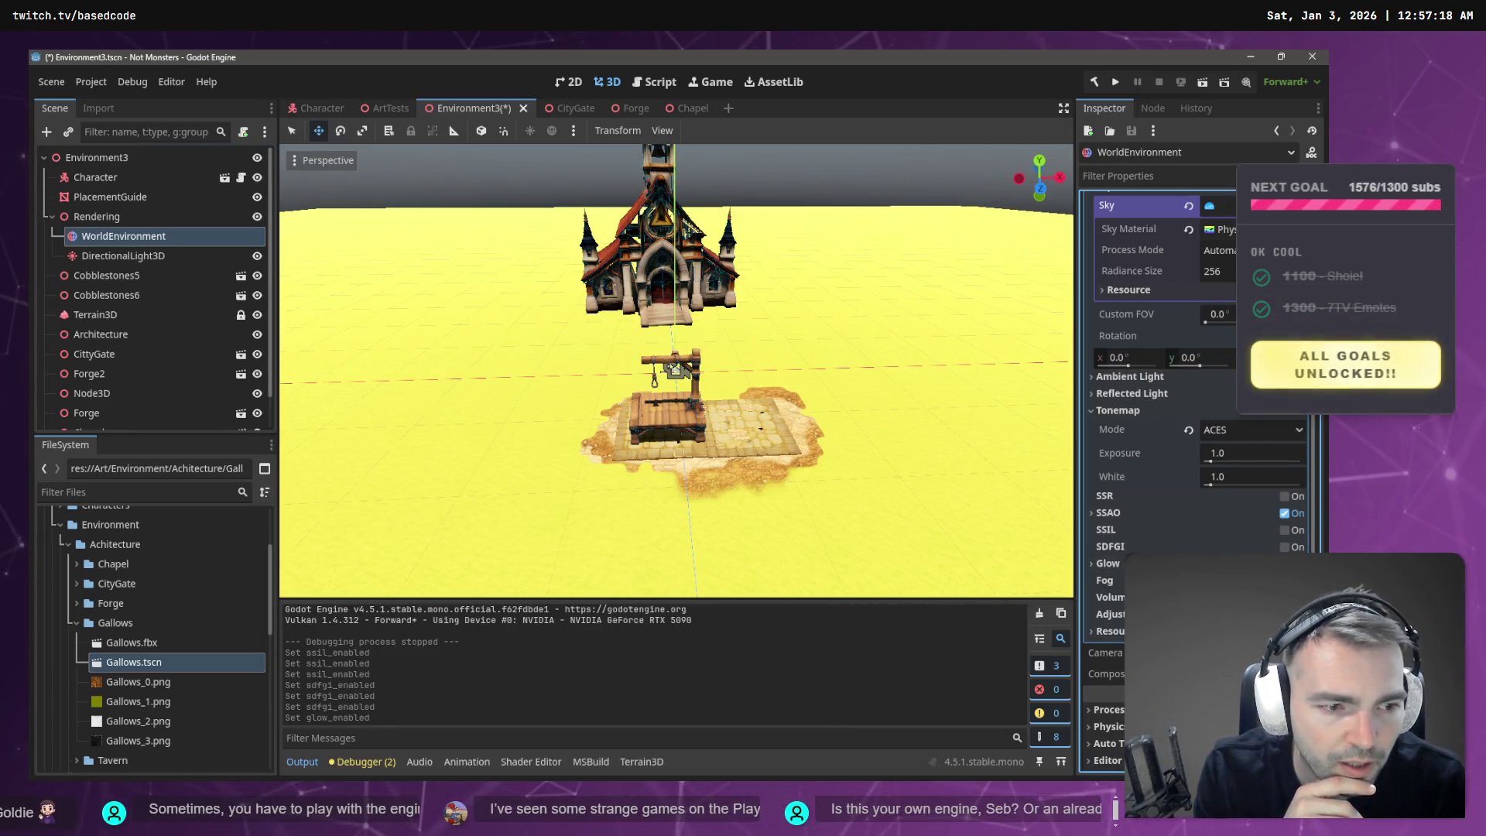
{"action": "key", "text": "ctrl+s"}
{"action": "key", "text": "F5"}
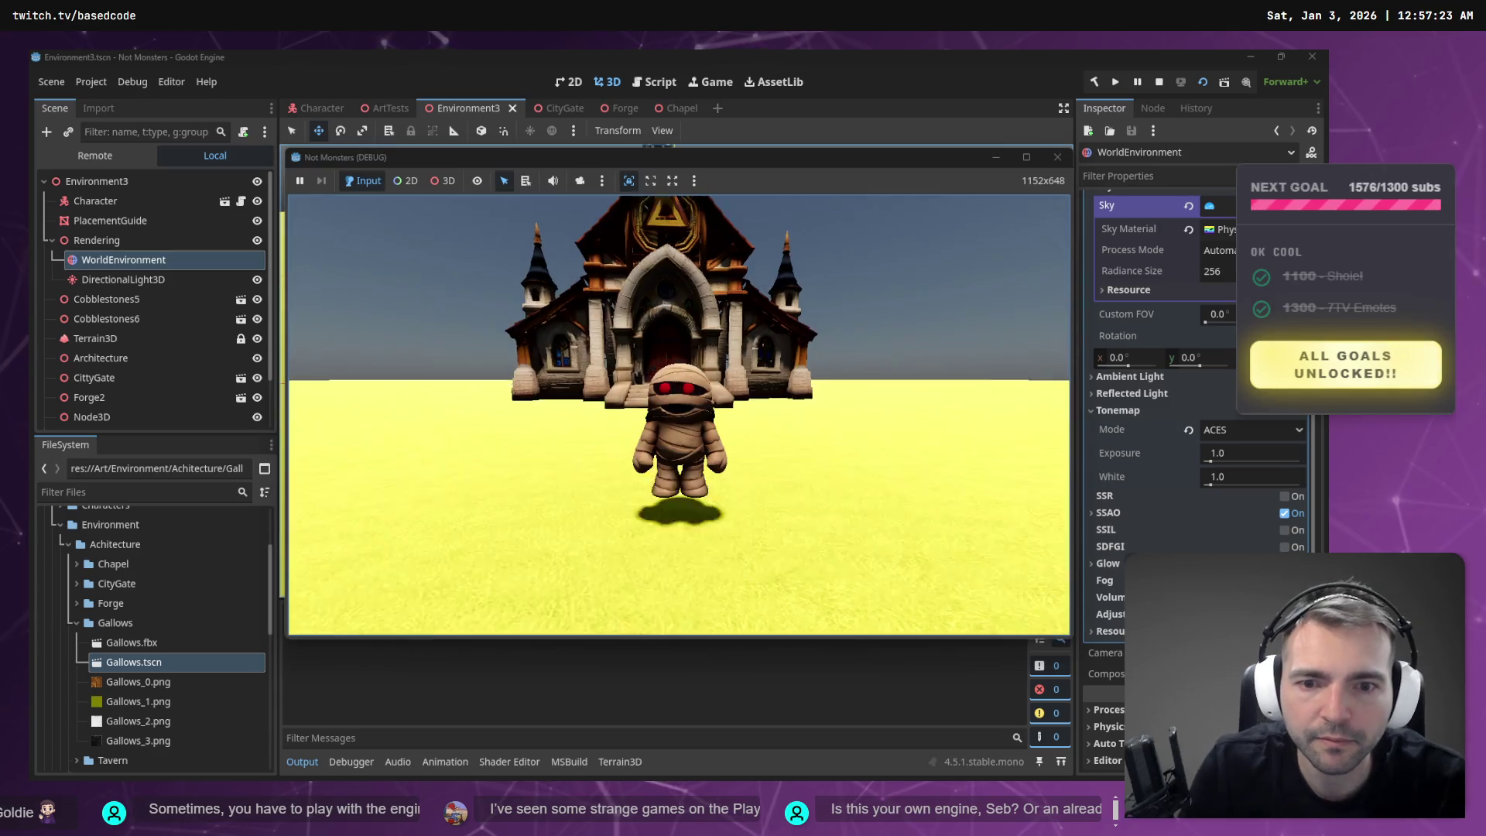
- Walk the character past the chapel and across the gallows platform, then stop the game
{"action": "key", "text": "w"}
{"action": "key", "text": "w"}
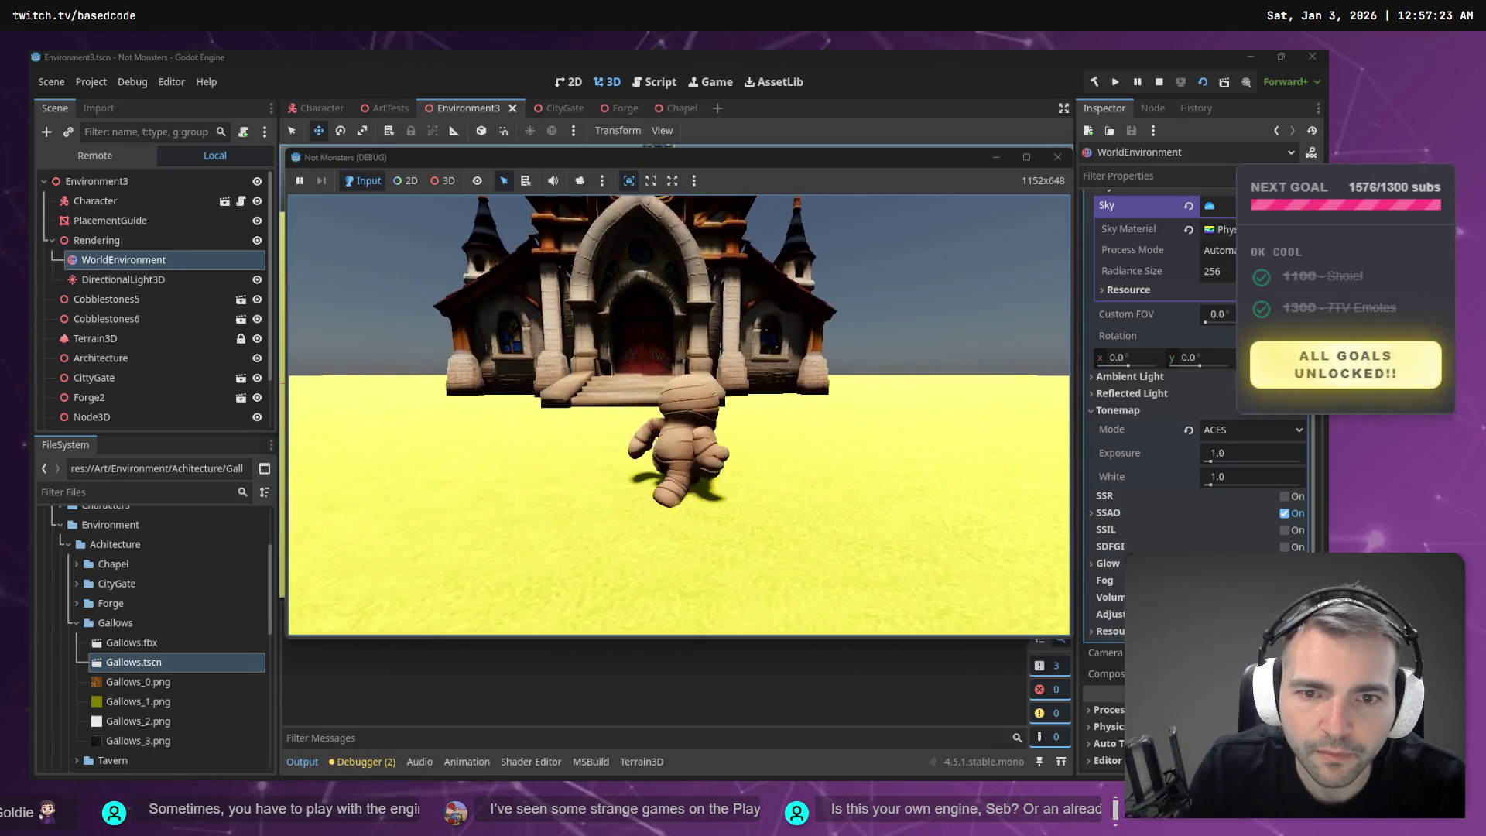
{"action": "key", "text": "w"}
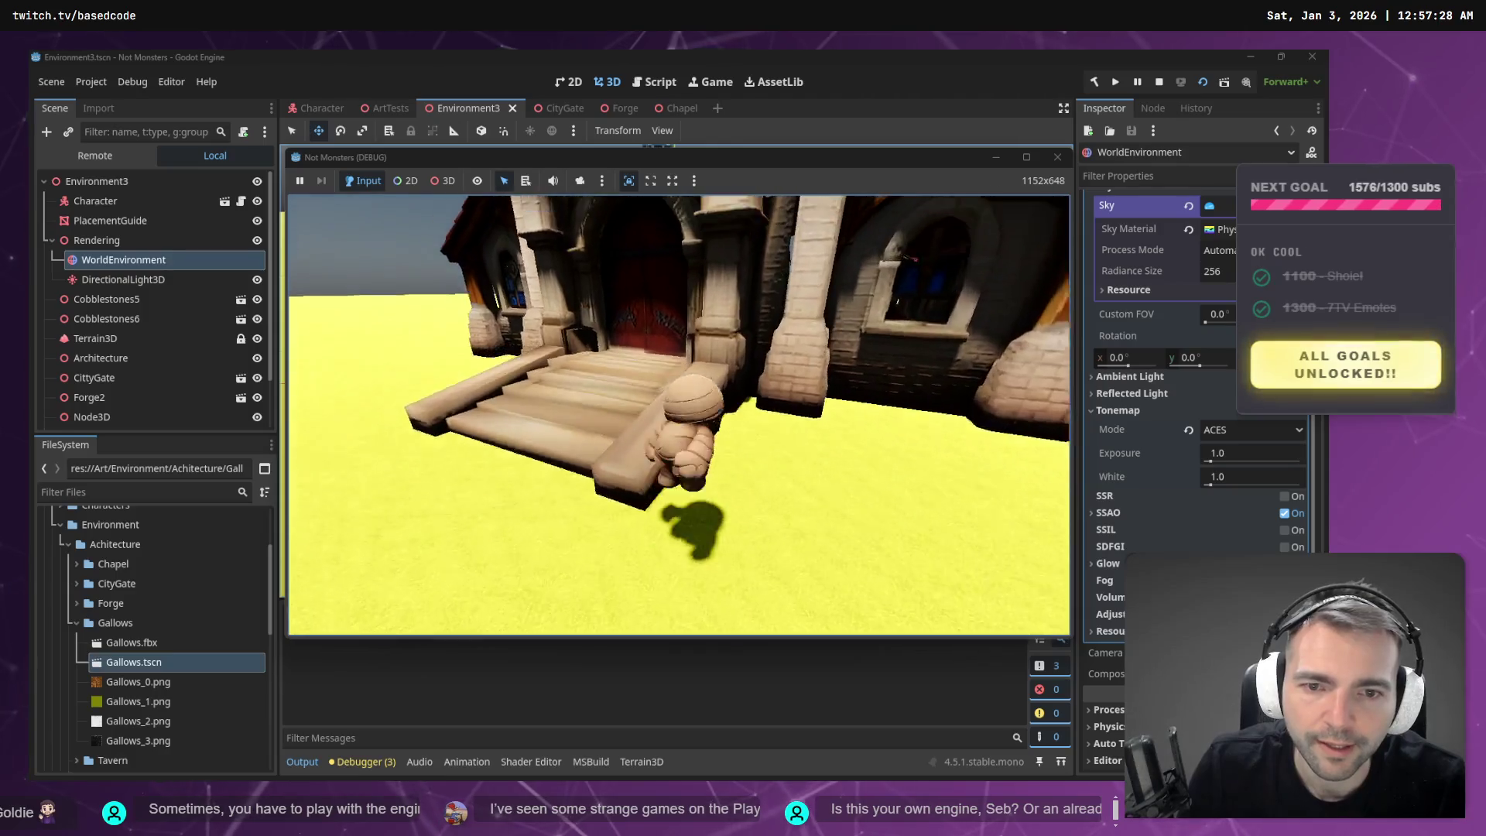
{"action": "key", "text": "w"}
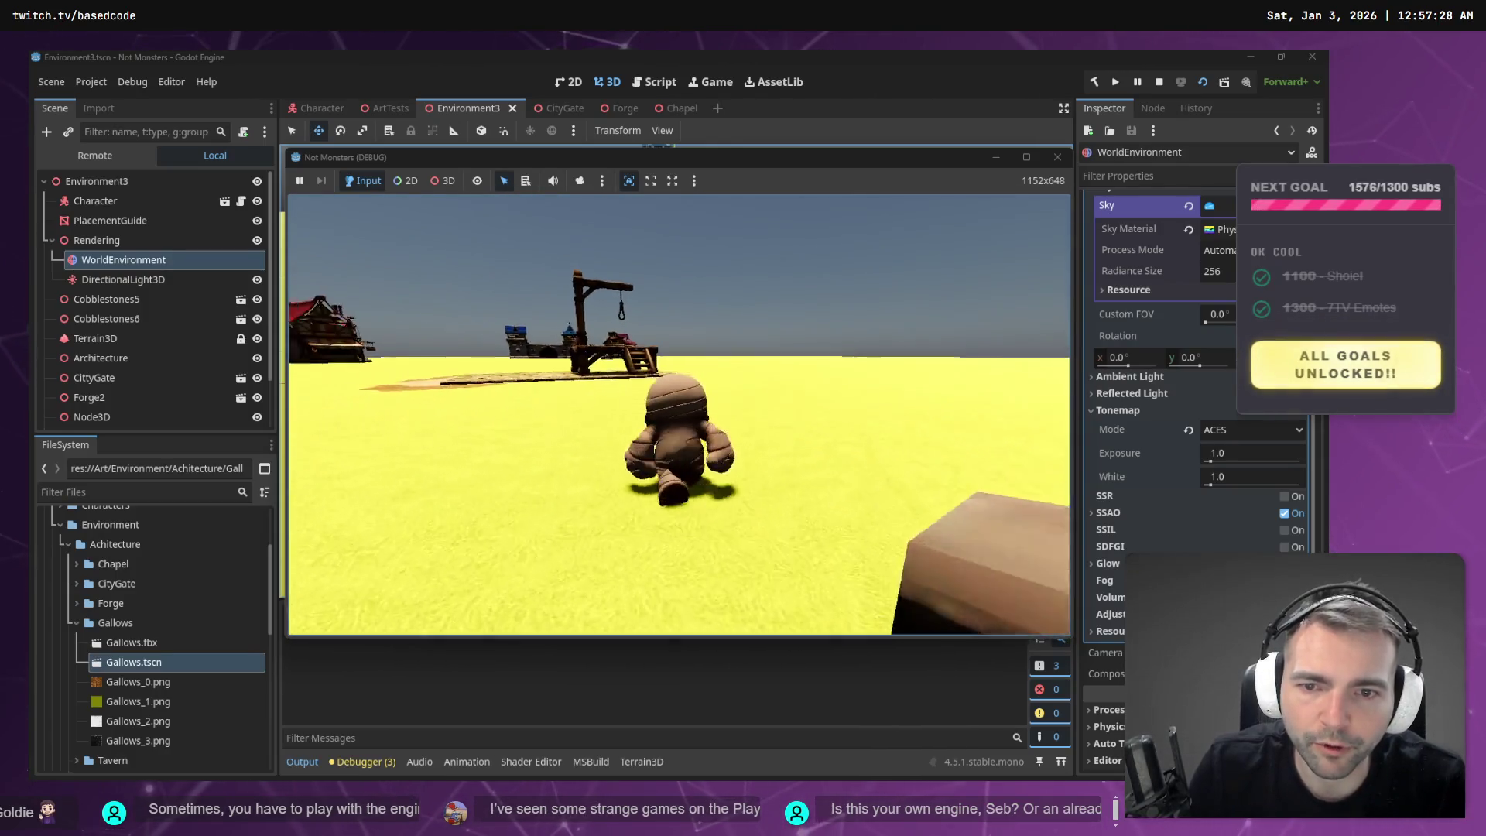
{"action": "key", "text": "w"}
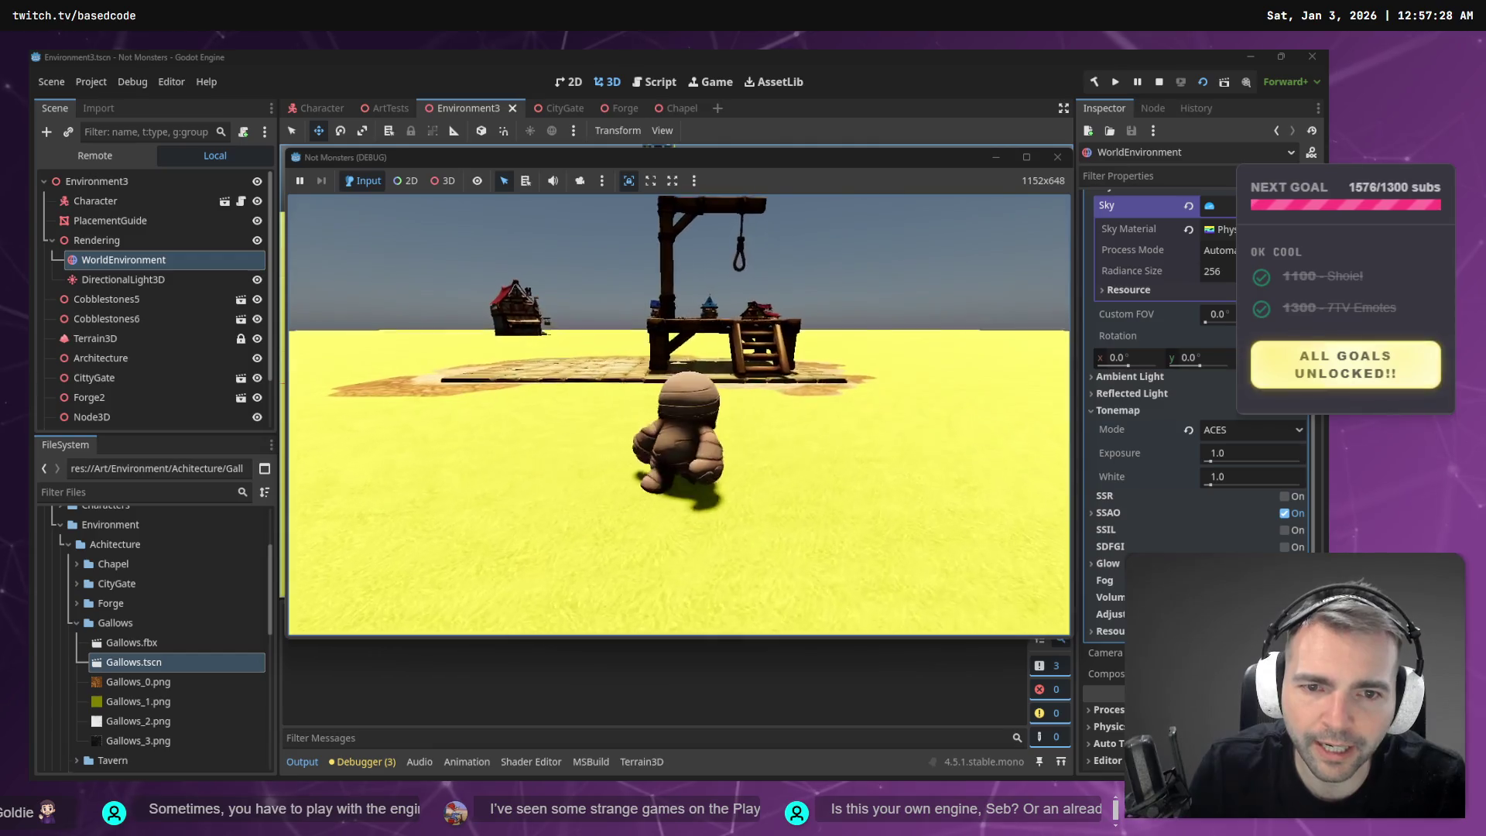
{"action": "key", "text": "w"}
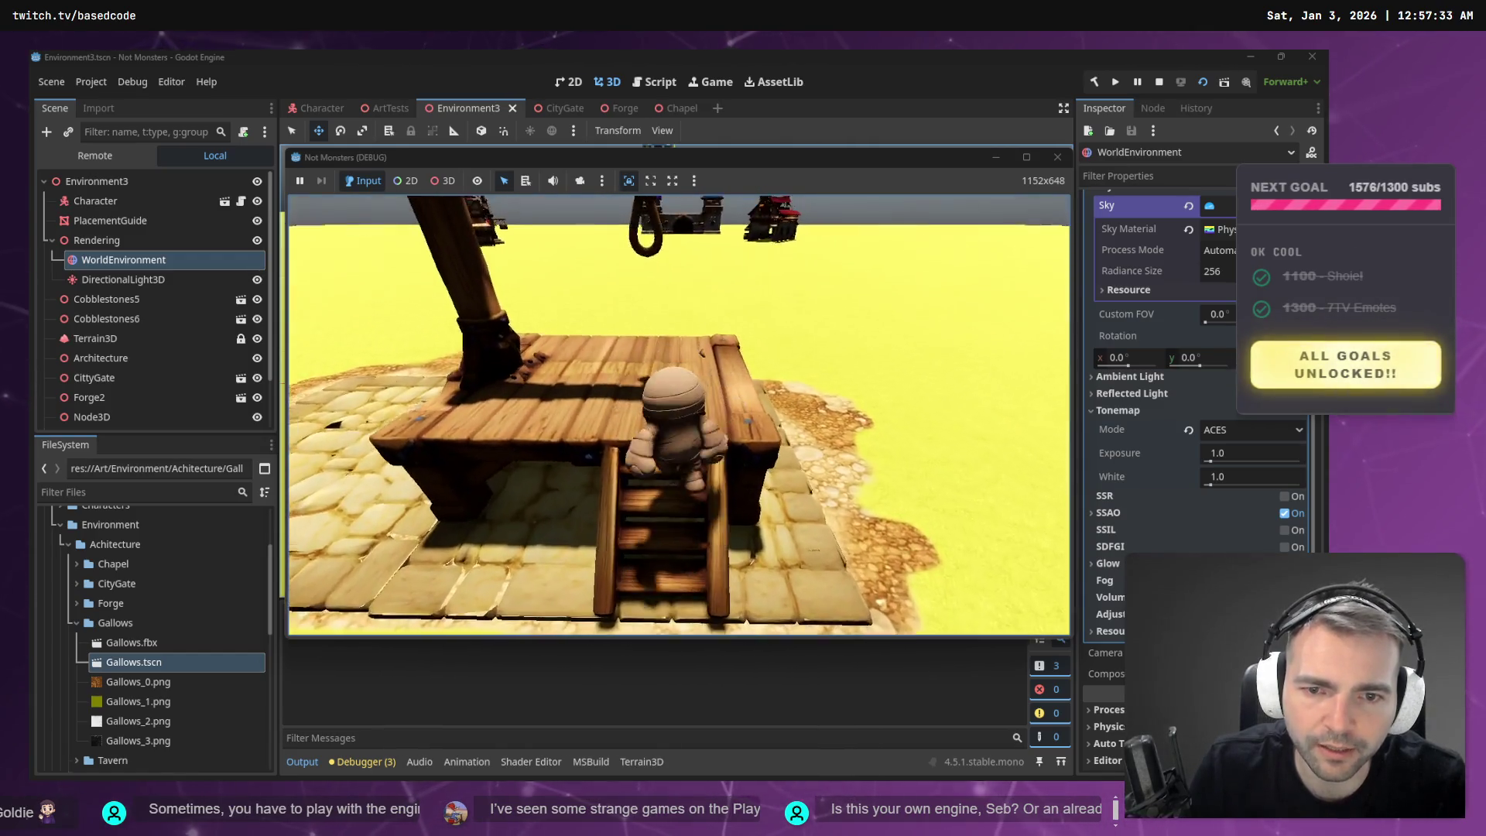
{"action": "key", "text": "w"}
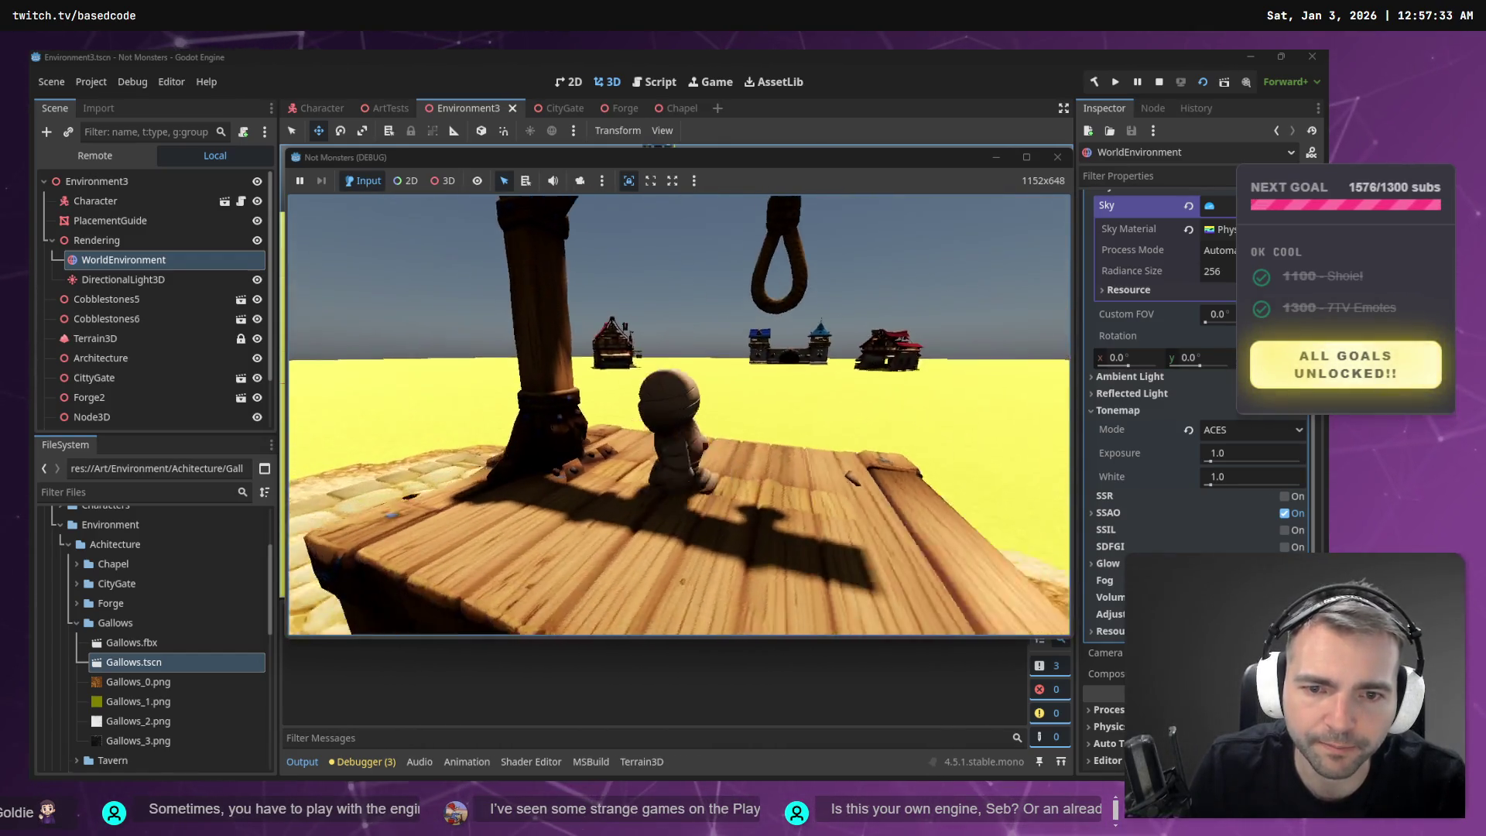
{"action": "key", "text": "w"}
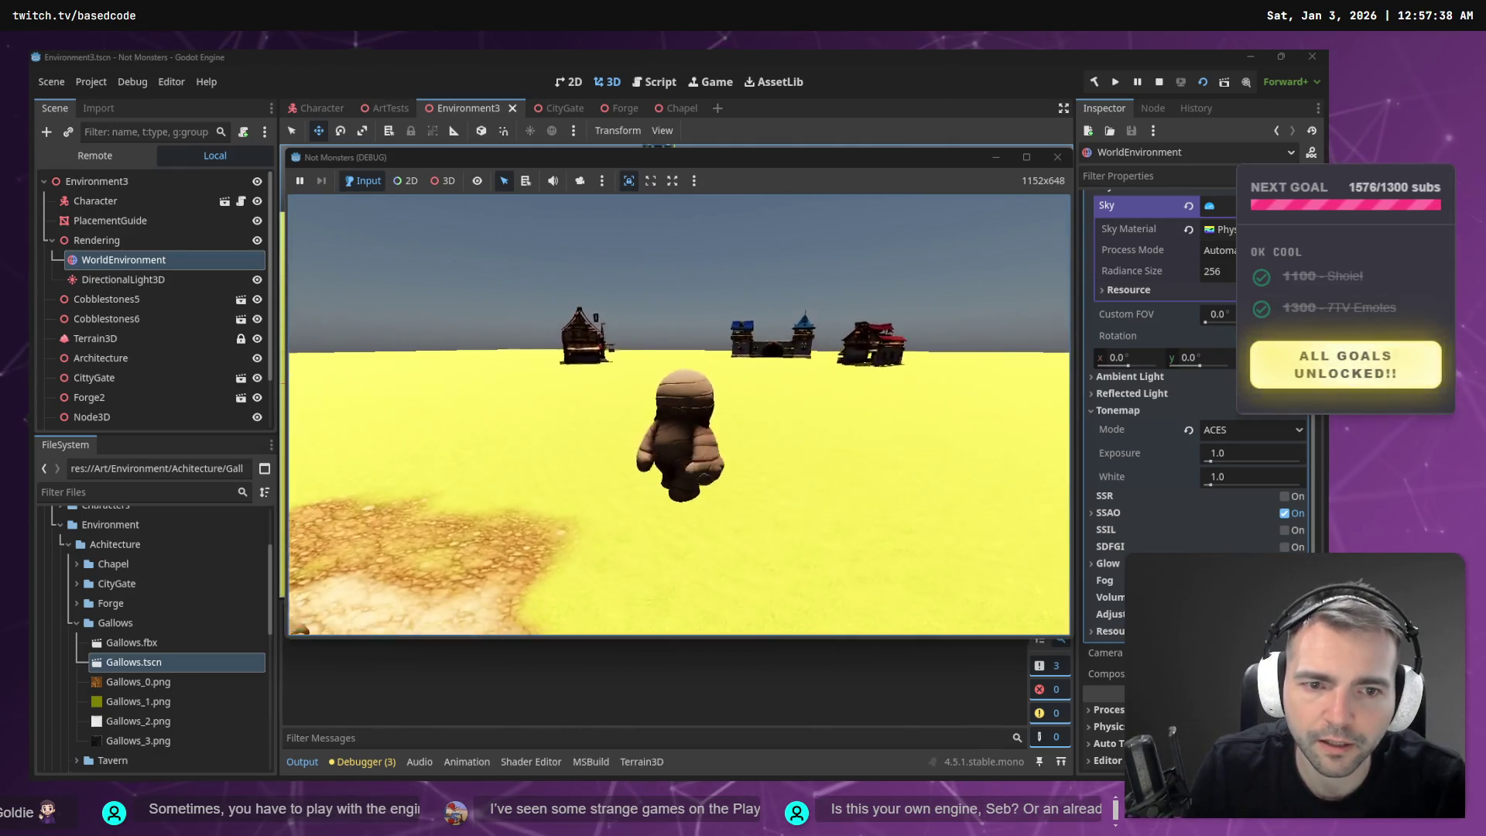
{"action": "key", "text": "s"}
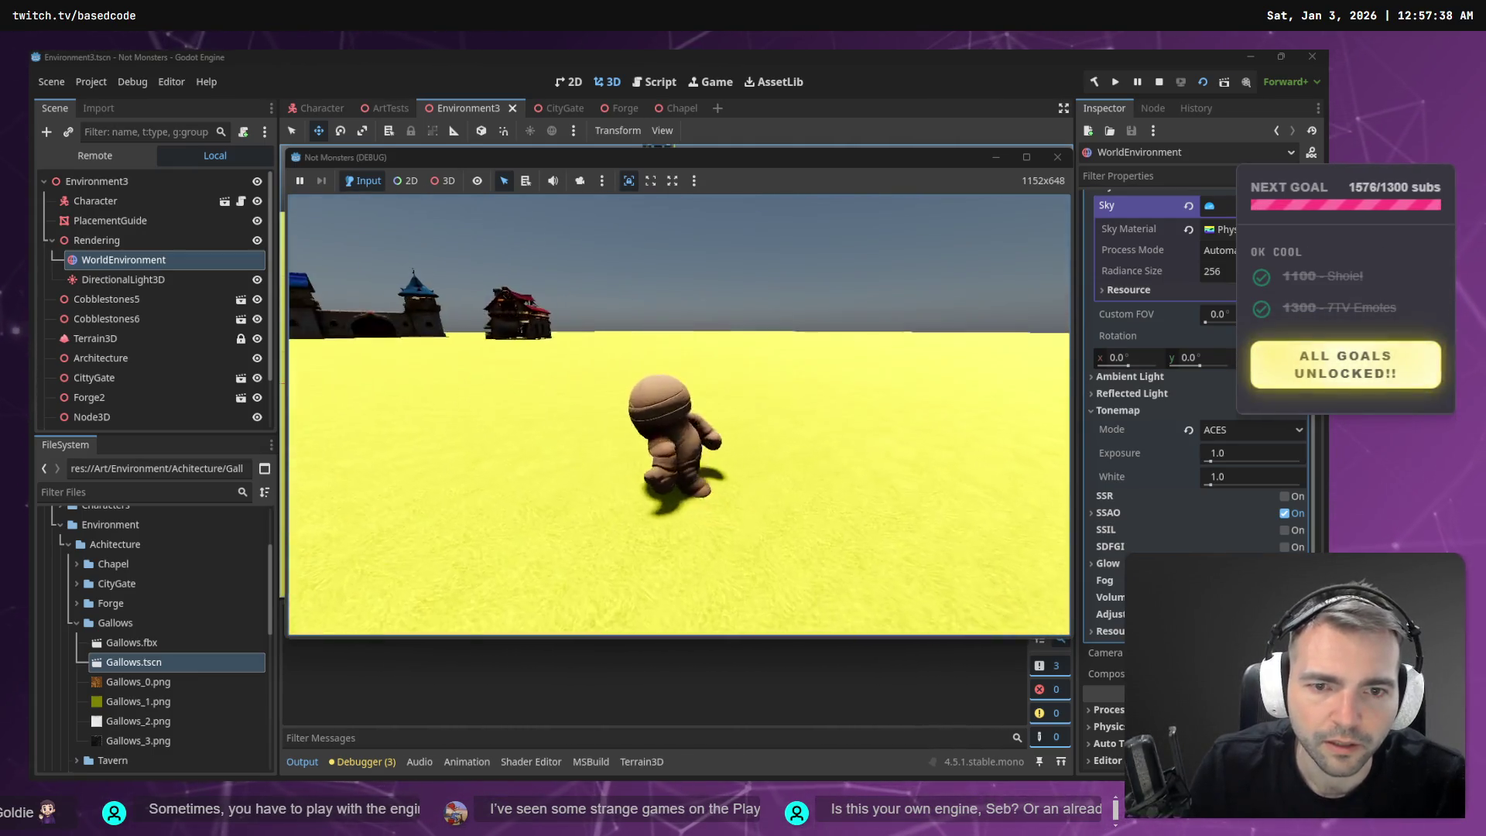
{"action": "key", "text": "F8"}
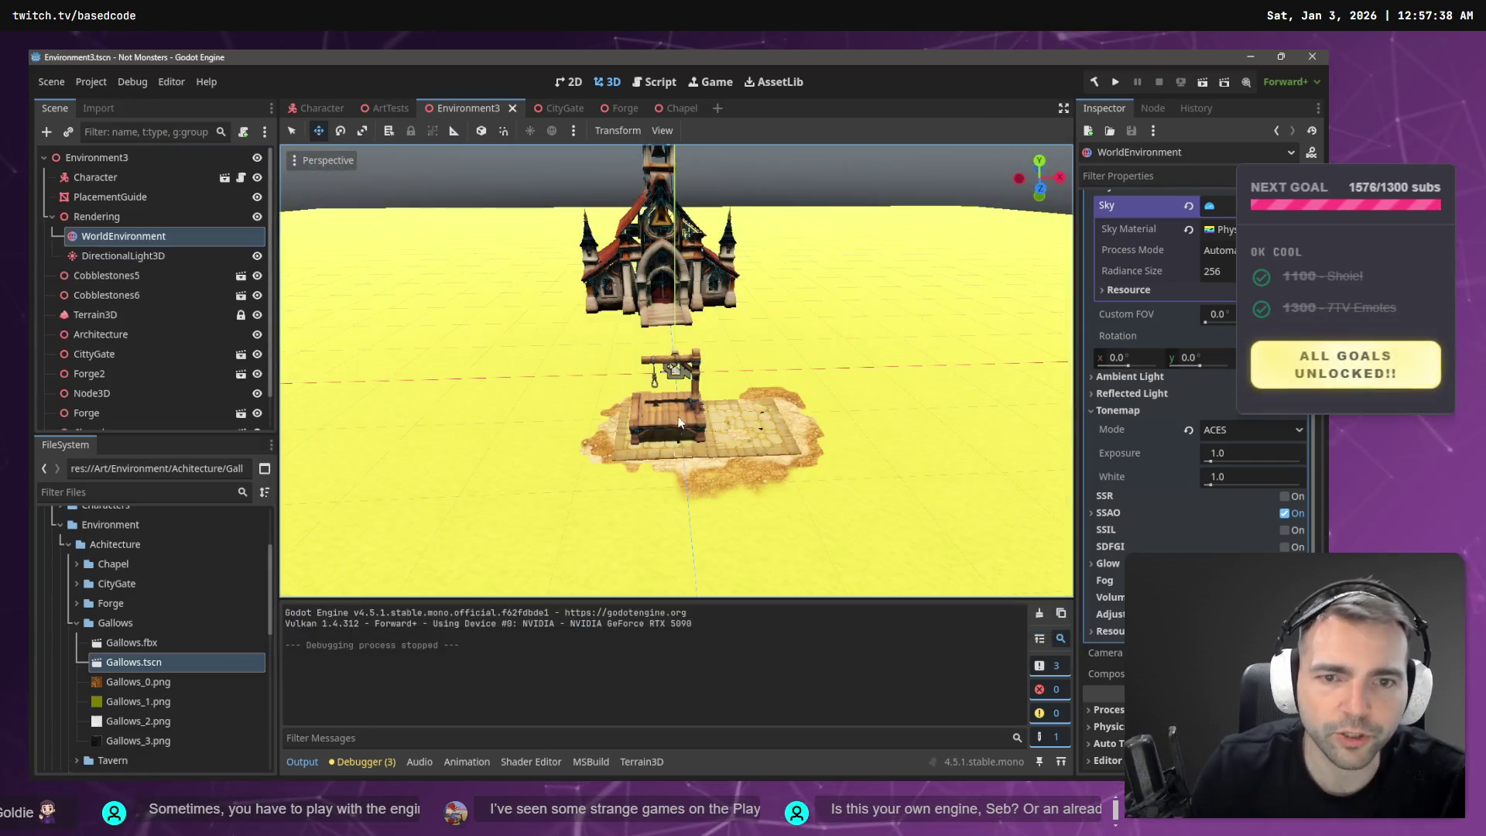
- Select the Chapel and fly the editor camera past the CityGate and above the houses
{"action": "key", "text": "w"}
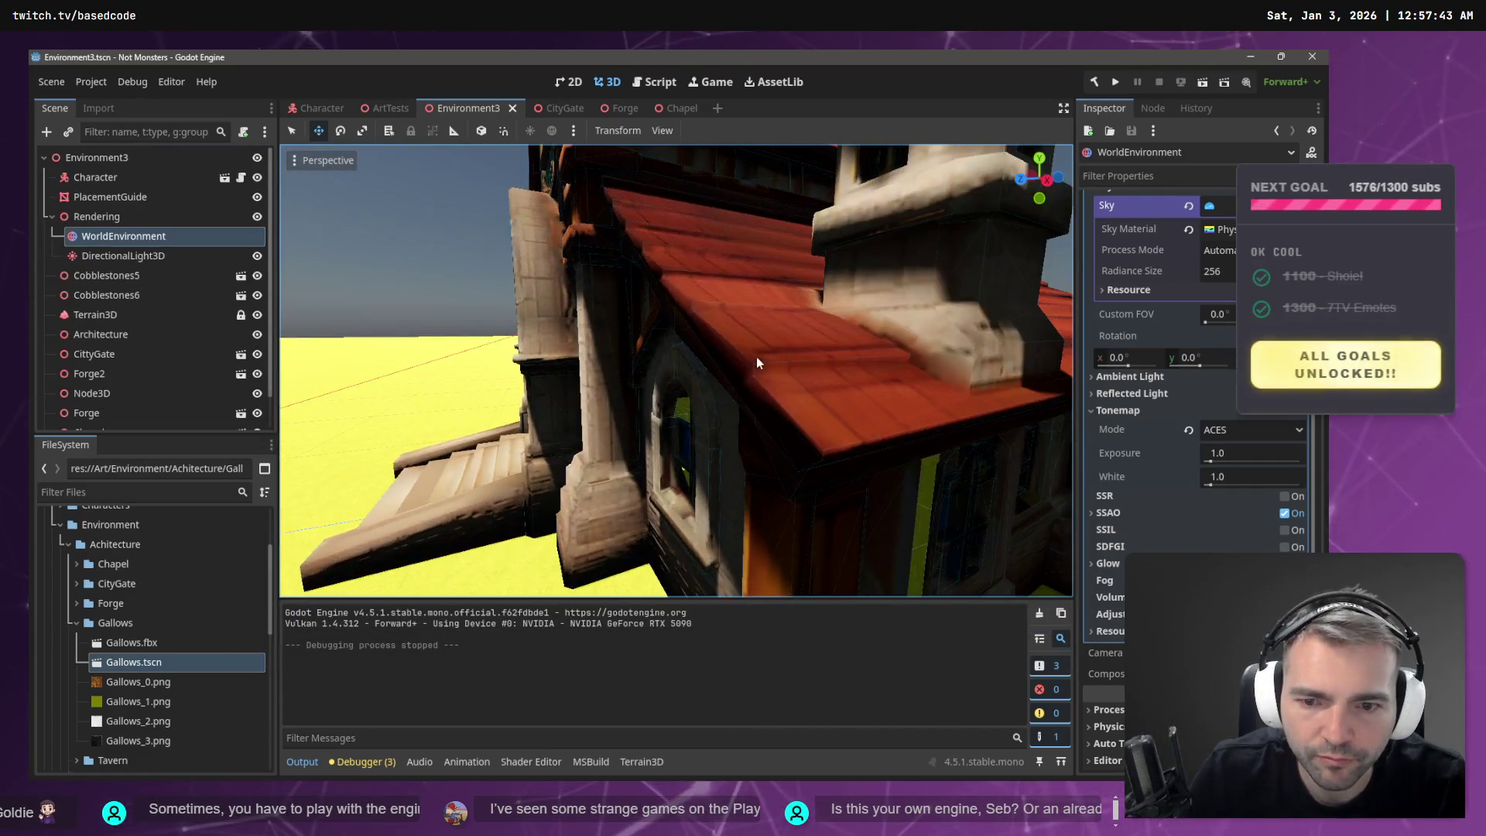
{"action": "left_click", "coordinate": [755, 356]}
{"action": "key", "text": "s"}
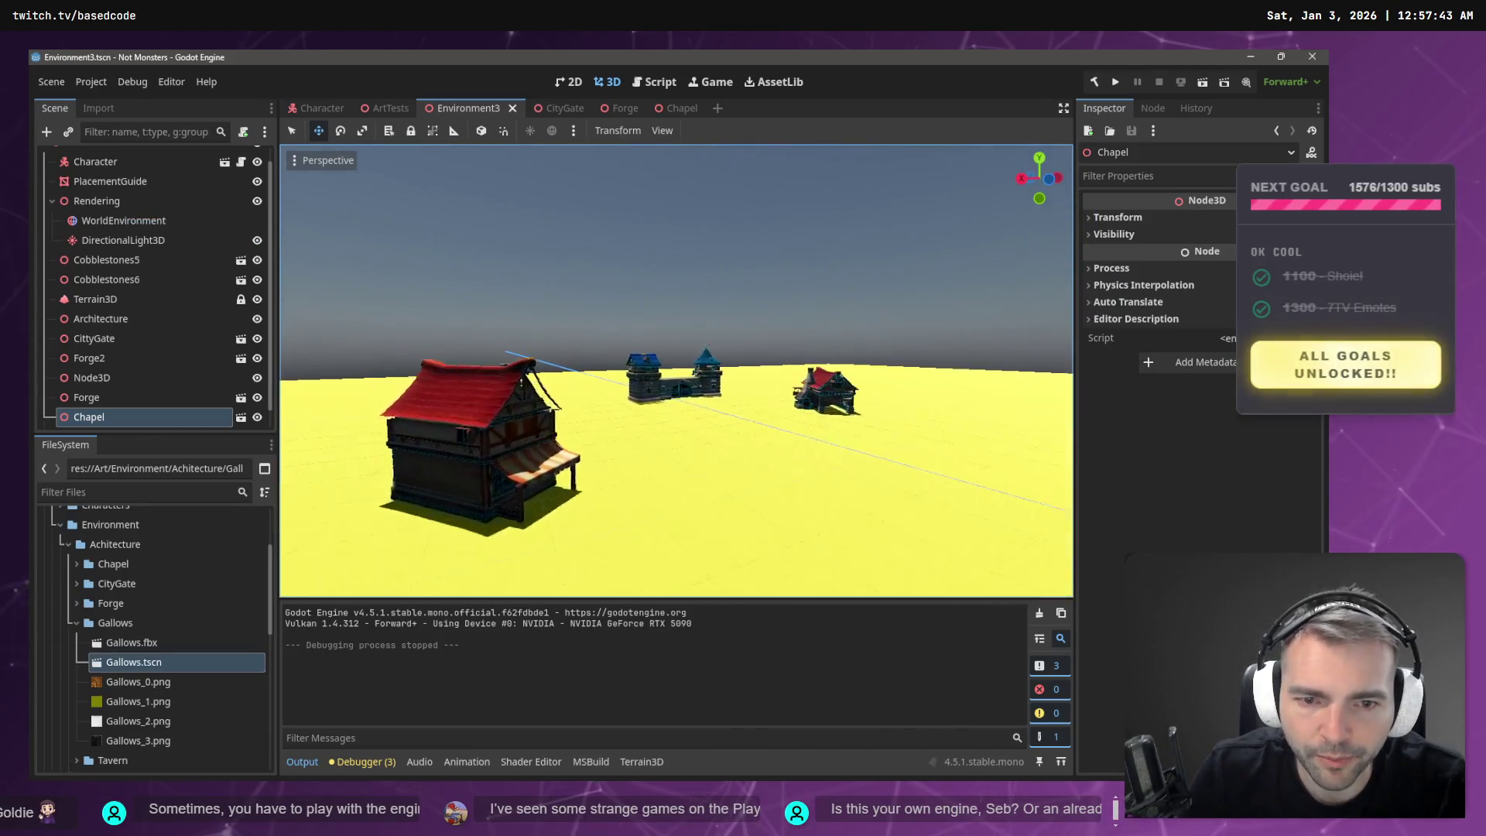
{"action": "key", "text": "s"}
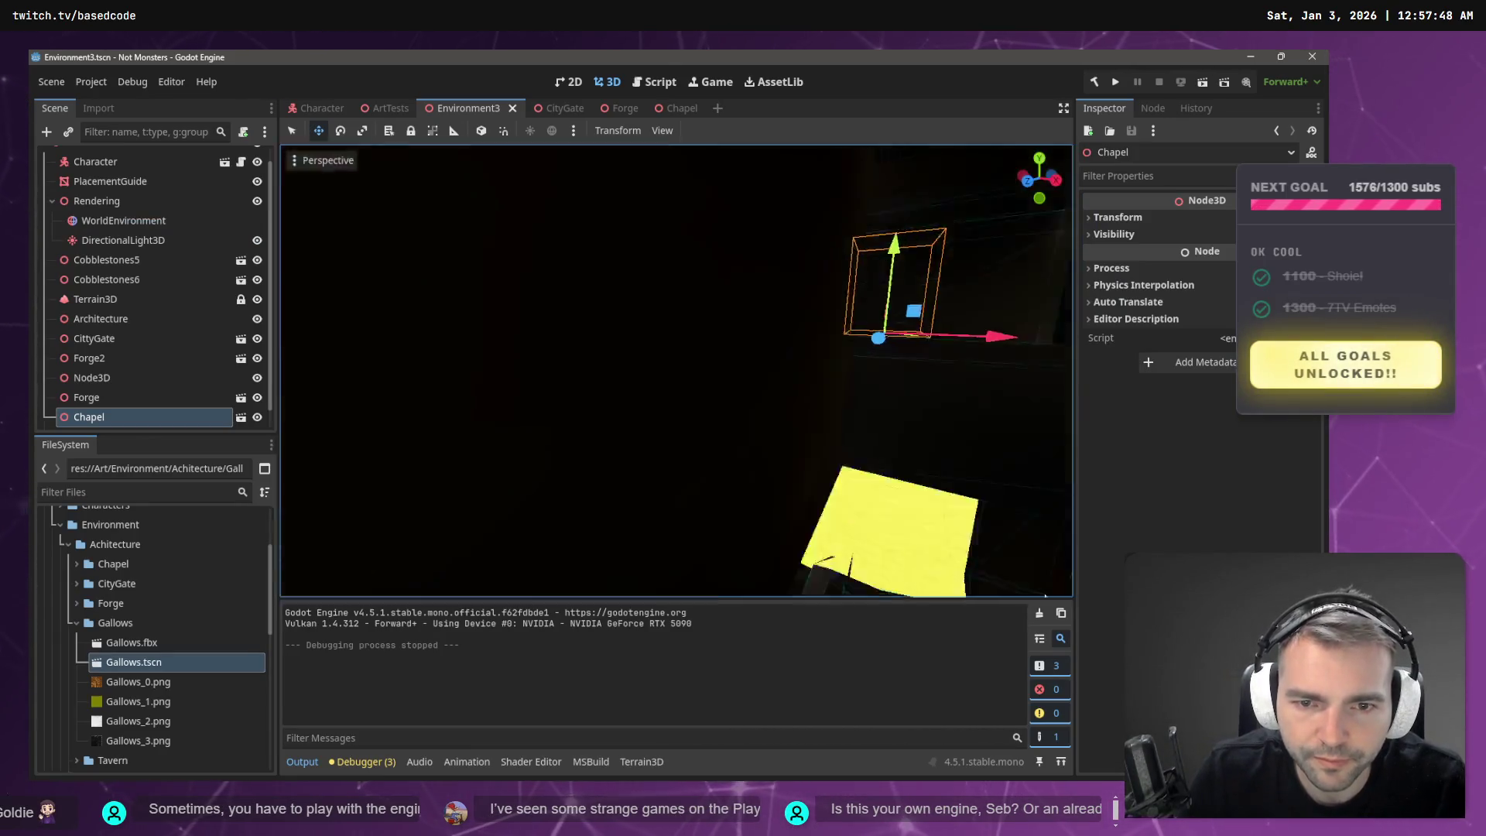
{"action": "key", "text": "e"}
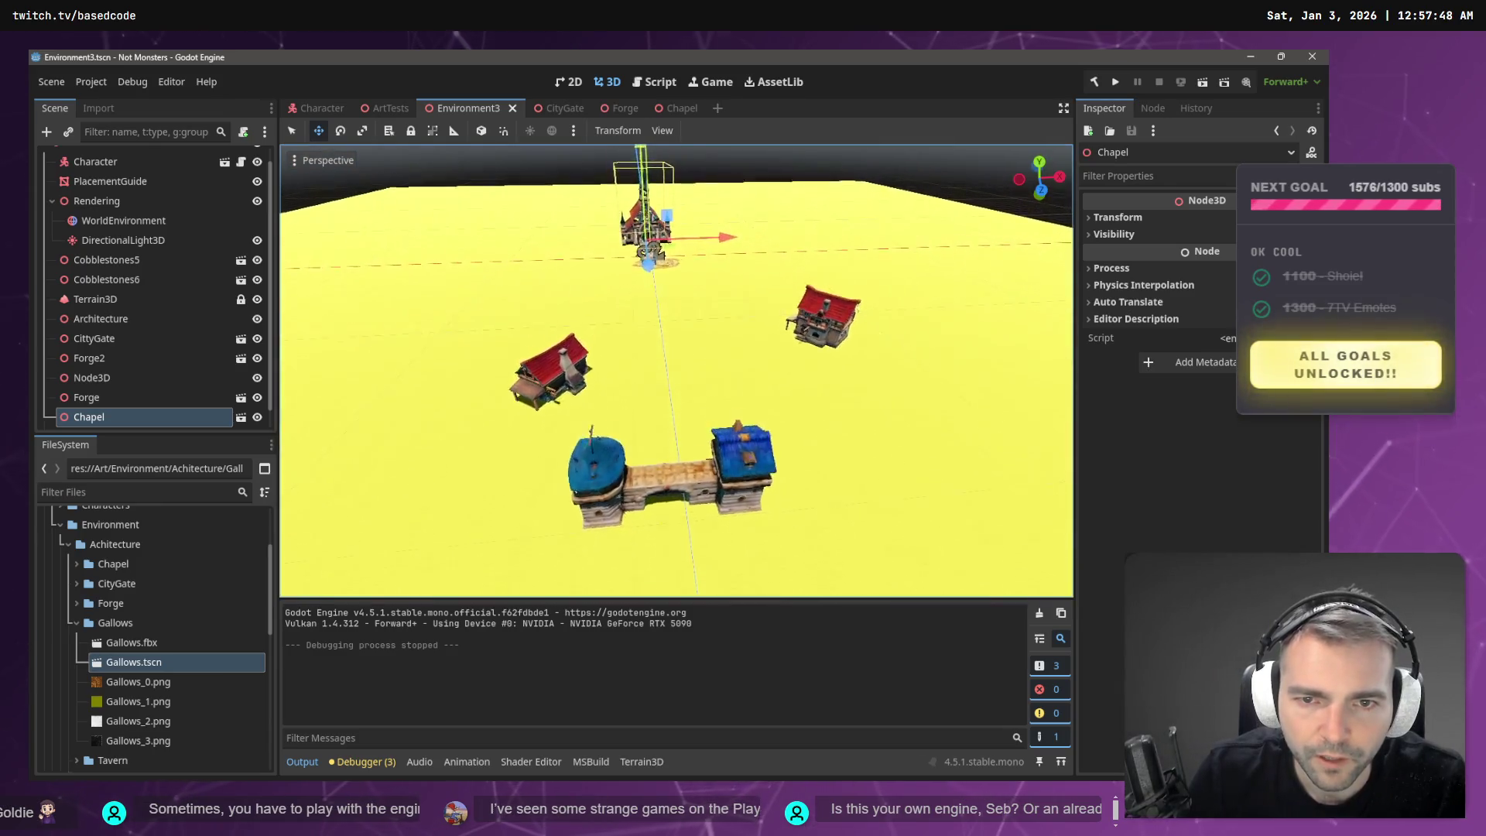
{"action": "key", "text": "w"}
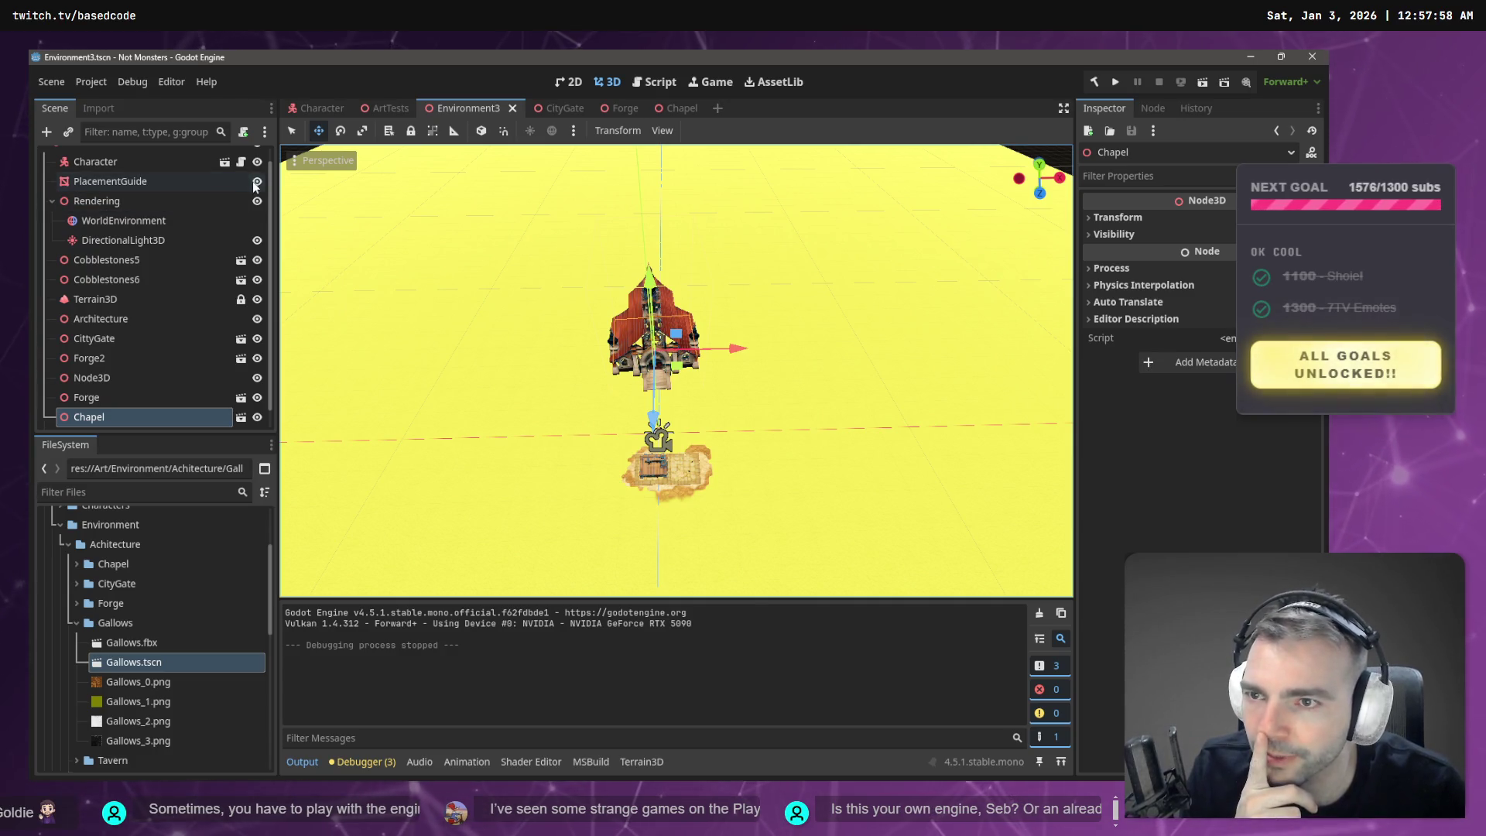
{"action": "left_click", "coordinate": [207, 182]}
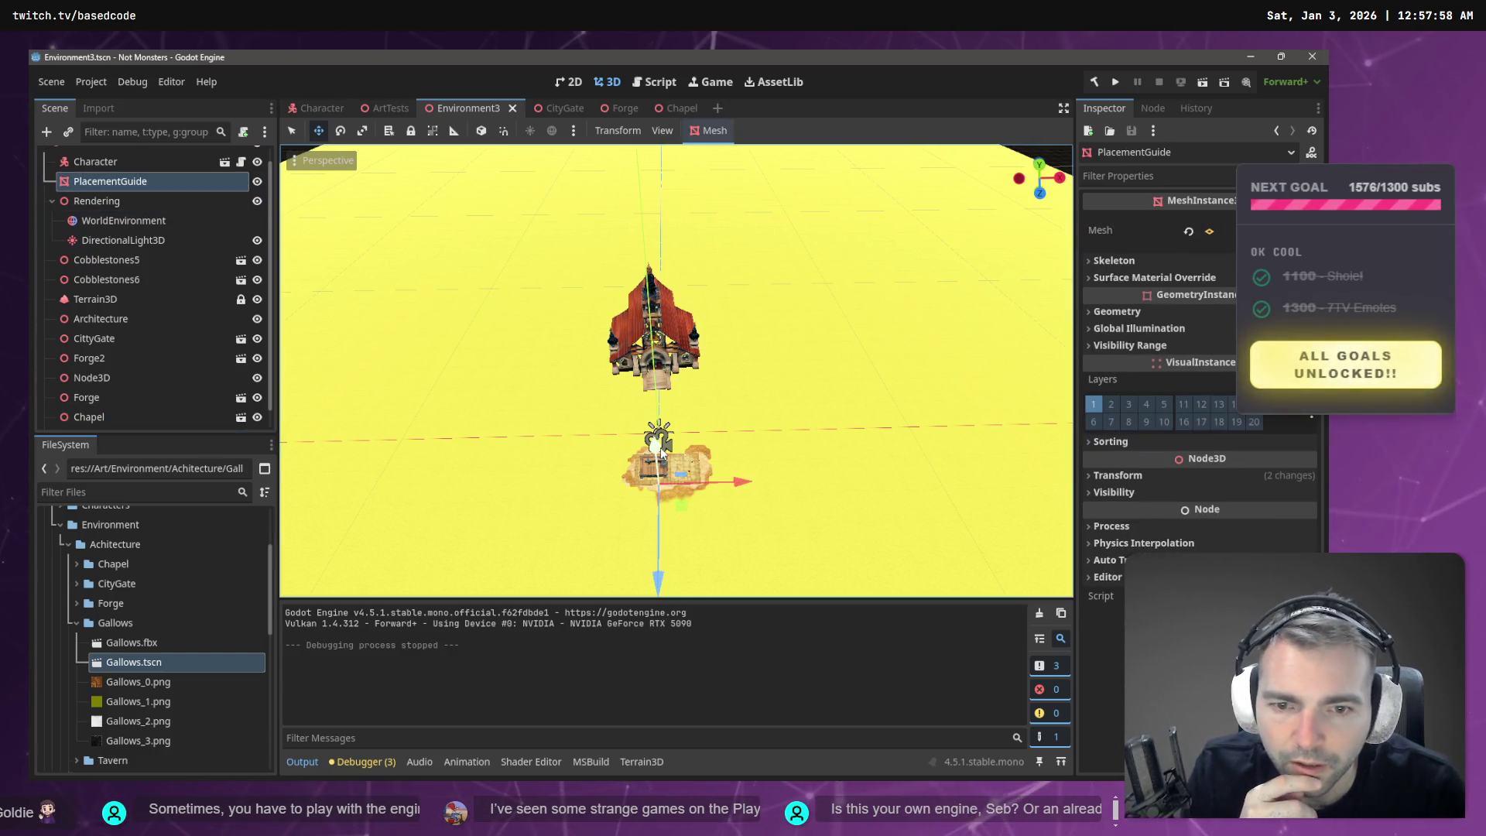
- Raise the PlacementGuide mesh about 1.8 units and add a material override on surface slot 0
{"action": "left_click_drag", "start_coordinate": [658, 441], "coordinate": [664, 442]}
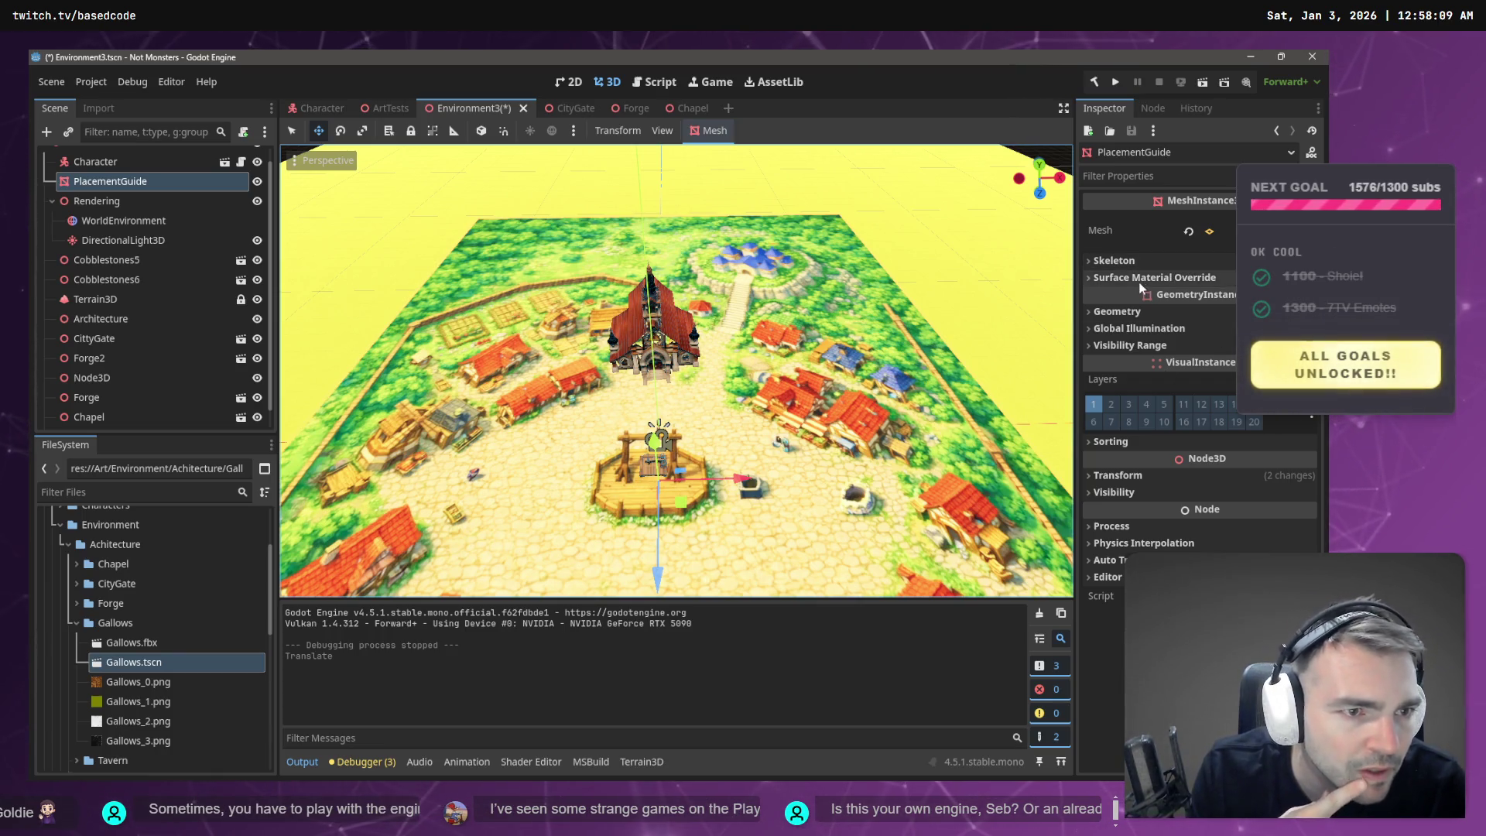
{"action": "left_click", "coordinate": [1184, 281]}
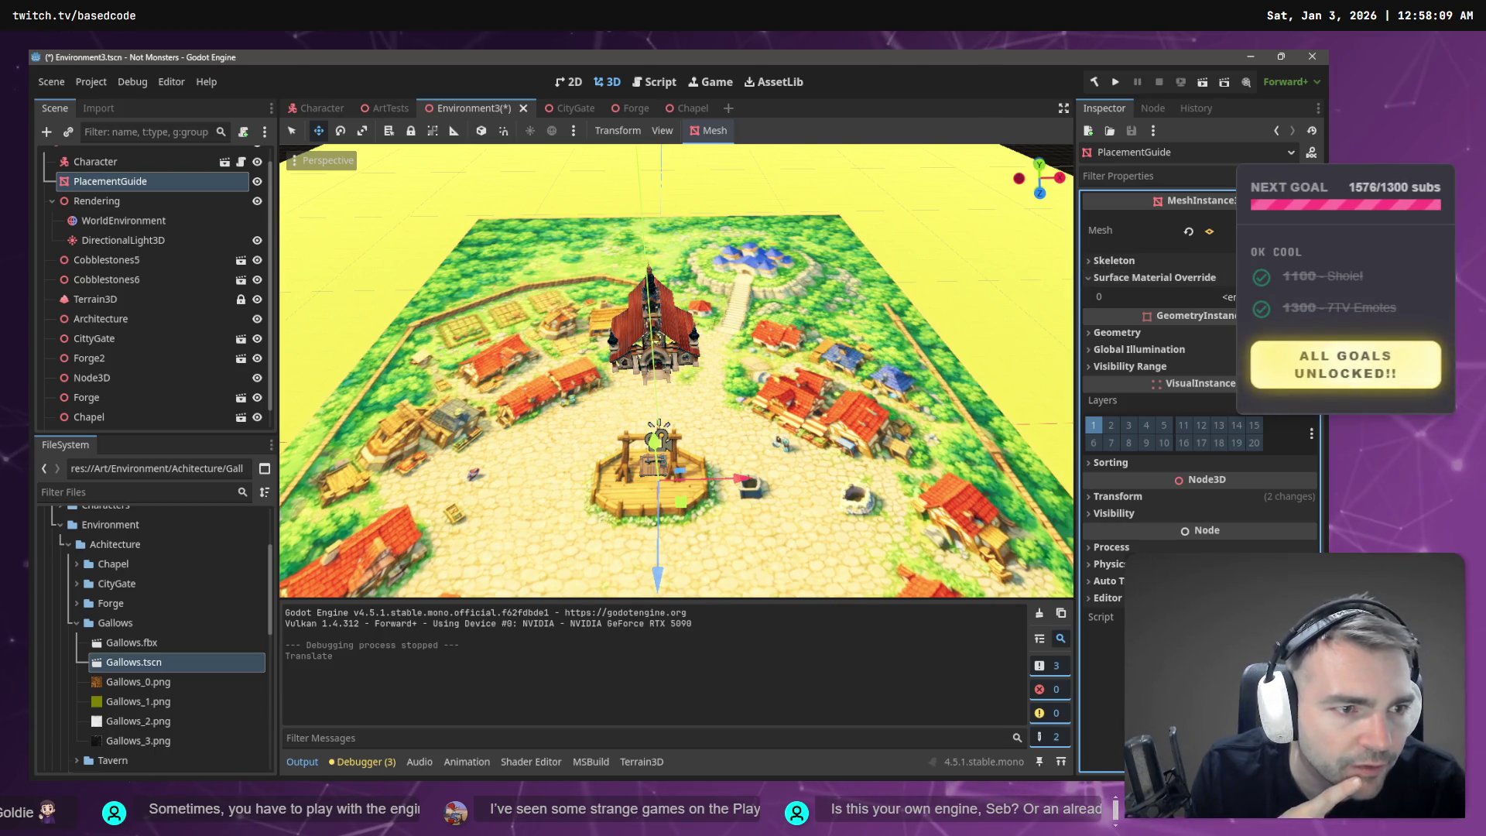
{"action": "left_click", "coordinate": [1229, 298]}
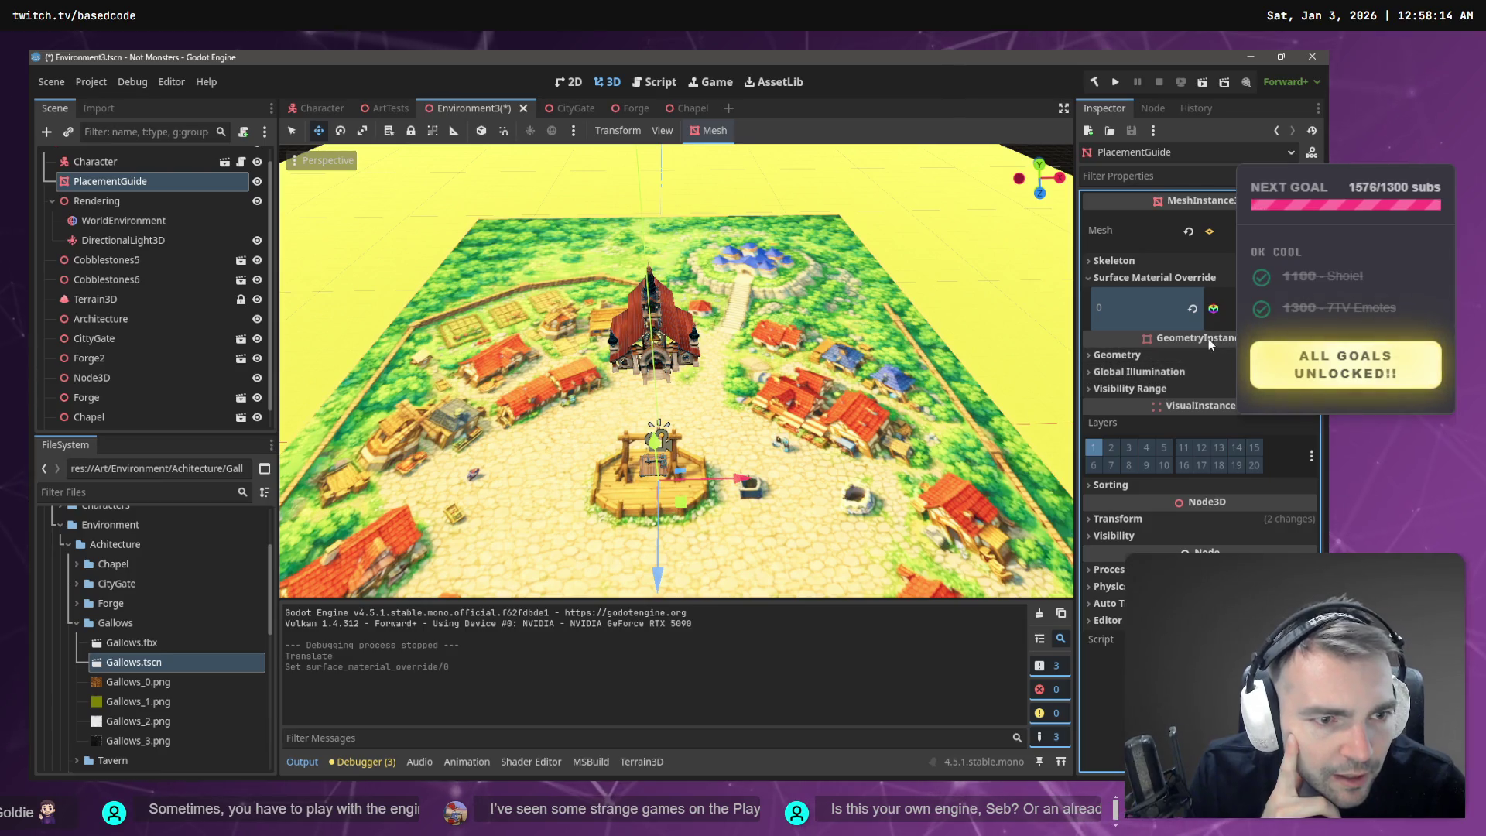
{"action": "left_click", "coordinate": [1141, 307]}
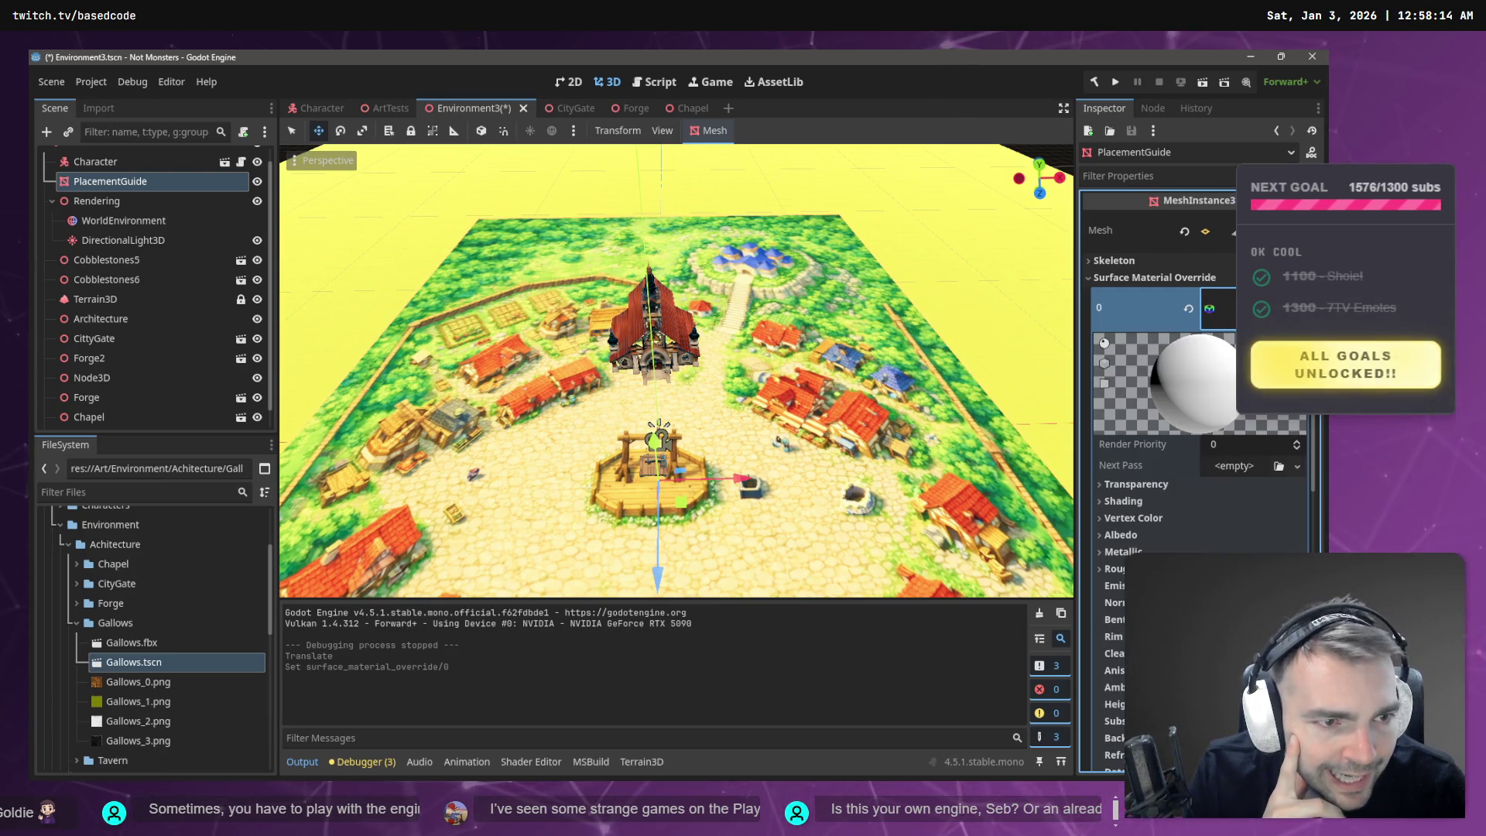
- Try Alpha transparency on the override material, undo the material changes, and hide the PlacementGuide
{"action": "left_click", "coordinate": [1126, 485]}
{"action": "left_click", "coordinate": [1264, 505]}
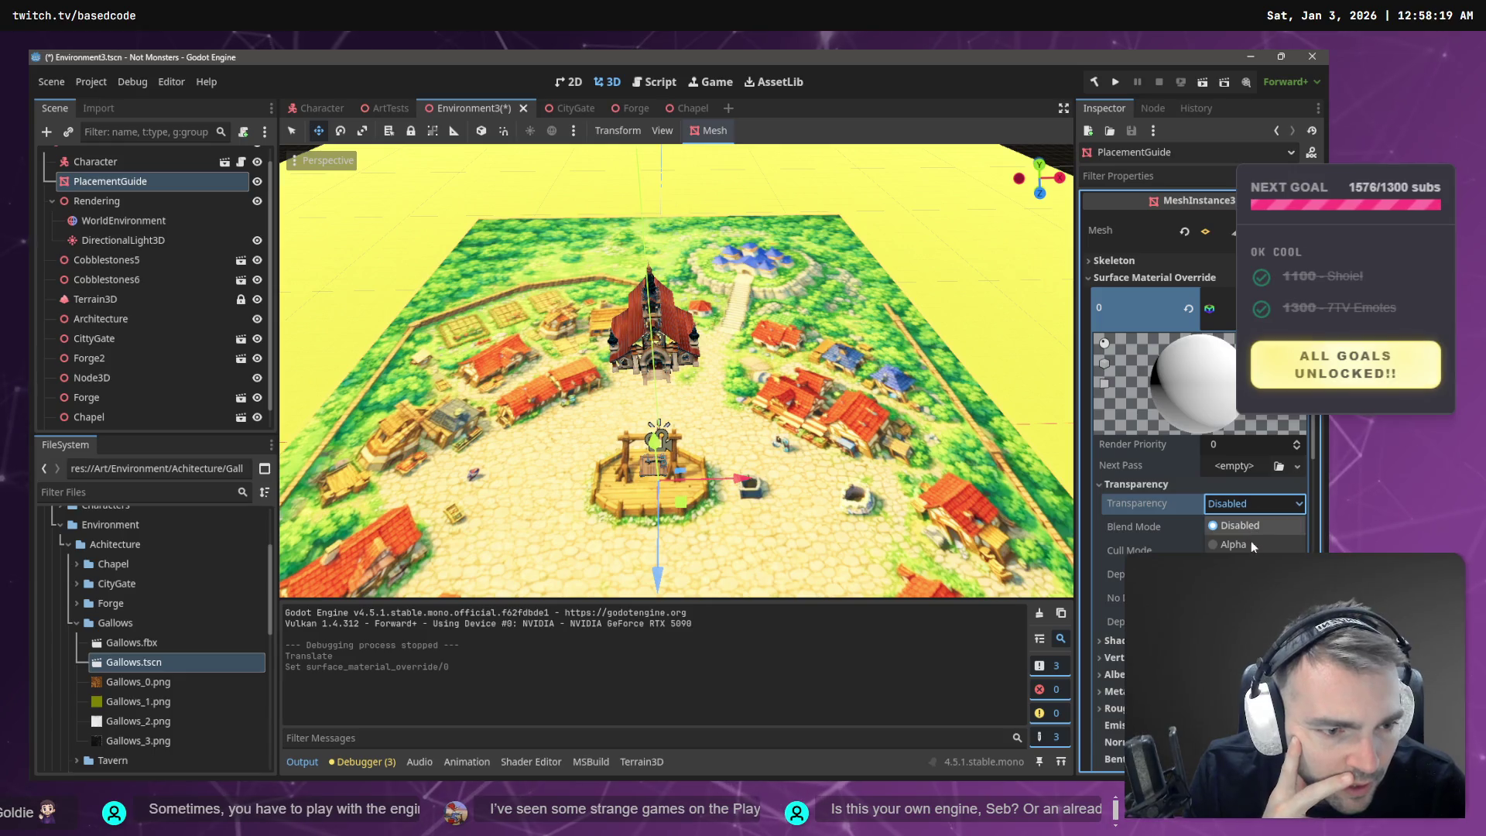
{"action": "left_click", "coordinate": [1250, 544]}
{"action": "left_click", "coordinate": [1254, 525]}
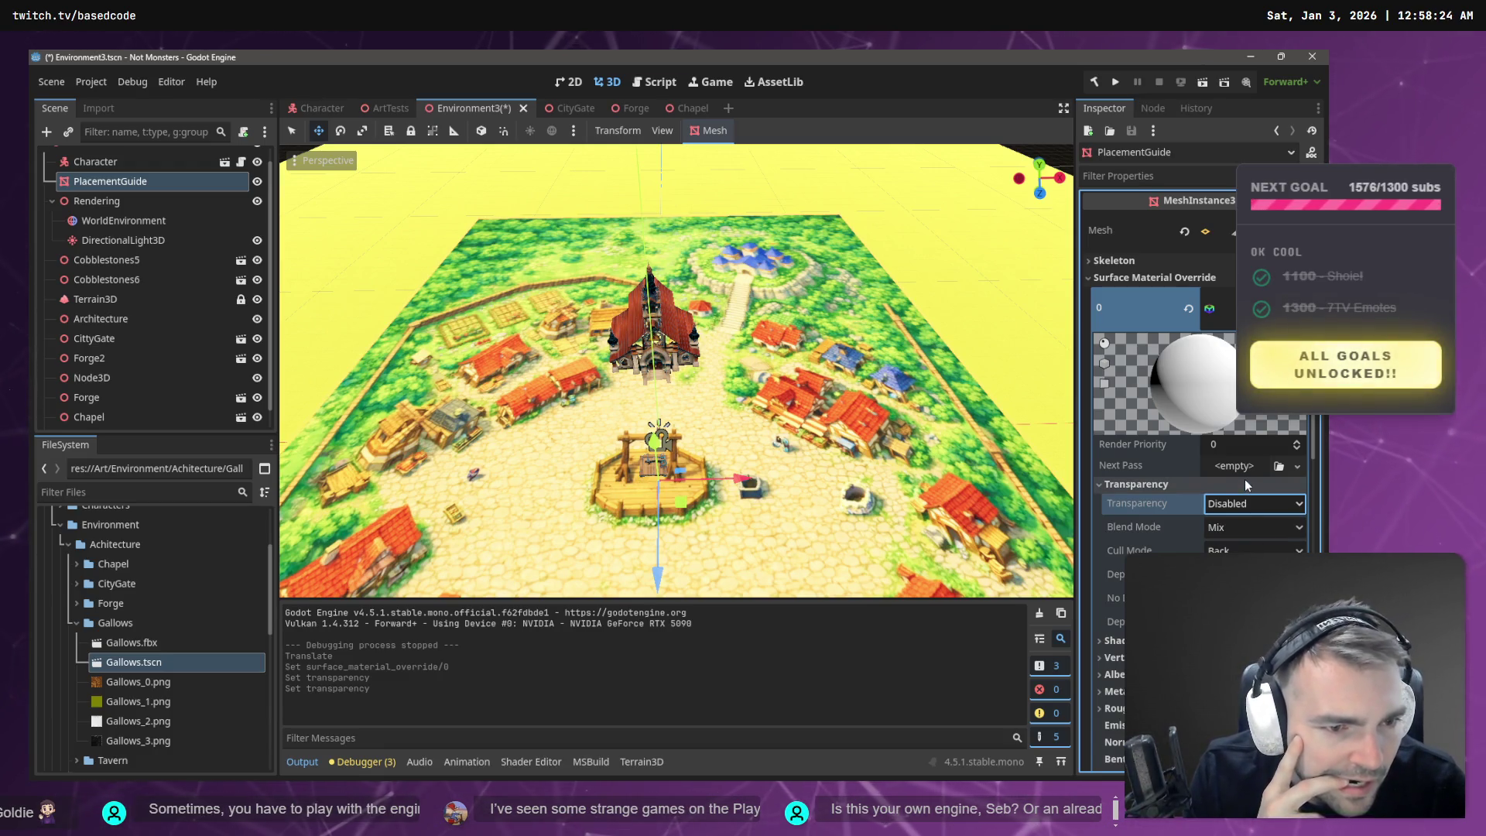
{"action": "scroll", "coordinate": [1245, 480], "scroll_direction": "down", "scroll_amount": 2}
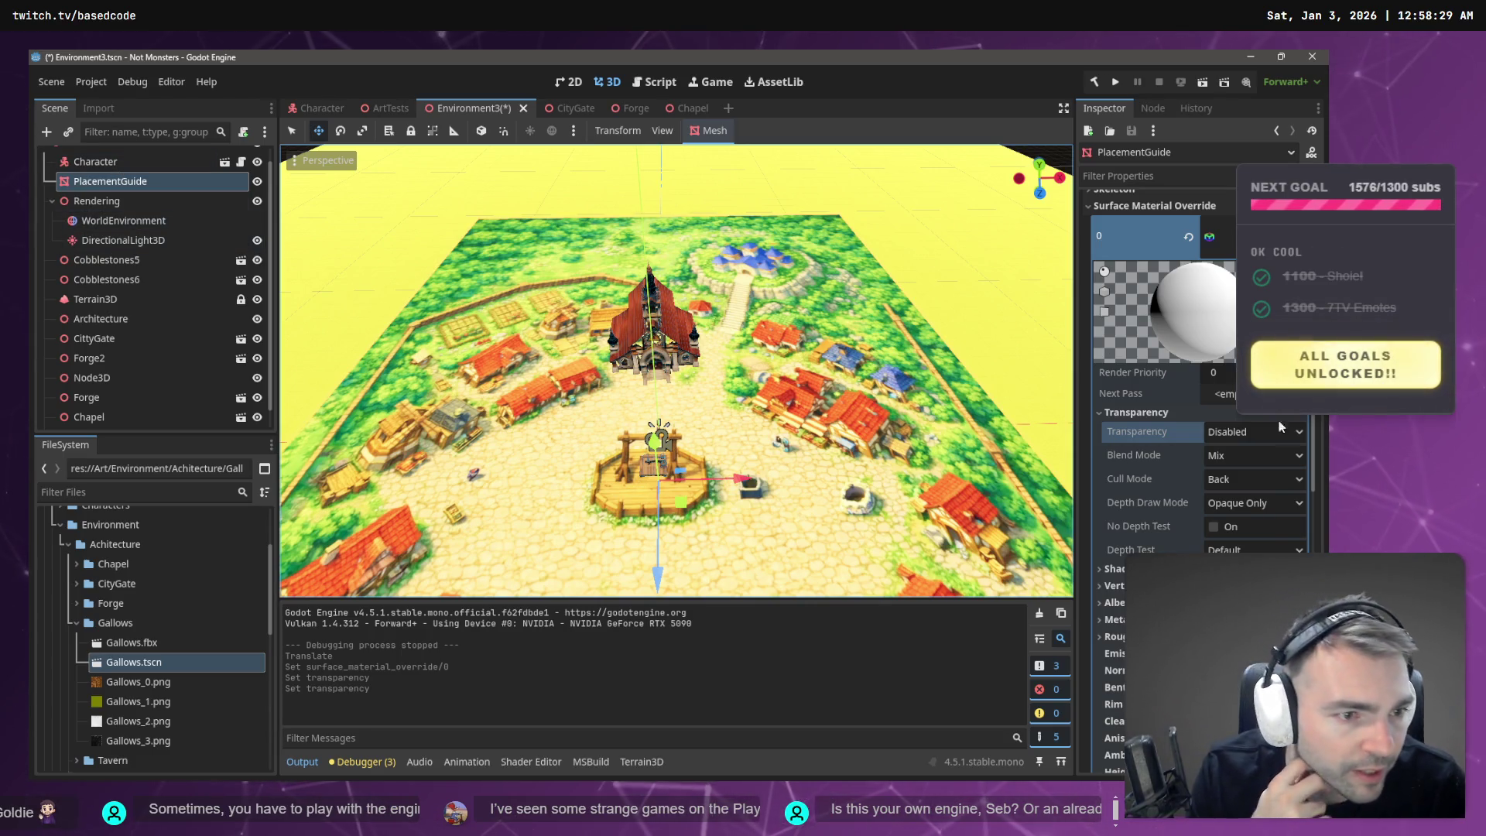
{"action": "scroll", "coordinate": [1278, 432], "scroll_direction": "up", "scroll_amount": 2}
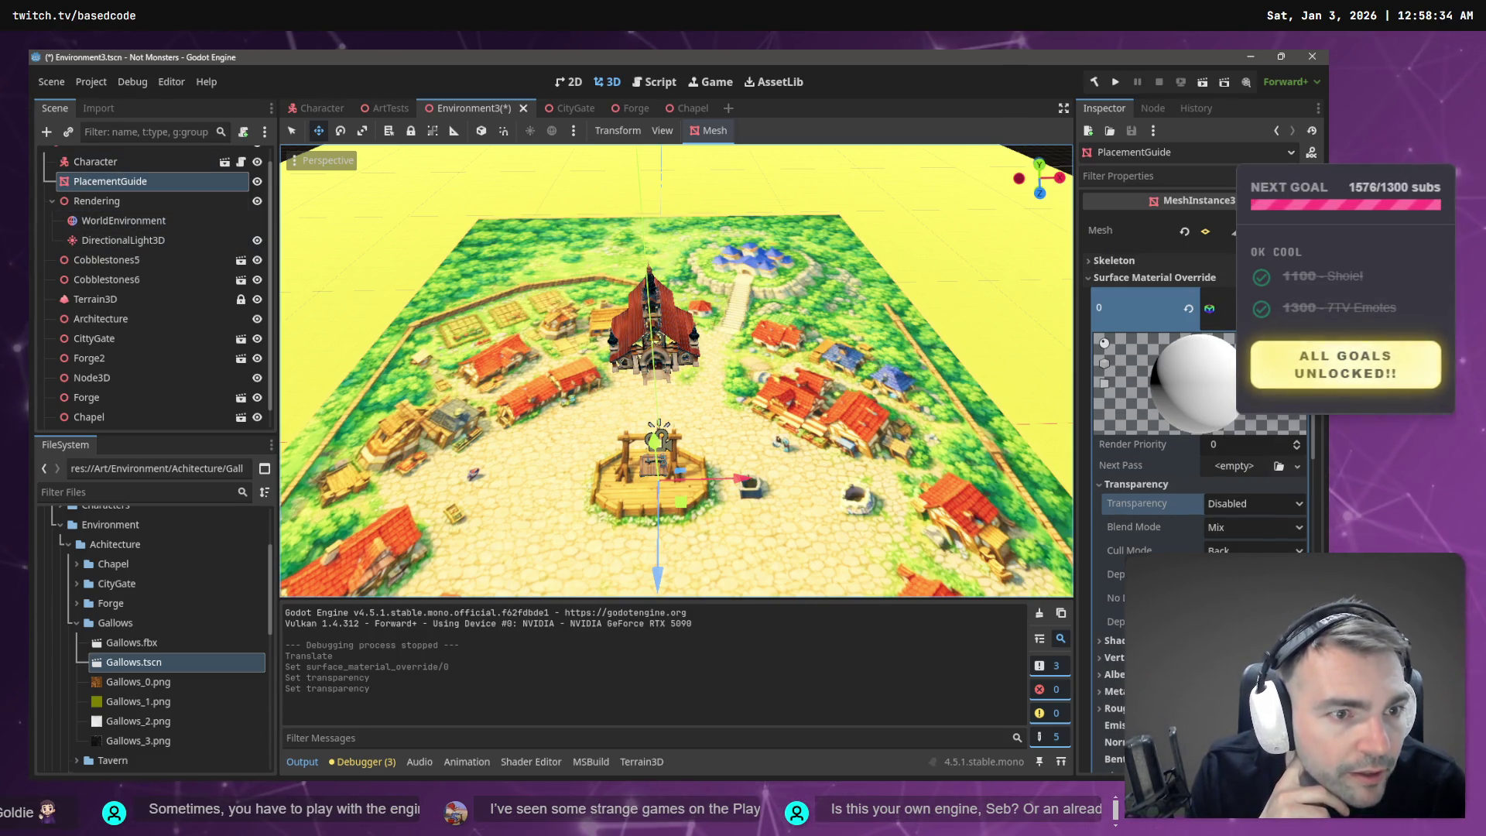
{"action": "scroll", "coordinate": [1230, 434], "scroll_direction": "down", "scroll_amount": 5}
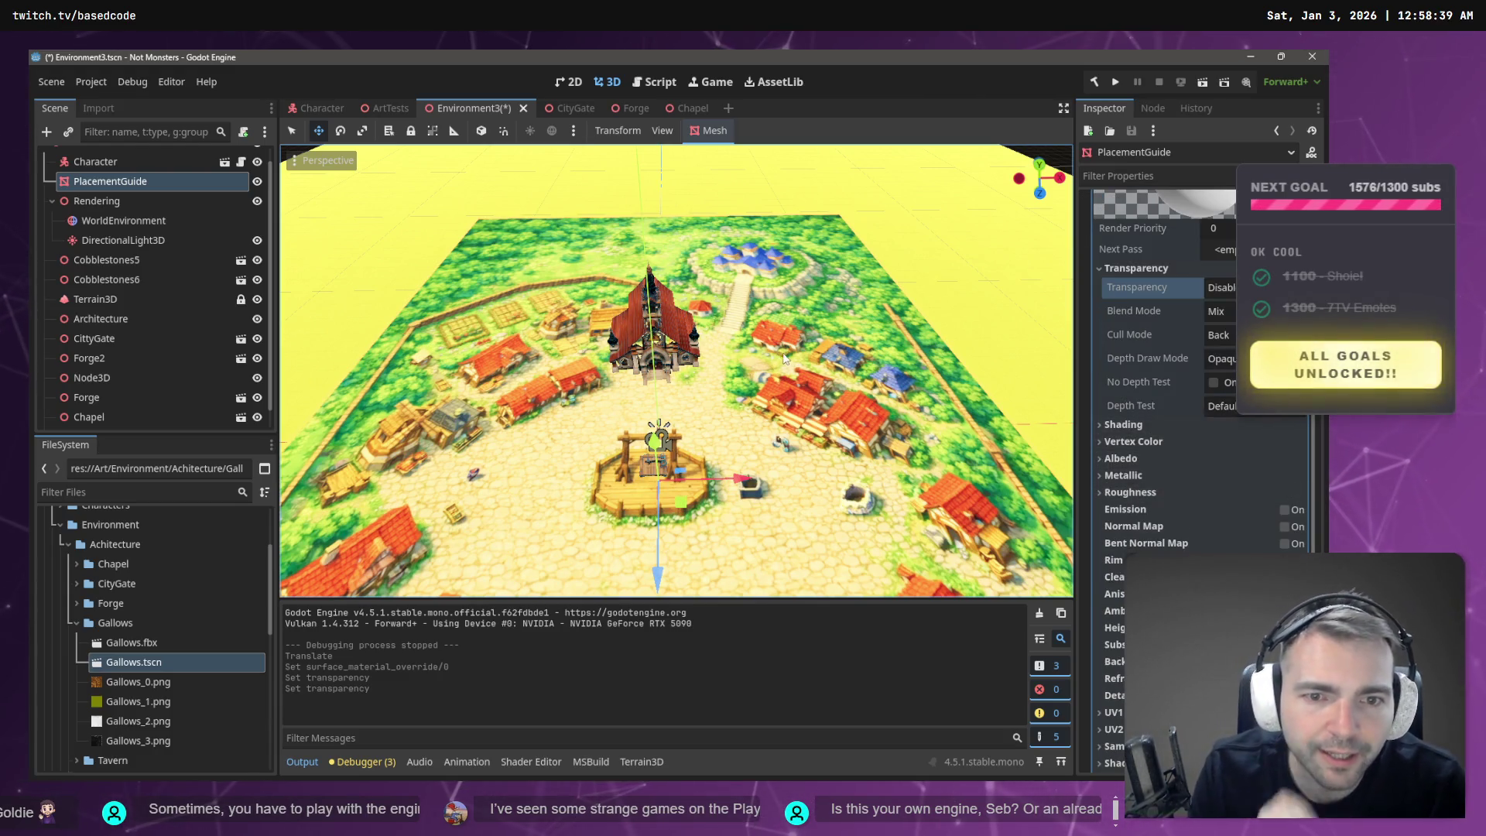
{"action": "key", "text": "ctrl+z"}
{"action": "key", "text": "ctrl+z"}
{"action": "key", "text": "ctrl+z"}
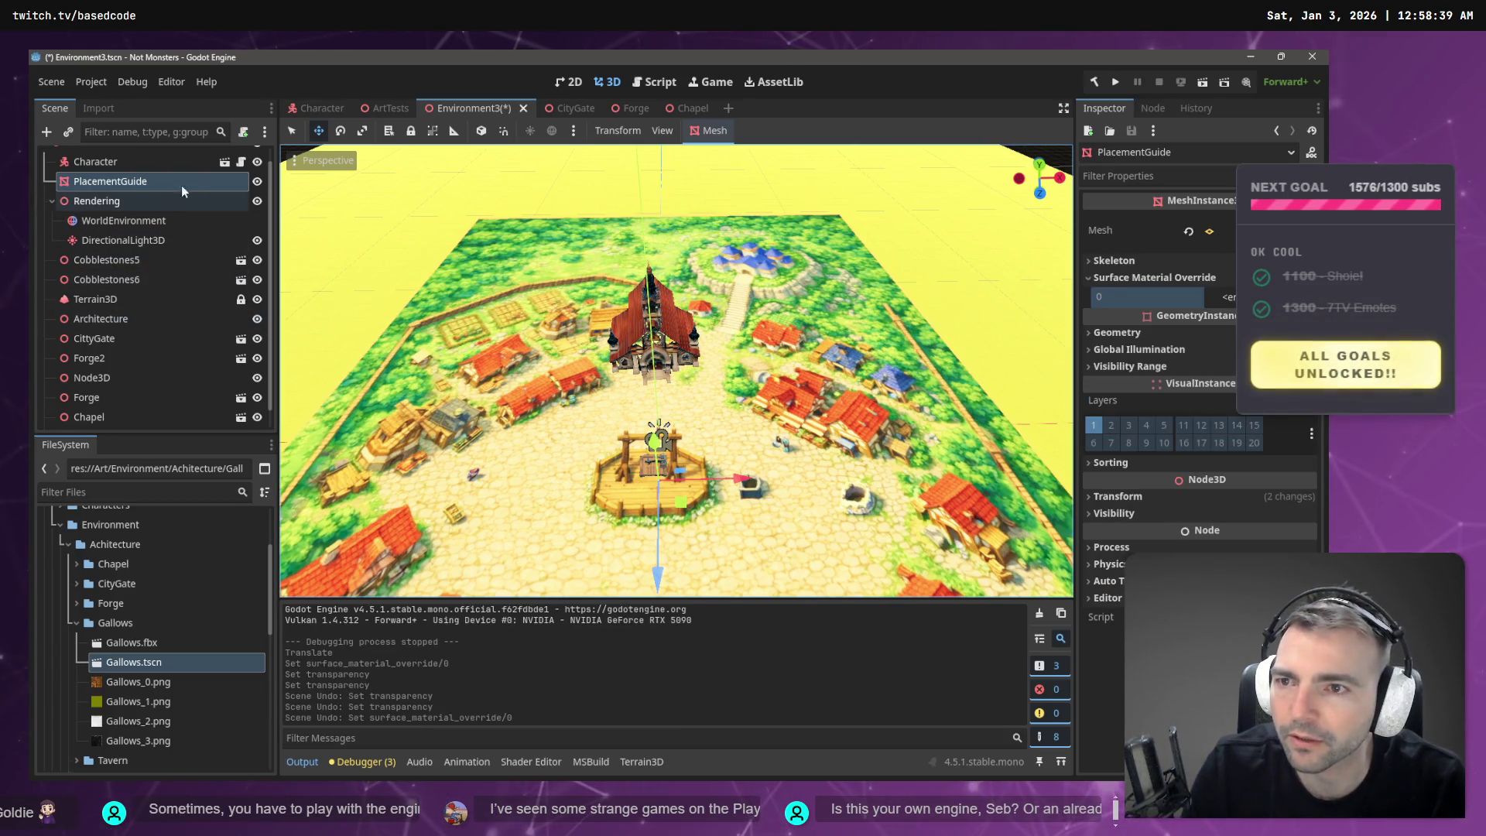
{"action": "left_click", "coordinate": [257, 182]}
- Show the PlacementGuide again and give slot 0 a new StandardMaterial3D with Albedo expanded
{"action": "left_click", "coordinate": [258, 181]}
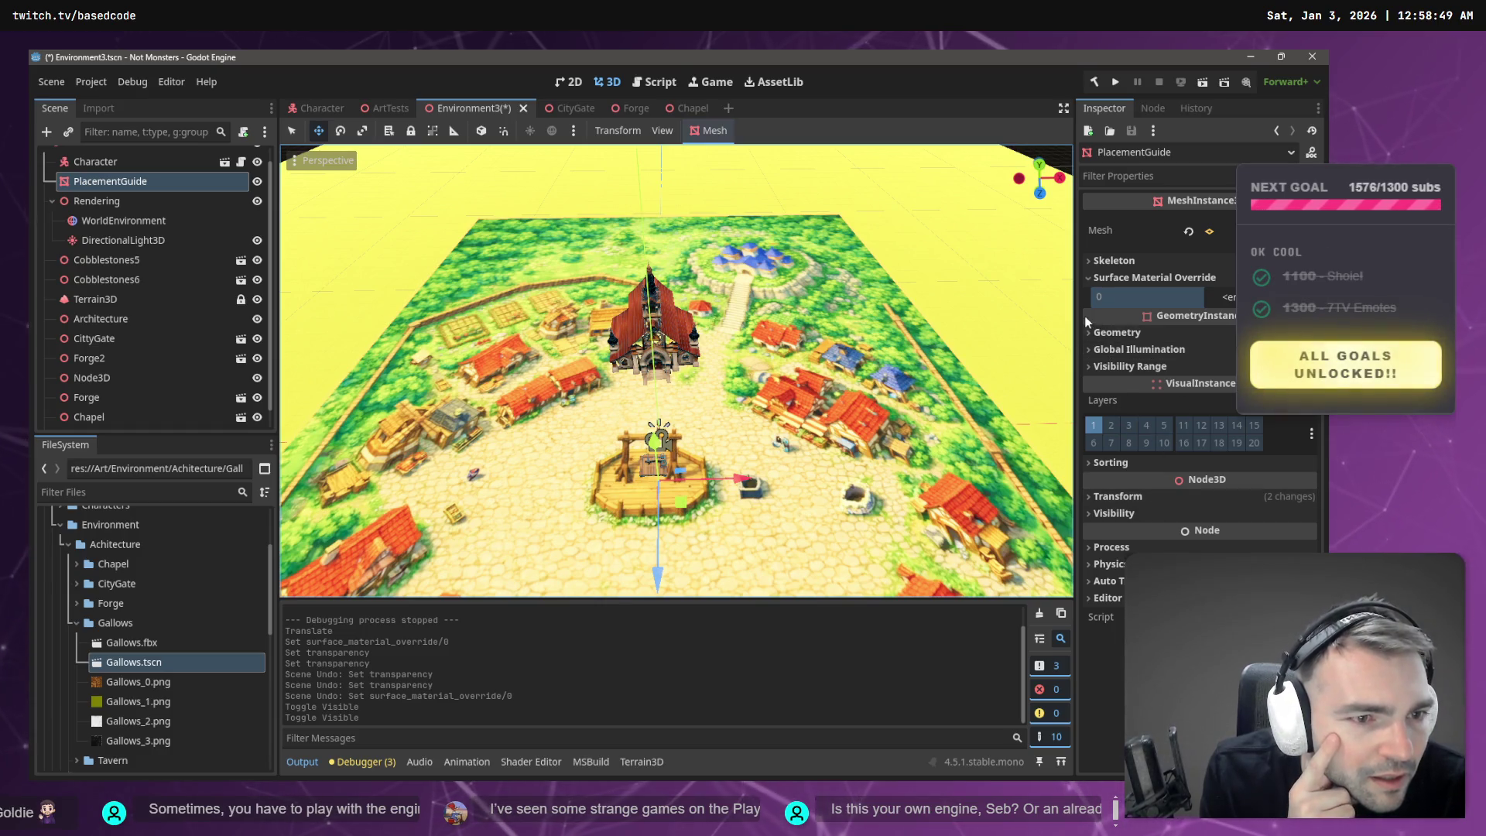
{"action": "left_click", "coordinate": [1229, 297]}
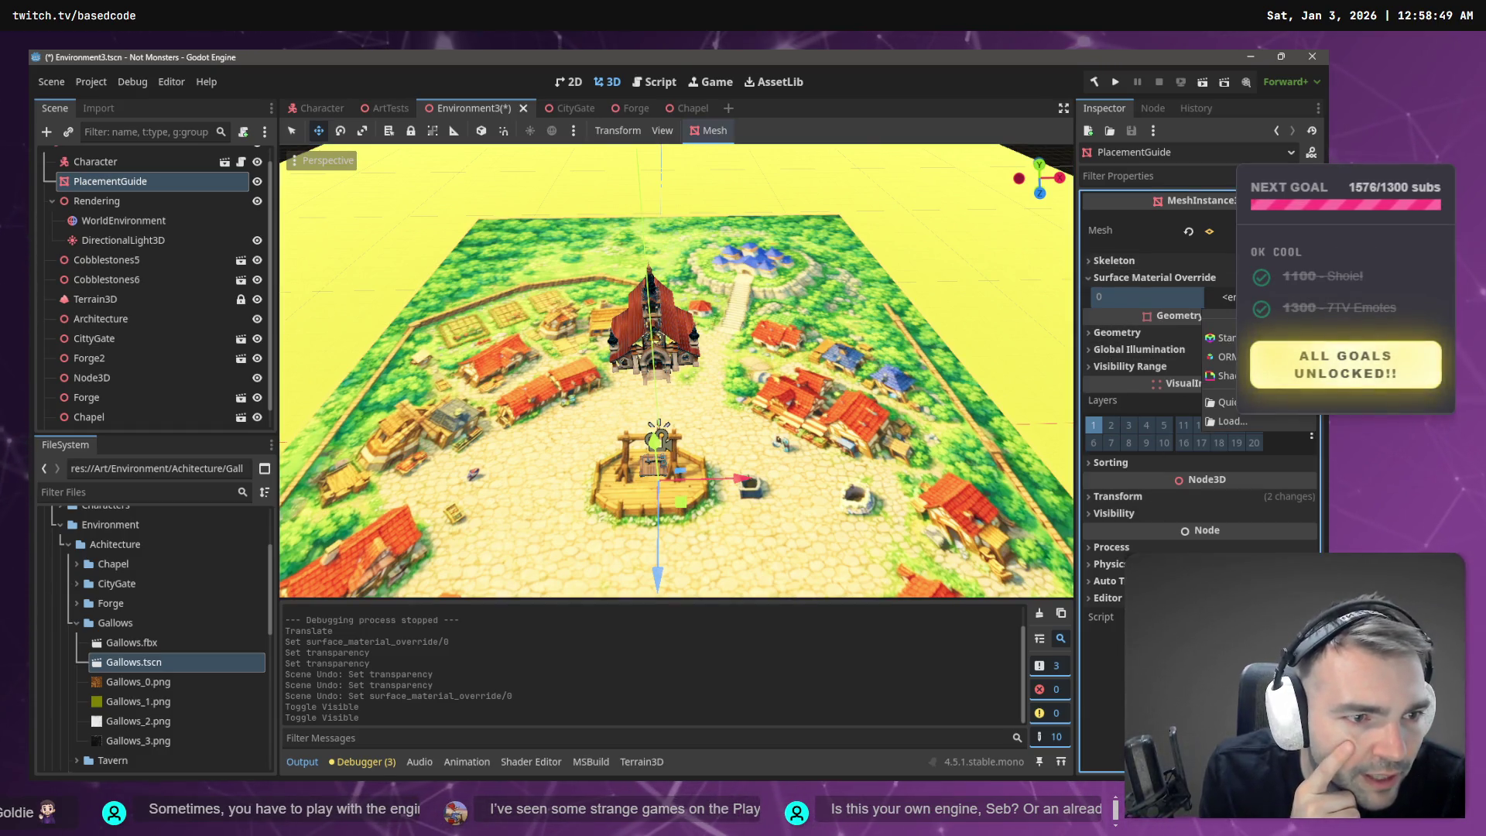
{"action": "left_click", "coordinate": [1224, 337]}
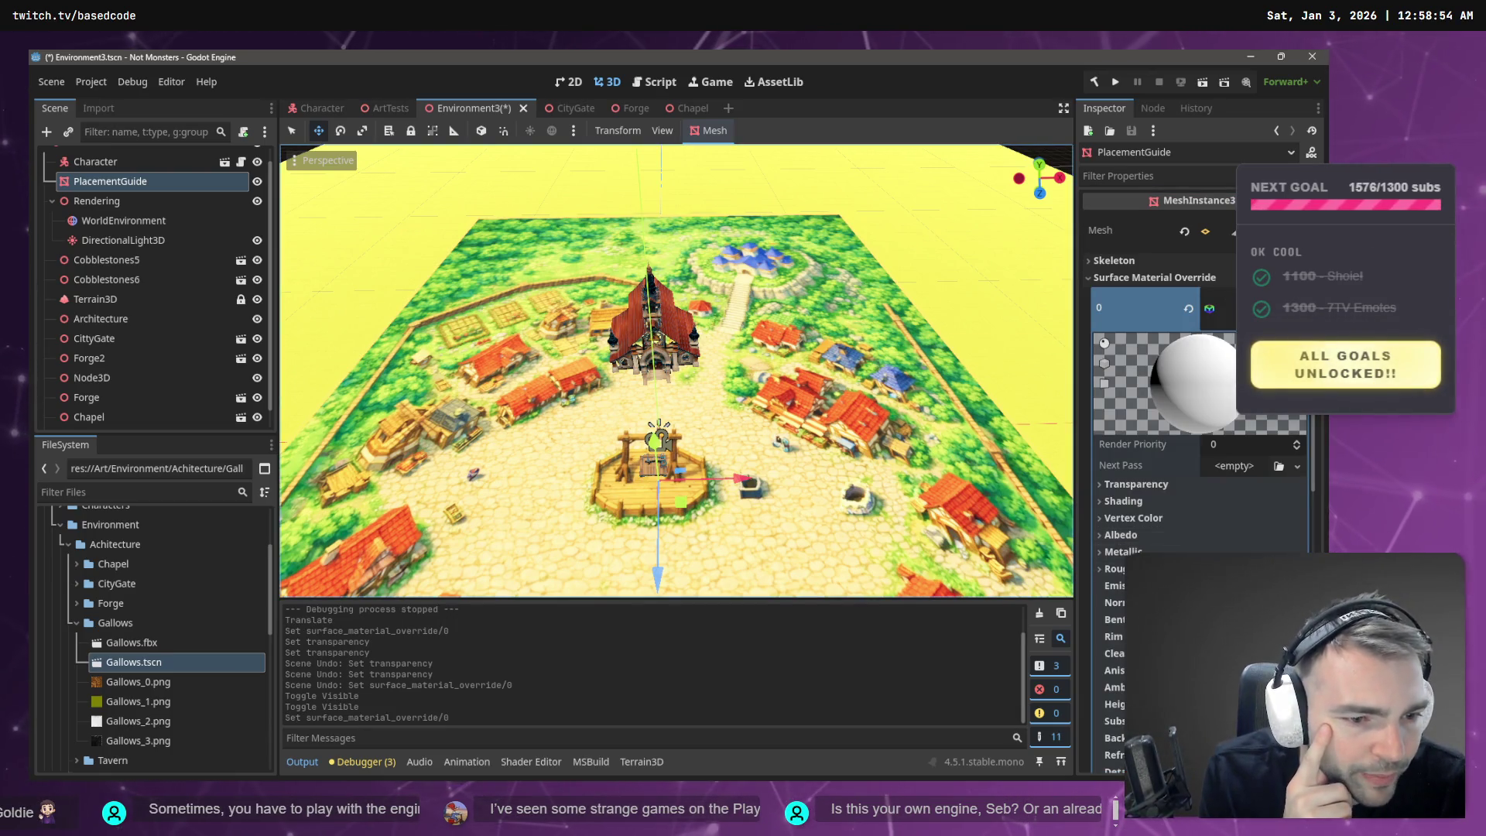
{"action": "left_click", "coordinate": [1117, 535]}
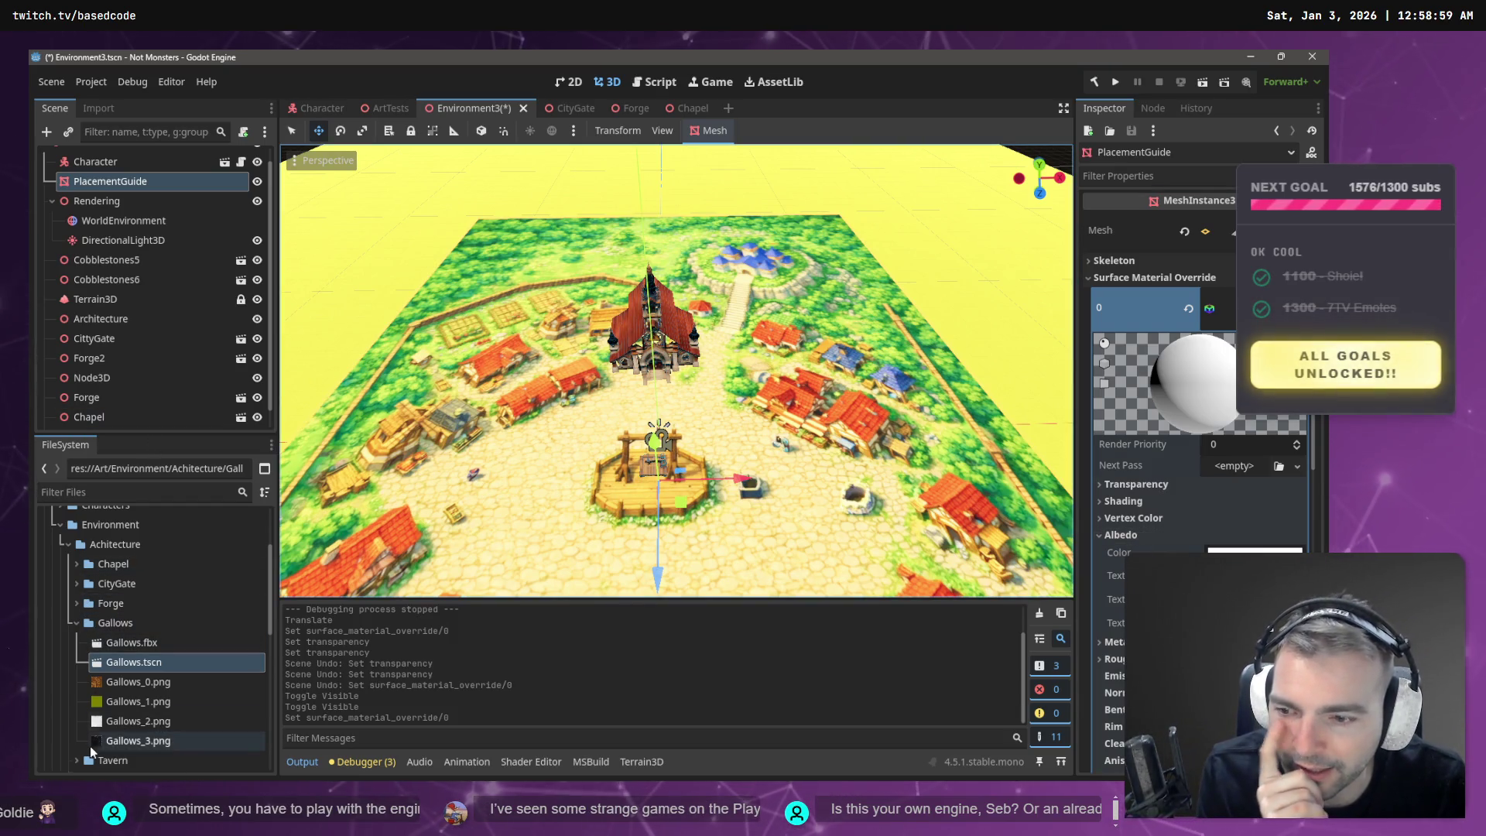
- Apply Environment2.png as the material's albedo texture
{"action": "scroll", "coordinate": [109, 740], "scroll_direction": "down", "scroll_amount": 5}
{"action": "scroll", "coordinate": [108, 741], "scroll_direction": "down", "scroll_amount": 2}
{"action": "scroll", "coordinate": [135, 687], "scroll_direction": "up", "scroll_amount": 2}
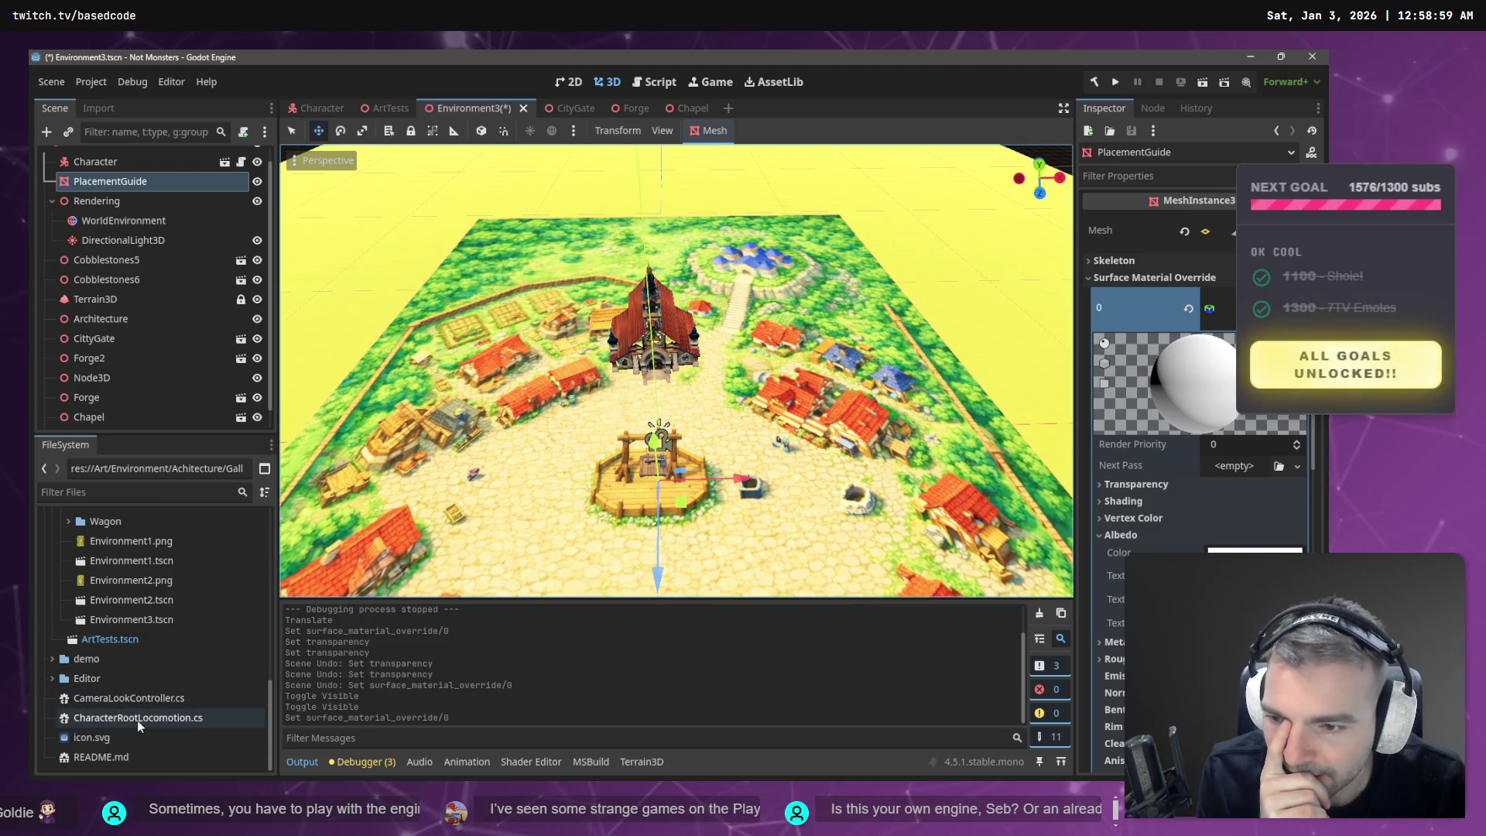
{"action": "scroll", "coordinate": [146, 713], "scroll_direction": "up", "scroll_amount": 7}
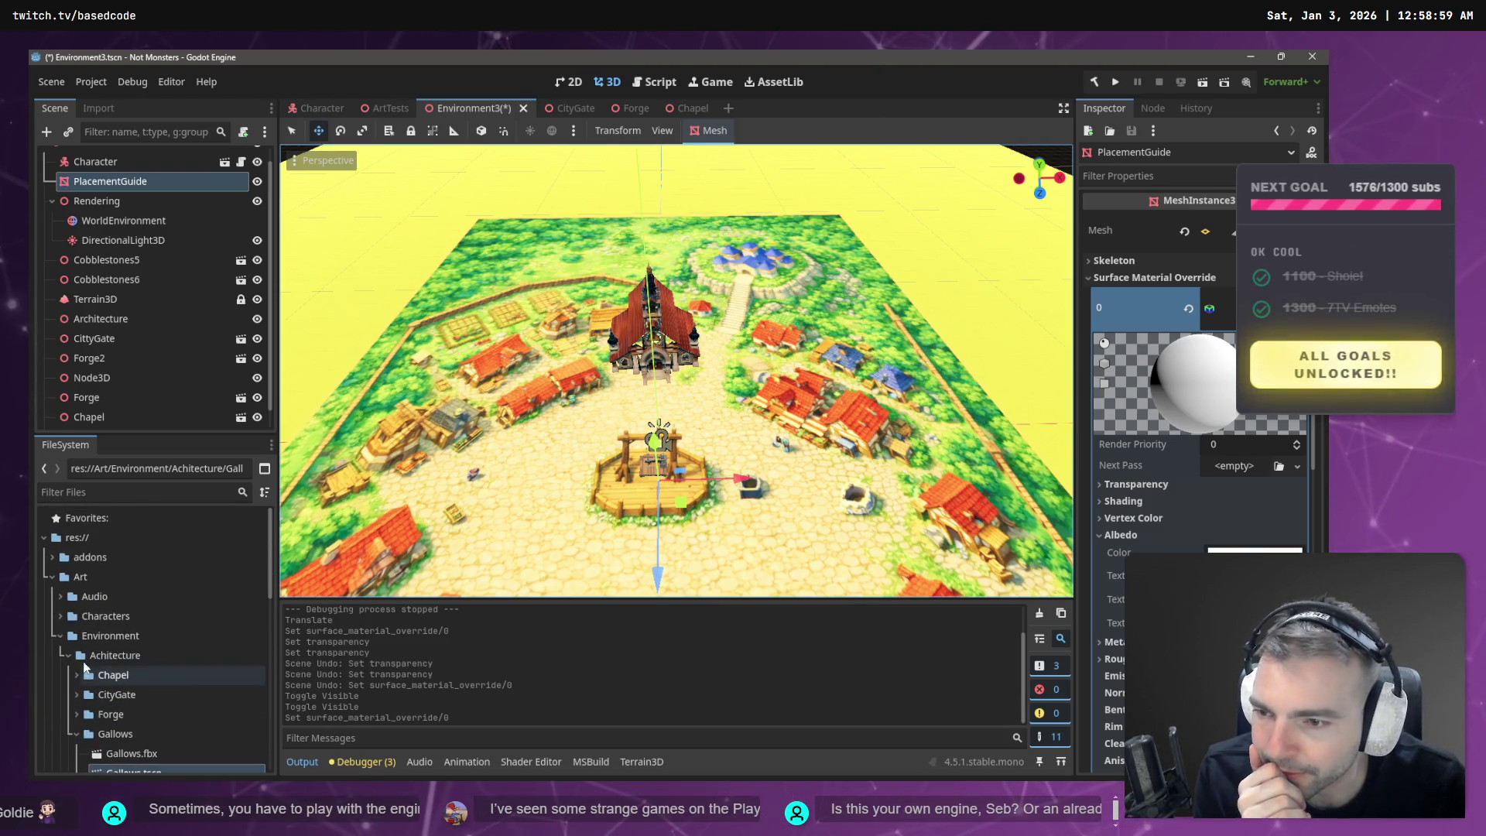
{"action": "scroll", "coordinate": [77, 620], "scroll_direction": "down", "scroll_amount": 7}
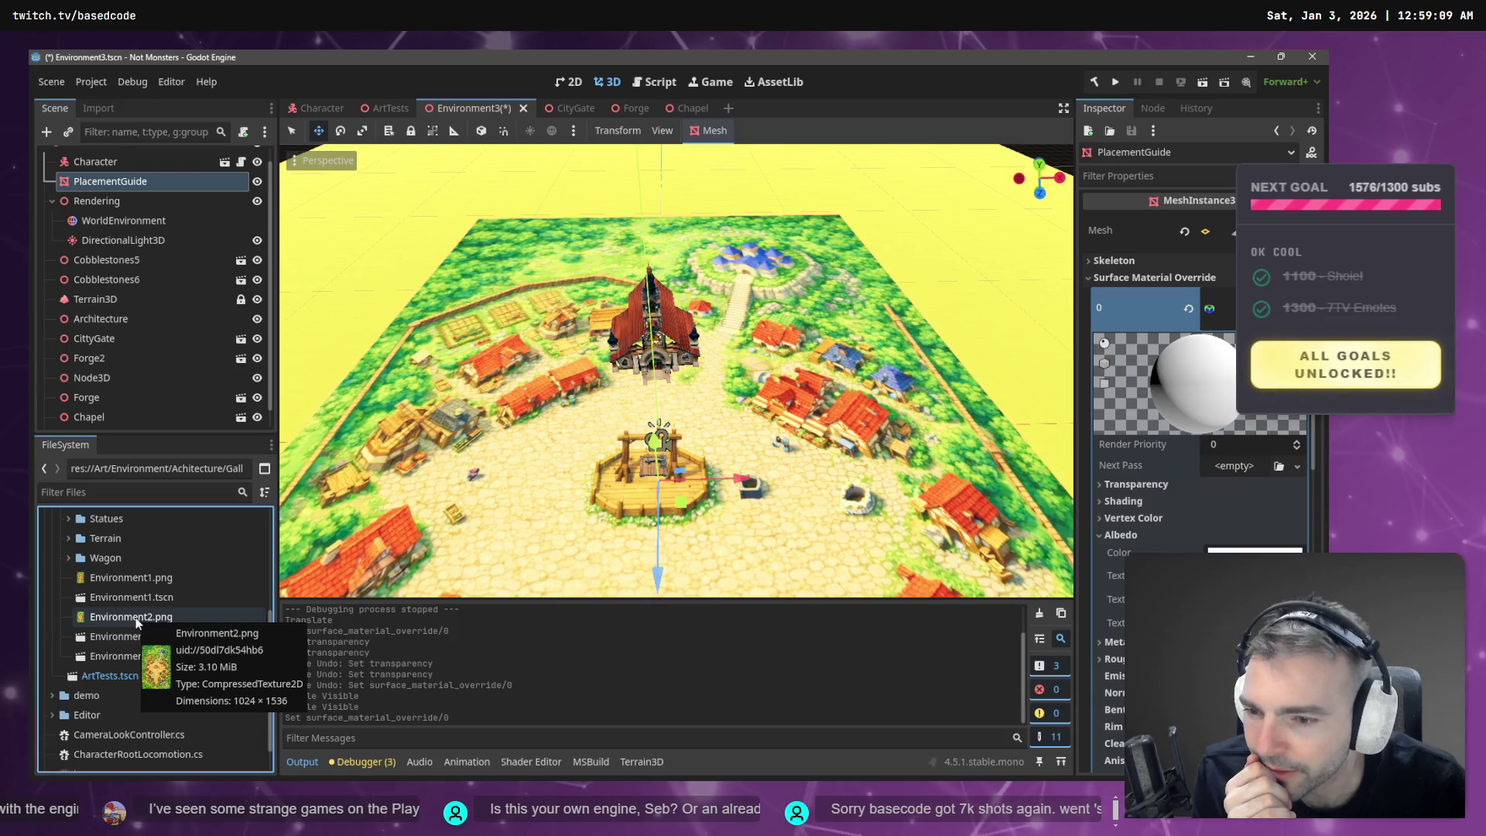
{"action": "mouse_move", "coordinate": [143, 578]}
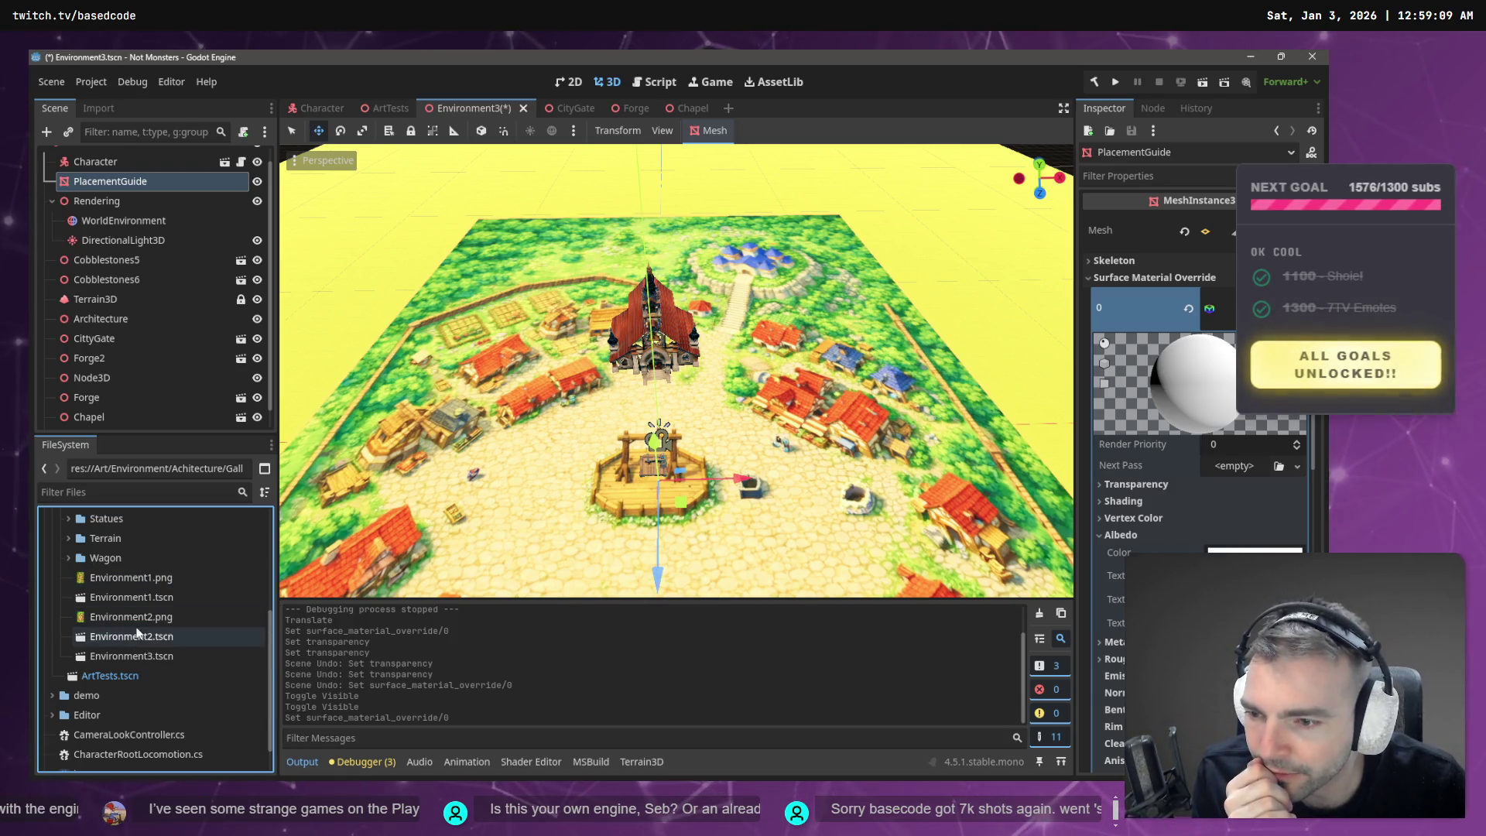
{"action": "mouse_move", "coordinate": [132, 616]}
{"action": "left_mouse_down"}
{"action": "mouse_move", "coordinate": [610, 646]}
{"action": "mouse_move", "coordinate": [1246, 576]}
{"action": "left_mouse_up"}
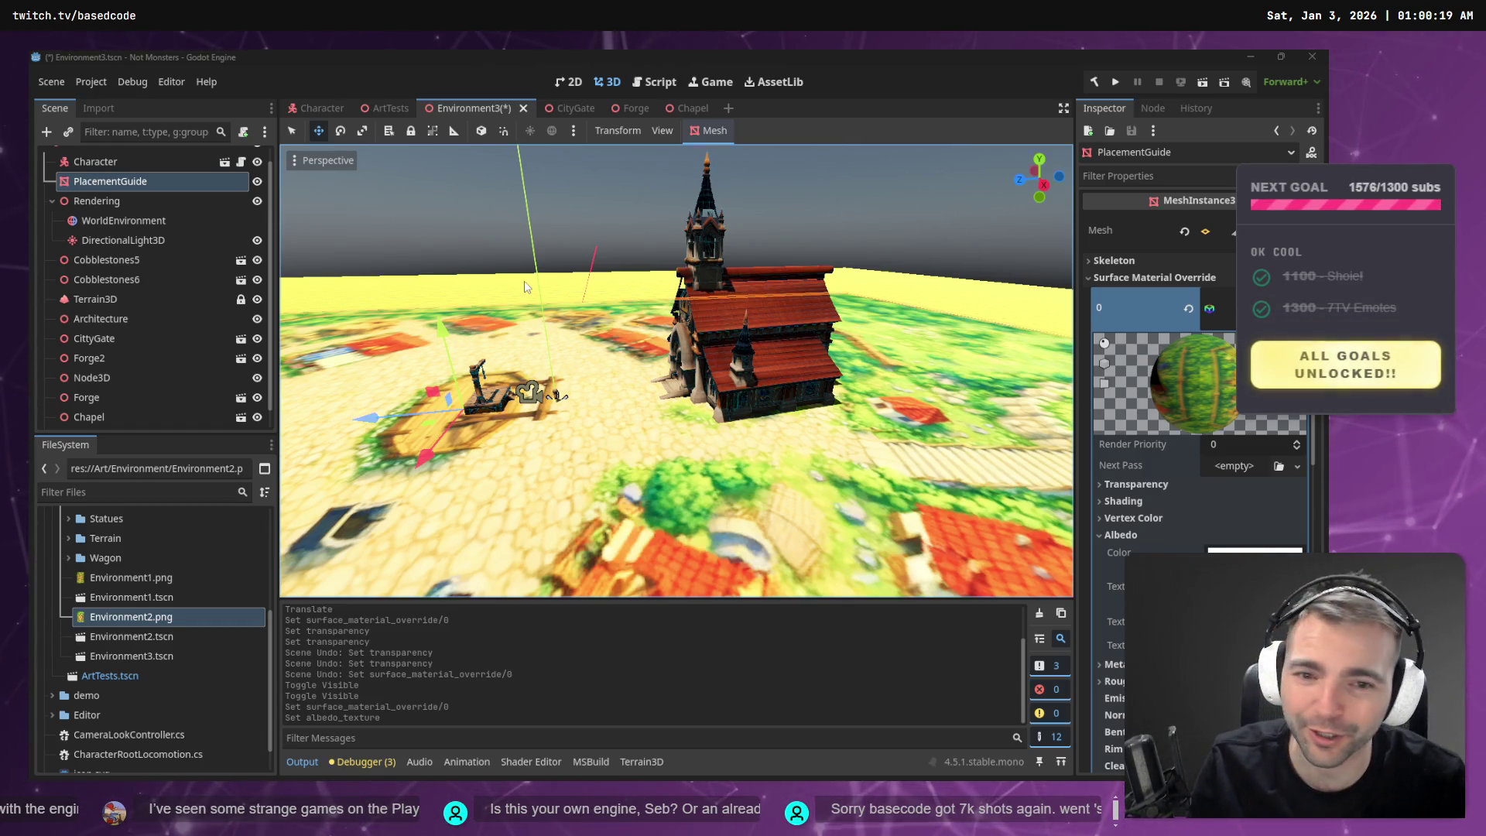
- Orbit the view in close around the chapel over the textured town layout
{"action": "mouse_move", "coordinate": [685, 322]}
{"action": "left_mouse_down"}
{"action": "mouse_move", "coordinate": [603, 331]}
{"action": "mouse_move", "coordinate": [758, 337]}
{"action": "left_mouse_up"}
- Select the Chapel, view it from a high side angle, then check the tldraw references and return to ChatGPT
{"action": "left_click", "coordinate": [758, 336]}
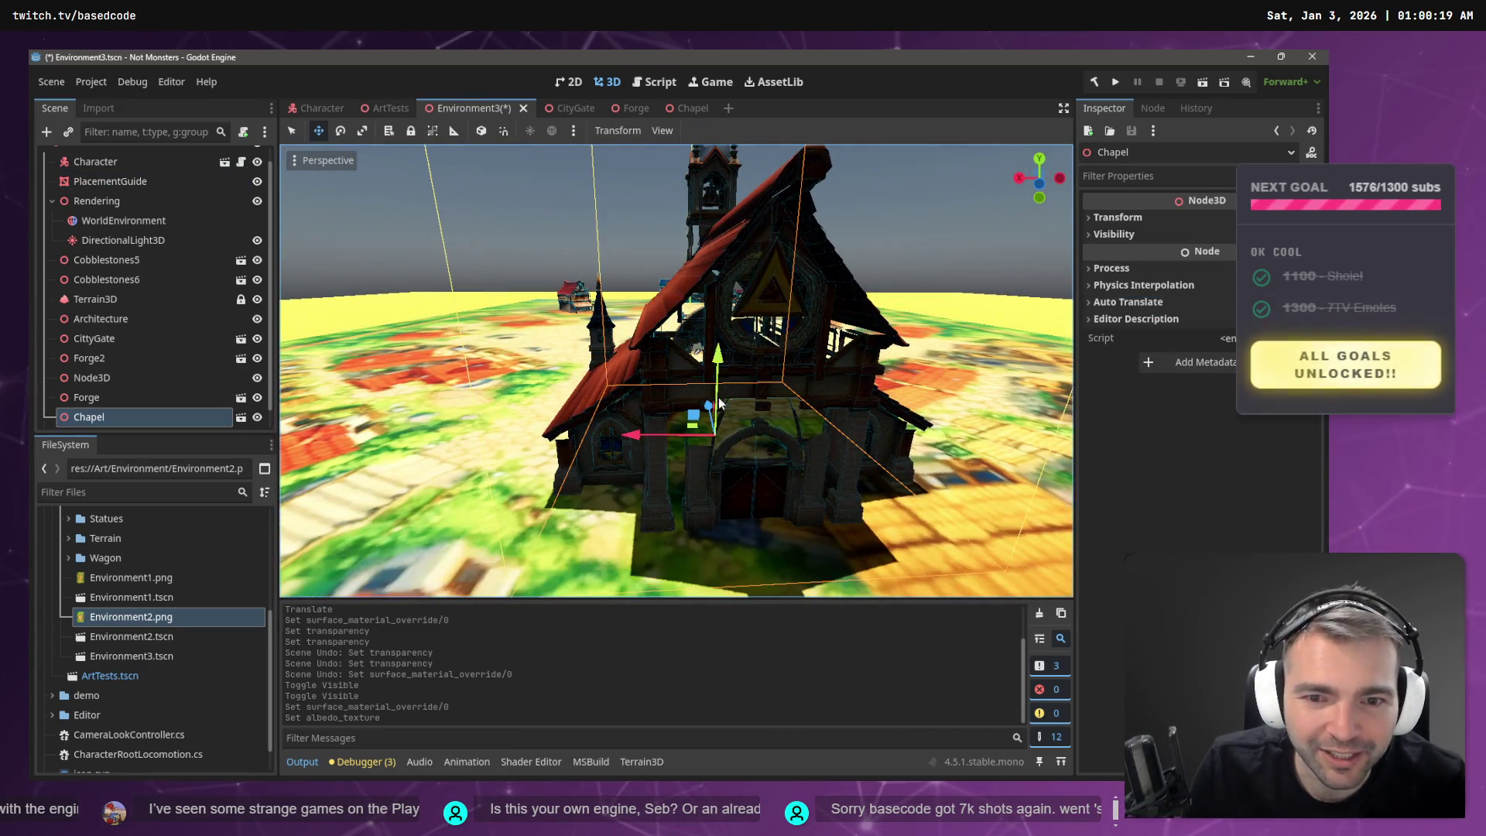
{"action": "mouse_move", "coordinate": [553, 361]}
{"action": "left_mouse_down"}
{"action": "mouse_move", "coordinate": [581, 365]}
{"action": "mouse_move", "coordinate": [496, 349]}
{"action": "left_mouse_up"}
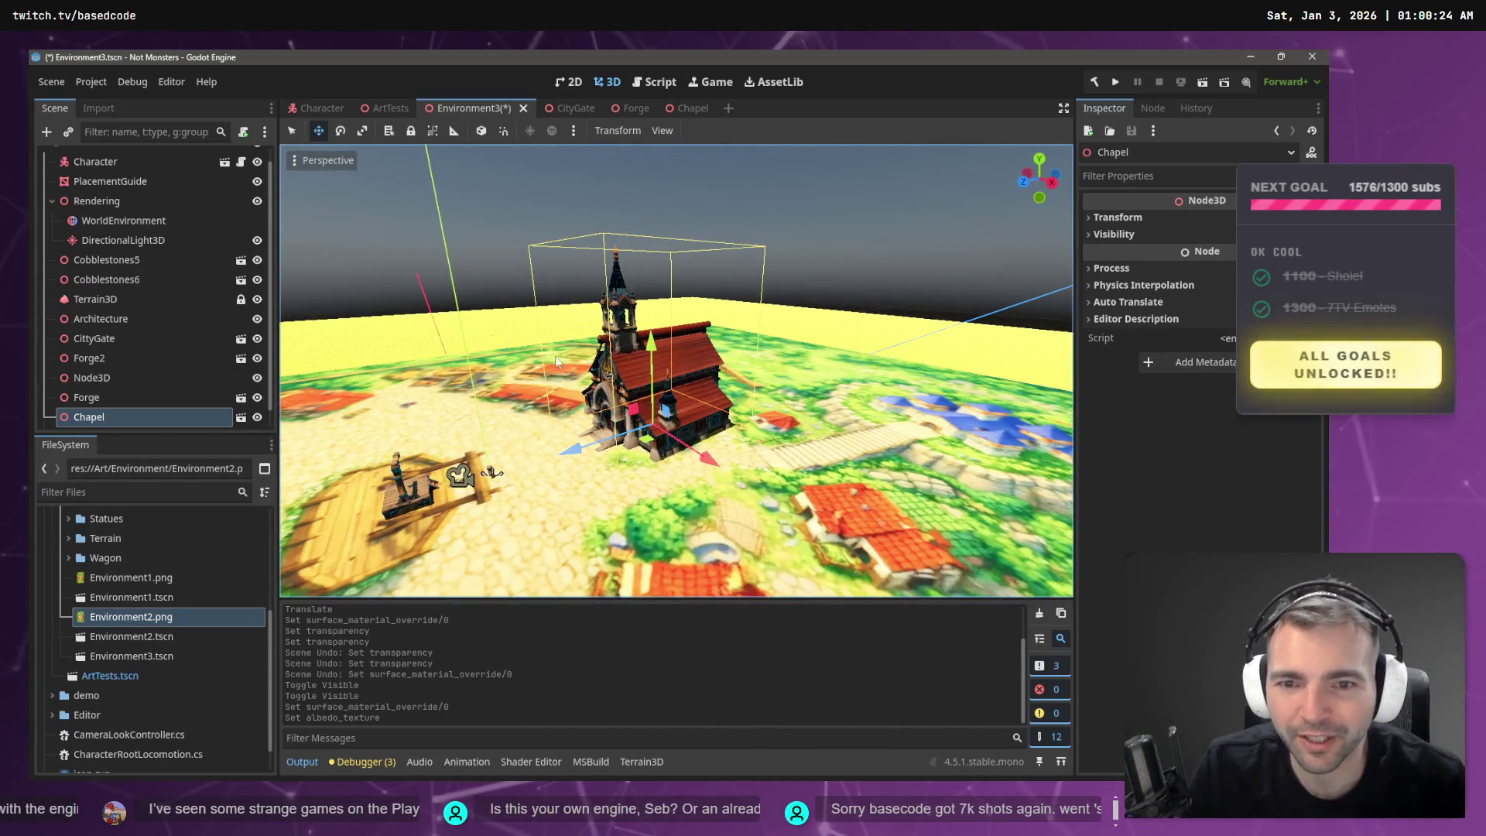
{"action": "left_click_drag", "start_coordinate": [495, 350], "coordinate": [520, 358]}
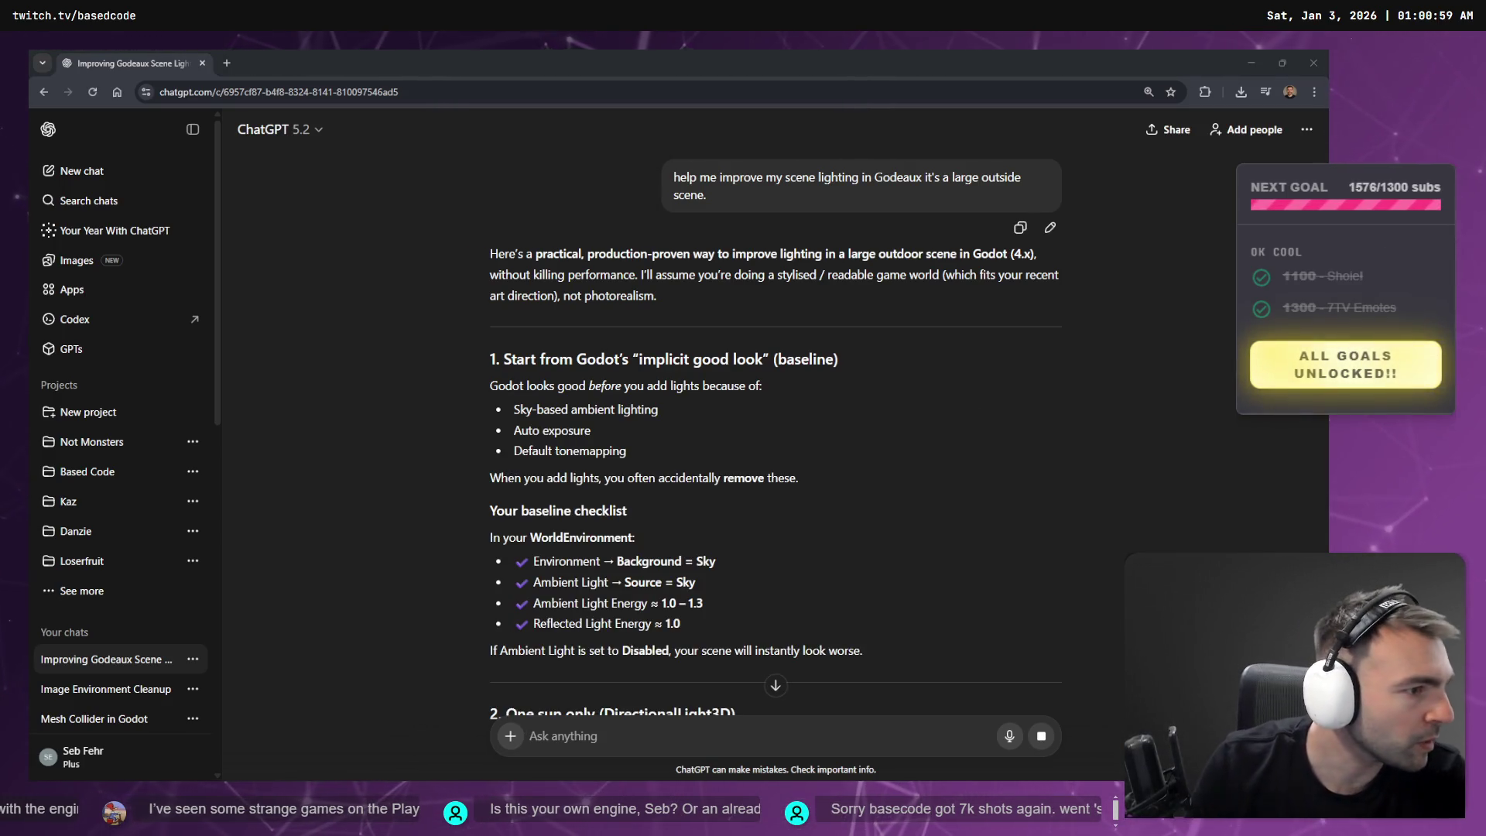
{"action": "key", "text": "alt+Tab"}
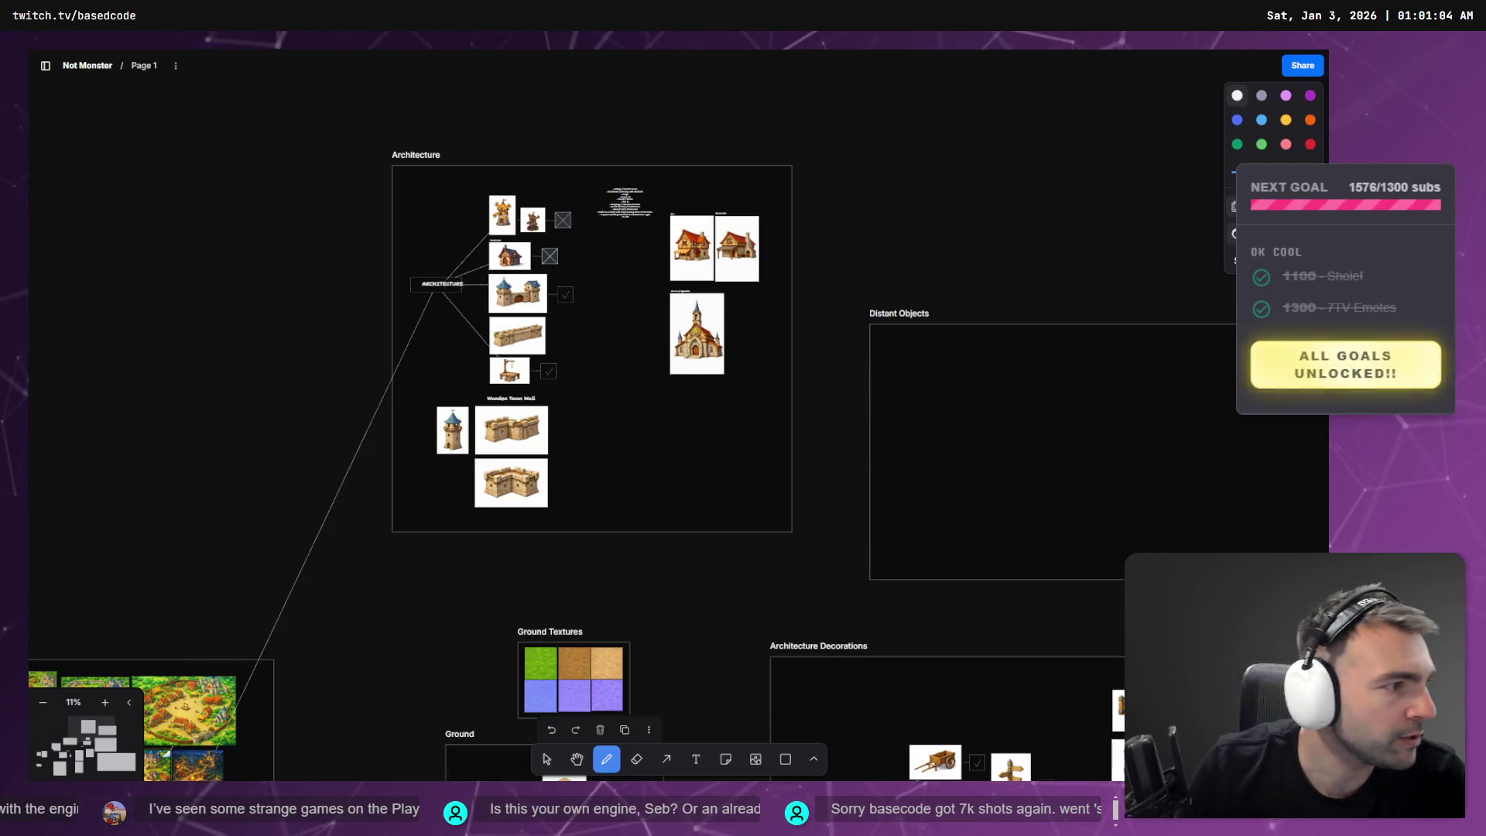
{"action": "key", "text": "alt+Tab"}
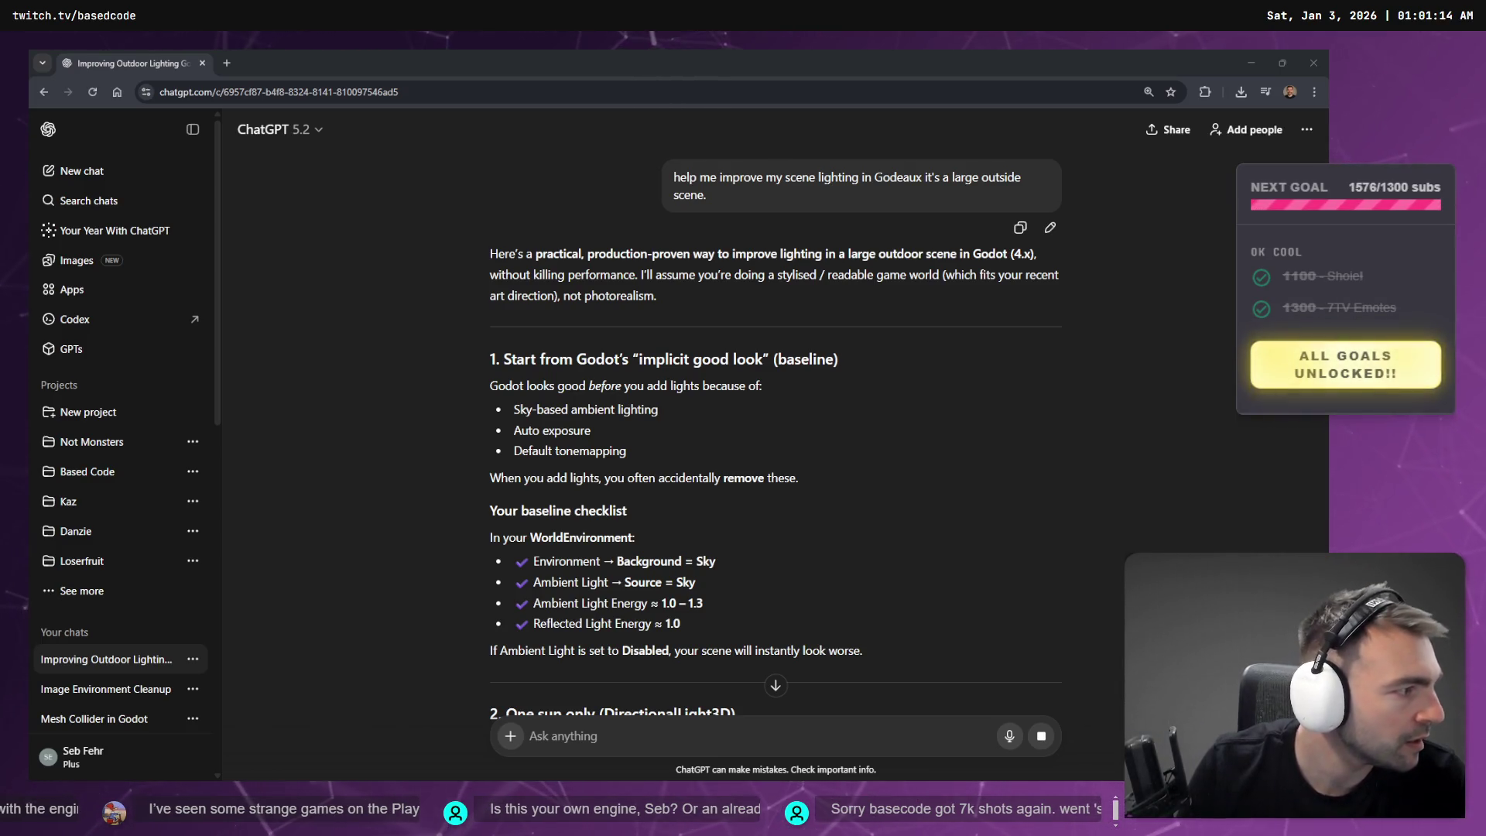
- Return from the tldraw reference board to the ChatGPT 'Image Environment Cleanup' chat
{"action": "key", "text": "alt+Tab"}
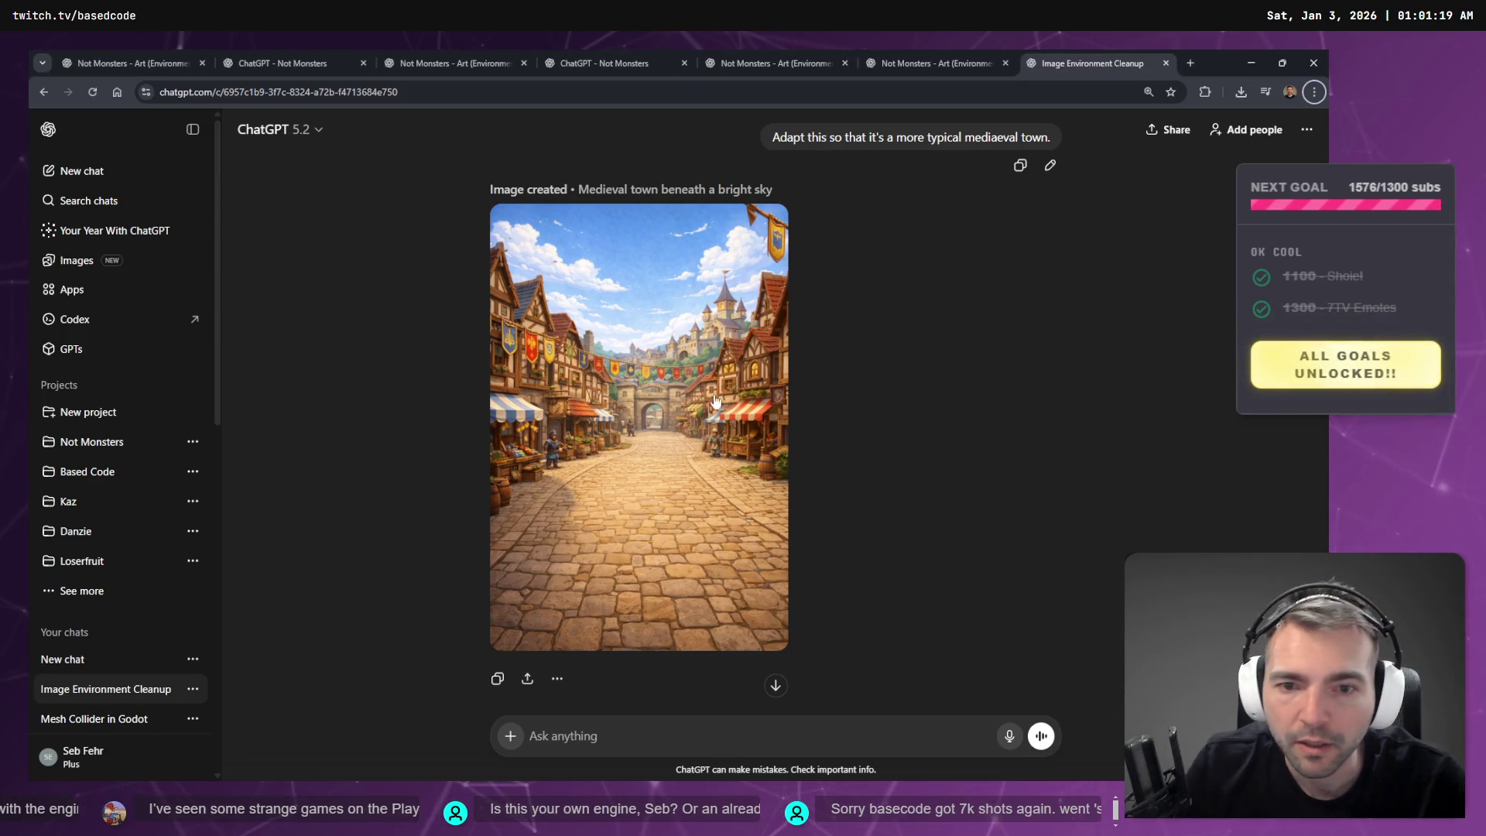
- Compare the village images in the Image Environment Cleanup and Not Monsters art chats
{"action": "scroll", "coordinate": [696, 465], "scroll_direction": "up", "scroll_amount": 8}
{"action": "scroll", "coordinate": [688, 457], "scroll_direction": "up", "scroll_amount": 5}
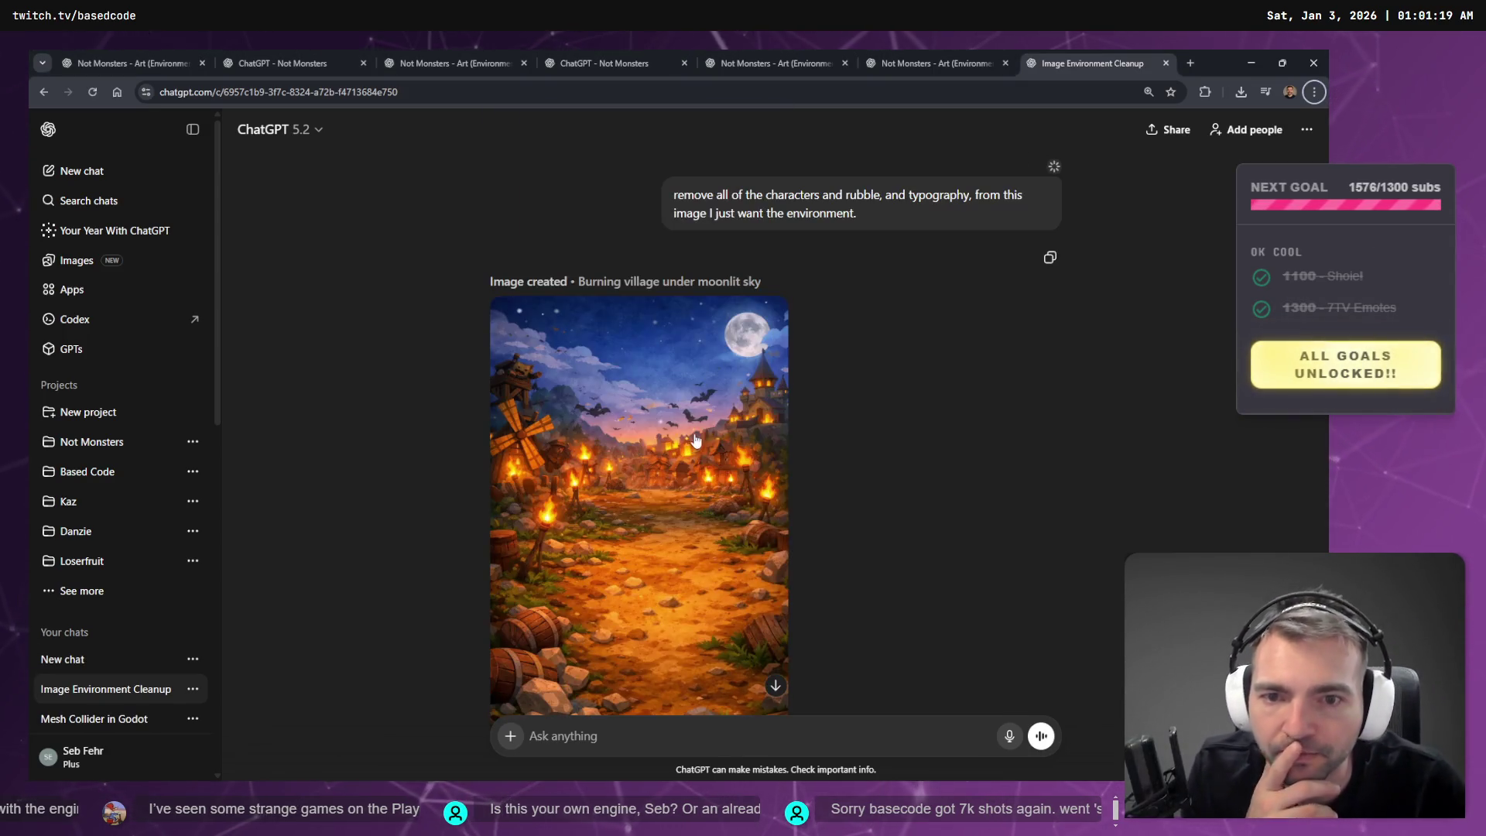
{"action": "key", "text": "ctrl+shift+Tab"}
{"action": "scroll", "coordinate": [684, 298], "scroll_direction": "up", "scroll_amount": 3}
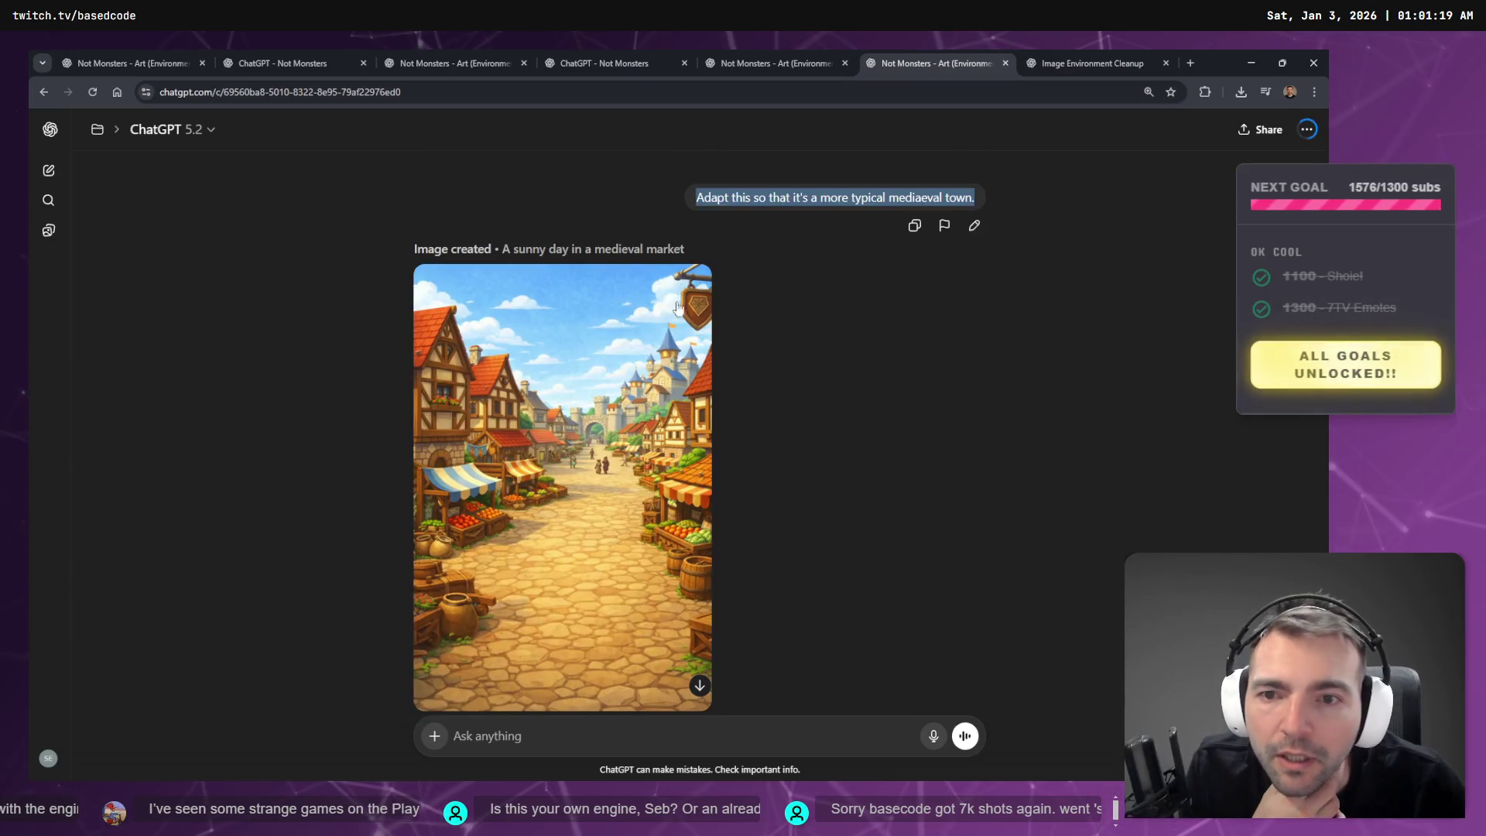
{"action": "left_click", "coordinate": [1076, 63]}
{"action": "scroll", "coordinate": [778, 295], "scroll_direction": "down", "scroll_amount": 10}
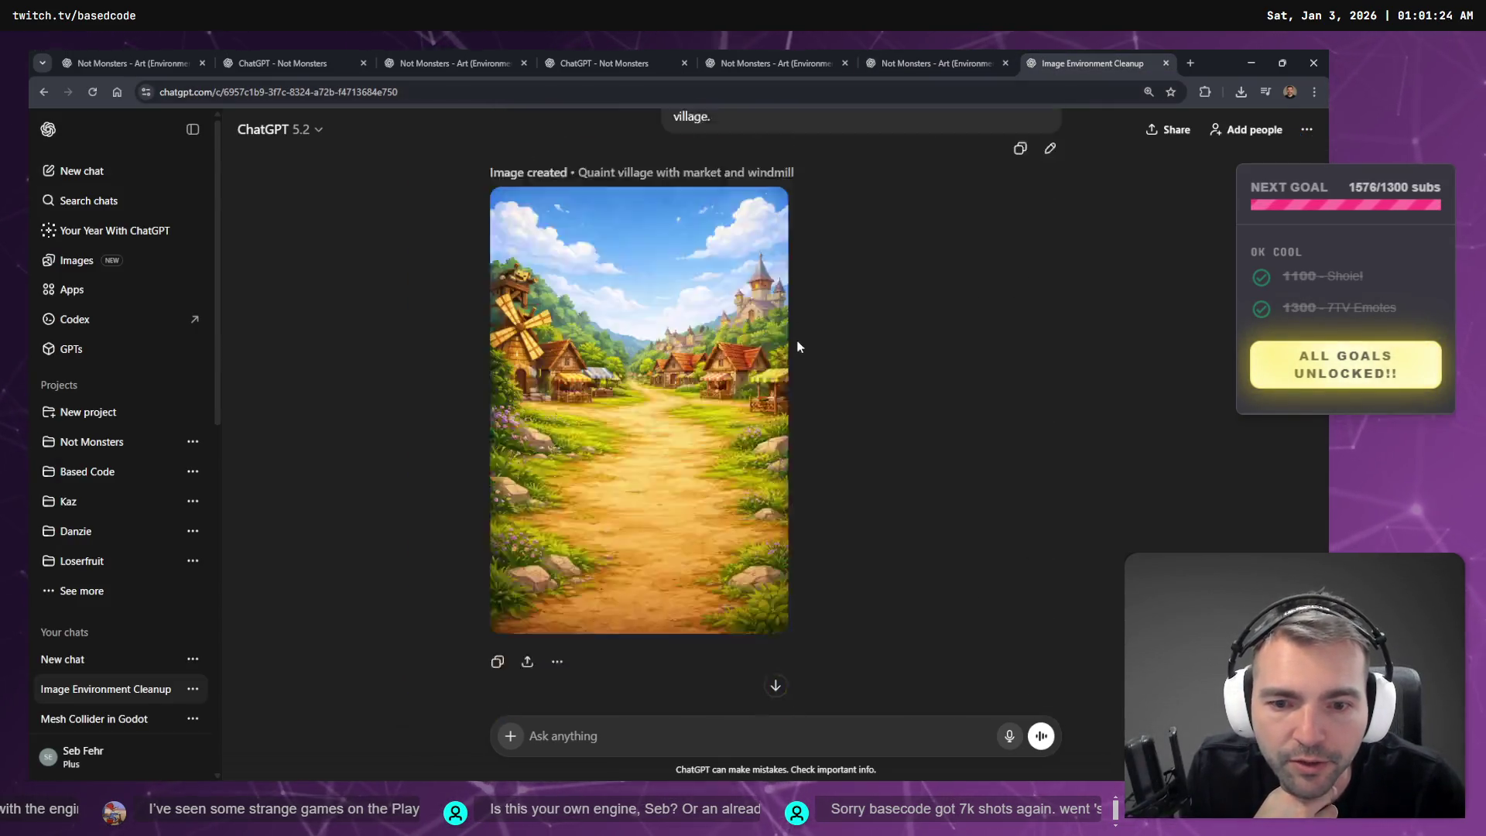
{"action": "scroll", "coordinate": [799, 340], "scroll_direction": "down", "scroll_amount": 3}
{"action": "key", "text": "ctrl+shift+Tab"}
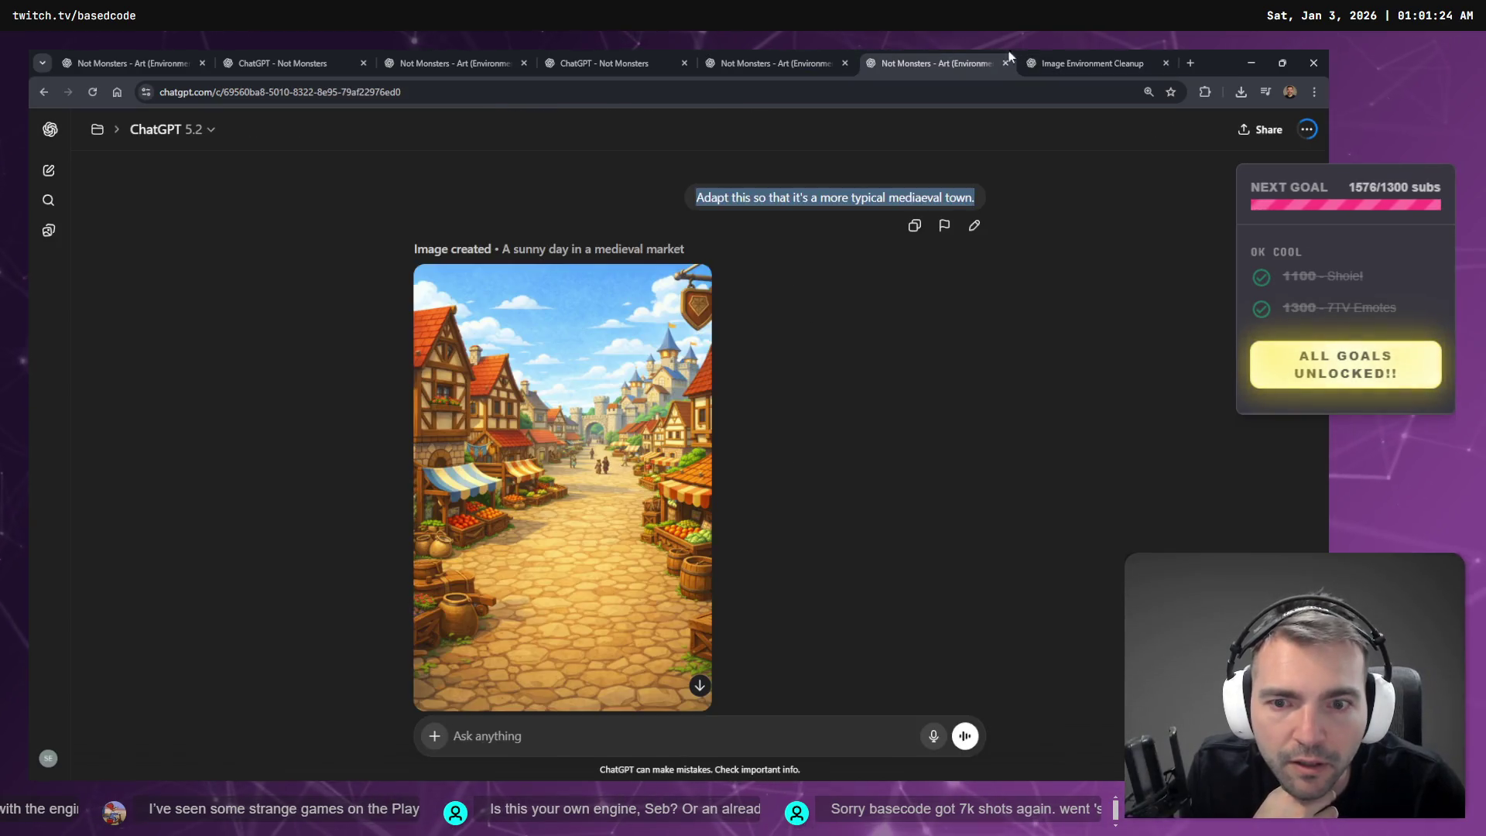
{"action": "left_click", "coordinate": [1111, 49]}
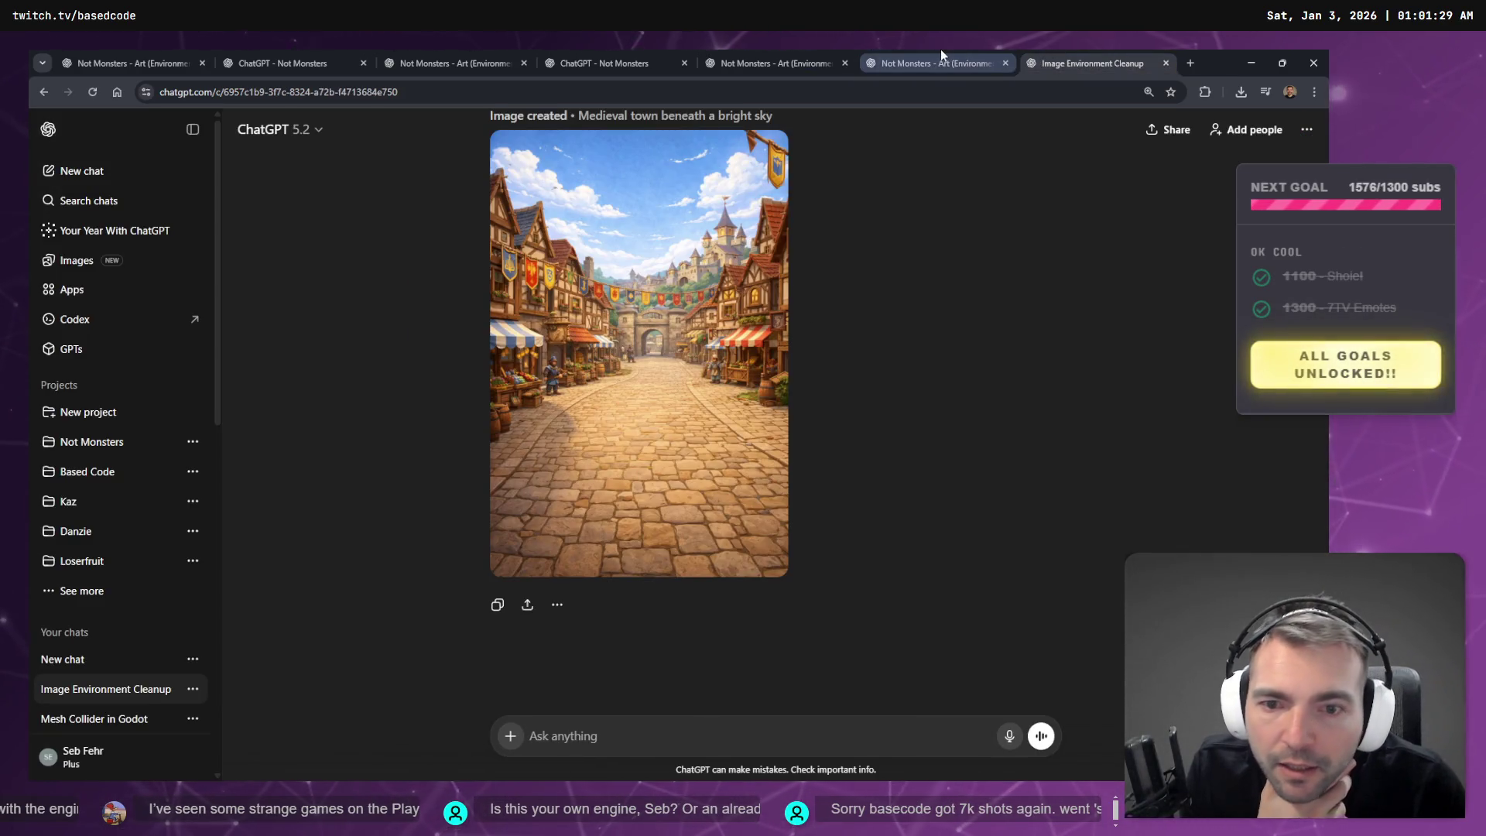
{"action": "left_click", "coordinate": [940, 49]}
{"action": "left_click", "coordinate": [1084, 49]}
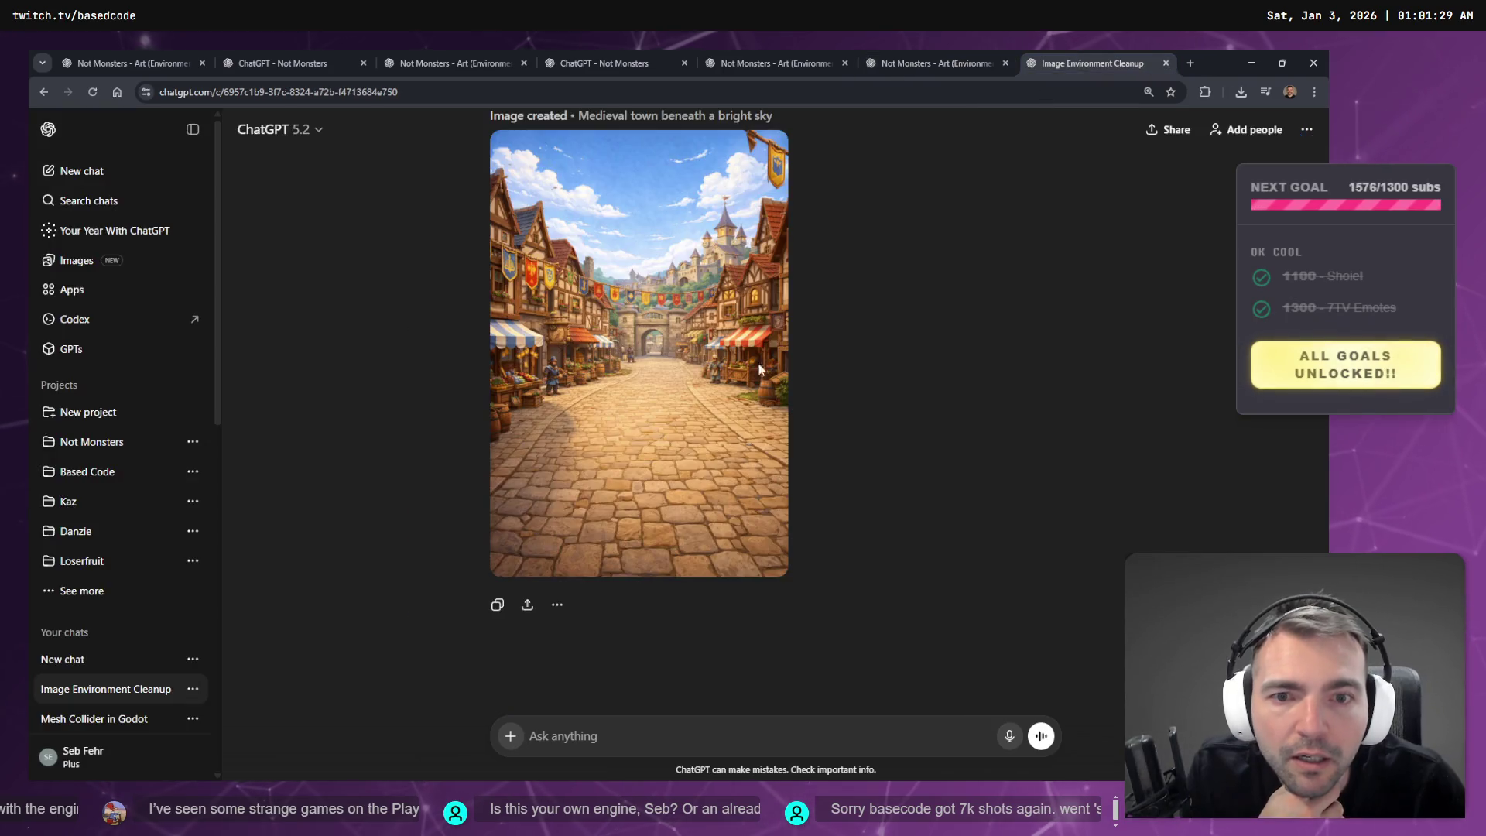
{"action": "scroll", "coordinate": [859, 440], "scroll_direction": "up", "scroll_amount": 2}
{"action": "scroll", "coordinate": [860, 457], "scroll_direction": "up", "scroll_amount": 7}
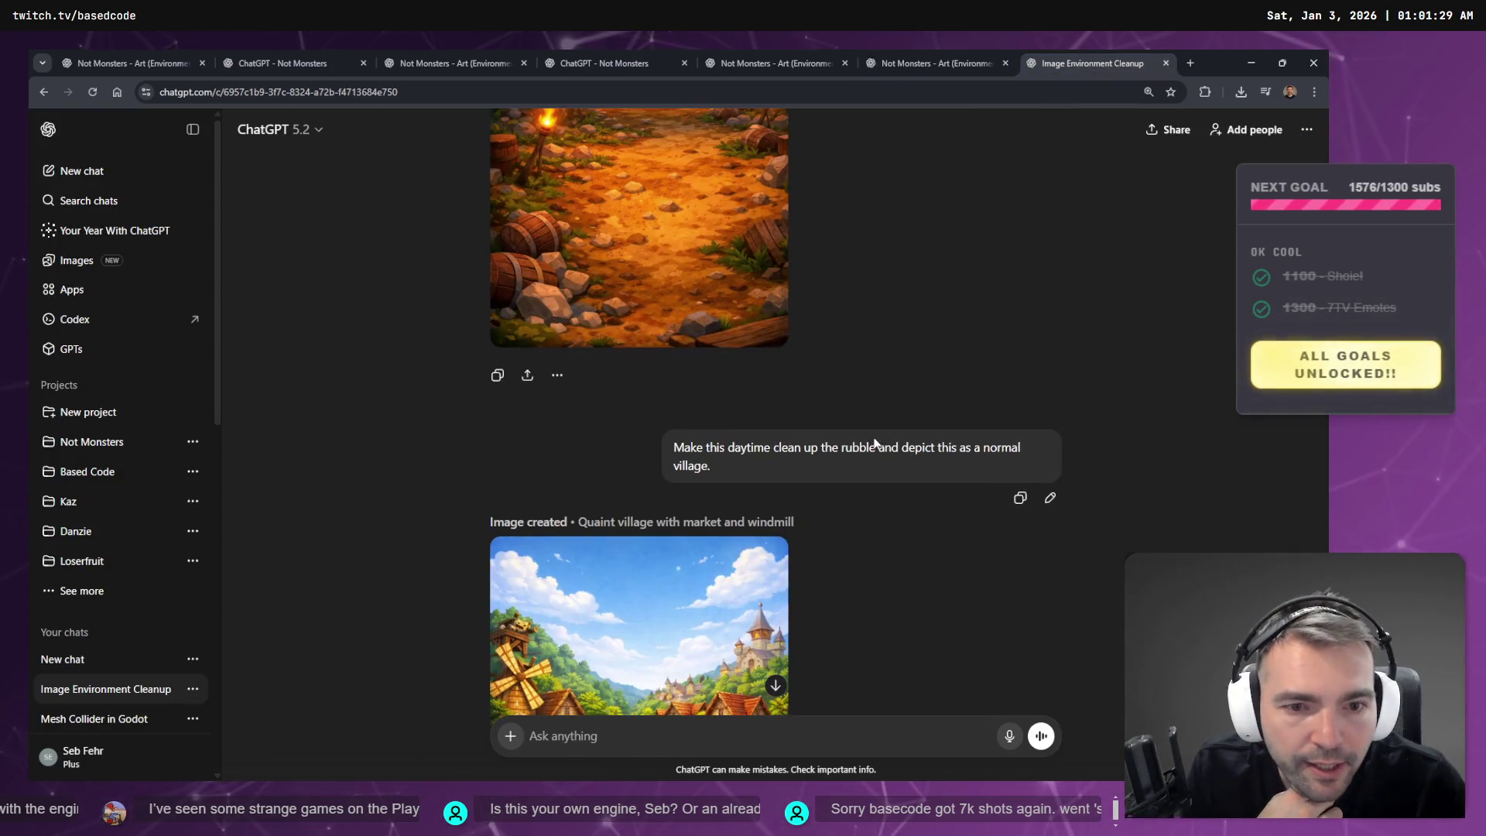
{"action": "scroll", "coordinate": [712, 468], "scroll_direction": "up", "scroll_amount": 4}
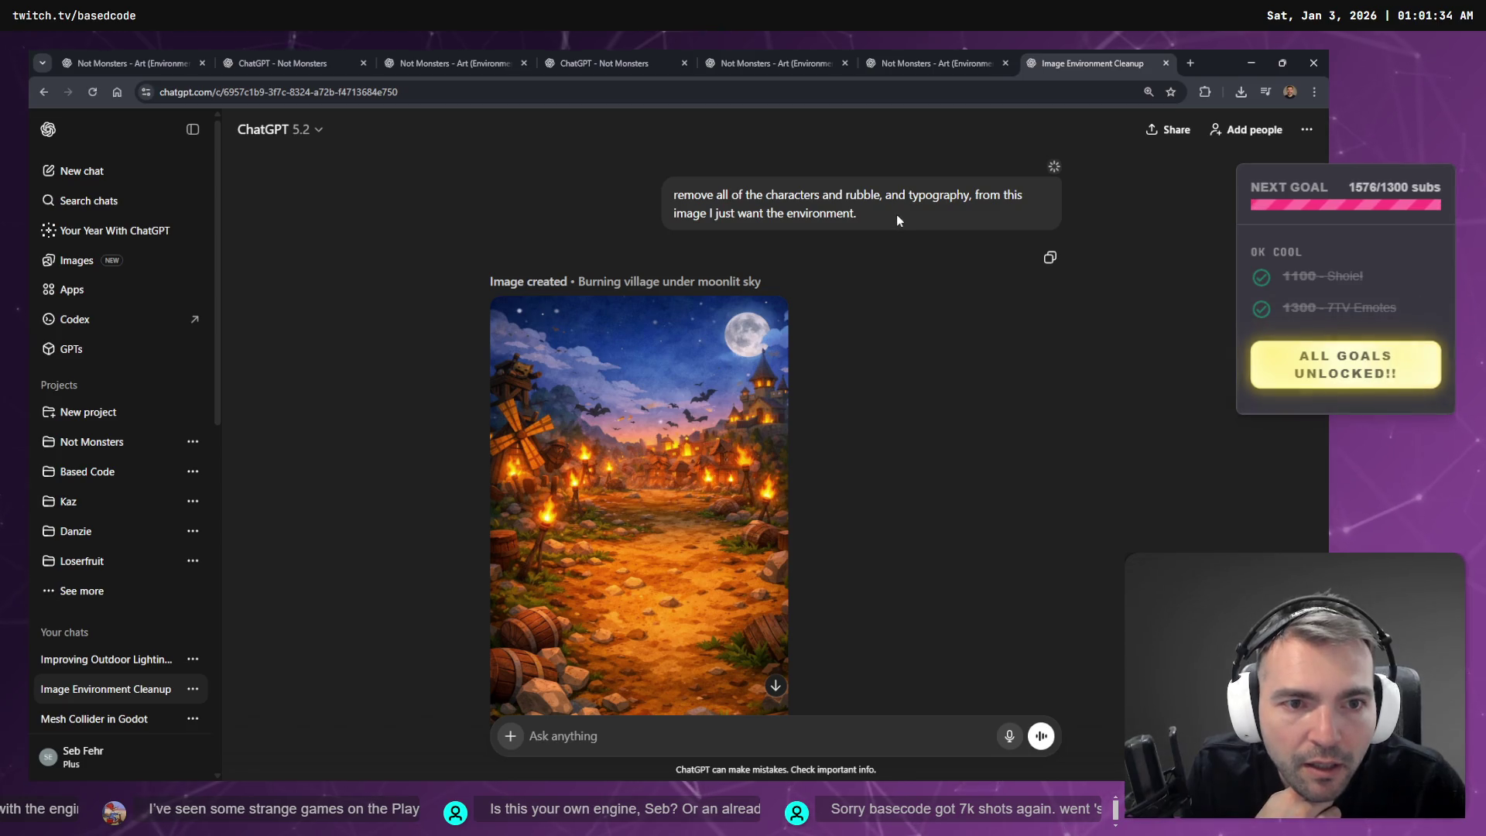
{"action": "scroll", "coordinate": [861, 263], "scroll_direction": "down", "scroll_amount": 5}
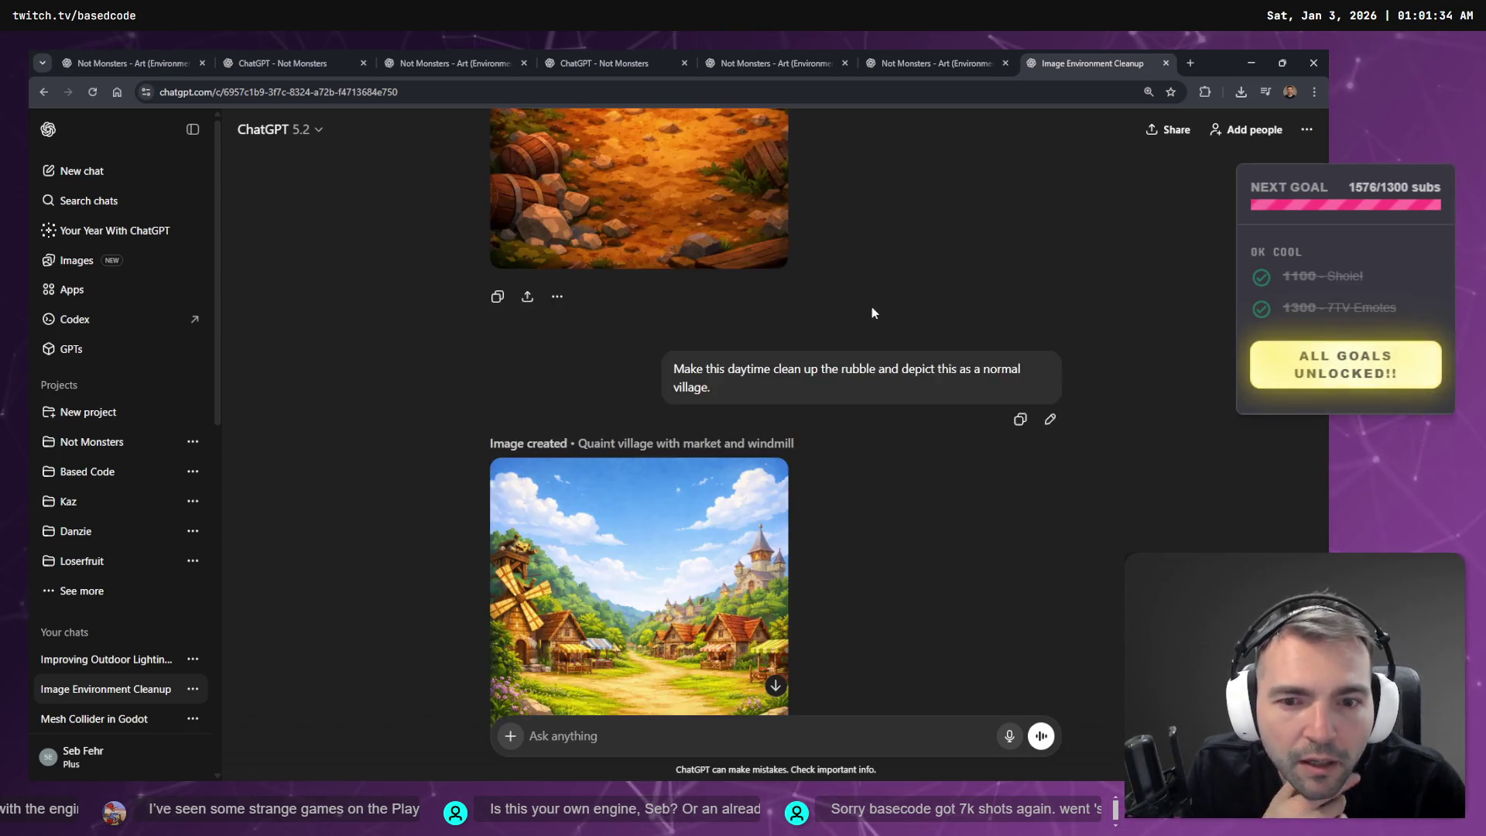
{"action": "scroll", "coordinate": [871, 312], "scroll_direction": "down", "scroll_amount": 10}
{"action": "scroll", "coordinate": [868, 336], "scroll_direction": "up", "scroll_amount": 5}
{"action": "scroll", "coordinate": [871, 338], "scroll_direction": "down", "scroll_amount": 5}
{"action": "scroll", "coordinate": [883, 329], "scroll_direction": "up", "scroll_amount": 12}
- In the Not Monsters art chat, select the 'Remove all of the characters' prompt's last sentence
{"action": "key", "text": "ctrl+Page_Up"}
{"action": "scroll", "coordinate": [847, 302], "scroll_direction": "down", "scroll_amount": 10}
{"action": "scroll", "coordinate": [833, 384], "scroll_direction": "up", "scroll_amount": 15}
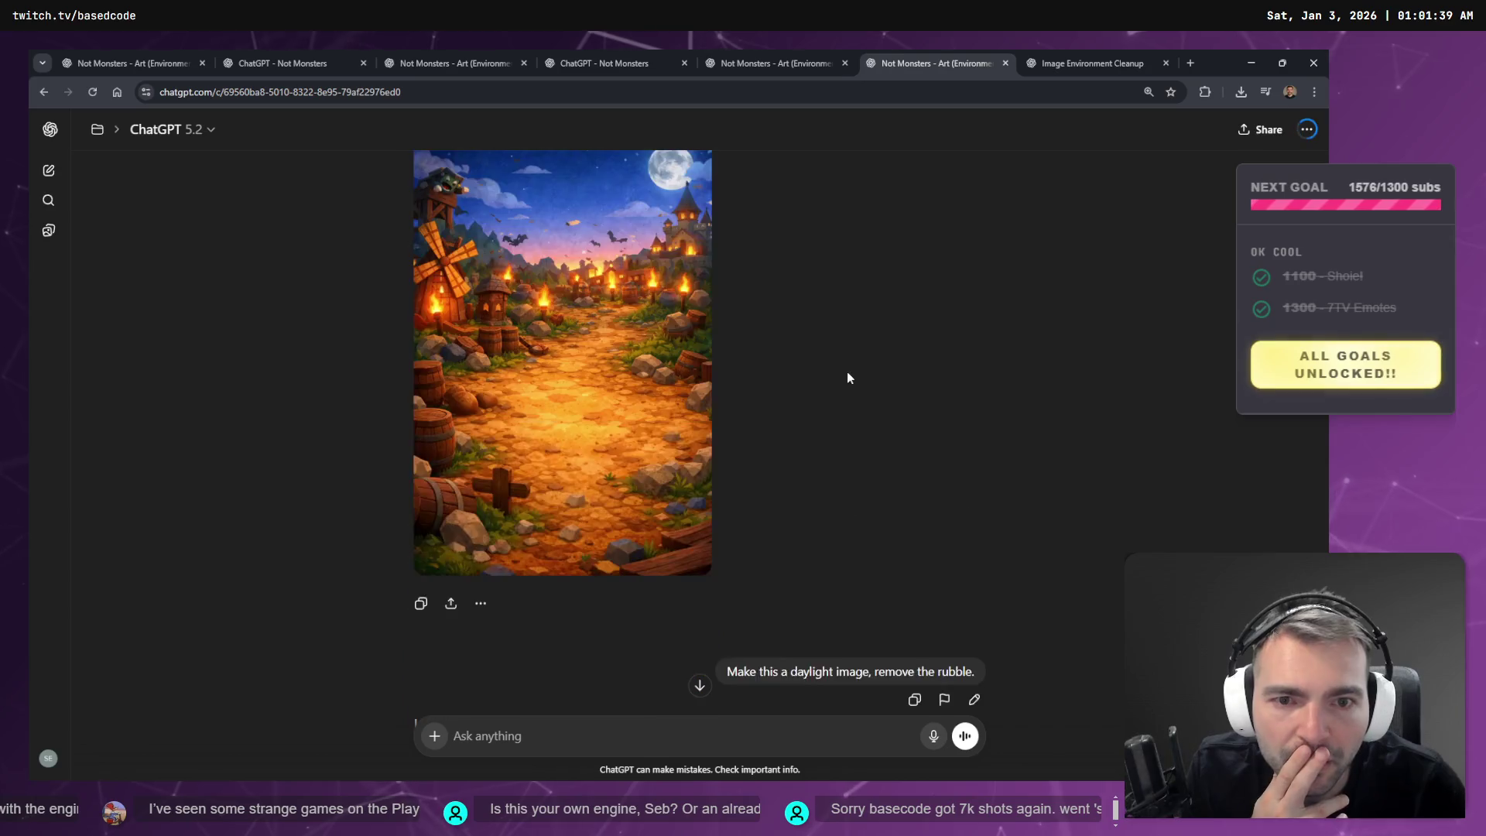
{"action": "scroll", "coordinate": [851, 375], "scroll_direction": "up", "scroll_amount": 5}
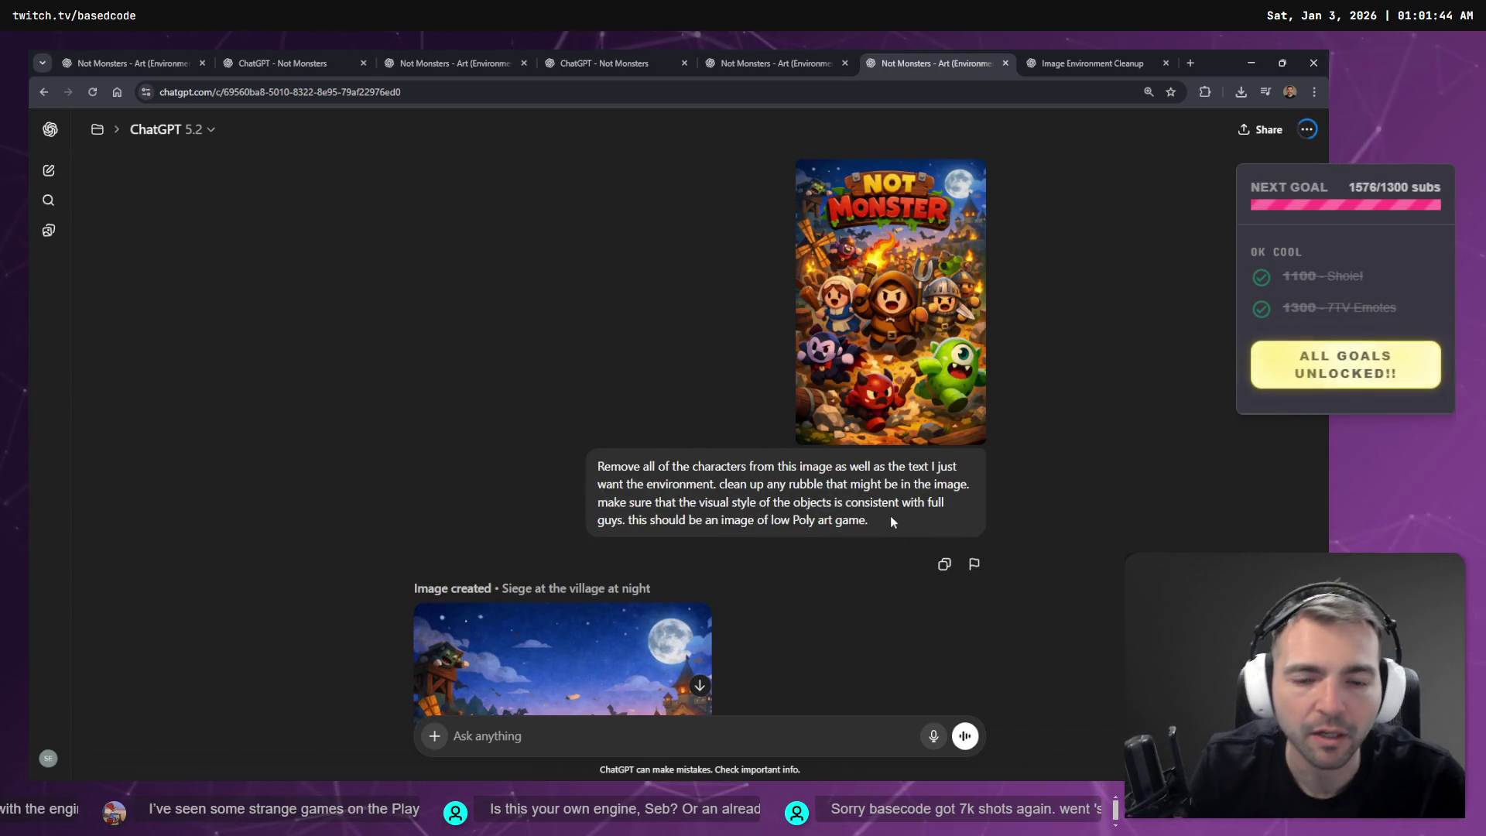
{"action": "left_click_drag", "start_coordinate": [890, 516], "coordinate": [517, 457]}
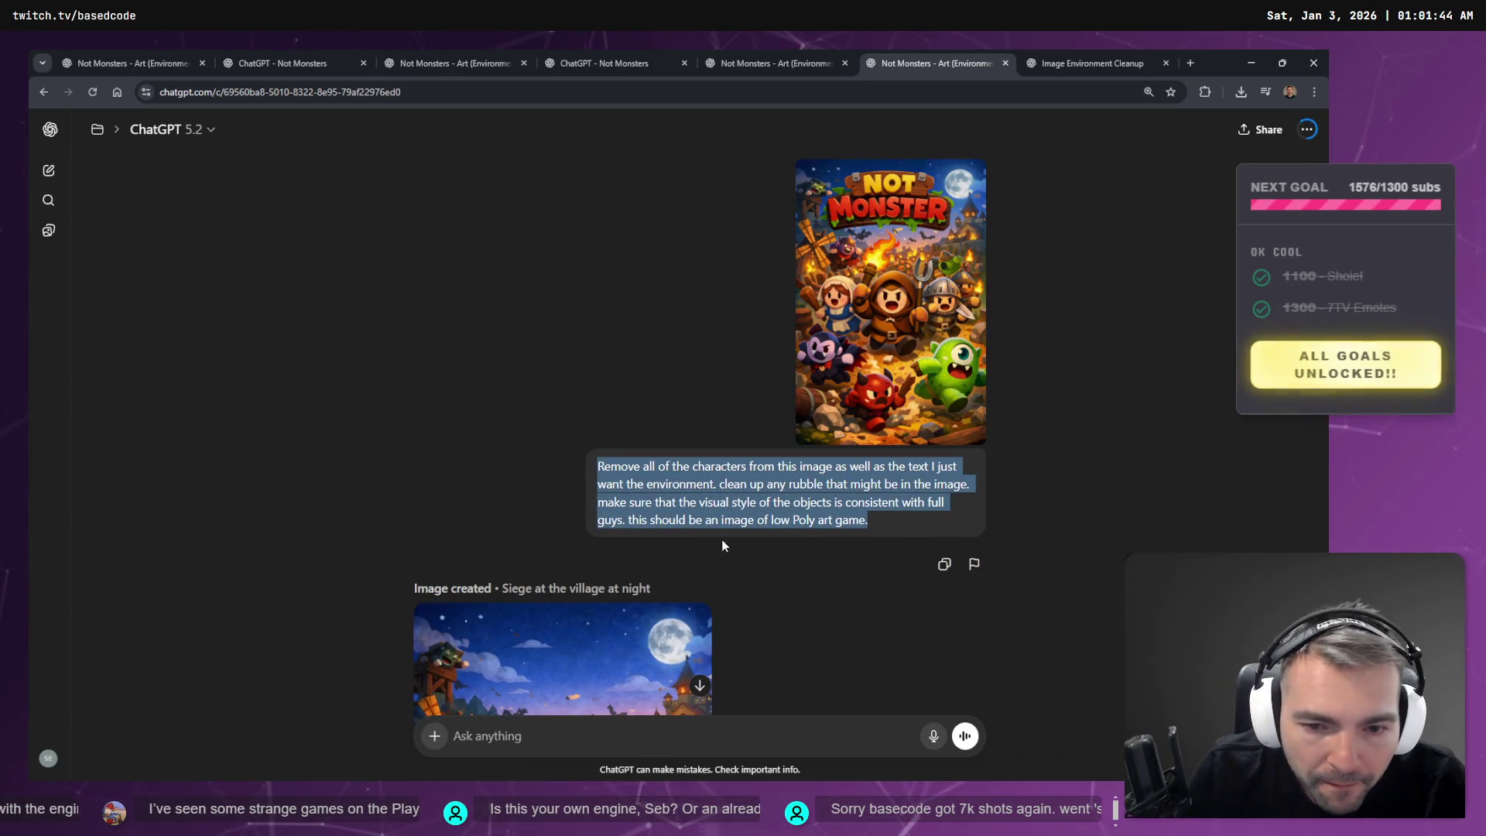
{"action": "left_click_drag", "start_coordinate": [871, 523], "coordinate": [640, 521]}
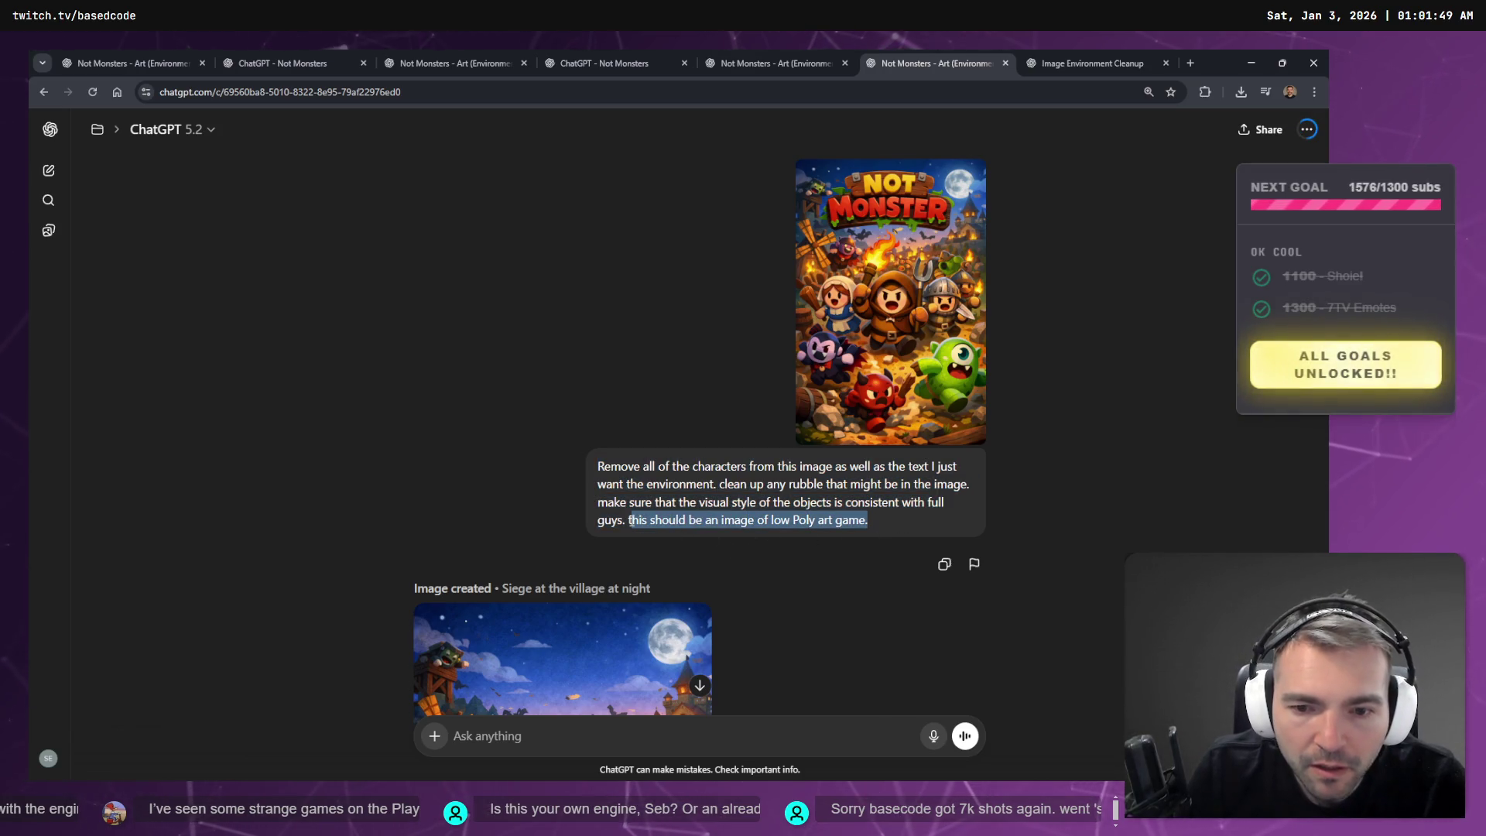
- Open the earlier 'Make this daytime… normal village' prompt for editing
{"action": "key", "text": "ctrl+Tab"}
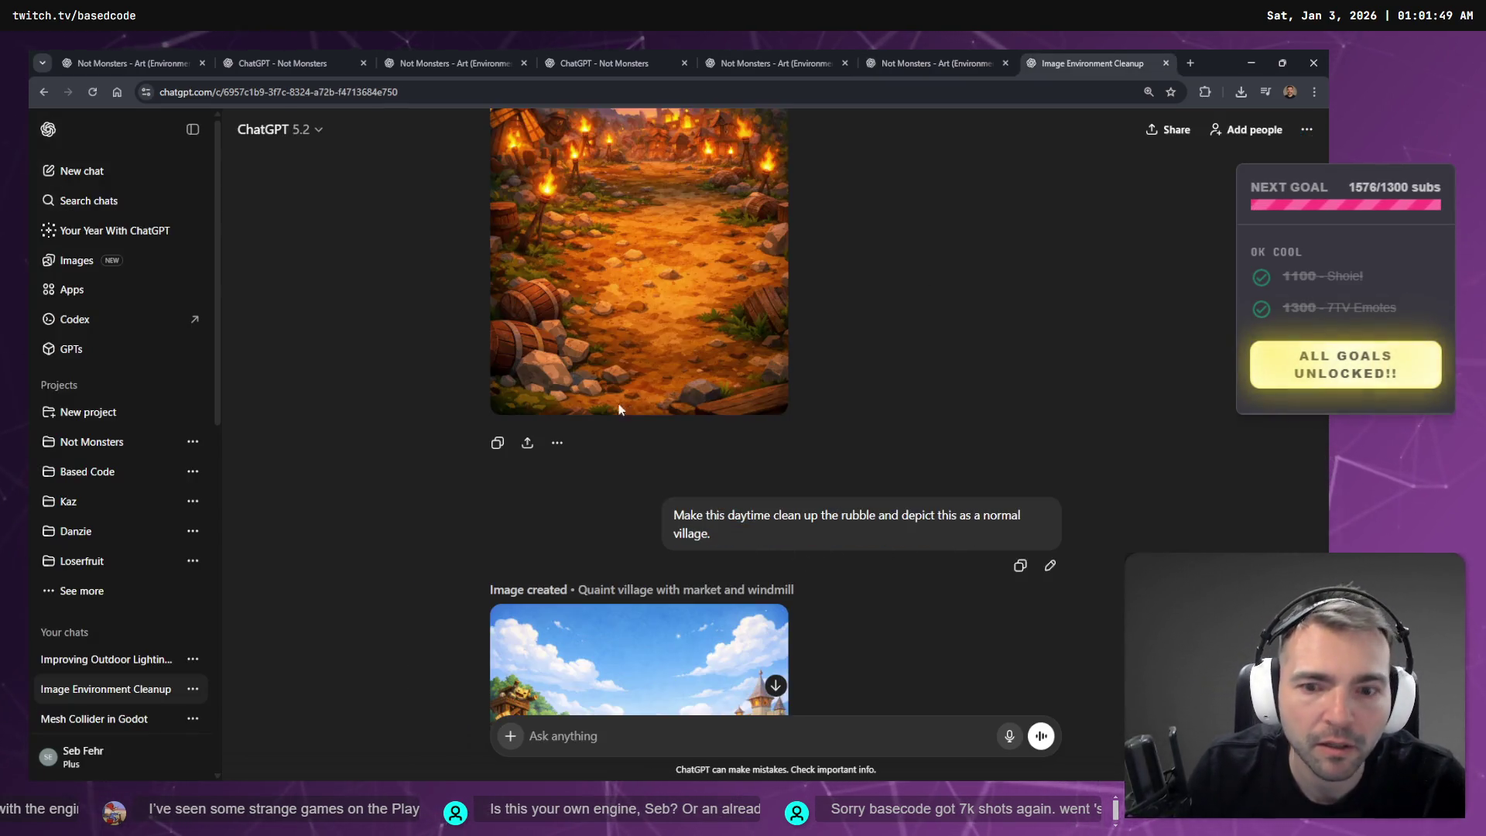
{"action": "scroll", "coordinate": [832, 439], "scroll_direction": "down", "scroll_amount": 10}
{"action": "scroll", "coordinate": [833, 438], "scroll_direction": "up", "scroll_amount": 8}
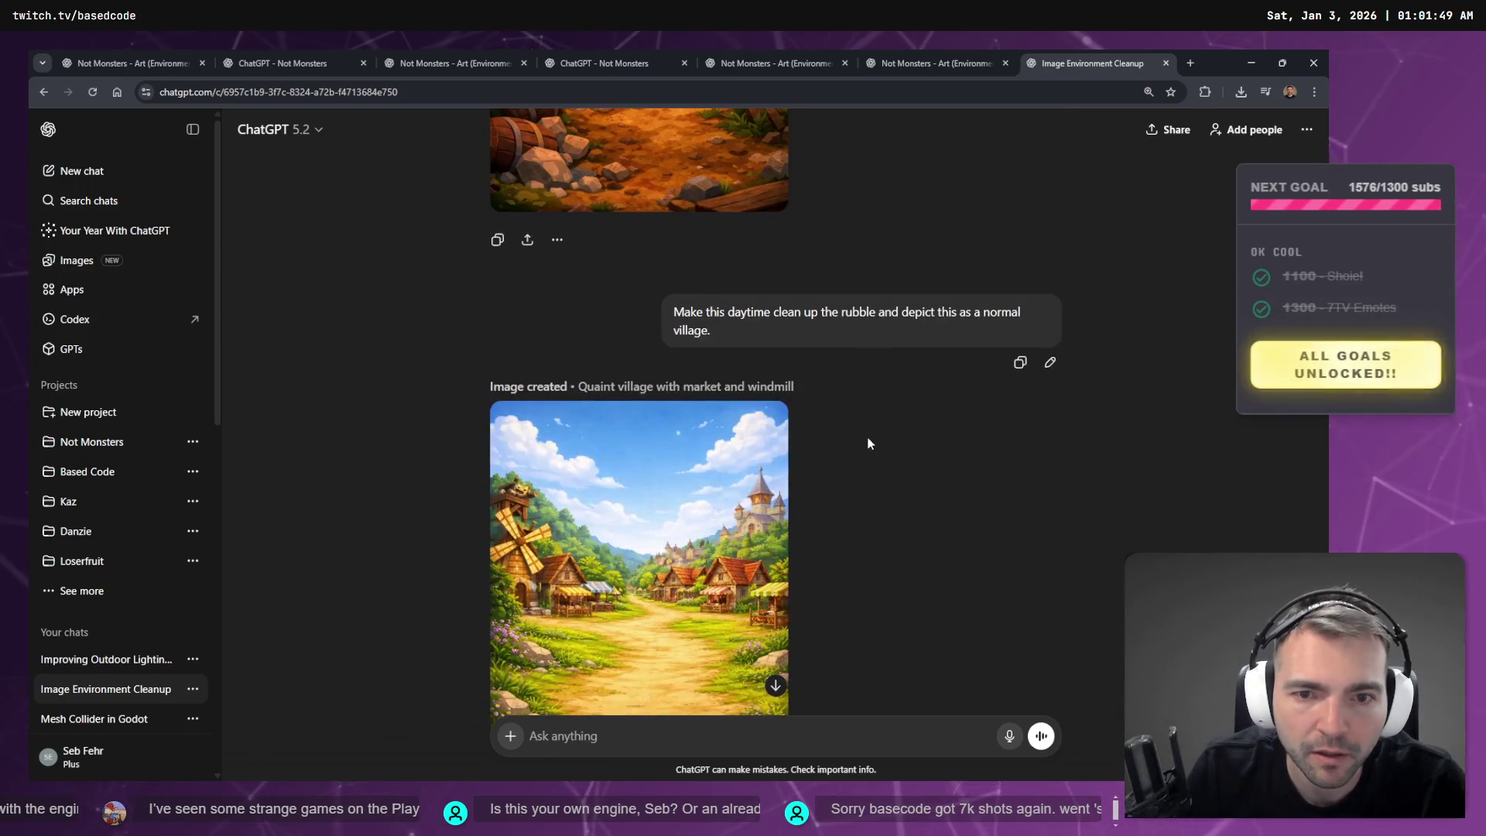
{"action": "left_click", "coordinate": [1050, 363]}
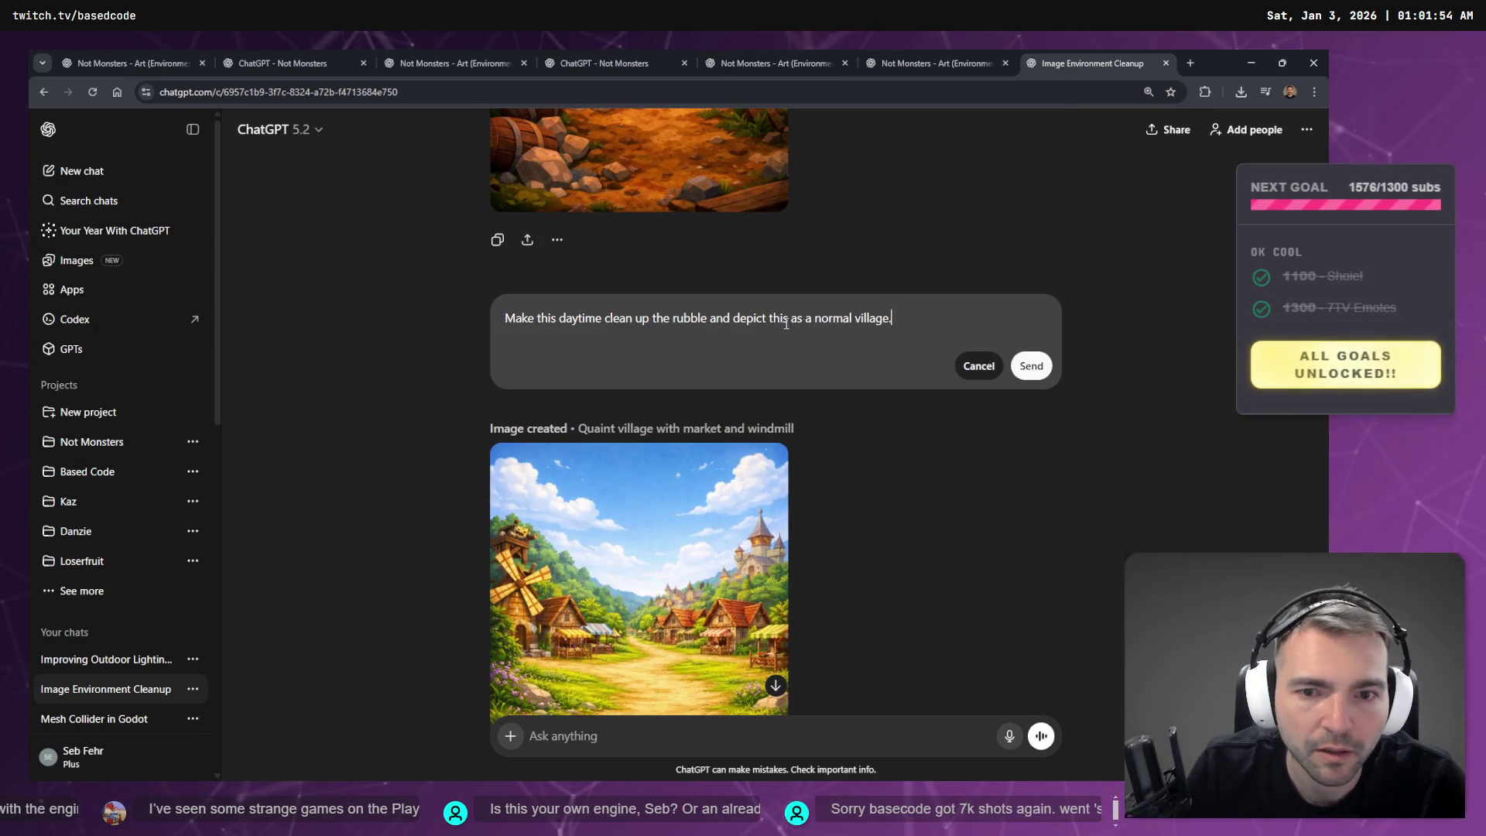
- Add a low-poly art style fit for a game like Fall Guys to the village prompt and resend it
{"action": "key", "text": "super+h"}
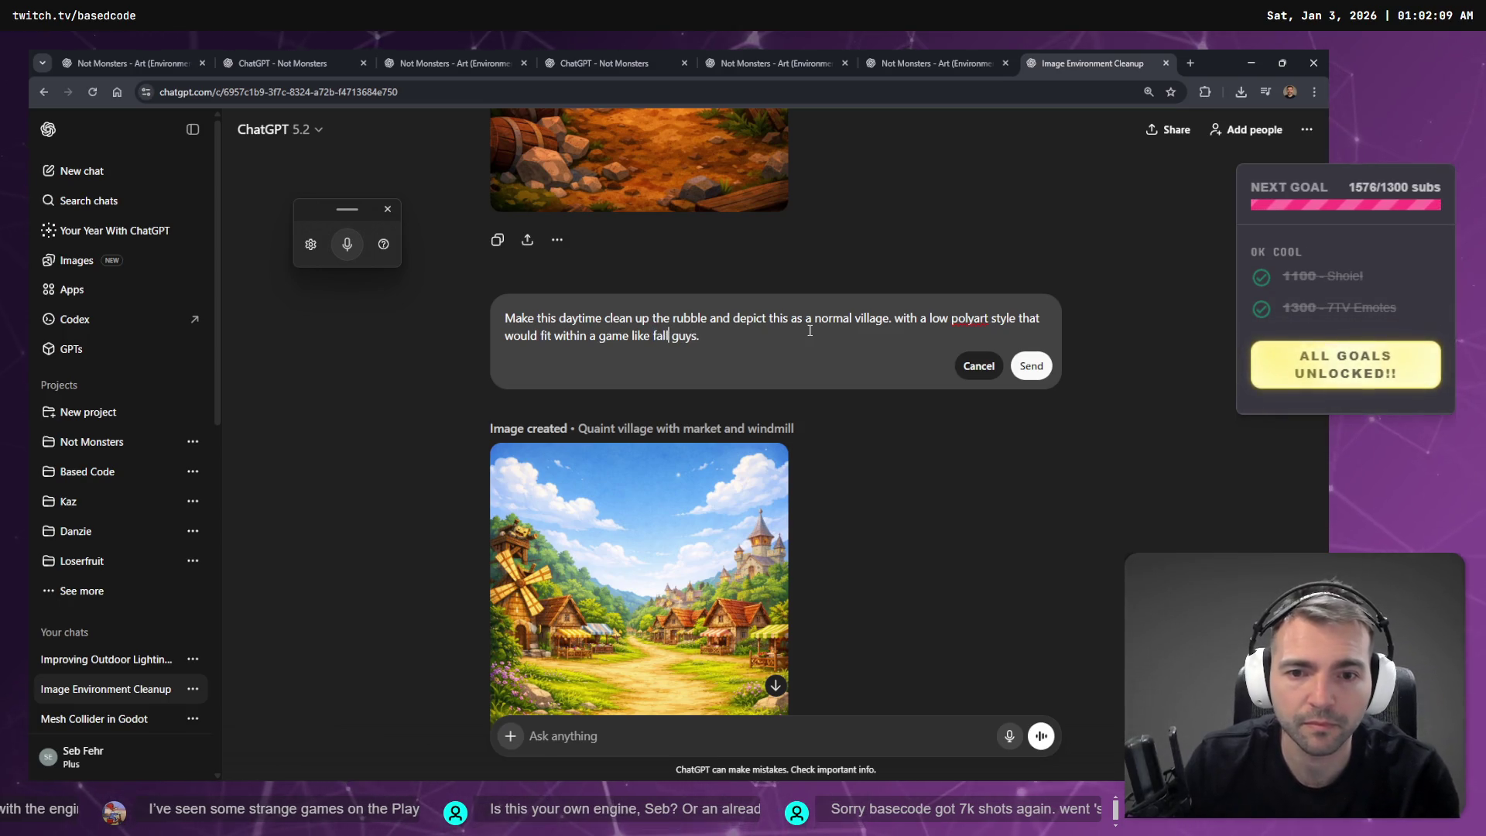
{"action": "key", "text": "BackSpace"}
{"action": "left_click", "coordinate": [1031, 365]}
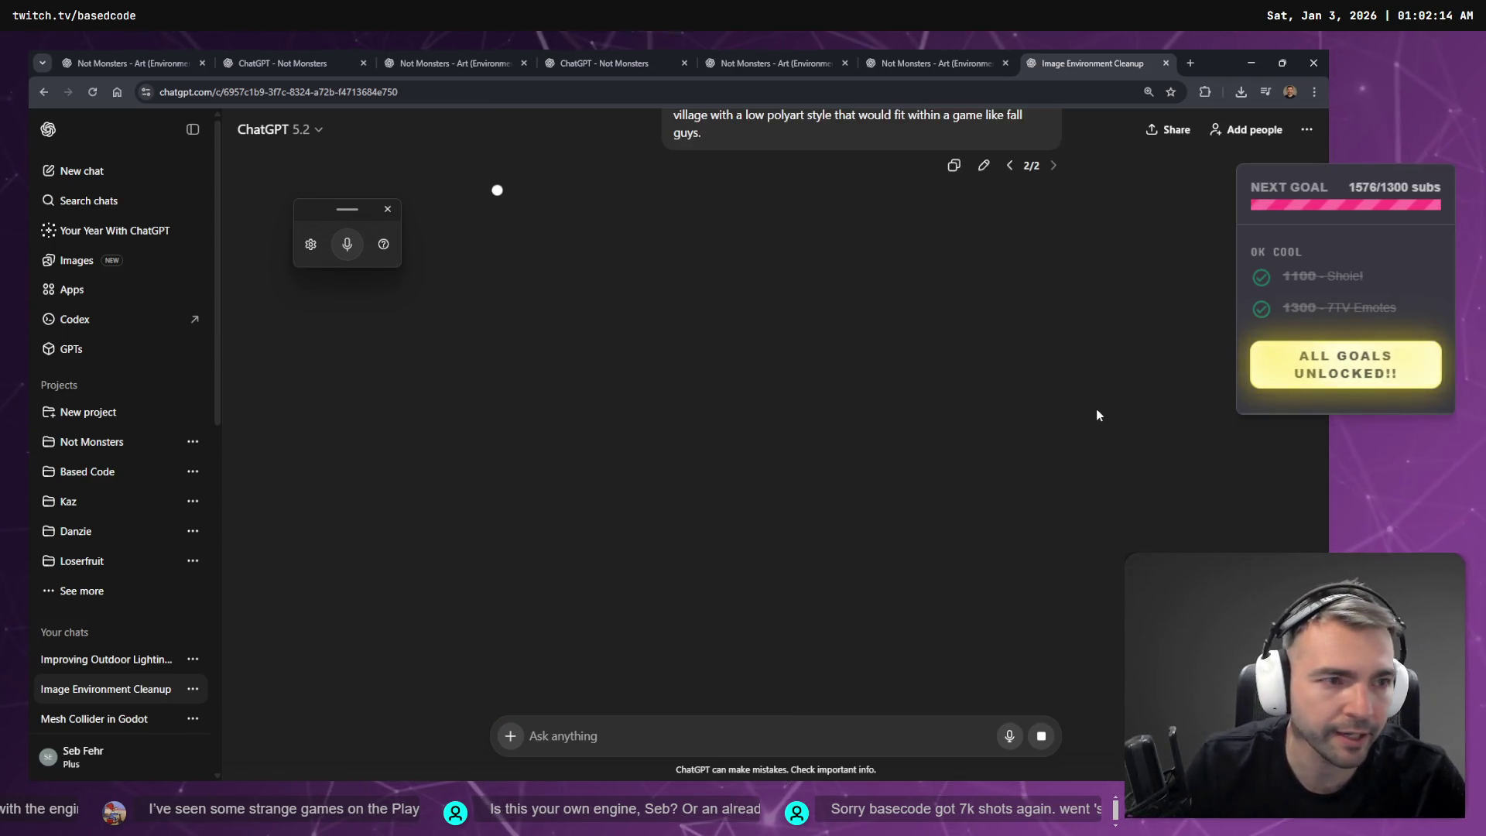
- Scroll through the Not Monsters art chat, then bring up the tldraw board
{"action": "left_click", "coordinate": [894, 54]}
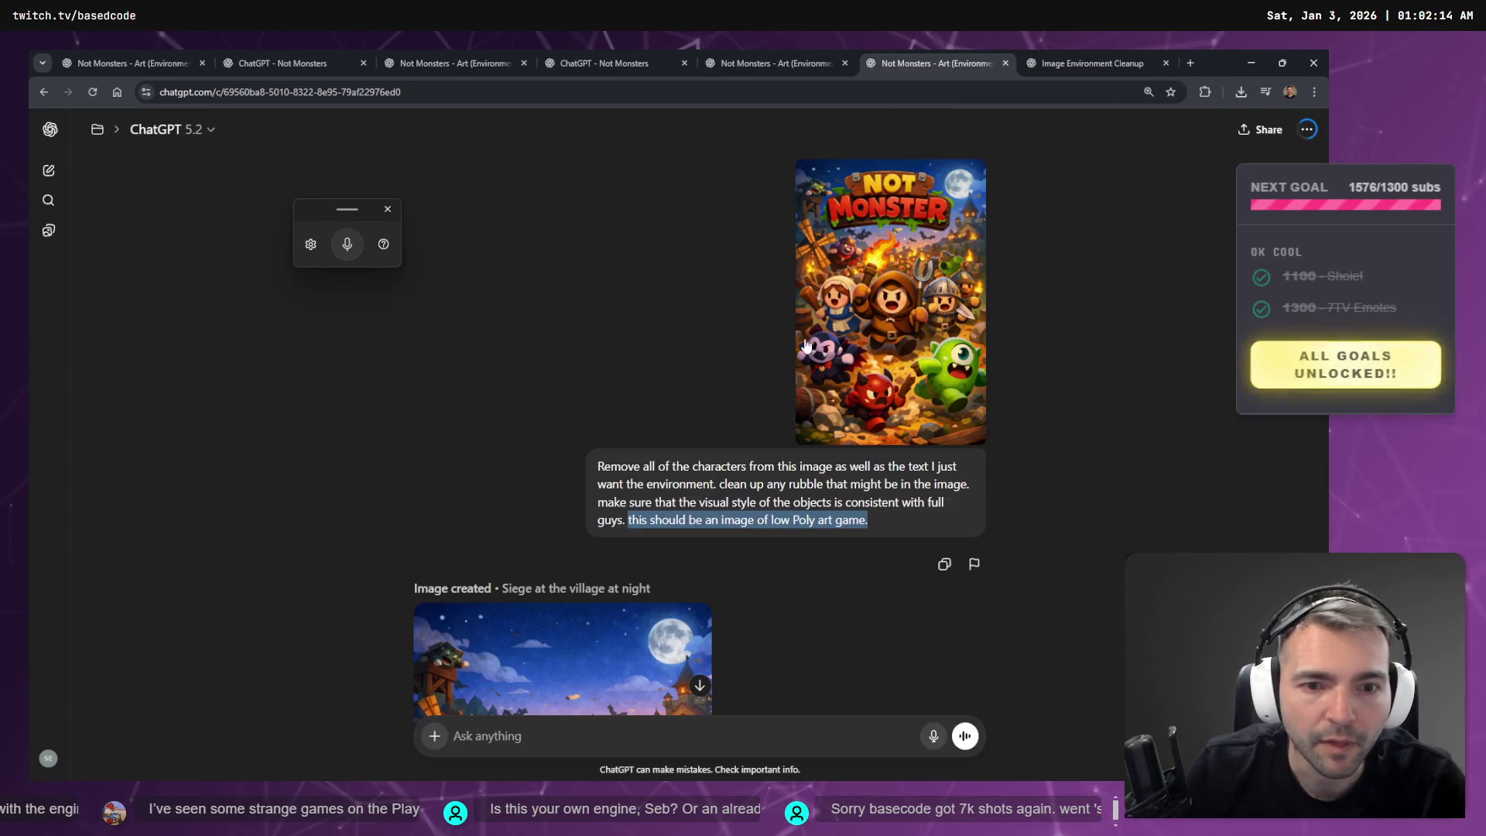
{"action": "scroll", "coordinate": [750, 387], "scroll_direction": "down", "scroll_amount": 10}
{"action": "scroll", "coordinate": [714, 301], "scroll_direction": "down", "scroll_amount": 15}
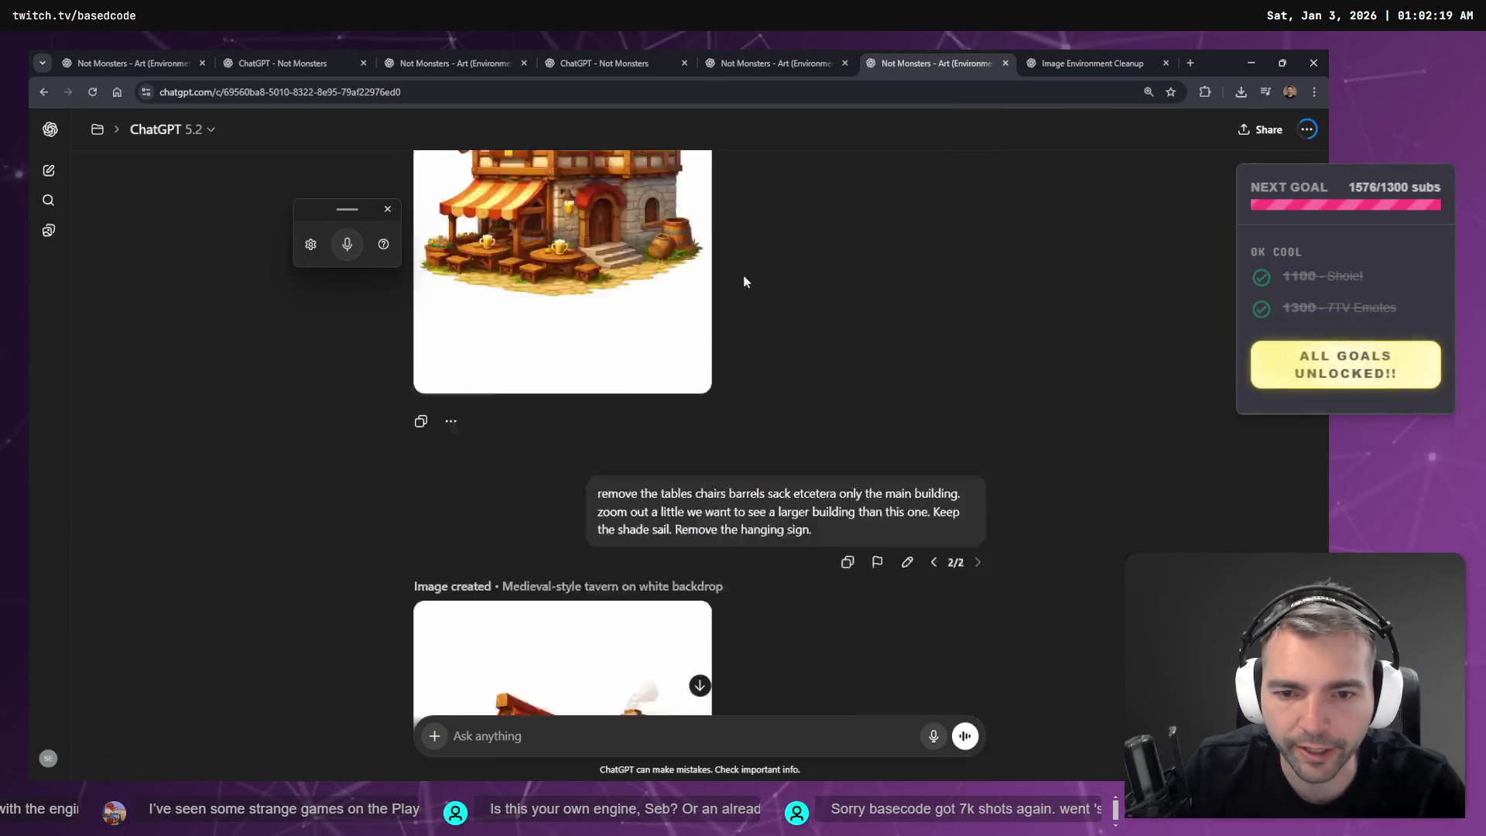
{"action": "scroll", "coordinate": [736, 310], "scroll_direction": "down", "scroll_amount": 15}
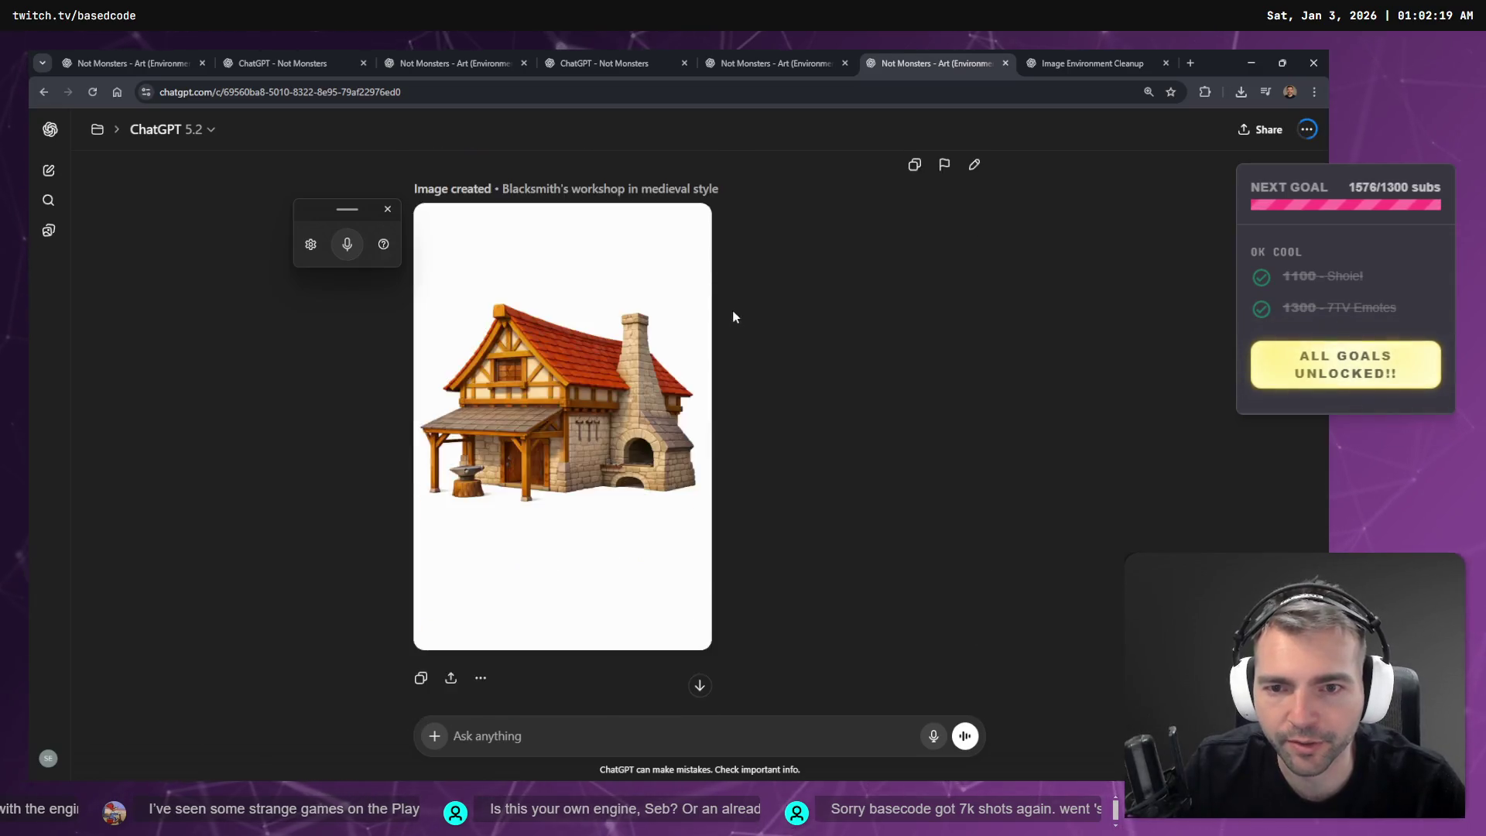
{"action": "scroll", "coordinate": [705, 332], "scroll_direction": "down", "scroll_amount": 10}
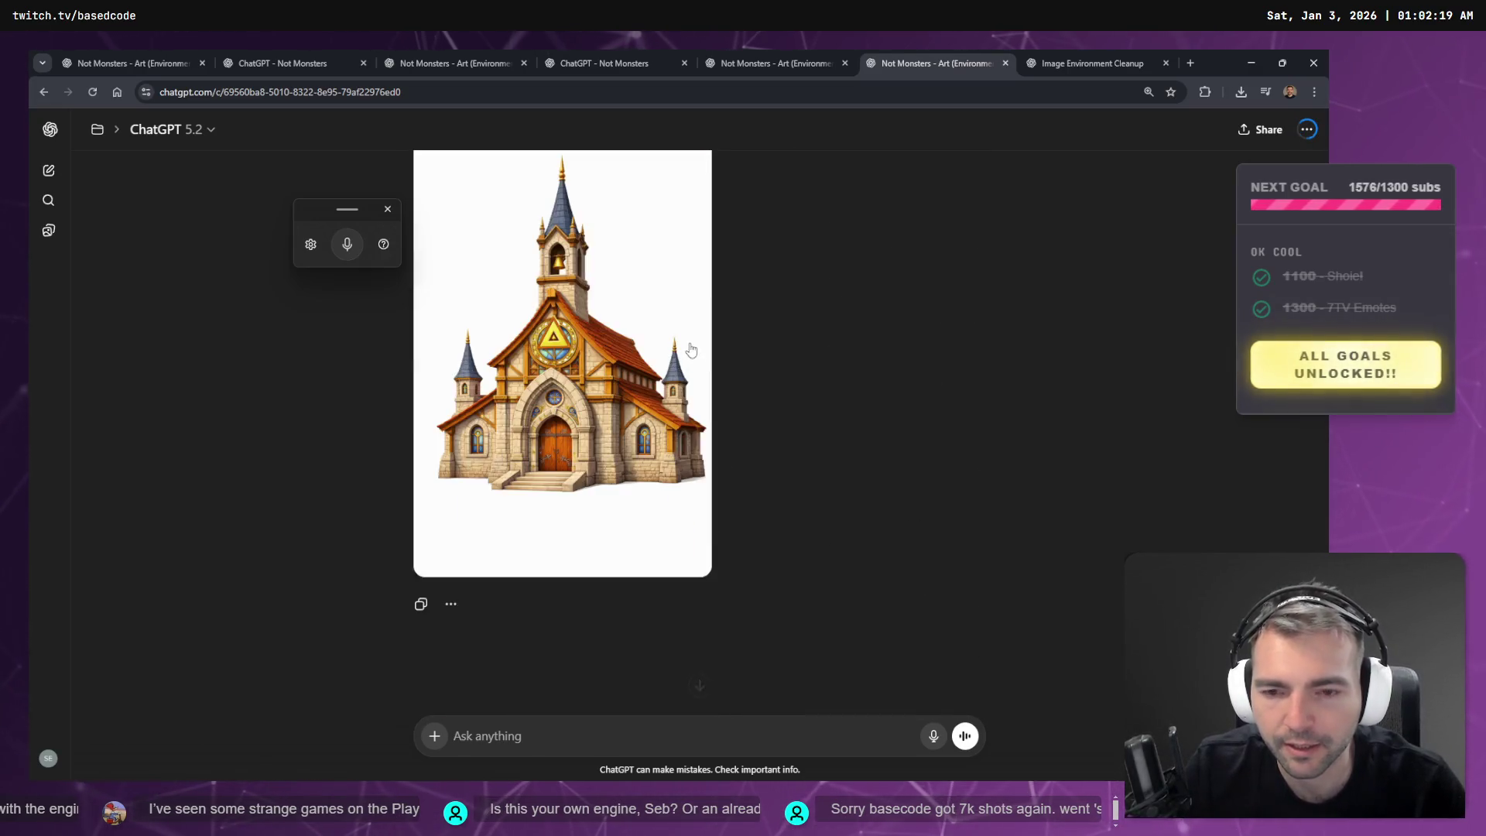
{"action": "scroll", "coordinate": [735, 358], "scroll_direction": "down", "scroll_amount": 1}
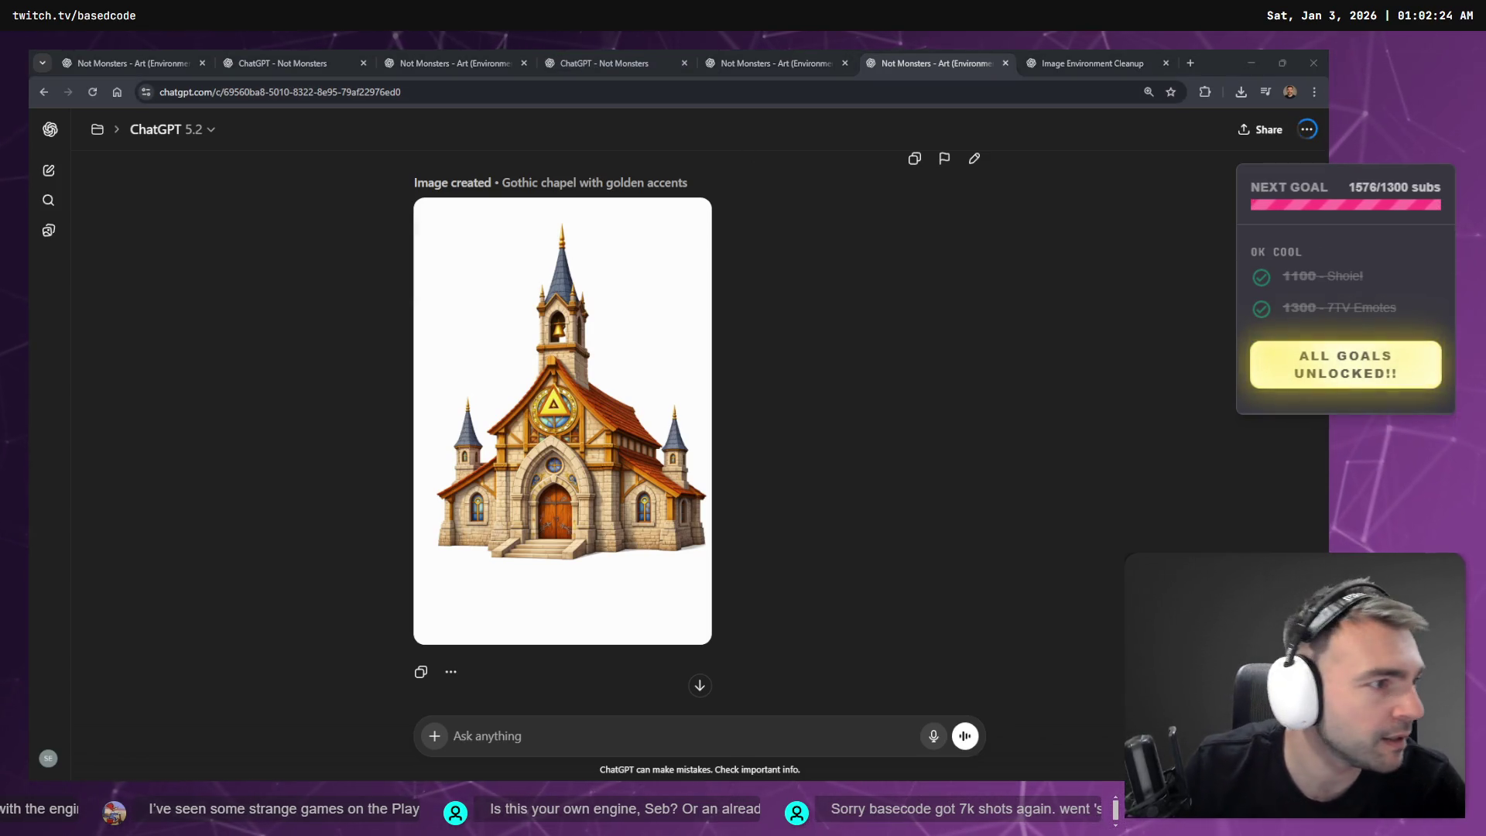
{"action": "key", "text": "alt+Tab"}
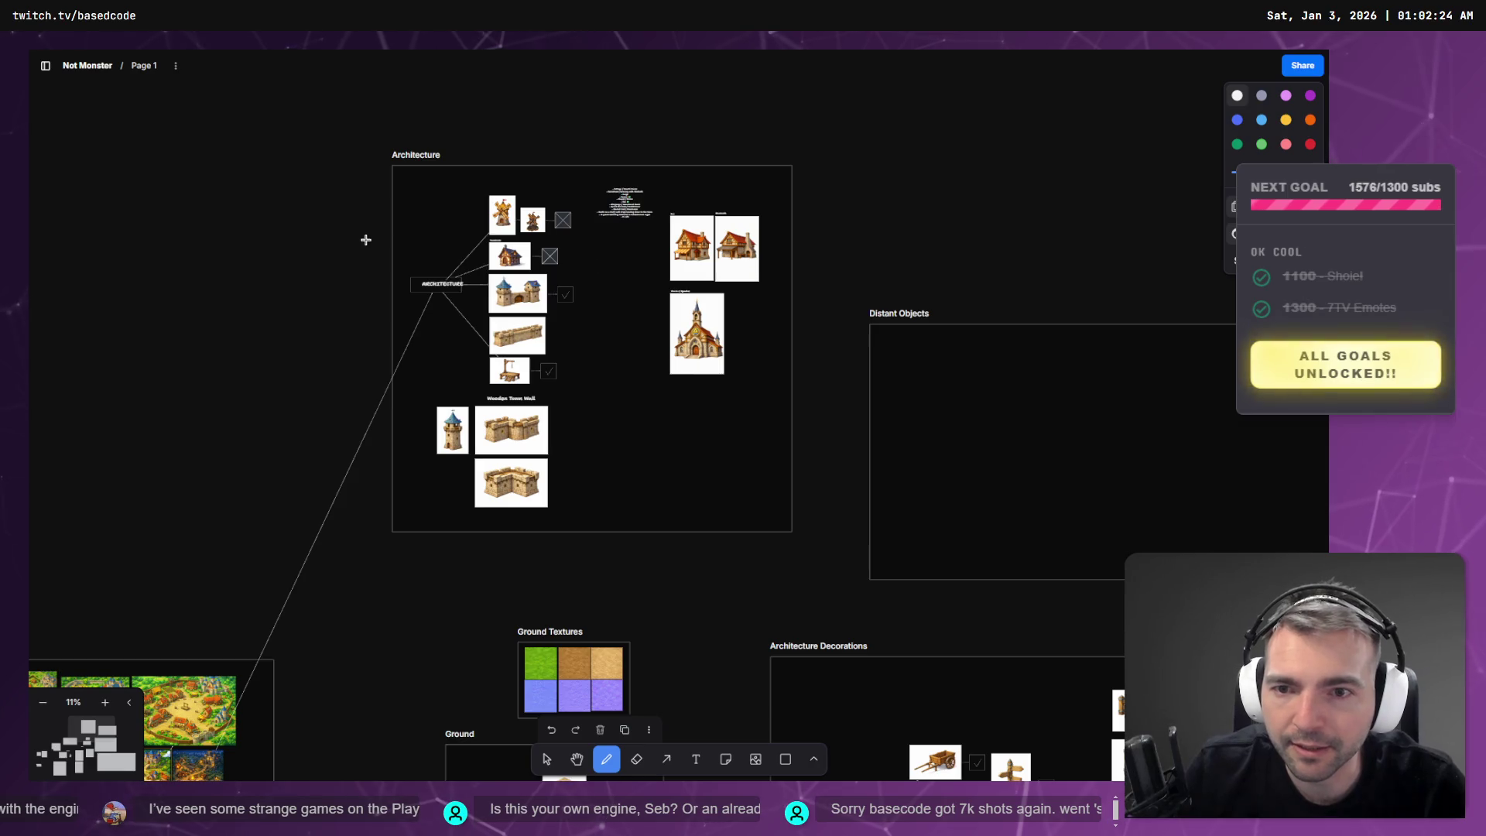
- Add a green ✅ check mark after Chapel / Shrine in the building list
{"action": "scroll", "coordinate": [679, 176], "scroll_direction": "up", "scroll_amount": 5}
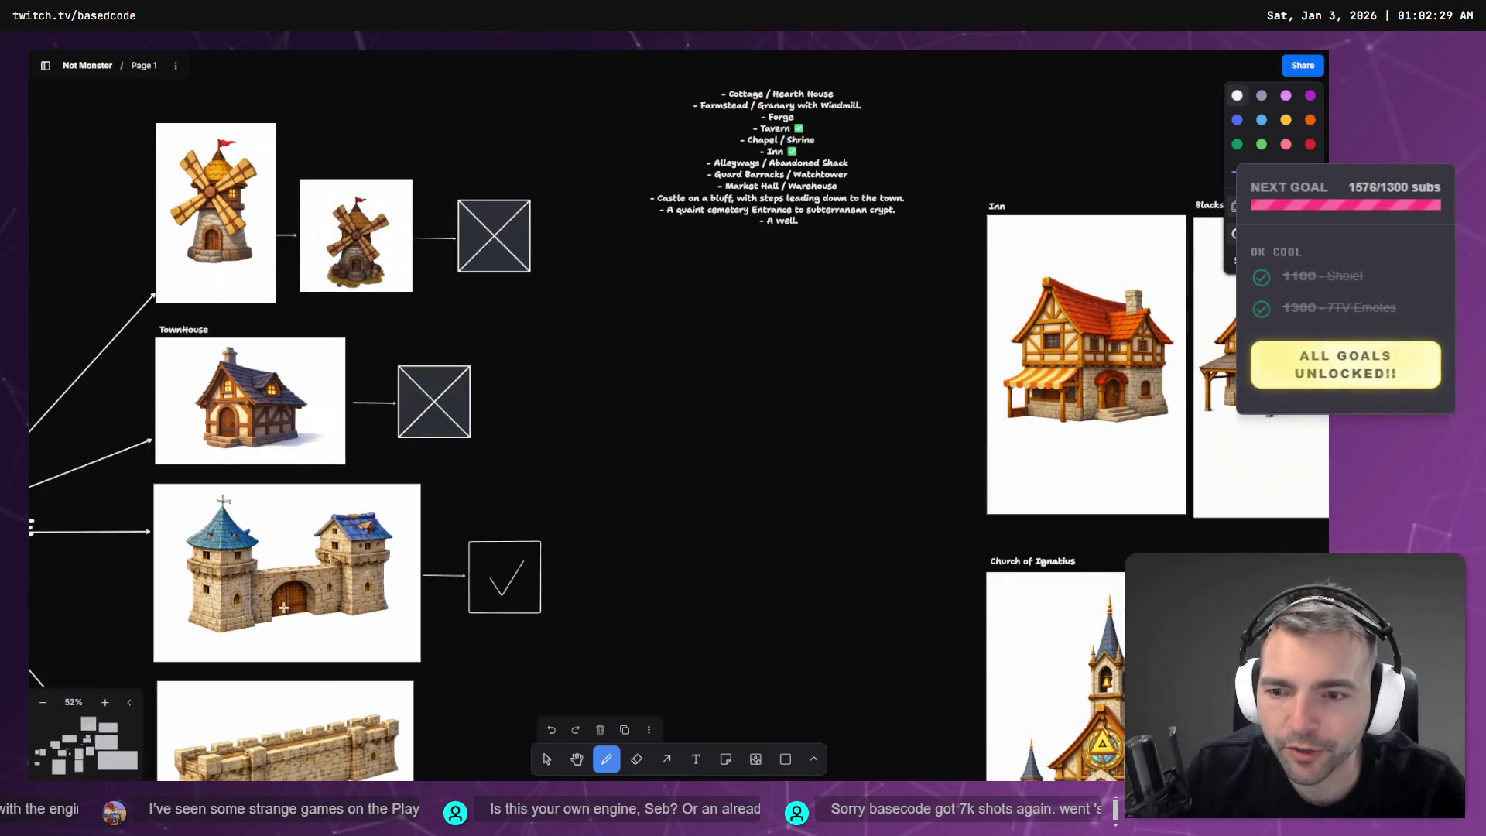
{"action": "scroll", "coordinate": [574, 187], "scroll_direction": "up", "scroll_amount": 5}
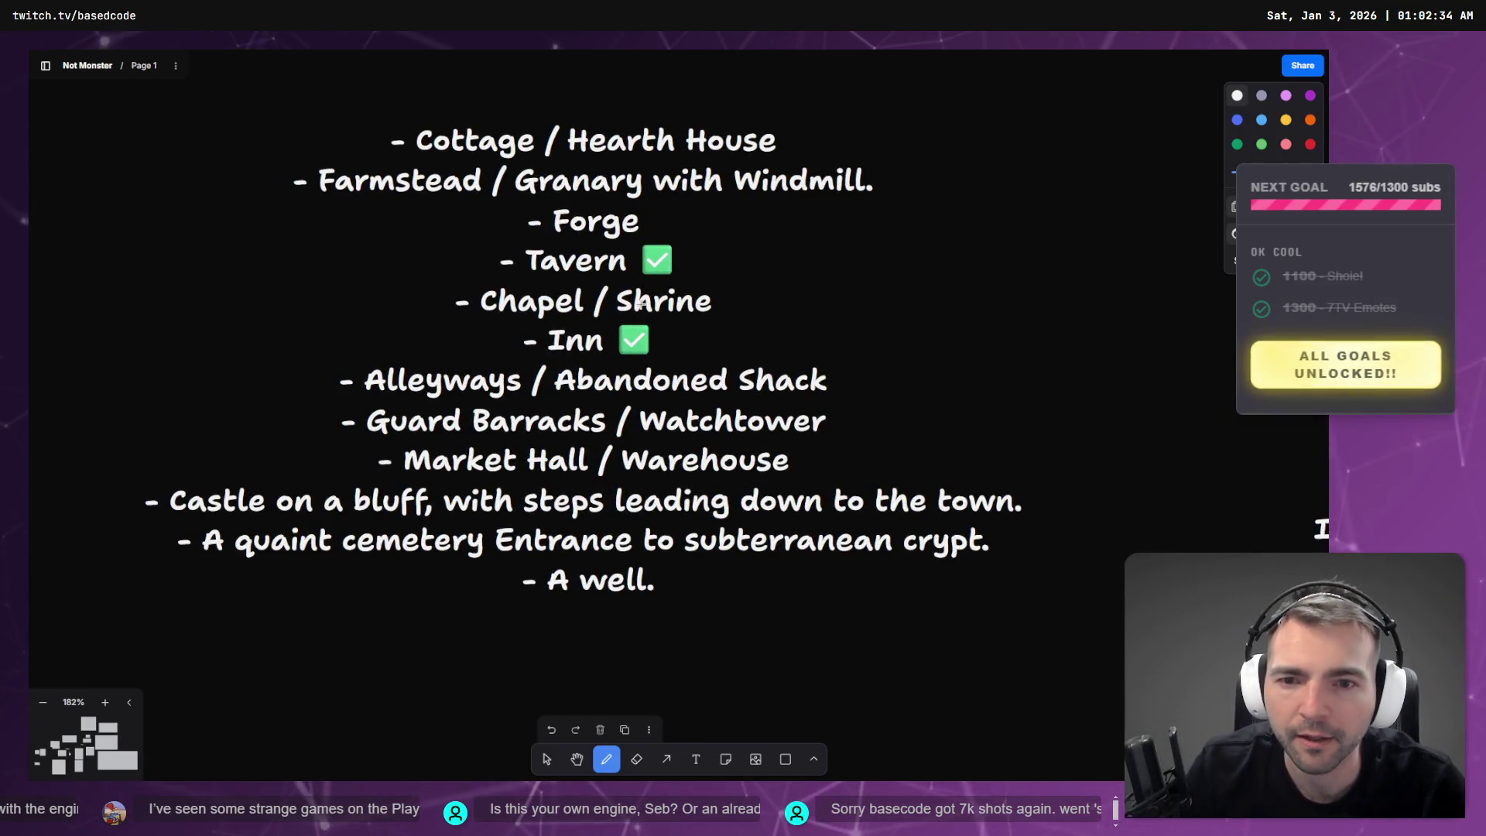
{"action": "key", "text": "v"}
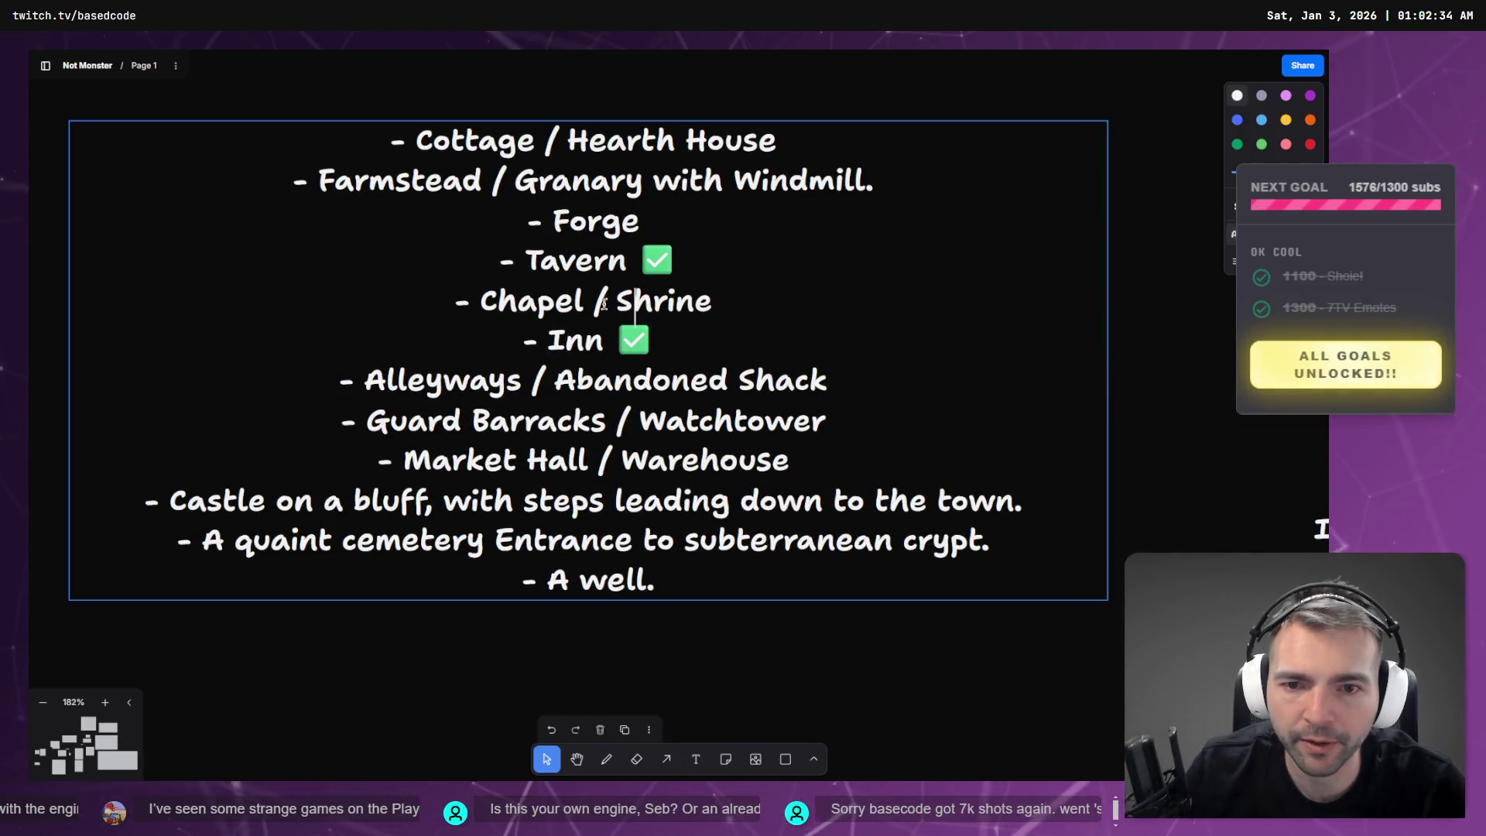
{"action": "double_click", "coordinate": [661, 314]}
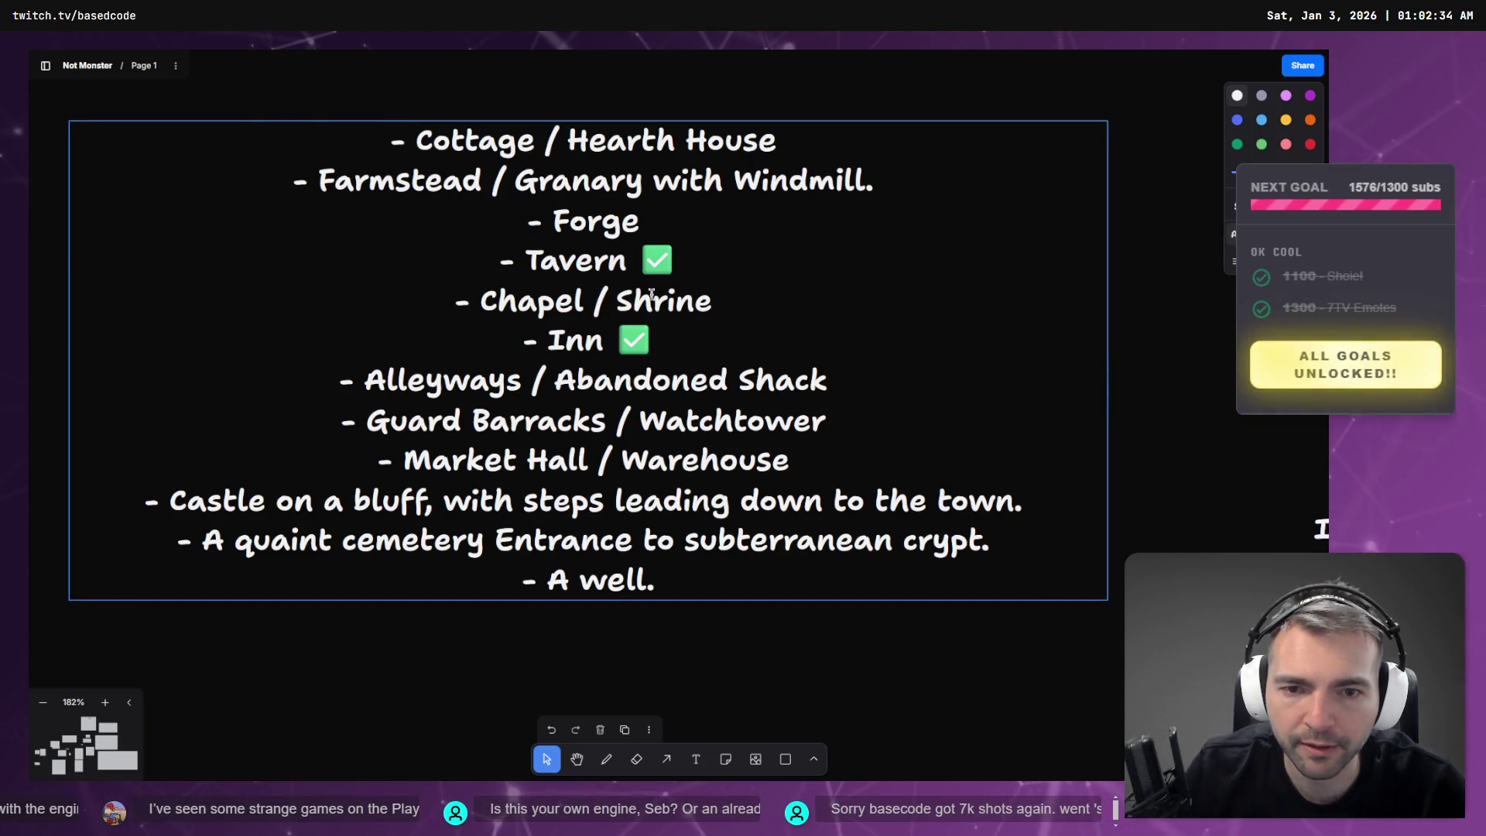
{"action": "key", "text": "super+period"}
{"action": "key", "text": "Return"}
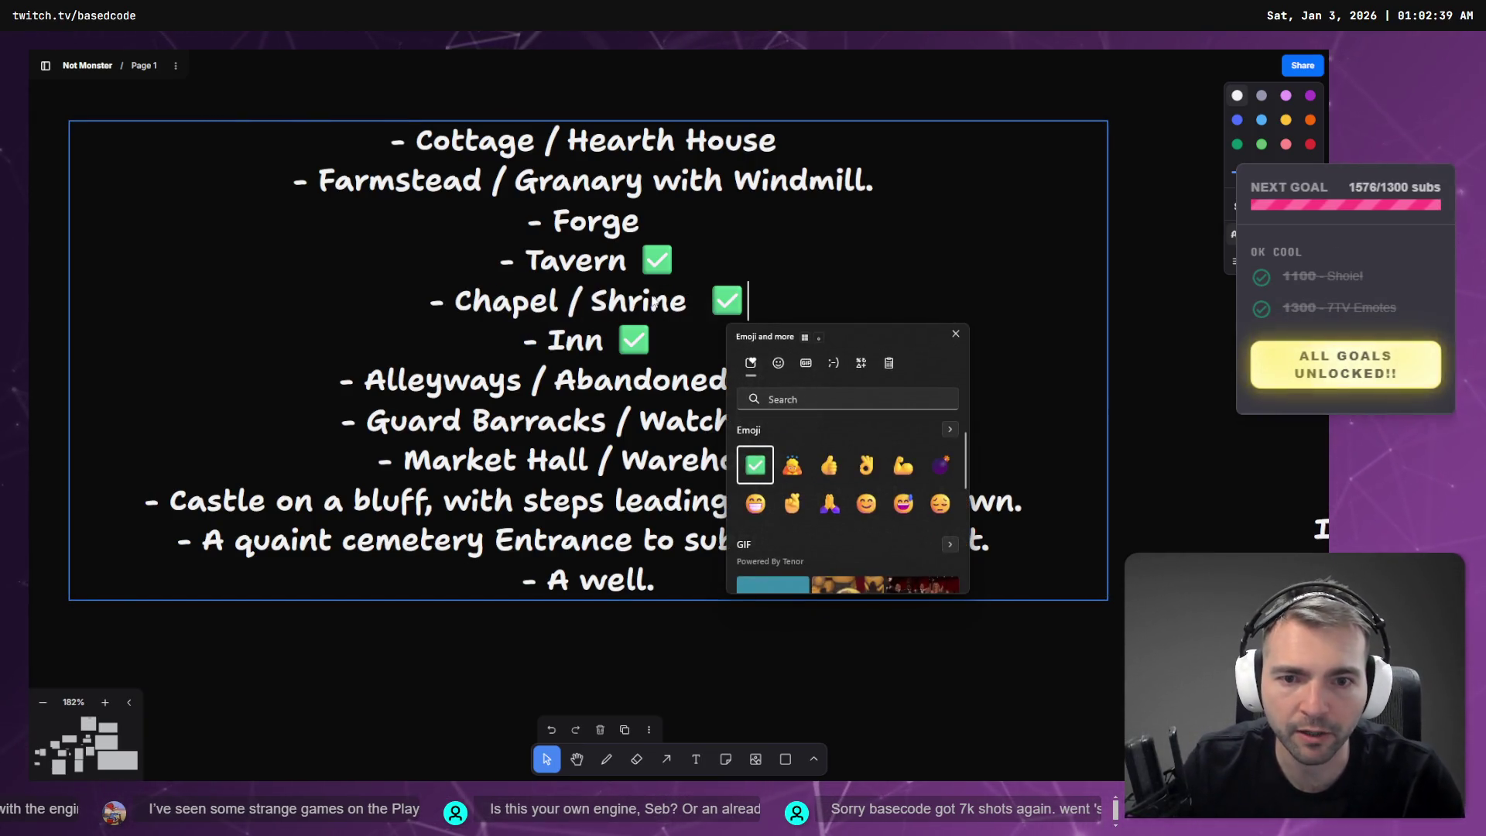
{"action": "key", "text": "Escape"}
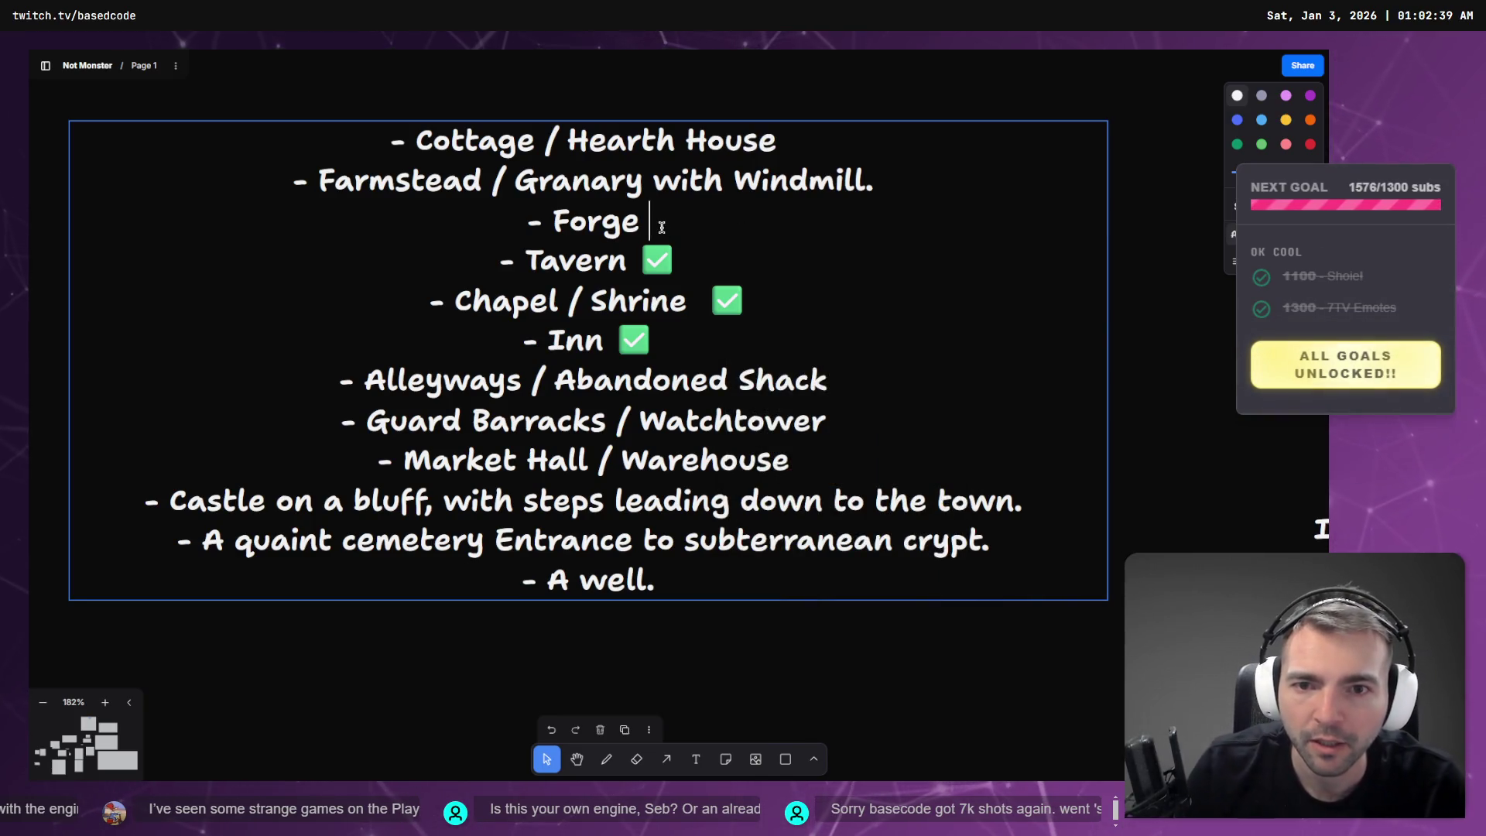
- Add a green ✅ check mark after Forge in the building list
{"action": "left_click", "coordinate": [662, 226]}
{"action": "key", "text": "super+period"}
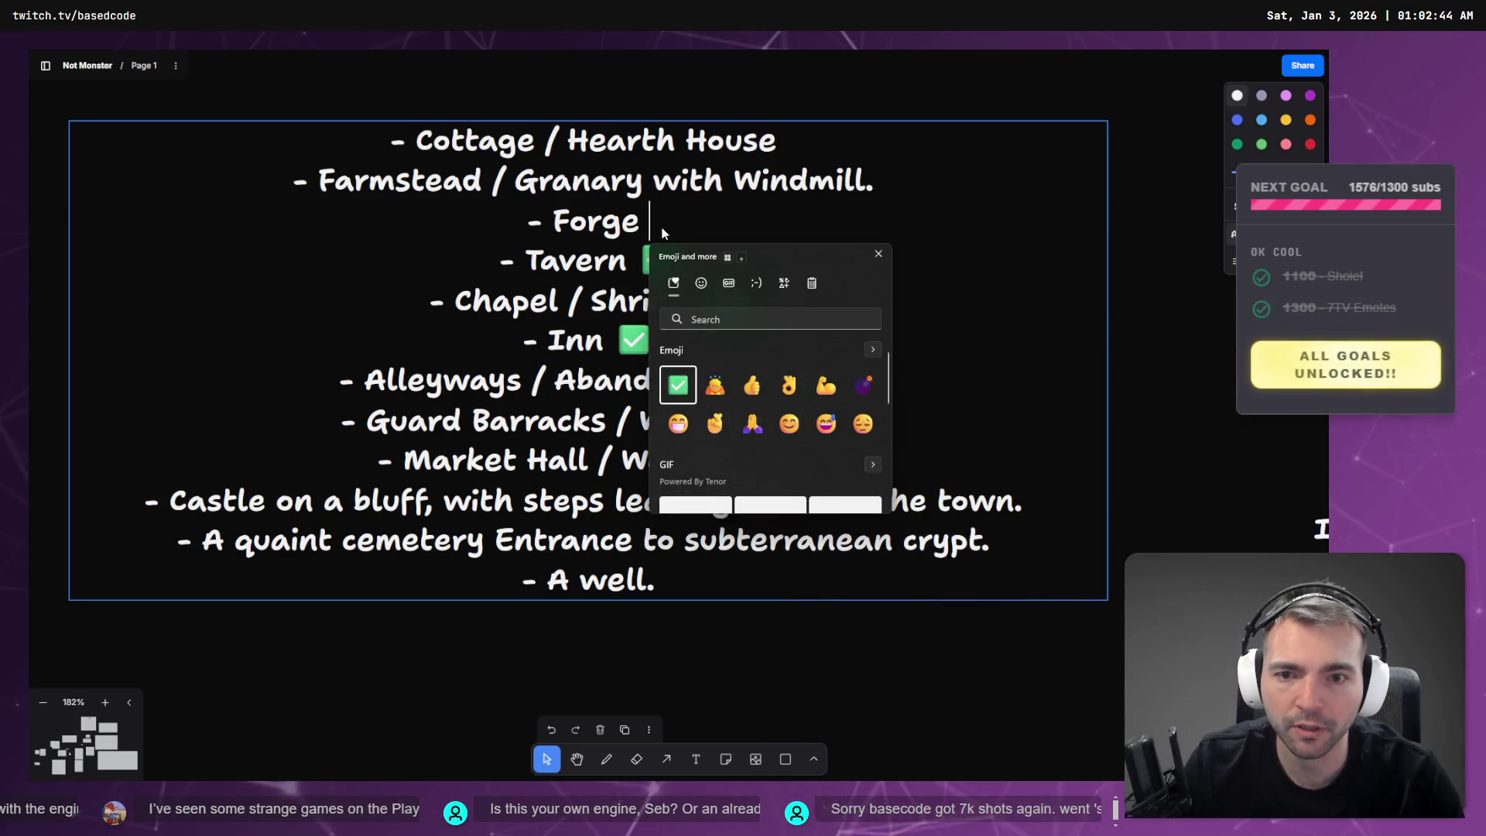
{"action": "key", "text": "Return"}
{"action": "key", "text": "Escape"}
{"action": "double_click", "coordinate": [589, 333]}
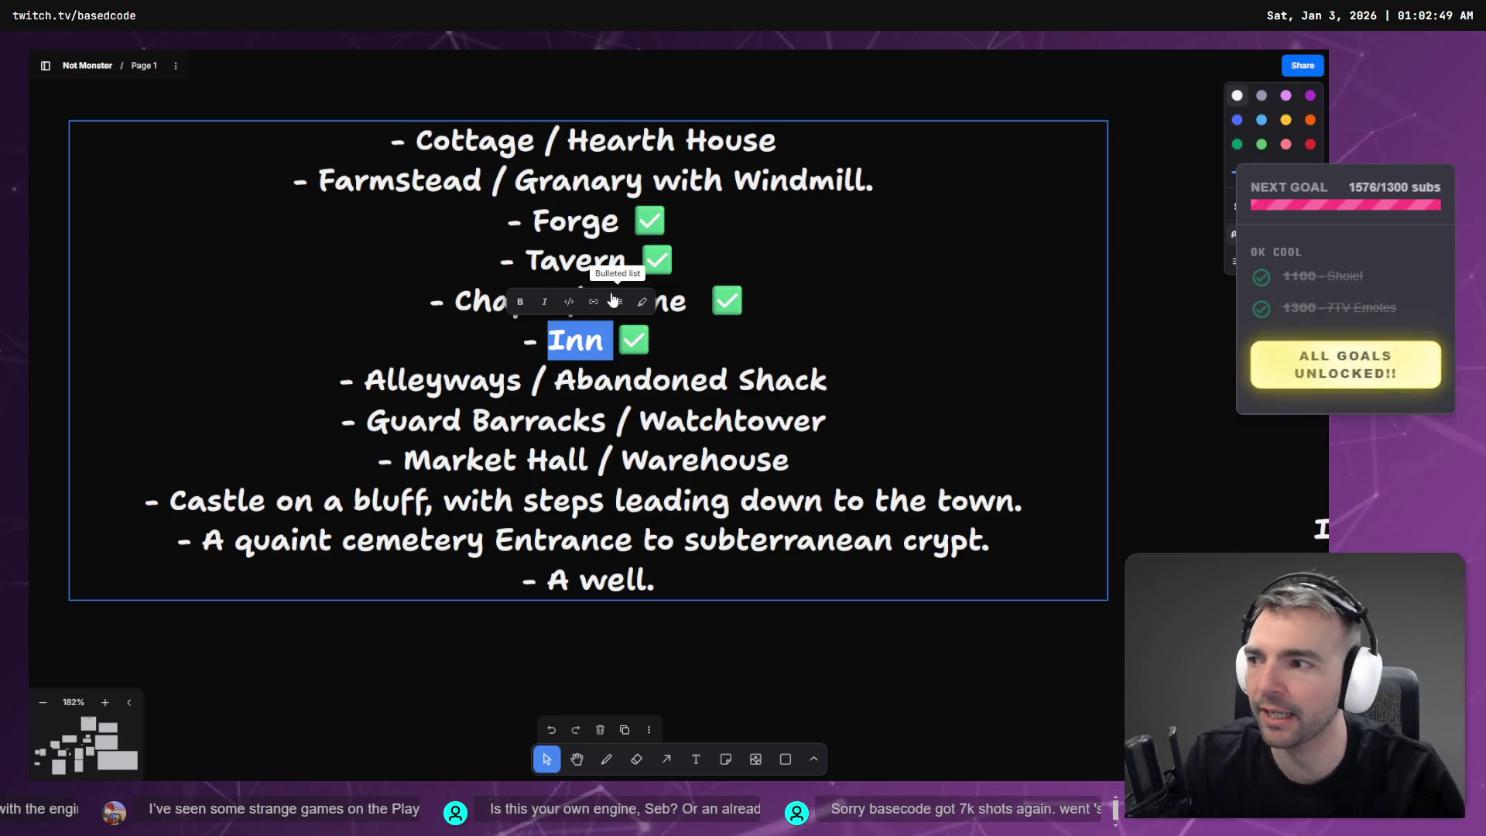
{"action": "key", "text": "alt+Tab"}
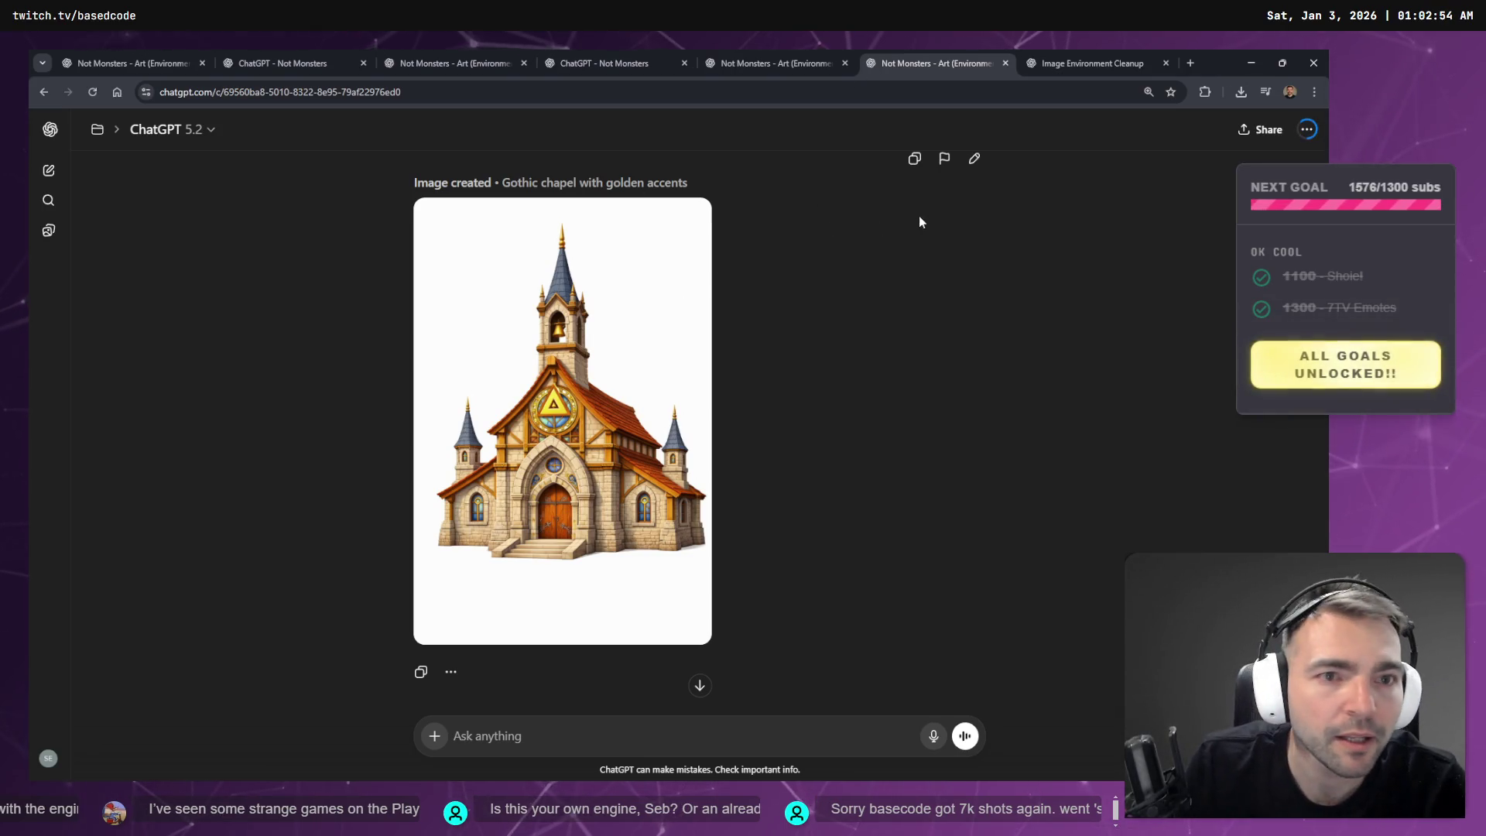
- Replace the chapel prompt with a dictated request for an inn in the same art style and resend it
{"action": "scroll", "coordinate": [828, 421], "scroll_direction": "down", "scroll_amount": 1}
{"action": "scroll", "coordinate": [647, 693], "scroll_direction": "up", "scroll_amount": 15}
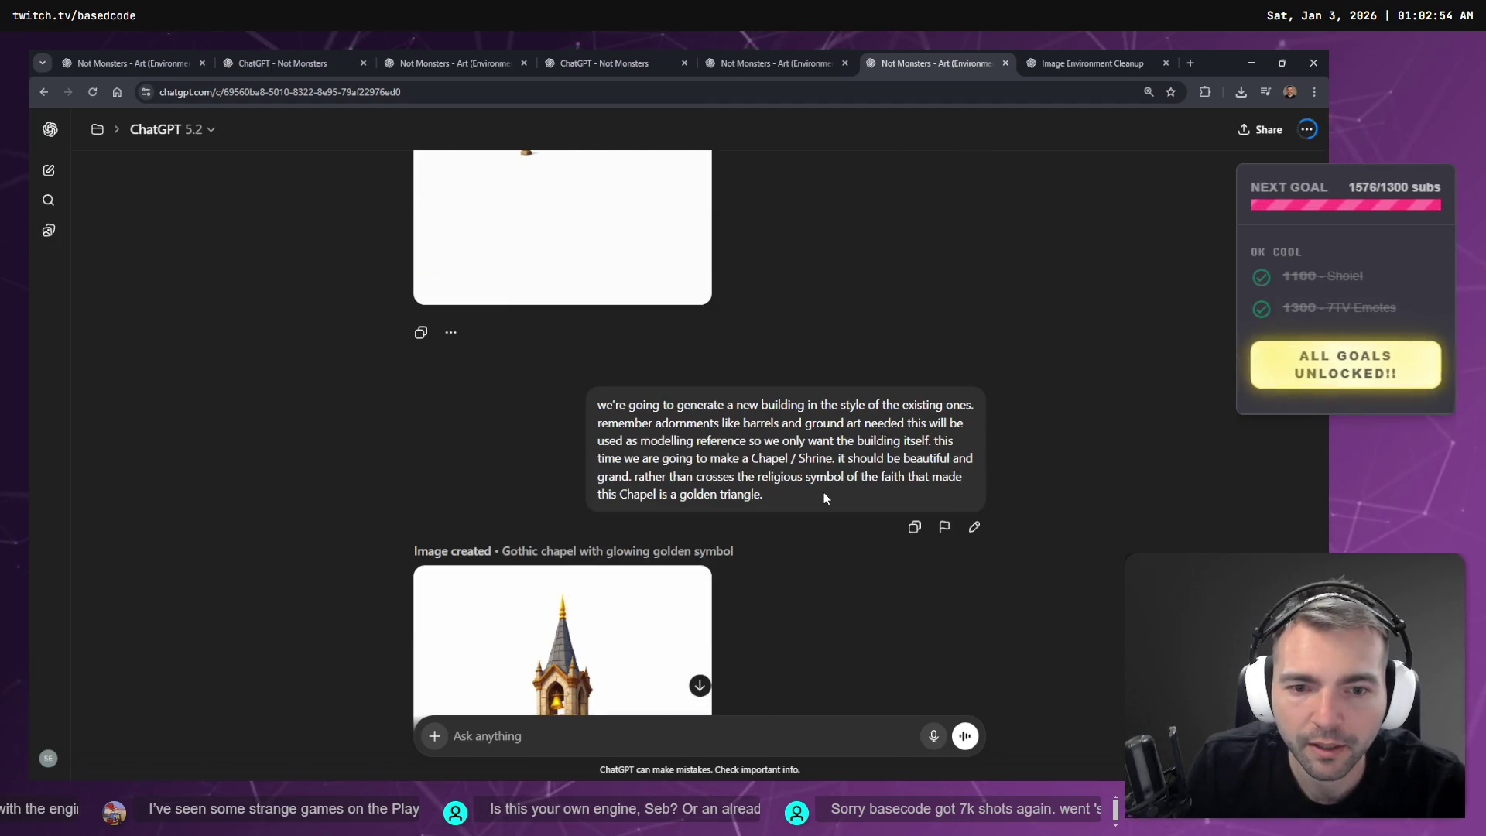
{"action": "left_click", "coordinate": [975, 526]}
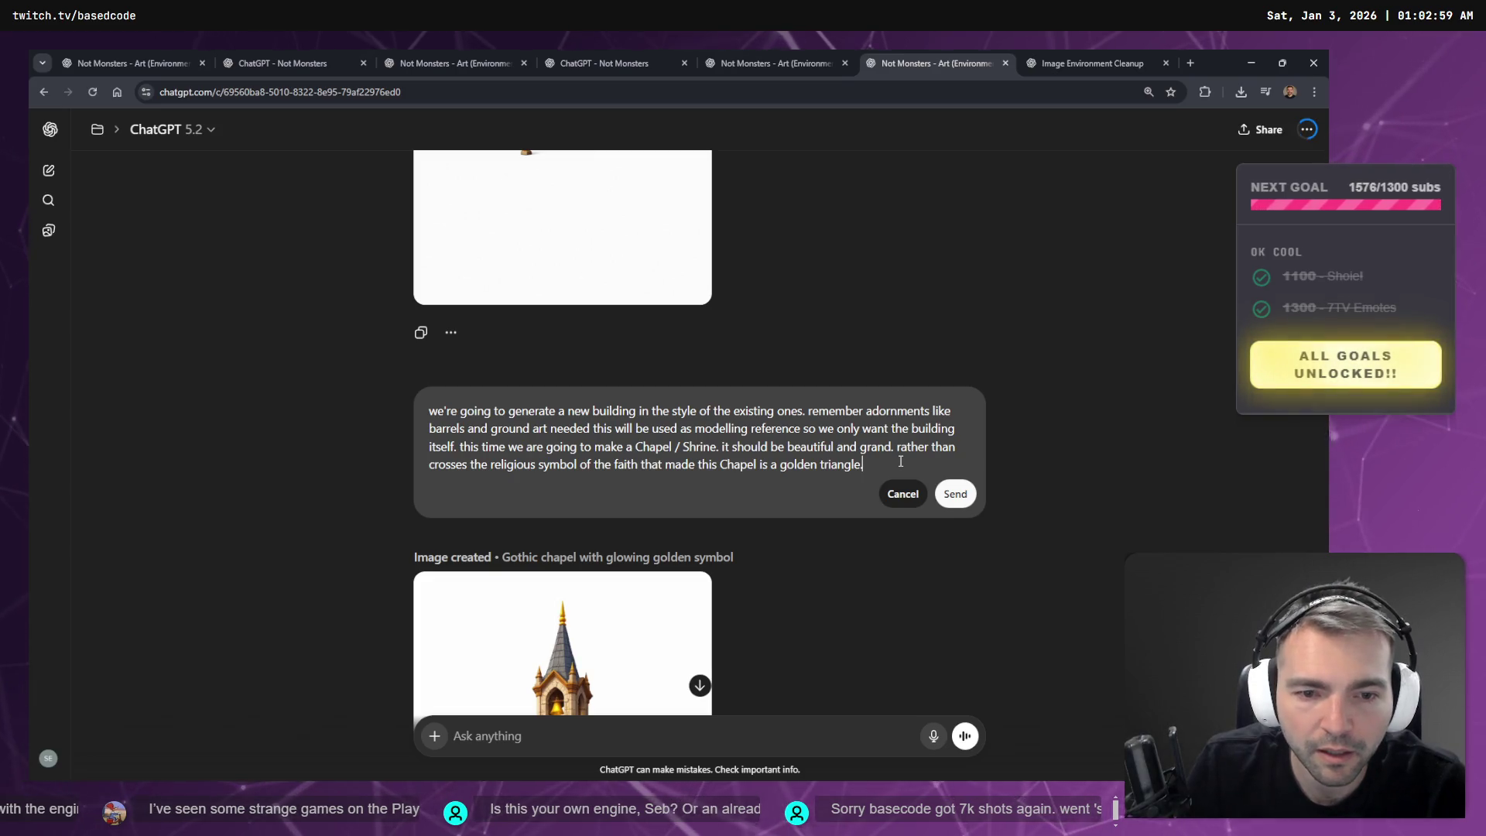
{"action": "key", "text": "ctrl+a"}
{"action": "key", "text": "BackSpace"}
{"action": "key", "text": "super+h"}
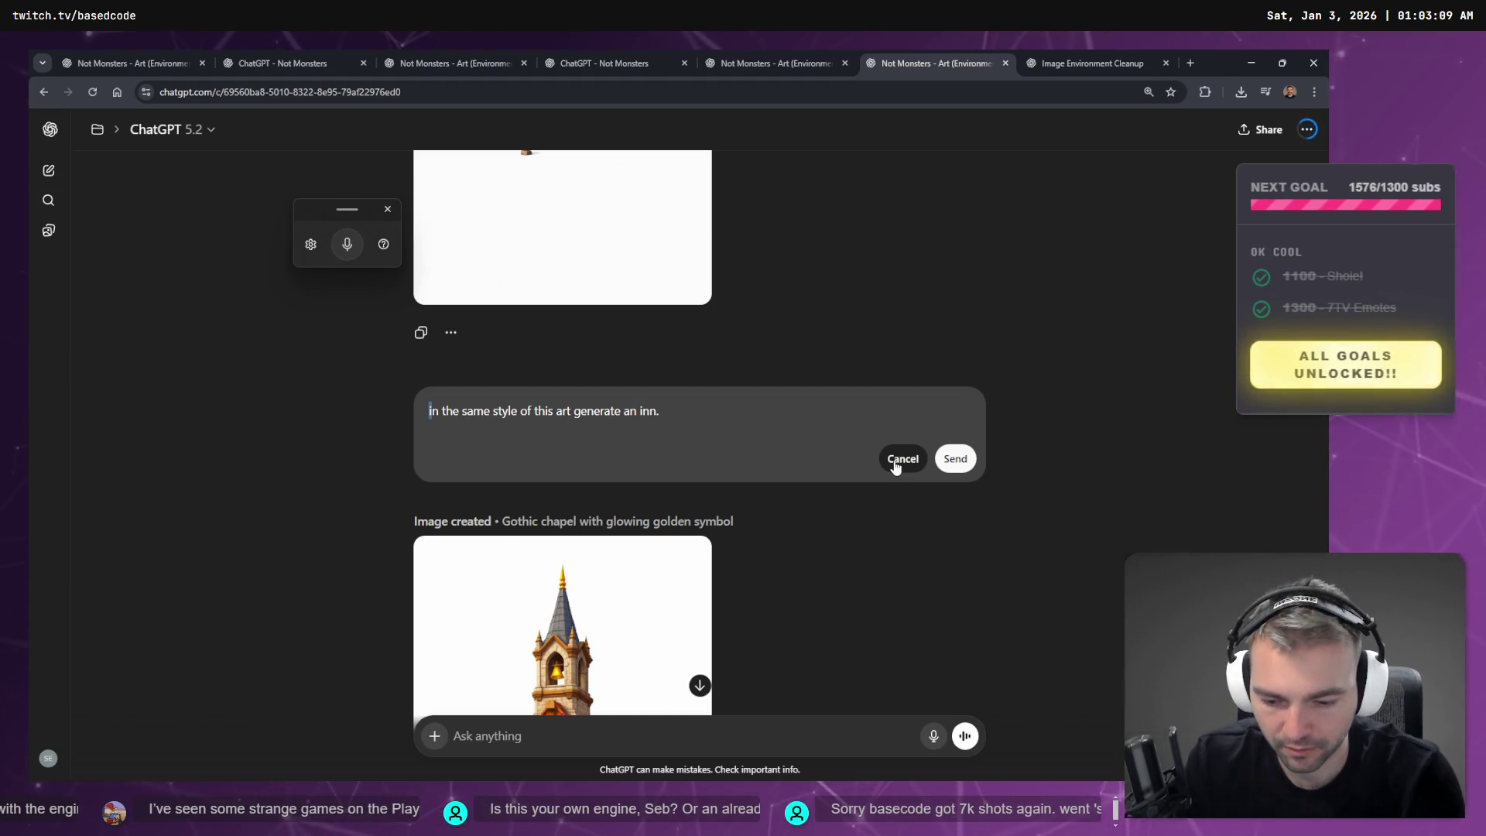
{"action": "left_click", "coordinate": [953, 459]}
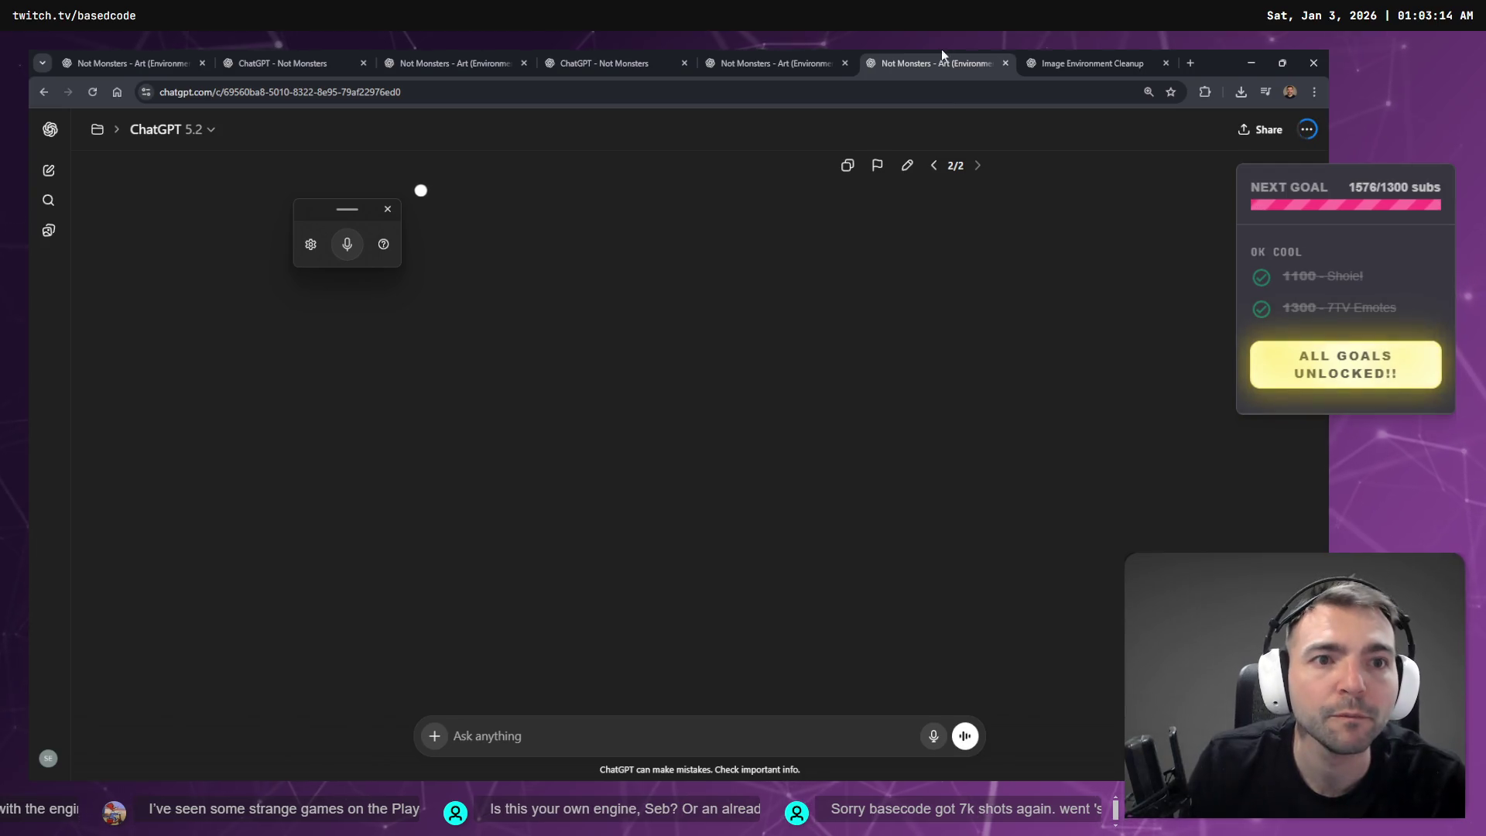
{"action": "left_click", "coordinate": [1033, 51]}
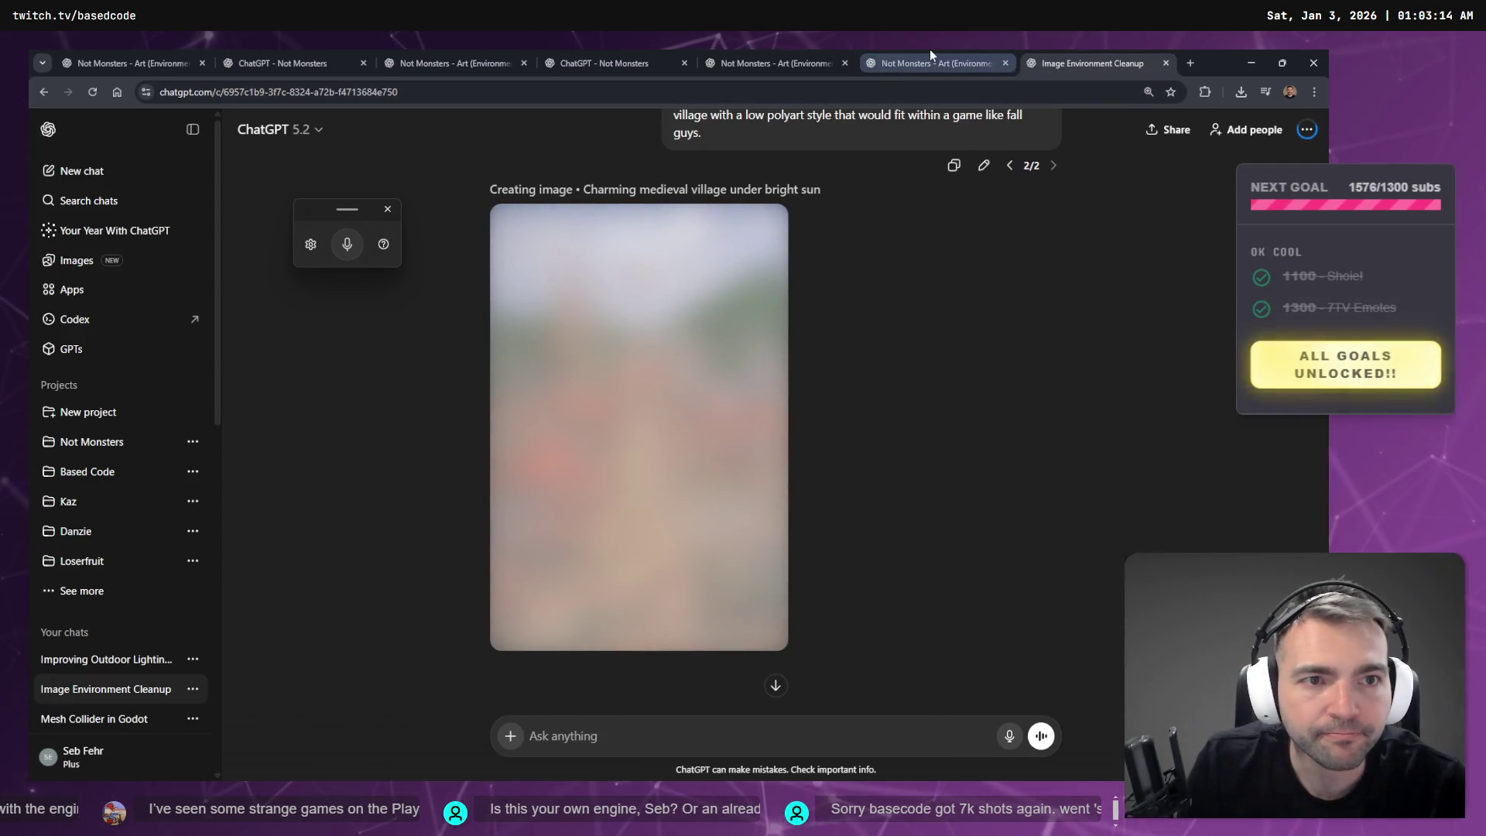
{"action": "left_click", "coordinate": [896, 54]}
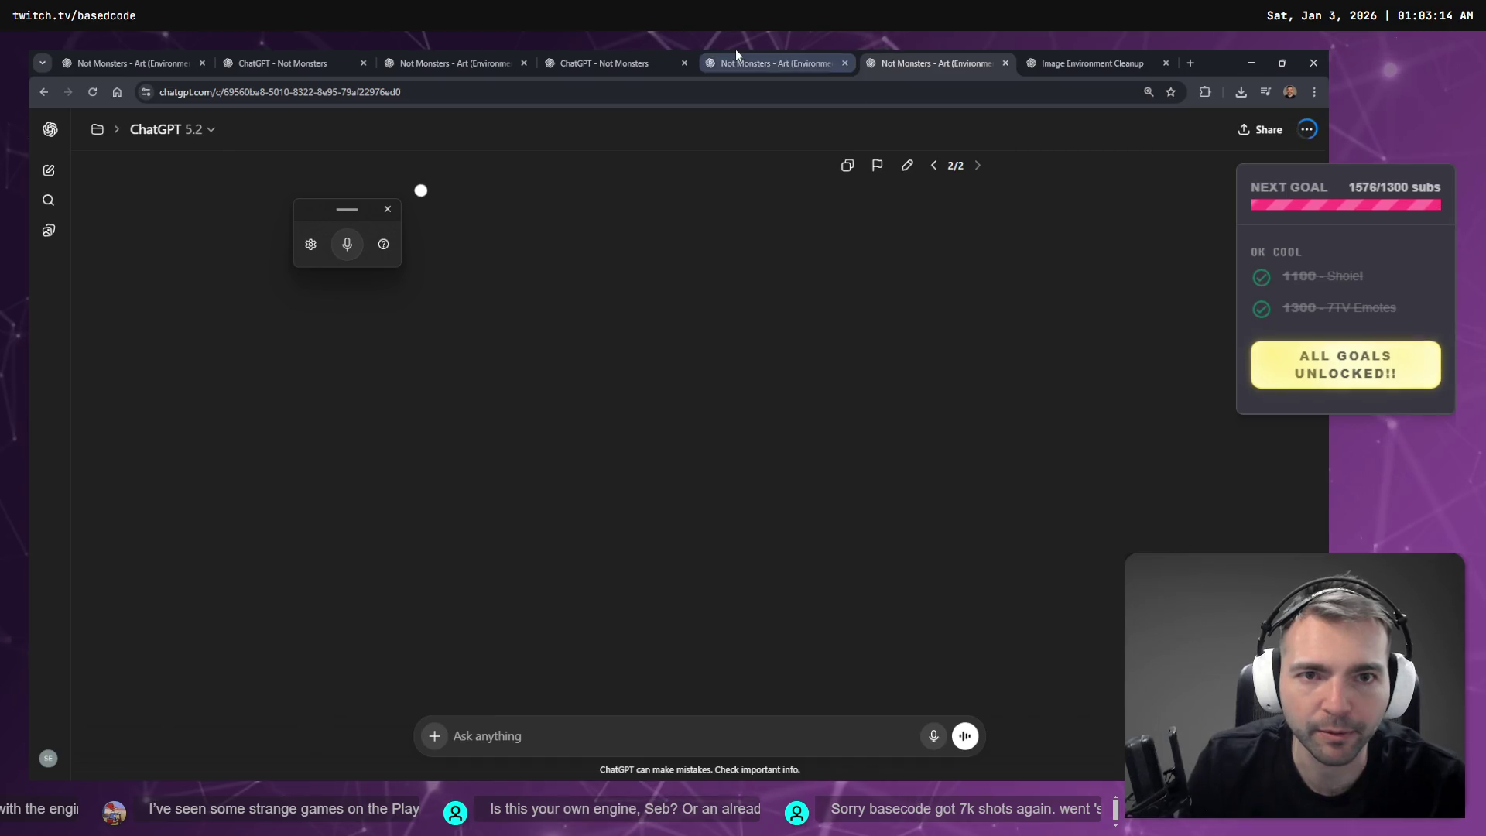
- Page through the stone-pile prompt versions, ending on the latest rocks-only version
{"action": "left_click", "coordinate": [736, 54]}
{"action": "left_click", "coordinate": [598, 55]}
{"action": "left_click", "coordinate": [812, 63]}
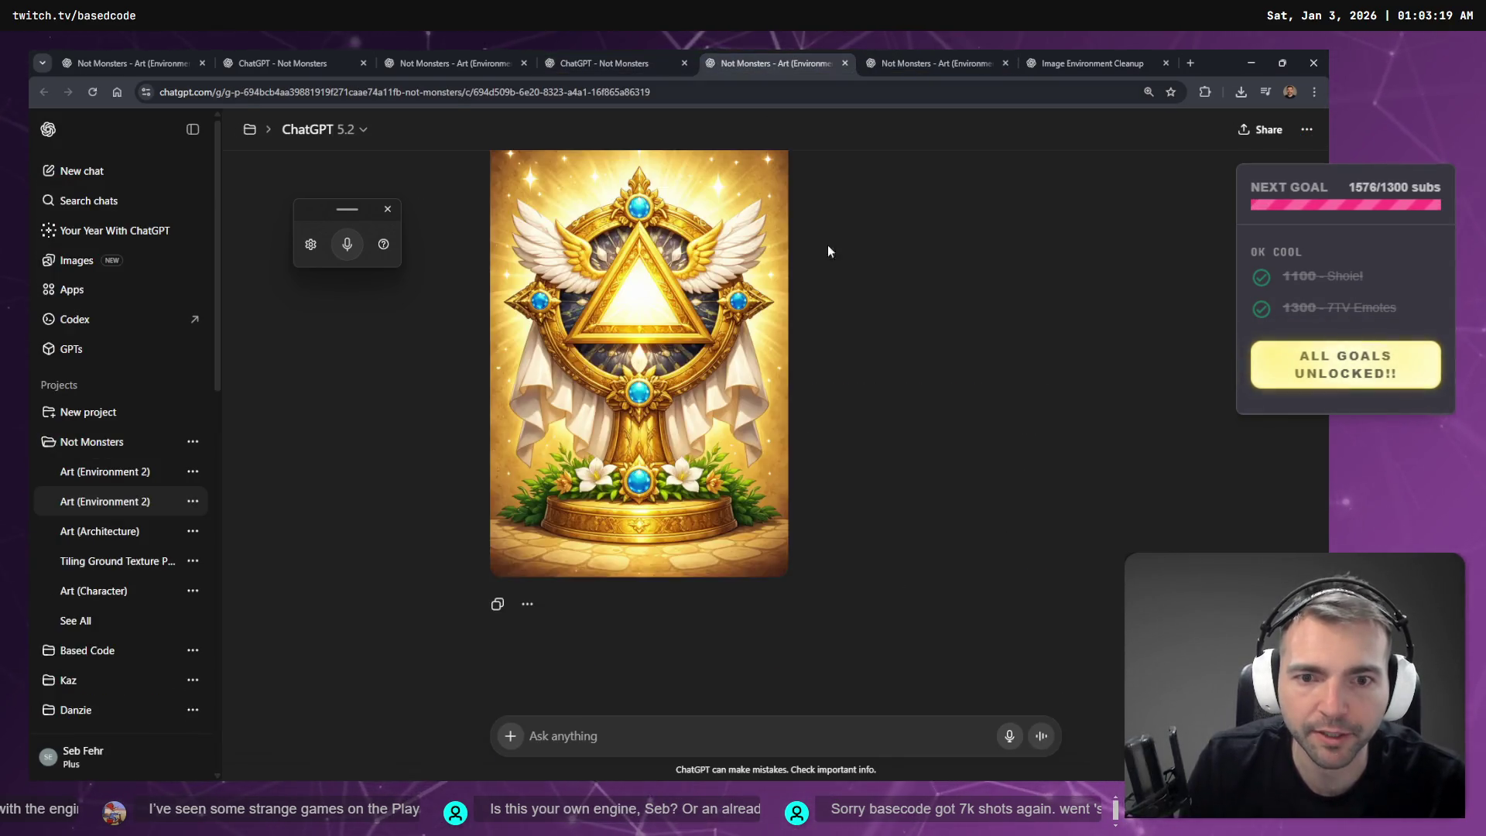
{"action": "scroll", "coordinate": [858, 326], "scroll_direction": "up", "scroll_amount": 10}
{"action": "scroll", "coordinate": [845, 391], "scroll_direction": "down", "scroll_amount": 7}
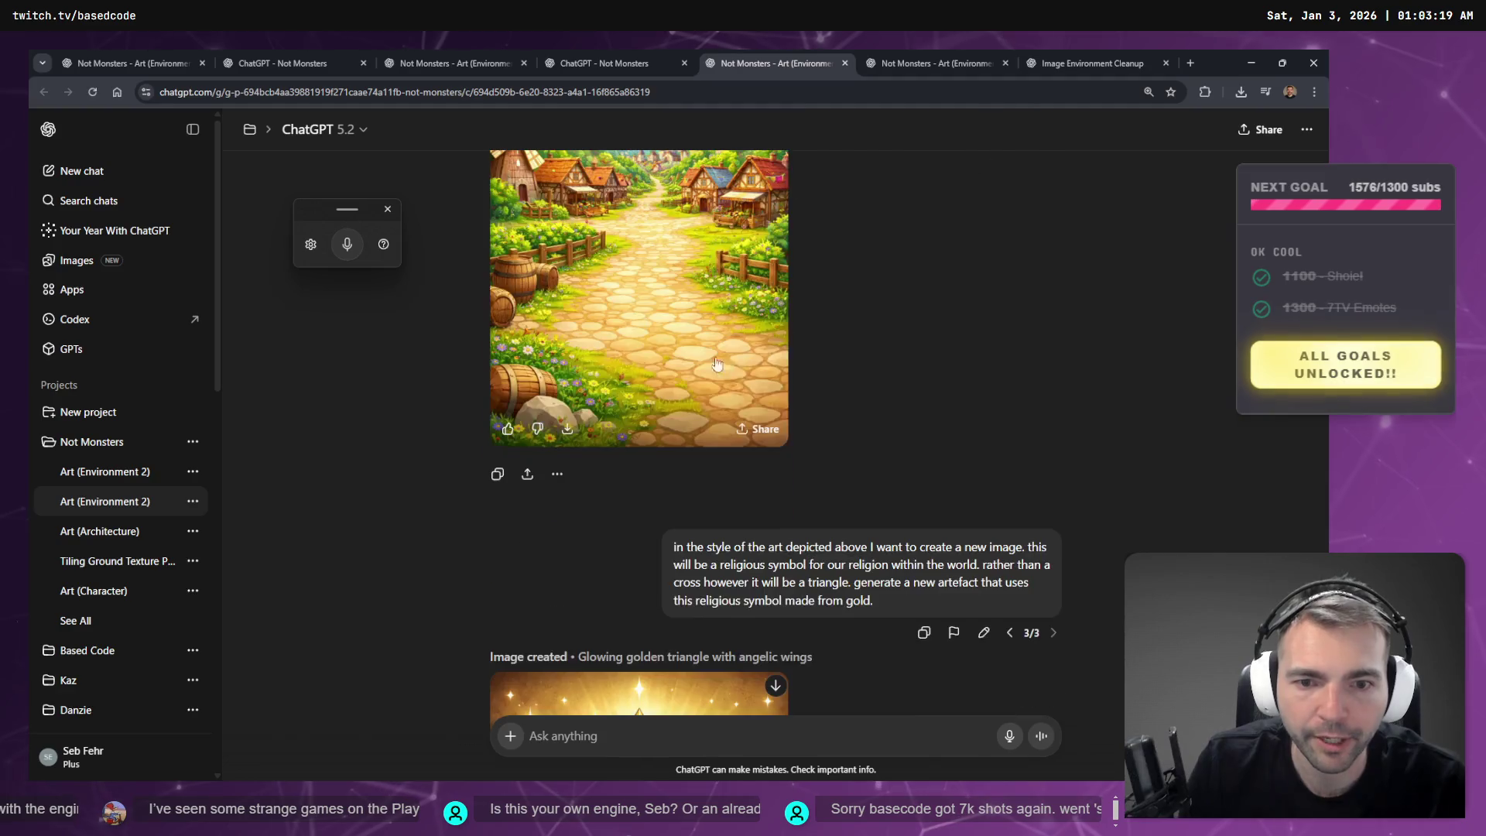
{"action": "left_click", "coordinate": [1009, 364]}
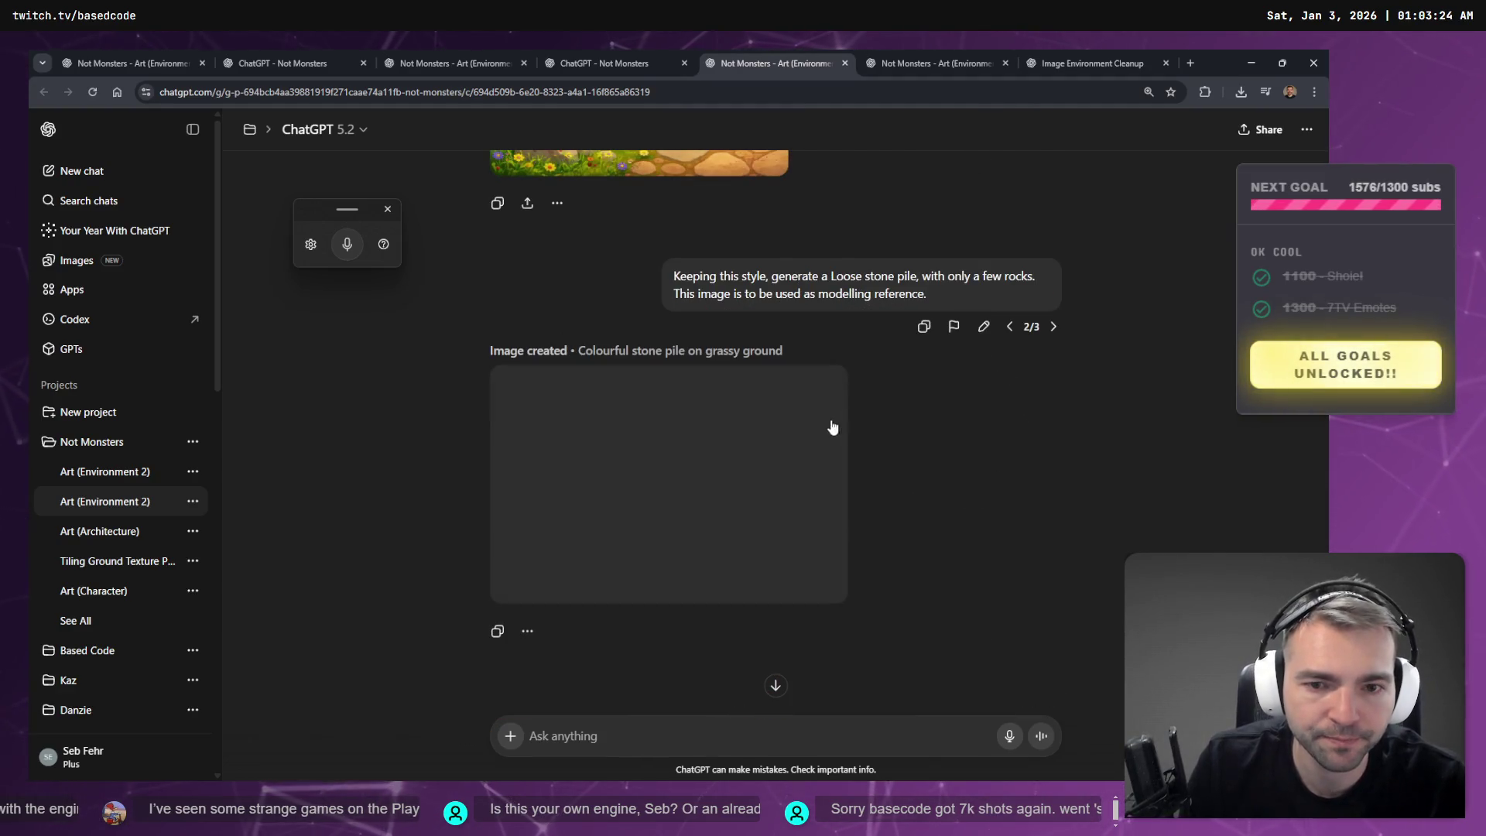
{"action": "left_click", "coordinate": [1052, 327]}
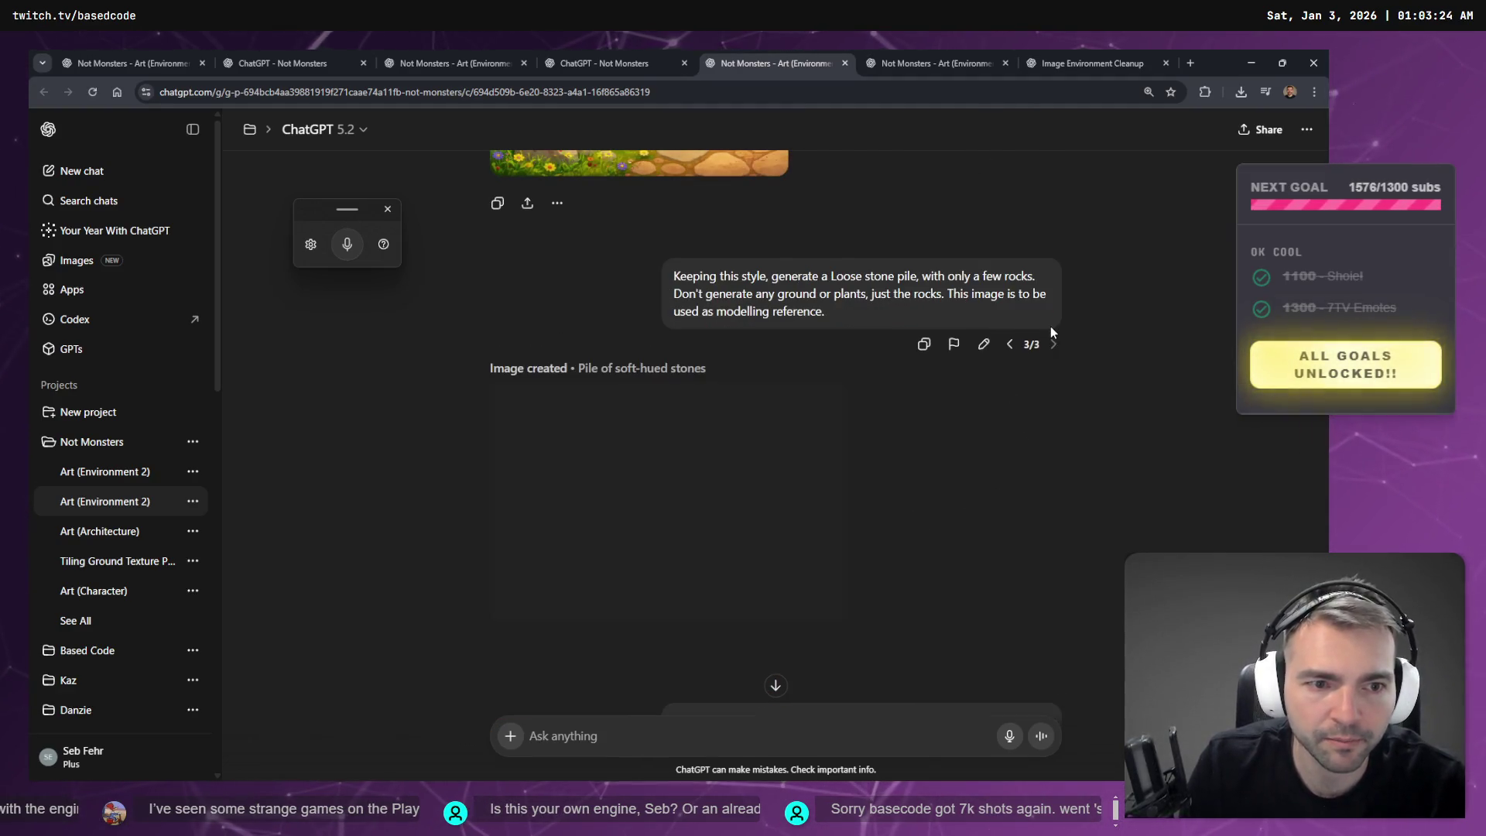
{"action": "left_click", "coordinate": [1009, 345]}
{"action": "left_click", "coordinate": [1011, 328]}
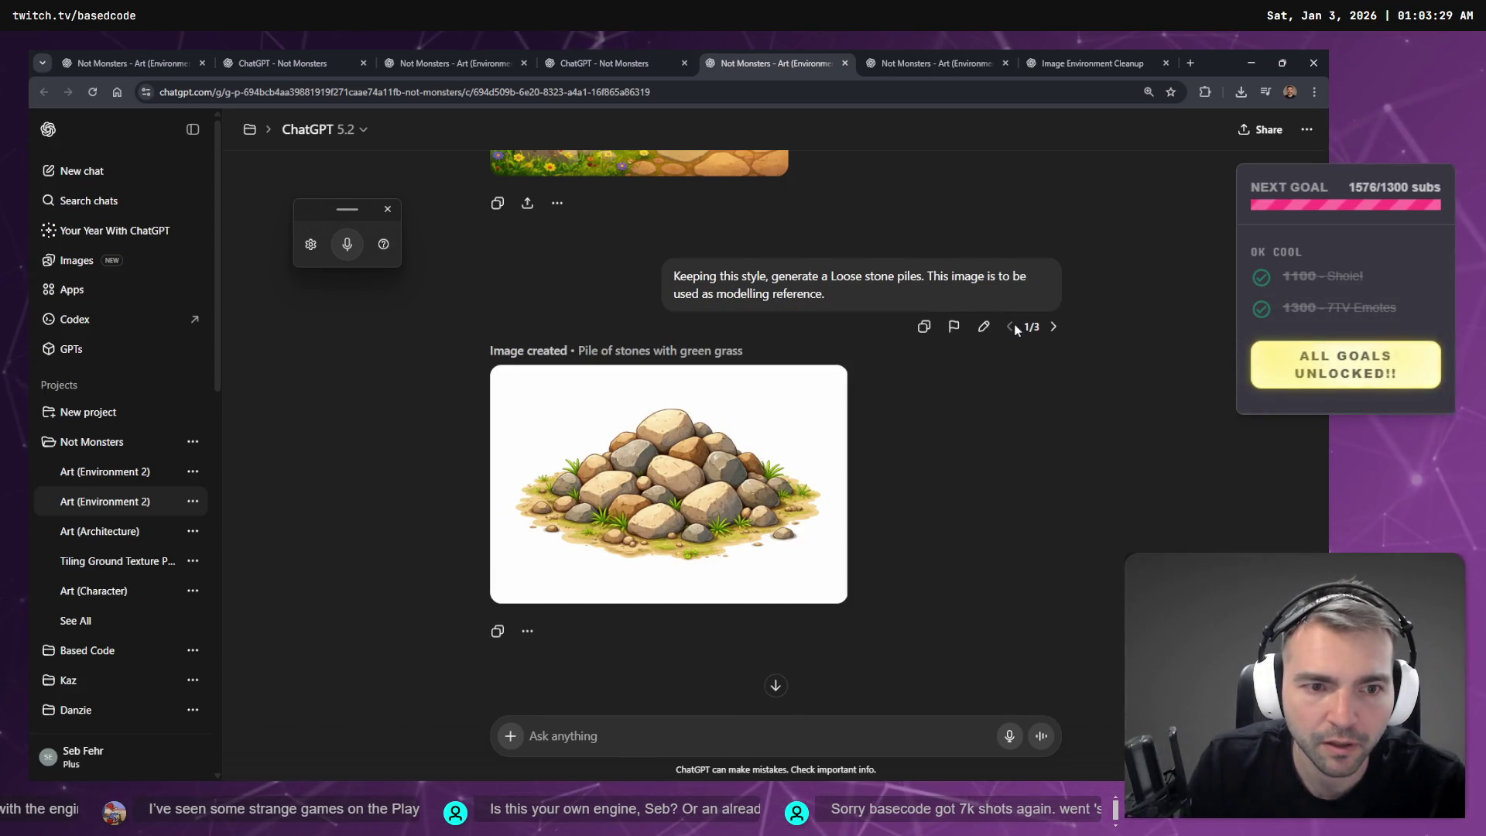
{"action": "left_click", "coordinate": [1051, 328]}
{"action": "left_click", "coordinate": [1051, 328]}
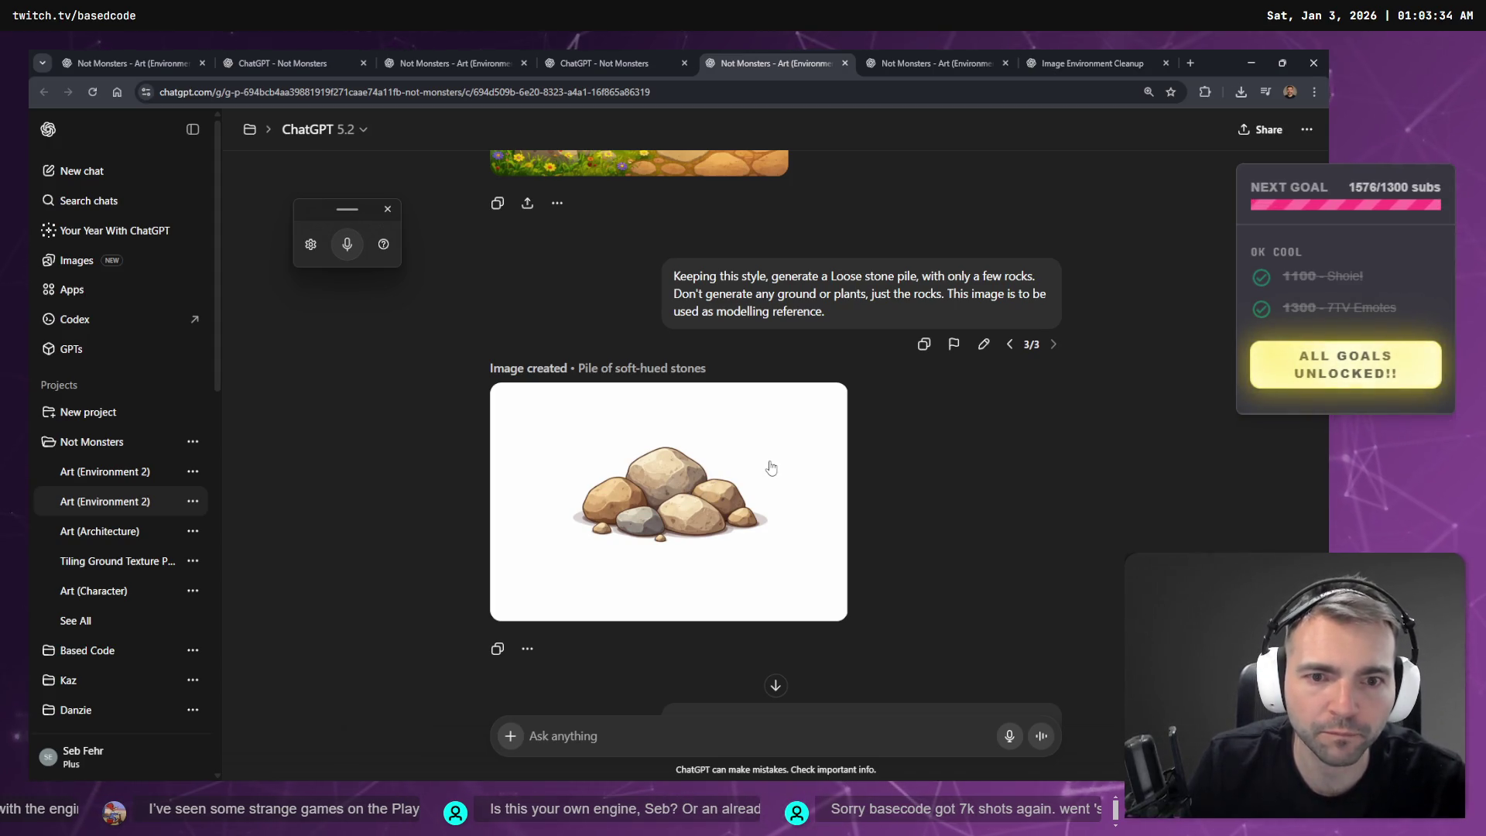
- Cycle through the other open chats, ending on Image Environment Cleanup with the finished village image
{"action": "left_click", "coordinate": [576, 63]}
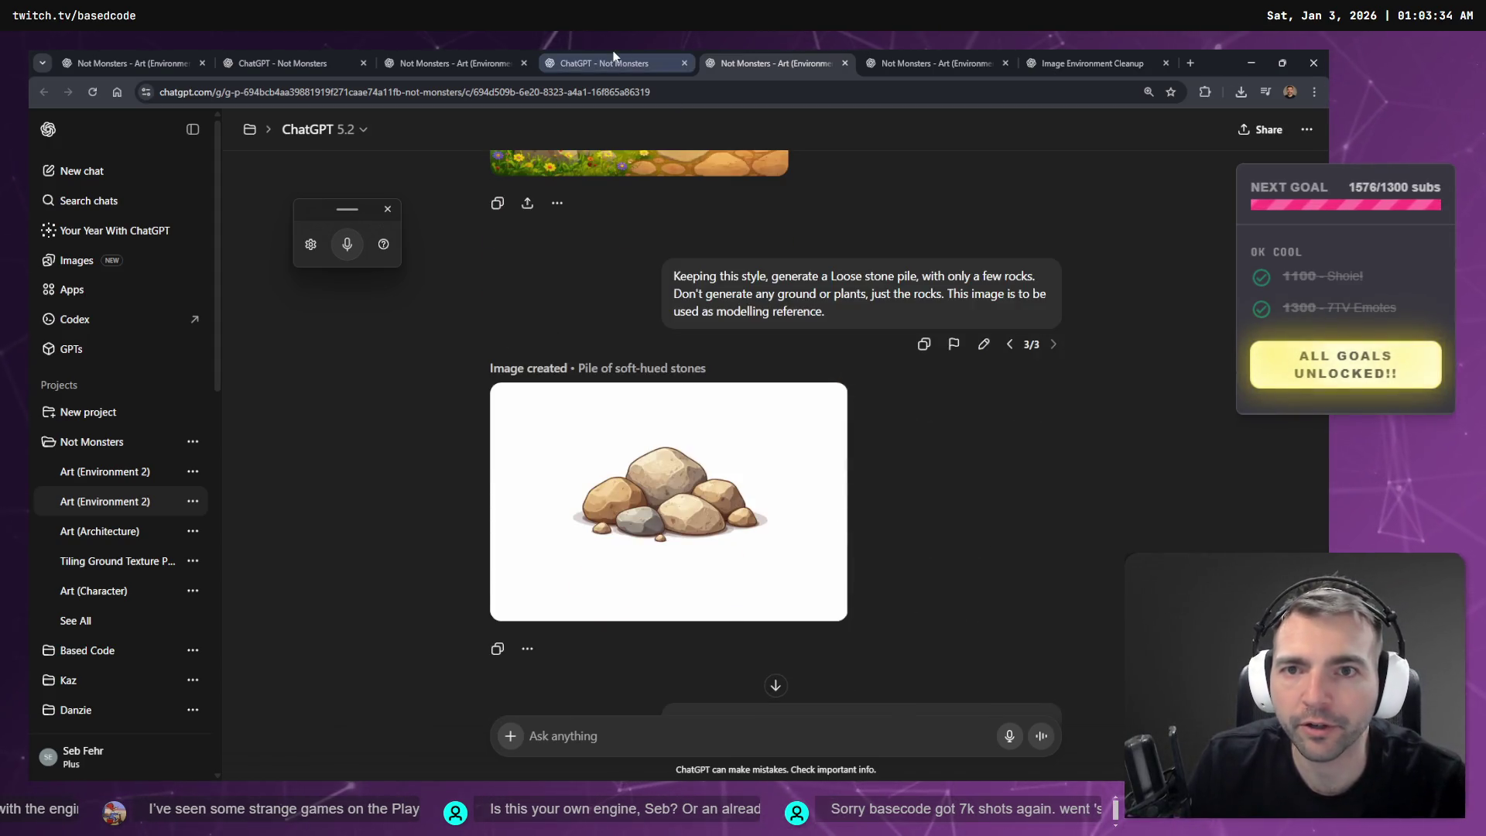
{"action": "left_click", "coordinate": [438, 58]}
{"action": "left_click", "coordinate": [341, 58]}
{"action": "left_click", "coordinate": [407, 58]}
{"action": "left_click", "coordinate": [774, 58]}
{"action": "left_click", "coordinate": [1061, 51]}
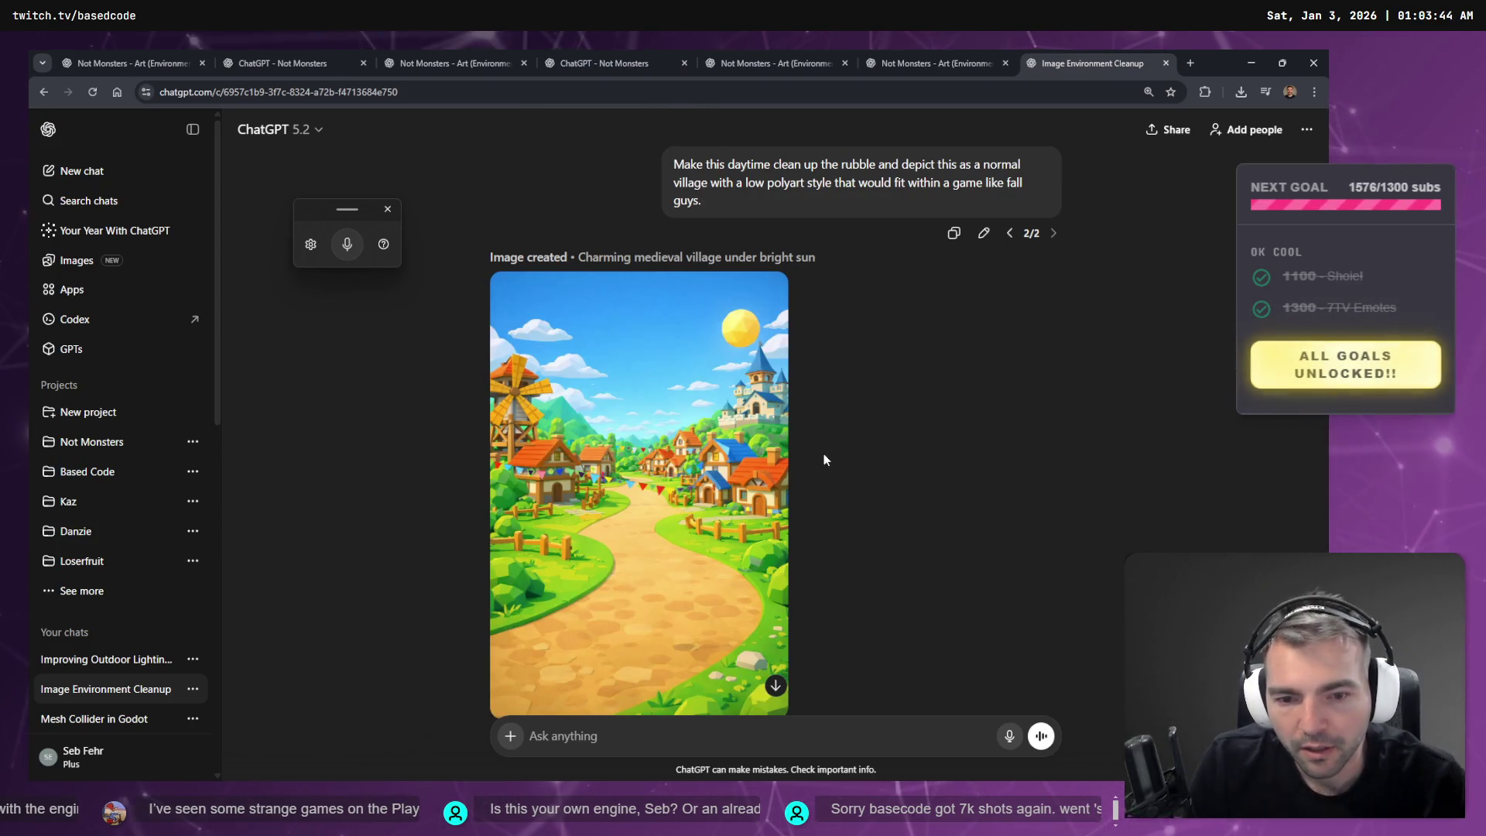
- Delete 'with a low polyart style that would fit' from the village prompt
{"action": "scroll", "coordinate": [779, 461], "scroll_direction": "up", "scroll_amount": 5}
{"action": "scroll", "coordinate": [779, 461], "scroll_direction": "down", "scroll_amount": 5}
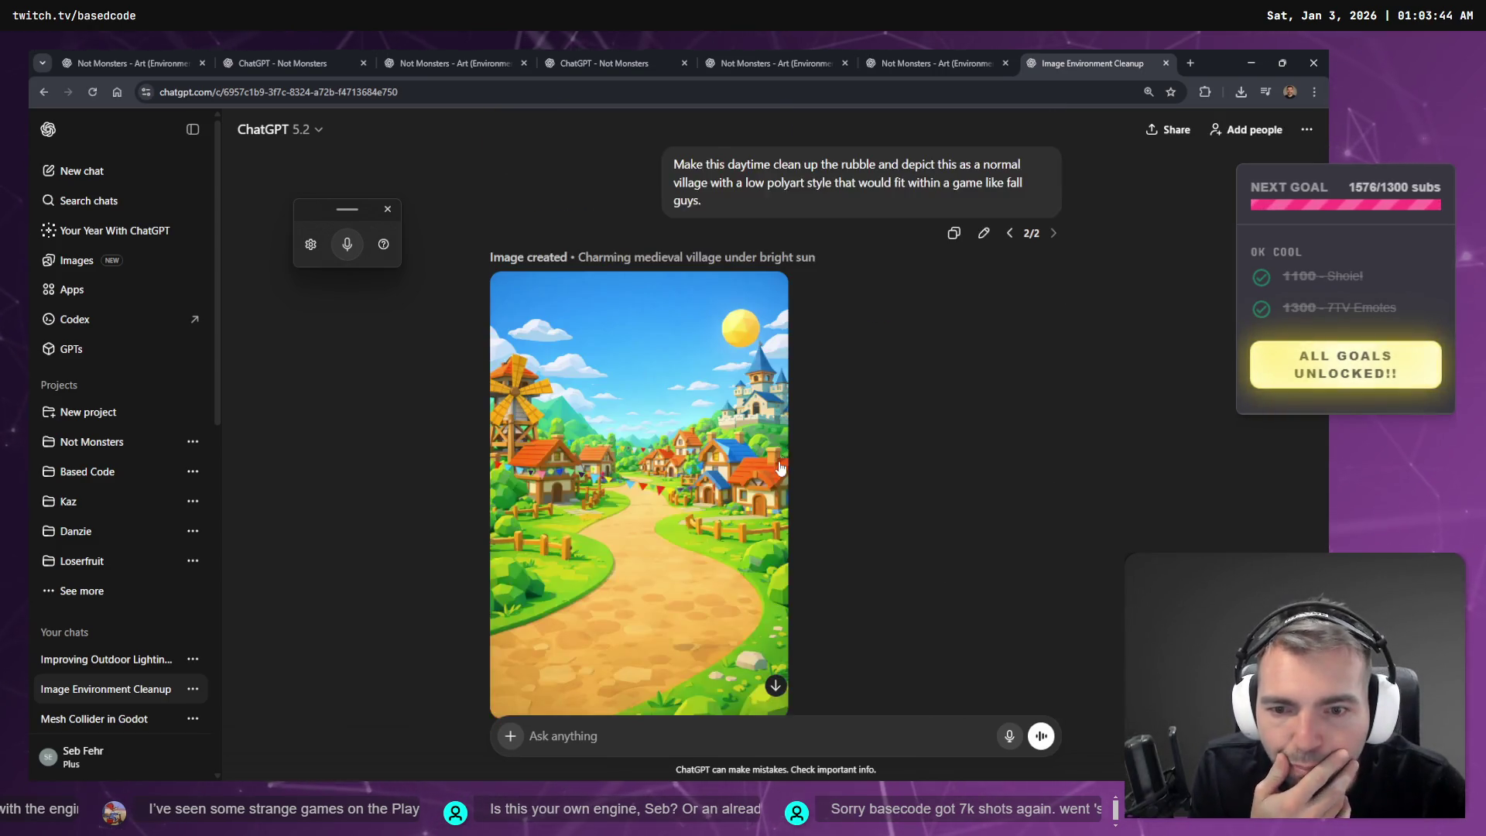
{"action": "scroll", "coordinate": [888, 328], "scroll_direction": "up", "scroll_amount": 1}
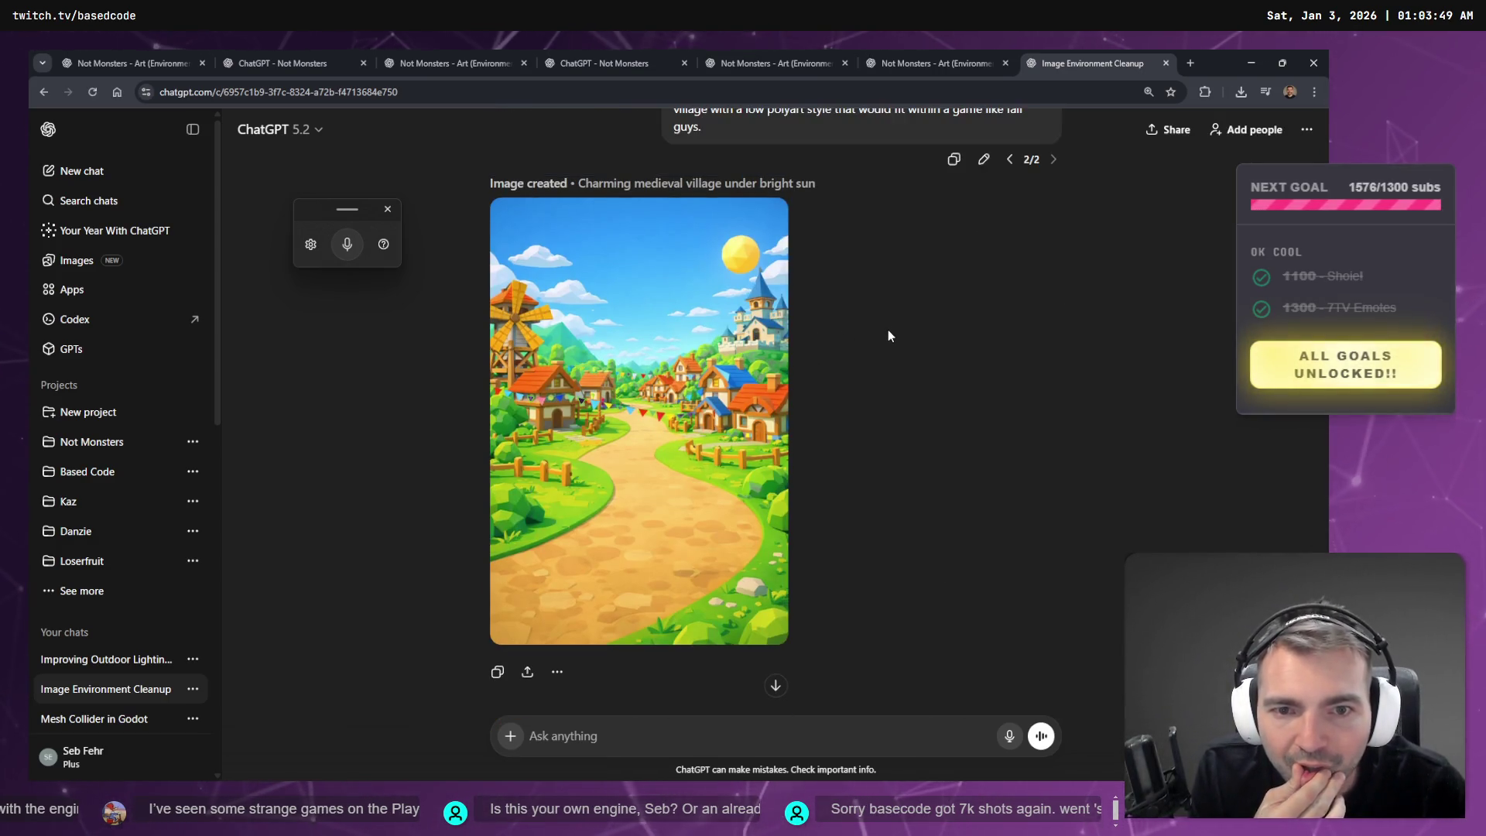
{"action": "scroll", "coordinate": [889, 329], "scroll_direction": "up", "scroll_amount": 3}
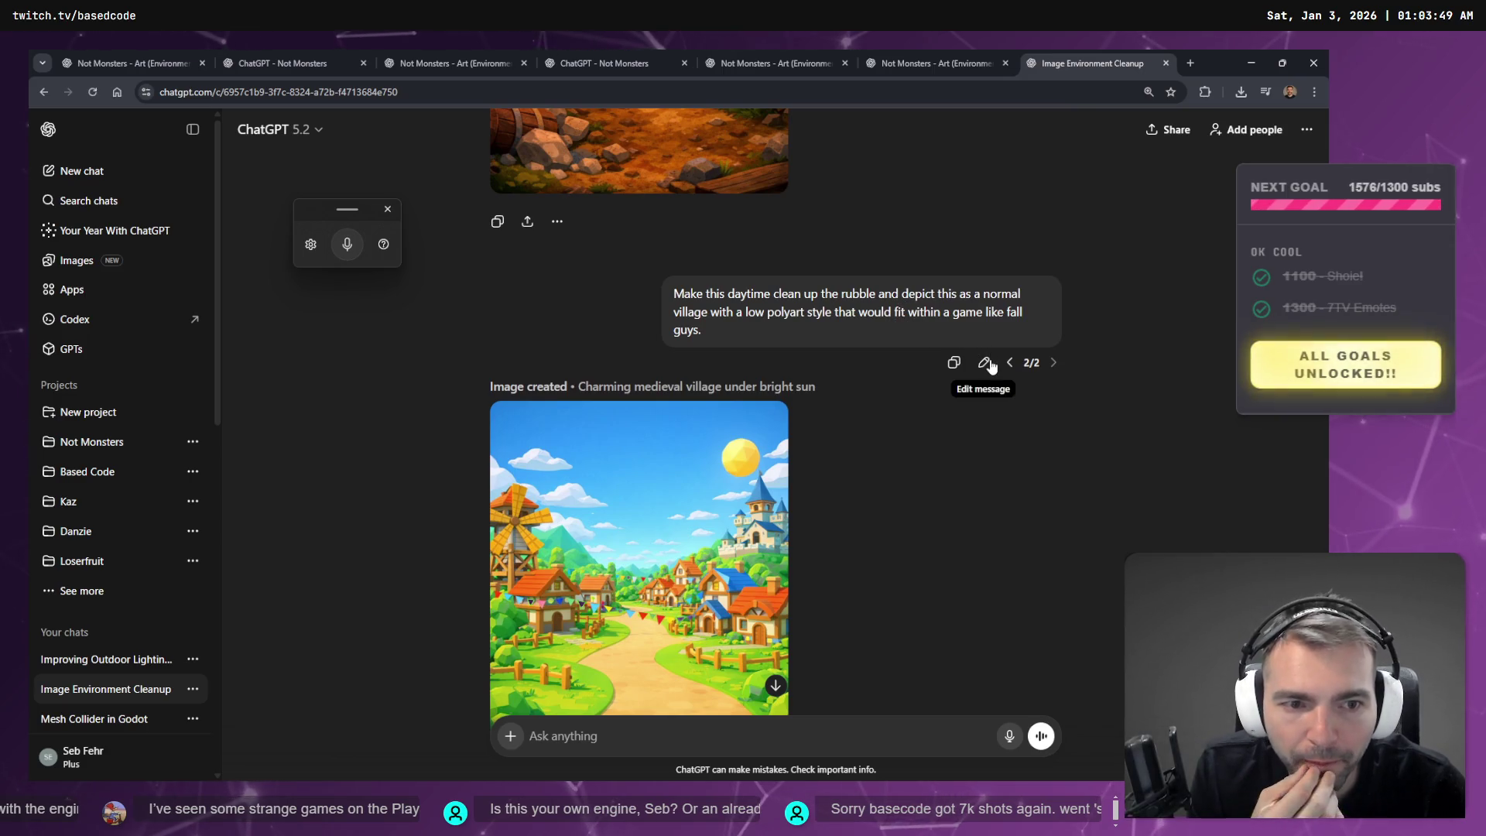
{"action": "left_click", "coordinate": [984, 362]}
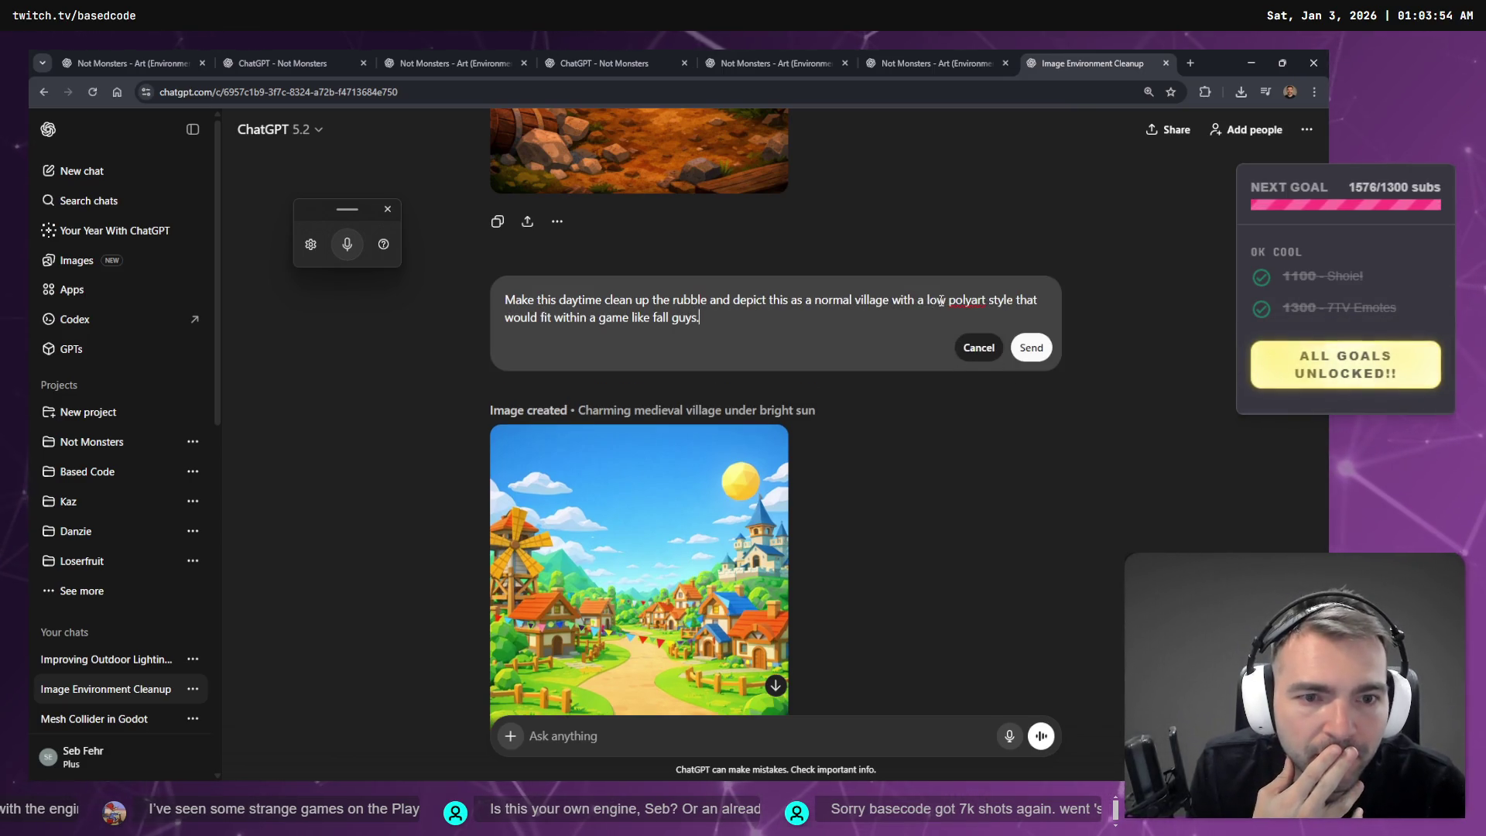
{"action": "left_click_drag", "start_coordinate": [928, 299], "coordinate": [1010, 300]}
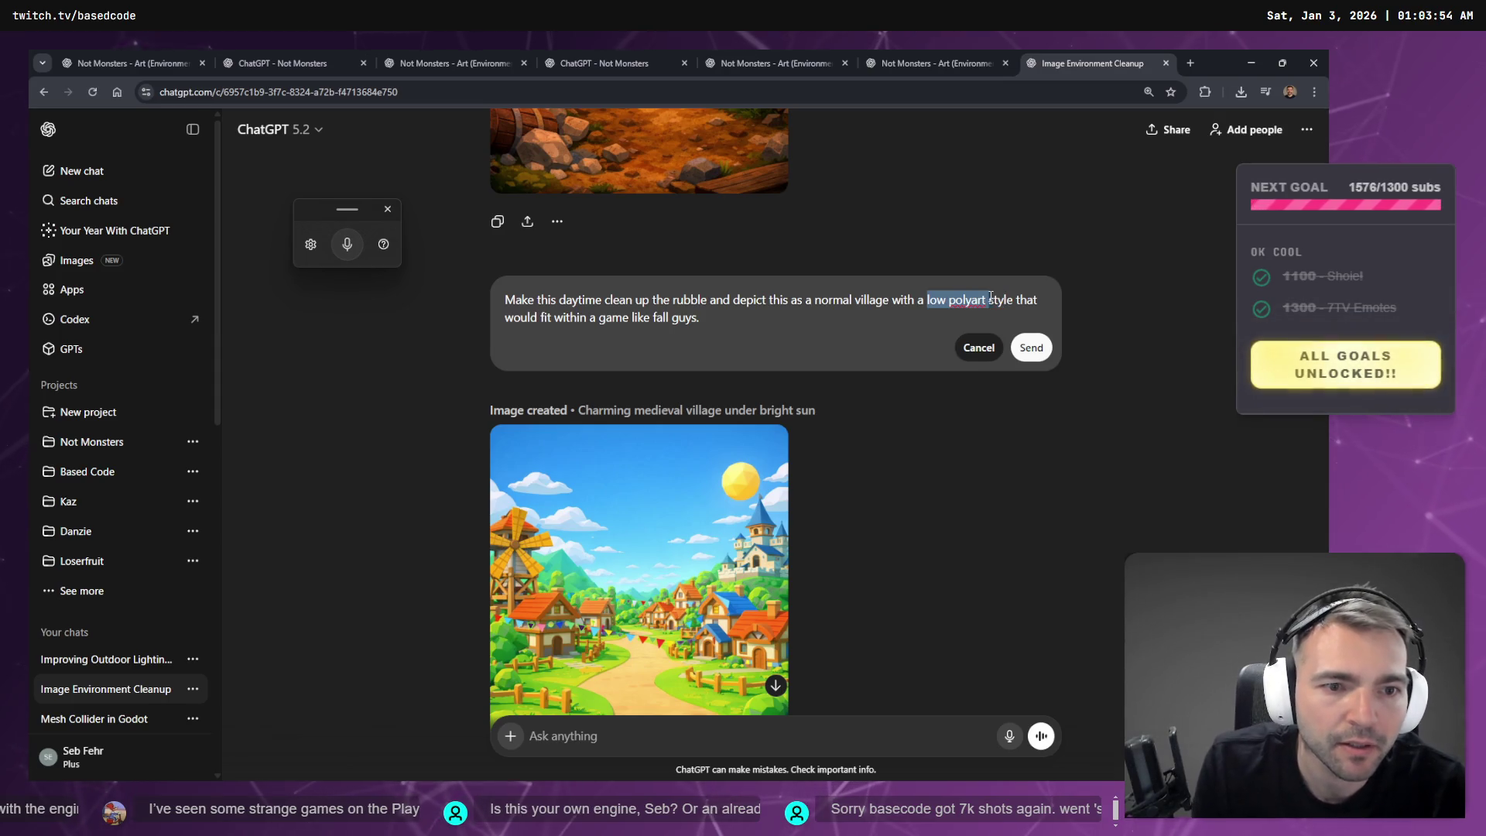
{"action": "left_click", "coordinate": [862, 315]}
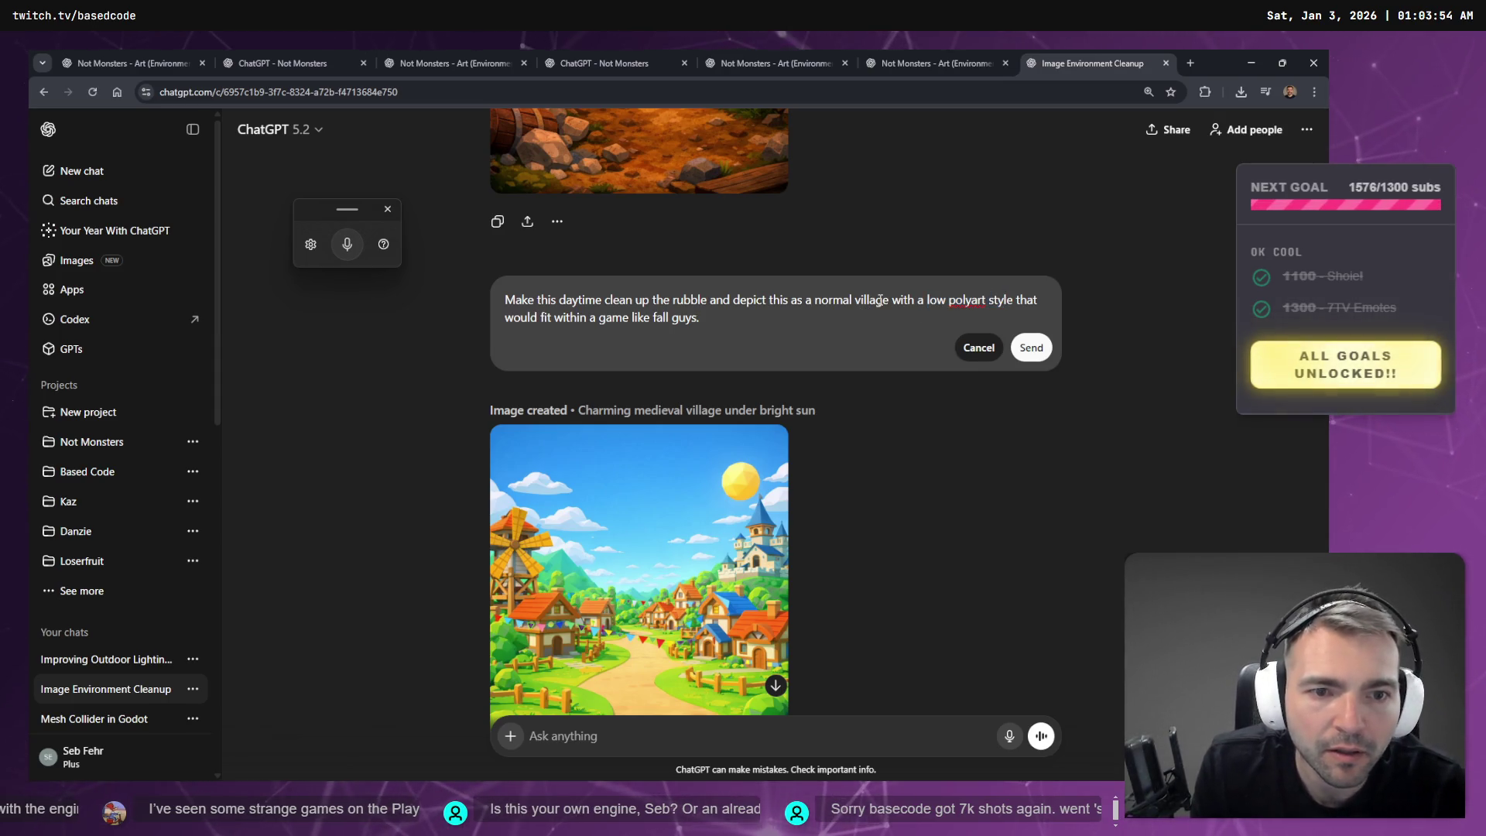
{"action": "mouse_move", "coordinate": [888, 299]}
{"action": "left_mouse_down"}
{"action": "mouse_move", "coordinate": [960, 301]}
{"action": "mouse_move", "coordinate": [505, 322]}
{"action": "mouse_move", "coordinate": [554, 320]}
{"action": "left_mouse_up"}
{"action": "key", "text": "BackSpace"}
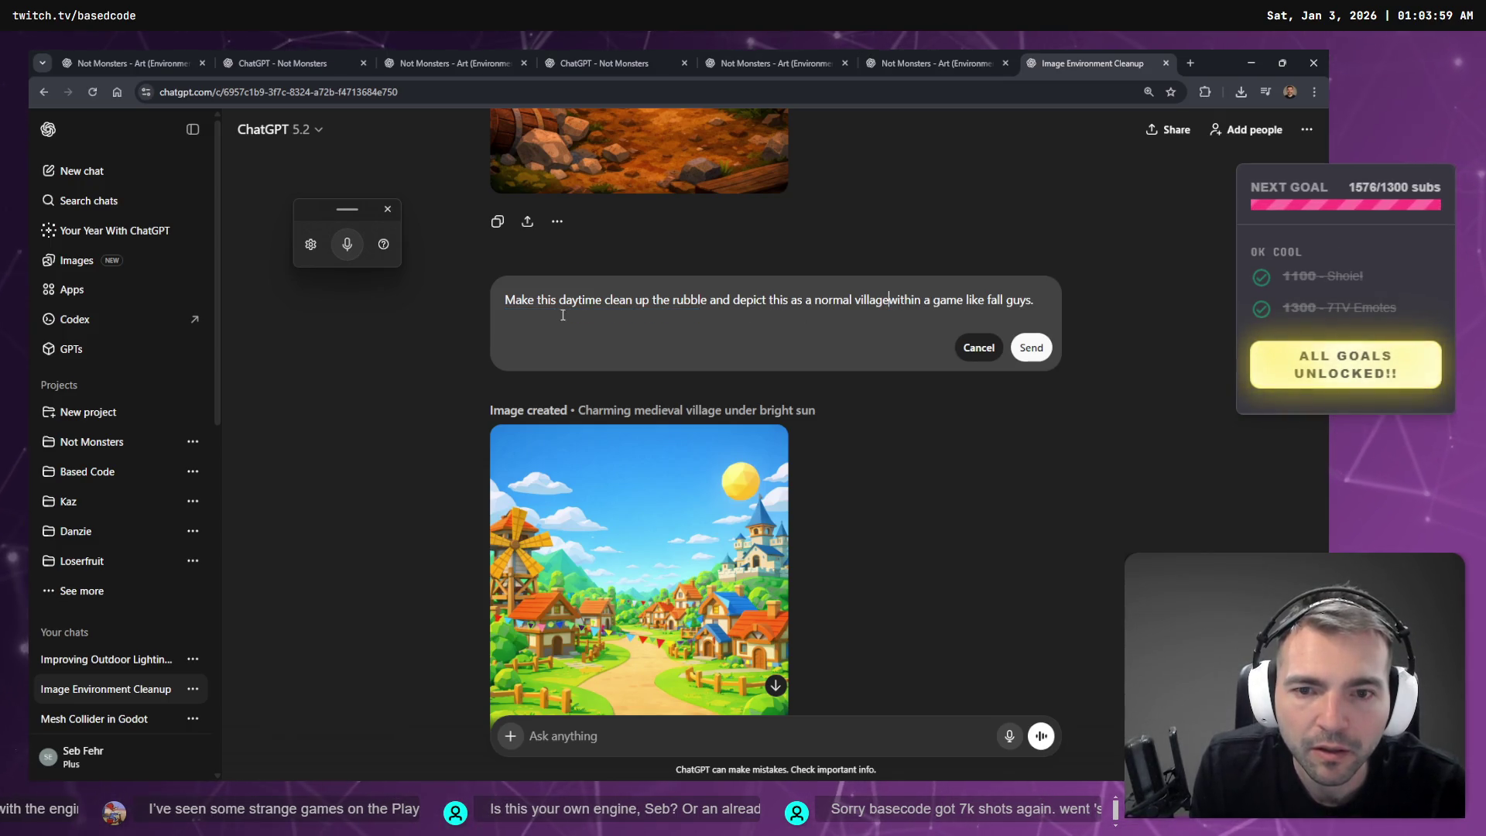
{"action": "left_click", "coordinate": [1047, 301]}
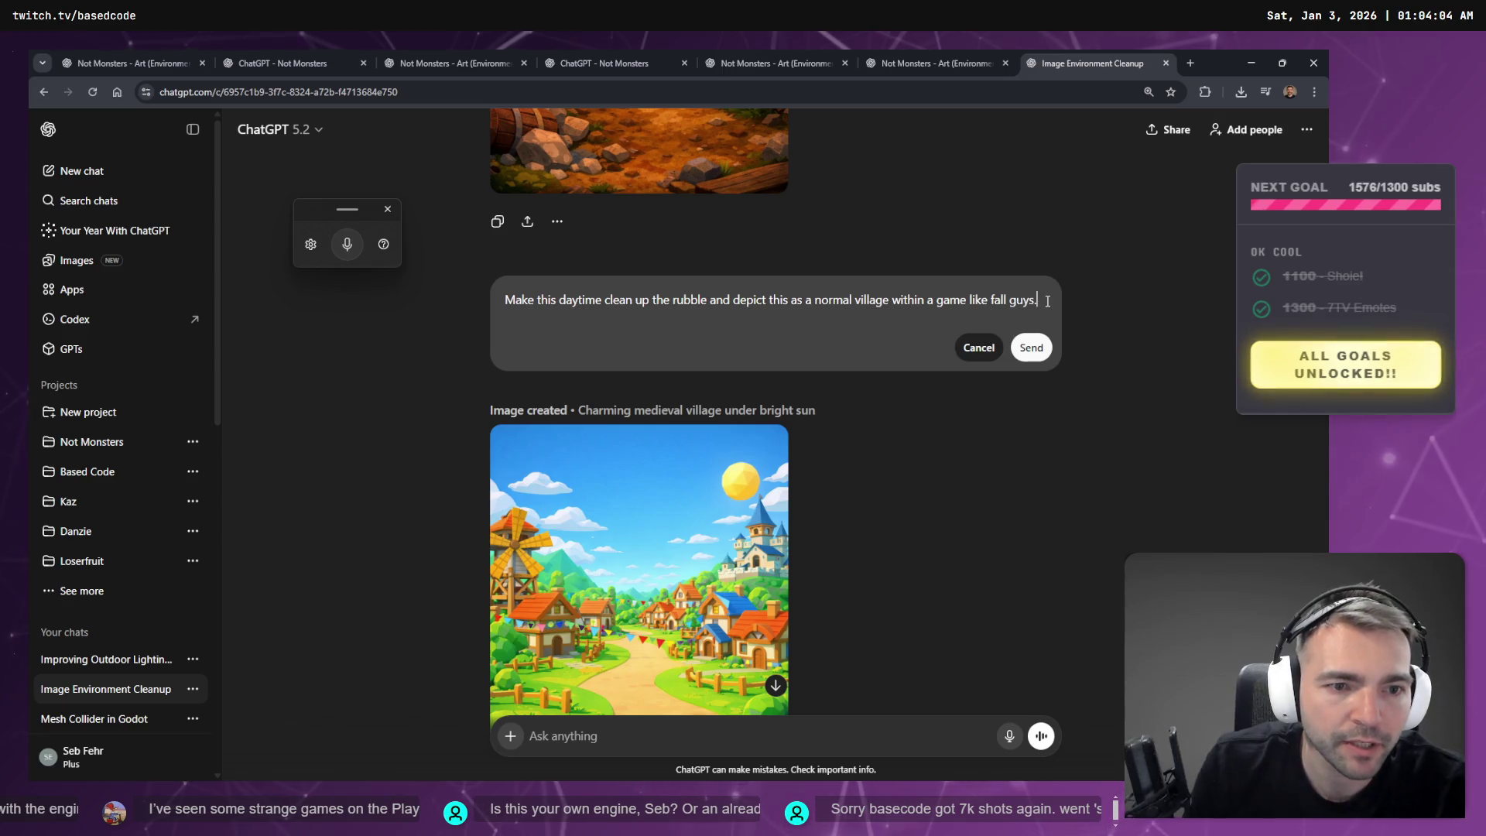
- Add that the game is about villages finding monsters in mediaeval times, and send as version 3
{"action": "key", "text": "super+h"}
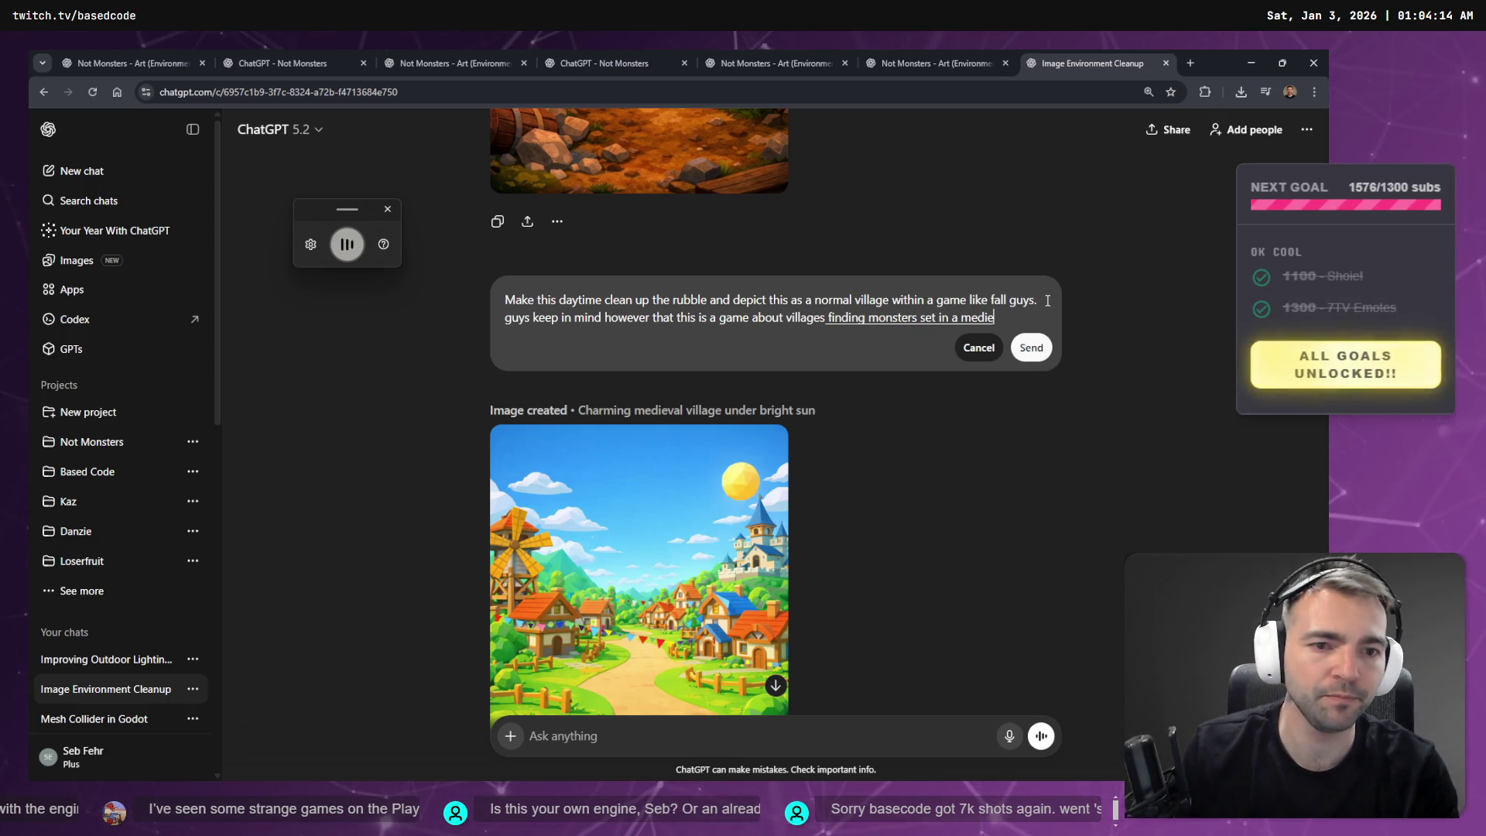
{"action": "key", "text": "Return"}
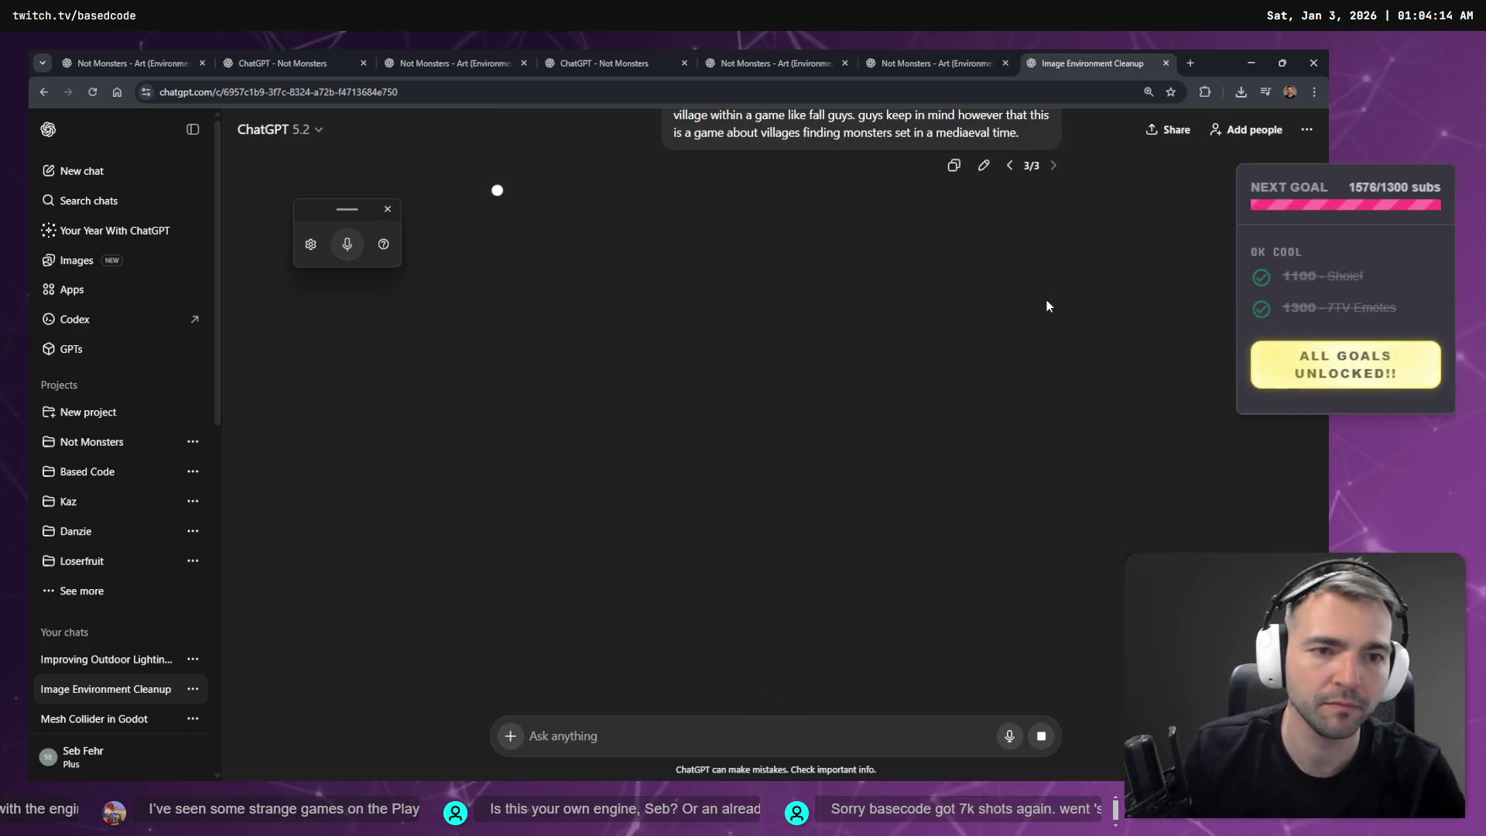
{"action": "left_click", "coordinate": [963, 56]}
{"action": "left_click", "coordinate": [736, 54]}
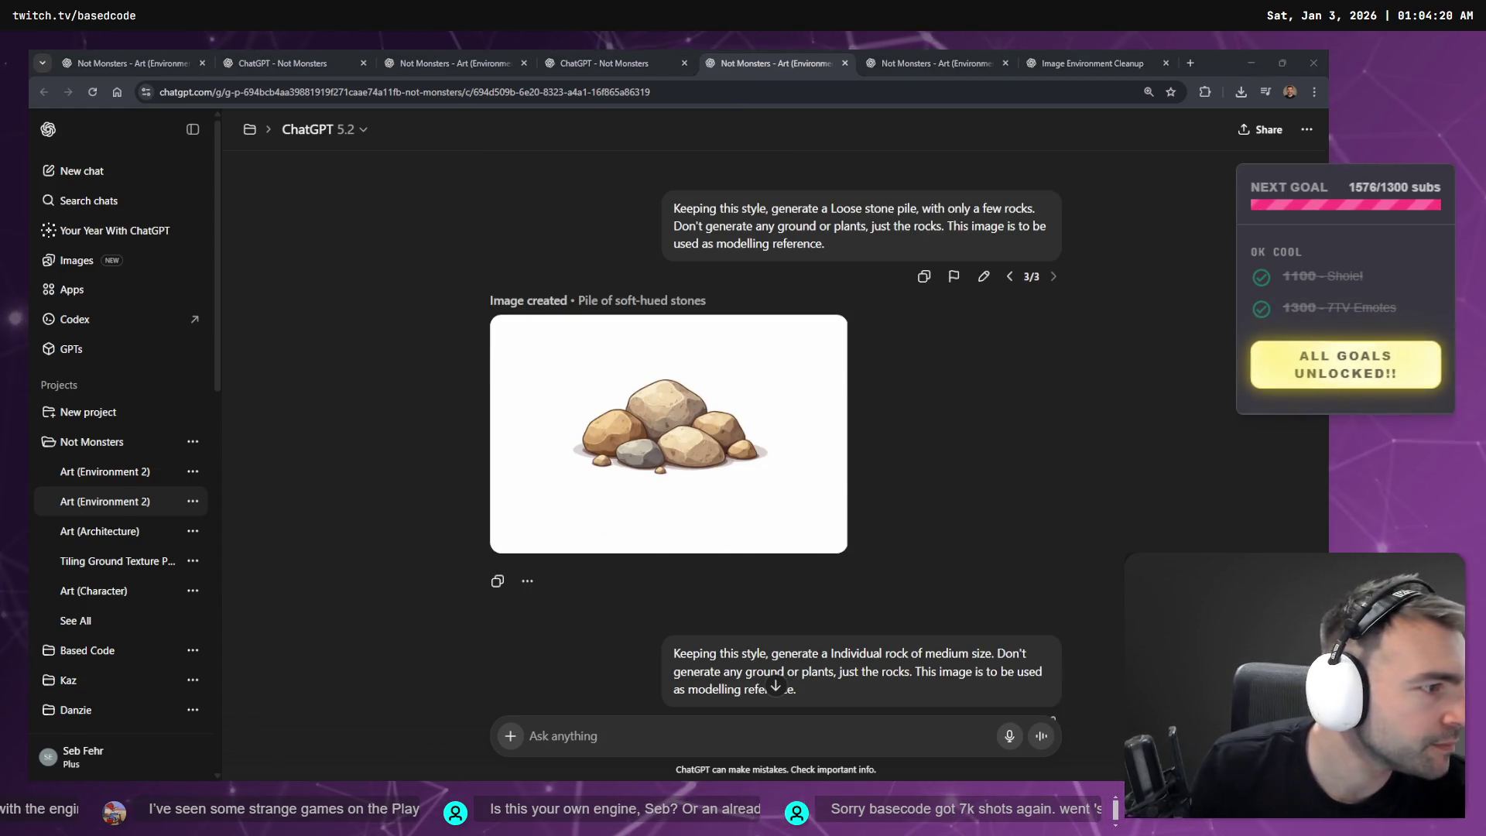
- Scroll down the tldraw architecture whiteboard, then return to the browser
{"action": "key", "text": "alt+Tab"}
{"action": "scroll", "coordinate": [641, 508], "scroll_direction": "down", "scroll_amount": 5}
{"action": "scroll", "coordinate": [640, 507], "scroll_direction": "down", "scroll_amount": 3}
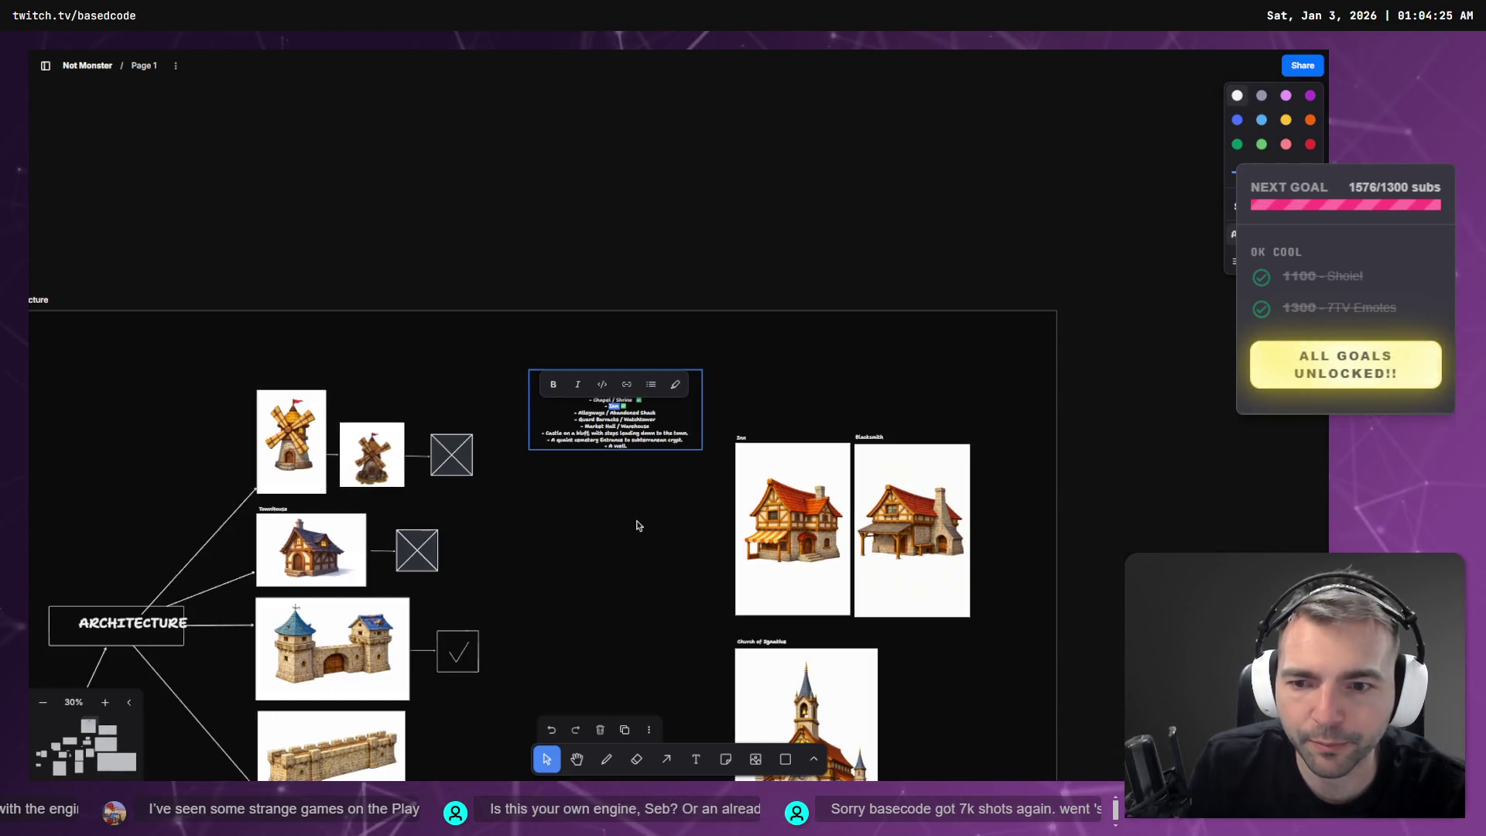
{"action": "scroll", "coordinate": [802, 346], "scroll_direction": "down", "scroll_amount": 5}
{"action": "key", "text": "alt+Tab"}
- Scroll the Not Monsters project's chat list down to the older chats and open 'Naming'
{"action": "left_click", "coordinate": [438, 55]}
{"action": "left_click", "coordinate": [283, 56]}
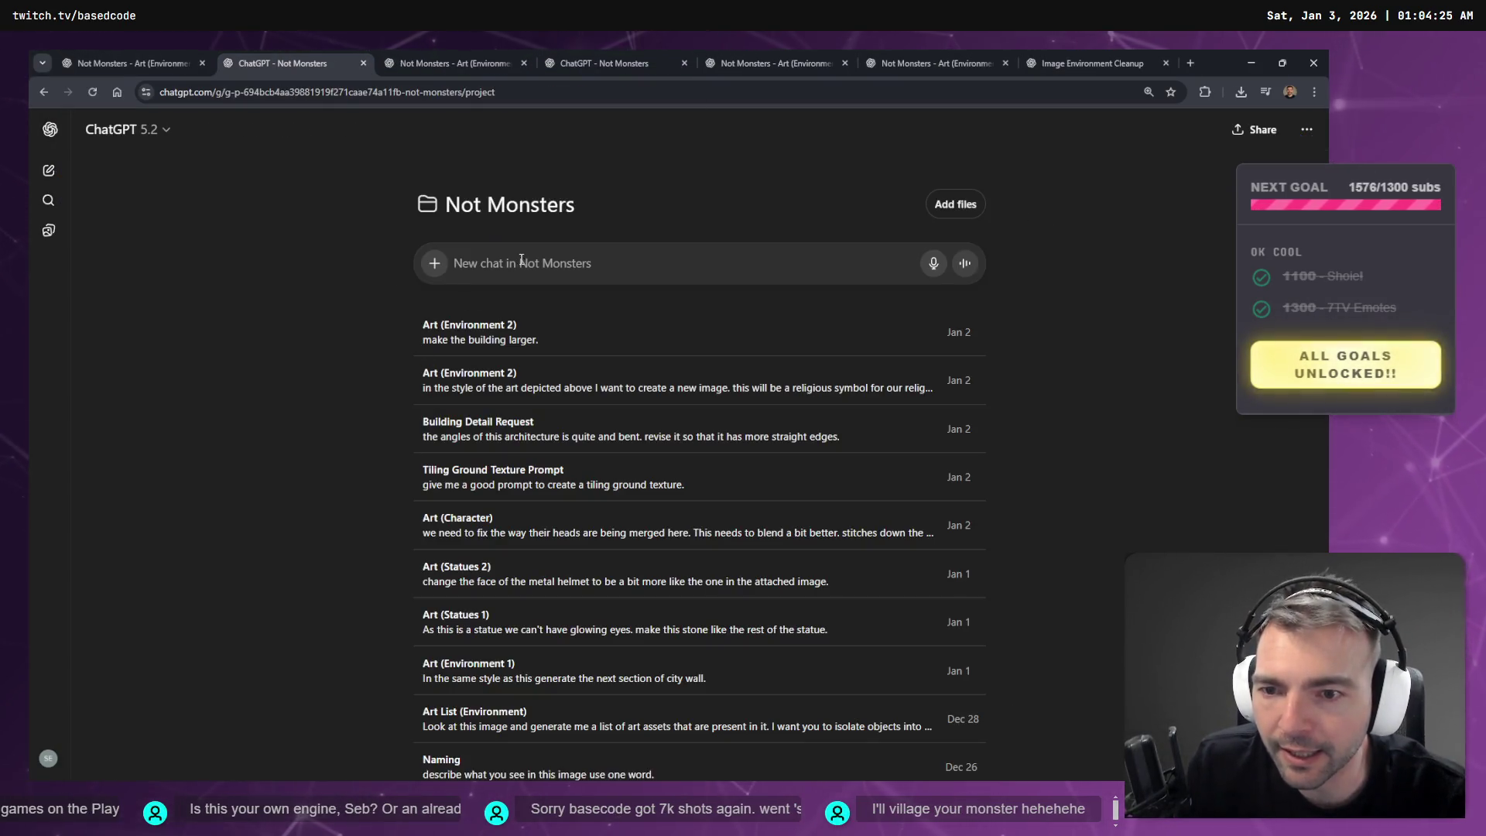
{"action": "scroll", "coordinate": [481, 468], "scroll_direction": "down", "scroll_amount": 3}
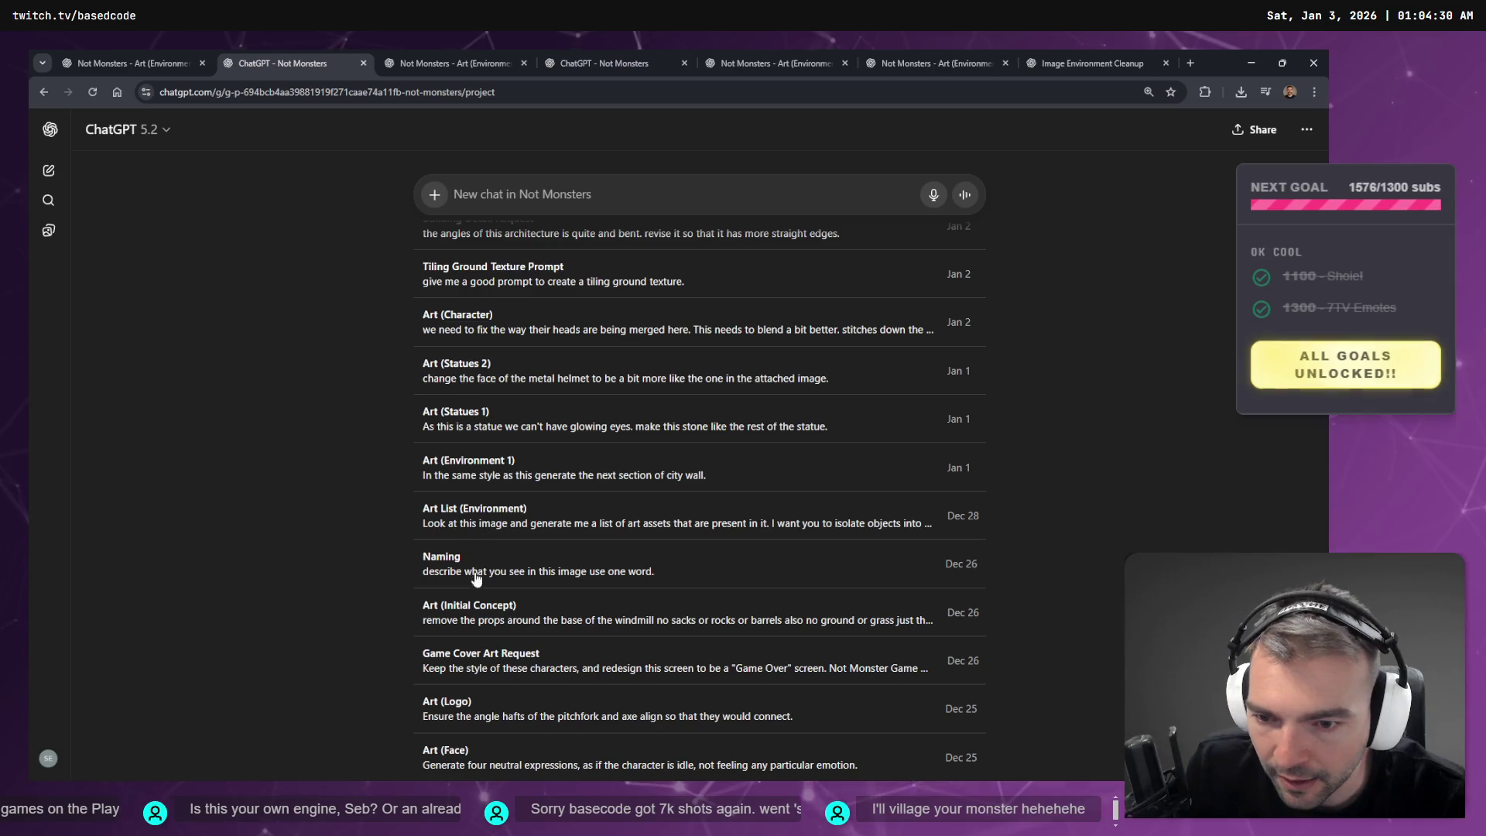
{"action": "scroll", "coordinate": [476, 576], "scroll_direction": "down", "scroll_amount": 1}
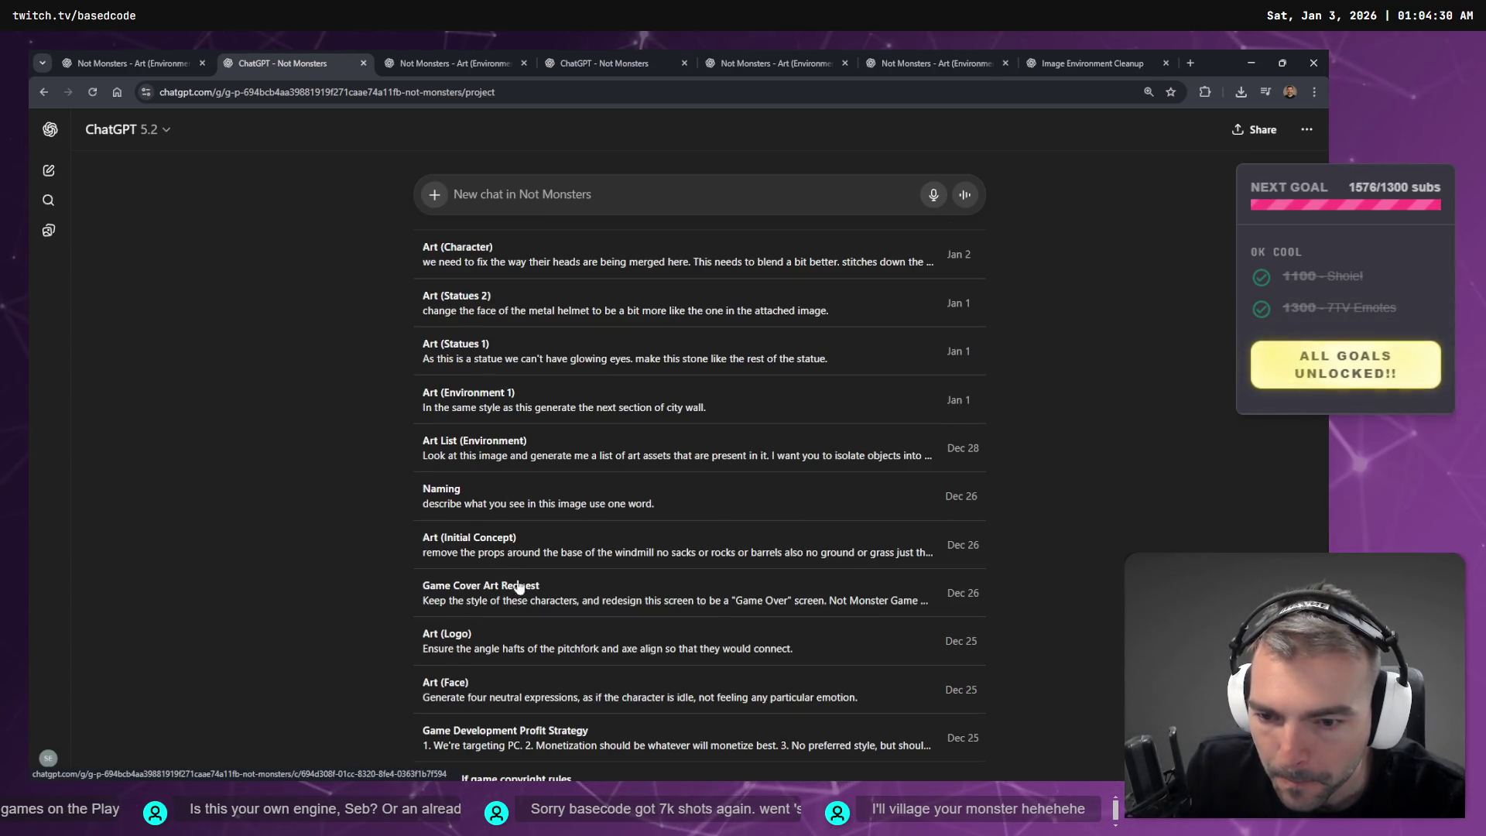
{"action": "scroll", "coordinate": [513, 577], "scroll_direction": "down", "scroll_amount": 1}
{"action": "scroll", "coordinate": [512, 707], "scroll_direction": "down", "scroll_amount": 2}
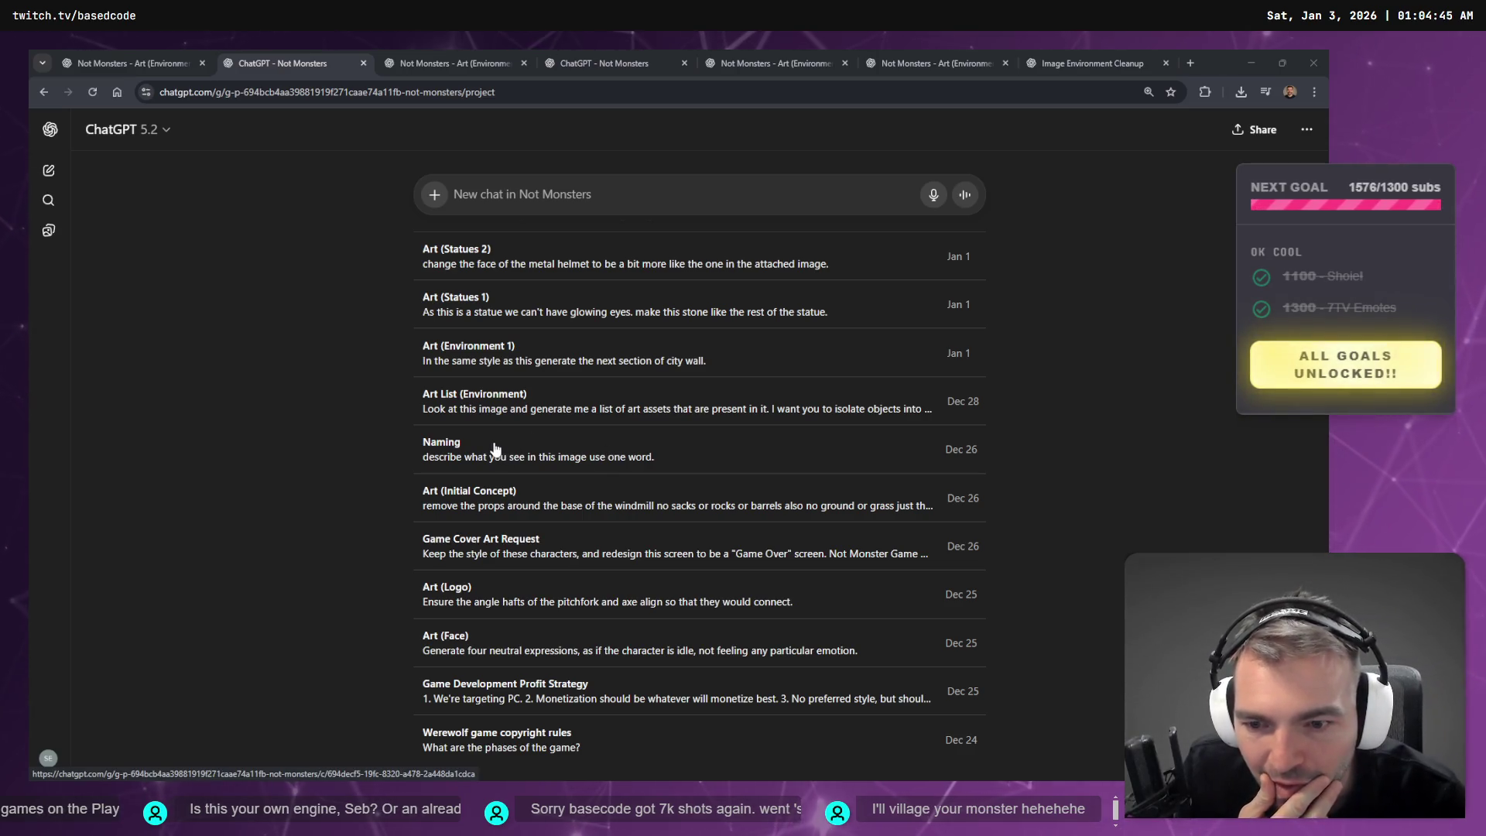
{"action": "left_click", "coordinate": [647, 434]}
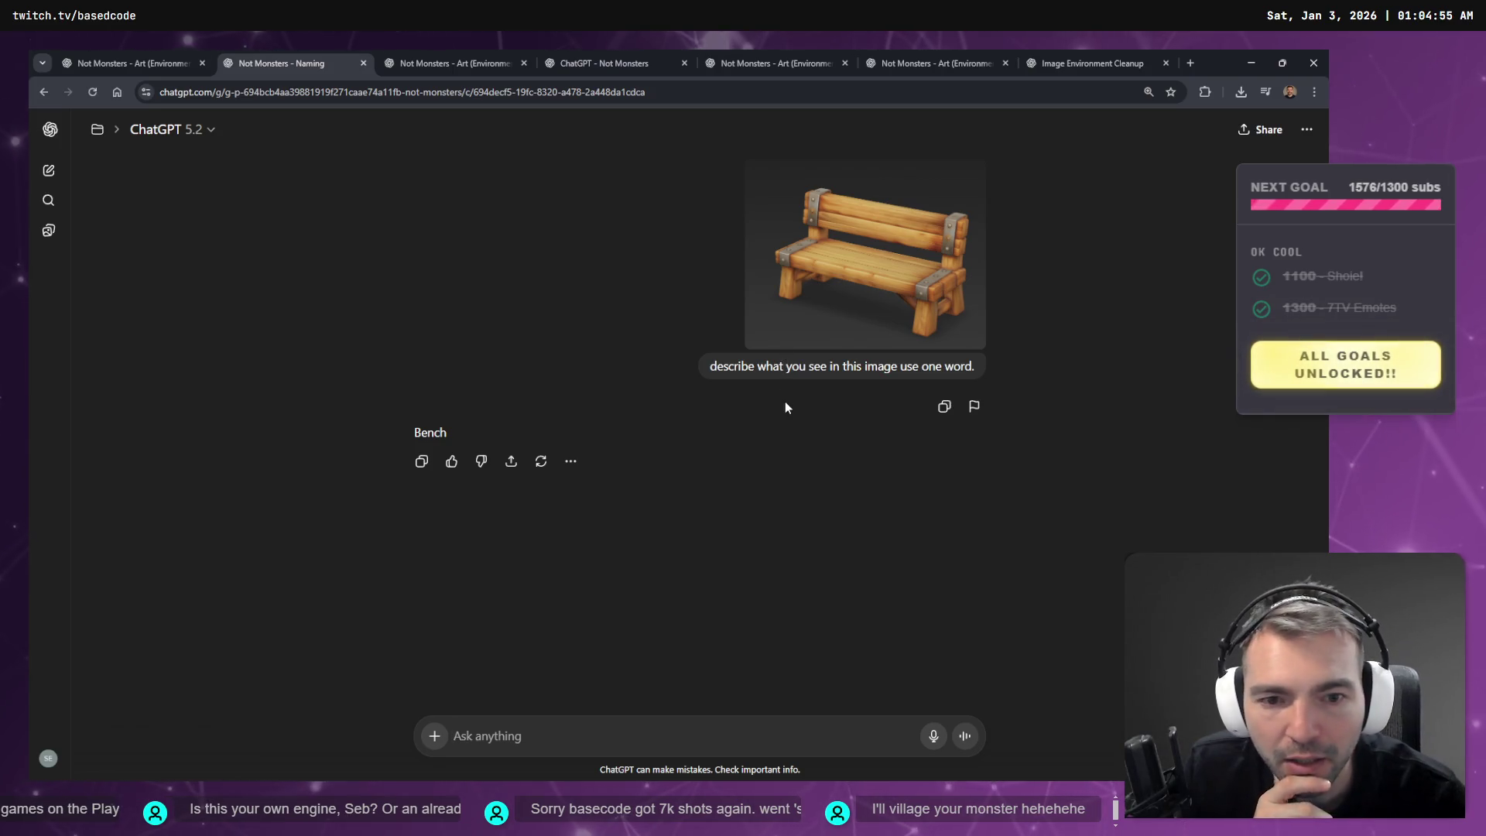
- Delete the Naming chat about the bench image
{"action": "left_click", "coordinate": [1305, 126]}
{"action": "left_click", "coordinate": [1184, 288]}
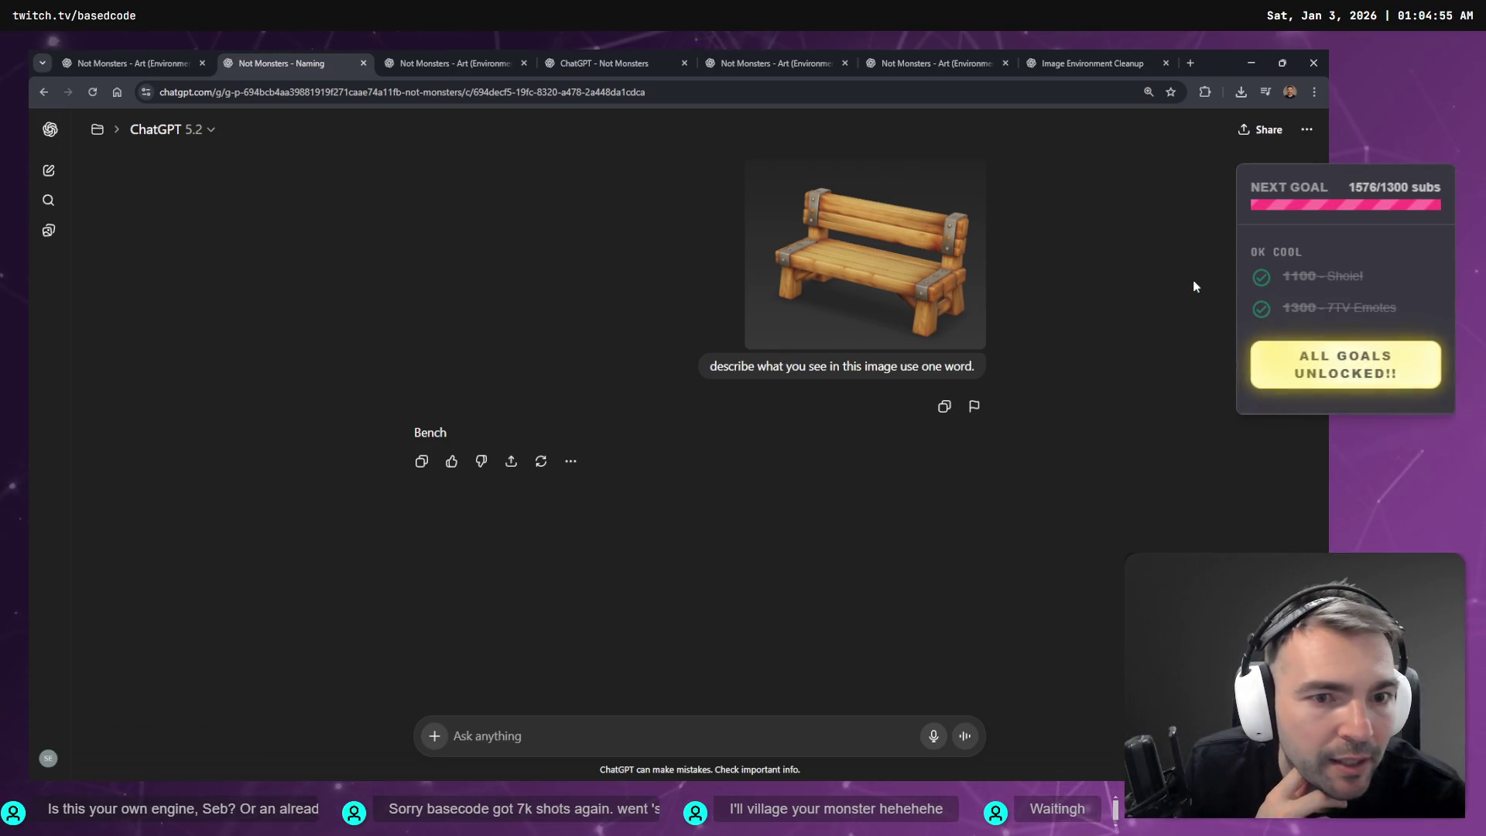
{"action": "left_click", "coordinate": [815, 457]}
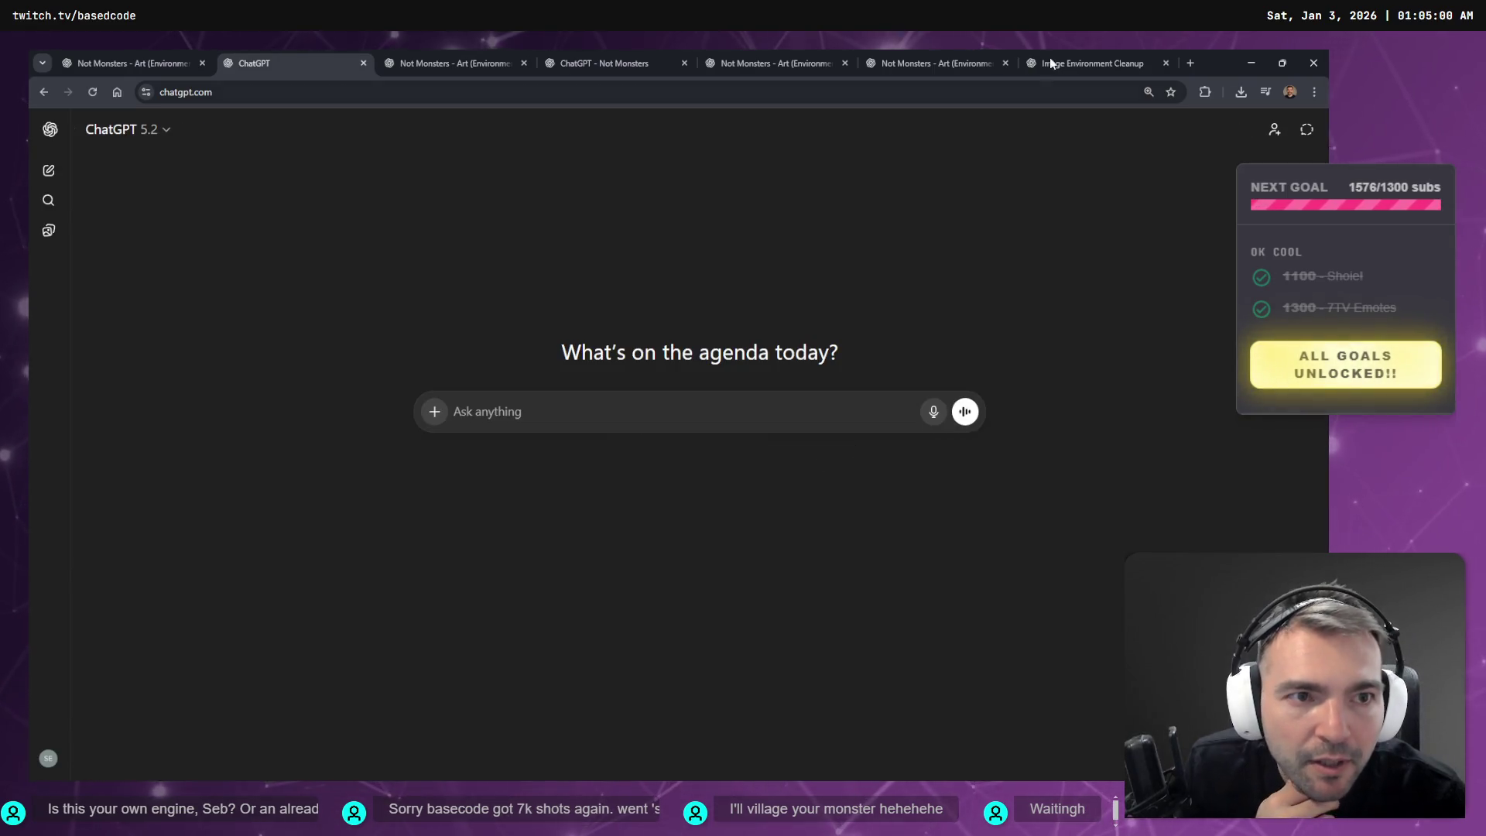
- Check the still-generating village image, then return to the medieval inn image chat
{"action": "left_click", "coordinate": [552, 51]}
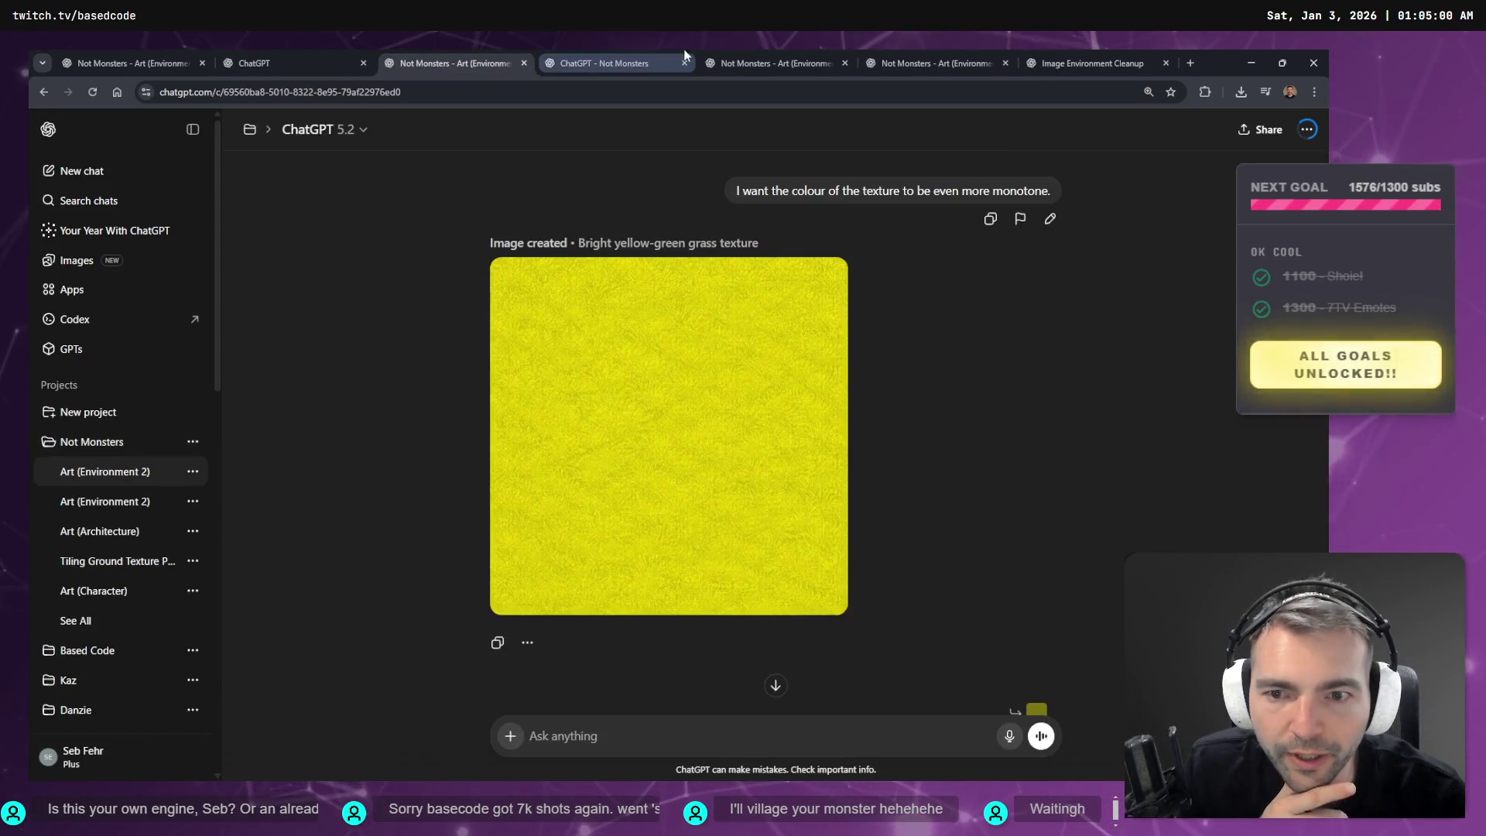
{"action": "left_click", "coordinate": [936, 60]}
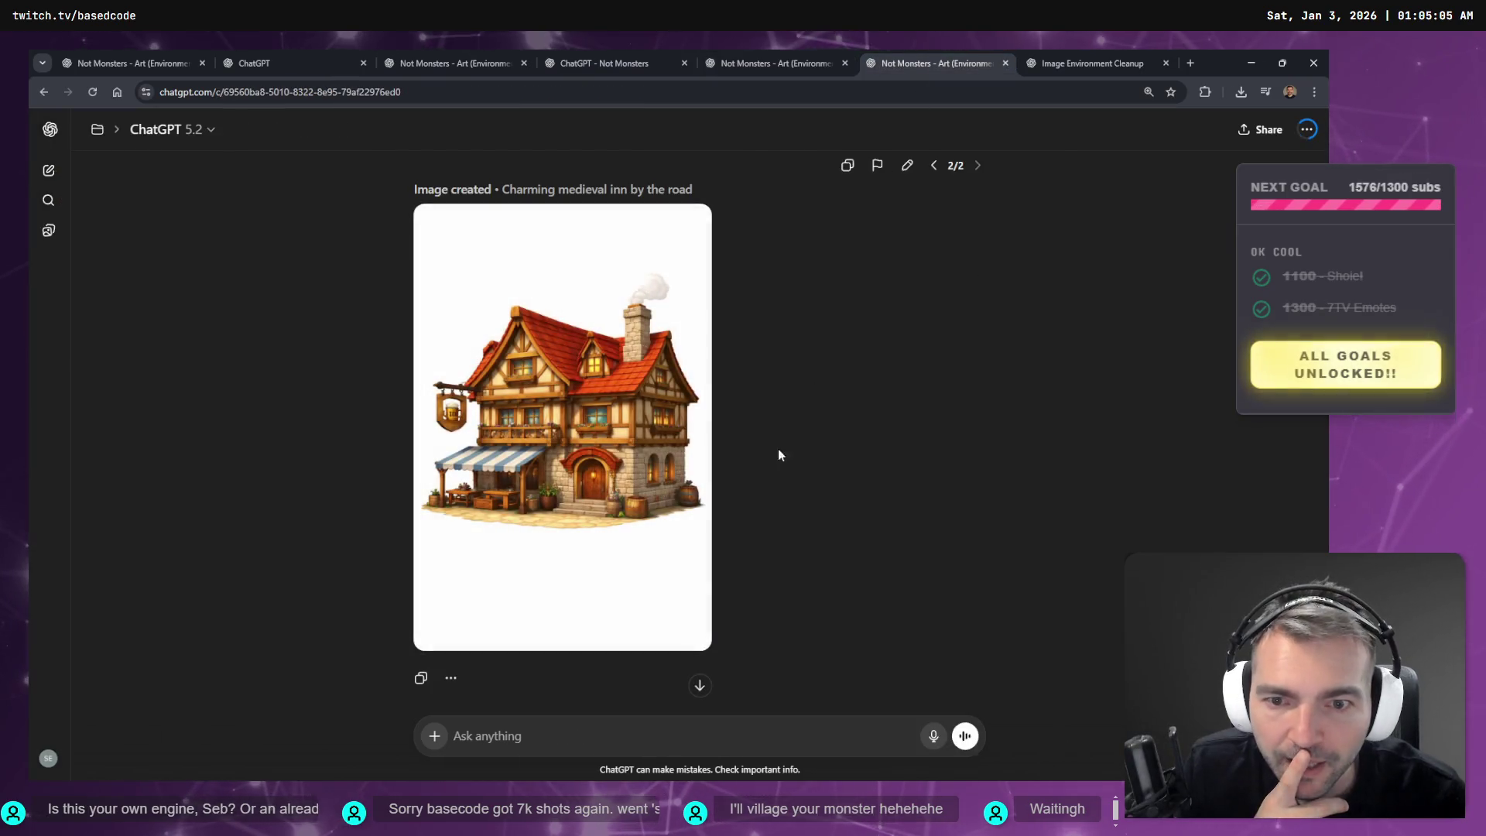
{"action": "left_click", "coordinate": [1068, 62]}
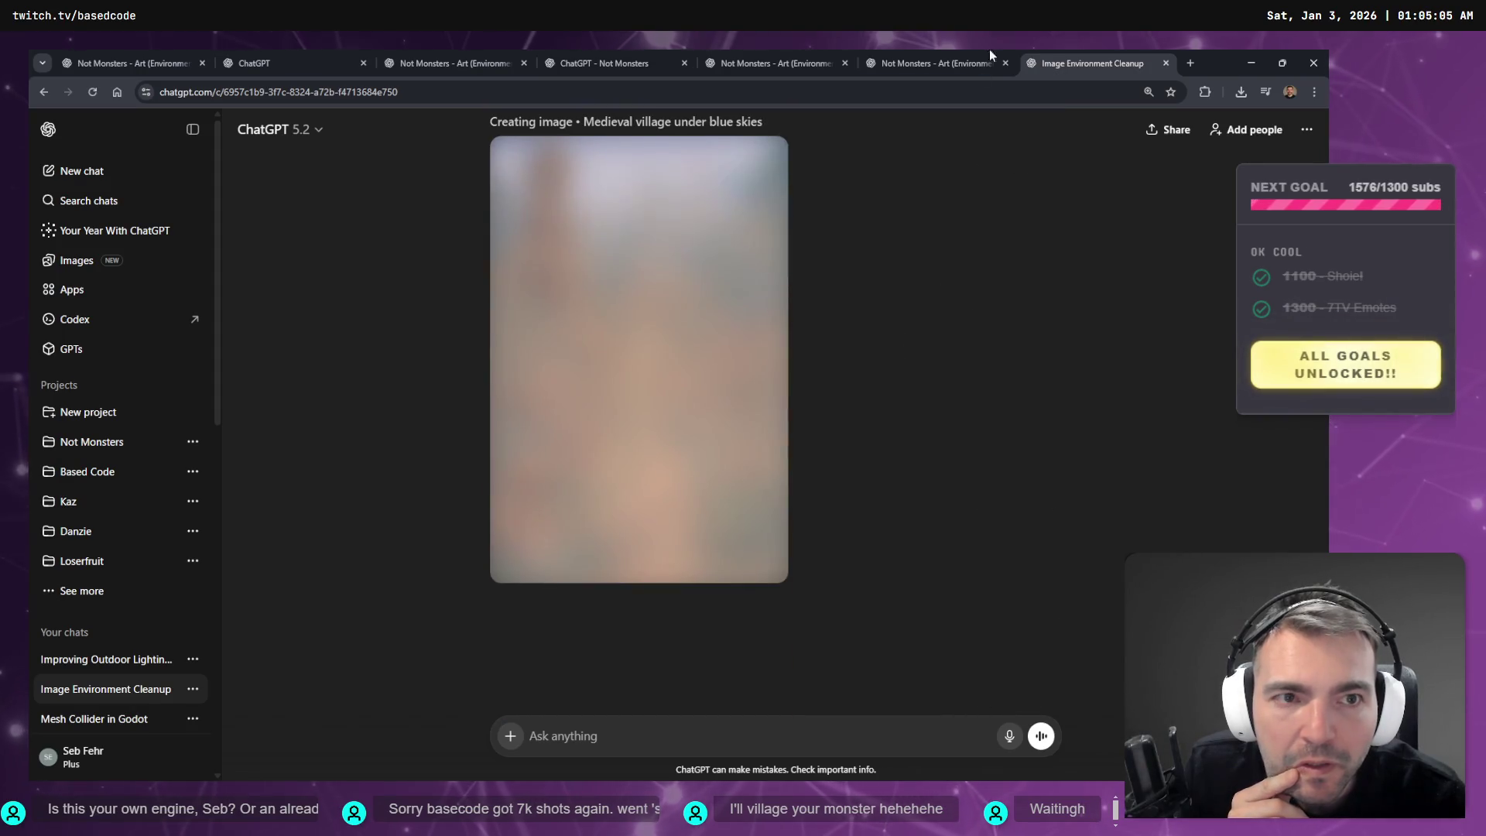
{"action": "left_click", "coordinate": [931, 54]}
{"action": "mouse_move", "coordinate": [602, 463]}
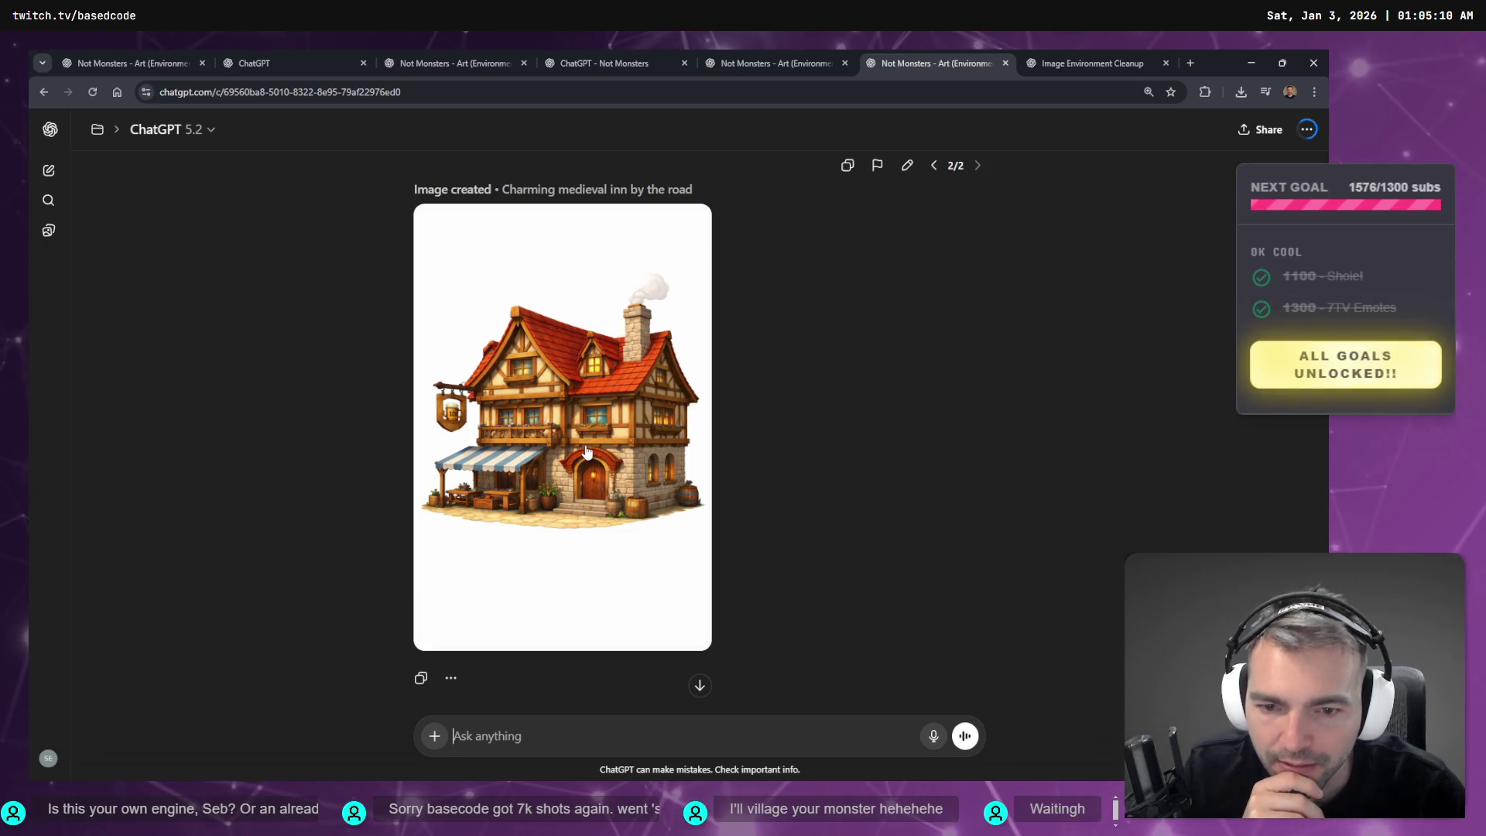
- Mark the barrels at the lower right and the hanging sign on the inn image
{"action": "left_click", "coordinate": [497, 466]}
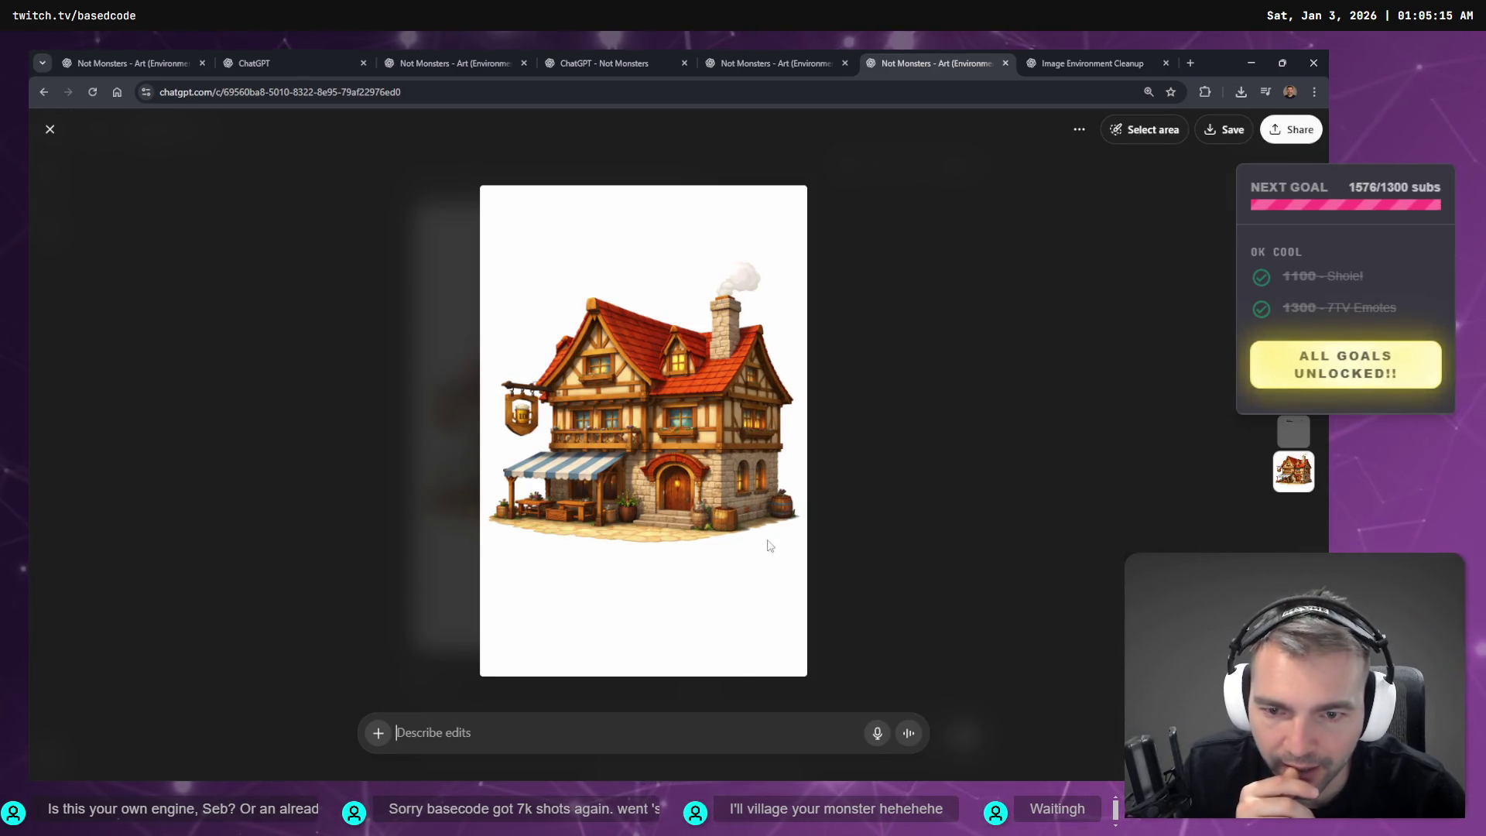
{"action": "left_click", "coordinate": [1144, 129]}
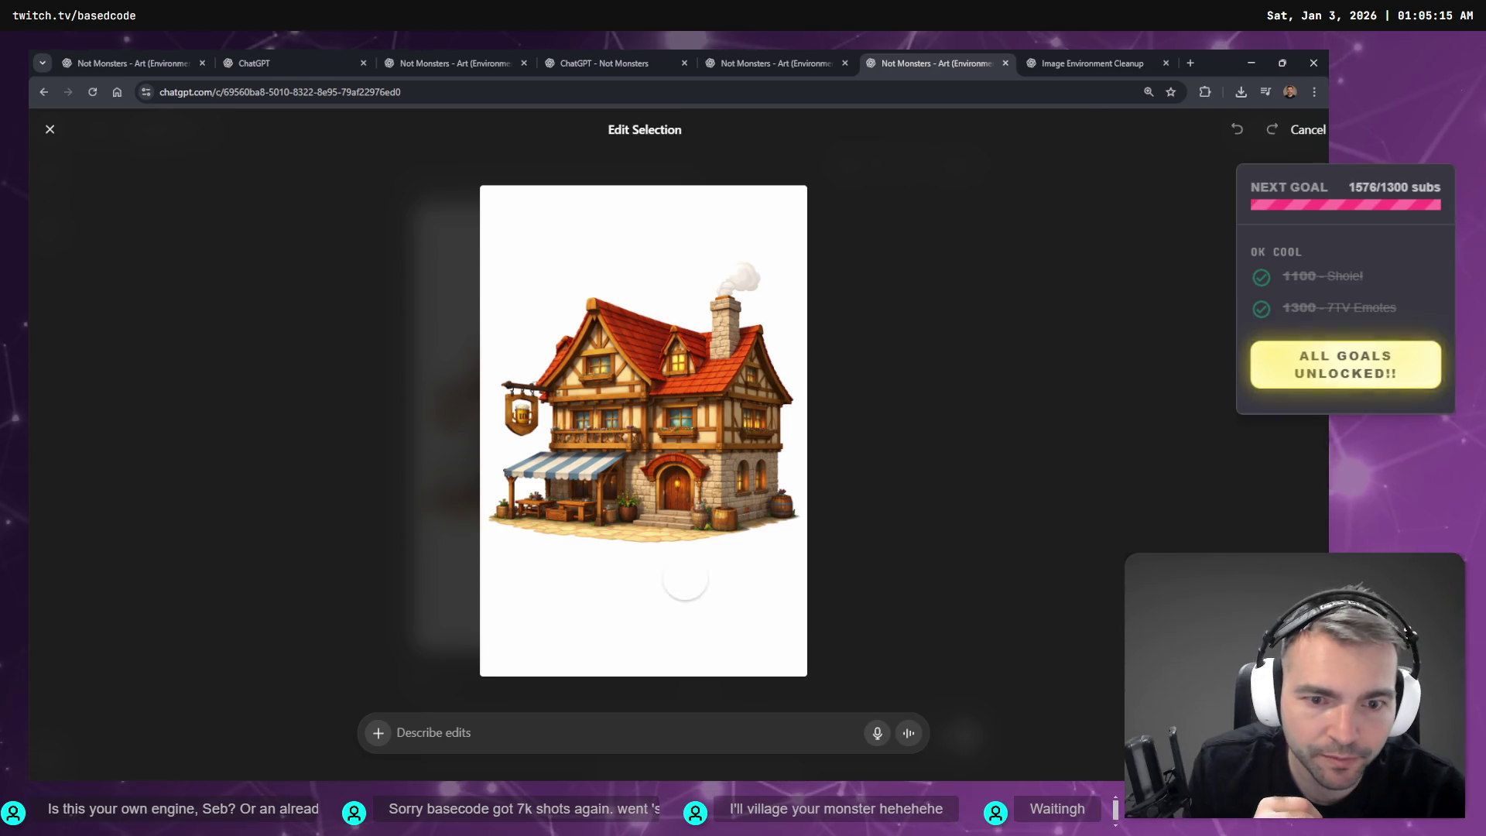
{"action": "mouse_move", "coordinate": [793, 522]}
{"action": "left_mouse_down"}
{"action": "mouse_move", "coordinate": [785, 503]}
{"action": "mouse_move", "coordinate": [685, 542]}
{"action": "mouse_move", "coordinate": [706, 496]}
{"action": "mouse_move", "coordinate": [631, 538]}
{"action": "mouse_move", "coordinate": [612, 510]}
{"action": "mouse_move", "coordinate": [503, 517]}
{"action": "left_mouse_up"}
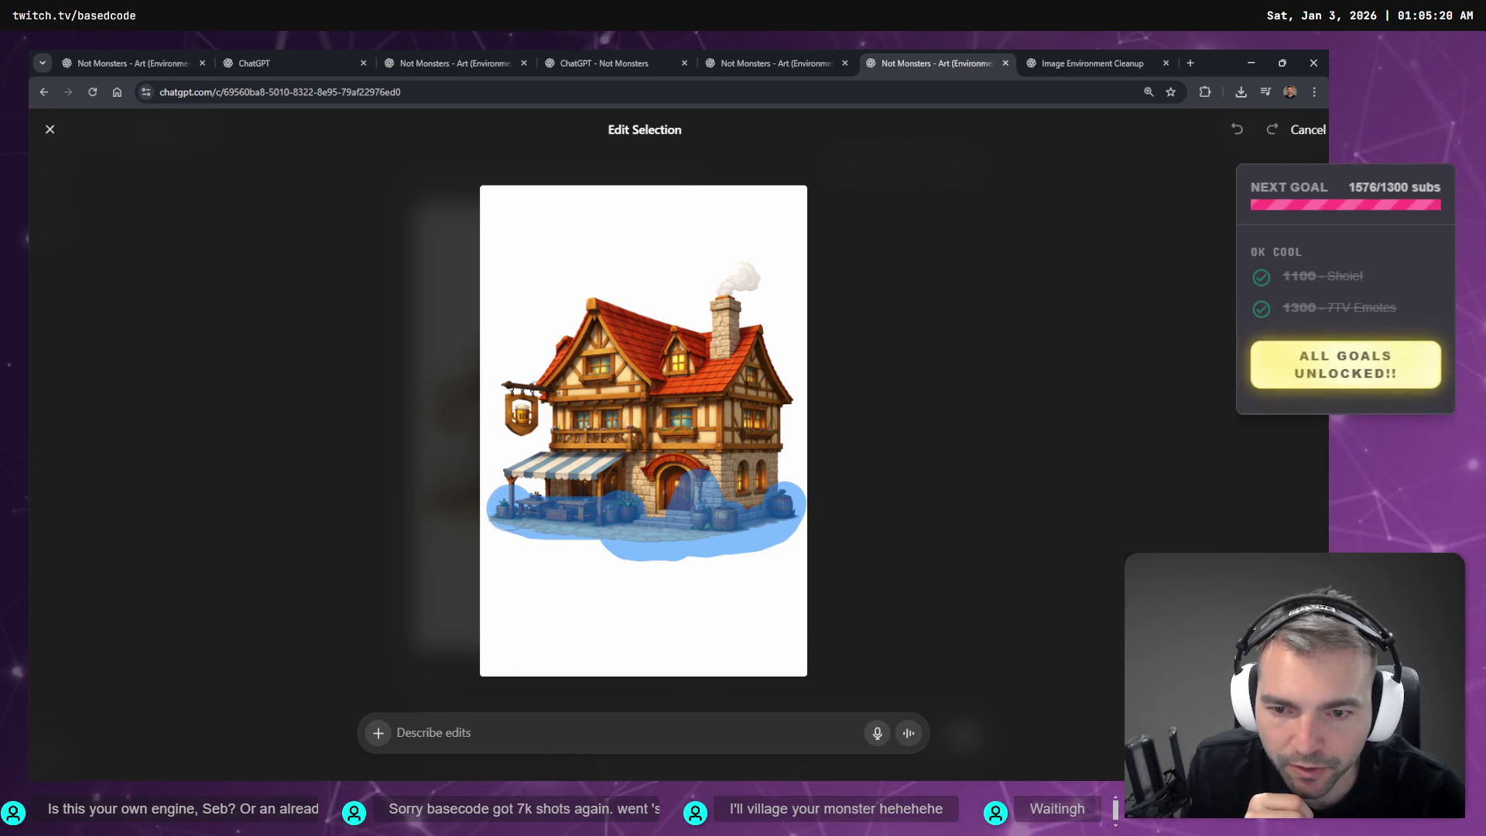
{"action": "left_click_drag", "start_coordinate": [522, 383], "coordinate": [517, 414]}
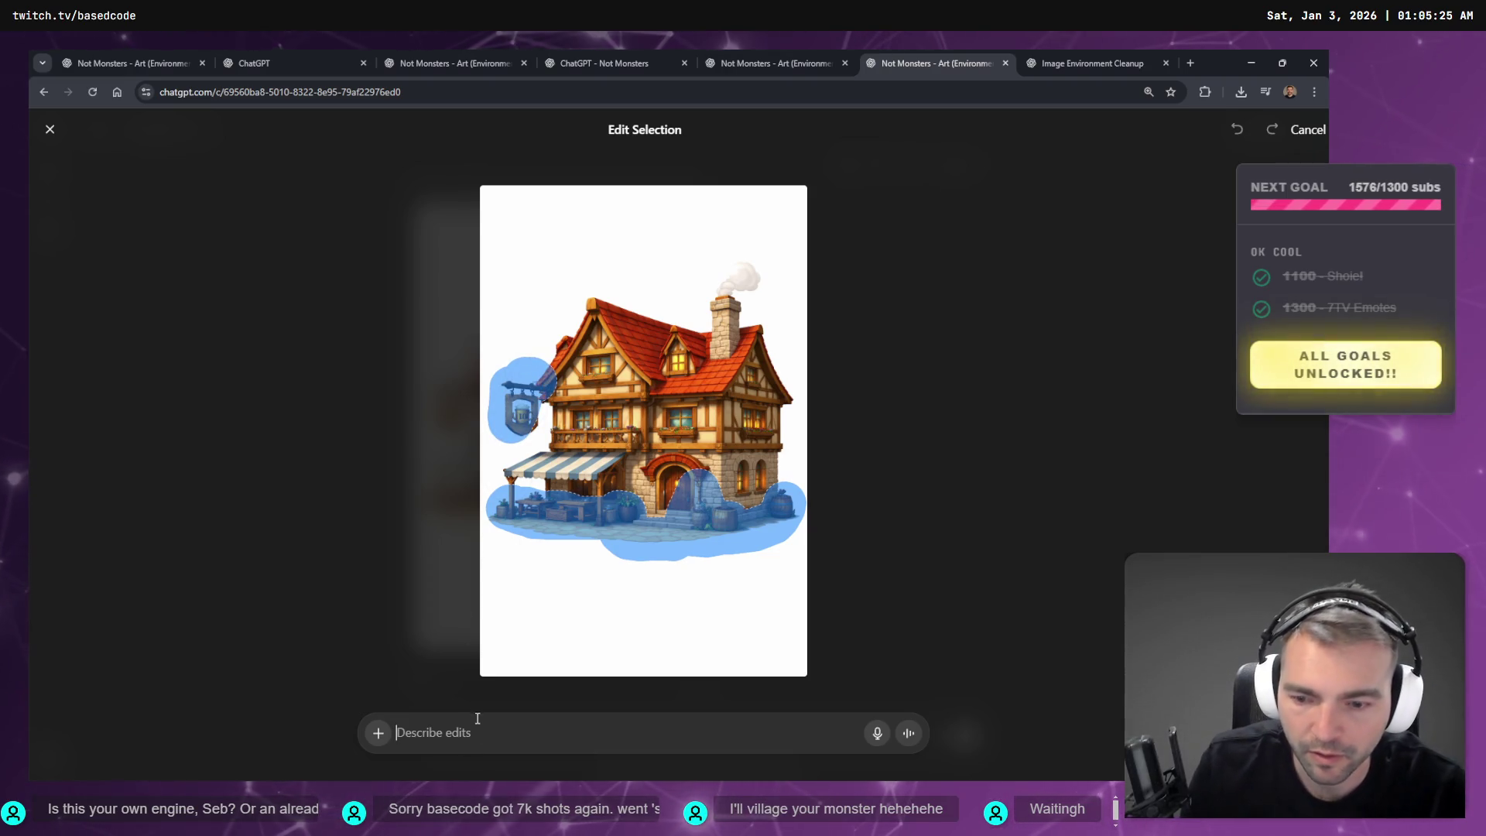
- Mark the chimney smoke and ask to remove adornments, barrels, pot plants, signs, smoke and window-sill flowers
{"action": "left_click", "coordinate": [469, 743]}
{"action": "key", "text": "super+h"}
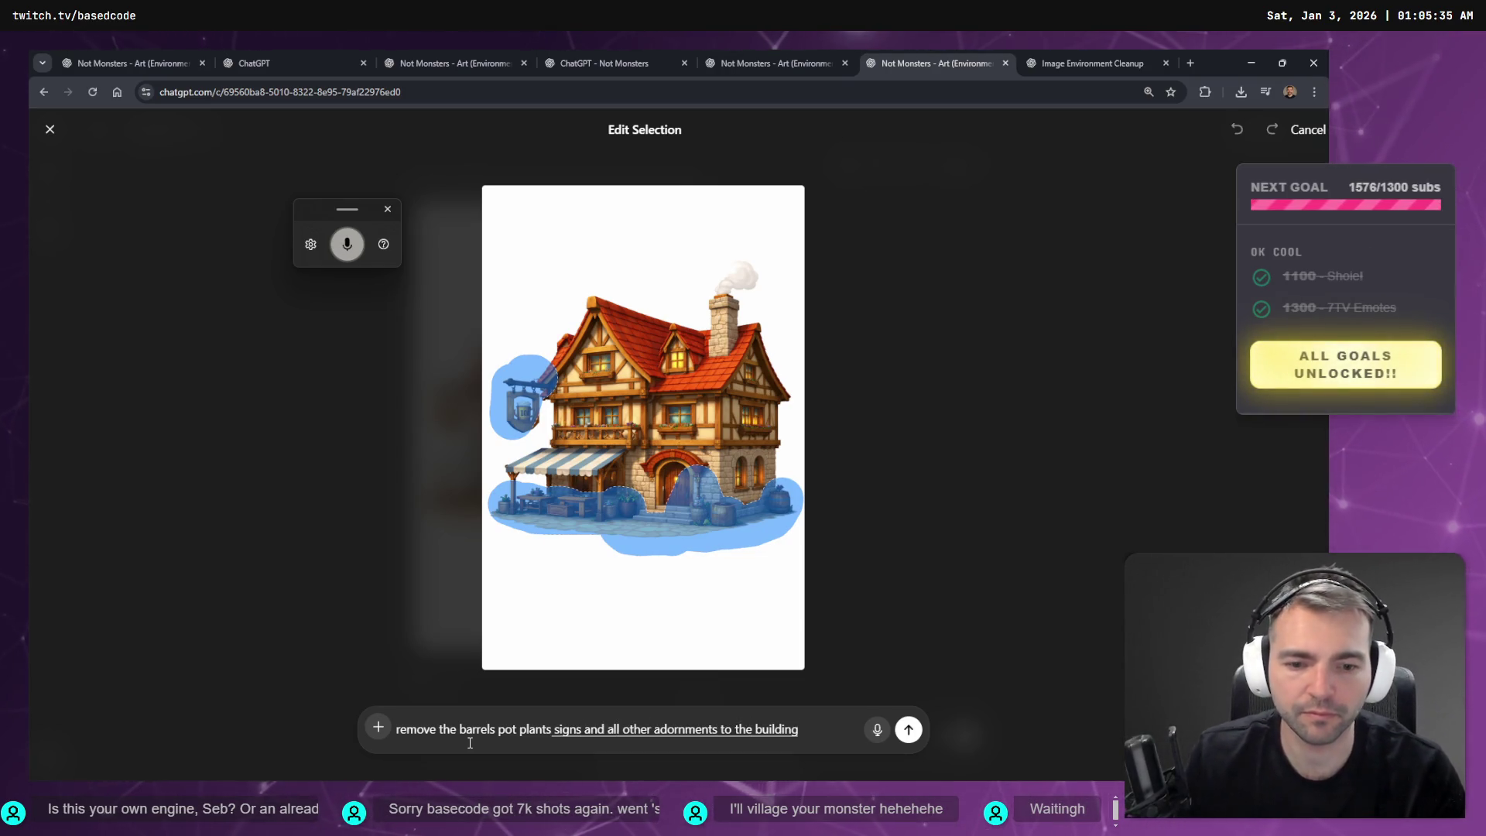
{"action": "left_click_drag", "start_coordinate": [735, 259], "coordinate": [716, 286]}
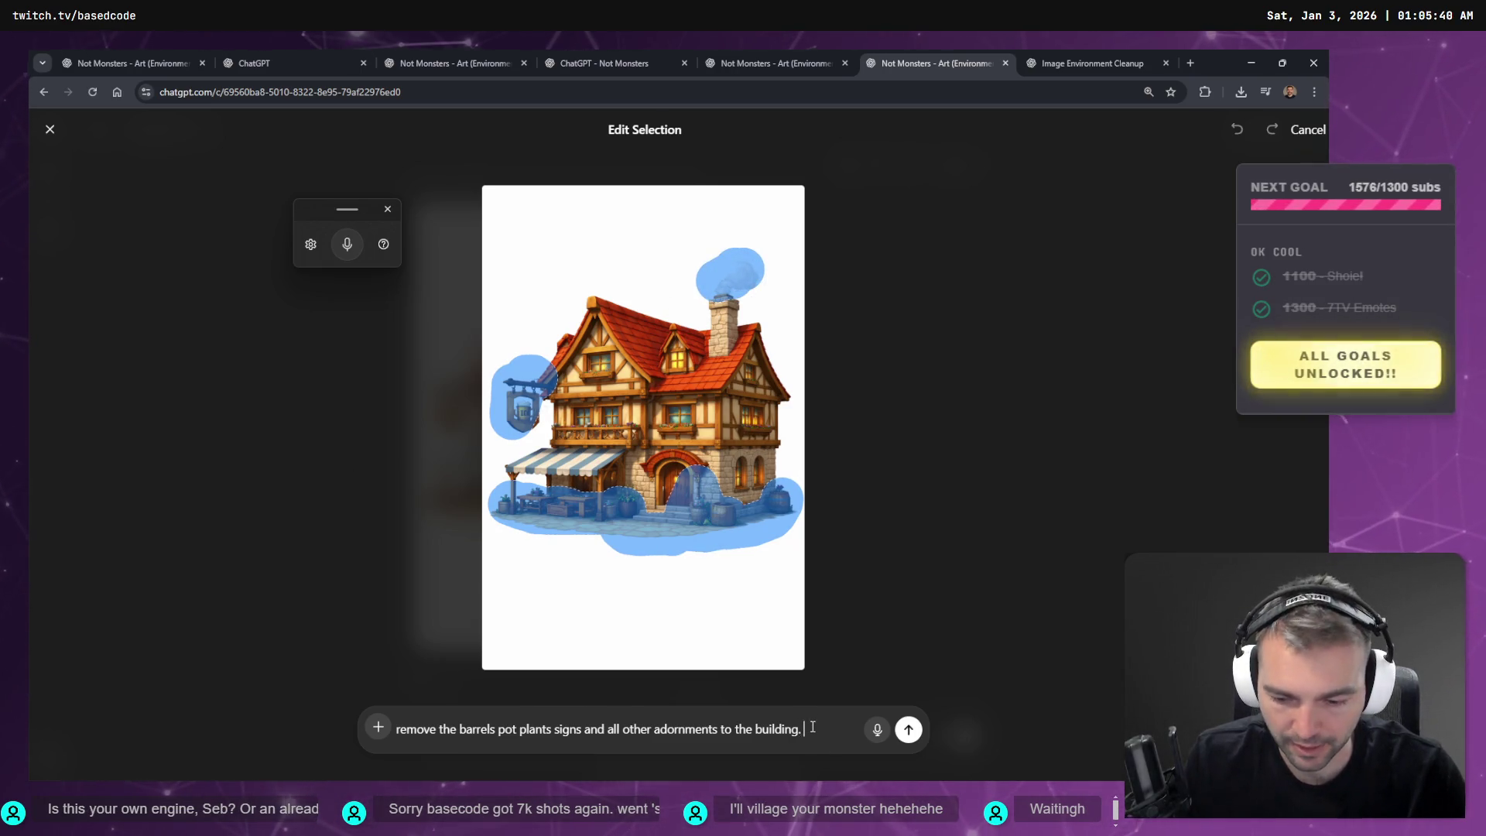
{"action": "key", "text": "super+h"}
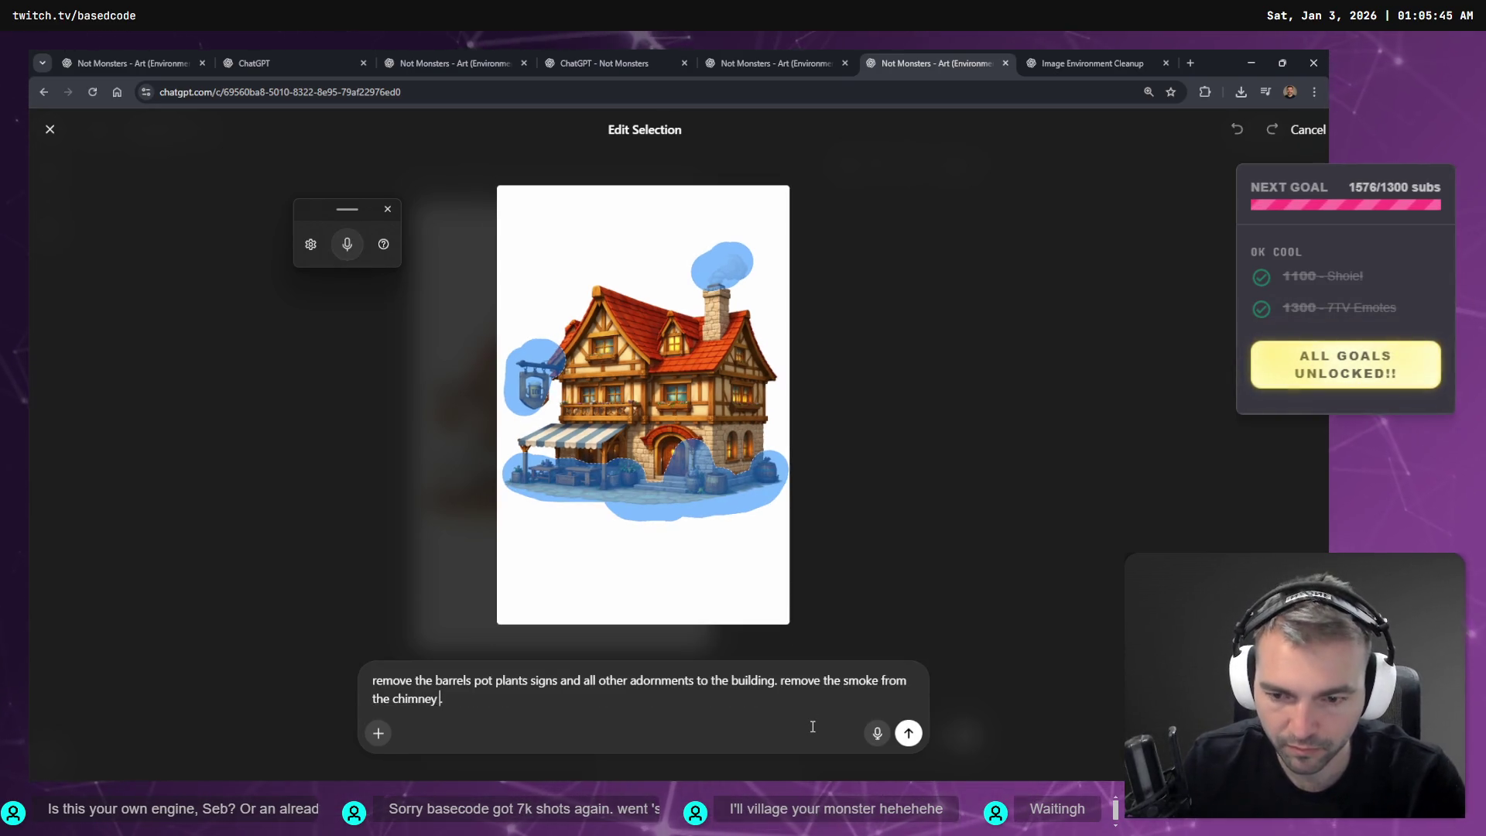
{"action": "key", "text": "super+h"}
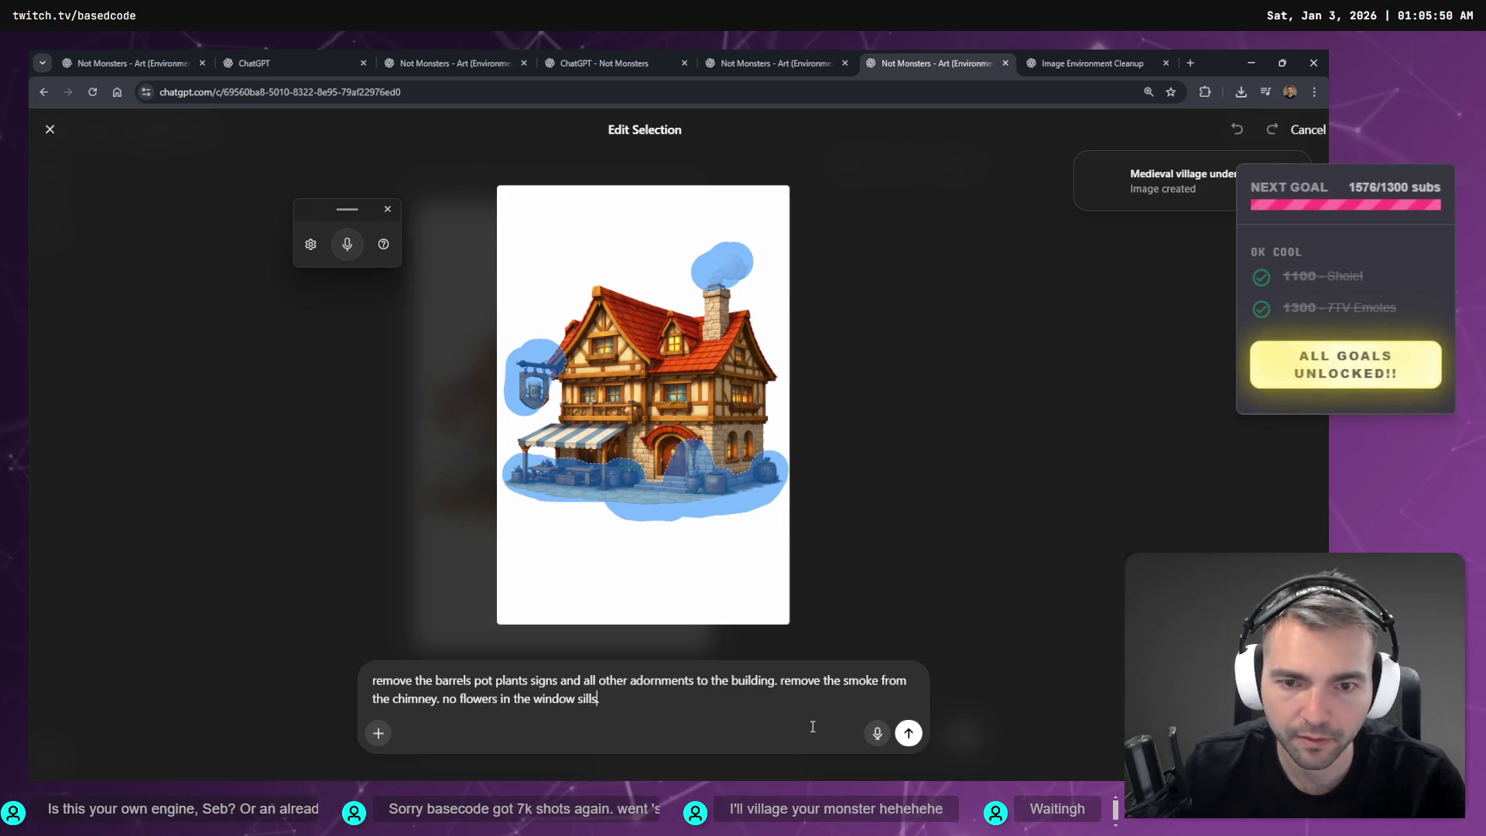
{"action": "key", "text": "Return"}
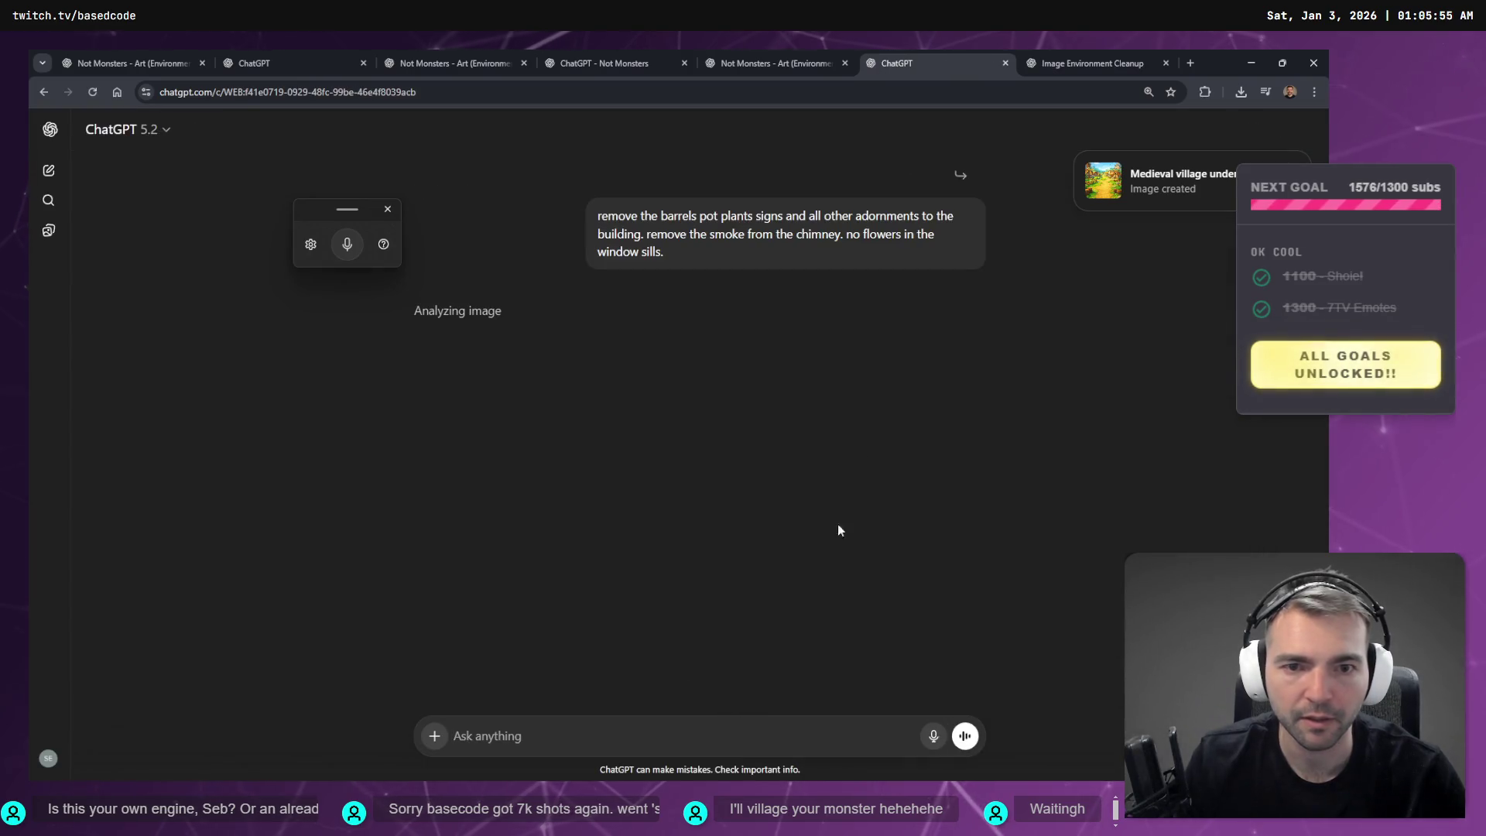
- Move the Image Environment Cleanup tab left beside the cobbled-path village chat
{"action": "left_click", "coordinate": [1088, 62]}
{"action": "left_click", "coordinate": [921, 62]}
{"action": "left_click", "coordinate": [1058, 59]}
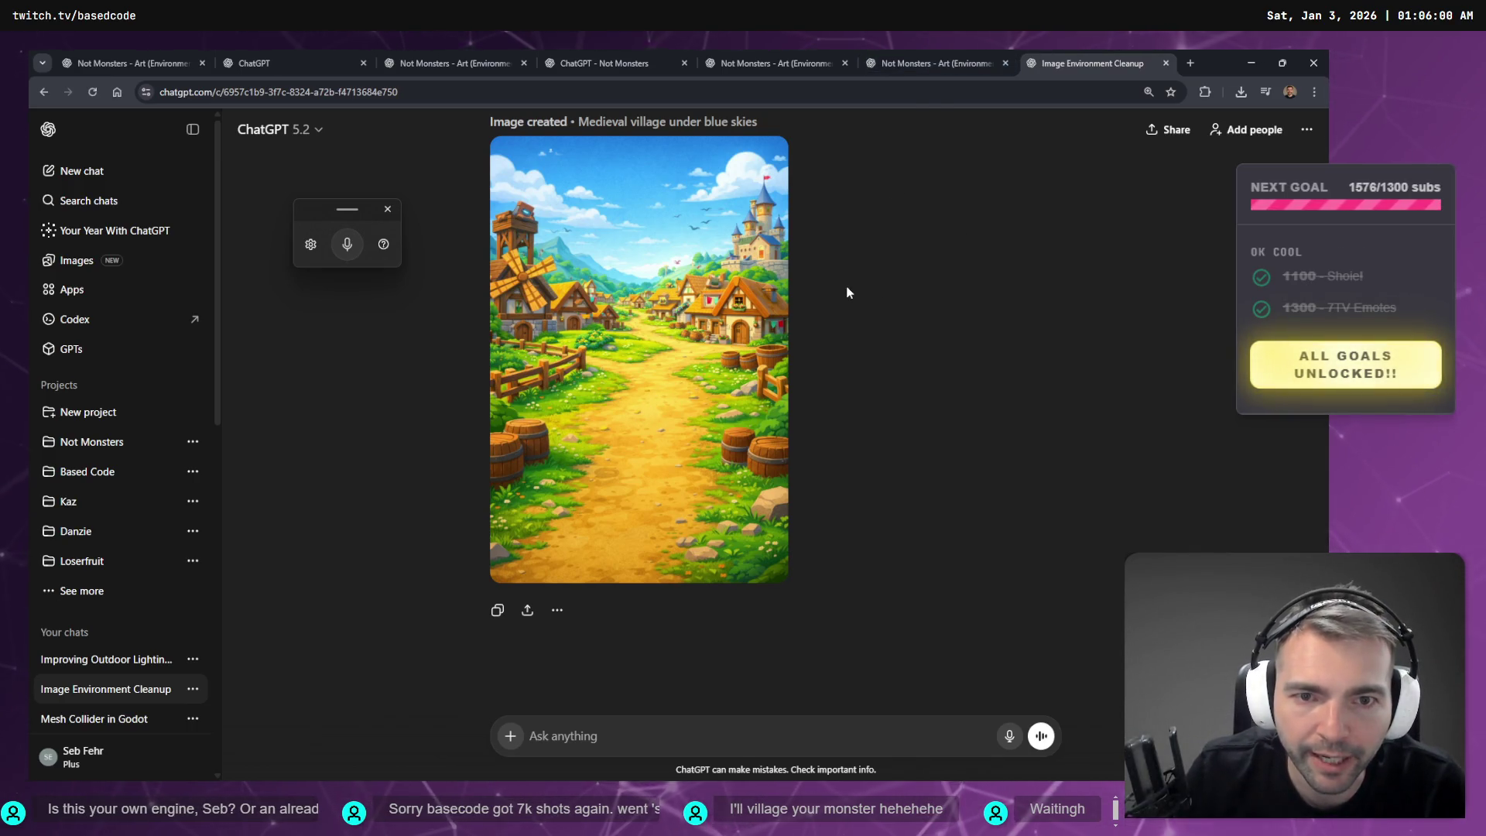
{"action": "left_click", "coordinate": [764, 56]}
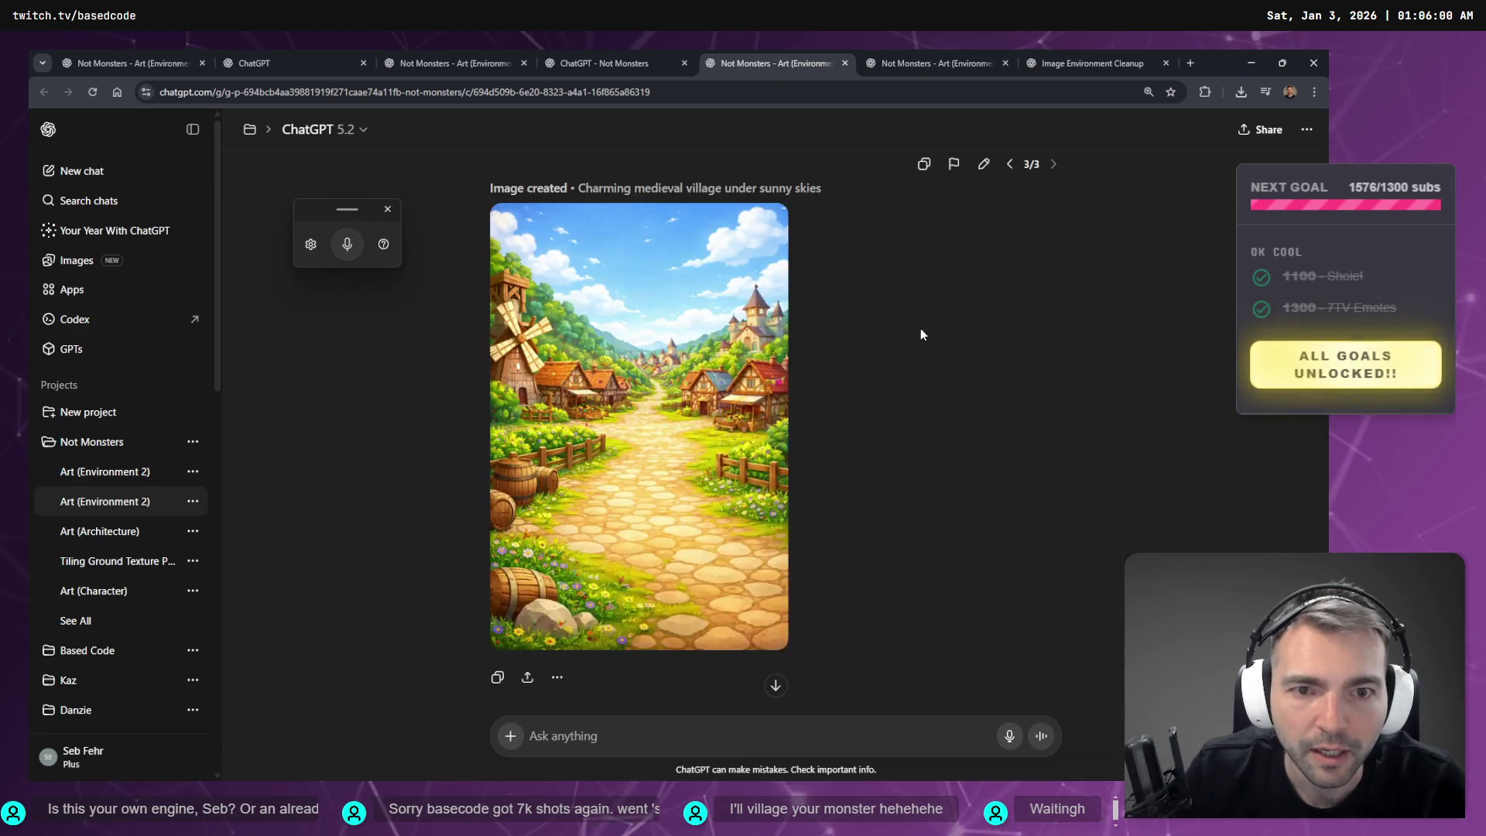
{"action": "left_click_drag", "start_coordinate": [1073, 59], "coordinate": [932, 61]}
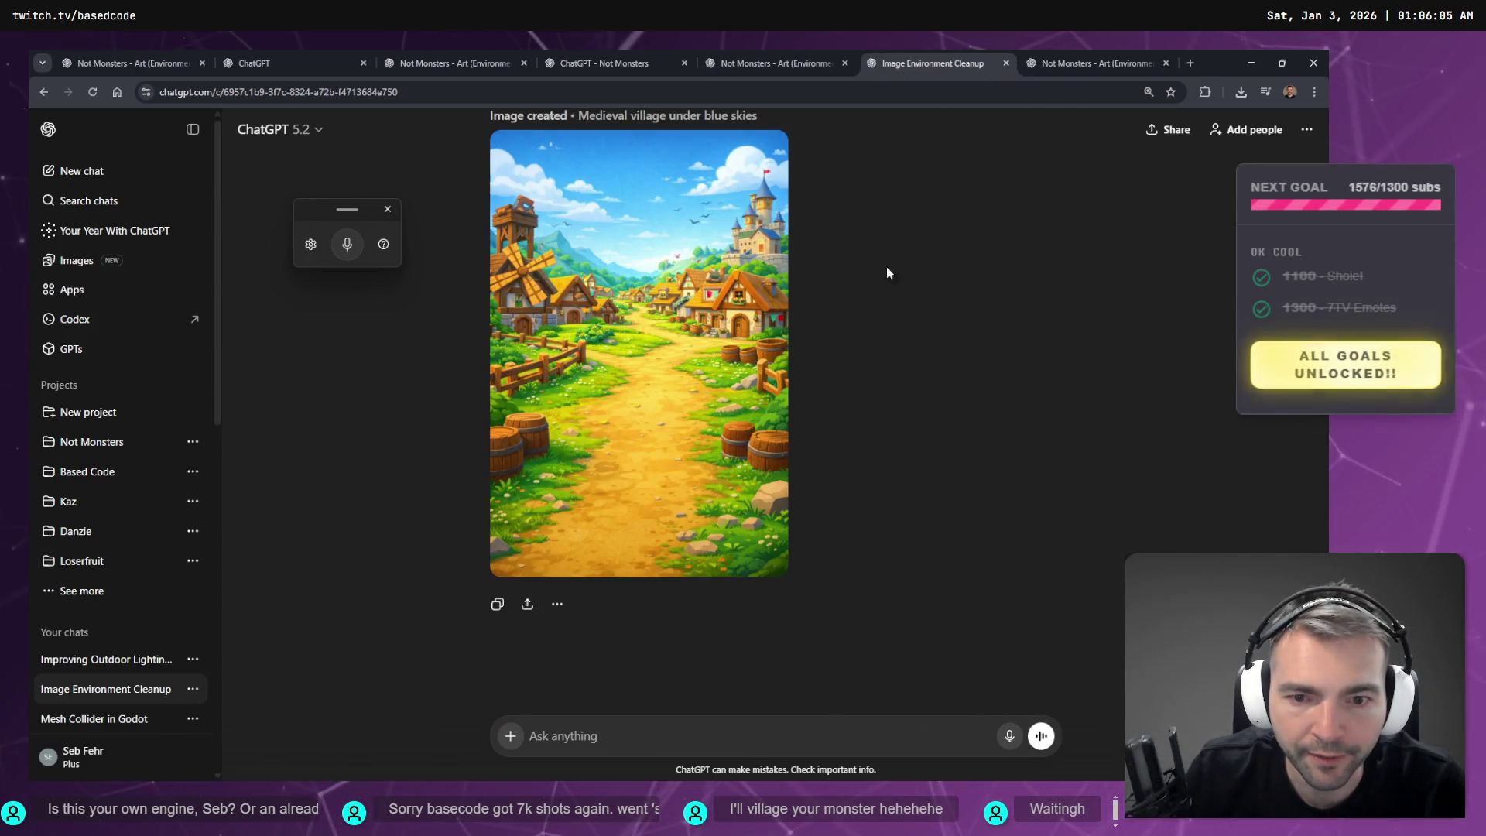
- Browse the other open chats, ending on the Image Environment Cleanup chat's blue-sky village image
{"action": "left_click", "coordinate": [774, 62]}
{"action": "left_click", "coordinate": [932, 62]}
{"action": "left_click", "coordinate": [782, 56]}
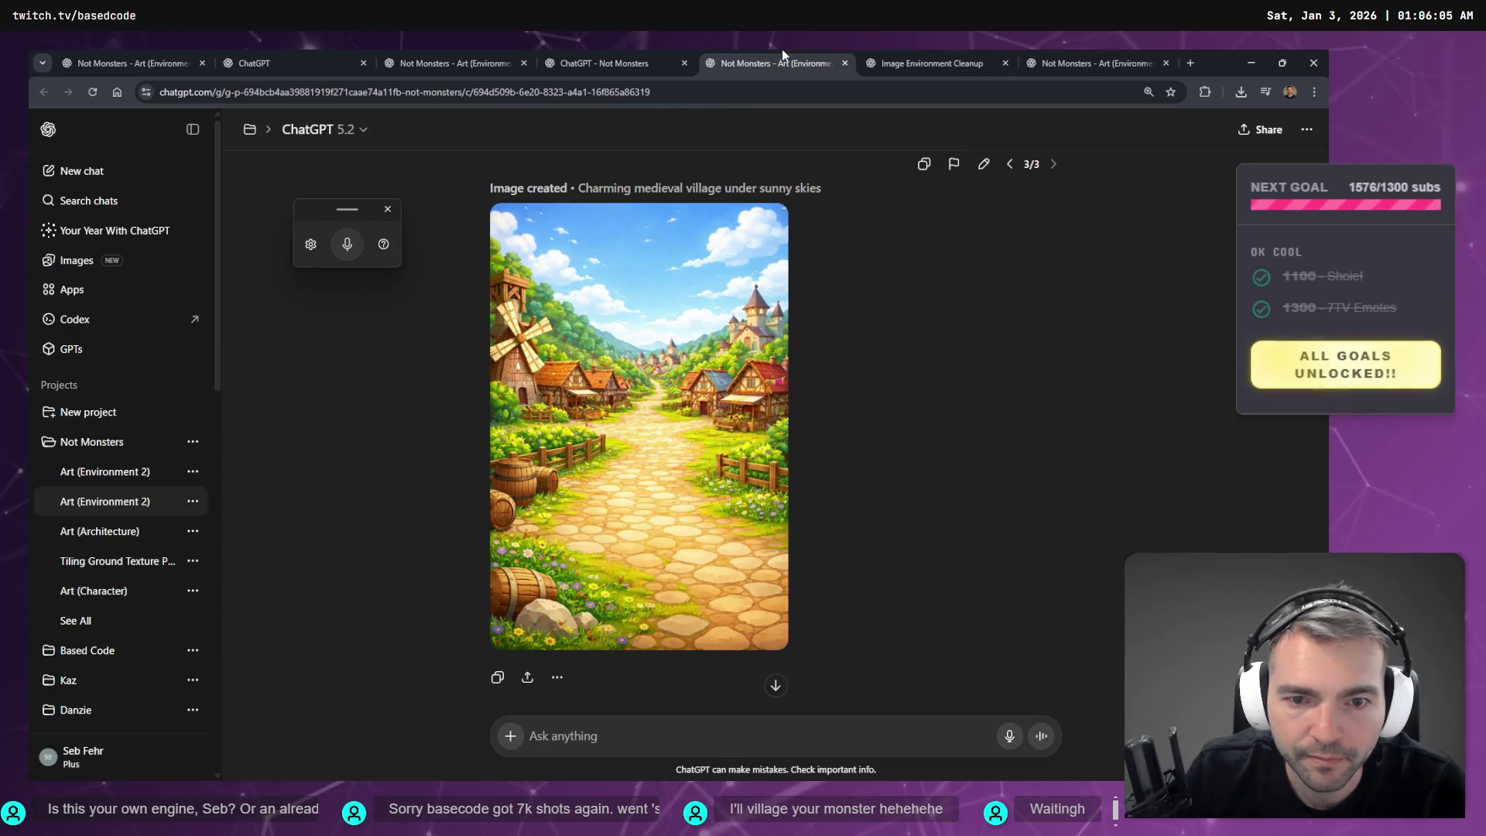
{"action": "left_click", "coordinate": [885, 53]}
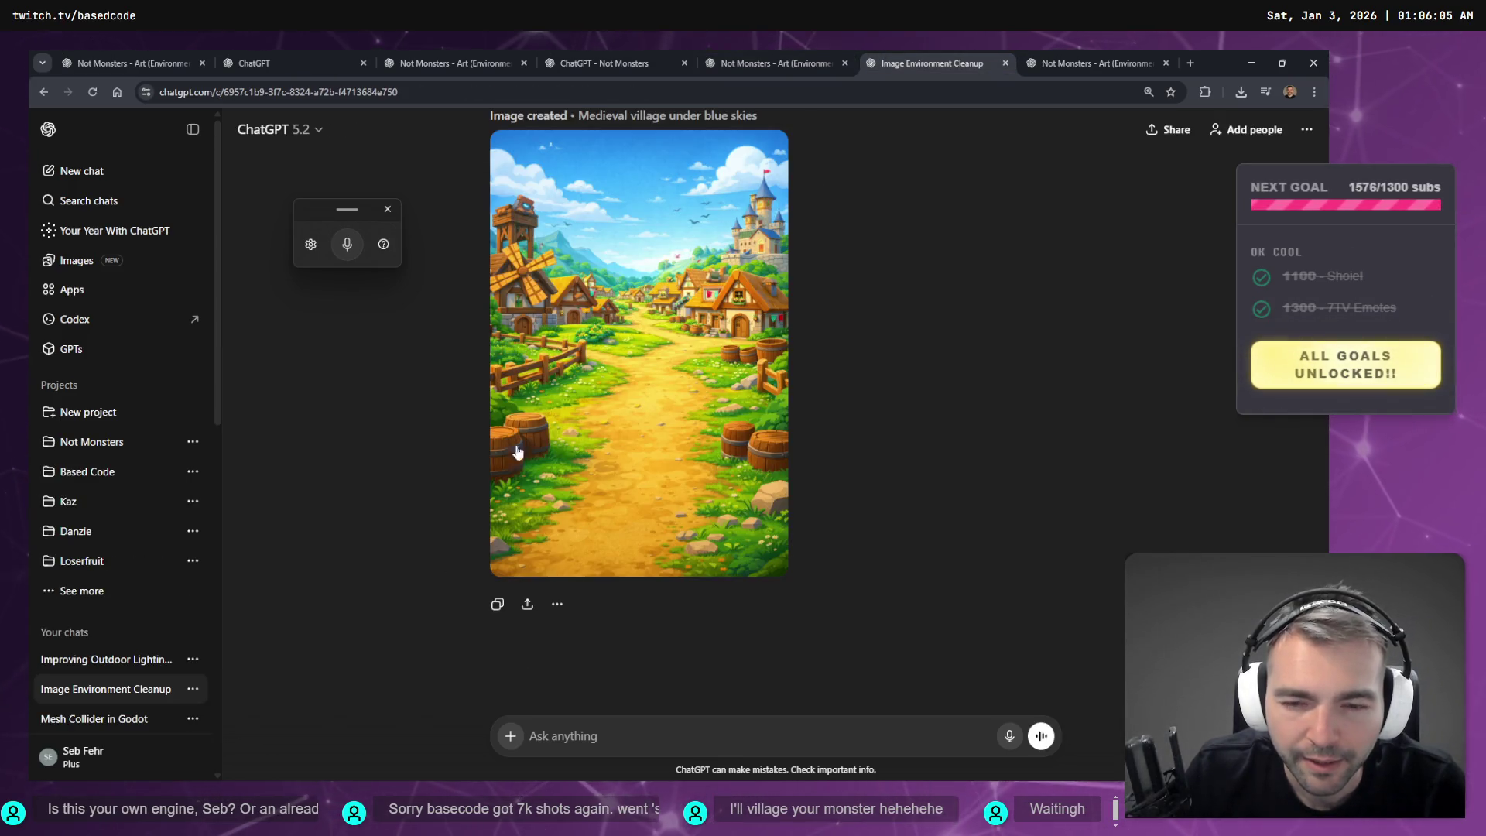
{"action": "key", "text": "ctrl+shift+Tab"}
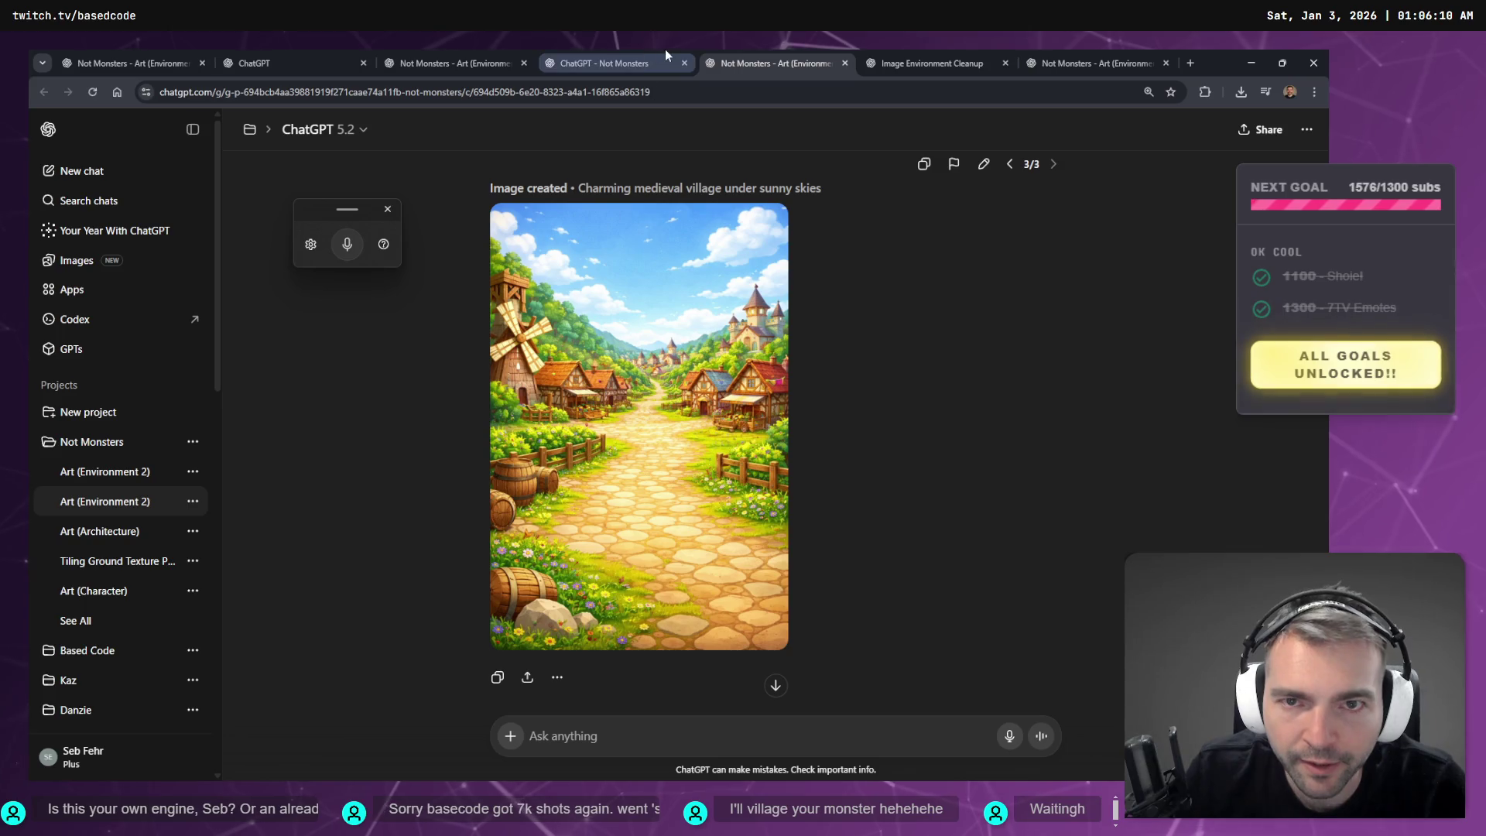
{"action": "left_click", "coordinate": [659, 51]}
{"action": "left_click", "coordinate": [530, 51]}
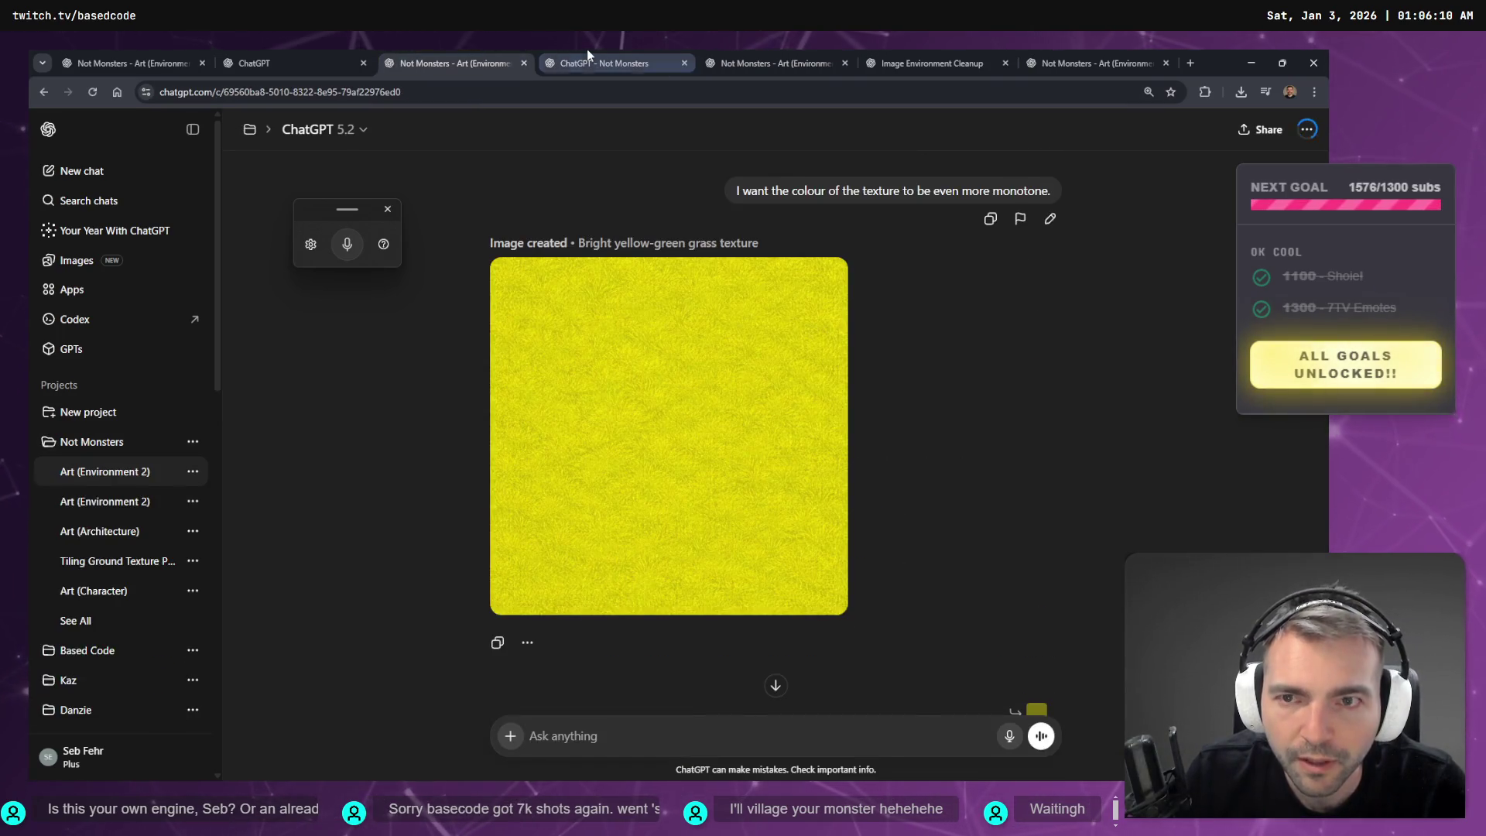
{"action": "left_click", "coordinate": [587, 51]}
{"action": "left_click", "coordinate": [295, 51]}
{"action": "left_click", "coordinate": [416, 51]}
{"action": "left_click", "coordinate": [927, 54]}
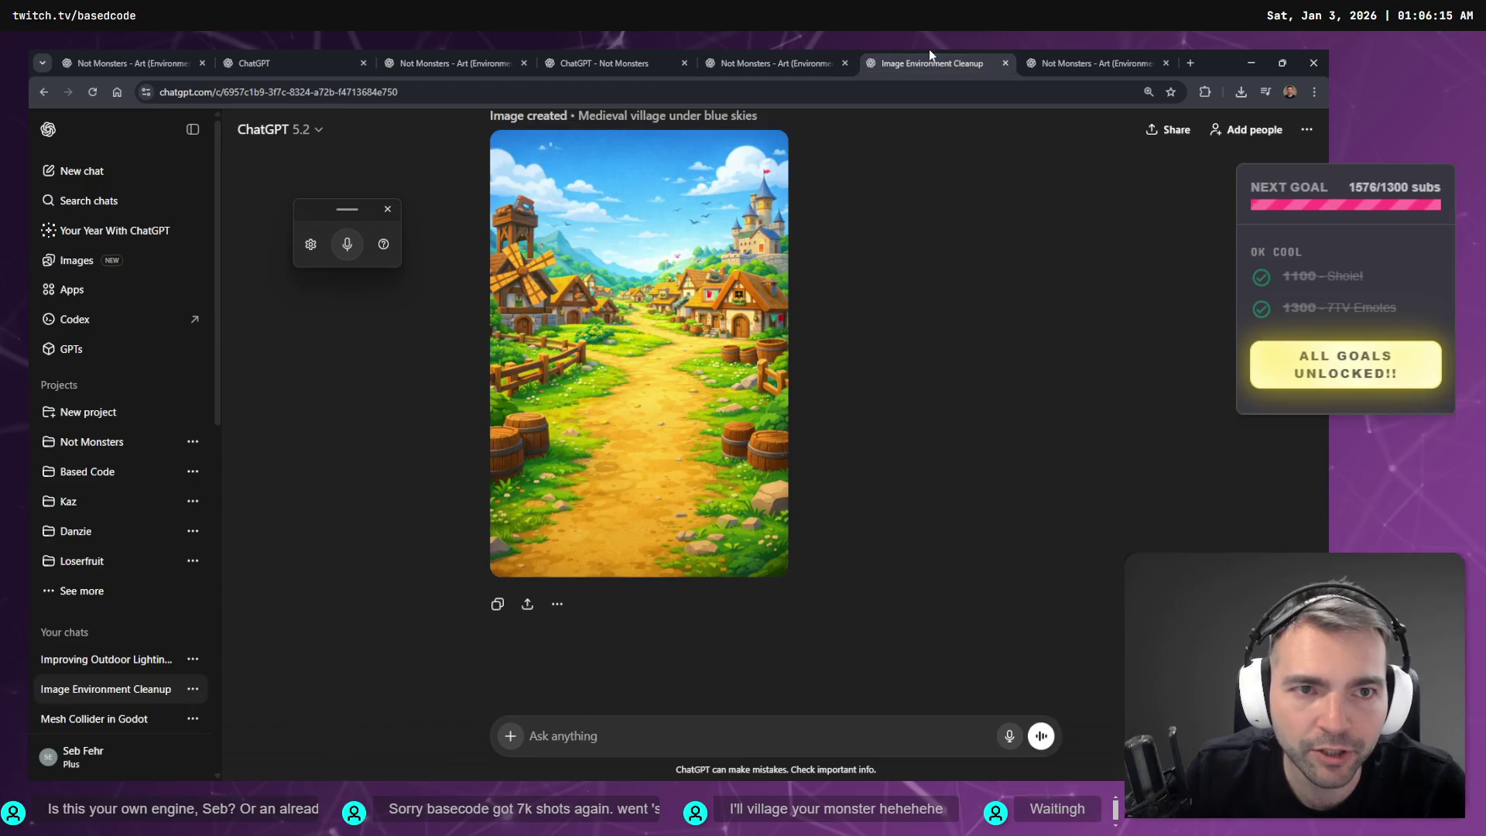
- Rename the chat 'Art (Environment 3)' and move Improving Outdoor Lighting into the Not Monsters project
{"action": "left_click", "coordinate": [191, 689]}
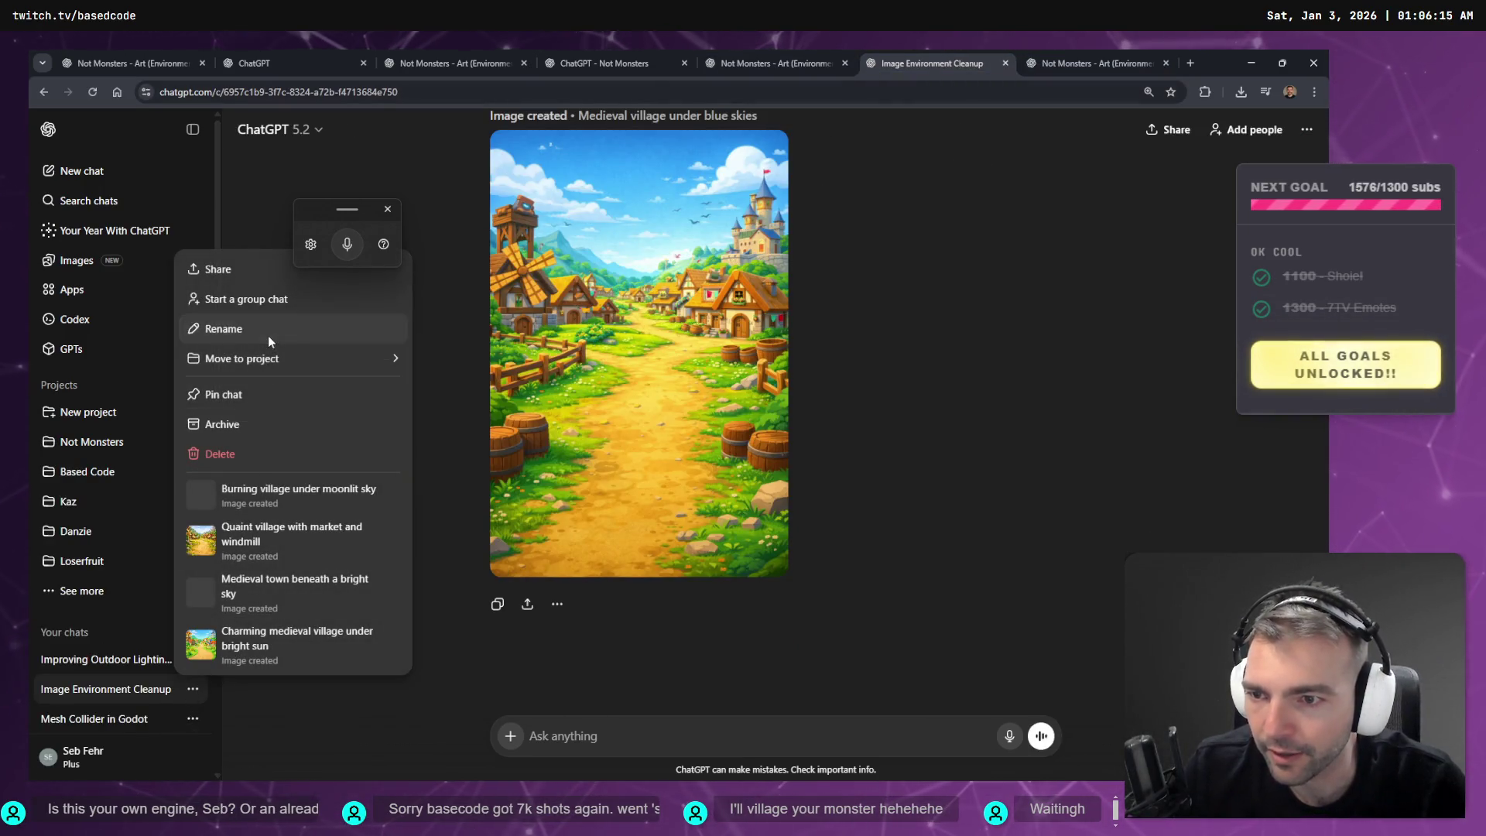
{"action": "left_click", "coordinate": [269, 337]}
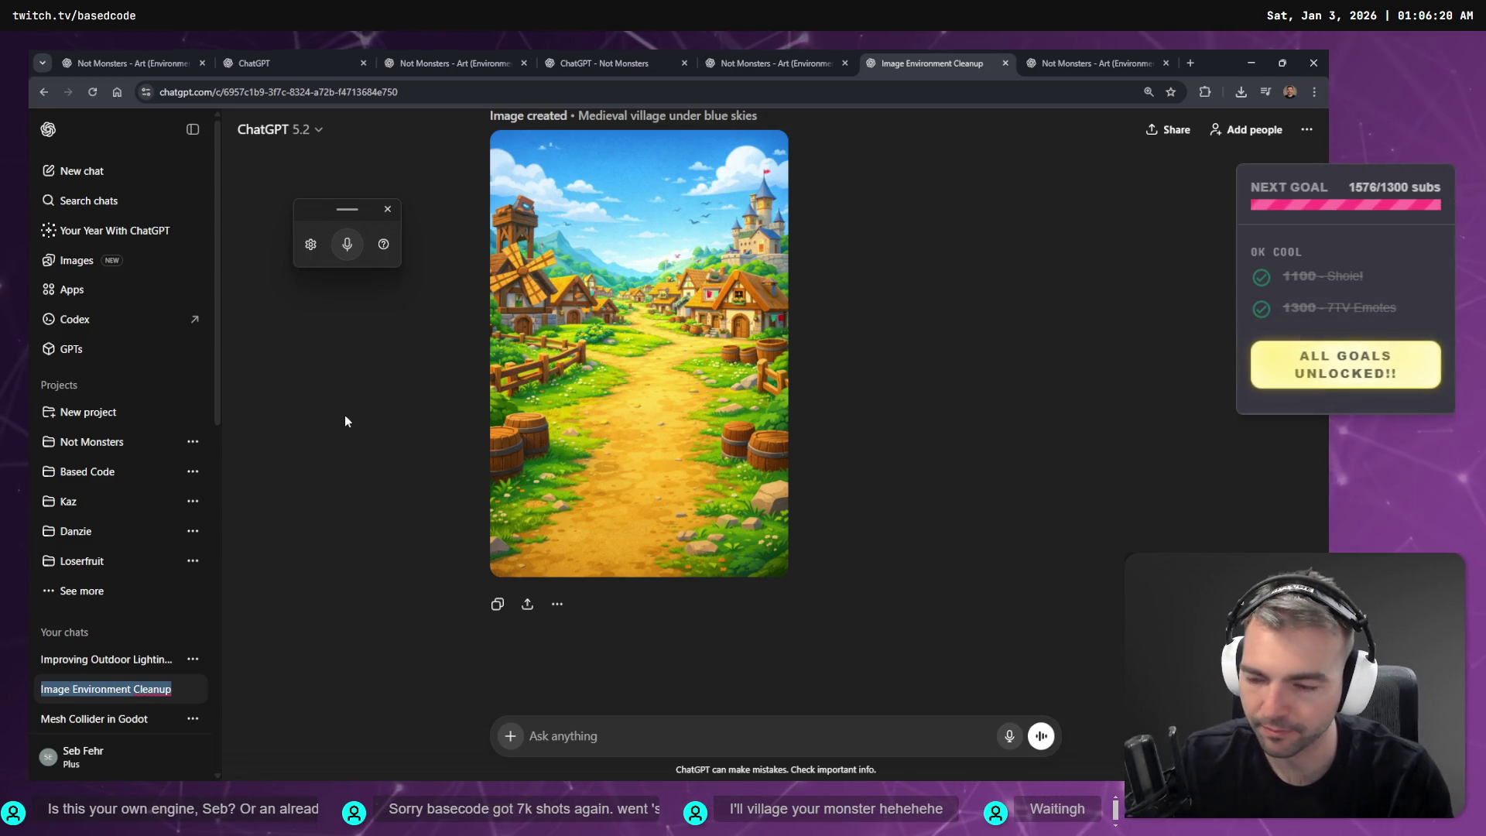
{"action": "type", "text": "Art"}
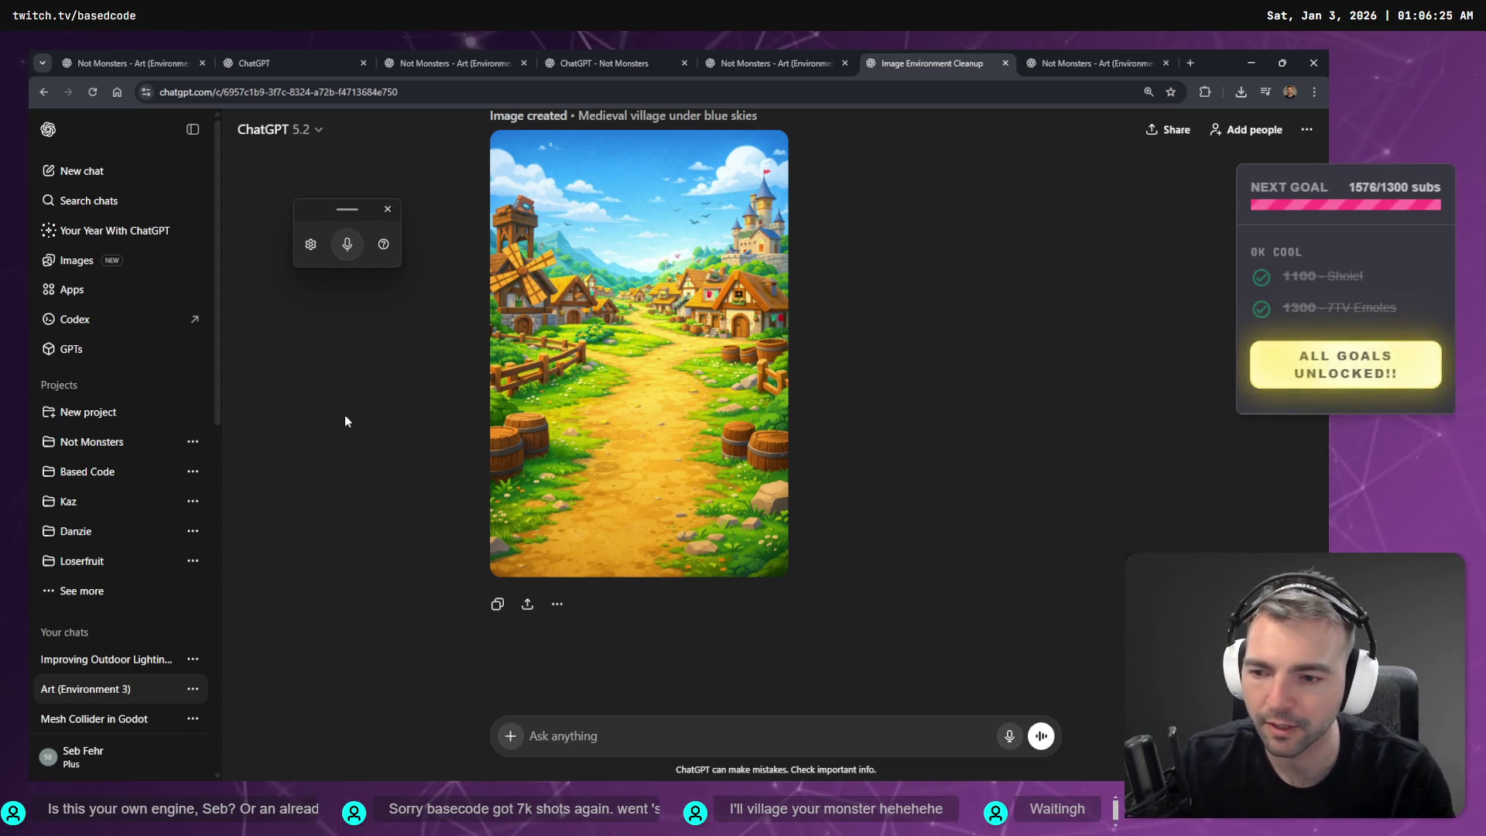
{"action": "mouse_move", "coordinate": [82, 654]}
{"action": "left_mouse_down"}
{"action": "mouse_move", "coordinate": [81, 445]}
{"action": "mouse_move", "coordinate": [248, 451]}
{"action": "mouse_move", "coordinate": [84, 447]}
{"action": "mouse_move", "coordinate": [177, 439]}
{"action": "left_mouse_up"}
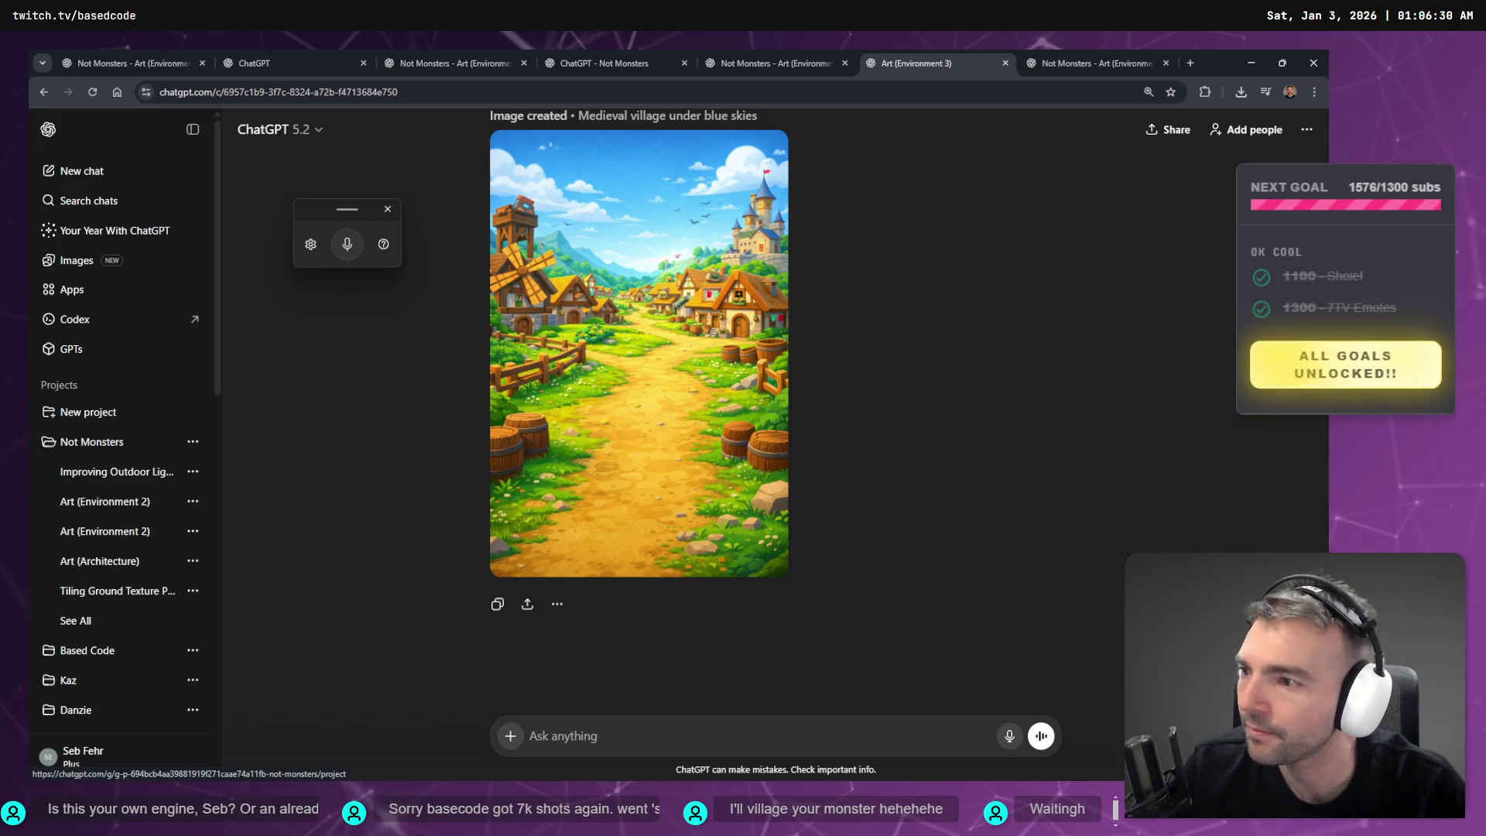
{"action": "left_click", "coordinate": [176, 439]}
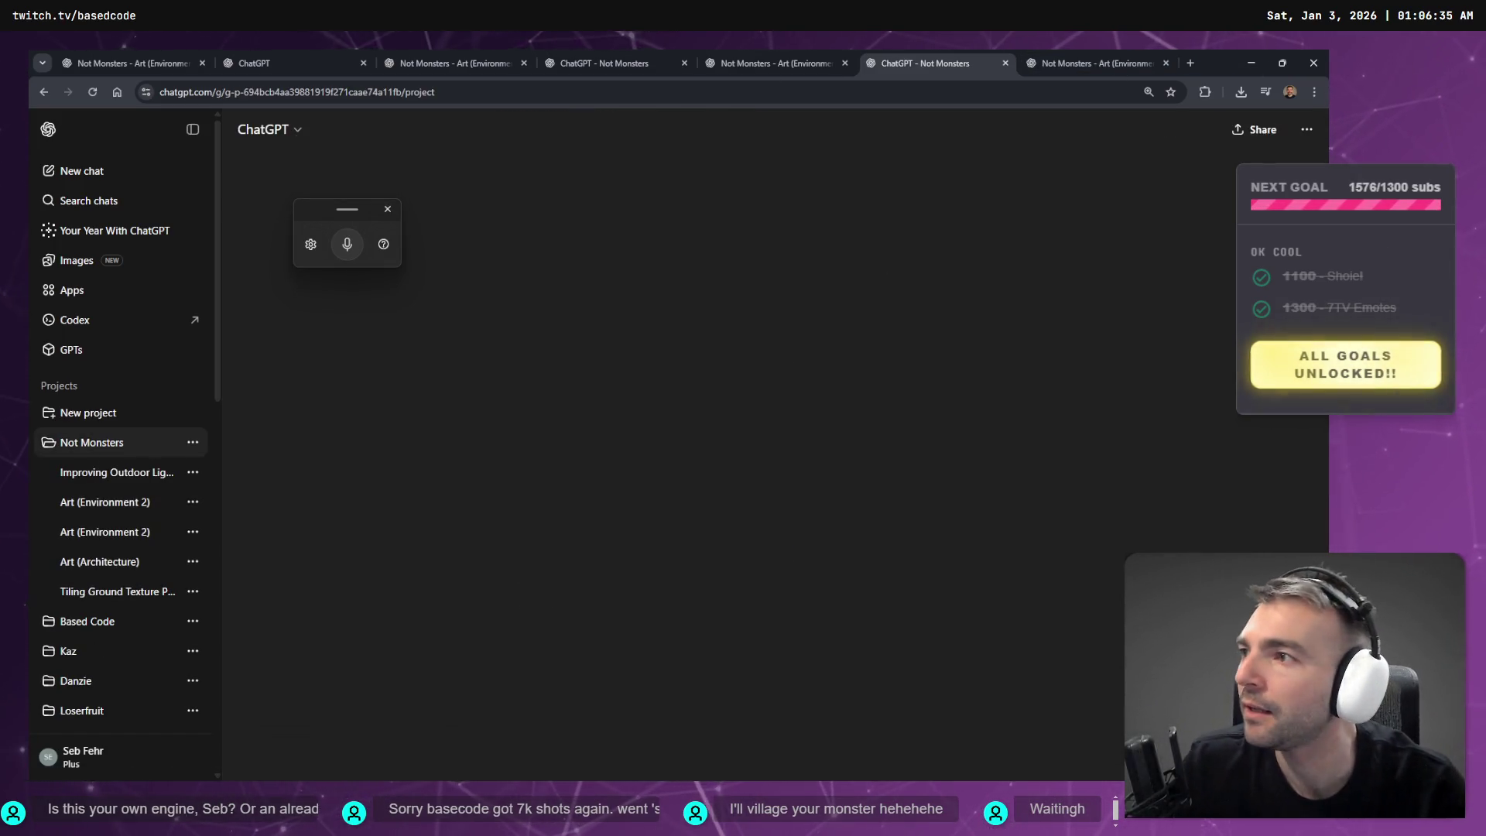
- Check on the inn image still generating, alternating with the village chat and project list
{"action": "left_click", "coordinate": [1084, 63]}
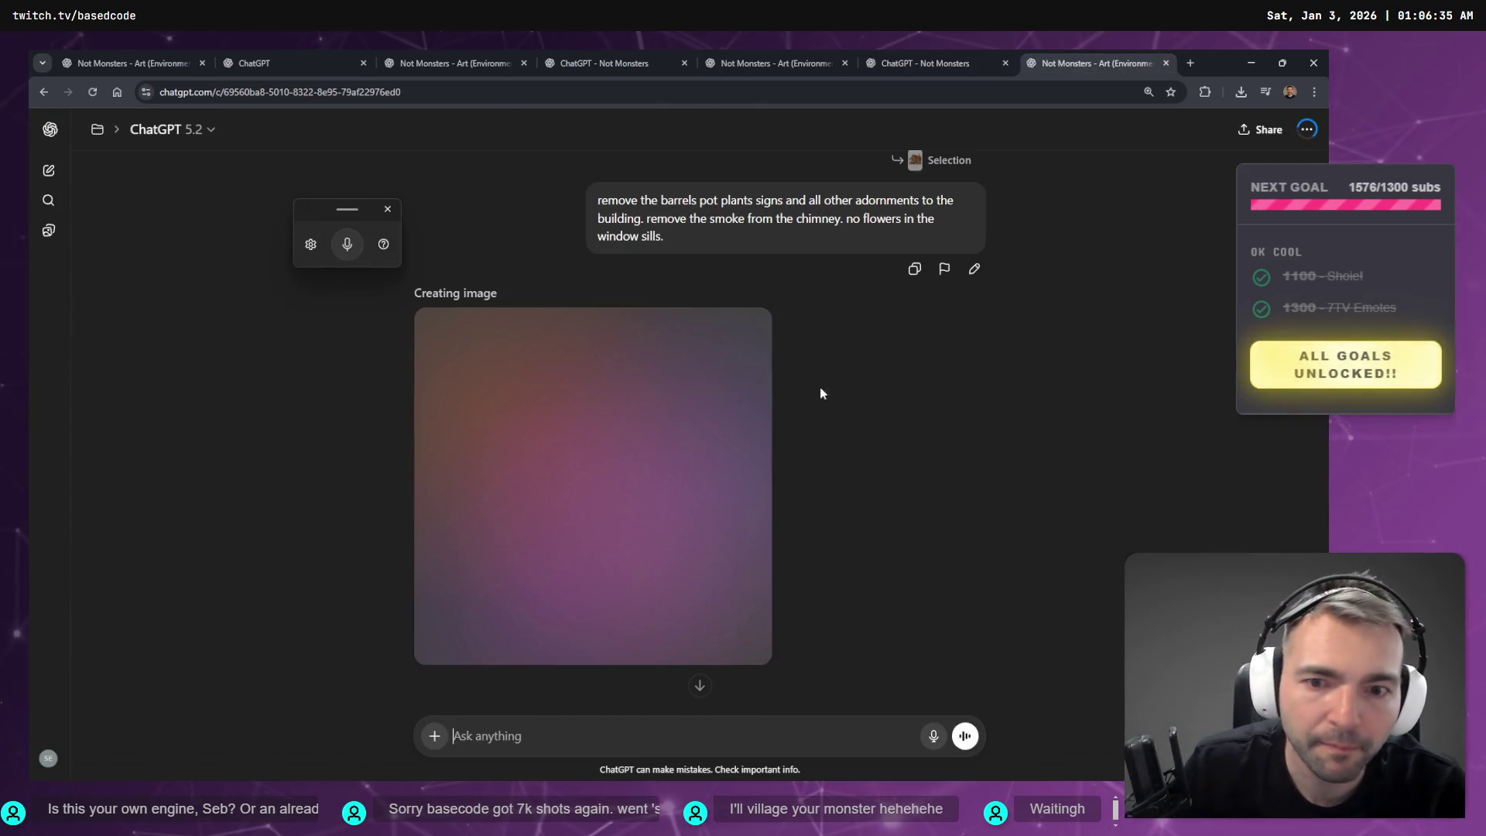
{"action": "left_click", "coordinate": [729, 56]}
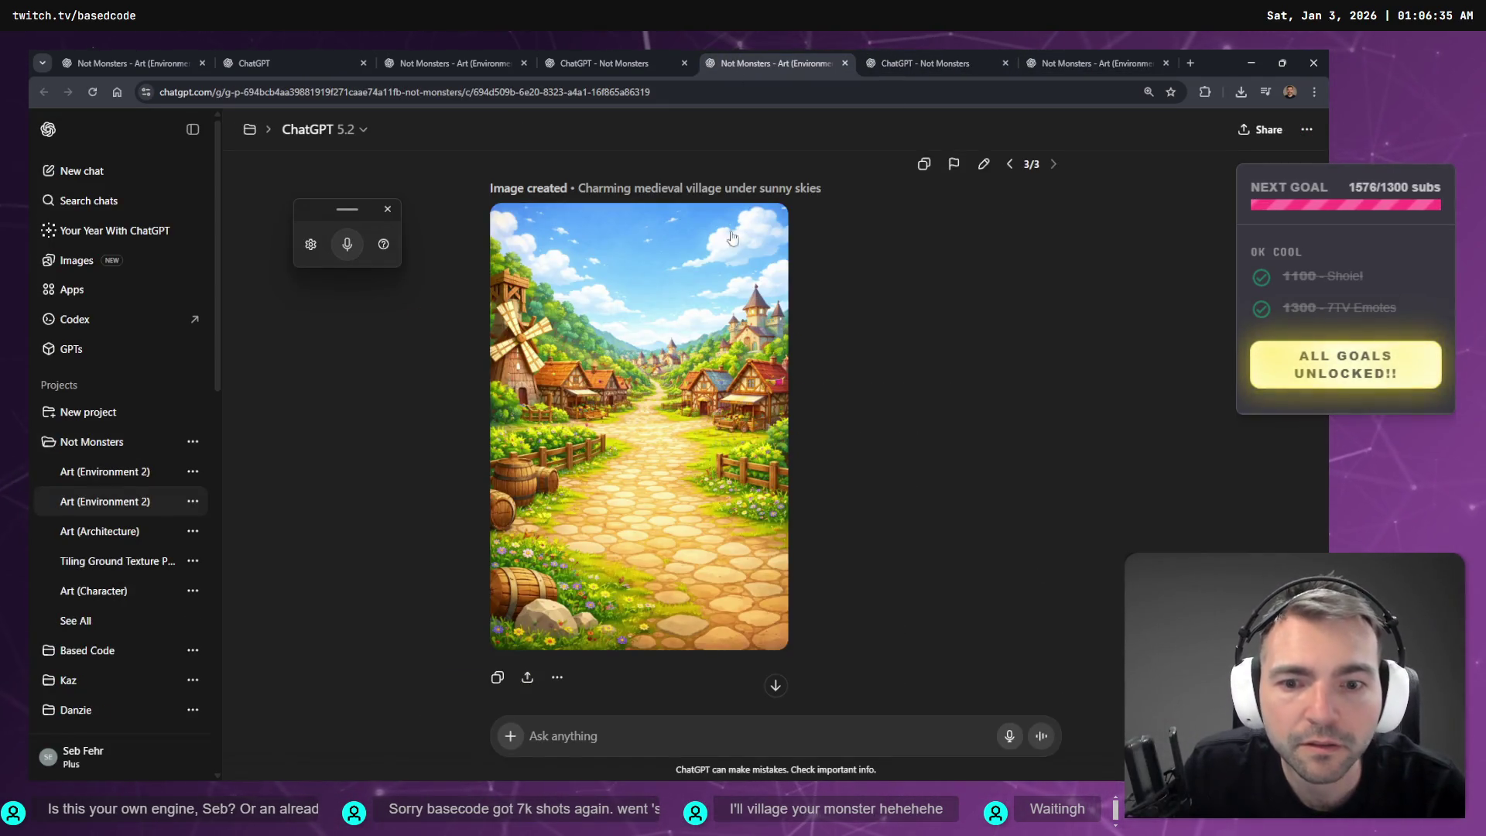
{"action": "left_click", "coordinate": [620, 56]}
{"action": "left_click", "coordinate": [723, 54]}
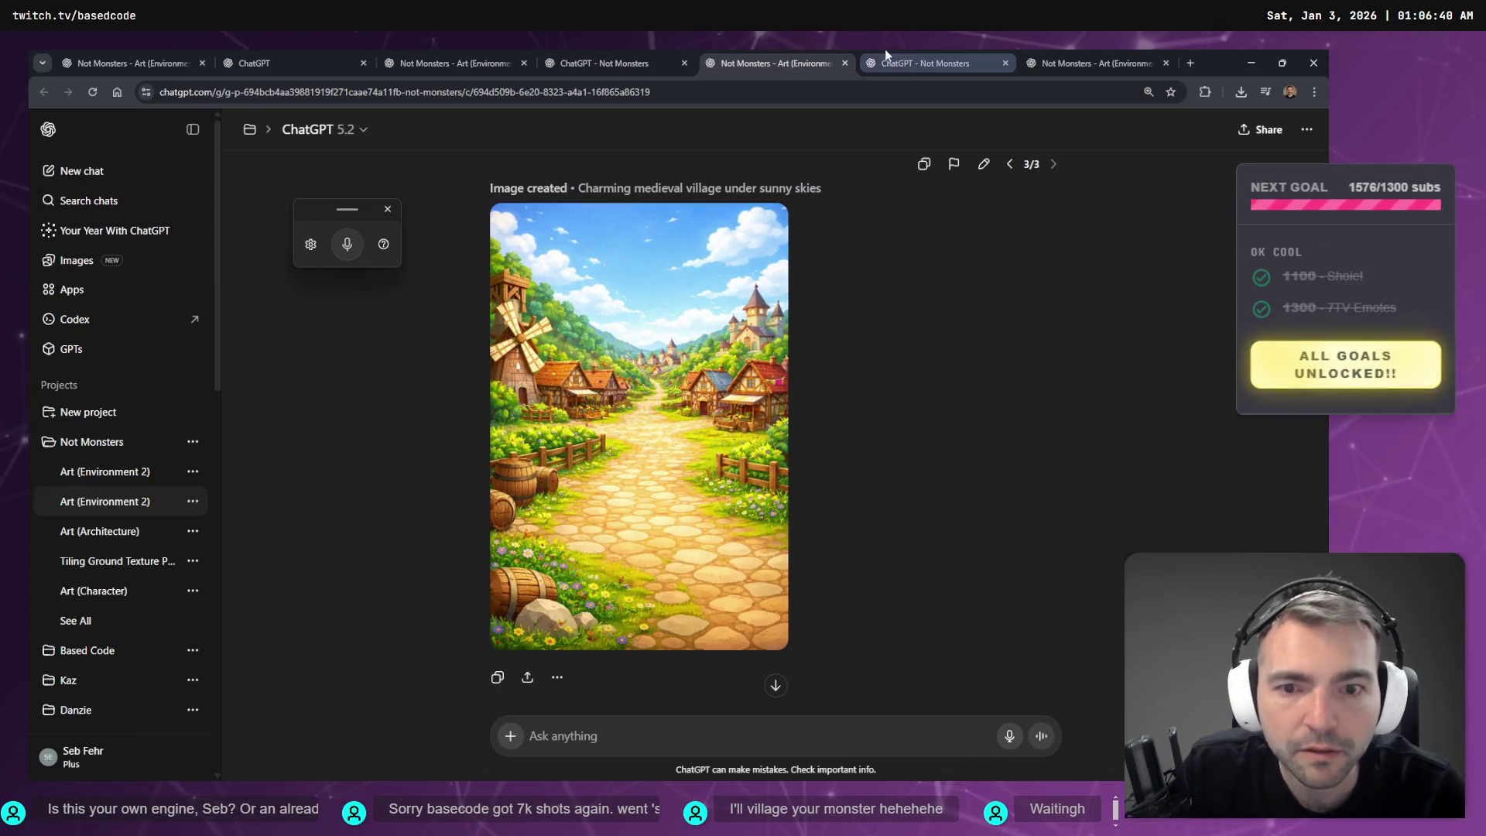
{"action": "left_click", "coordinate": [910, 55]}
{"action": "left_click", "coordinate": [778, 56]}
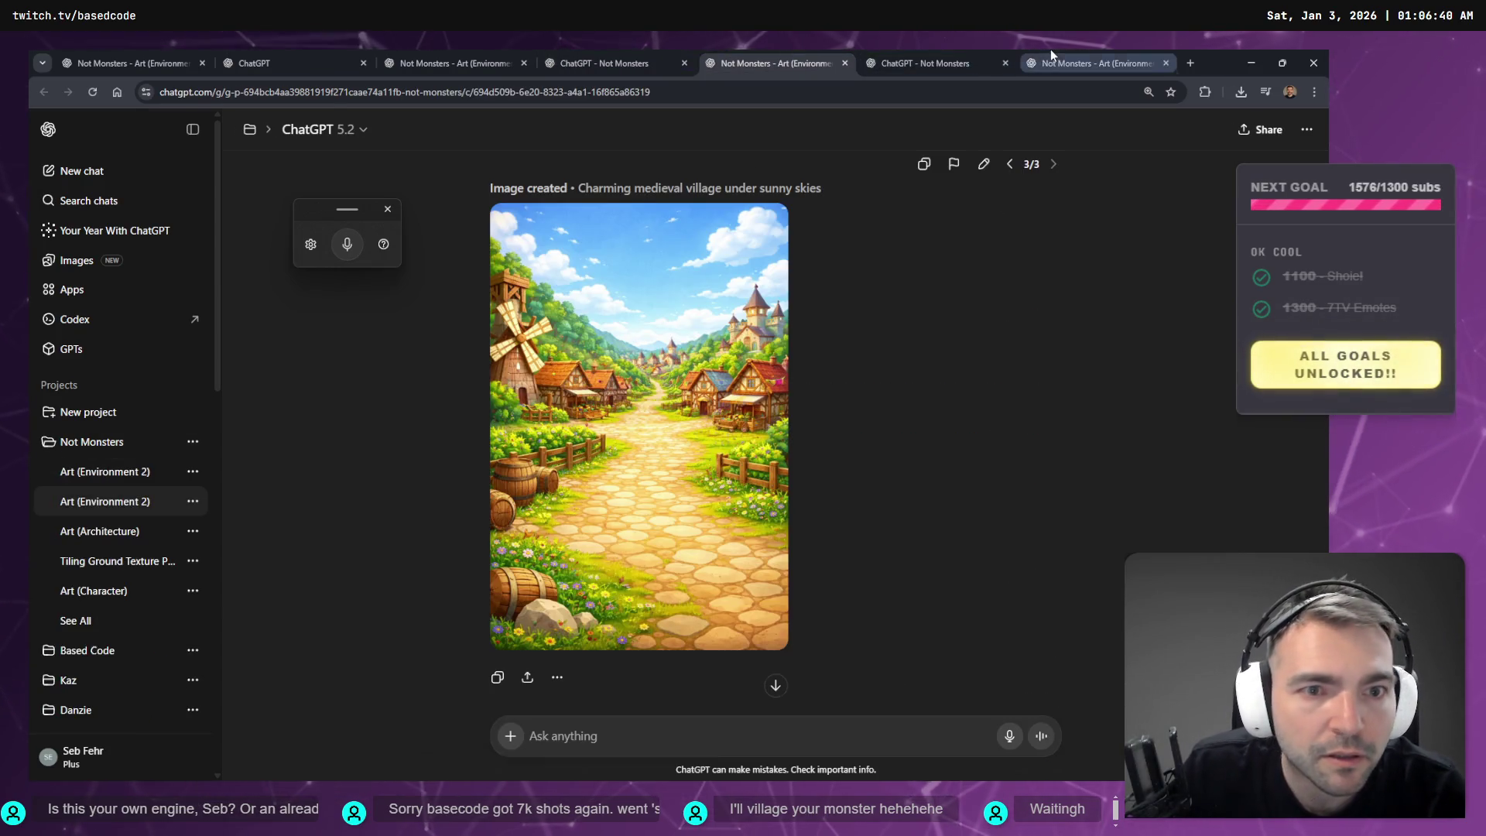
{"action": "left_click", "coordinate": [1068, 56]}
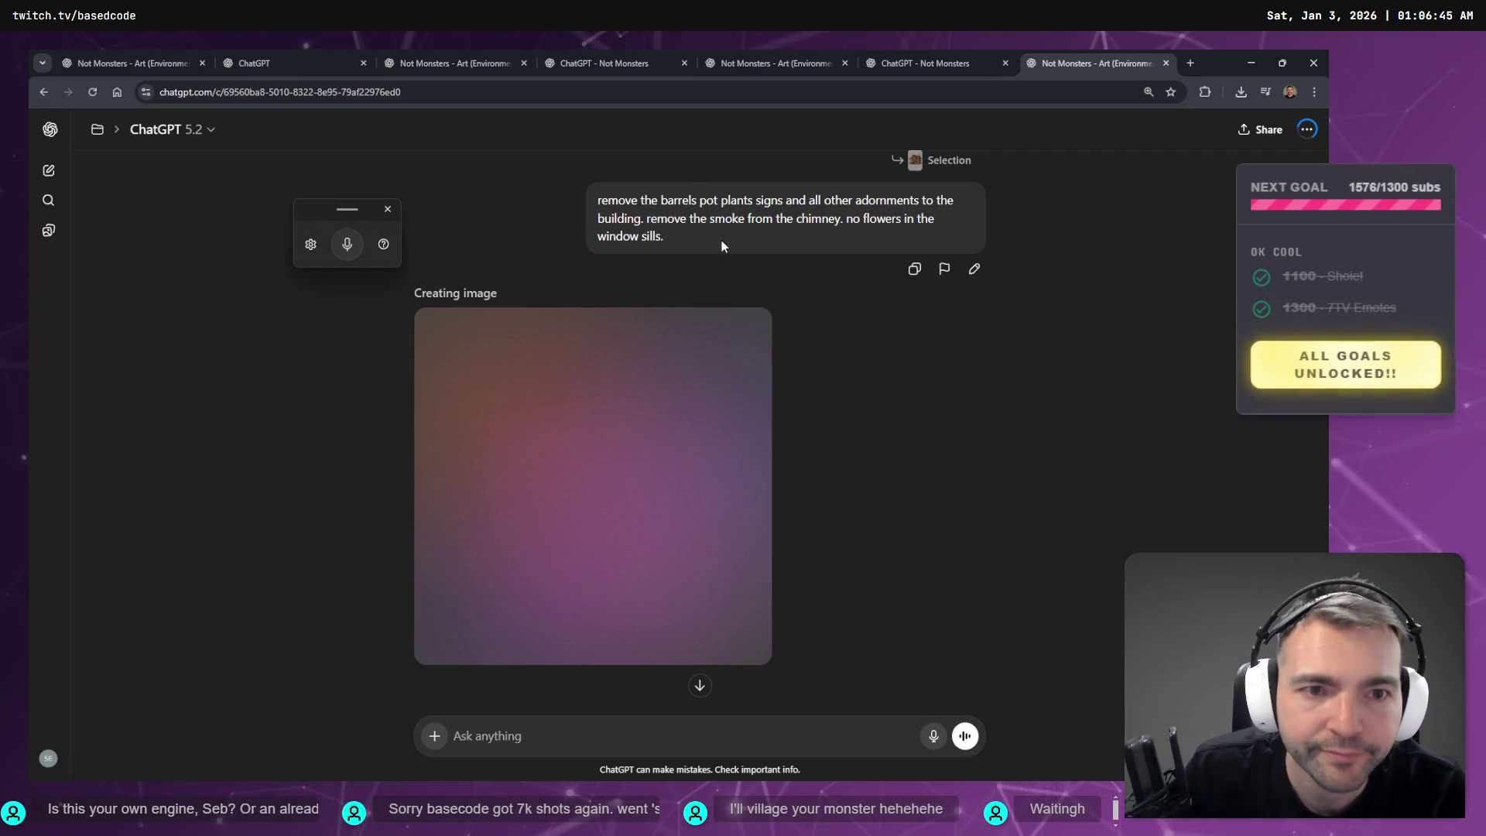
{"action": "left_click", "coordinate": [946, 53]}
{"action": "left_click", "coordinate": [721, 53]}
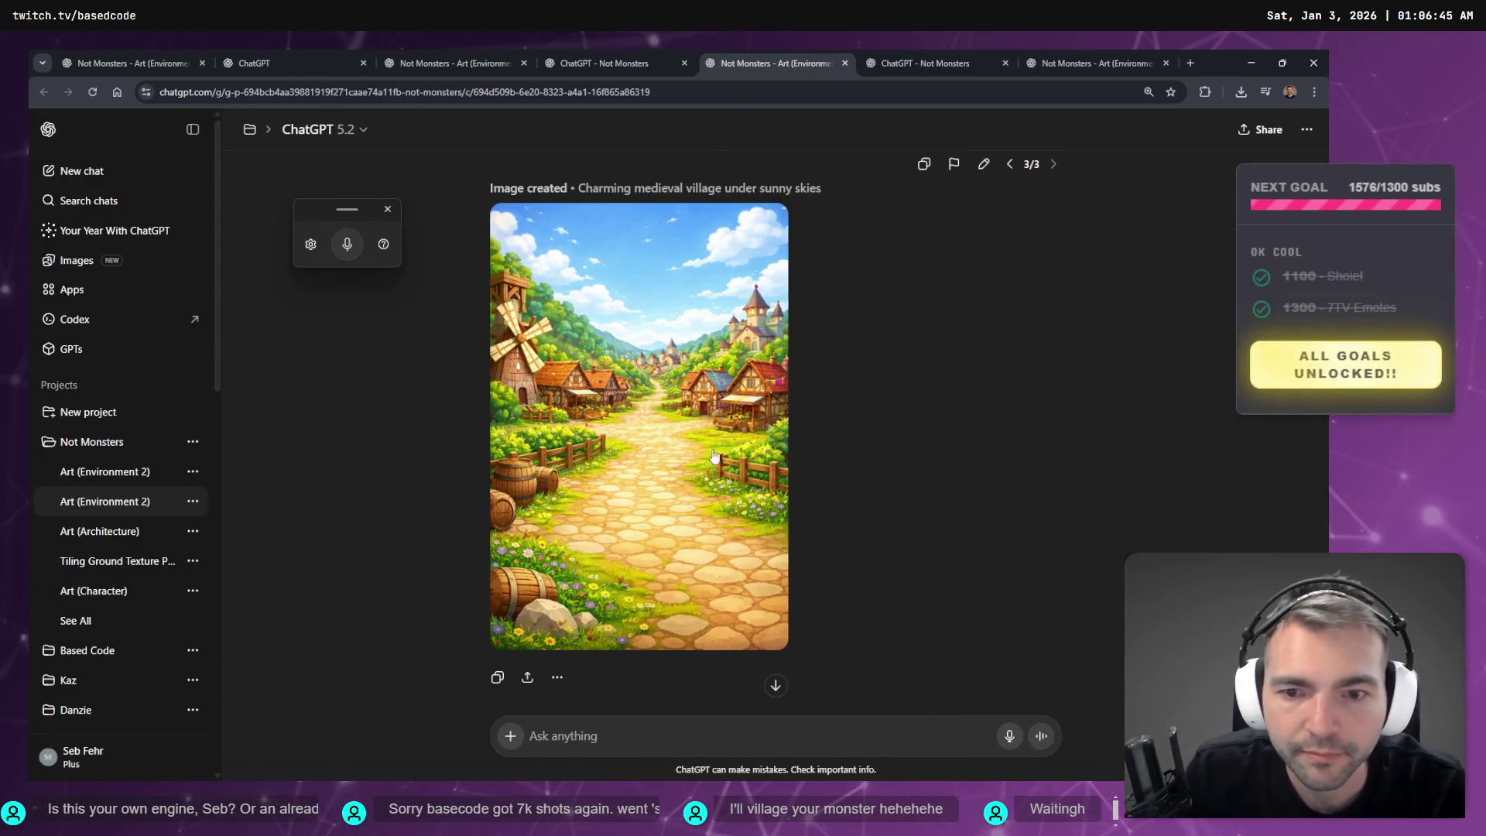
{"action": "scroll", "coordinate": [691, 479], "scroll_direction": "up", "scroll_amount": 10}
{"action": "scroll", "coordinate": [717, 481], "scroll_direction": "down", "scroll_amount": 5}
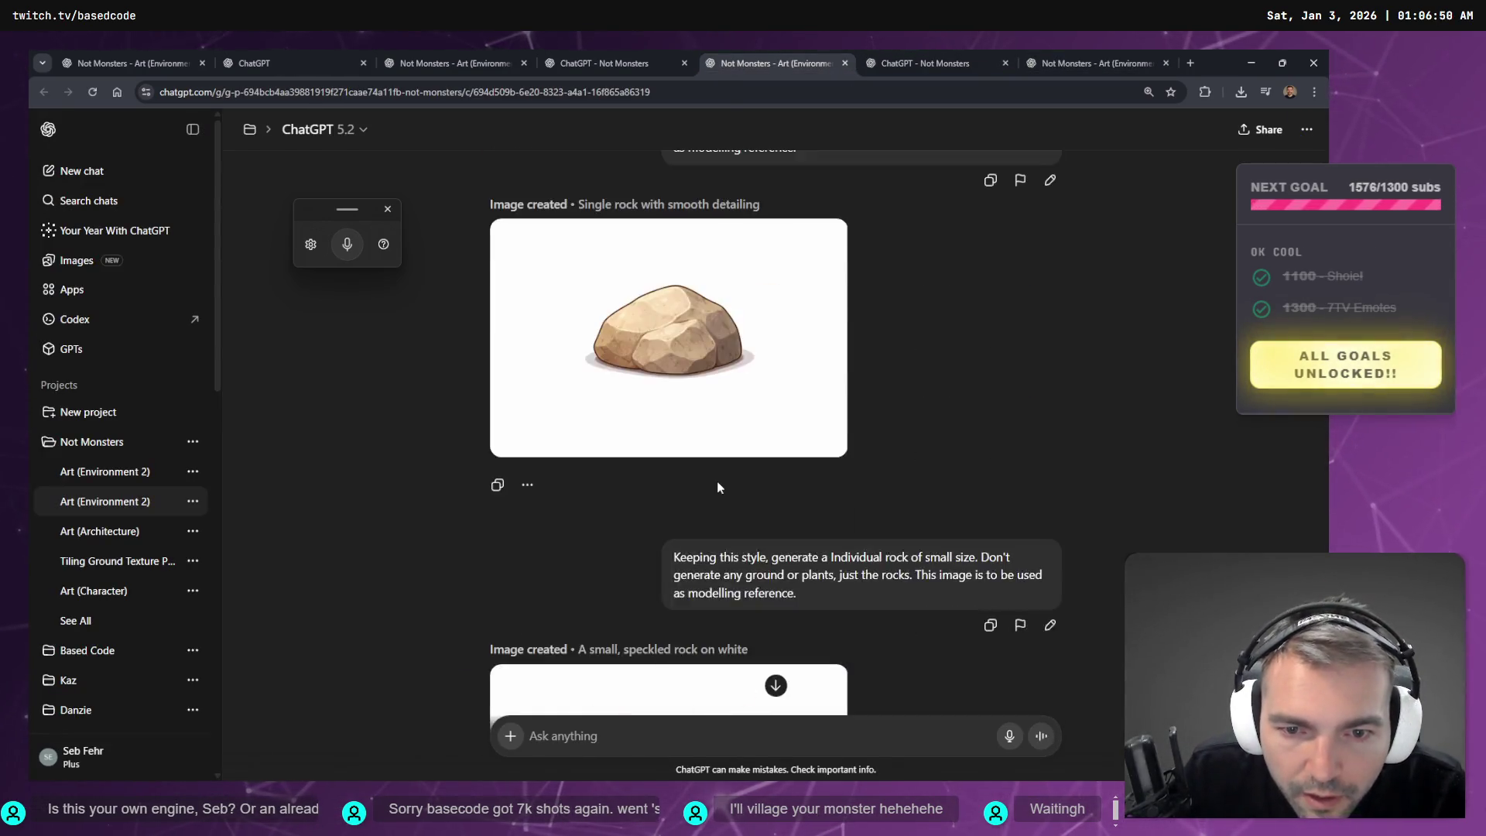
{"action": "scroll", "coordinate": [722, 496], "scroll_direction": "up", "scroll_amount": 5}
{"action": "scroll", "coordinate": [741, 494], "scroll_direction": "up", "scroll_amount": 10}
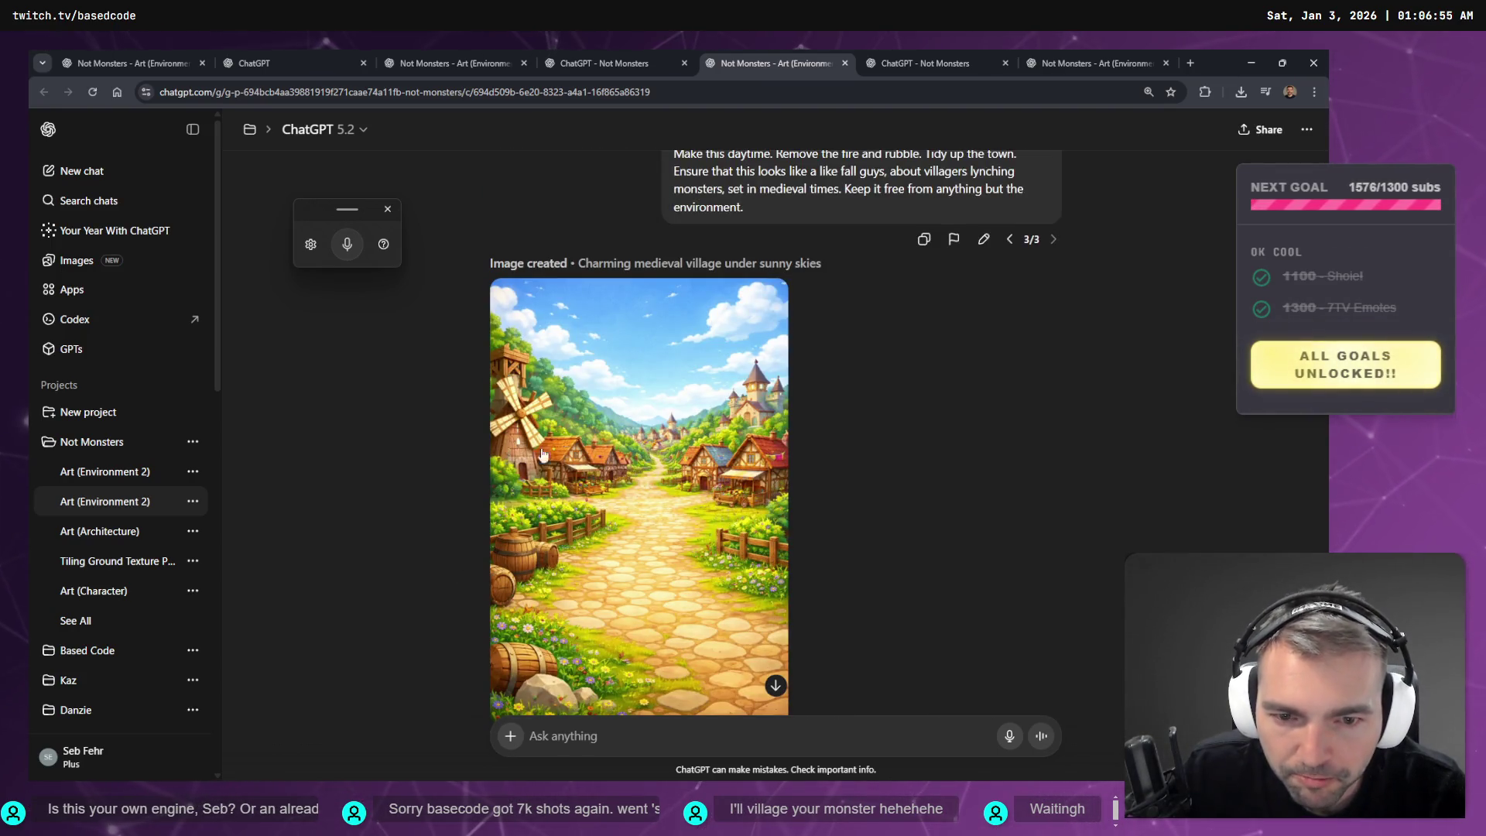
- Open the Art List (Environment) chat from the Not Monsters project and move its tab left
{"action": "left_click", "coordinate": [924, 53]}
{"action": "left_click", "coordinate": [773, 53]}
{"action": "left_click", "coordinate": [611, 53]}
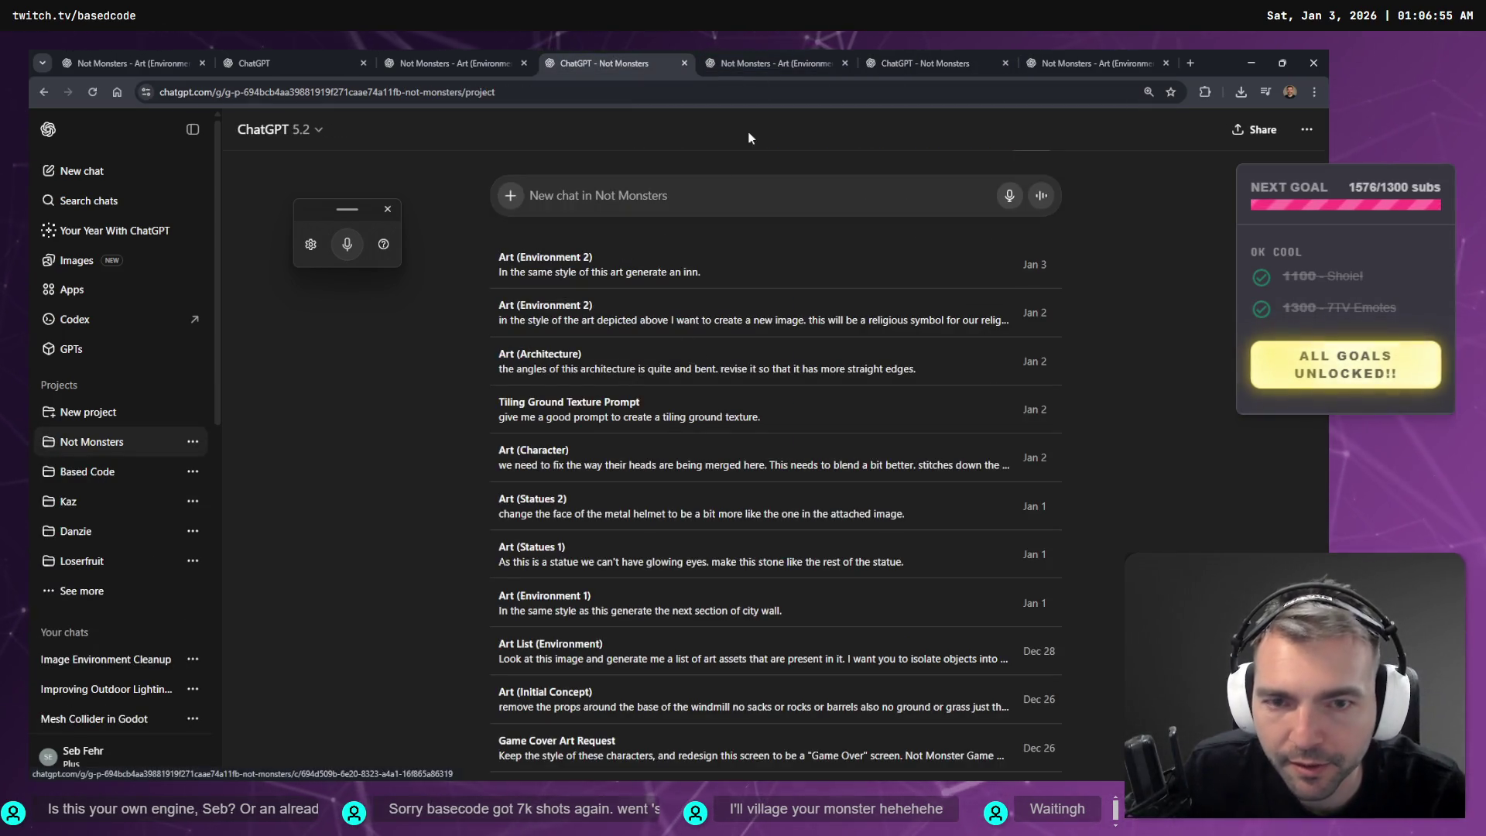
{"action": "left_click", "coordinate": [773, 58]}
{"action": "scroll", "coordinate": [786, 418], "scroll_direction": "down", "scroll_amount": 10}
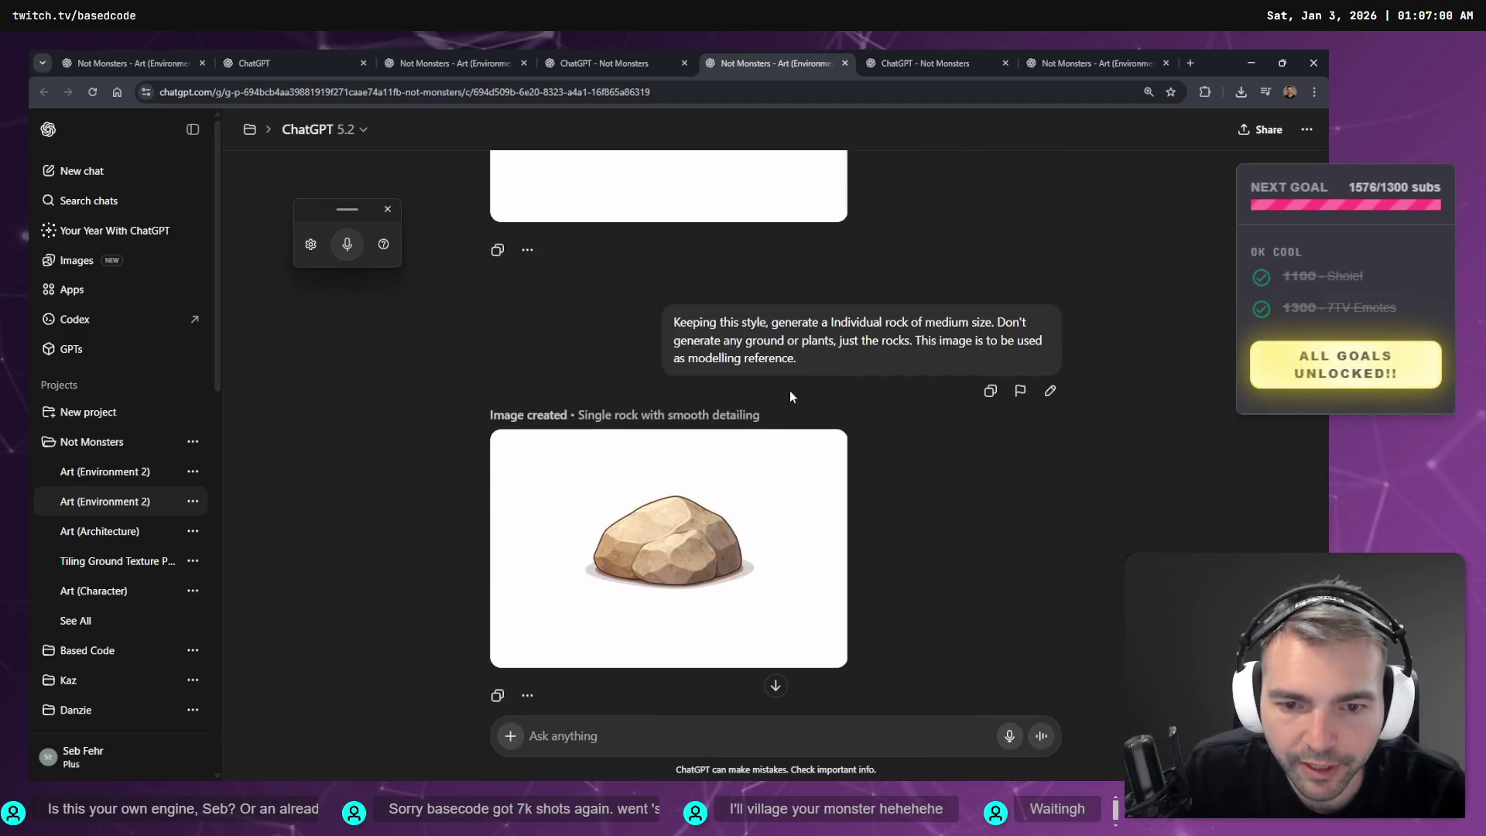
{"action": "left_click", "coordinate": [880, 61]}
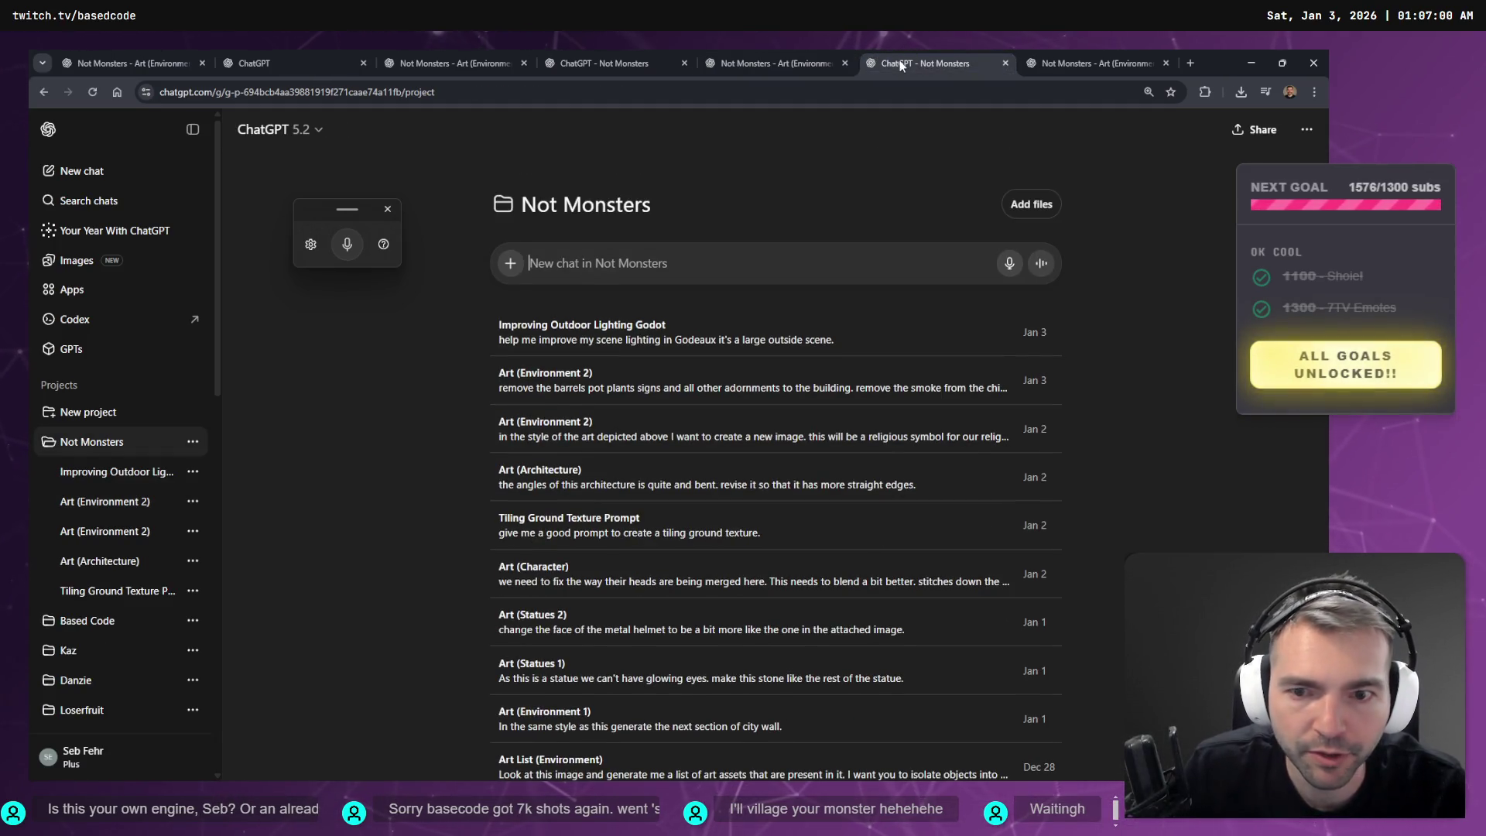
{"action": "scroll", "coordinate": [655, 448], "scroll_direction": "down", "scroll_amount": 4}
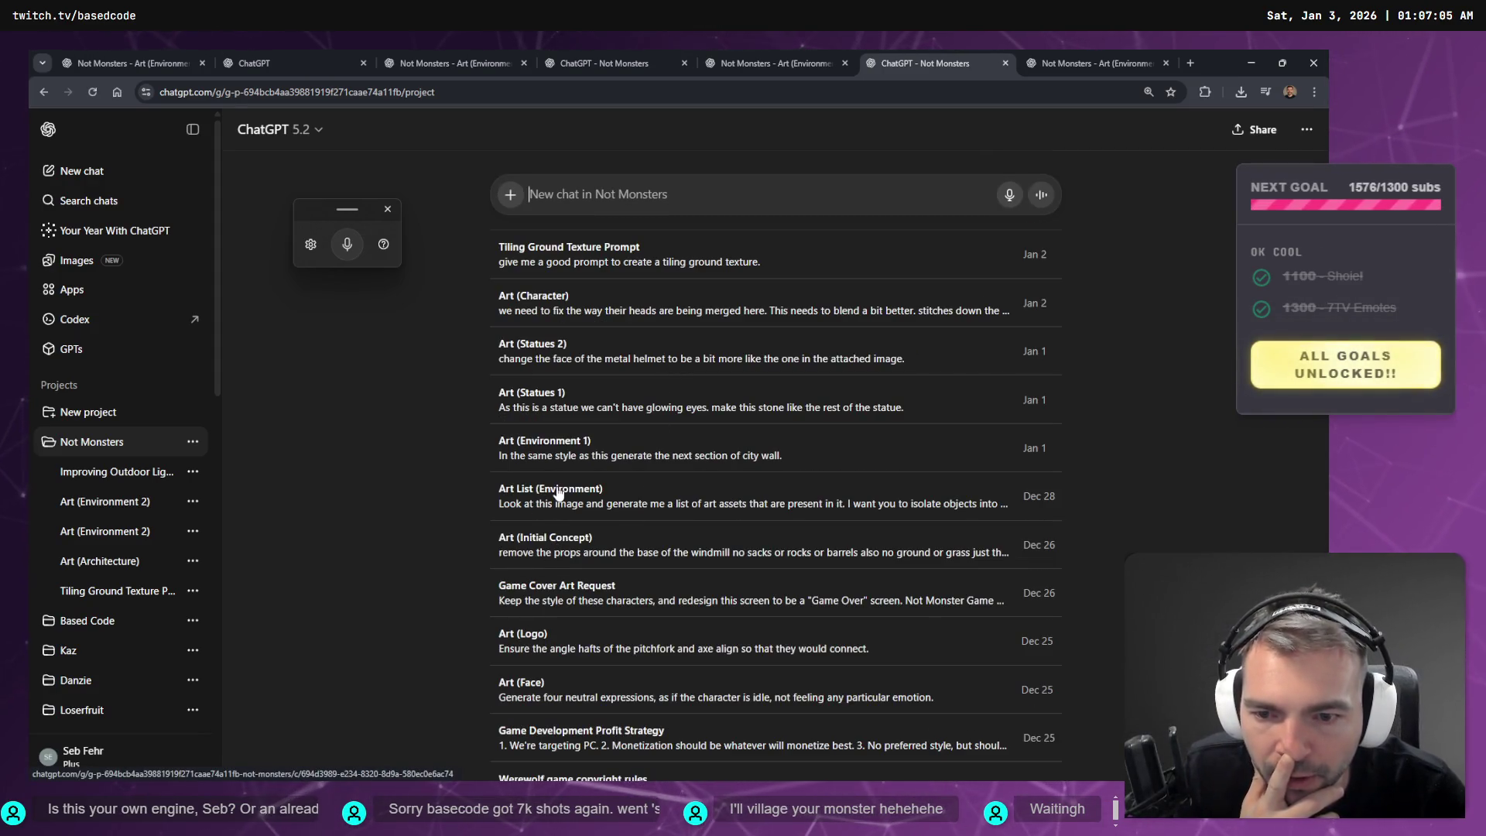
{"action": "left_click", "coordinate": [557, 493]}
{"action": "mouse_move", "coordinate": [890, 49]}
{"action": "left_mouse_down"}
{"action": "mouse_move", "coordinate": [140, 53]}
{"action": "mouse_move", "coordinate": [297, 64]}
{"action": "left_mouse_up"}
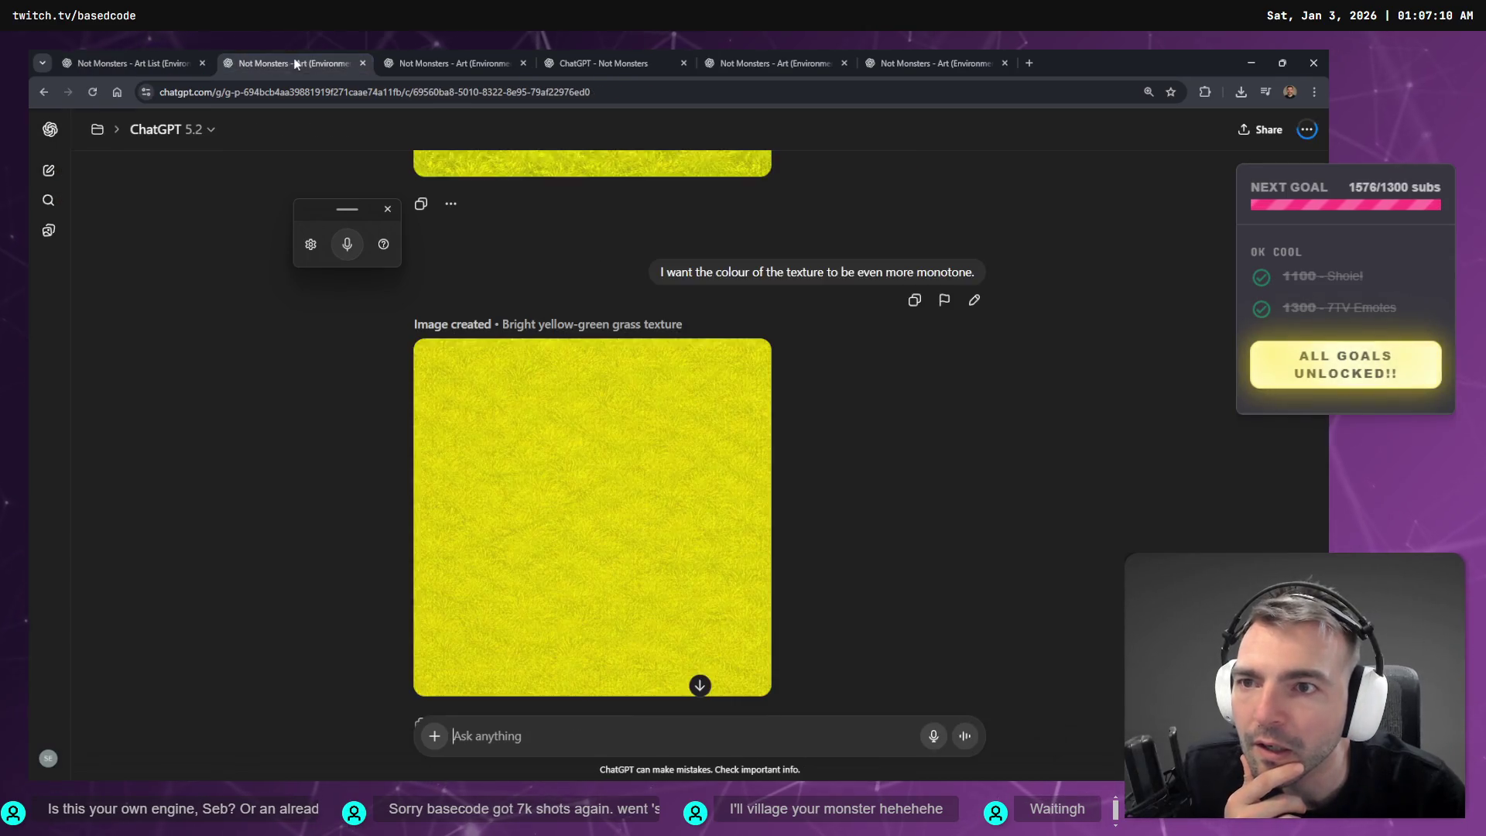
- Move the inn chat tab to third position and close the 'ChatGPT - Not Monsters' tab
{"action": "scroll", "coordinate": [899, 540], "scroll_direction": "up", "scroll_amount": 20}
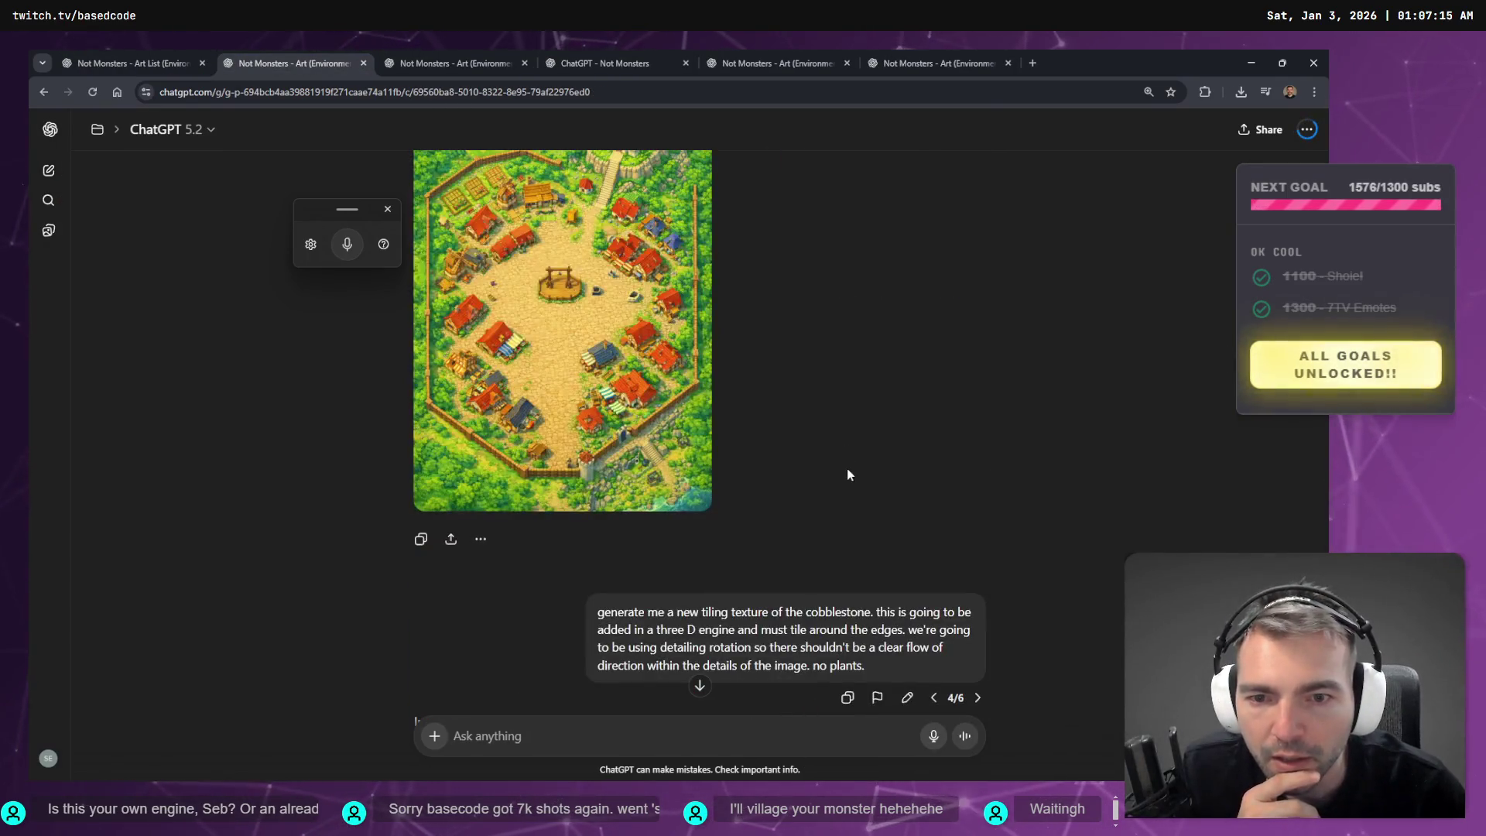
{"action": "scroll", "coordinate": [859, 464], "scroll_direction": "up", "scroll_amount": 20}
{"action": "scroll", "coordinate": [875, 303], "scroll_direction": "up", "scroll_amount": 10}
{"action": "scroll", "coordinate": [648, 543], "scroll_direction": "down", "scroll_amount": 5}
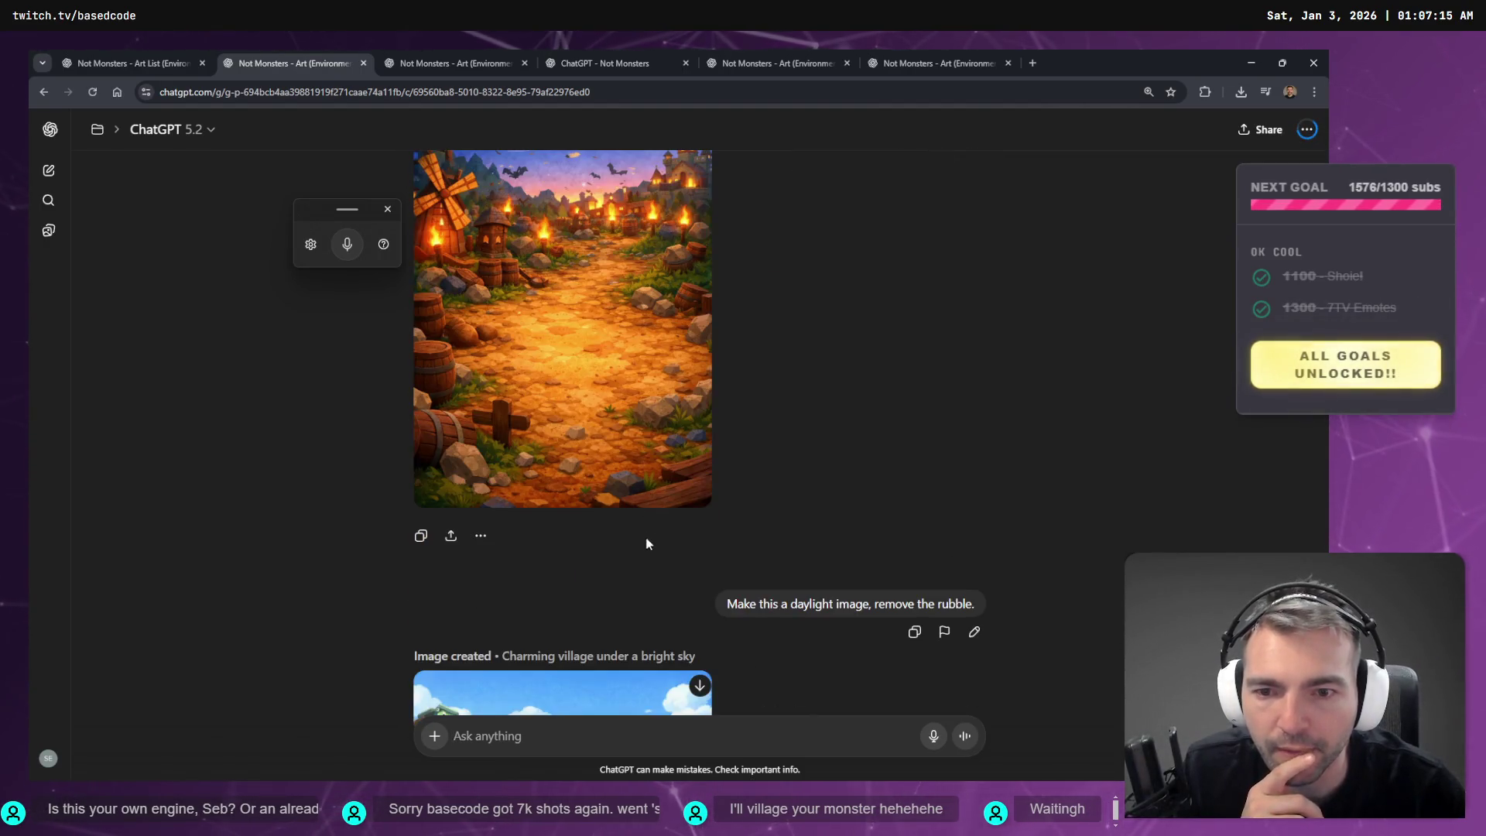
{"action": "scroll", "coordinate": [649, 544], "scroll_direction": "down", "scroll_amount": 7}
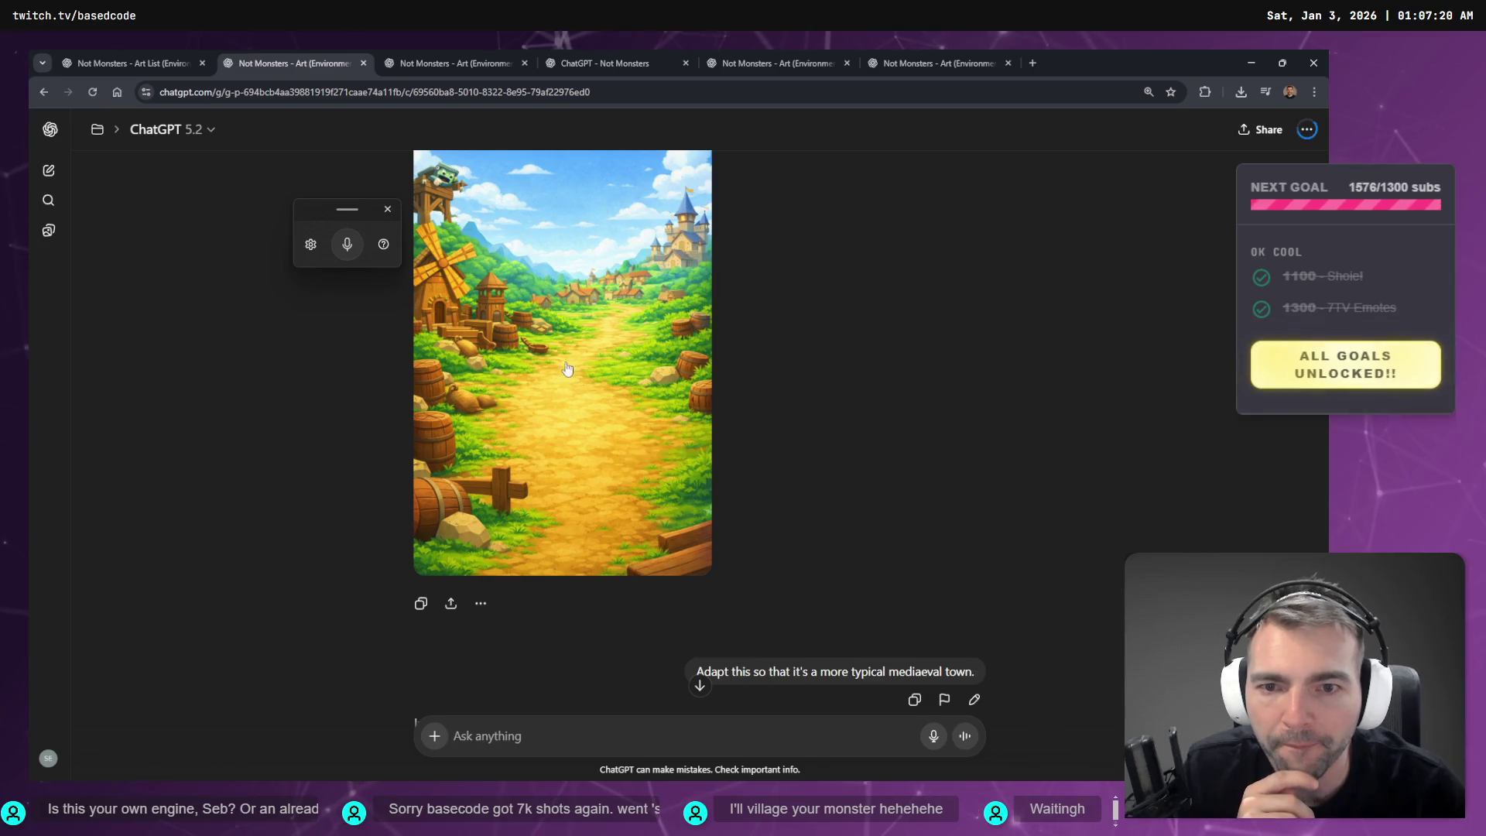
{"action": "left_click_drag", "start_coordinate": [811, 63], "coordinate": [446, 49]}
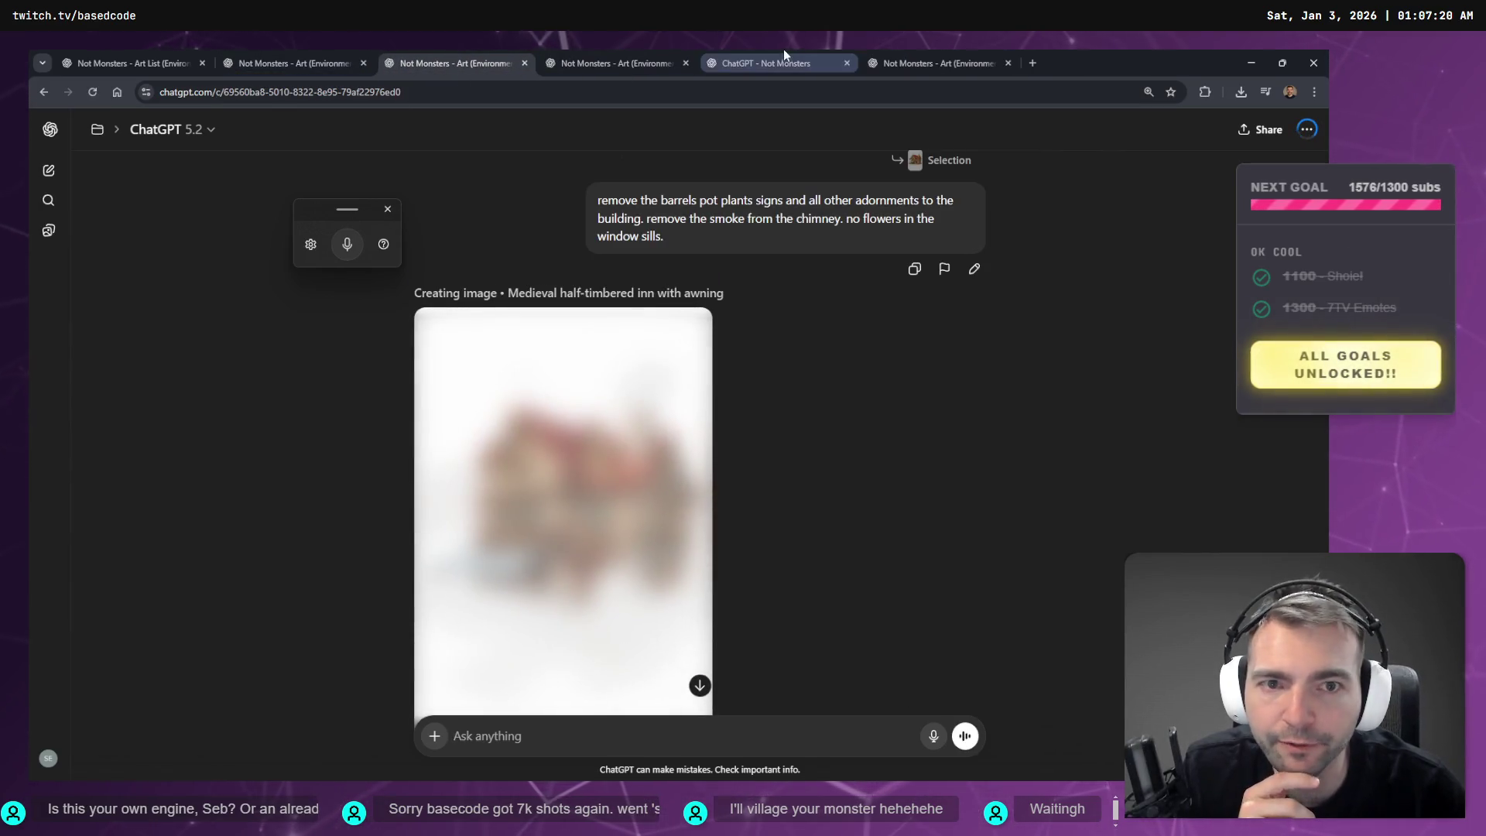
{"action": "left_click", "coordinate": [918, 54]}
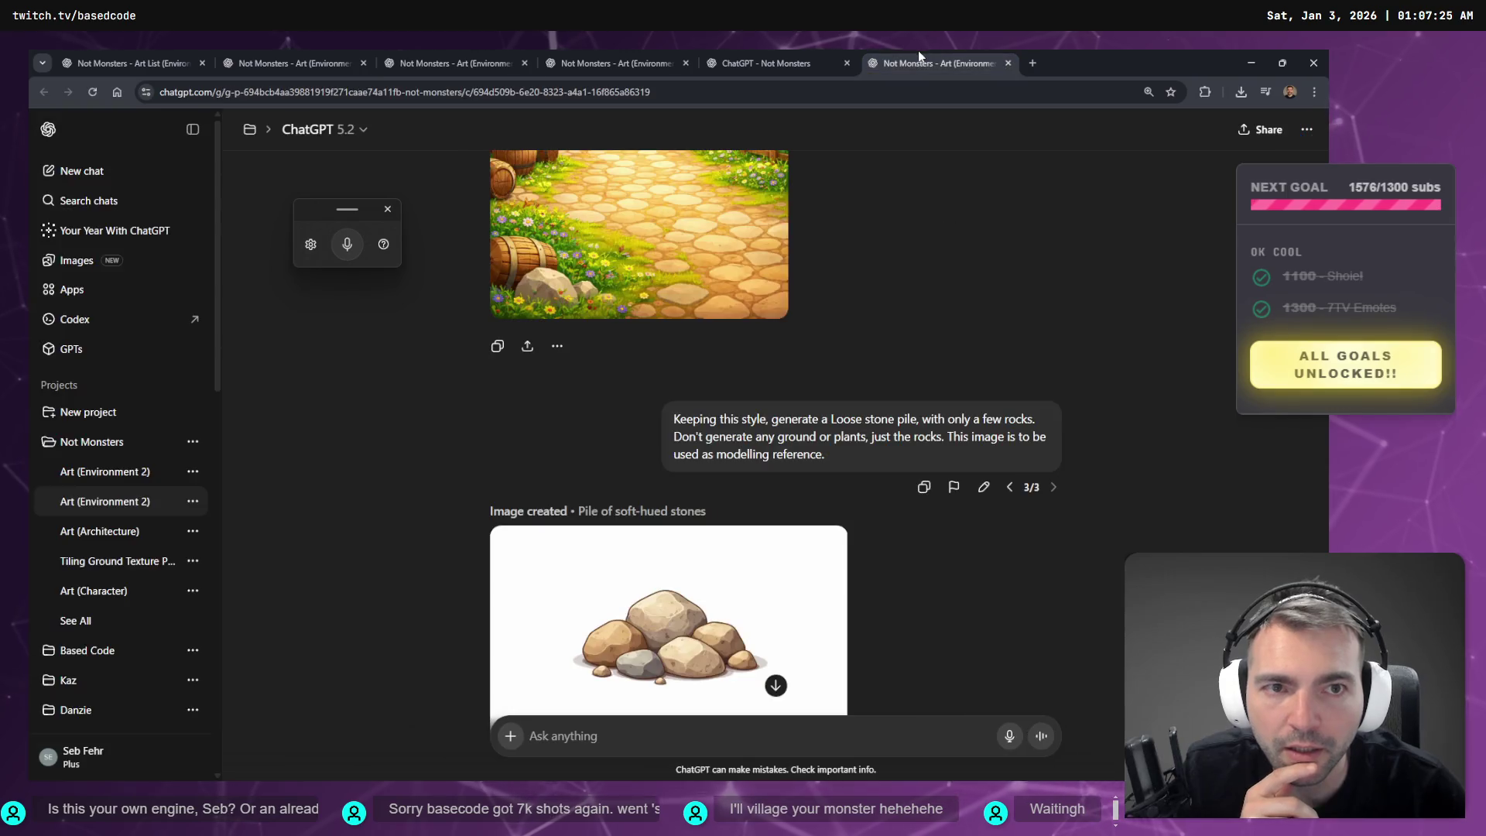
{"action": "left_click", "coordinate": [787, 54]}
{"action": "left_click", "coordinate": [634, 54]}
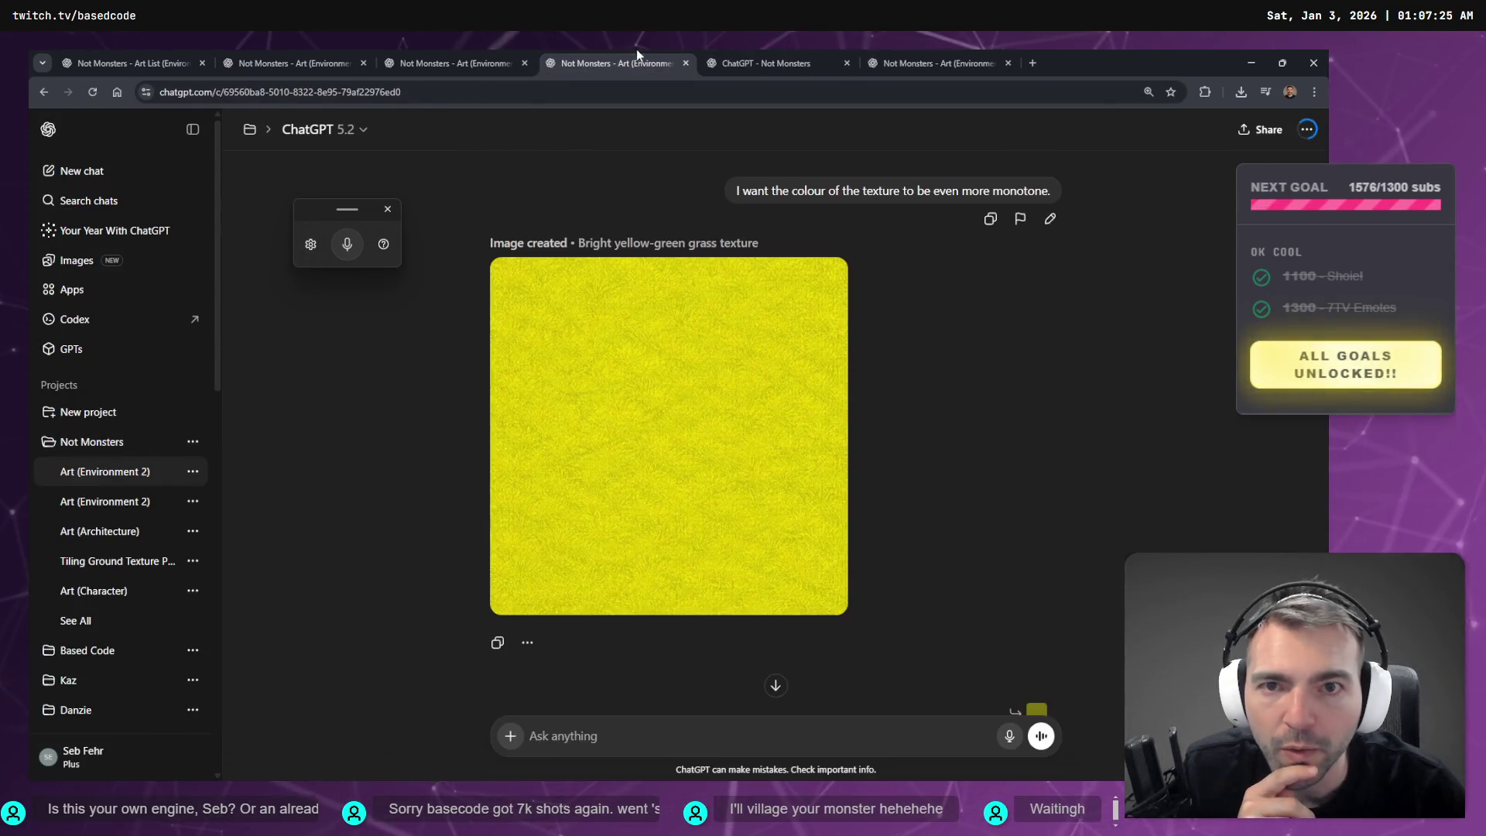
{"action": "middle_click", "coordinate": [799, 56]}
- Bring up the finished 'Medieval half-timbered inn with awning' and focus the Ask anything field
{"action": "left_click", "coordinate": [370, 56]}
{"action": "left_click", "coordinate": [410, 62]}
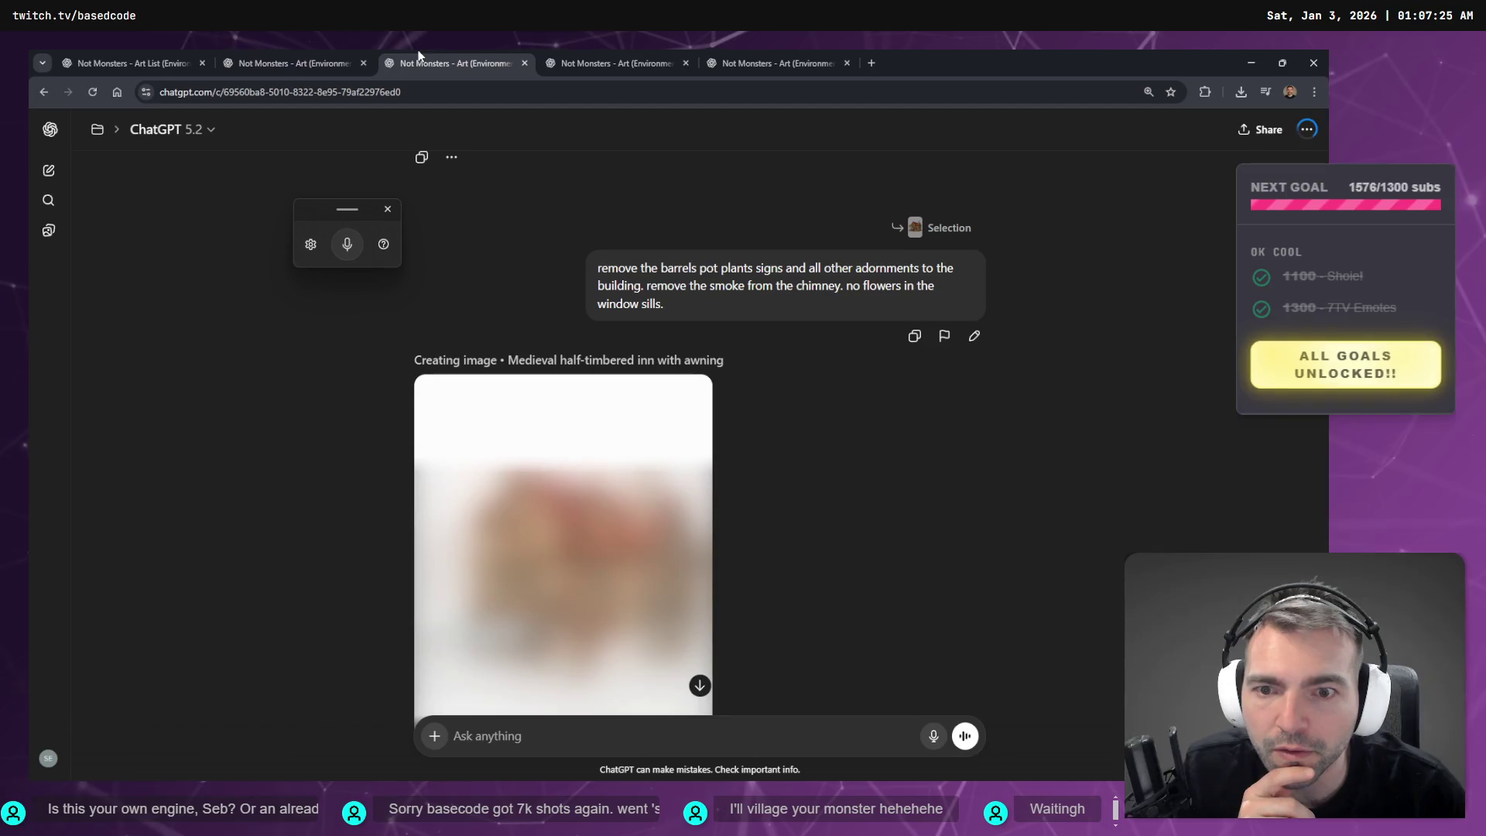
{"action": "left_click", "coordinate": [318, 56]}
{"action": "scroll", "coordinate": [781, 429], "scroll_direction": "up", "scroll_amount": 10}
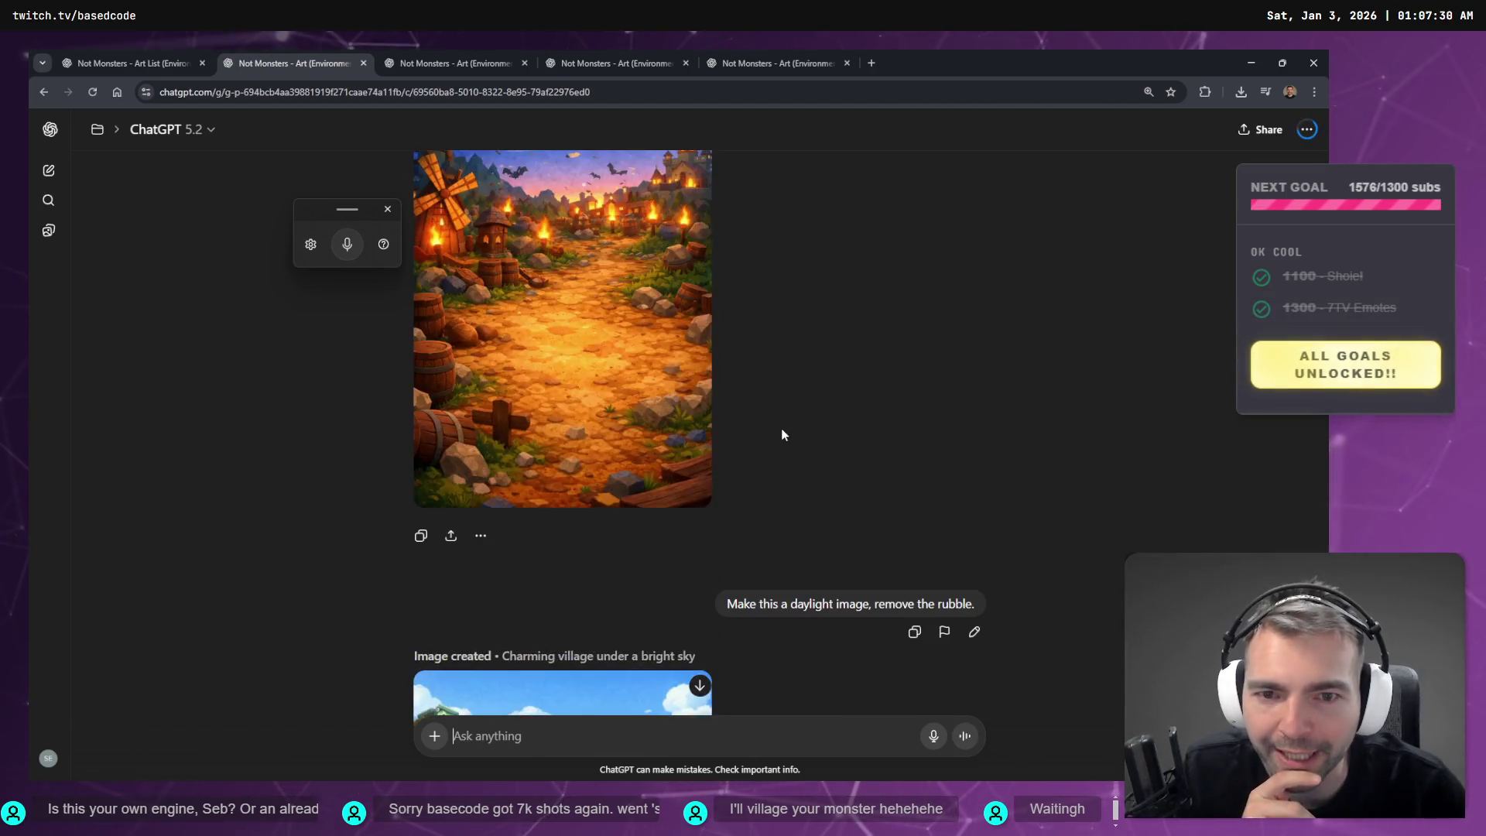
{"action": "scroll", "coordinate": [791, 447], "scroll_direction": "down", "scroll_amount": 20}
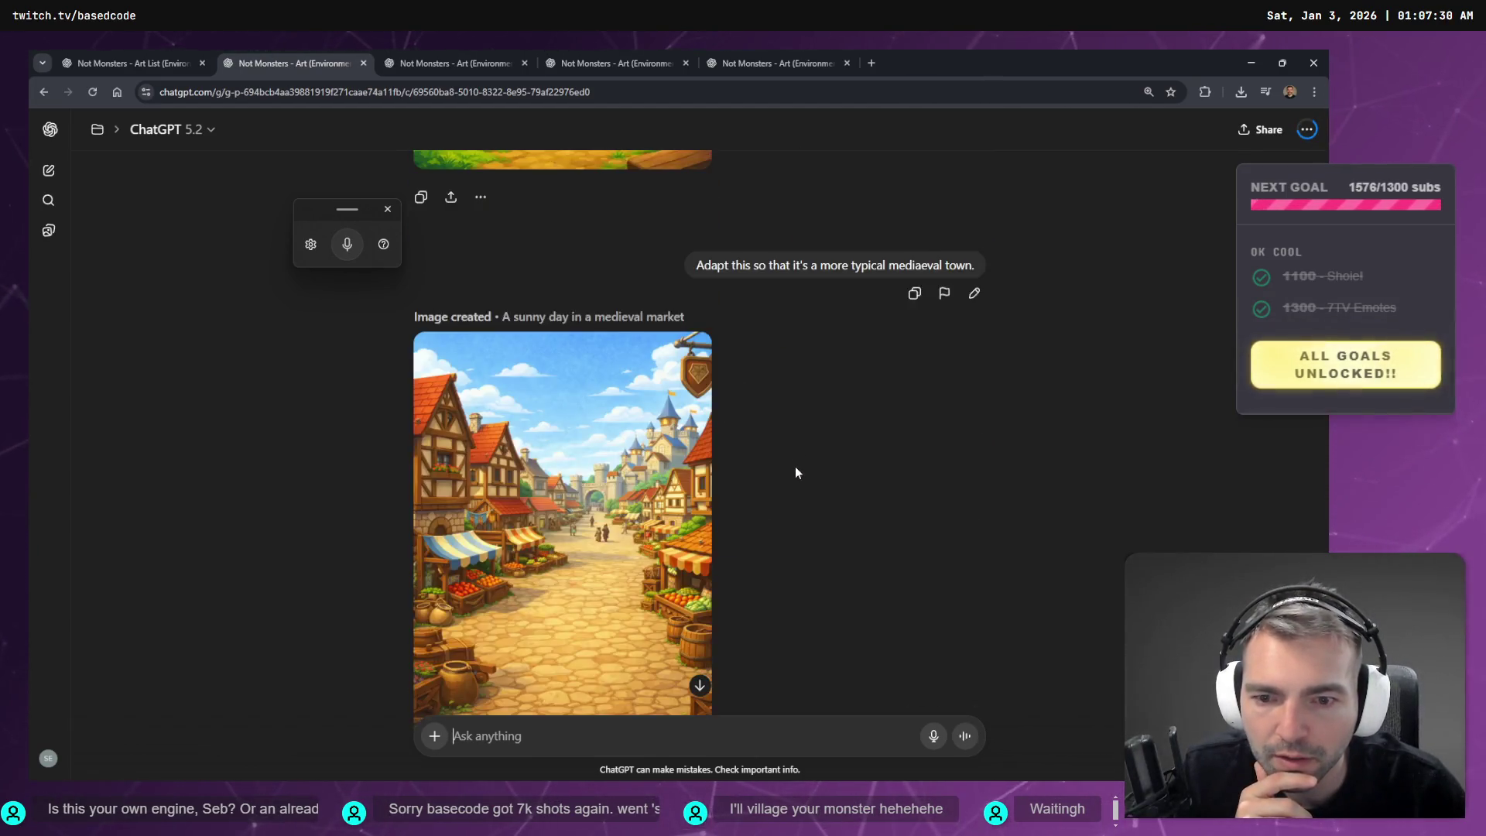
{"action": "left_click", "coordinate": [620, 62]}
{"action": "left_click", "coordinate": [480, 62]}
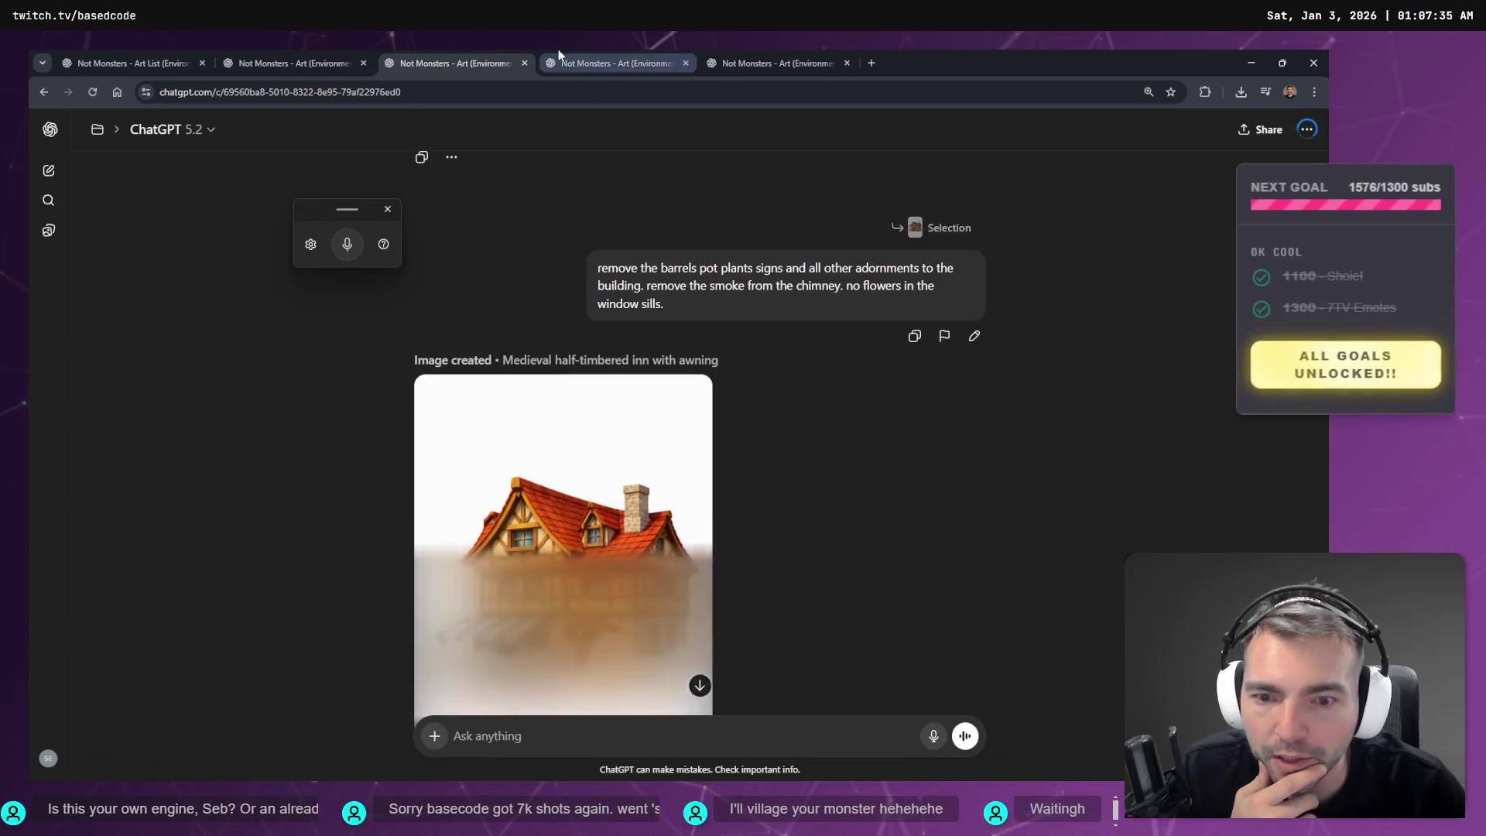
{"action": "scroll", "coordinate": [696, 542], "scroll_direction": "down", "scroll_amount": 5}
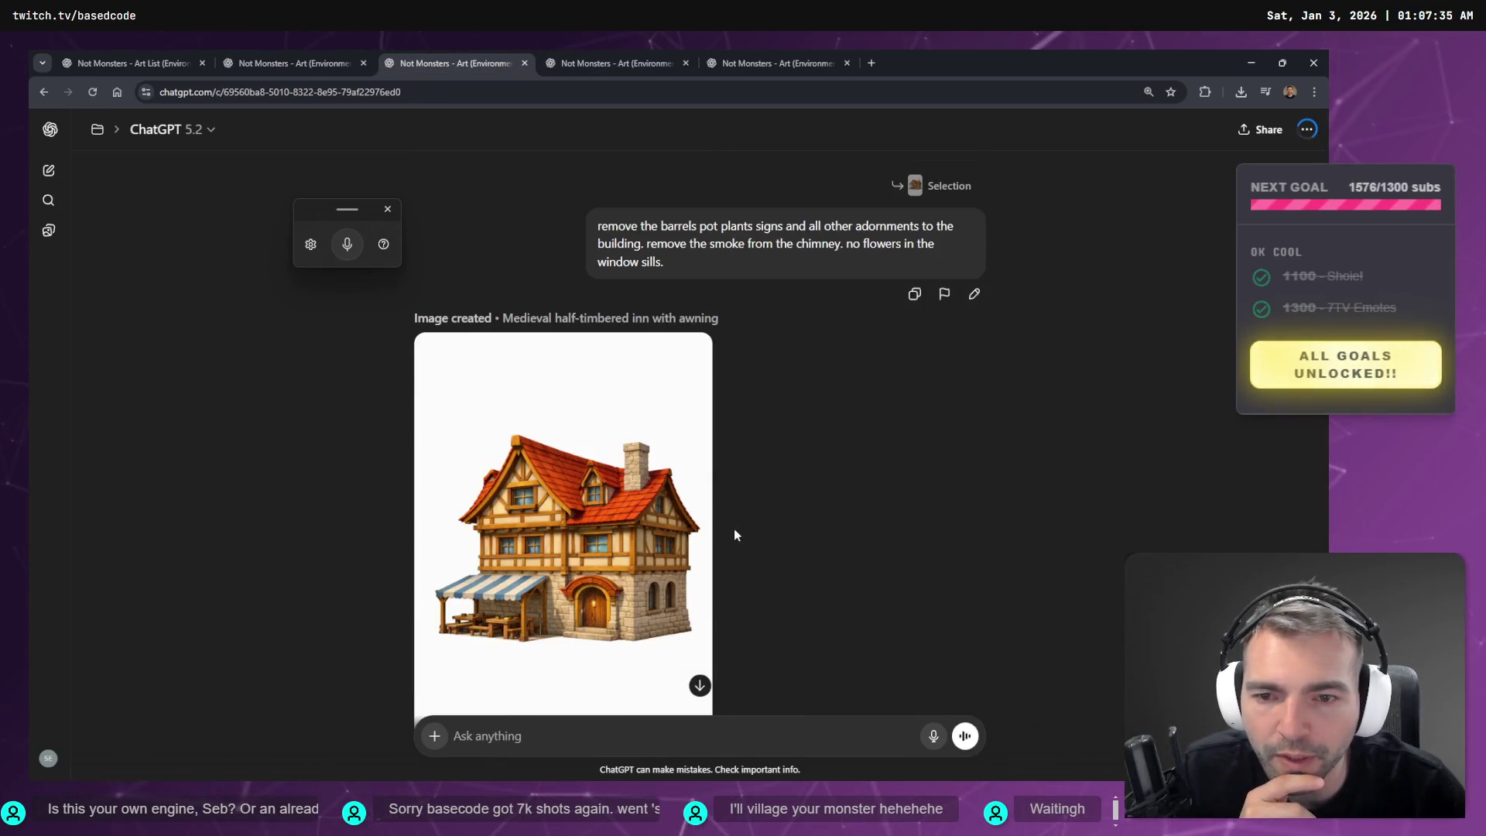
{"action": "scroll", "coordinate": [627, 496], "scroll_direction": "down", "scroll_amount": 2}
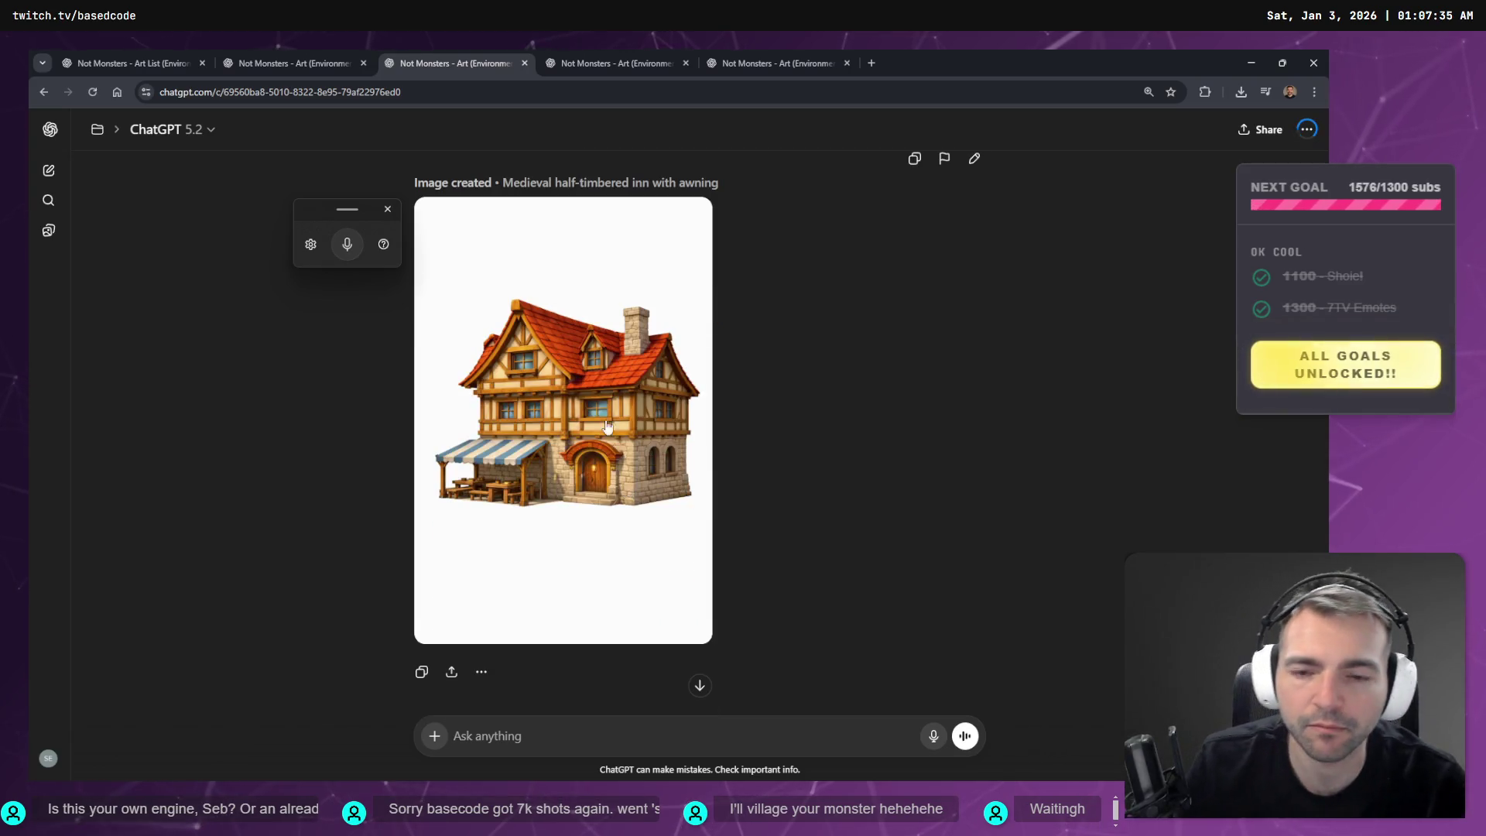
{"action": "left_click", "coordinate": [637, 734]}
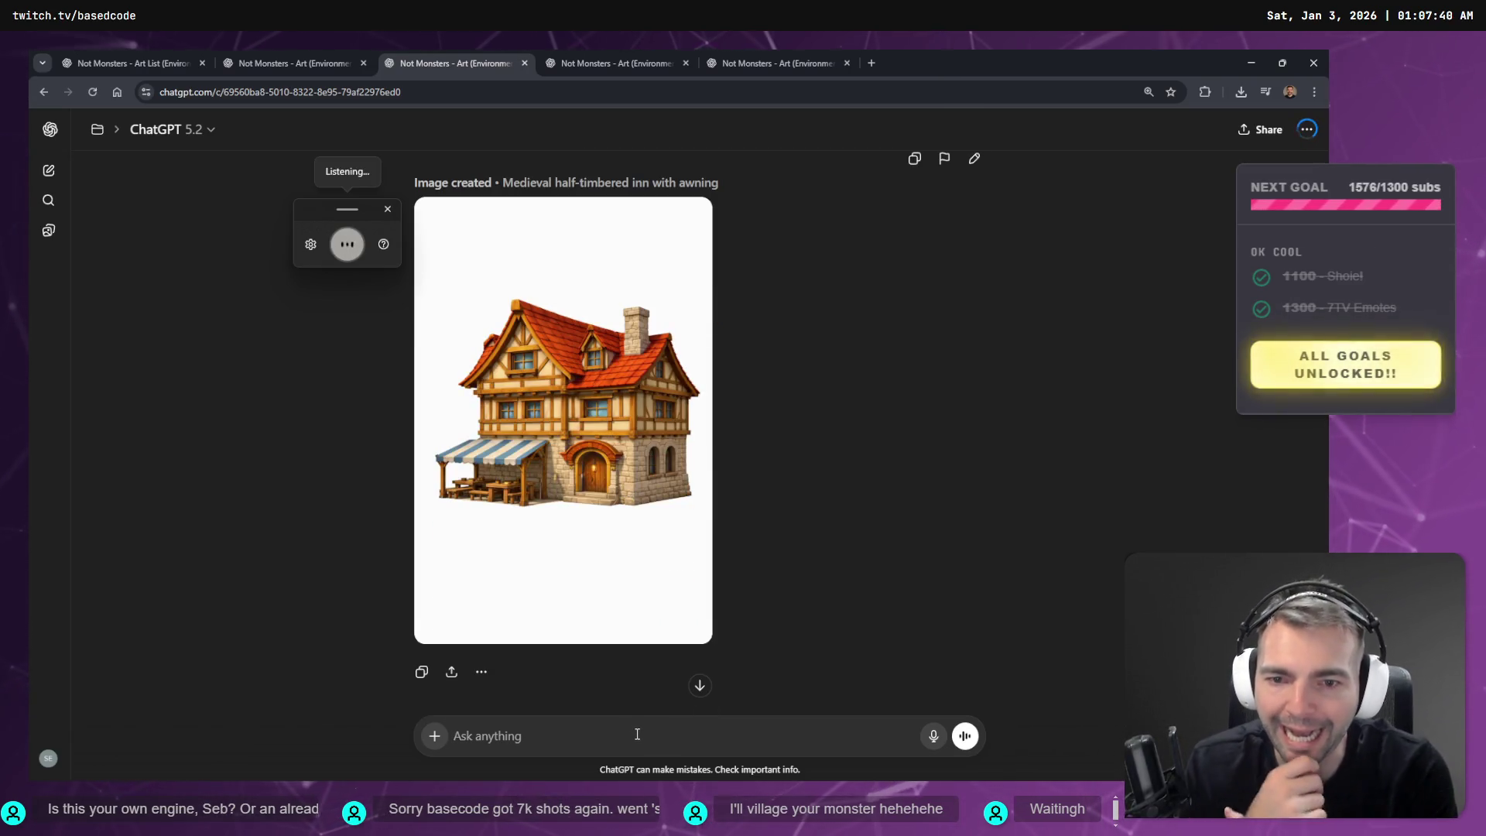
- Send 'add an extension to this building doubling its size', then switch to the stone pile chat
{"action": "type", "text": "add an"}
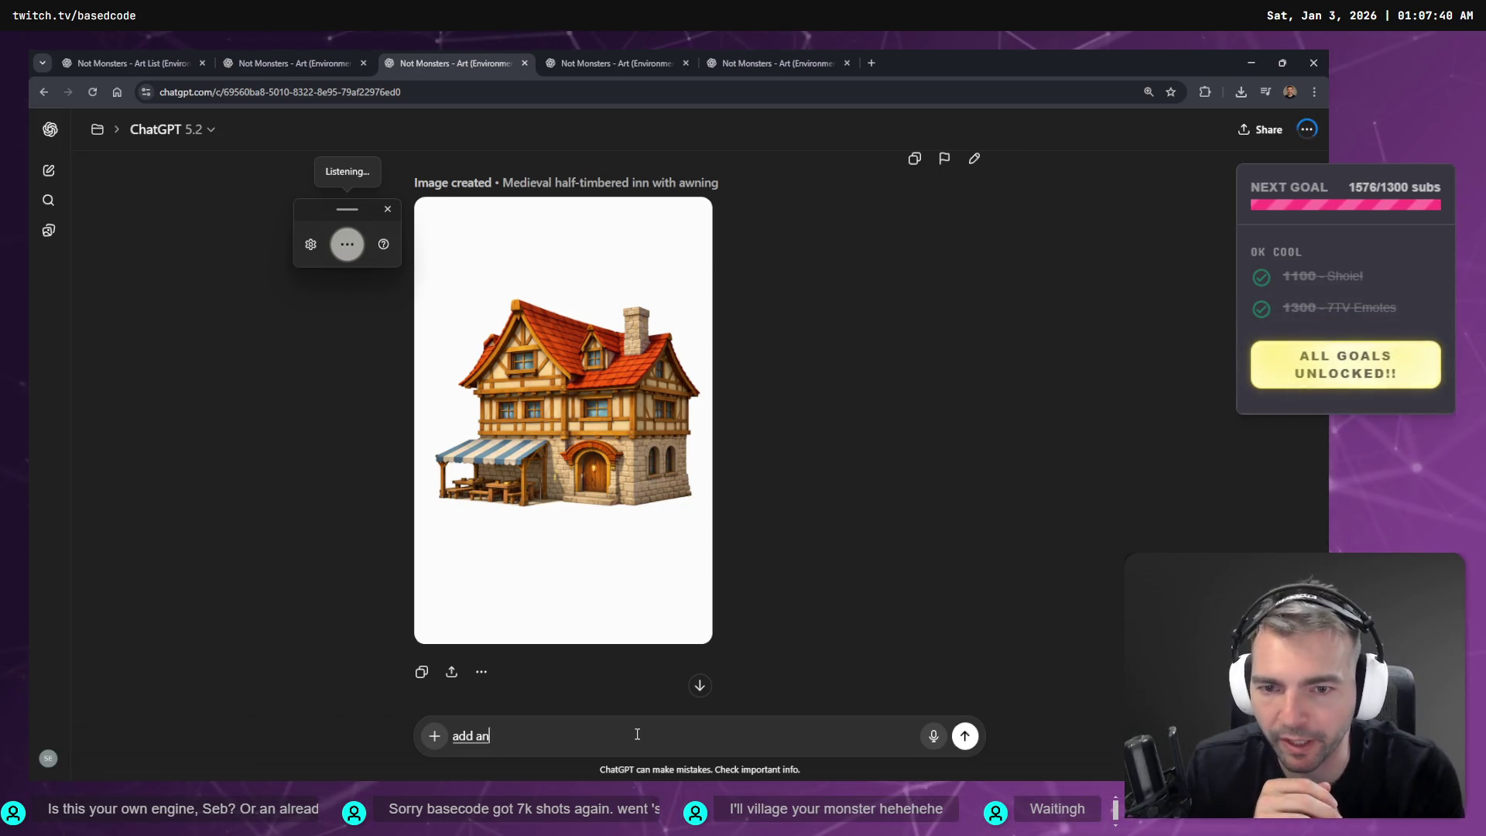
{"action": "type", "text": " extension to this building doubling its size."}
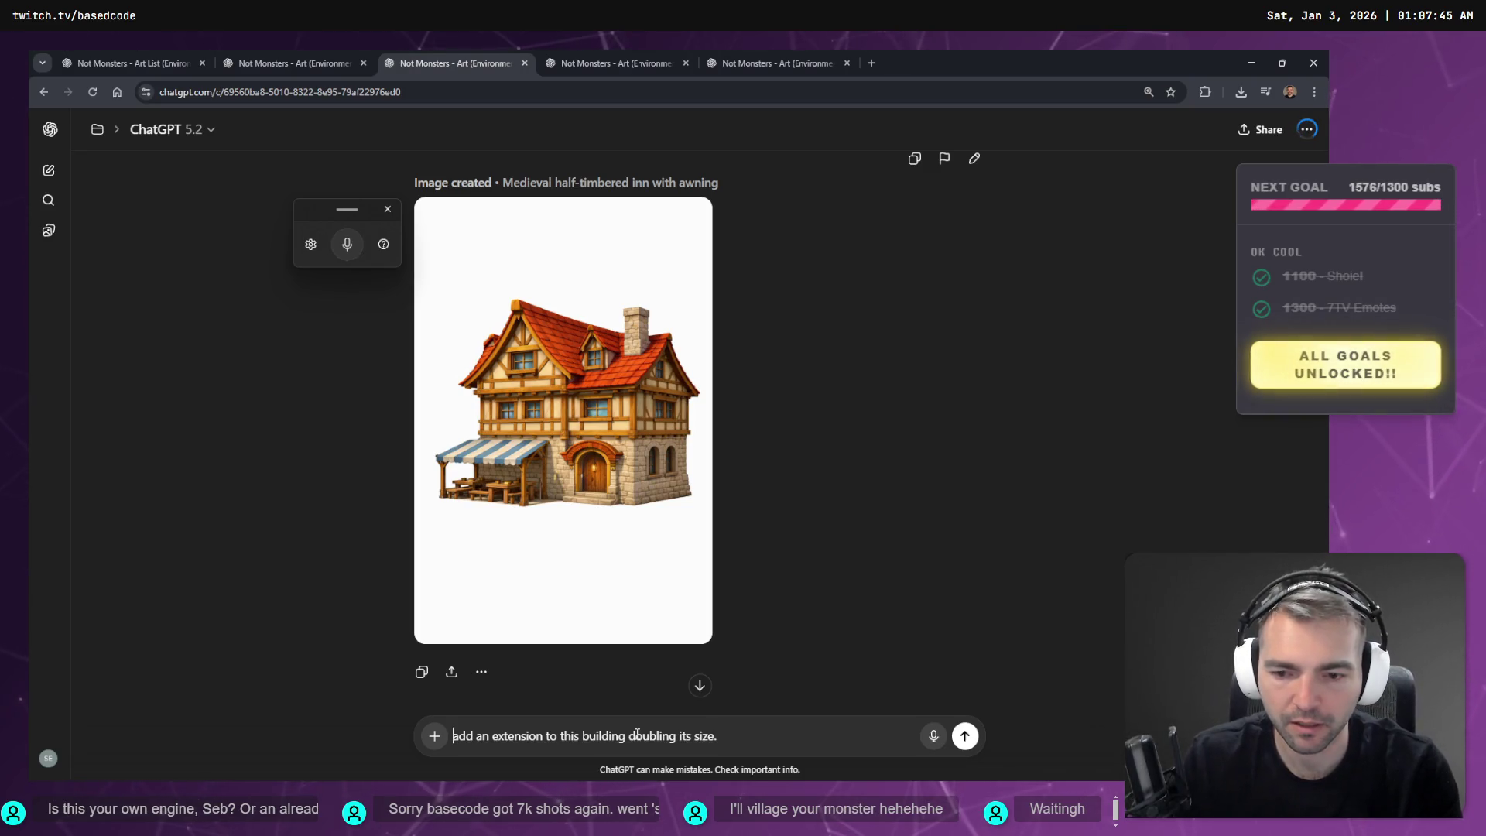
{"action": "key", "text": "Return"}
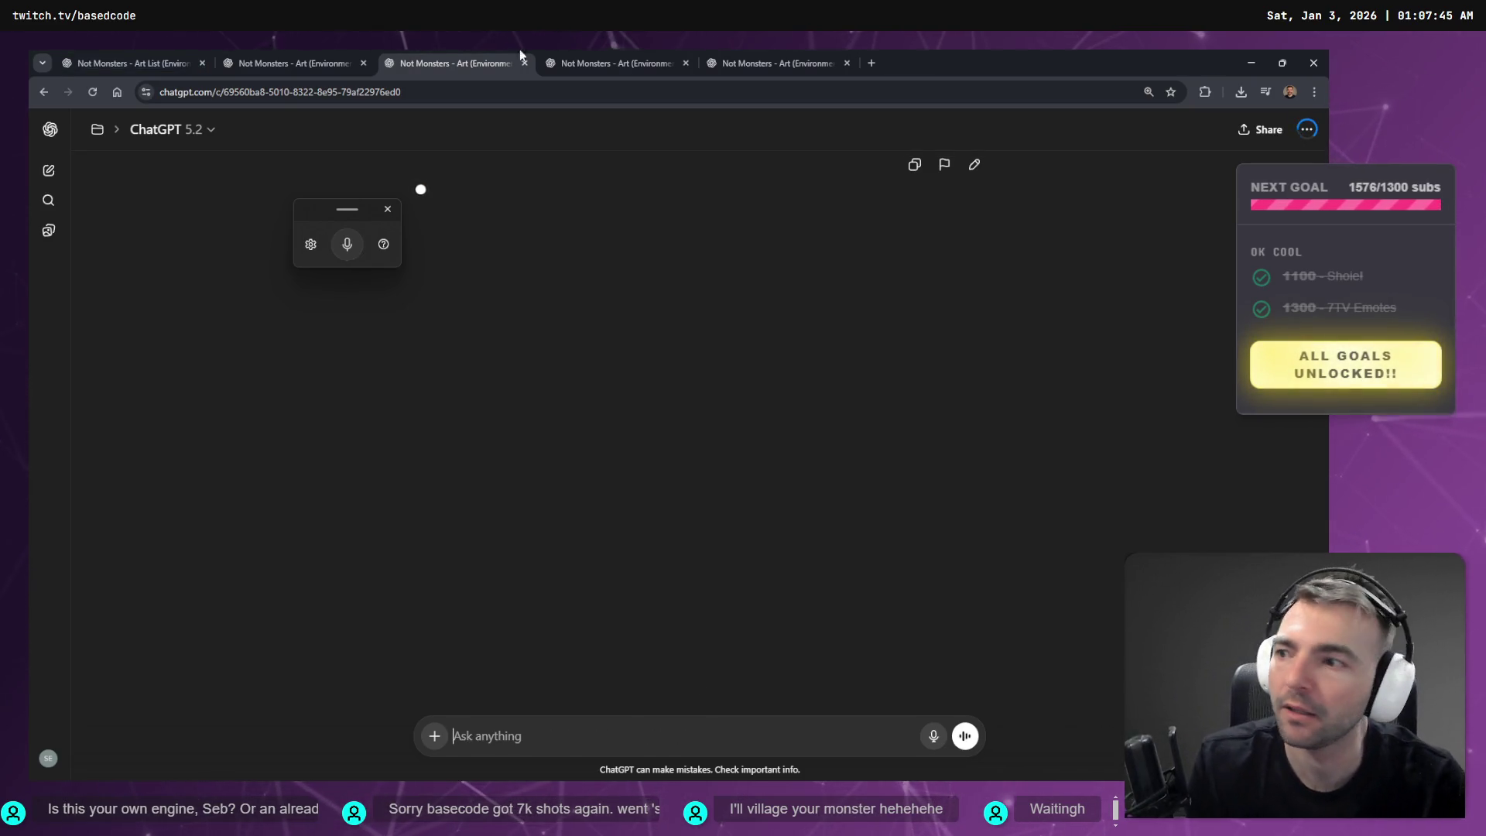
{"action": "left_click", "coordinate": [650, 58]}
{"action": "left_click", "coordinate": [759, 56]}
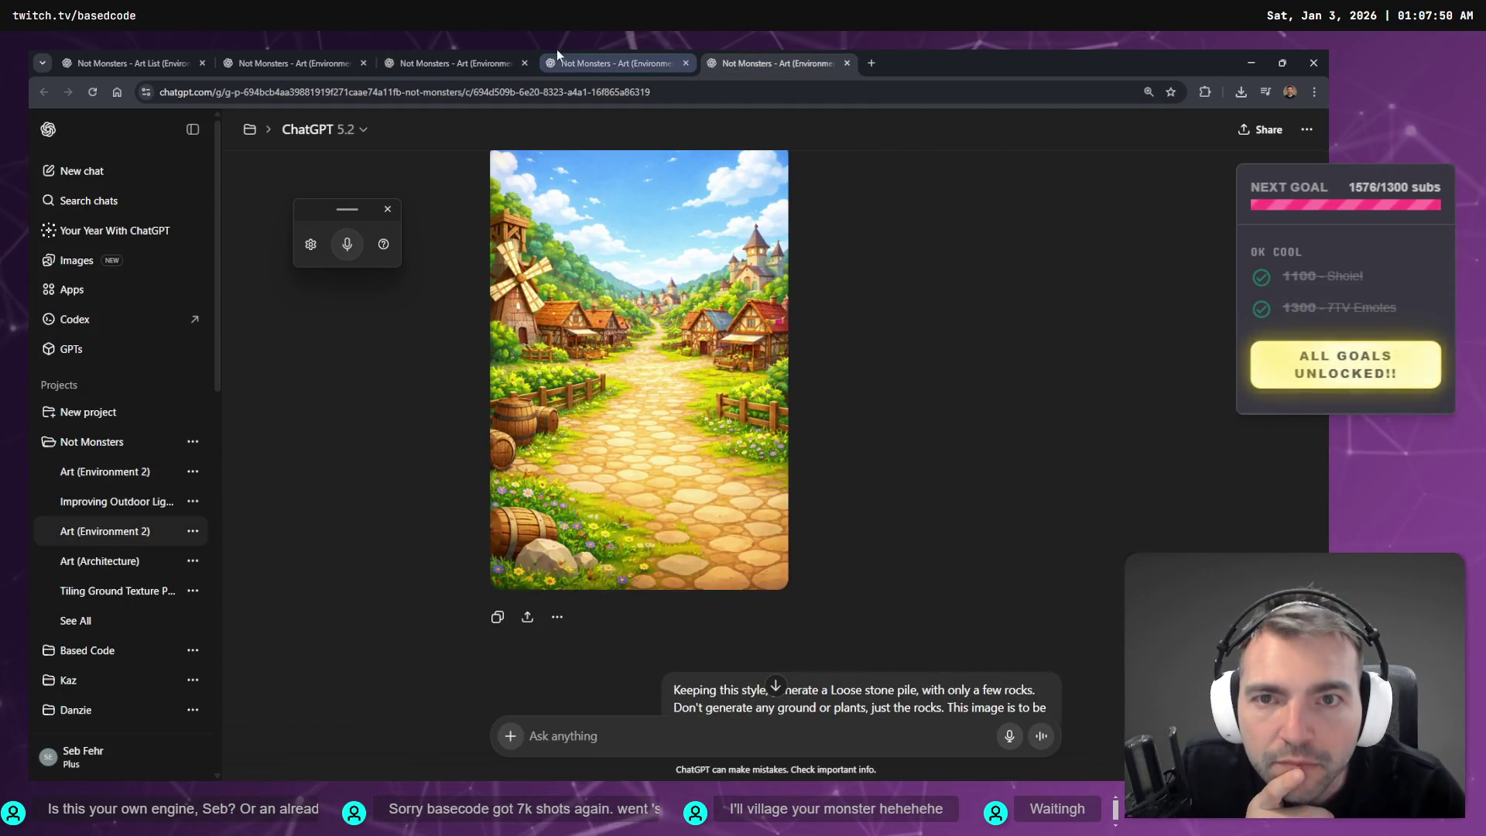
- Open the 'Lush green grass texture' conversation and view its vibrant yellow-green texture result
{"action": "left_click", "coordinate": [403, 56]}
{"action": "left_click", "coordinate": [333, 59]}
{"action": "scroll", "coordinate": [532, 596], "scroll_direction": "down", "scroll_amount": 10}
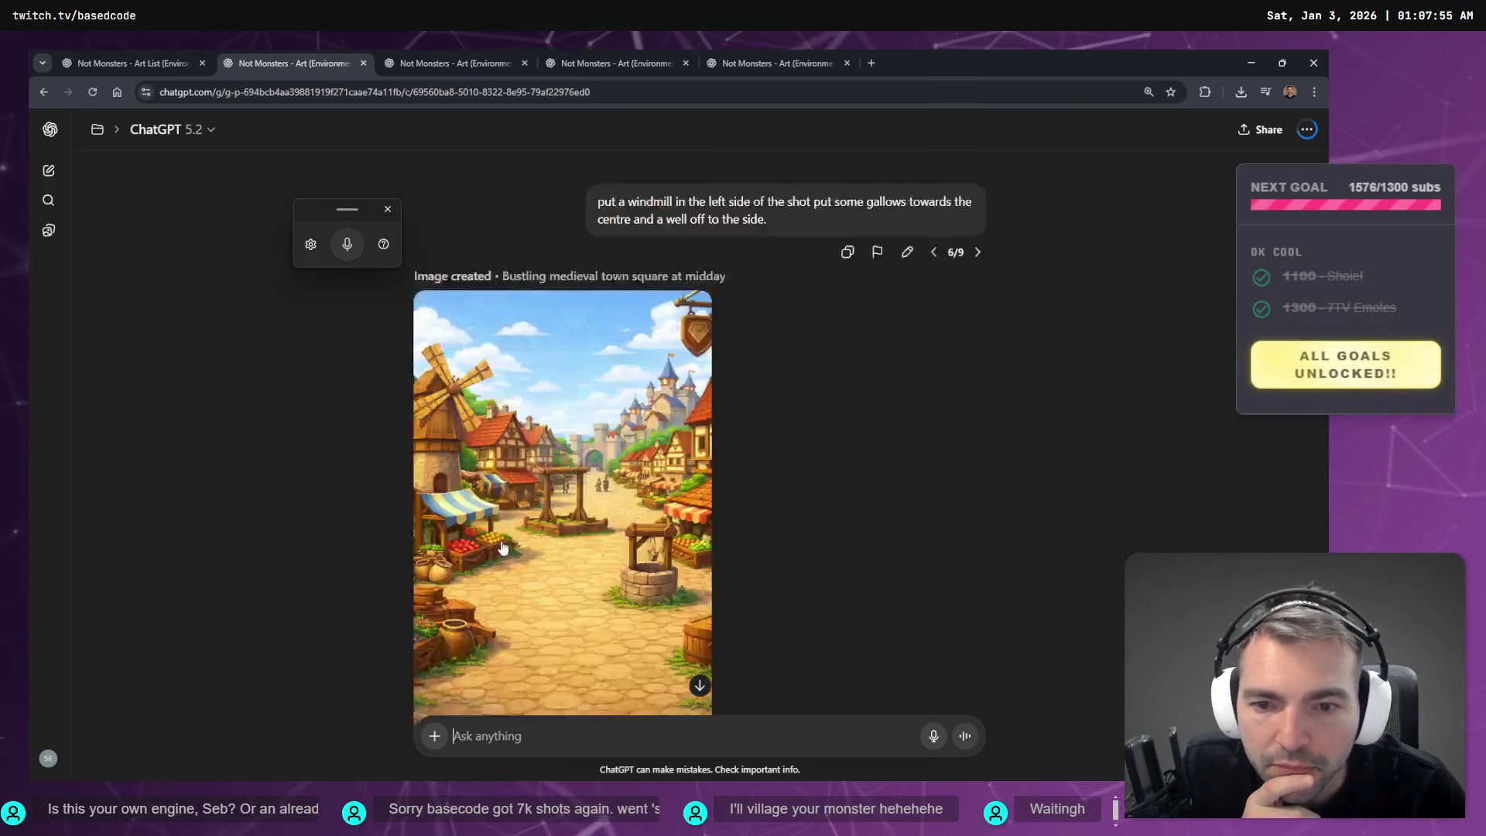
{"action": "scroll", "coordinate": [532, 601], "scroll_direction": "up", "scroll_amount": 15}
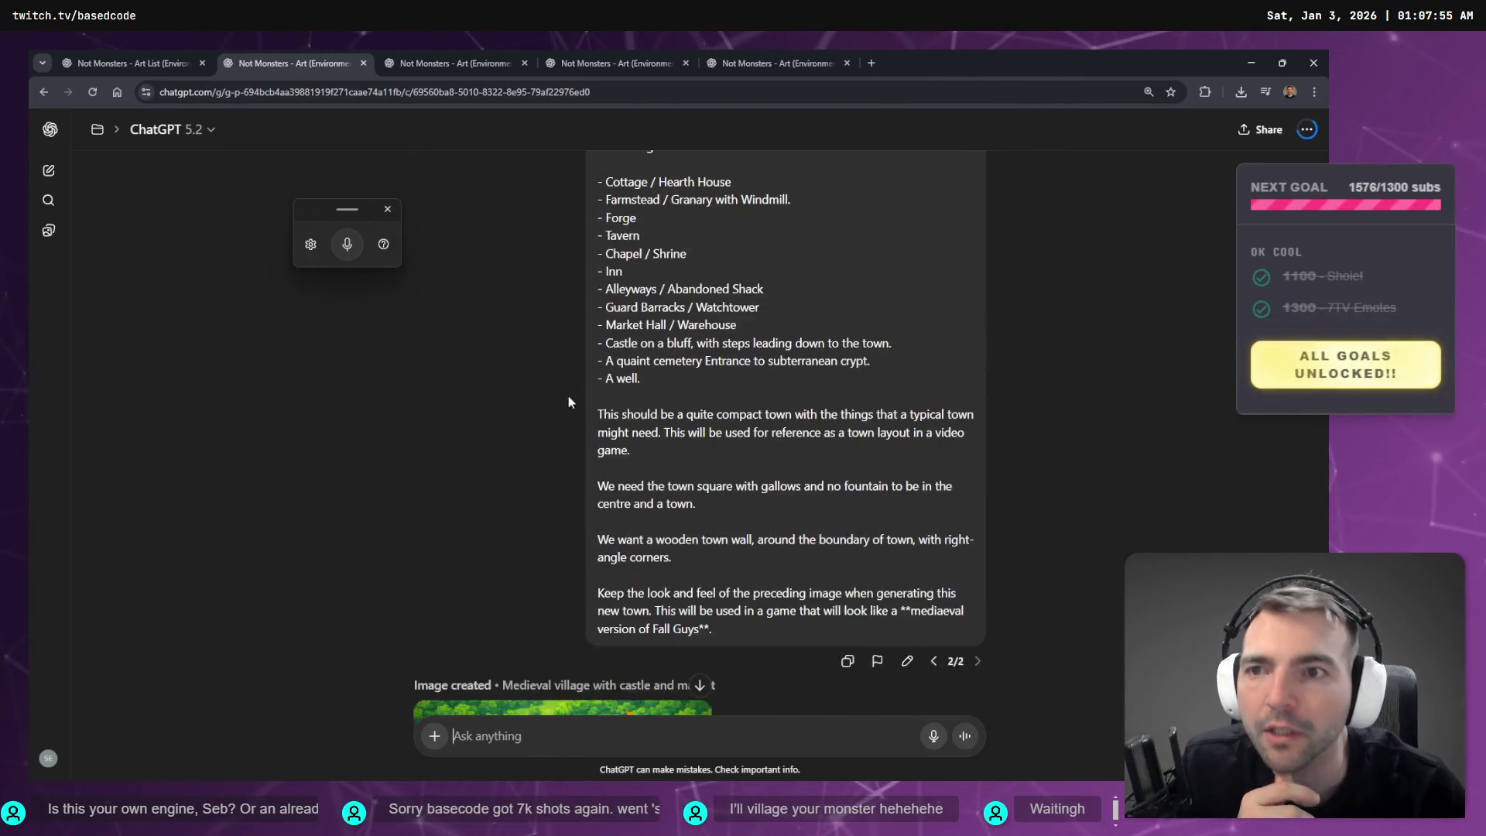
{"action": "scroll", "coordinate": [487, 302], "scroll_direction": "down", "scroll_amount": 3}
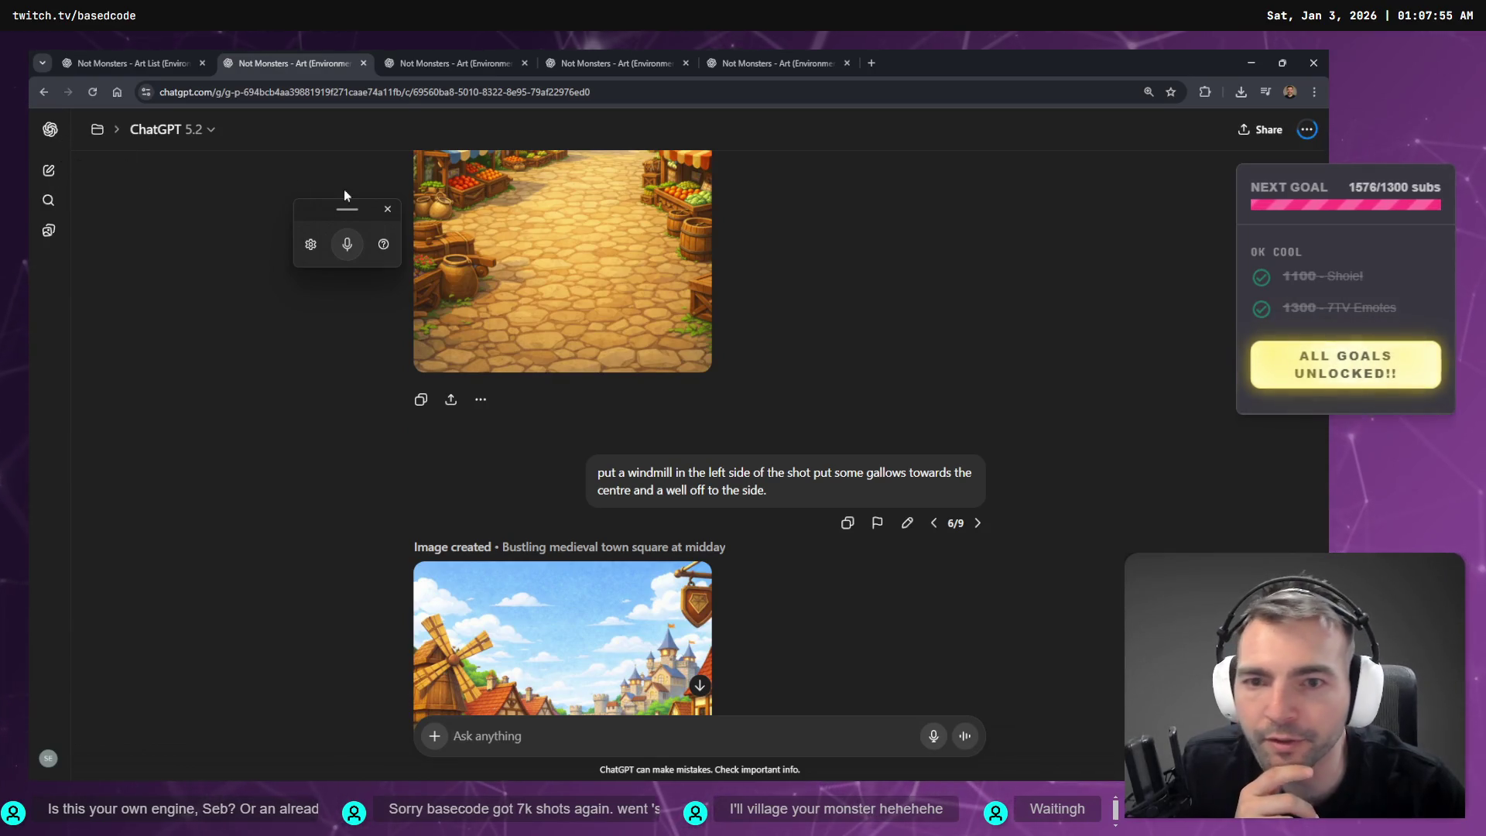
{"action": "scroll", "coordinate": [499, 419], "scroll_direction": "up", "scroll_amount": 5}
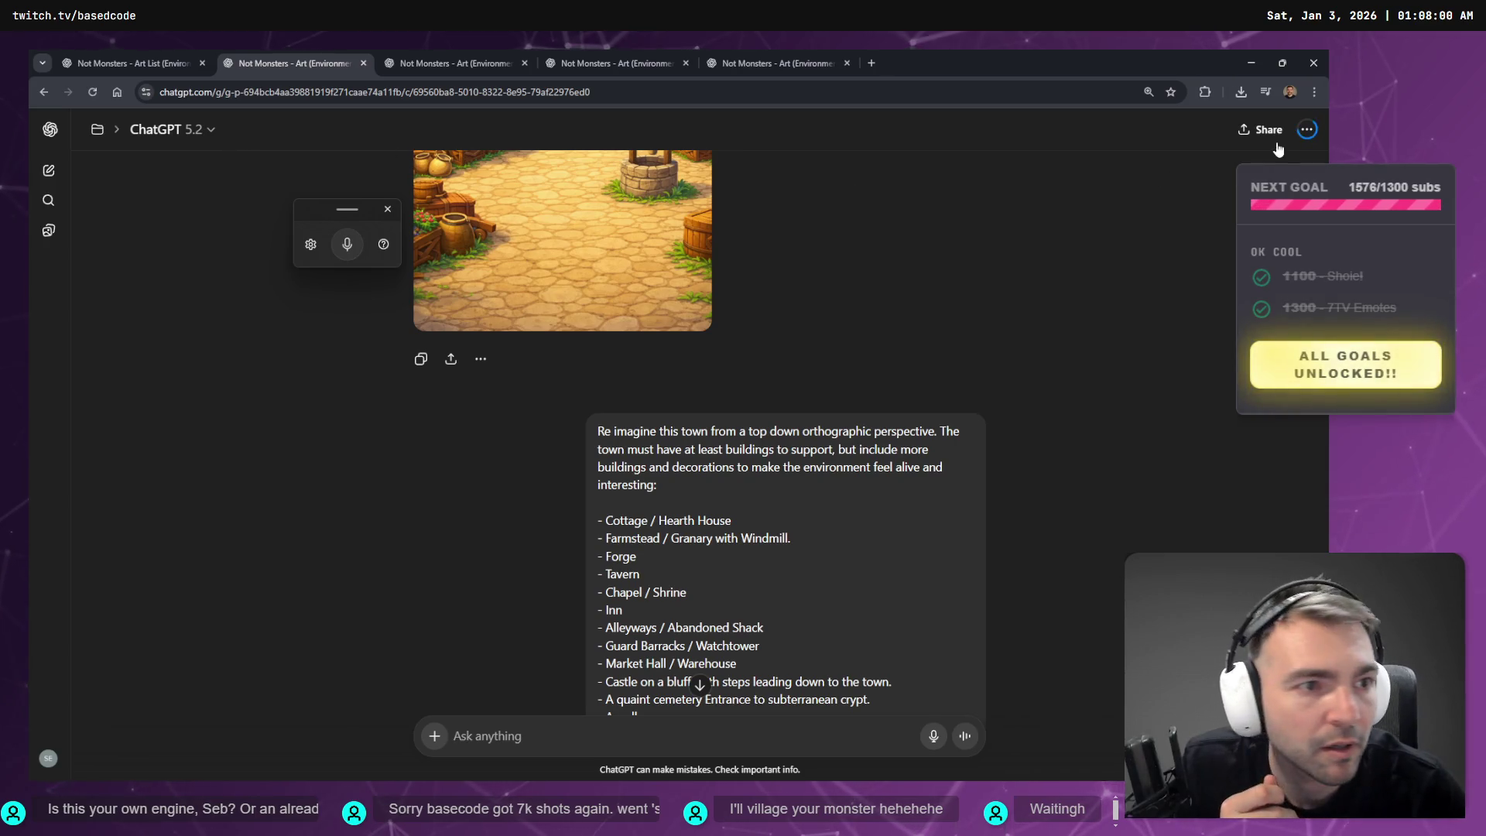
{"action": "left_click", "coordinate": [1306, 130]}
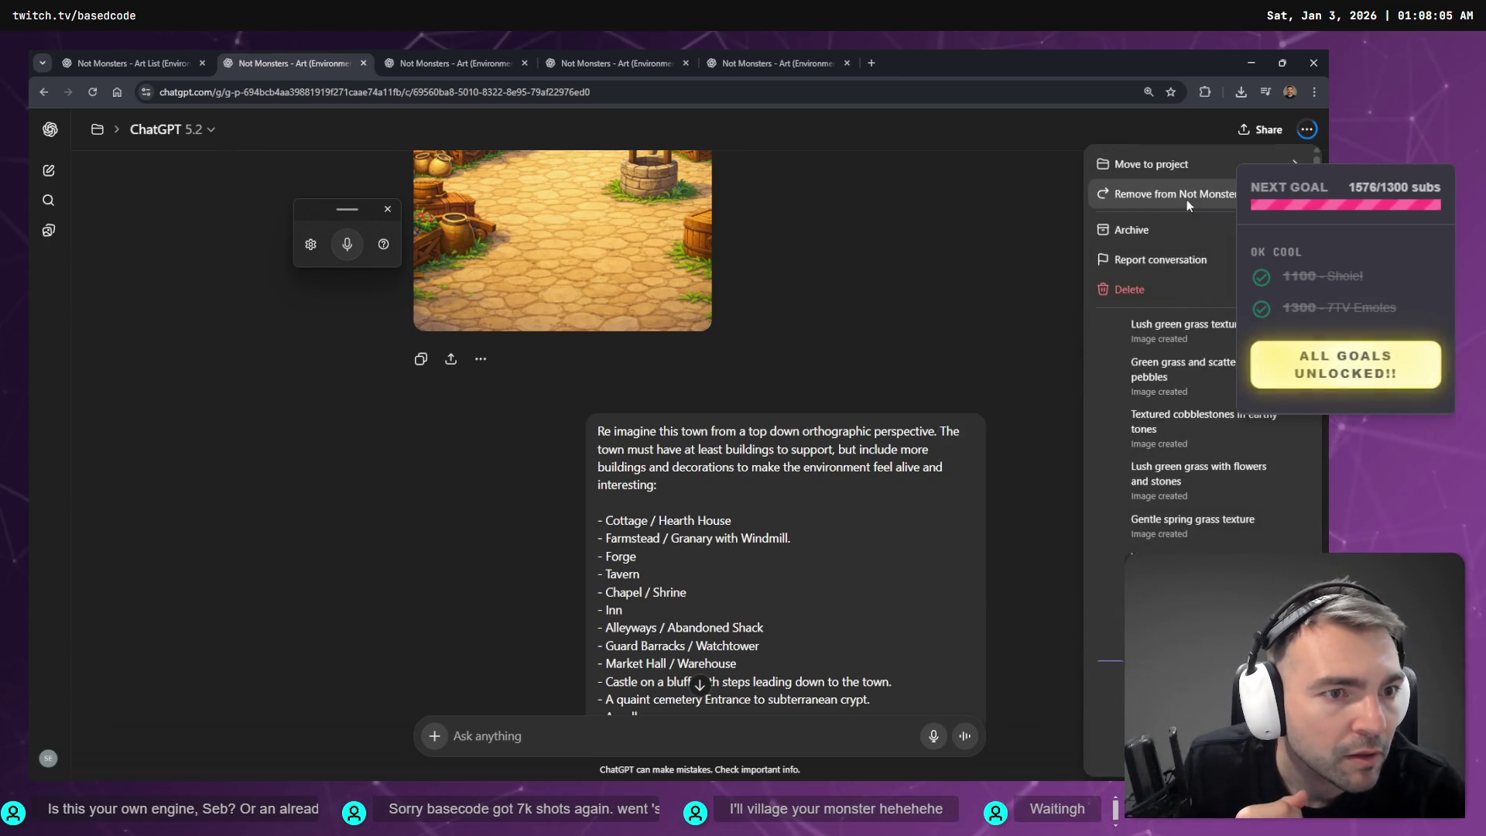
{"action": "left_click", "coordinate": [1138, 331]}
{"action": "scroll", "coordinate": [1071, 487], "scroll_direction": "down", "scroll_amount": 10}
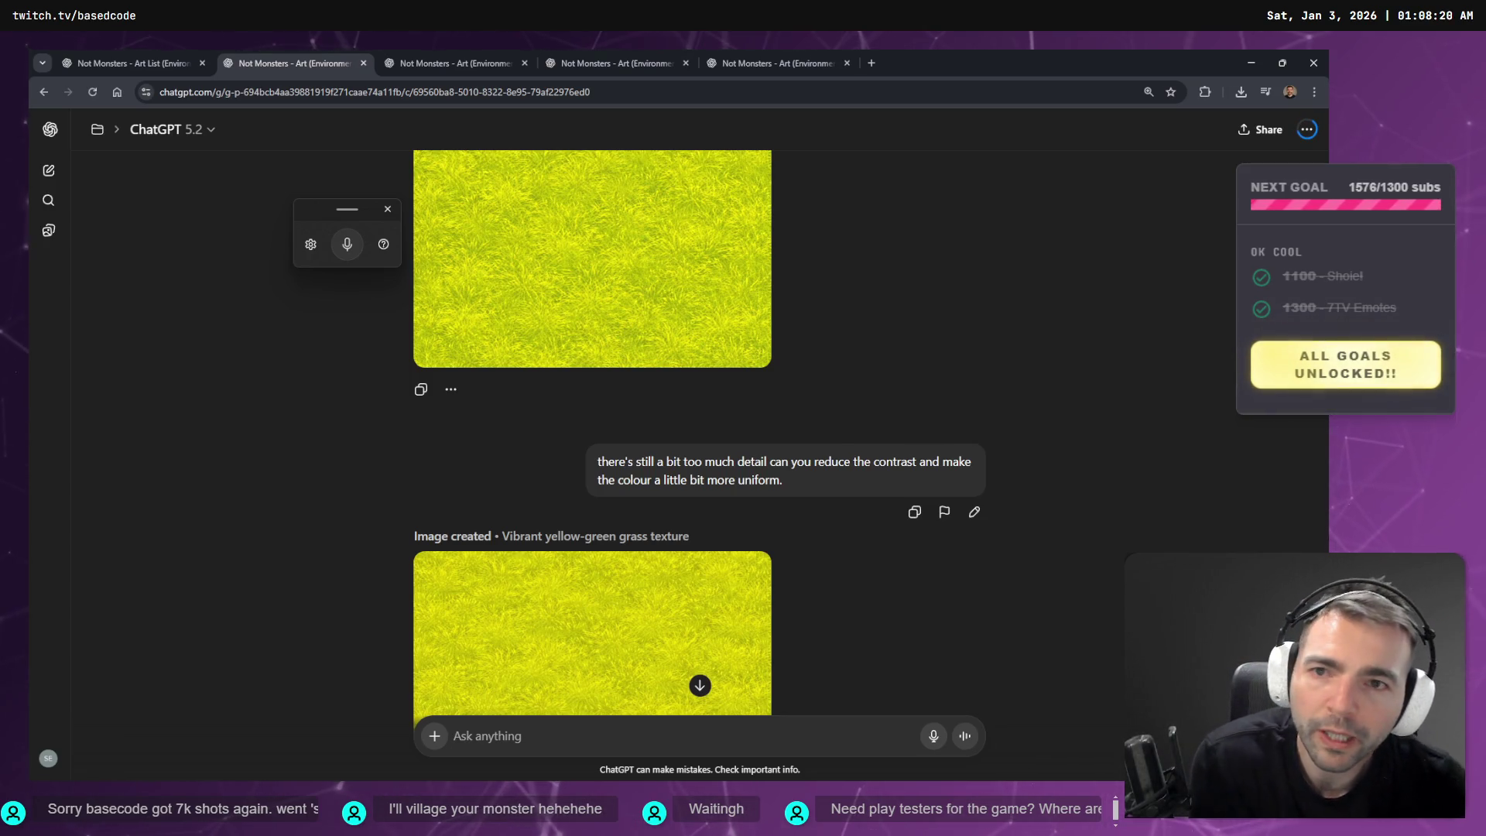
- Check the inn, yellow-green grass, village and cobblestone chats for generation progress
{"action": "left_click", "coordinate": [422, 51]}
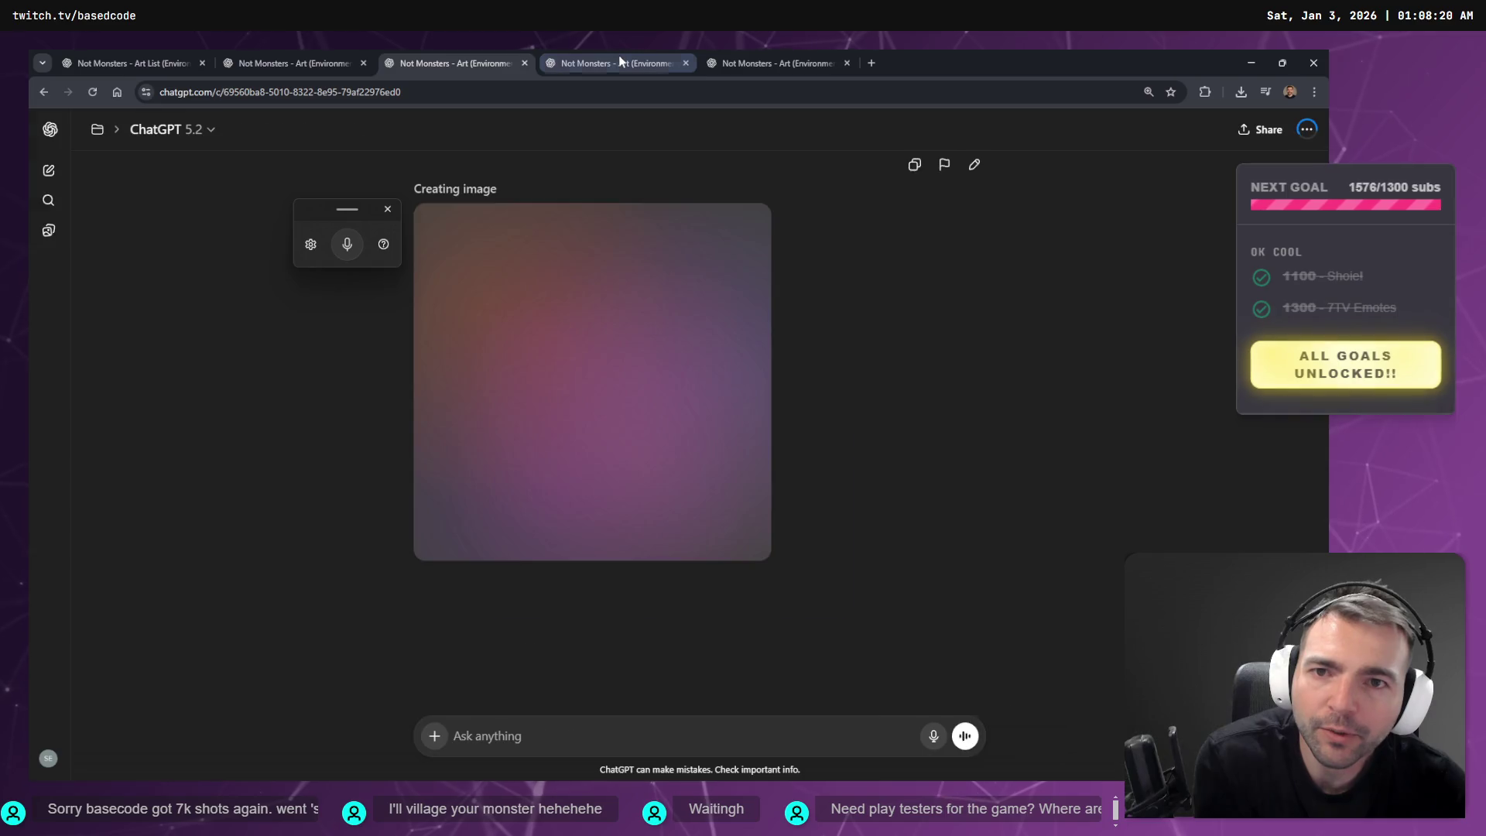
{"action": "left_click", "coordinate": [619, 62]}
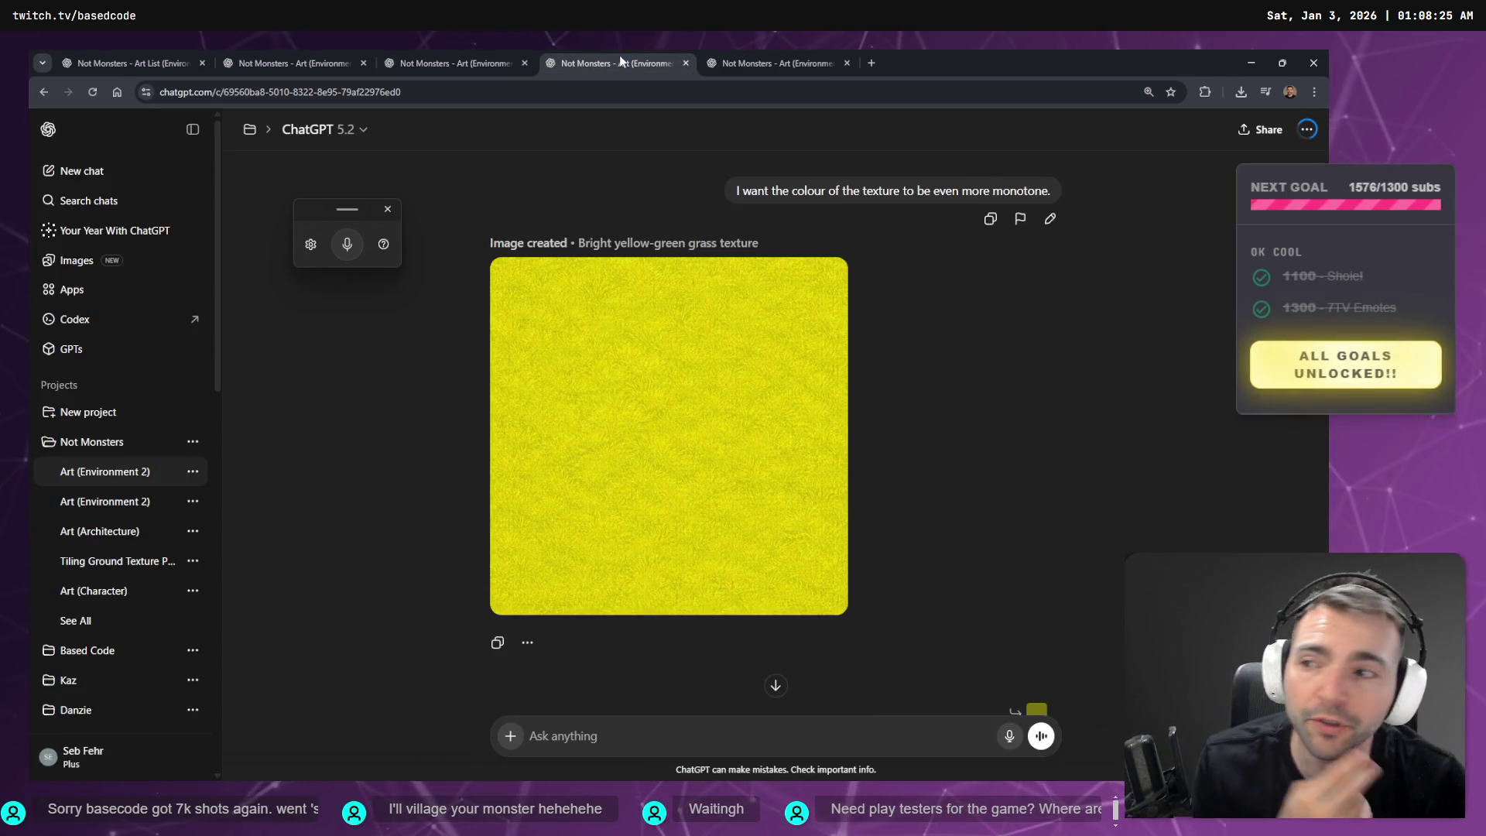
{"action": "key", "text": "ctrl+Tab"}
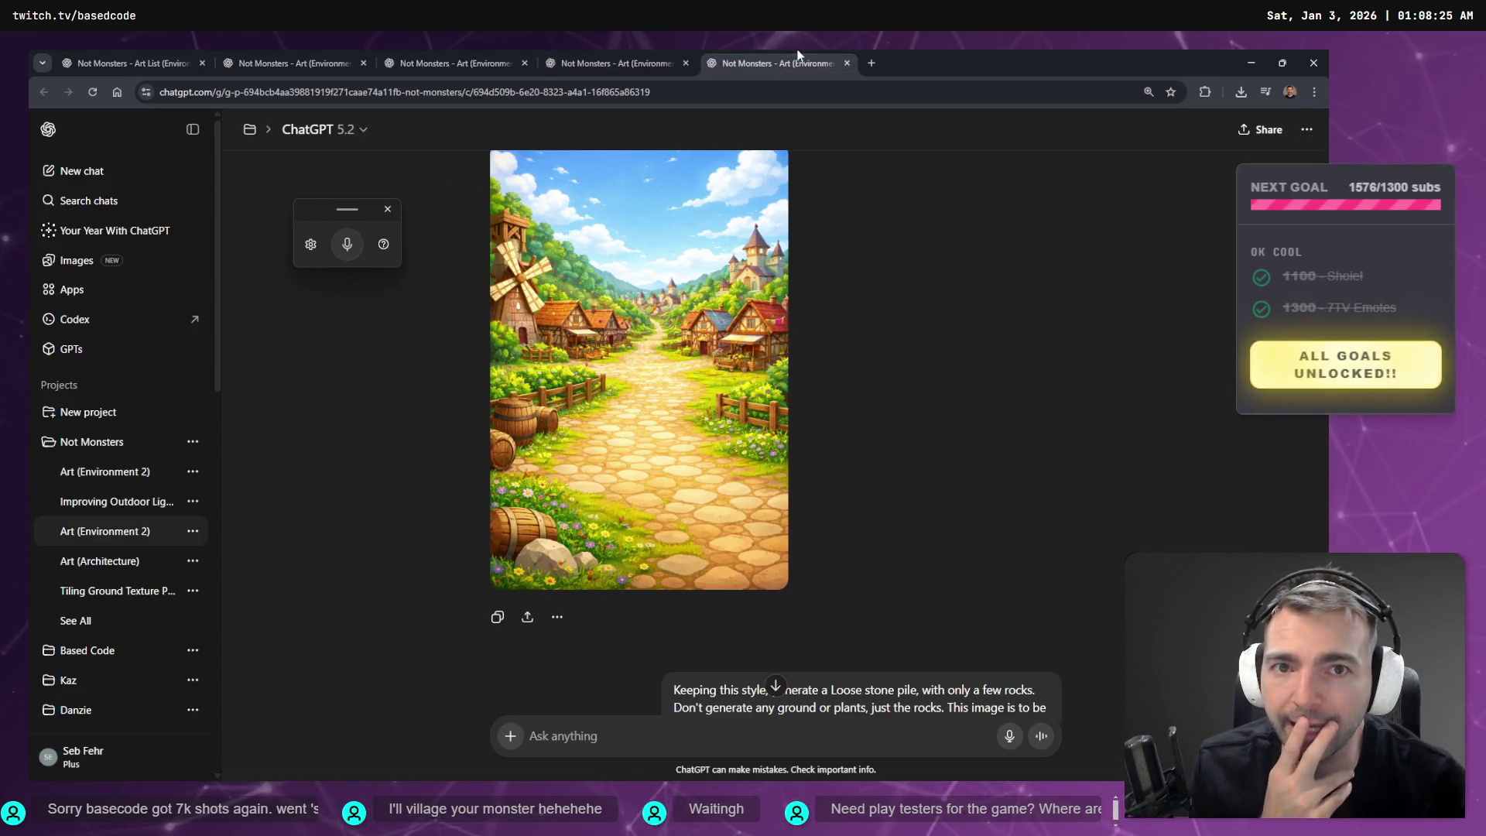
{"action": "left_click", "coordinate": [251, 54]}
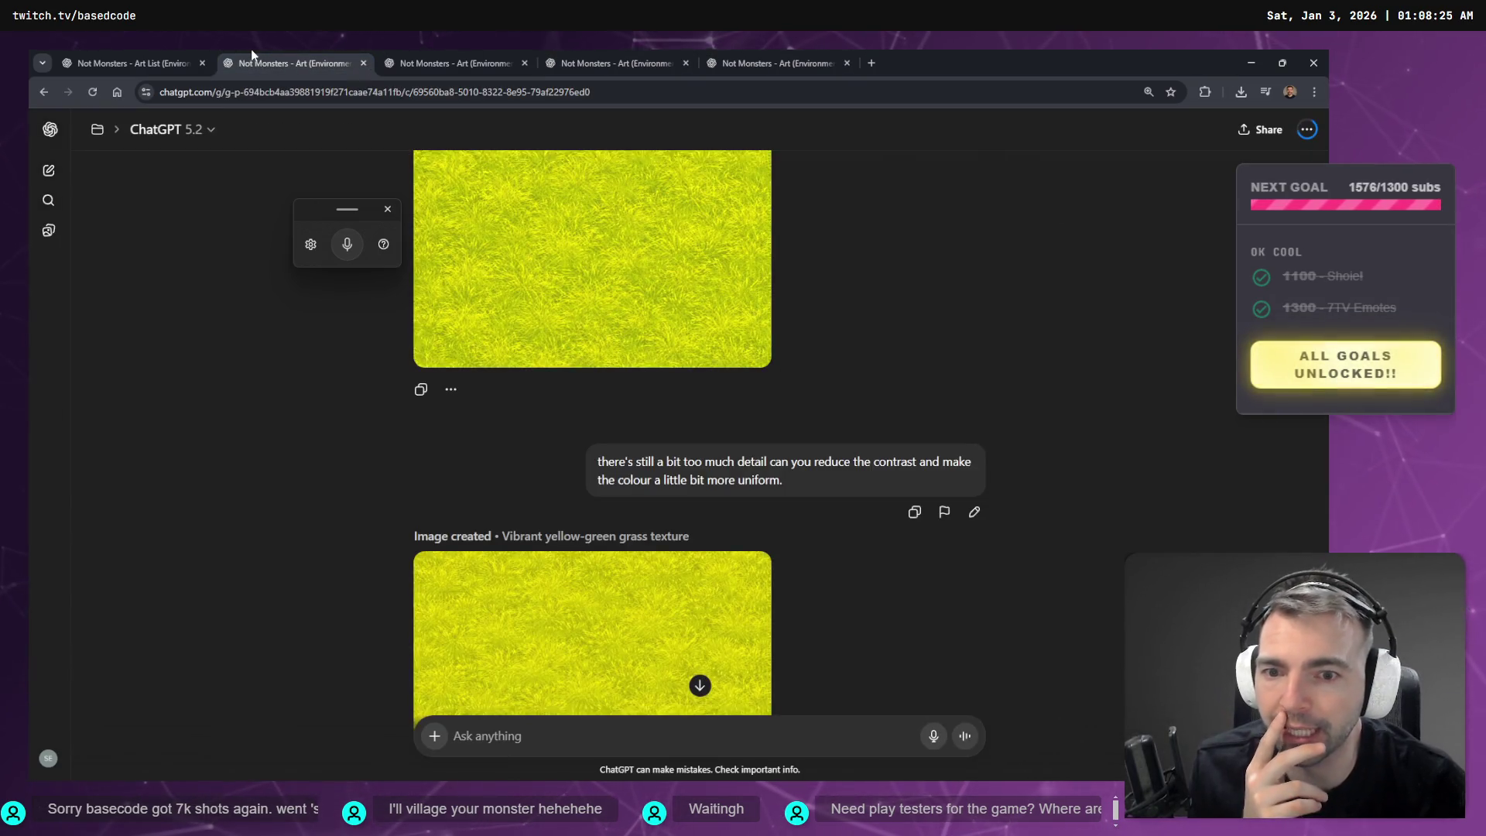
{"action": "scroll", "coordinate": [699, 472], "scroll_direction": "down", "scroll_amount": 3}
{"action": "scroll", "coordinate": [705, 480], "scroll_direction": "up", "scroll_amount": 15}
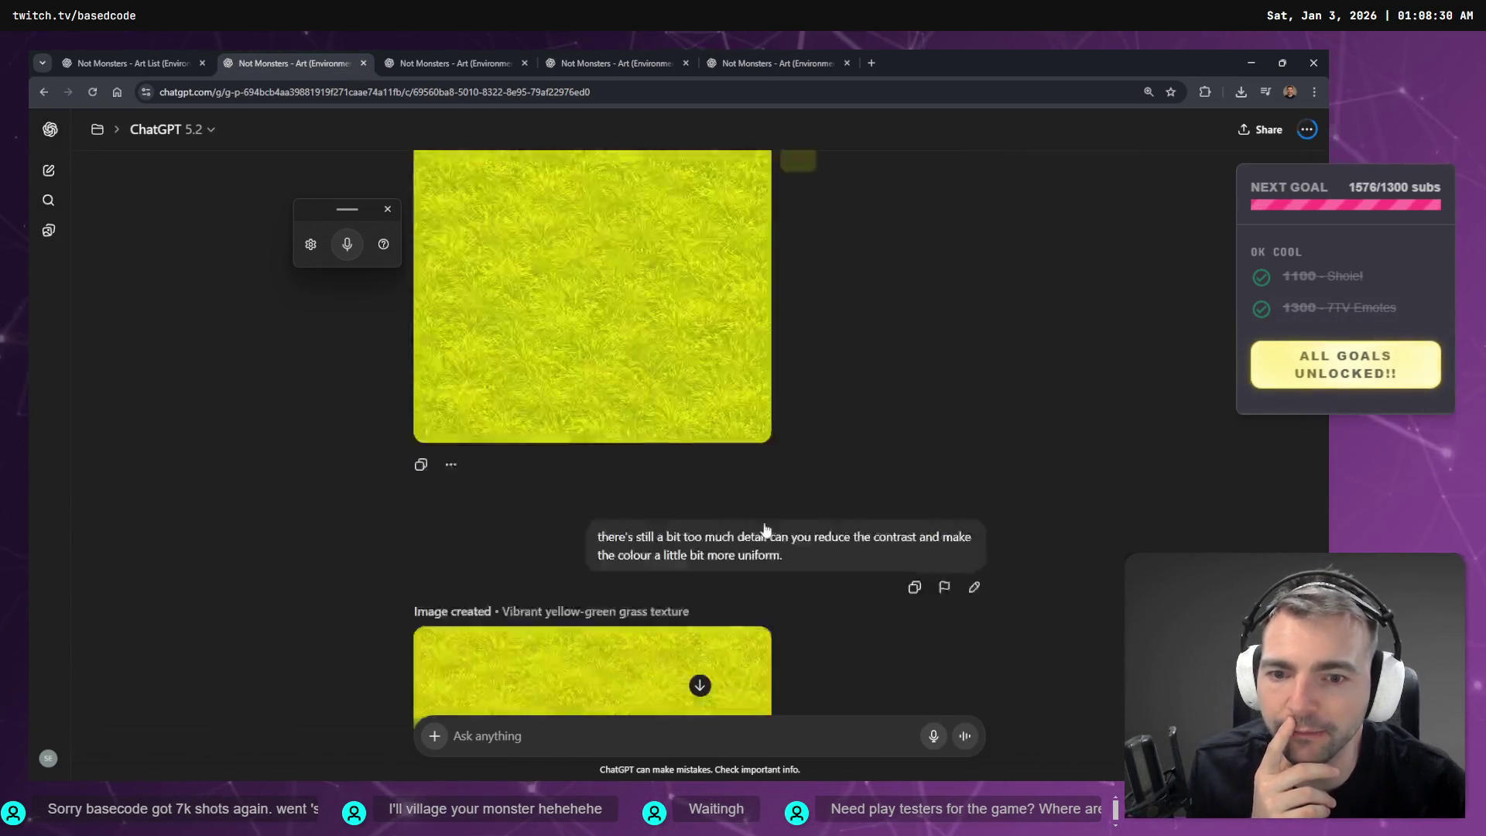
{"action": "left_click", "coordinate": [462, 56]}
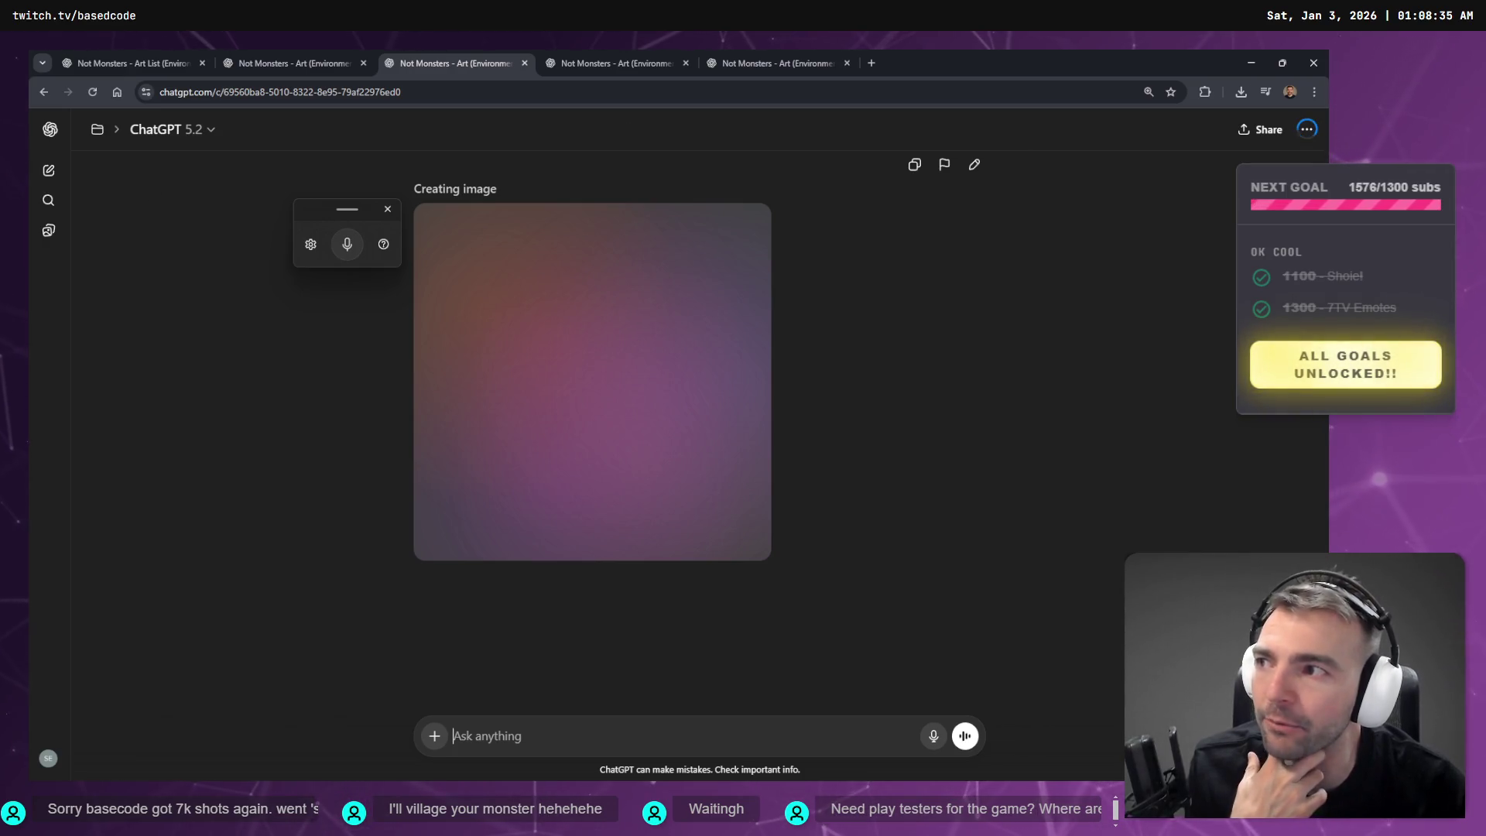
{"action": "left_click", "coordinate": [611, 55]}
{"action": "left_click", "coordinate": [782, 55]}
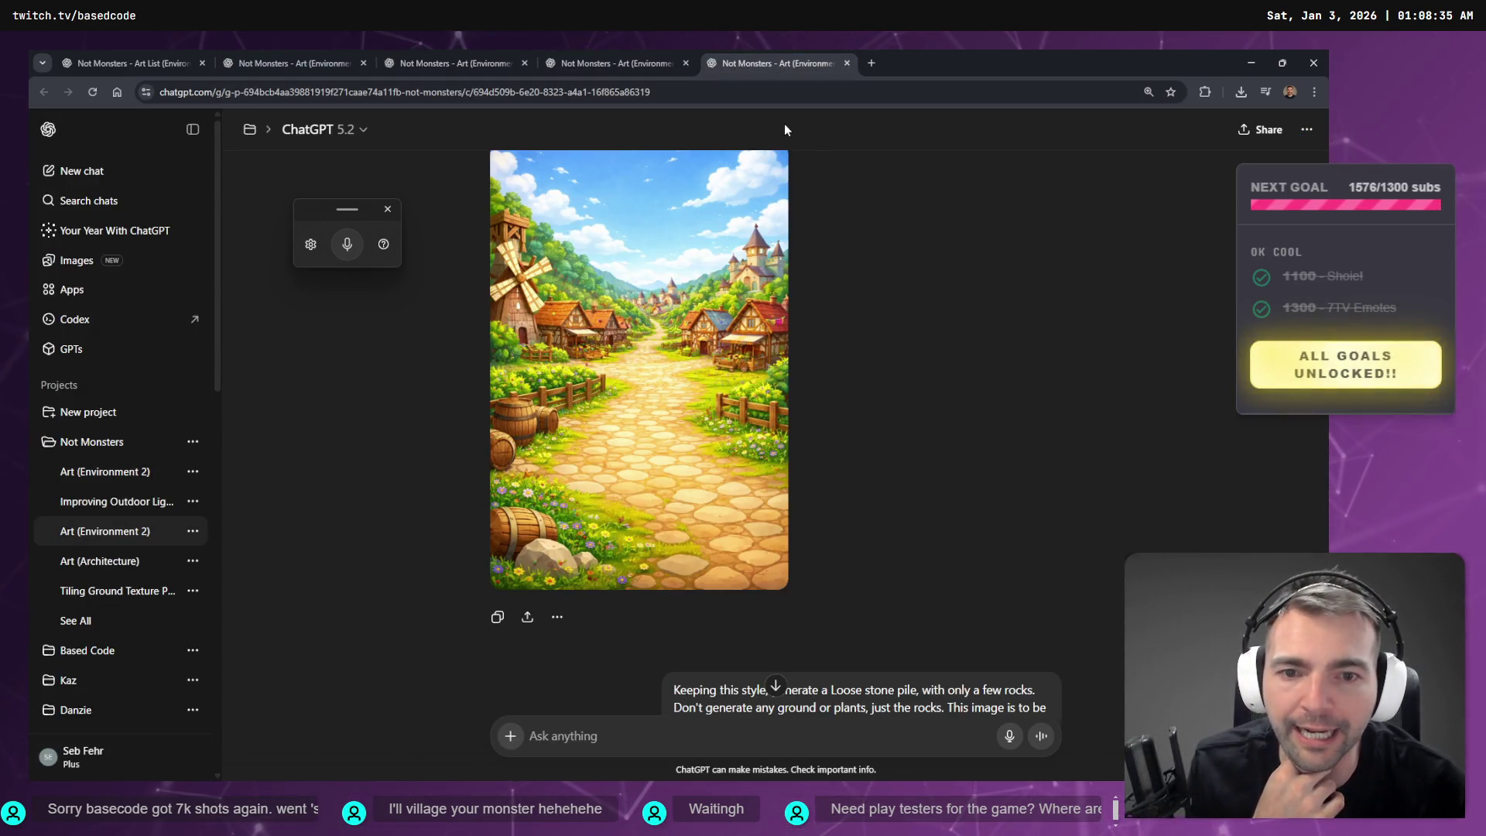
{"action": "left_click", "coordinate": [302, 58]}
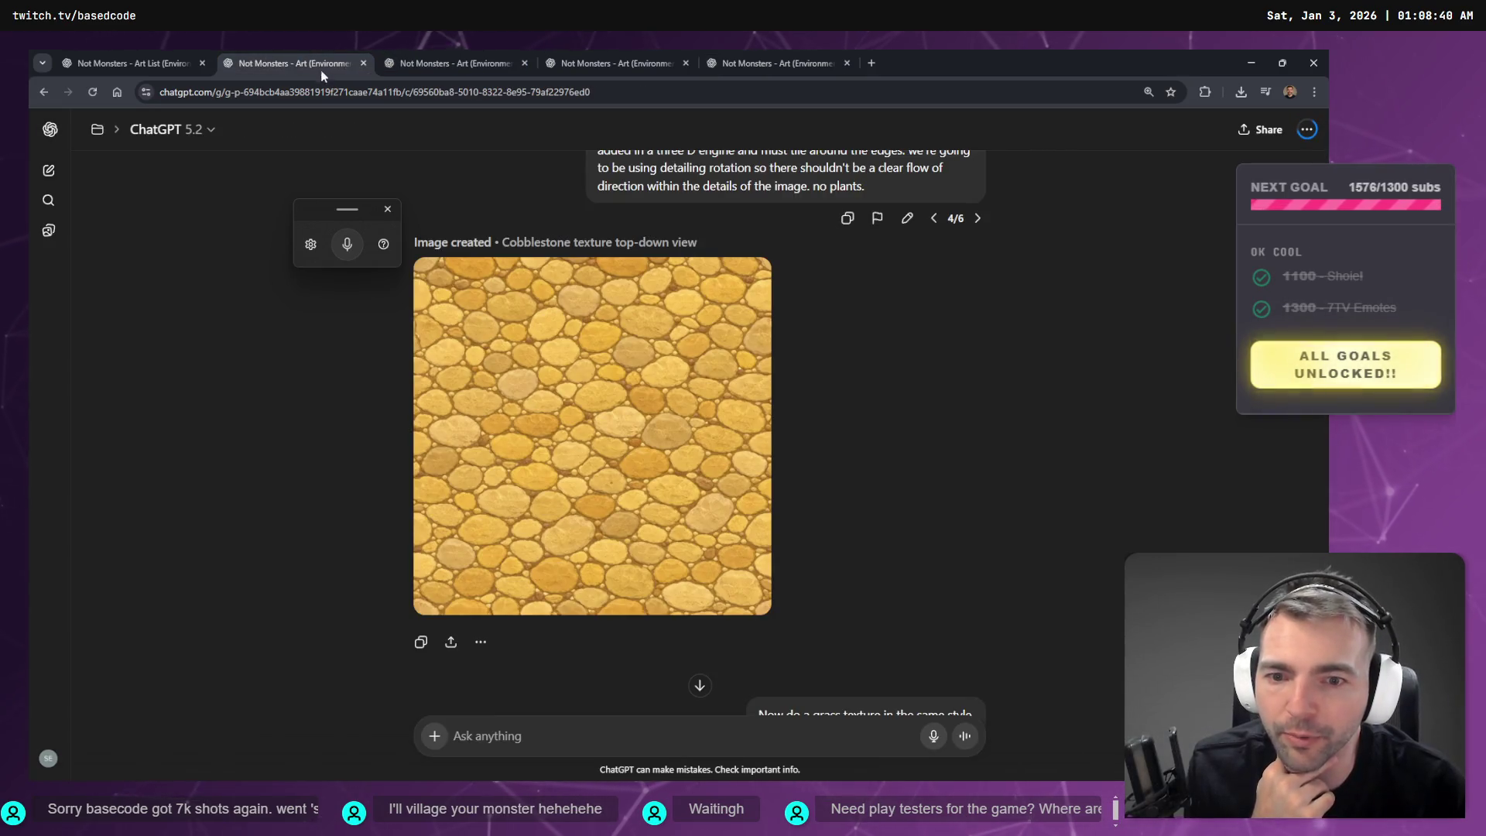
{"action": "left_click", "coordinate": [416, 60]}
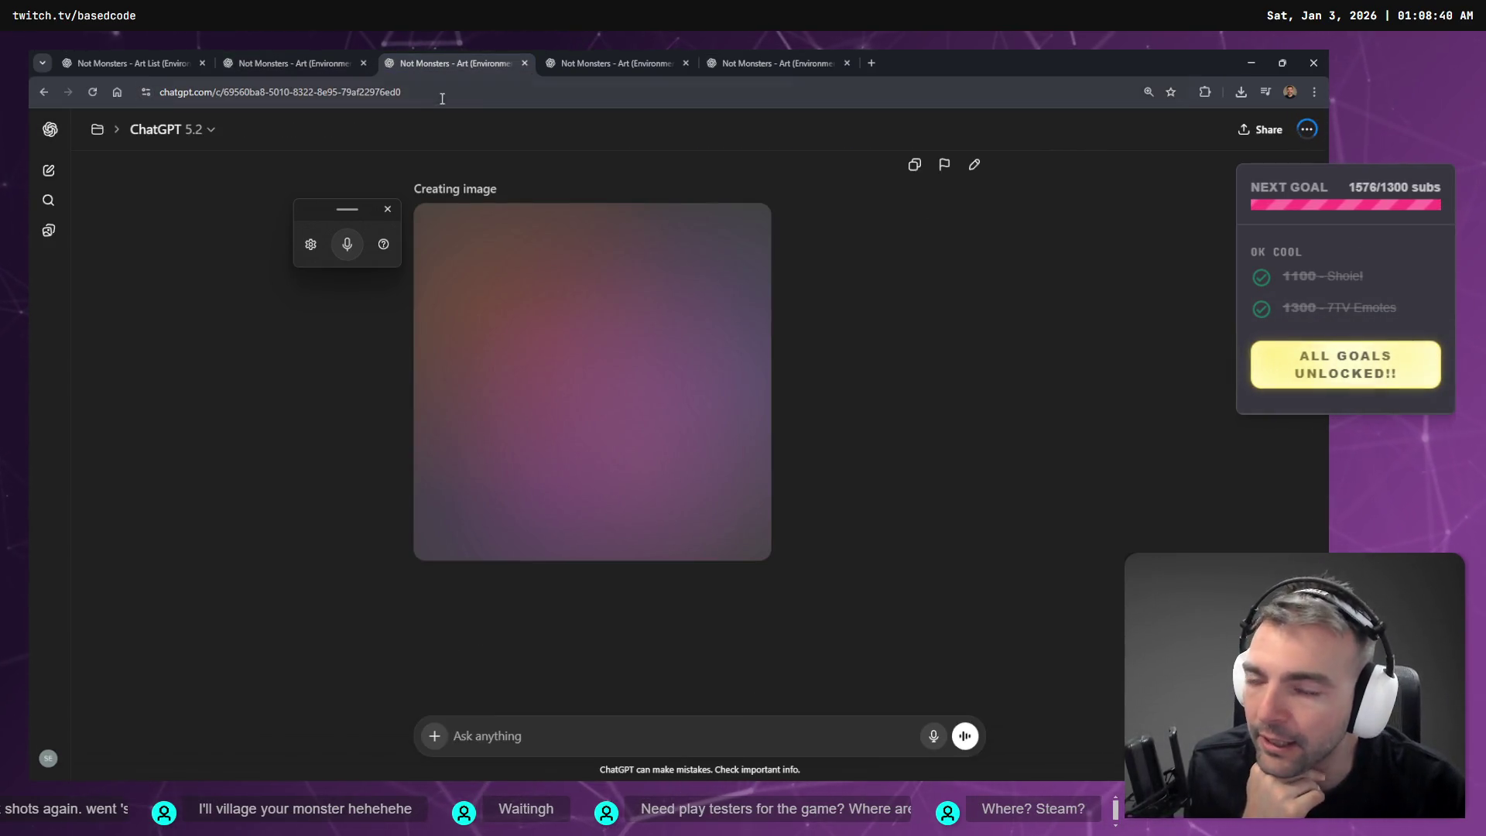
{"action": "left_click", "coordinate": [621, 55]}
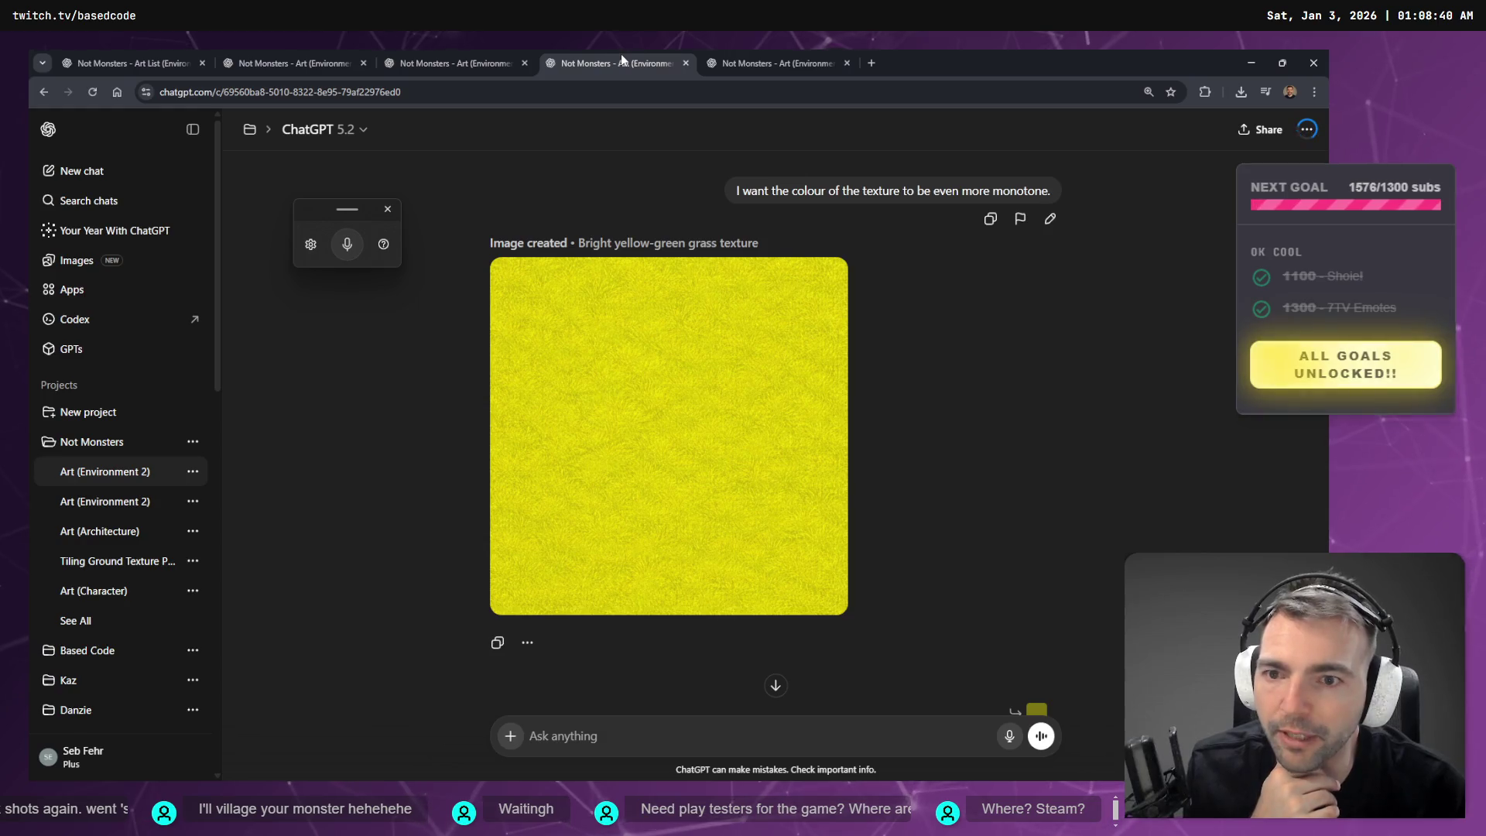
{"action": "left_click", "coordinate": [484, 58]}
{"action": "left_click", "coordinate": [313, 56]}
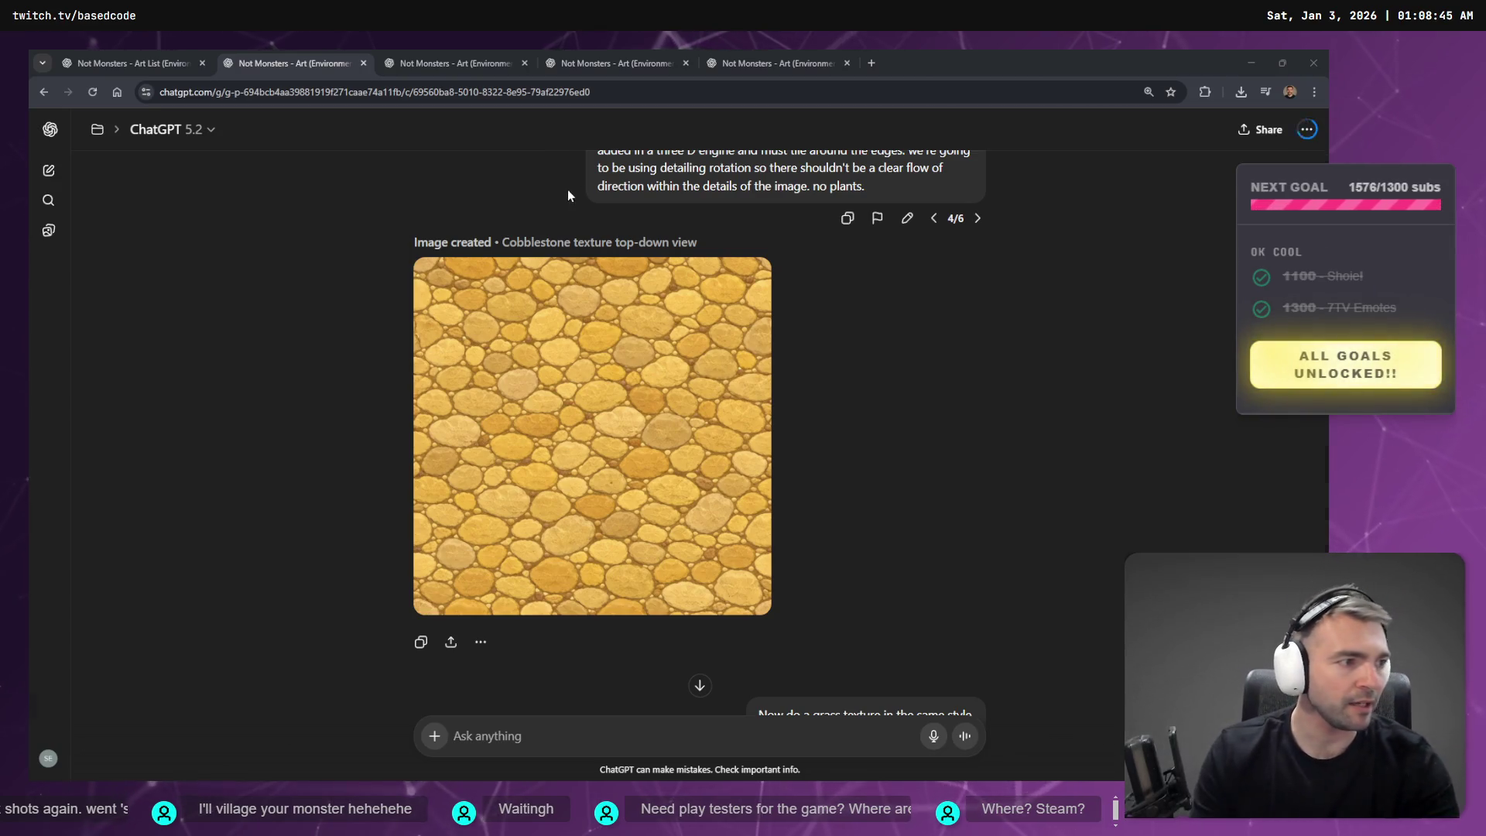
- Switch to the tldraw 'Not Monster' board showing the Ground Textures group
{"action": "key", "text": "alt+Tab"}
{"action": "scroll", "coordinate": [839, 239], "scroll_direction": "left", "scroll_amount": 8}
{"action": "scroll", "coordinate": [649, 233], "scroll_direction": "down", "scroll_amount": 6}
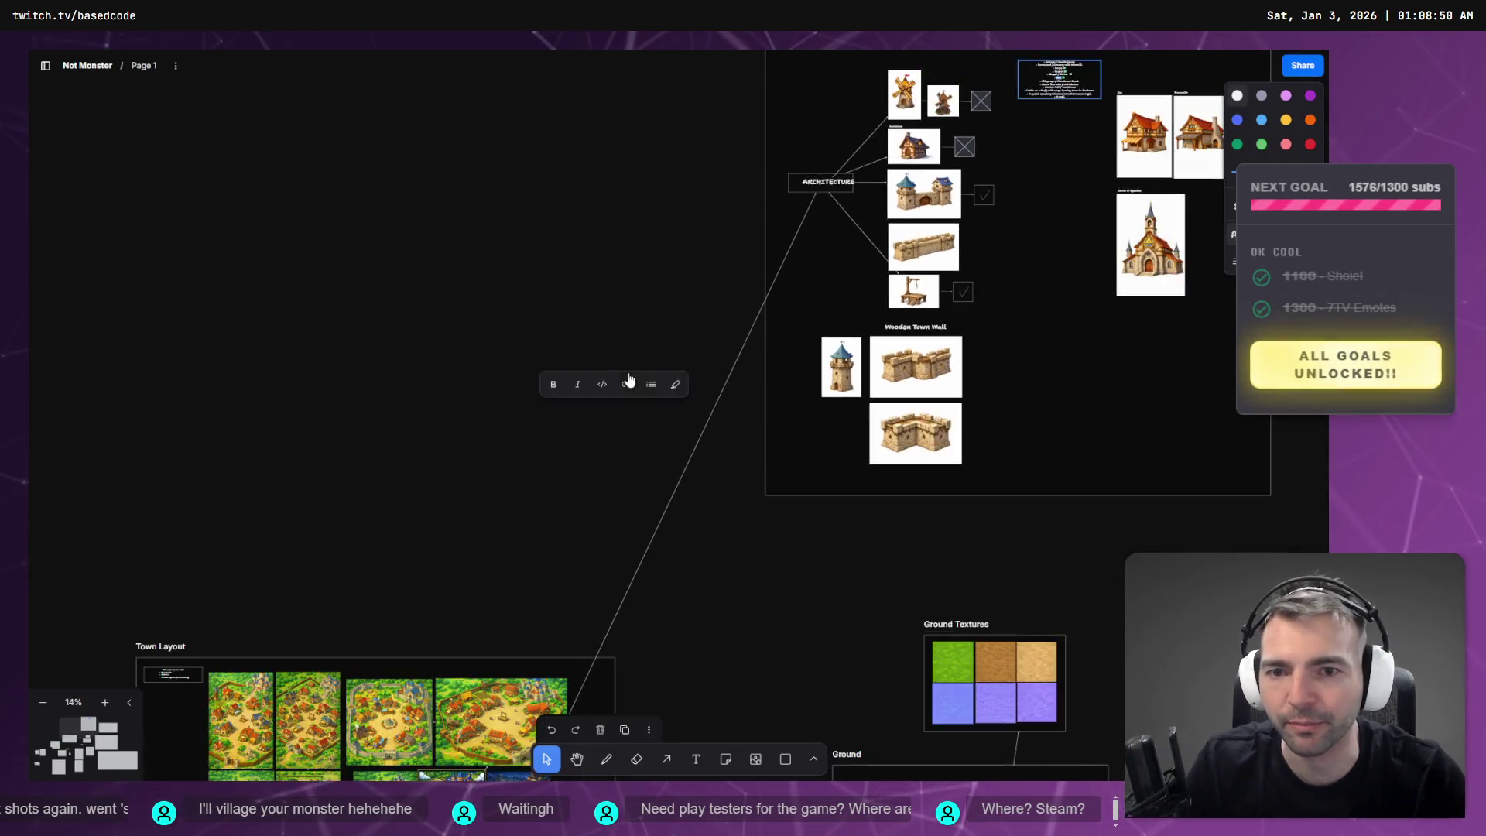
- Zoom and pan across the board's Architecture, Town Layout, Ground Textures and other groups, then return to Chrome
{"action": "scroll", "coordinate": [648, 233], "scroll_direction": "down", "scroll_amount": 7}
{"action": "scroll", "coordinate": [649, 233], "scroll_direction": "left", "scroll_amount": 3}
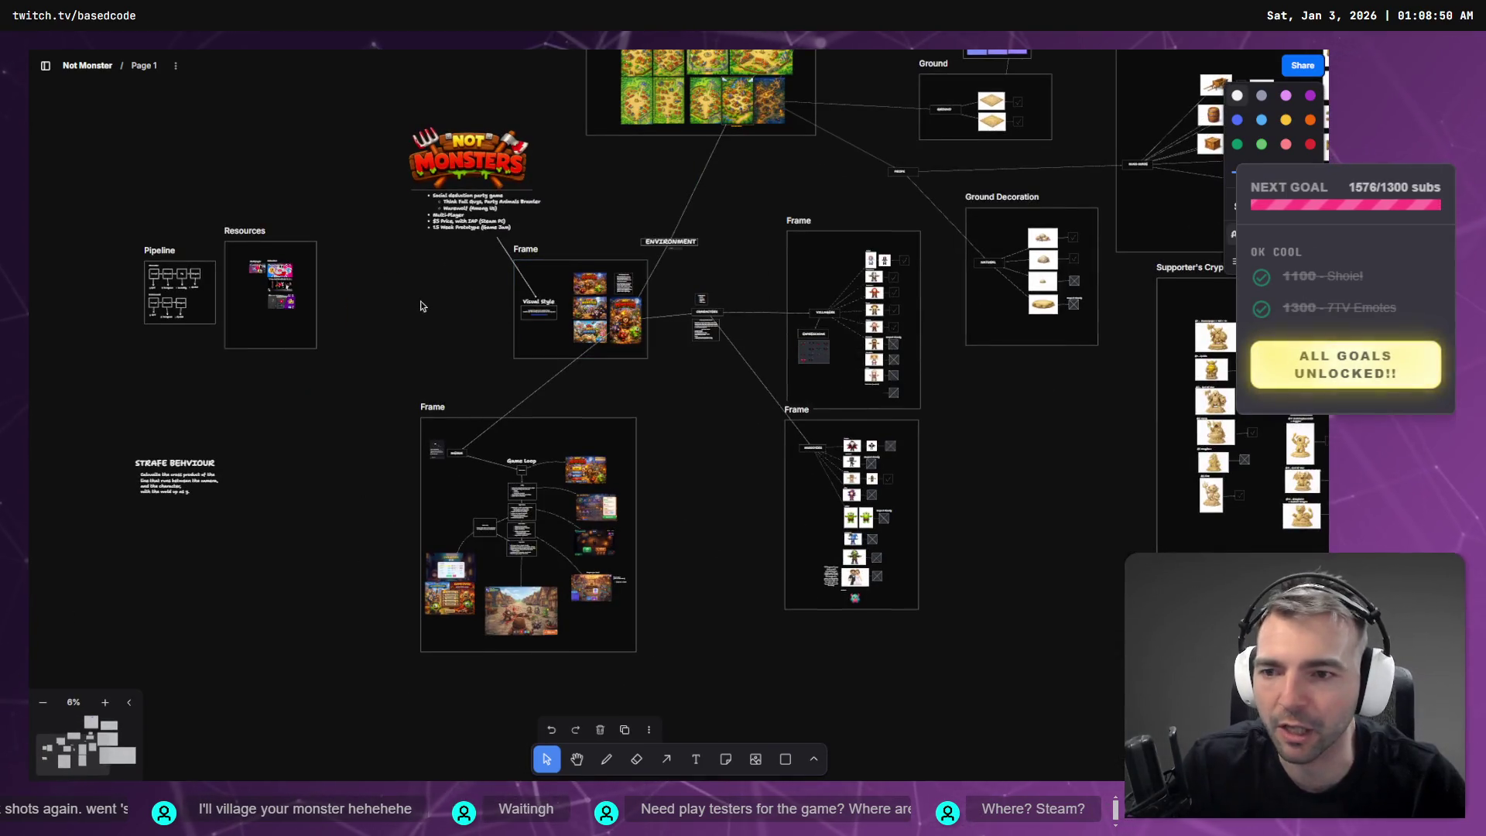
{"action": "scroll", "coordinate": [456, 193], "scroll_direction": "up", "scroll_amount": 10}
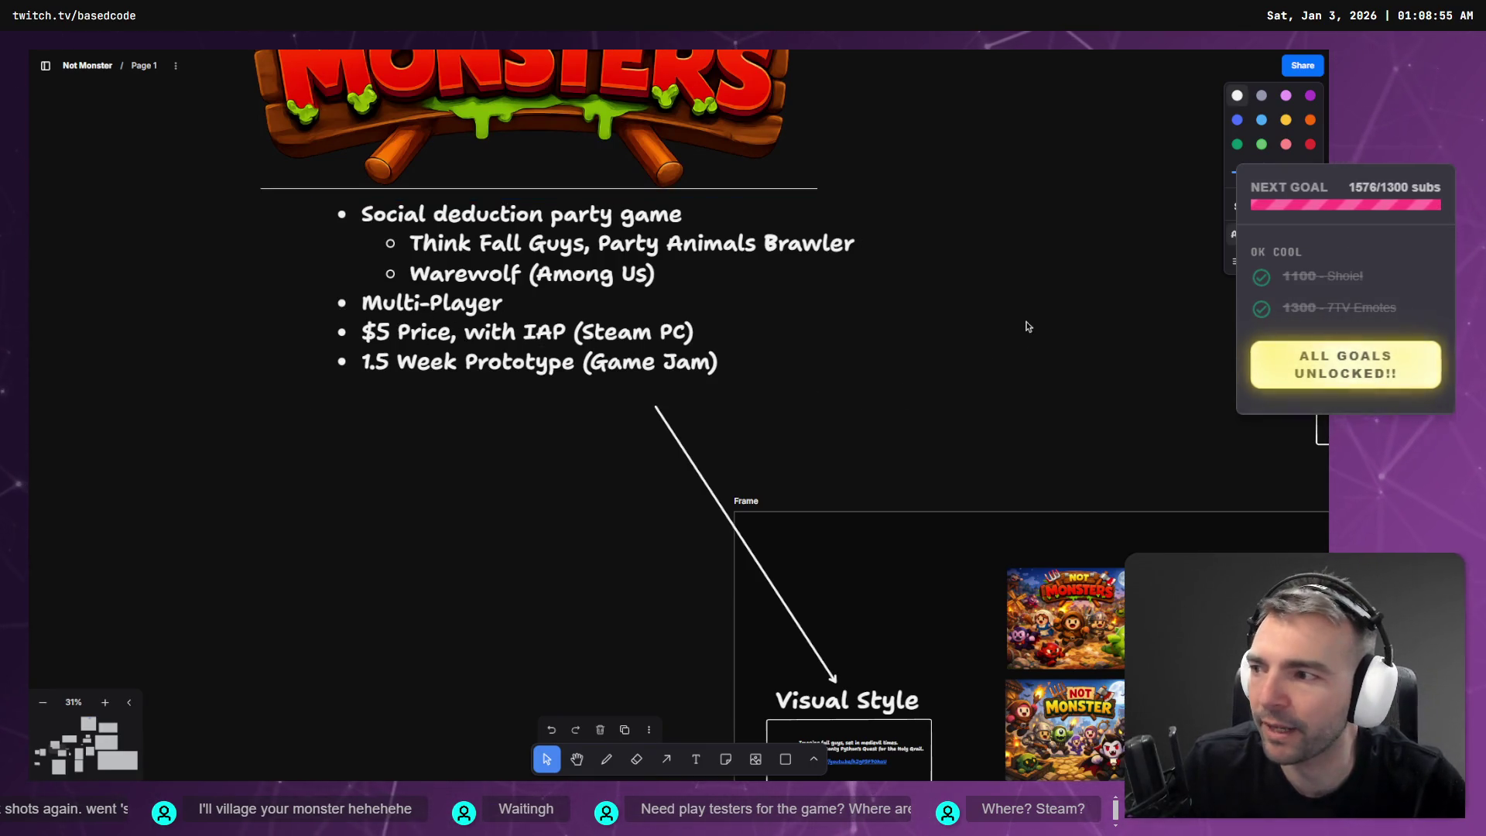
{"action": "scroll", "coordinate": [498, 324], "scroll_direction": "down", "scroll_amount": 8}
{"action": "scroll", "coordinate": [741, 500], "scroll_direction": "right", "scroll_amount": 6}
{"action": "scroll", "coordinate": [586, 547], "scroll_direction": "right", "scroll_amount": 4}
{"action": "scroll", "coordinate": [586, 548], "scroll_direction": "up", "scroll_amount": 2}
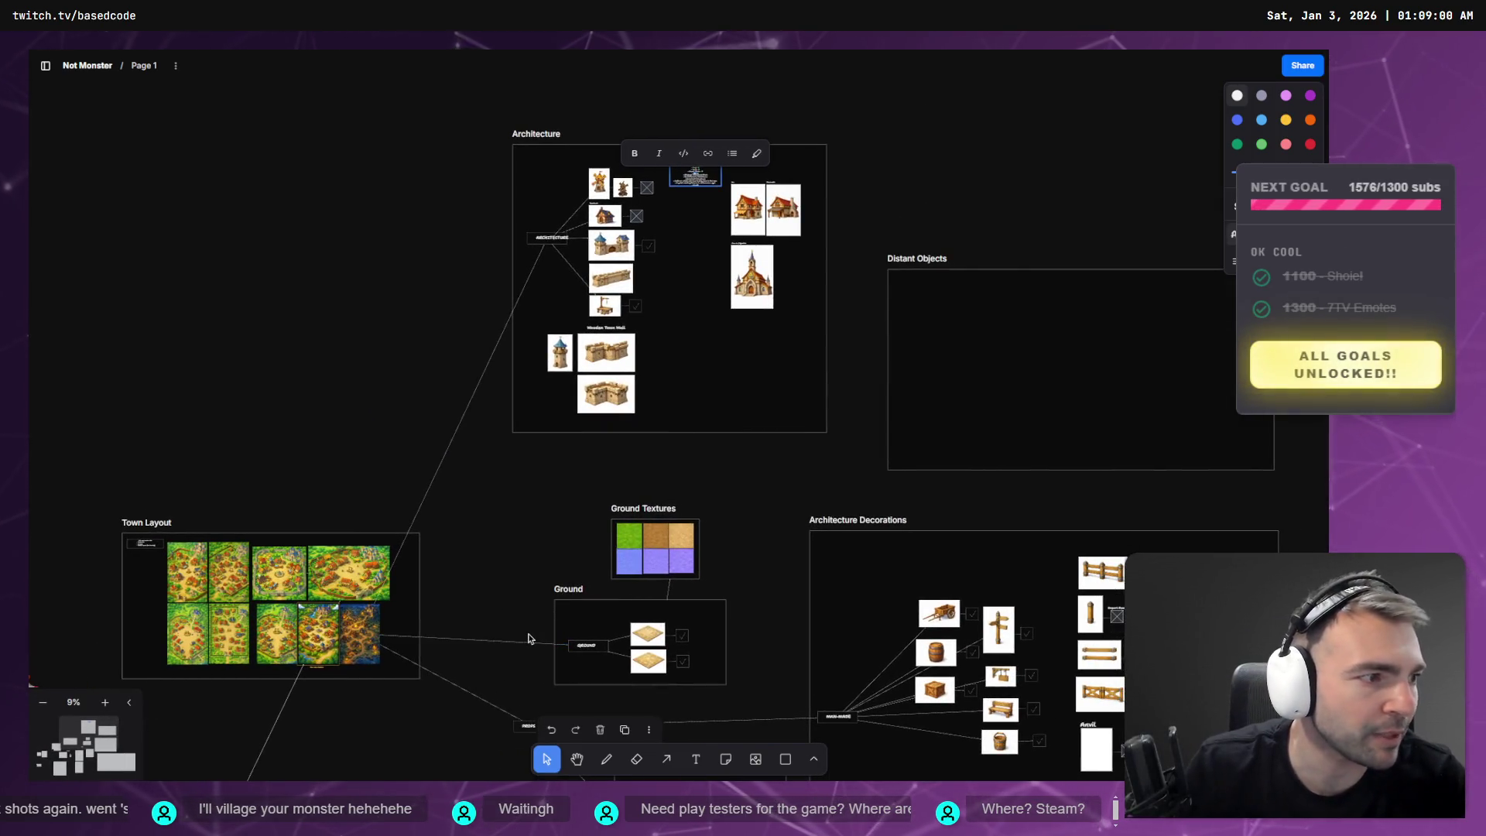
{"action": "key", "text": "alt+Tab"}
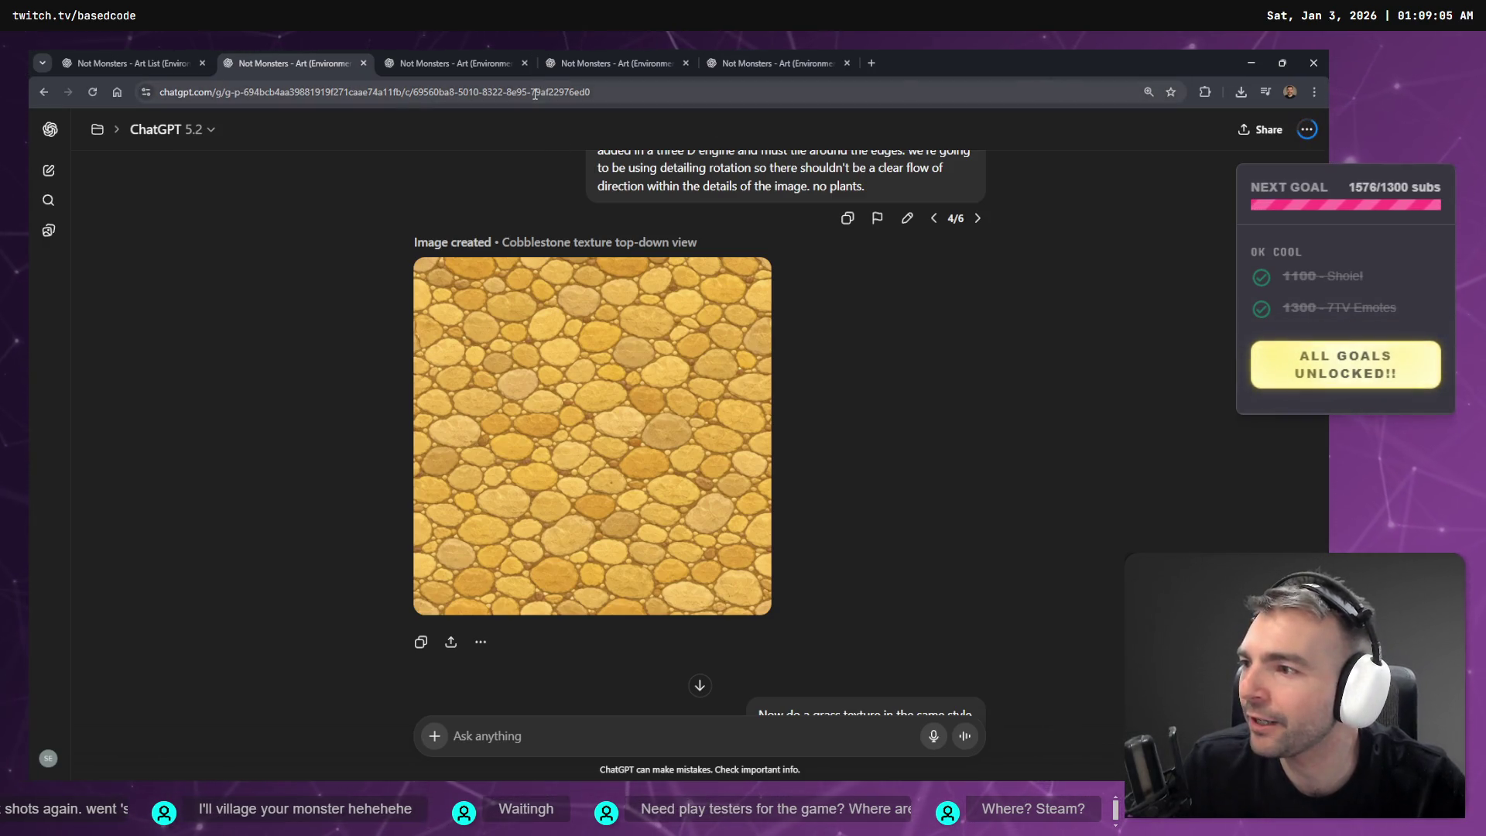
- Glance at the generating inn and grass chats, then scroll through the medieval village chat
{"action": "left_click", "coordinate": [488, 63]}
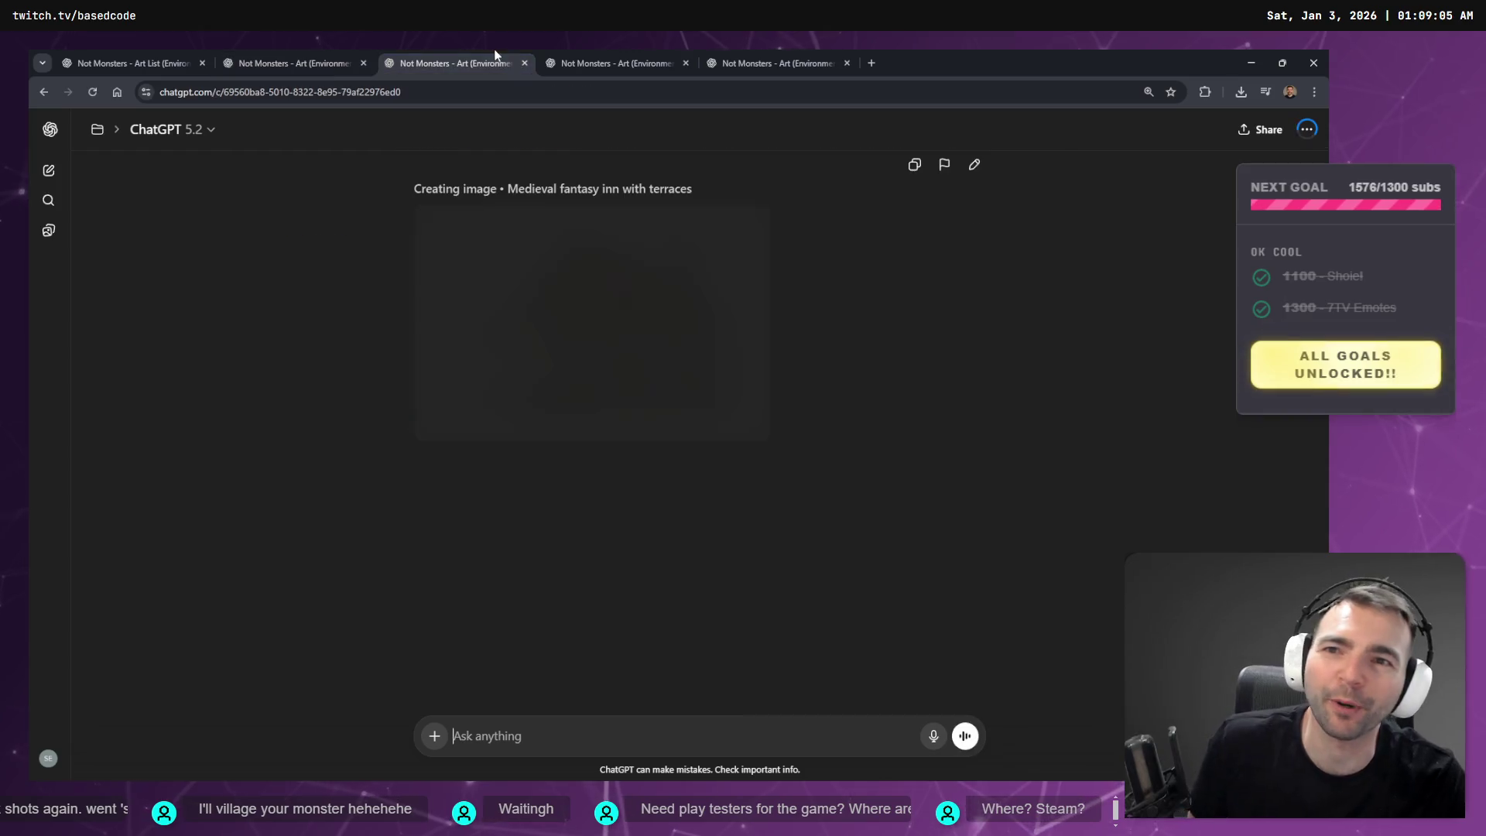
{"action": "left_click", "coordinate": [635, 64]}
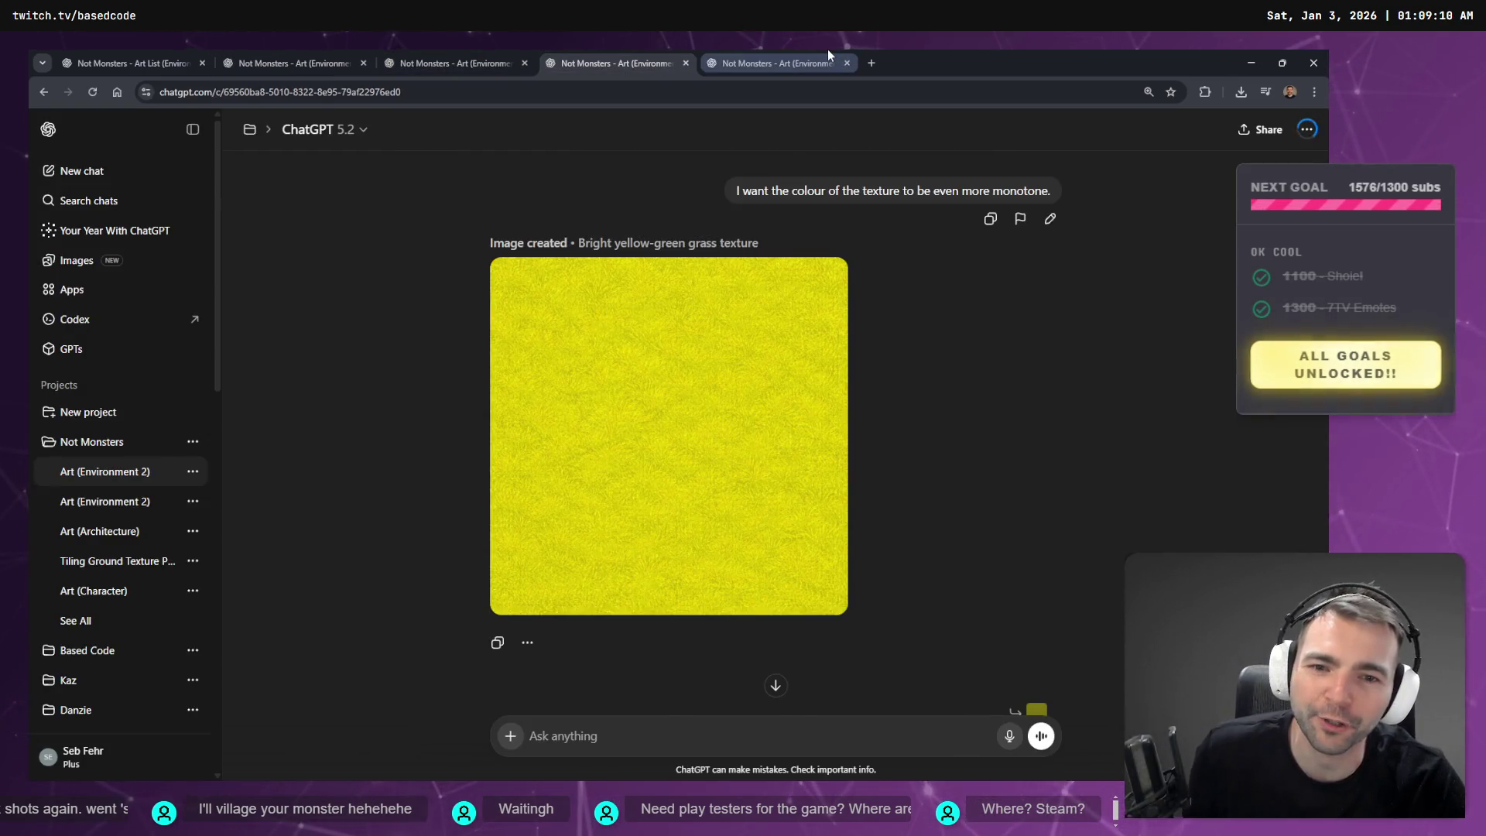
{"action": "left_click", "coordinate": [828, 49]}
{"action": "scroll", "coordinate": [943, 471], "scroll_direction": "up", "scroll_amount": 5}
{"action": "scroll", "coordinate": [943, 470], "scroll_direction": "up", "scroll_amount": 5}
{"action": "scroll", "coordinate": [938, 454], "scroll_direction": "down", "scroll_amount": 15}
{"action": "scroll", "coordinate": [912, 464], "scroll_direction": "down", "scroll_amount": 3}
{"action": "scroll", "coordinate": [918, 469], "scroll_direction": "up", "scroll_amount": 15}
{"action": "scroll", "coordinate": [941, 493], "scroll_direction": "up", "scroll_amount": 10}
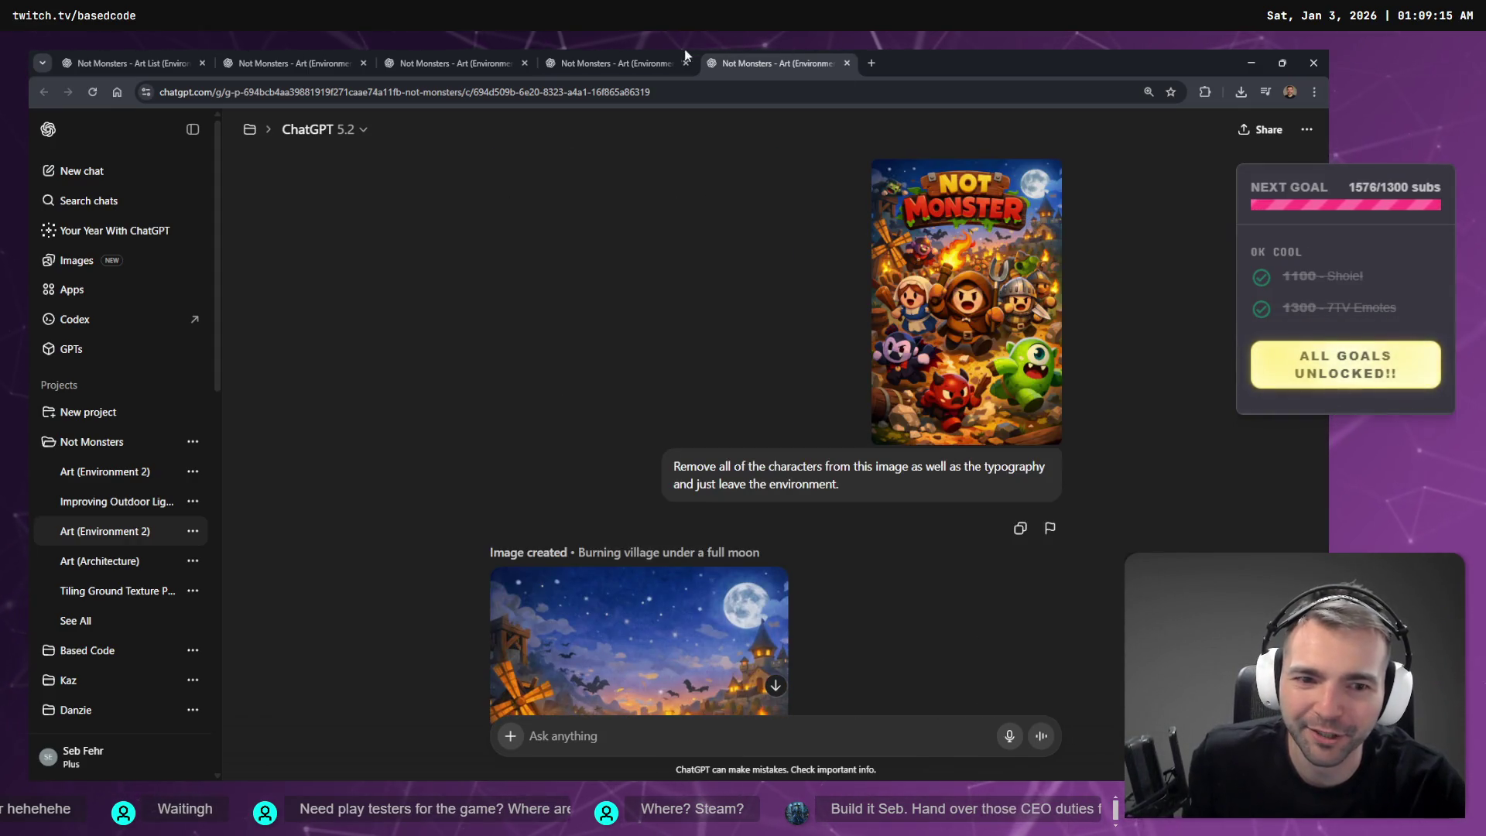
- Recheck the inn extension's progress and settle on the yellow-green grass texture chat before leaving
{"action": "left_click", "coordinate": [634, 62]}
{"action": "left_click", "coordinate": [487, 62]}
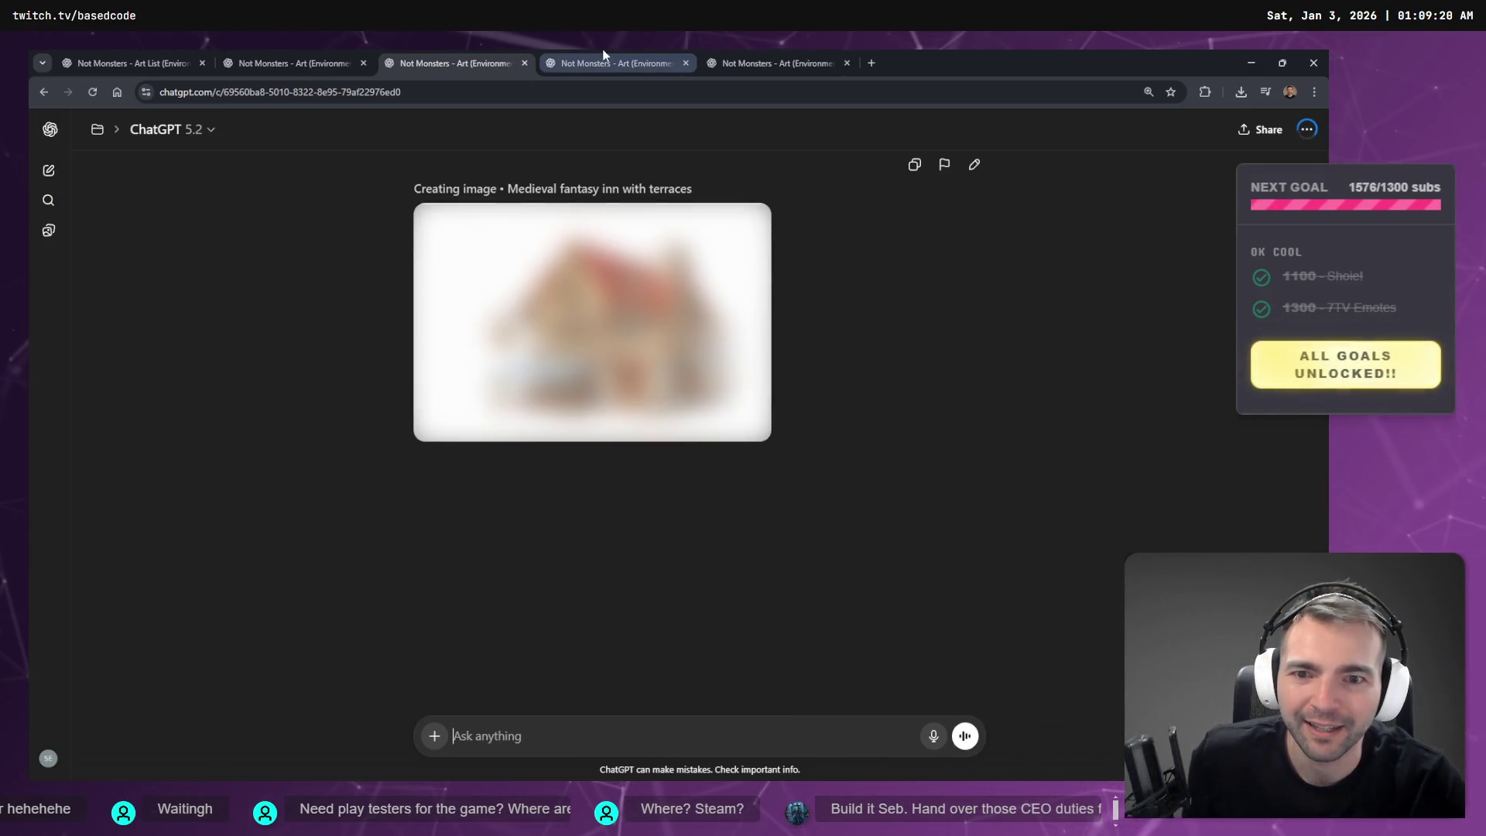
{"action": "left_click", "coordinate": [606, 58]}
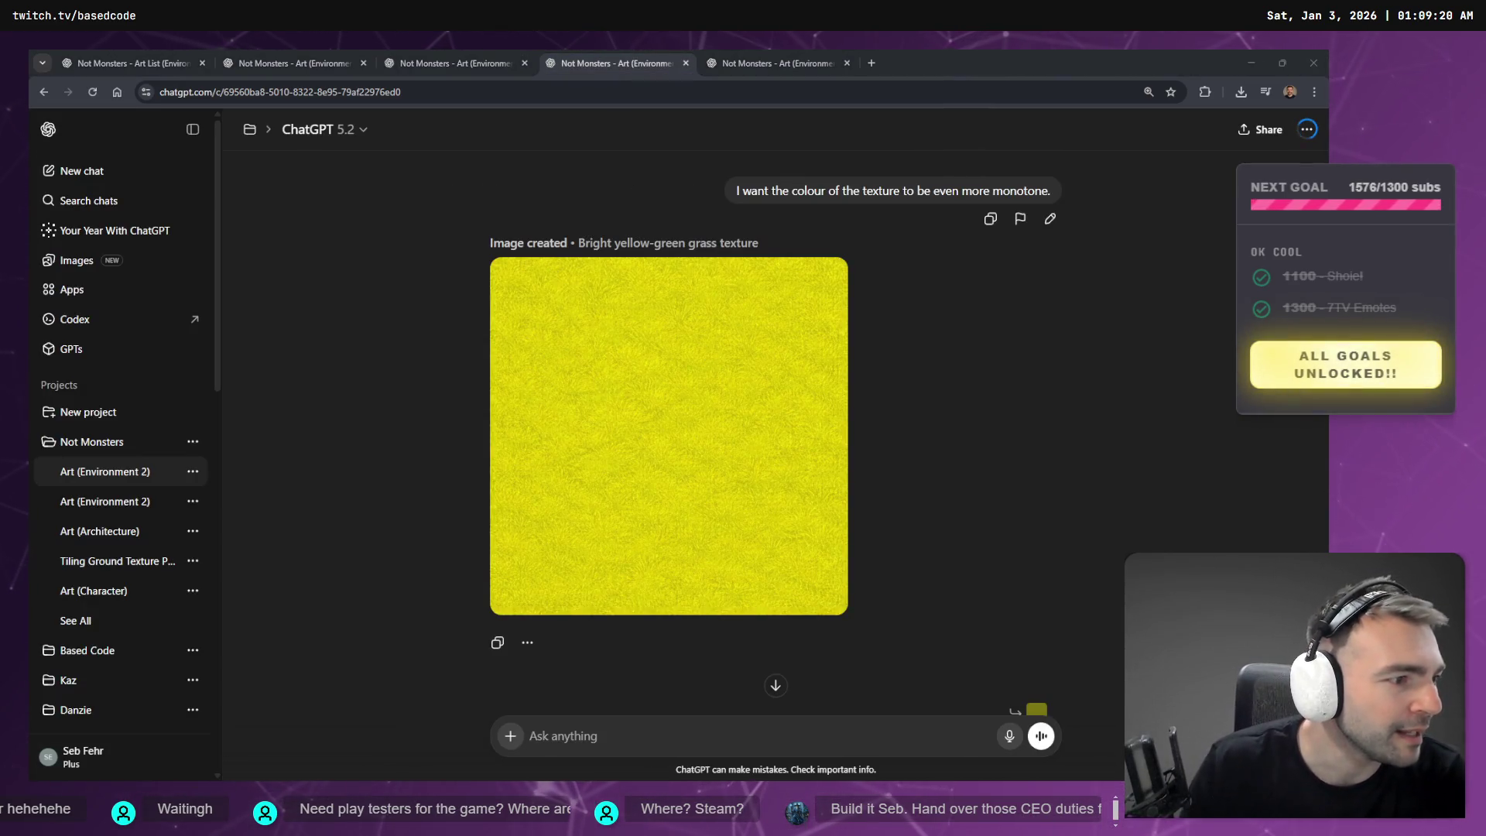
{"action": "key", "text": "alt+Tab"}
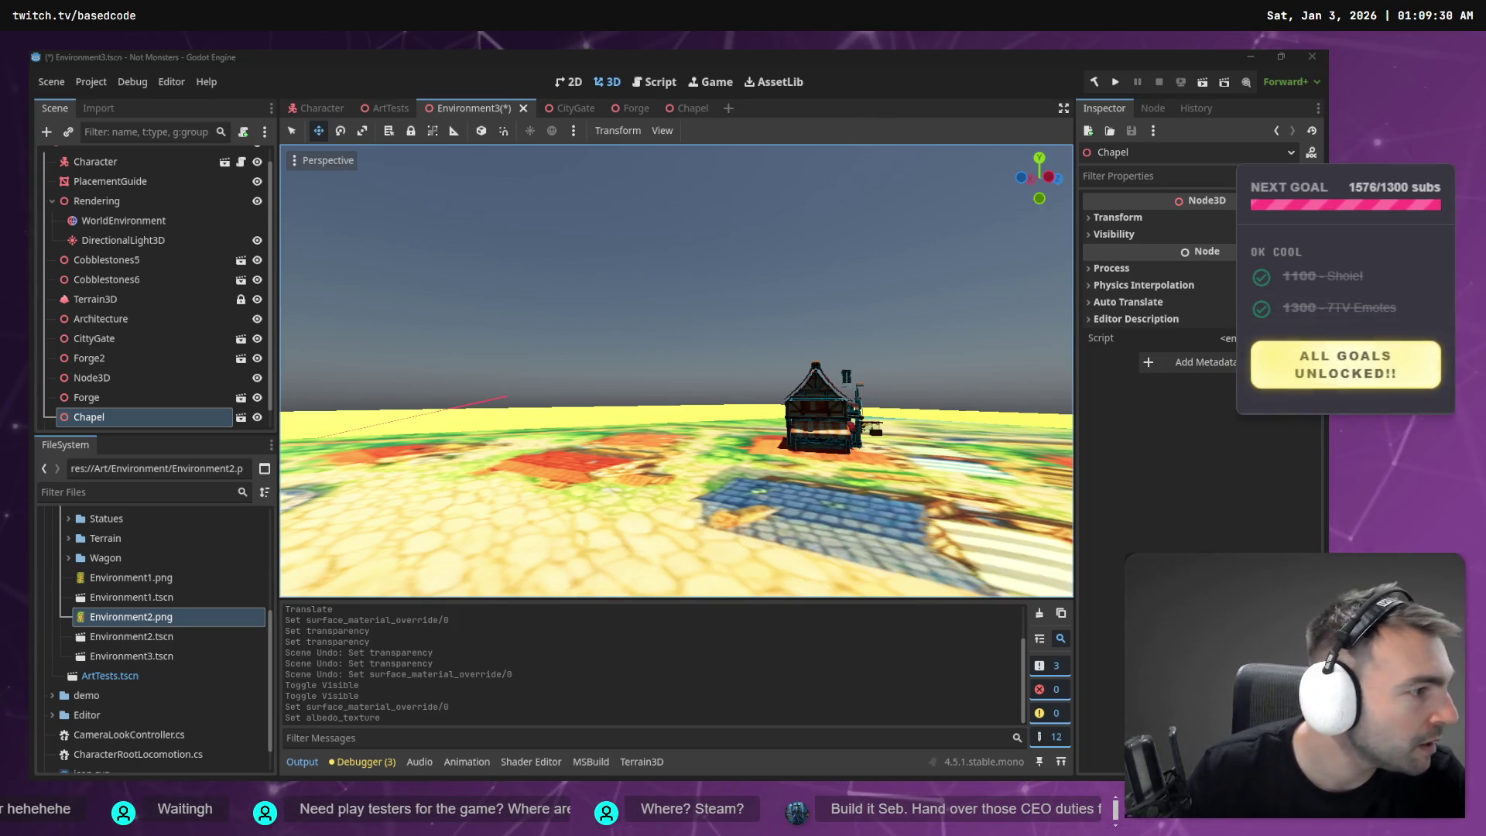
- Close the Paint #D1C704 colour sample without saving and refocus Godot's 3D view on the Chapel
{"action": "key", "text": "alt+Tab"}
{"action": "key", "text": "Return"}
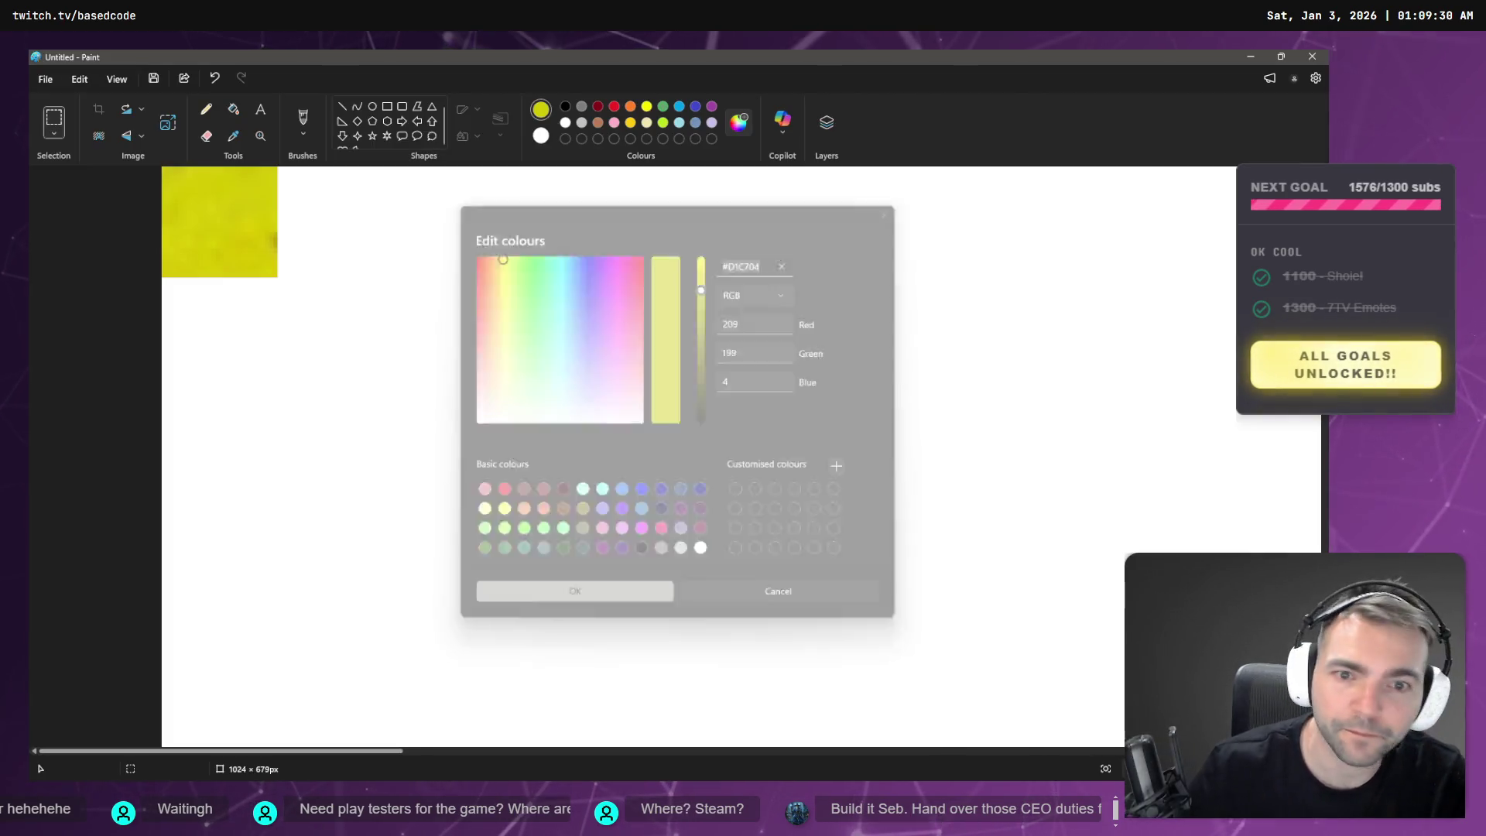
{"action": "key", "text": "alt+F4"}
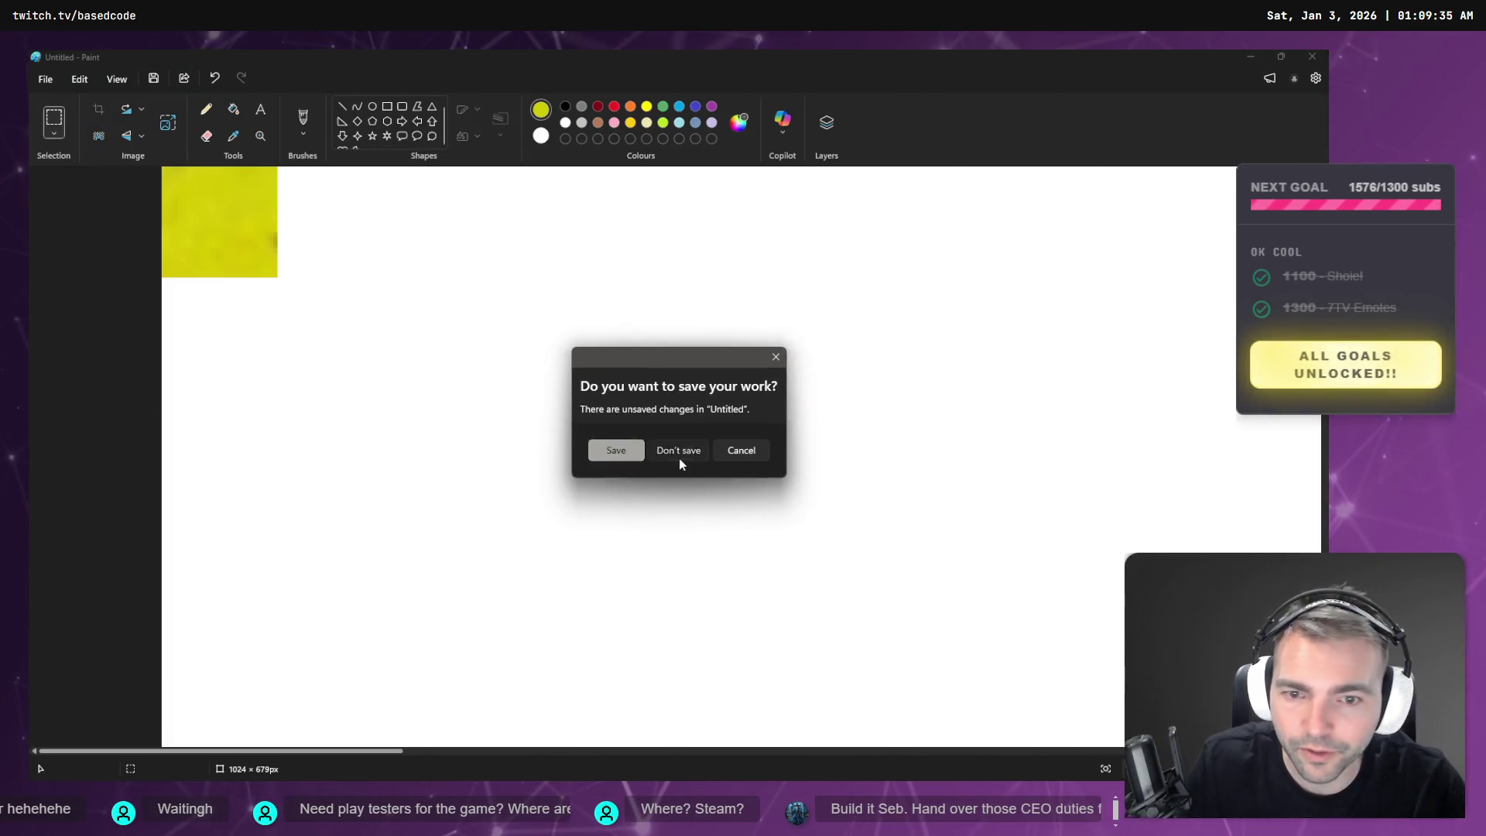
{"action": "left_click", "coordinate": [680, 457]}
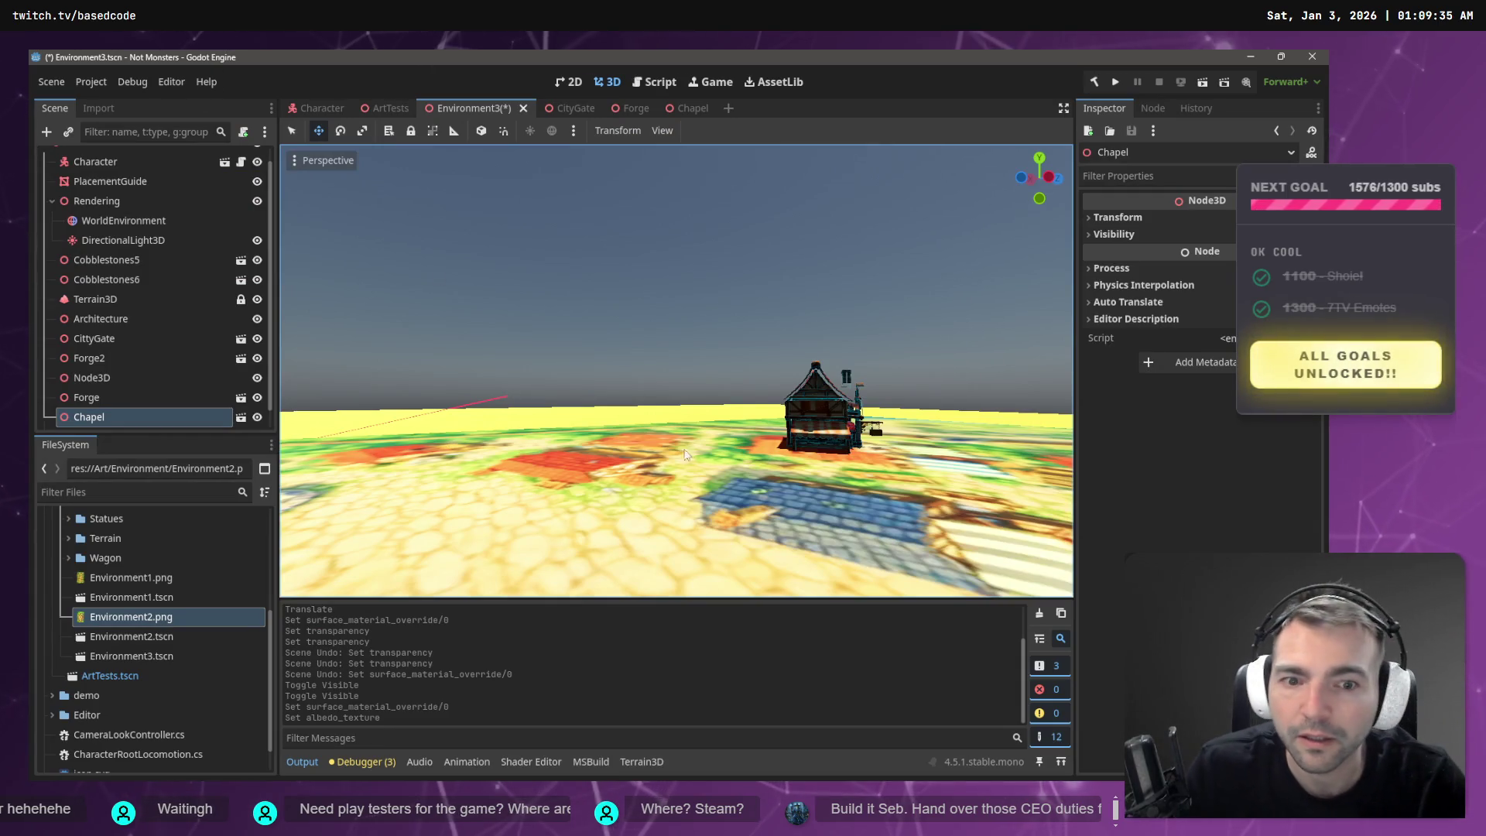
{"action": "key", "text": "f"}
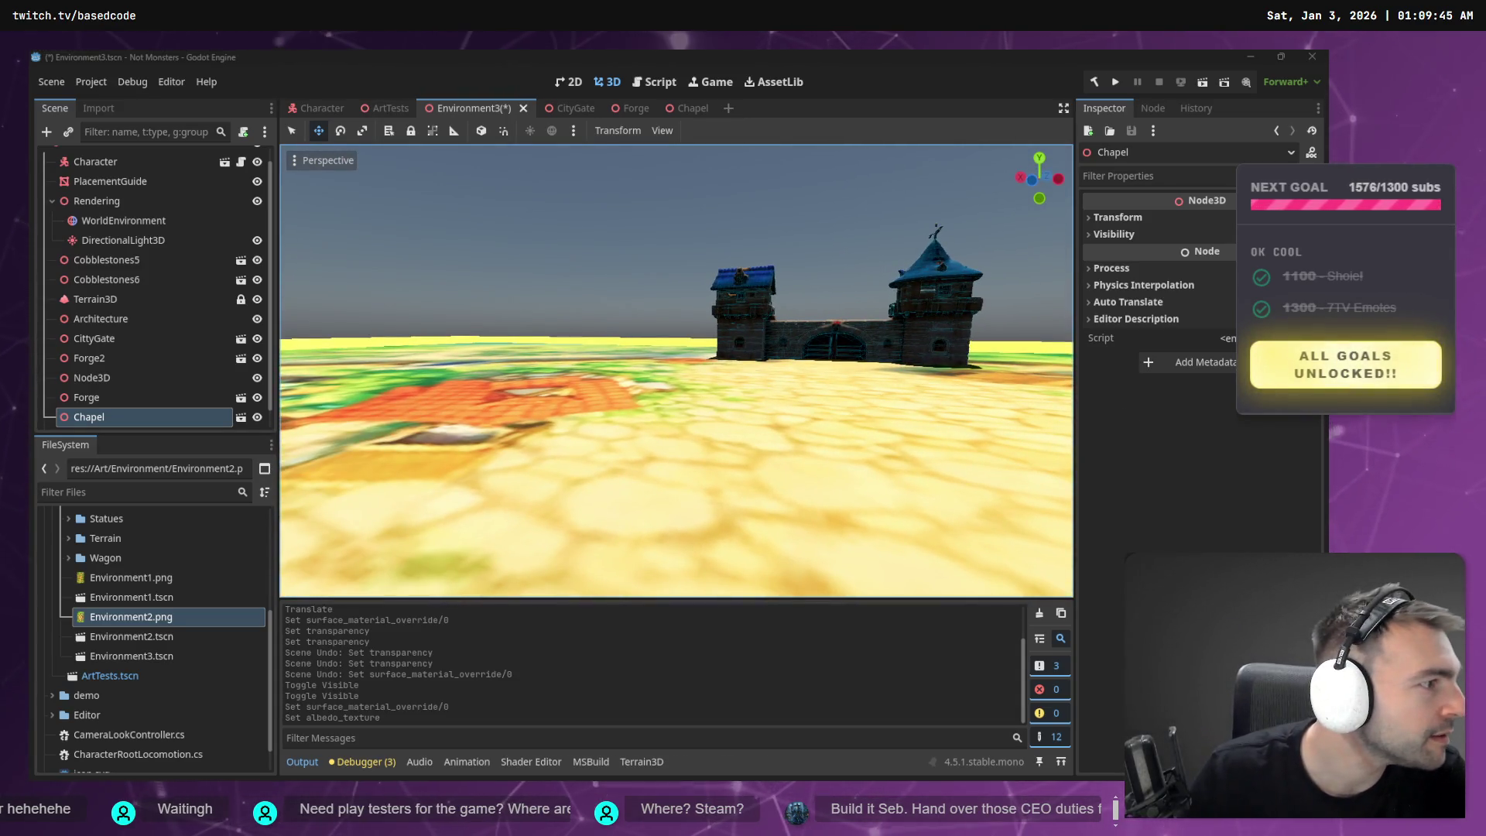
- Return from Godot to Chrome and show the burning-village night scene chat
{"action": "key", "text": "alt+Tab"}
{"action": "left_click", "coordinate": [769, 70]}
{"action": "scroll", "coordinate": [894, 328], "scroll_direction": "down", "scroll_amount": 7}
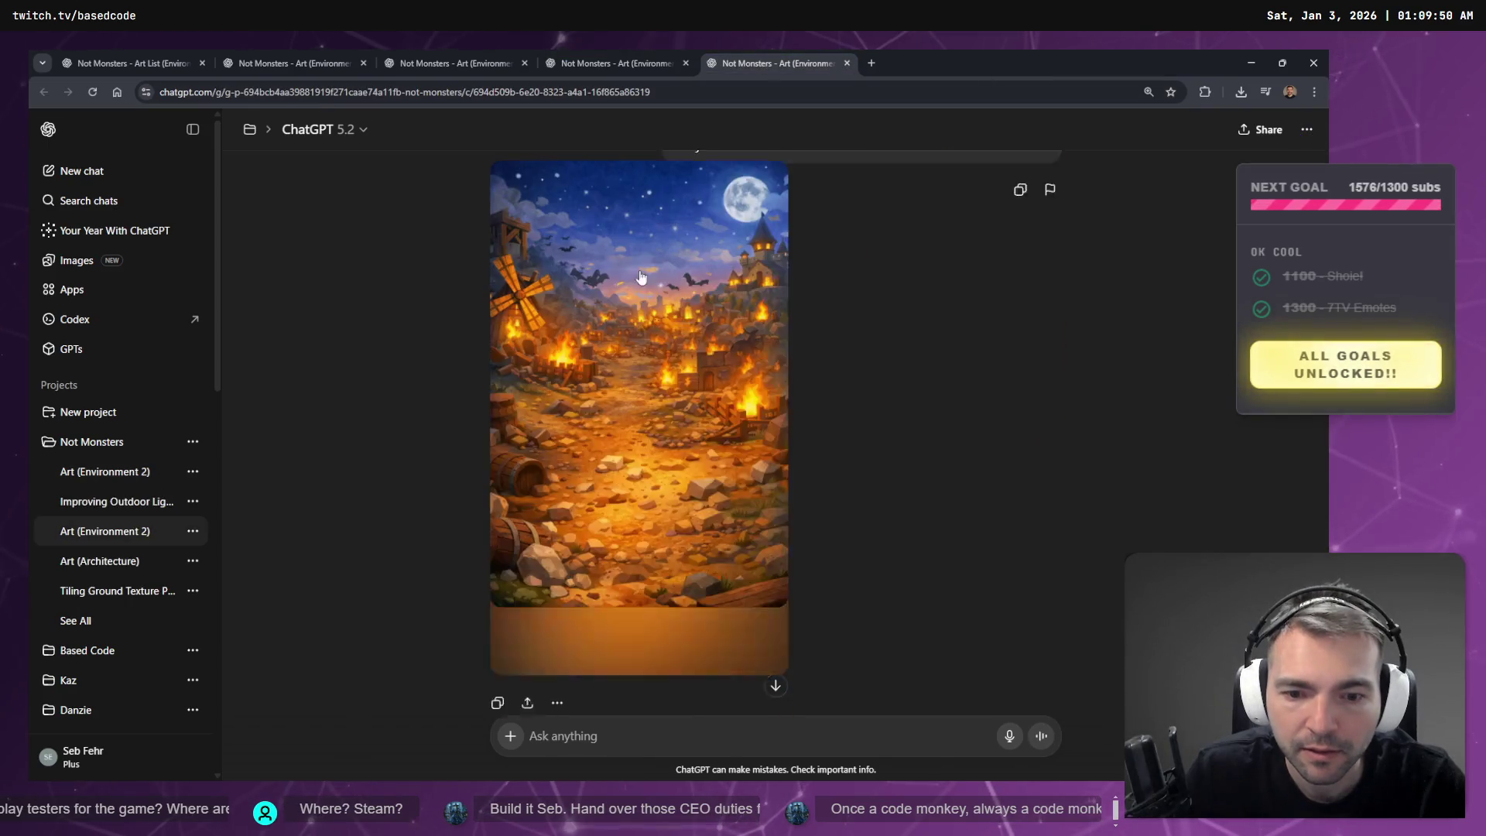
- On the inn image, request more adornments on the building's right side and more interesting architecture
{"action": "key", "text": "ctrl+shift+Tab"}
{"action": "key", "text": "ctrl+shift+Tab"}
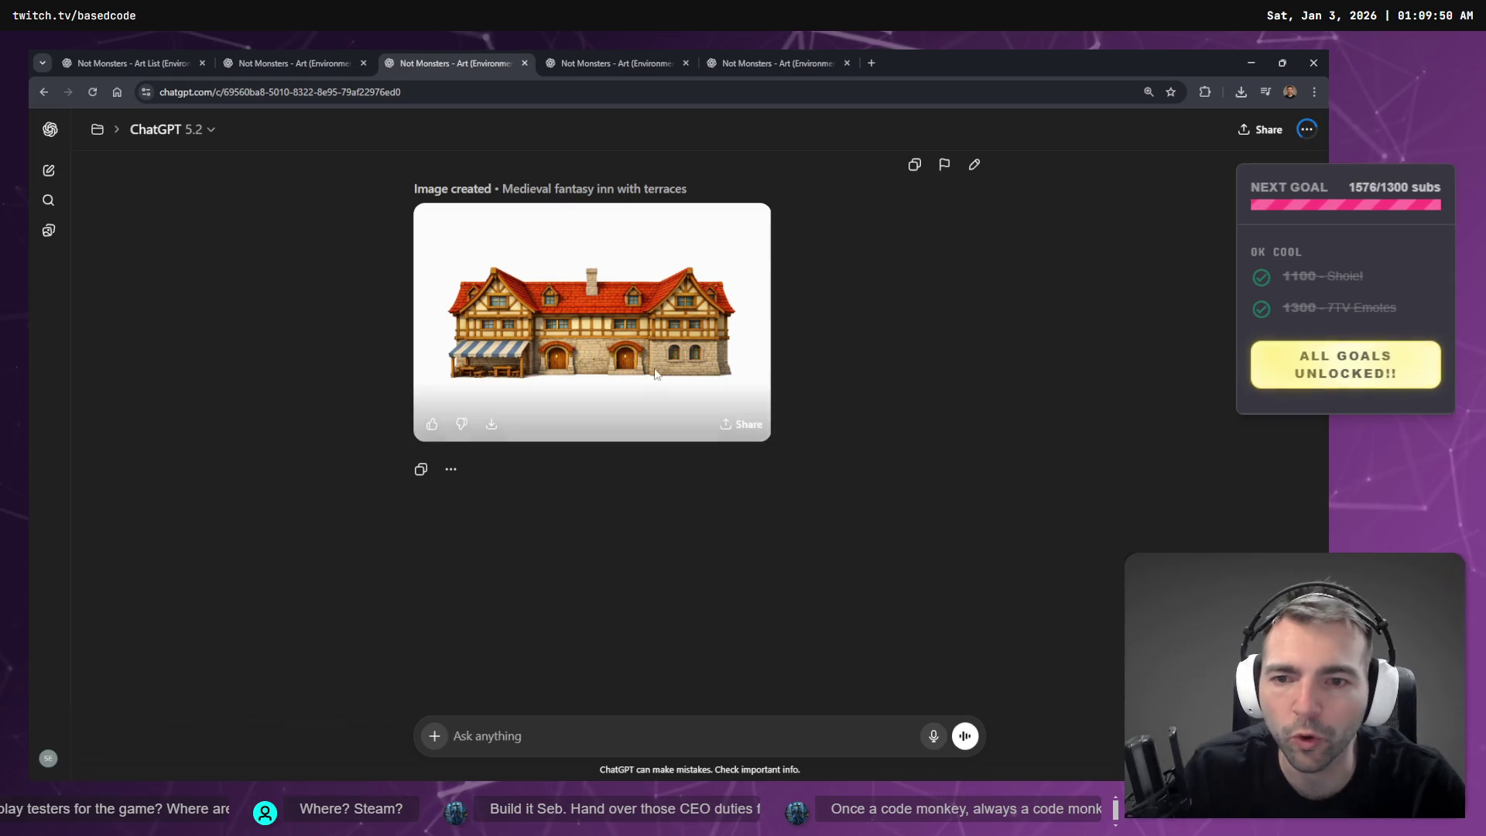
{"action": "left_click", "coordinate": [654, 373]}
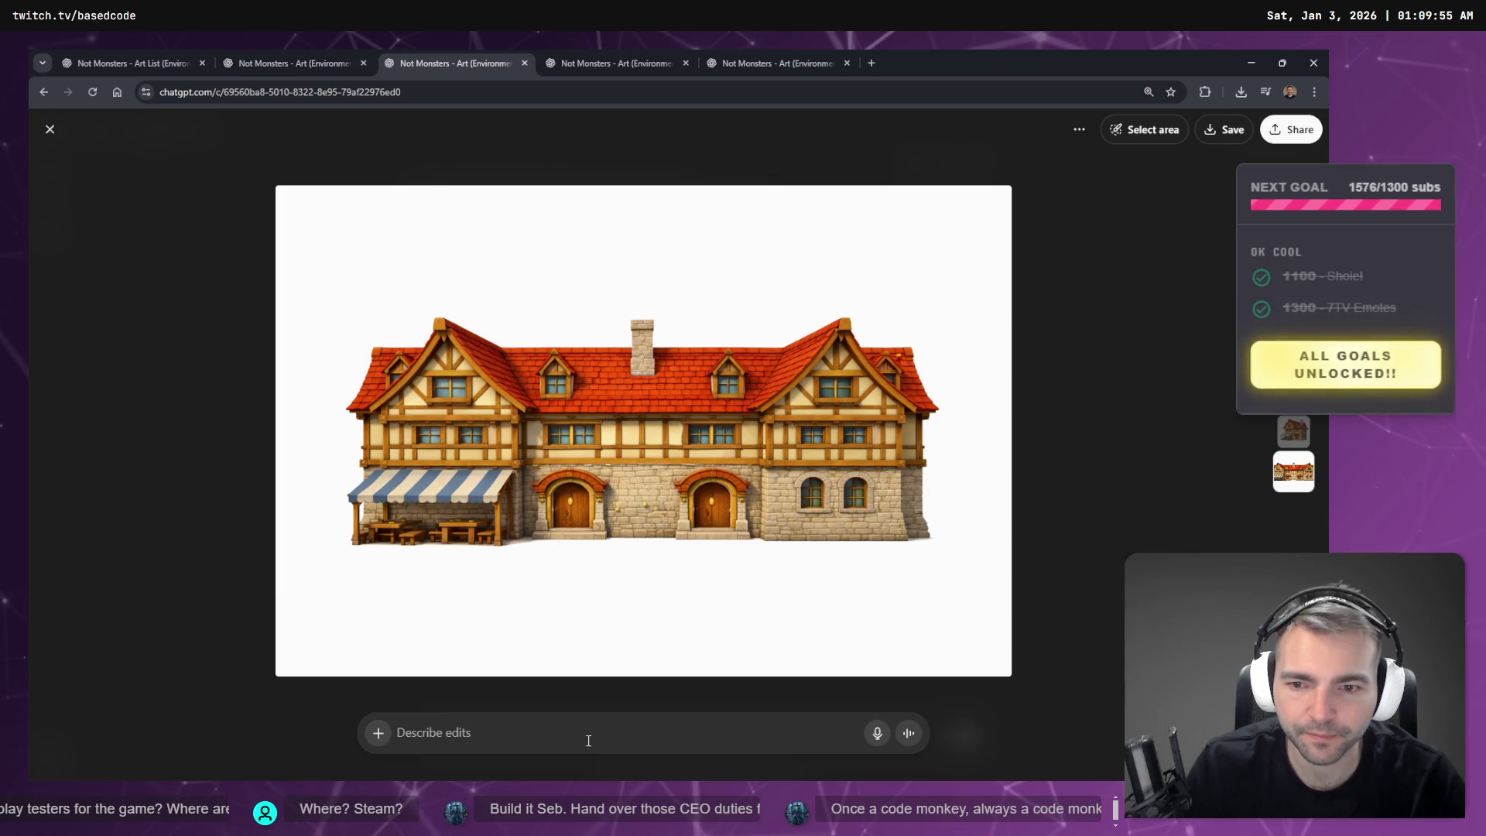
{"action": "key", "text": "super+h"}
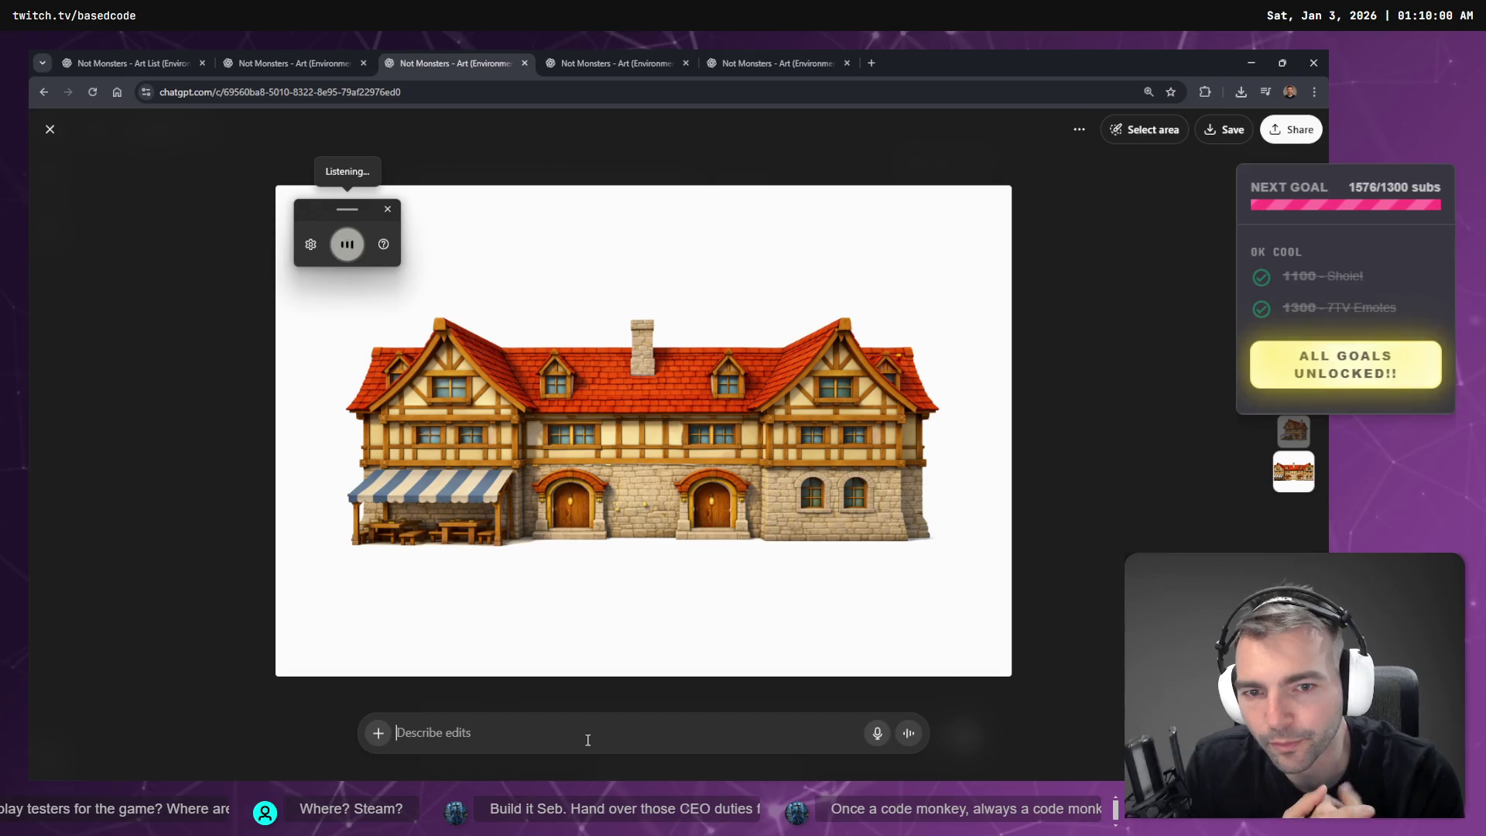
{"action": "type", "text": "add a few more adornments to the right side of the building and"}
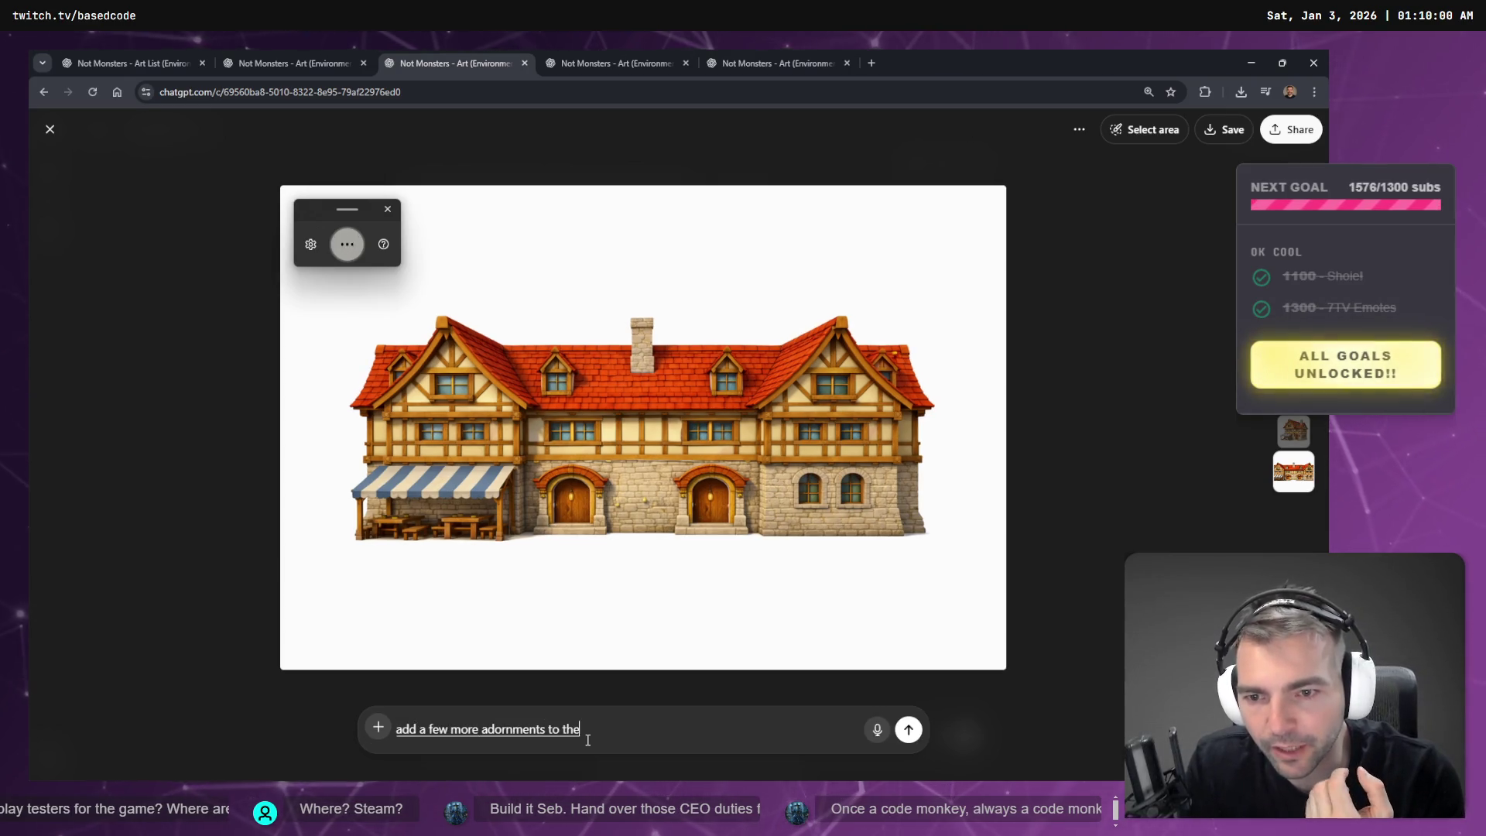
{"action": "type", "text": " make"}
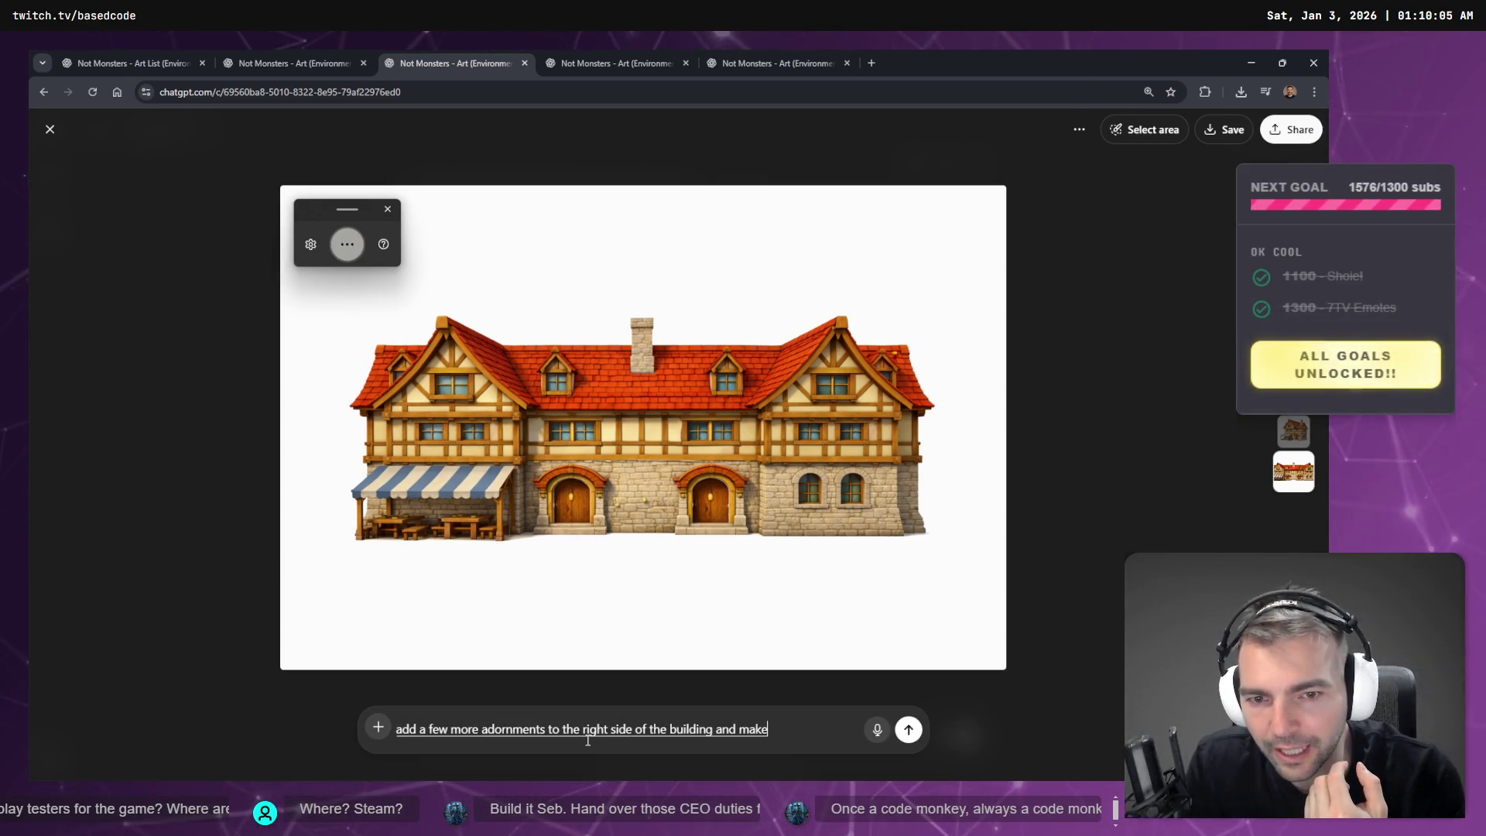
{"action": "type", "text": " the architecture a little more interesting."}
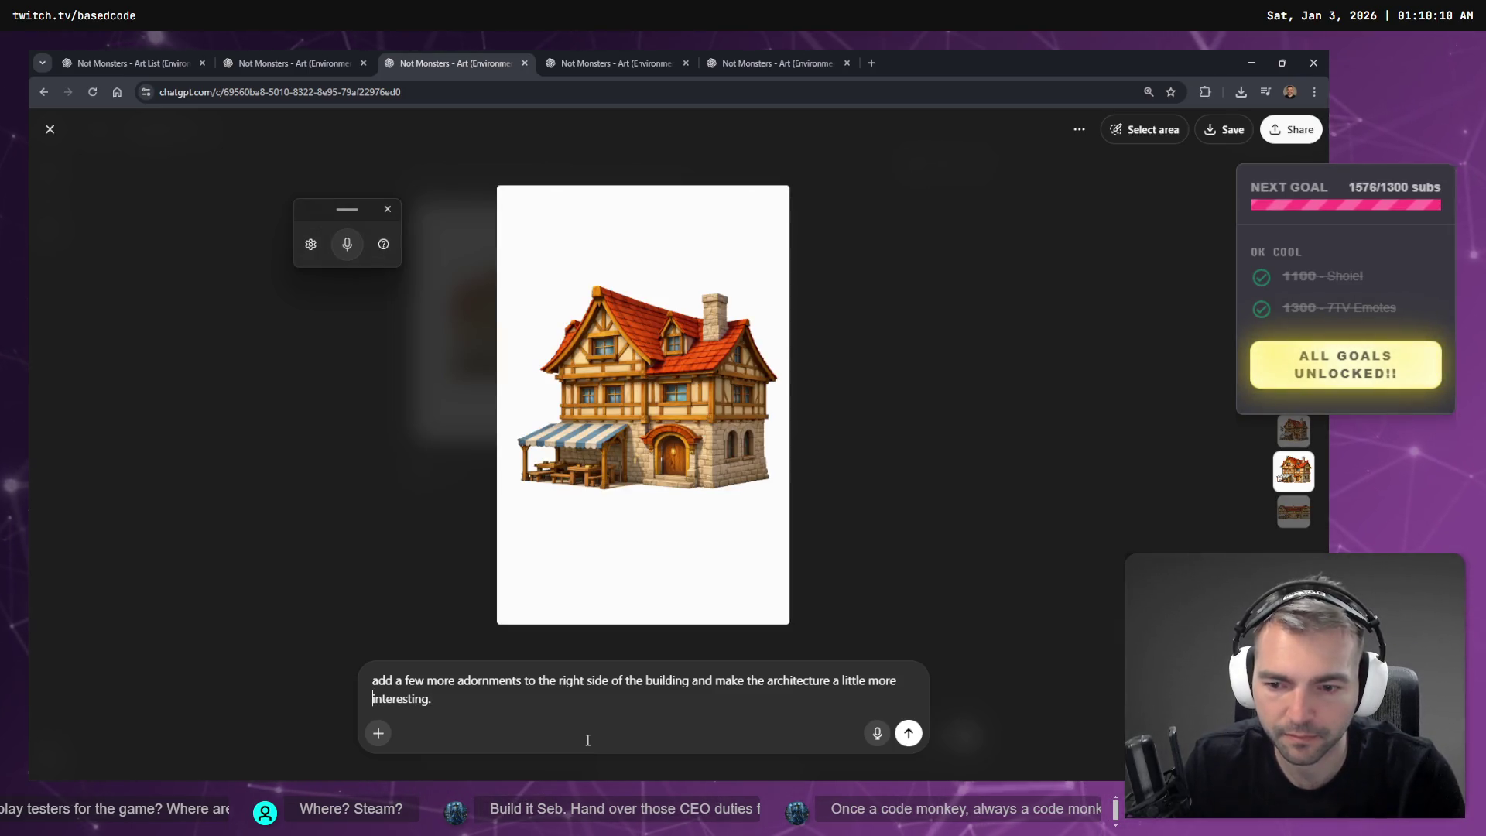
{"action": "key", "text": "Return"}
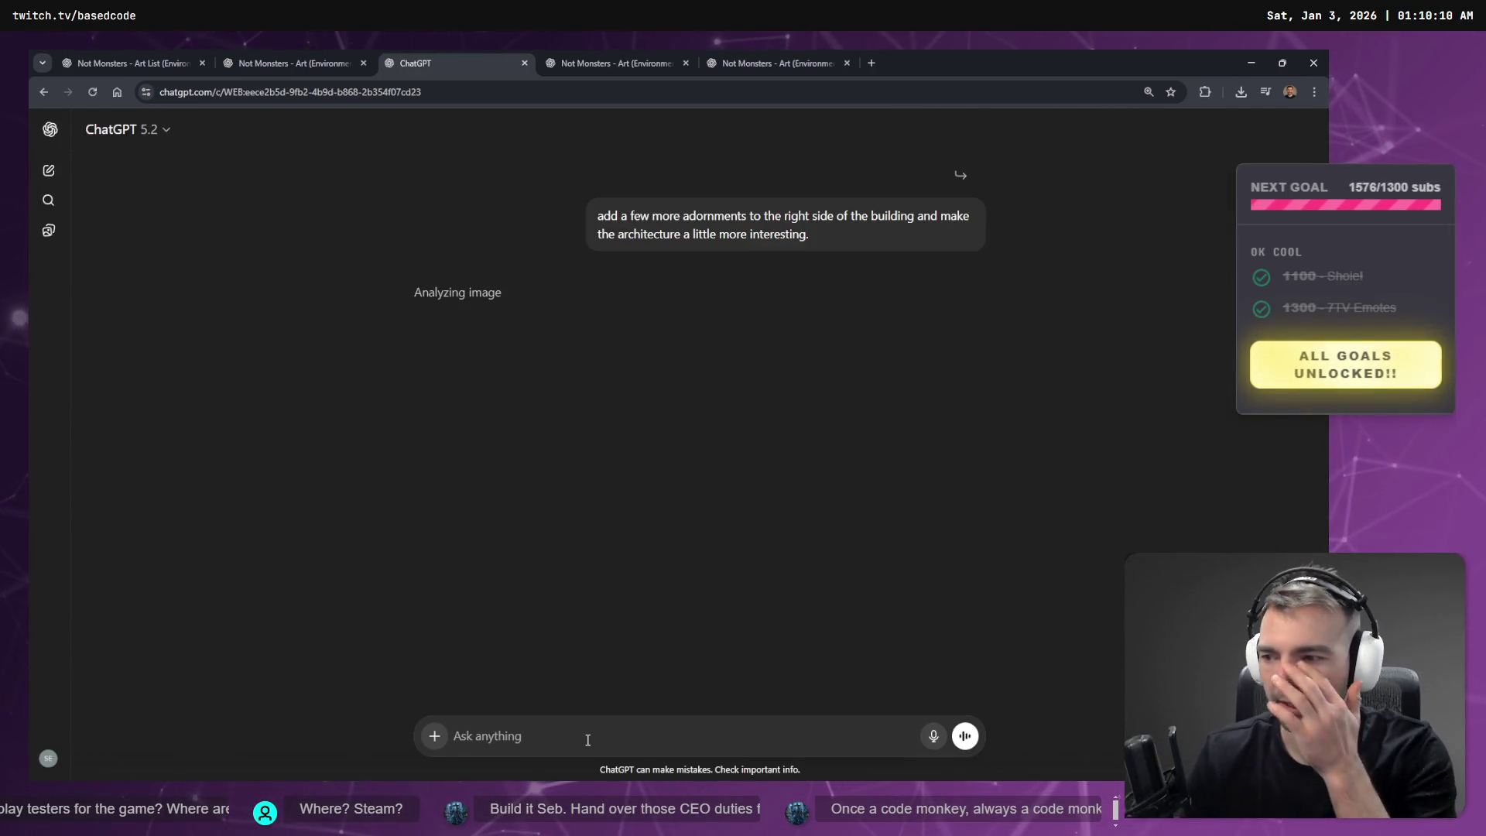
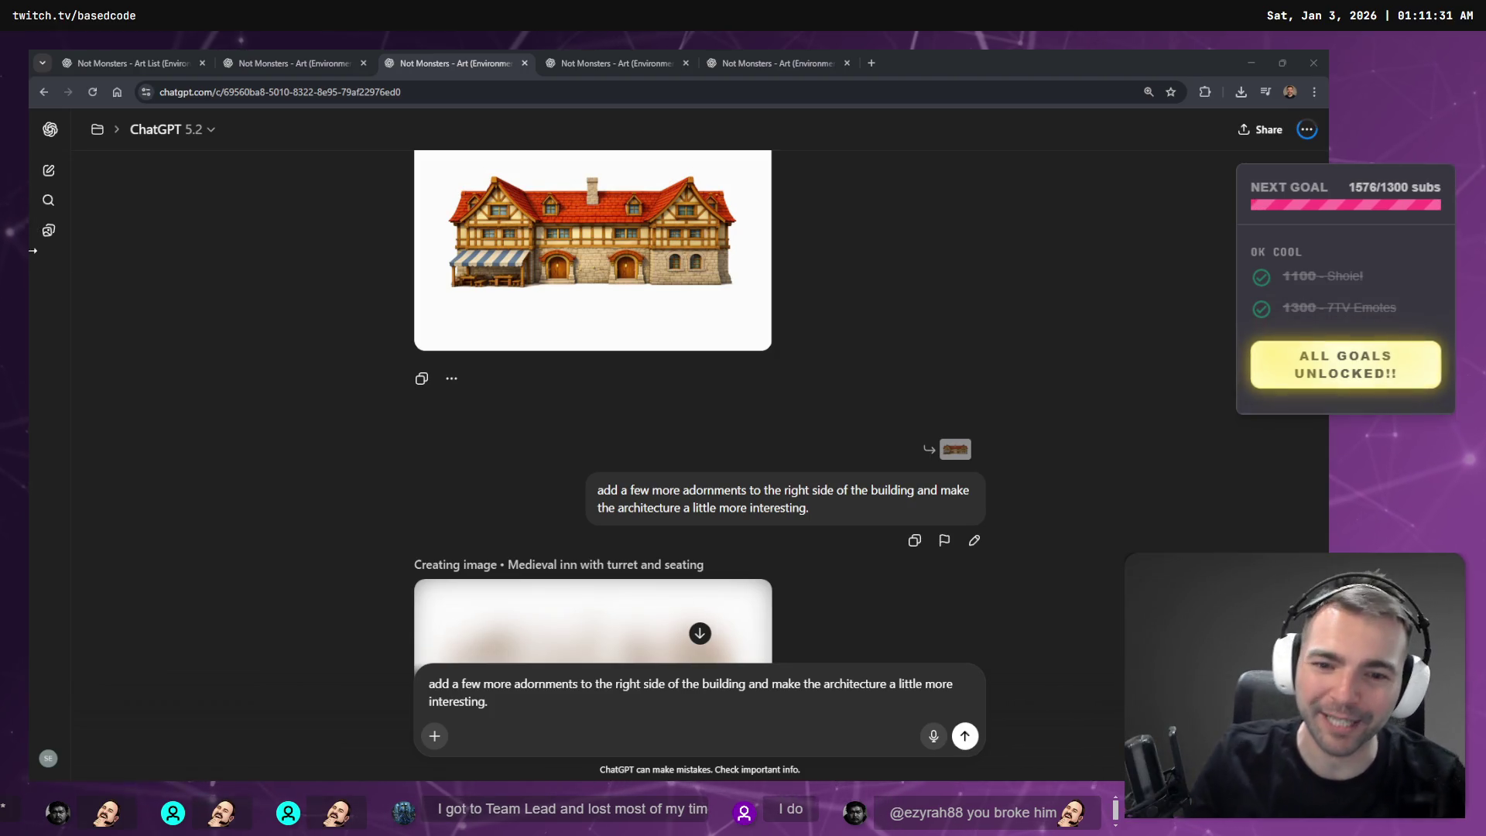
- Let the inn image with the turret and hanging sign finish generating, then view it full size
{"action": "scroll", "coordinate": [420, 447], "scroll_direction": "down", "scroll_amount": 4}
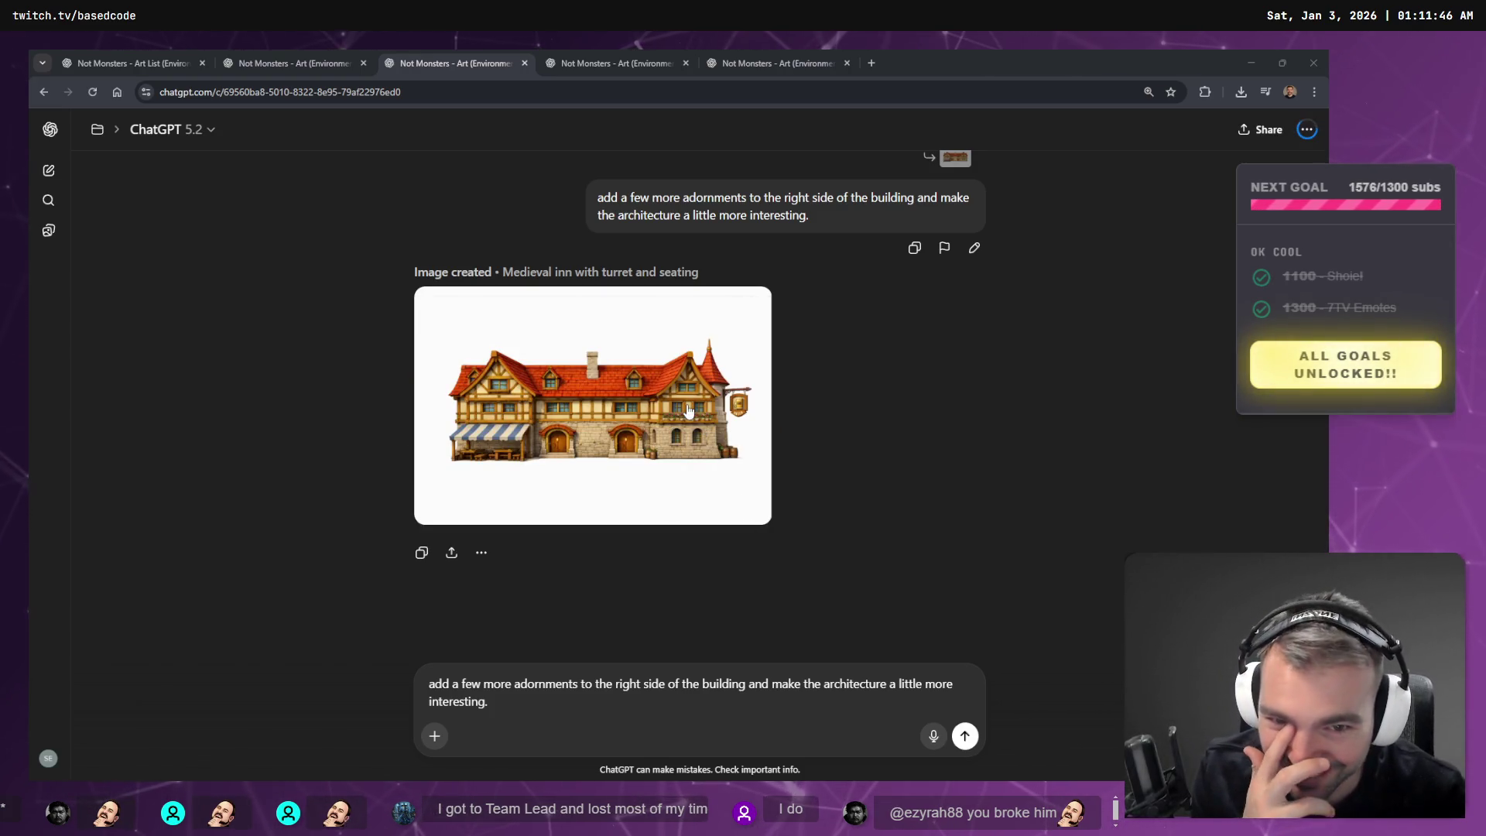
{"action": "mouse_move", "coordinate": [704, 485]}
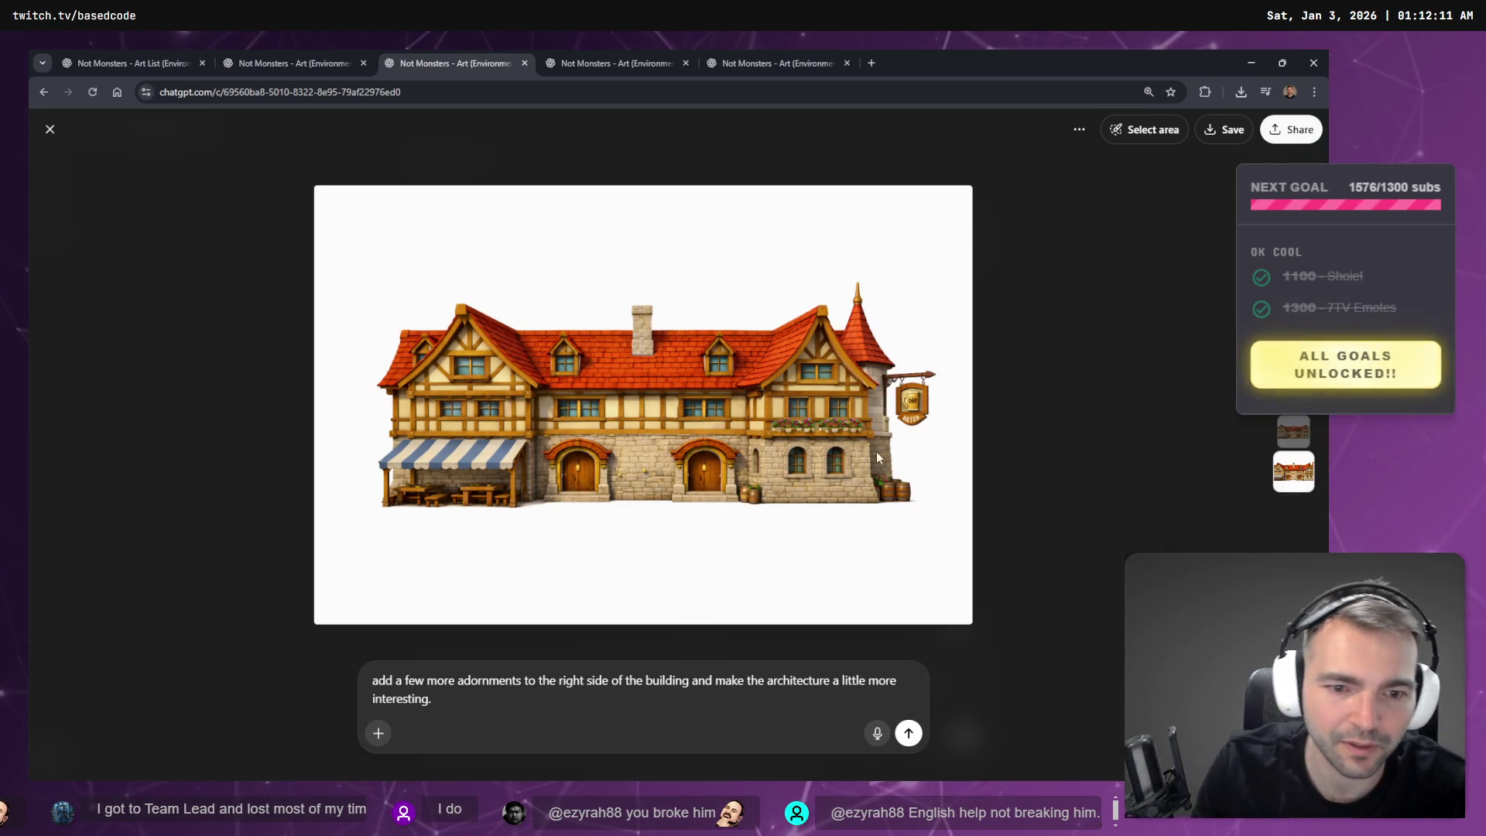
- Mask the inn's hanging sign and dictate a new prompt to remove items and add a window
{"action": "left_click", "coordinate": [1170, 134]}
{"action": "mouse_move", "coordinate": [917, 422]}
{"action": "left_mouse_down"}
{"action": "mouse_move", "coordinate": [897, 403]}
{"action": "mouse_move", "coordinate": [917, 364]}
{"action": "left_mouse_up"}
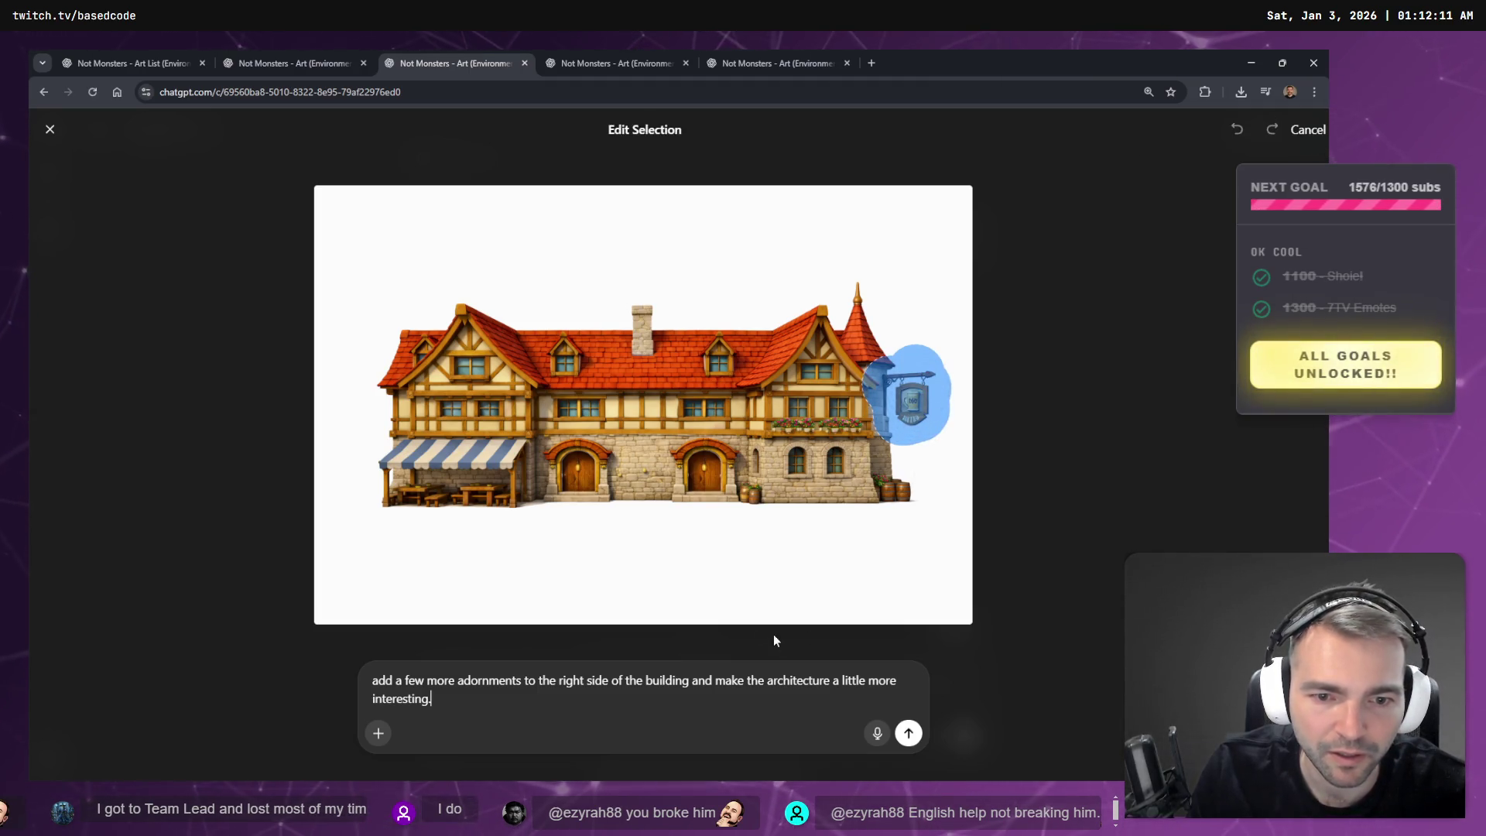
{"action": "triple_click", "coordinate": [649, 703]}
{"action": "key", "text": "BackSpace"}
{"action": "key", "text": "super+h"}
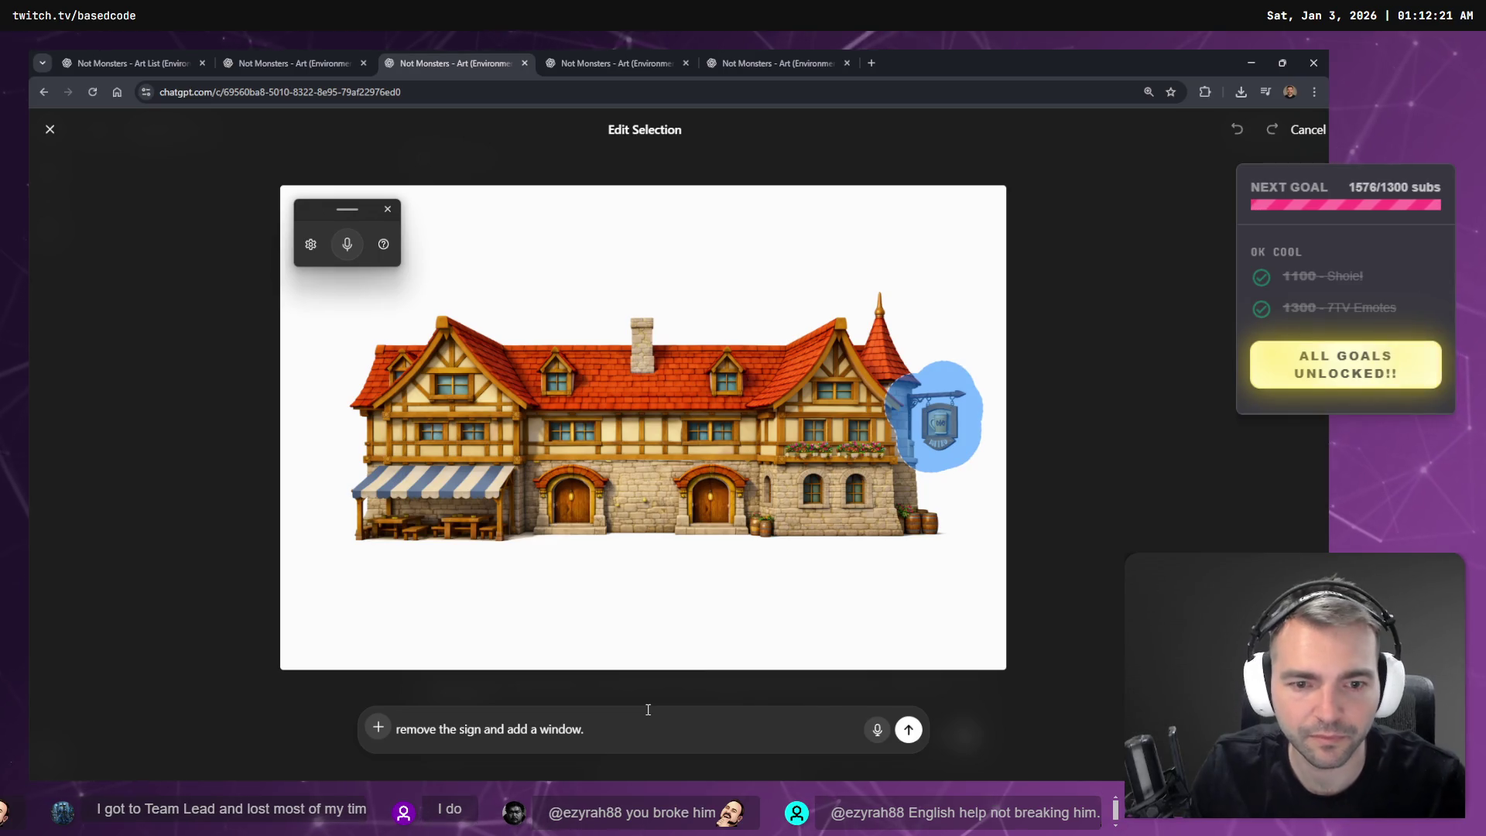
- Also mask both groups of barrels and the awning tables, then send the removal request
{"action": "left_click", "coordinate": [918, 530]}
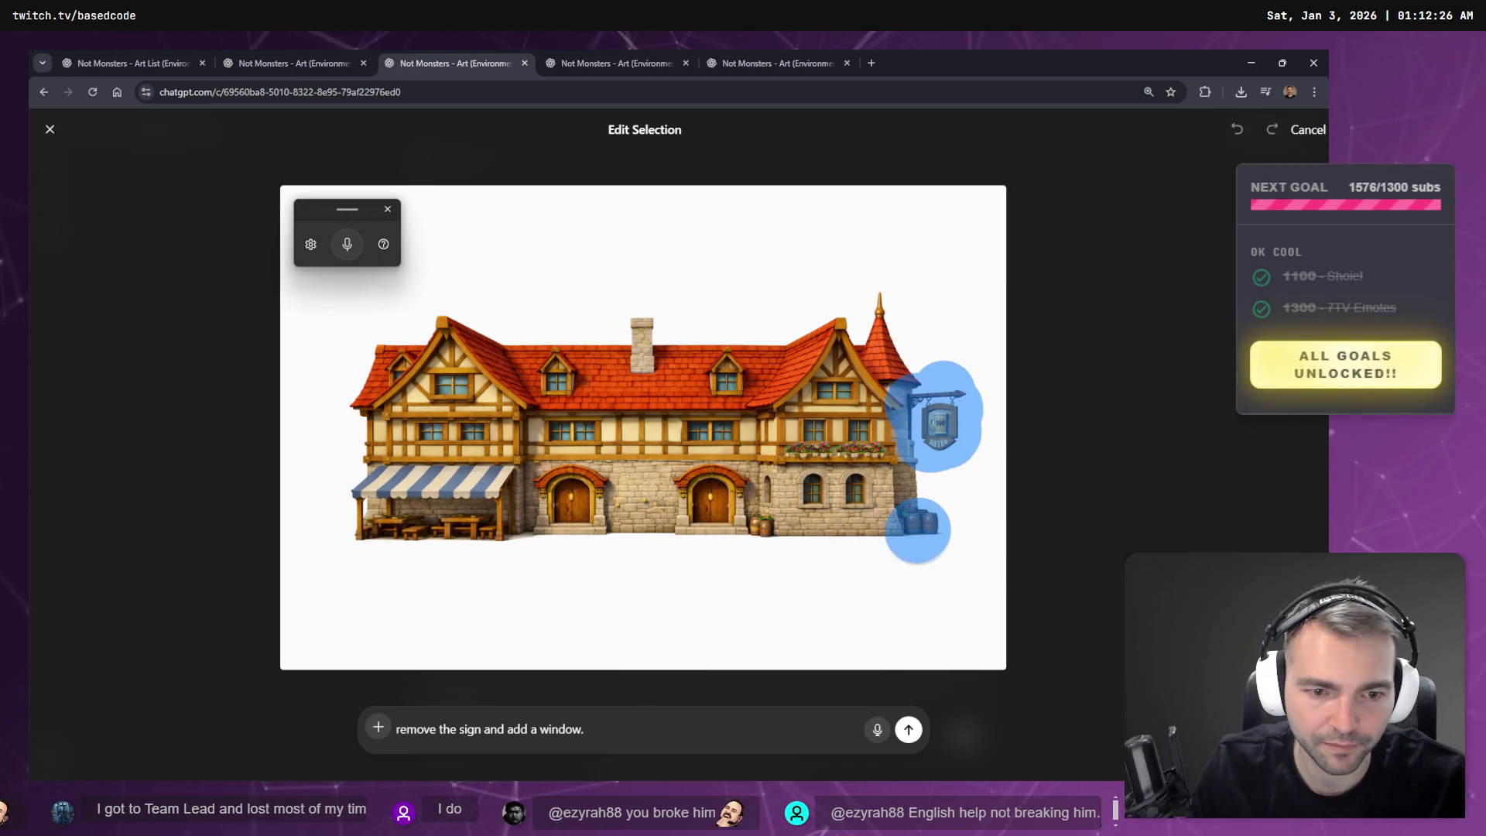
{"action": "left_click", "coordinate": [745, 512]}
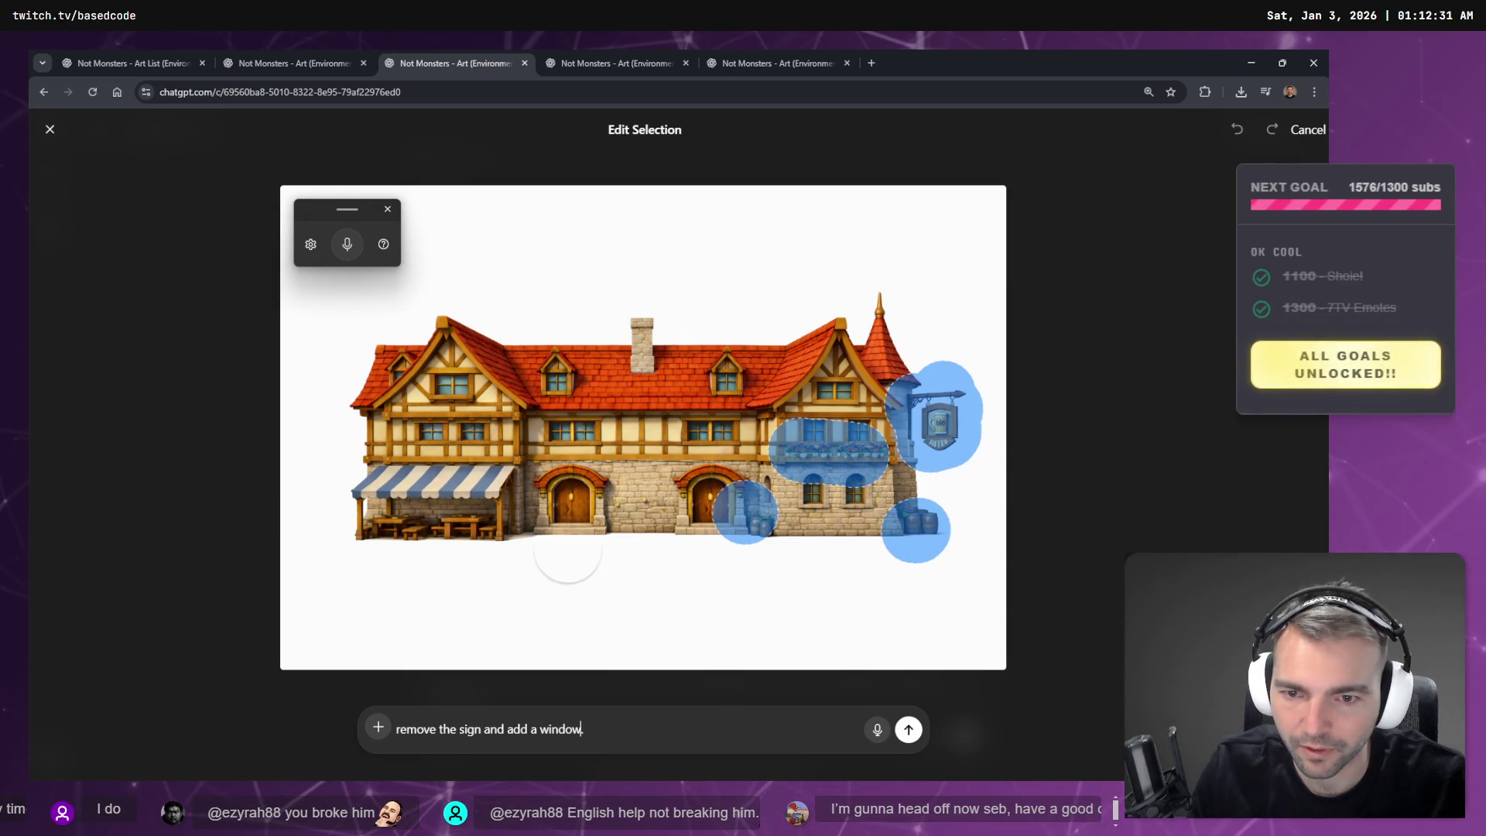
{"action": "left_click", "coordinate": [474, 542]}
{"action": "left_click_drag", "start_coordinate": [474, 542], "coordinate": [371, 538]}
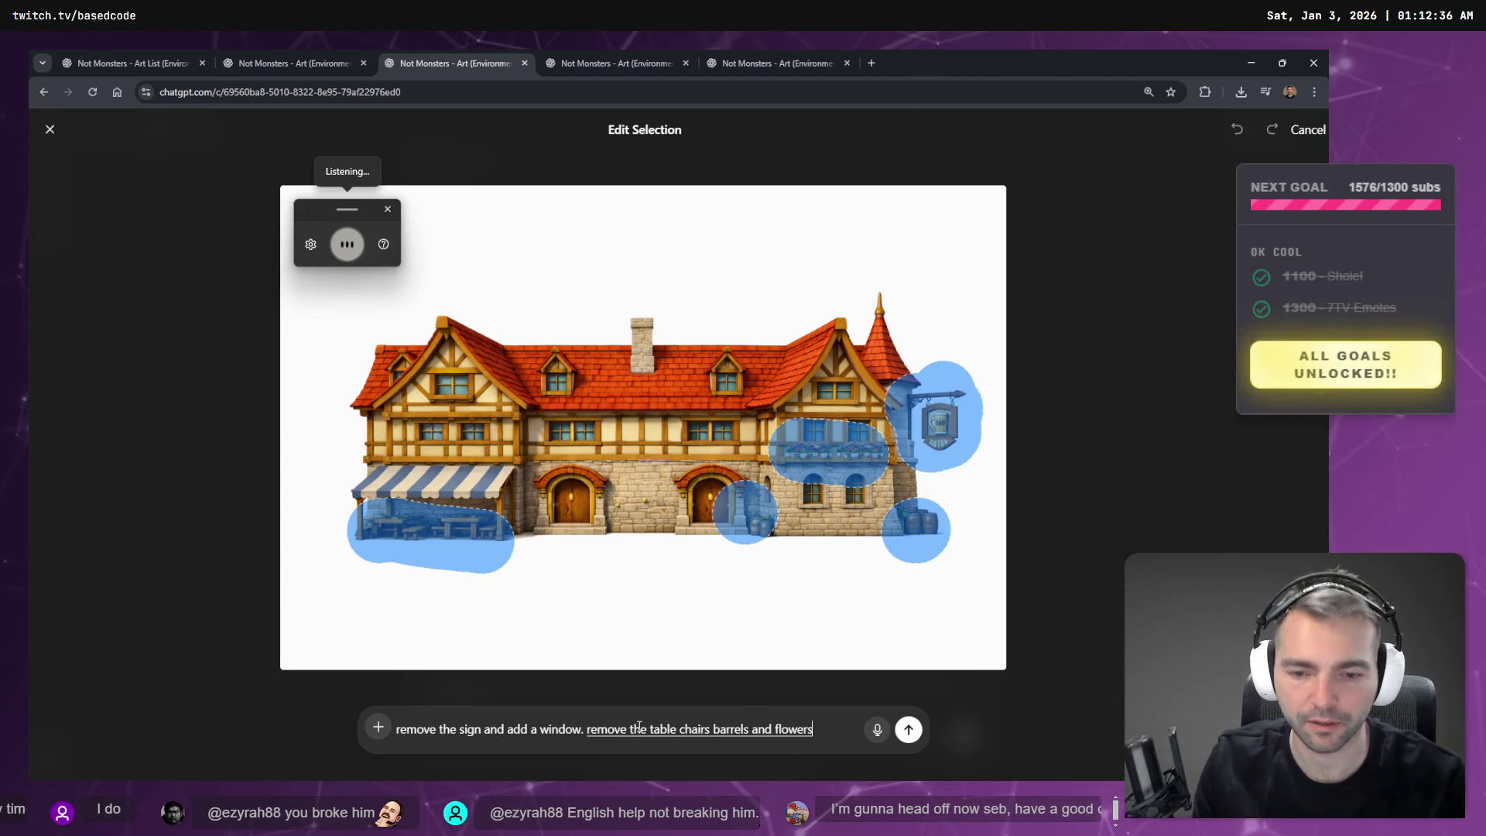
{"action": "left_click", "coordinate": [909, 730]}
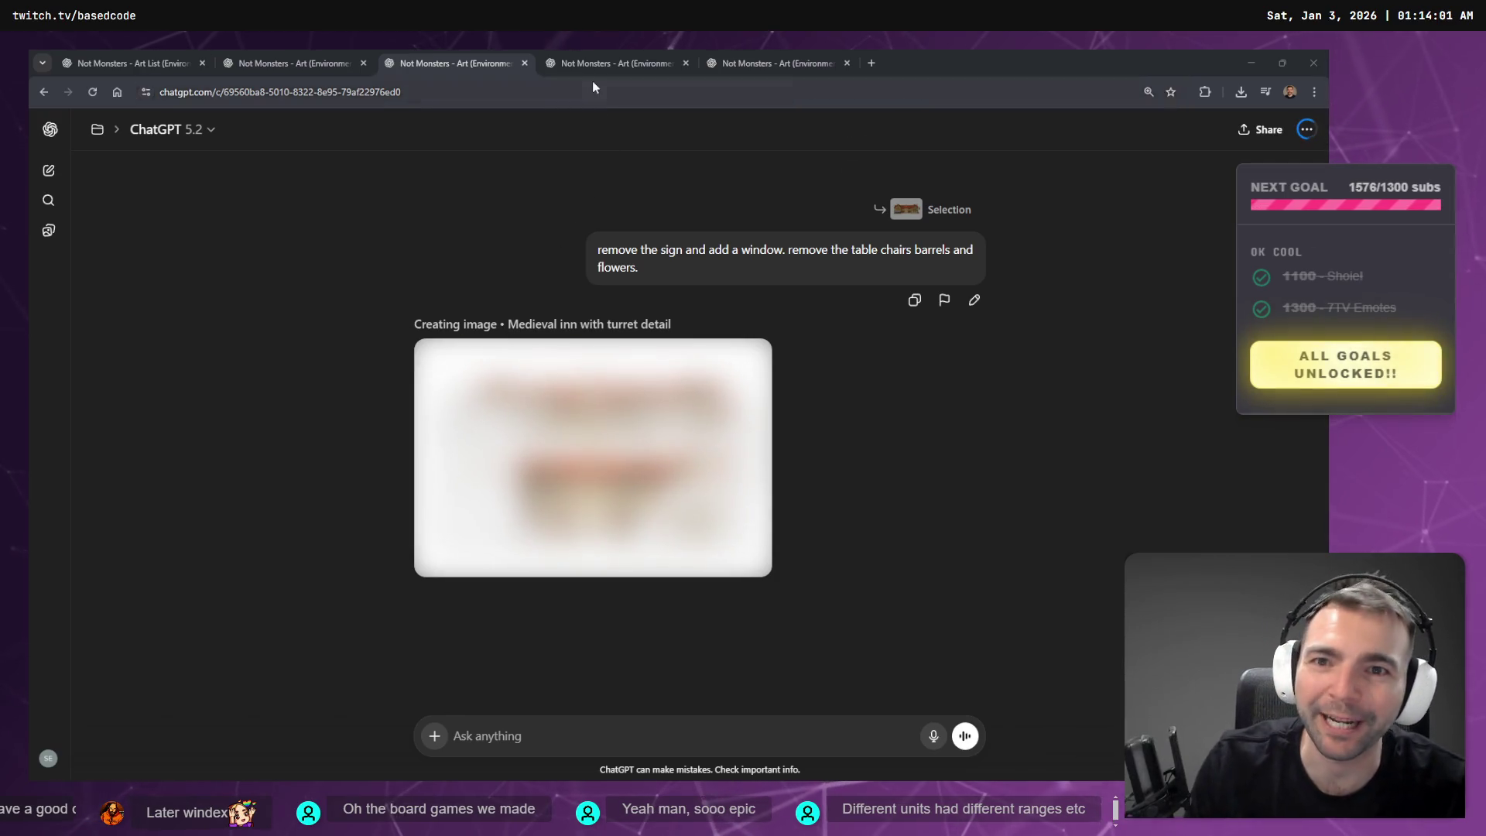
- Go between the grass and rock chats and settle on the rock reference chat
{"action": "left_click", "coordinate": [594, 52]}
{"action": "left_click", "coordinate": [766, 49]}
{"action": "left_click", "coordinate": [590, 50]}
{"action": "left_click", "coordinate": [766, 49]}
{"action": "left_click", "coordinate": [642, 53]}
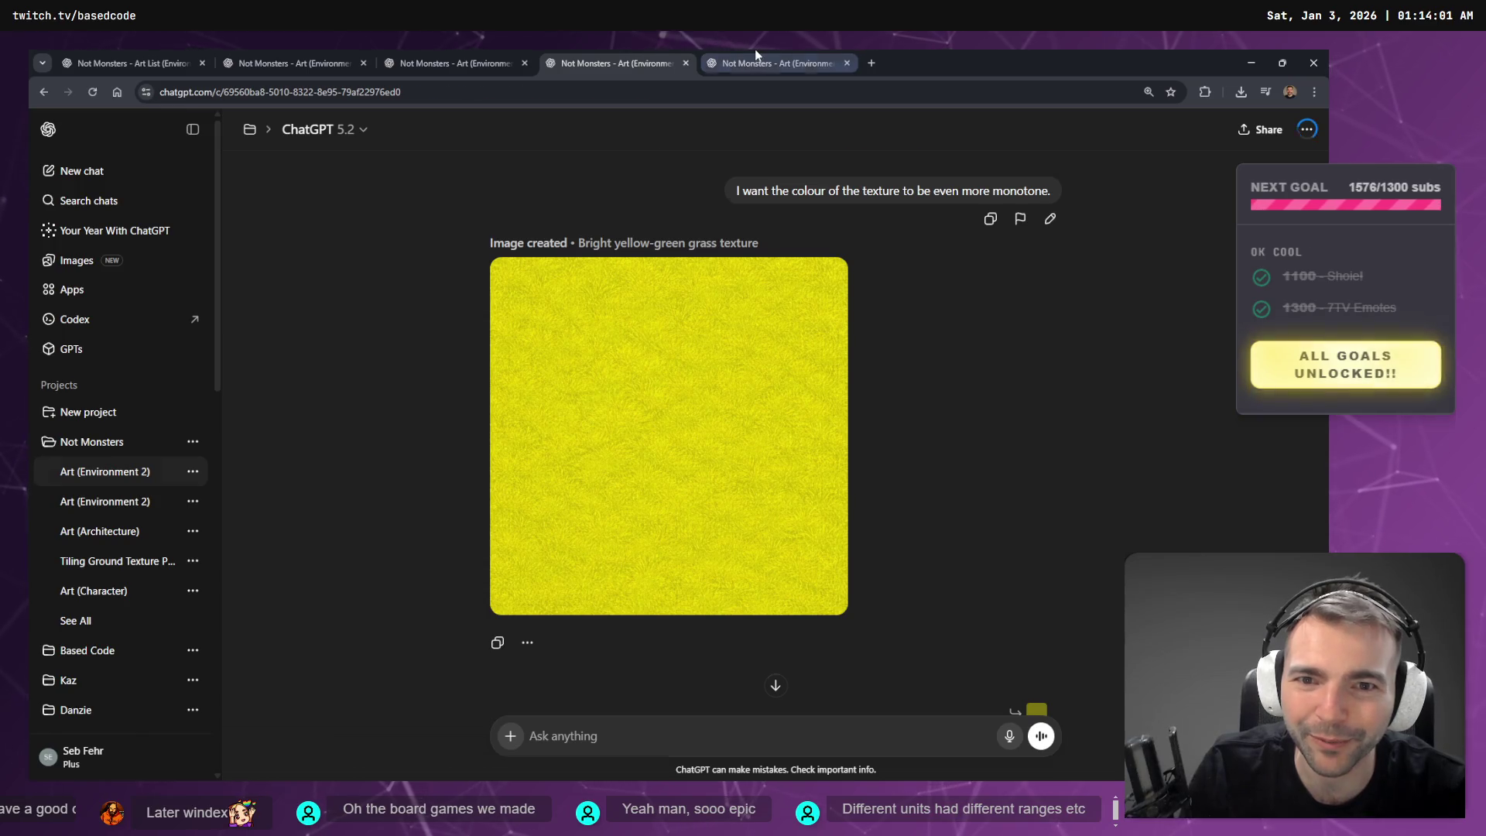
{"action": "left_click", "coordinate": [754, 53]}
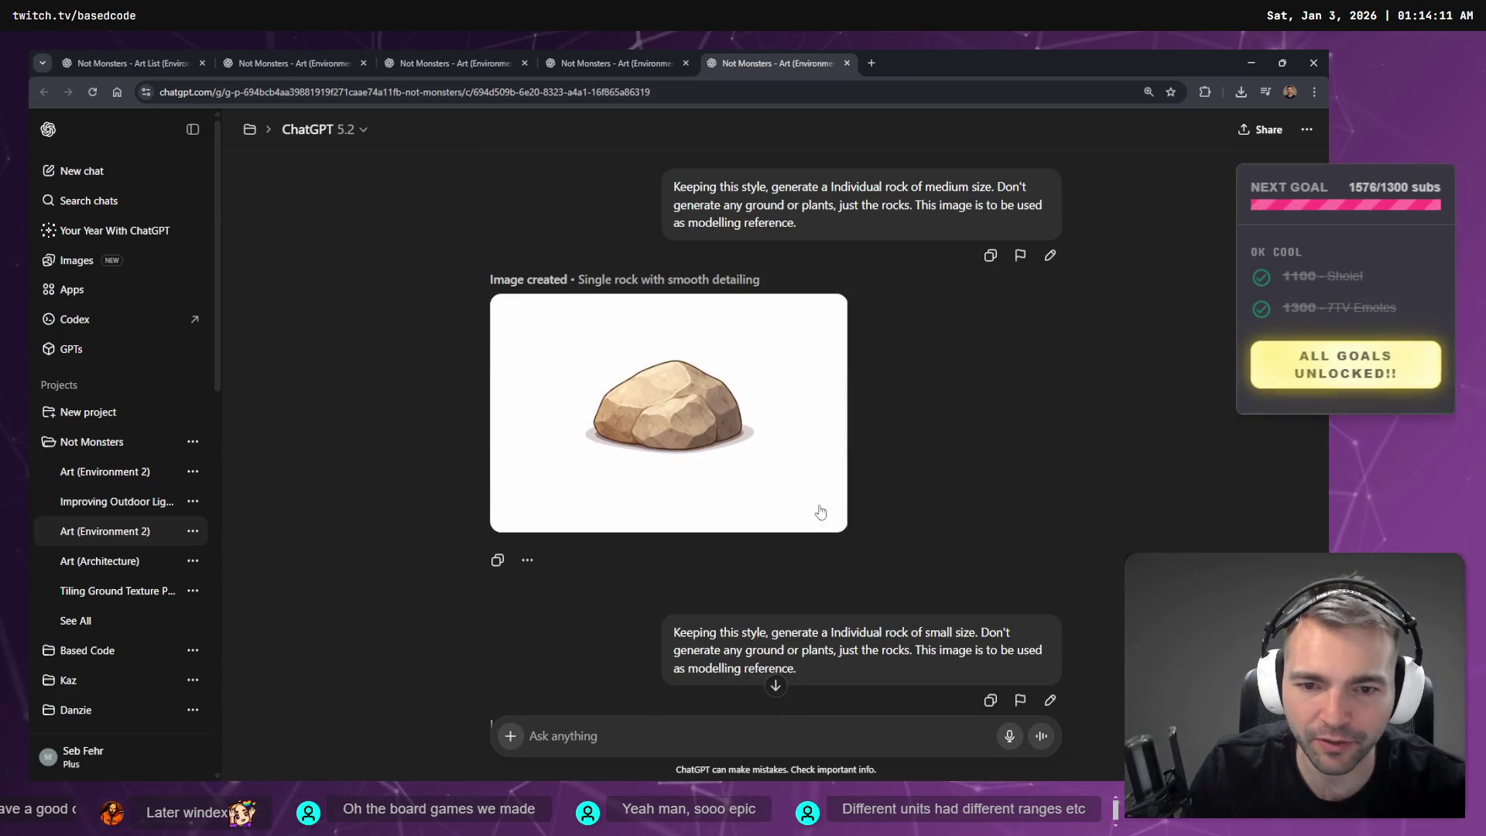
- Change the small-rock prompt to 'Keeping this style. Generate a Bush.' and resubmit it
{"action": "left_click", "coordinate": [1049, 700]}
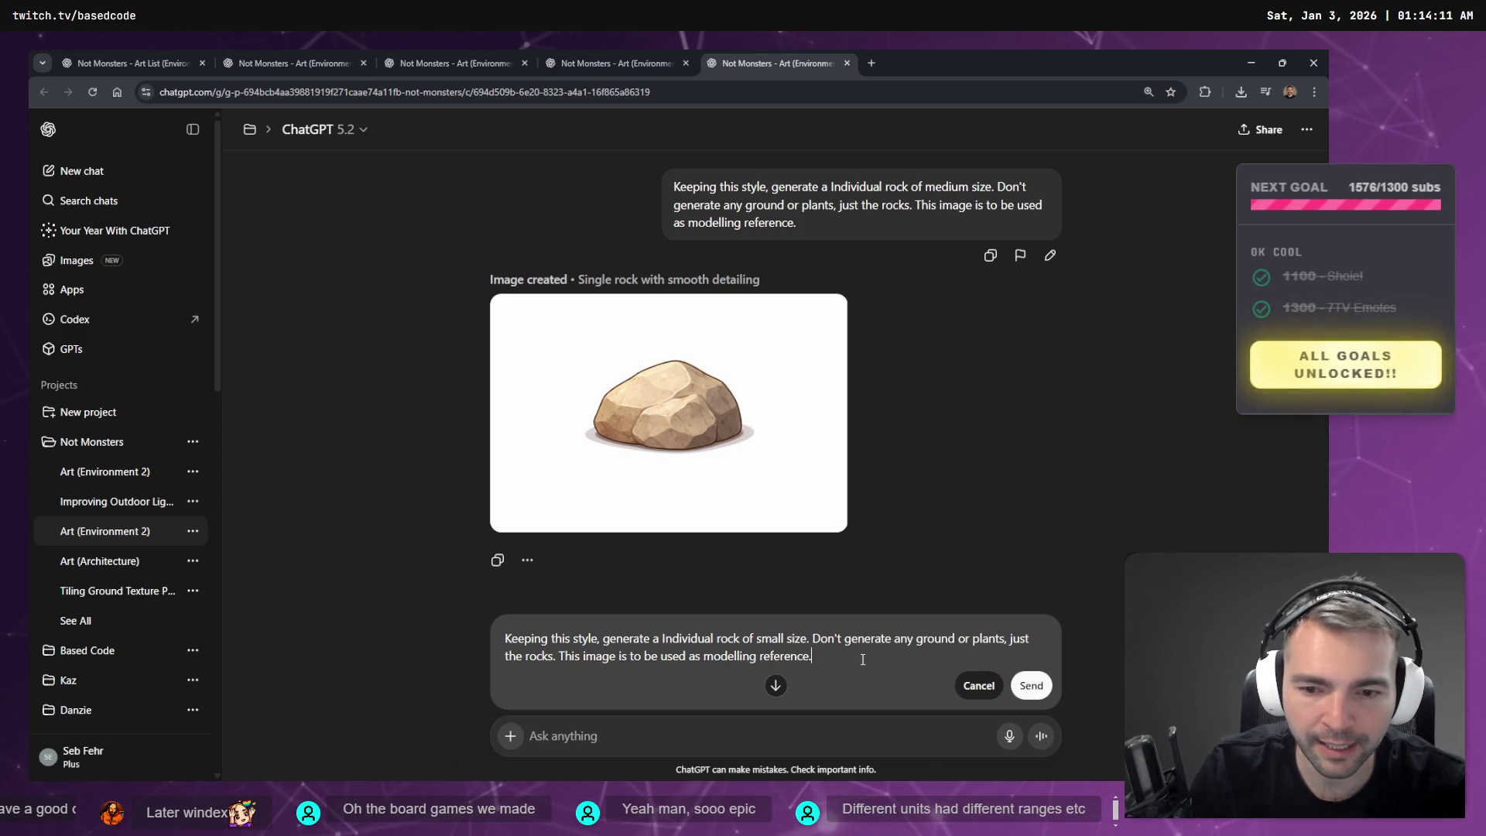
{"action": "left_click_drag", "start_coordinate": [603, 640], "coordinate": [845, 663]}
{"action": "key", "text": "BackSpace"}
{"action": "key", "text": "BackSpace"}
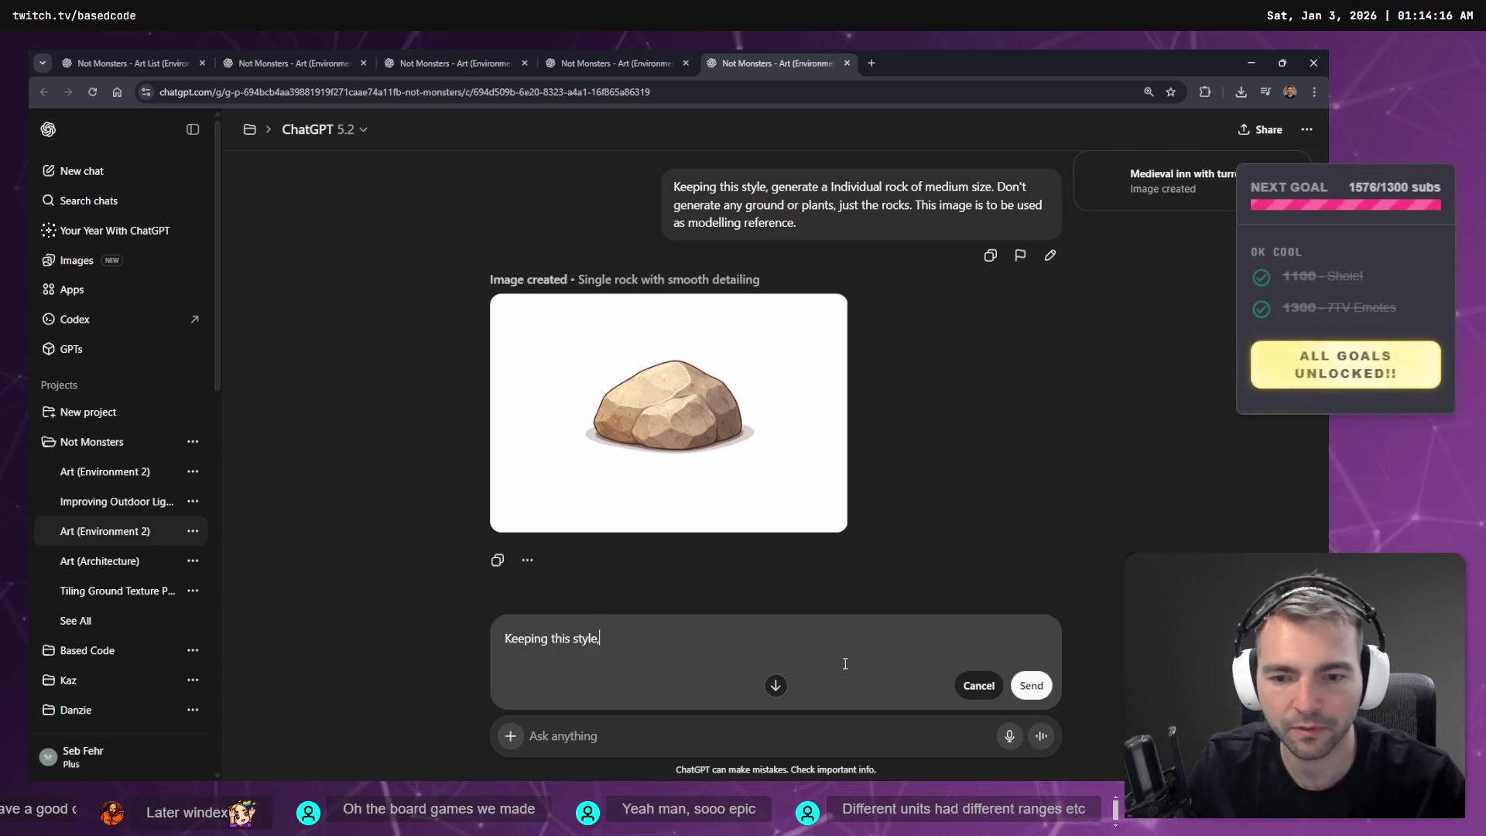
{"action": "key", "text": "super+h"}
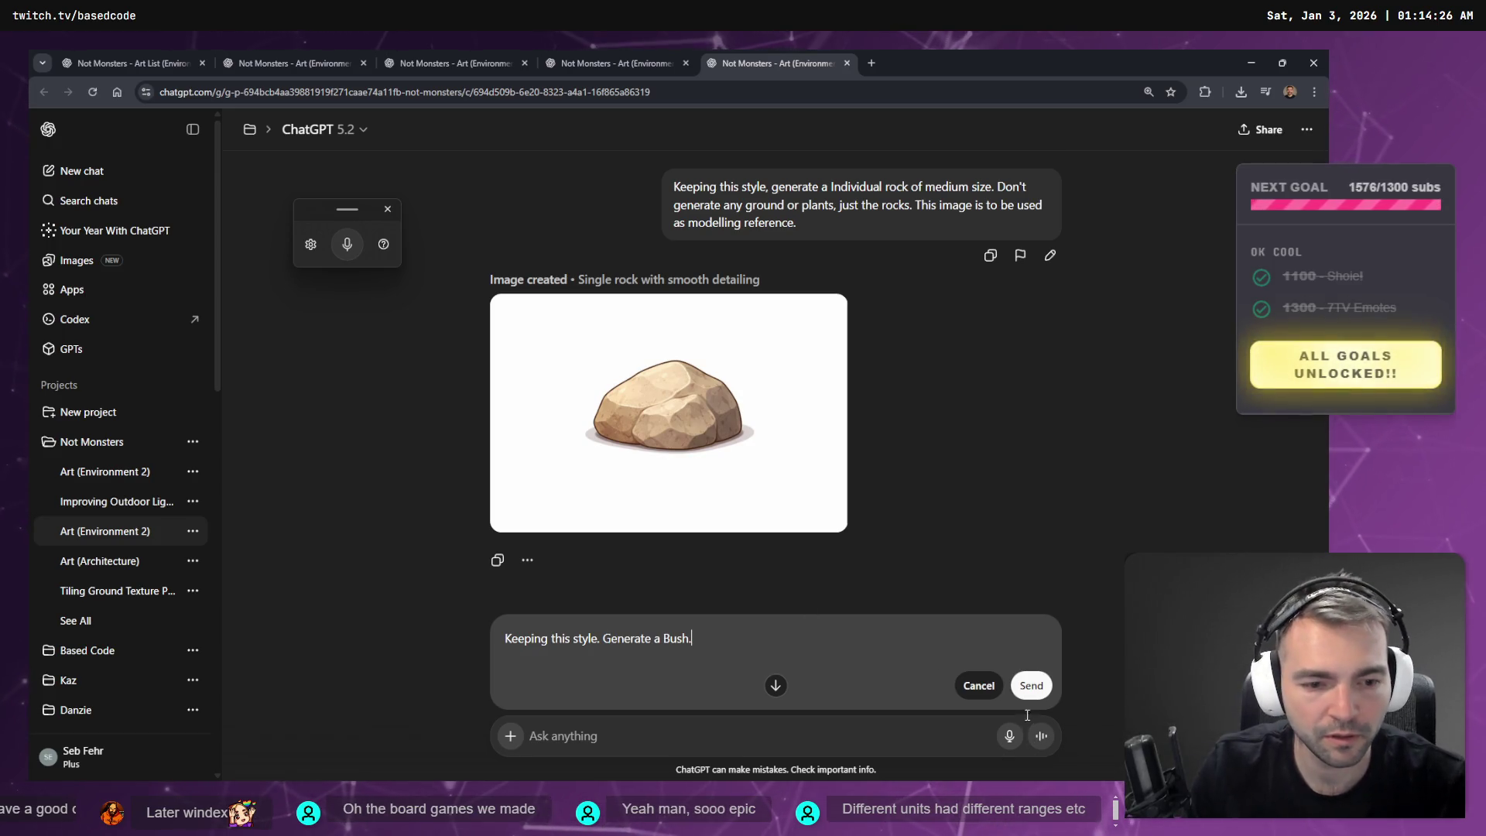
{"action": "left_click", "coordinate": [1030, 685]}
{"action": "left_click", "coordinate": [626, 56]}
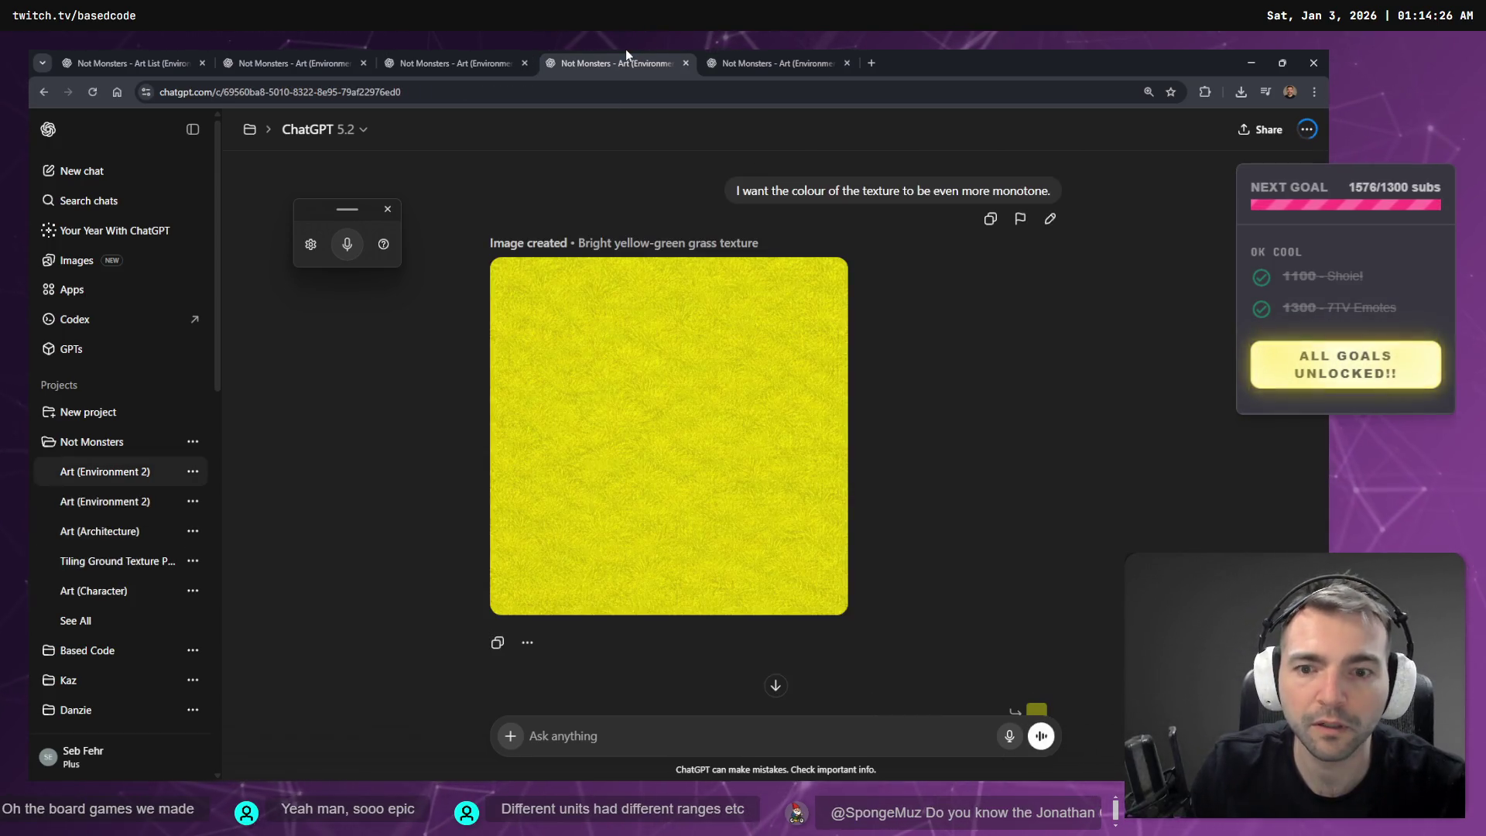
{"action": "left_click", "coordinate": [771, 48]}
- Move the inn chat tab one place right and review the edited inn image full size
{"action": "left_click", "coordinate": [543, 49]}
{"action": "left_click", "coordinate": [464, 49]}
{"action": "left_click_drag", "start_coordinate": [458, 49], "coordinate": [607, 48]}
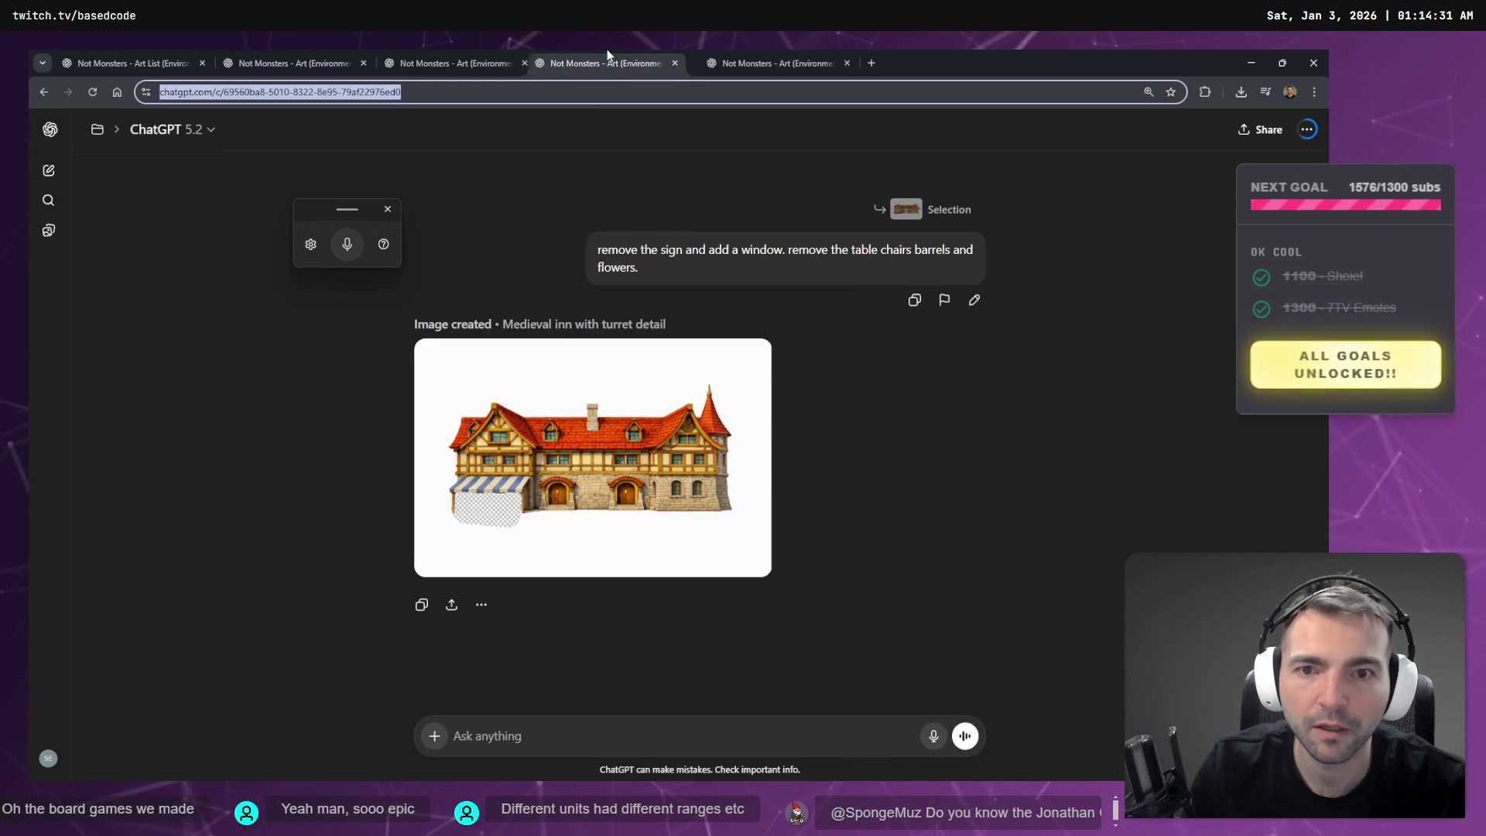
{"action": "left_click", "coordinate": [582, 451]}
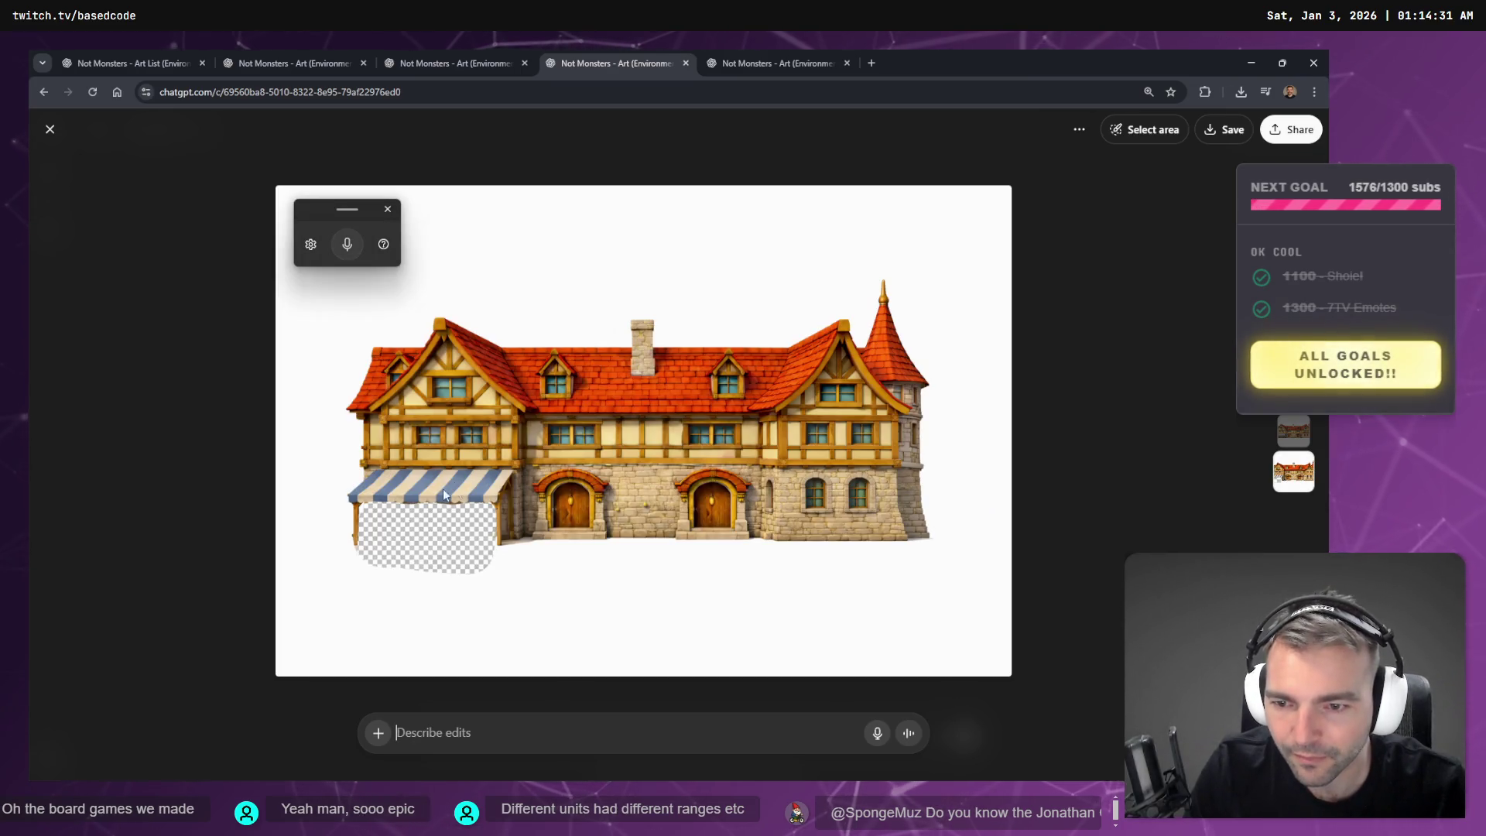
{"action": "left_click", "coordinate": [386, 210]}
{"action": "scroll", "coordinate": [791, 514], "scroll_direction": "up", "scroll_amount": 1}
{"action": "scroll", "coordinate": [791, 514], "scroll_direction": "up", "scroll_amount": 1}
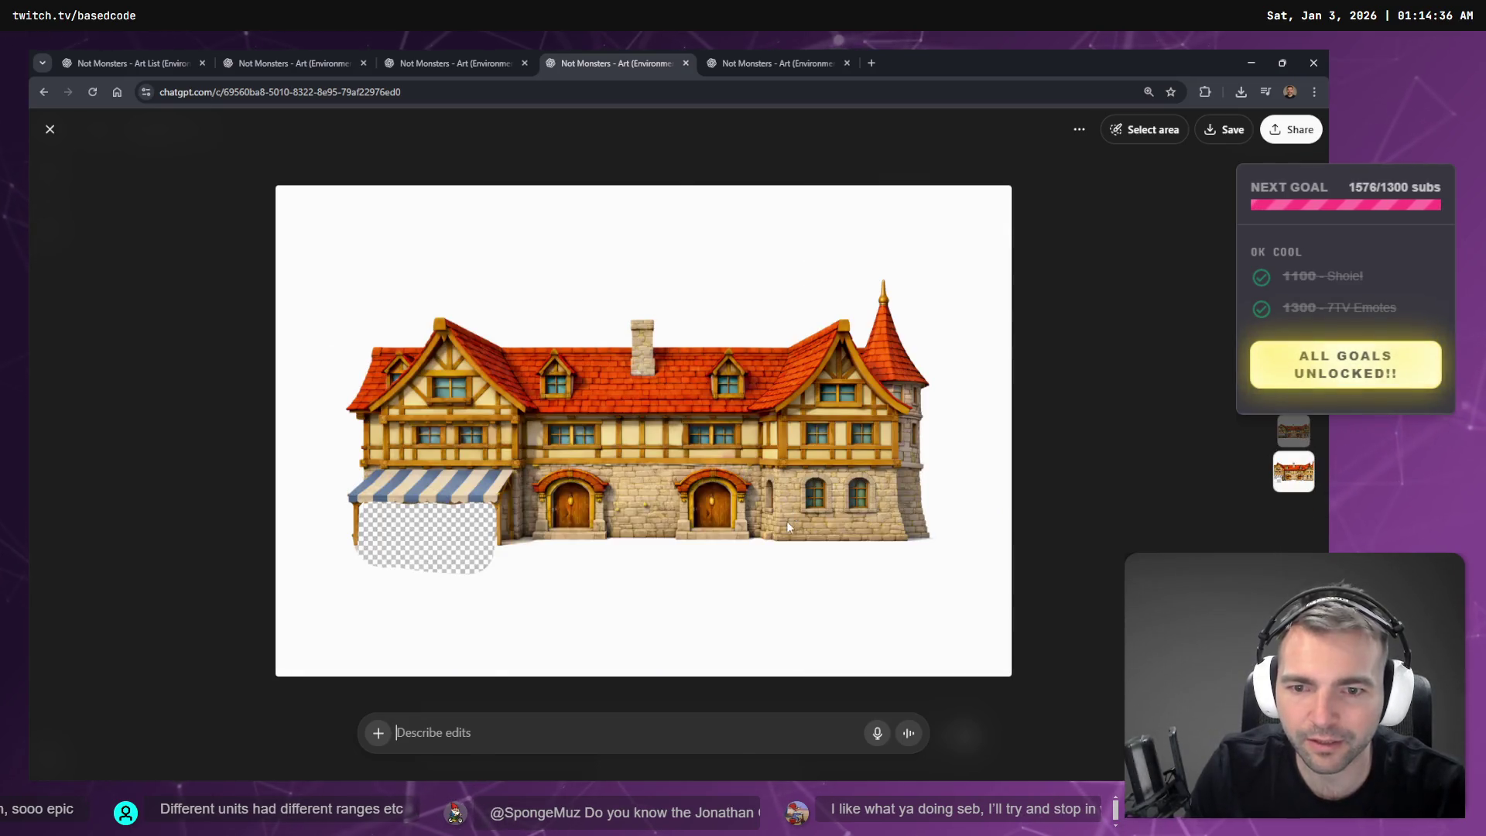
{"action": "key", "text": "Escape"}
{"action": "scroll", "coordinate": [851, 496], "scroll_direction": "up", "scroll_amount": 3}
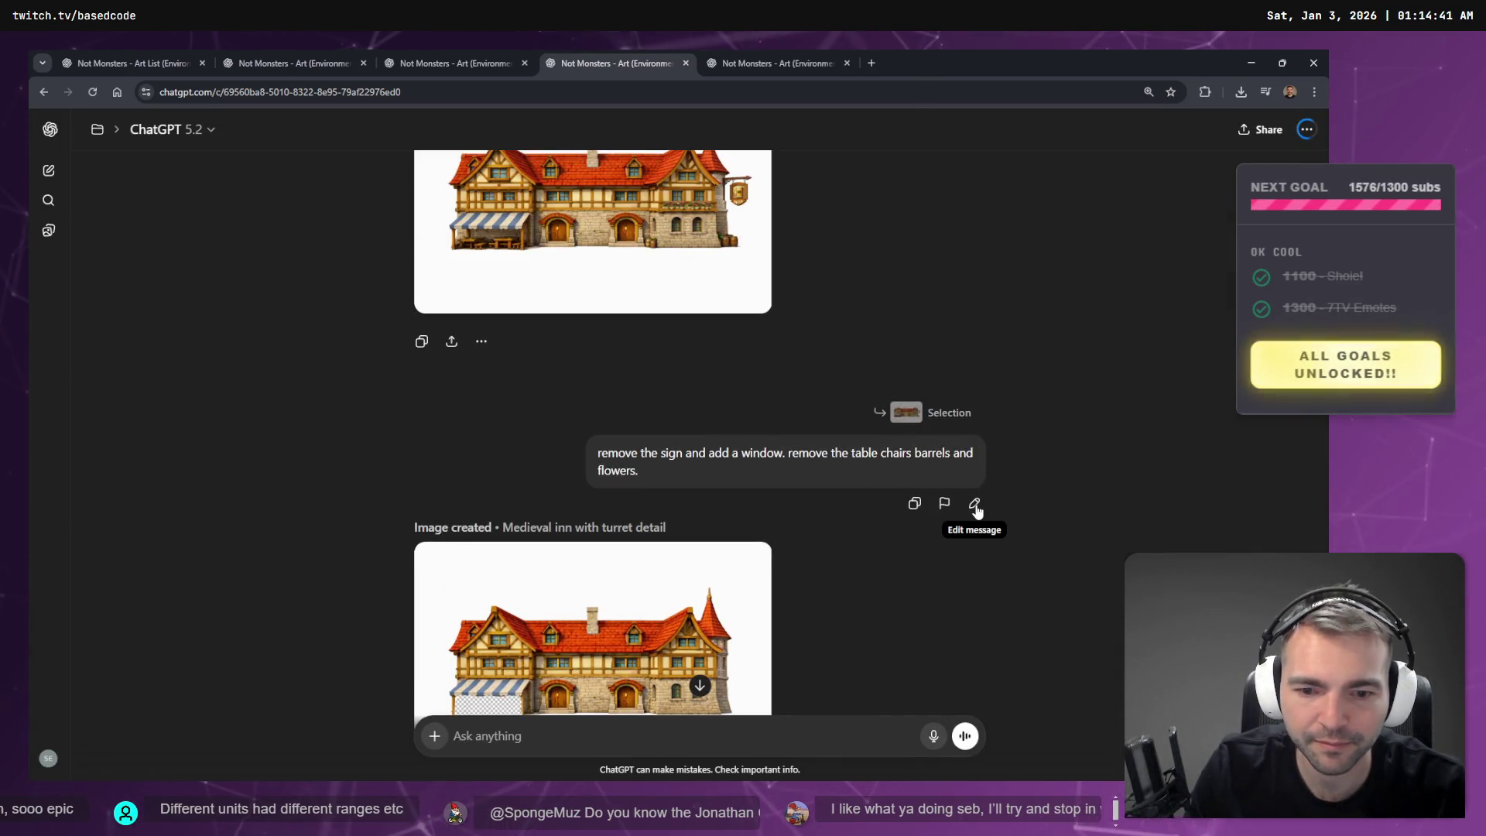
{"action": "scroll", "coordinate": [812, 550], "scroll_direction": "down", "scroll_amount": 1}
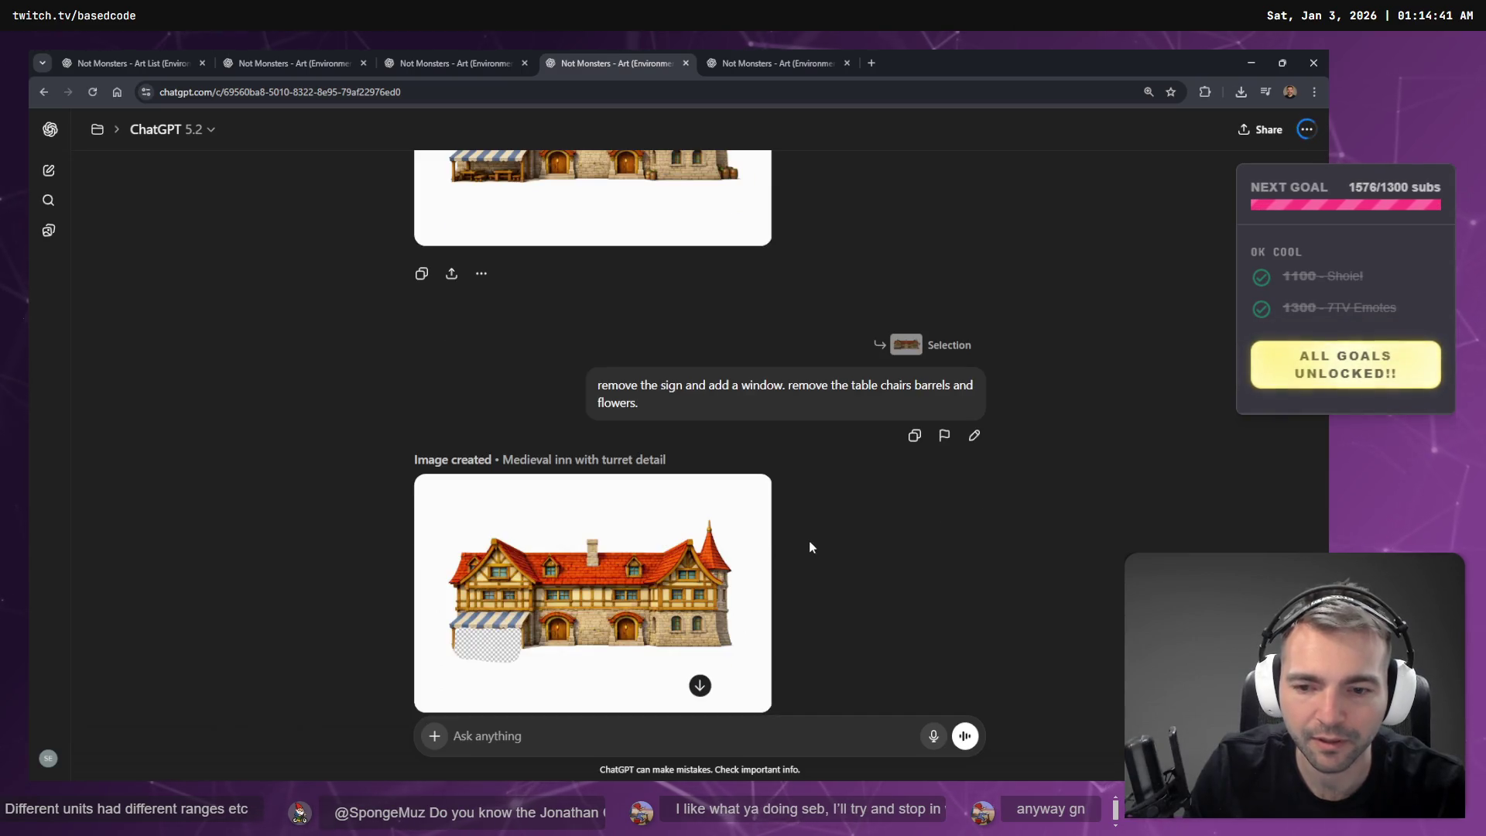
- Extend the inn removal request to demand no checkerboards and a newly generated building, and resend
{"action": "left_click", "coordinate": [972, 437]}
{"action": "left_click", "coordinate": [897, 402]}
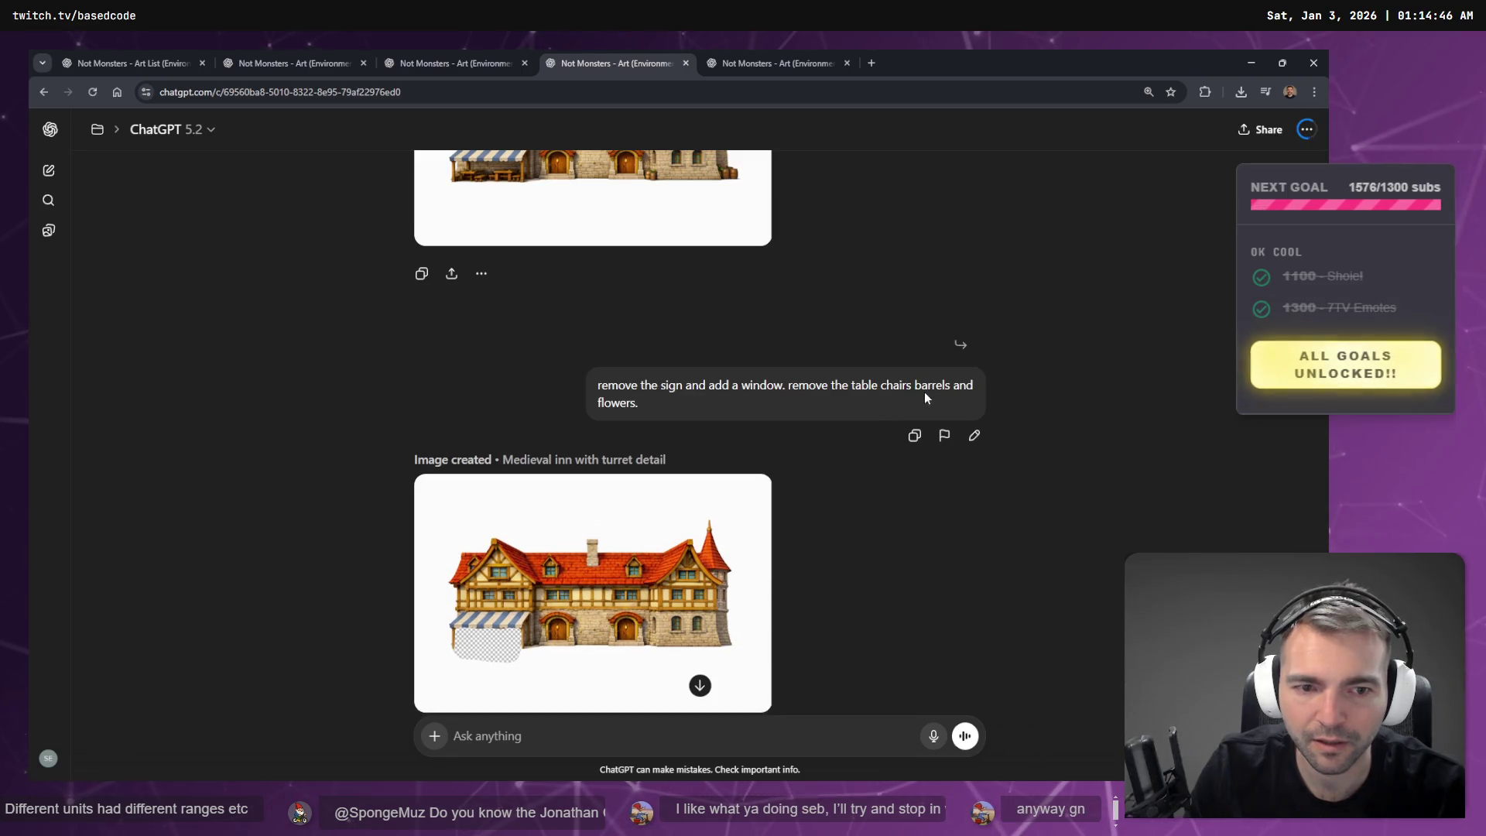
{"action": "left_click", "coordinate": [971, 435]}
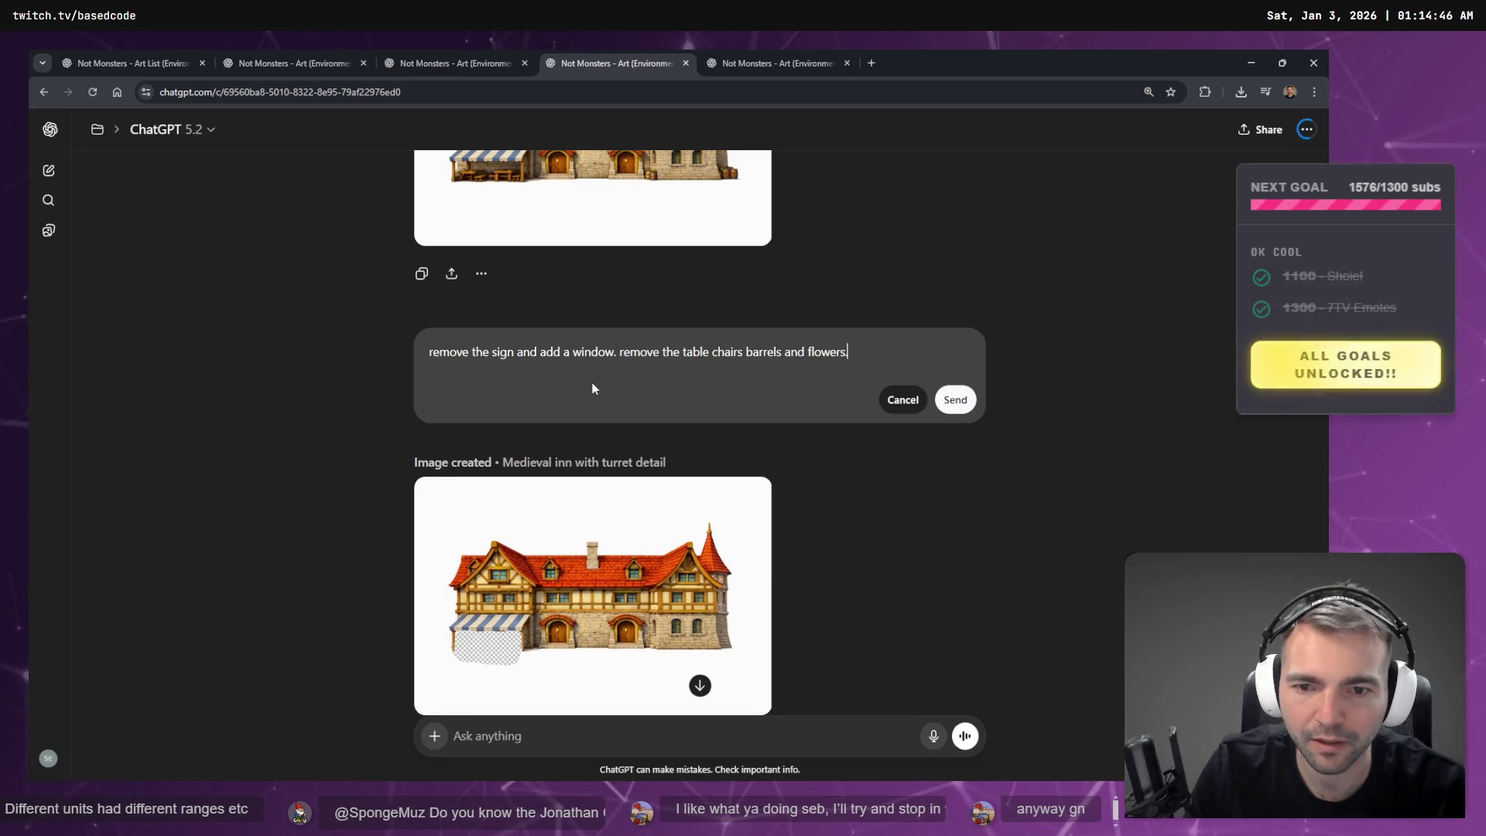
{"action": "left_click", "coordinate": [864, 356]}
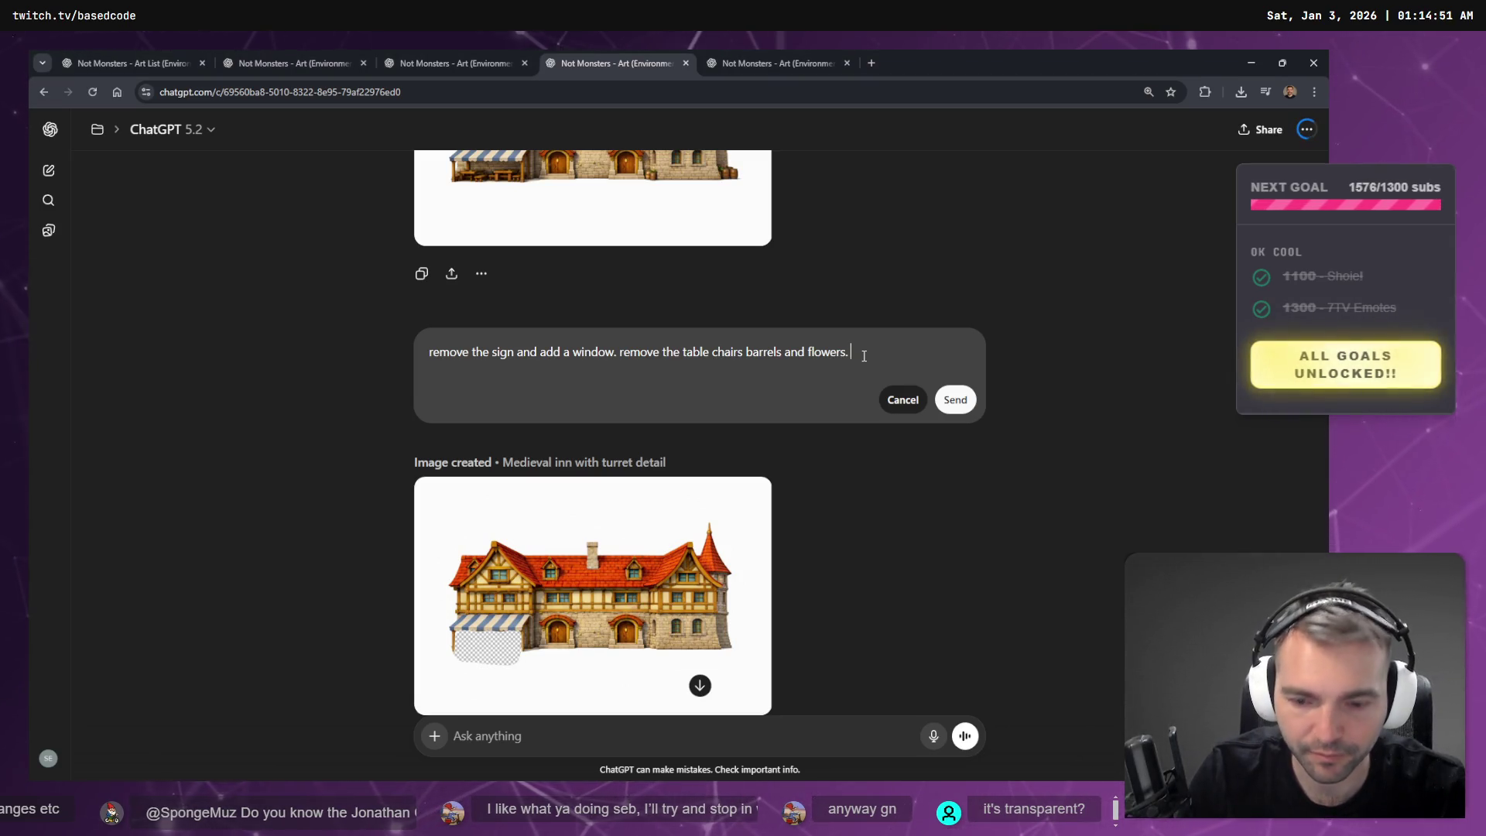
{"action": "key", "text": "super+h"}
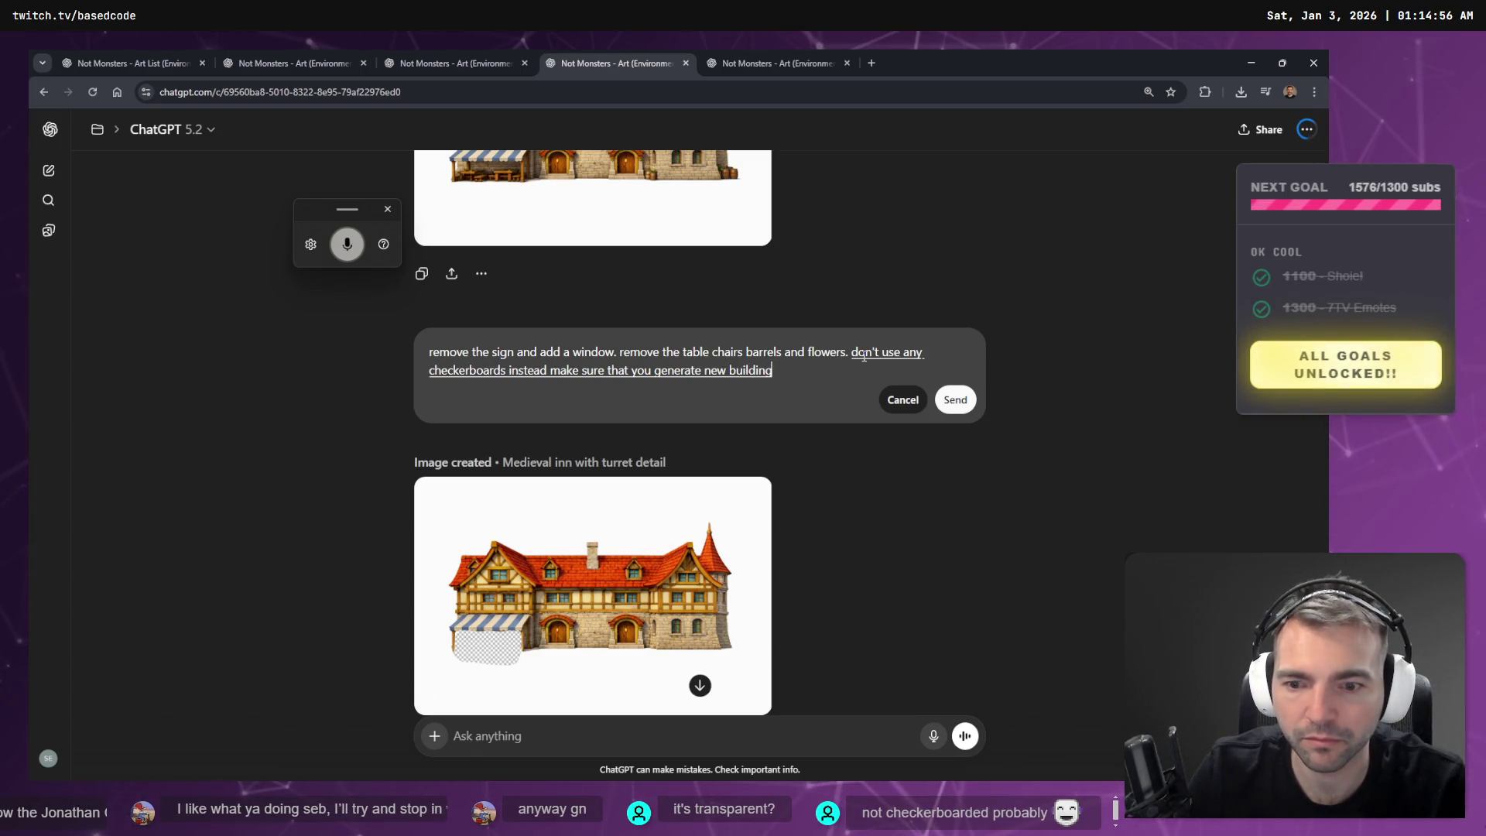
{"action": "left_click", "coordinate": [955, 400]}
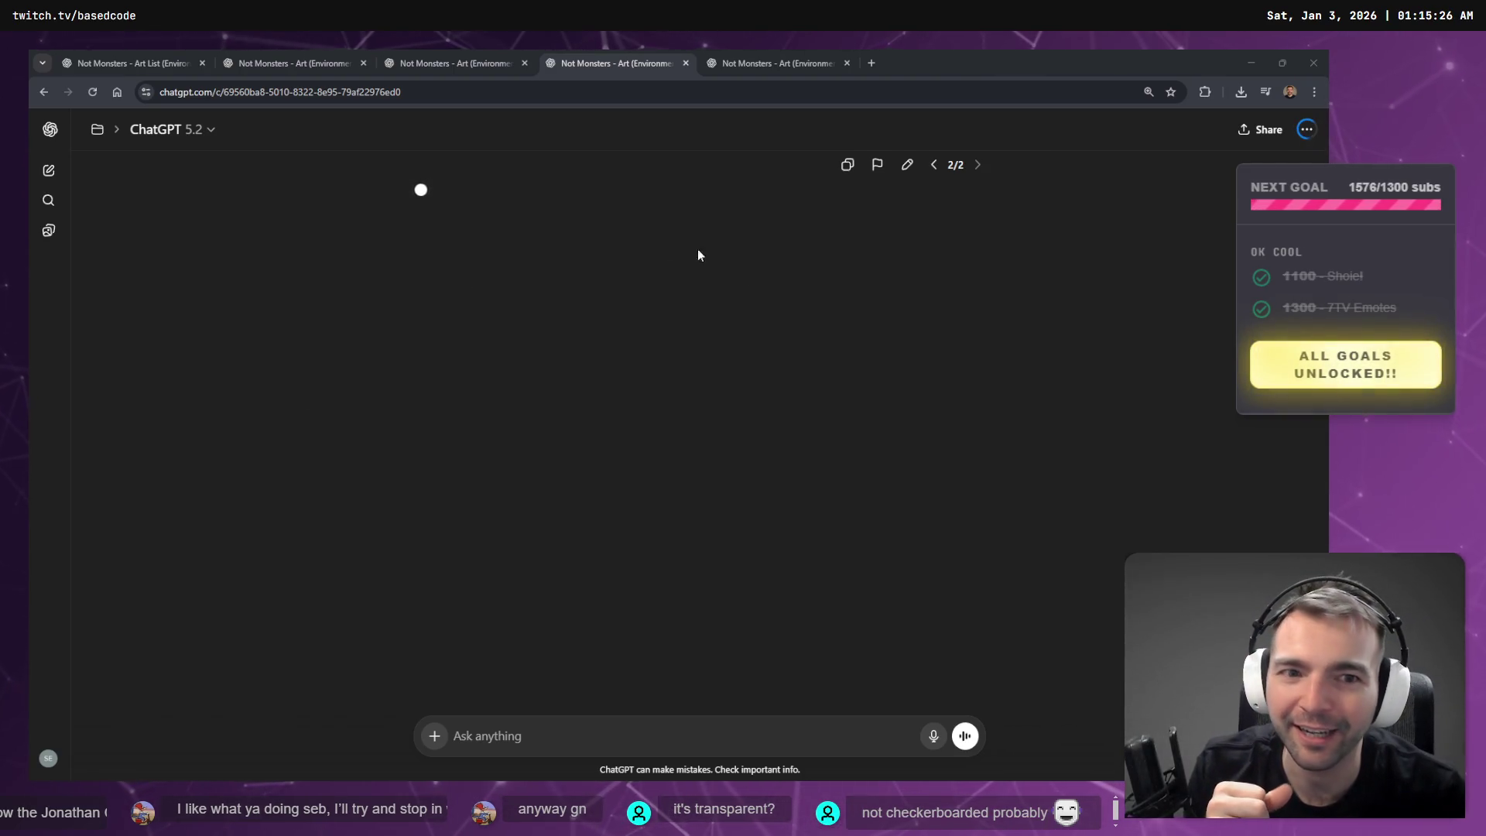
- Switch to response 1/2 and open the earlier finished inn image full size
{"action": "scroll", "coordinate": [818, 314], "scroll_direction": "up", "scroll_amount": 2}
{"action": "scroll", "coordinate": [820, 309], "scroll_direction": "up", "scroll_amount": 5}
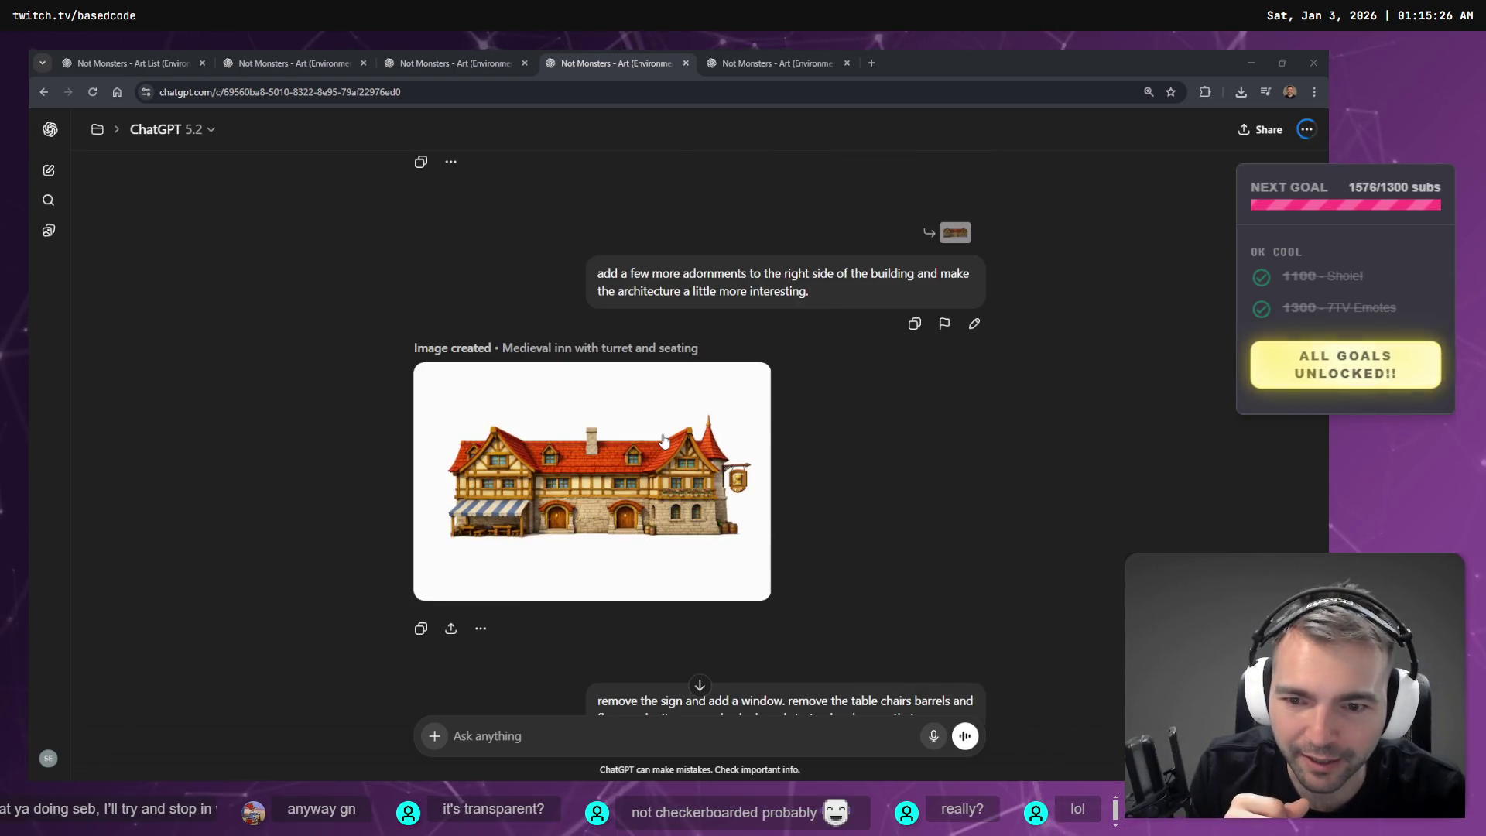
{"action": "scroll", "coordinate": [662, 438], "scroll_direction": "down", "scroll_amount": 2}
{"action": "scroll", "coordinate": [663, 443], "scroll_direction": "down", "scroll_amount": 5}
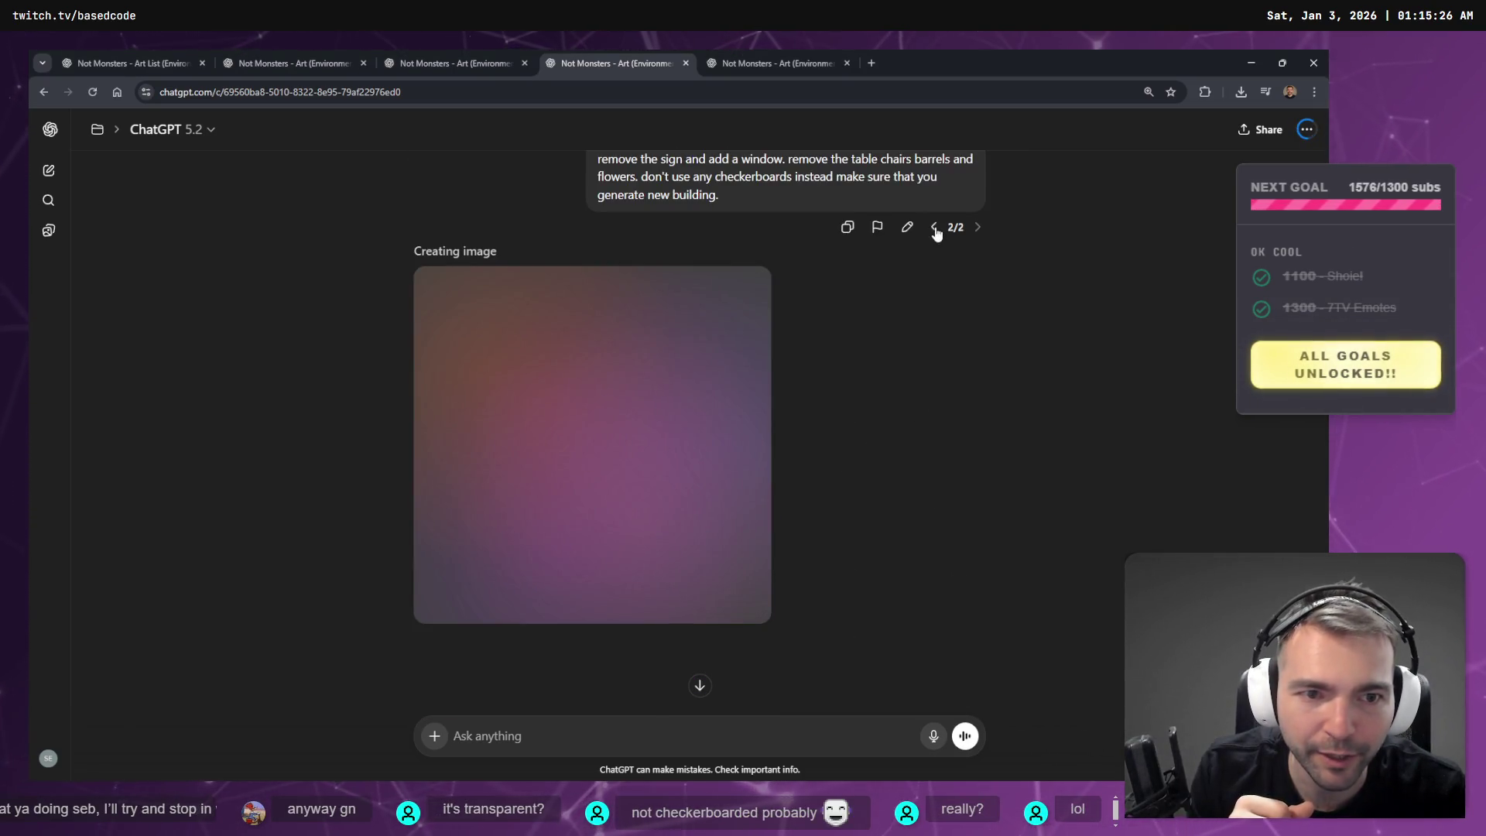
{"action": "left_click", "coordinate": [934, 225]}
{"action": "left_click", "coordinate": [503, 465]}
- Copy the inn image and paste it into a blank Paint canvas
{"action": "right_click", "coordinate": [464, 474]}
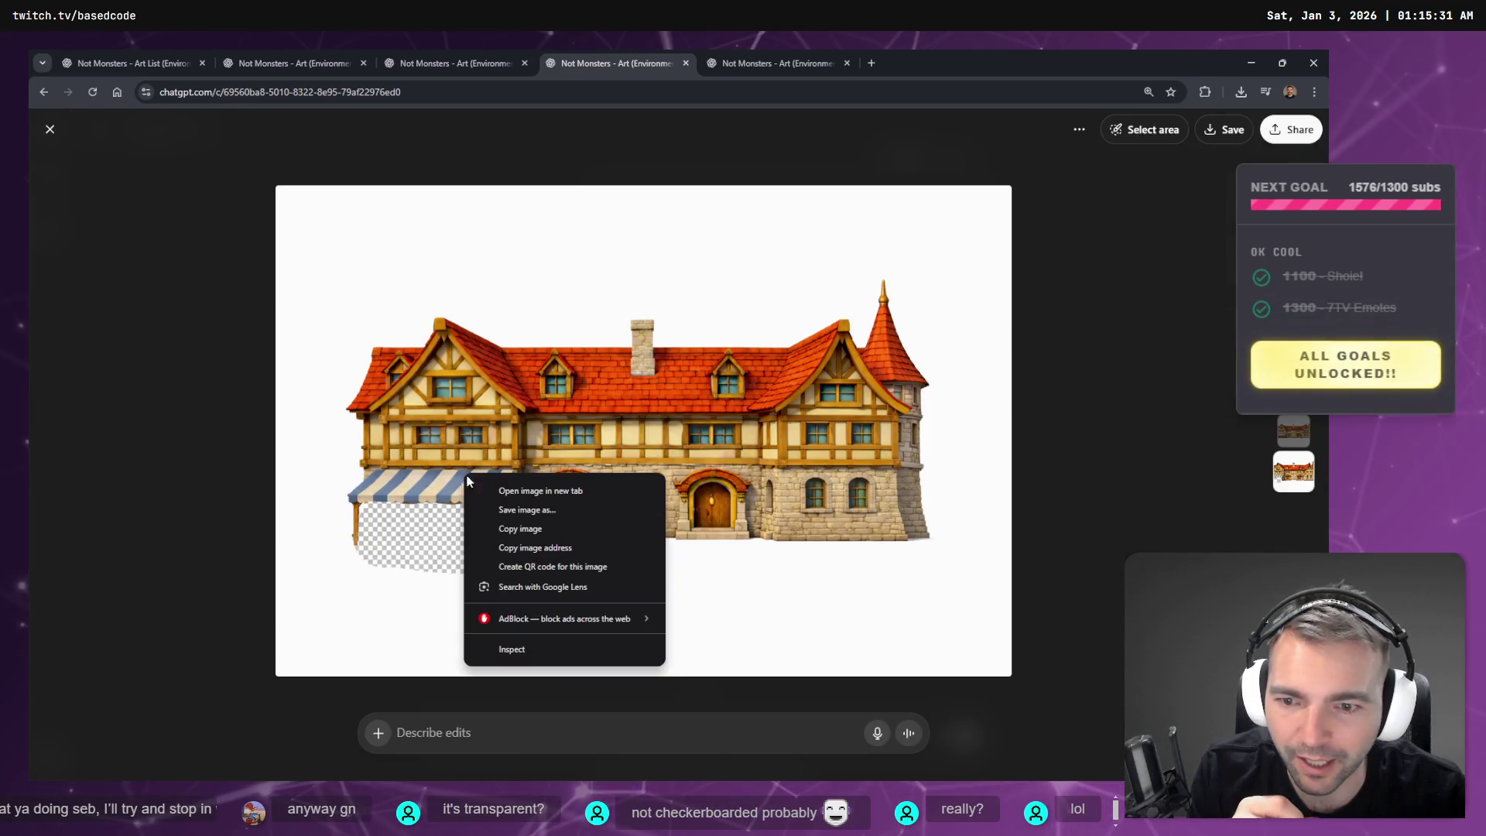
{"action": "left_click", "coordinate": [544, 529]}
{"action": "key", "text": "alt+Tab"}
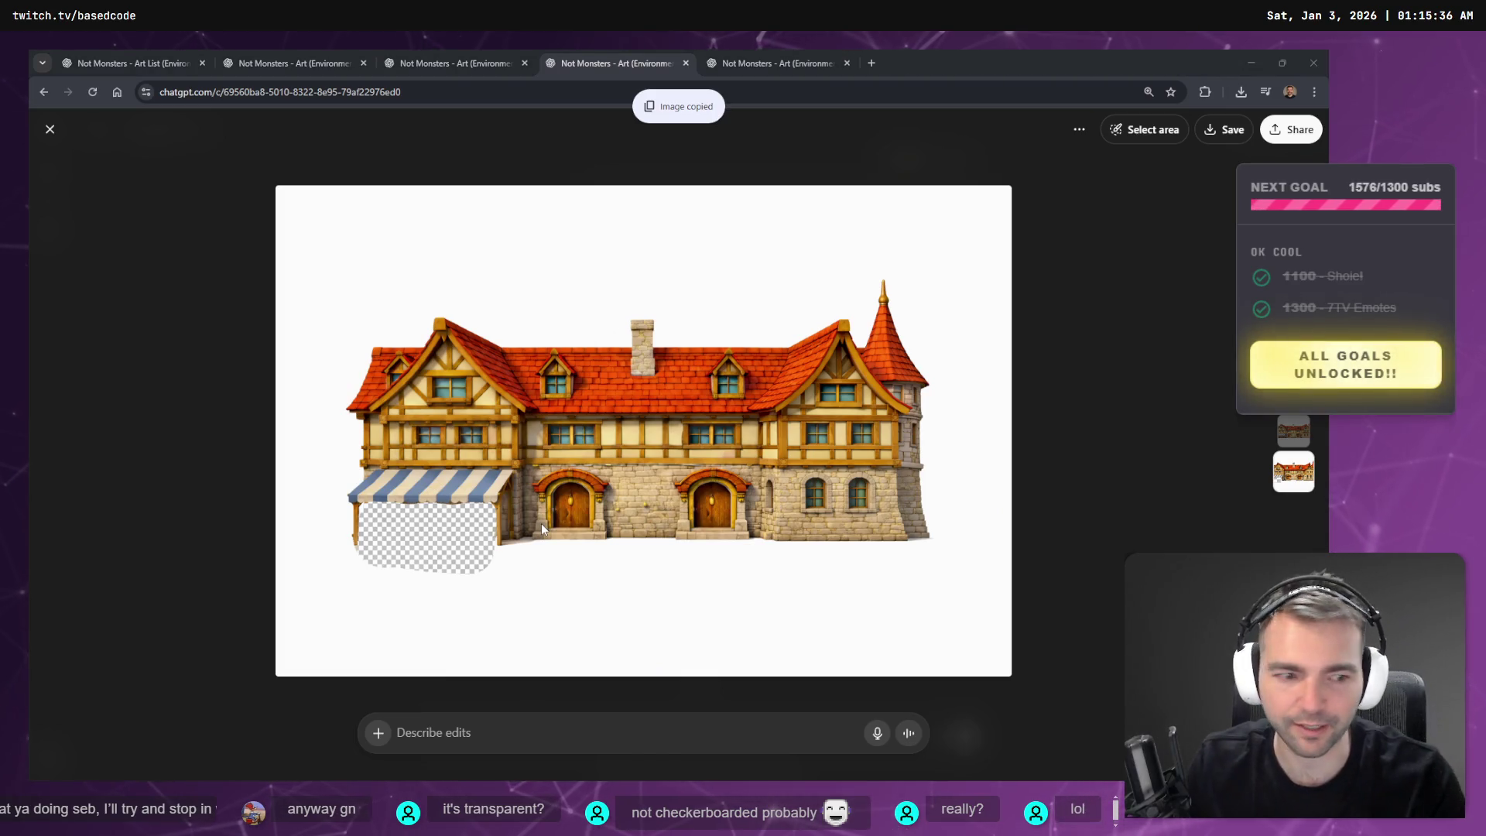
{"action": "key", "text": "ctrl+v"}
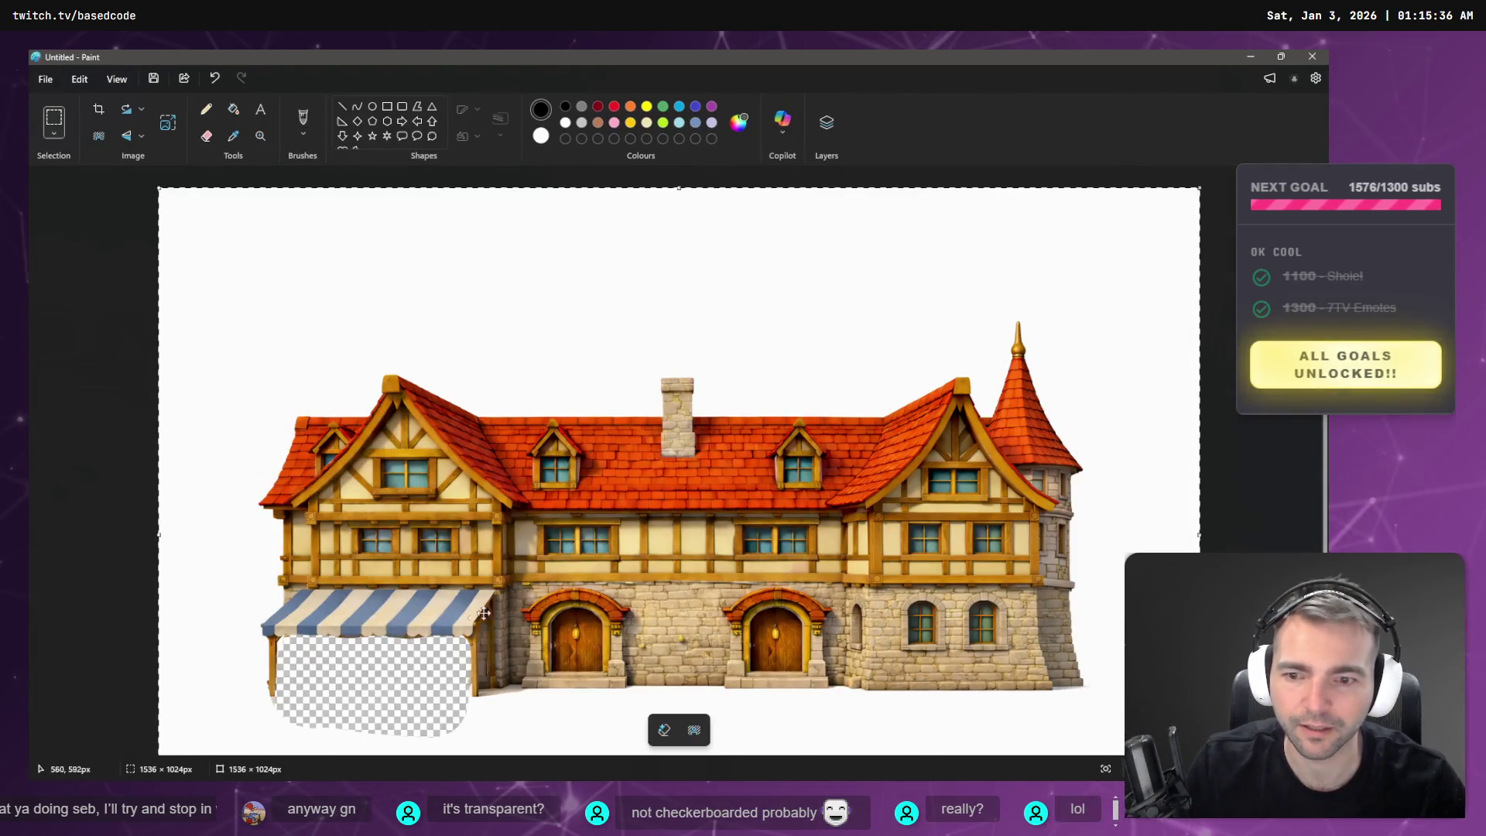
- Commit the pasted inn image, test-select the checkerboard patch, then close Paint without saving
{"action": "scroll", "coordinate": [480, 603], "scroll_direction": "down", "scroll_amount": 2}
{"action": "scroll", "coordinate": [338, 286], "scroll_direction": "up", "scroll_amount": 2}
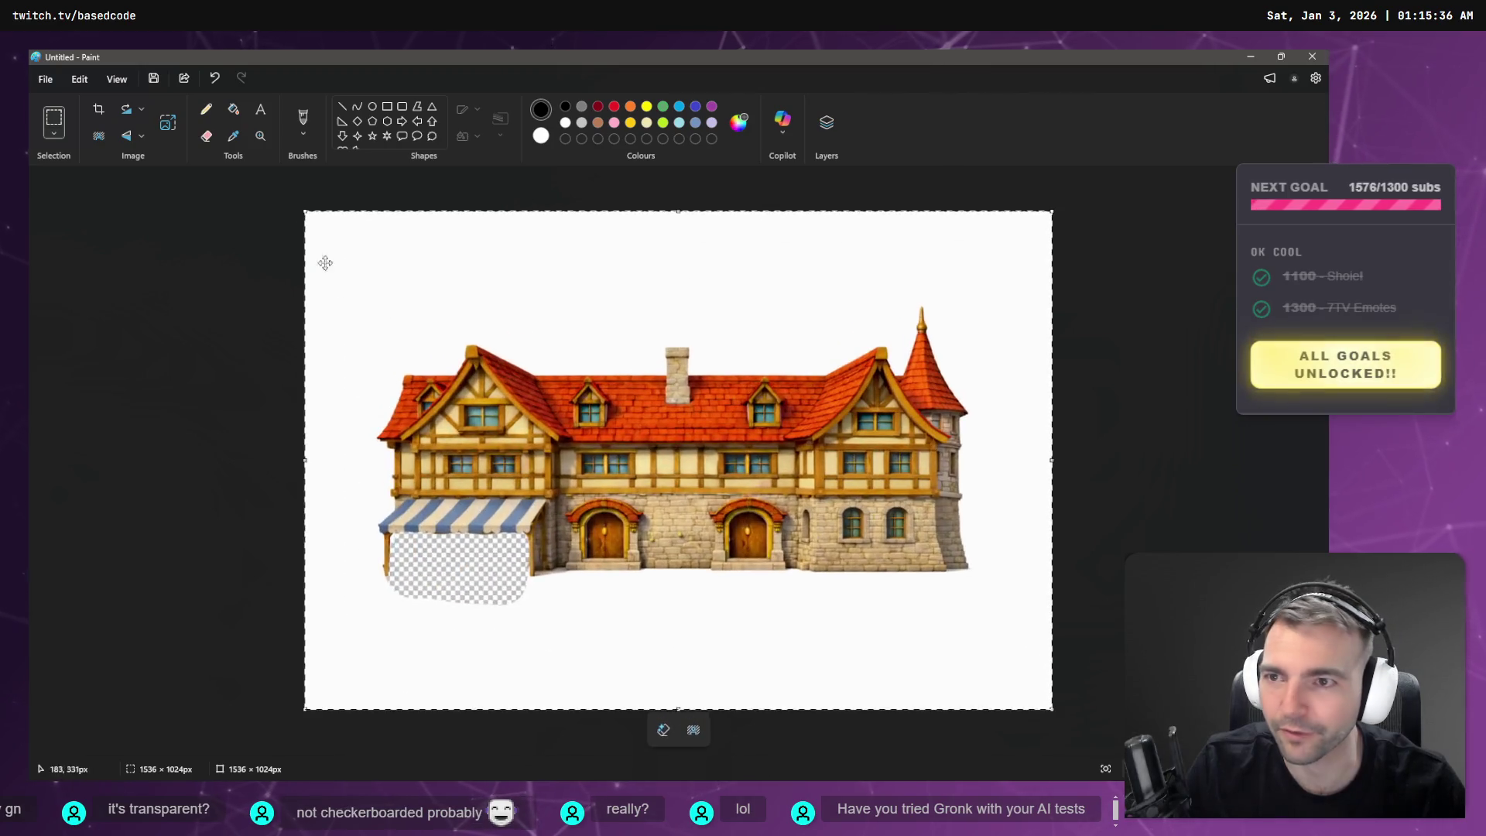
{"action": "left_click", "coordinate": [65, 122]}
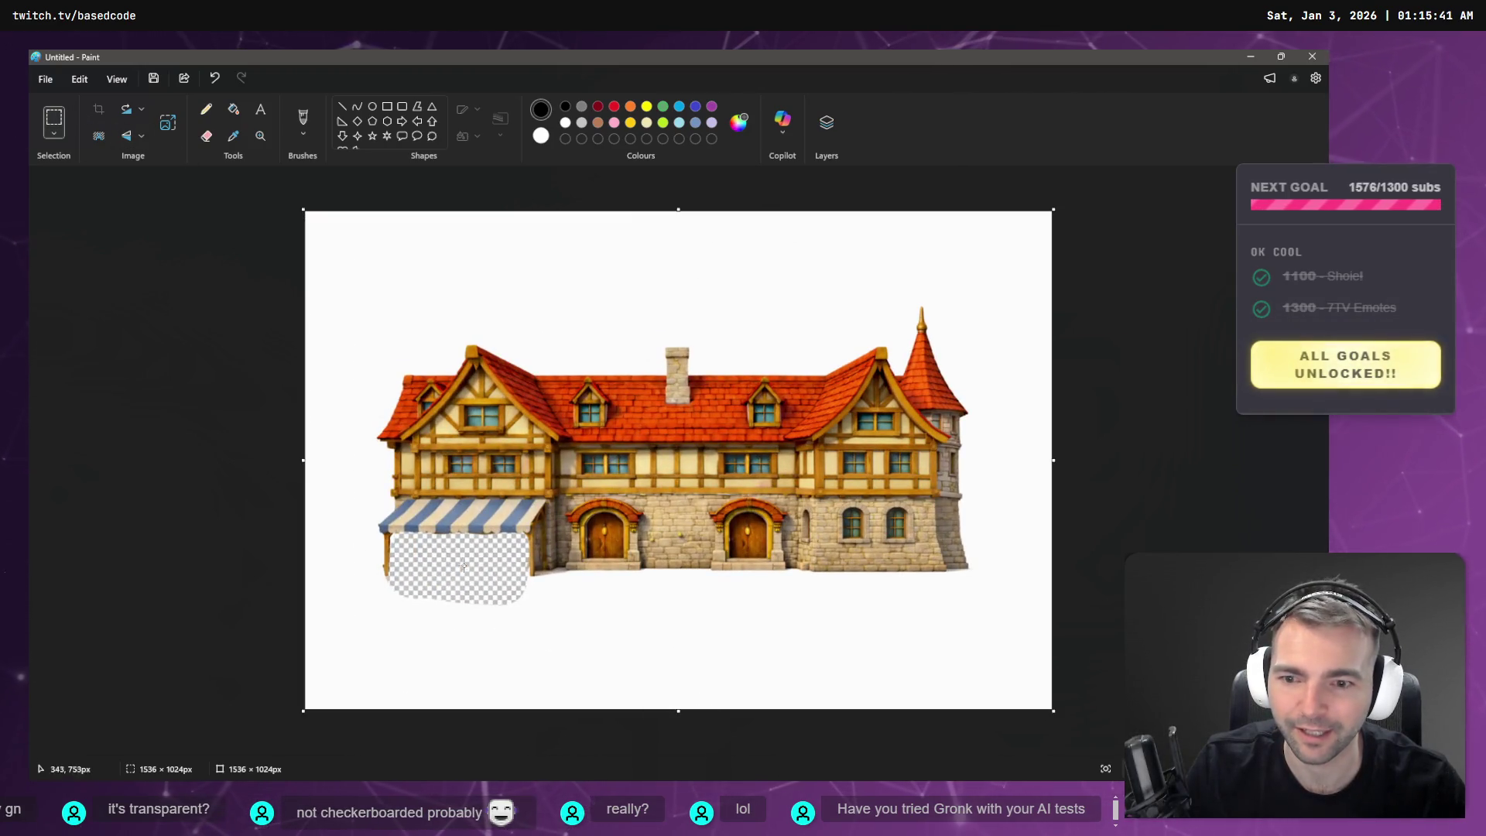
{"action": "mouse_move", "coordinate": [397, 534]}
{"action": "left_mouse_down"}
{"action": "mouse_move", "coordinate": [515, 597]}
{"action": "mouse_move", "coordinate": [730, 651]}
{"action": "mouse_move", "coordinate": [727, 636]}
{"action": "mouse_move", "coordinate": [625, 625]}
{"action": "left_mouse_up"}
{"action": "key", "text": "ctrl+n"}
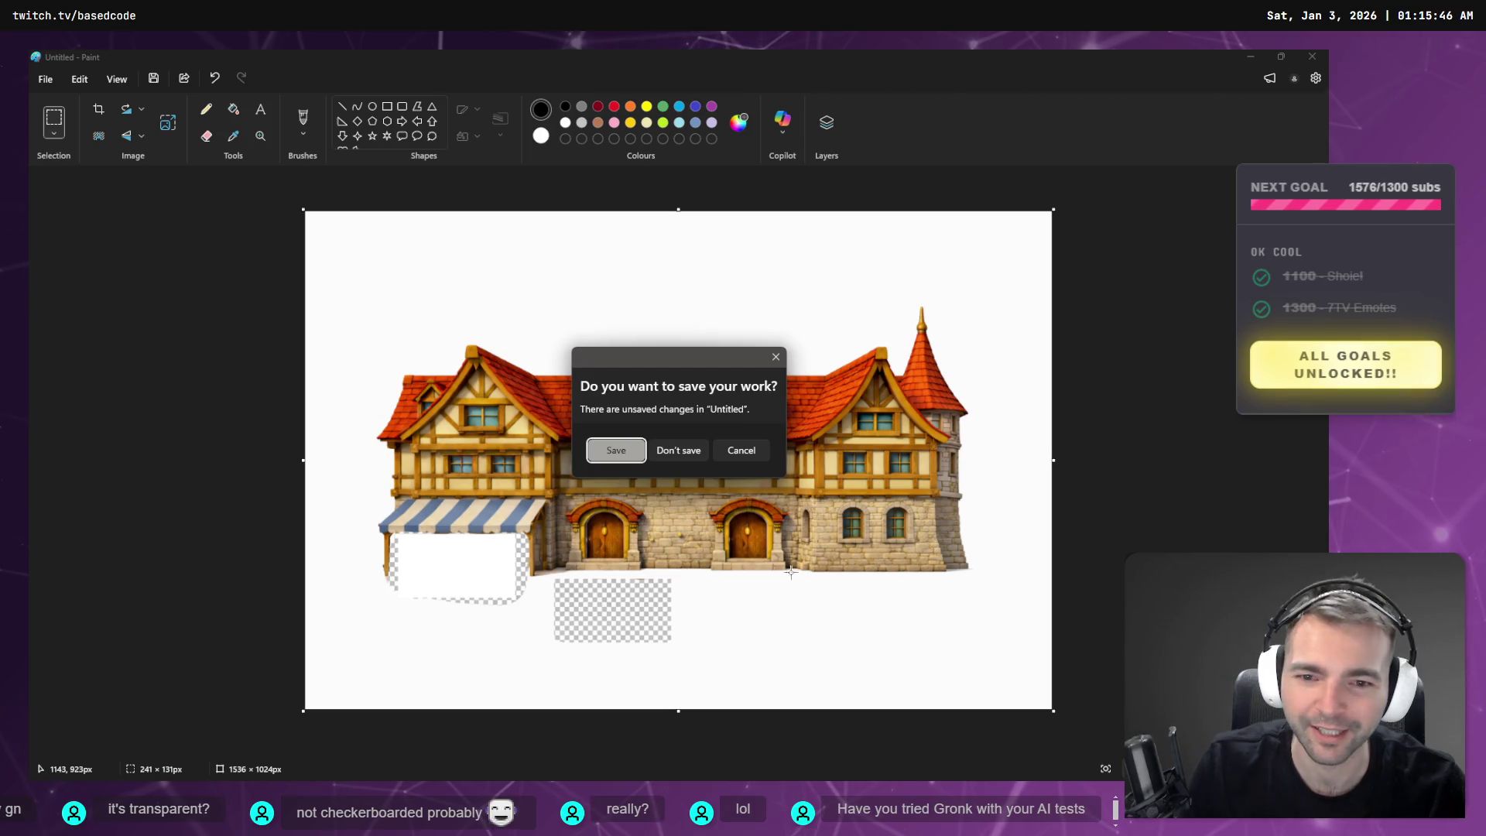
{"action": "left_click", "coordinate": [681, 451]}
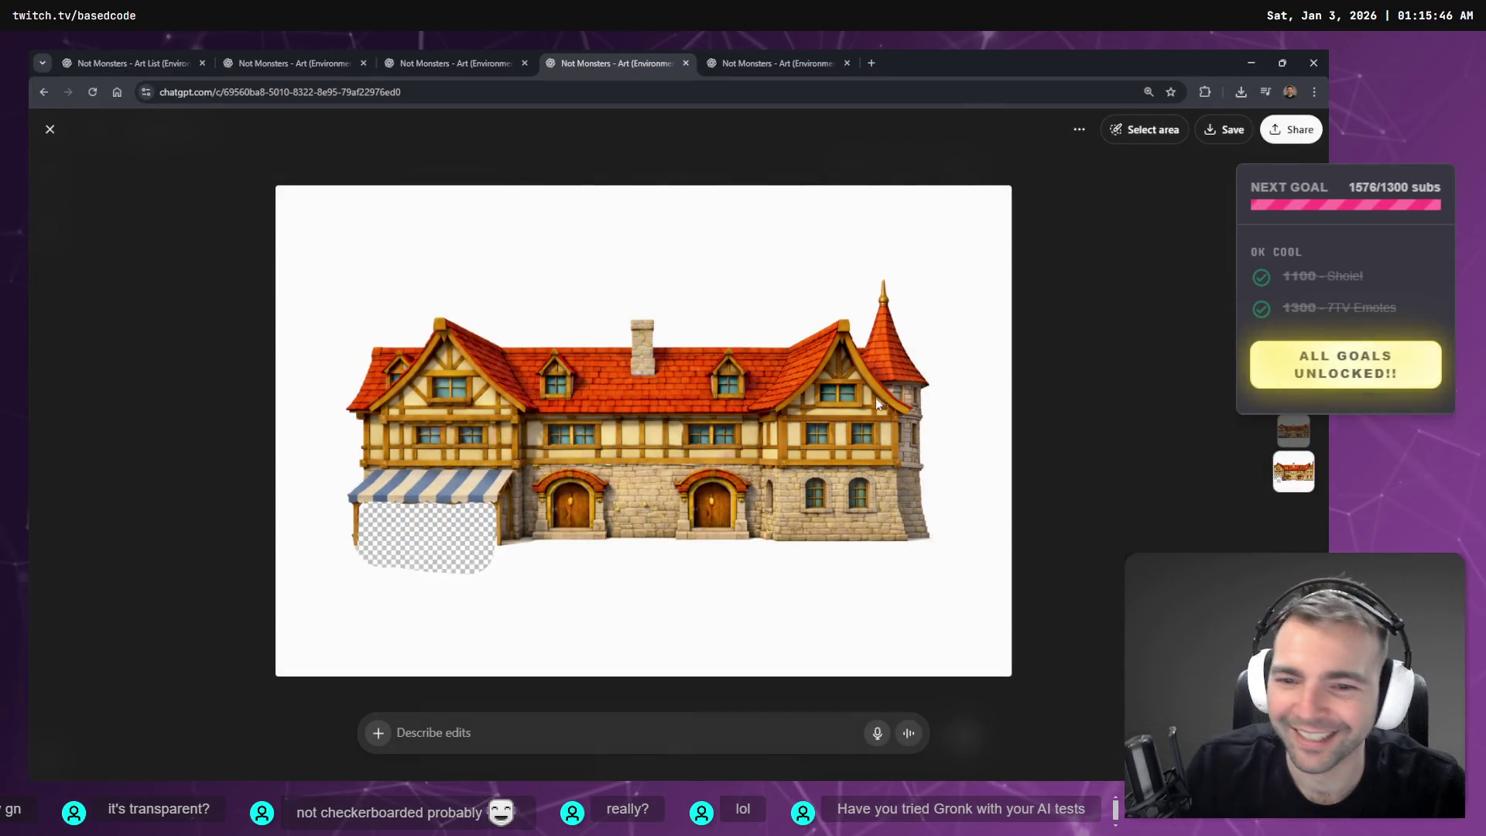
- Close the inn image viewer and switch to the chat with the finished flowering bush
{"action": "key", "text": "Escape"}
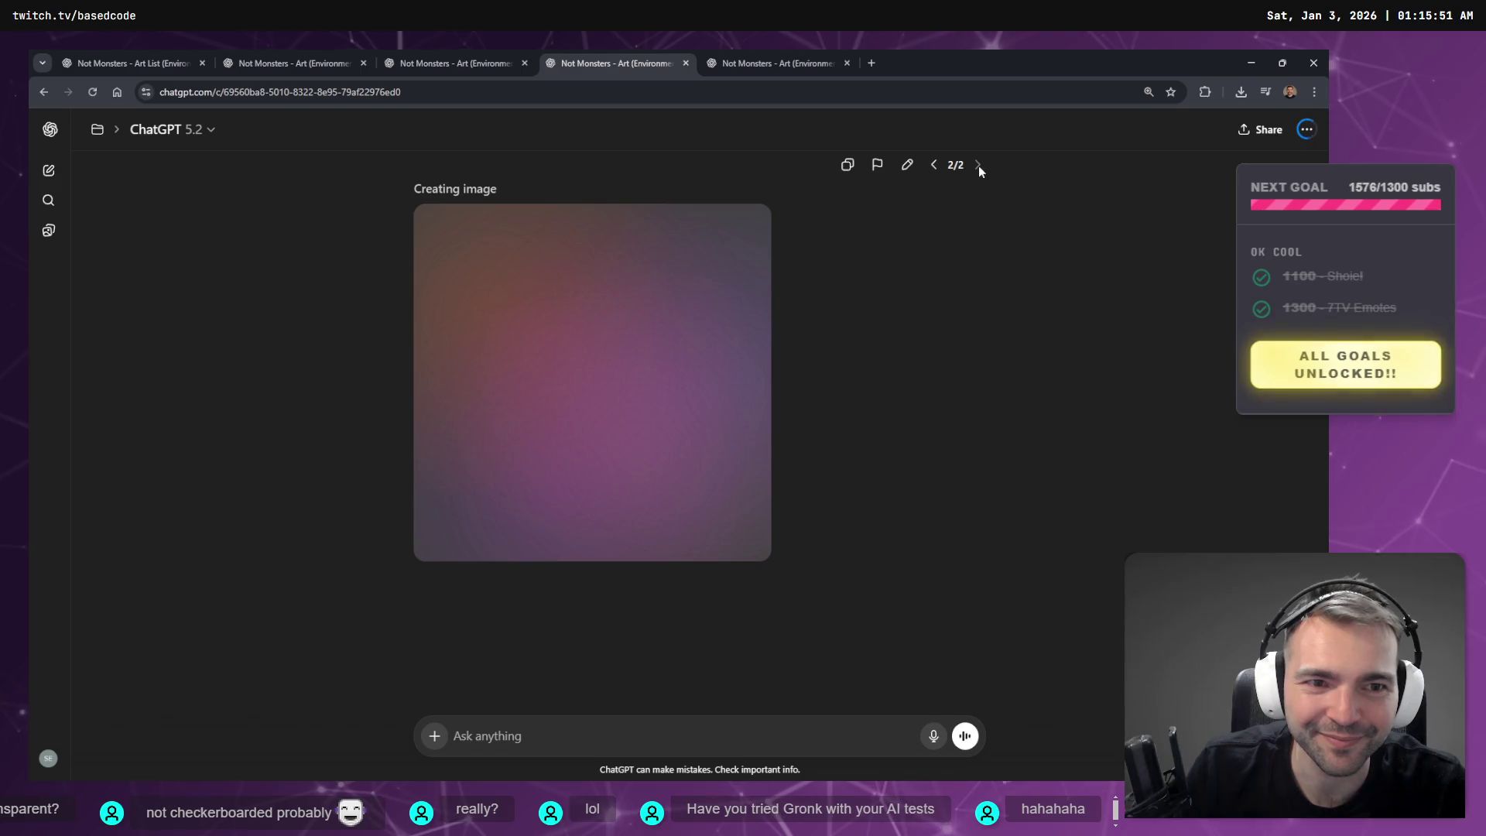
{"action": "scroll", "coordinate": [913, 350], "scroll_direction": "up", "scroll_amount": 3}
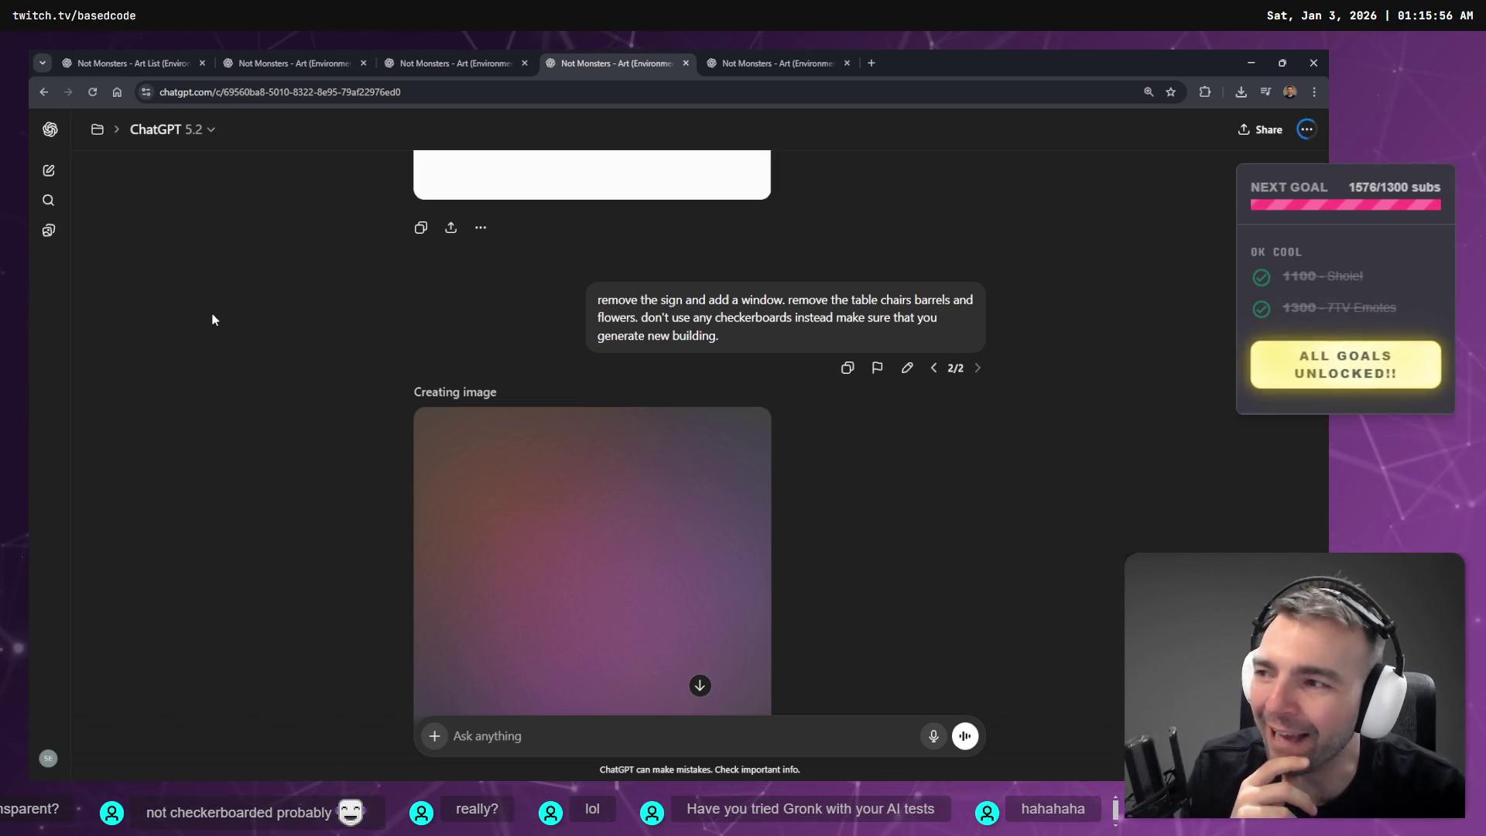
{"action": "scroll", "coordinate": [345, 487], "scroll_direction": "down", "scroll_amount": 3}
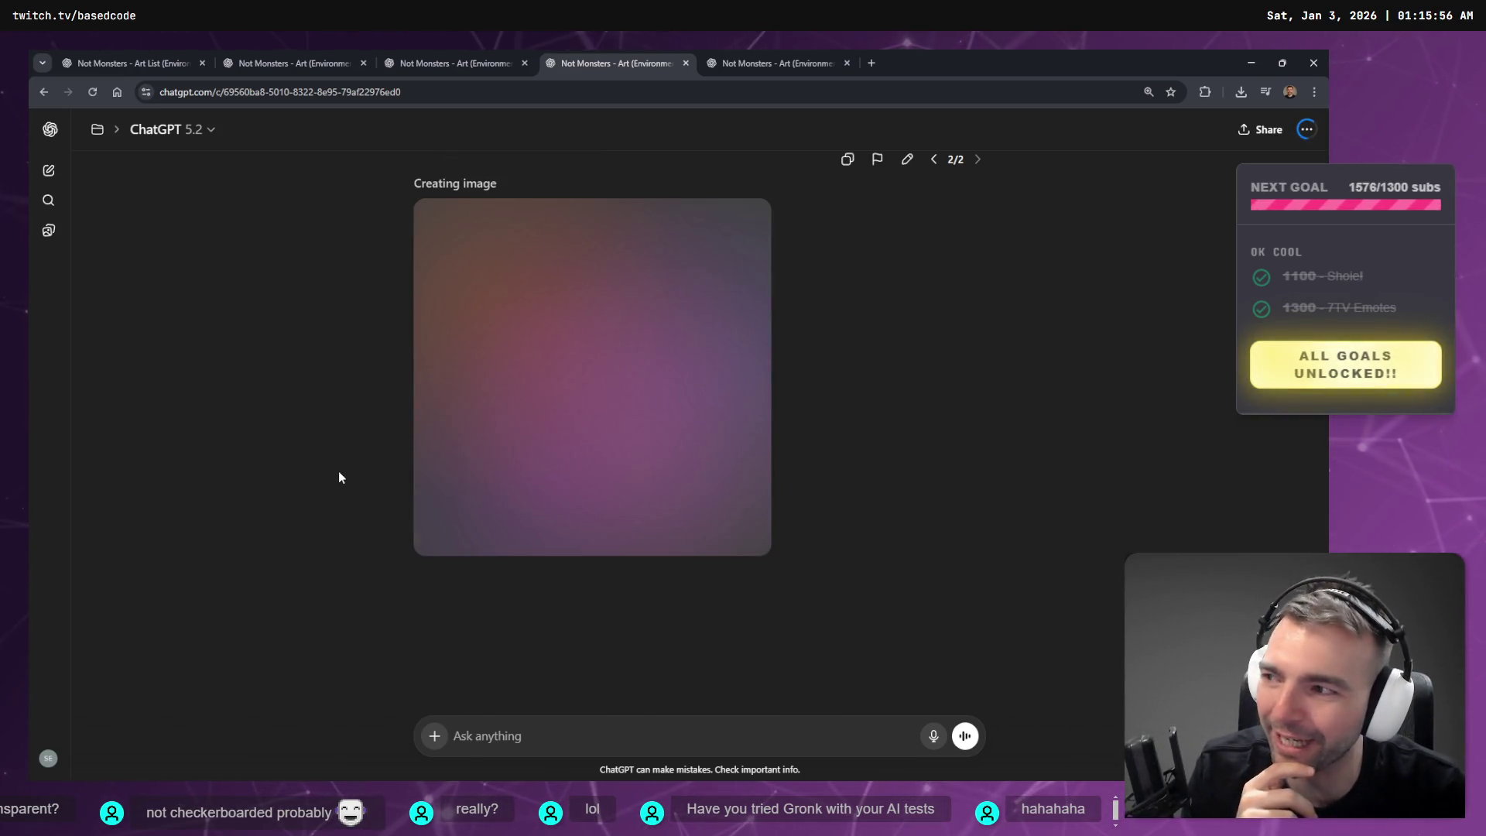
{"action": "left_click", "coordinate": [809, 54]}
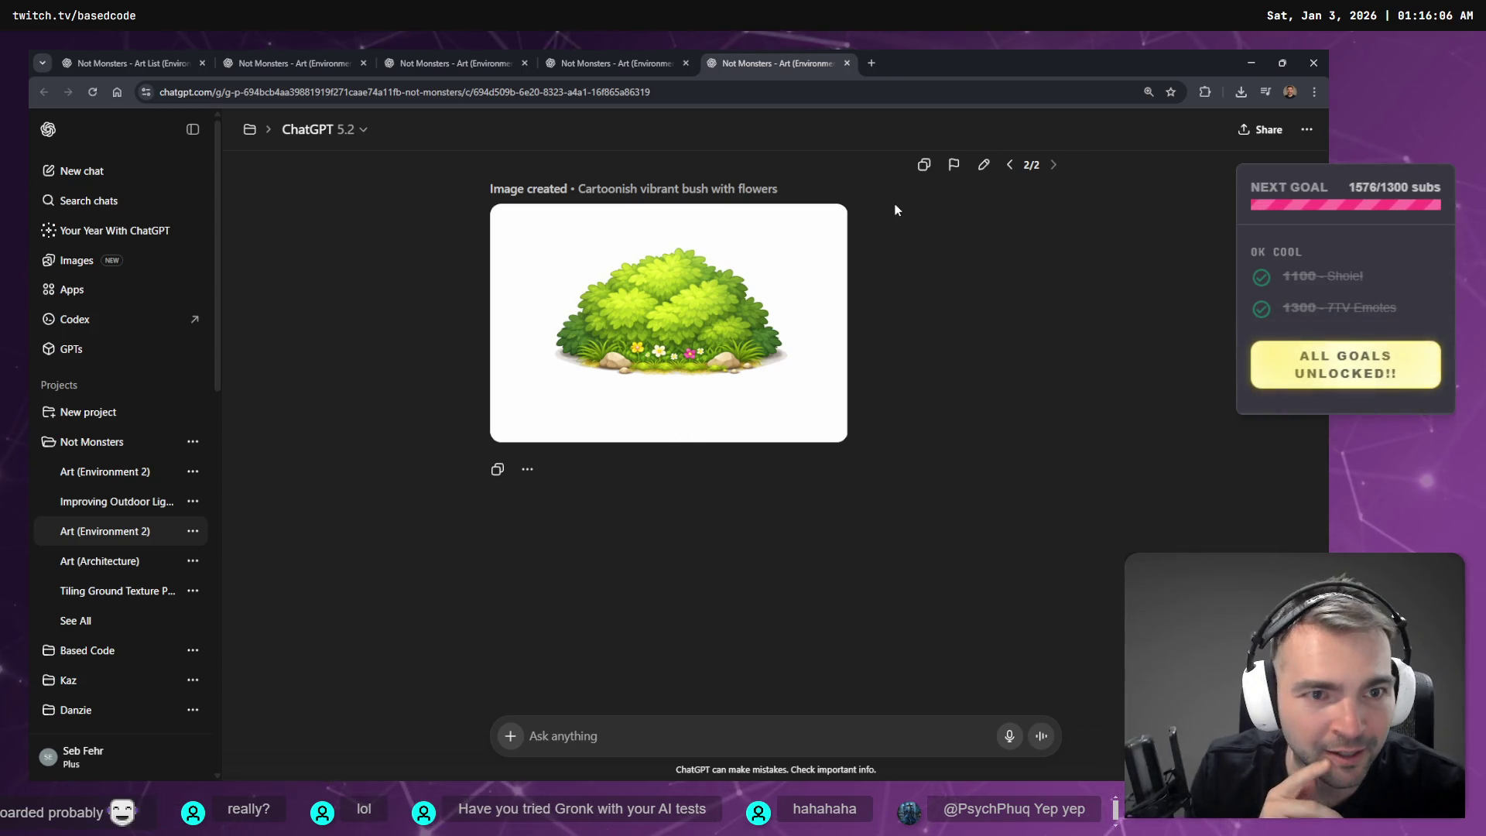
- Mask the bush's base and request removing its grass, flowers and rocks, then return to the inn chat
{"action": "left_click", "coordinate": [708, 349]}
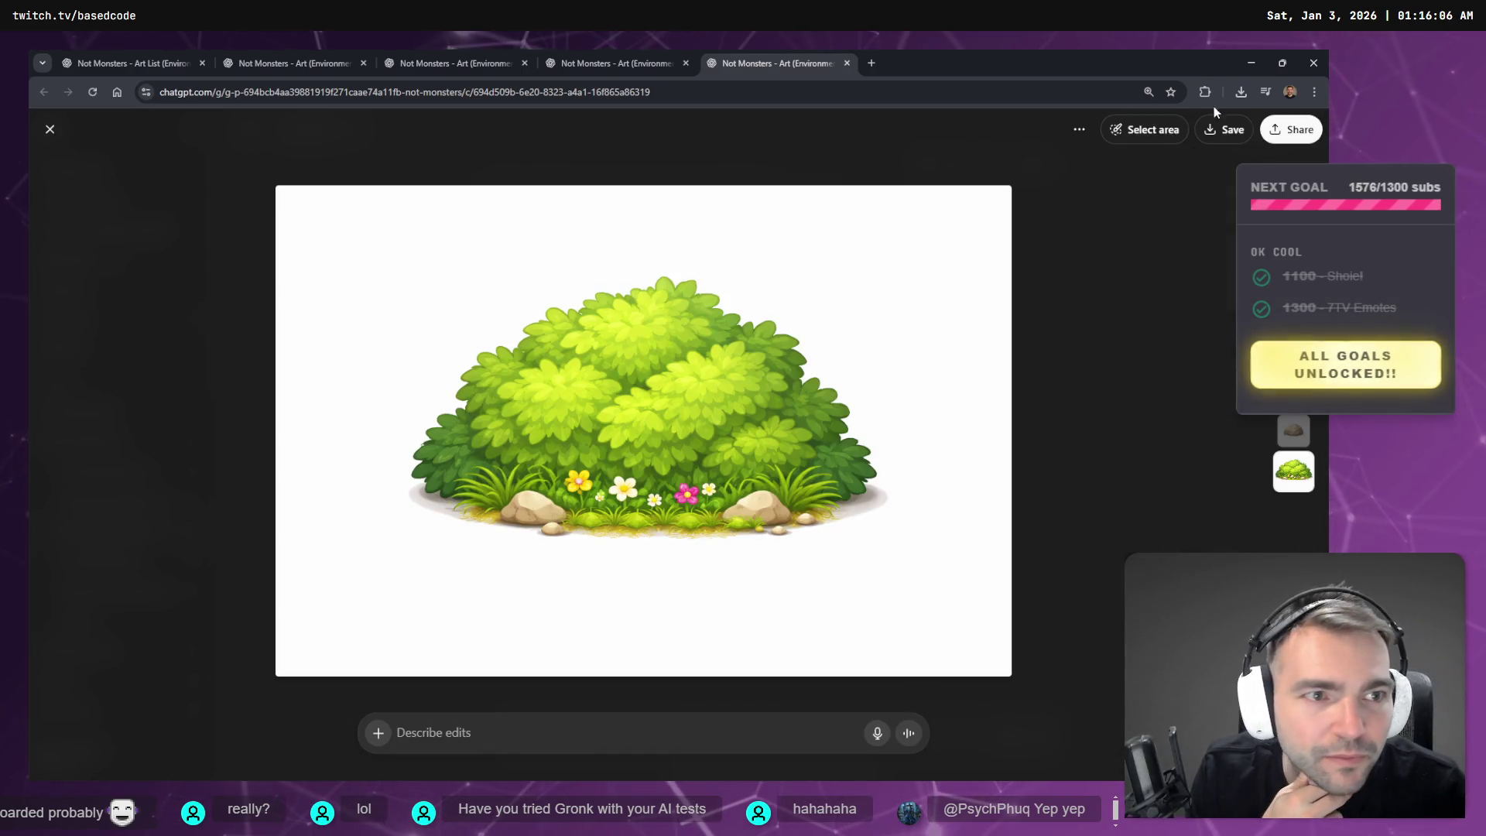
{"action": "left_click", "coordinate": [1163, 143]}
{"action": "mouse_move", "coordinate": [821, 507]}
{"action": "left_mouse_down"}
{"action": "mouse_move", "coordinate": [495, 500]}
{"action": "mouse_move", "coordinate": [480, 517]}
{"action": "mouse_move", "coordinate": [576, 476]}
{"action": "mouse_move", "coordinate": [694, 529]}
{"action": "left_mouse_up"}
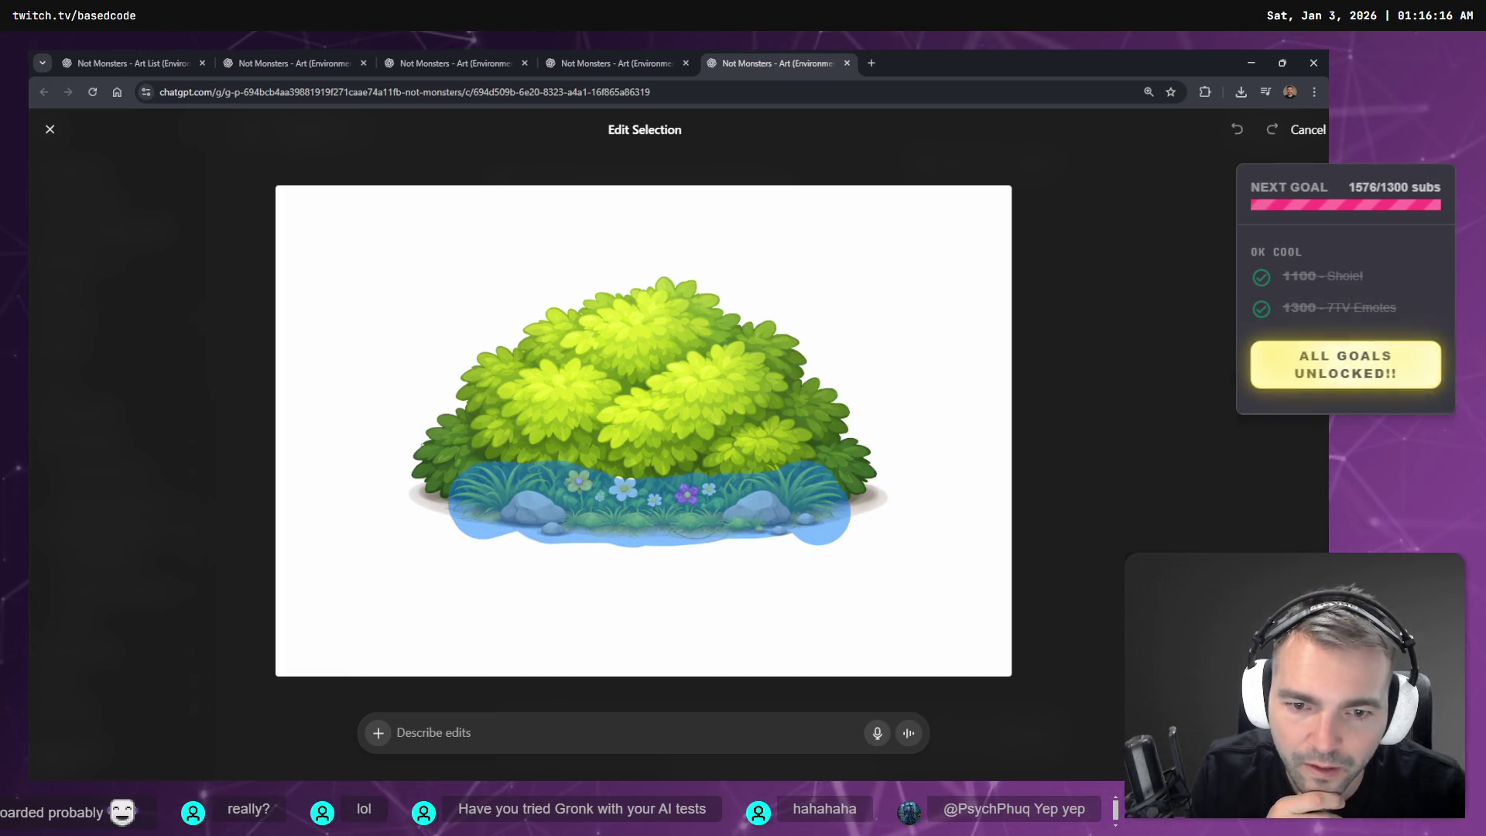
{"action": "key", "text": "super+h"}
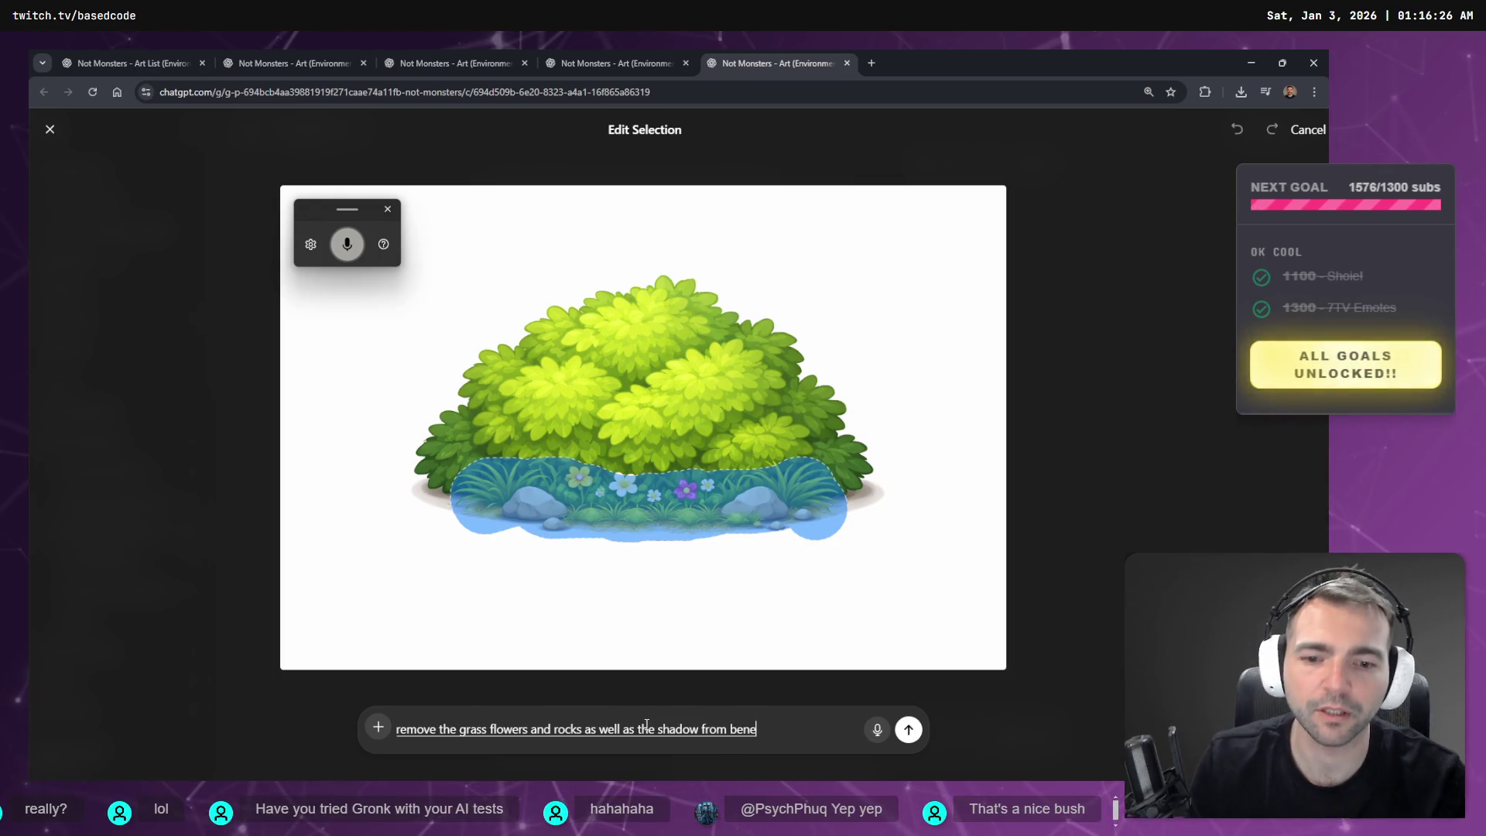
{"action": "key", "text": "ctrl+BackSpace"}
{"action": "key", "text": "ctrl+BackSpace"}
{"action": "key", "text": "ctrl+BackSpace"}
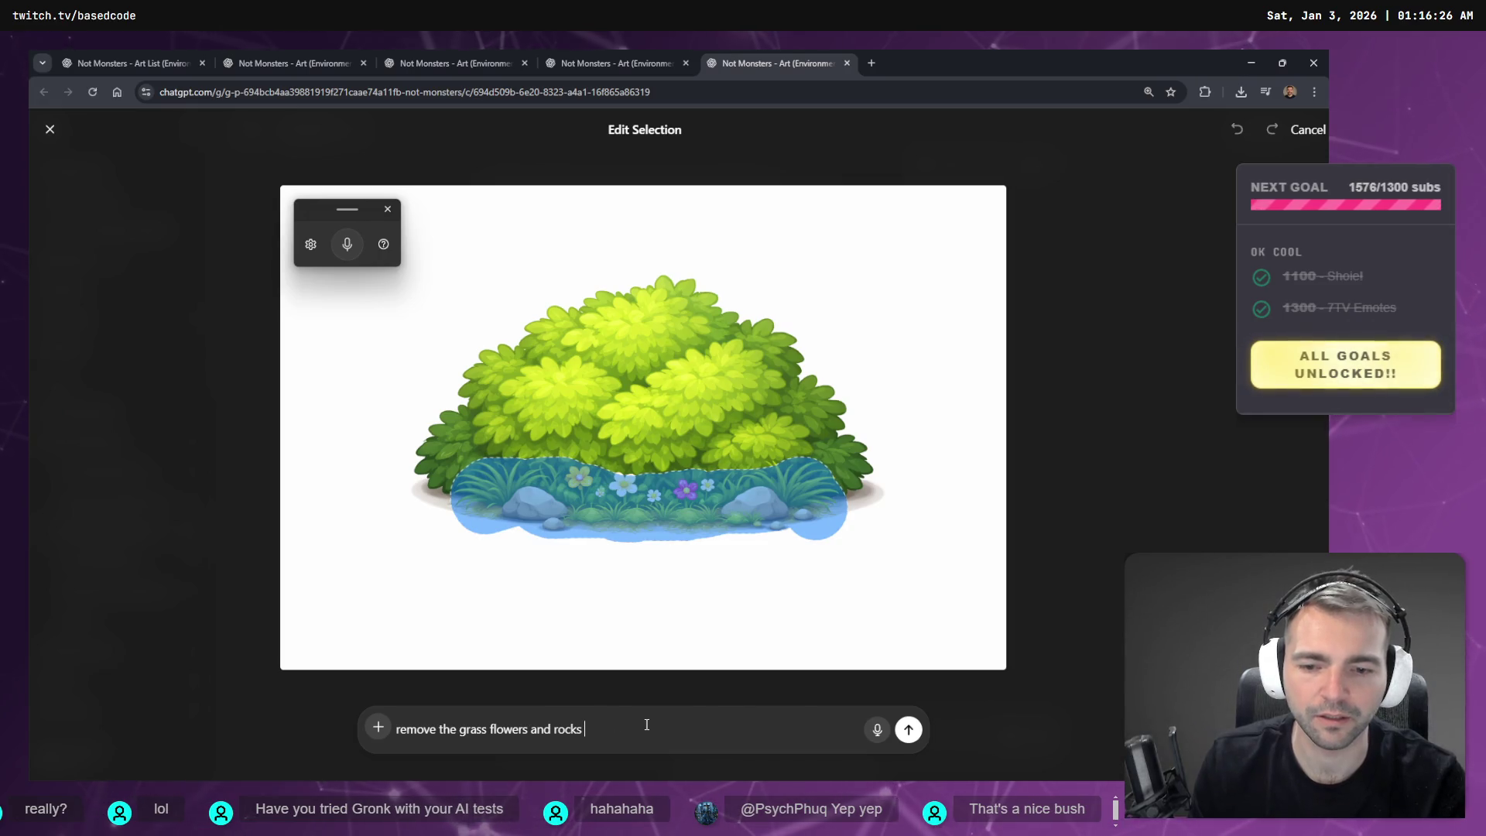
{"action": "type", "text": "."}
{"action": "key", "text": "Return"}
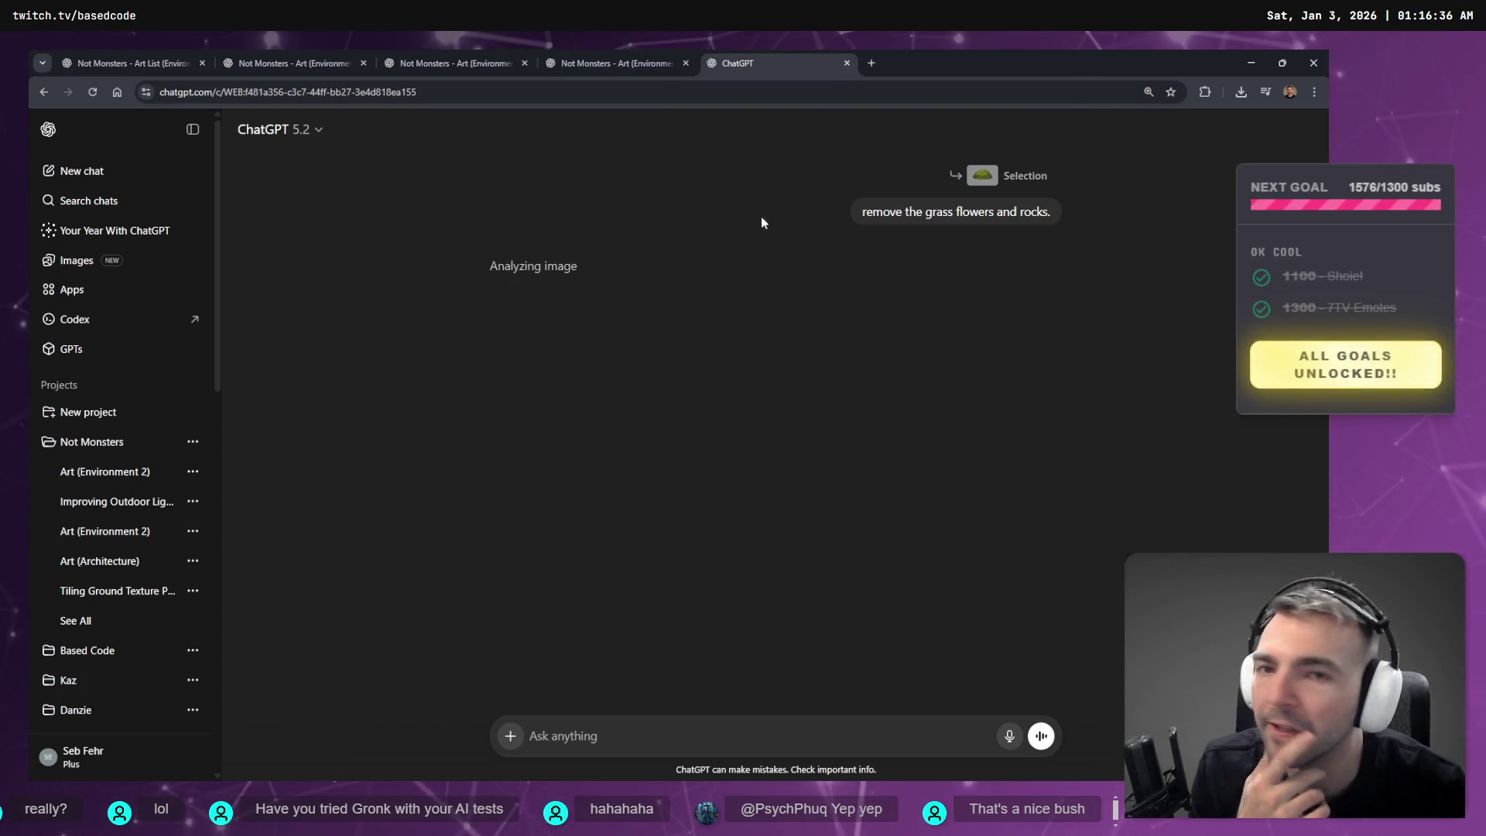
{"action": "left_click", "coordinate": [632, 55]}
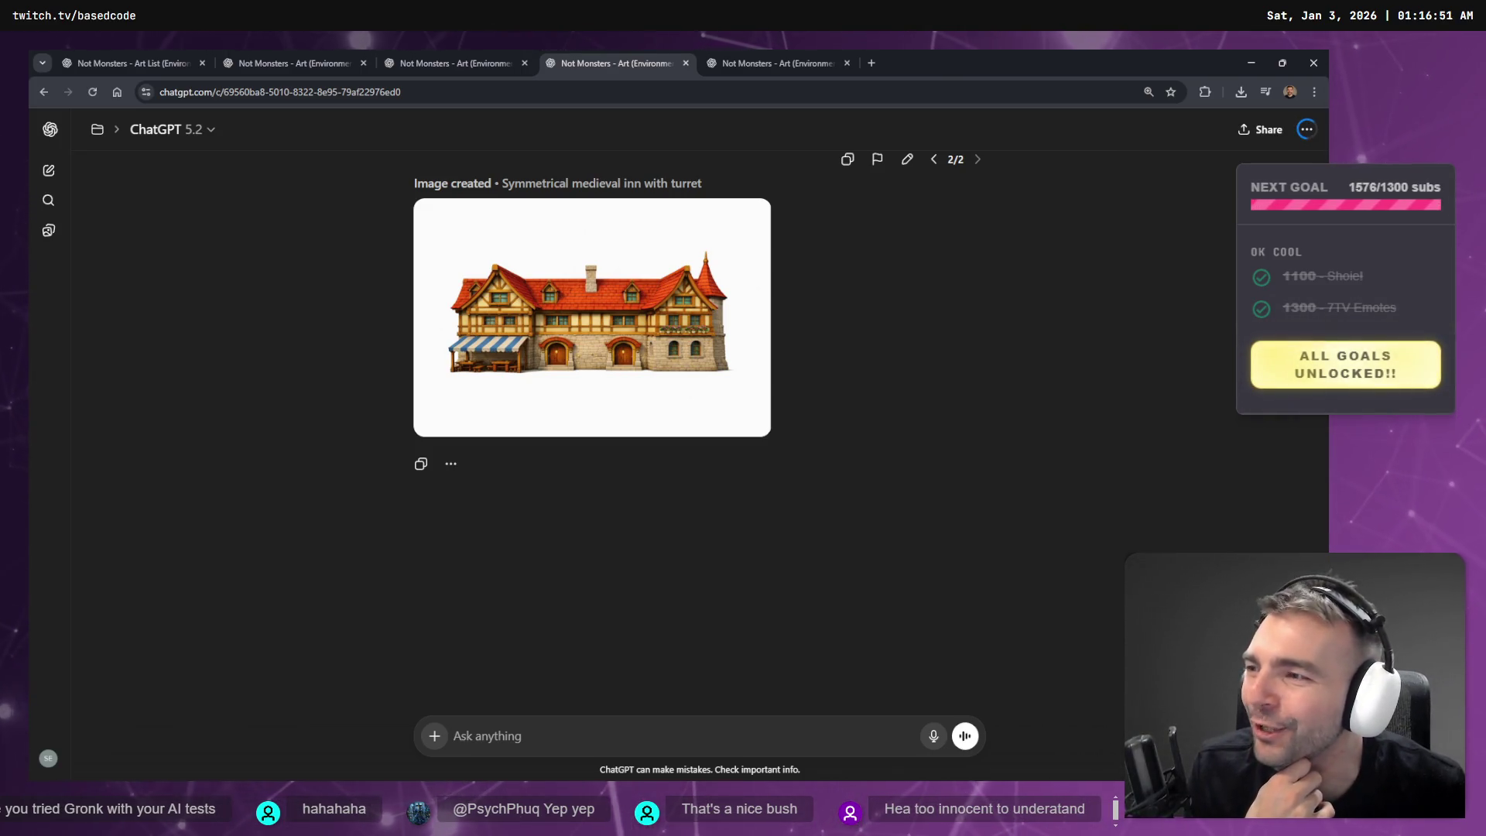
- Mask the inn's awning tables and window flower boxes and request removing flowers, tables and chairs
{"action": "left_click", "coordinate": [657, 331]}
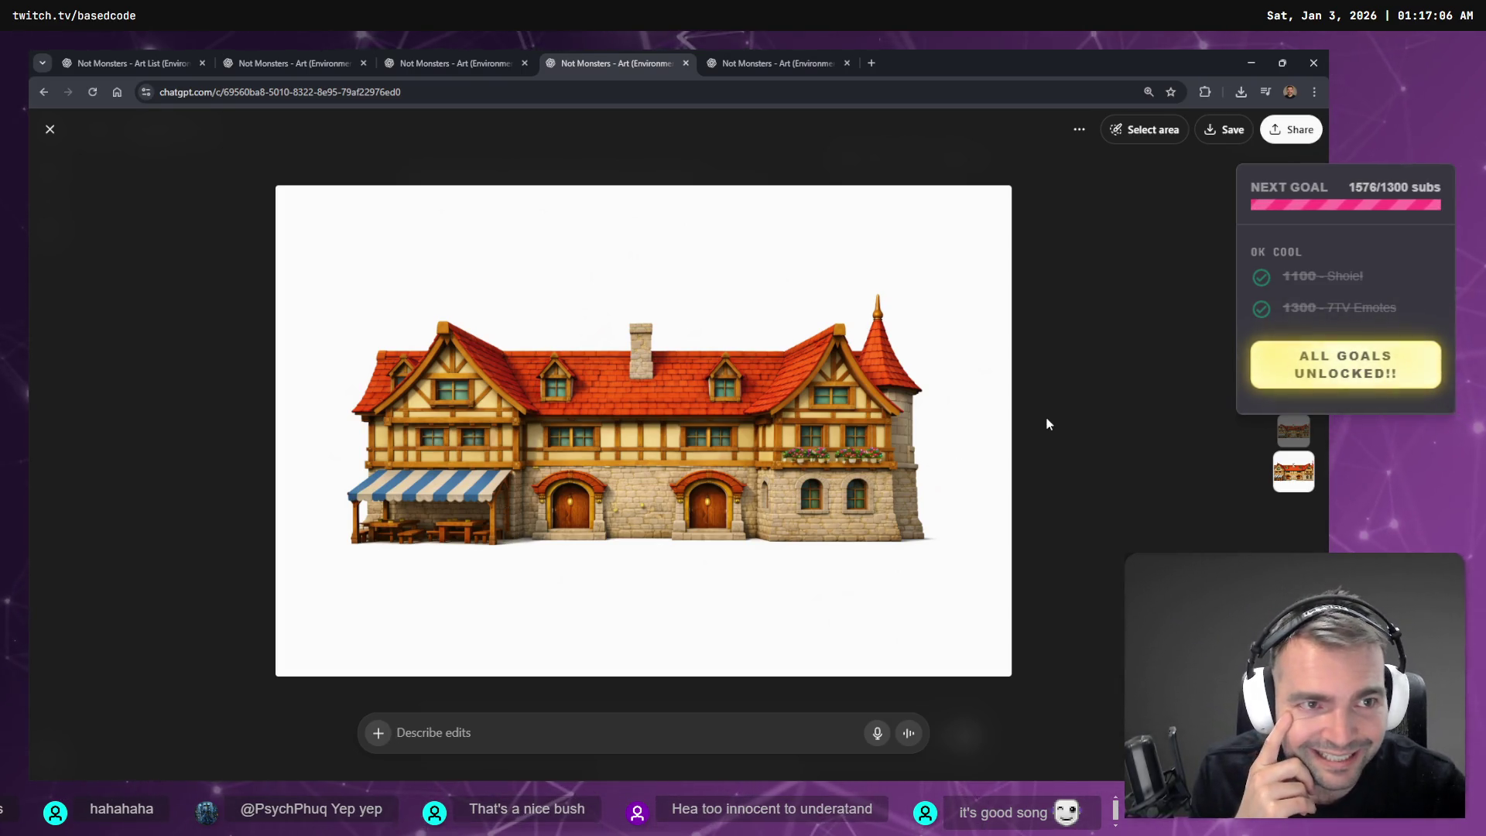
{"action": "left_click", "coordinate": [1145, 129]}
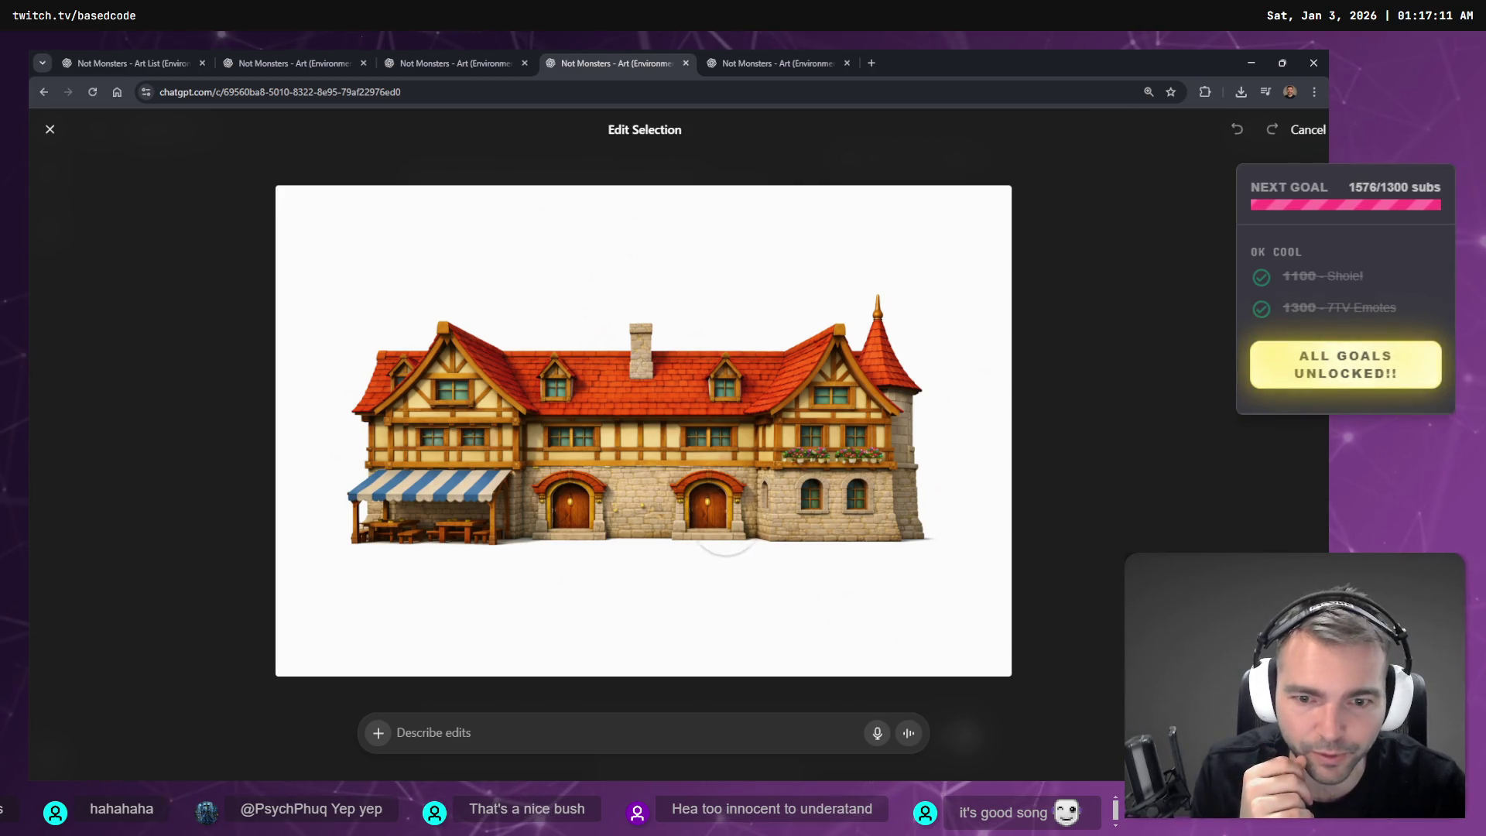
{"action": "left_click_drag", "start_coordinate": [479, 539], "coordinate": [390, 534]}
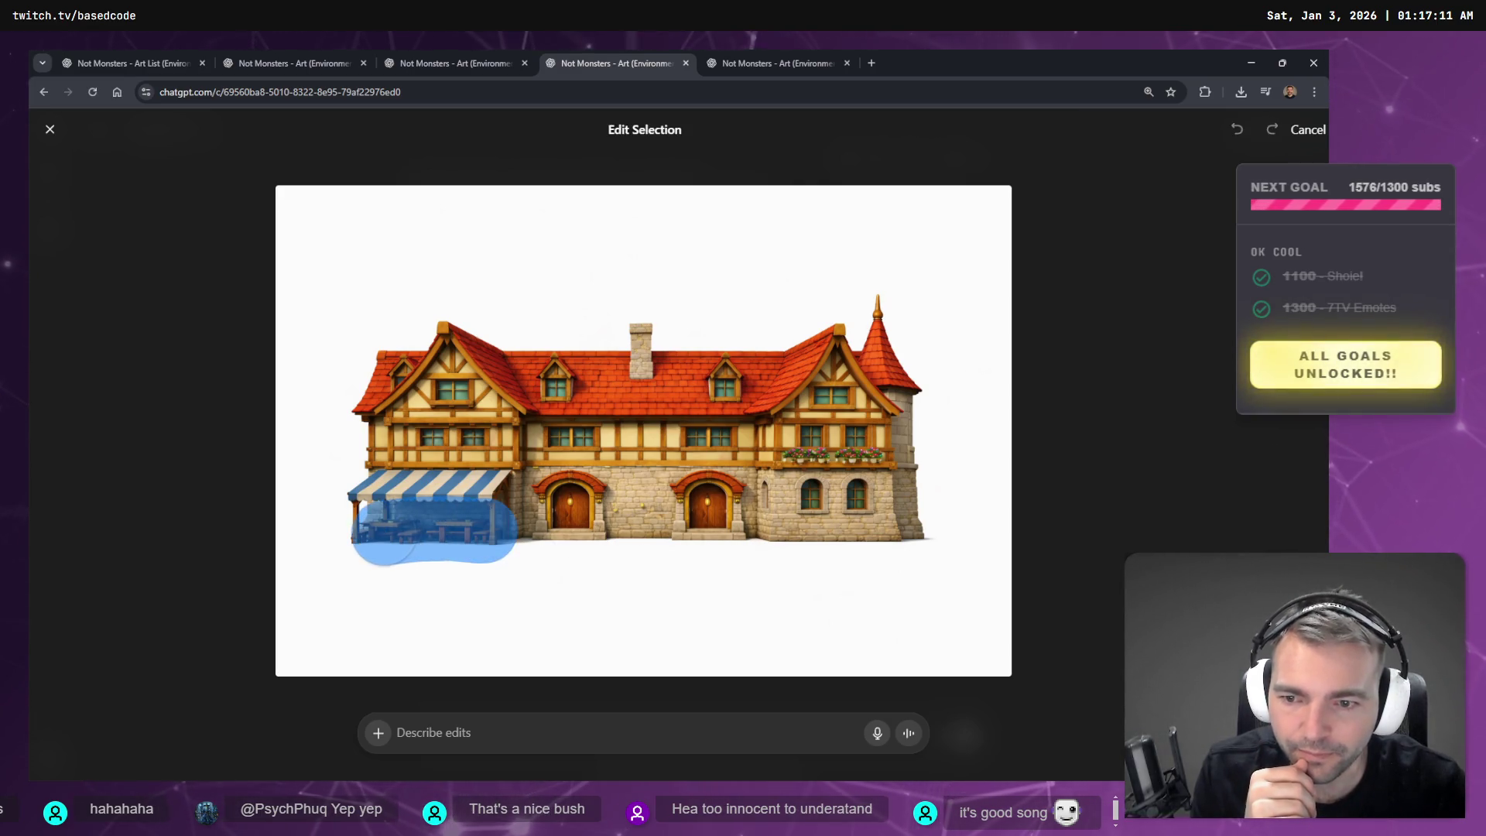
{"action": "left_click_drag", "start_coordinate": [798, 453], "coordinate": [861, 452]}
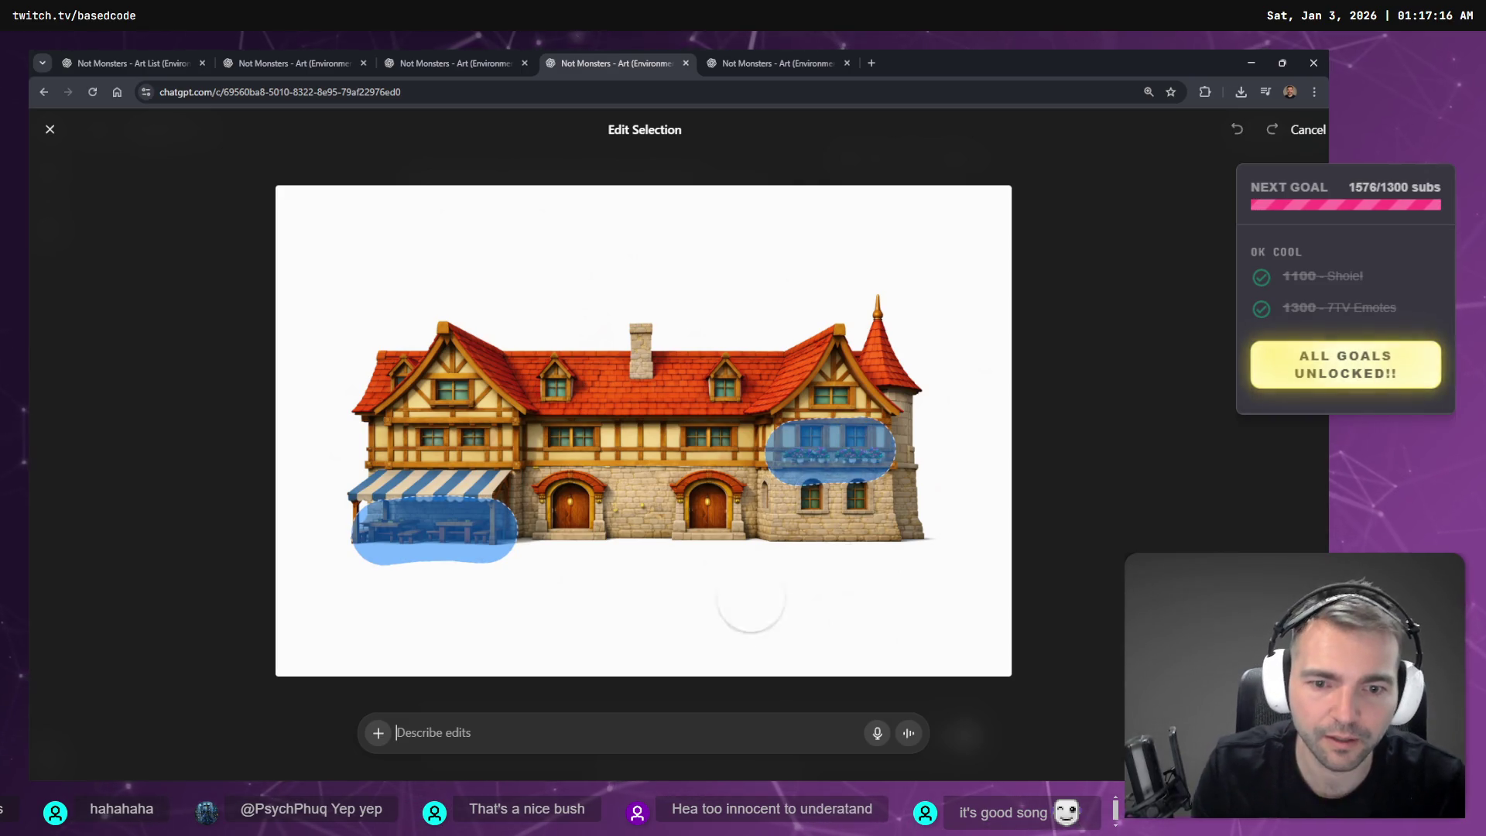
{"action": "key", "text": "super+h"}
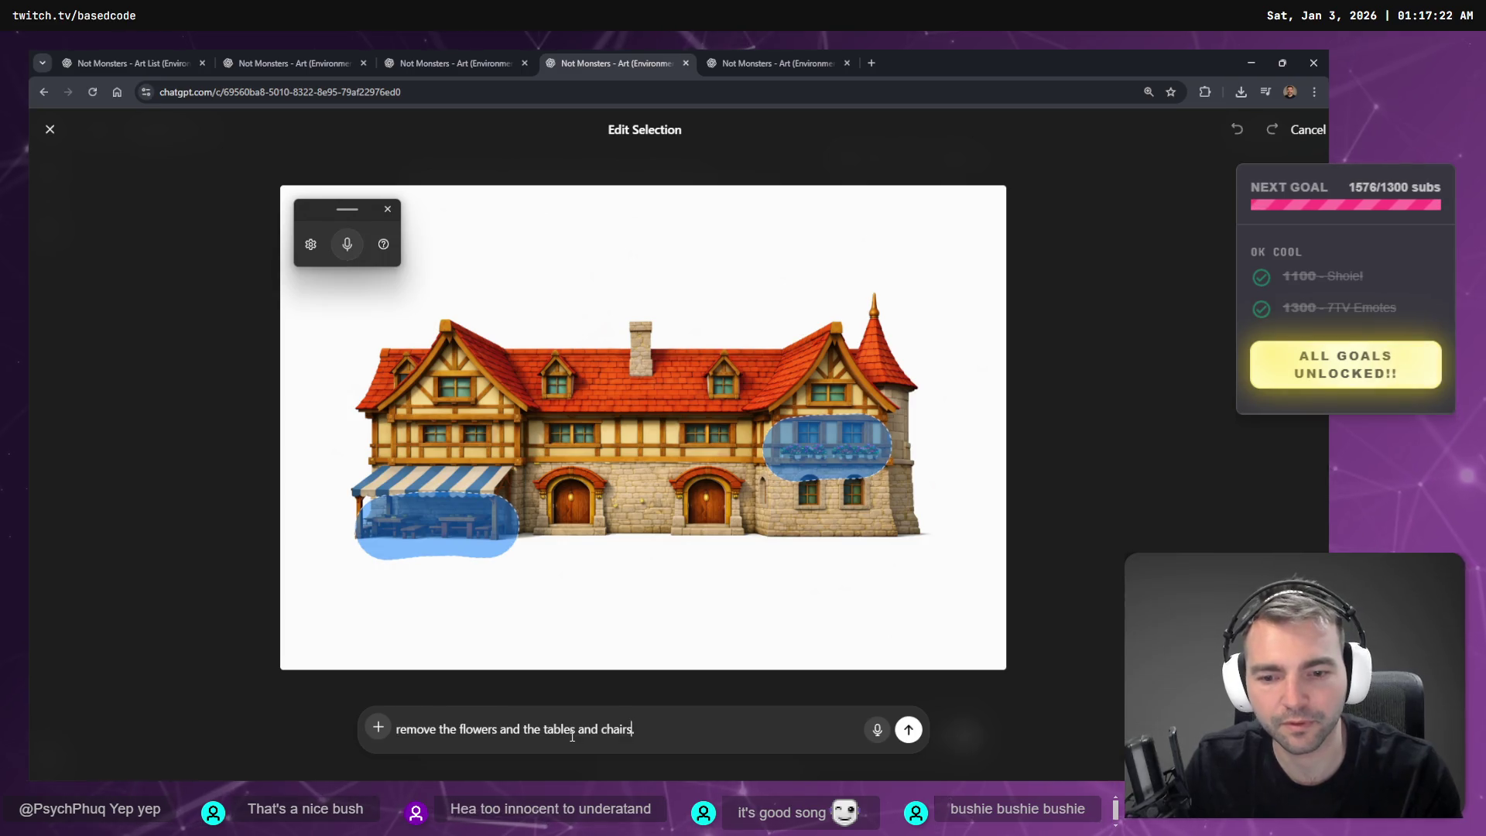
{"action": "key", "text": "Return"}
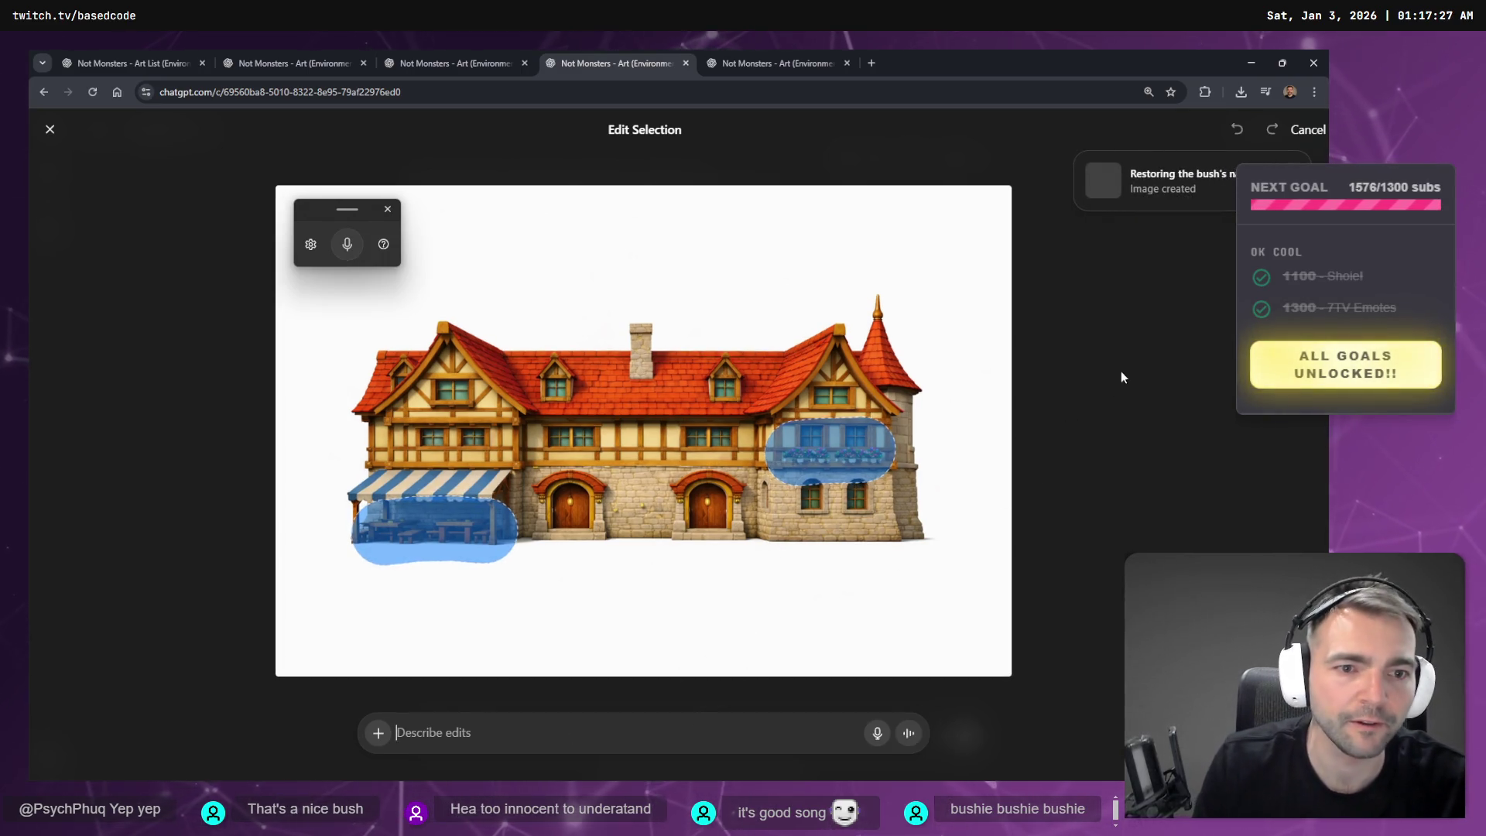
{"action": "left_click", "coordinate": [1153, 181]}
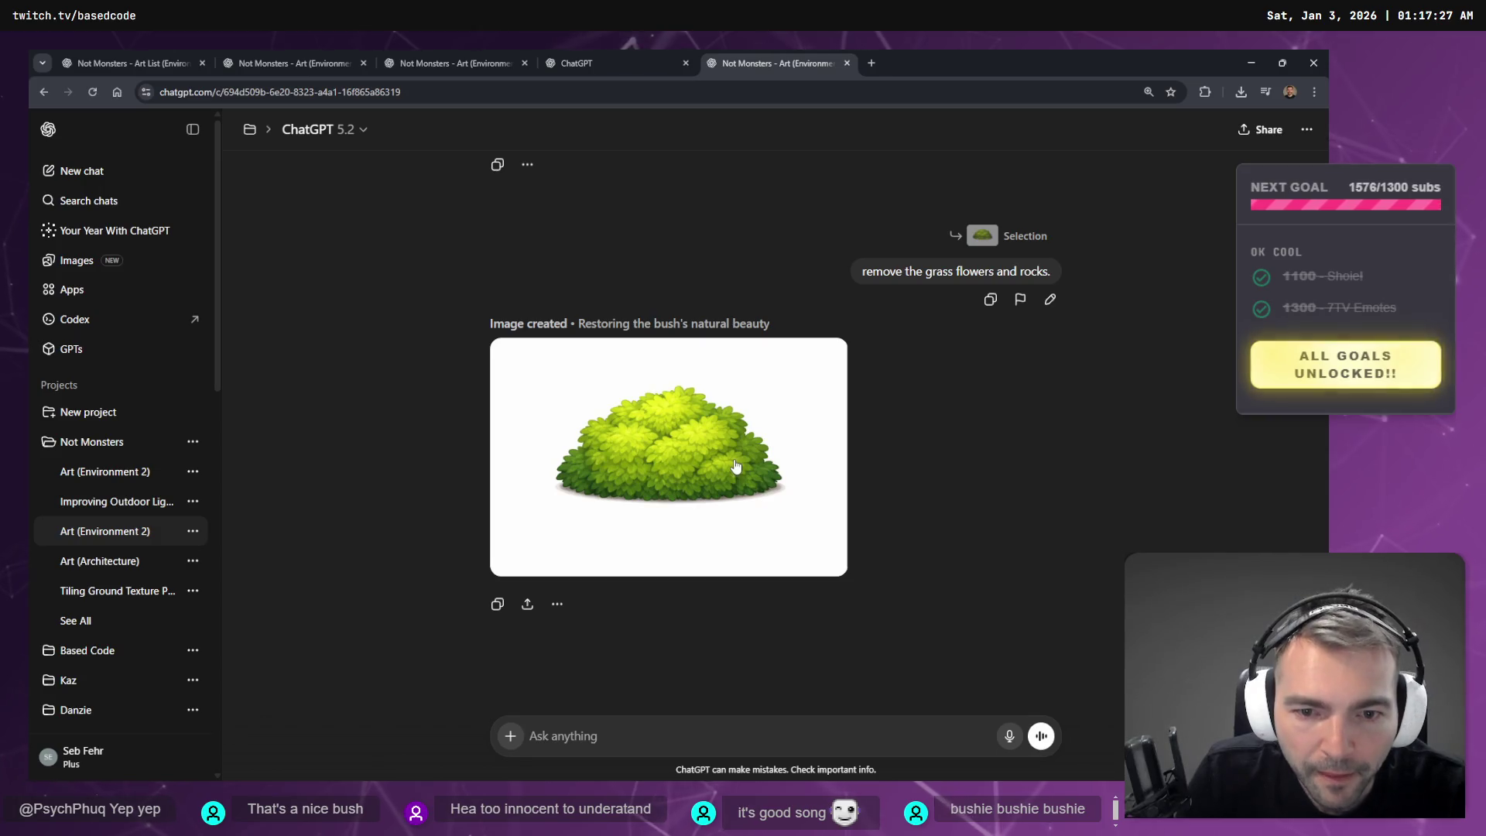
- Copy the plain leafy bush image and close the full-size viewer
{"action": "left_click", "coordinate": [737, 479]}
{"action": "right_click", "coordinate": [766, 450]}
{"action": "left_click", "coordinate": [805, 505]}
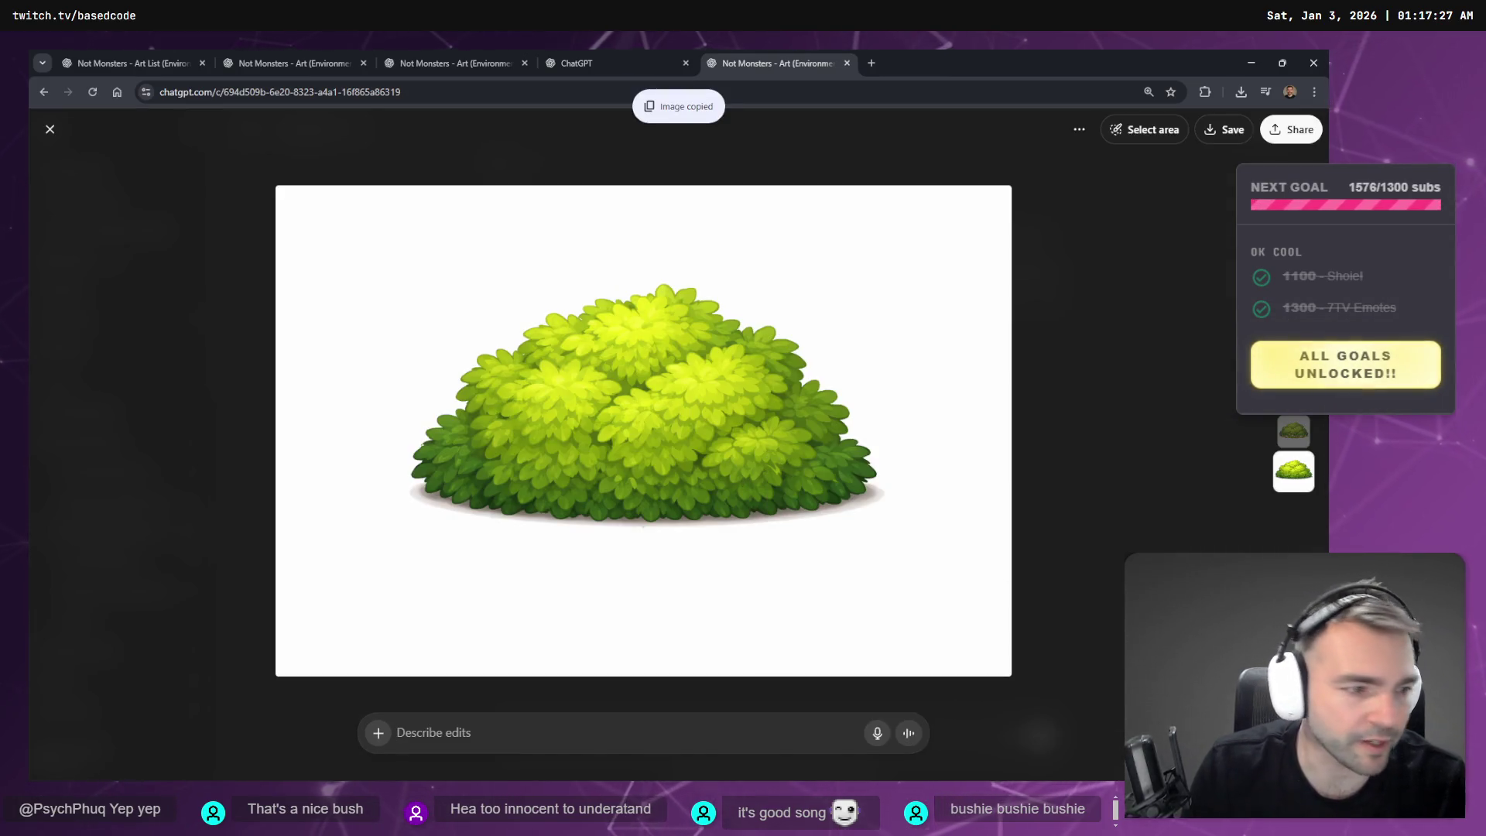
{"action": "left_click_drag", "start_coordinate": [867, 434], "coordinate": [902, 449]}
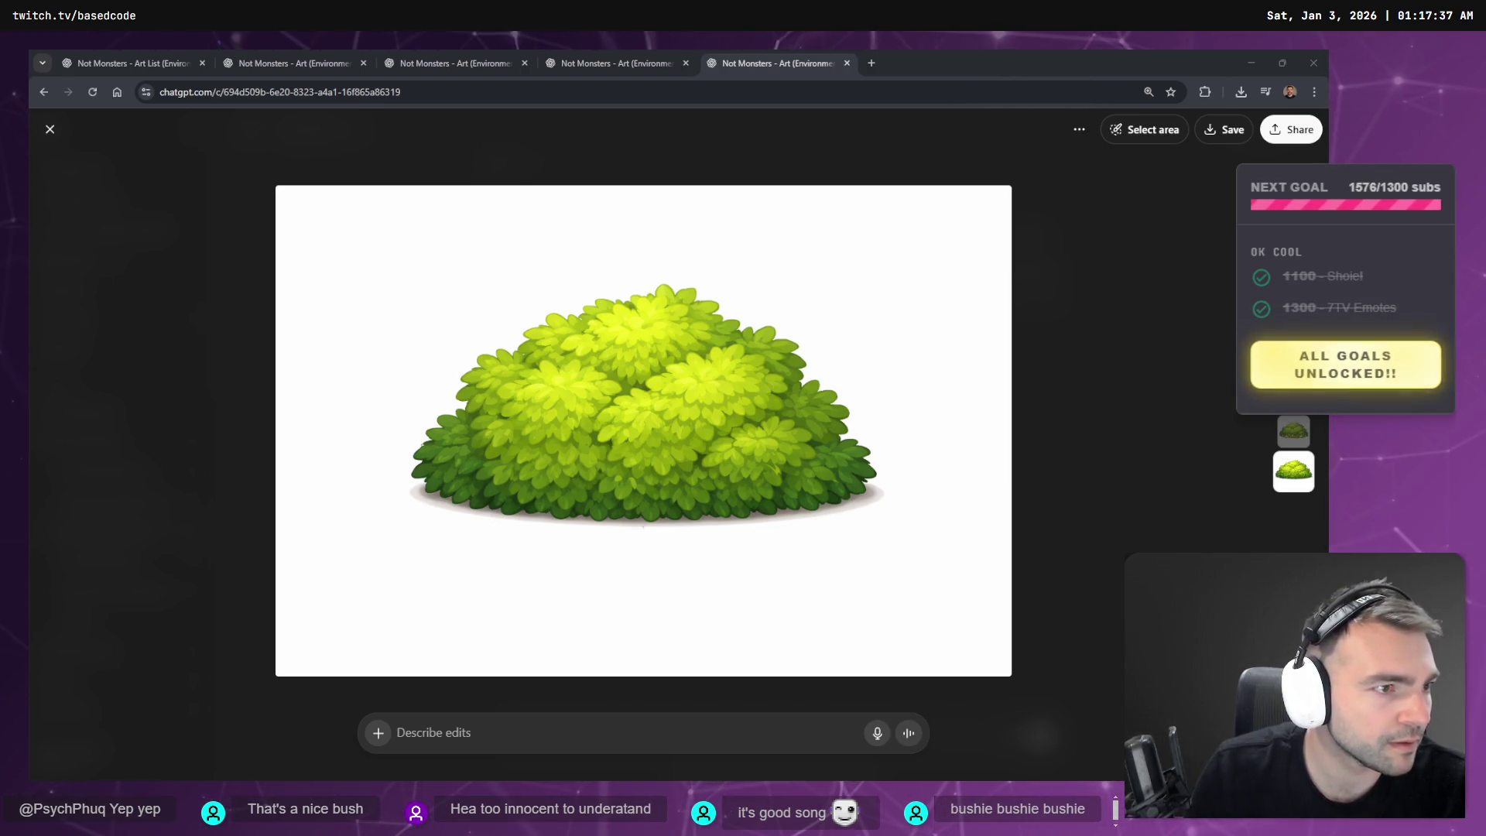
{"action": "left_click", "coordinate": [681, 182]}
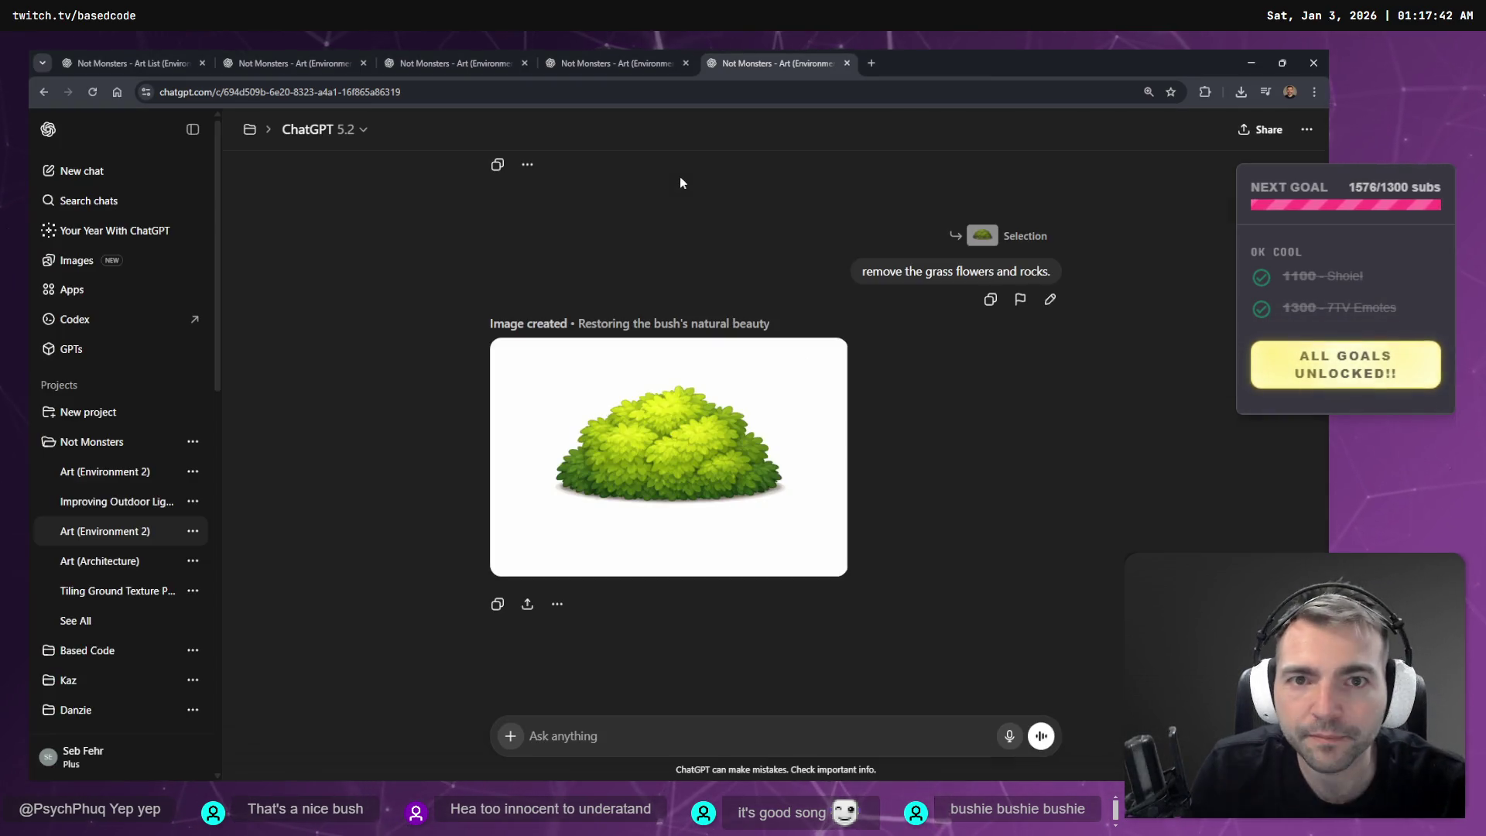
- Move to the medieval town square chat and scroll through its images
{"action": "left_click", "coordinate": [617, 63]}
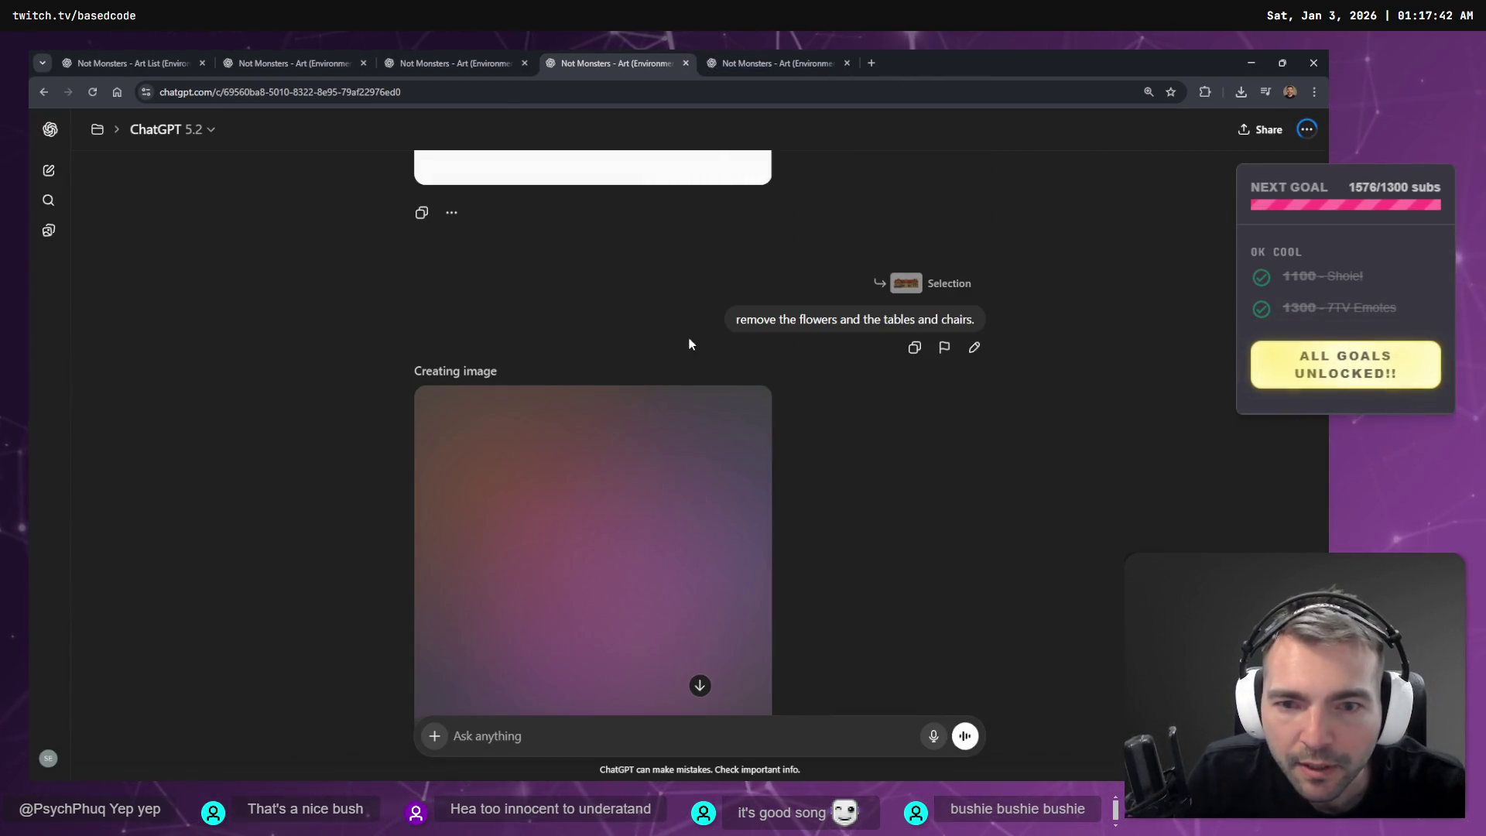
{"action": "left_click", "coordinate": [433, 63]}
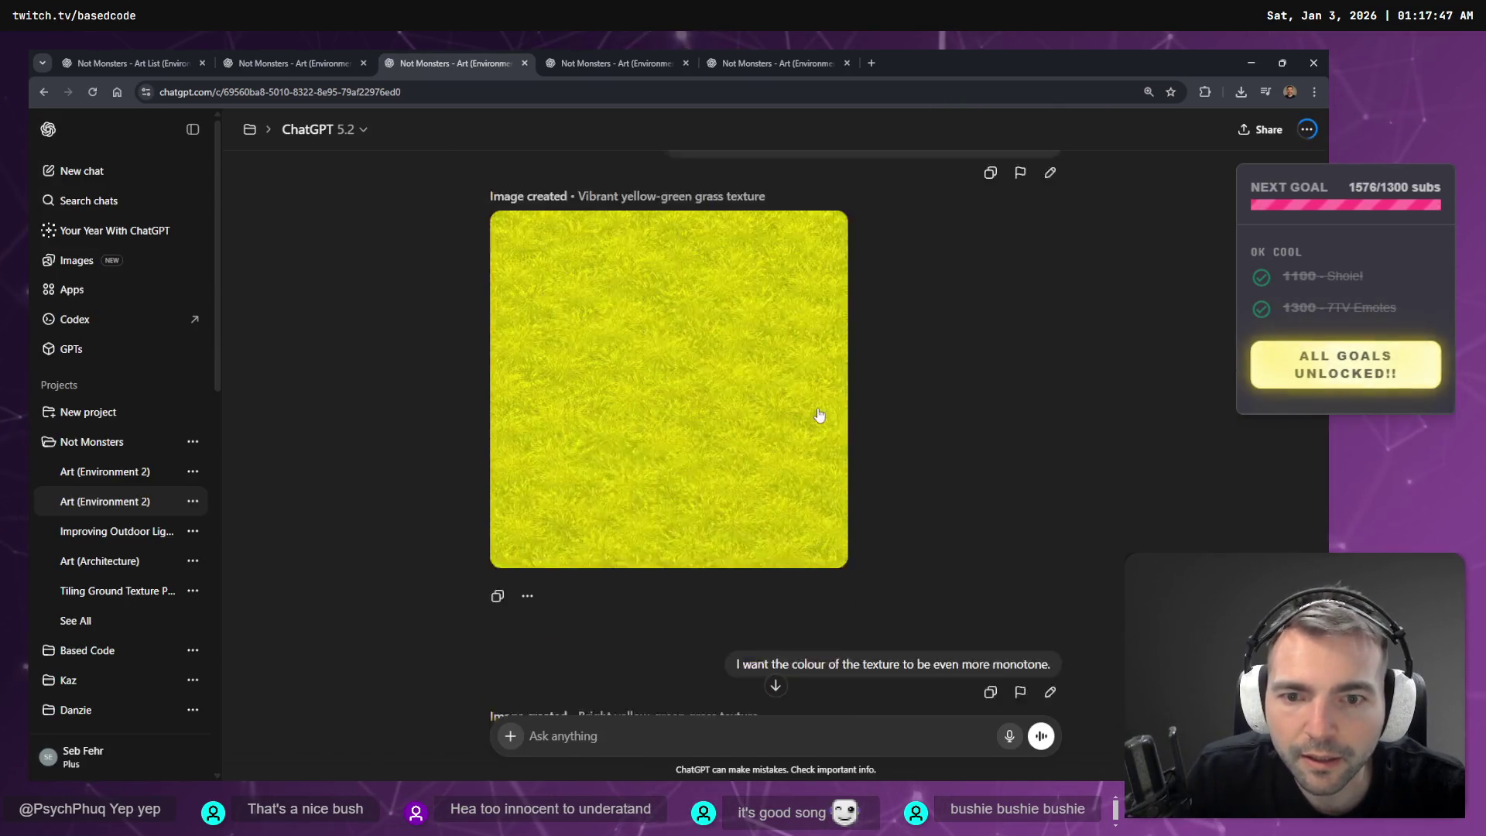
{"action": "scroll", "coordinate": [864, 416], "scroll_direction": "up", "scroll_amount": 20}
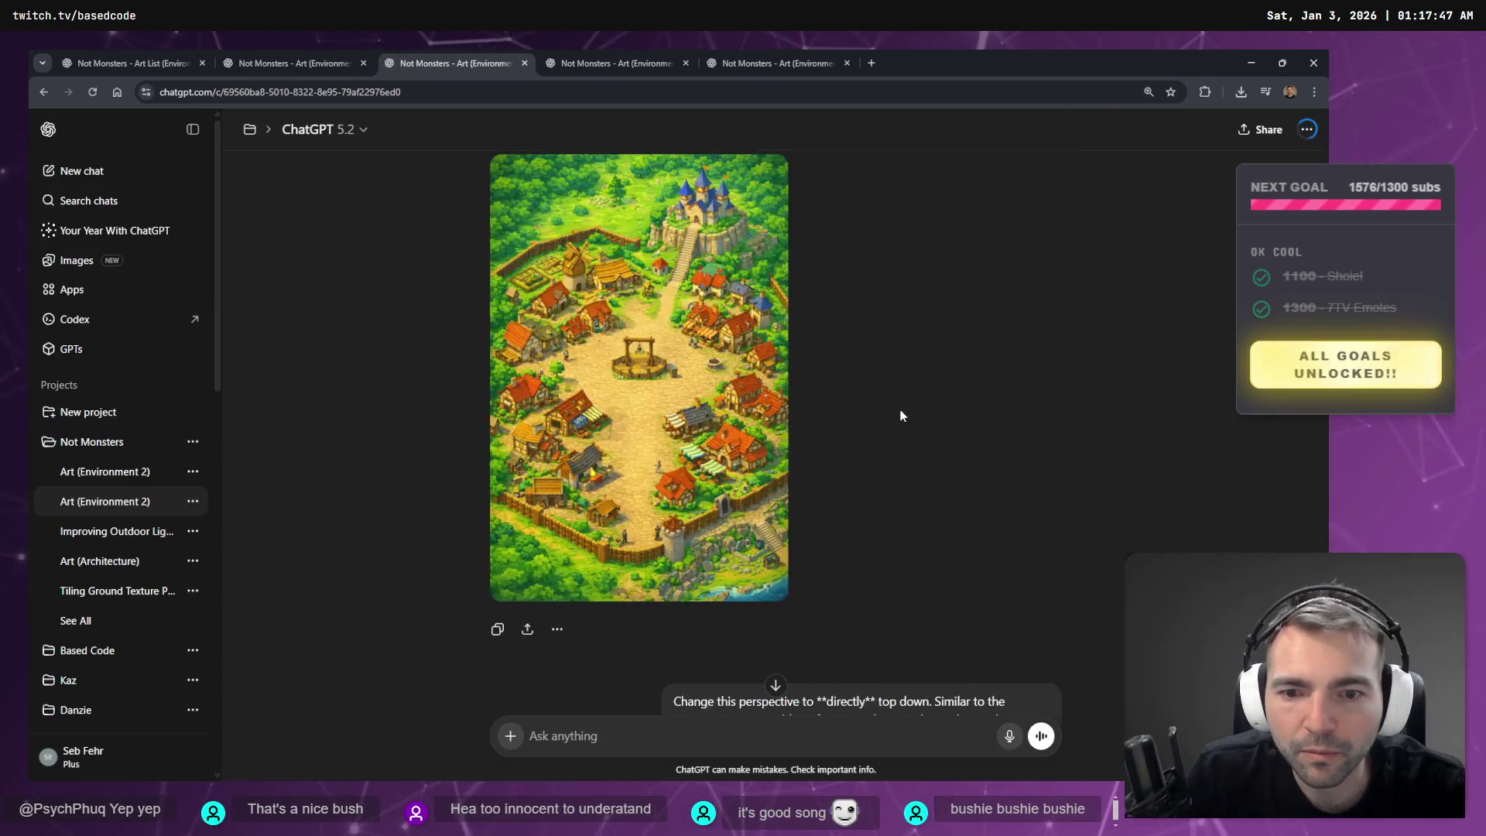
{"action": "scroll", "coordinate": [918, 477], "scroll_direction": "down", "scroll_amount": 10}
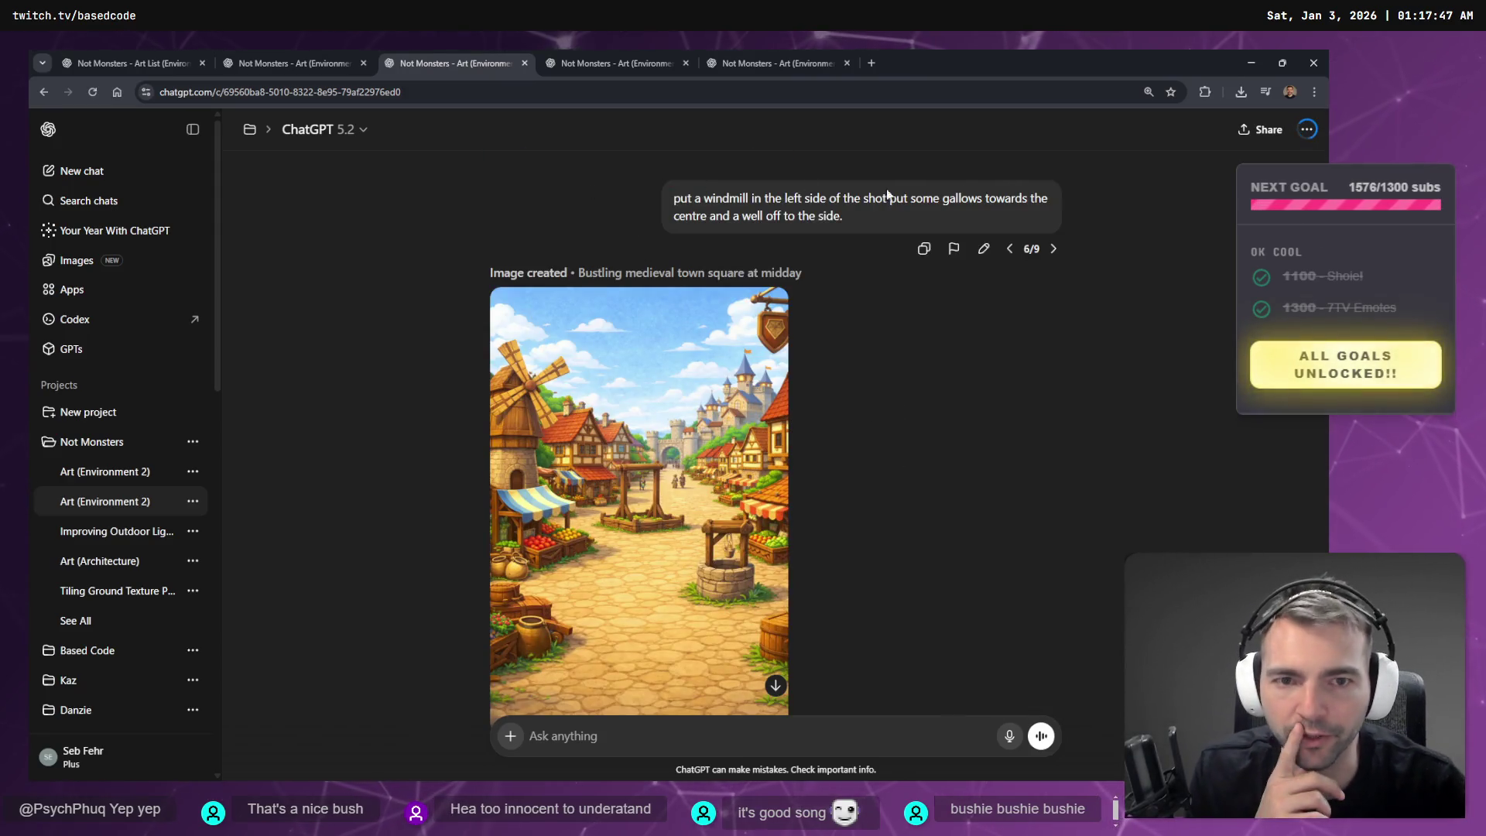
- Rename the Art (Environment 2) chat by appending 'Layout & Texture' to its title
{"action": "left_click", "coordinate": [193, 503]}
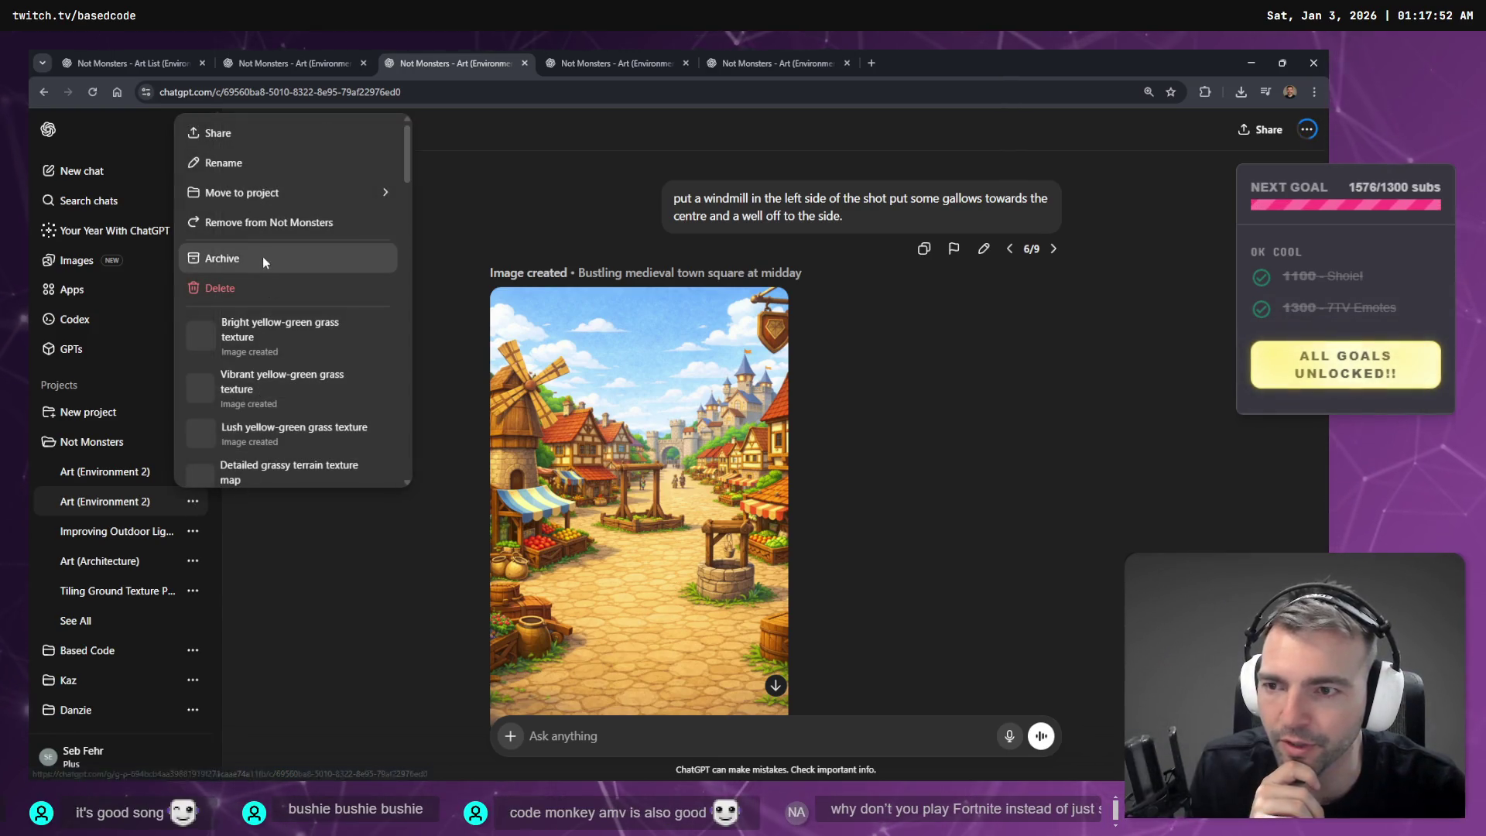
{"action": "left_click", "coordinate": [256, 162]}
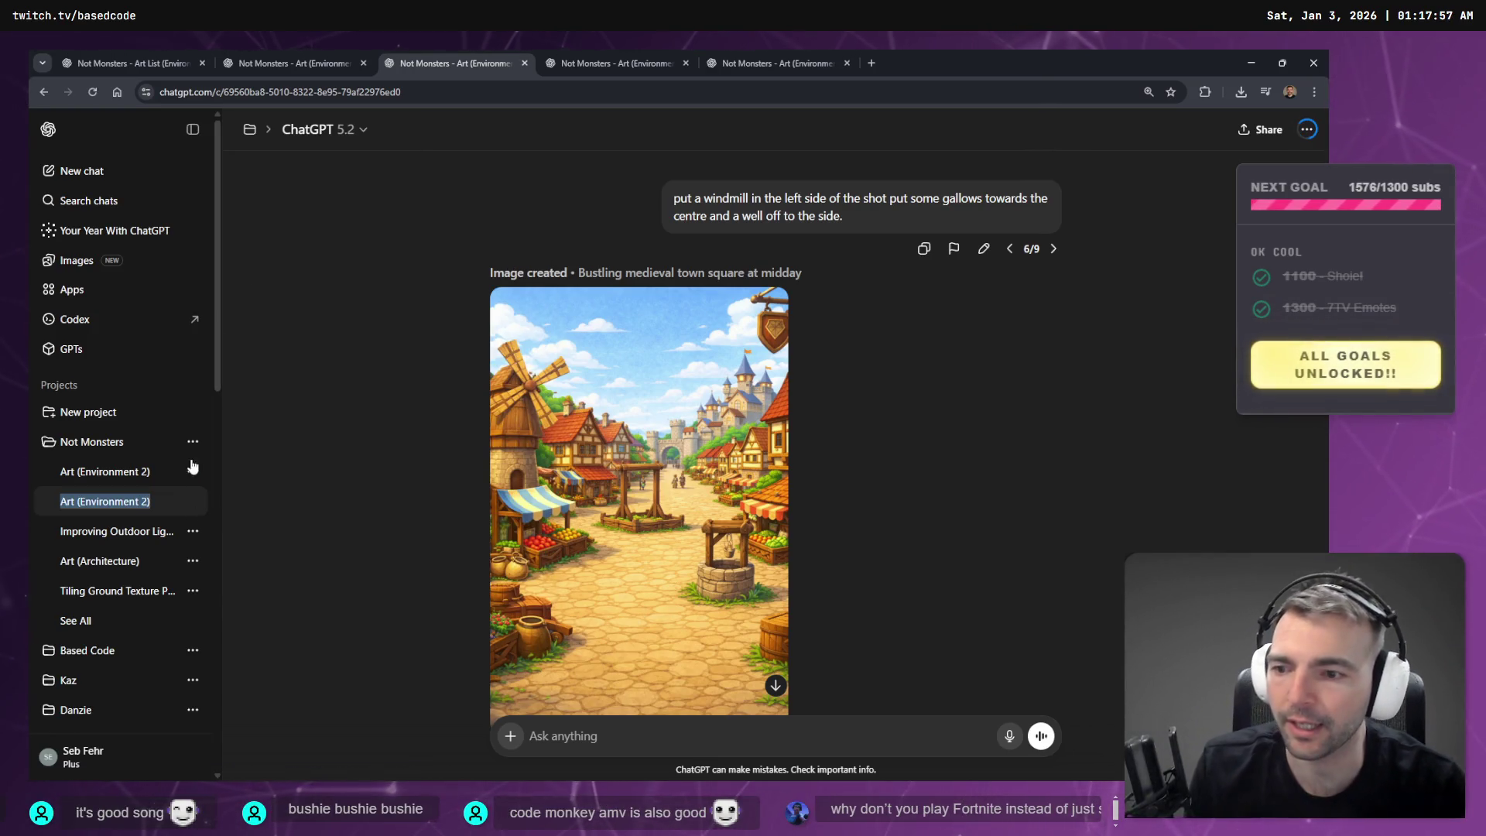
{"action": "left_click", "coordinate": [147, 503]}
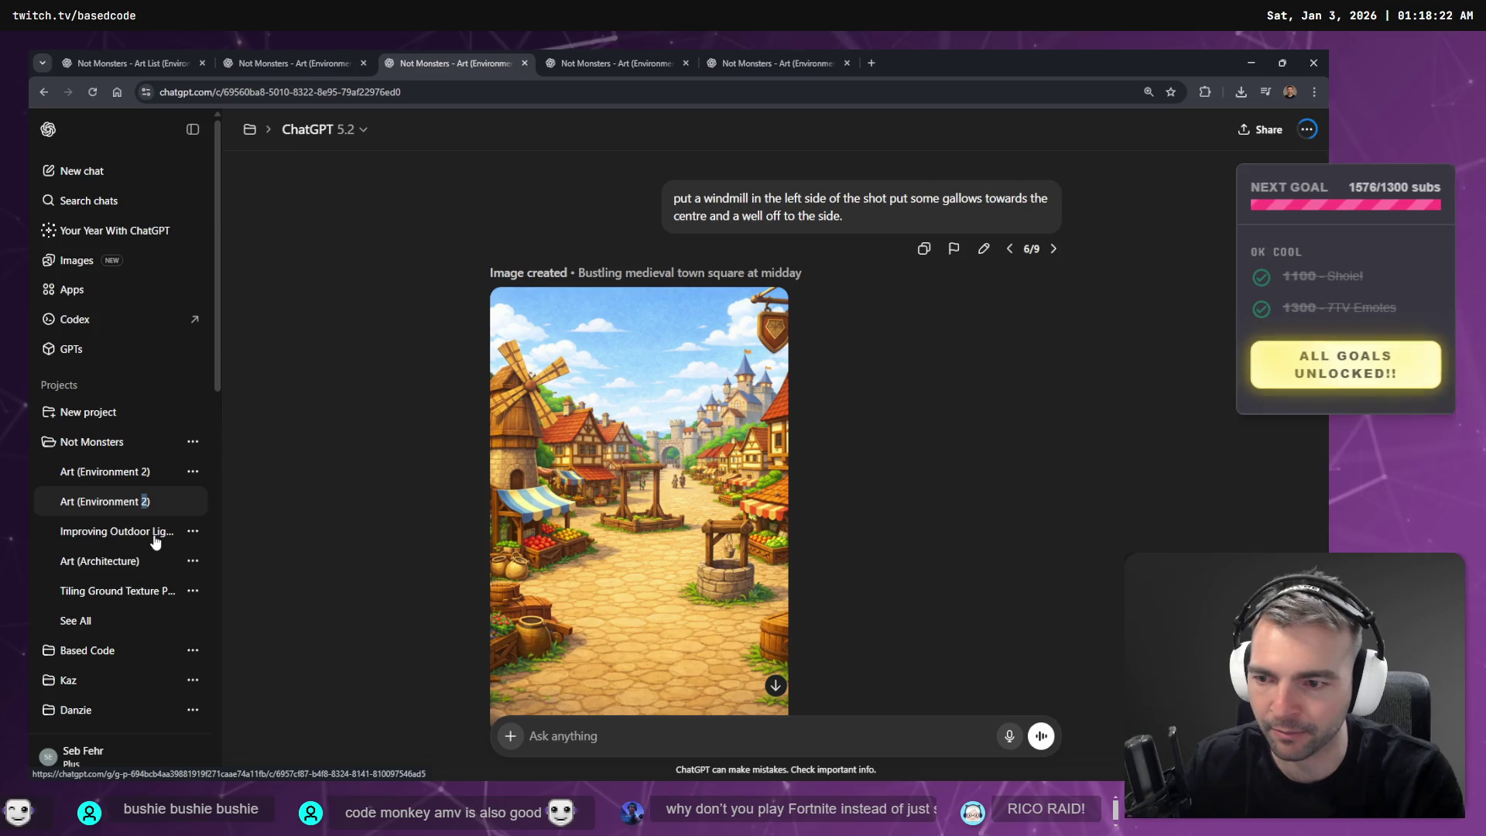
{"action": "type", "text": "Layout"}
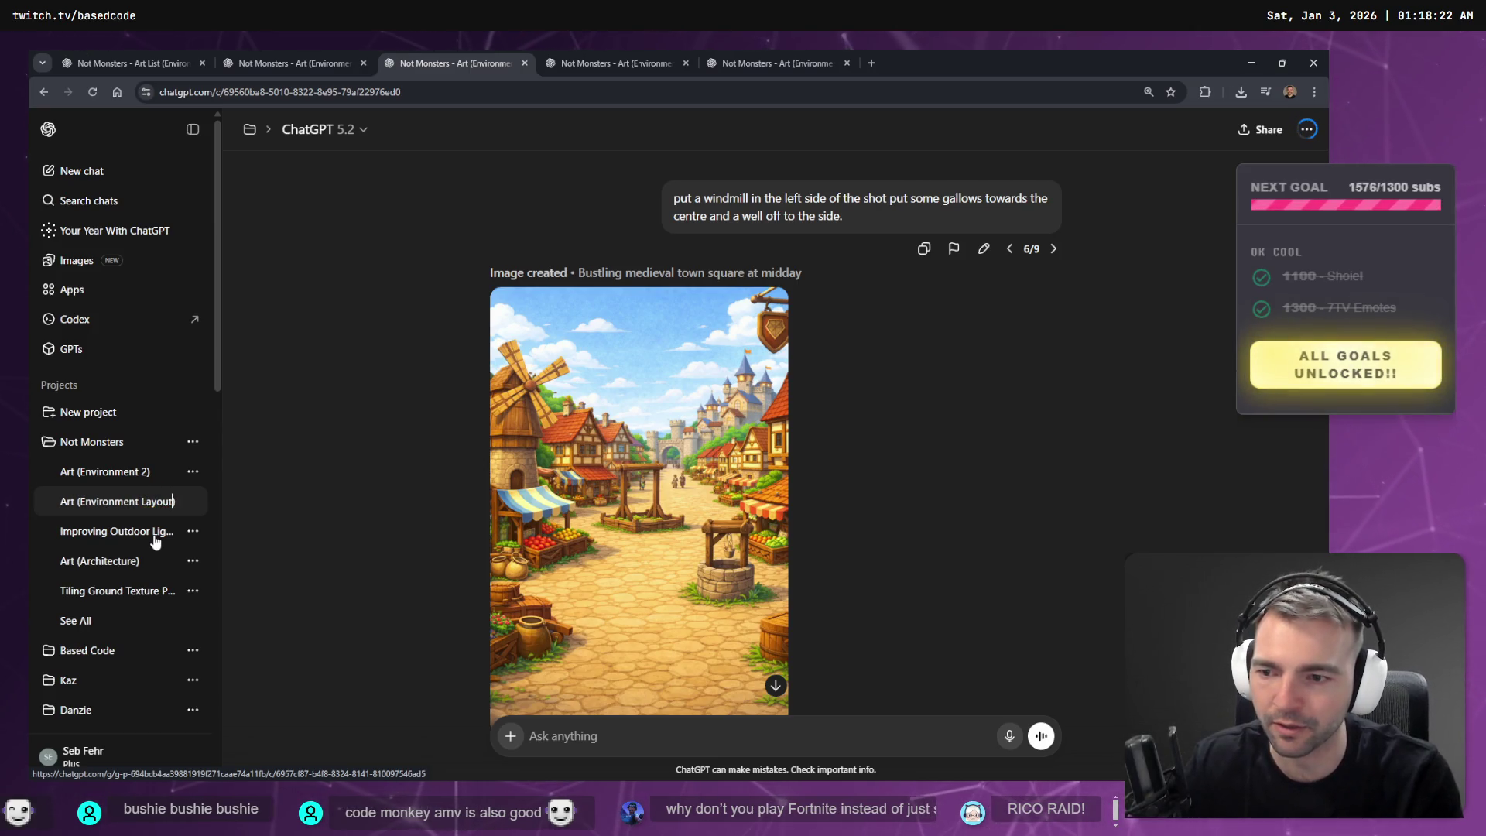
{"action": "type", "text": " & Texture"}
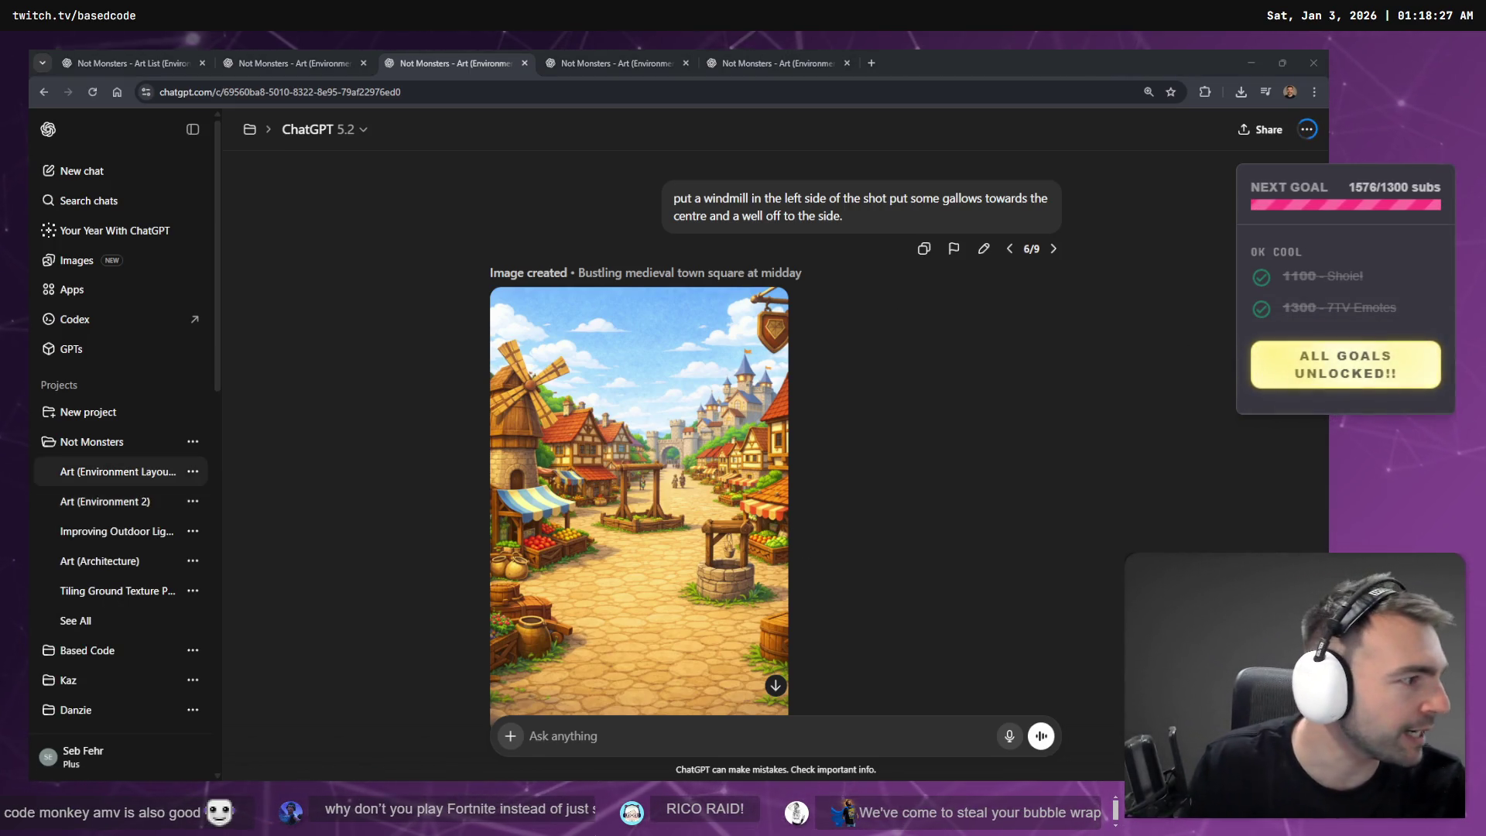
{"action": "key", "text": "alt+Tab"}
- Zoom and pan the Not Monsters board to frame the logo and pitch bullet list at 27%
{"action": "scroll", "coordinate": [811, 341], "scroll_direction": "down", "scroll_amount": 5}
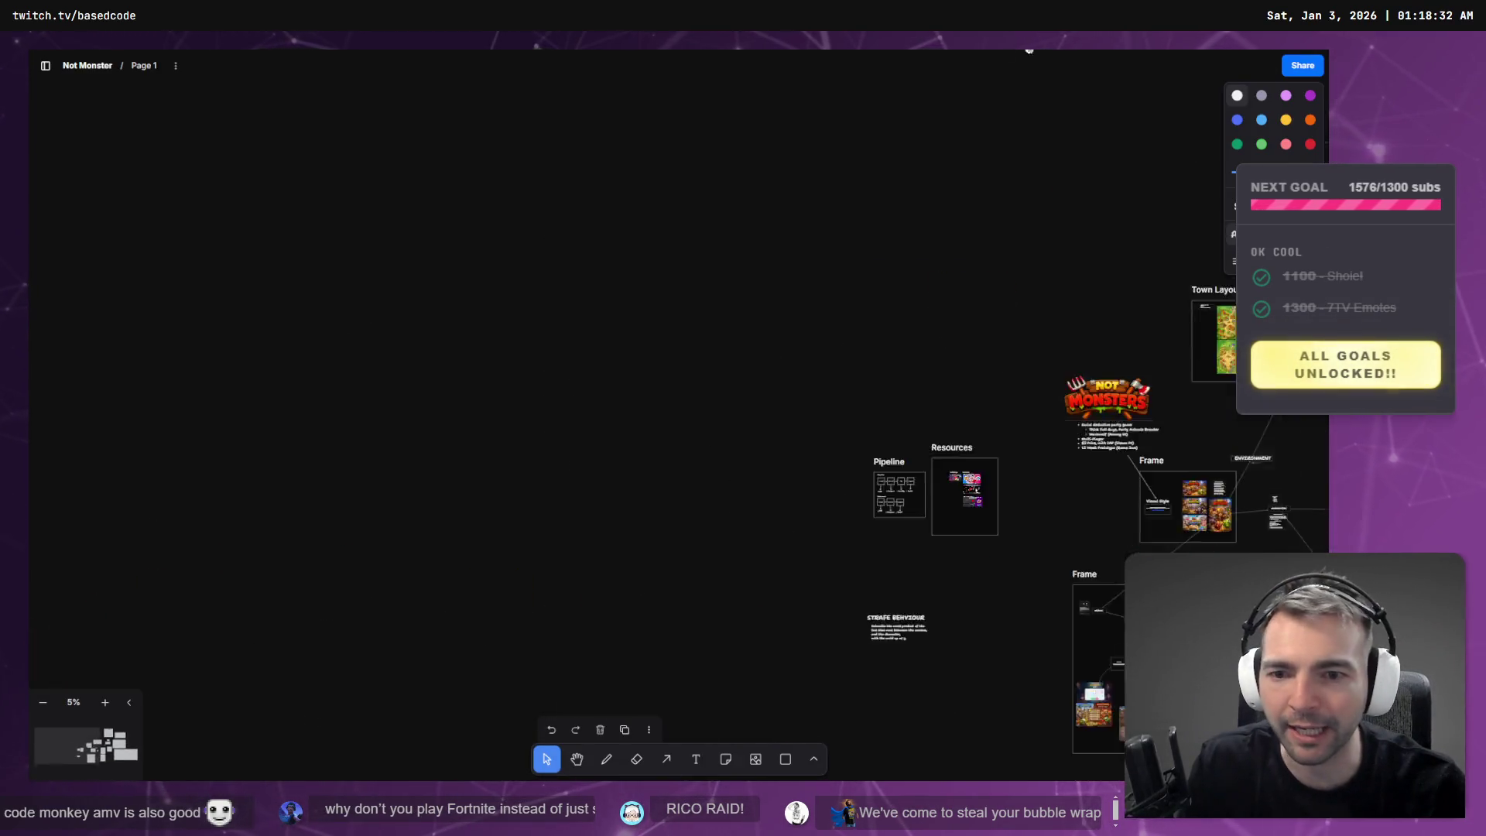
{"action": "scroll", "coordinate": [811, 341], "scroll_direction": "up", "scroll_amount": 3}
{"action": "scroll", "coordinate": [811, 345], "scroll_direction": "up", "scroll_amount": 5}
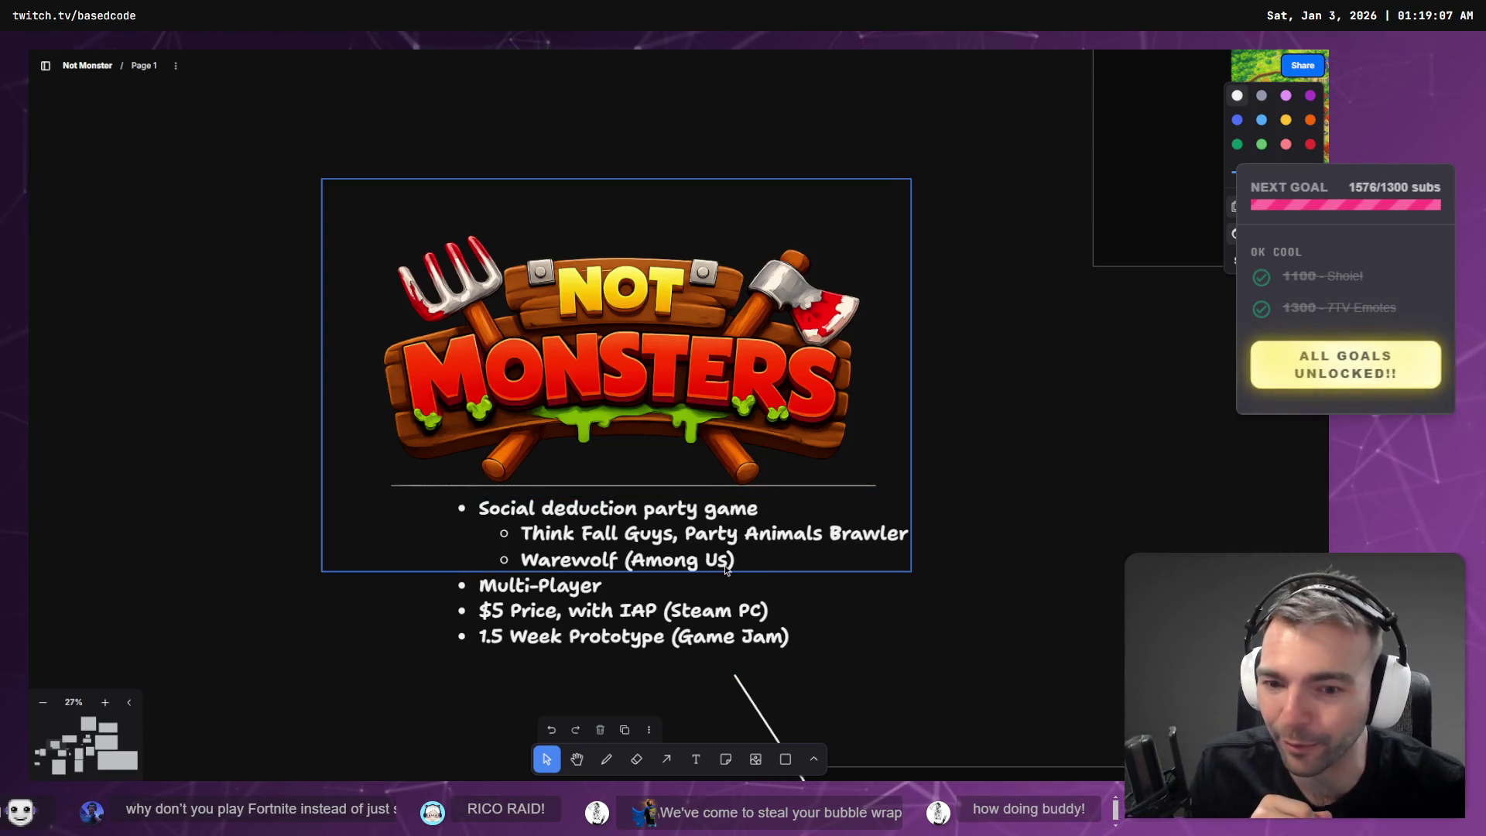
{"action": "mouse_move", "coordinate": [754, 555]}
{"action": "left_mouse_down"}
{"action": "mouse_move", "coordinate": [792, 450]}
{"action": "mouse_move", "coordinate": [709, 534]}
{"action": "left_mouse_up"}
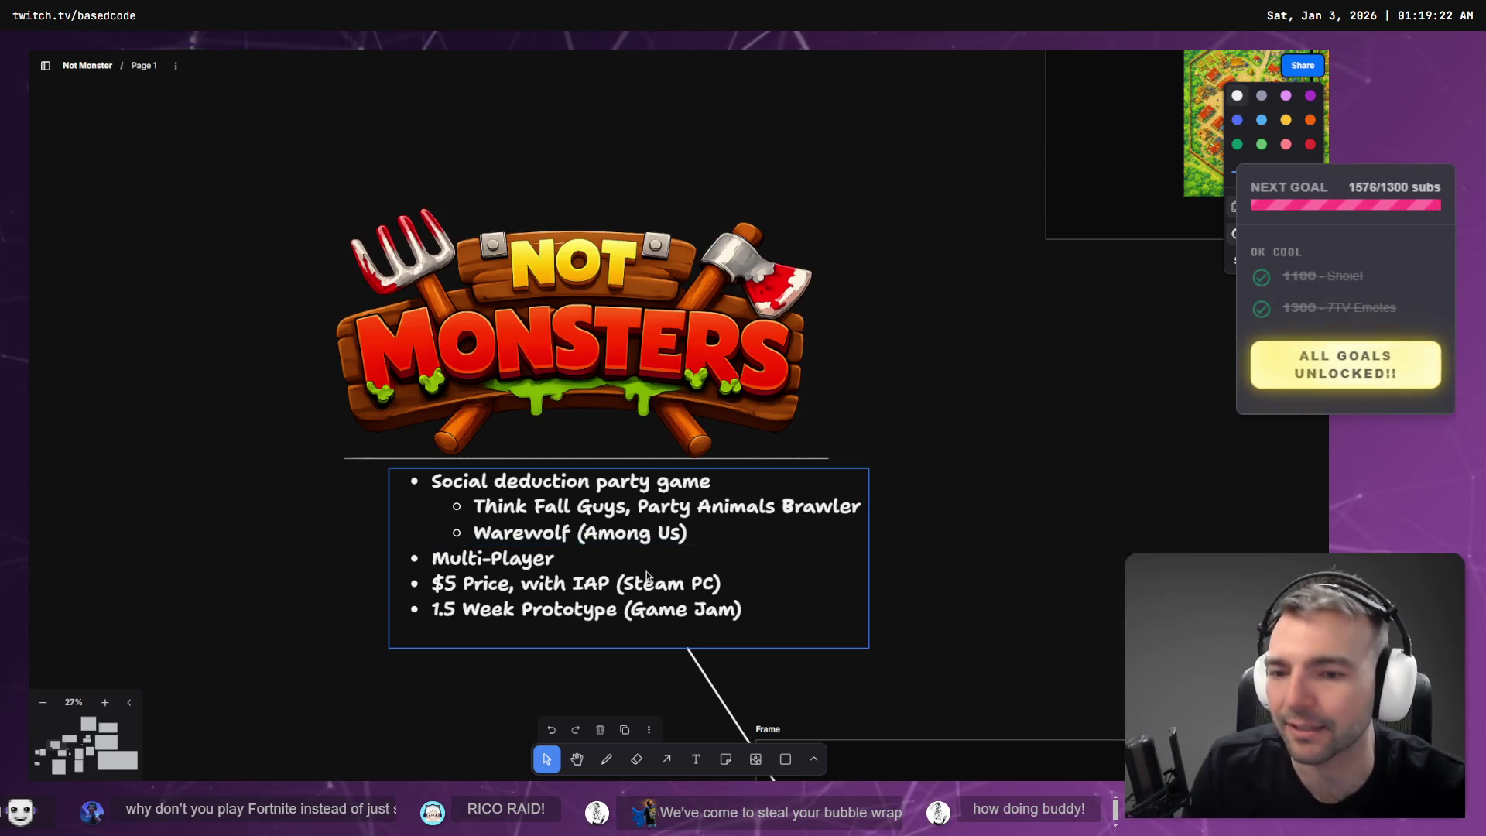
{"action": "scroll", "coordinate": [833, 452], "scroll_direction": "down", "scroll_amount": 3}
{"action": "scroll", "coordinate": [889, 449], "scroll_direction": "down", "scroll_amount": 5}
- Zoom across the board to view the key art and the Env Color Palette village maps
{"action": "scroll", "coordinate": [698, 536], "scroll_direction": "up", "scroll_amount": 10}
{"action": "scroll", "coordinate": [699, 535], "scroll_direction": "up", "scroll_amount": 4}
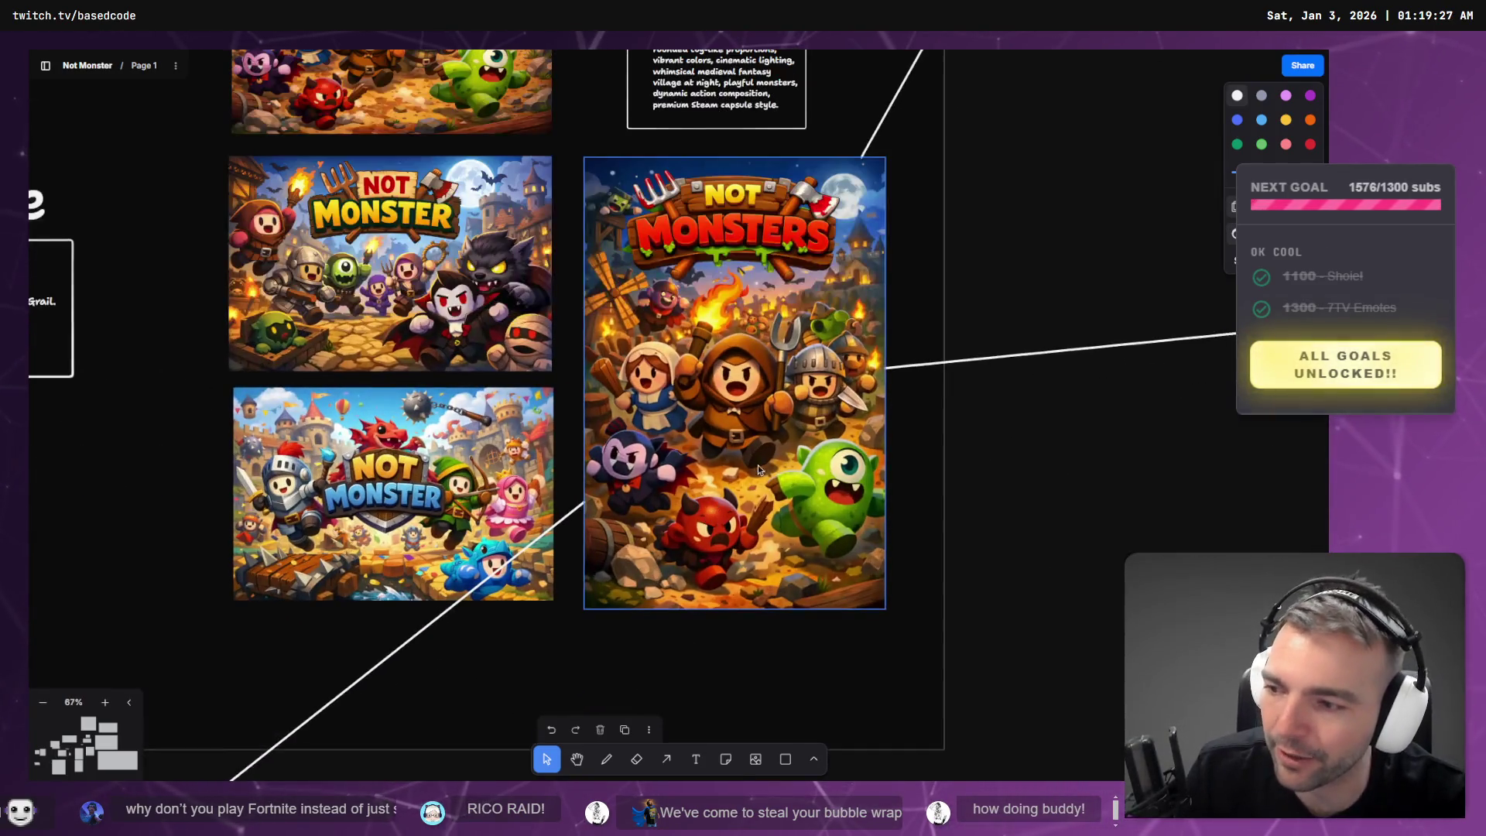
{"action": "scroll", "coordinate": [686, 493], "scroll_direction": "right", "scroll_amount": 2}
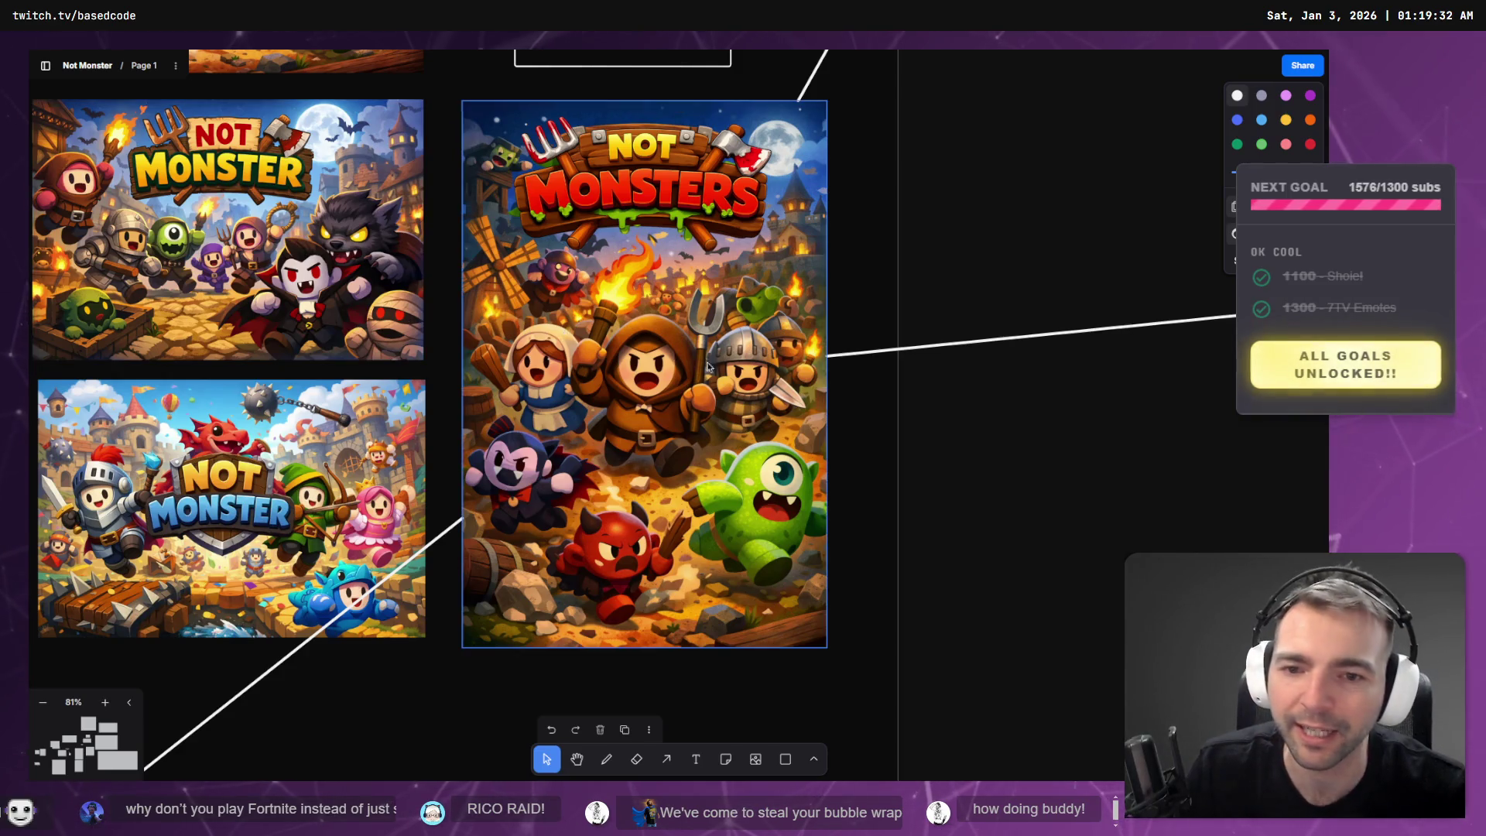
{"action": "scroll", "coordinate": [798, 359], "scroll_direction": "down", "scroll_amount": 10}
{"action": "scroll", "coordinate": [798, 360], "scroll_direction": "up", "scroll_amount": 10}
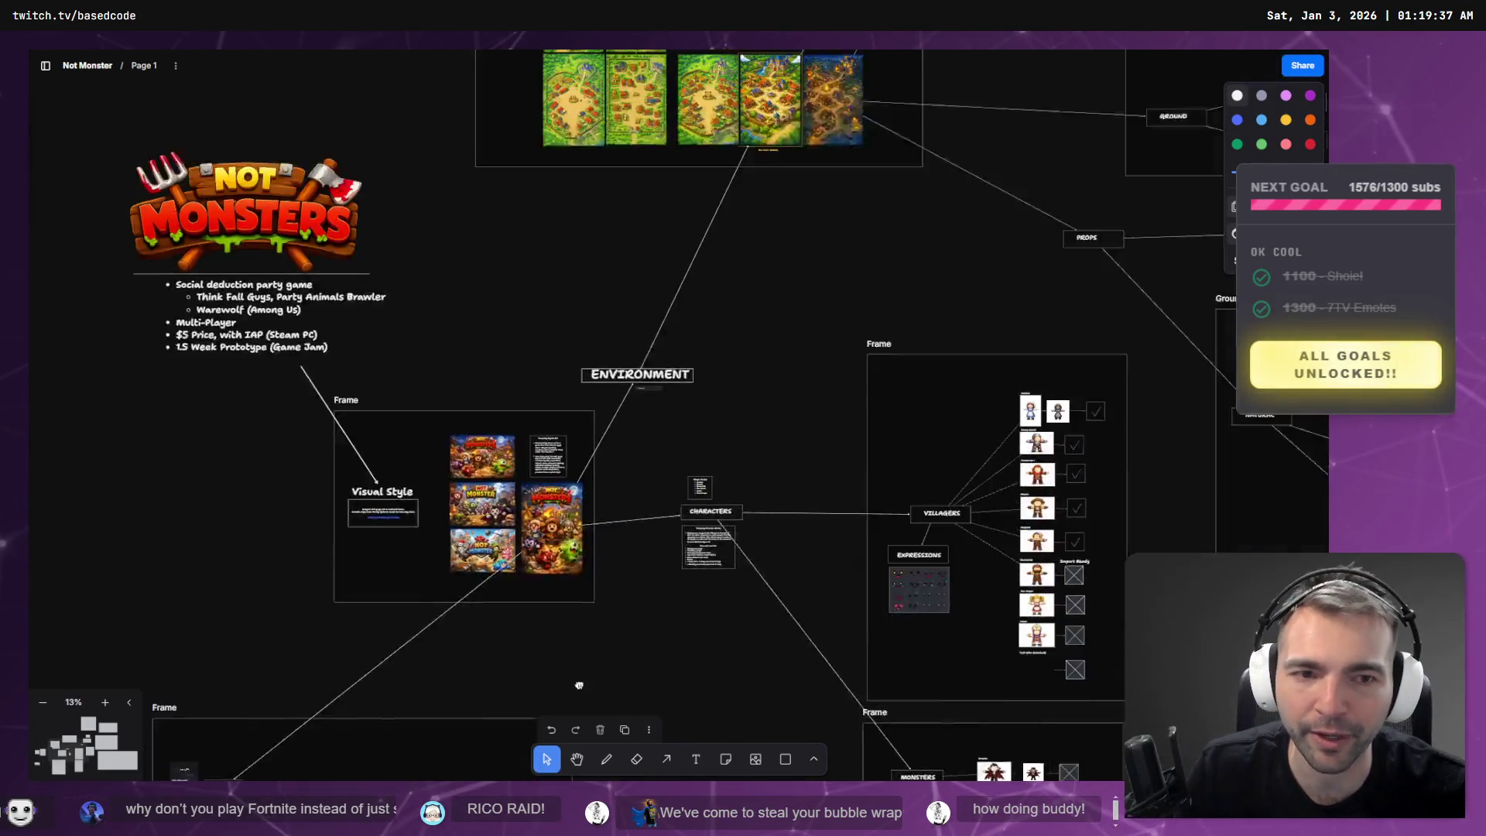
{"action": "scroll", "coordinate": [832, 410], "scroll_direction": "up", "scroll_amount": 4}
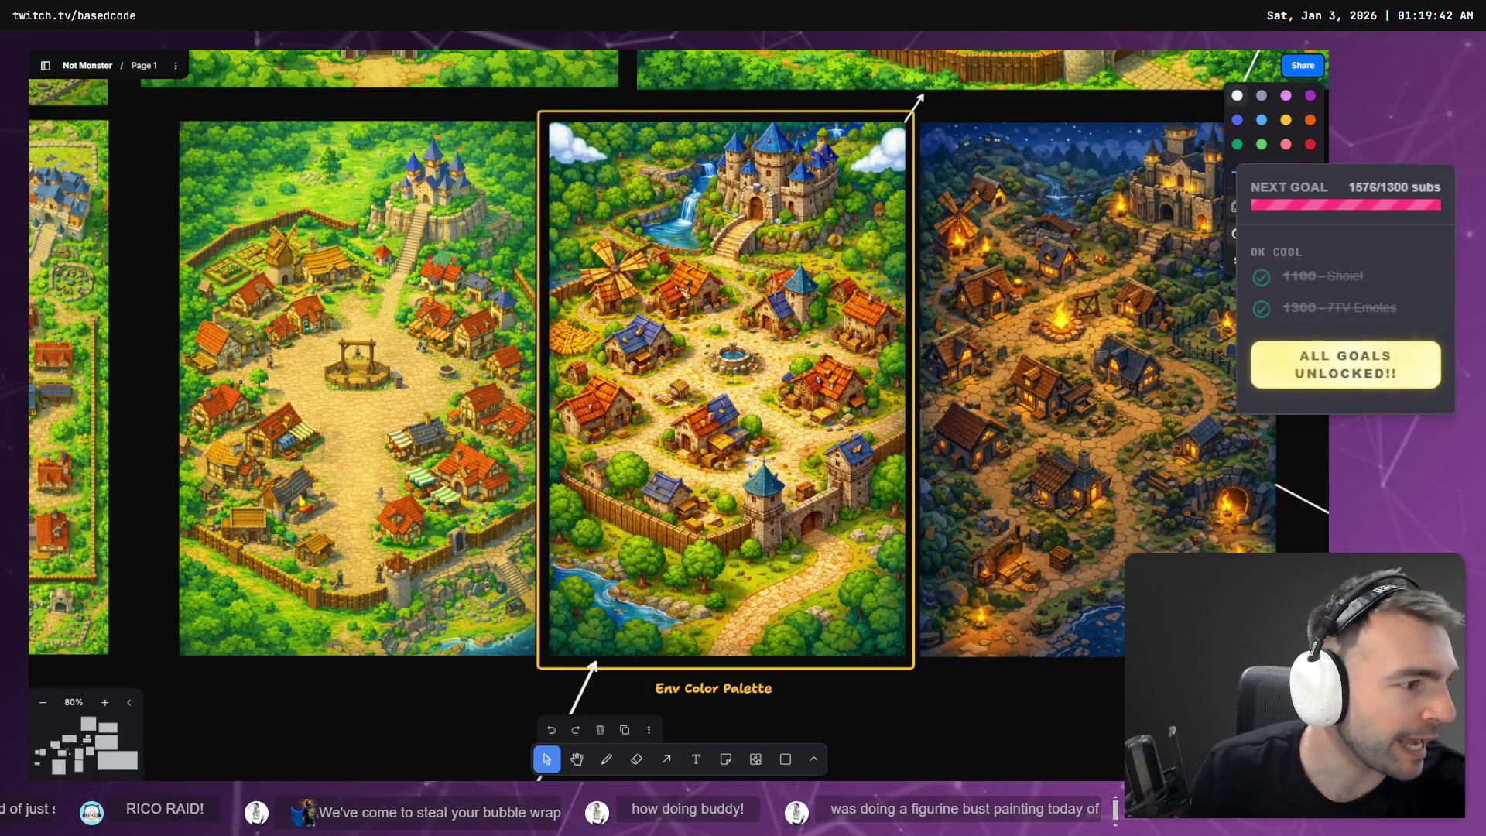
{"action": "key", "text": "alt+Tab"}
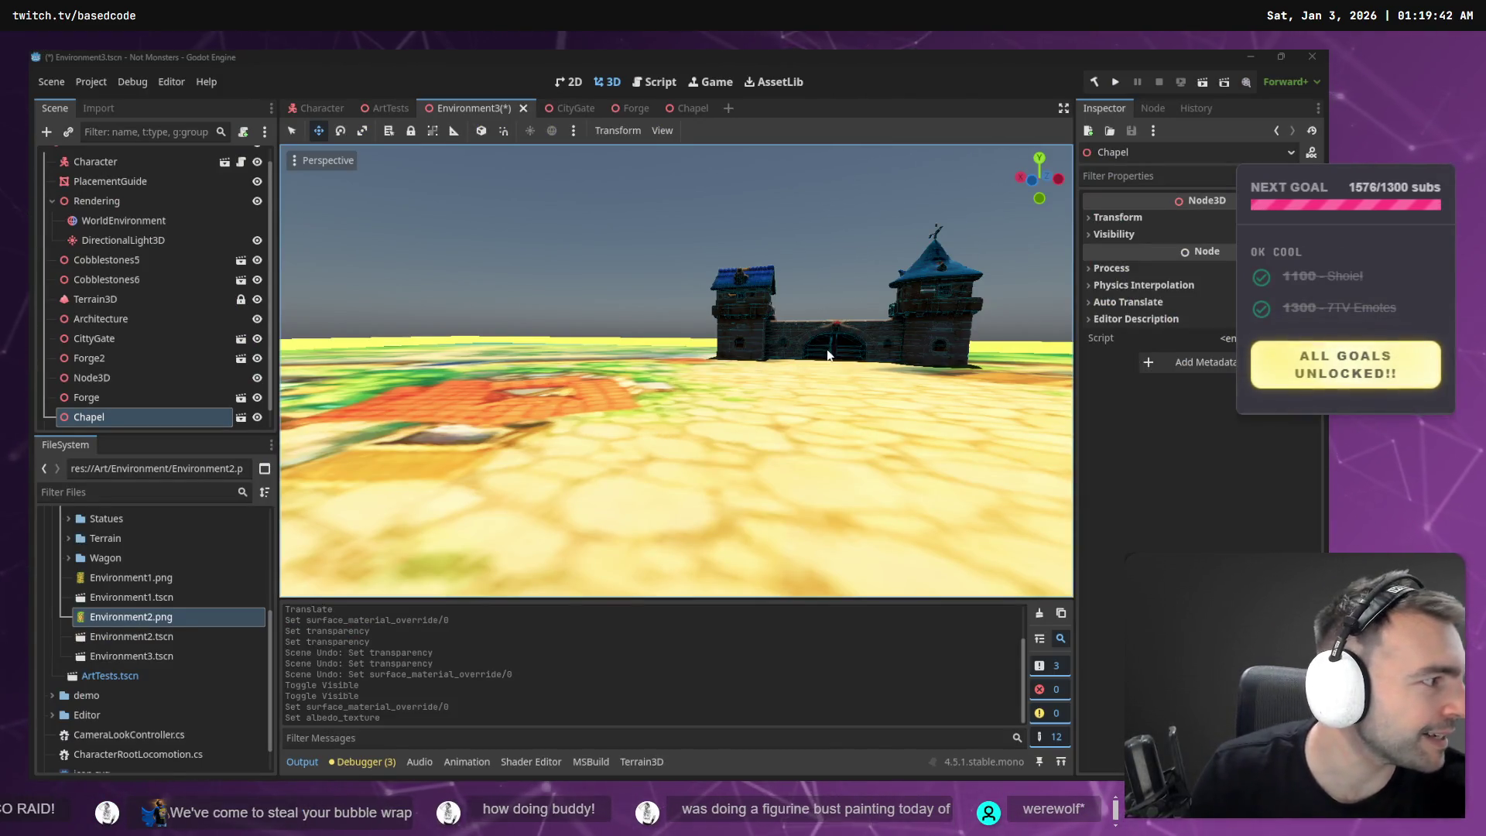
- Launch the game with F5 and run the mummy through the gate courtyard and up the chapel stairs
{"action": "key", "text": "F5"}
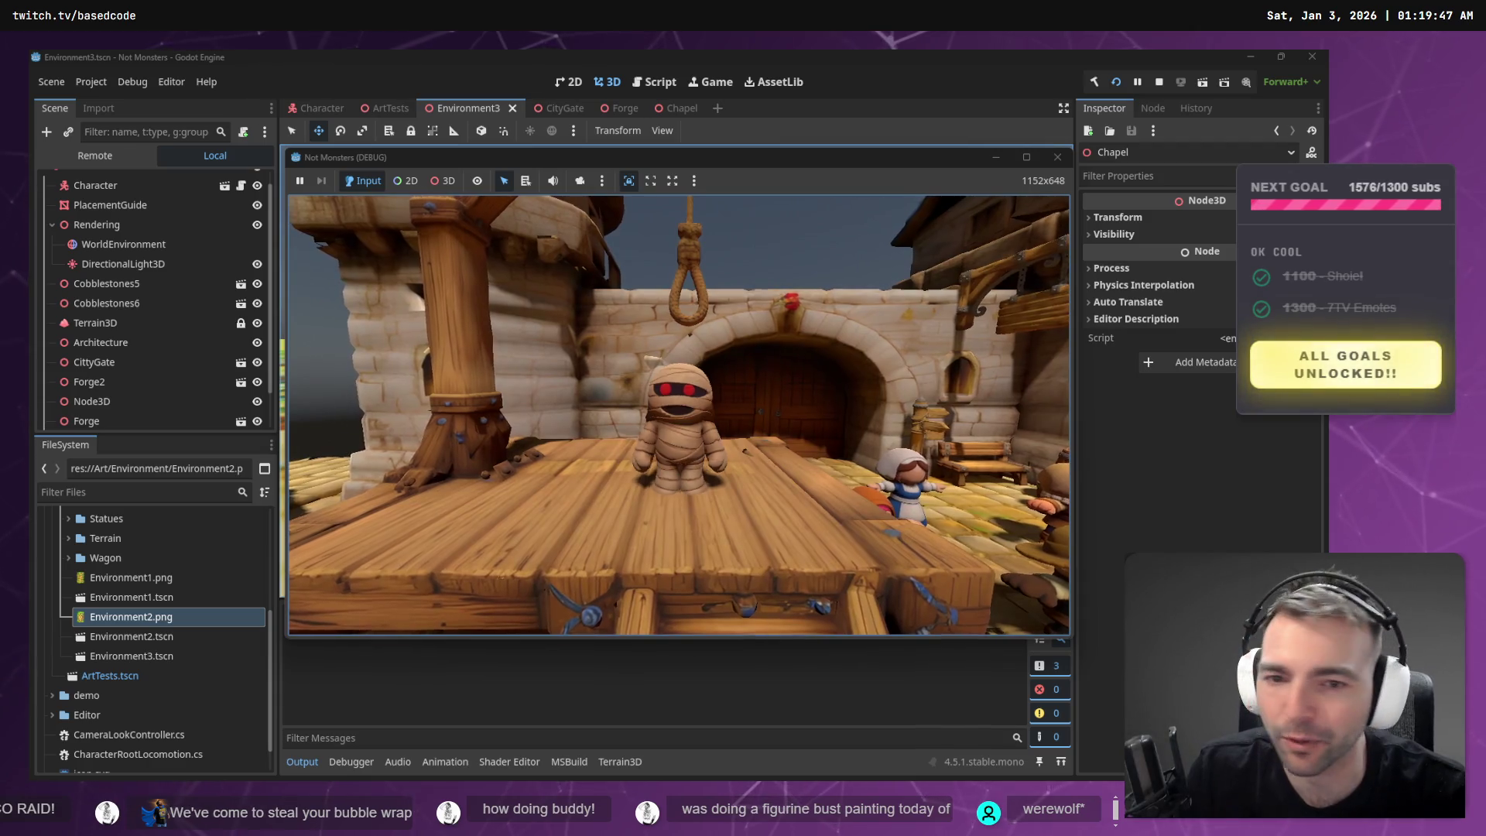
{"action": "key", "text": "a"}
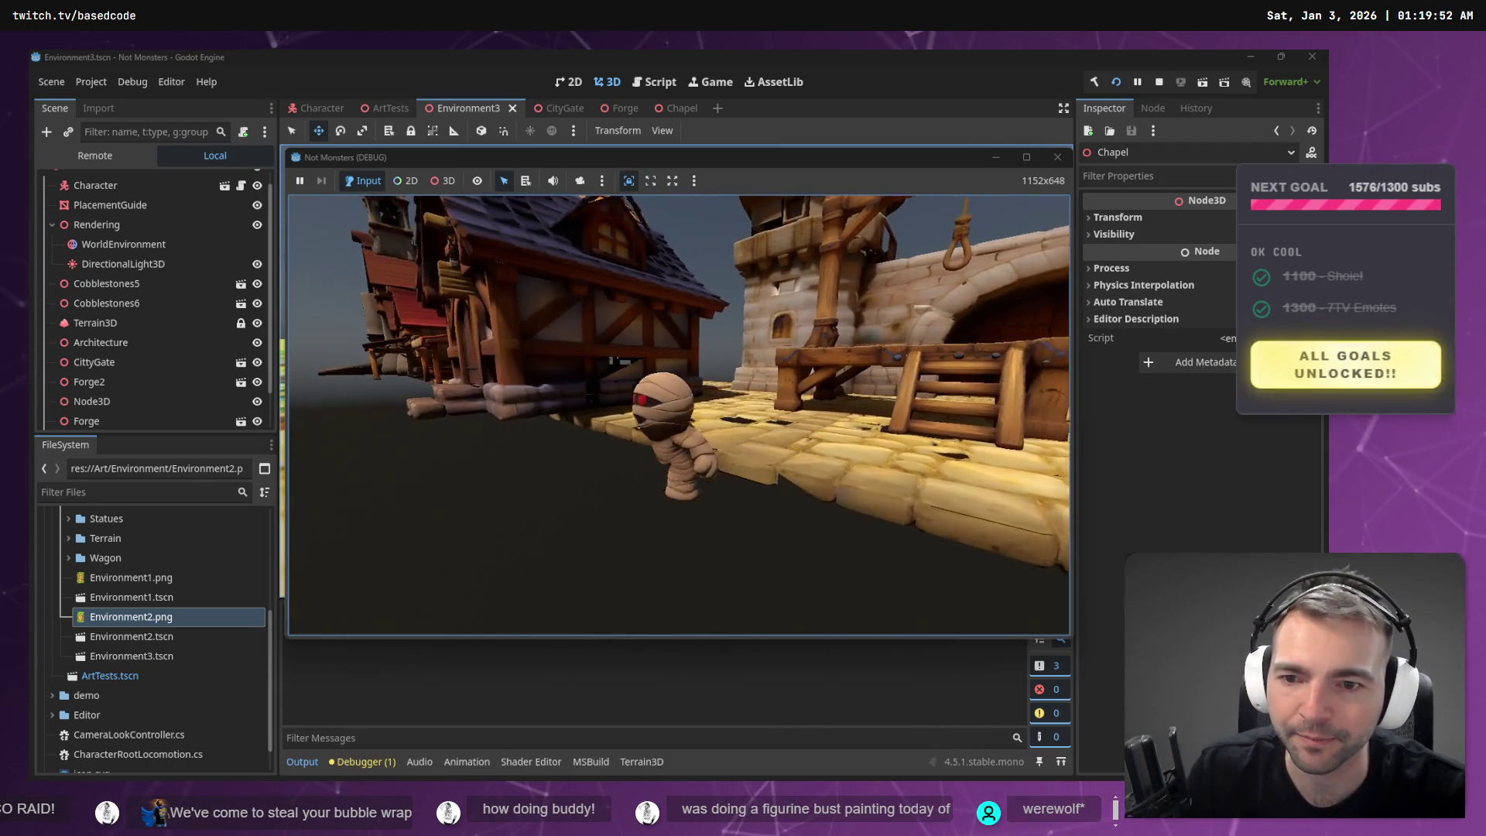
{"action": "key", "text": "w"}
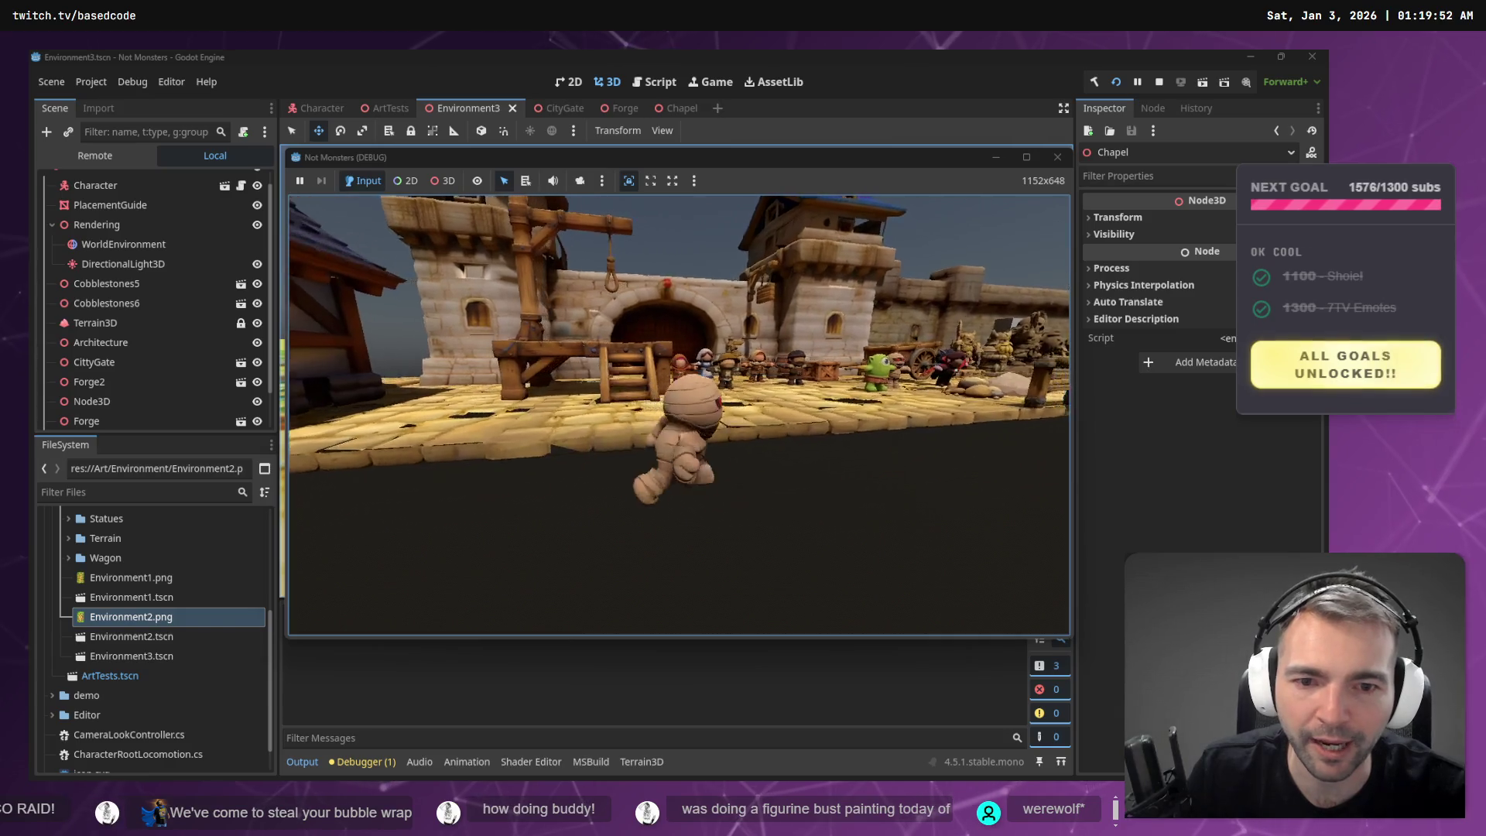
{"action": "key", "text": "w"}
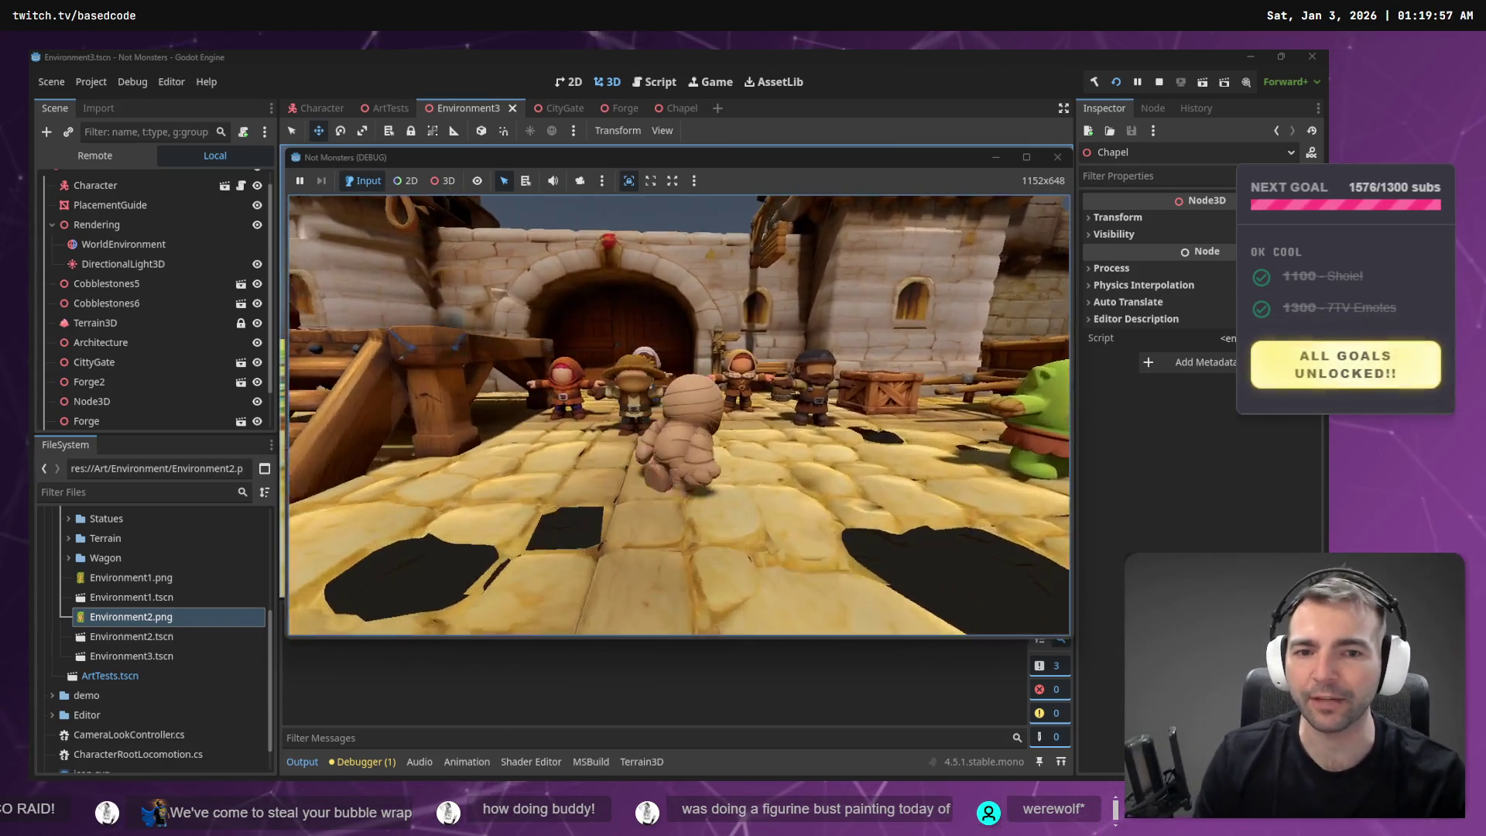
{"action": "key", "text": "s"}
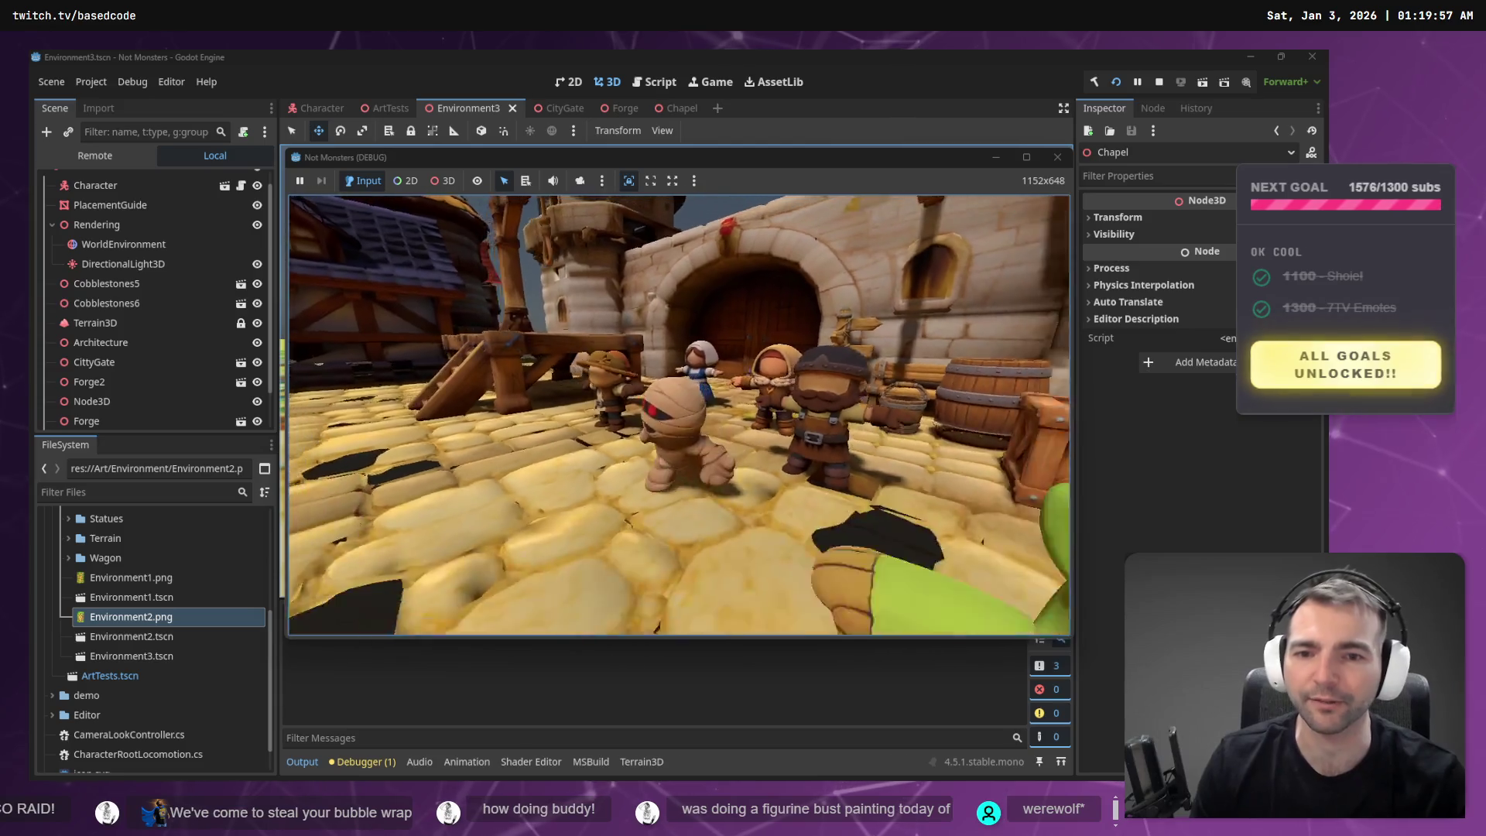
{"action": "key", "text": "s"}
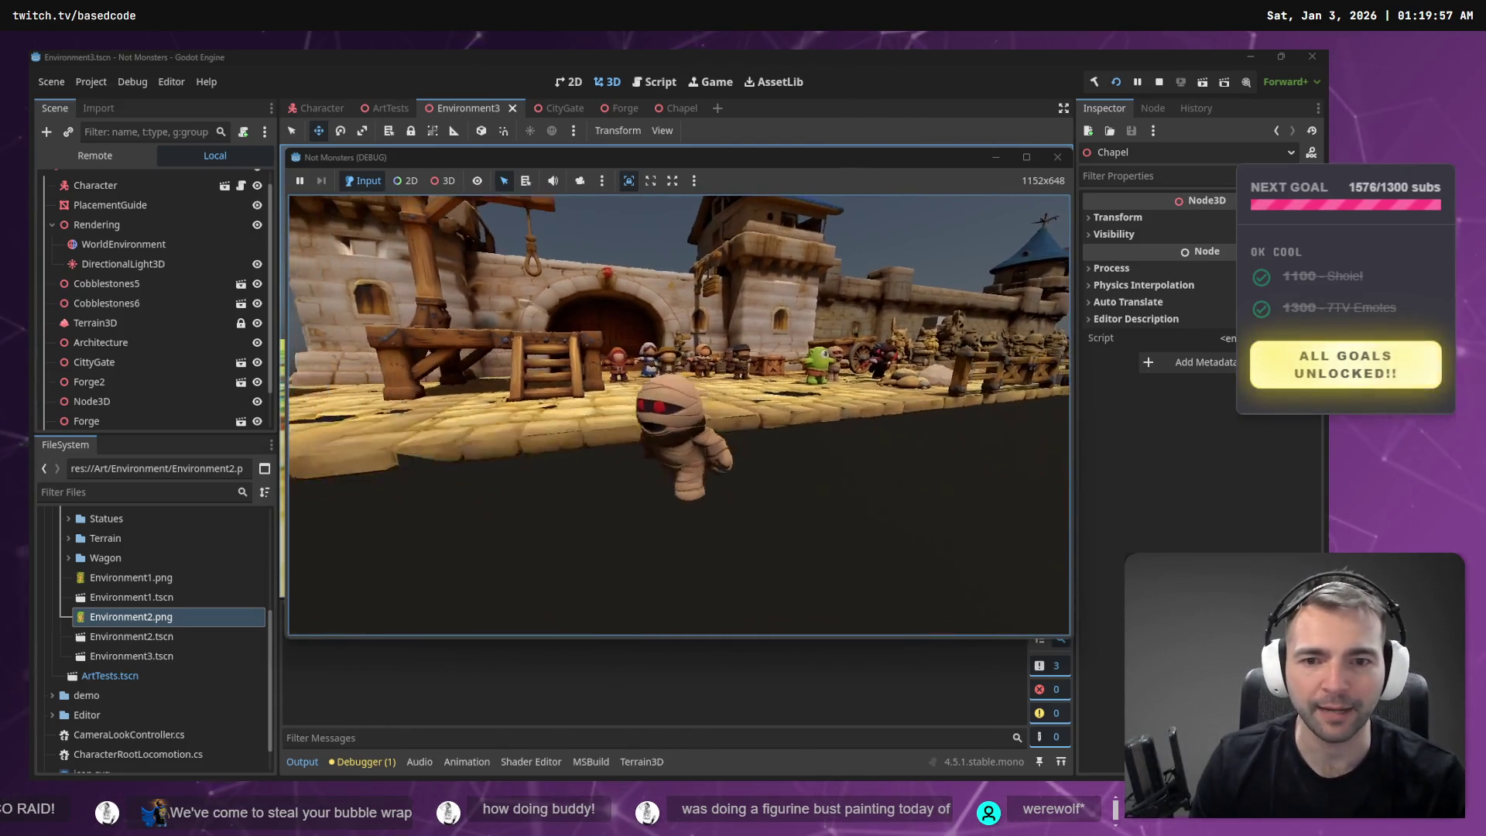
{"action": "key", "text": "s"}
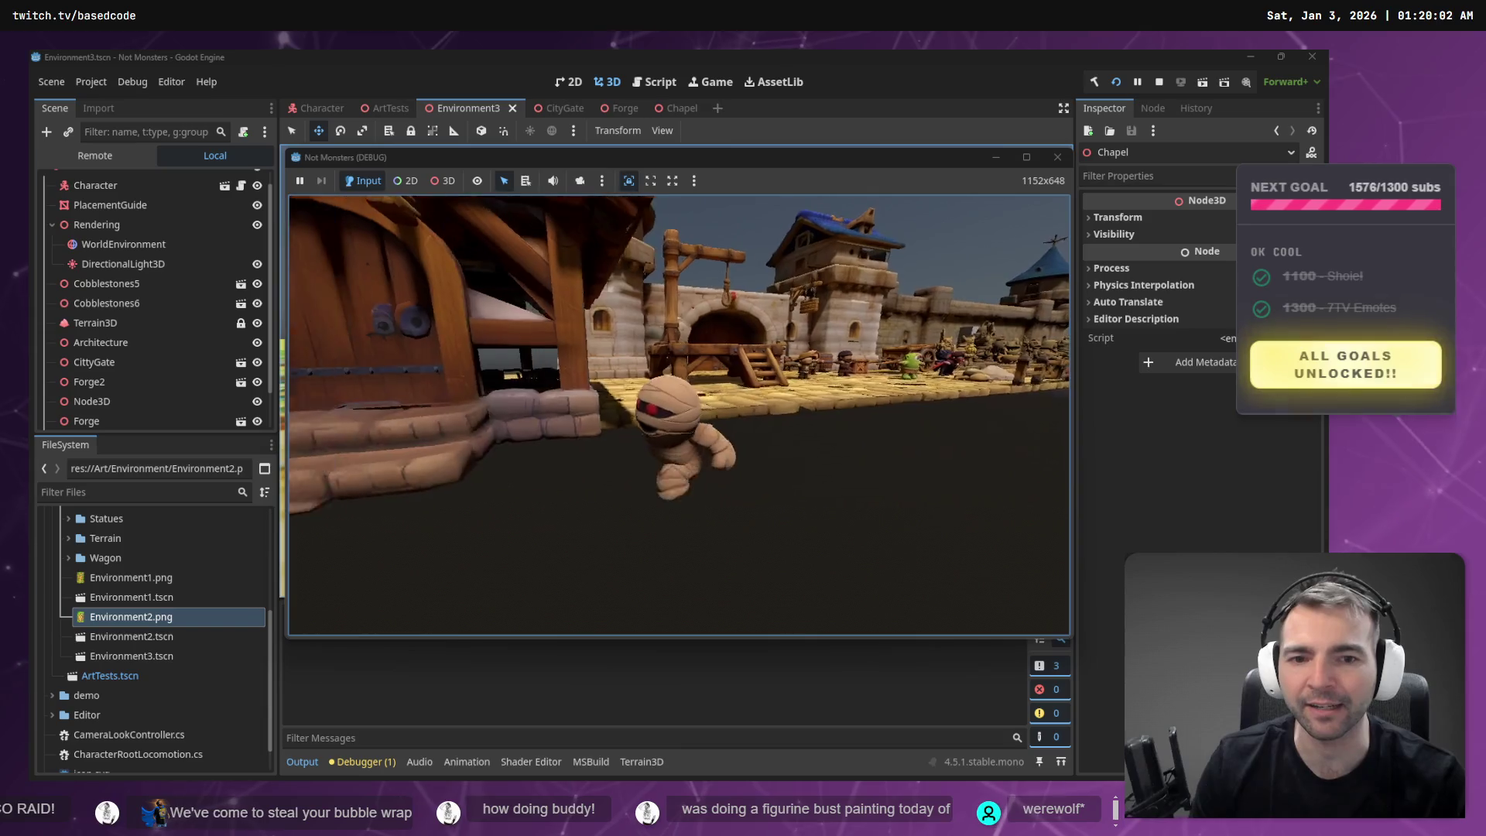
{"action": "key", "text": "a"}
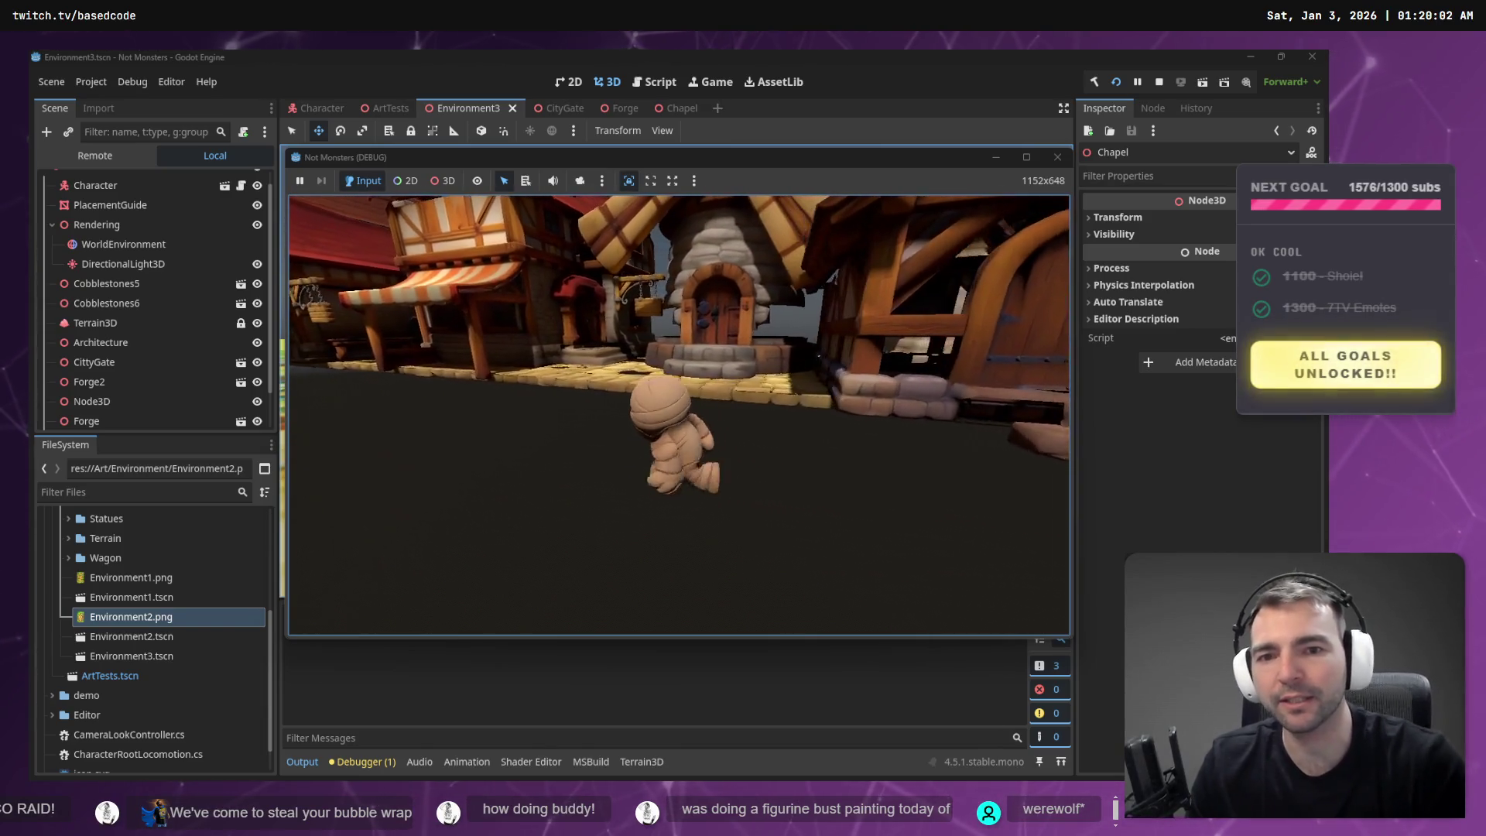
{"action": "key", "text": "s"}
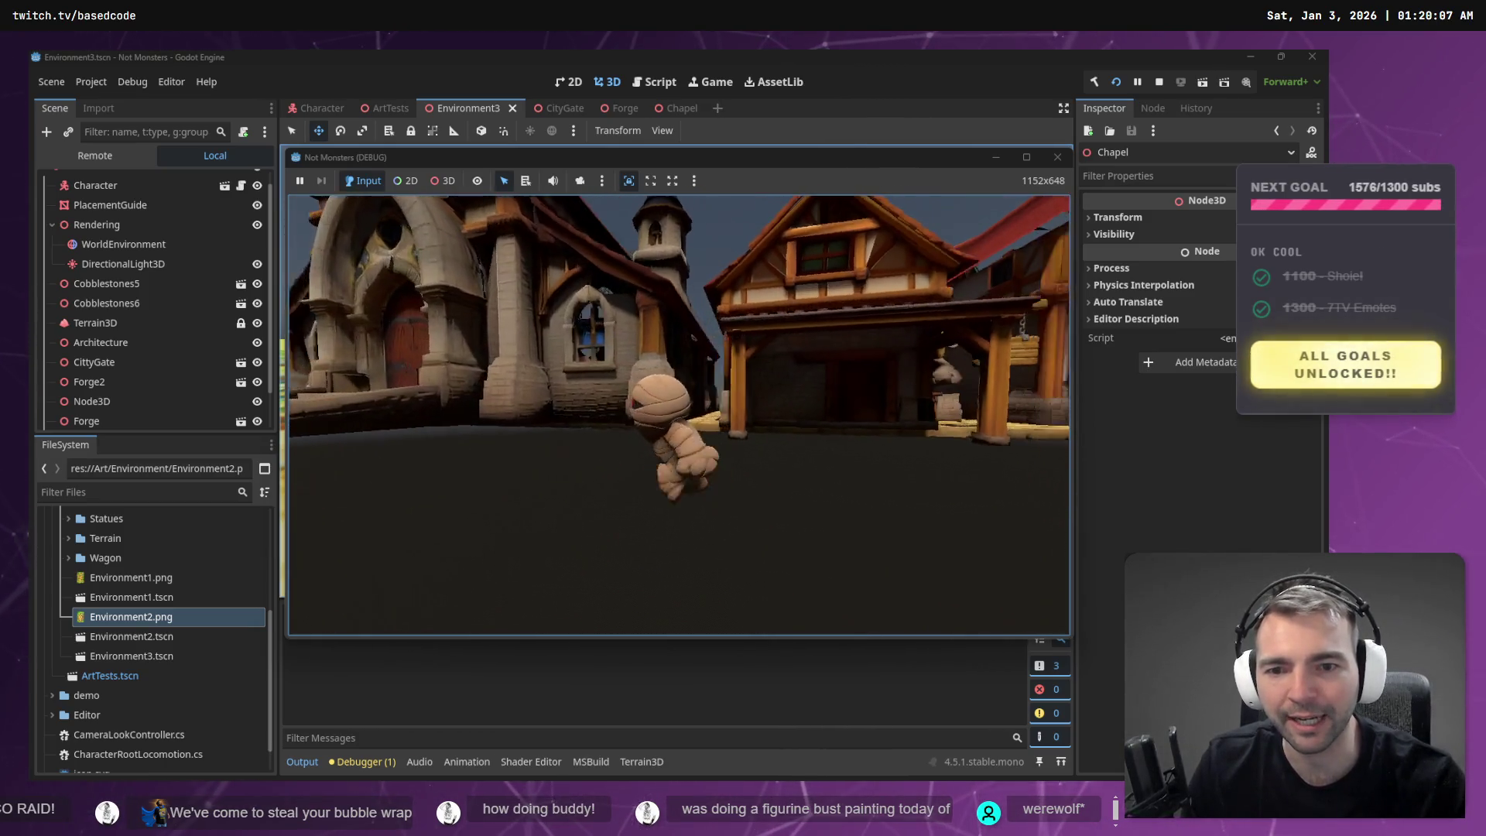
{"action": "key", "text": "s"}
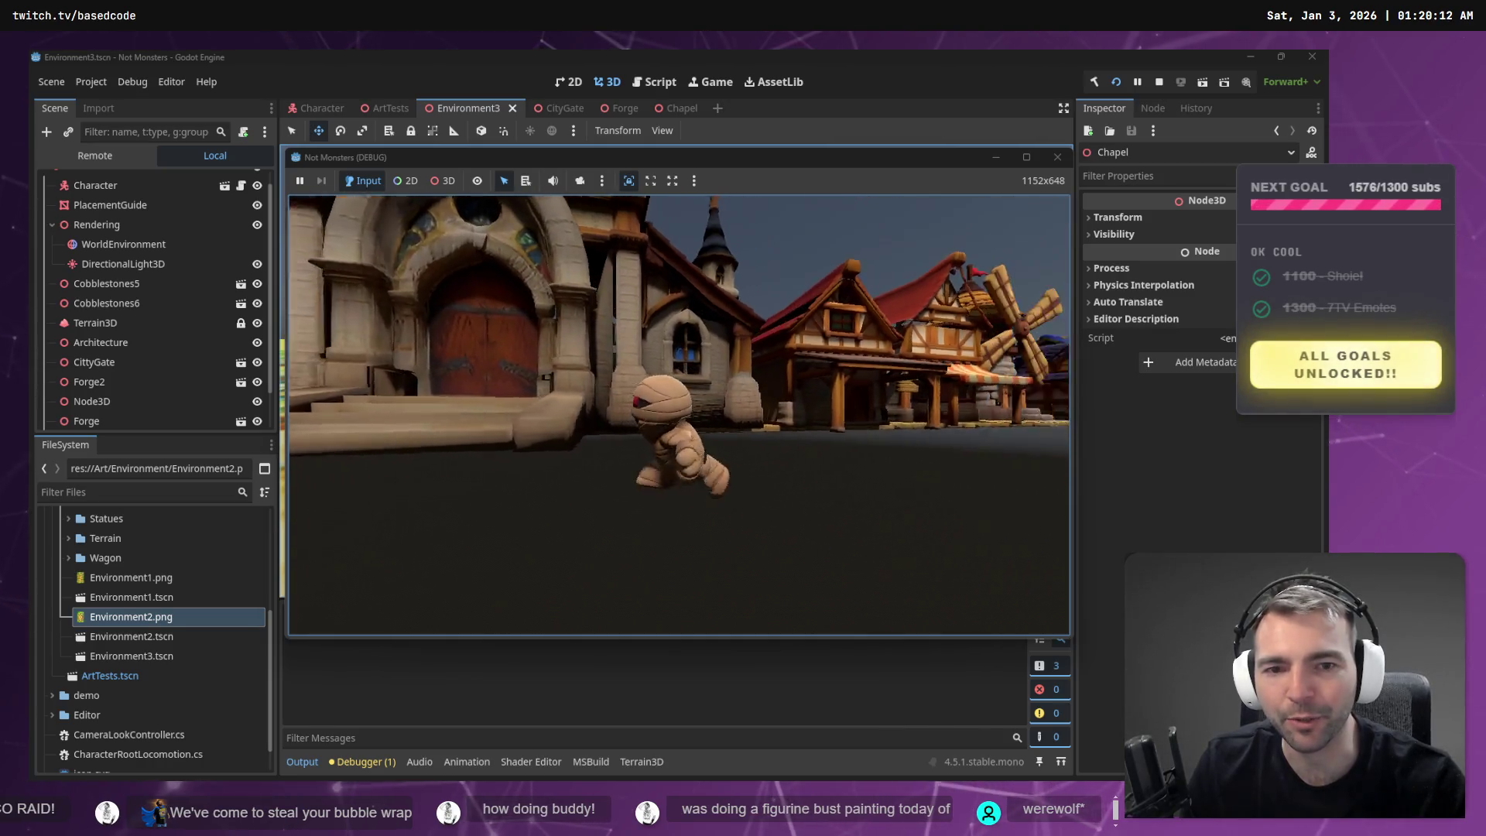
{"action": "key", "text": "s"}
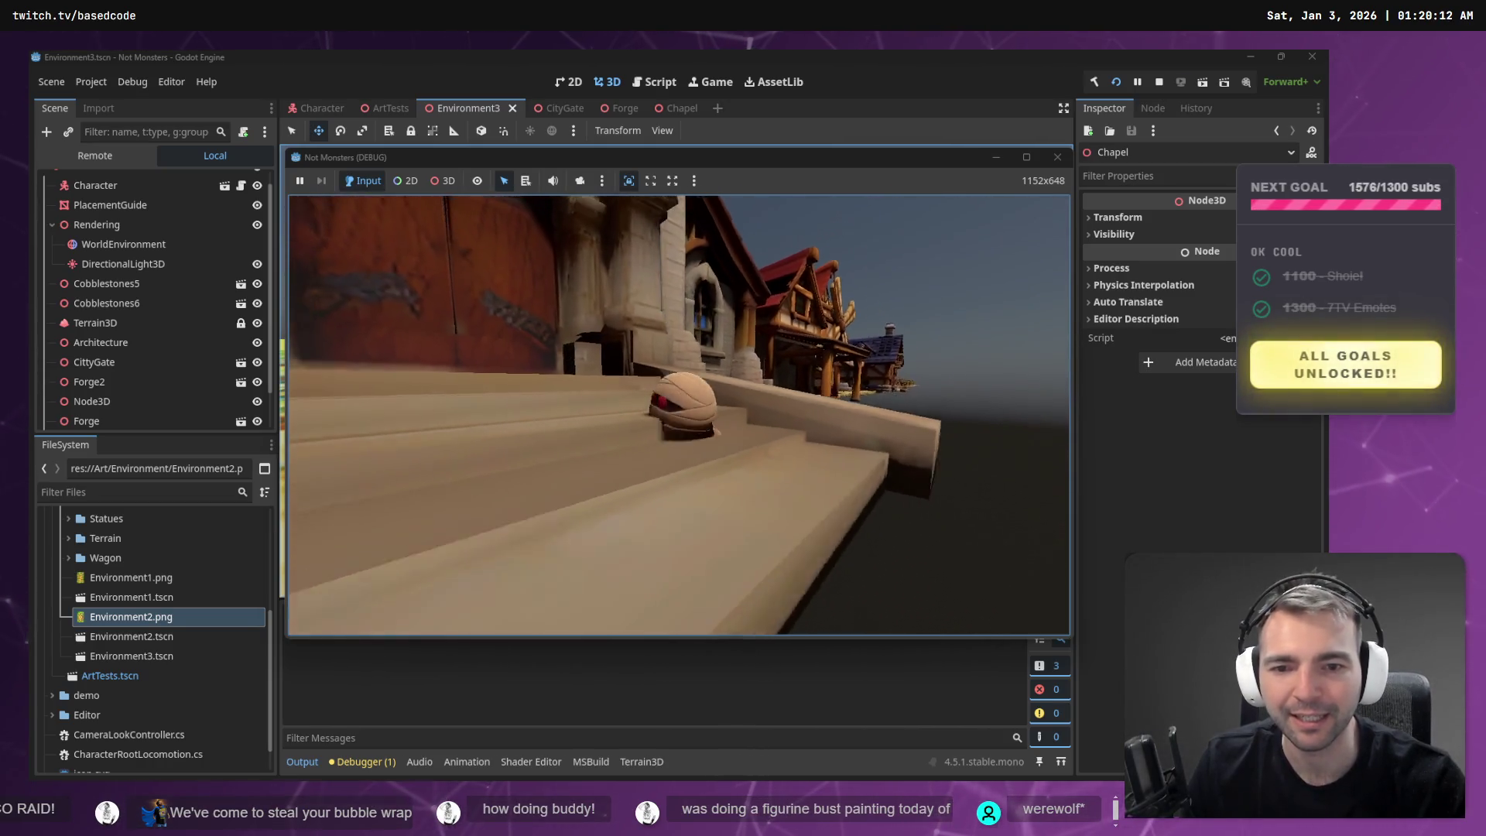
{"action": "key", "text": "d"}
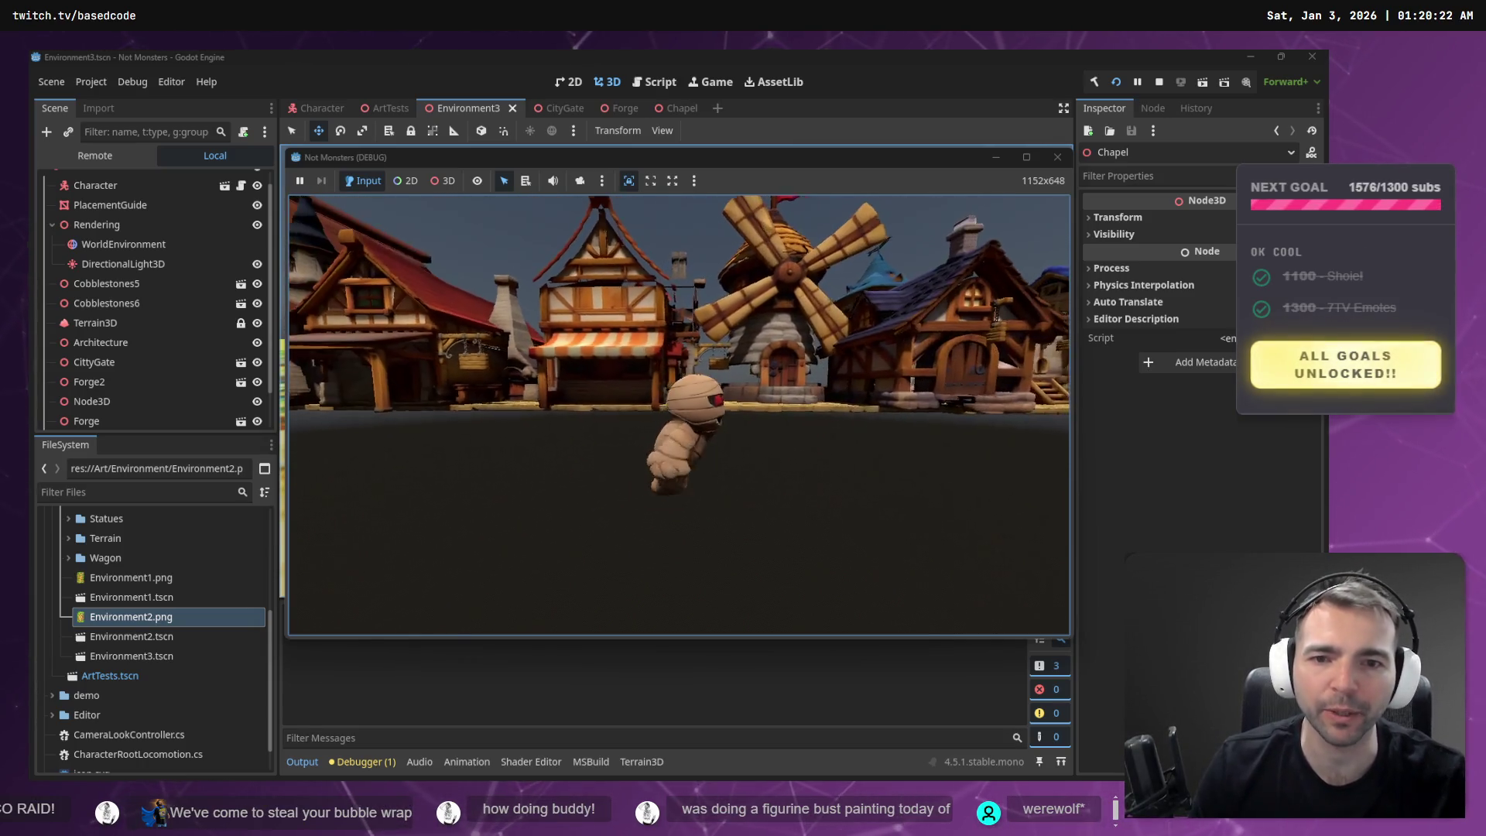
- Run the mummy back into the plaza and along the full row of statues
{"action": "key", "text": "w"}
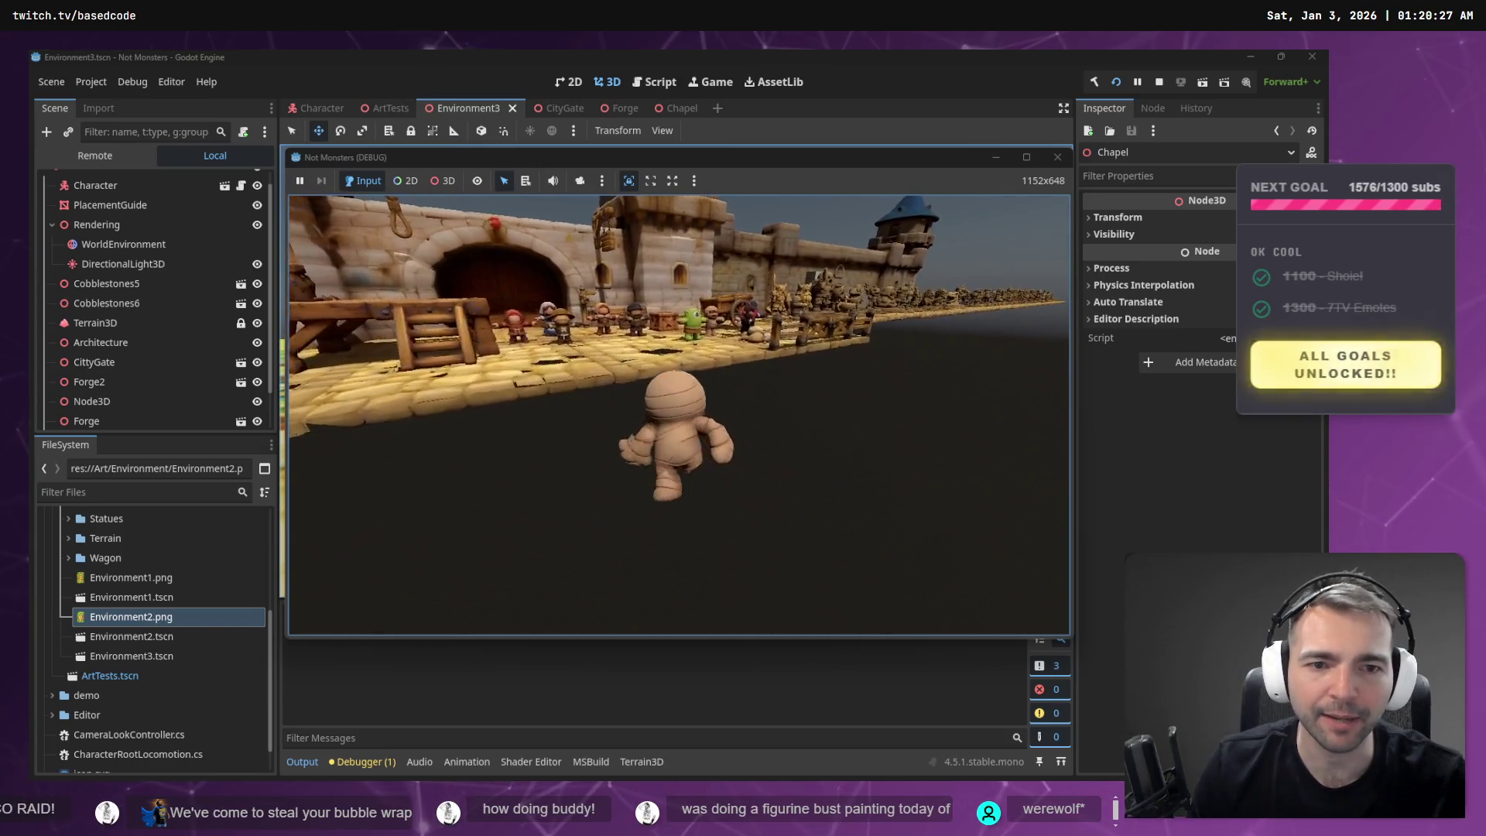
{"action": "key", "text": "w"}
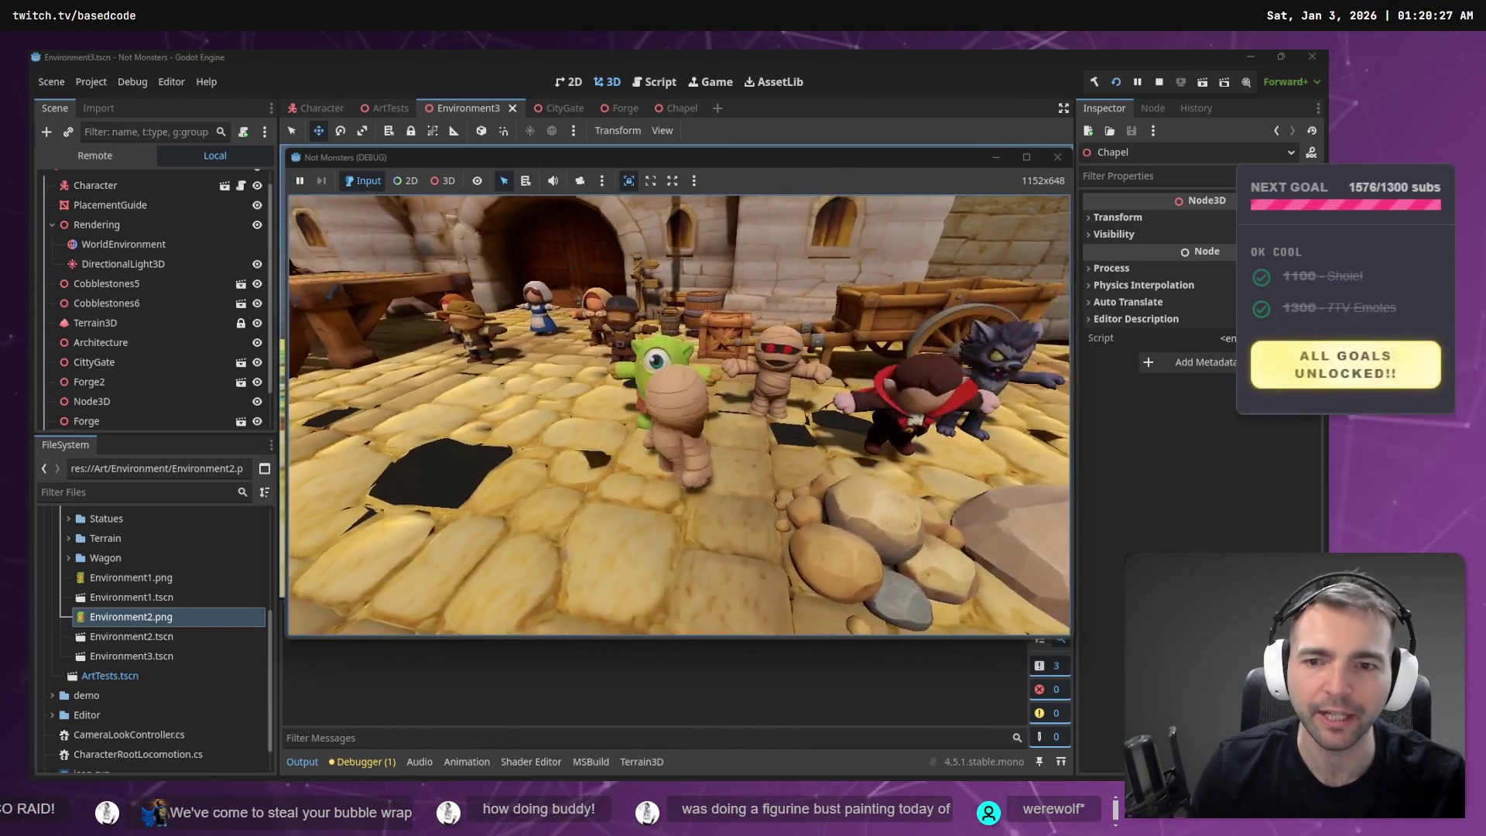
{"action": "key", "text": "s"}
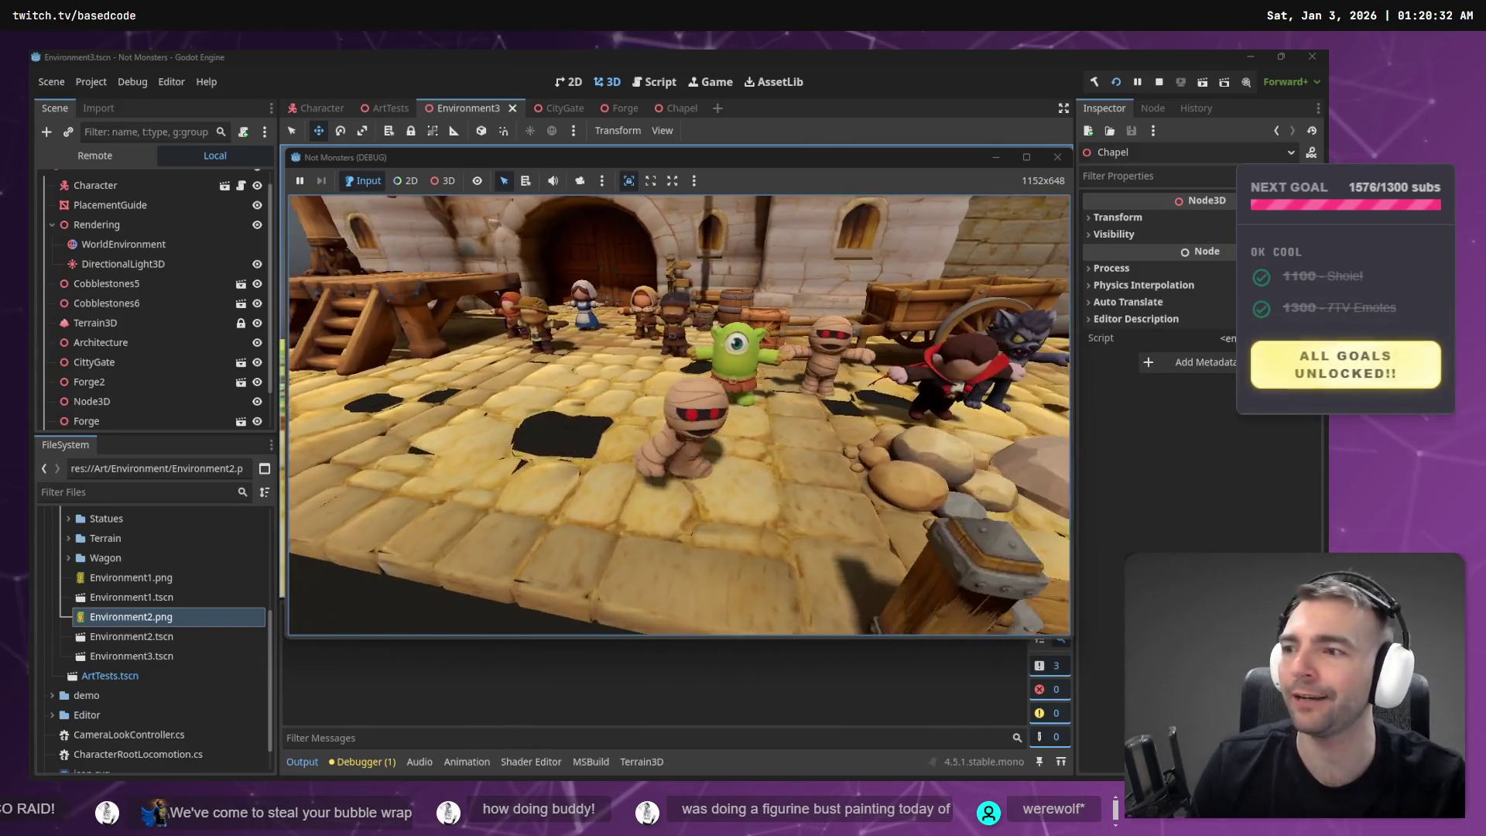
{"action": "key", "text": "w"}
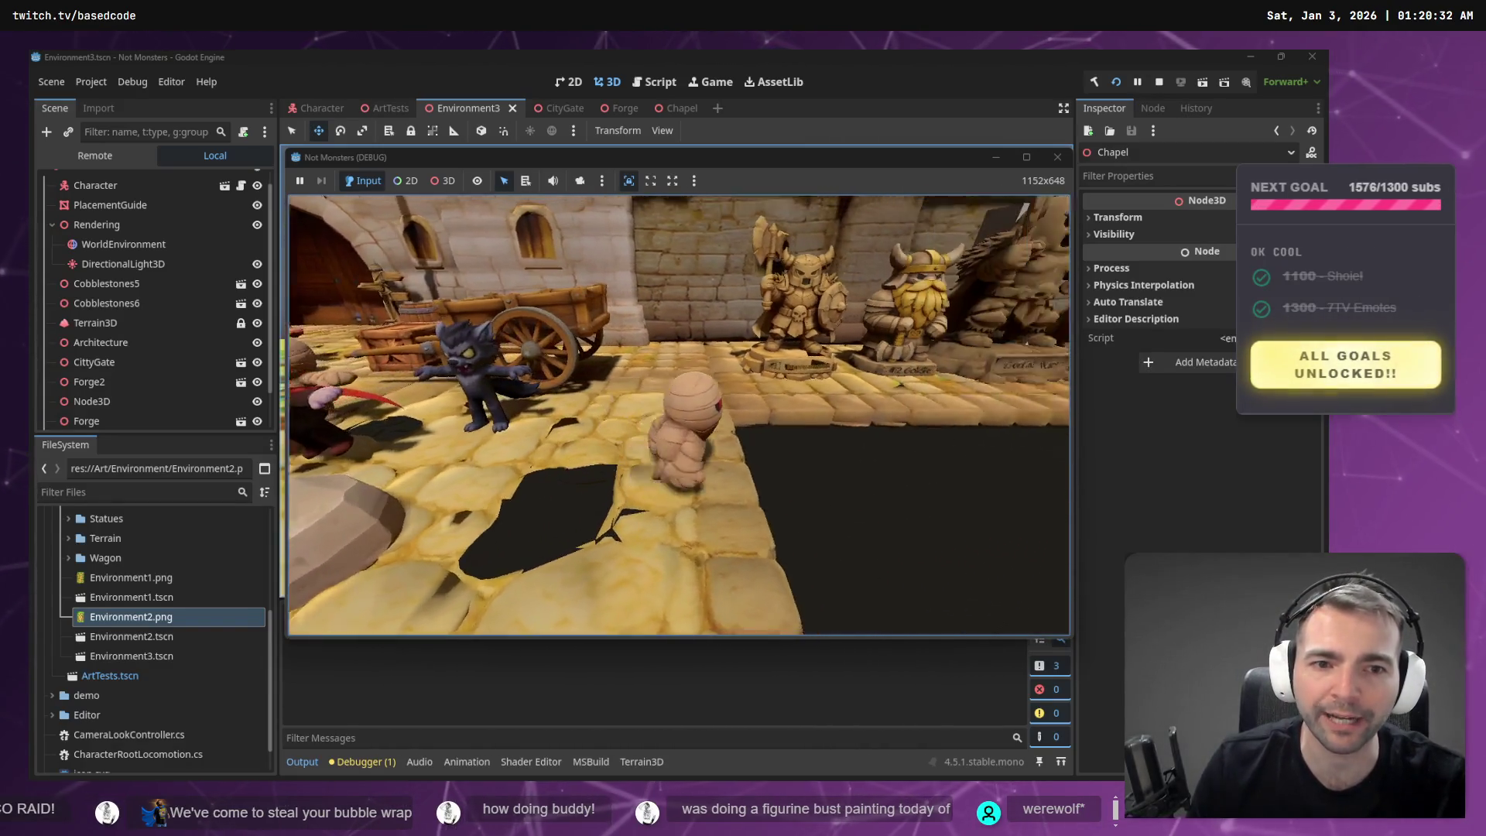
{"action": "key", "text": "d"}
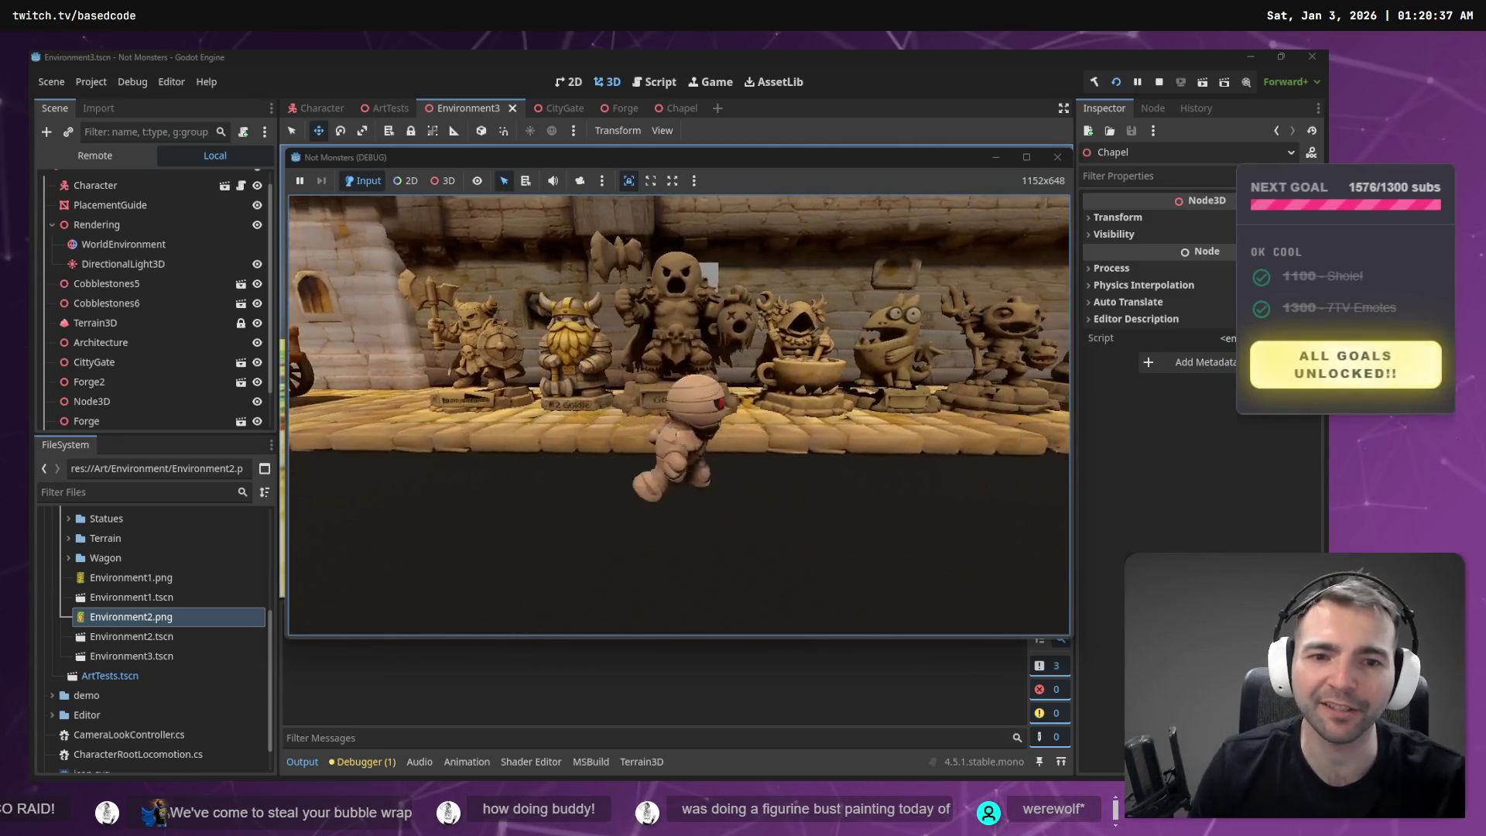
{"action": "key", "text": "d"}
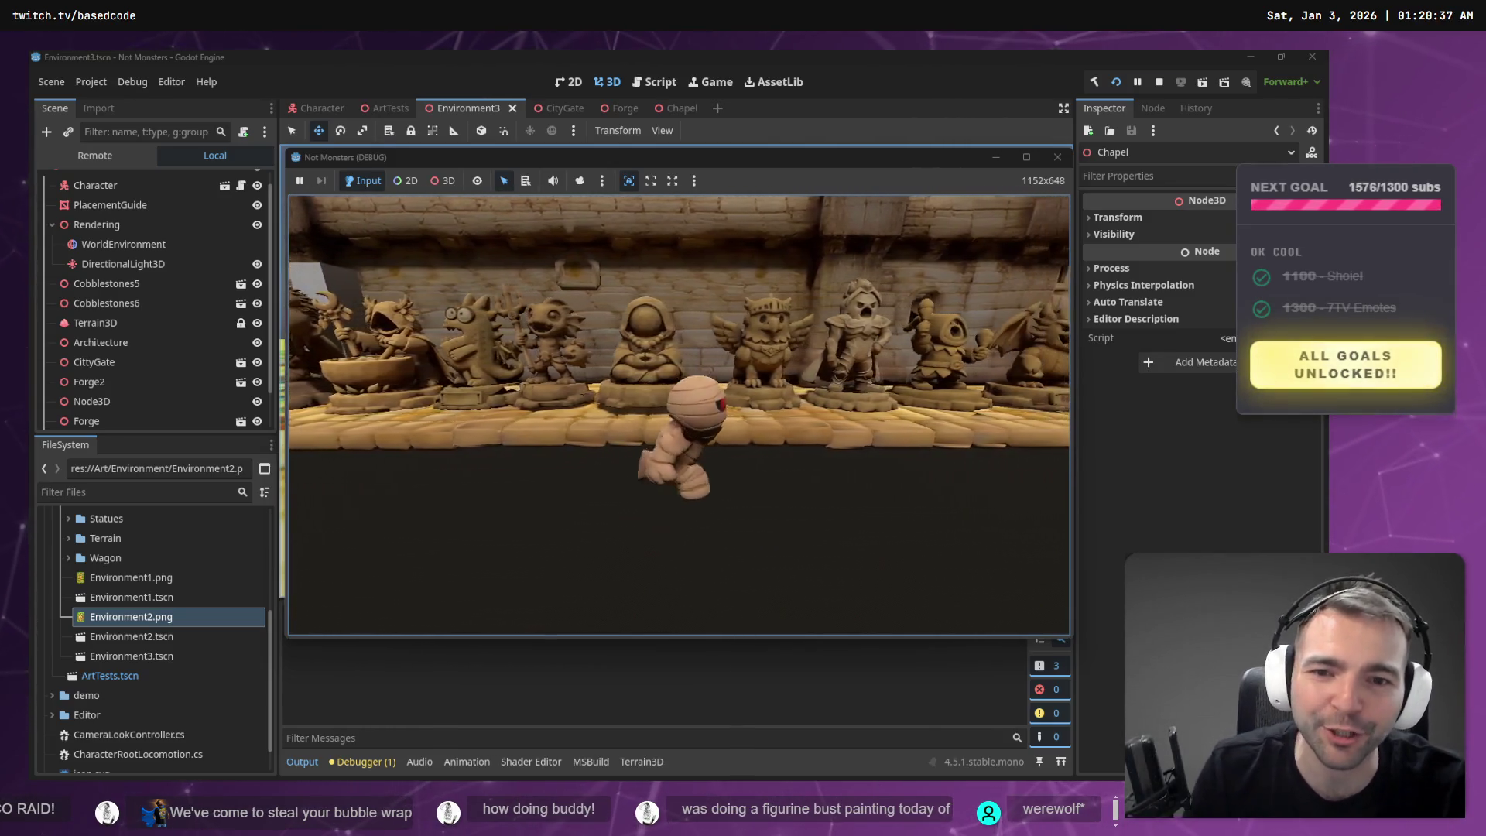
{"action": "key", "text": "d"}
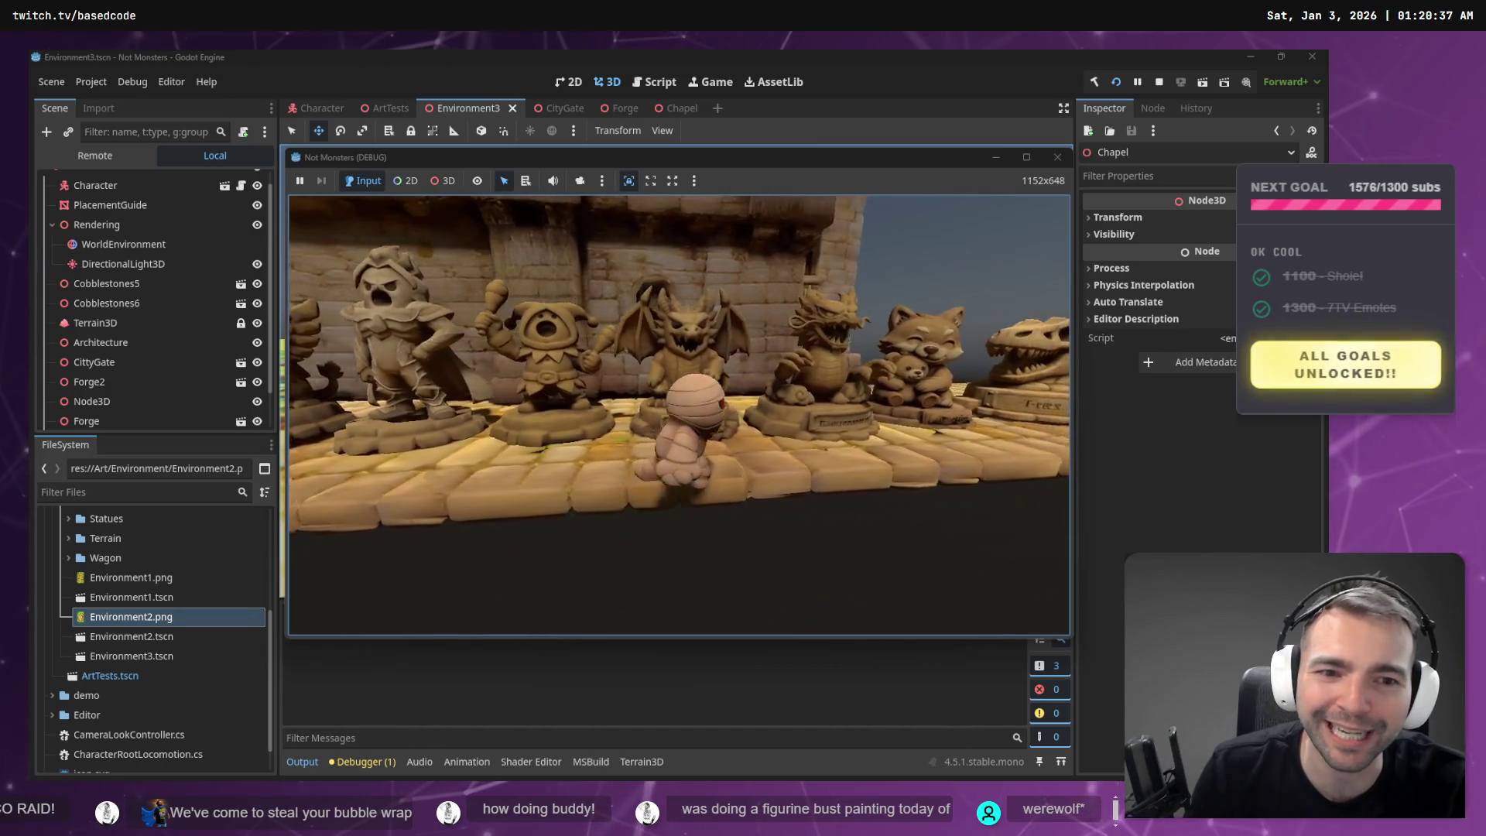
{"action": "key", "text": "d"}
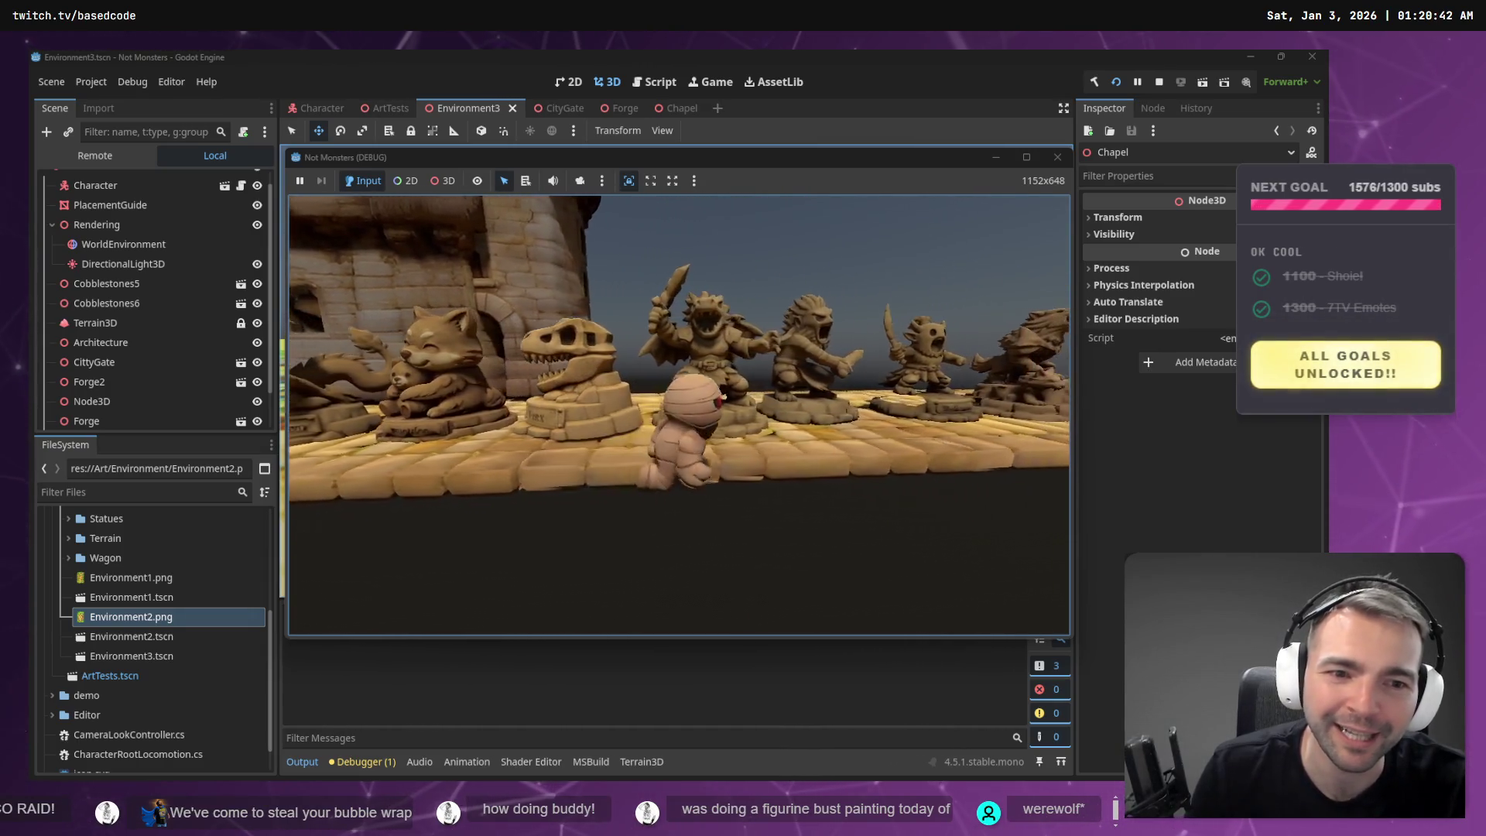
{"action": "key", "text": "d"}
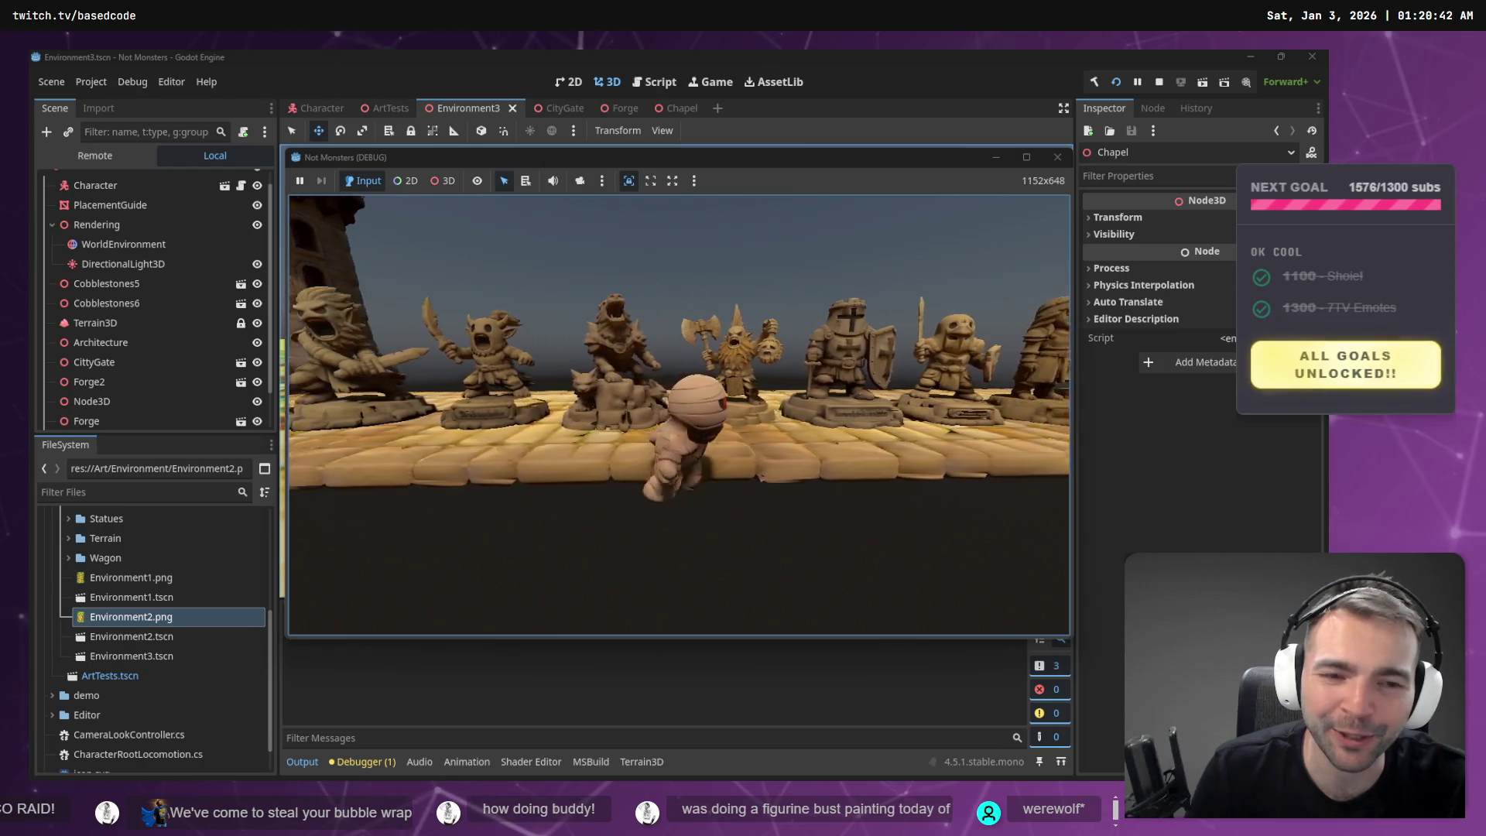
{"action": "key", "text": "d"}
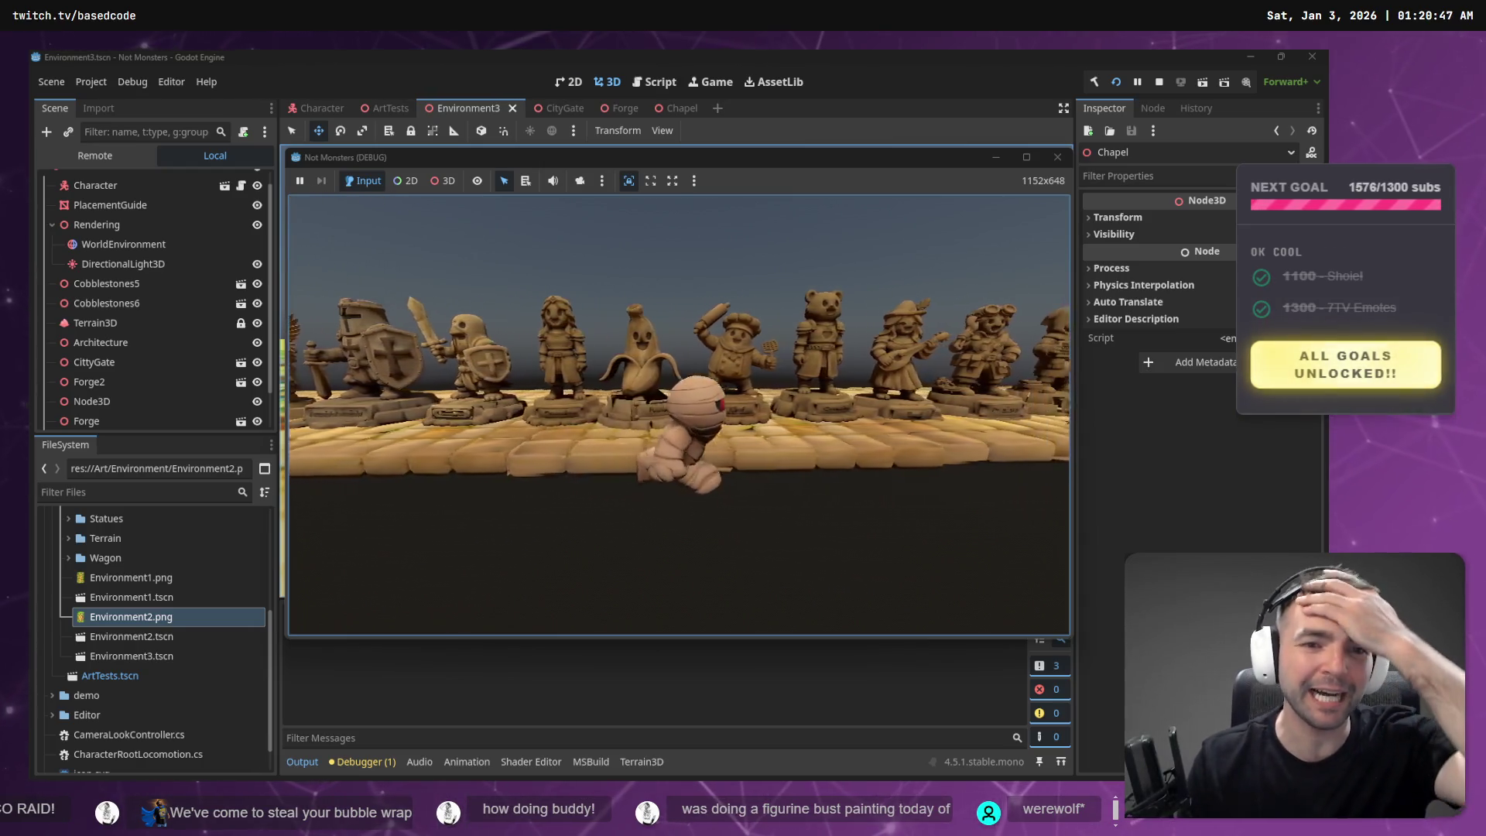
{"action": "key", "text": "d"}
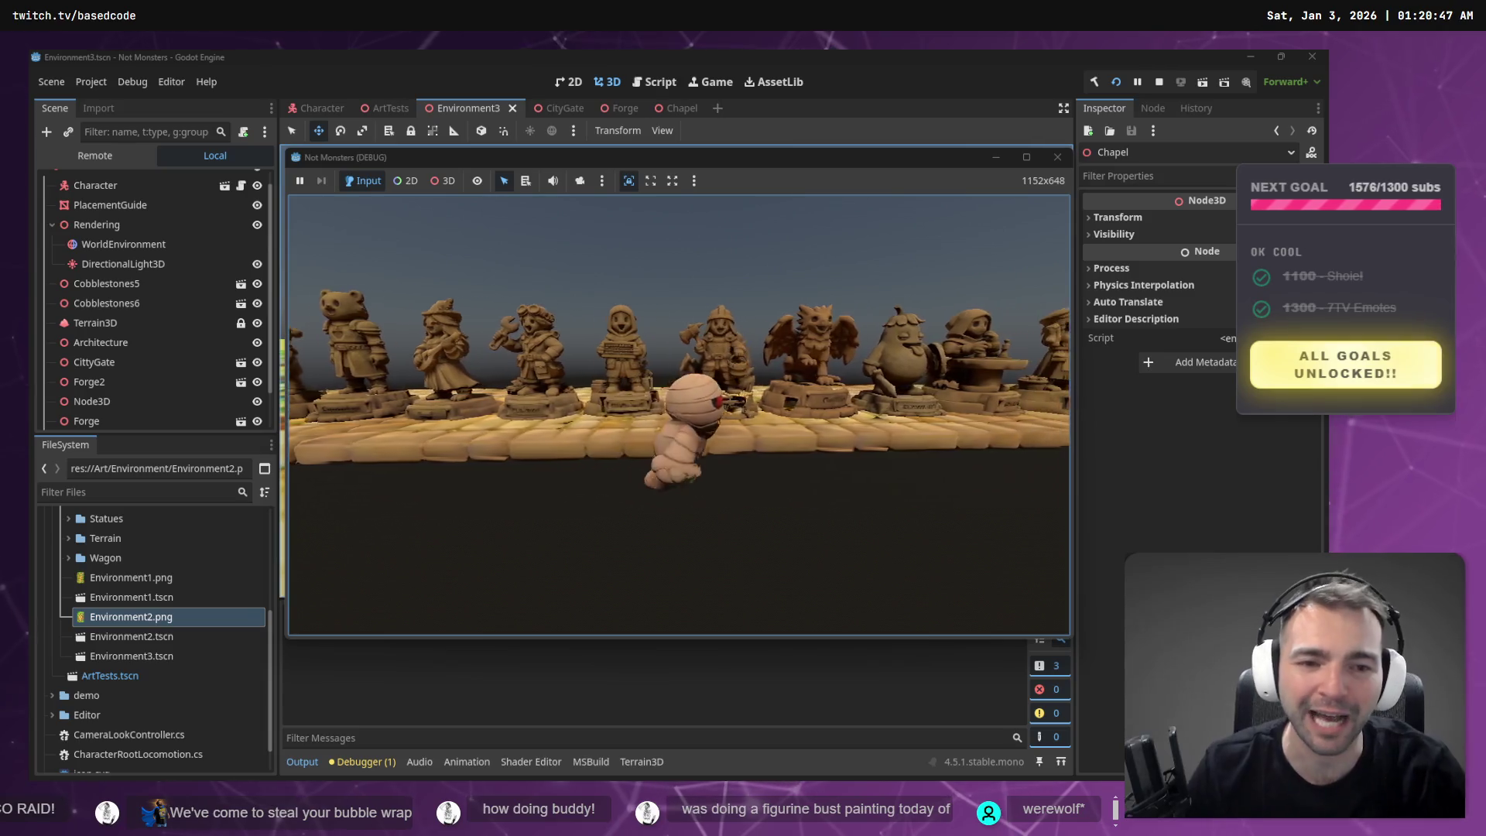
{"action": "key", "text": "d"}
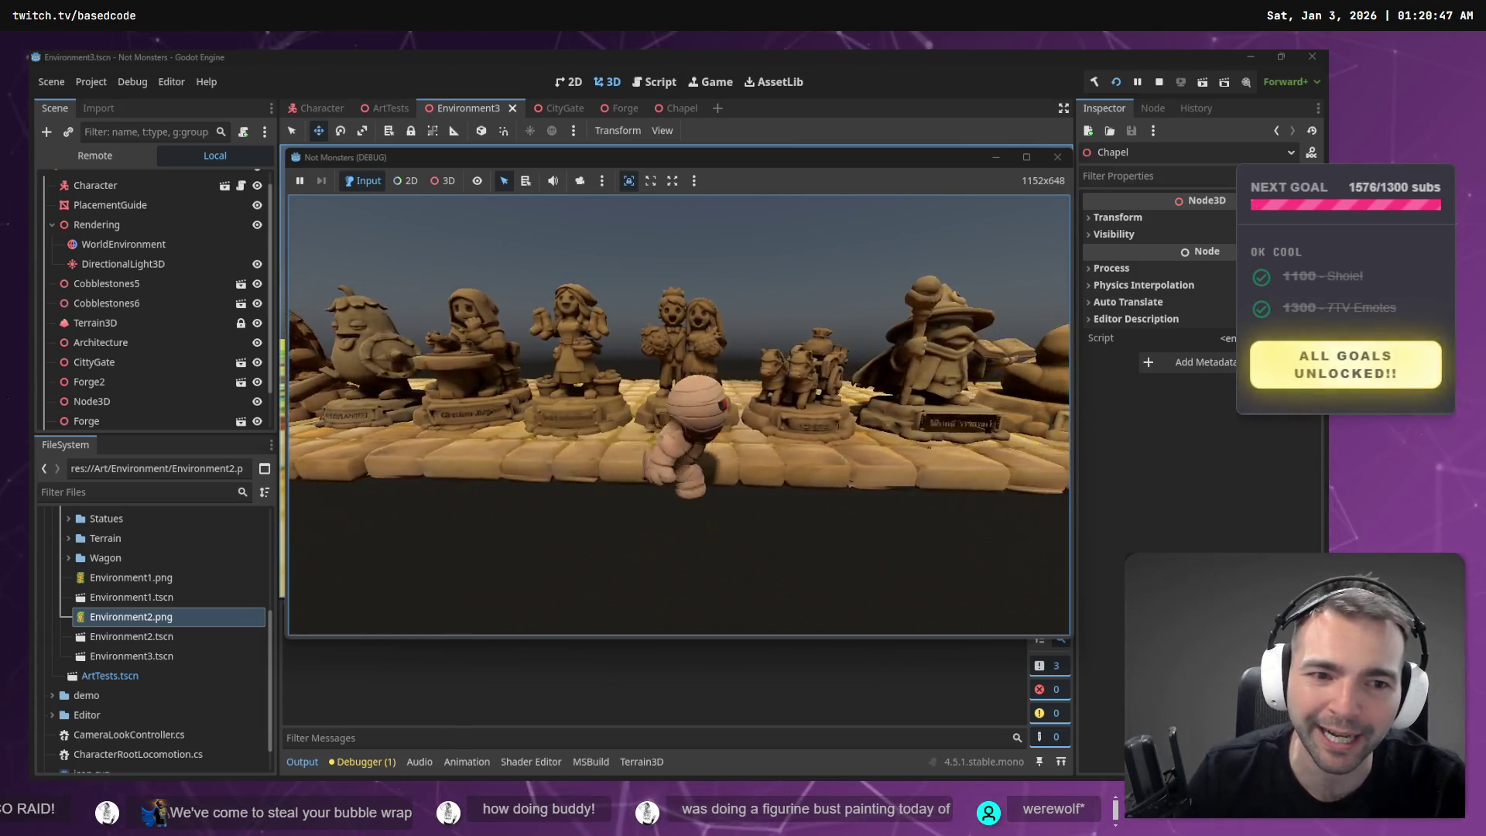
{"action": "key", "text": "d"}
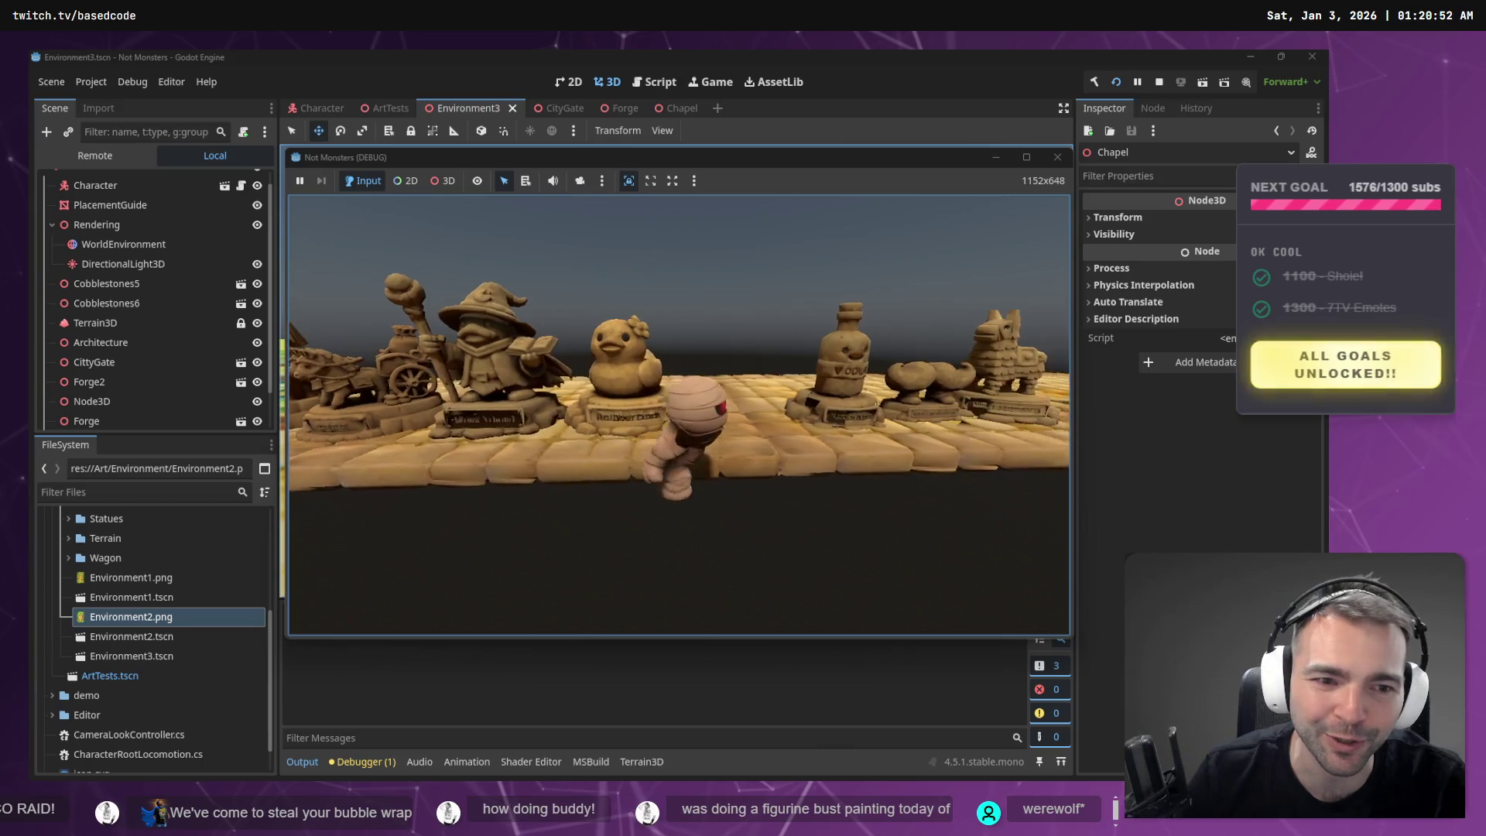
- Steer the mummy down the statue path toward the castle, then stop the game with F8
{"action": "key", "text": "w"}
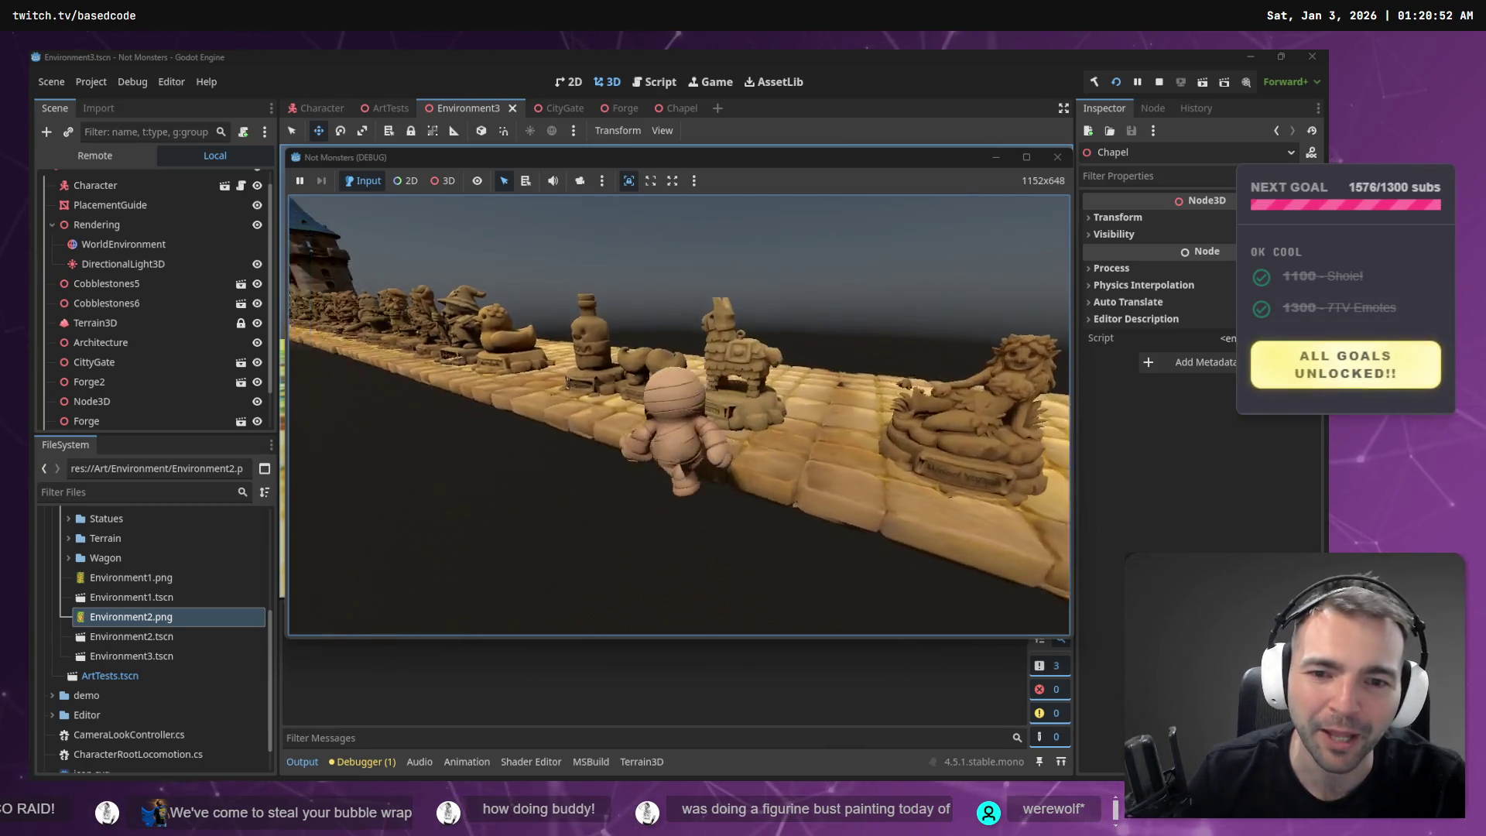
{"action": "key", "text": "w"}
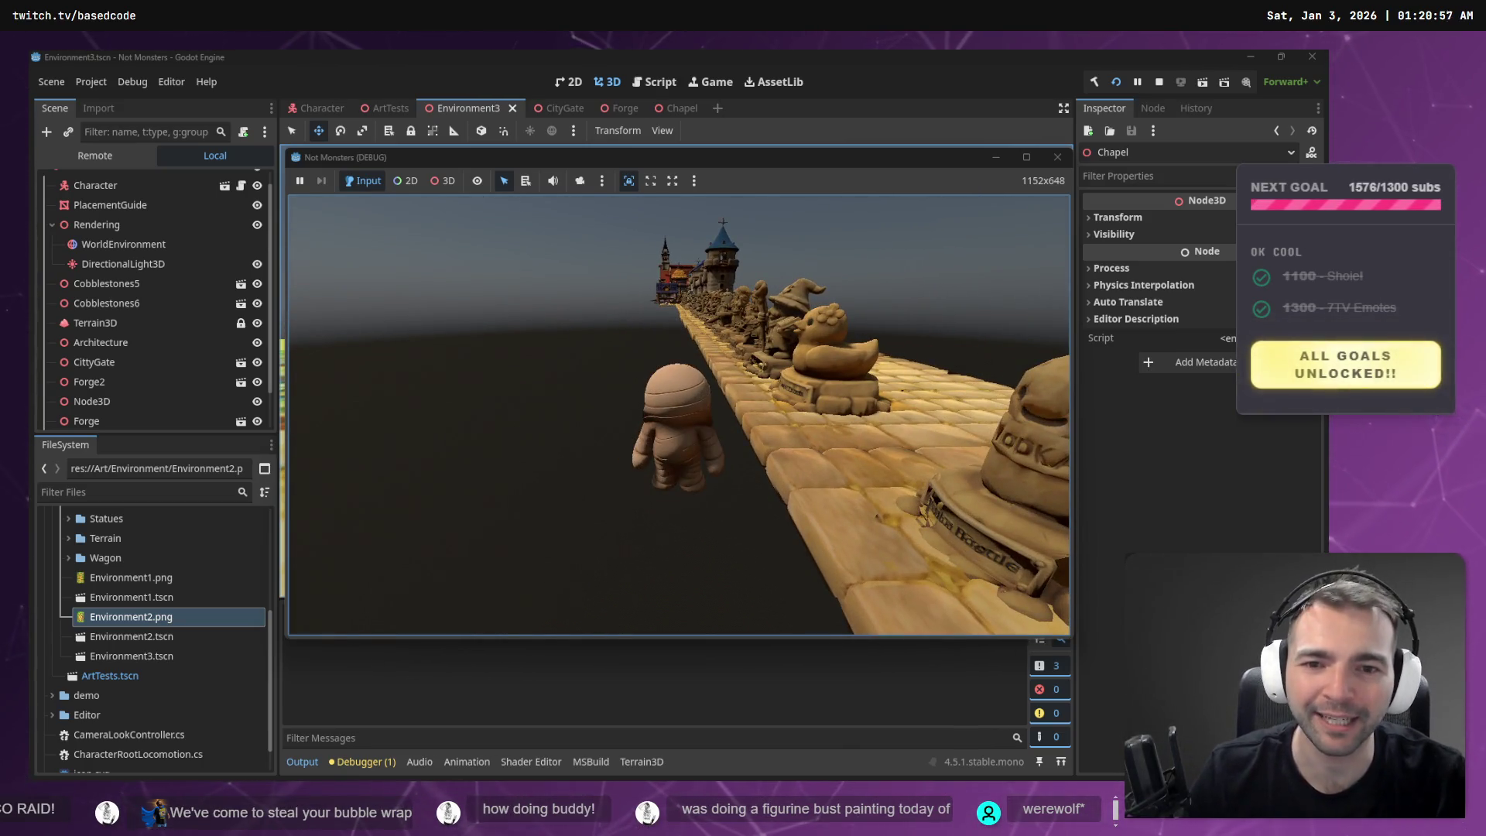
{"action": "key", "text": "F8"}
{"action": "left_click_drag", "start_coordinate": [872, 401], "coordinate": [872, 433]}
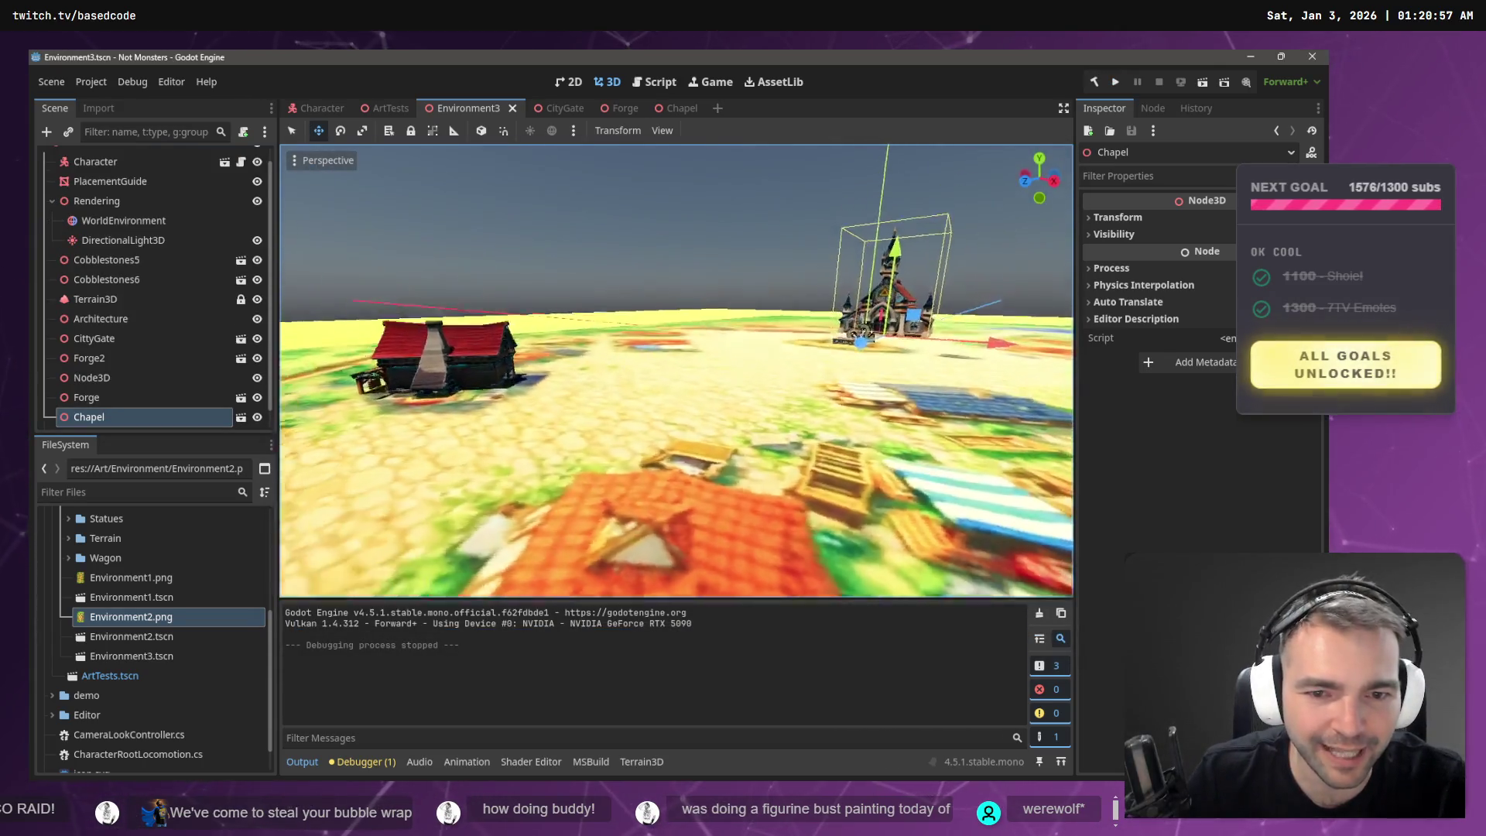
- Fly the viewport around the walled town, in close to the Chapel and back out
{"action": "key", "text": "s"}
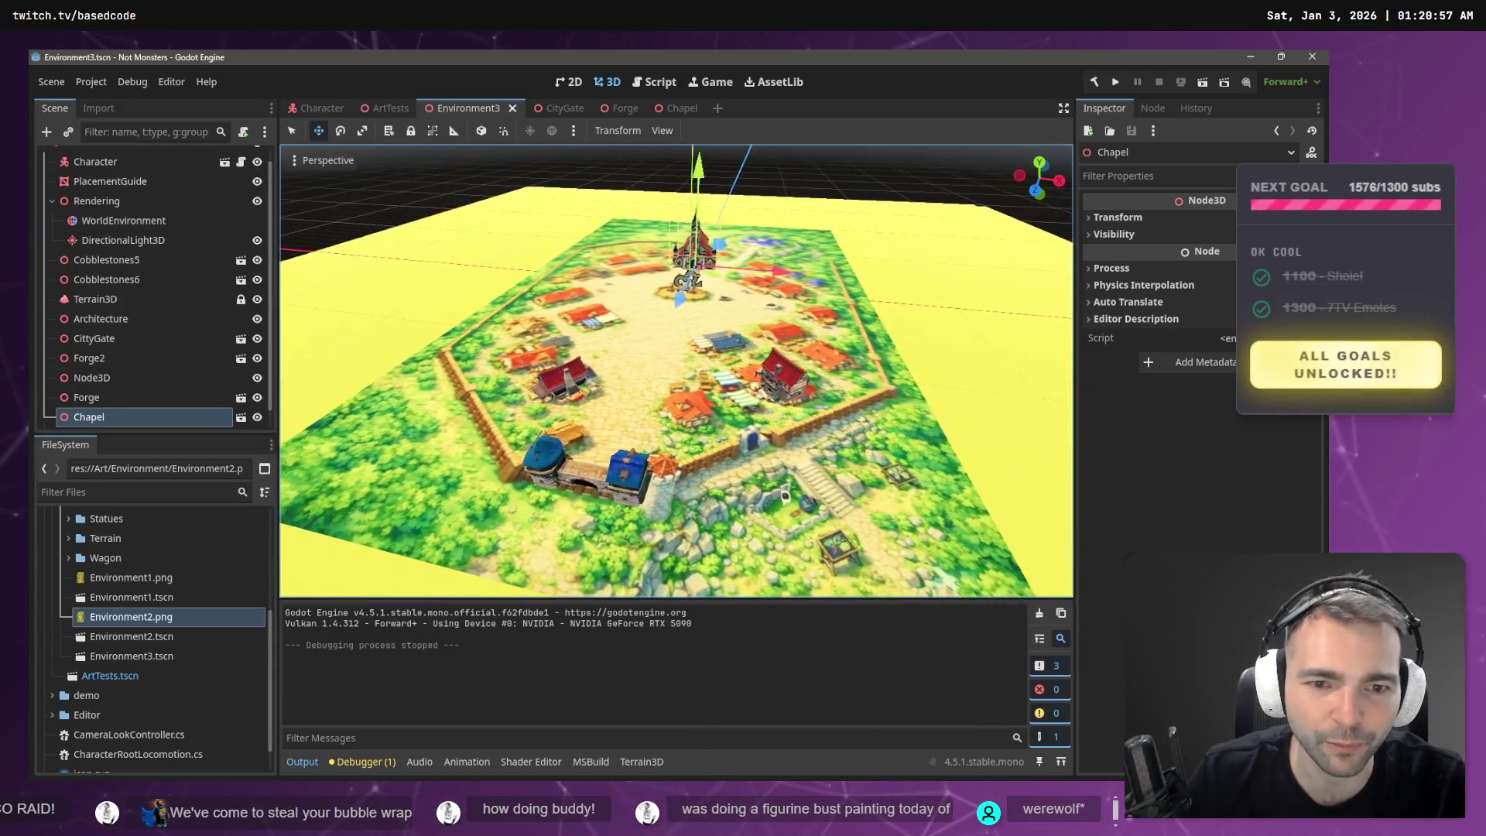
{"action": "mouse_move", "coordinate": [838, 428]}
{"action": "left_mouse_down"}
{"action": "mouse_move", "coordinate": [820, 425]}
{"action": "mouse_move", "coordinate": [839, 428]}
{"action": "left_mouse_up"}
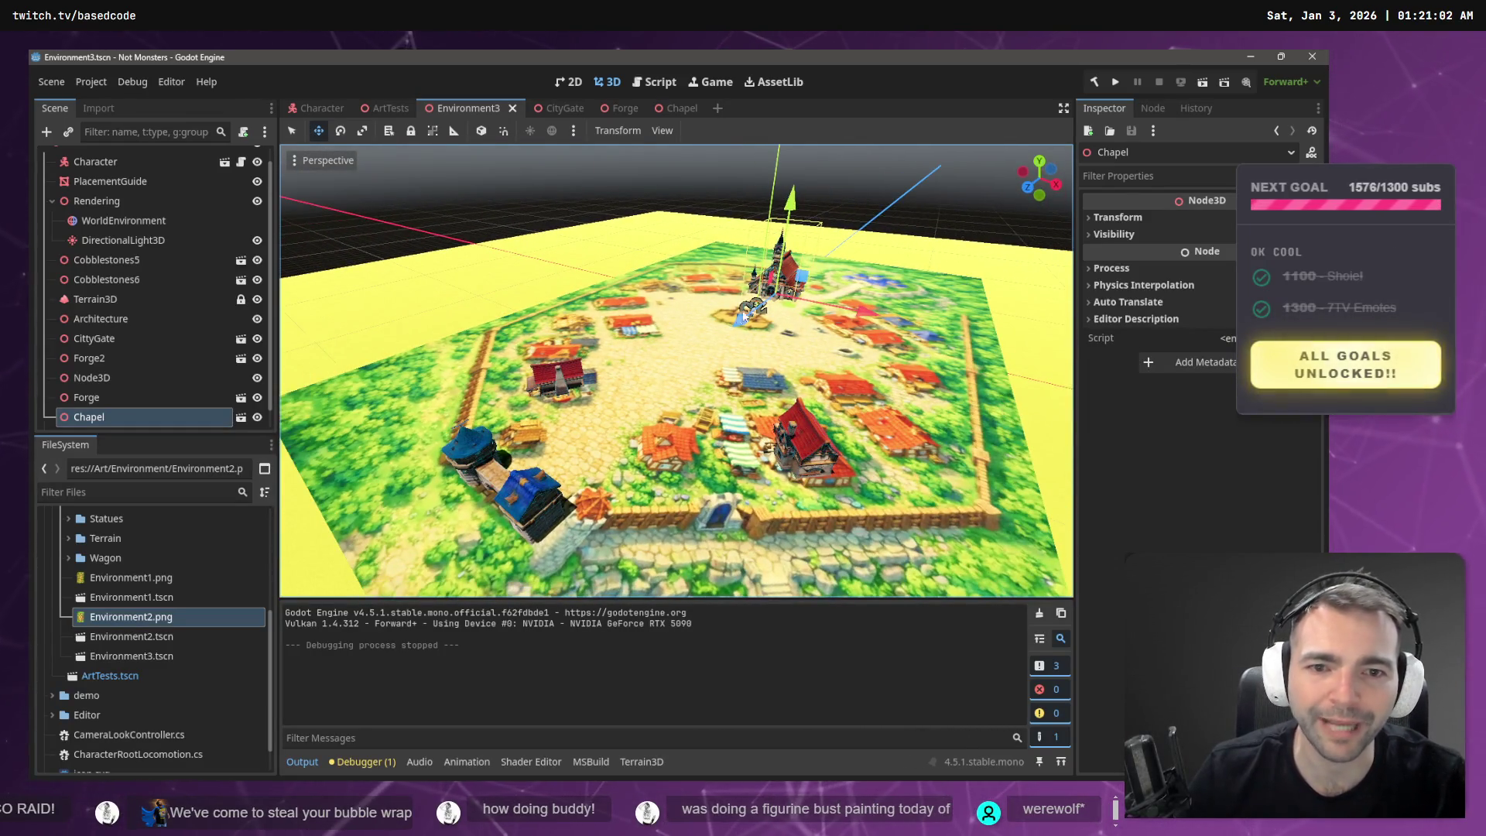
{"action": "key", "text": "w"}
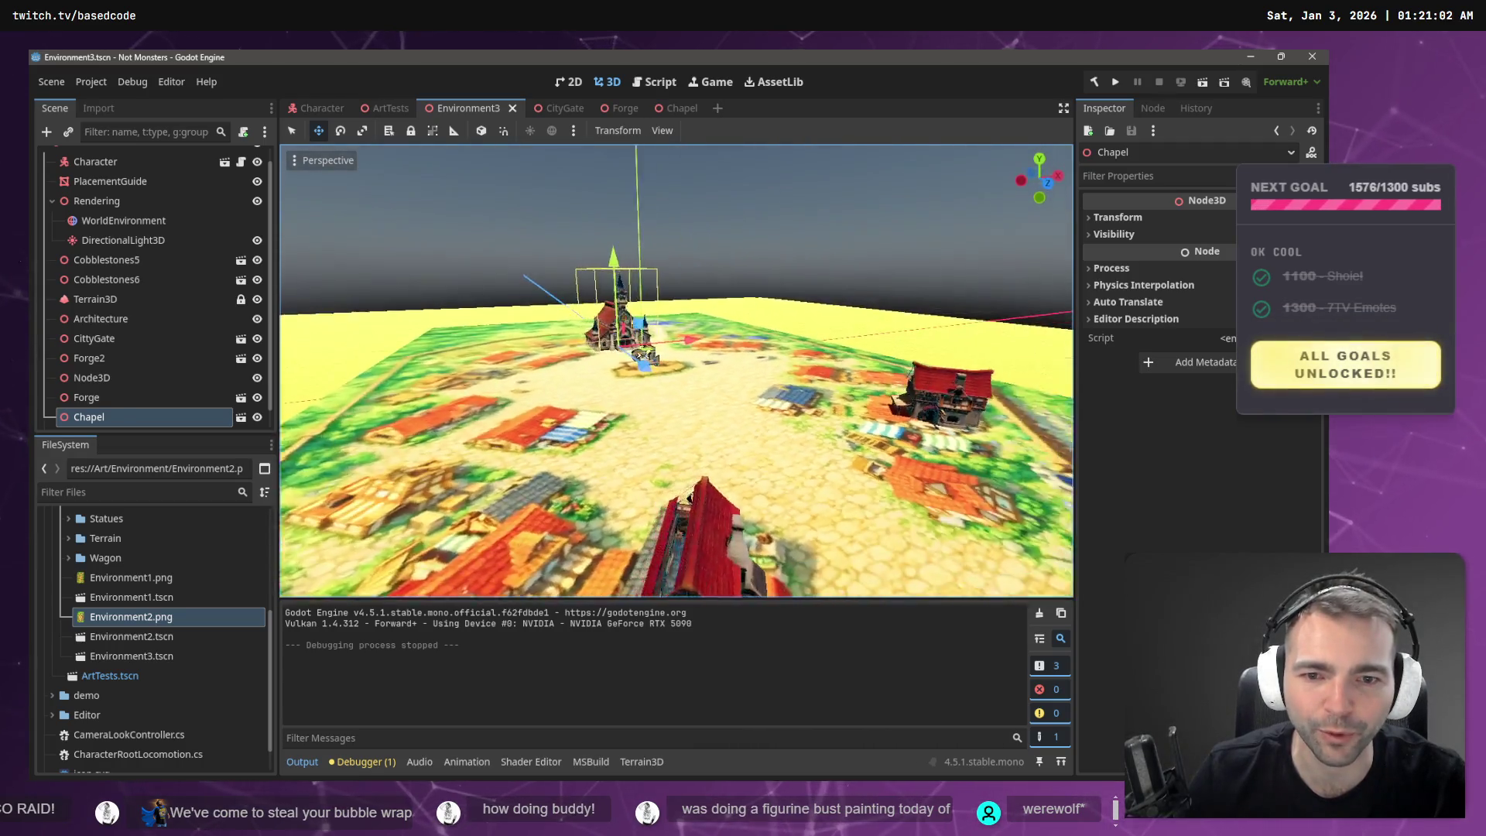
{"action": "key", "text": "w"}
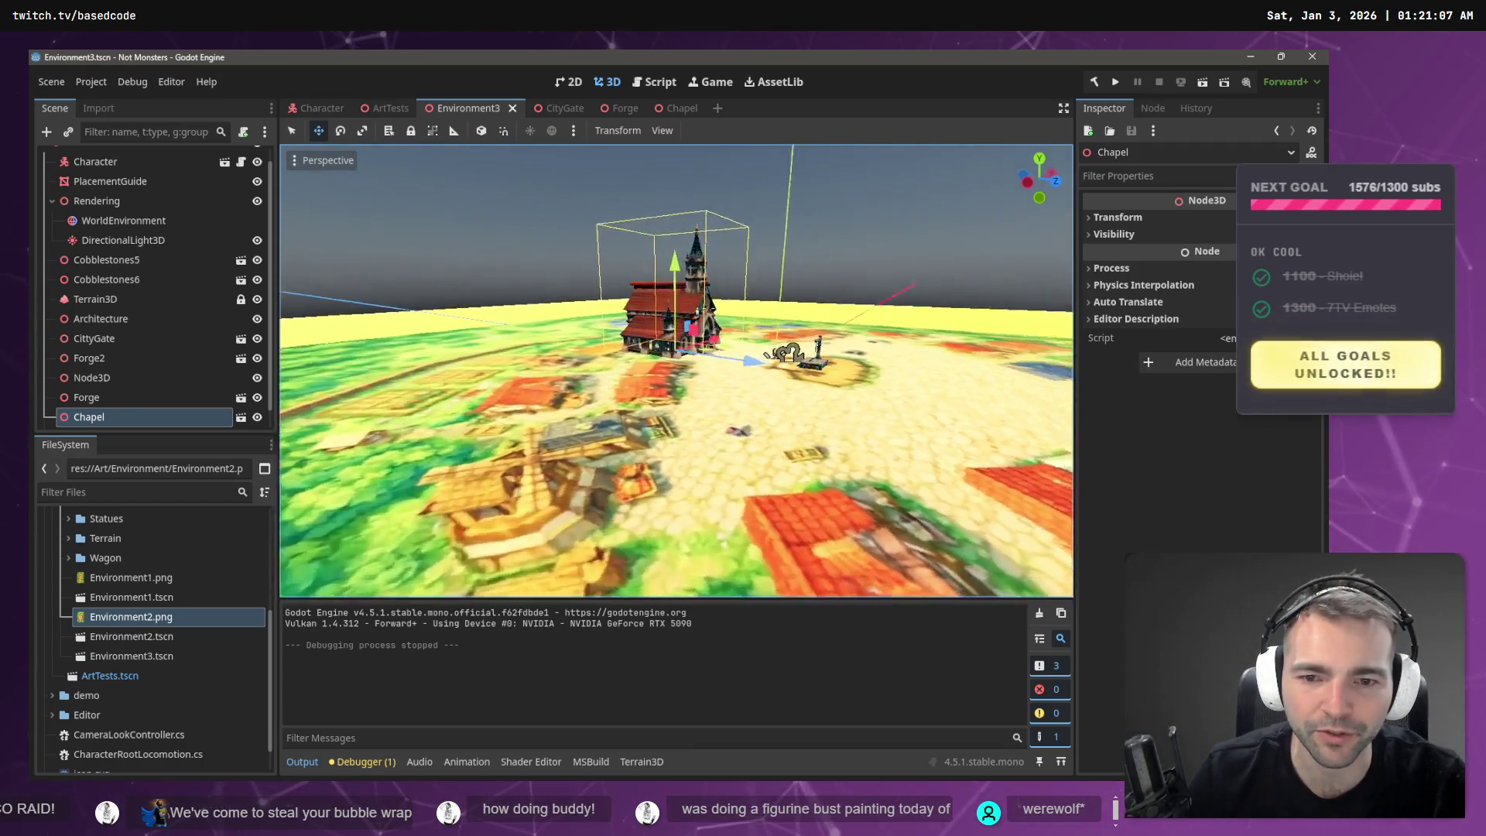
{"action": "key", "text": "s"}
{"action": "key", "text": "s"}
- Select the PlacementGuide plane, raise it, then undo the move so it stays in place
{"action": "left_click", "coordinate": [713, 341]}
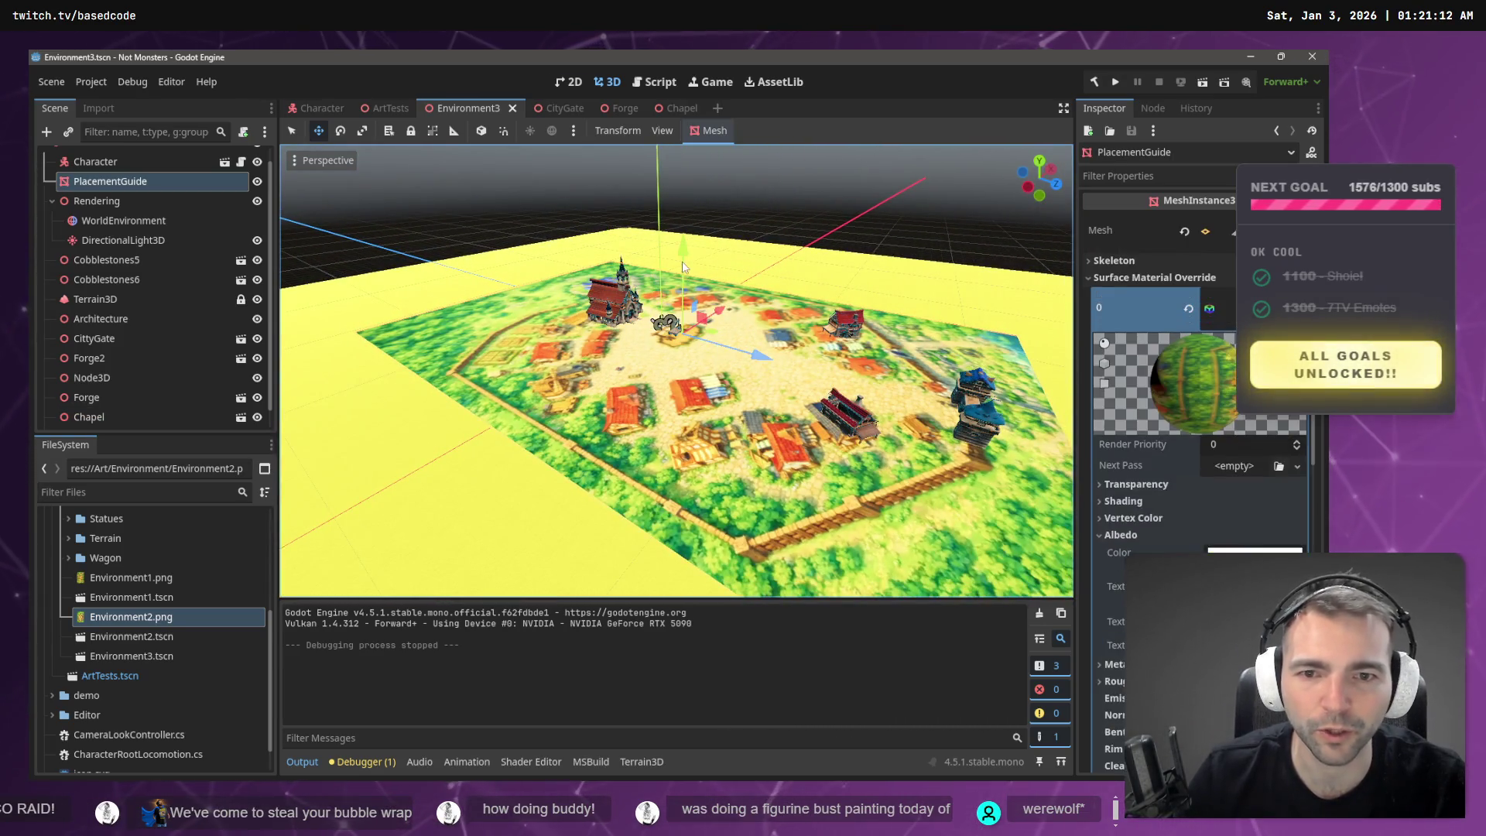
{"action": "left_click_drag", "start_coordinate": [683, 260], "coordinate": [684, 232]}
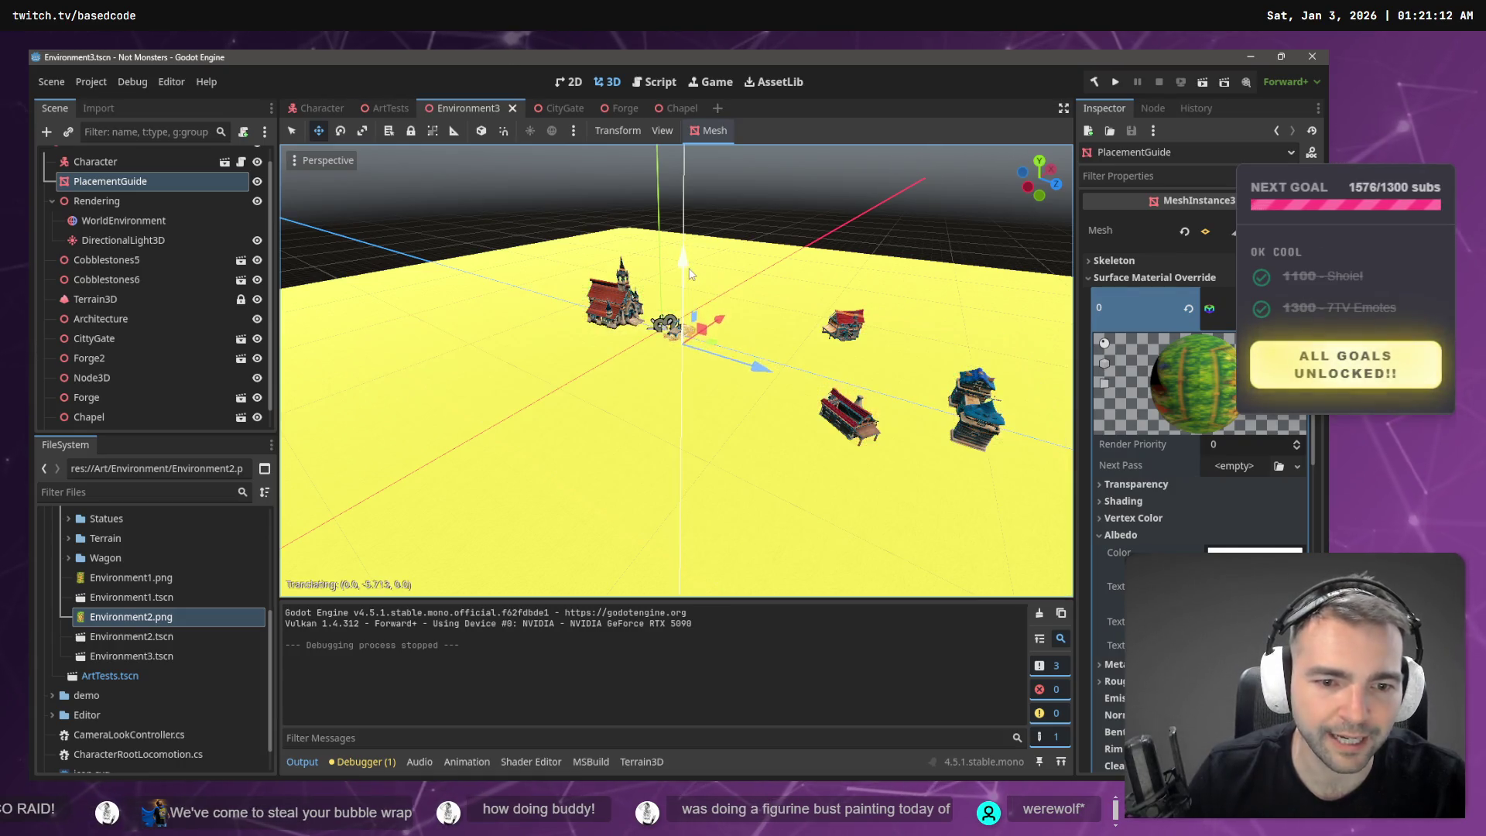
{"action": "key", "text": "ctrl+z"}
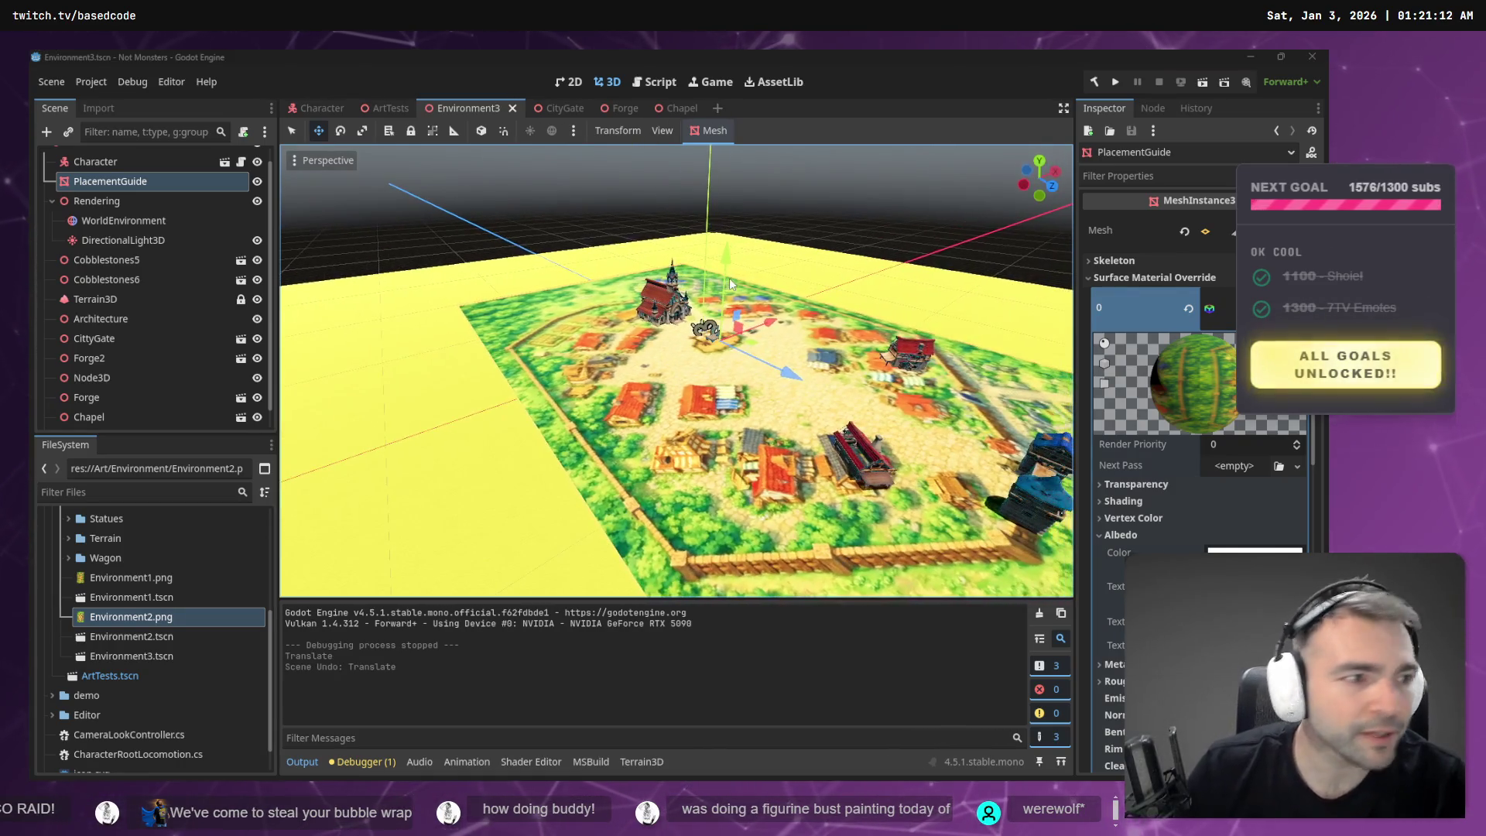
{"action": "key", "text": "alt+Tab"}
{"action": "scroll", "coordinate": [884, 407], "scroll_direction": "up", "scroll_amount": 20}
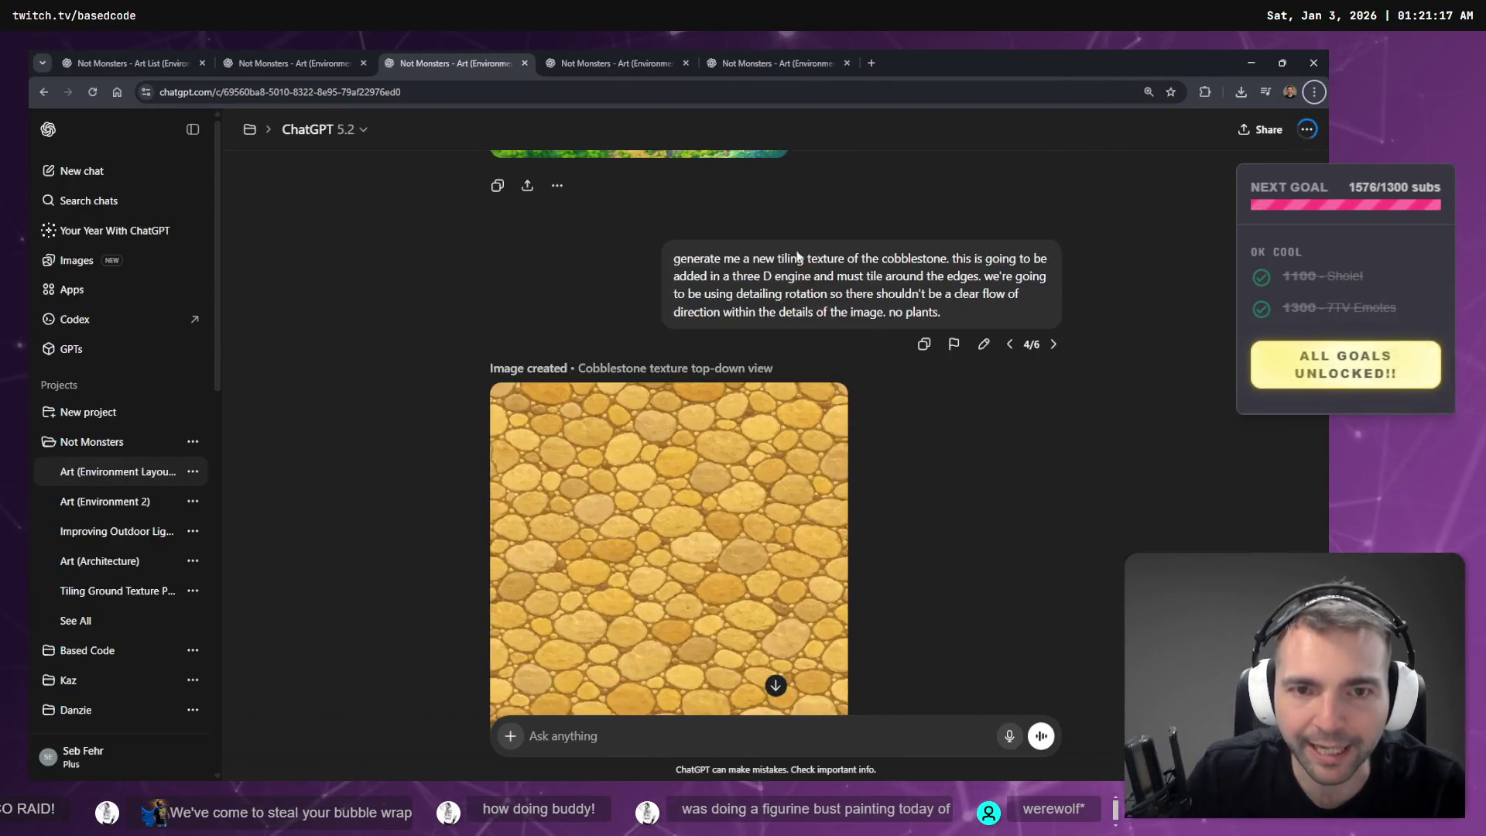
- Open the medieval building conversation and scroll to the remove-flowers request
{"action": "scroll", "coordinate": [846, 296], "scroll_direction": "down", "scroll_amount": 10}
{"action": "left_click", "coordinate": [611, 62]}
{"action": "scroll", "coordinate": [650, 310], "scroll_direction": "down", "scroll_amount": 5}
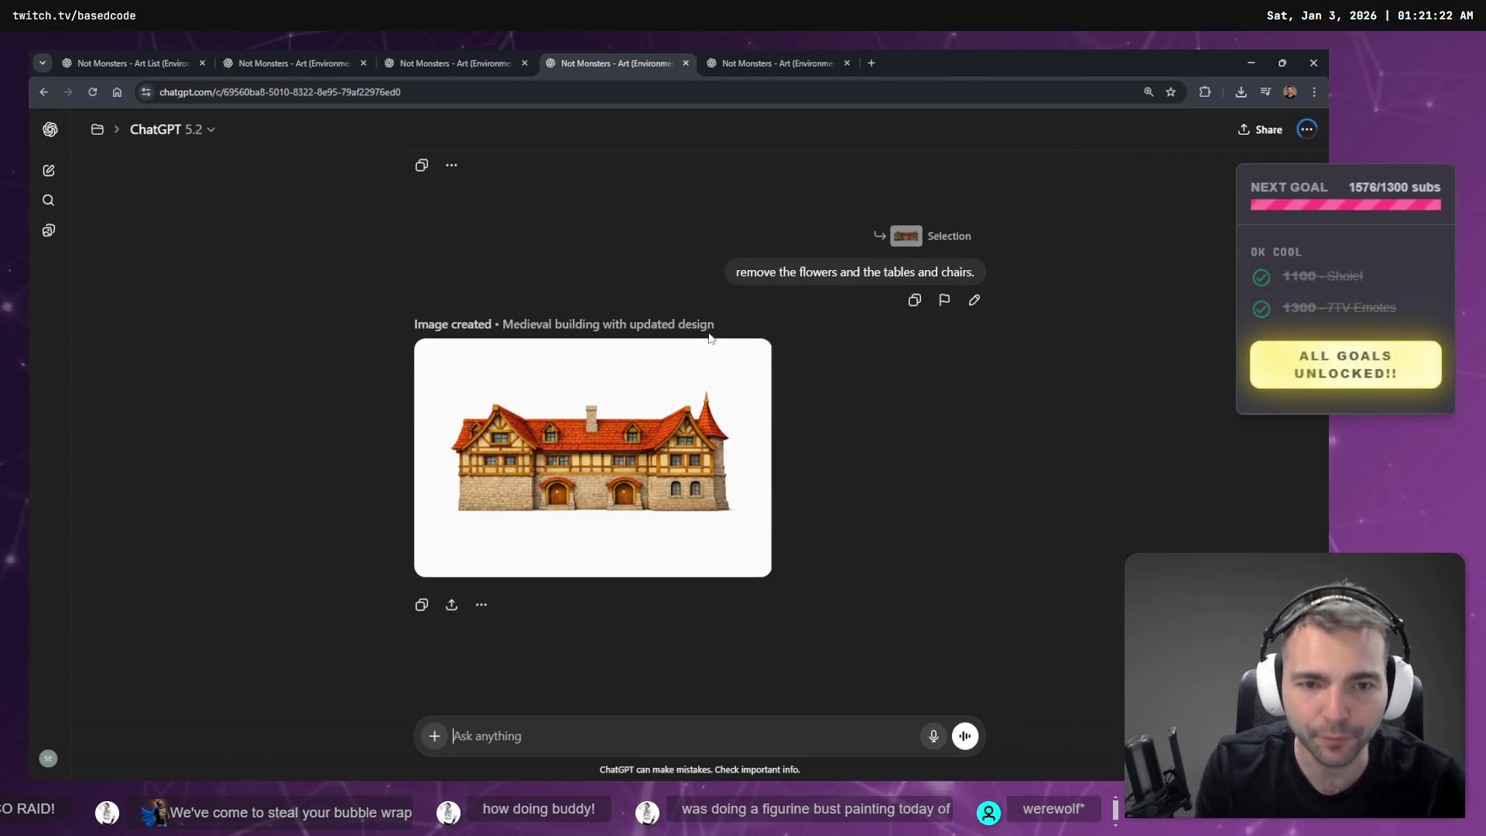
{"action": "scroll", "coordinate": [542, 404], "scroll_direction": "up", "scroll_amount": 4}
{"action": "scroll", "coordinate": [510, 399], "scroll_direction": "down", "scroll_amount": 4}
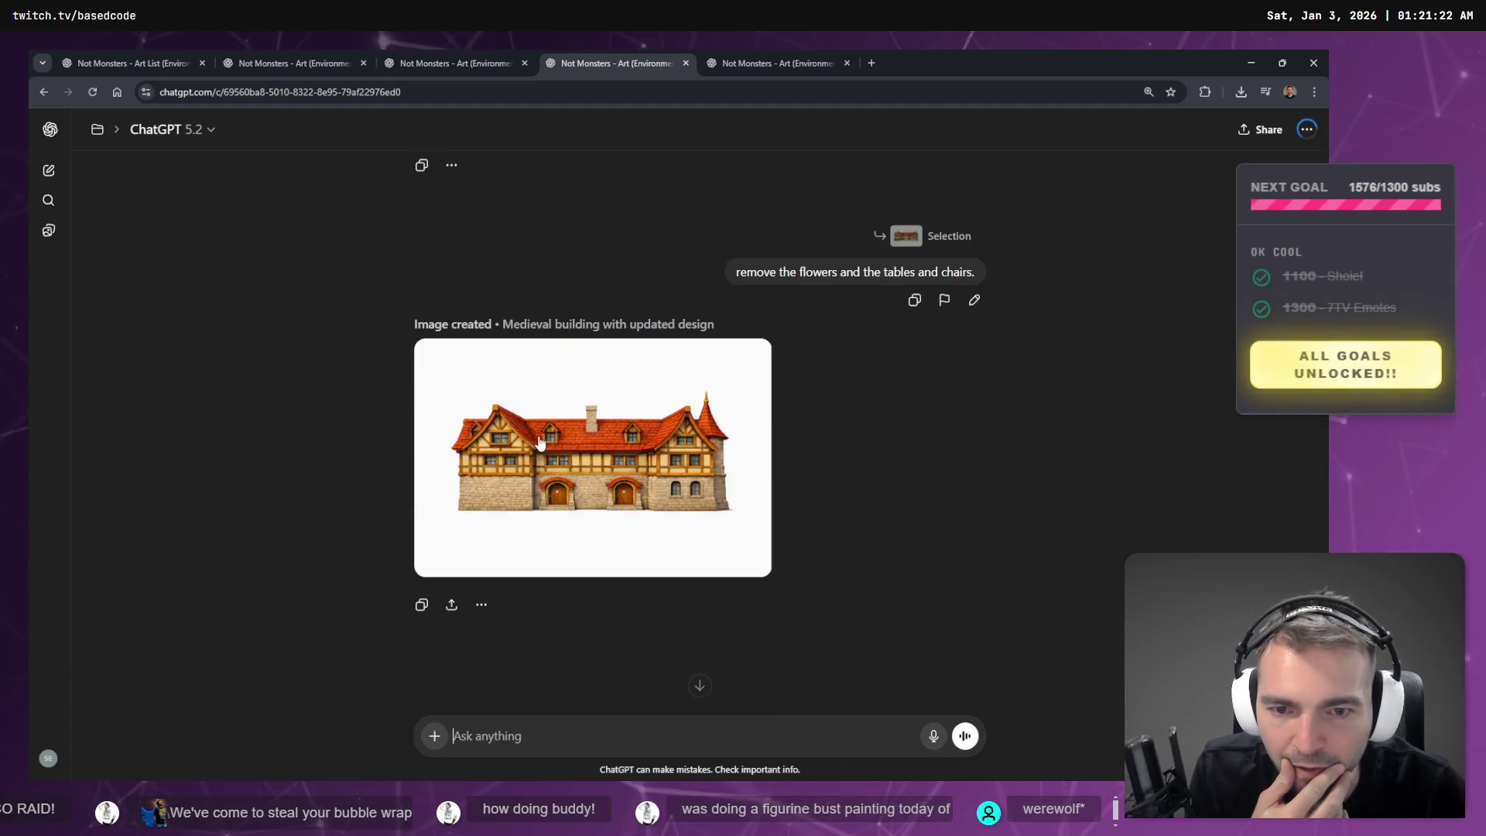
{"action": "scroll", "coordinate": [588, 494], "scroll_direction": "up", "scroll_amount": 1}
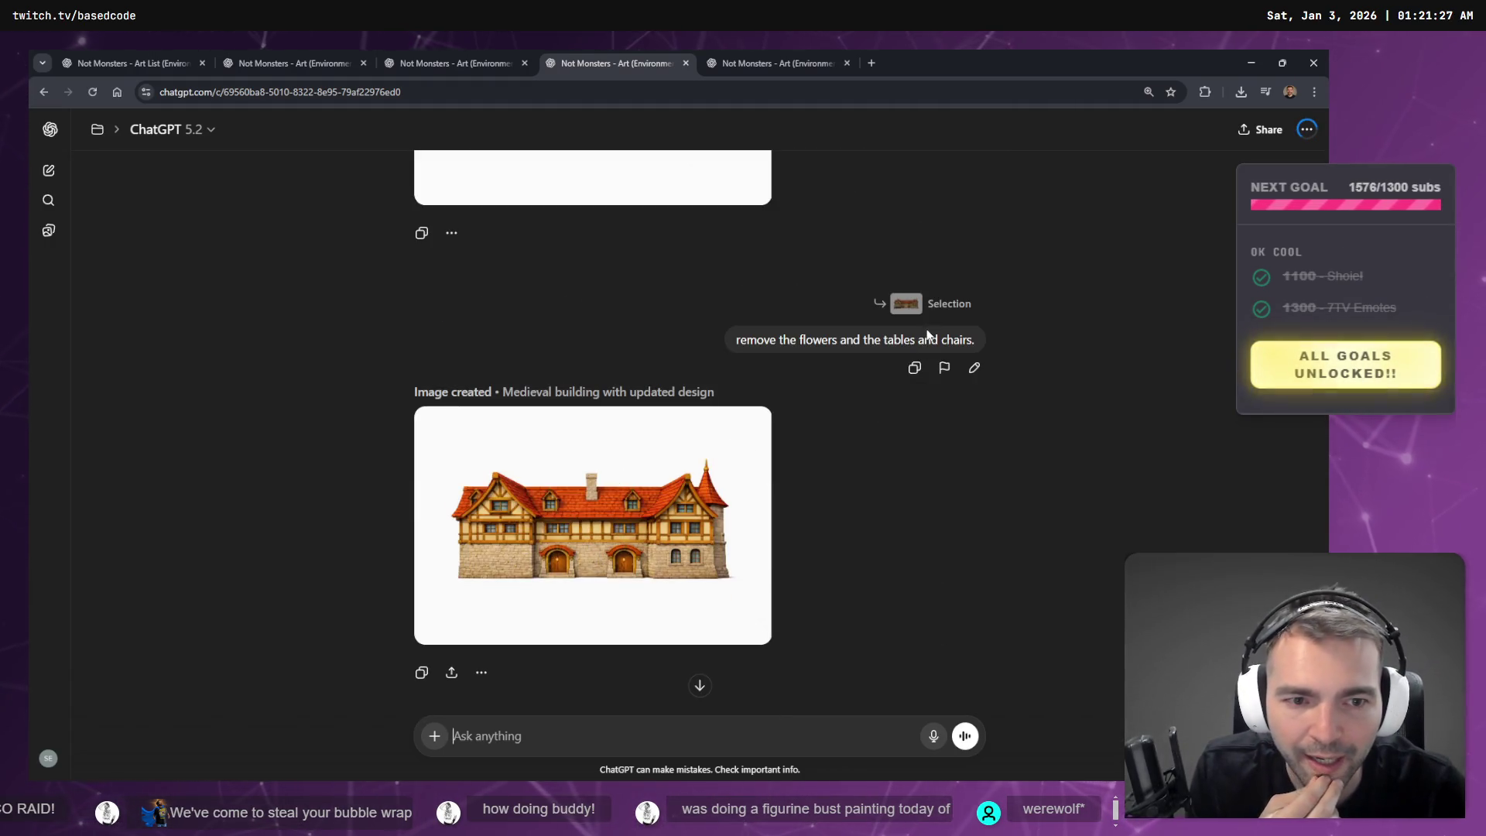
- Edit the remove-flowers request by dictating a clause to keep the awnings, then return to the village image chat
{"action": "left_click", "coordinate": [974, 371]}
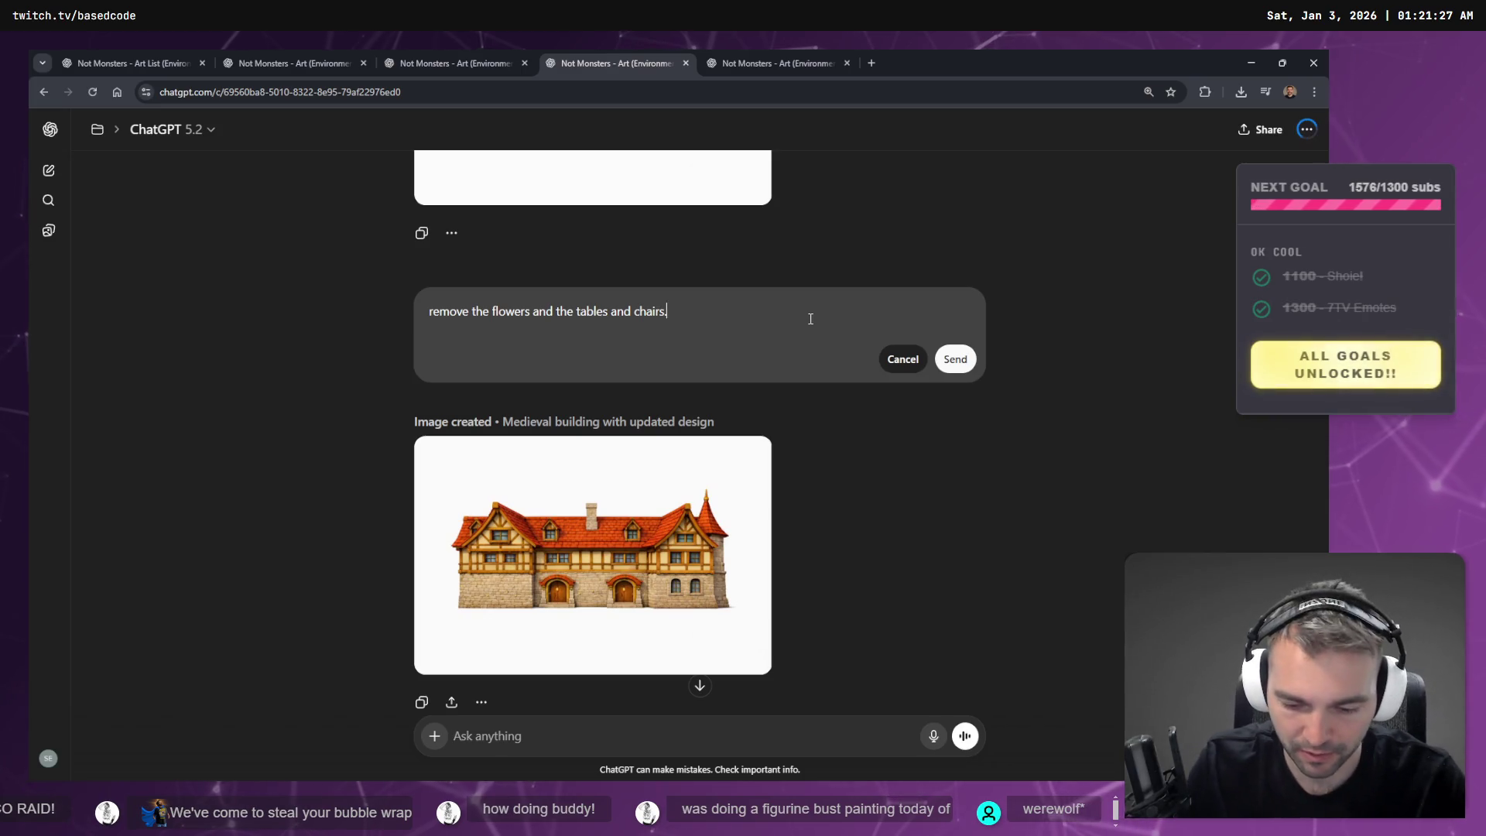
{"action": "key", "text": "super+h"}
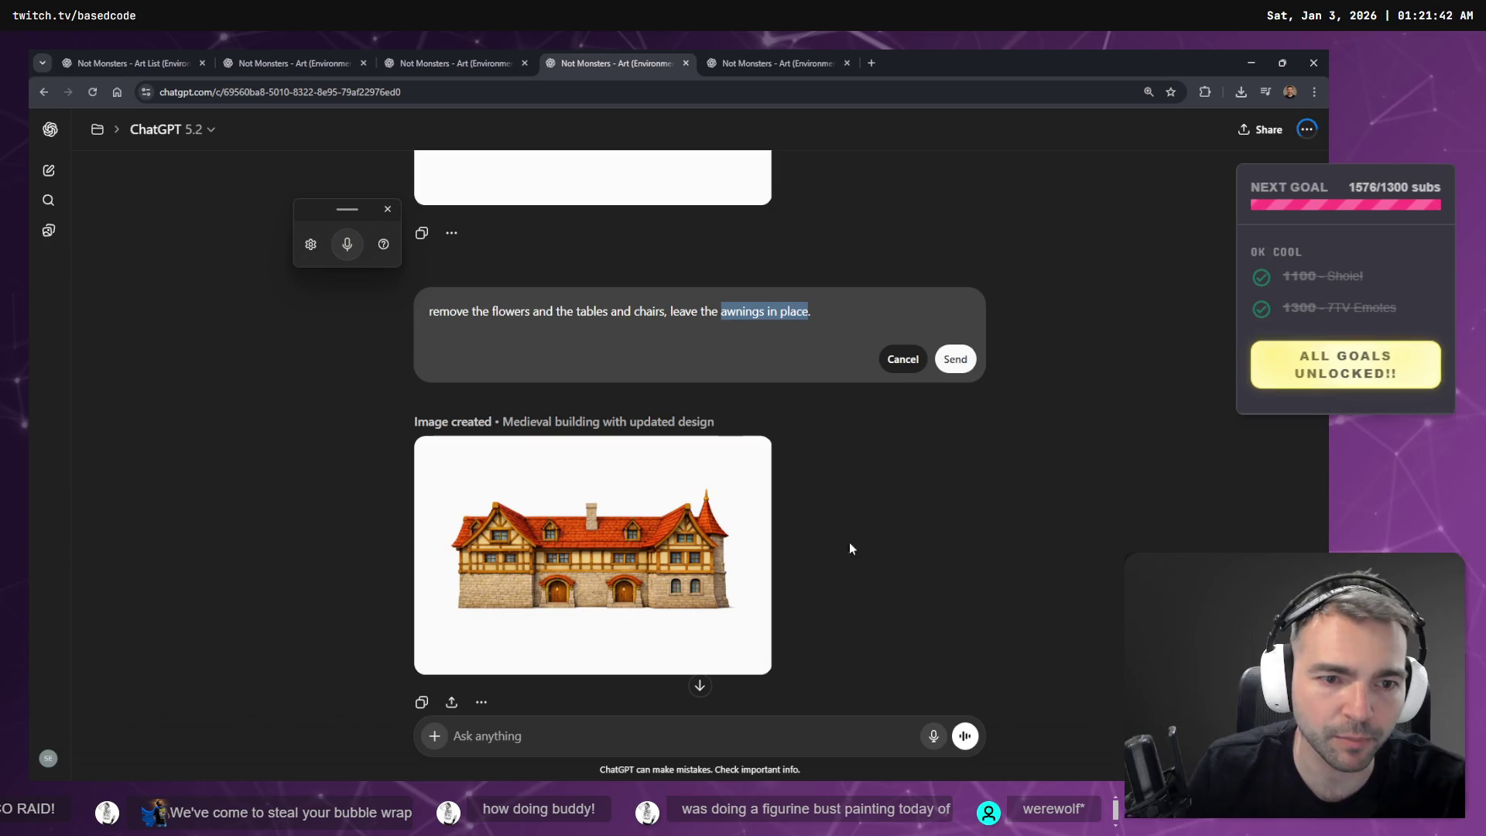
{"action": "left_click", "coordinate": [456, 63]}
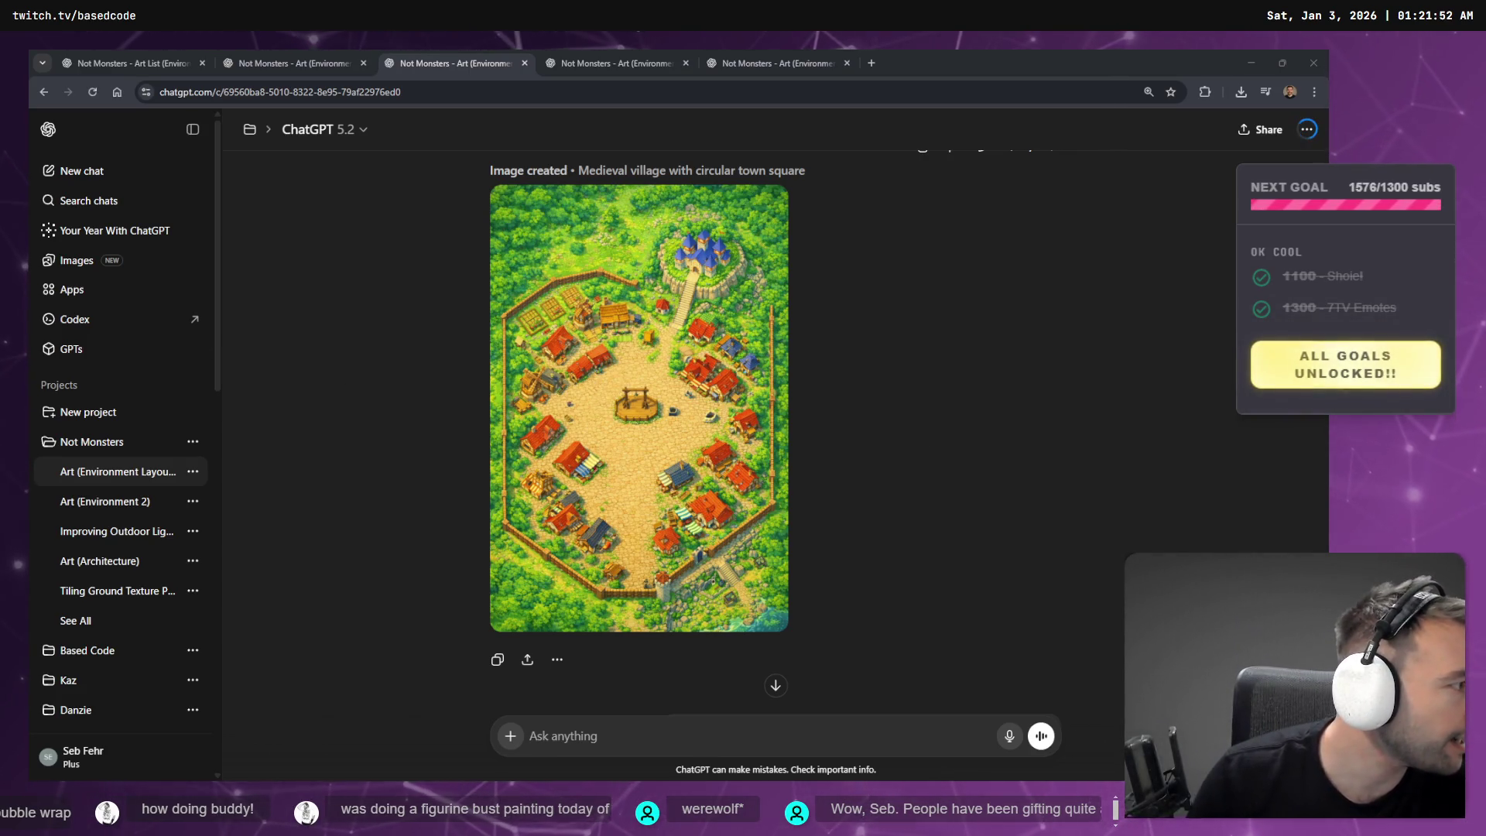
{"action": "key", "text": "alt+Tab"}
- Pan and zoom across the tldraw board past the figurine entries to the Not Monsters project overview
{"action": "scroll", "coordinate": [997, 472], "scroll_direction": "down", "scroll_amount": 10}
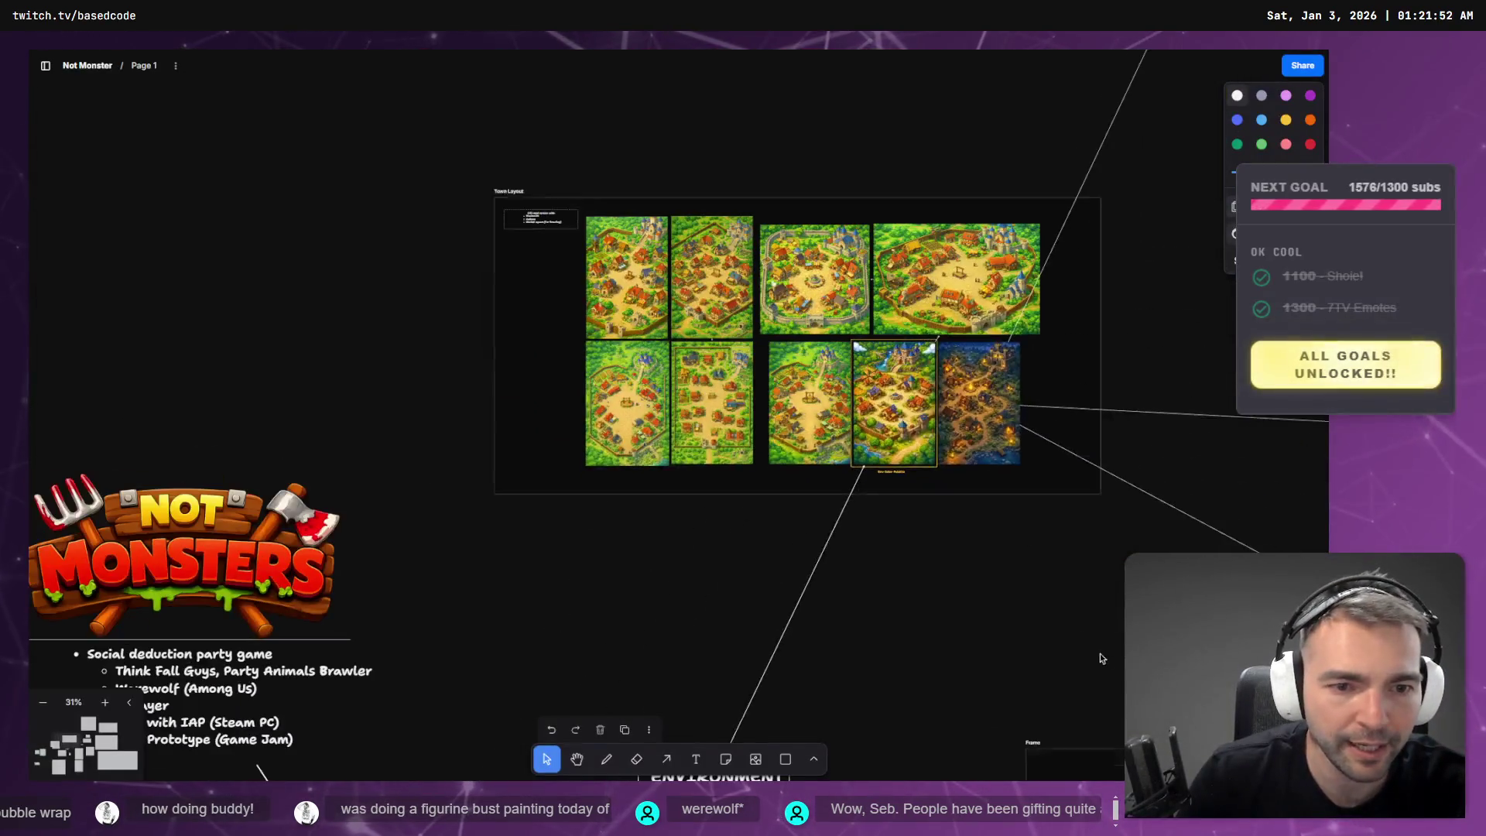
{"action": "scroll", "coordinate": [862, 294], "scroll_direction": "down", "scroll_amount": 10}
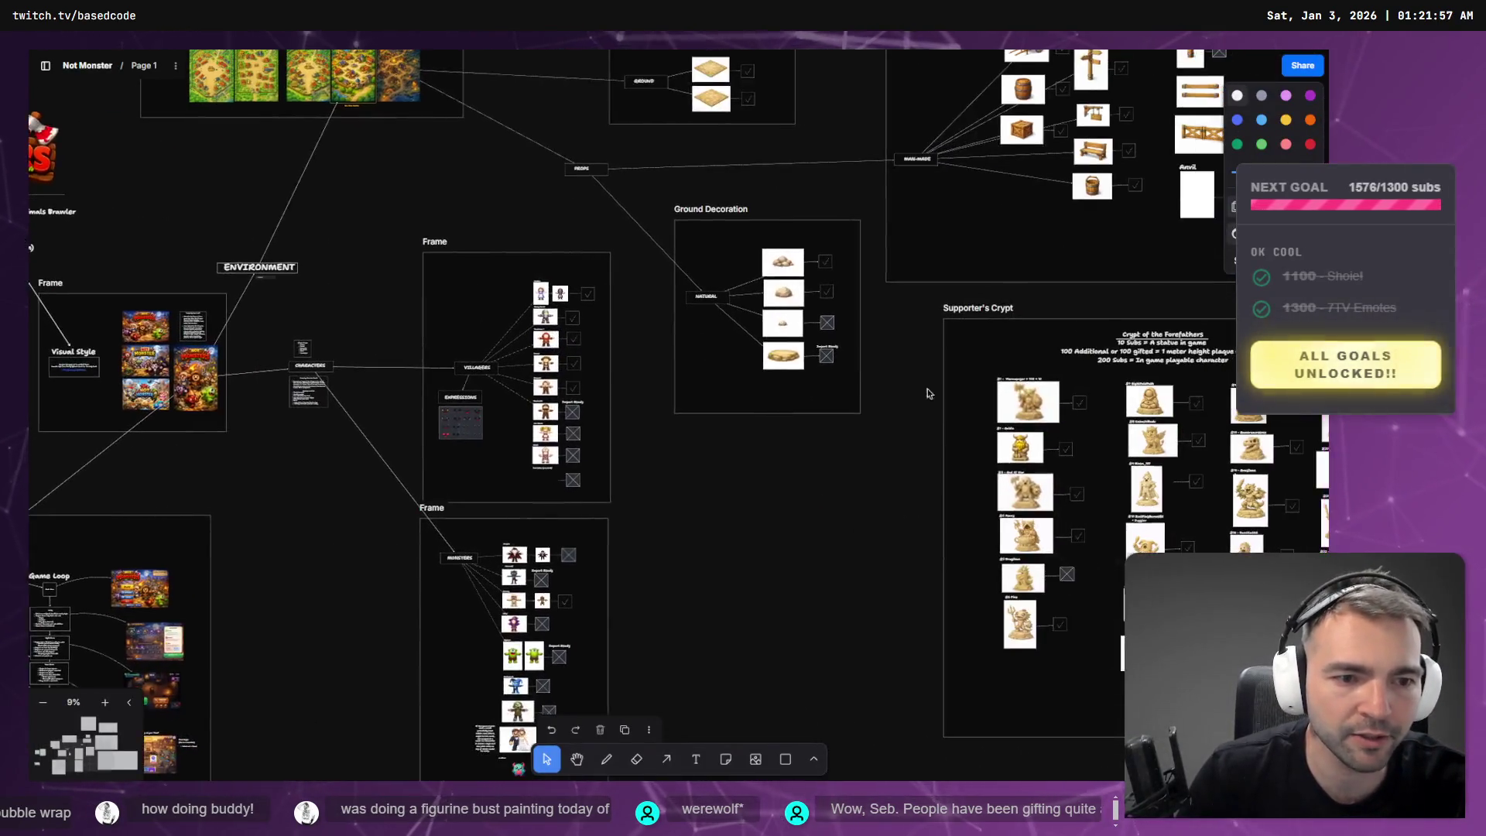
{"action": "scroll", "coordinate": [1049, 407], "scroll_direction": "up", "scroll_amount": 10}
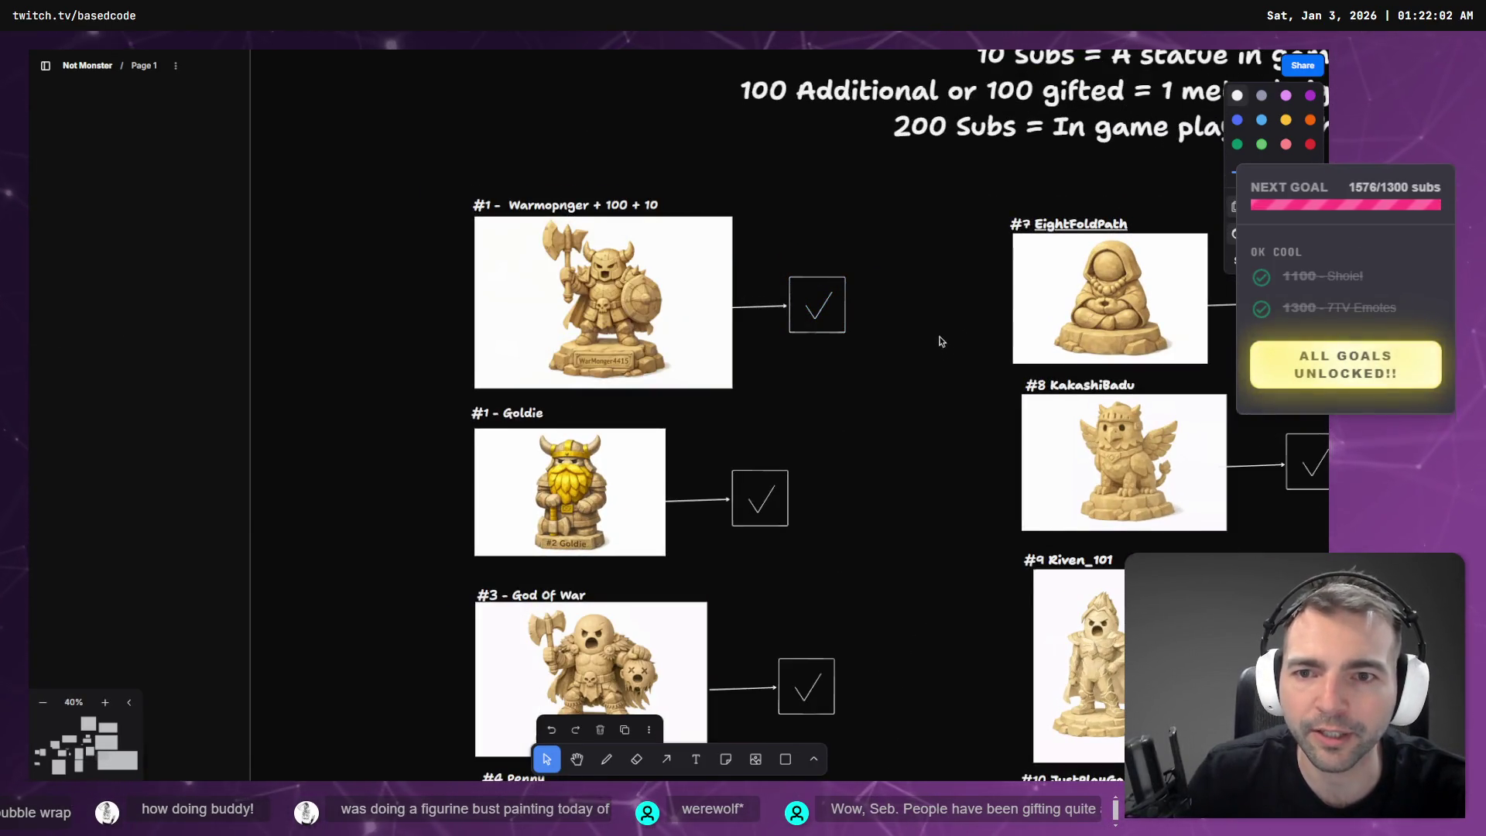
{"action": "scroll", "coordinate": [977, 418], "scroll_direction": "down", "scroll_amount": 3}
{"action": "scroll", "coordinate": [950, 467], "scroll_direction": "down", "scroll_amount": 10}
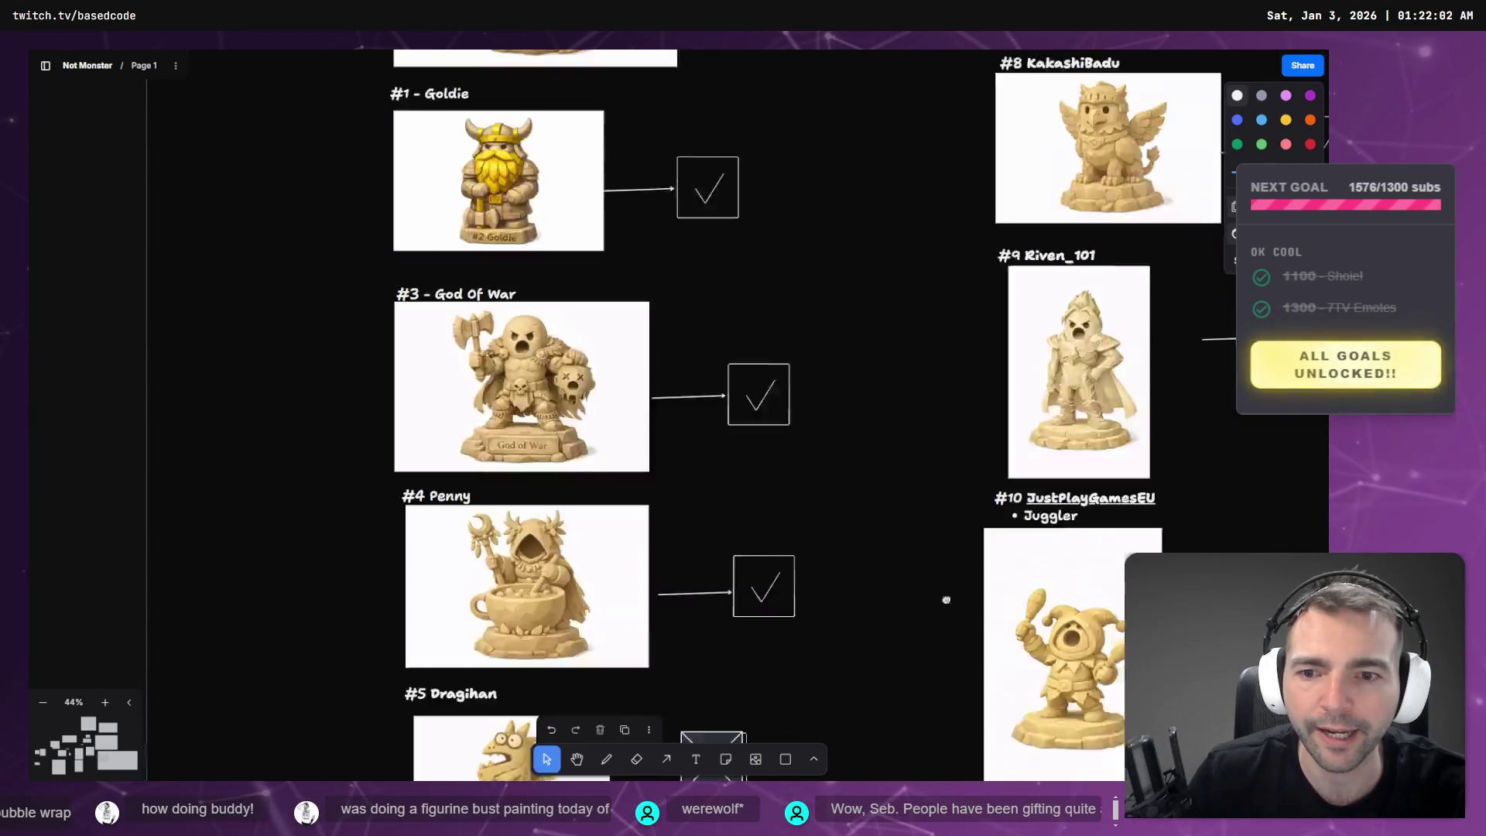
{"action": "scroll", "coordinate": [840, 399], "scroll_direction": "up", "scroll_amount": 10}
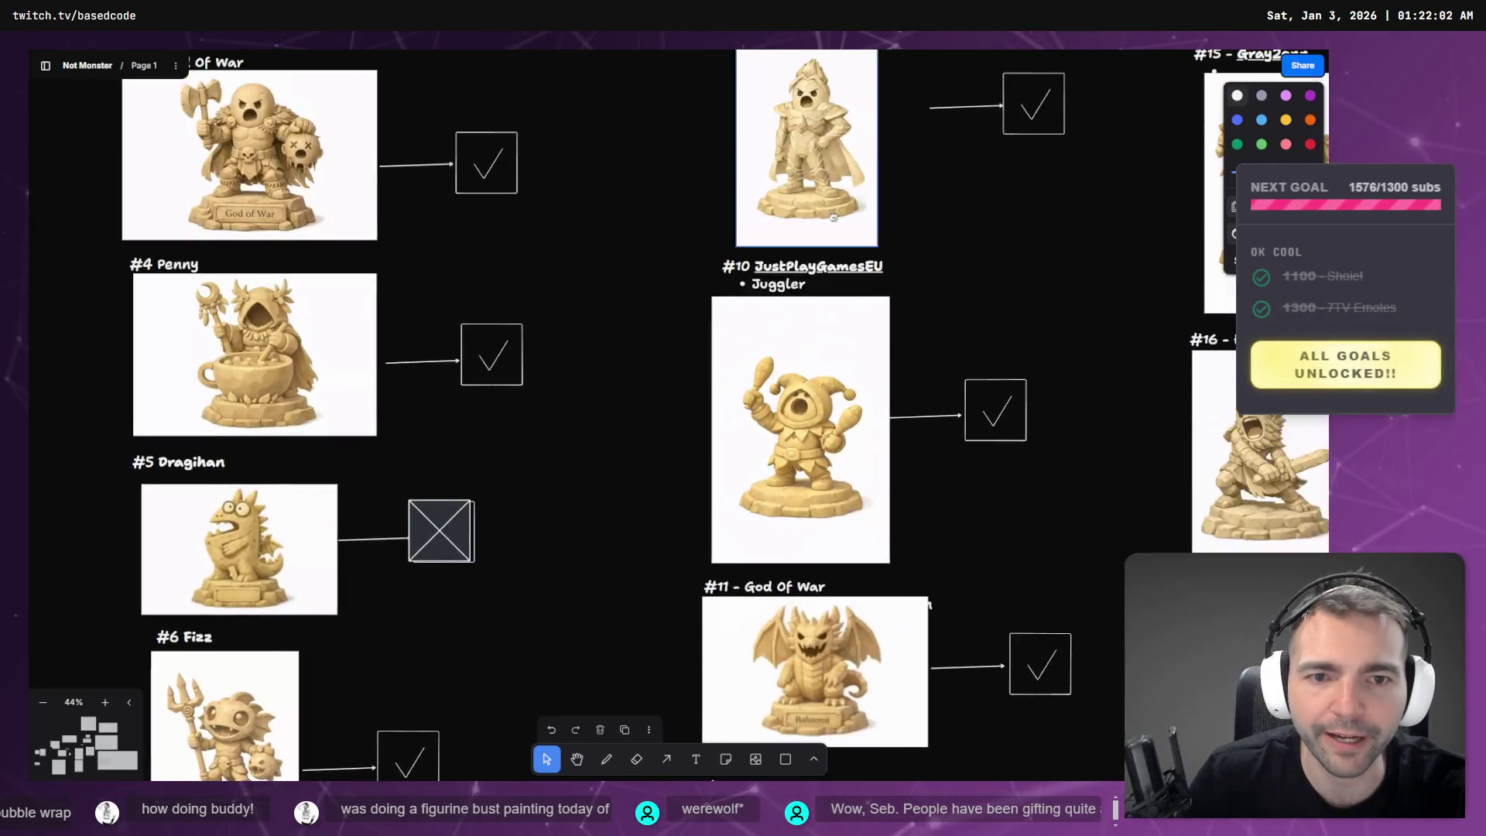
{"action": "scroll", "coordinate": [890, 495], "scroll_direction": "down", "scroll_amount": 5}
{"action": "scroll", "coordinate": [911, 529], "scroll_direction": "down", "scroll_amount": 5}
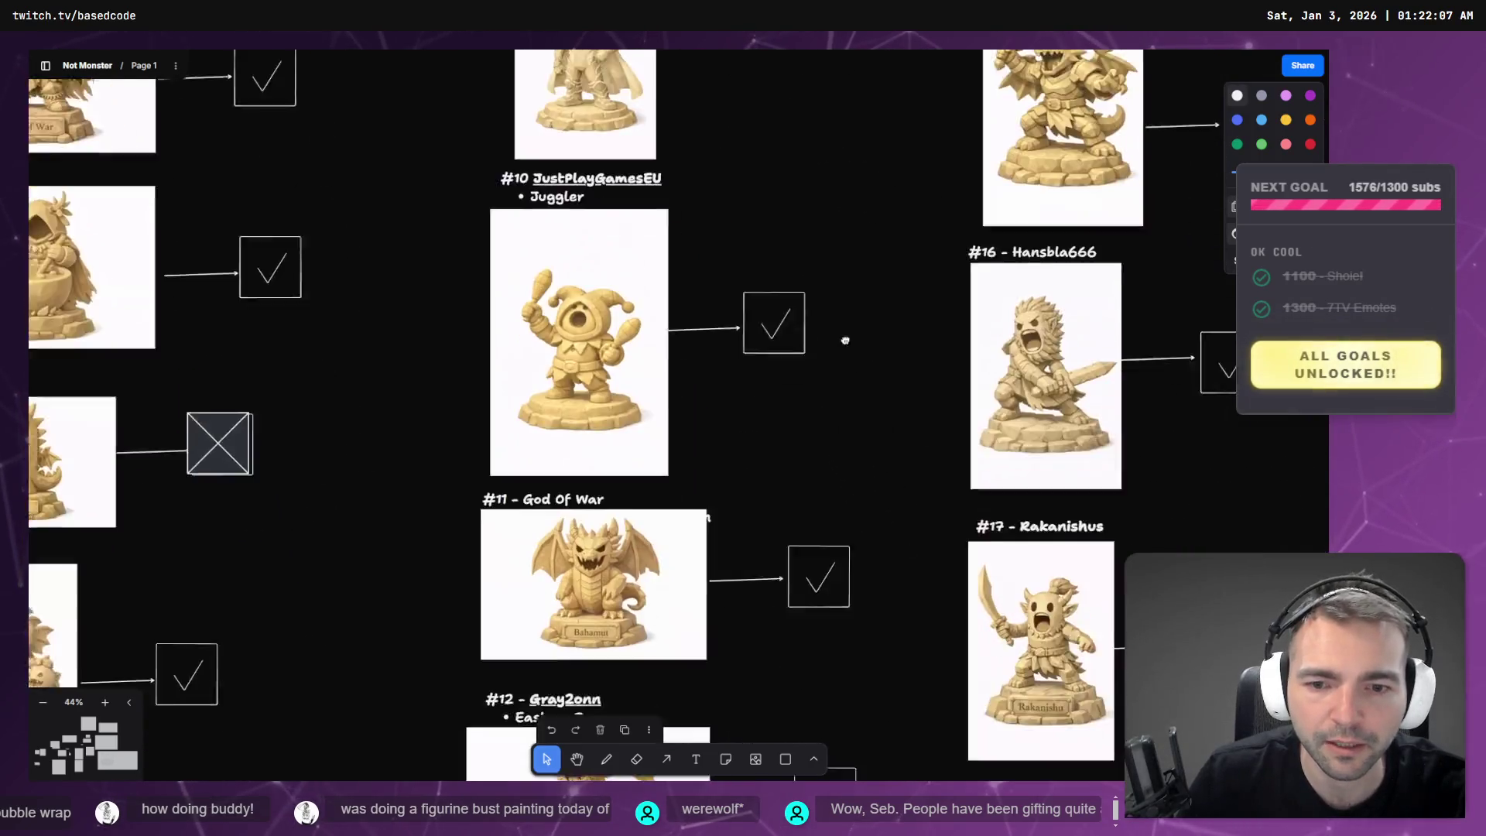
{"action": "scroll", "coordinate": [862, 338], "scroll_direction": "right", "scroll_amount": 5}
{"action": "scroll", "coordinate": [695, 375], "scroll_direction": "up", "scroll_amount": 5}
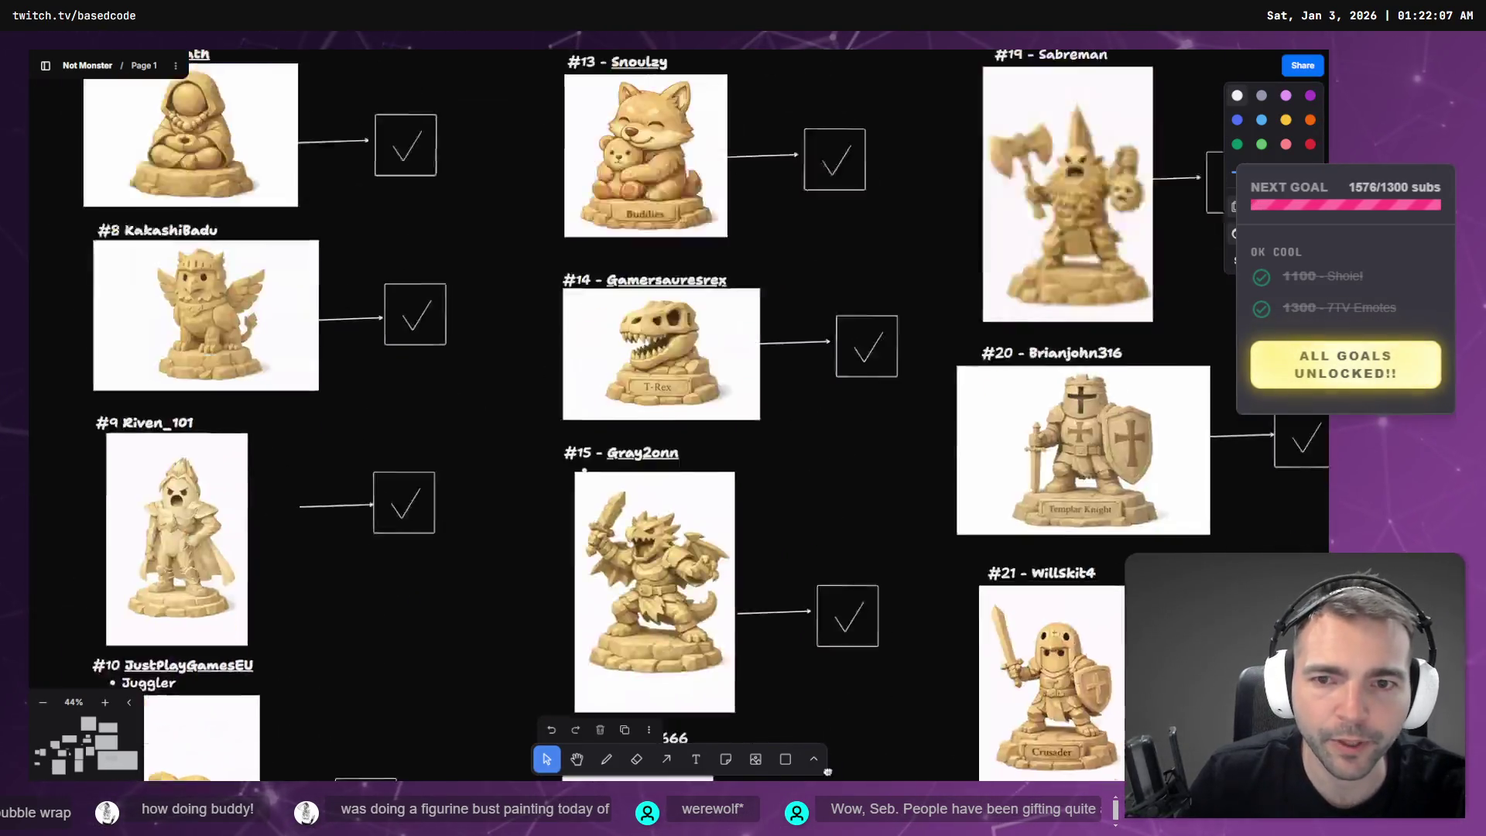
{"action": "scroll", "coordinate": [694, 374], "scroll_direction": "down", "scroll_amount": 10}
{"action": "scroll", "coordinate": [694, 375], "scroll_direction": "right", "scroll_amount": 4}
{"action": "scroll", "coordinate": [694, 375], "scroll_direction": "up", "scroll_amount": 15}
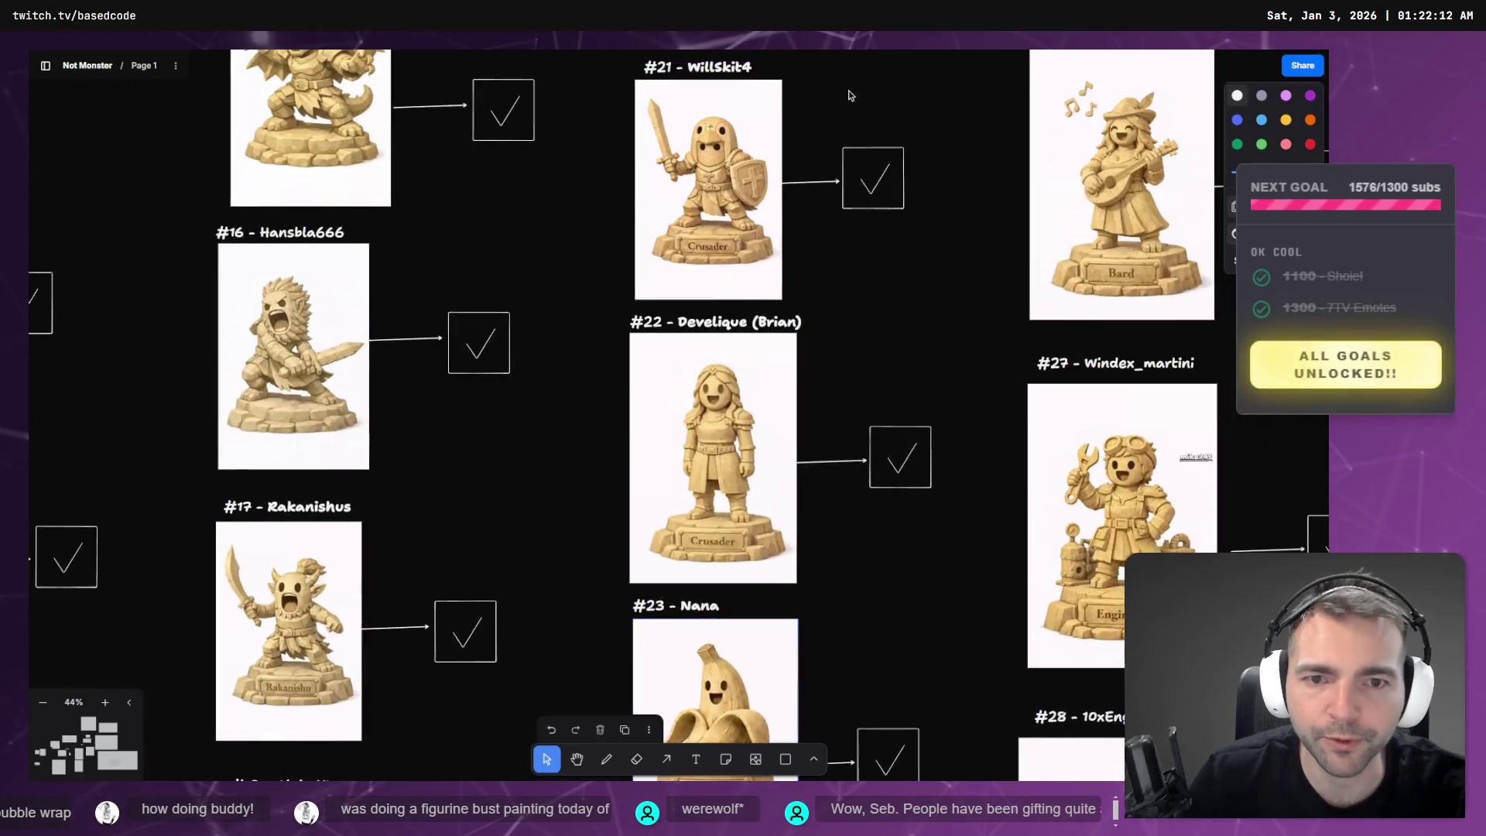
{"action": "scroll", "coordinate": [849, 447], "scroll_direction": "right", "scroll_amount": 3}
{"action": "scroll", "coordinate": [810, 508], "scroll_direction": "down", "scroll_amount": 7}
{"action": "scroll", "coordinate": [810, 508], "scroll_direction": "down", "scroll_amount": 7}
{"action": "scroll", "coordinate": [810, 508], "scroll_direction": "right", "scroll_amount": 2}
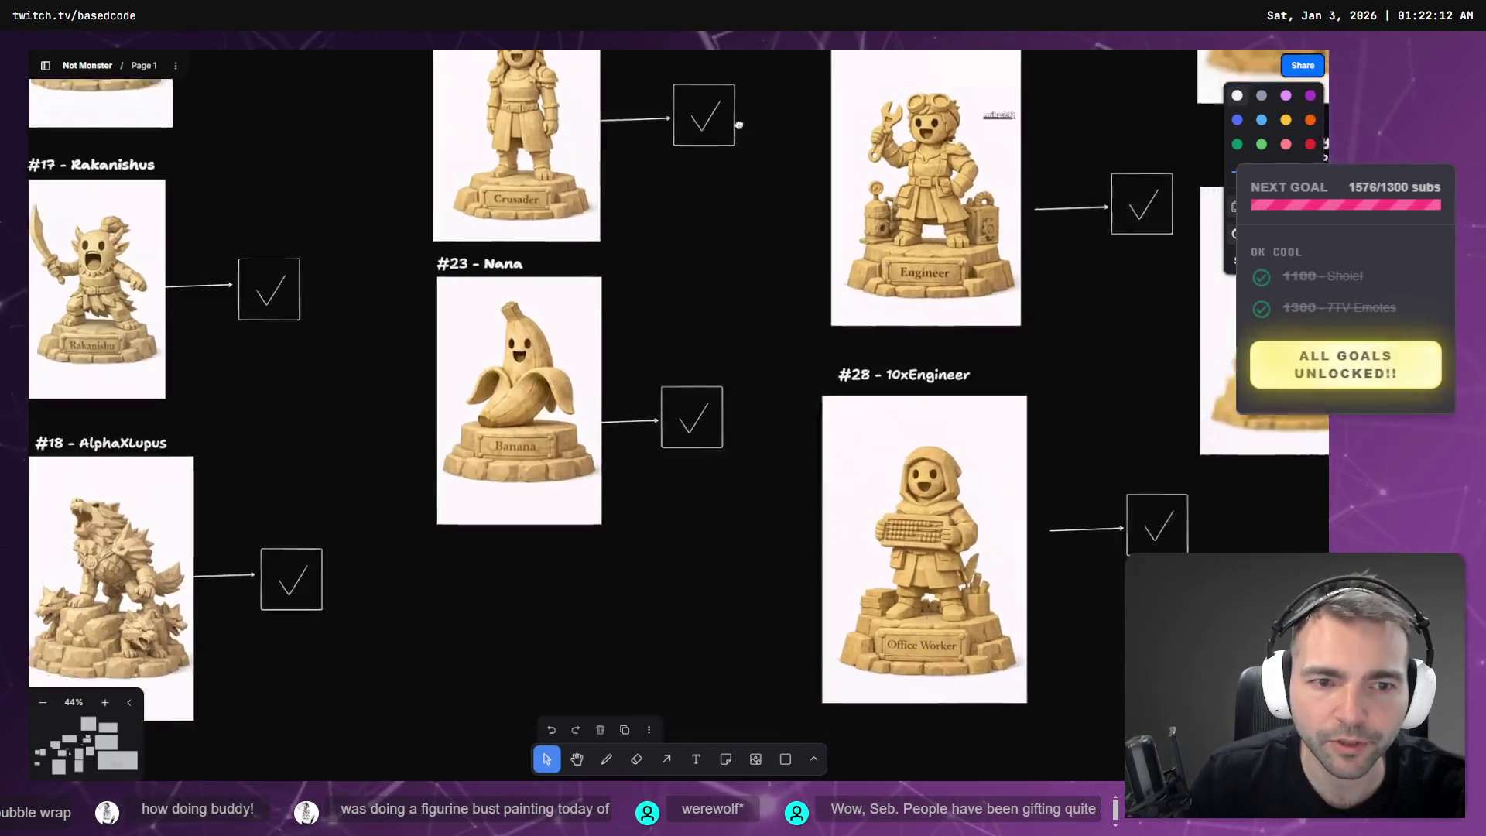
{"action": "scroll", "coordinate": [963, 373], "scroll_direction": "up", "scroll_amount": 8}
{"action": "scroll", "coordinate": [963, 372], "scroll_direction": "right", "scroll_amount": 2}
{"action": "scroll", "coordinate": [963, 373], "scroll_direction": "up", "scroll_amount": 7}
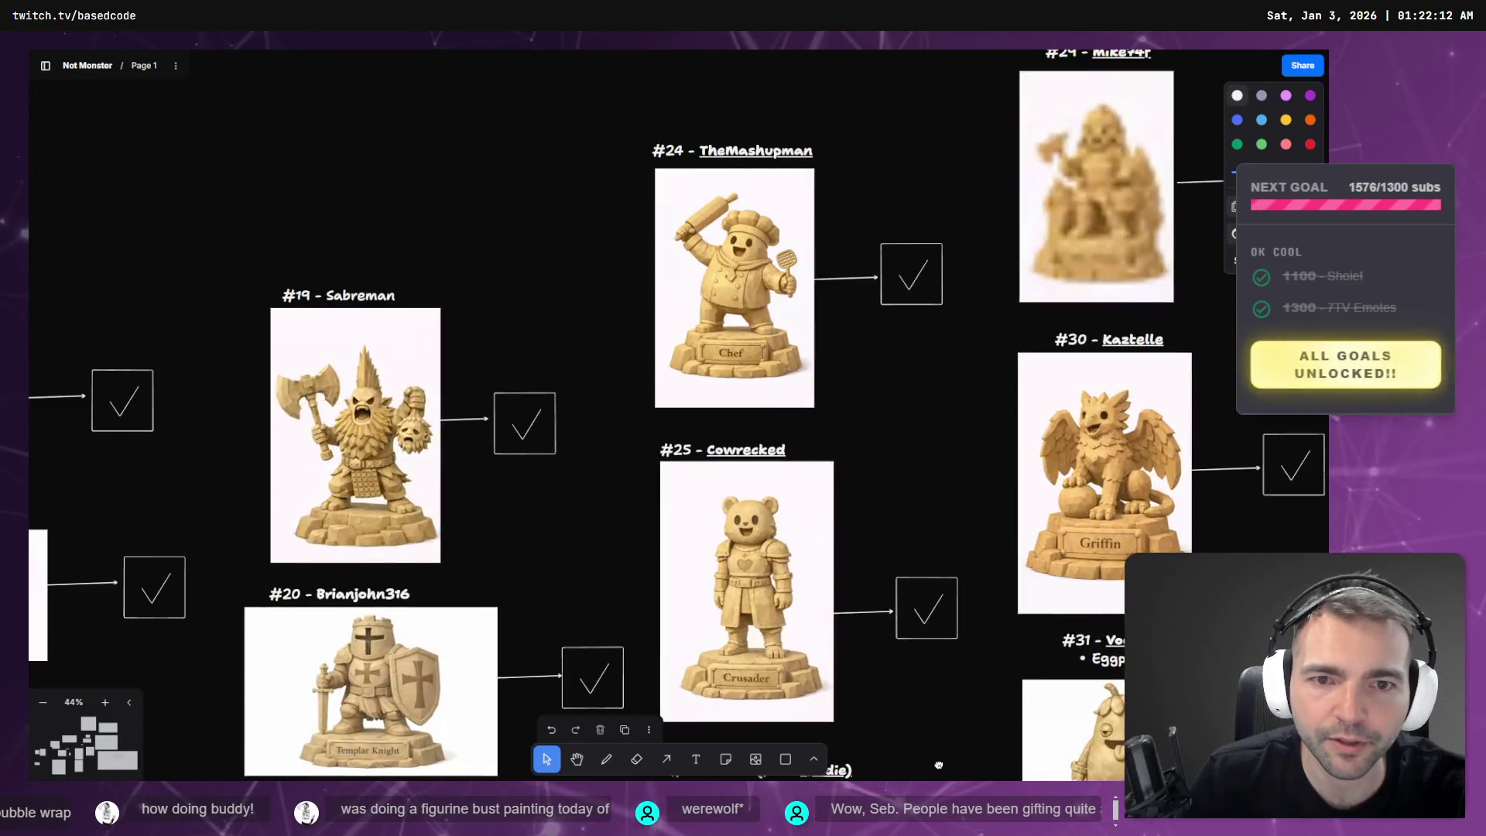
{"action": "scroll", "coordinate": [963, 372], "scroll_direction": "down", "scroll_amount": 20}
{"action": "scroll", "coordinate": [920, 275], "scroll_direction": "right", "scroll_amount": 2}
{"action": "scroll", "coordinate": [920, 275], "scroll_direction": "down", "scroll_amount": 18}
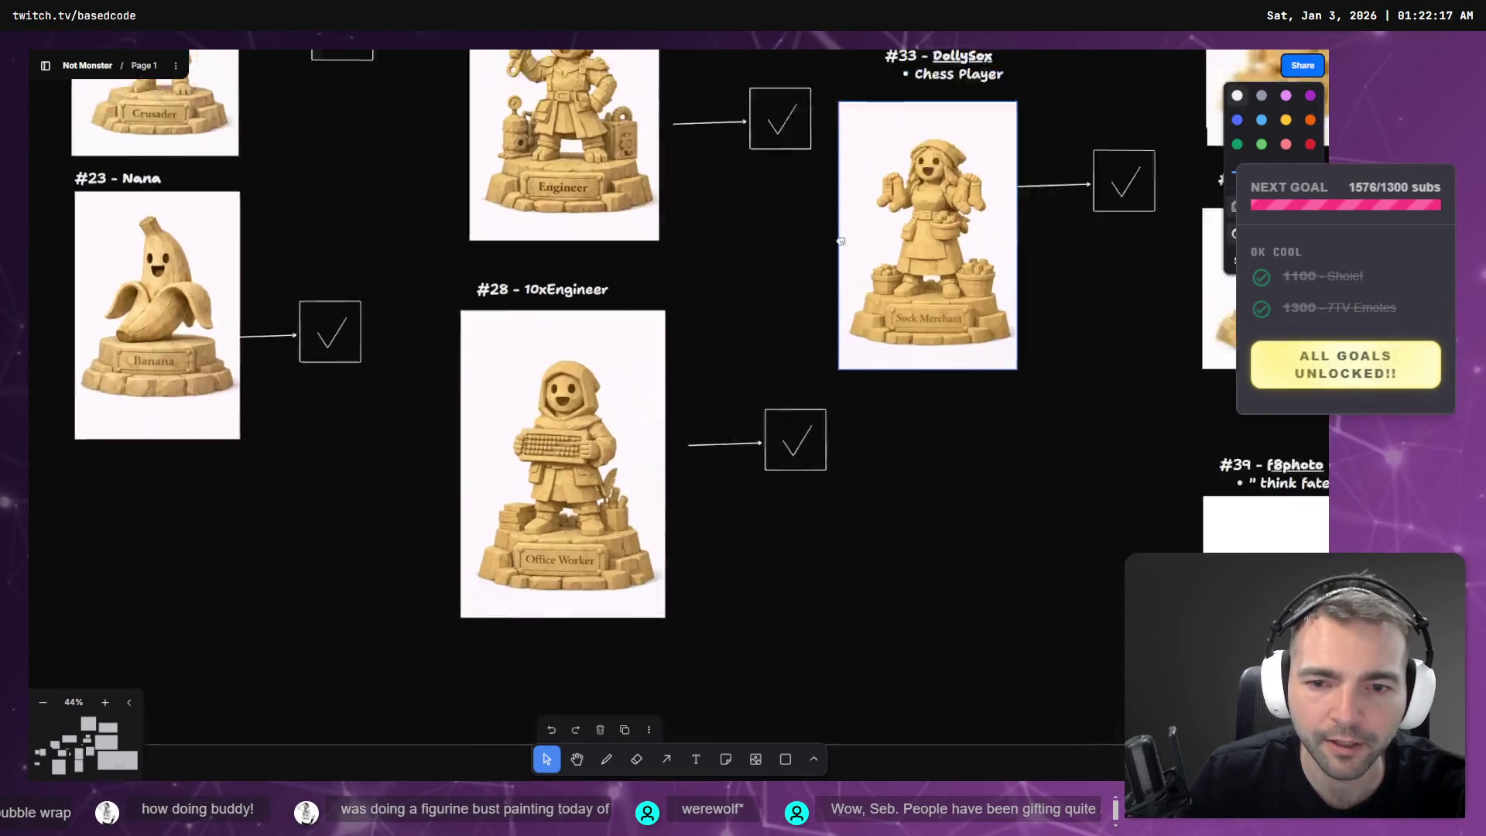
{"action": "scroll", "coordinate": [890, 282], "scroll_direction": "up", "scroll_amount": 8}
{"action": "scroll", "coordinate": [865, 291], "scroll_direction": "down", "scroll_amount": 5}
{"action": "scroll", "coordinate": [865, 292], "scroll_direction": "down", "scroll_amount": 15}
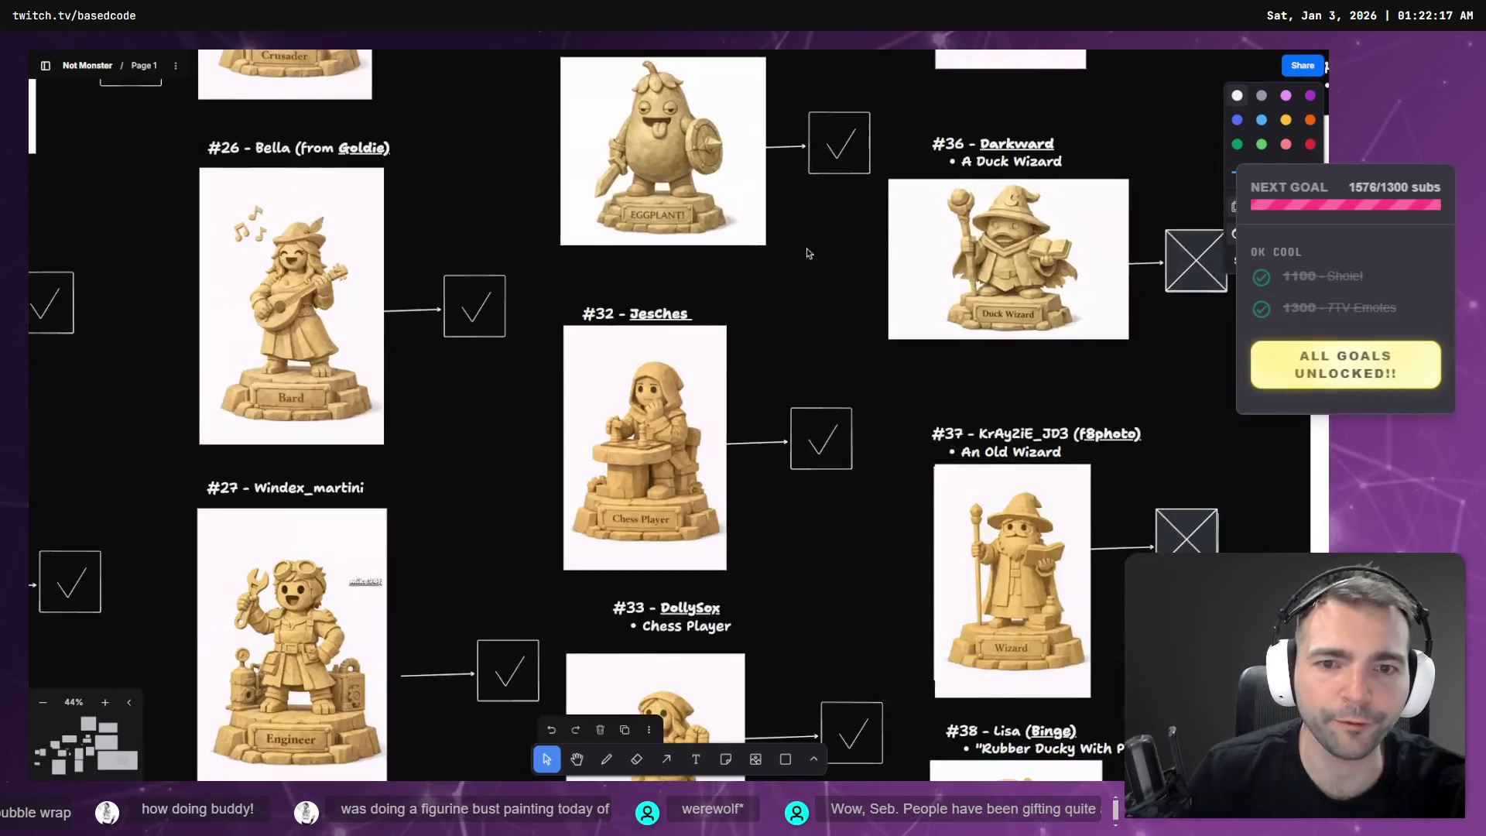
{"action": "scroll", "coordinate": [802, 299], "scroll_direction": "right", "scroll_amount": 3}
{"action": "scroll", "coordinate": [802, 299], "scroll_direction": "up", "scroll_amount": 18}
{"action": "scroll", "coordinate": [802, 299], "scroll_direction": "right", "scroll_amount": 2}
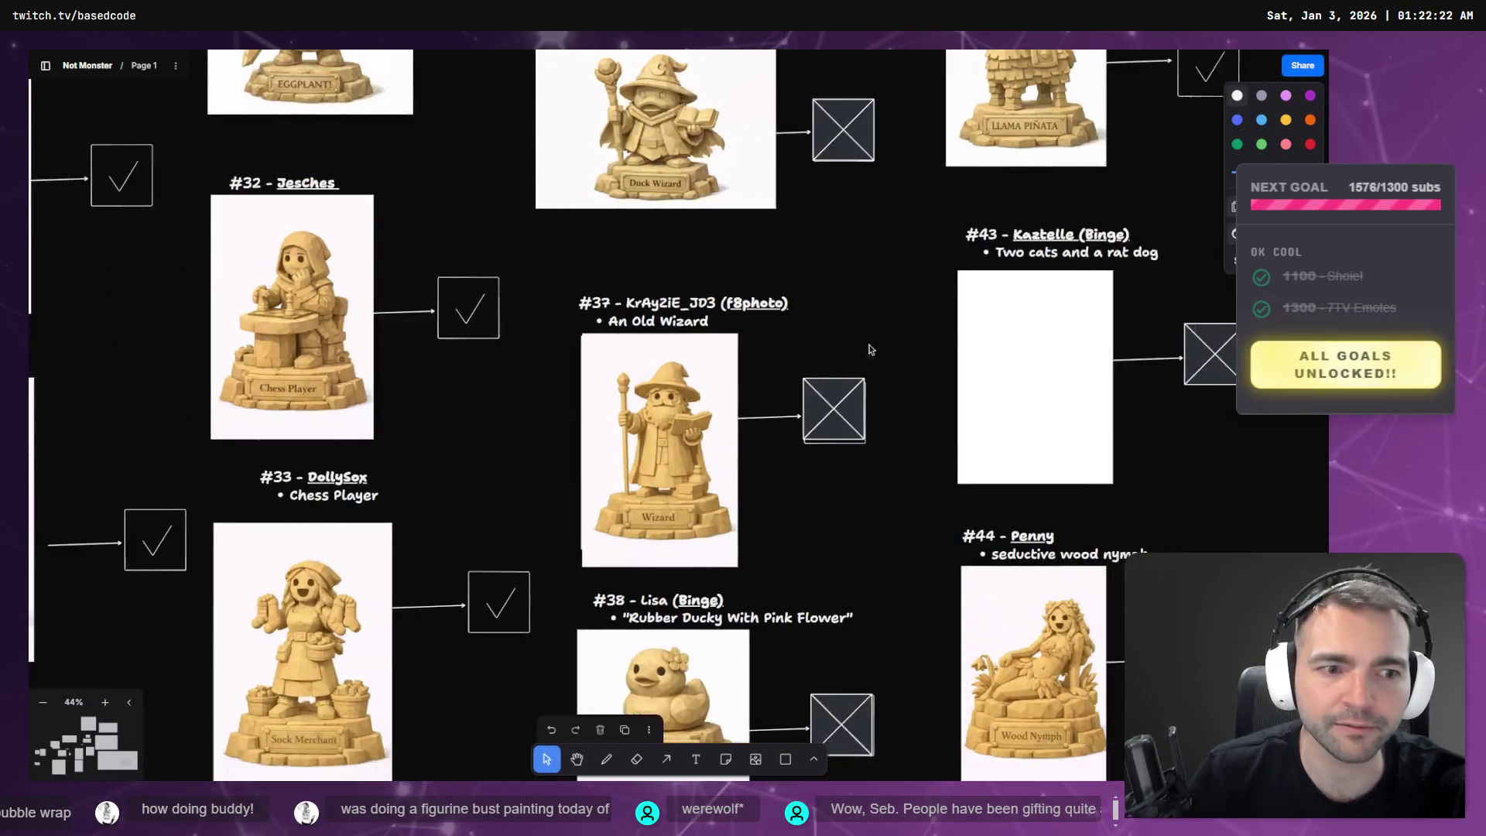
{"action": "scroll", "coordinate": [854, 455], "scroll_direction": "down", "scroll_amount": 5}
{"action": "scroll", "coordinate": [854, 455], "scroll_direction": "right", "scroll_amount": 2}
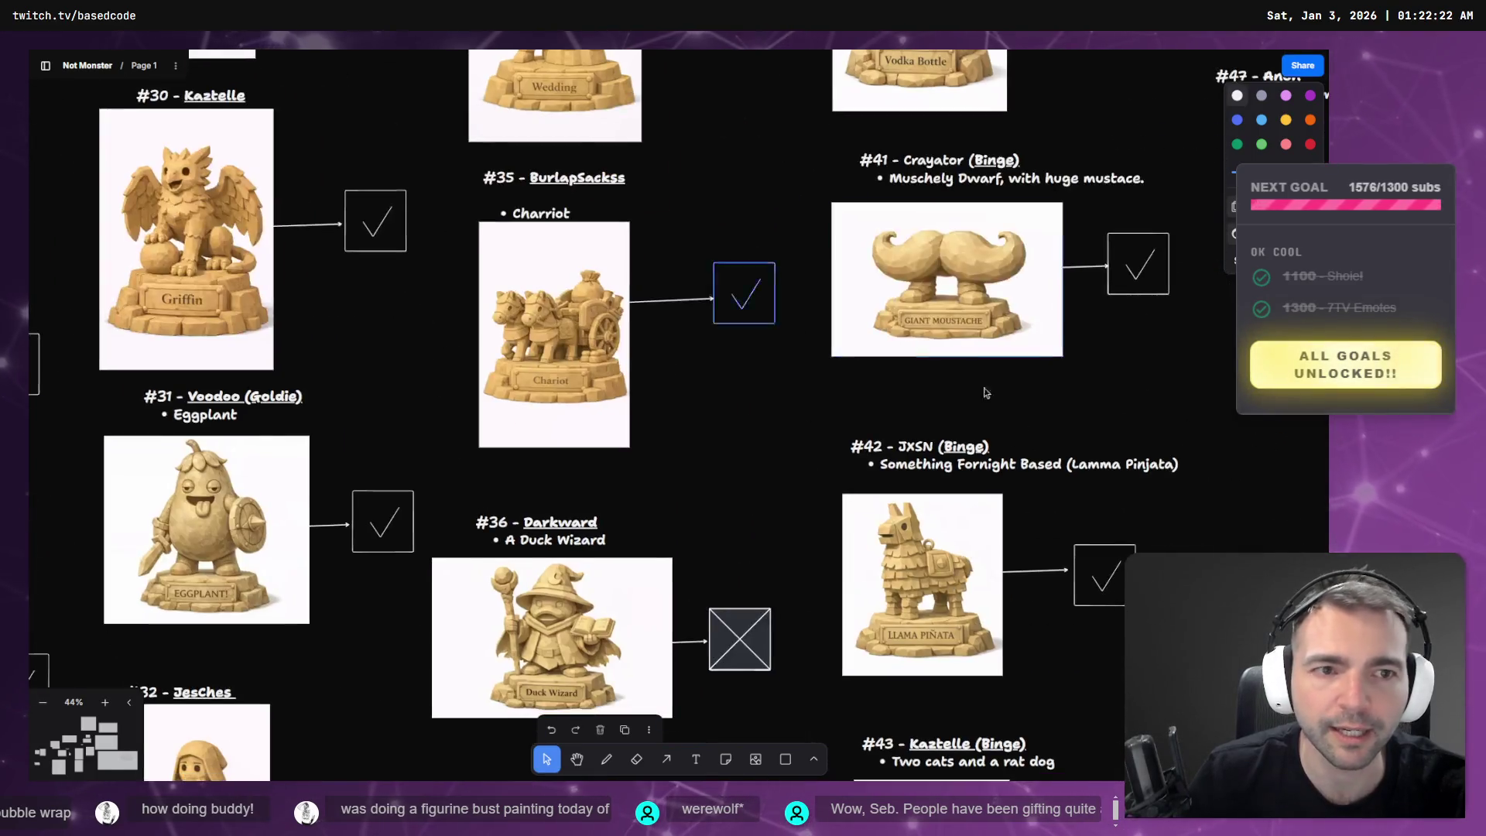
{"action": "scroll", "coordinate": [854, 455], "scroll_direction": "up", "scroll_amount": 5}
{"action": "scroll", "coordinate": [854, 455], "scroll_direction": "right", "scroll_amount": 1}
{"action": "scroll", "coordinate": [929, 309], "scroll_direction": "down", "scroll_amount": 10}
{"action": "scroll", "coordinate": [988, 82], "scroll_direction": "right", "scroll_amount": 1}
{"action": "scroll", "coordinate": [1029, 189], "scroll_direction": "down", "scroll_amount": 7}
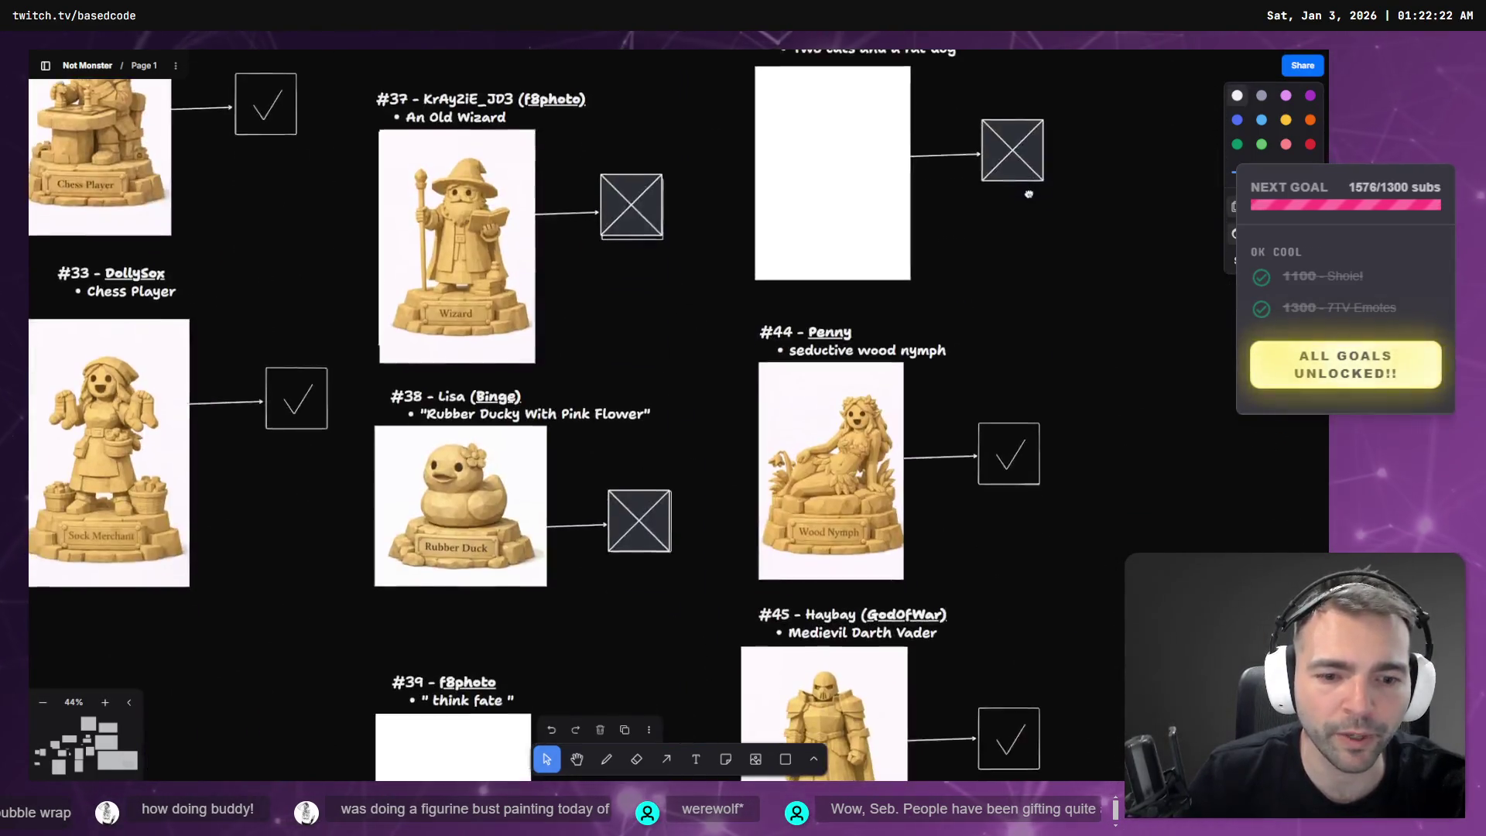
{"action": "scroll", "coordinate": [838, 401], "scroll_direction": "up", "scroll_amount": 6}
{"action": "scroll", "coordinate": [838, 400], "scroll_direction": "right", "scroll_amount": 3}
{"action": "scroll", "coordinate": [838, 400], "scroll_direction": "up", "scroll_amount": 10}
{"action": "scroll", "coordinate": [838, 400], "scroll_direction": "right", "scroll_amount": 2}
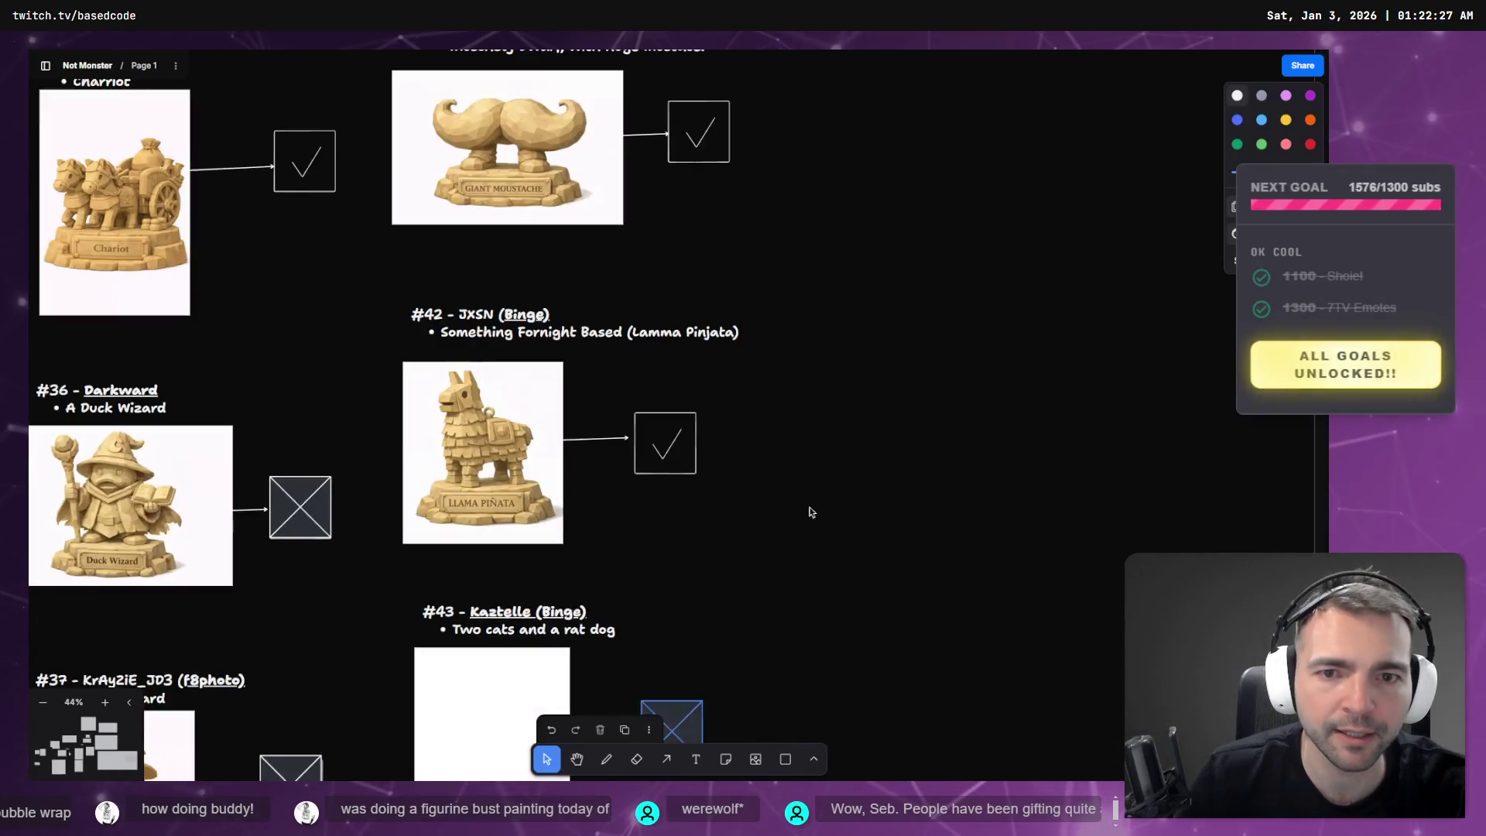
{"action": "scroll", "coordinate": [637, 634], "scroll_direction": "down", "scroll_amount": 2}
{"action": "scroll", "coordinate": [637, 634], "scroll_direction": "left", "scroll_amount": 10}
{"action": "scroll", "coordinate": [467, 378], "scroll_direction": "left", "scroll_amount": 8}
{"action": "scroll", "coordinate": [468, 378], "scroll_direction": "down", "scroll_amount": 5}
{"action": "scroll", "coordinate": [509, 203], "scroll_direction": "up", "scroll_amount": 8}
{"action": "scroll", "coordinate": [516, 134], "scroll_direction": "up", "scroll_amount": 12}
{"action": "scroll", "coordinate": [517, 133], "scroll_direction": "left", "scroll_amount": 4}
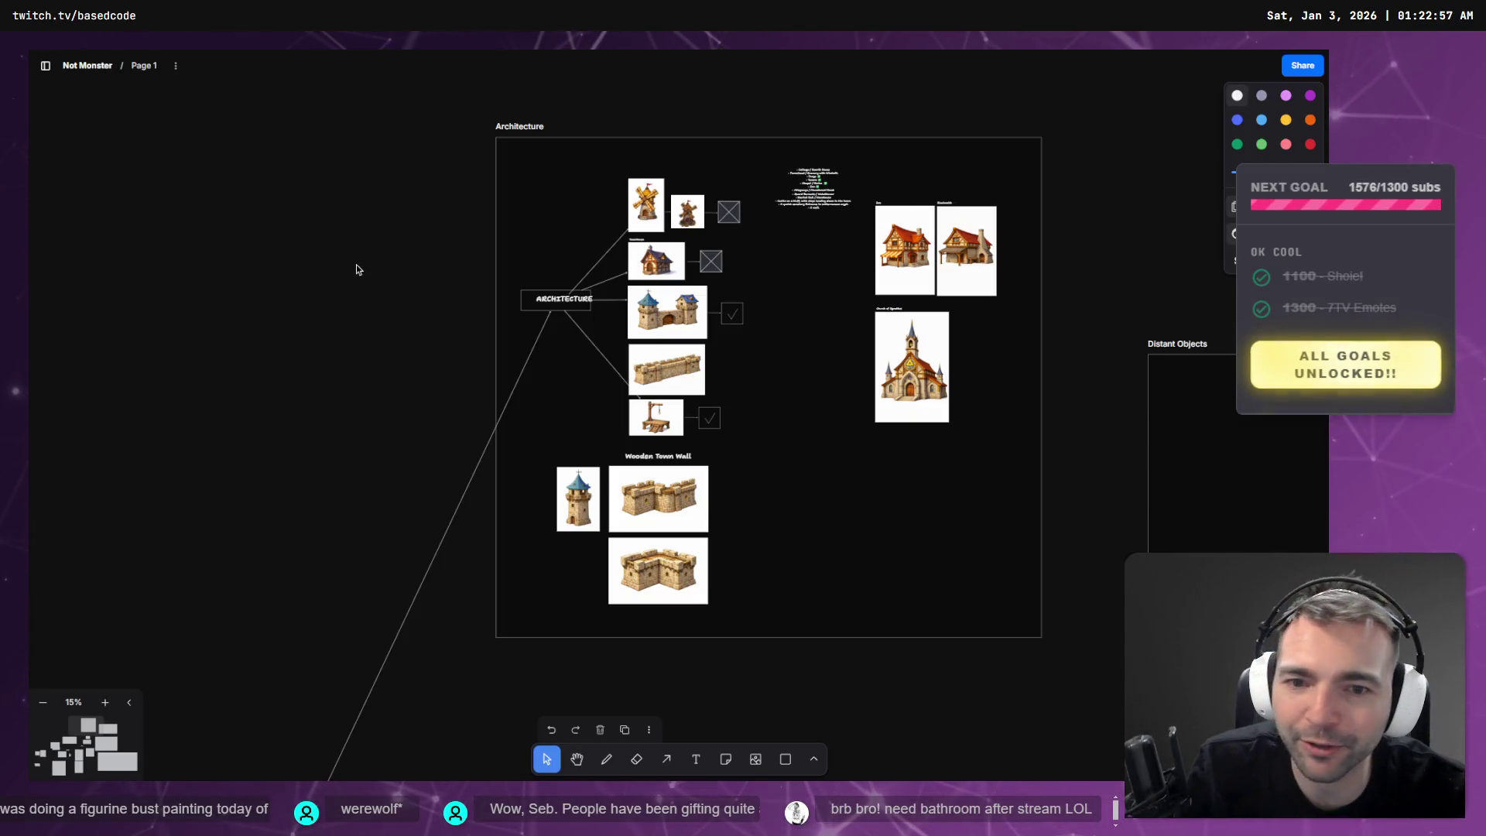
{"action": "scroll", "coordinate": [356, 268], "scroll_direction": "down", "scroll_amount": 5}
{"action": "mouse_move", "coordinate": [378, 316]}
{"action": "left_mouse_down"}
{"action": "mouse_move", "coordinate": [785, 258]}
{"action": "mouse_move", "coordinate": [855, 421]}
{"action": "mouse_move", "coordinate": [723, 191]}
{"action": "mouse_move", "coordinate": [684, 194]}
{"action": "left_mouse_up"}
{"action": "scroll", "coordinate": [684, 193], "scroll_direction": "up", "scroll_amount": 5}
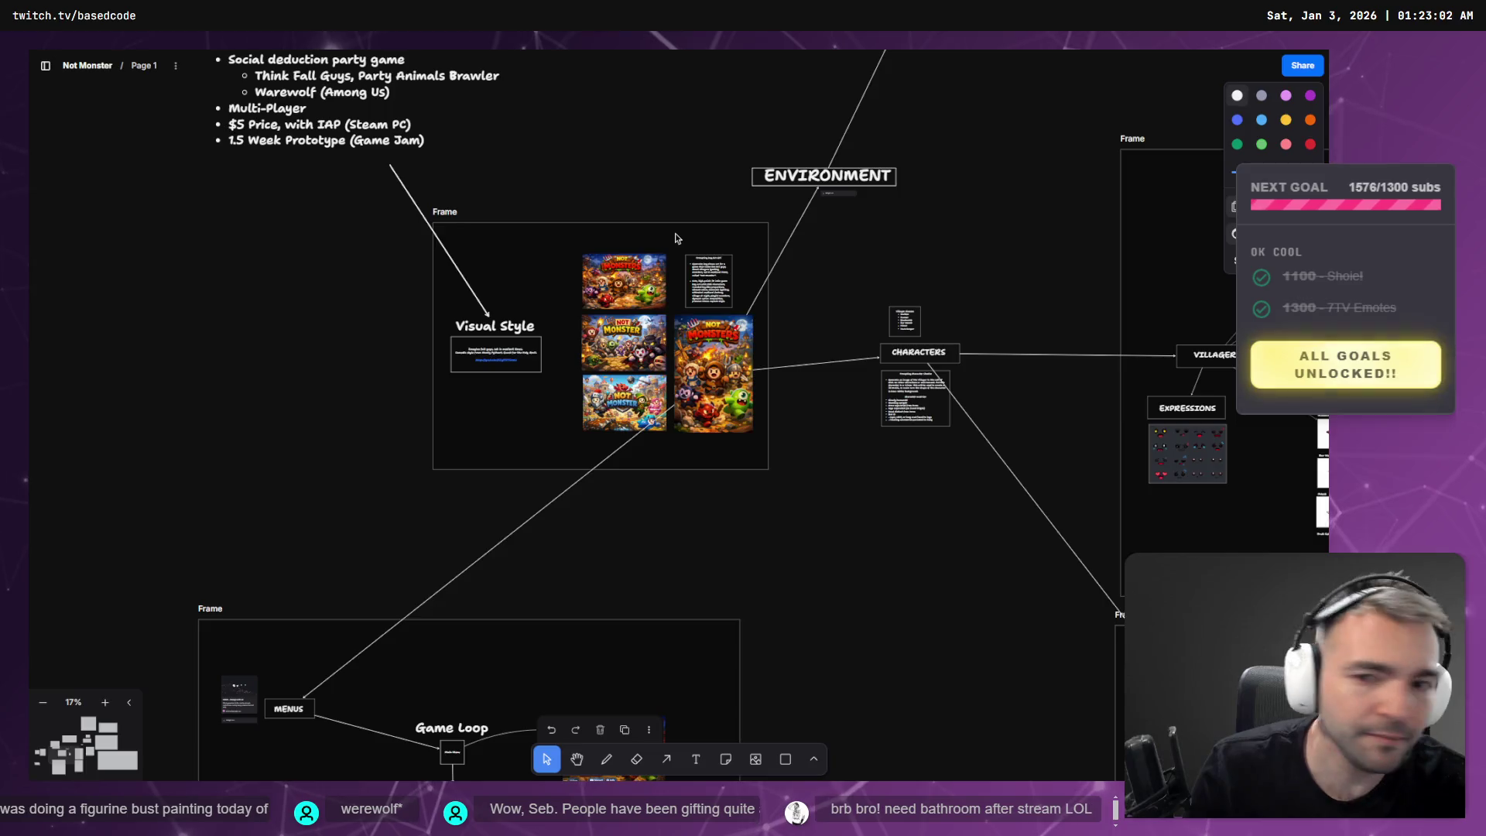
{"action": "key", "text": "alt+Tab"}
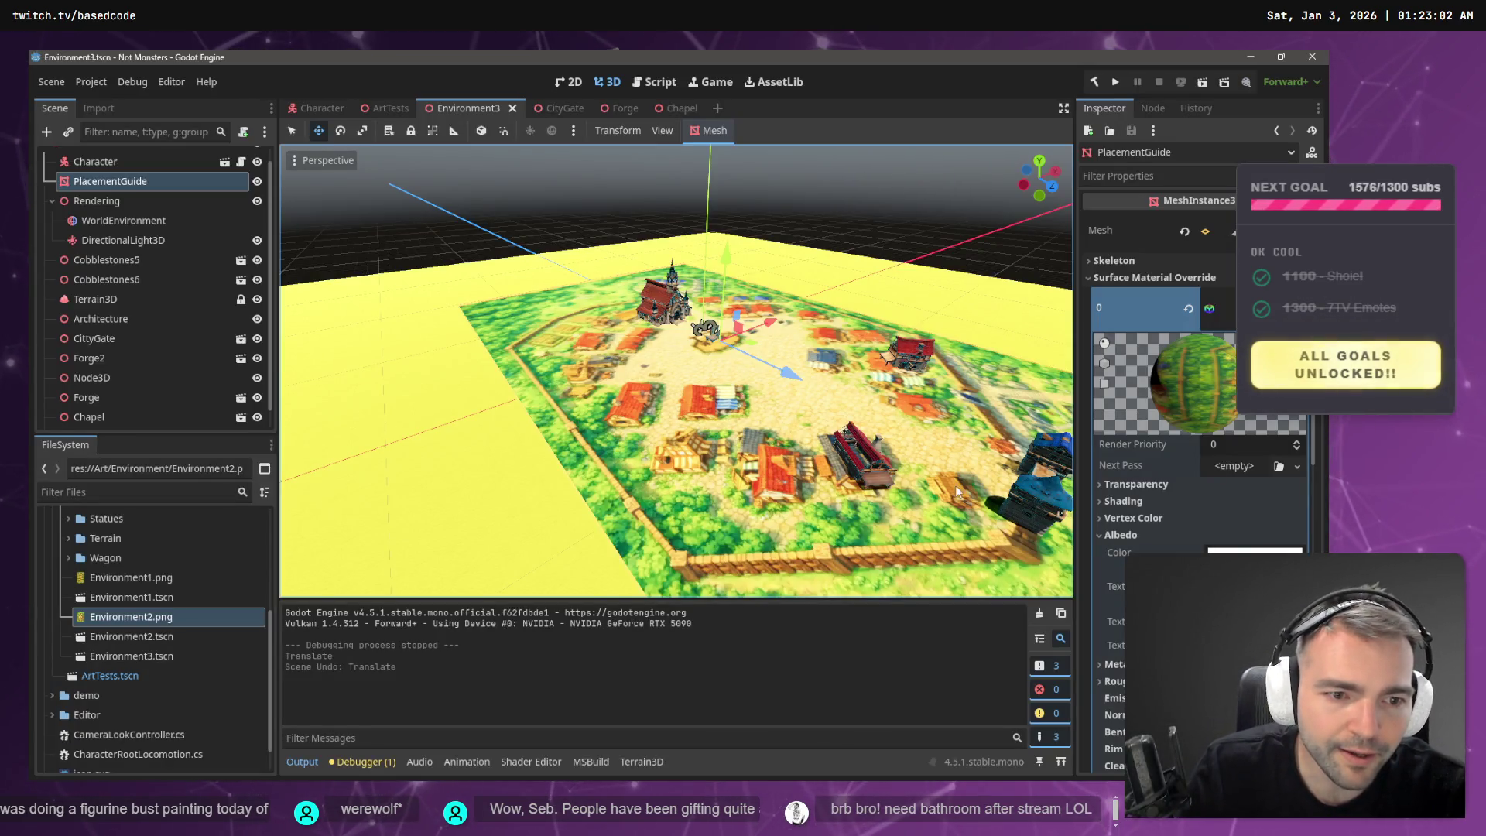
- Open the ArtTests scene and select its DirectionalLight3D sun light
{"action": "scroll", "coordinate": [944, 419], "scroll_direction": "up", "scroll_amount": 2}
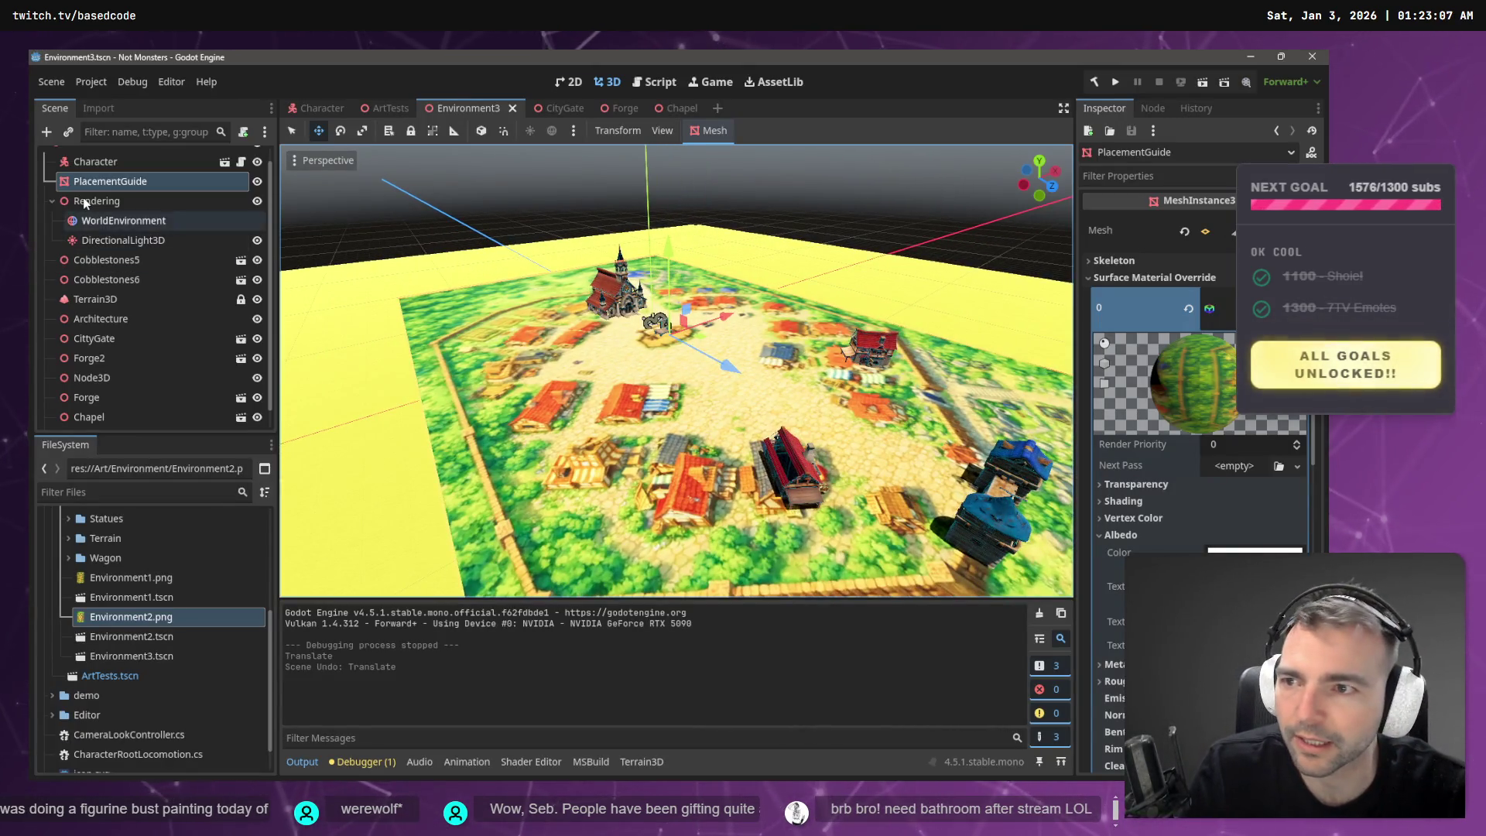
{"action": "left_click", "coordinate": [85, 203]}
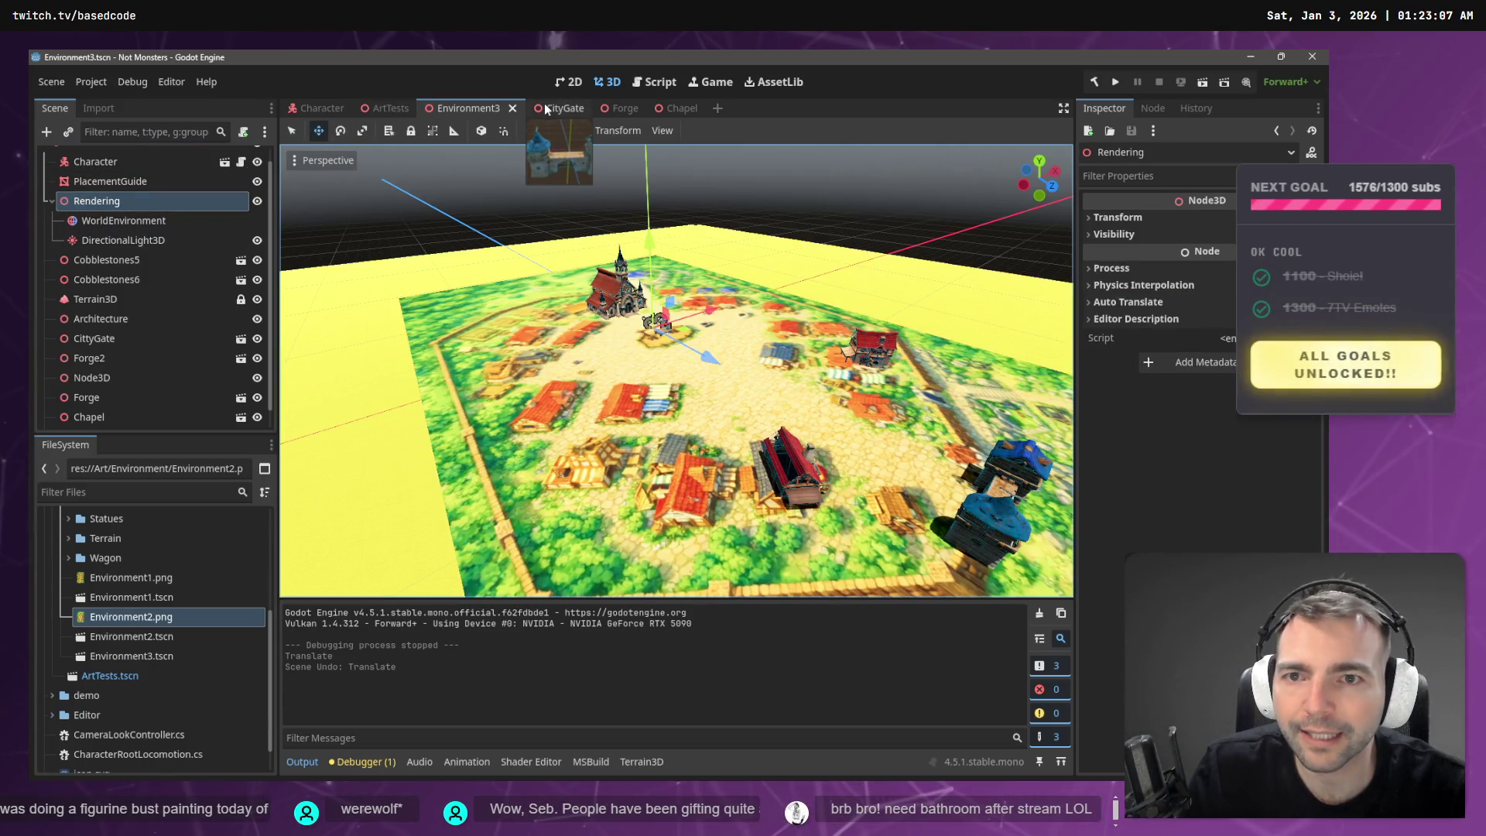
{"action": "left_click", "coordinate": [393, 106]}
{"action": "key", "text": "s"}
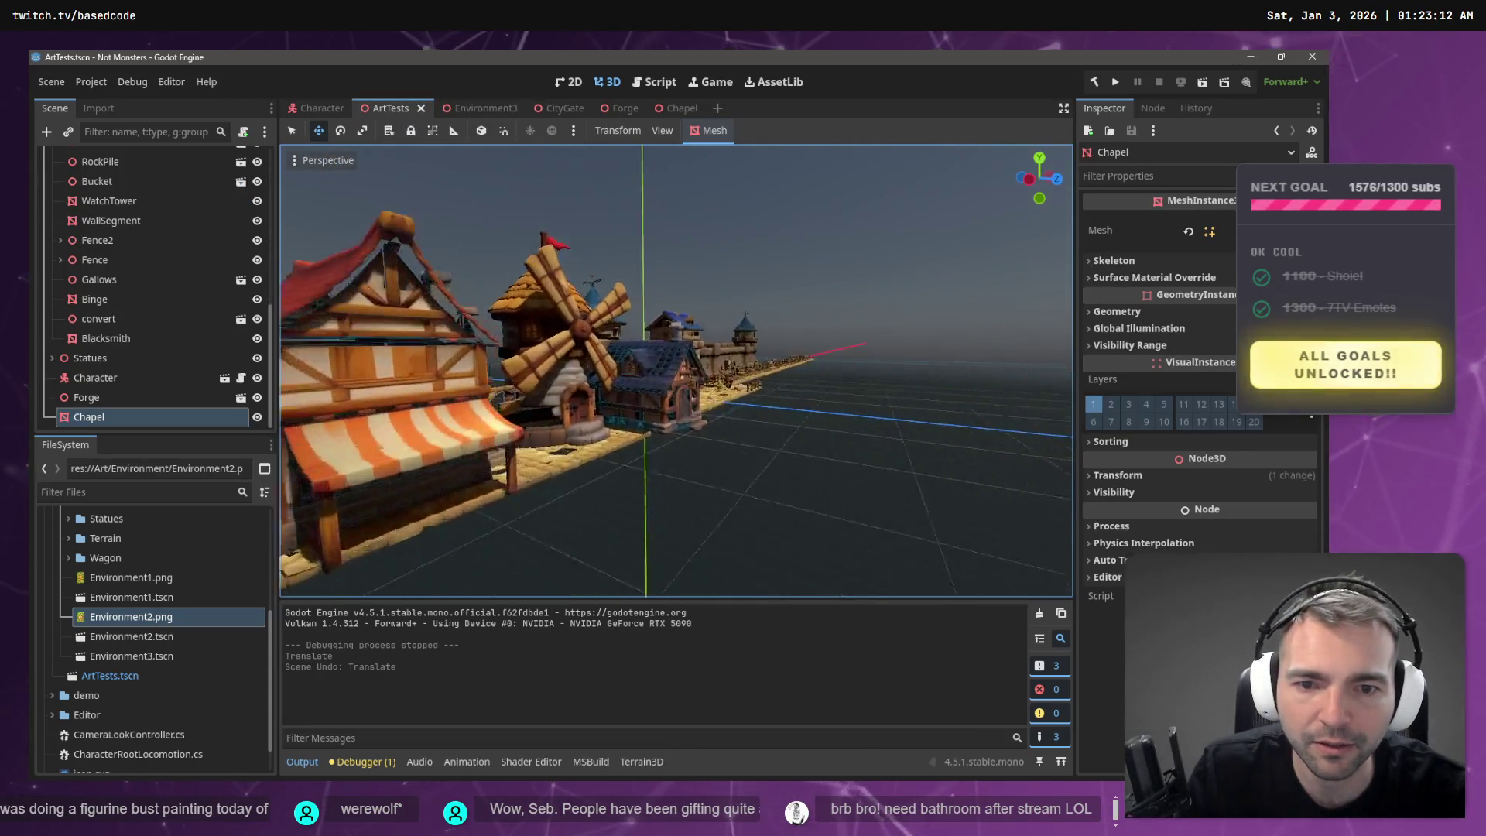
{"action": "key", "text": "w"}
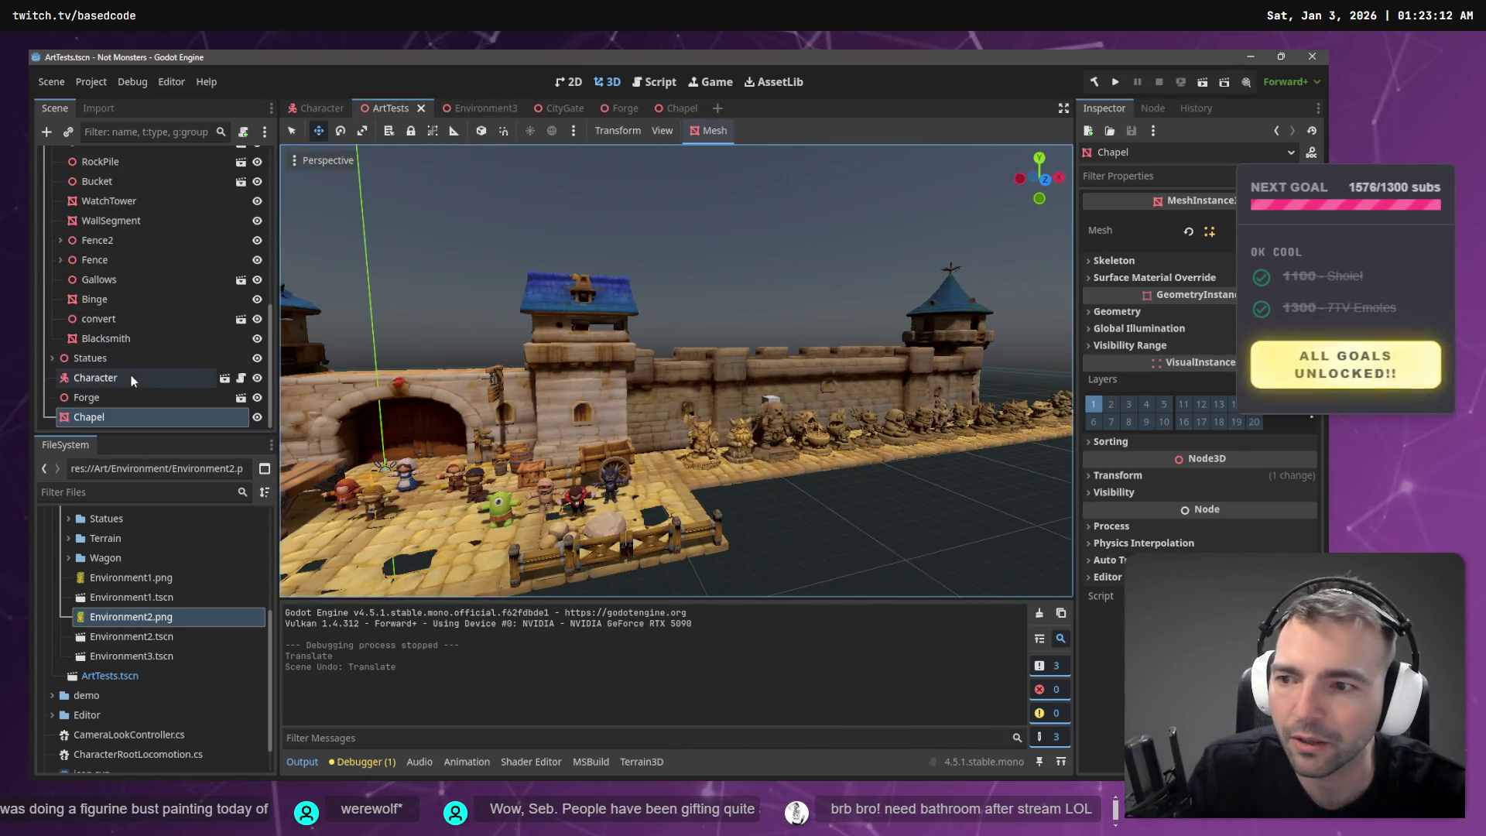
{"action": "scroll", "coordinate": [99, 311], "scroll_direction": "up", "scroll_amount": 10}
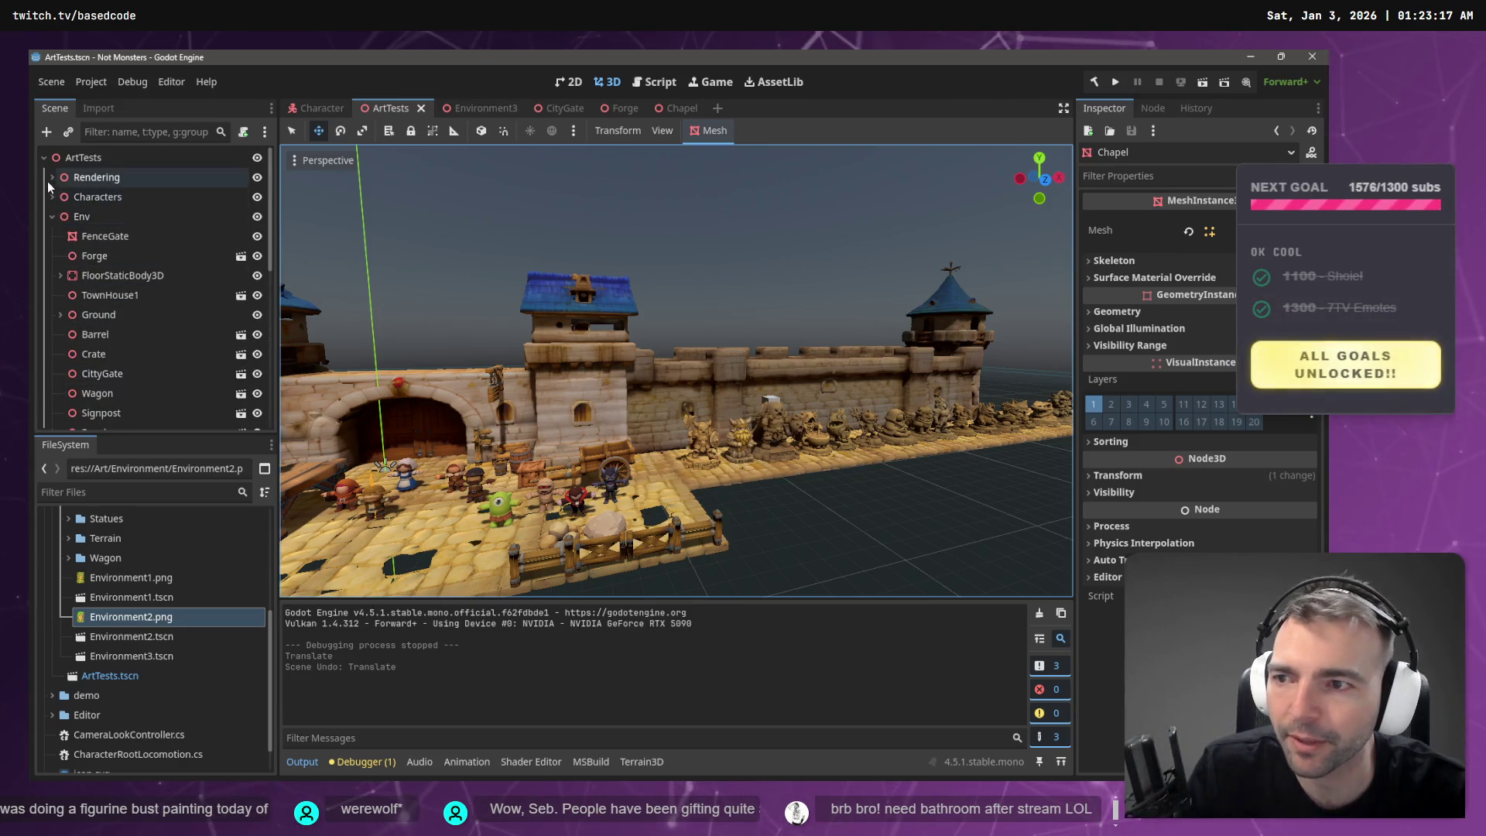
{"action": "left_click", "coordinate": [50, 178]}
{"action": "left_click", "coordinate": [96, 217]}
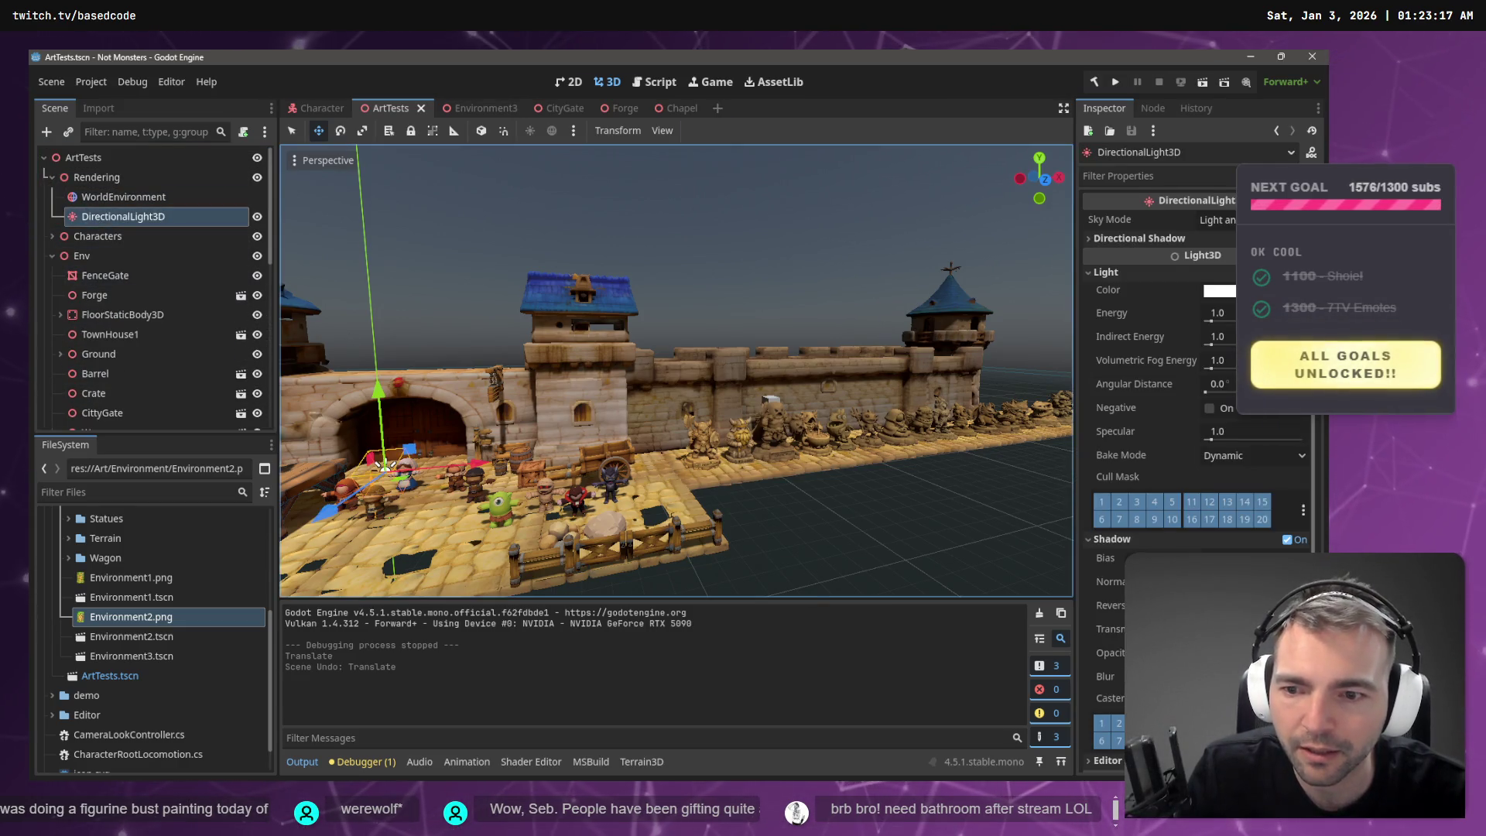
{"action": "key", "text": "f"}
{"action": "left_click_drag", "start_coordinate": [628, 462], "coordinate": [1080, 374]}
- Copy the light's Position and its -61.2° X Rotation, then return to Environment3
{"action": "scroll", "coordinate": [1080, 374], "scroll_direction": "down", "scroll_amount": 5}
{"action": "scroll", "coordinate": [805, 347], "scroll_direction": "down", "scroll_amount": 5}
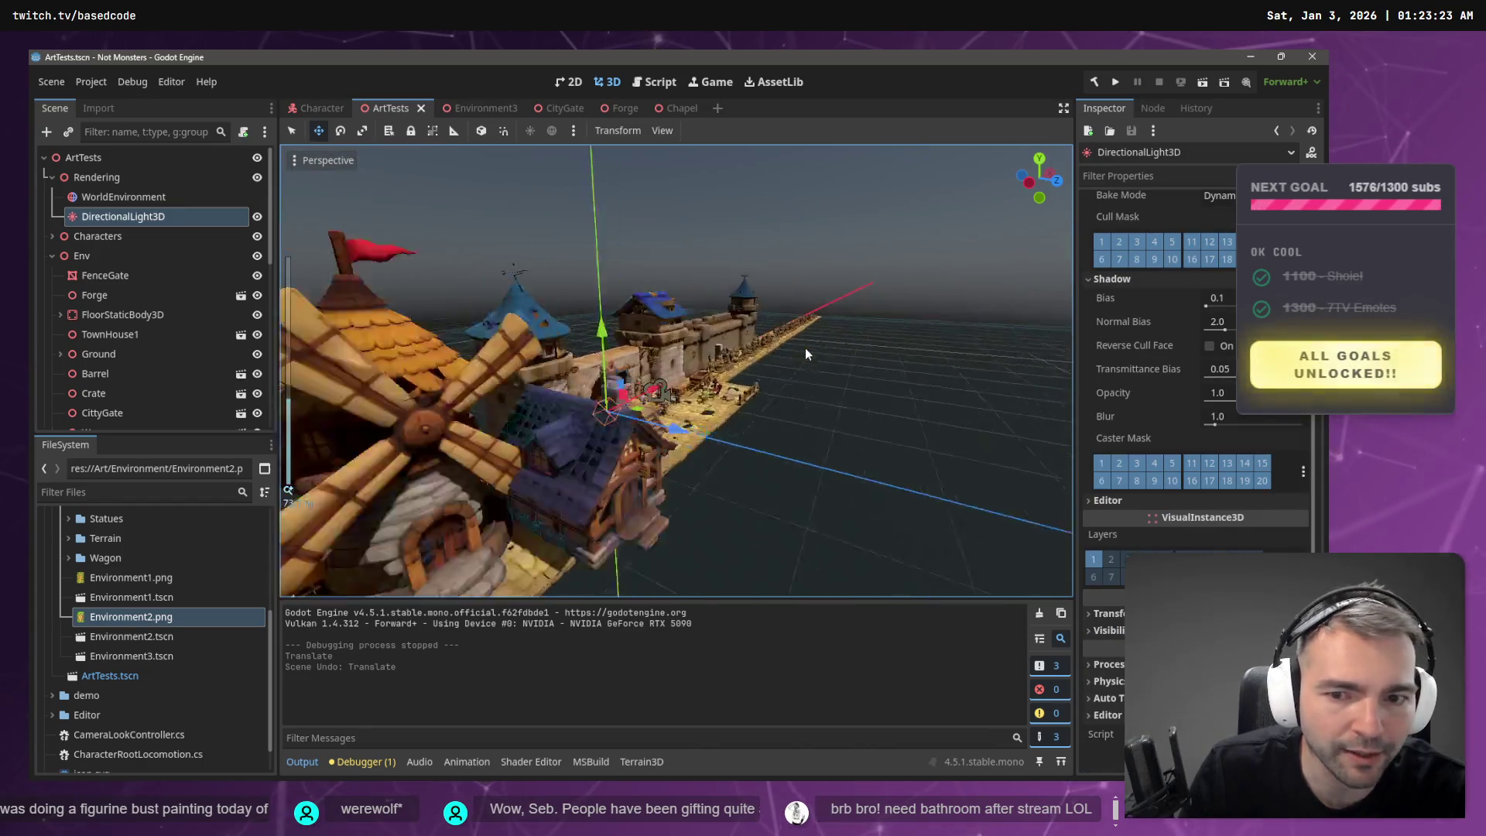
{"action": "scroll", "coordinate": [805, 347], "scroll_direction": "up", "scroll_amount": 4}
{"action": "scroll", "coordinate": [1187, 476], "scroll_direction": "up", "scroll_amount": 4}
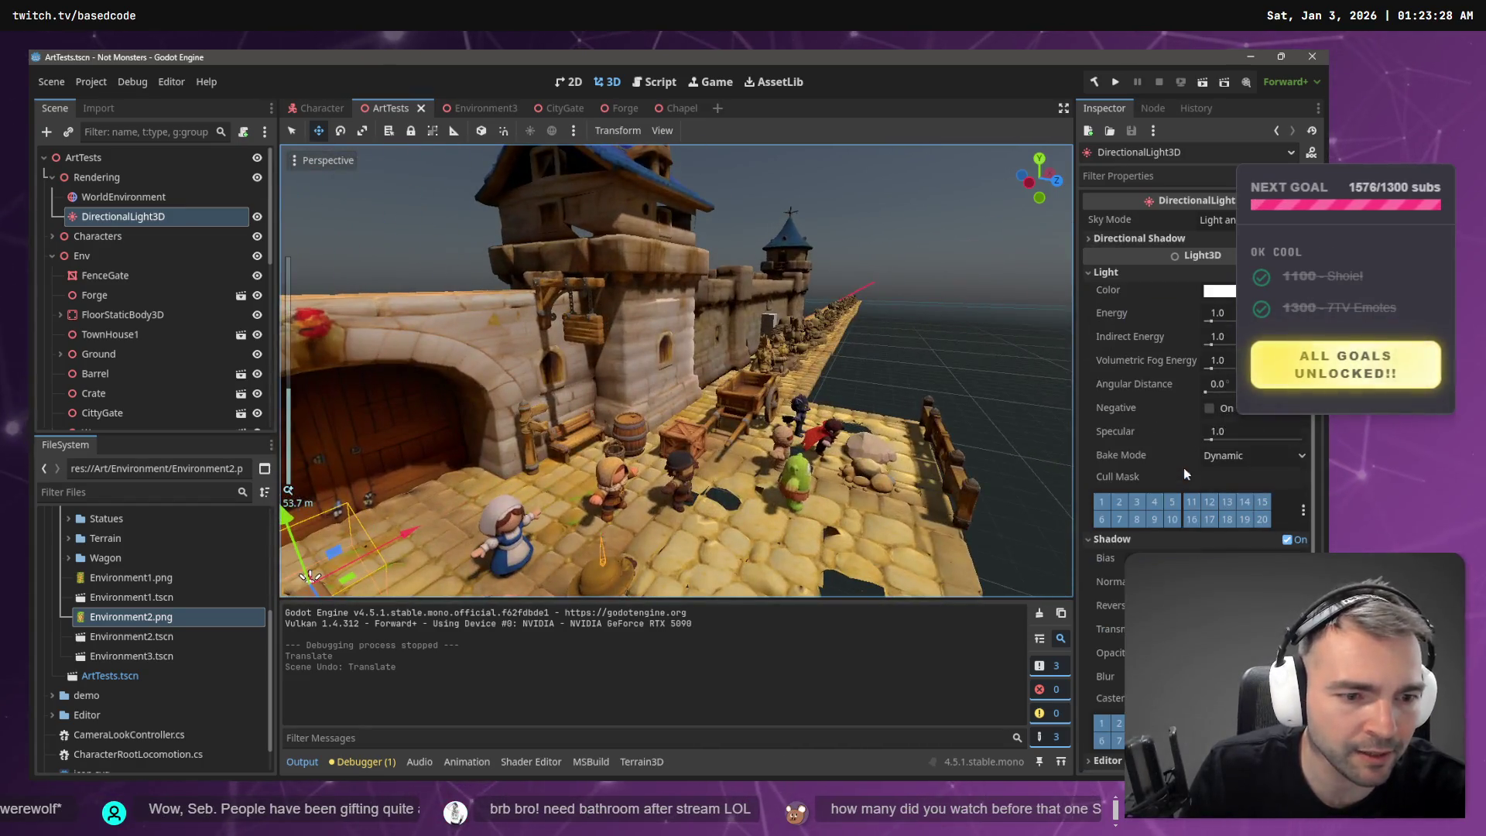
{"action": "left_click", "coordinate": [1099, 272]}
{"action": "left_click", "coordinate": [1094, 290]}
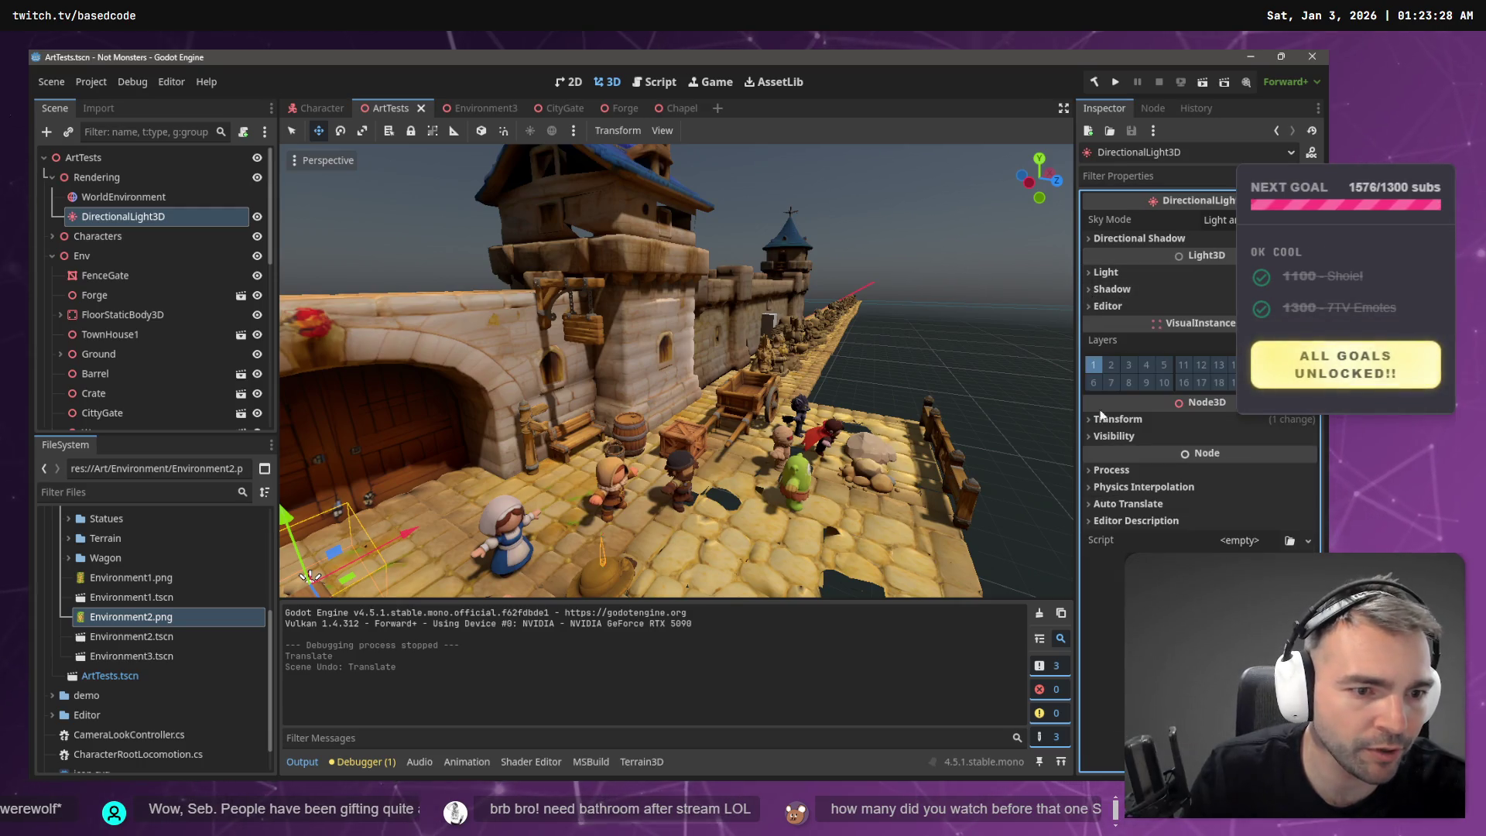
{"action": "left_click", "coordinate": [1119, 420]}
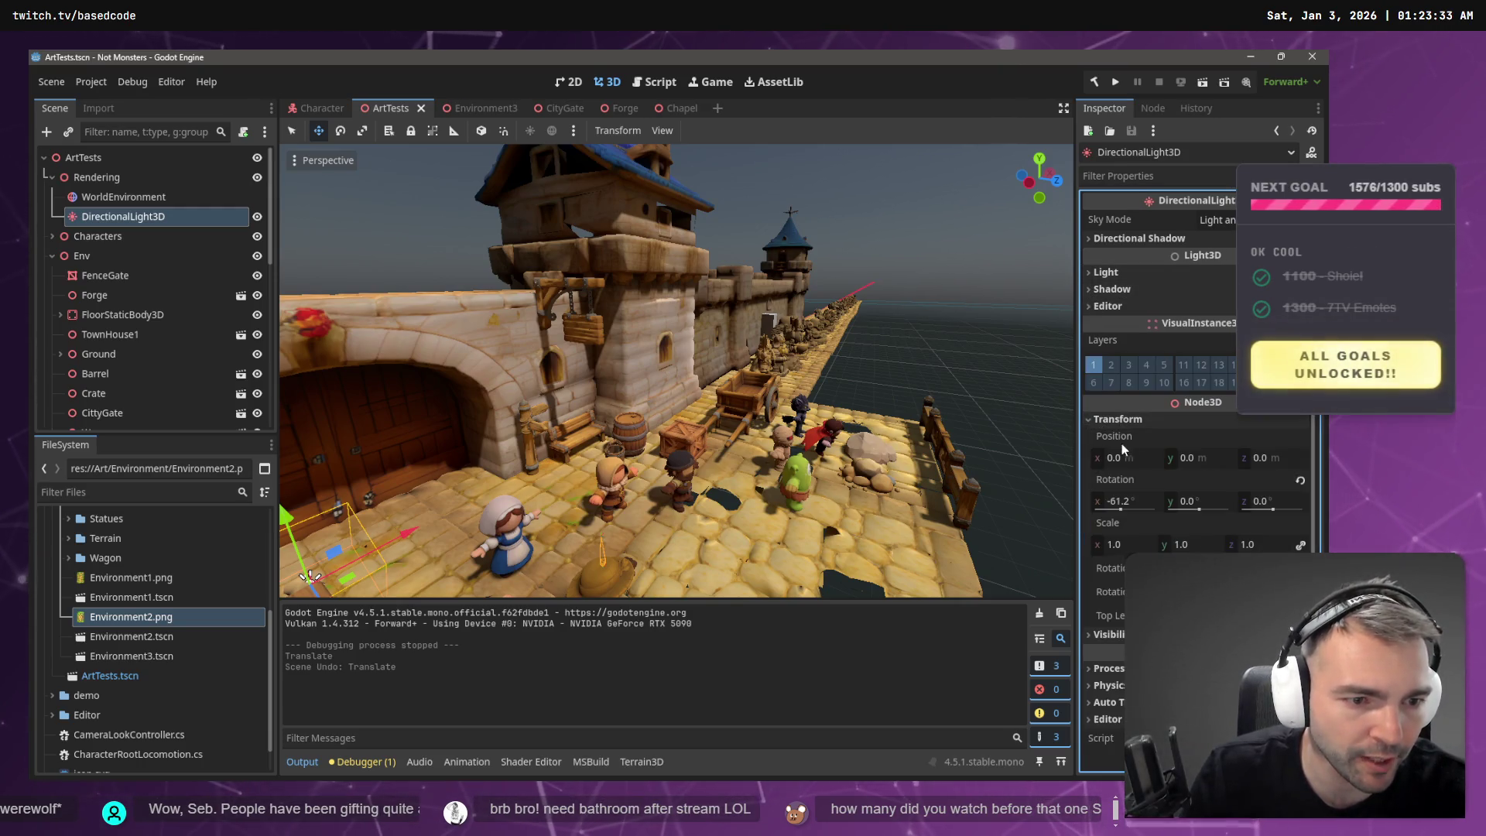
{"action": "right_click", "coordinate": [1121, 438]}
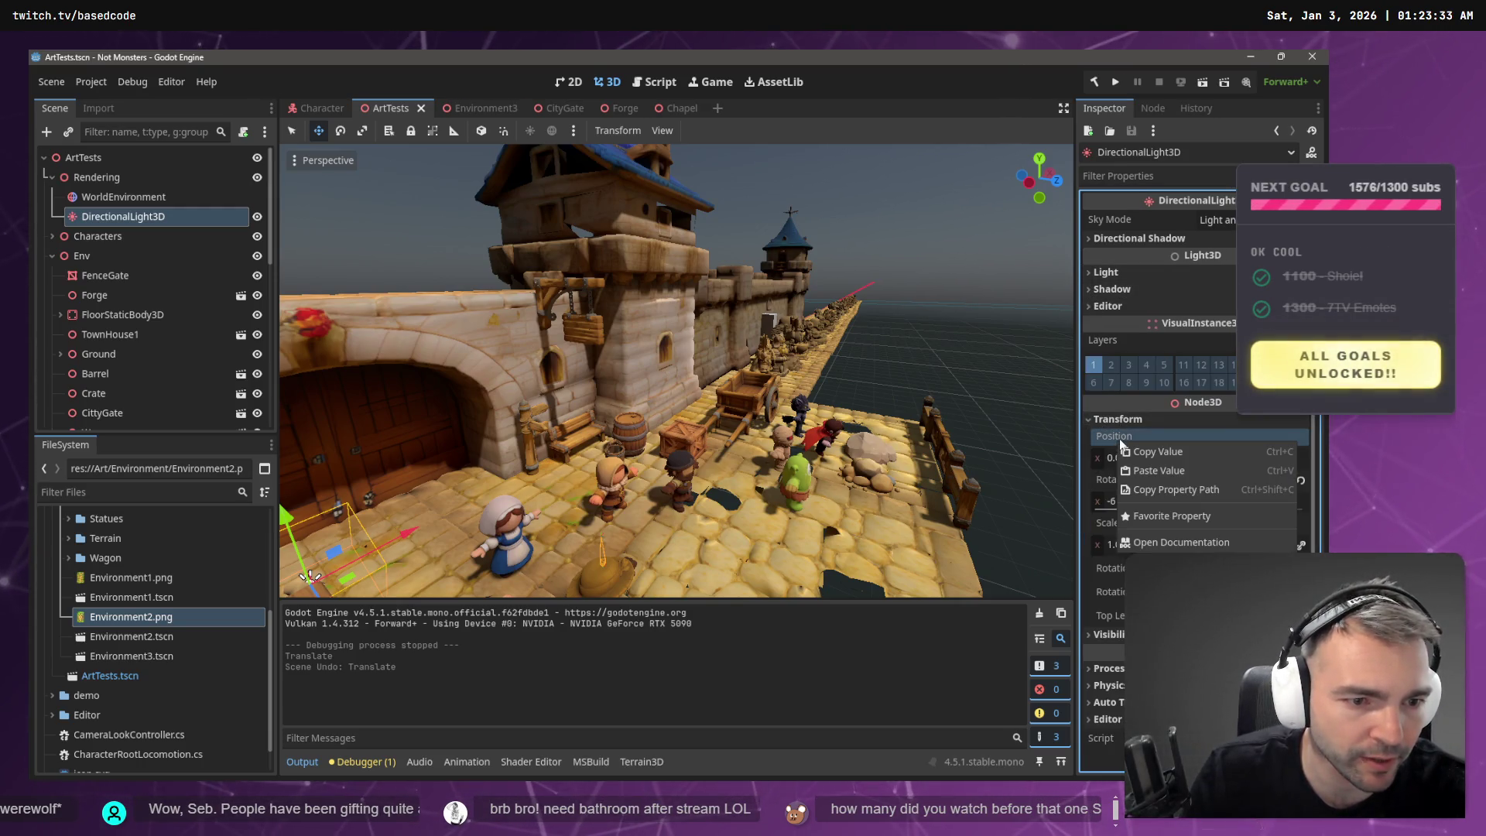
{"action": "left_click", "coordinate": [1163, 453]}
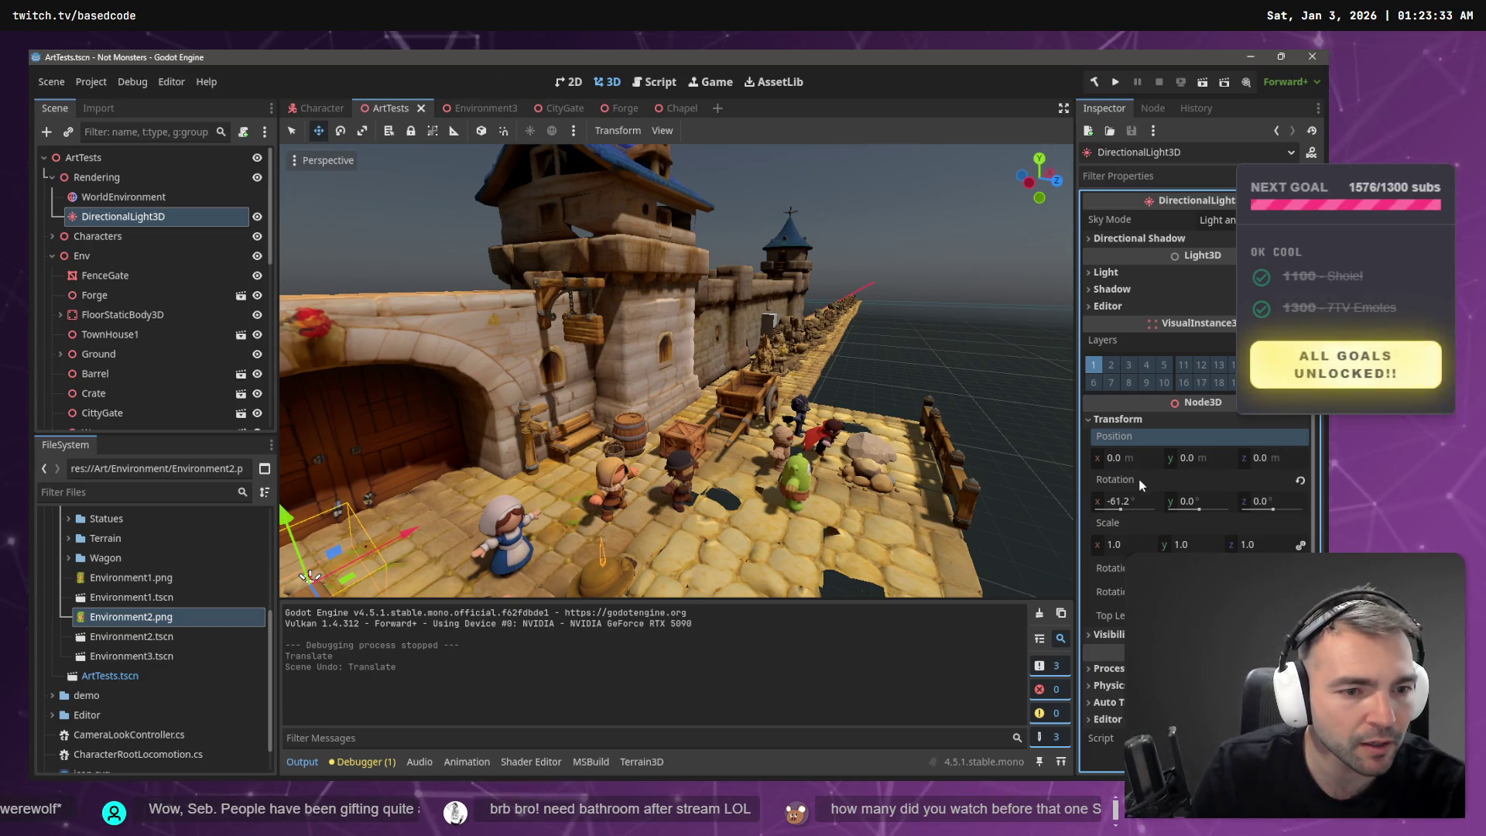
{"action": "left_click", "coordinate": [1131, 445]}
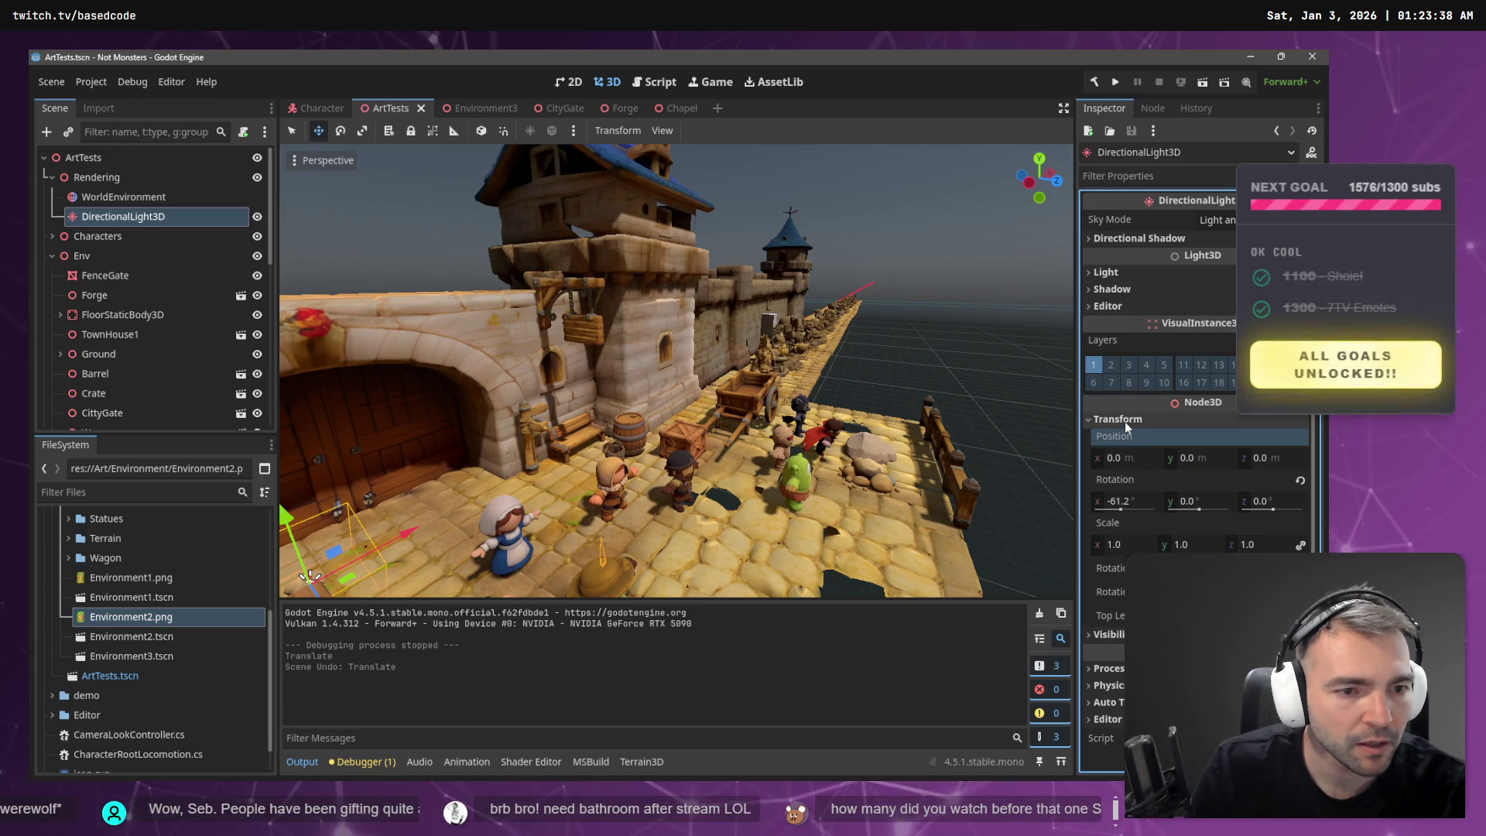
{"action": "right_click", "coordinate": [1125, 480]}
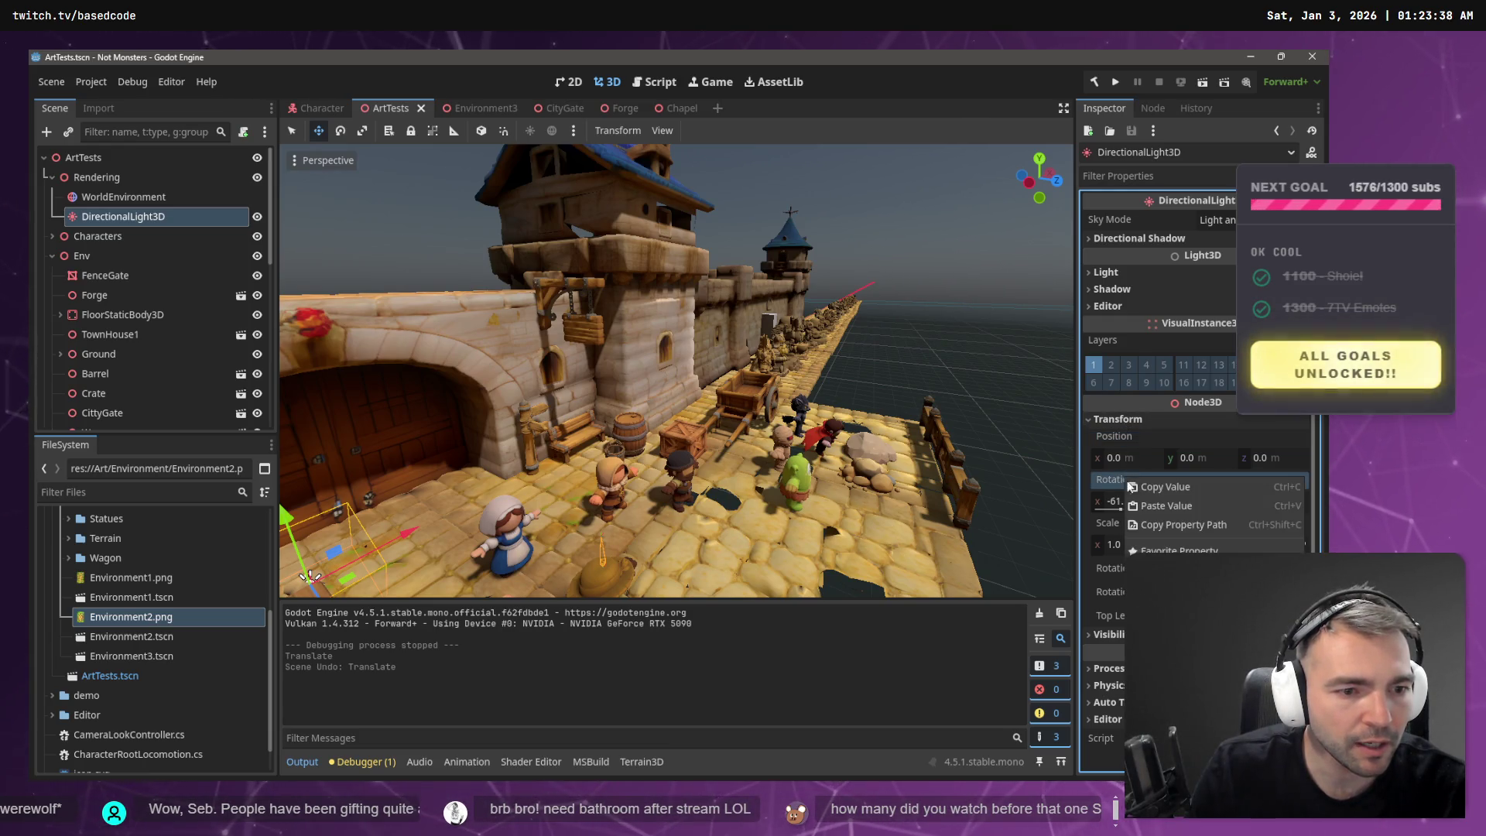
{"action": "left_click", "coordinate": [1156, 495]}
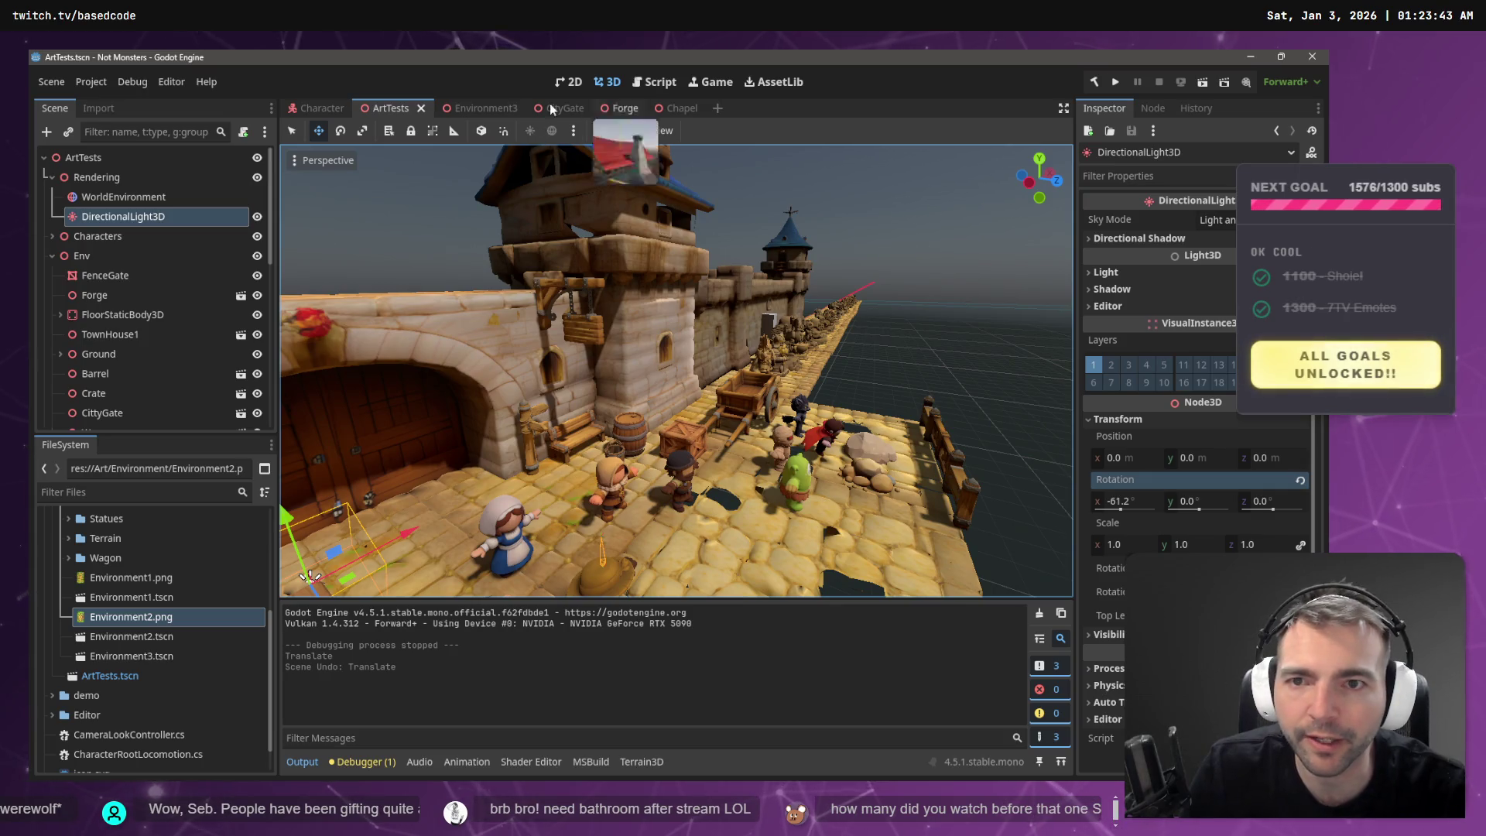
{"action": "left_click", "coordinate": [466, 108]}
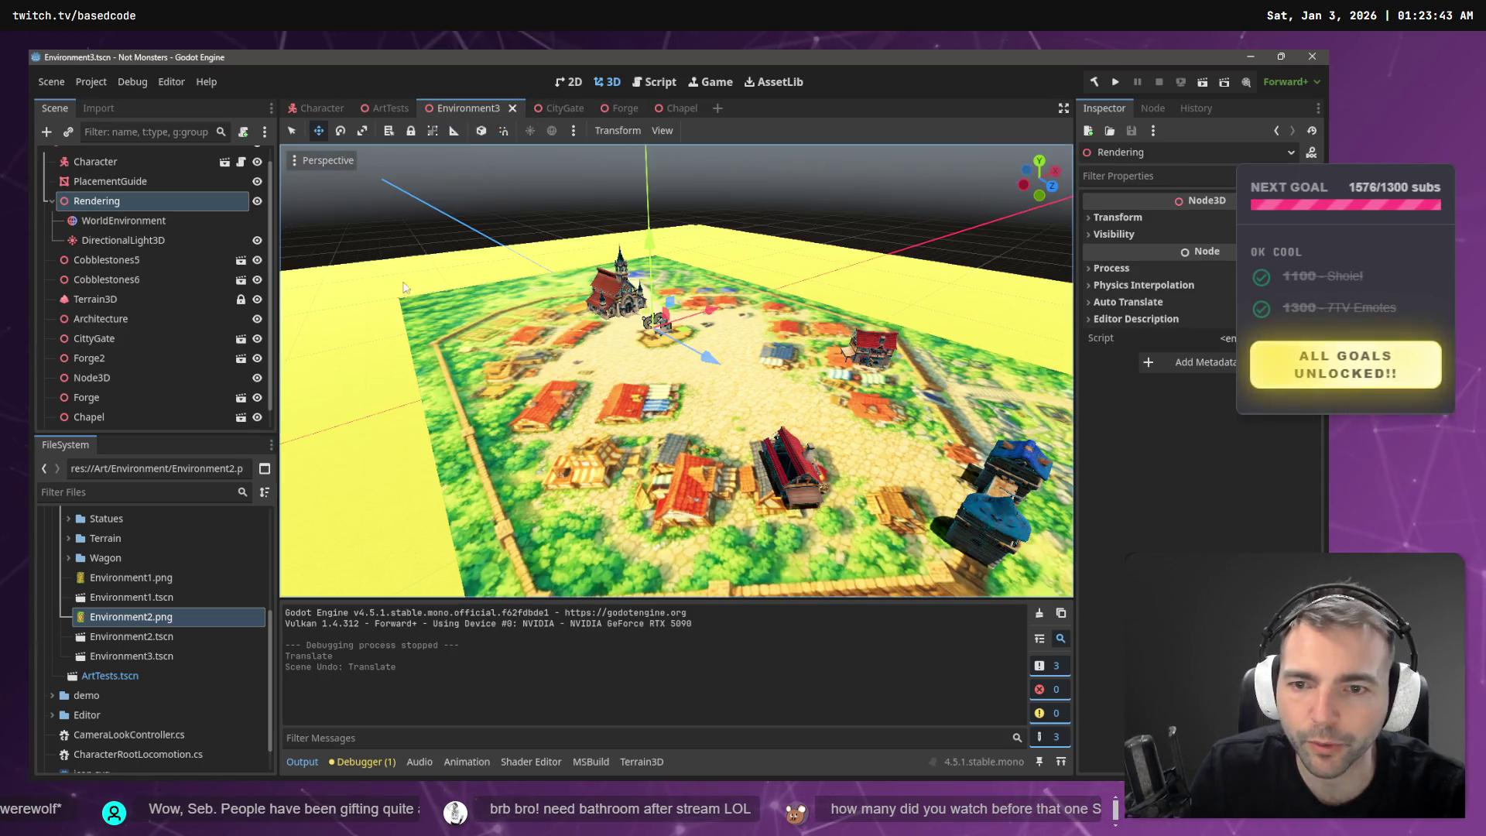
- Paste the copied -61.2° X rotation onto Environment3's DirectionalLight3D
{"action": "left_click", "coordinate": [100, 241]}
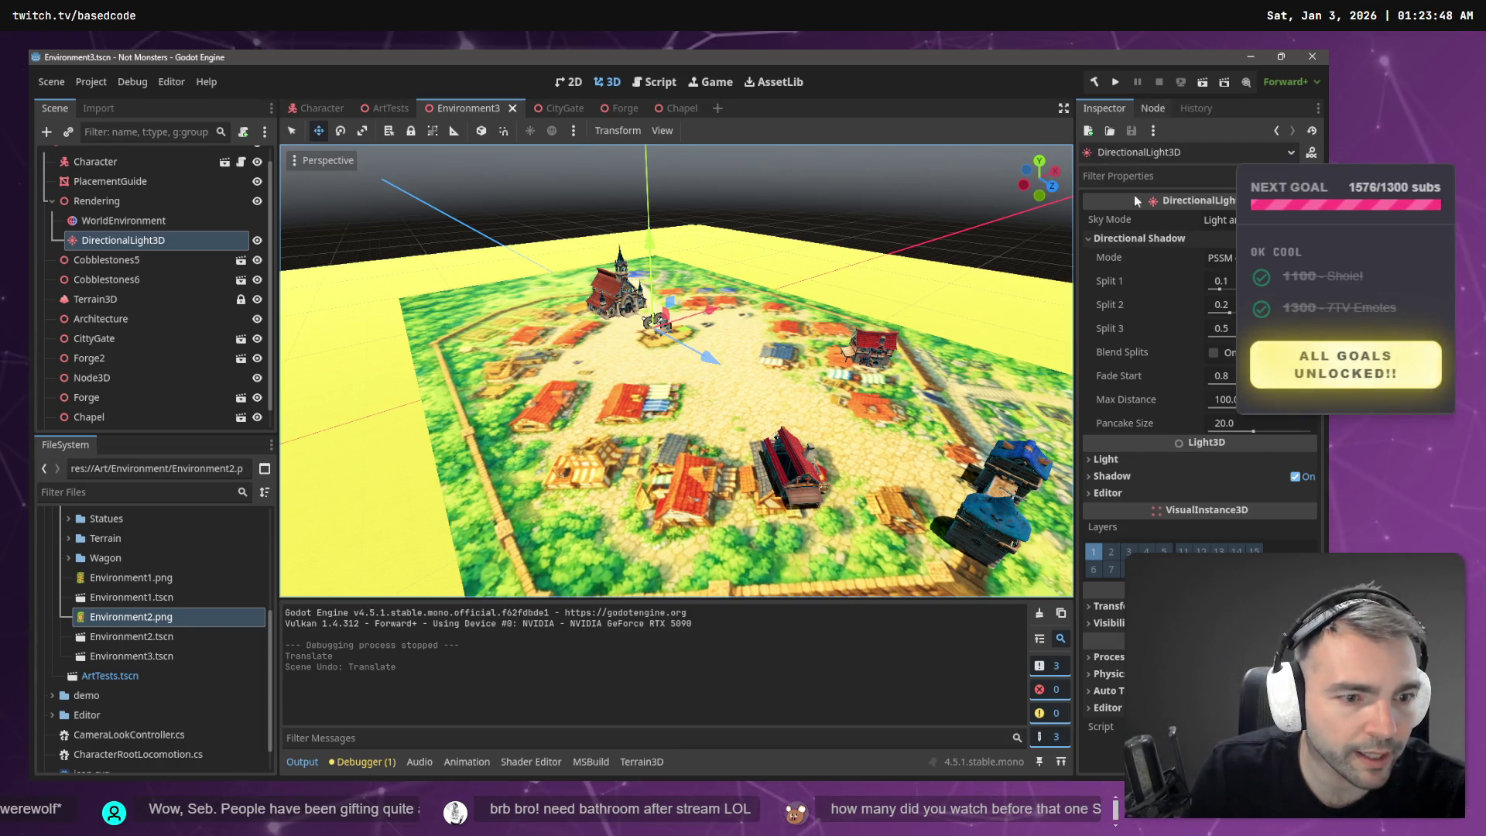
{"action": "left_click", "coordinate": [1113, 606]}
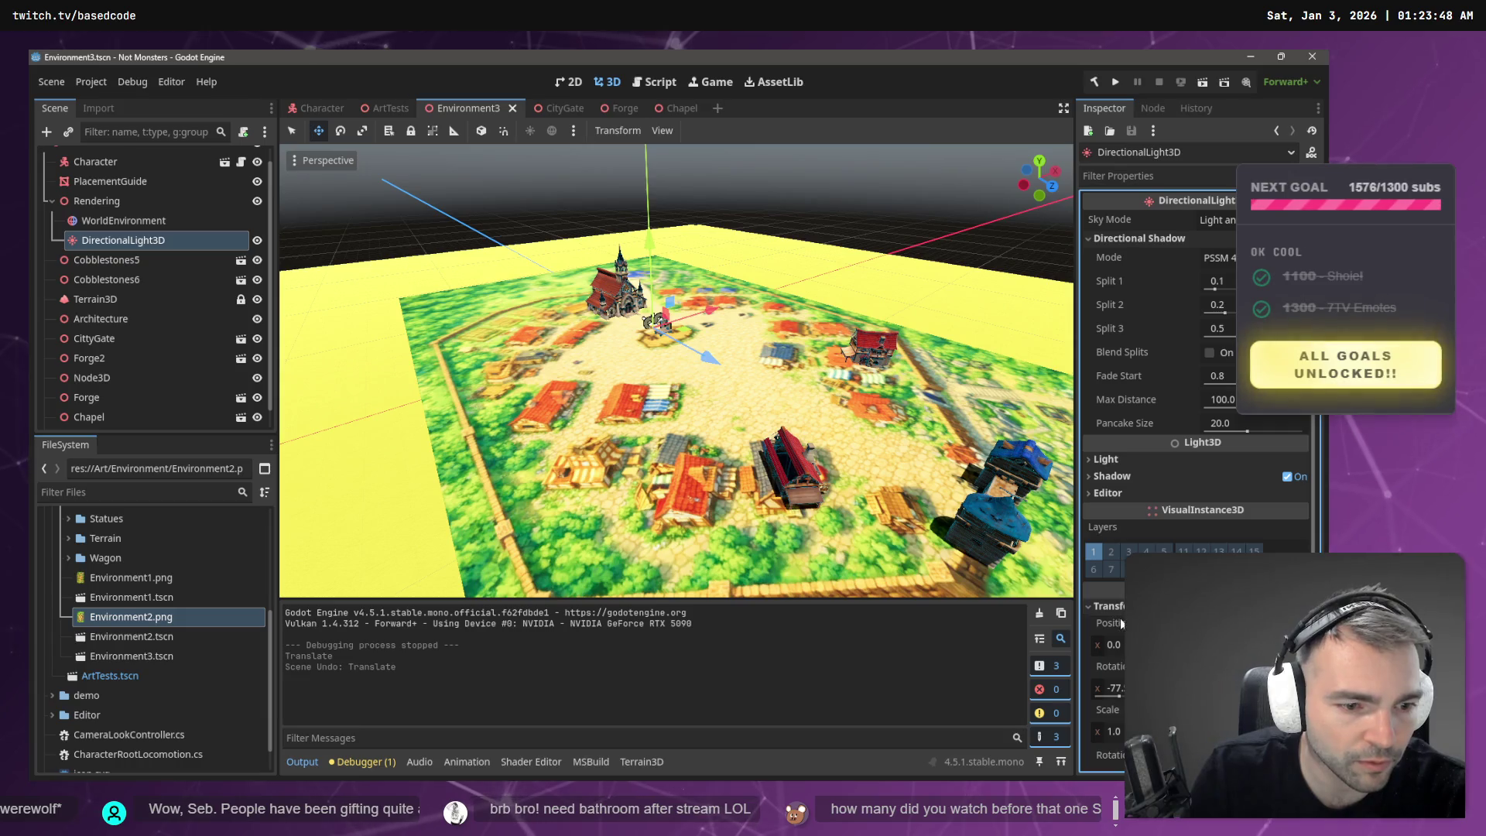
{"action": "right_click", "coordinate": [1113, 670]}
{"action": "left_click", "coordinate": [1120, 672]}
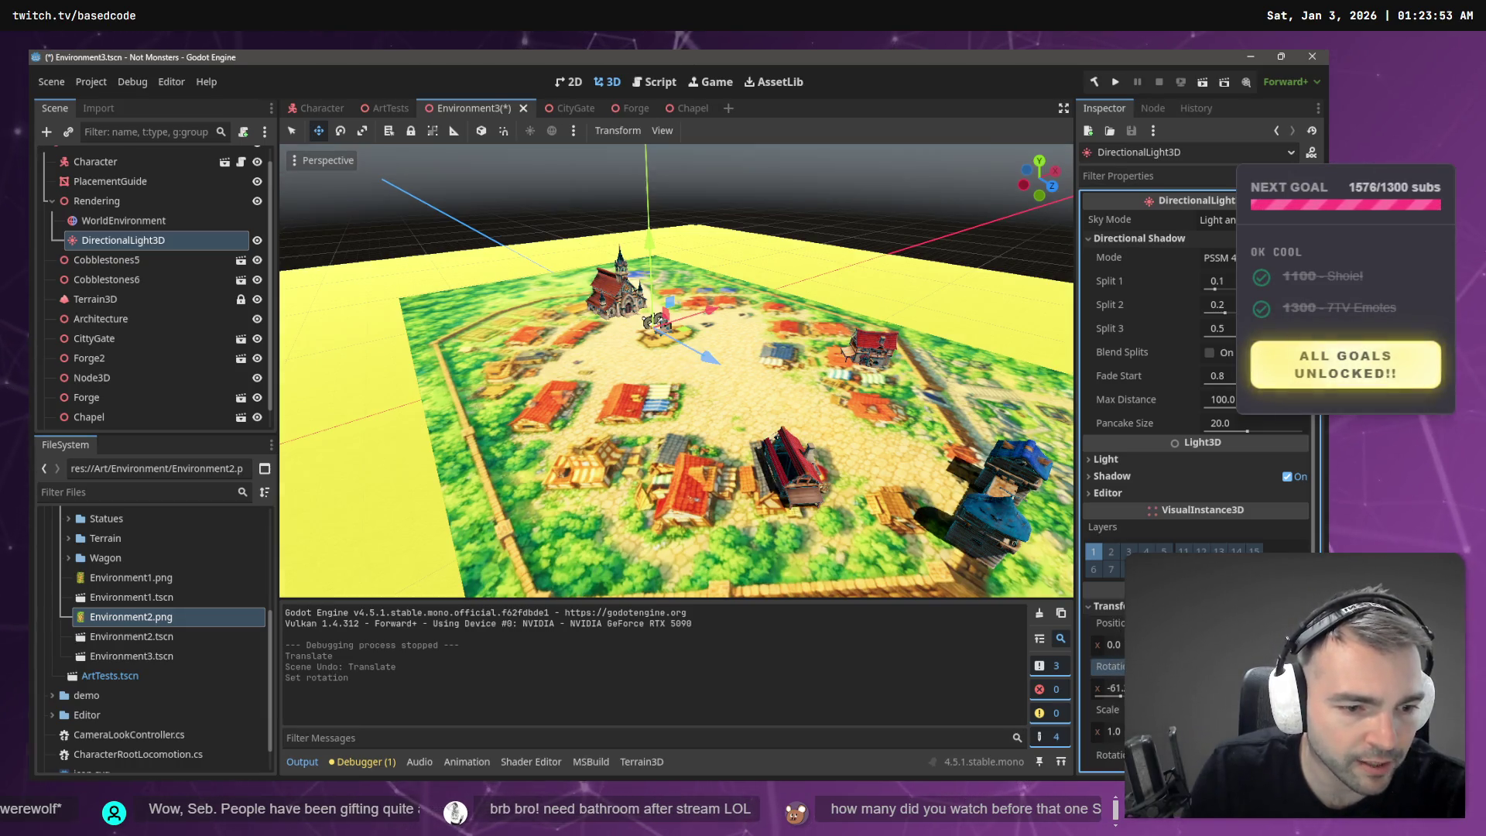
- Save the scene and fly the view to the chapel at ground level, deselecting the light
{"action": "mouse_move", "coordinate": [675, 370]}
{"action": "left_mouse_down"}
{"action": "mouse_move", "coordinate": [666, 287]}
{"action": "mouse_move", "coordinate": [743, 294]}
{"action": "mouse_move", "coordinate": [619, 325]}
{"action": "left_mouse_up"}
{"action": "key", "text": "w"}
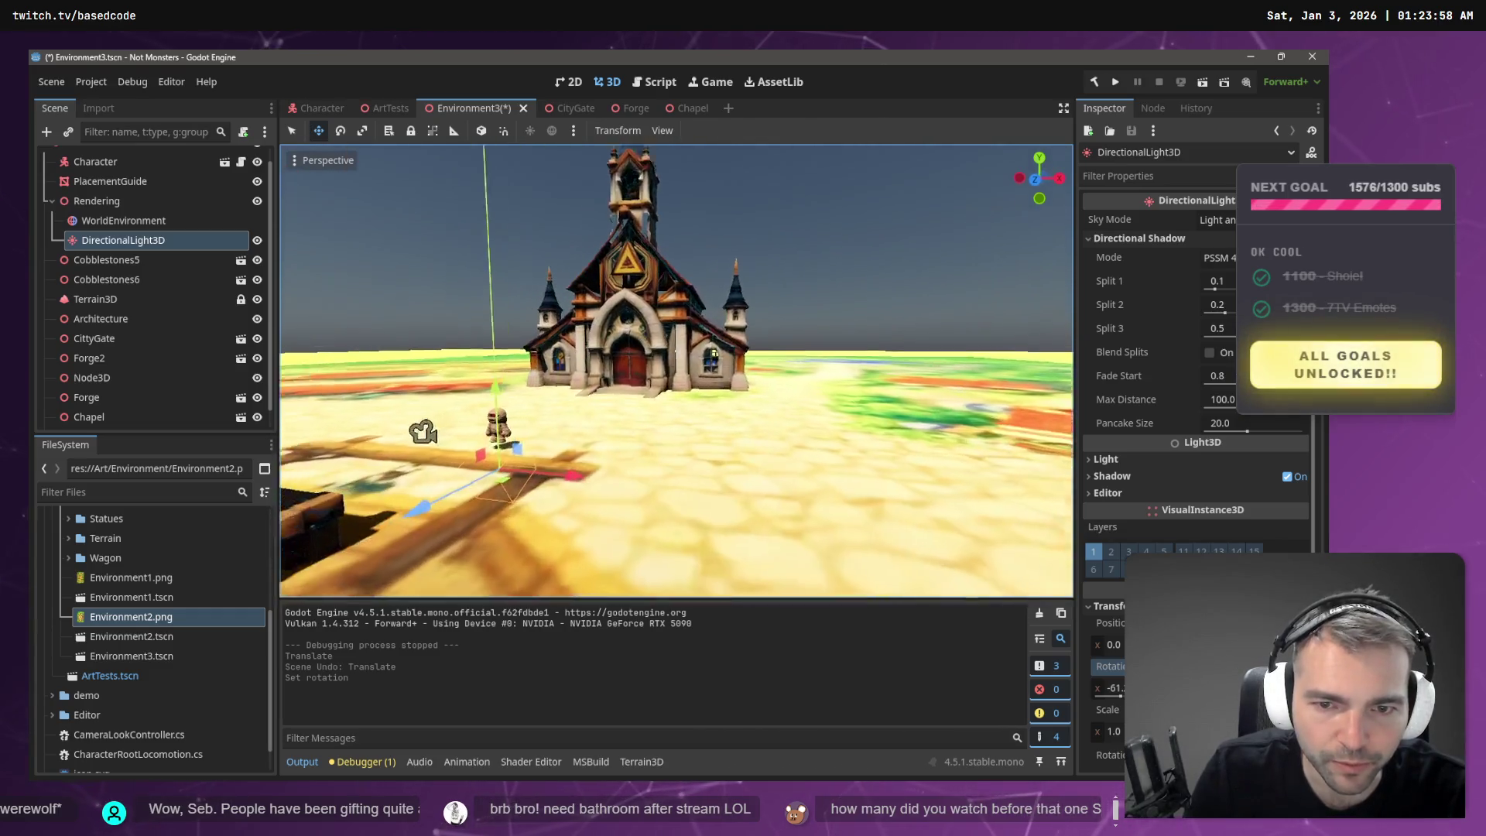
{"action": "left_click_drag", "start_coordinate": [673, 372], "coordinate": [704, 410]}
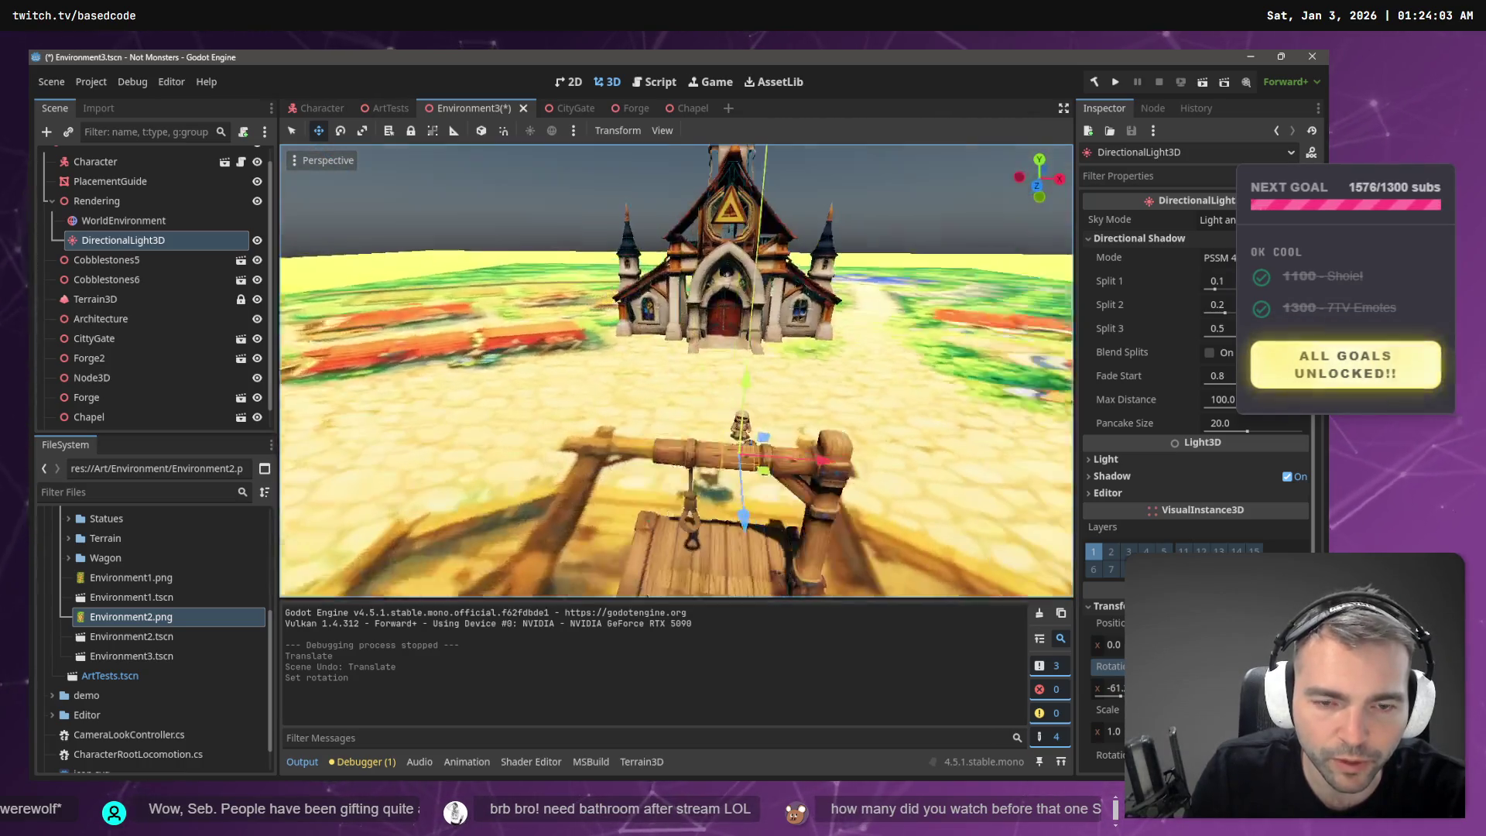
{"action": "key", "text": "ctrl+s"}
{"action": "key", "text": "w"}
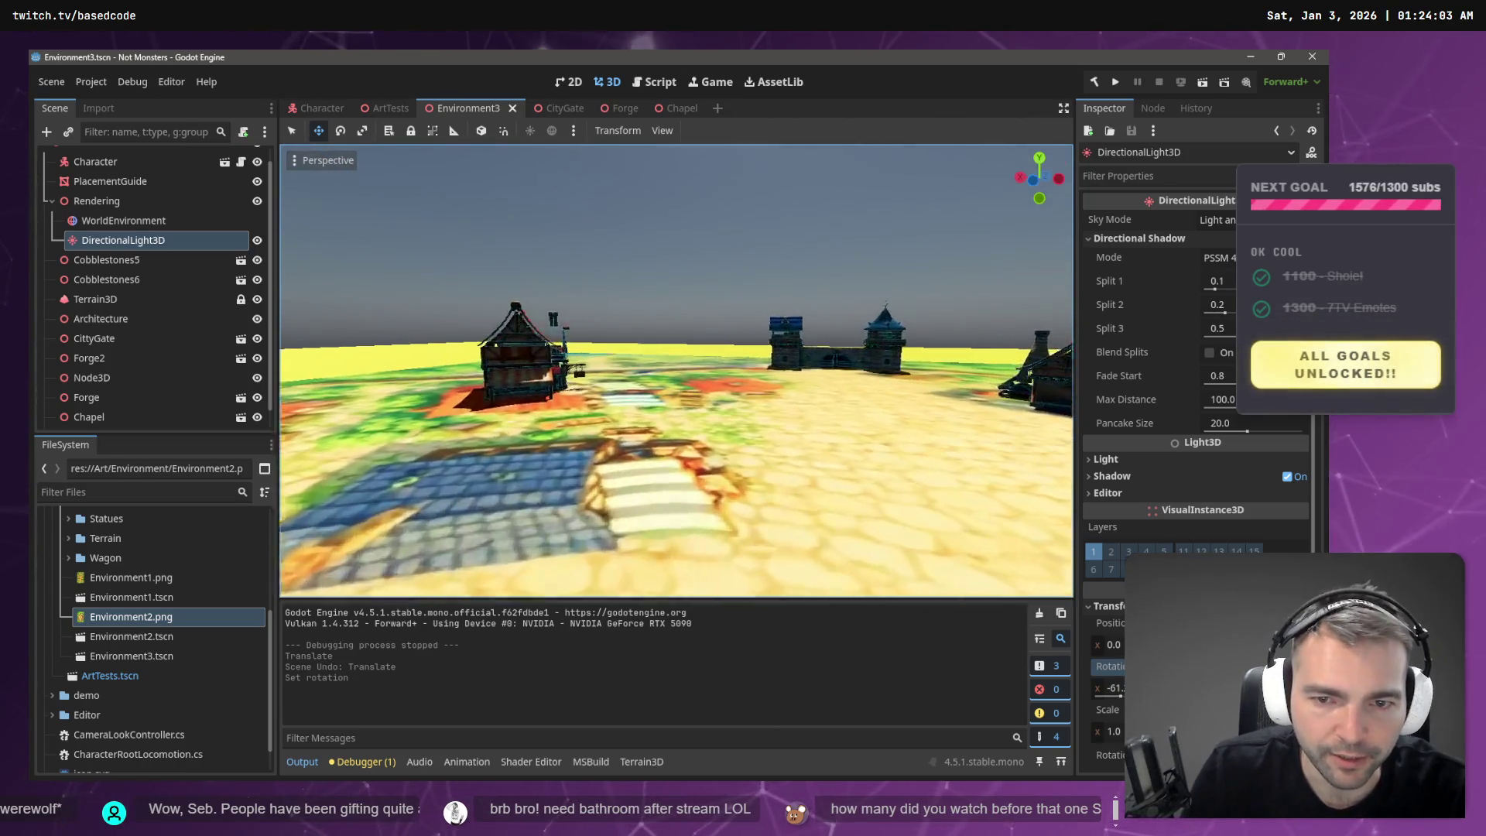
{"action": "key", "text": "f"}
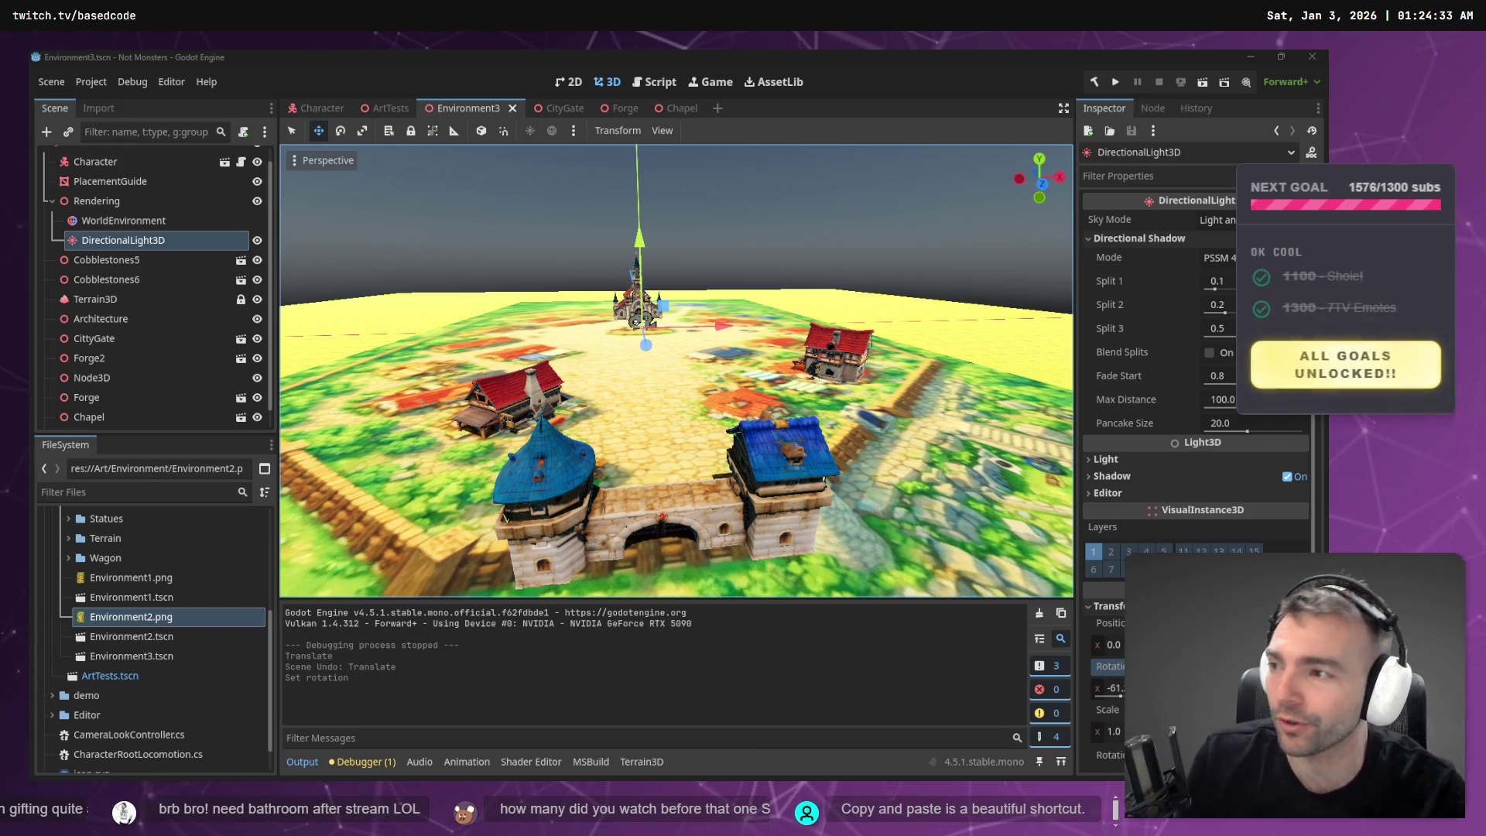
{"action": "scroll", "coordinate": [676, 371], "scroll_direction": "up", "scroll_amount": 5}
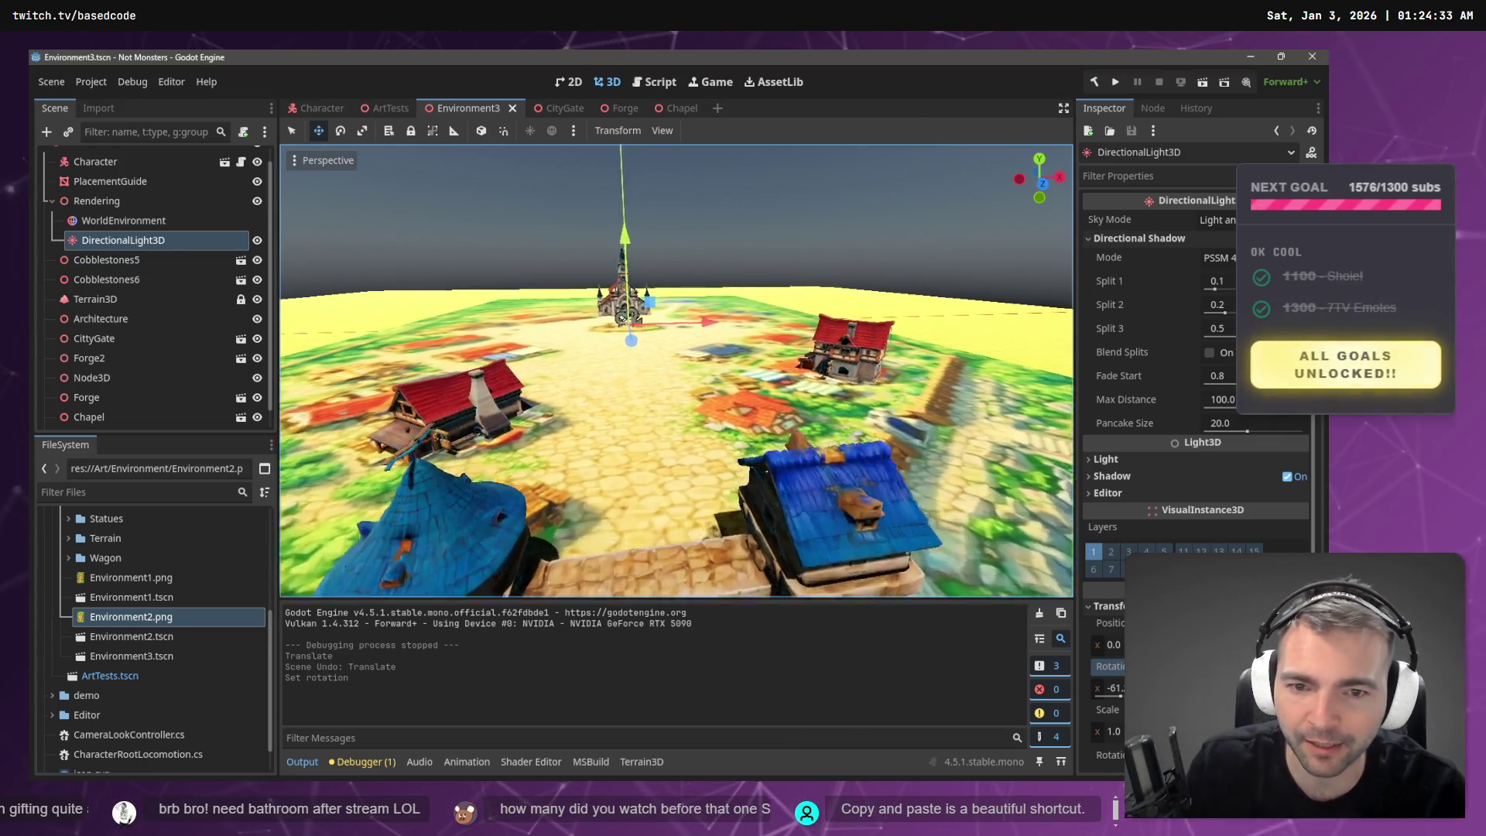
{"action": "key", "text": "w"}
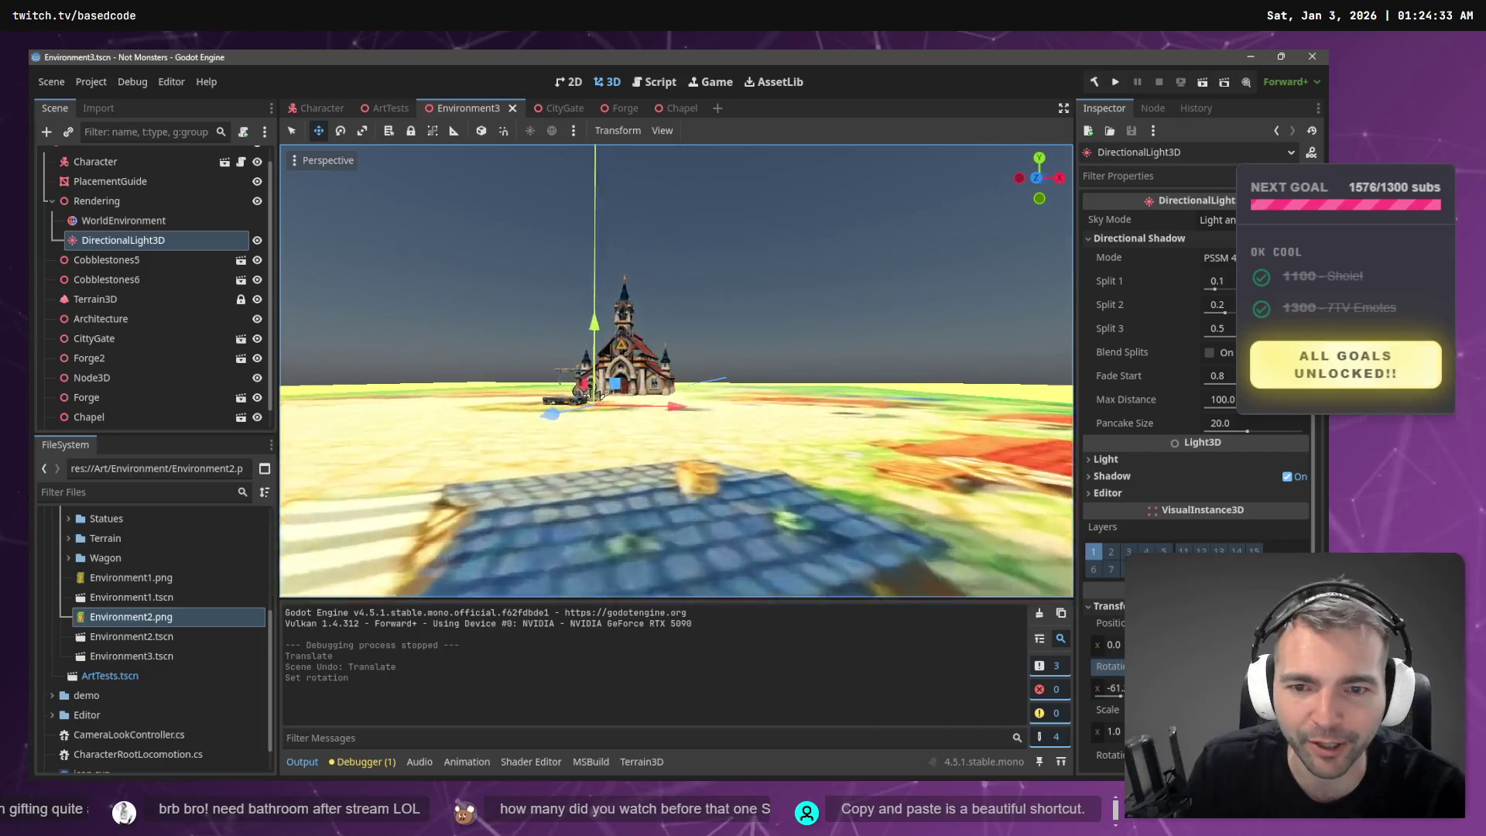
{"action": "left_click", "coordinate": [718, 281]}
- Raise the gallows in front of the chapel by about one unit
{"action": "key", "text": "w"}
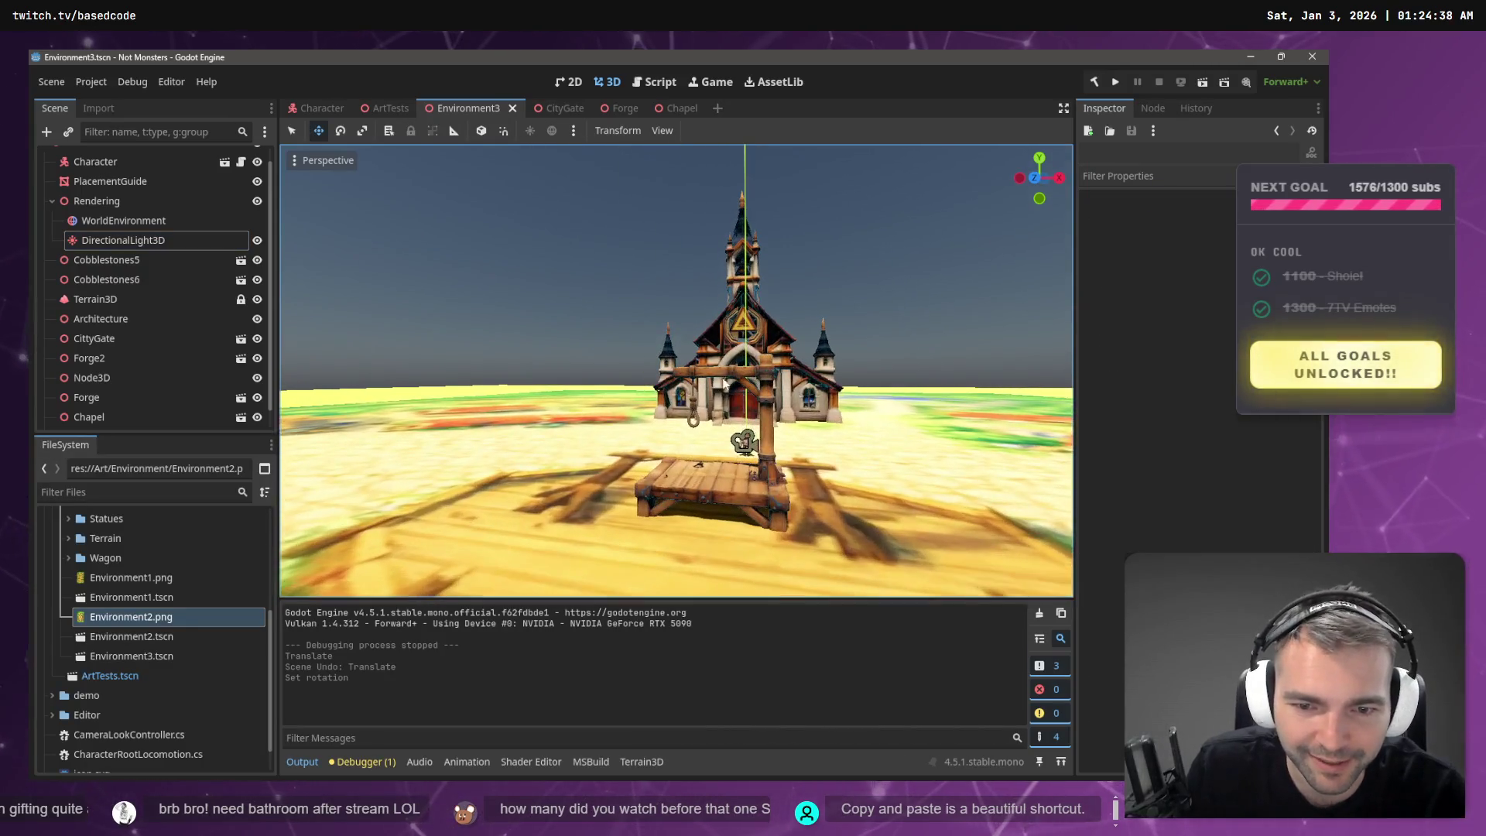
{"action": "left_click", "coordinate": [707, 490]}
{"action": "mouse_move", "coordinate": [706, 379]}
{"action": "left_mouse_down"}
{"action": "mouse_move", "coordinate": [716, 332]}
{"action": "mouse_move", "coordinate": [718, 348]}
{"action": "left_mouse_up"}
{"action": "left_click", "coordinate": [824, 293]}
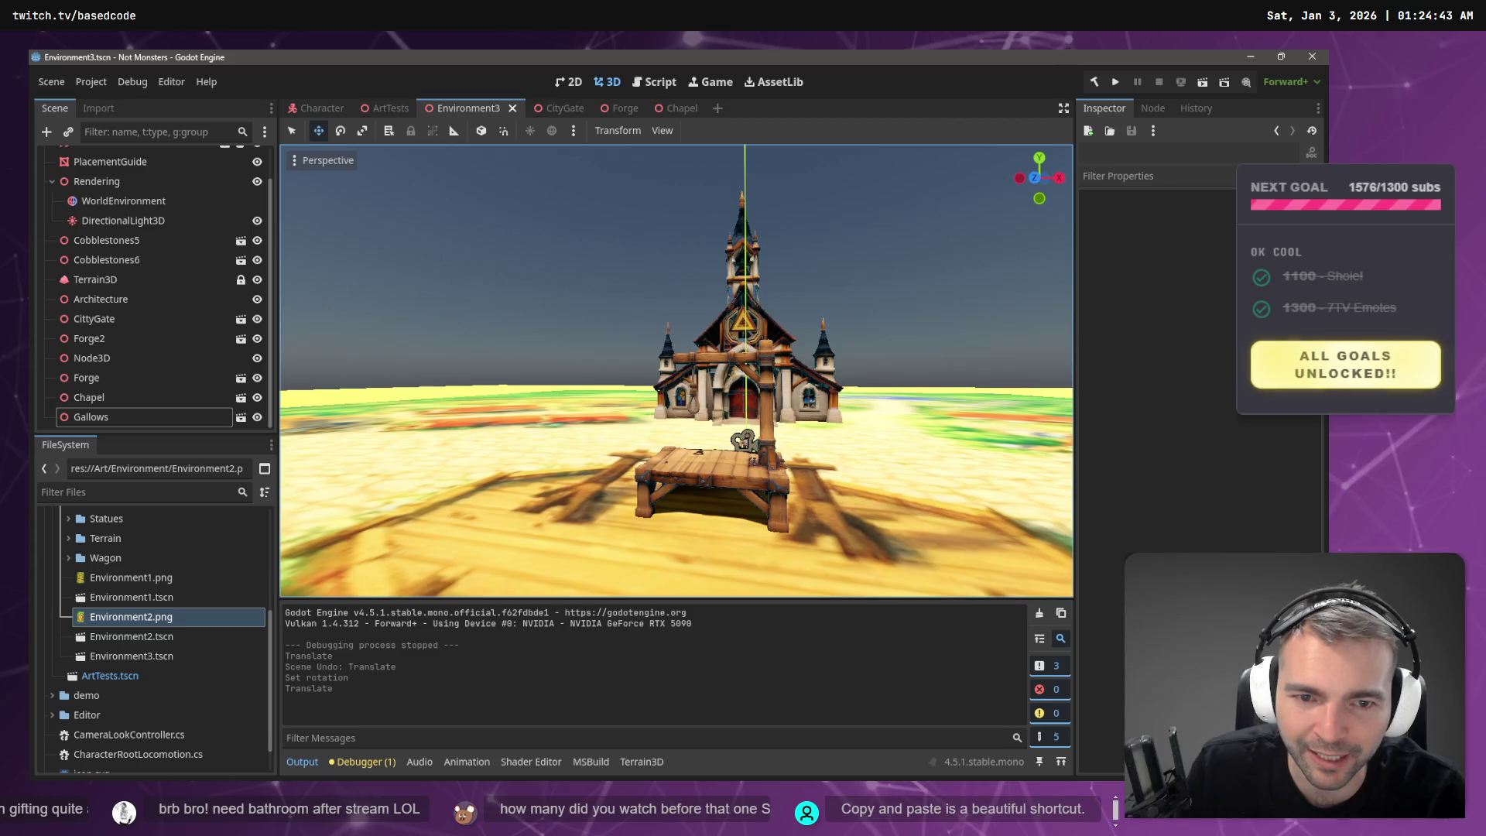
{"action": "key", "text": "s"}
- Look over the village from new angles, then switch to the ArtTests scene
{"action": "mouse_move", "coordinate": [824, 292]}
{"action": "left_mouse_down"}
{"action": "mouse_move", "coordinate": [697, 297]}
{"action": "mouse_move", "coordinate": [825, 293]}
{"action": "left_mouse_up"}
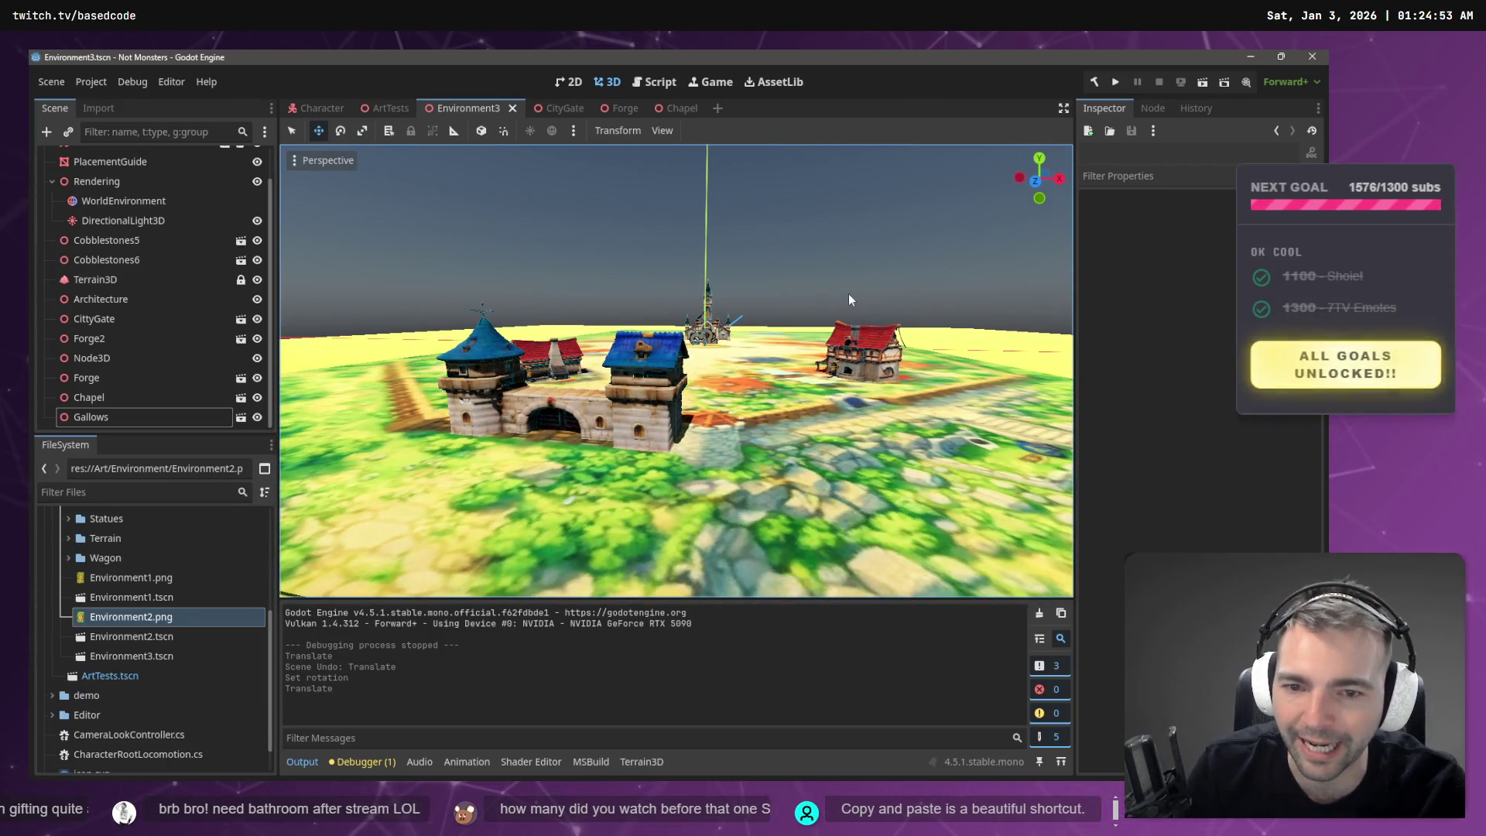
{"action": "mouse_move", "coordinate": [782, 308]}
{"action": "left_mouse_down"}
{"action": "mouse_move", "coordinate": [759, 308]}
{"action": "mouse_move", "coordinate": [851, 308]}
{"action": "mouse_move", "coordinate": [673, 271]}
{"action": "left_mouse_up"}
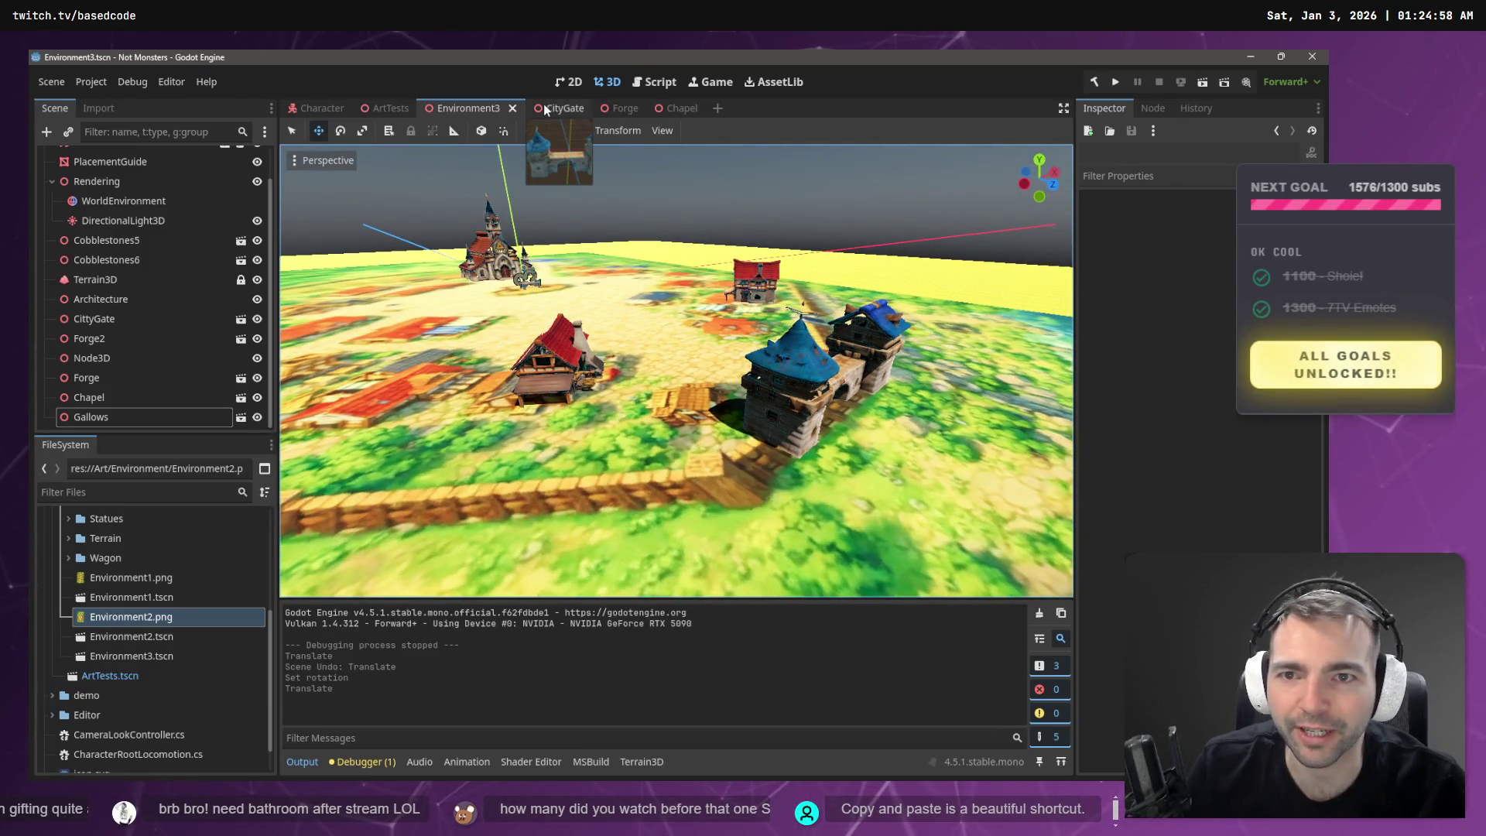
{"action": "left_click", "coordinate": [554, 109]}
{"action": "left_click", "coordinate": [391, 109]}
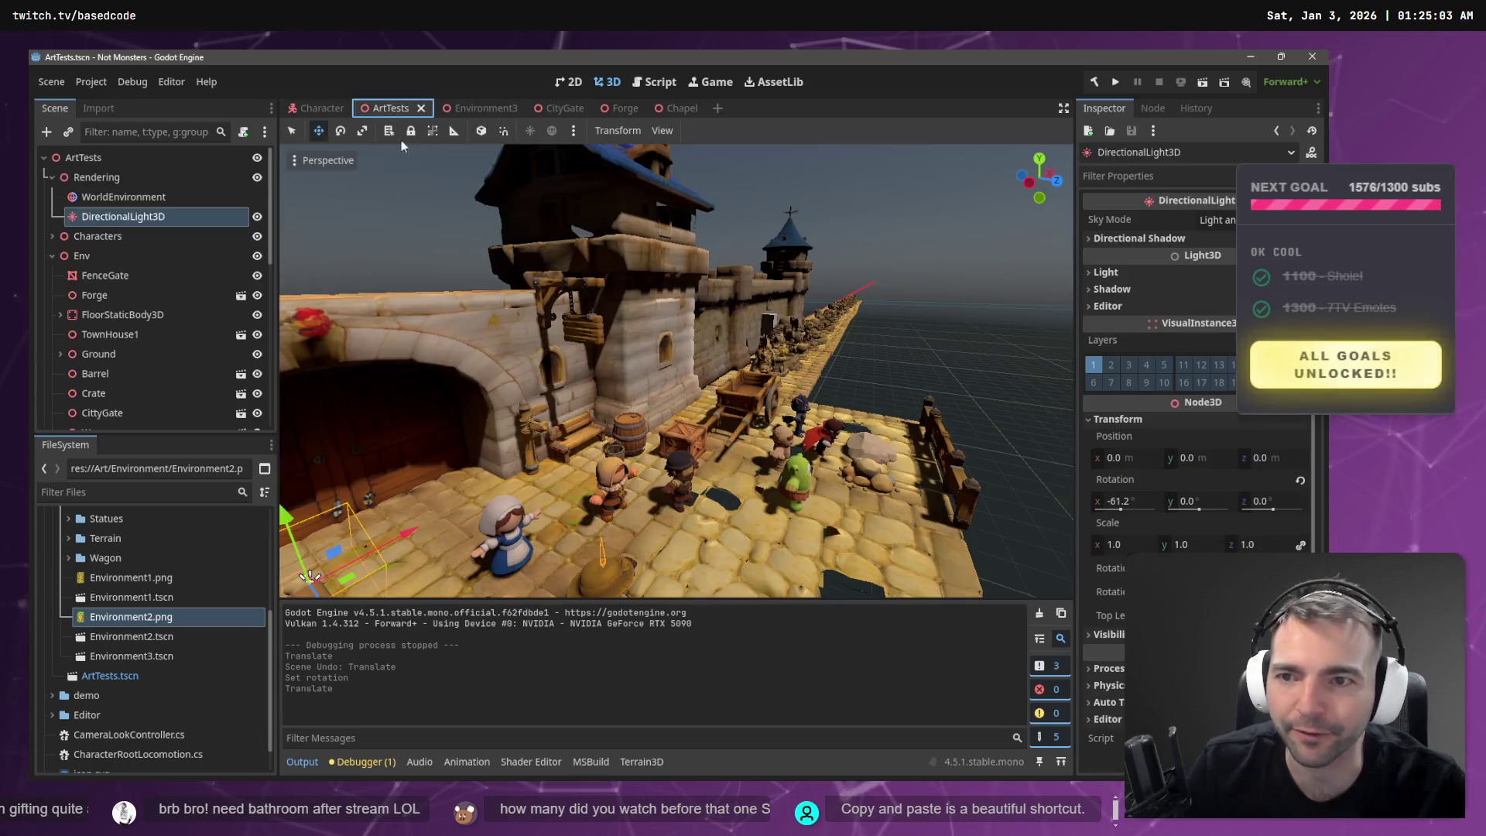
- Copy the WallSegment from ArtTests and paste it into Environment3
{"action": "left_click_drag", "start_coordinate": [674, 371], "coordinate": [574, 242]}
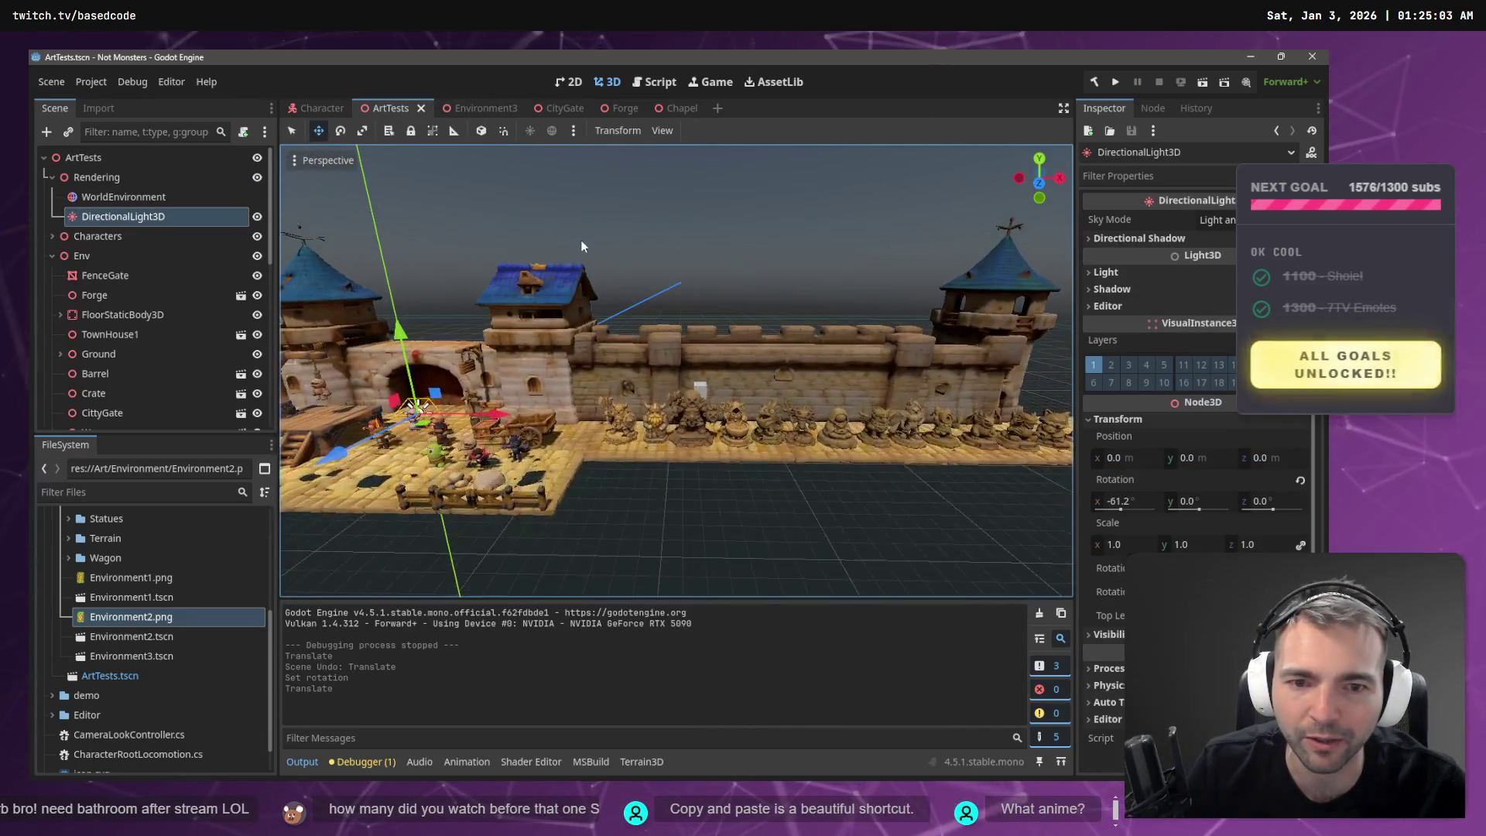
{"action": "left_click", "coordinate": [724, 347]}
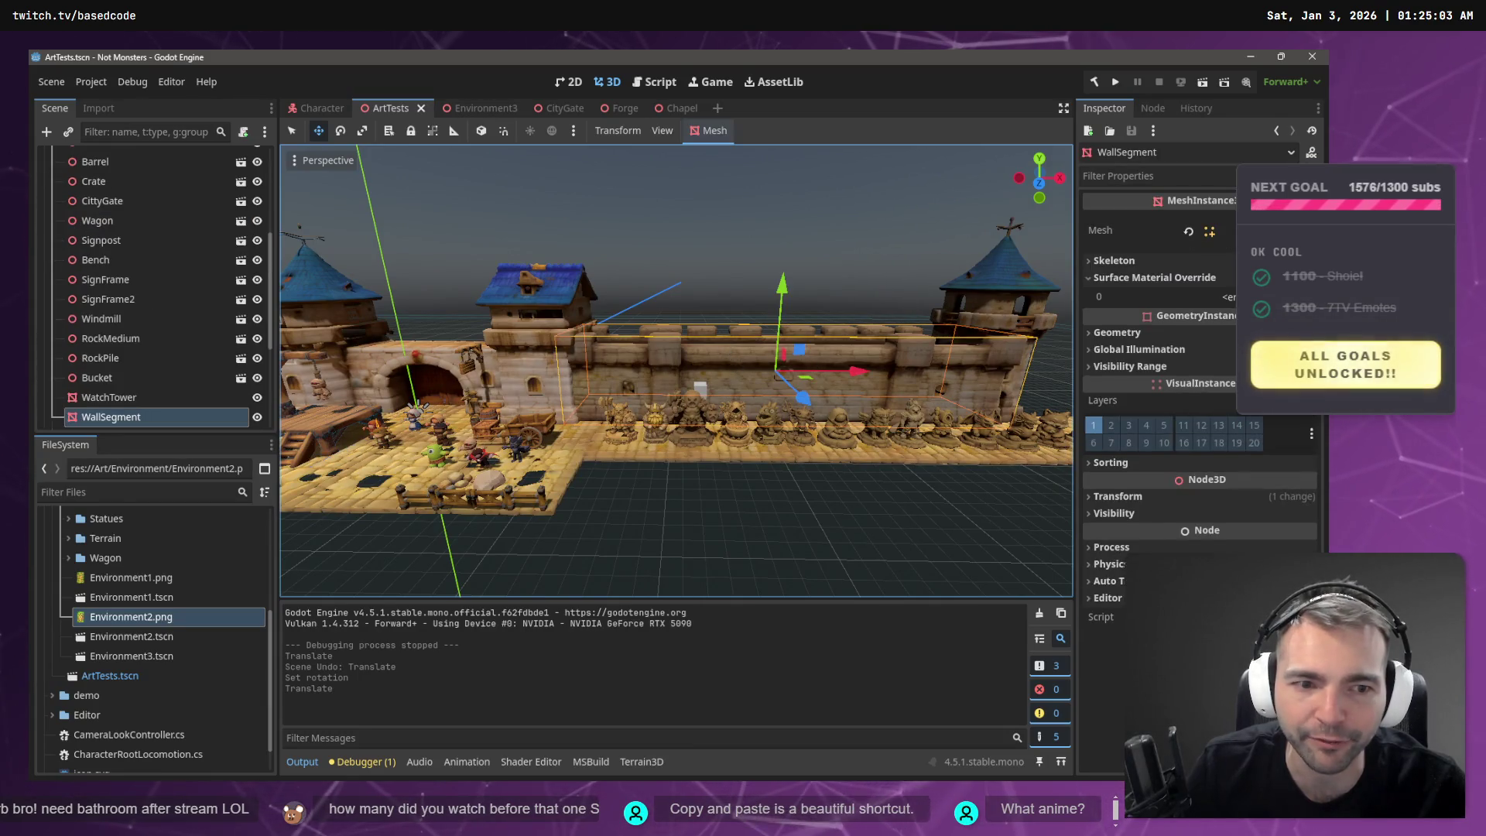
{"action": "key", "text": "f"}
{"action": "left_click_drag", "start_coordinate": [673, 325], "coordinate": [734, 314]}
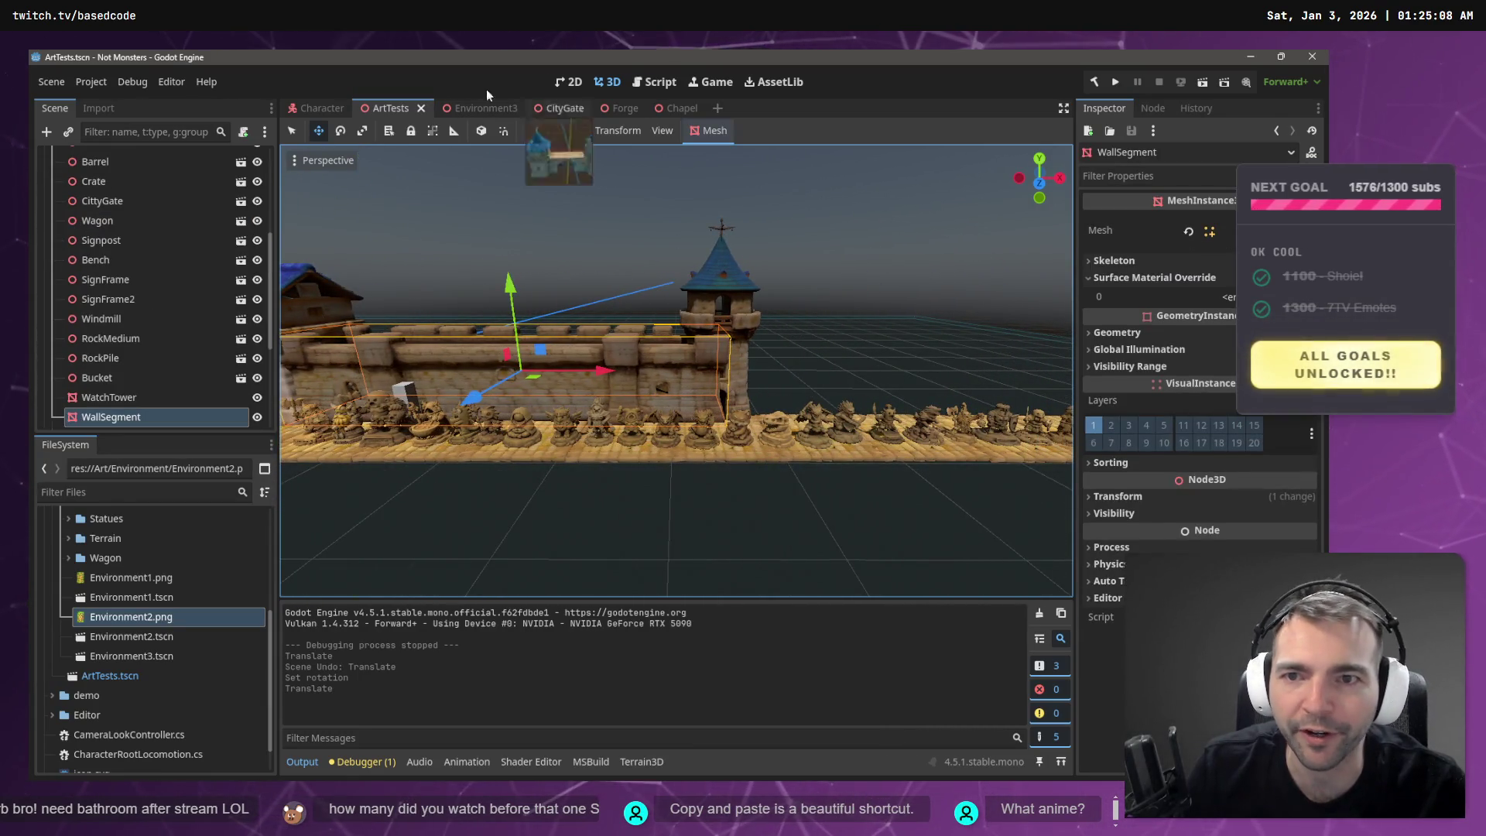
{"action": "left_click", "coordinate": [556, 108]}
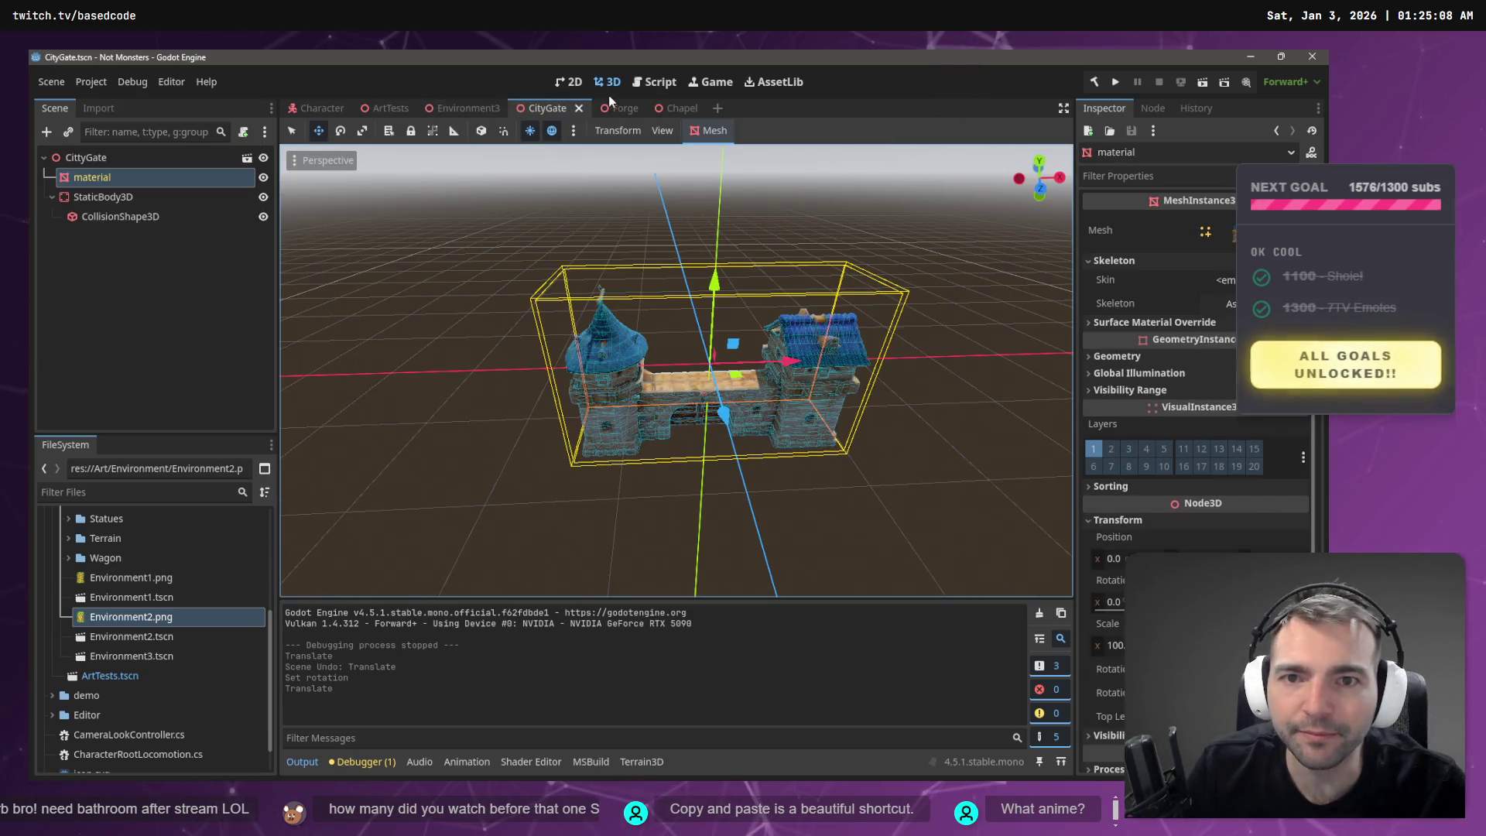
{"action": "left_click", "coordinate": [464, 107]}
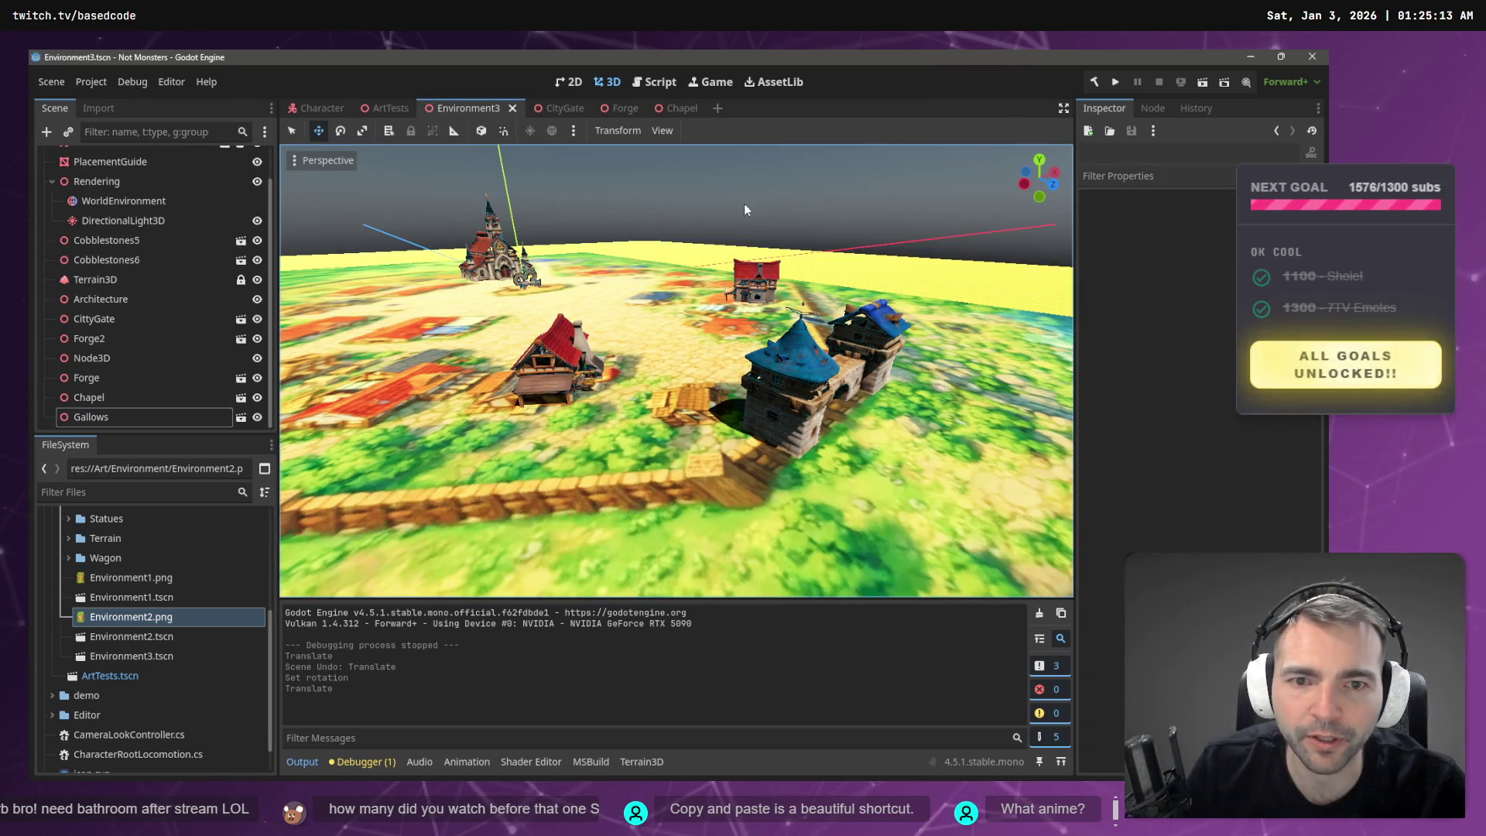
{"action": "key", "text": "ctrl+v"}
- Move the pasted wall piece, rotate it about 36 degrees, and slide it beside the gate tower
{"action": "scroll", "coordinate": [579, 392], "scroll_direction": "down", "scroll_amount": 3}
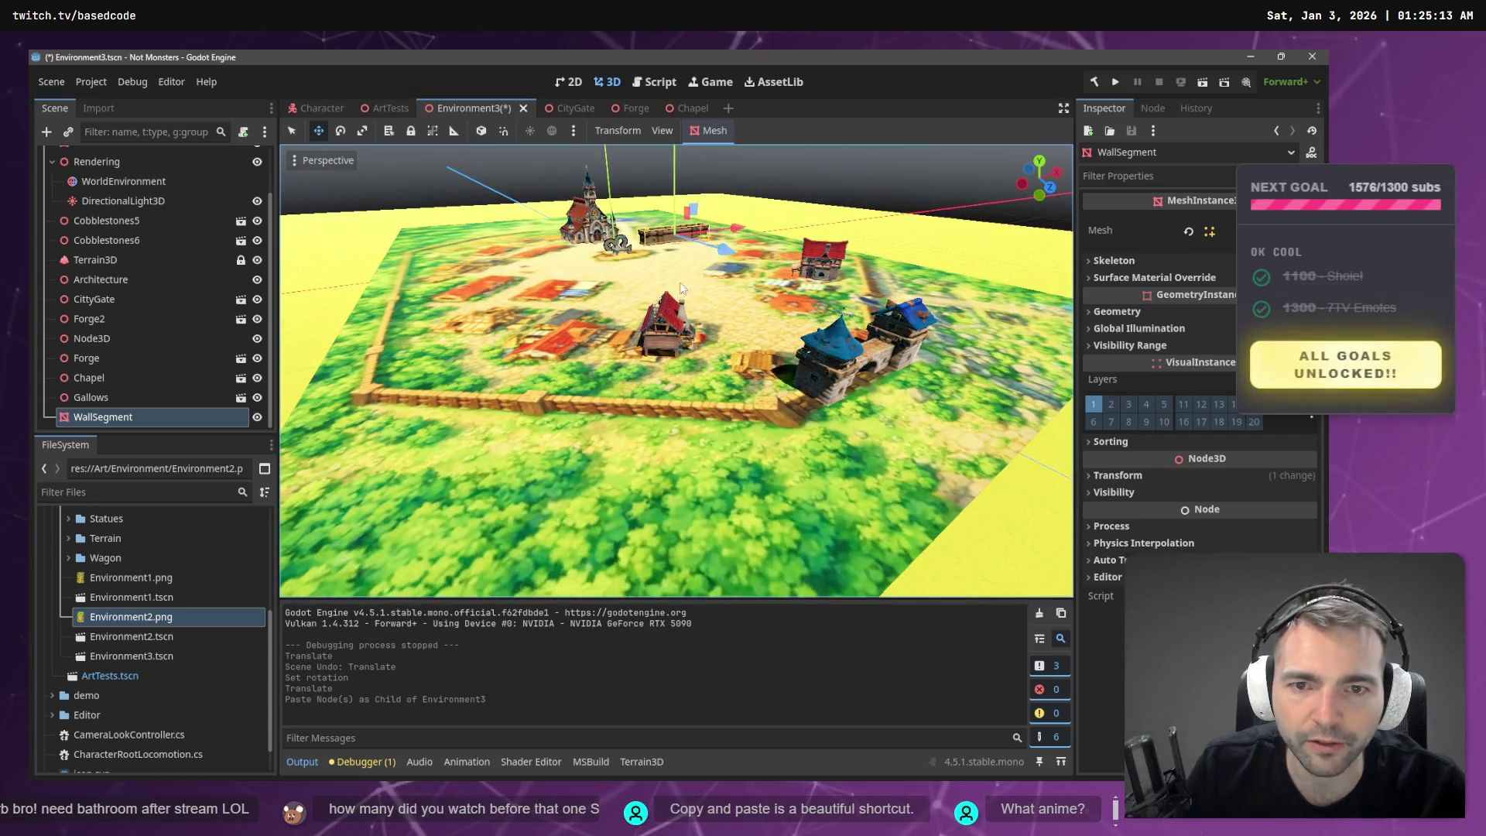
{"action": "mouse_move", "coordinate": [725, 251]}
{"action": "left_mouse_down"}
{"action": "mouse_move", "coordinate": [957, 325]}
{"action": "mouse_move", "coordinate": [628, 356]}
{"action": "mouse_move", "coordinate": [568, 378]}
{"action": "left_mouse_up"}
{"action": "key", "text": "e"}
{"action": "key", "text": "w"}
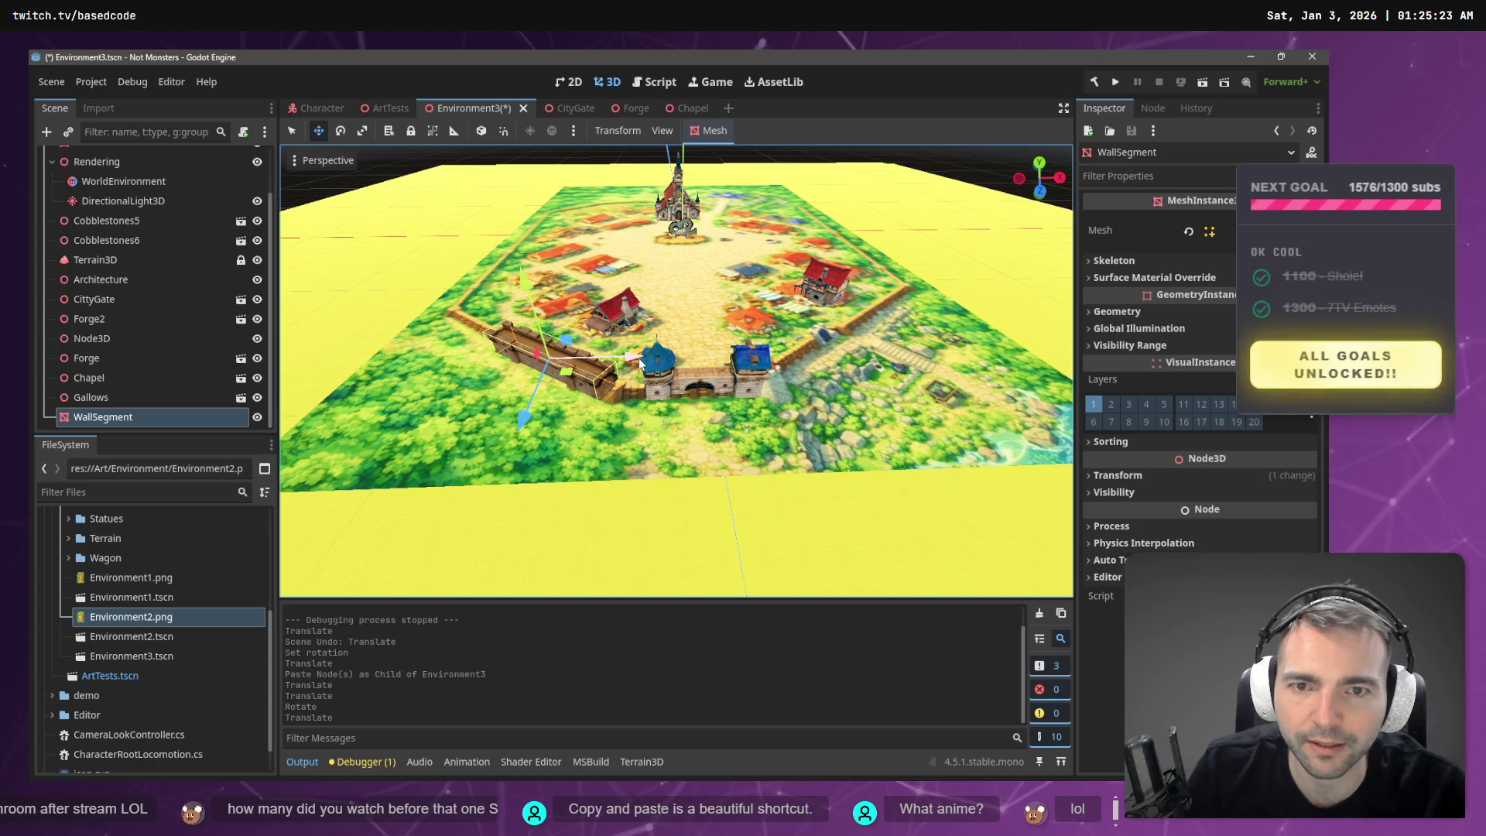
{"action": "left_click_drag", "start_coordinate": [697, 372], "coordinate": [724, 403]}
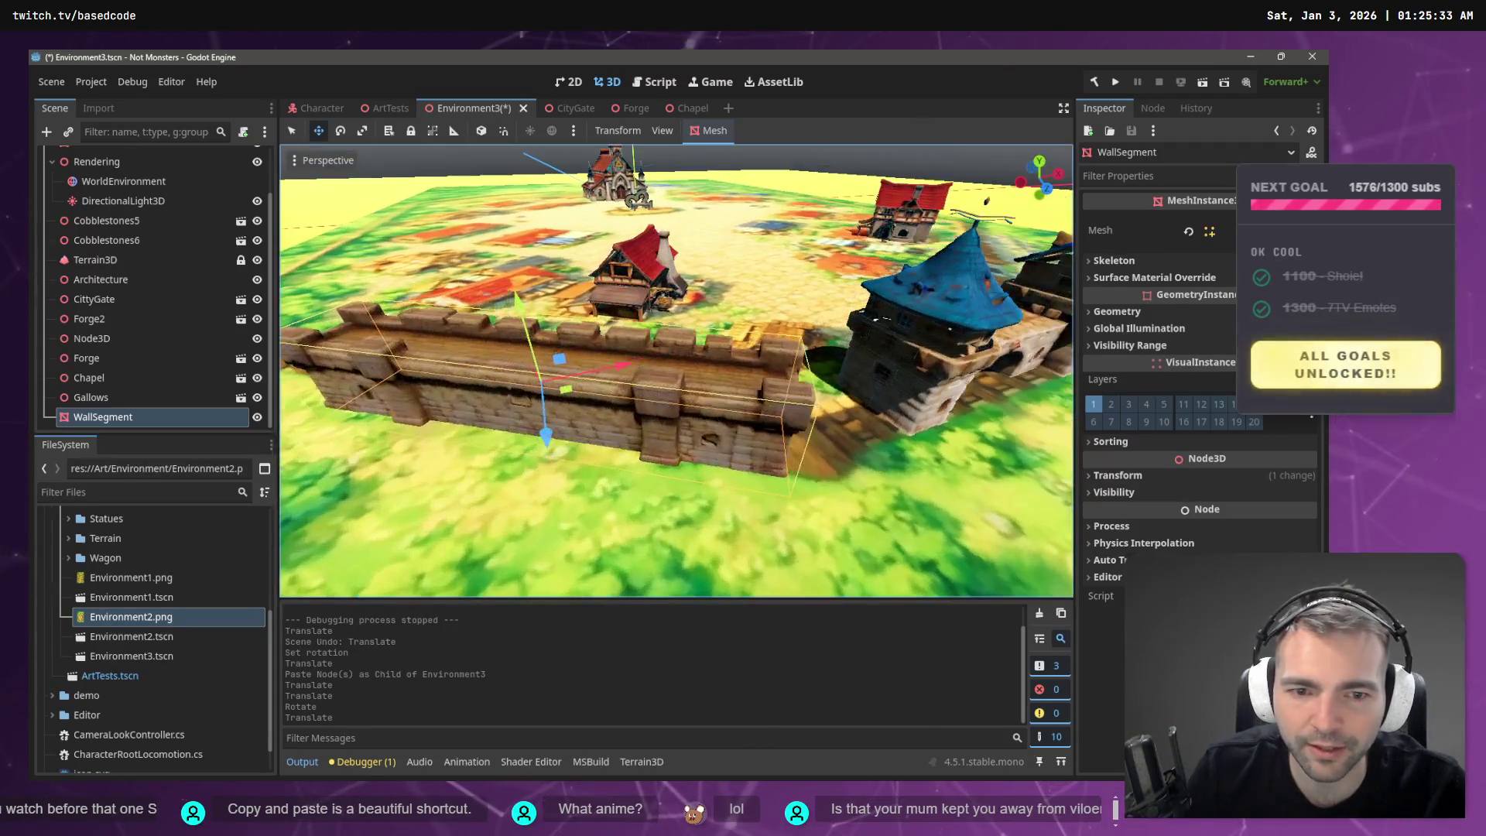
{"action": "mouse_move", "coordinate": [571, 390]}
{"action": "left_mouse_down"}
{"action": "mouse_move", "coordinate": [550, 377]}
{"action": "mouse_move", "coordinate": [532, 389]}
{"action": "left_mouse_up"}
{"action": "scroll", "coordinate": [657, 407], "scroll_direction": "down", "scroll_amount": 5}
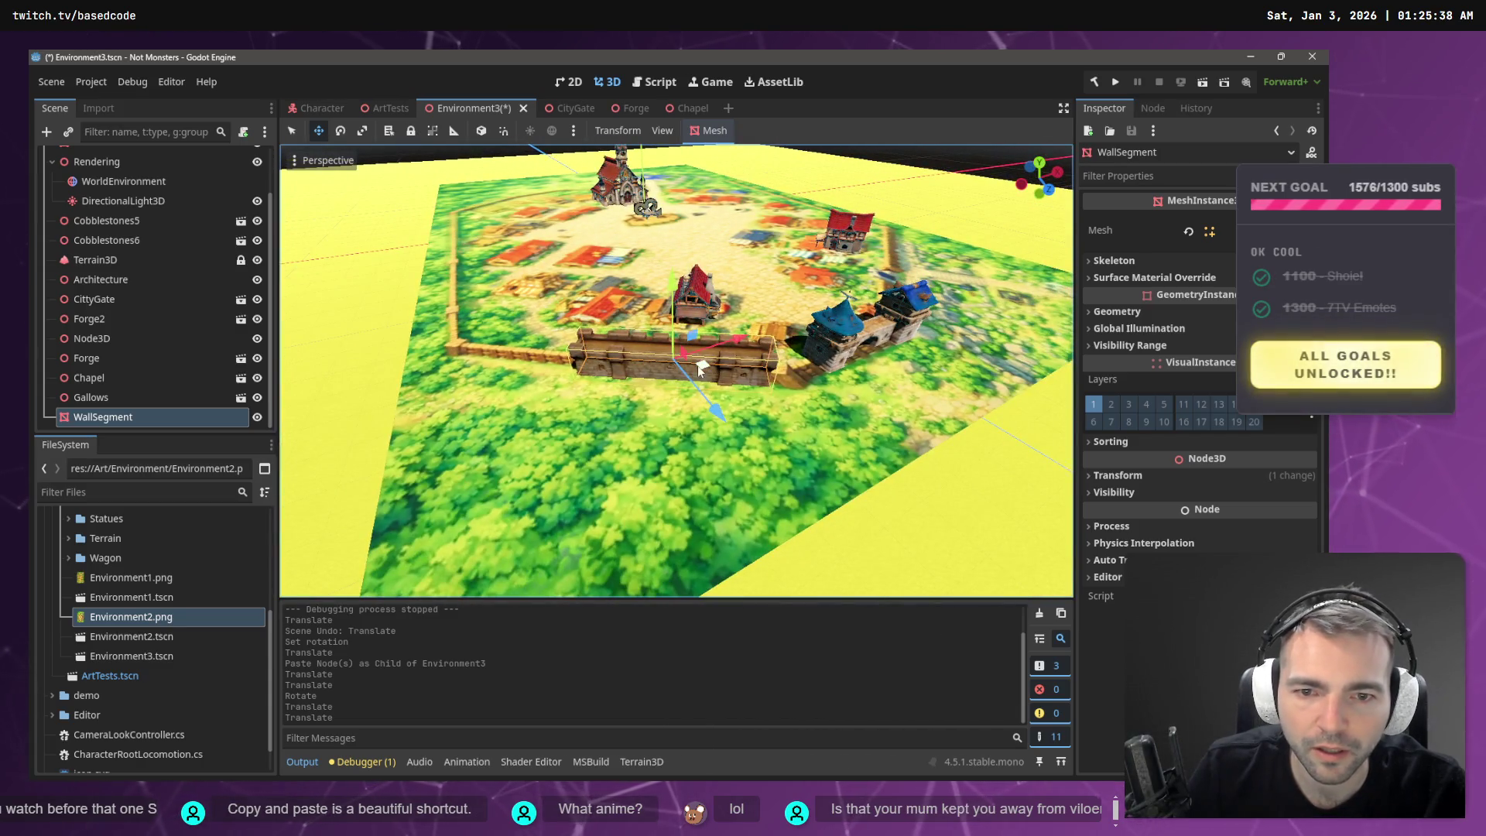
{"action": "left_click_drag", "start_coordinate": [700, 369], "coordinate": [774, 356]}
- Position the second wall segment further along the wall from the towers
{"action": "key", "text": "f"}
{"action": "key", "text": "w"}
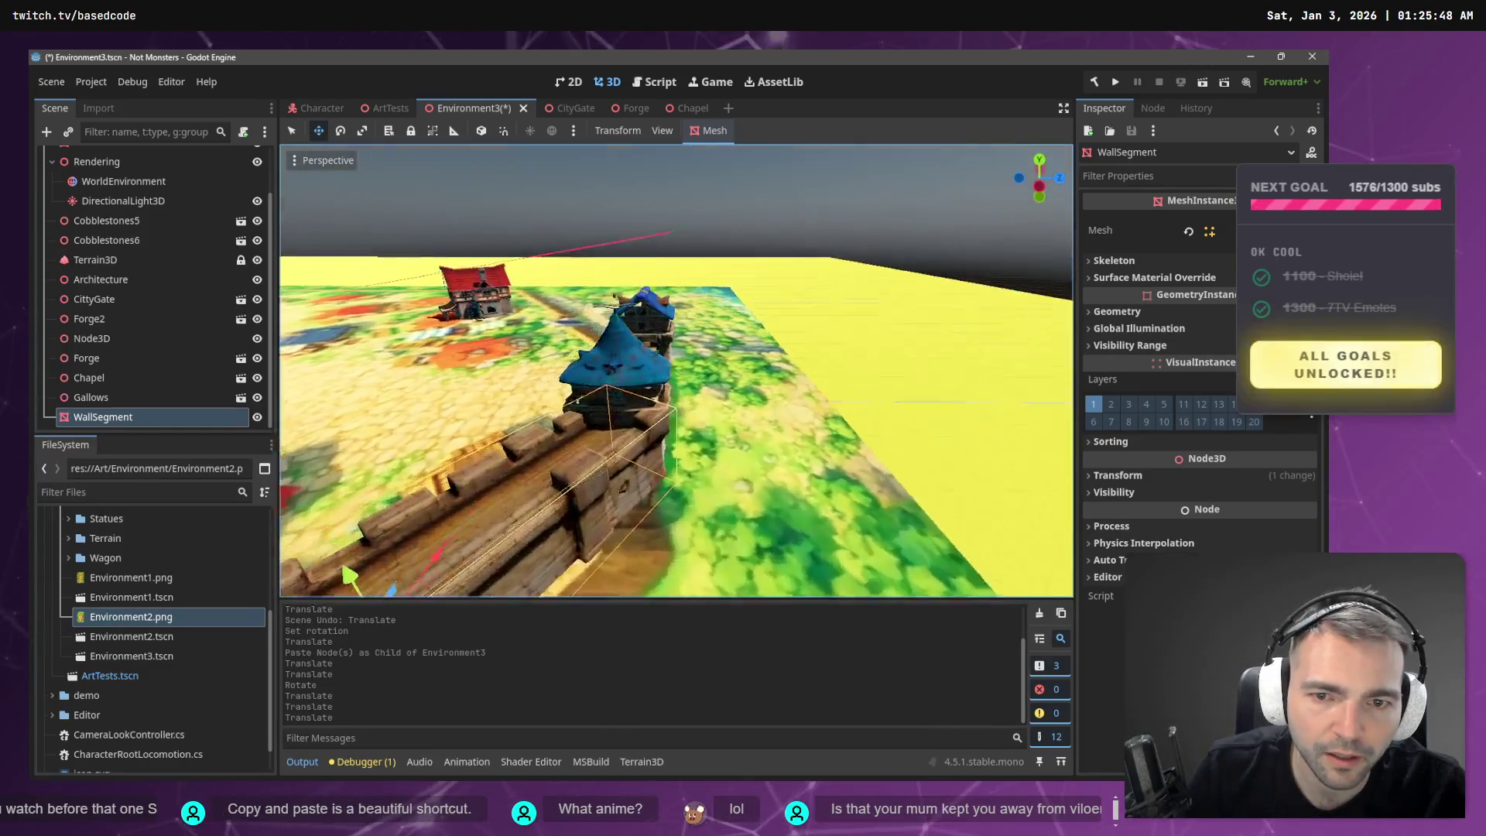
{"action": "key", "text": "a"}
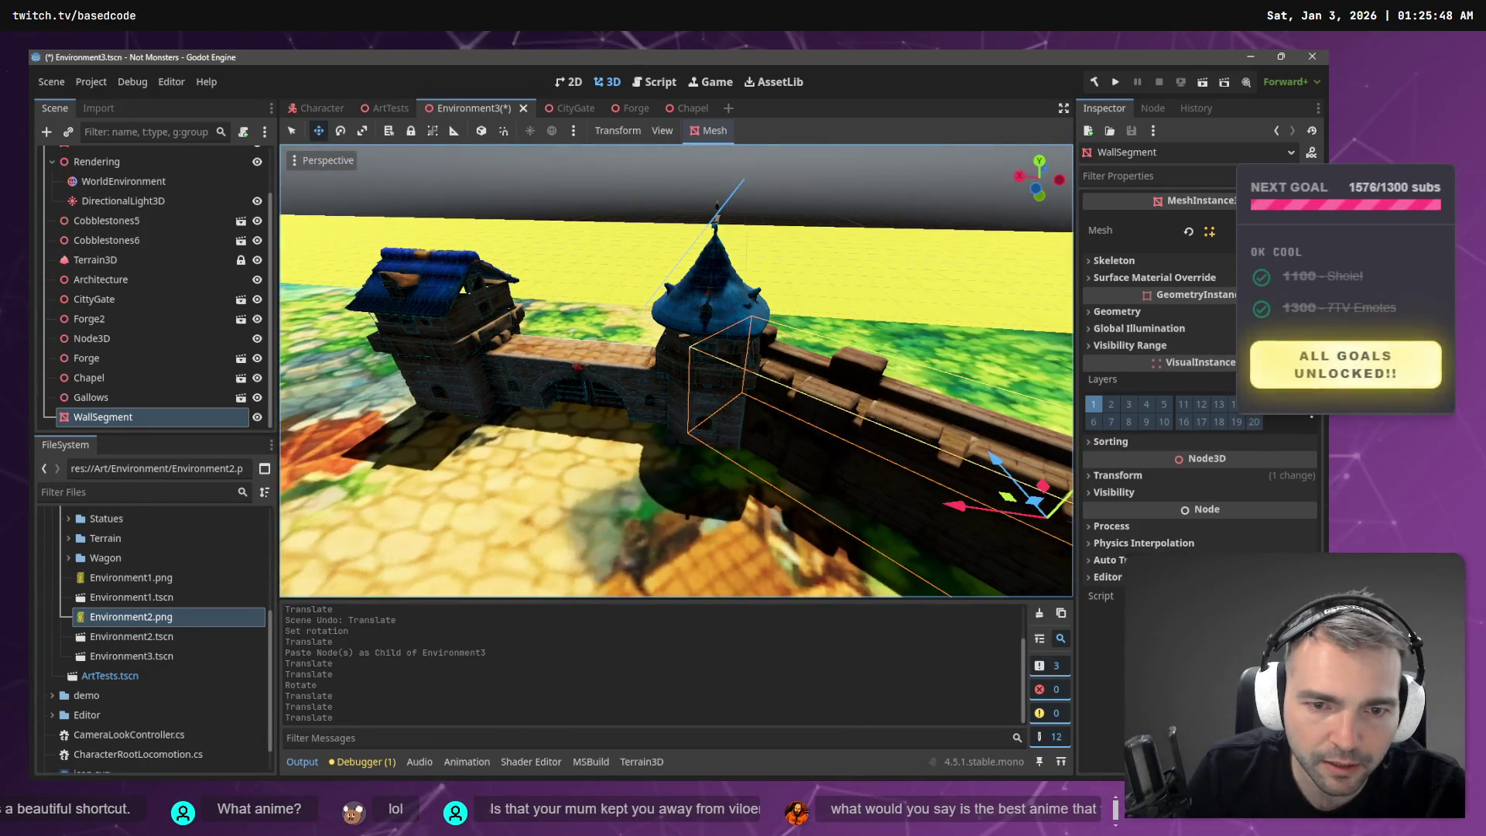
{"action": "key", "text": "s"}
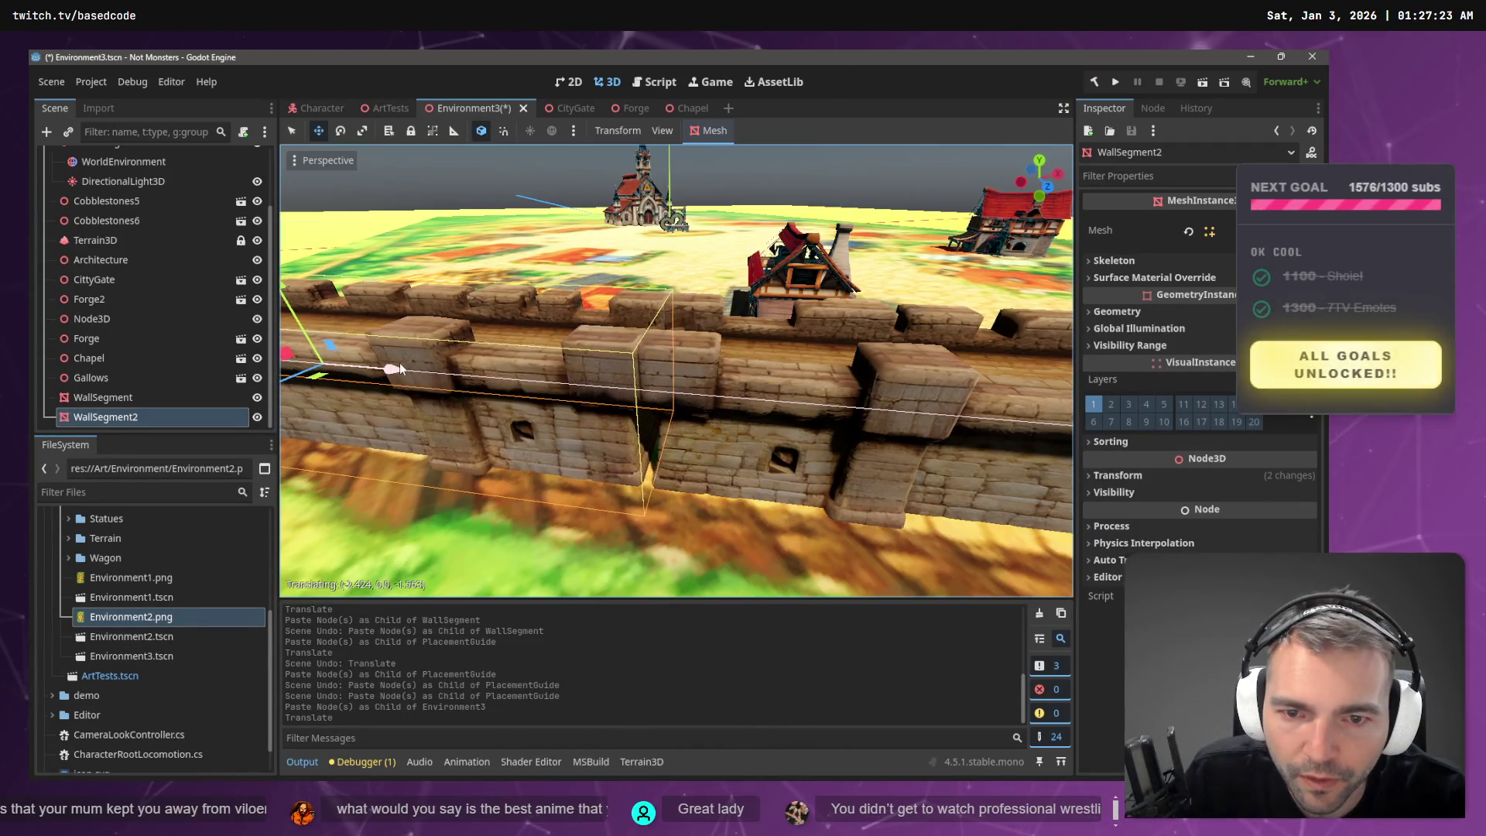
{"action": "left_click_drag", "start_coordinate": [400, 369], "coordinate": [423, 372]}
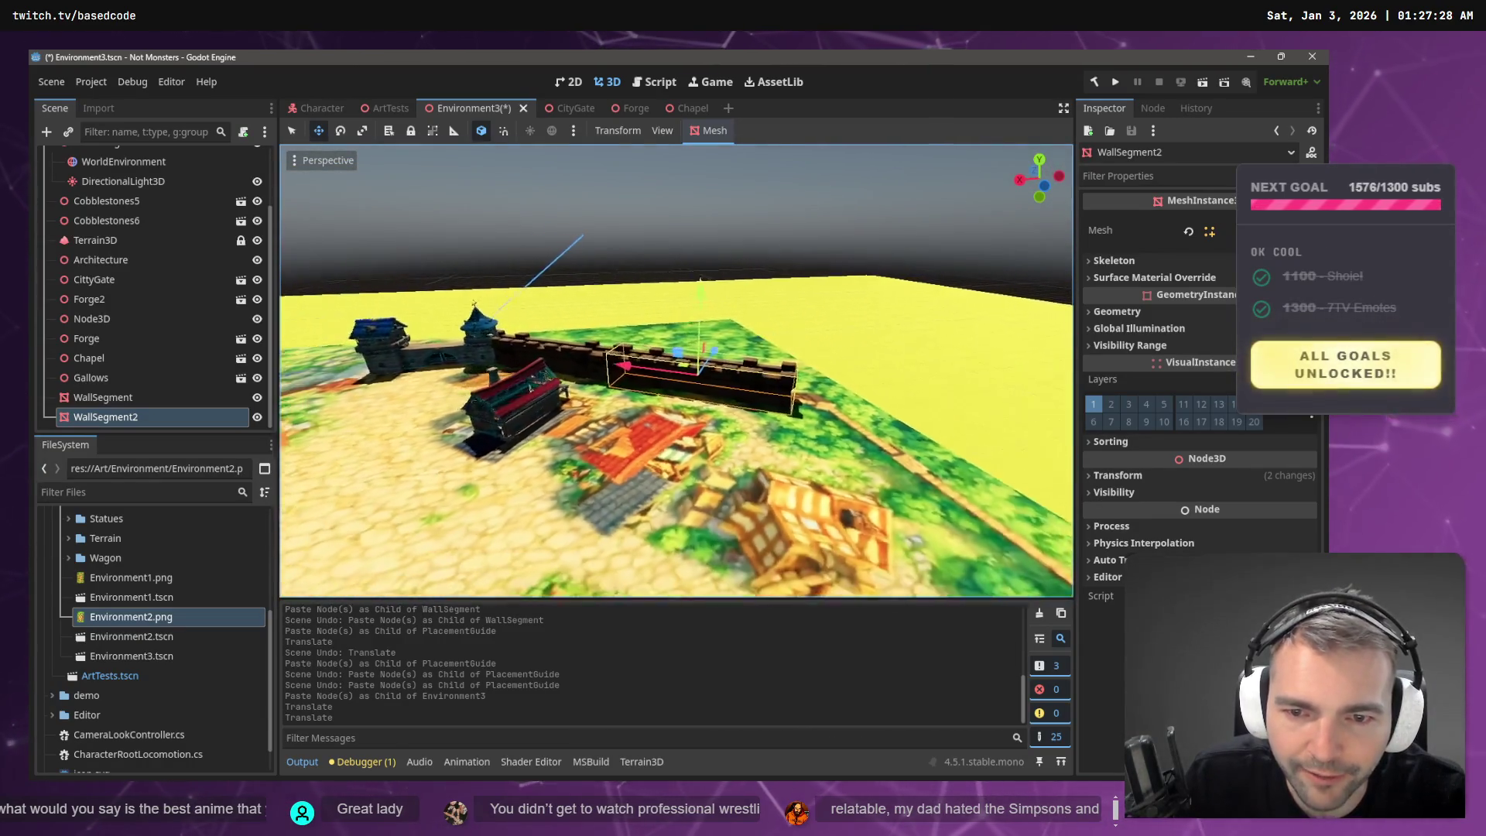
- Save Environment3, fly to the wall, and undo the wall moves until WallSegment2 disappears
{"action": "left_click", "coordinate": [587, 224]}
{"action": "key", "text": "ctrl+s"}
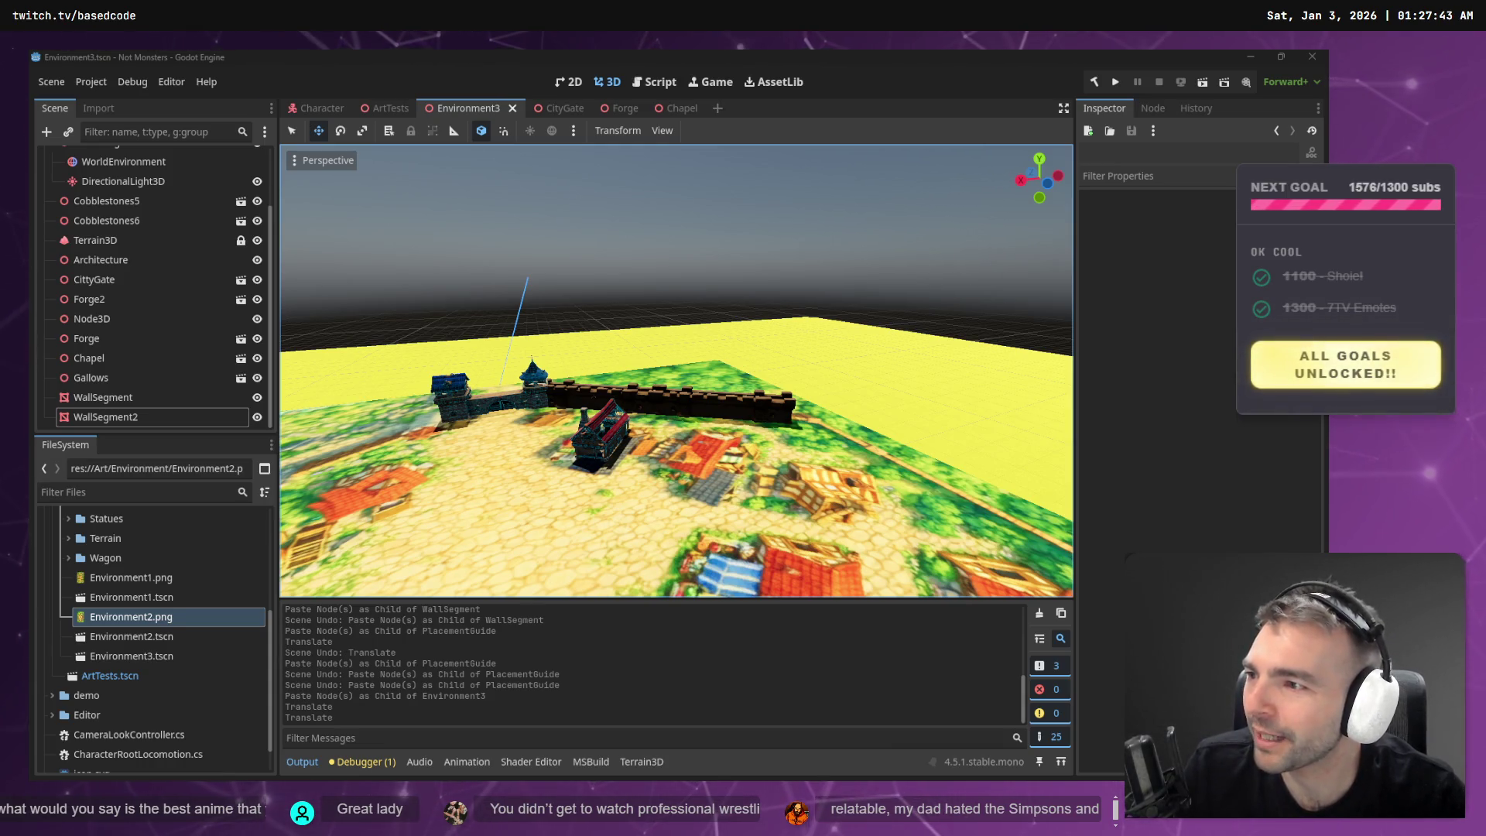
{"action": "key", "text": "w"}
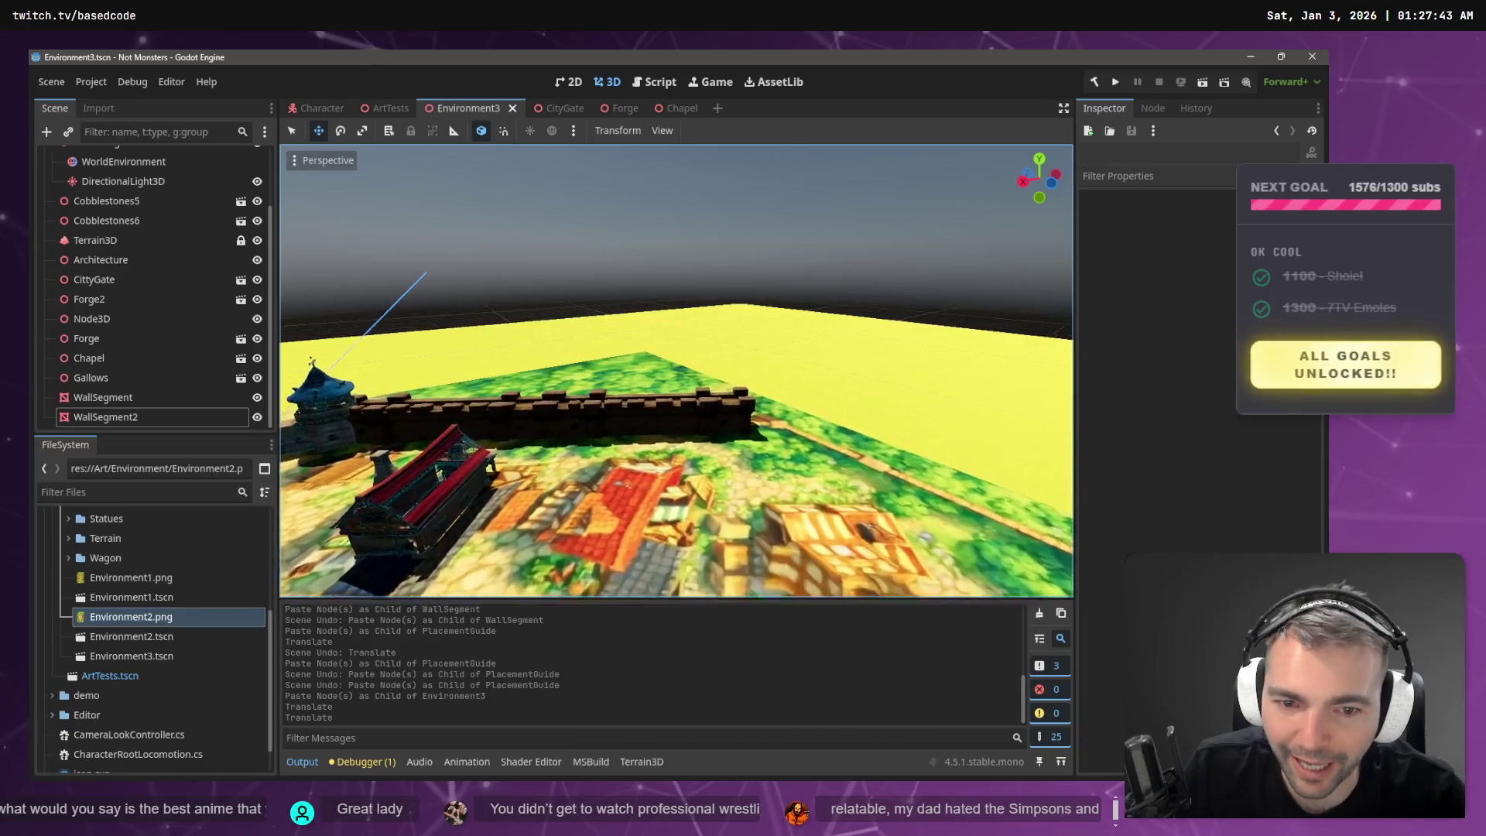
{"action": "key", "text": "w"}
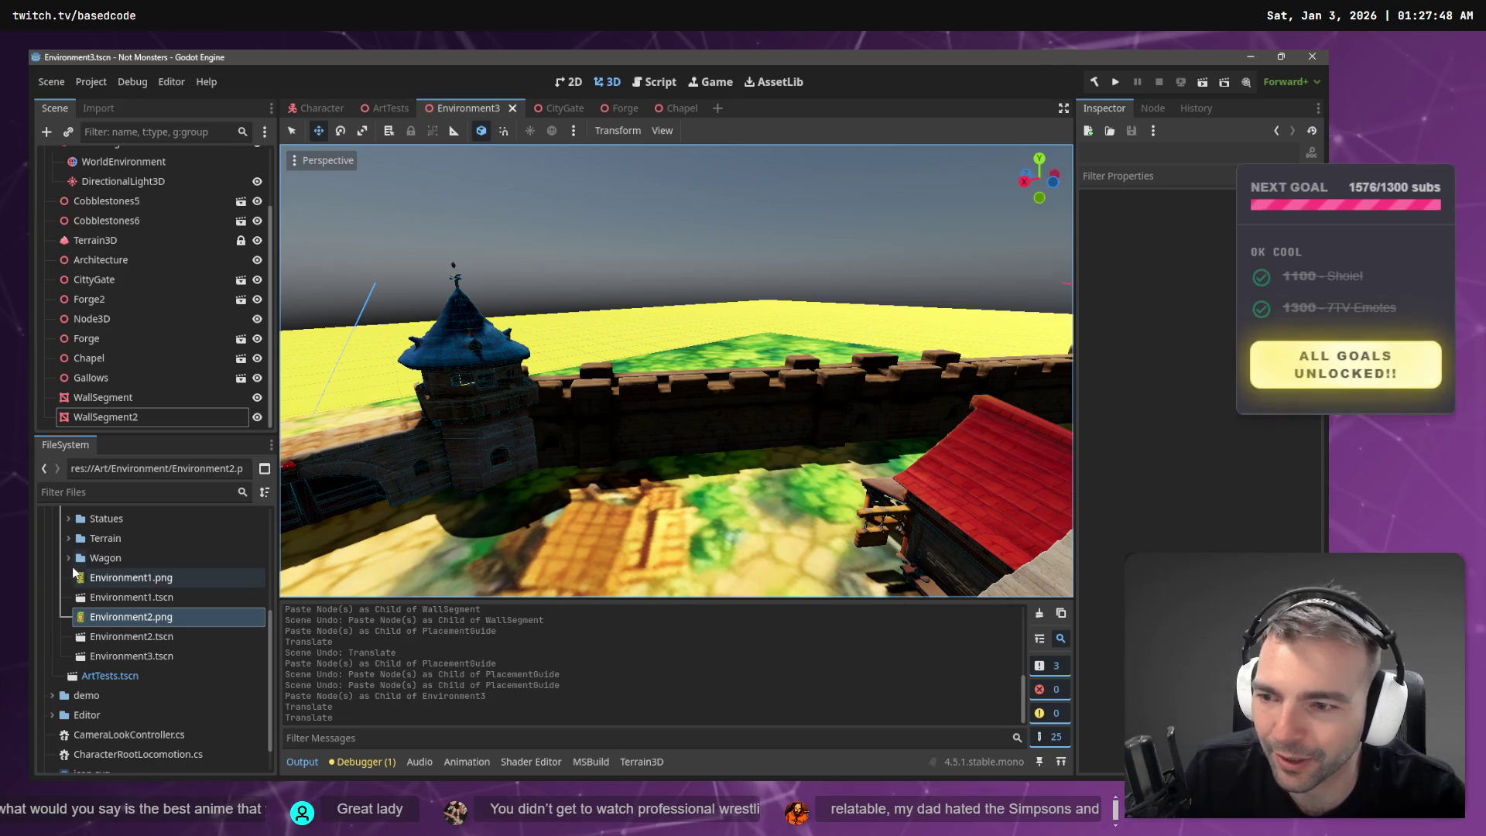
{"action": "key", "text": "ctrl+z"}
{"action": "key", "text": "ctrl+z"}
{"action": "key", "text": "ctrl+z"}
{"action": "key", "text": "ctrl+z"}
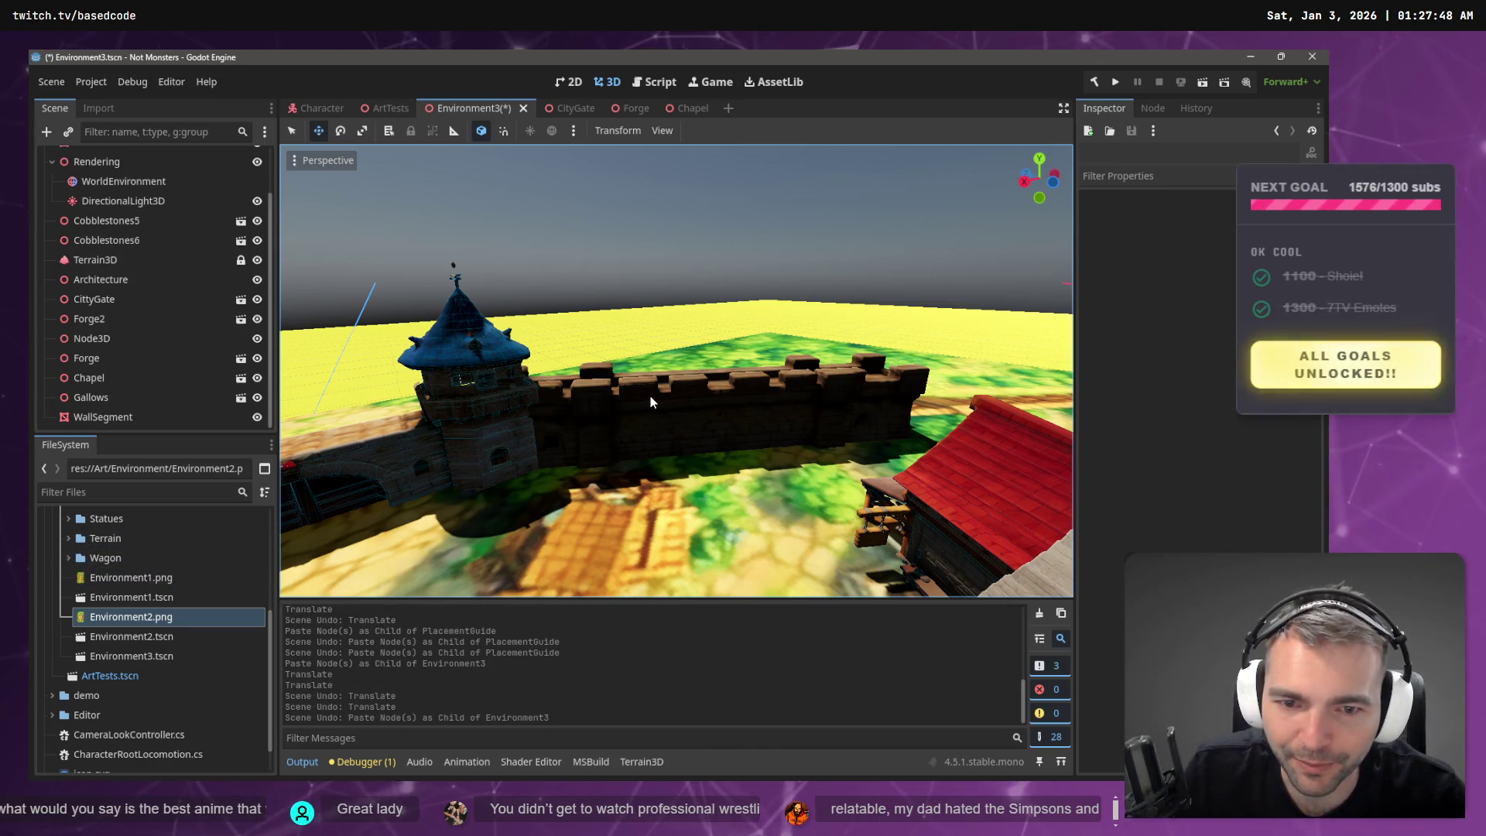
{"action": "key", "text": "ctrl+z"}
{"action": "key", "text": "ctrl+z"}
{"action": "key", "text": "ctrl+z"}
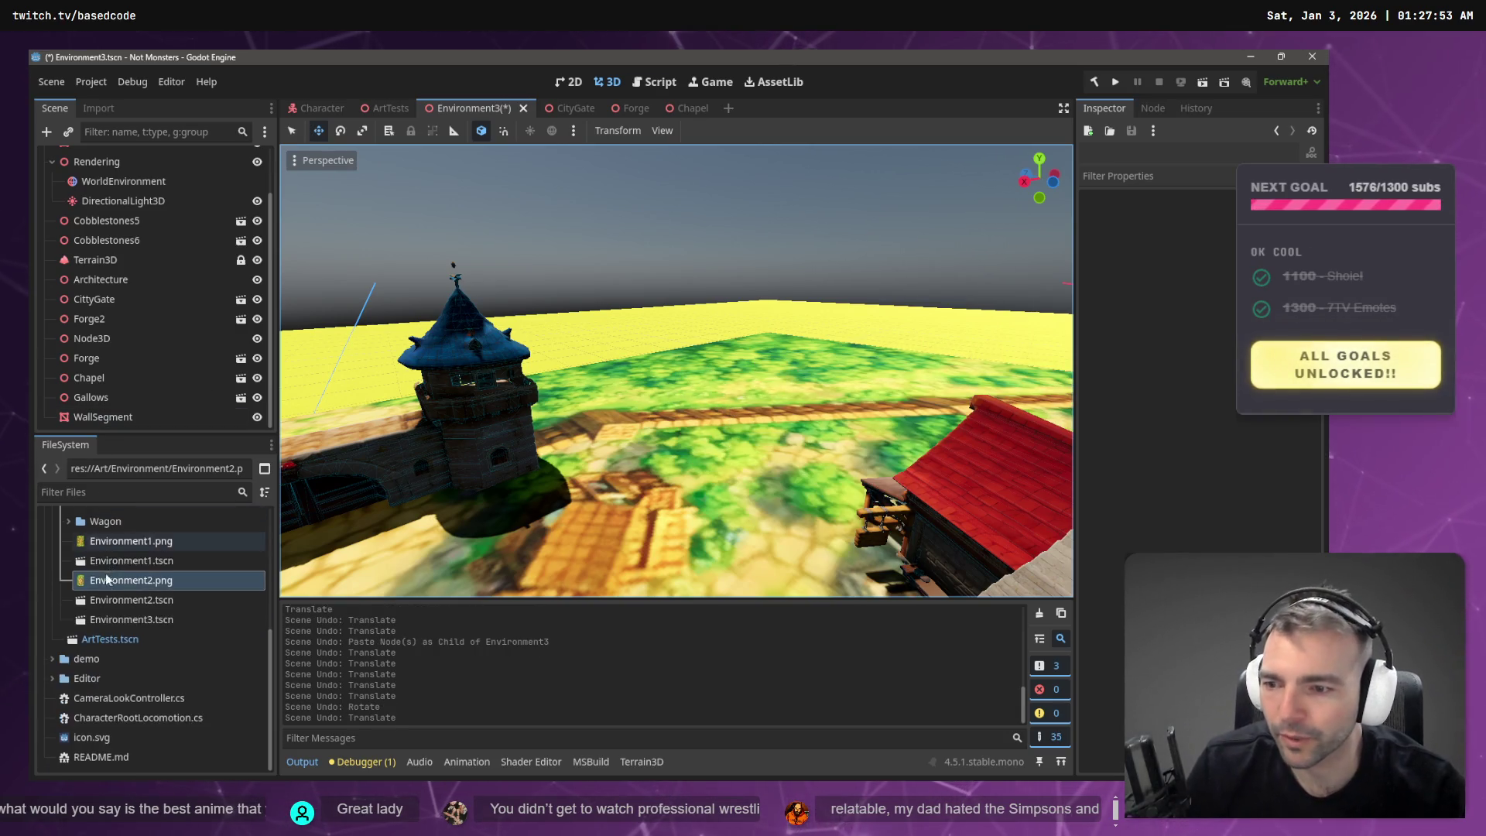
- Expand the Achitecture and WallSegment folders in FileSystem, collapsing Gallows
{"action": "scroll", "coordinate": [82, 590], "scroll_direction": "up", "scroll_amount": 3}
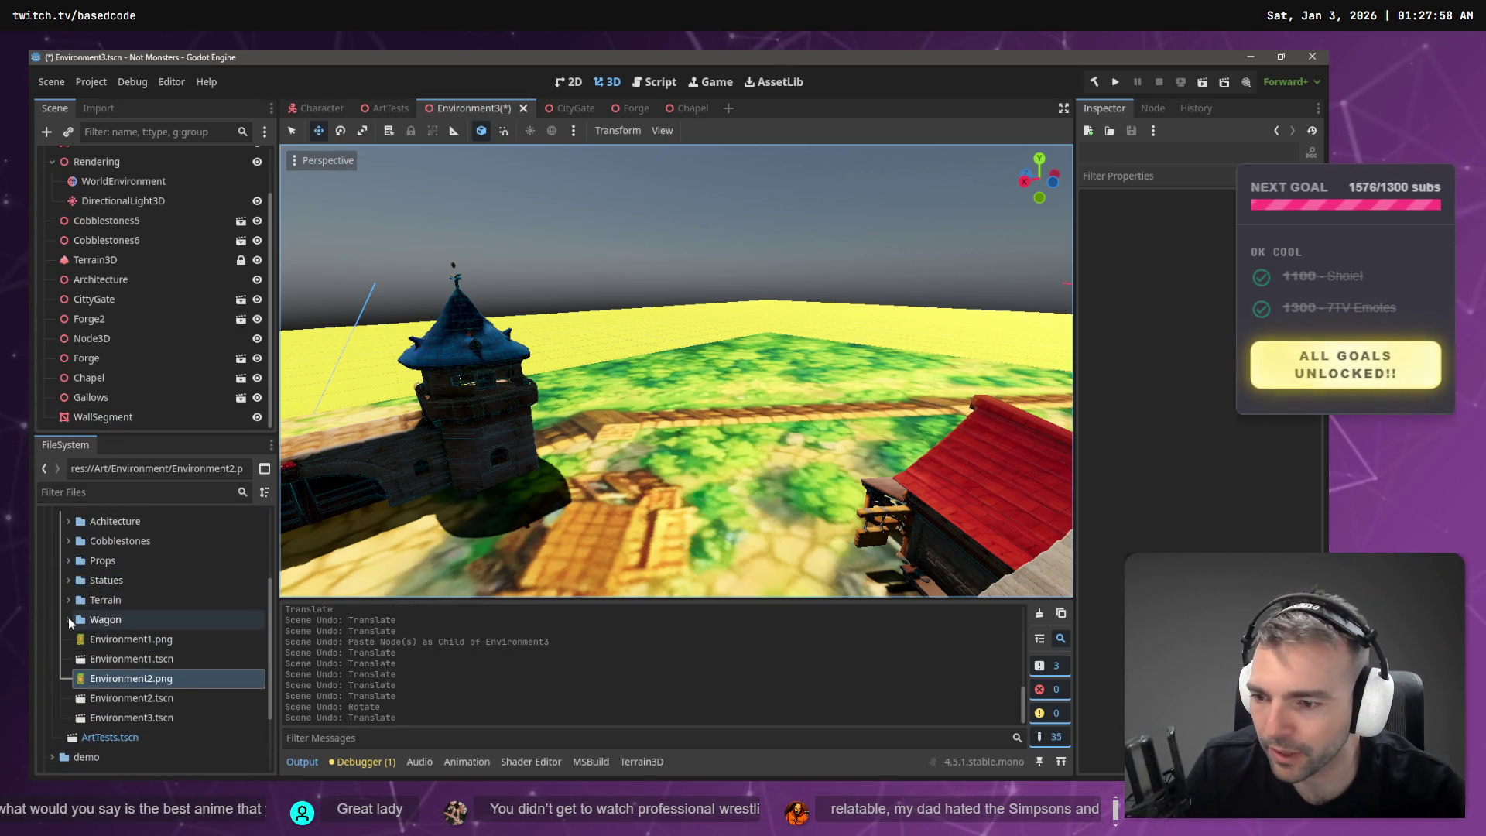
{"action": "scroll", "coordinate": [78, 596], "scroll_direction": "up", "scroll_amount": 3}
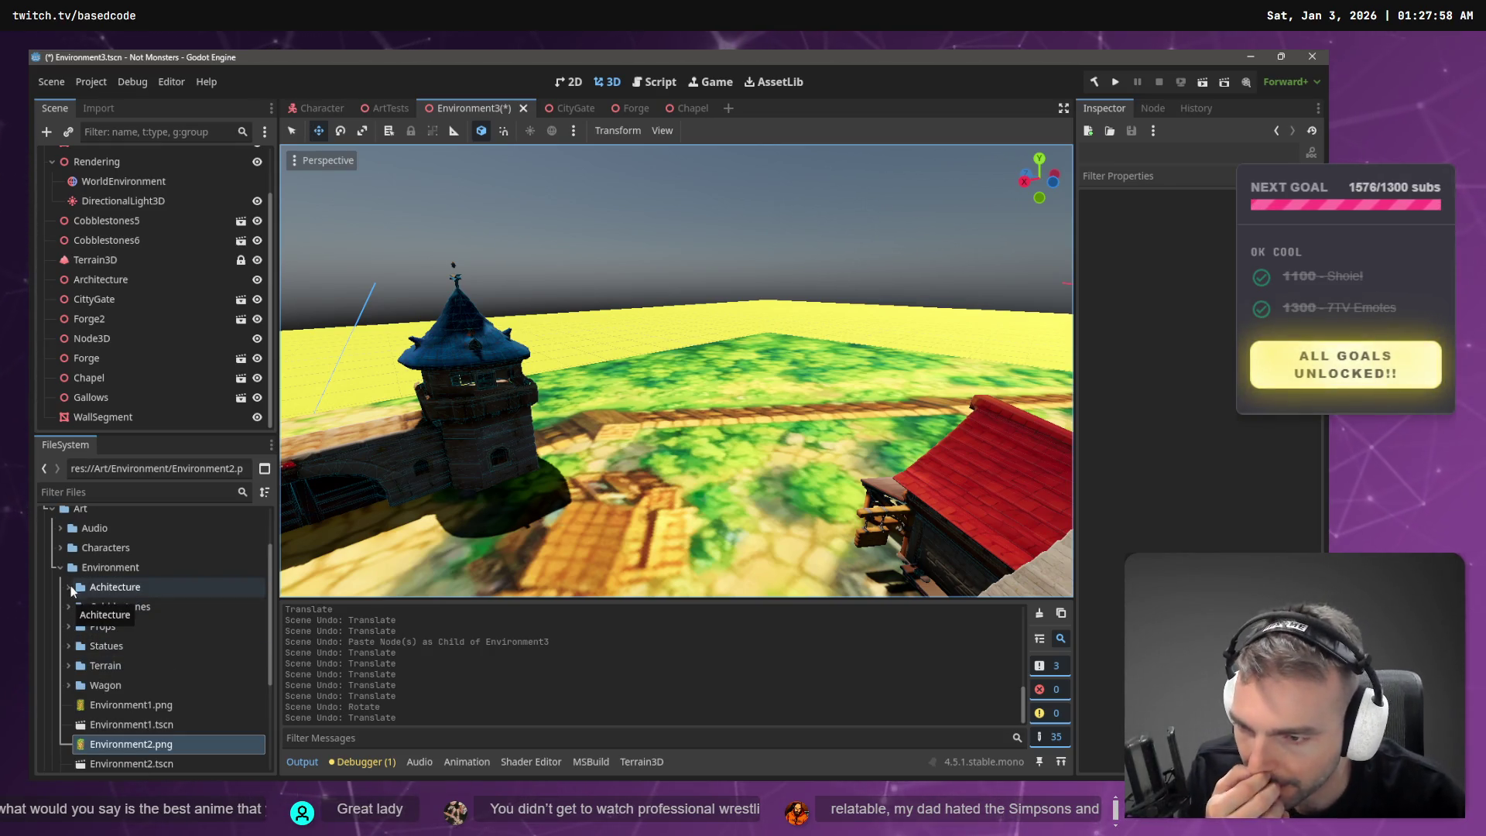
{"action": "scroll", "coordinate": [71, 594], "scroll_direction": "down", "scroll_amount": 5}
{"action": "scroll", "coordinate": [79, 571], "scroll_direction": "up", "scroll_amount": 3}
{"action": "left_click", "coordinate": [69, 553]}
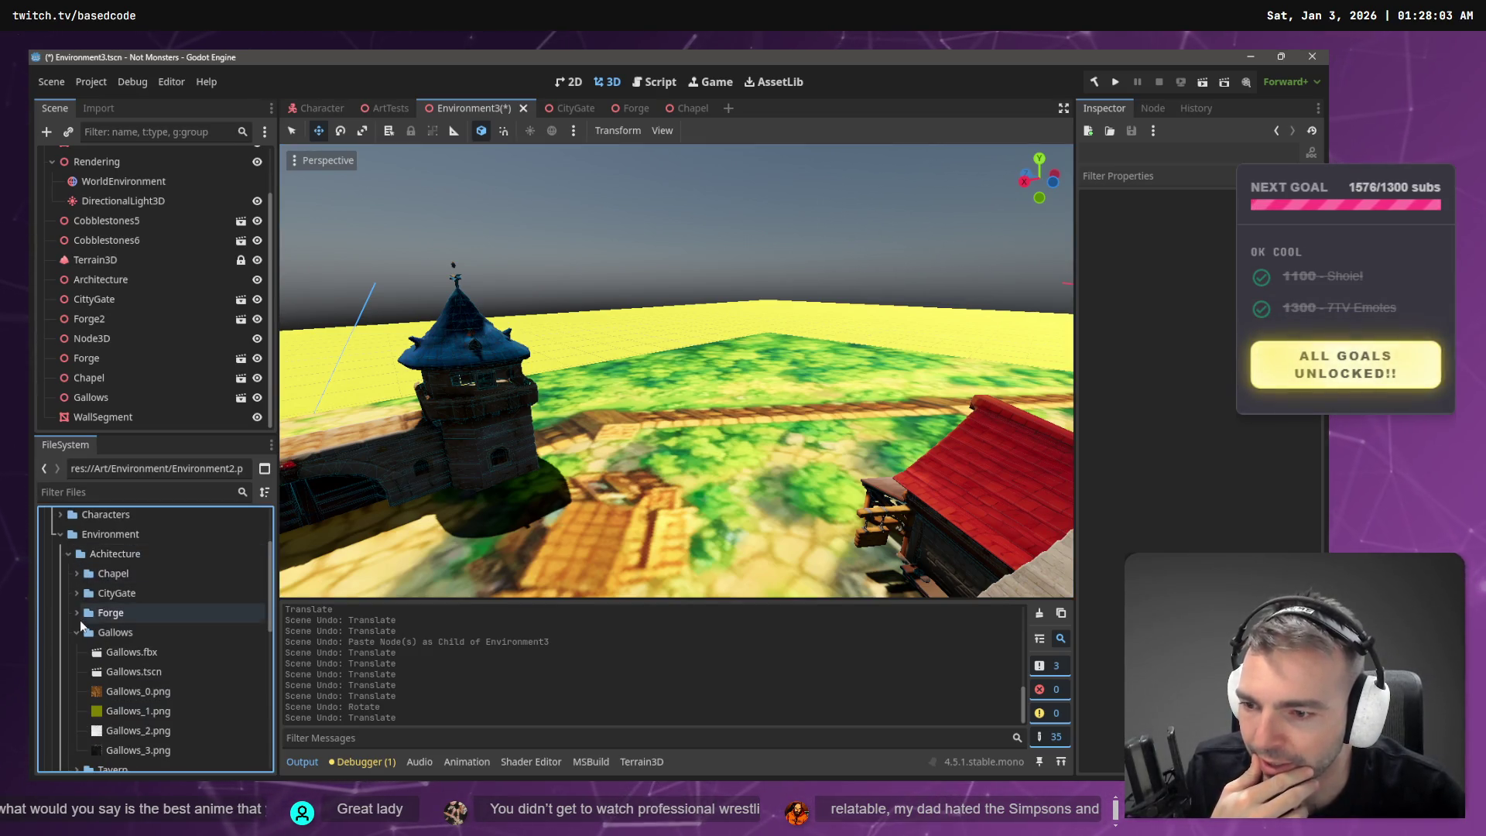
{"action": "left_click", "coordinate": [77, 632]}
{"action": "scroll", "coordinate": [86, 619], "scroll_direction": "down", "scroll_amount": 1}
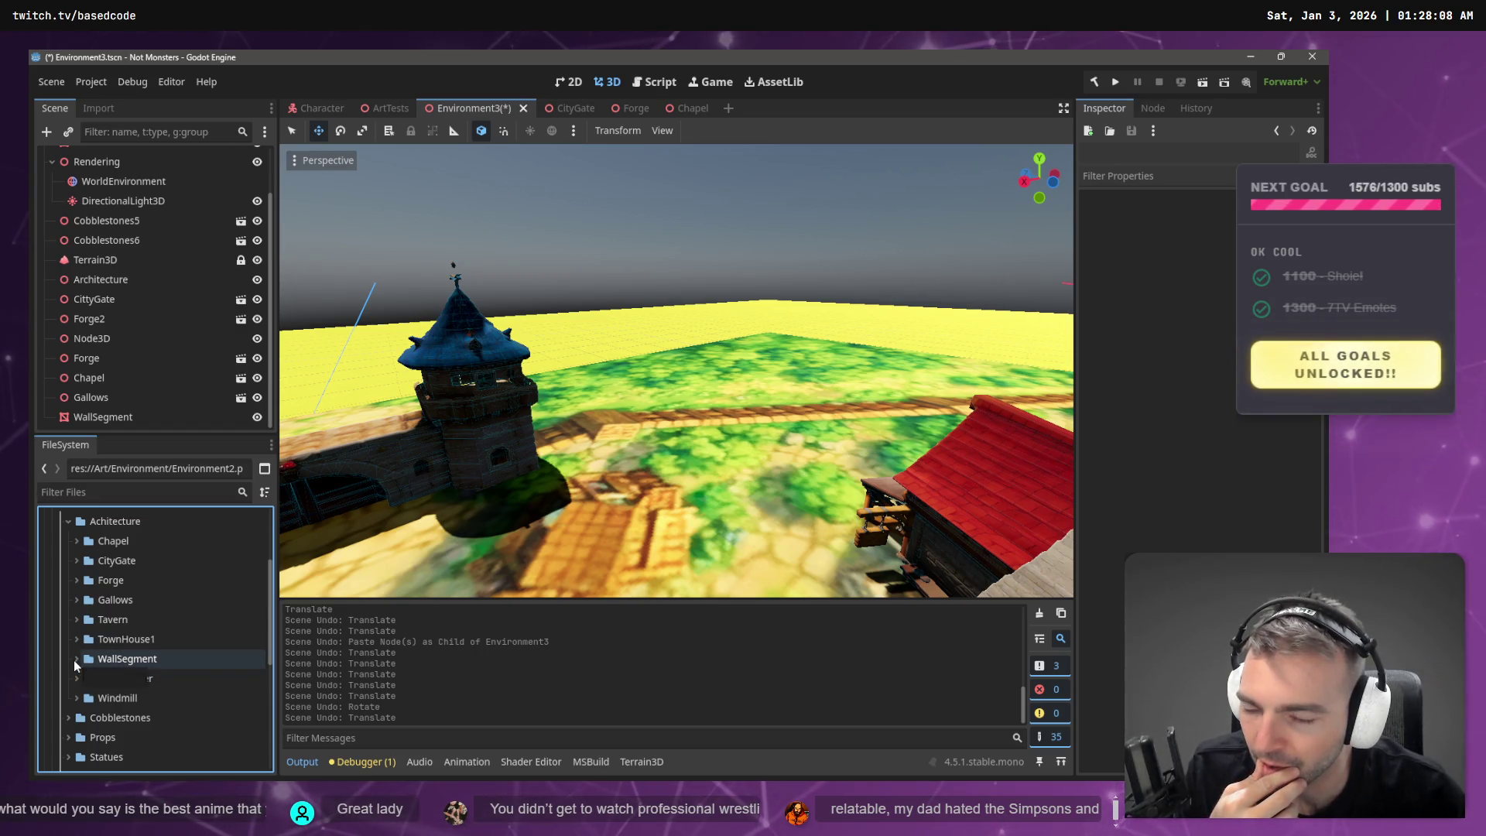
{"action": "left_click", "coordinate": [75, 658]}
{"action": "scroll", "coordinate": [131, 662], "scroll_direction": "down", "scroll_amount": 1}
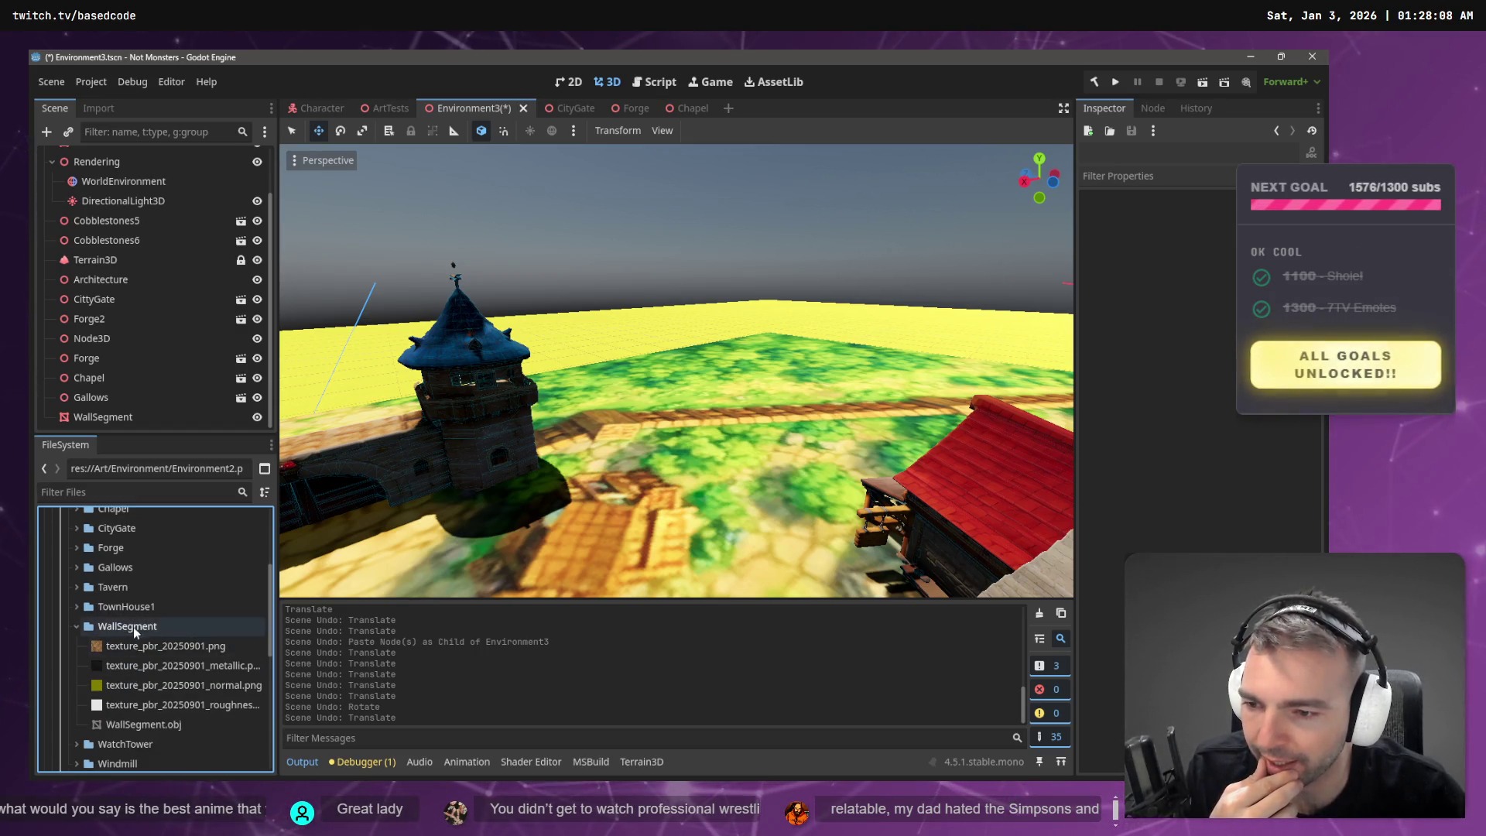
- Create a folder named WallSegment inside it, cancelling a later delete prompt
{"action": "right_click", "coordinate": [134, 628]}
{"action": "mouse_move", "coordinate": [206, 490]}
{"action": "left_click", "coordinate": [356, 497]}
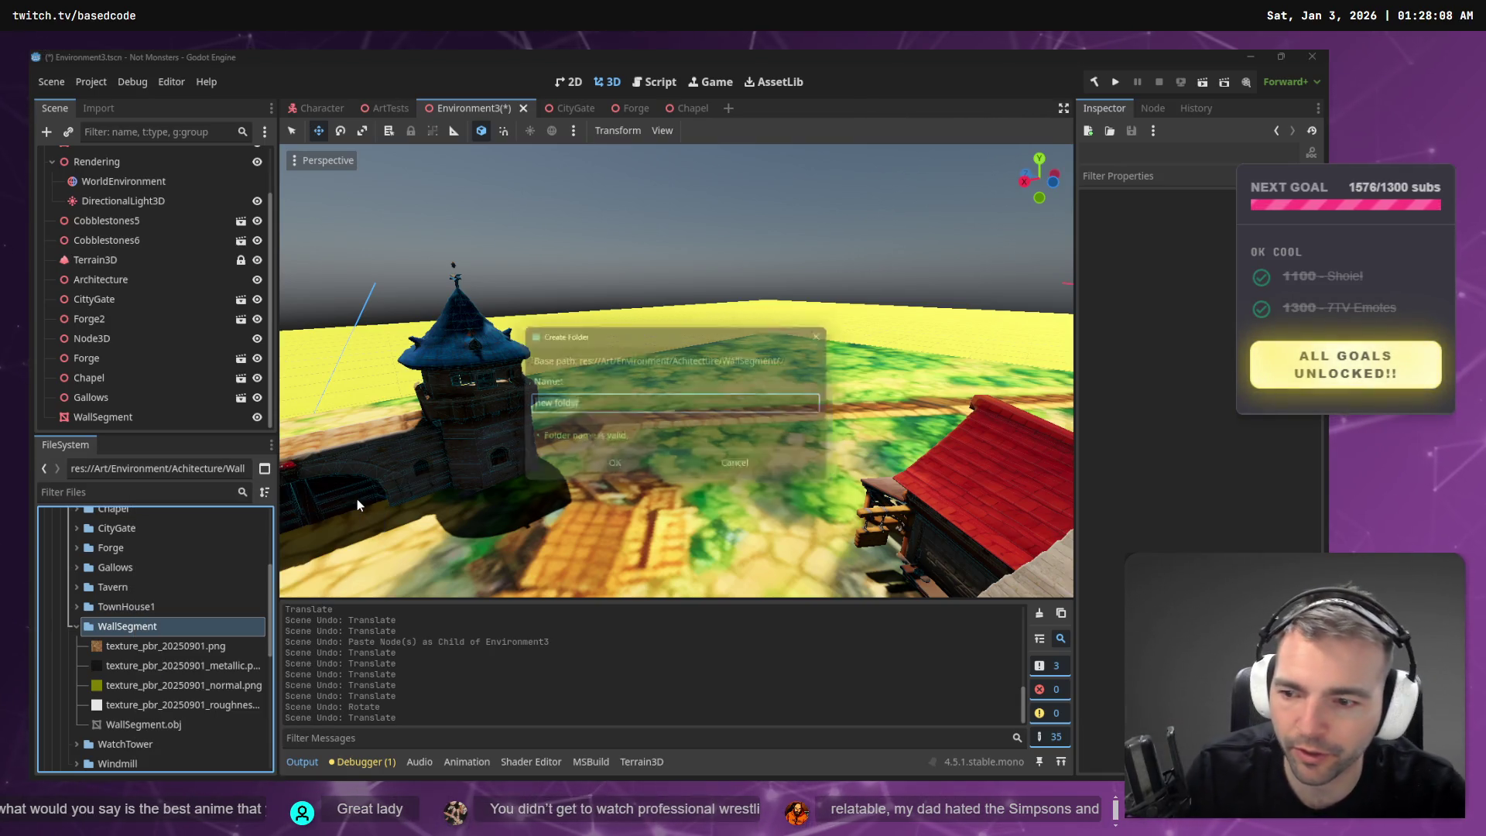
{"action": "type", "text": "WallSeg"}
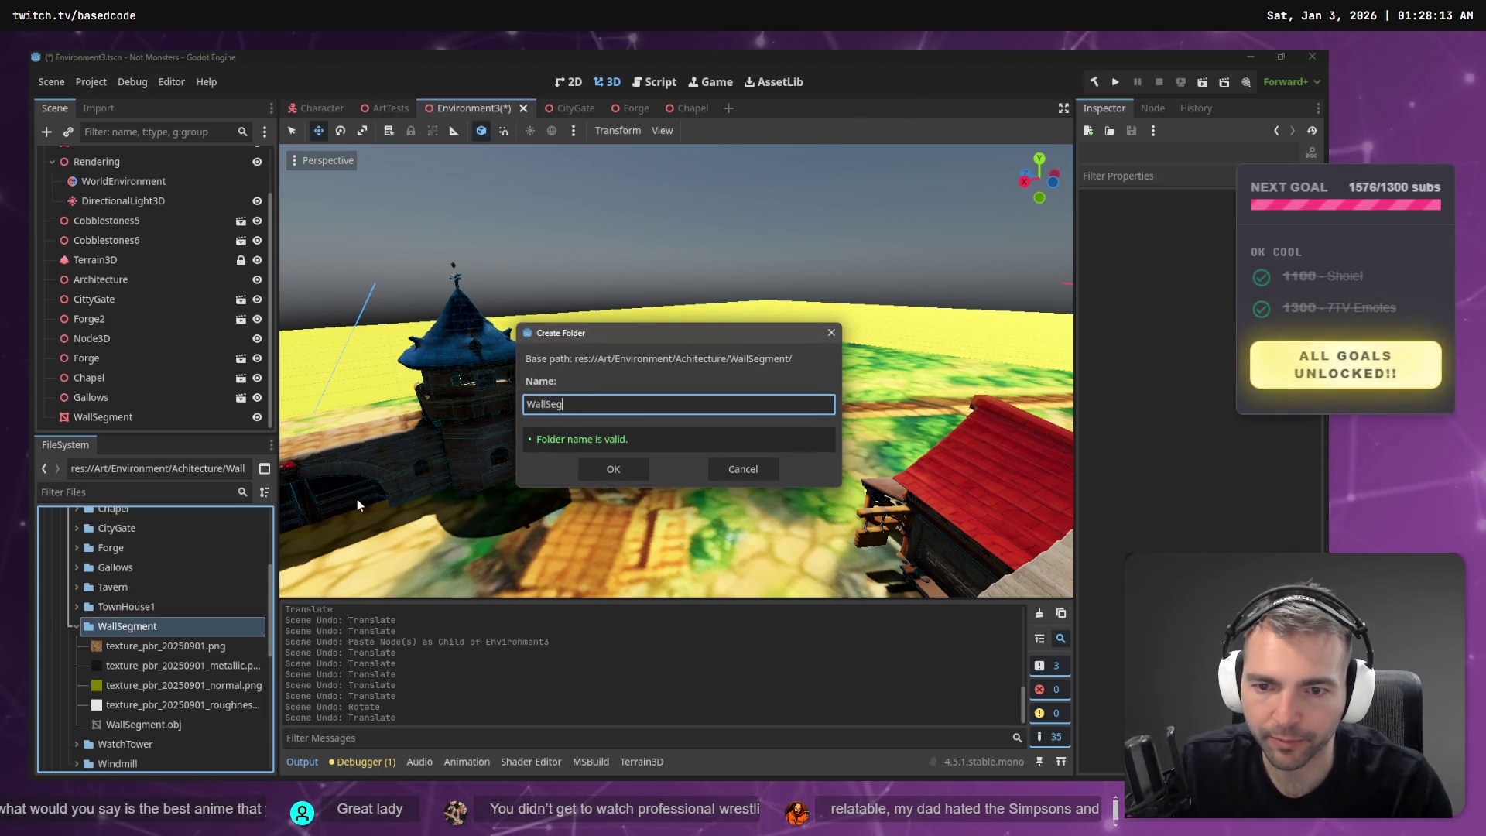
{"action": "type", "text": "ment"}
{"action": "key", "text": "Return"}
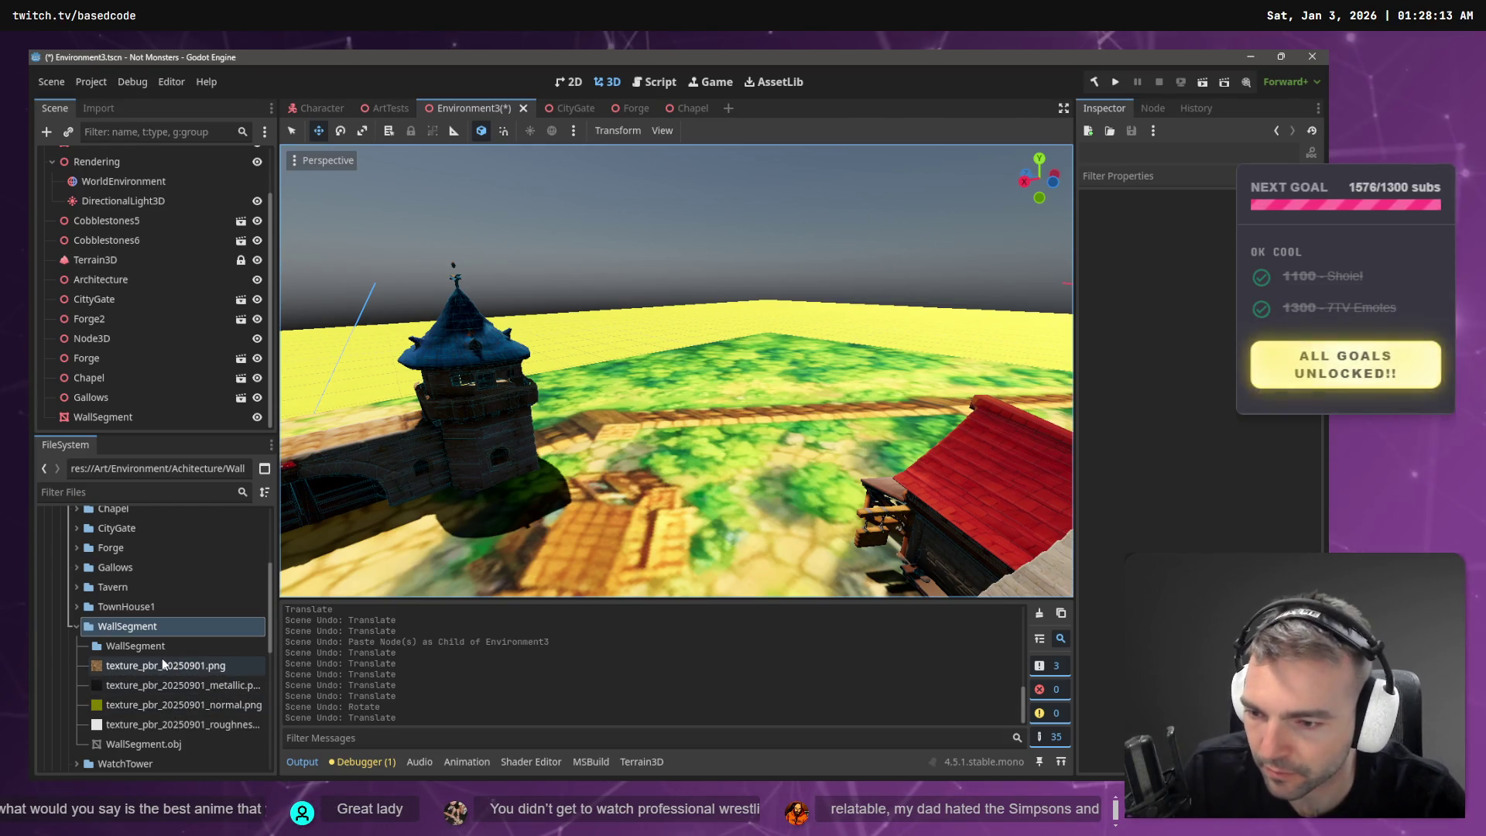
{"action": "left_click", "coordinate": [161, 653]}
{"action": "key", "text": "Delete"}
{"action": "key", "text": "Escape"}
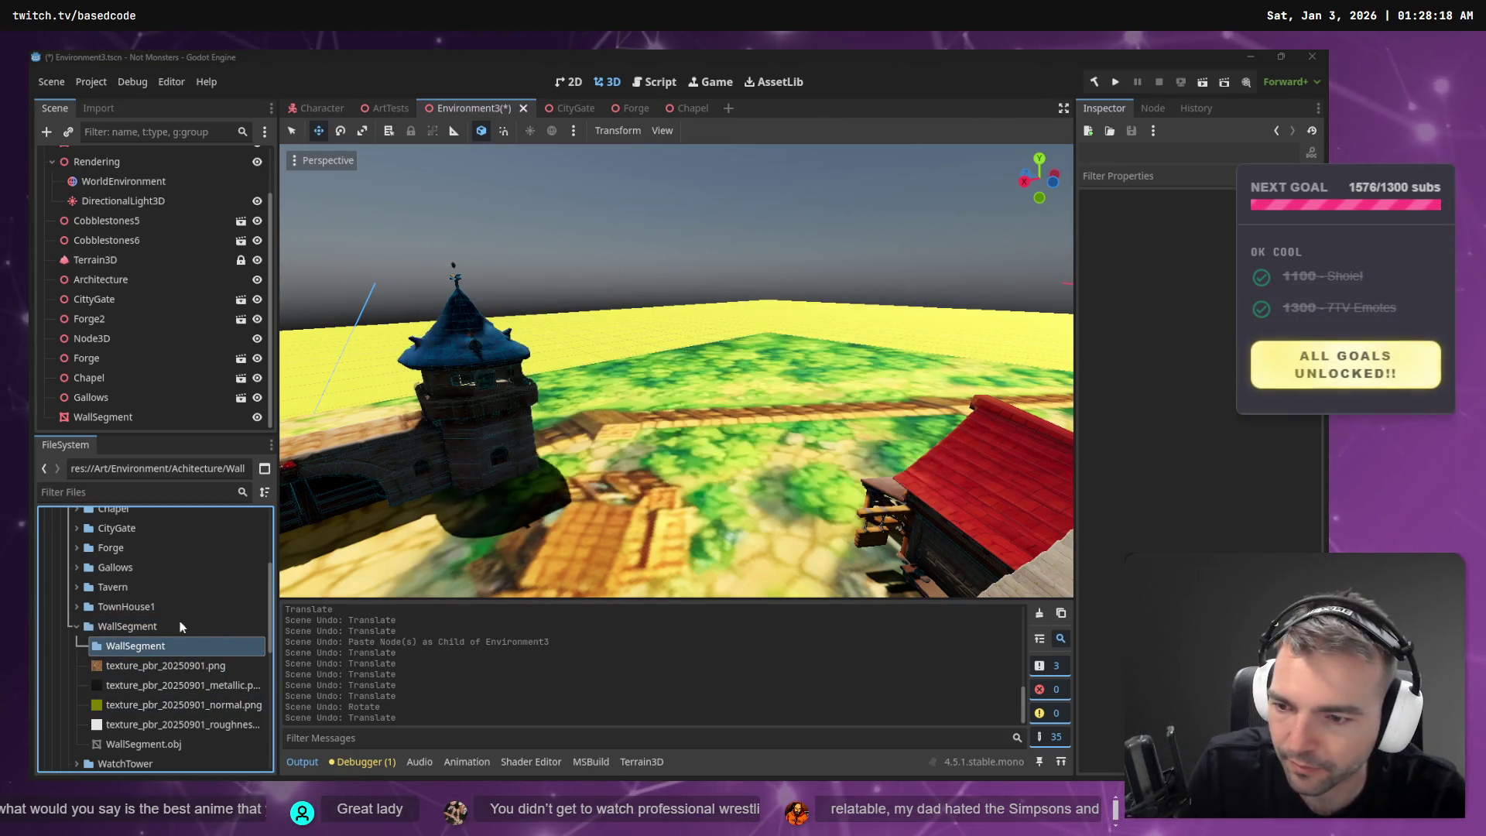
- Create a new 3D scene named WallSegment in the outer WallSegment folder
{"action": "right_click", "coordinate": [155, 625]}
{"action": "mouse_move", "coordinate": [309, 493]}
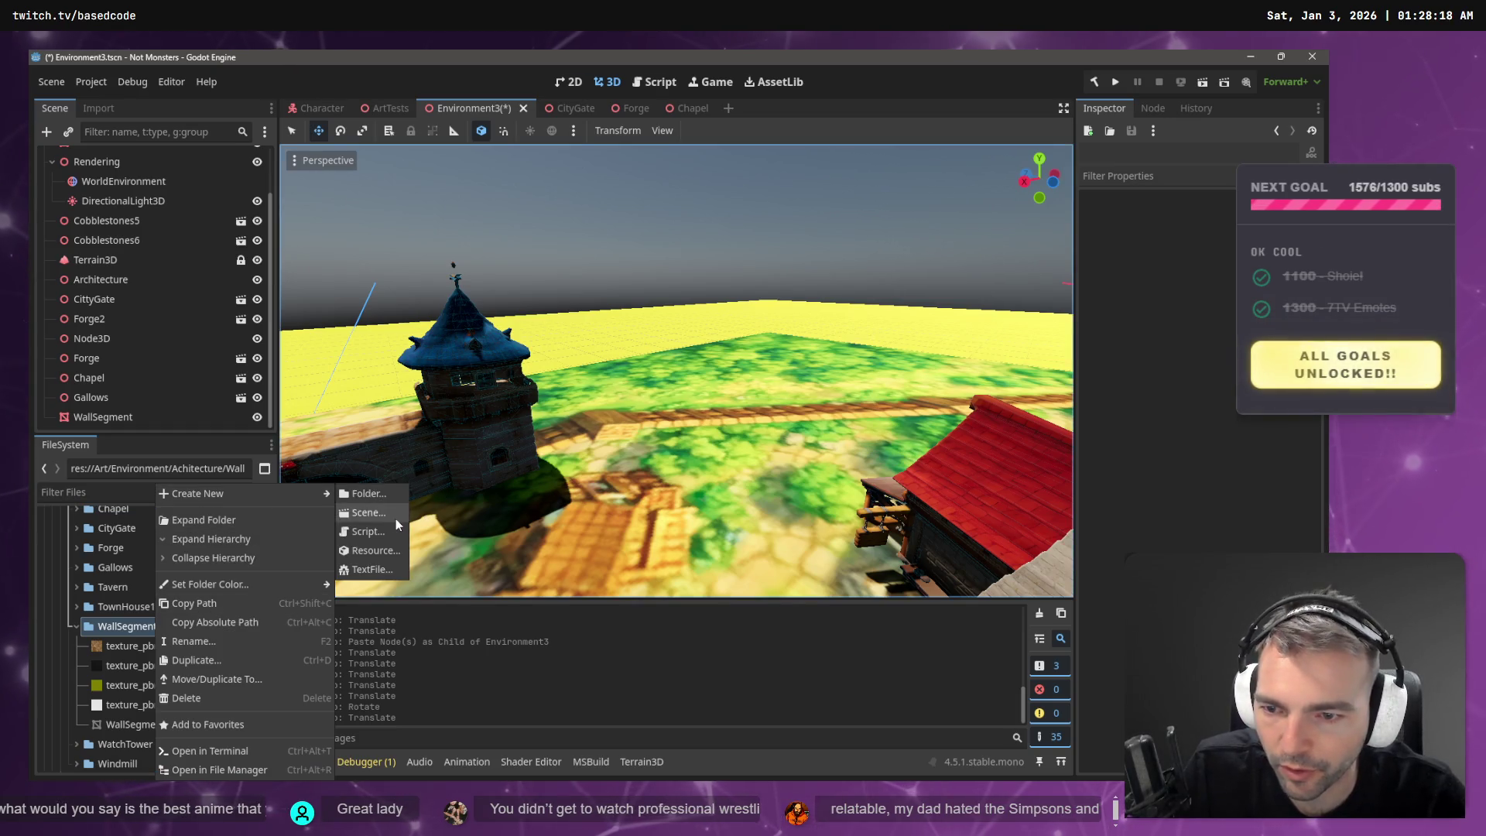
{"action": "left_click", "coordinate": [394, 515]}
{"action": "type", "text": "WallSegm"}
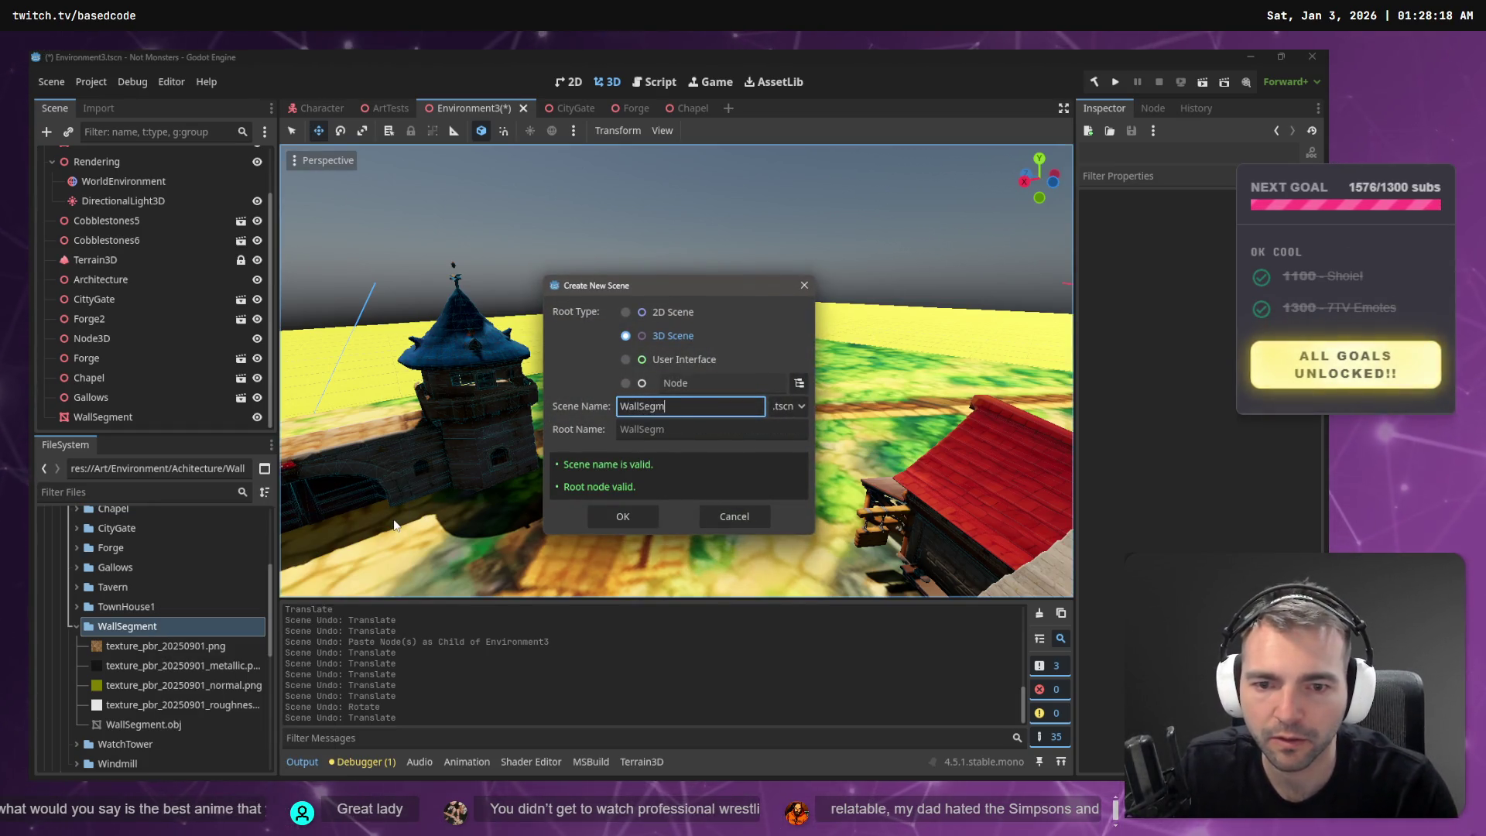
{"action": "type", "text": "ent"}
{"action": "key", "text": "Return"}
- Try dragging WallSegment.obj into the scene, then dismiss its file actions menu
{"action": "left_click", "coordinate": [120, 725]}
{"action": "mouse_move", "coordinate": [120, 725]}
{"action": "left_mouse_down"}
{"action": "mouse_move", "coordinate": [133, 275]}
{"action": "mouse_move", "coordinate": [608, 339]}
{"action": "mouse_move", "coordinate": [571, 215]}
{"action": "mouse_move", "coordinate": [221, 236]}
{"action": "mouse_move", "coordinate": [101, 166]}
{"action": "mouse_move", "coordinate": [134, 188]}
{"action": "left_mouse_up"}
{"action": "right_click", "coordinate": [148, 745]}
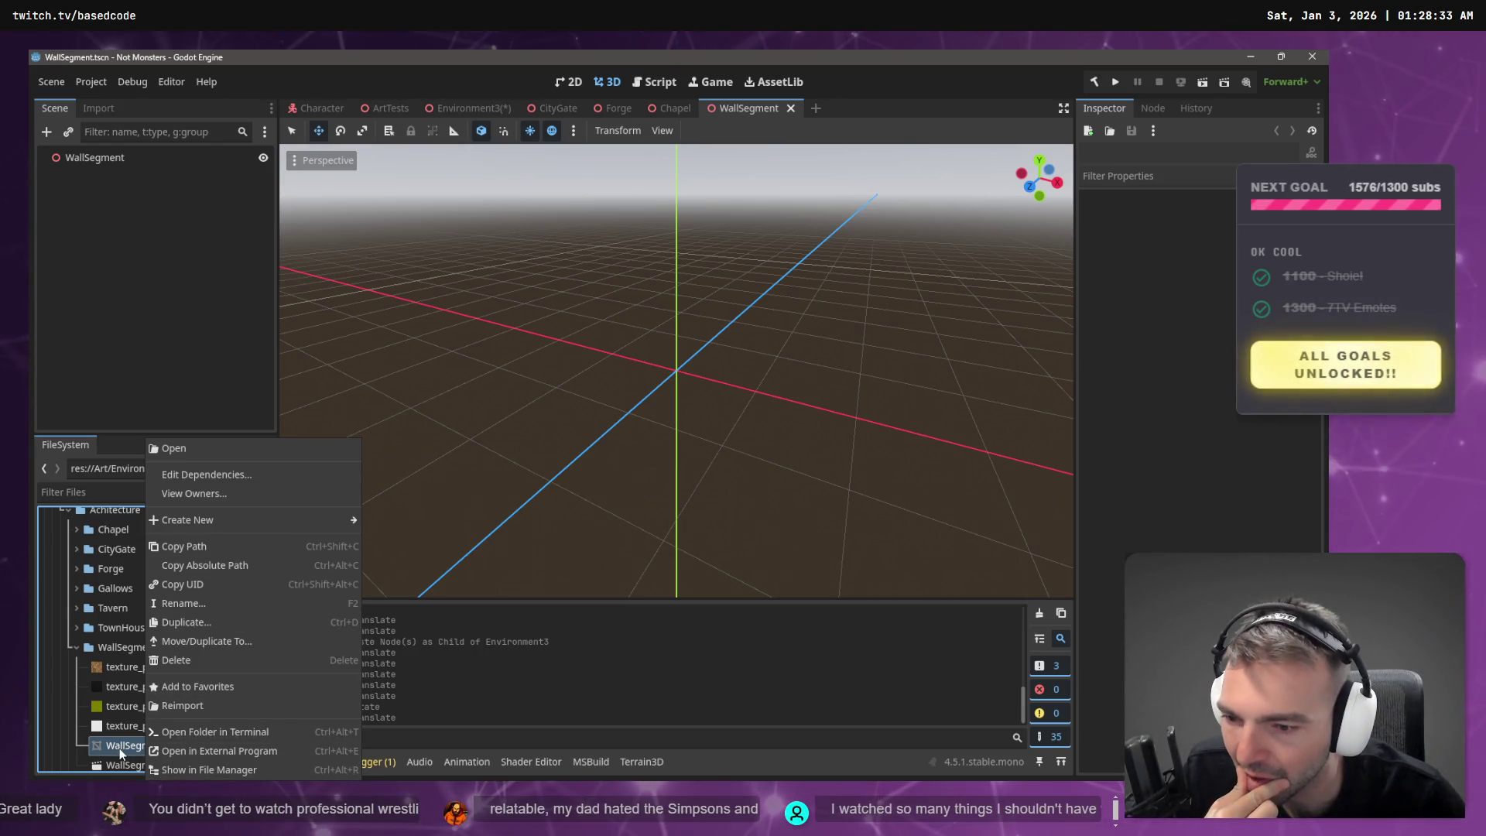
{"action": "left_click", "coordinate": [117, 753]}
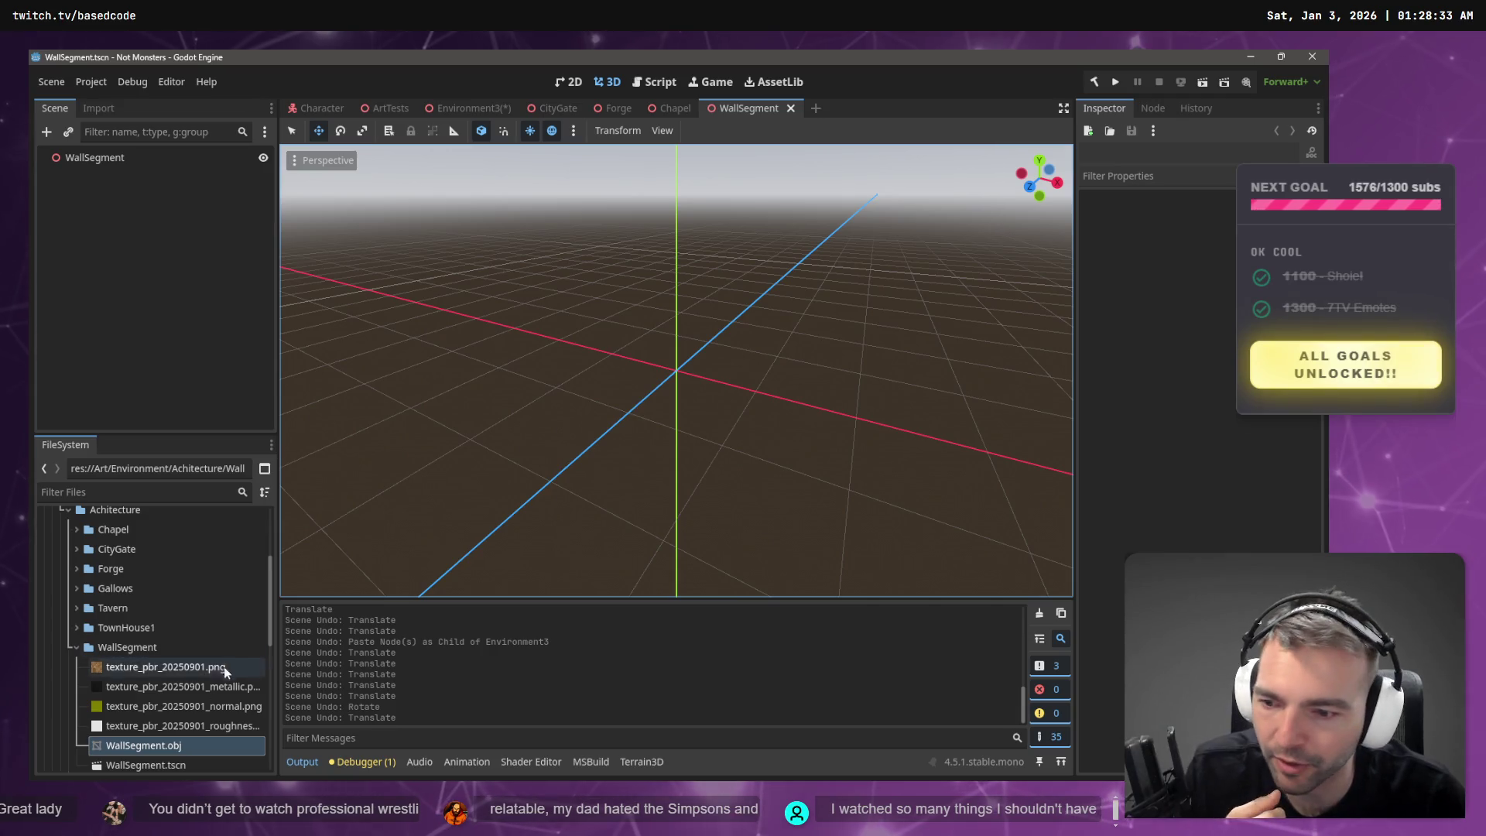
- Drop WallSegment.obj into the new scene and reset its position to the origin
{"action": "mouse_move", "coordinate": [143, 745]}
{"action": "left_mouse_down"}
{"action": "mouse_move", "coordinate": [584, 438]}
{"action": "mouse_move", "coordinate": [612, 396]}
{"action": "left_mouse_up"}
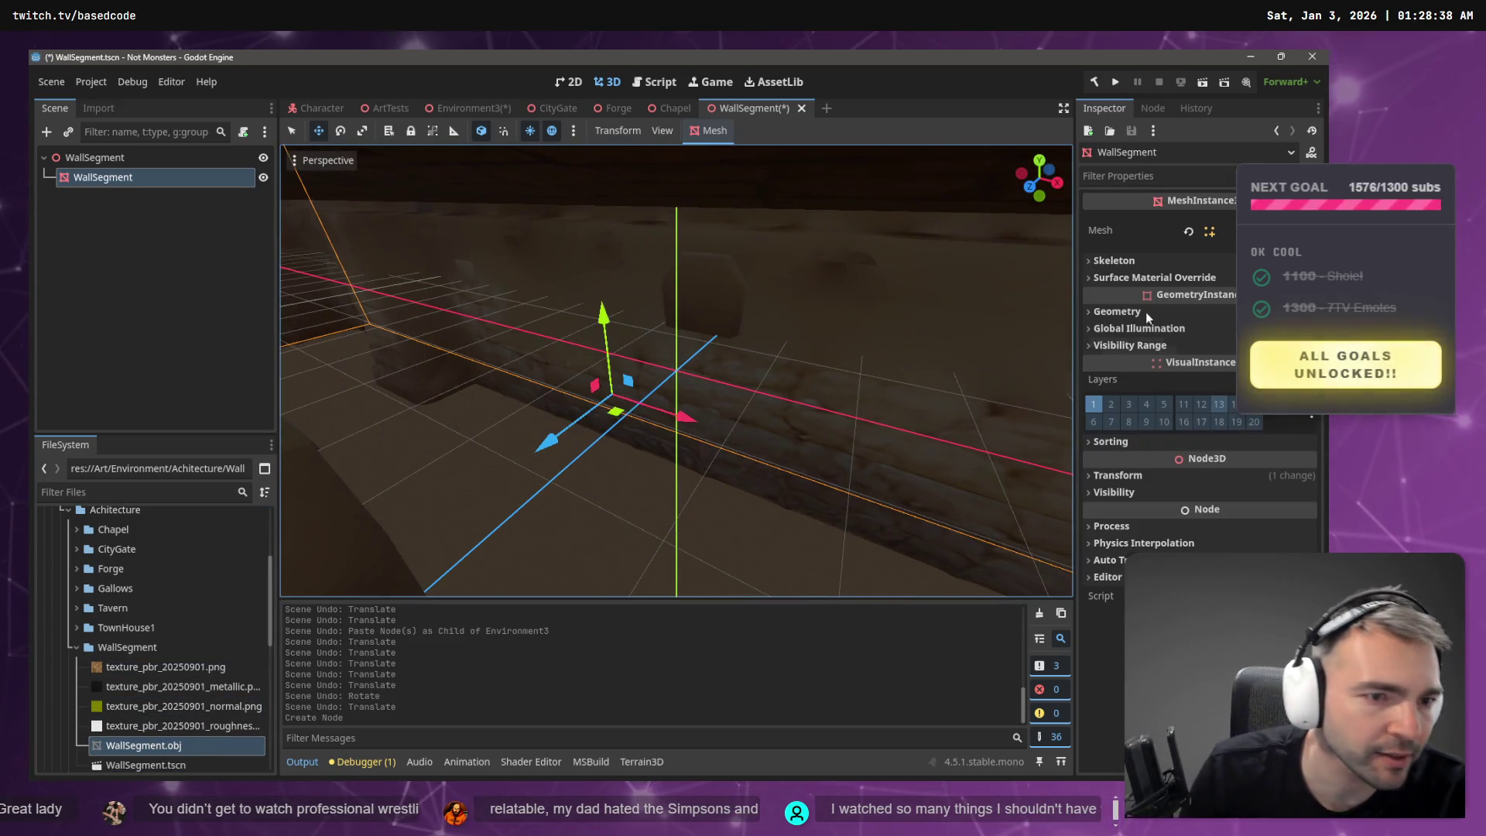
{"action": "left_click", "coordinate": [1122, 474]}
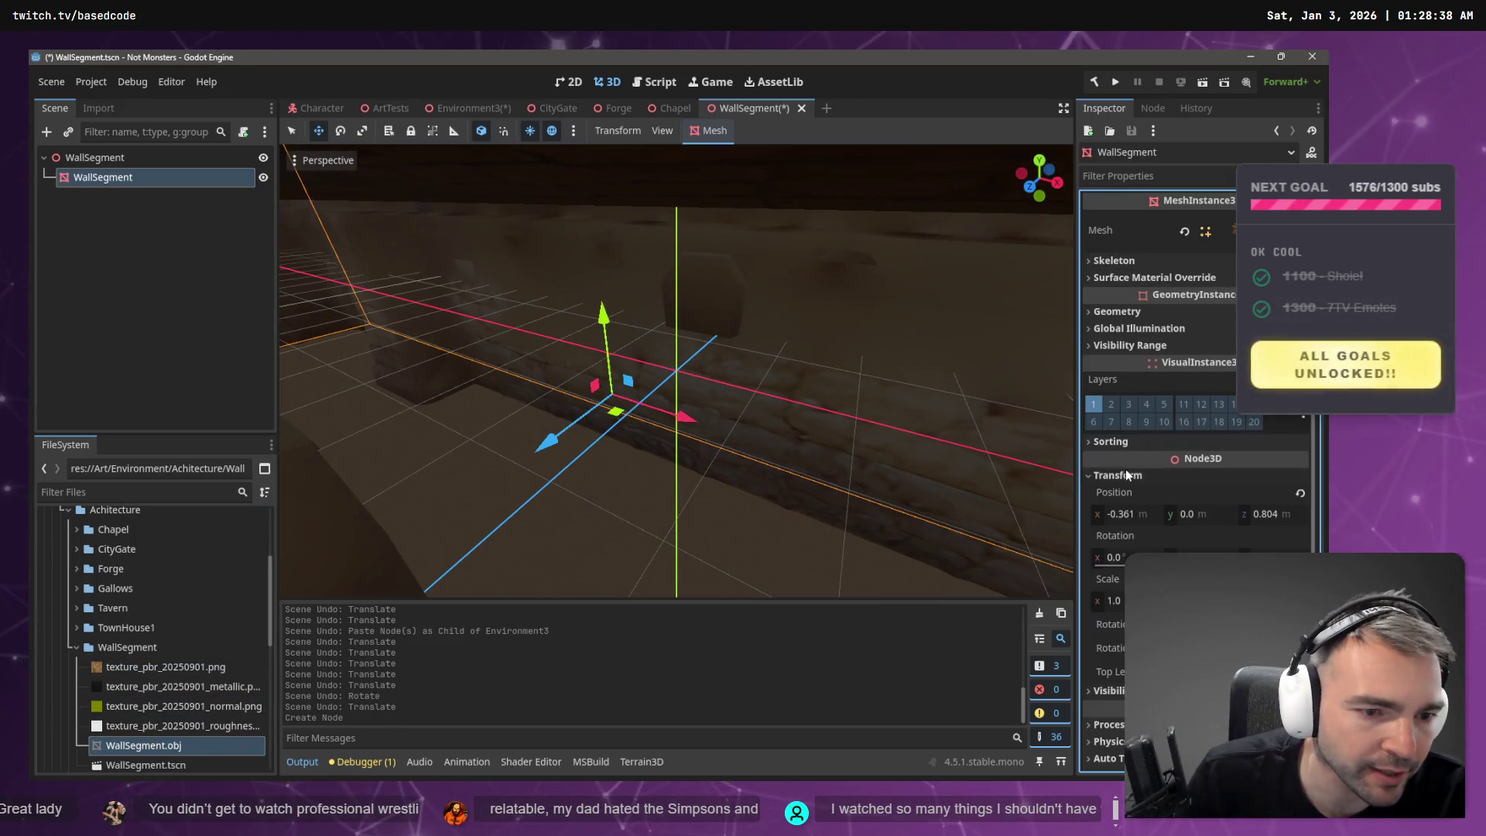
{"action": "left_click", "coordinate": [1131, 513]}
{"action": "left_click", "coordinate": [1301, 492]}
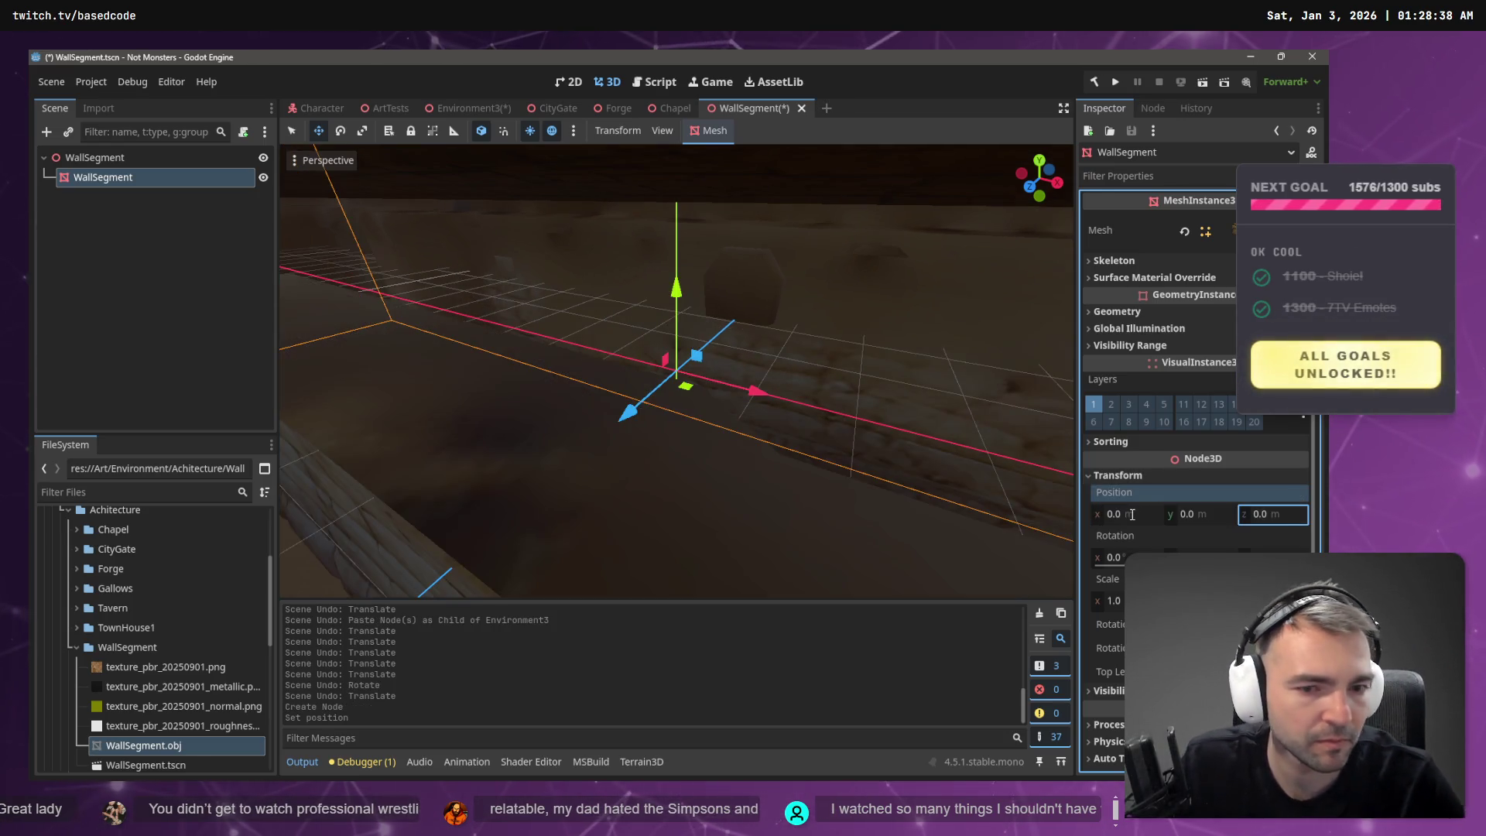
{"action": "key", "text": "f"}
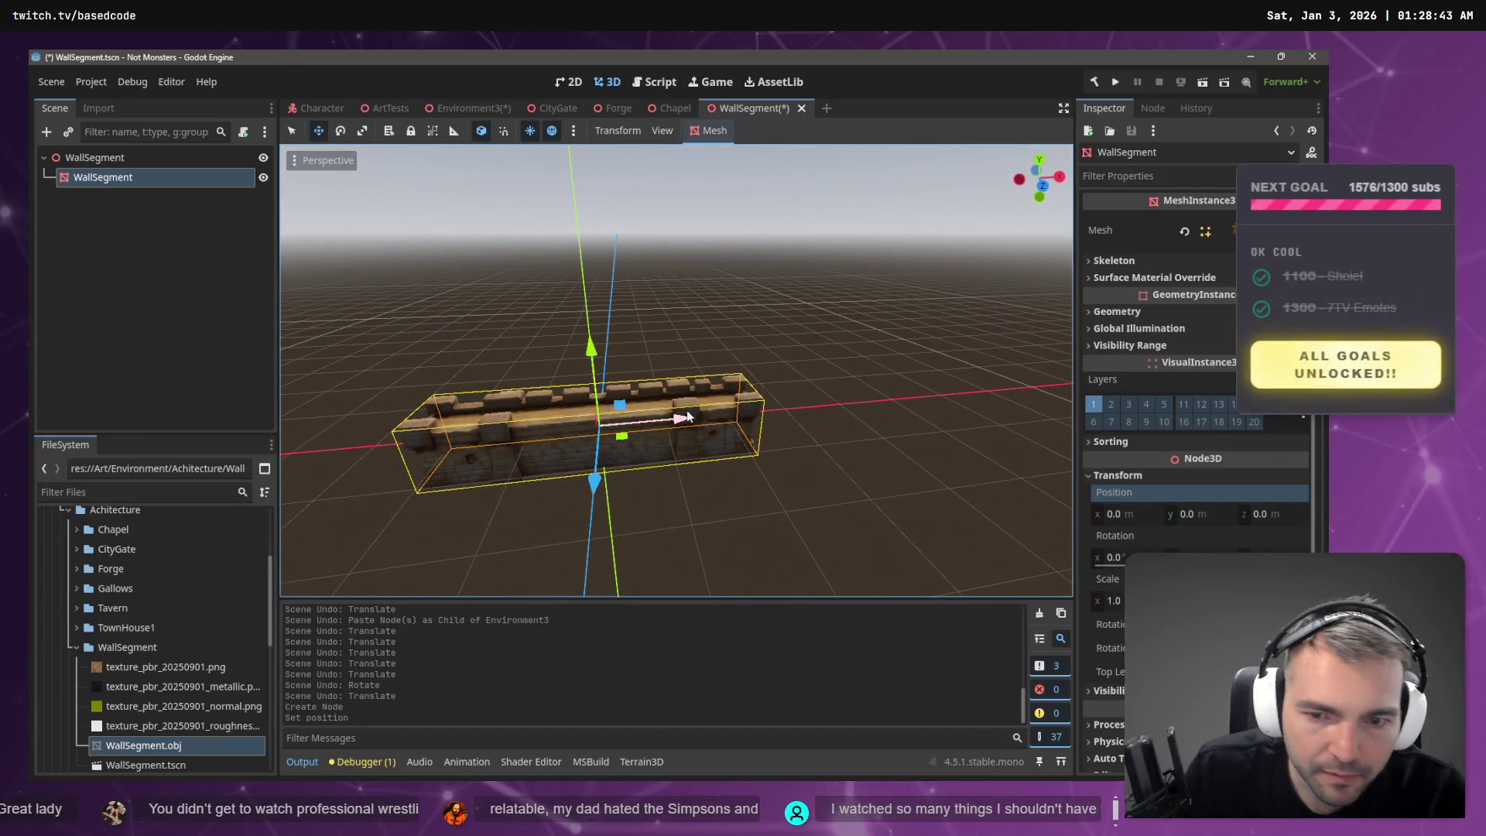
- Raise the wall to about 3.7 on Y and save the scene
{"action": "mouse_move", "coordinate": [590, 347]}
{"action": "left_mouse_down"}
{"action": "mouse_move", "coordinate": [605, 286]}
{"action": "mouse_move", "coordinate": [620, 300]}
{"action": "left_mouse_up"}
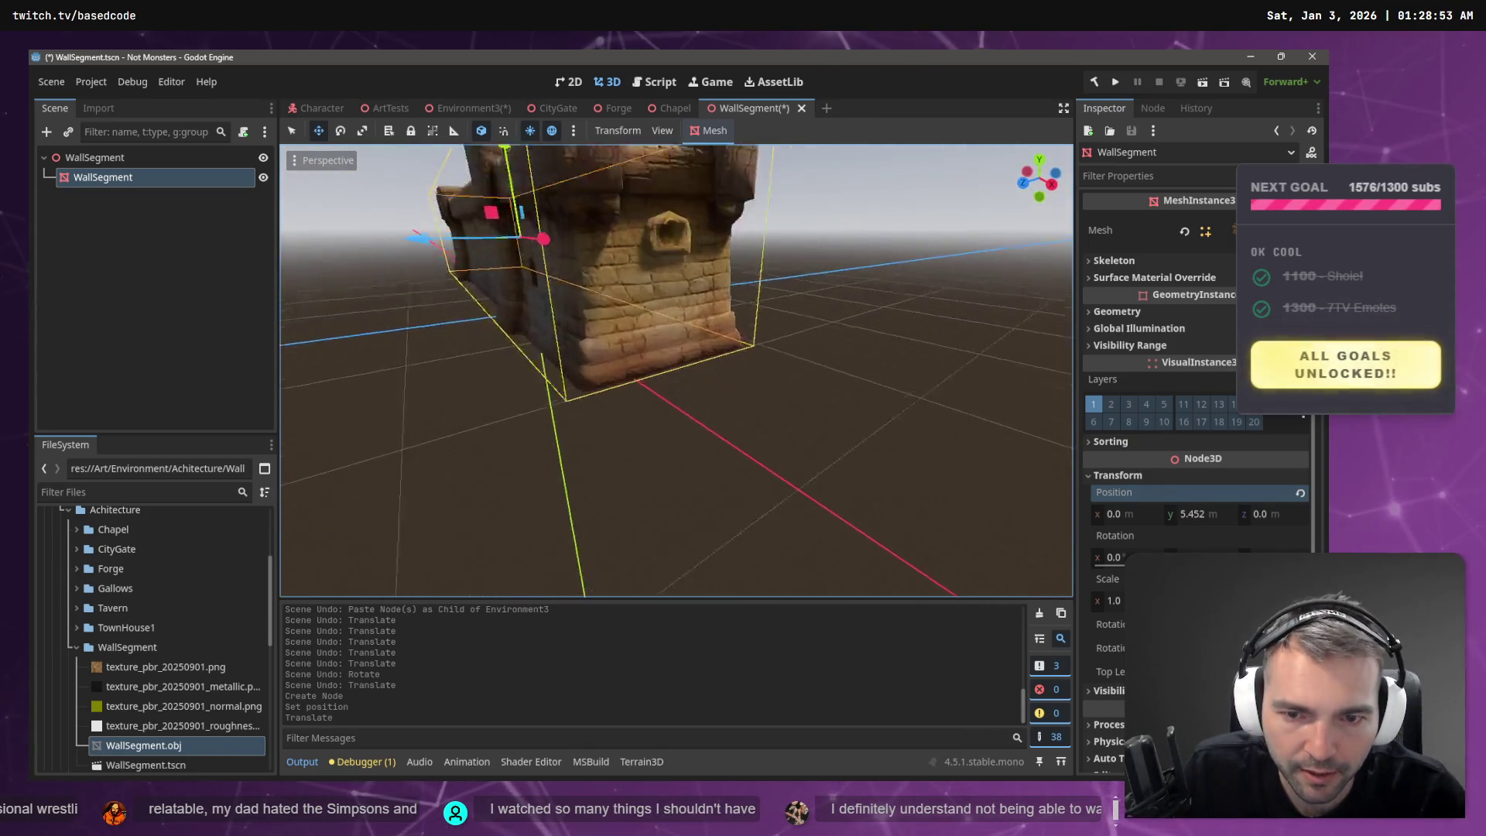
{"action": "left_click_drag", "start_coordinate": [691, 416], "coordinate": [691, 416]}
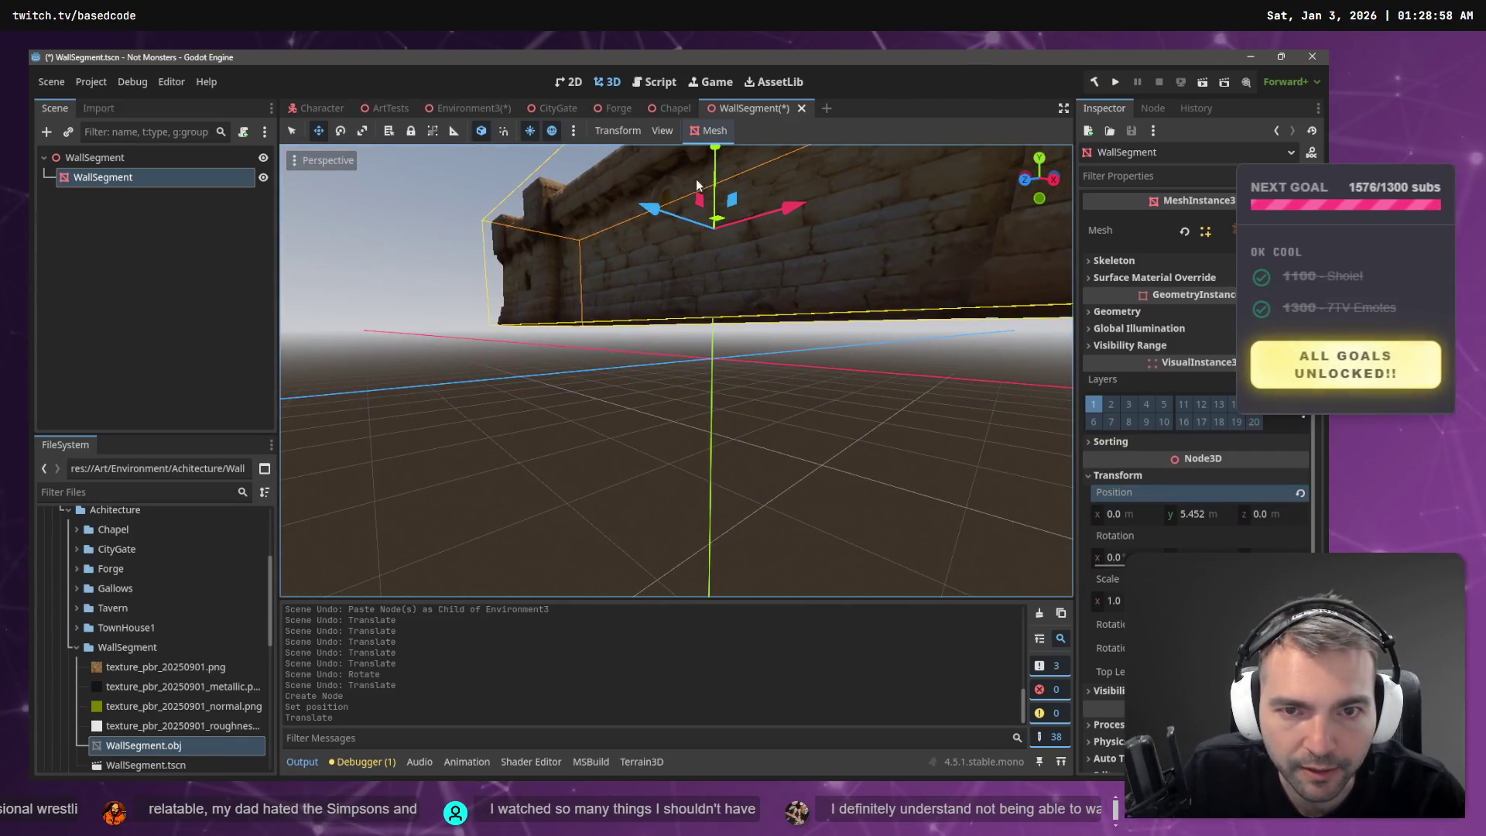
{"action": "left_click_drag", "start_coordinate": [714, 155], "coordinate": [720, 192]}
{"action": "left_click_drag", "start_coordinate": [759, 293], "coordinate": [759, 293]}
{"action": "left_click_drag", "start_coordinate": [742, 238], "coordinate": [754, 238]}
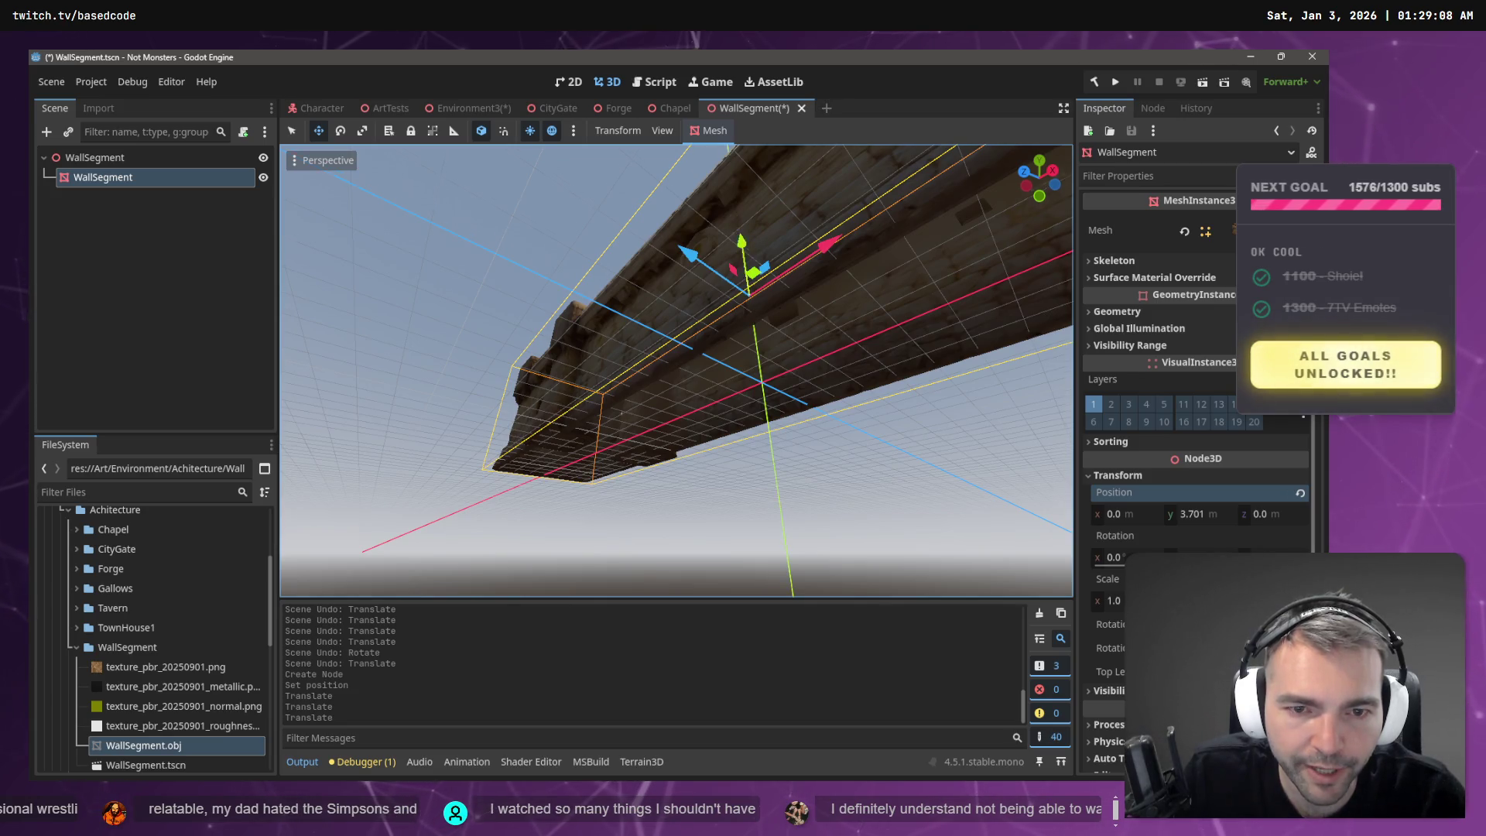
{"action": "key", "text": "f"}
{"action": "key", "text": "ctrl+s"}
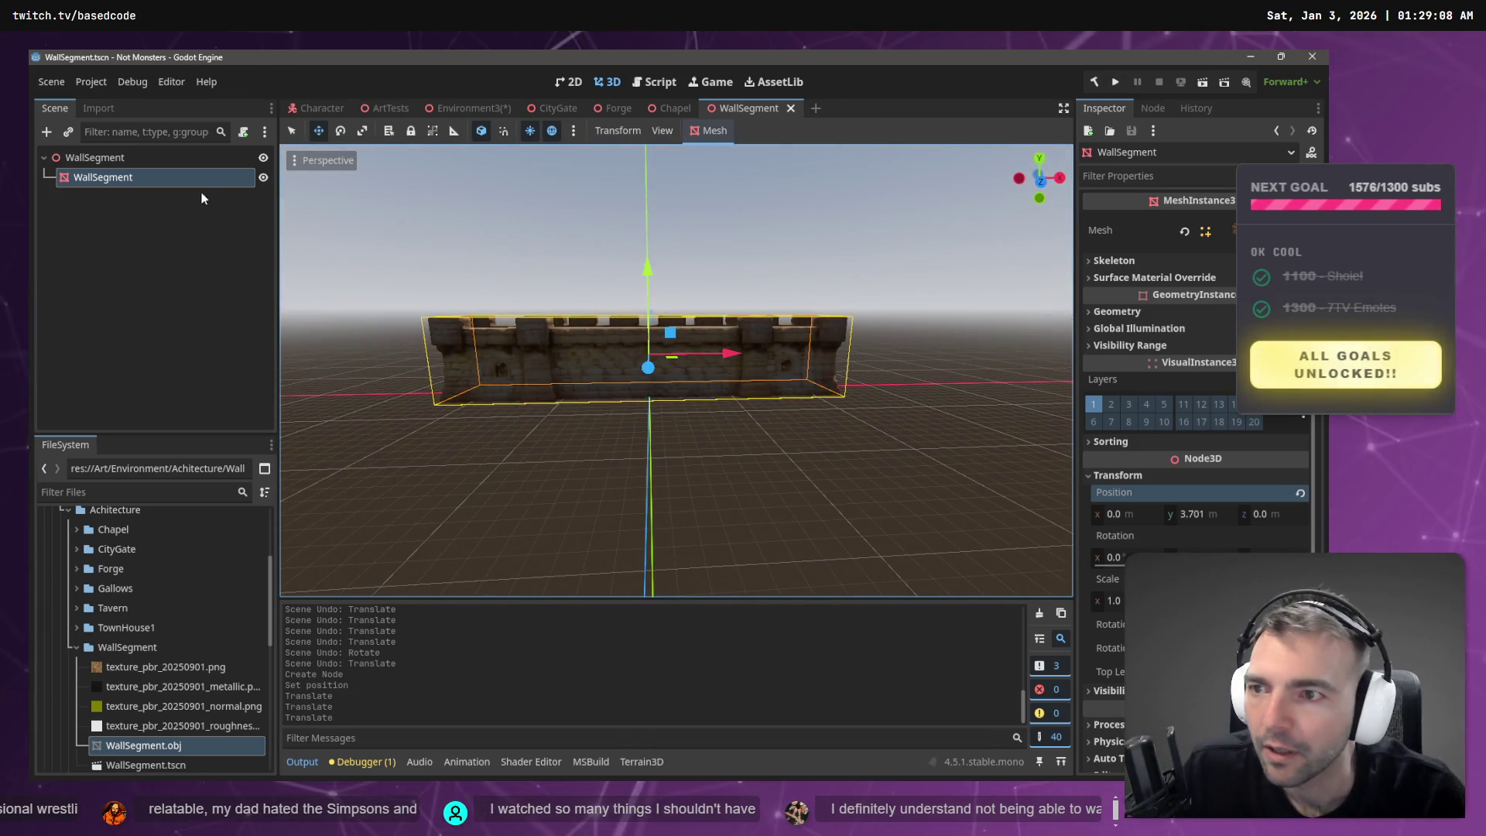
- Give surface material slot 0 a new StandardMaterial3D and unfold its Albedo settings
{"action": "left_click", "coordinate": [1157, 277]}
{"action": "left_click", "coordinate": [1222, 297]}
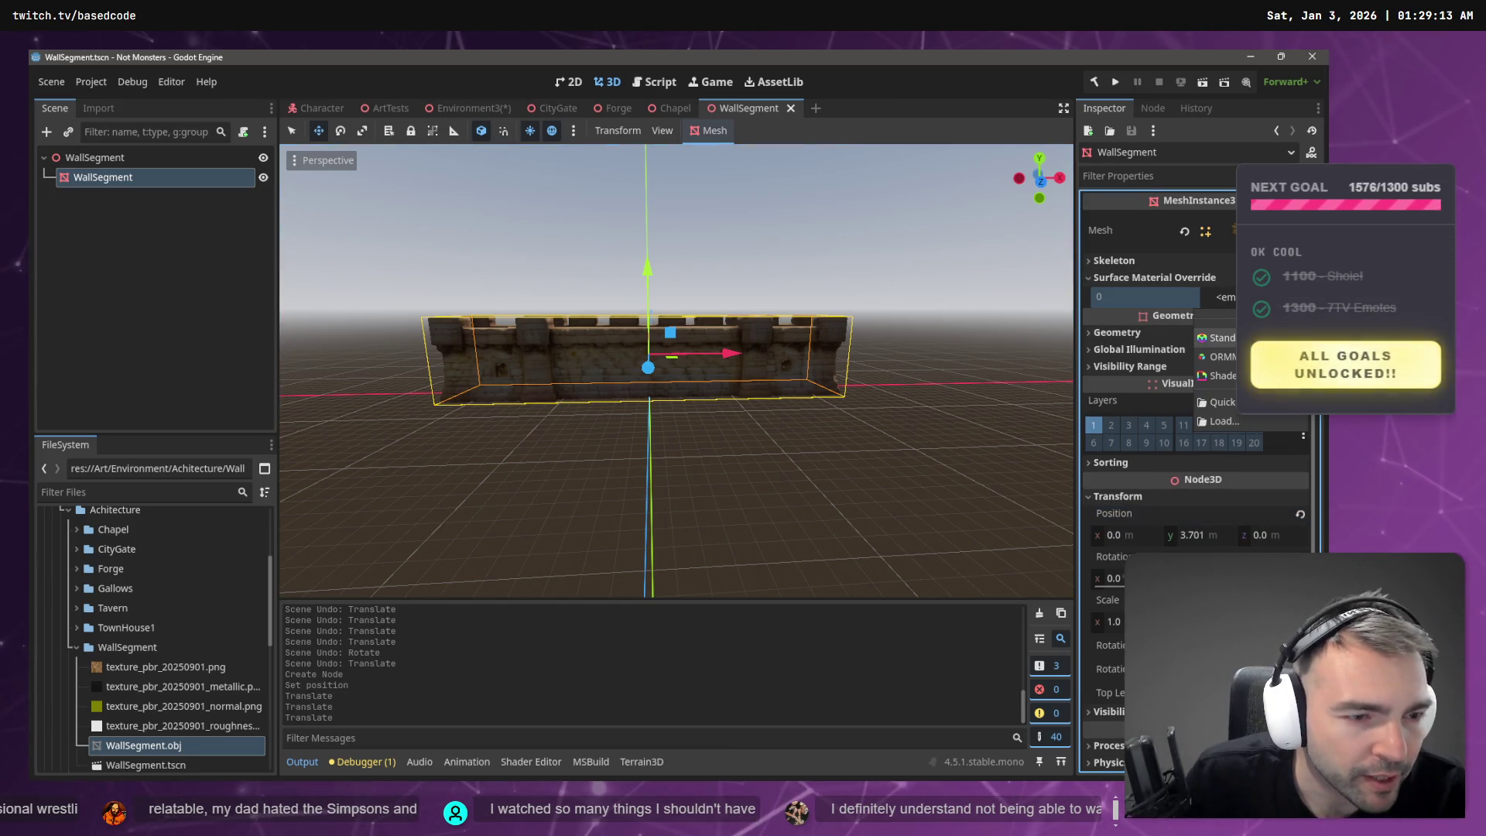
{"action": "left_click", "coordinate": [1221, 338]}
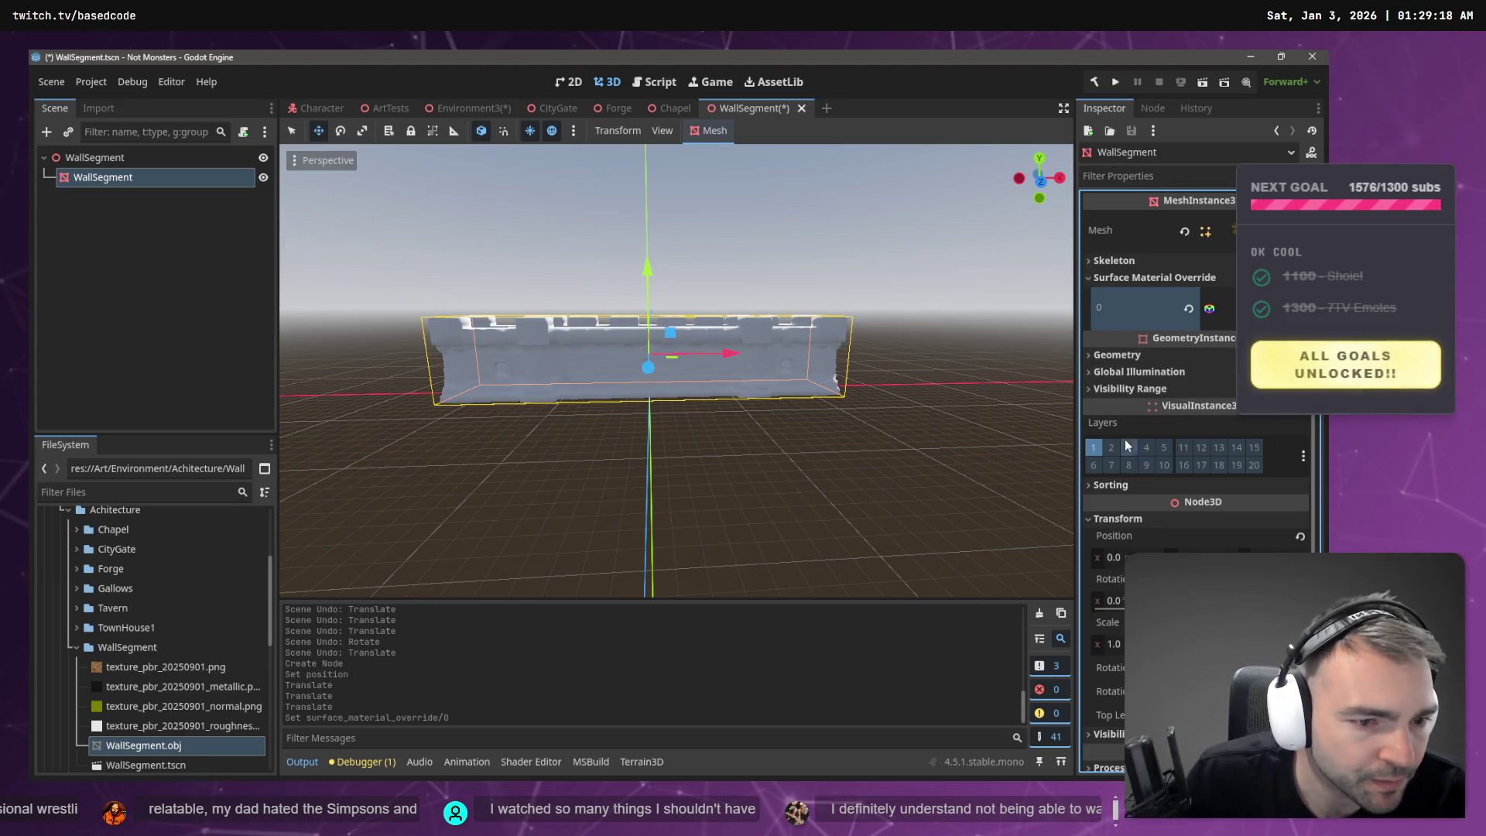
{"action": "left_click", "coordinate": [1219, 309]}
{"action": "left_click", "coordinate": [1146, 485]}
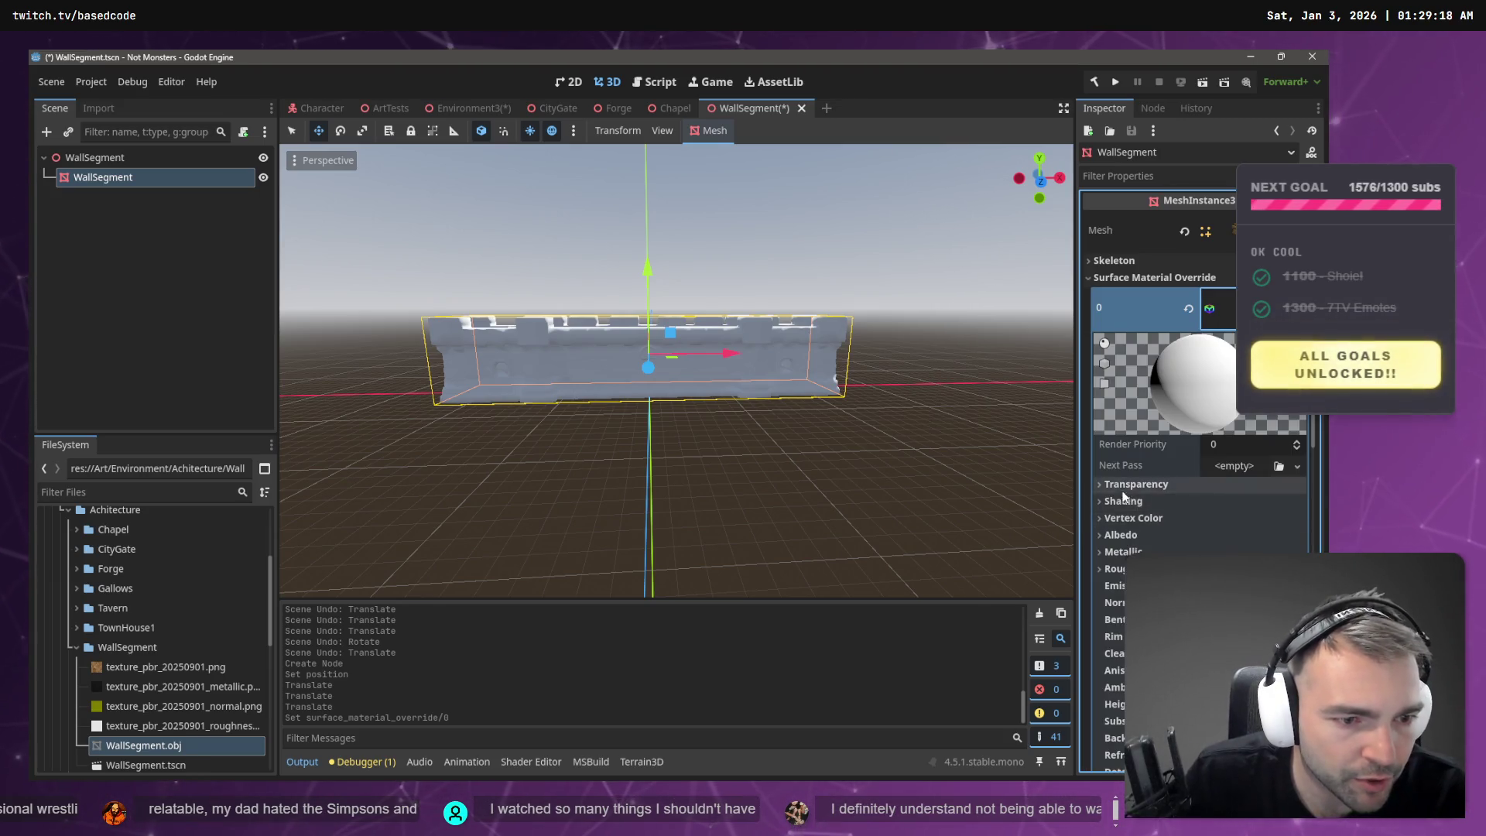
{"action": "left_click", "coordinate": [1146, 484]}
{"action": "left_click", "coordinate": [1135, 502]}
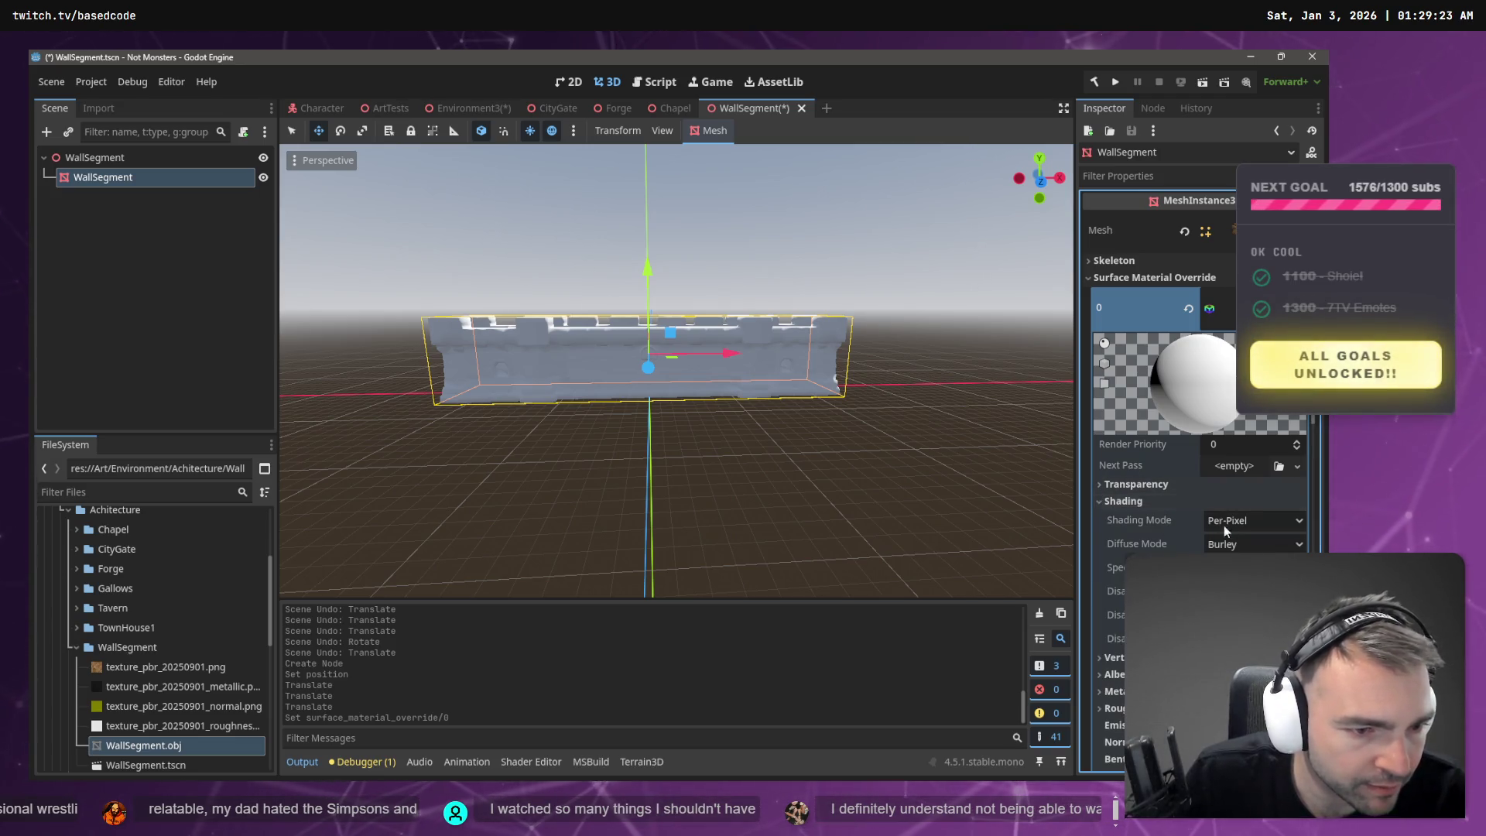
{"action": "left_click", "coordinate": [1162, 500]}
{"action": "left_click", "coordinate": [1154, 532]}
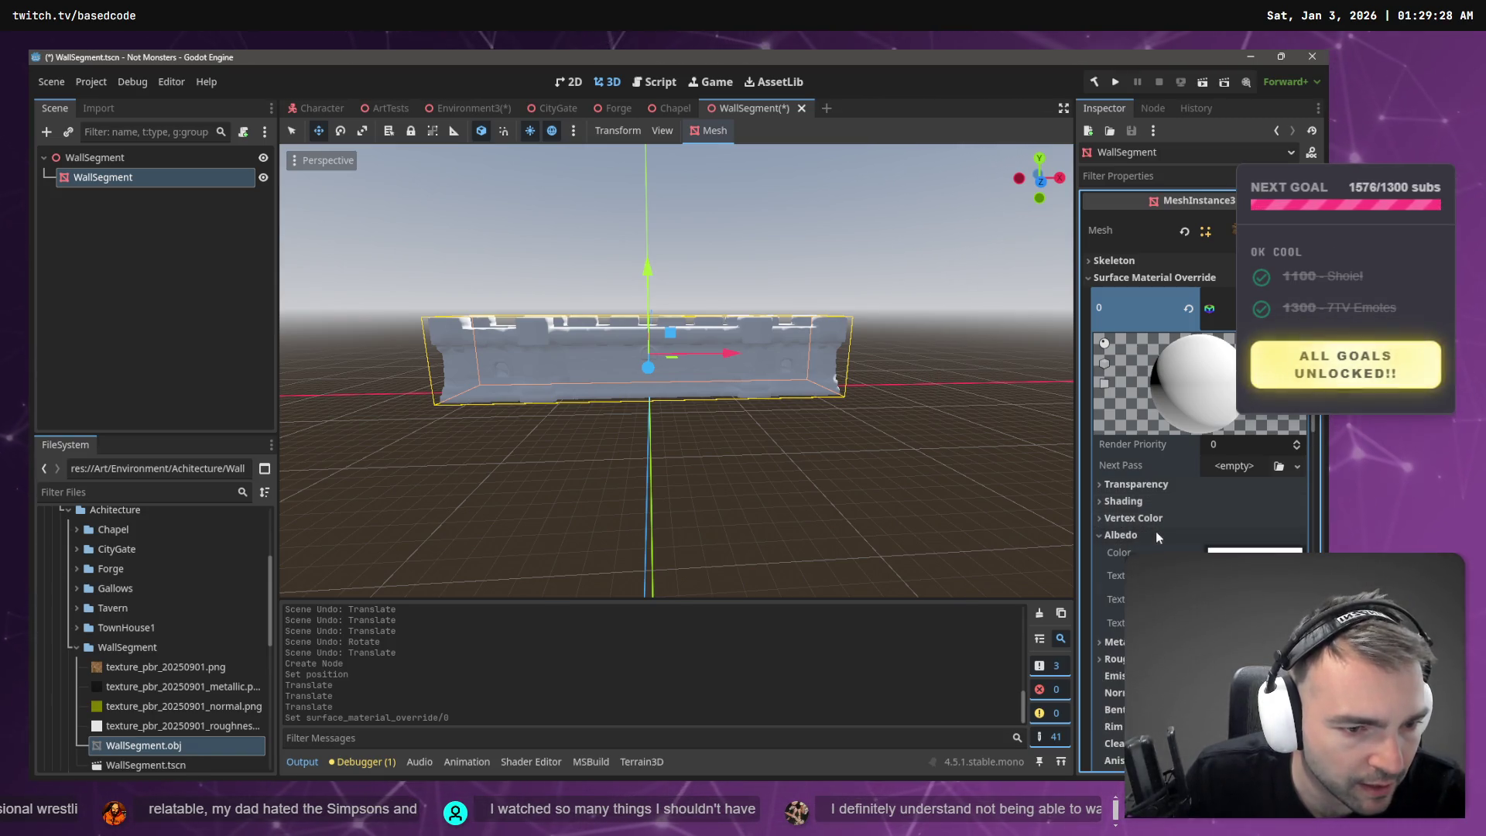
- Assign the albedo, metallic and roughness textures to the material
{"action": "left_click_drag", "start_coordinate": [176, 670], "coordinate": [1238, 576]}
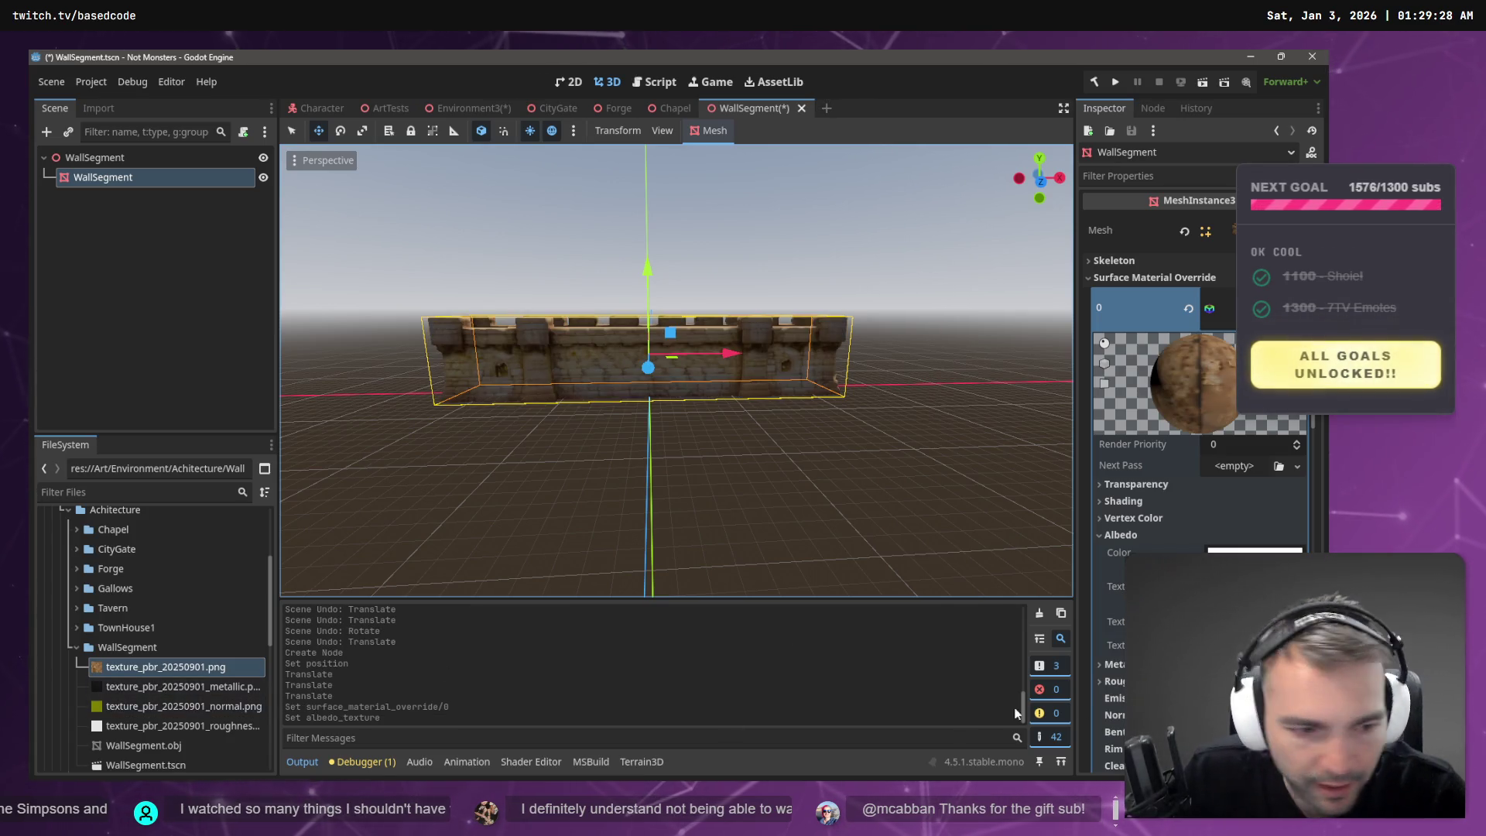
{"action": "left_click_drag", "start_coordinate": [177, 686], "coordinate": [1113, 732]}
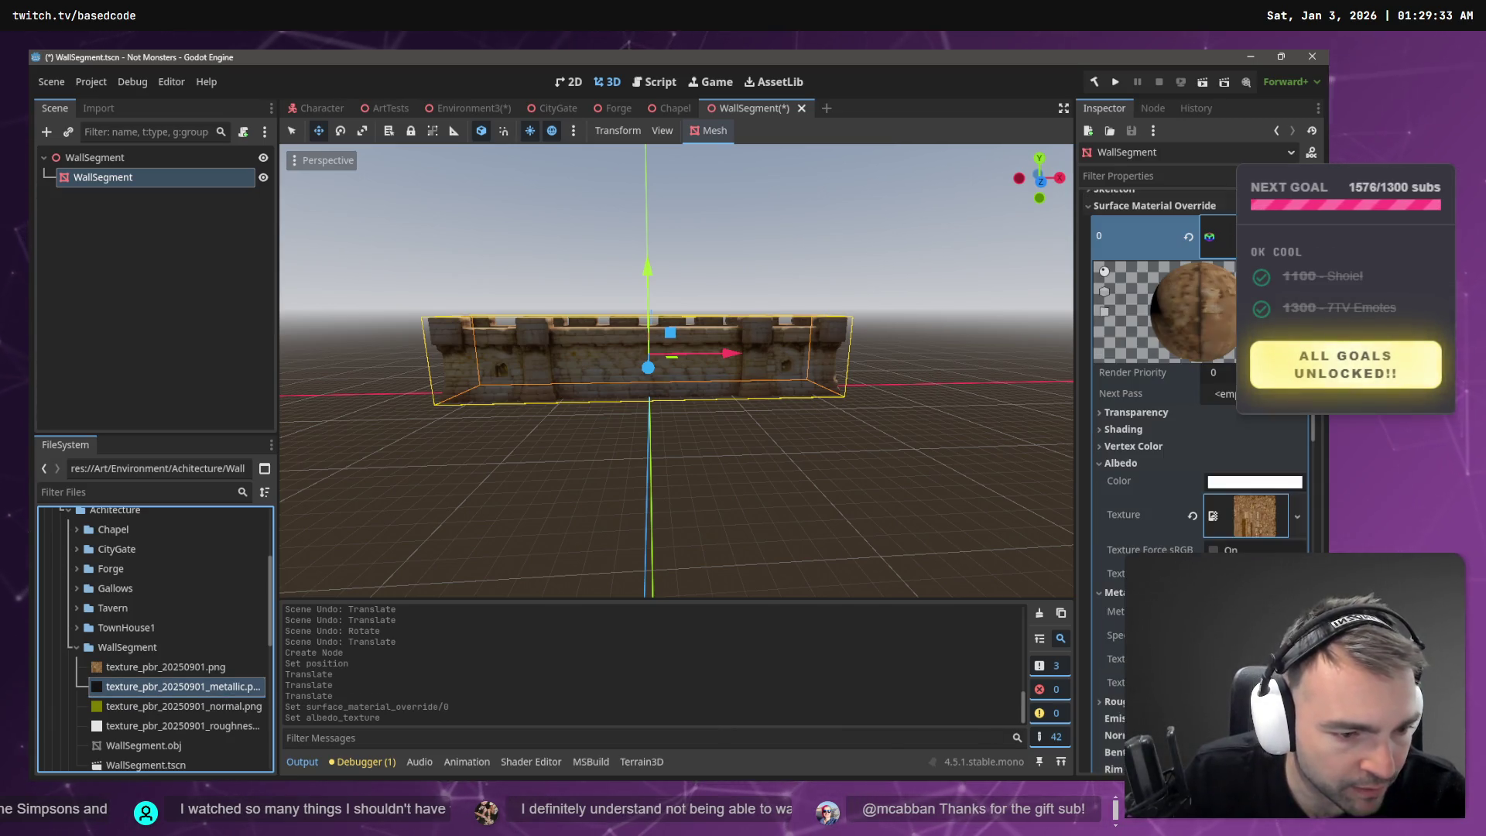
{"action": "left_click", "coordinate": [1115, 652]}
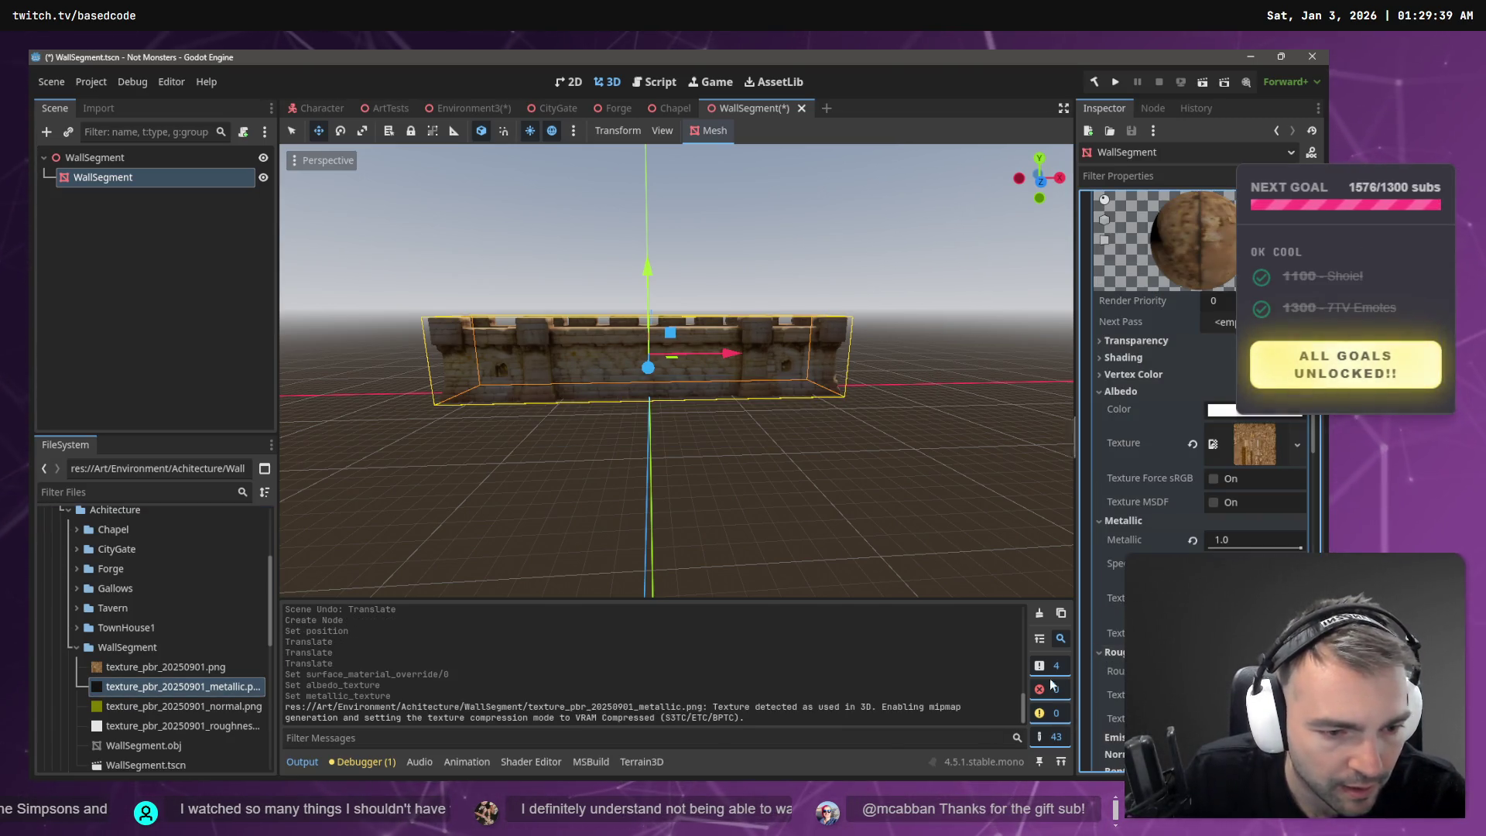
{"action": "left_click", "coordinate": [182, 725]}
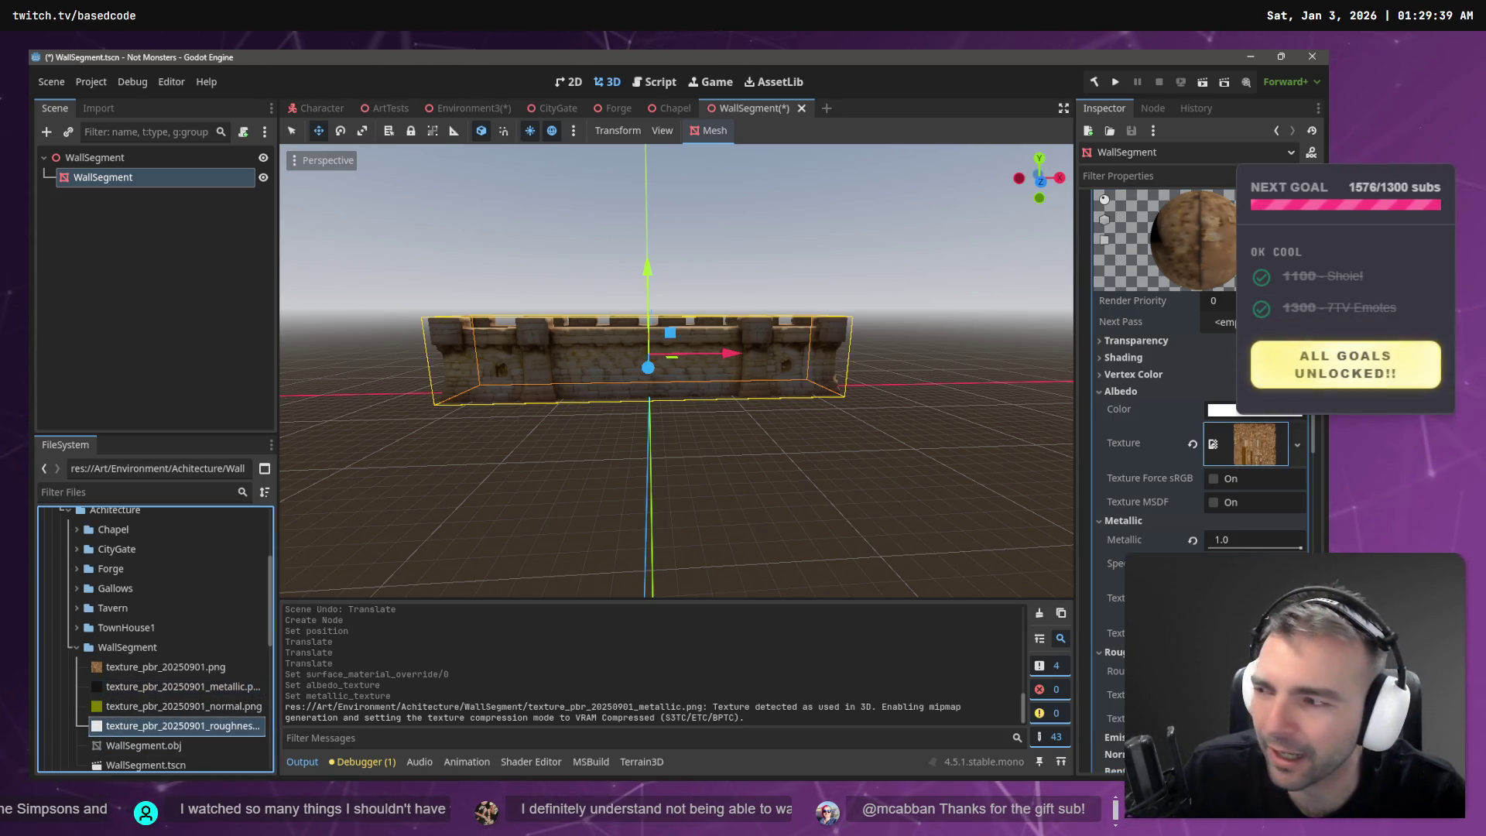
{"action": "left_click_drag", "start_coordinate": [183, 725], "coordinate": [1239, 694]}
- Enable the normal map with normal.png and return to Environment3
{"action": "scroll", "coordinate": [1116, 707], "scroll_direction": "down", "scroll_amount": 2}
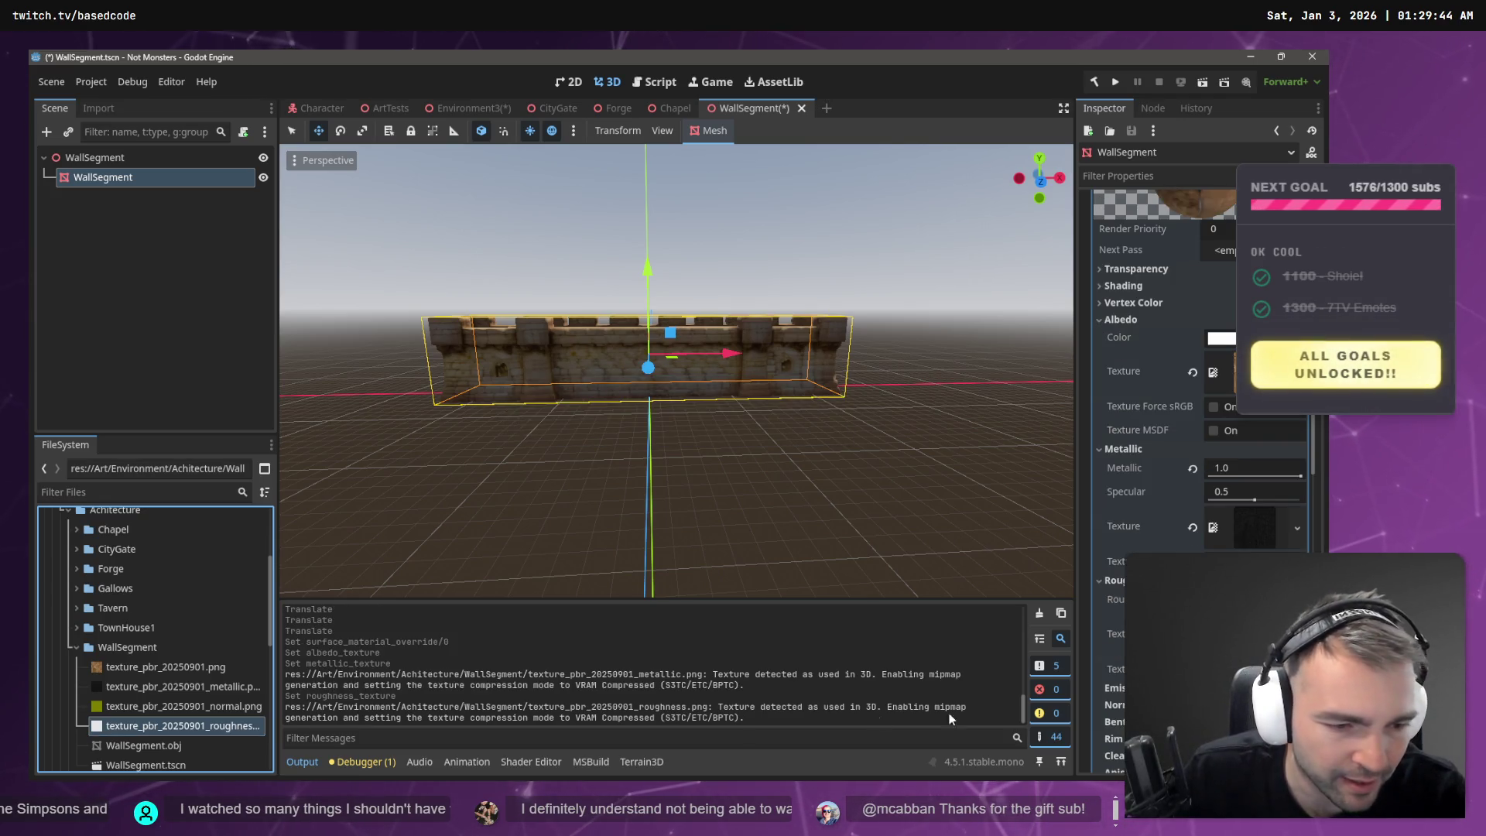
{"action": "scroll", "coordinate": [1117, 706], "scroll_direction": "down", "scroll_amount": 2}
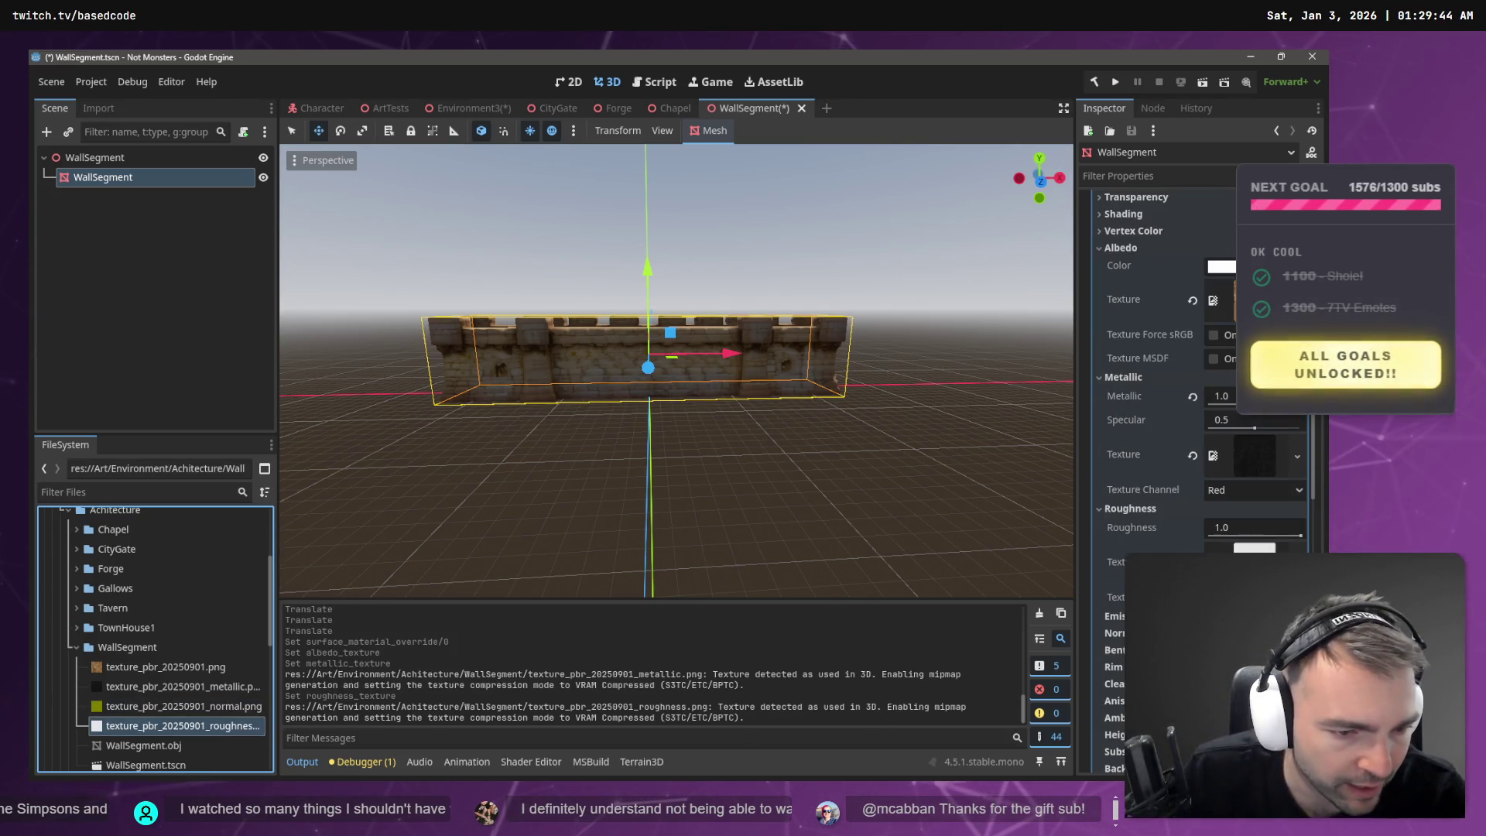
{"action": "left_click", "coordinate": [1114, 633]}
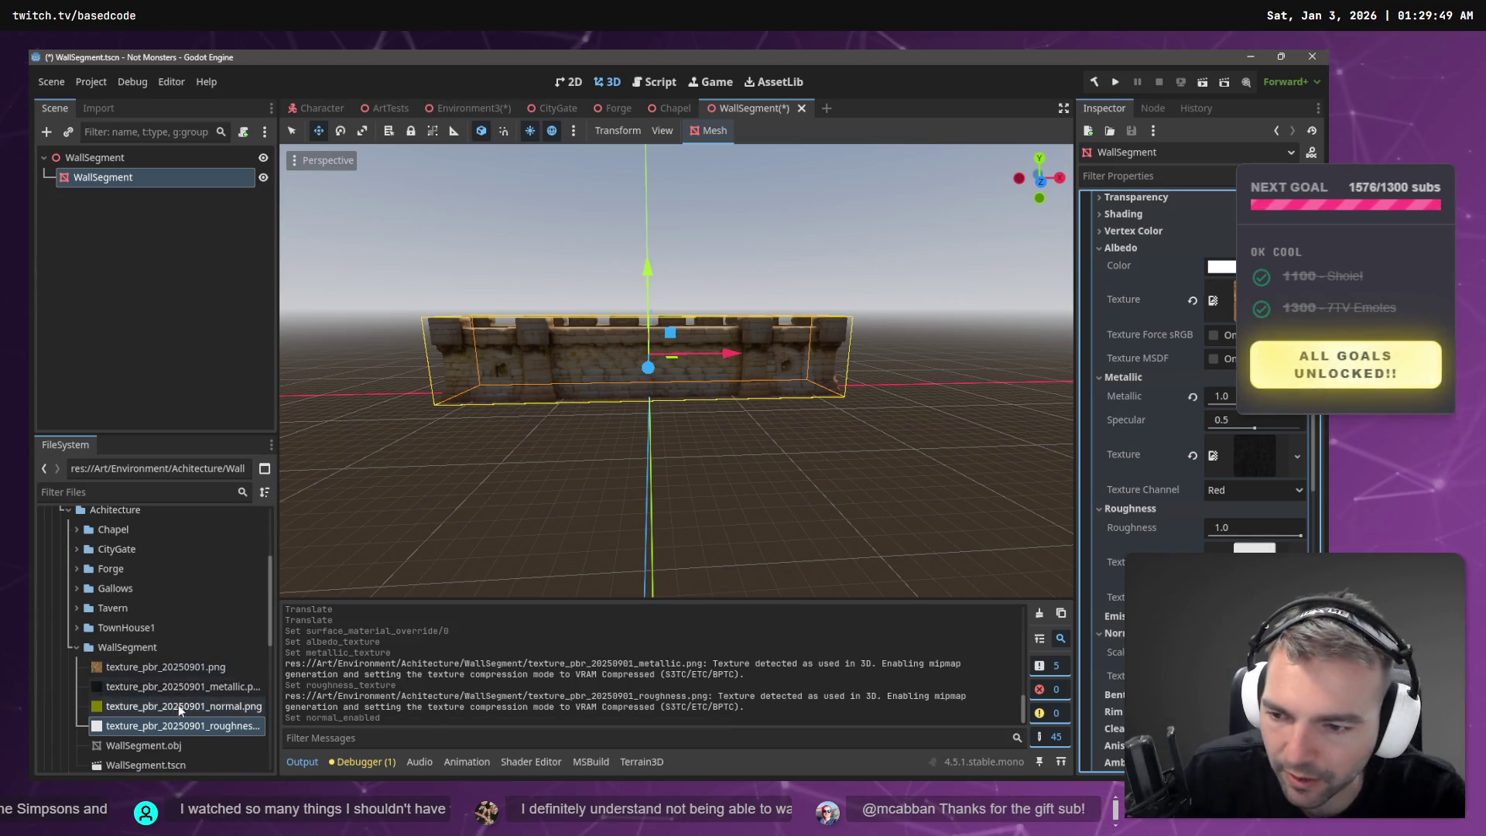
{"action": "left_click_drag", "start_coordinate": [169, 707], "coordinate": [1238, 677]}
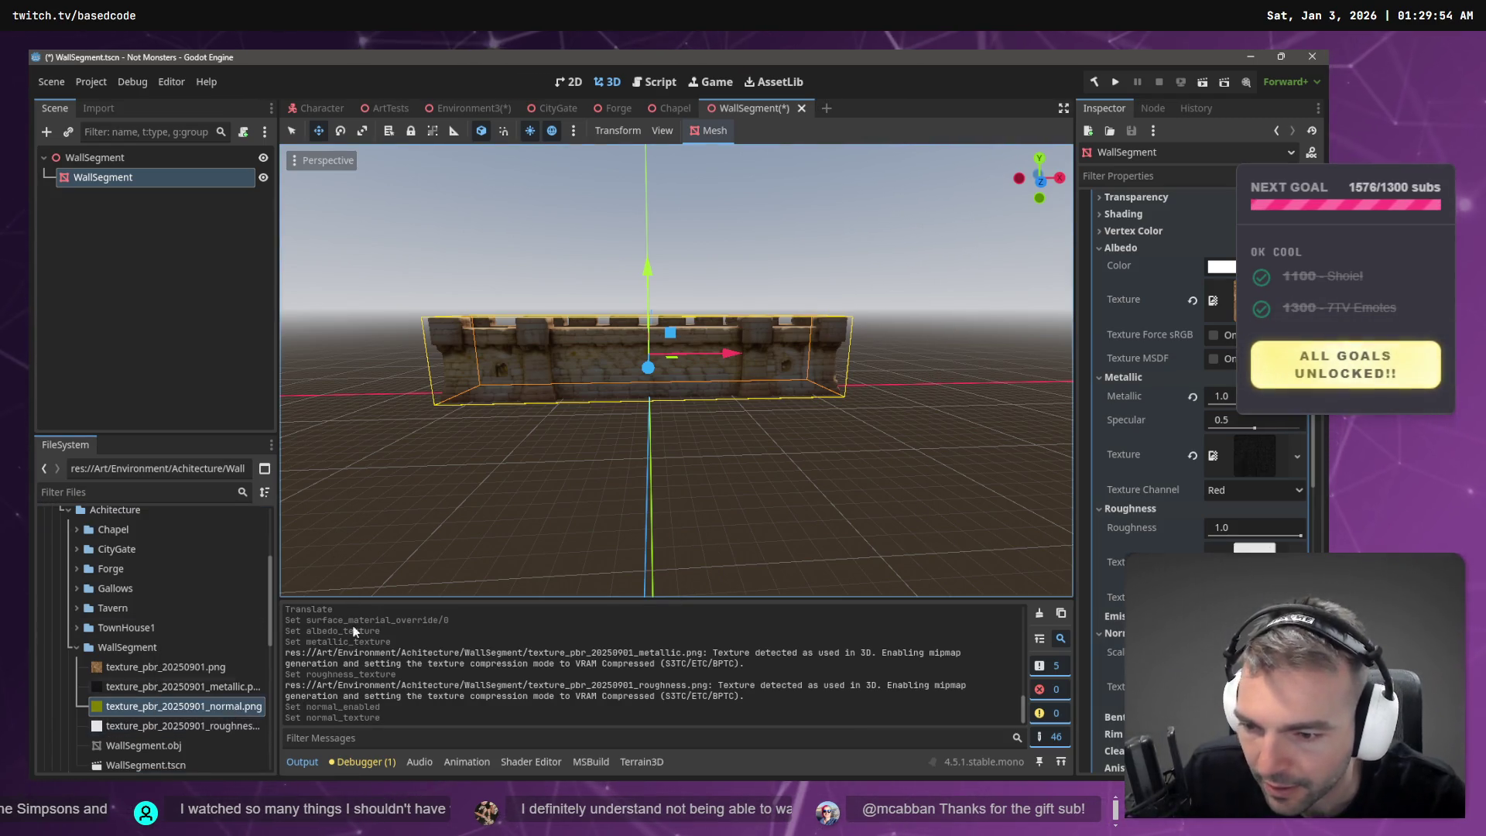
{"action": "scroll", "coordinate": [760, 358], "scroll_direction": "up", "scroll_amount": 3}
{"action": "scroll", "coordinate": [760, 358], "scroll_direction": "down", "scroll_amount": 2}
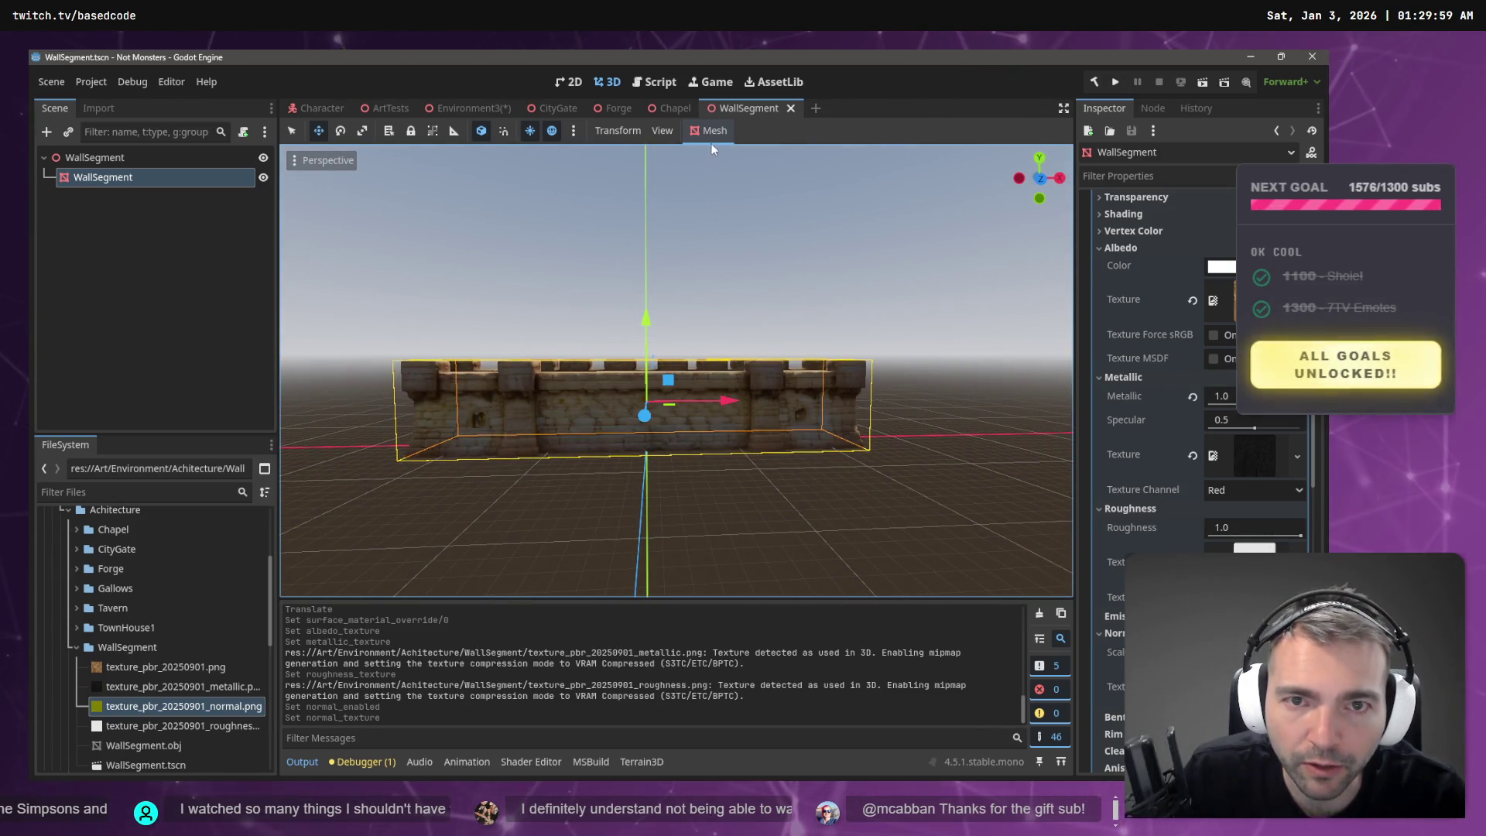
{"action": "left_click", "coordinate": [488, 106]}
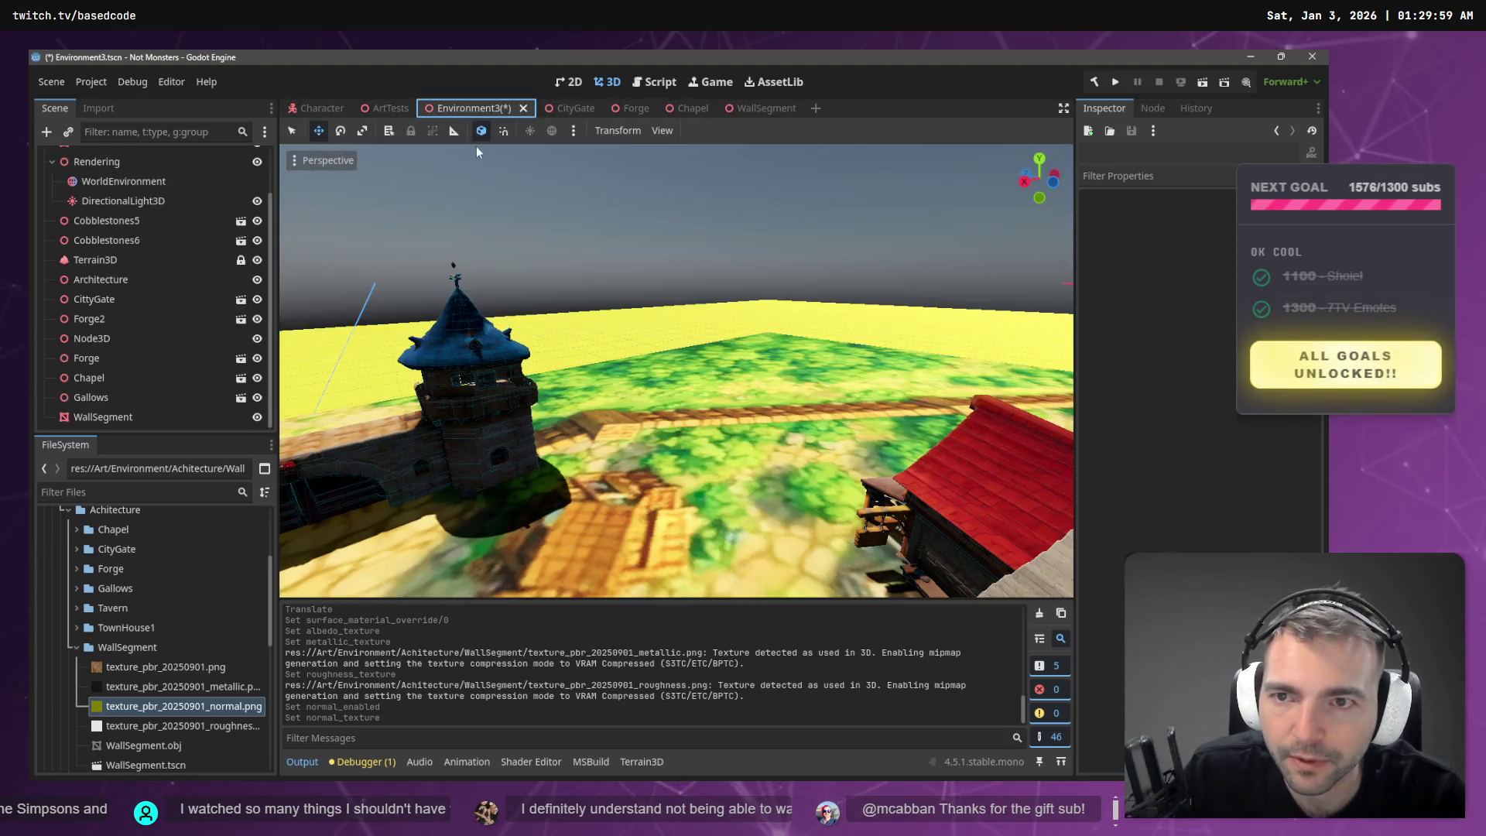
- Delete the old WallSegment node from the ArtTests scene
{"action": "left_click", "coordinate": [378, 113]}
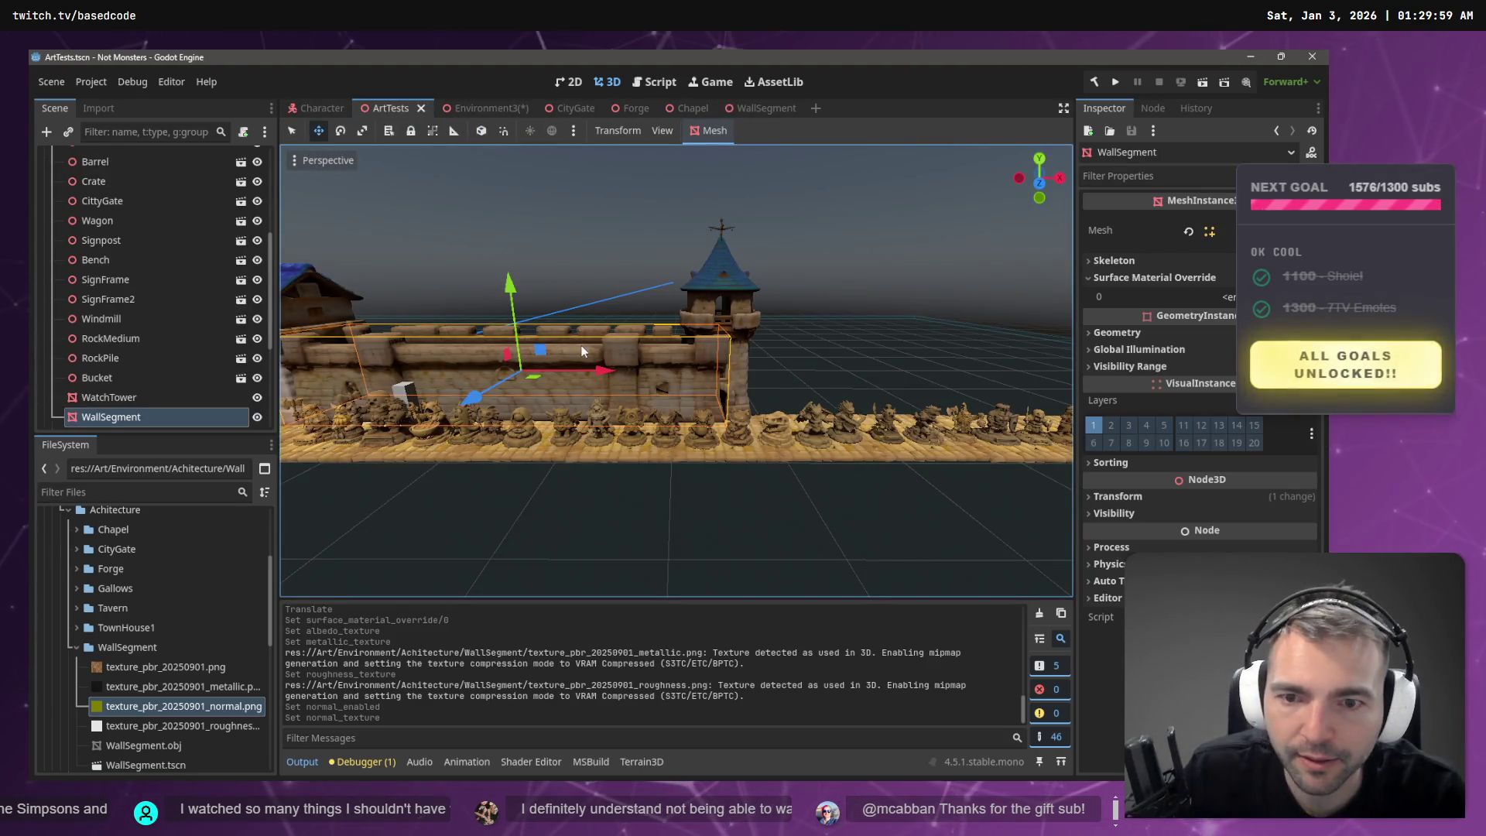
{"action": "key", "text": "Delete"}
{"action": "key", "text": "Return"}
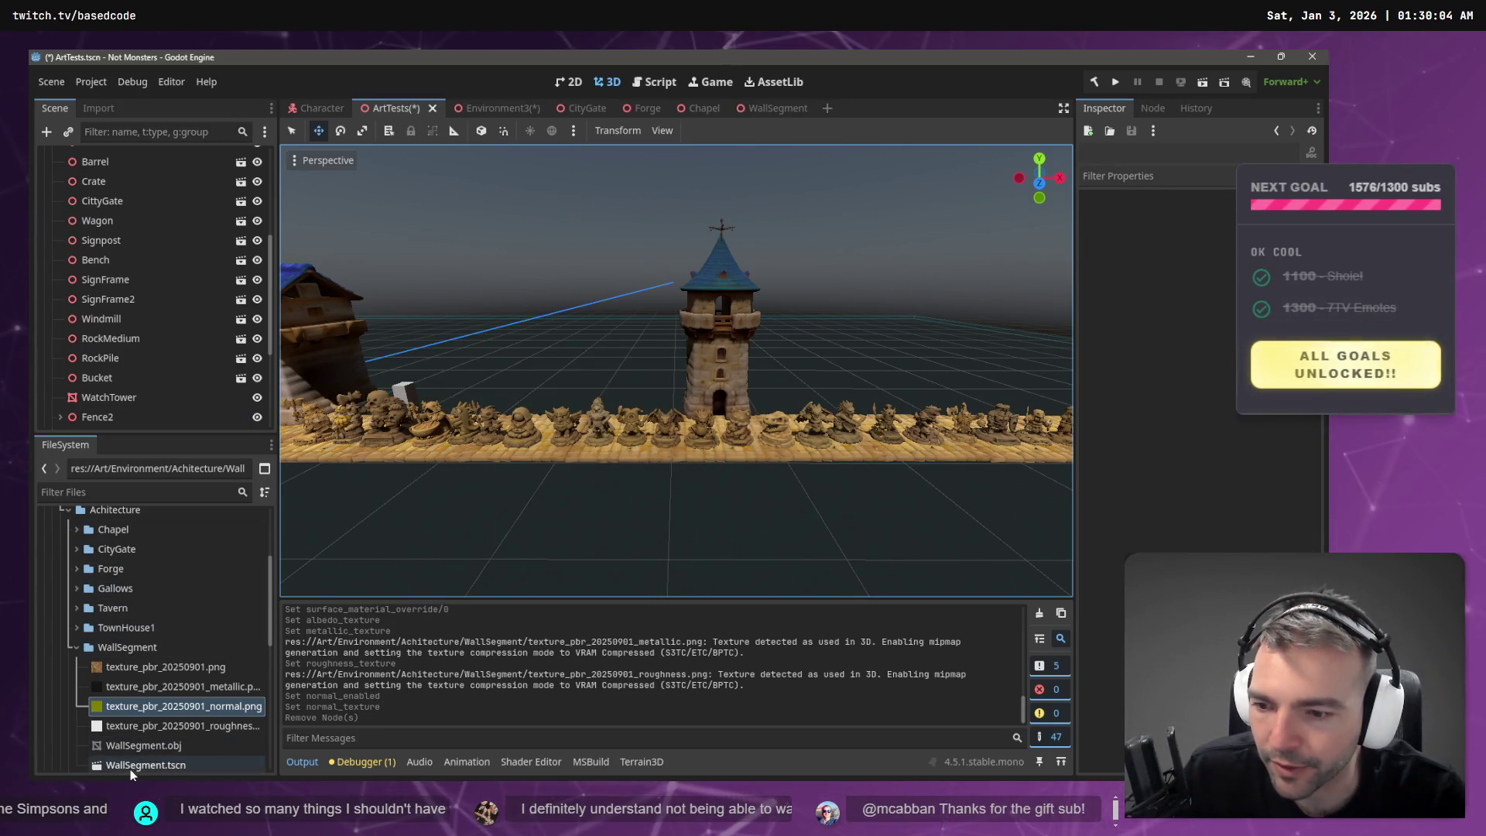
- Instance WallSegment.tscn into the level and slide it into line beside the watch tower
{"action": "scroll", "coordinate": [146, 750], "scroll_direction": "down", "scroll_amount": 2}
{"action": "mouse_move", "coordinate": [147, 732]}
{"action": "left_mouse_down"}
{"action": "mouse_move", "coordinate": [364, 399]}
{"action": "mouse_move", "coordinate": [540, 405]}
{"action": "mouse_move", "coordinate": [520, 408]}
{"action": "mouse_move", "coordinate": [551, 421]}
{"action": "left_mouse_up"}
{"action": "left_click_drag", "start_coordinate": [648, 464], "coordinate": [634, 465]}
{"action": "left_click_drag", "start_coordinate": [786, 443], "coordinate": [799, 447]}
{"action": "left_click", "coordinate": [1014, 332]}
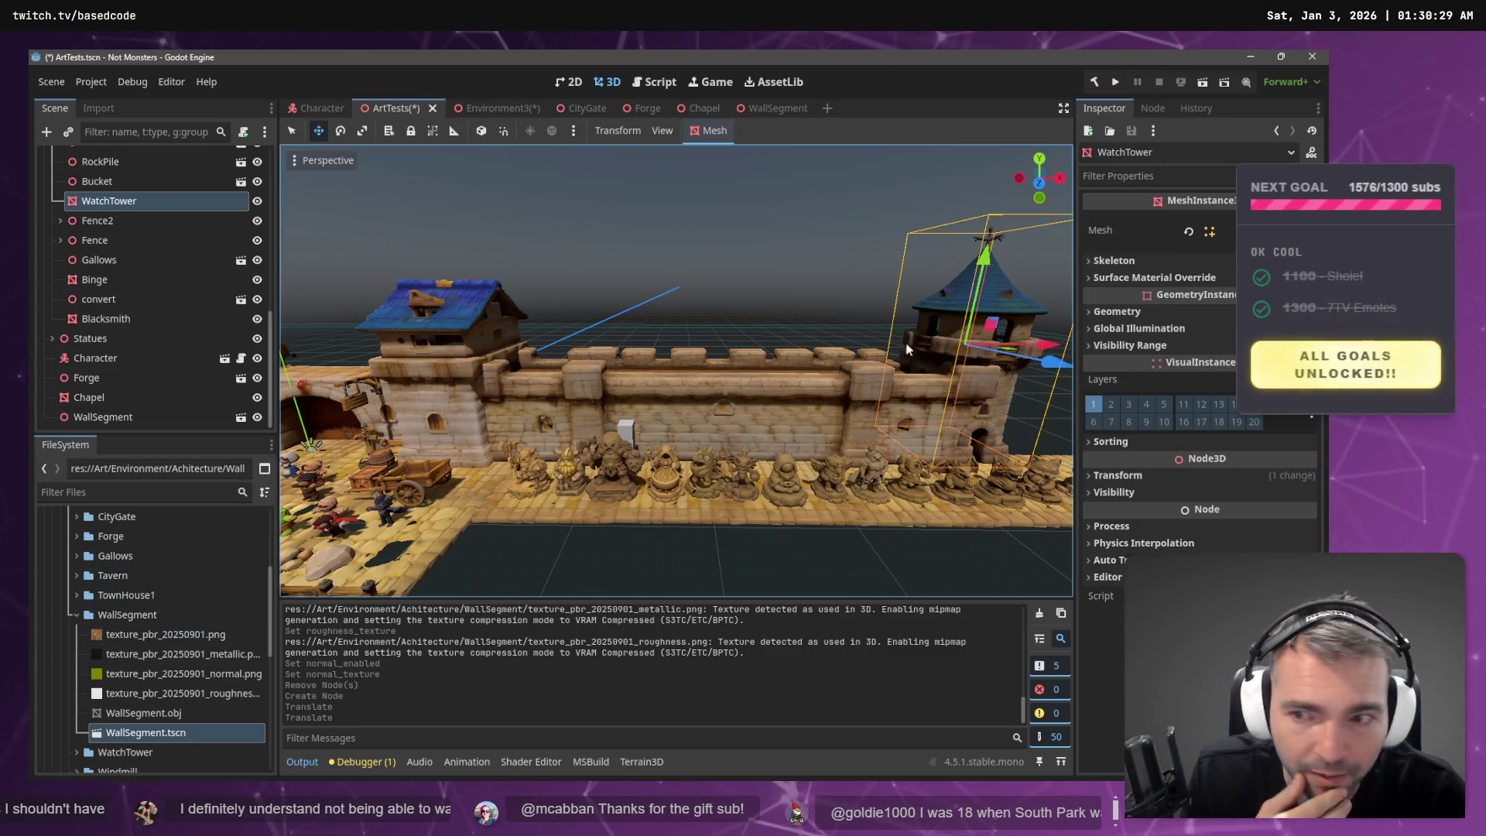
{"action": "right_click", "coordinate": [137, 200]}
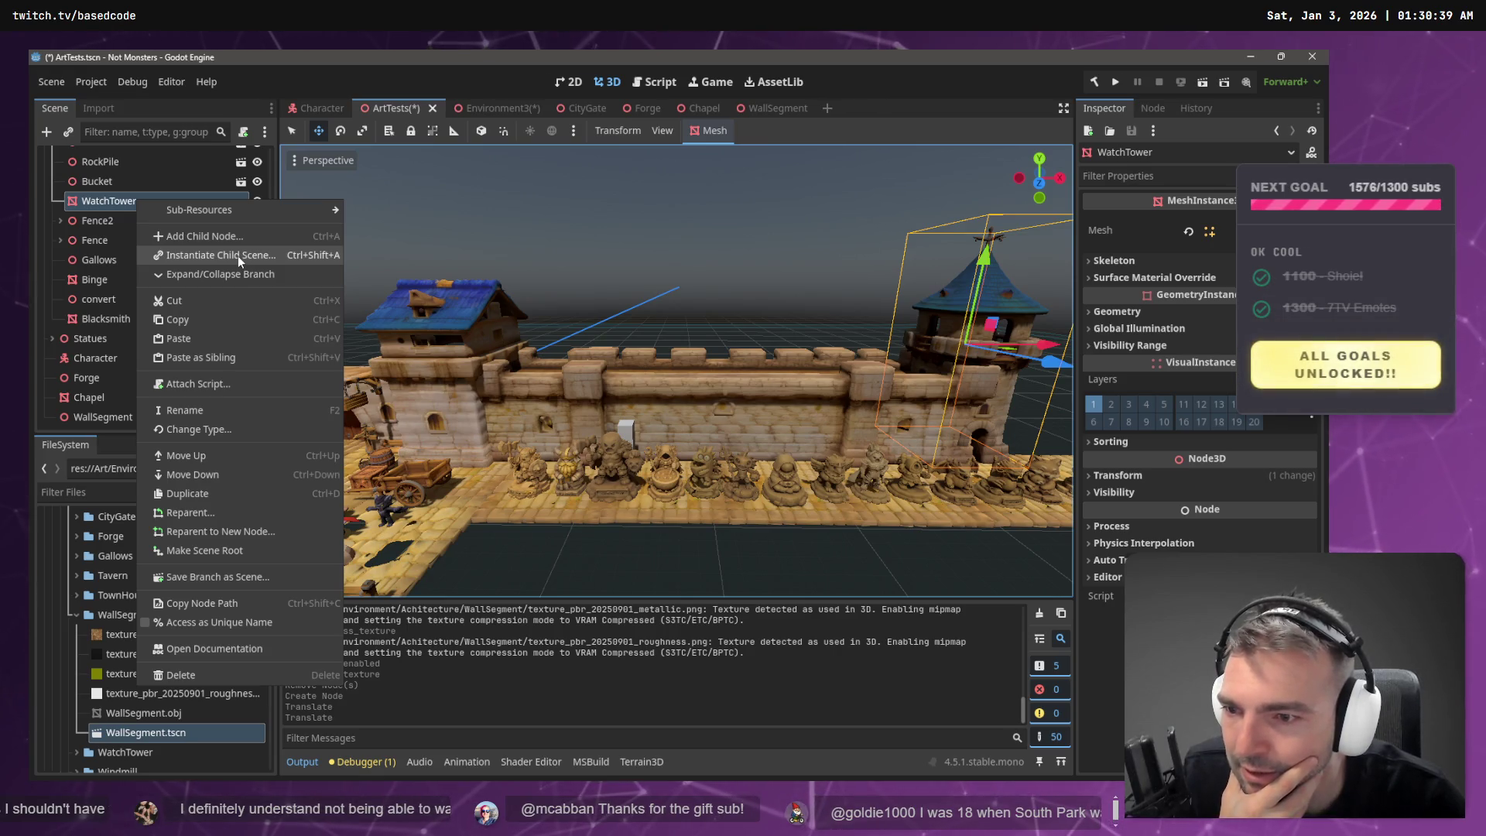
{"action": "mouse_move", "coordinate": [235, 216]}
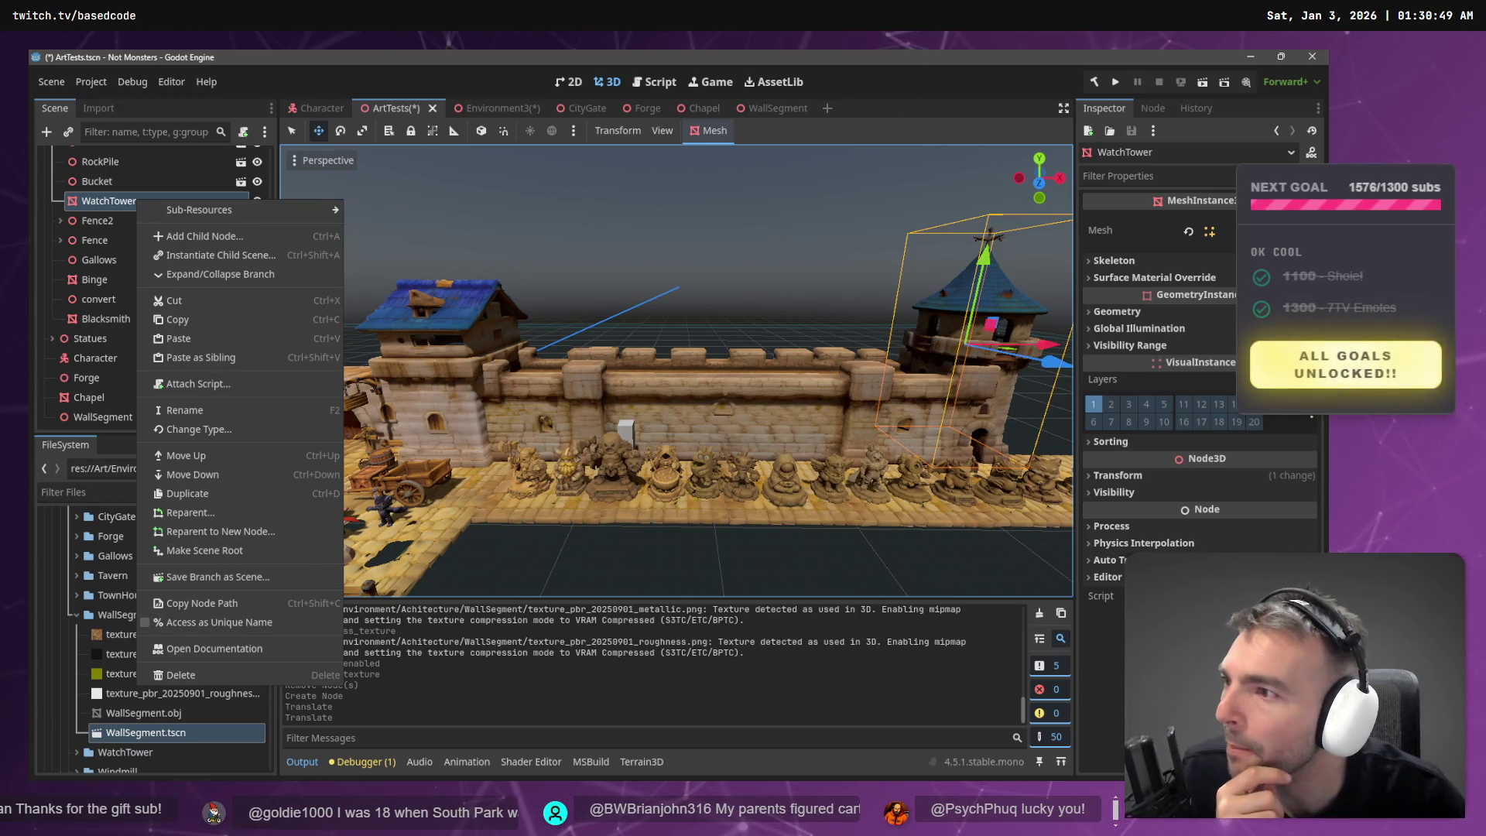
{"action": "key", "text": "Escape"}
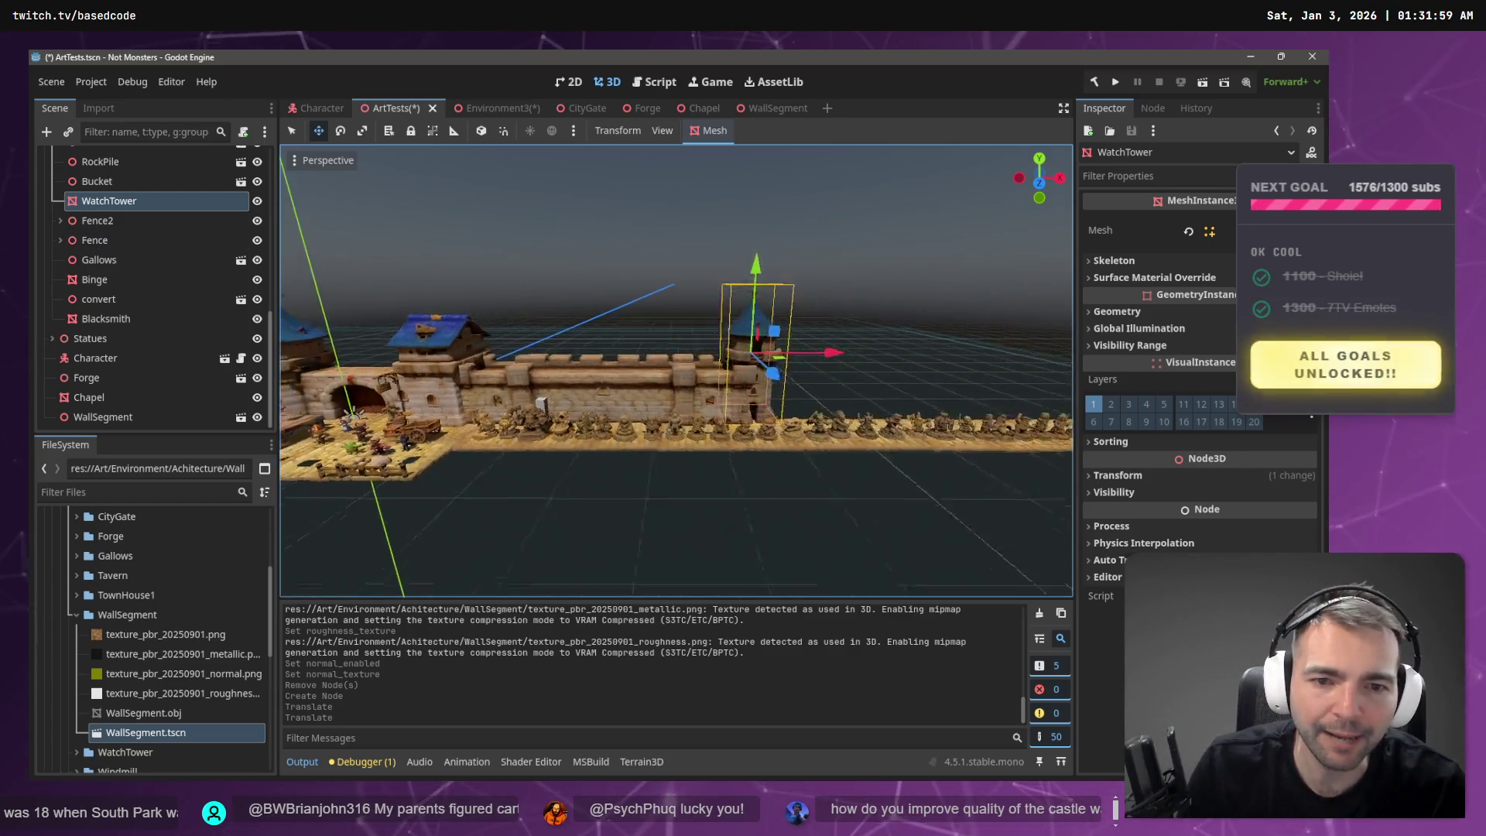
{"action": "scroll", "coordinate": [610, 353], "scroll_direction": "up", "scroll_amount": 5}
{"action": "scroll", "coordinate": [326, 448], "scroll_direction": "down", "scroll_amount": 5}
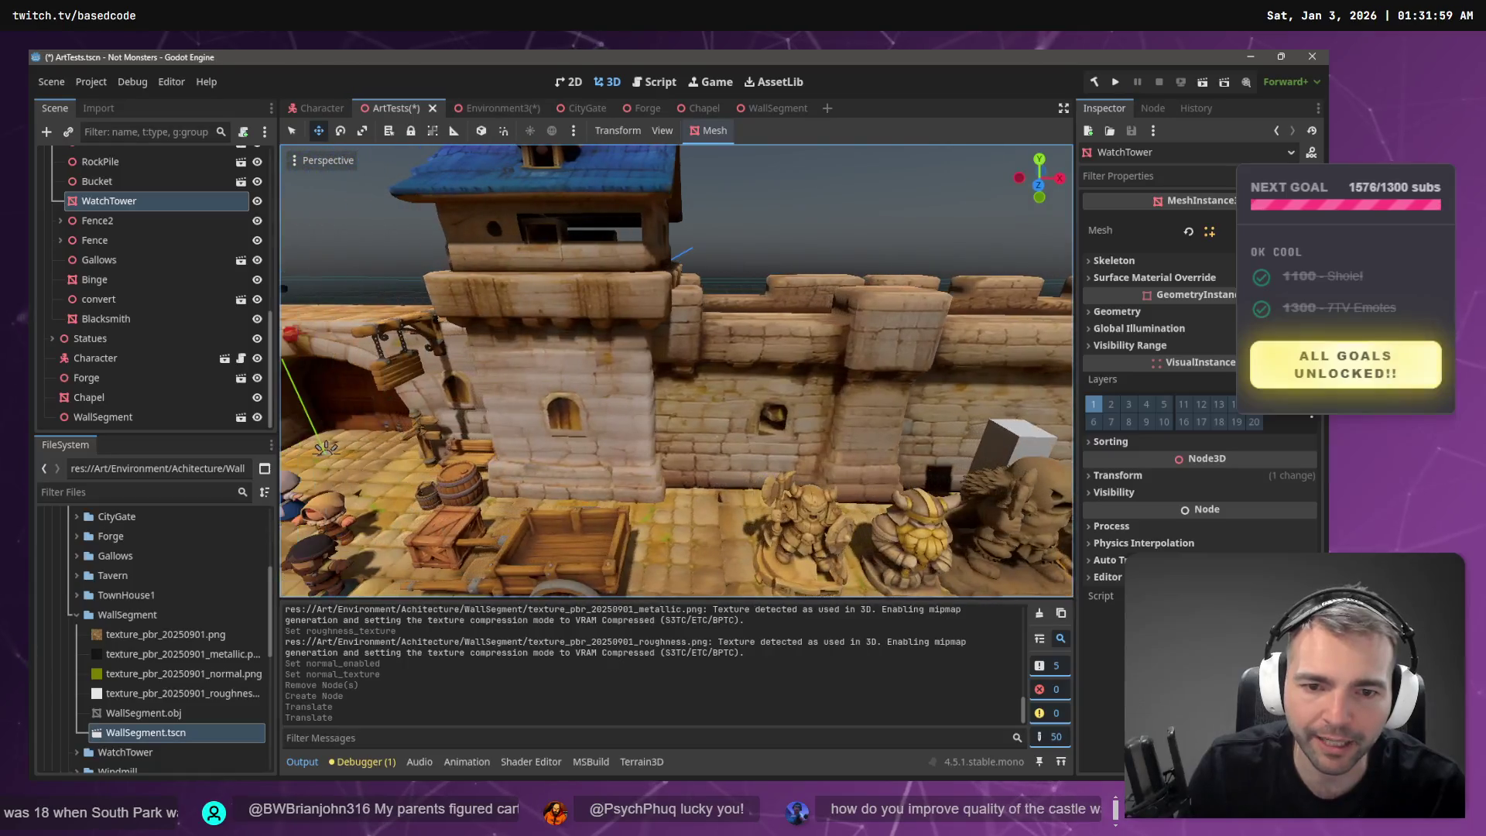
{"action": "scroll", "coordinate": [325, 447], "scroll_direction": "up", "scroll_amount": 3}
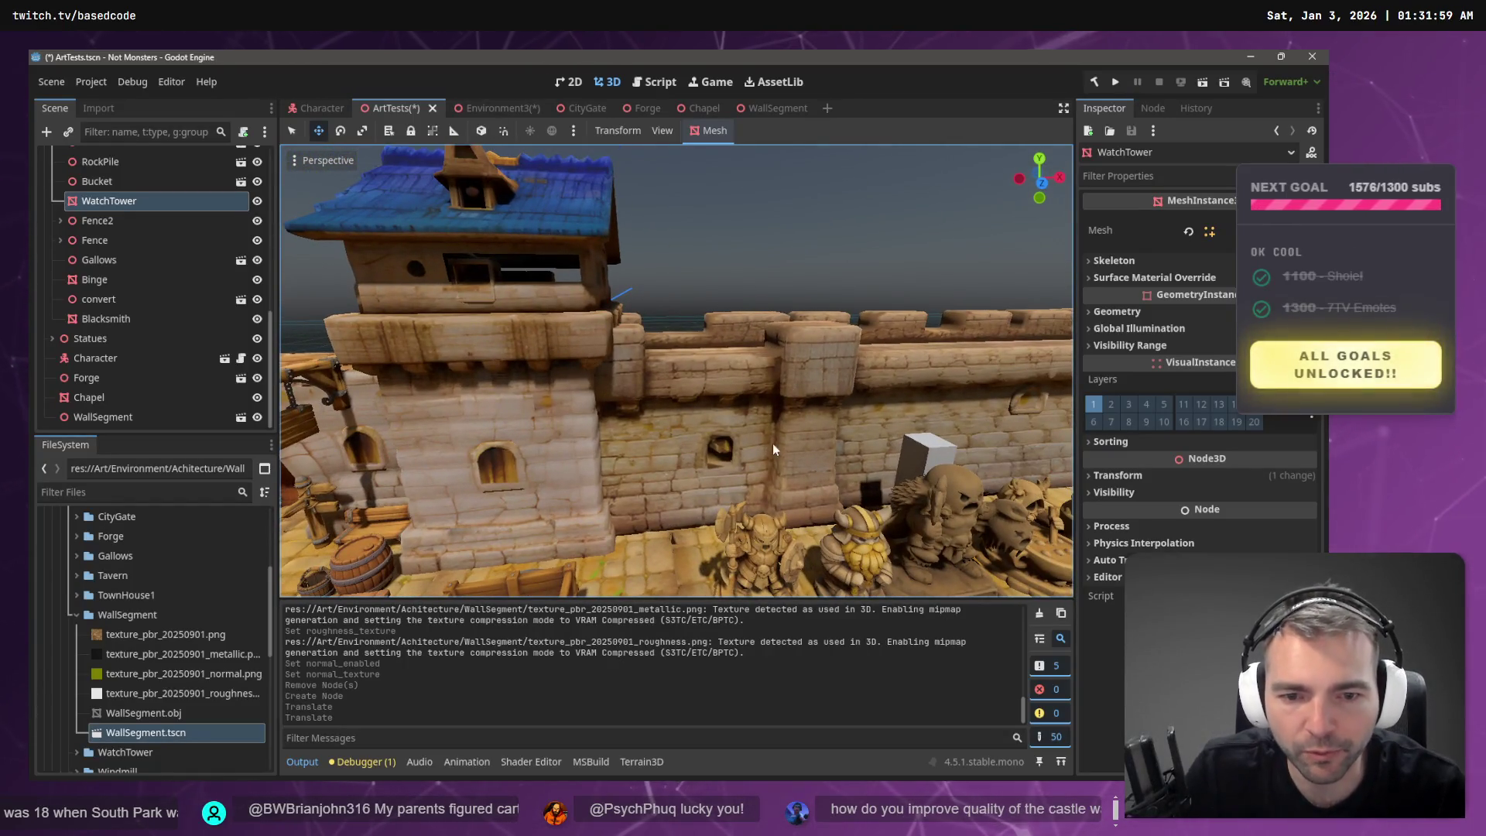
{"action": "scroll", "coordinate": [774, 443], "scroll_direction": "down", "scroll_amount": 5}
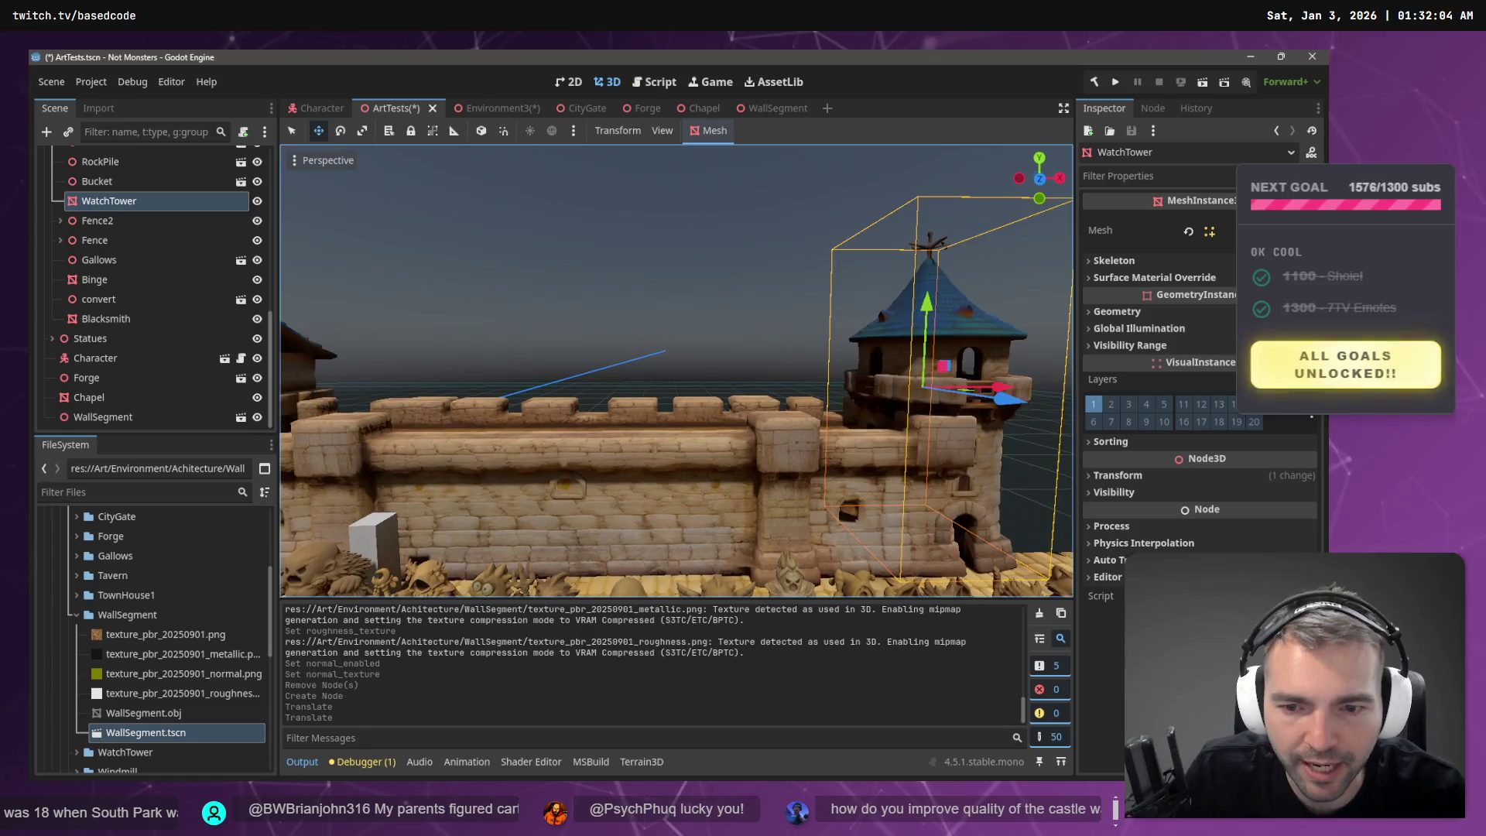
{"action": "scroll", "coordinate": [675, 371], "scroll_direction": "down", "scroll_amount": 4}
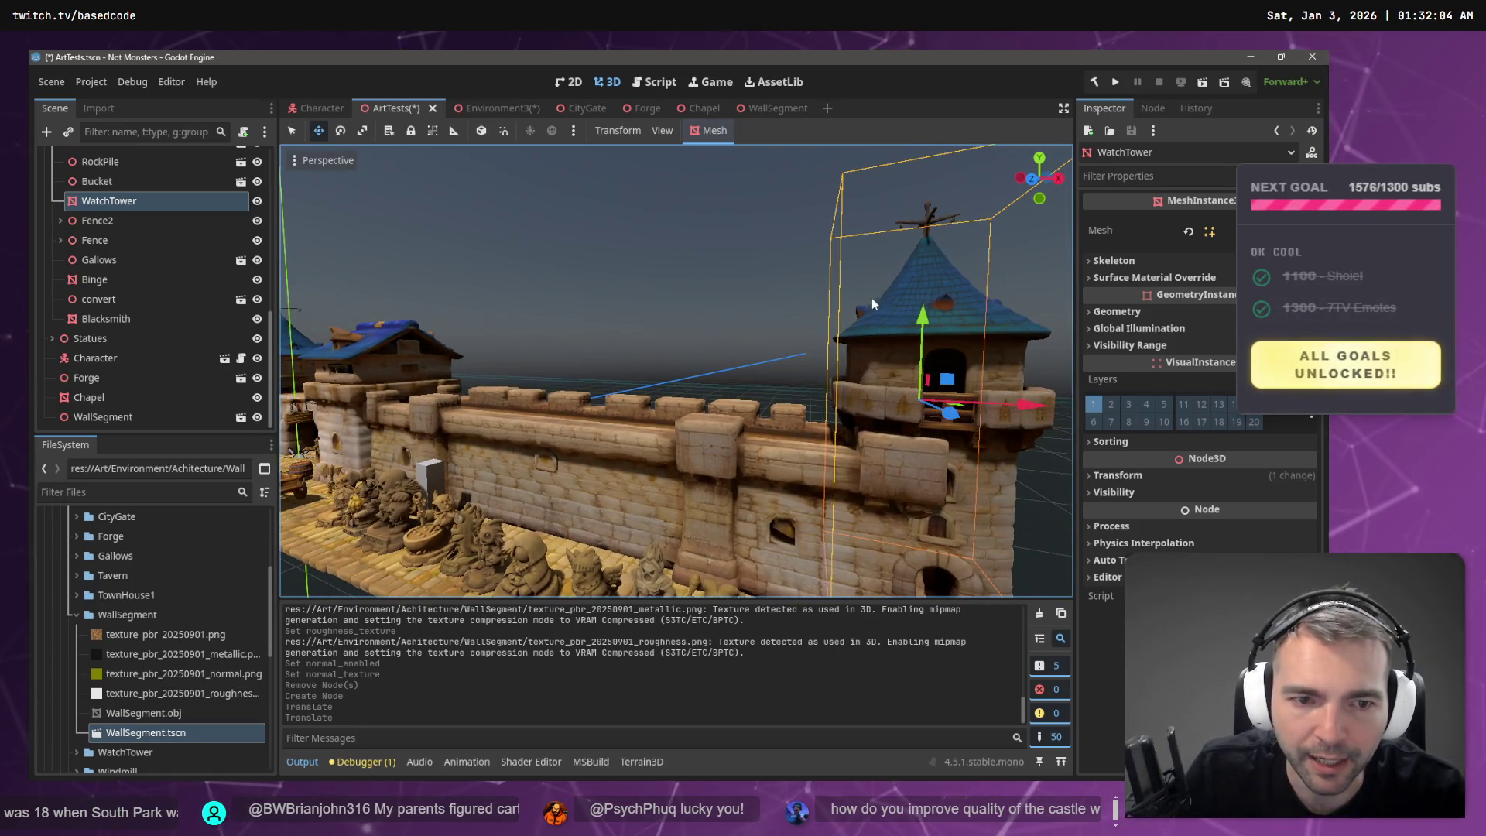
{"action": "left_click", "coordinate": [670, 310]}
- Create a new scene named WatchTower inside the WatchTower folder
{"action": "left_click", "coordinate": [922, 341]}
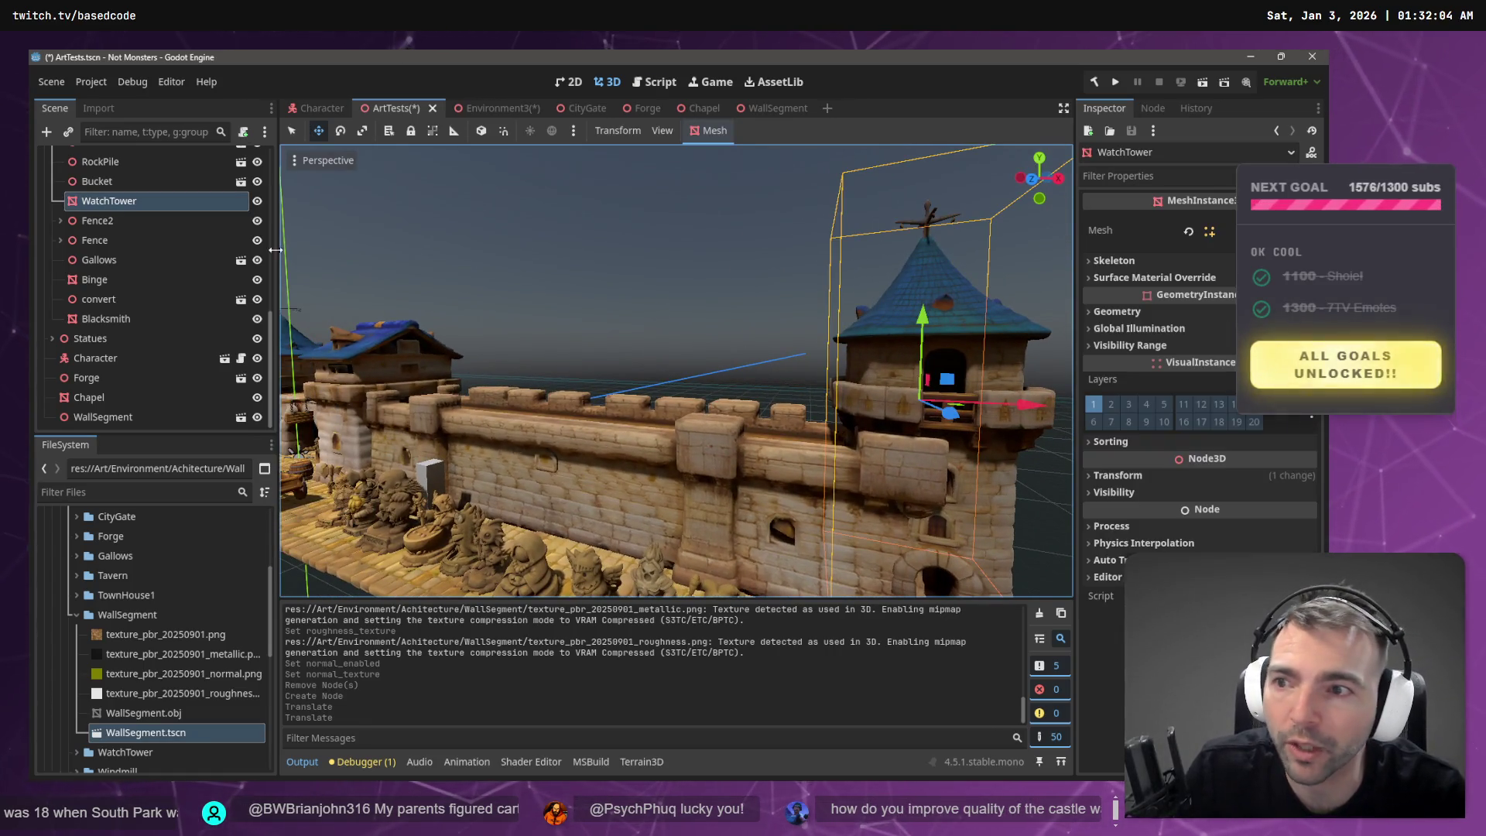
{"action": "left_click", "coordinate": [76, 615]}
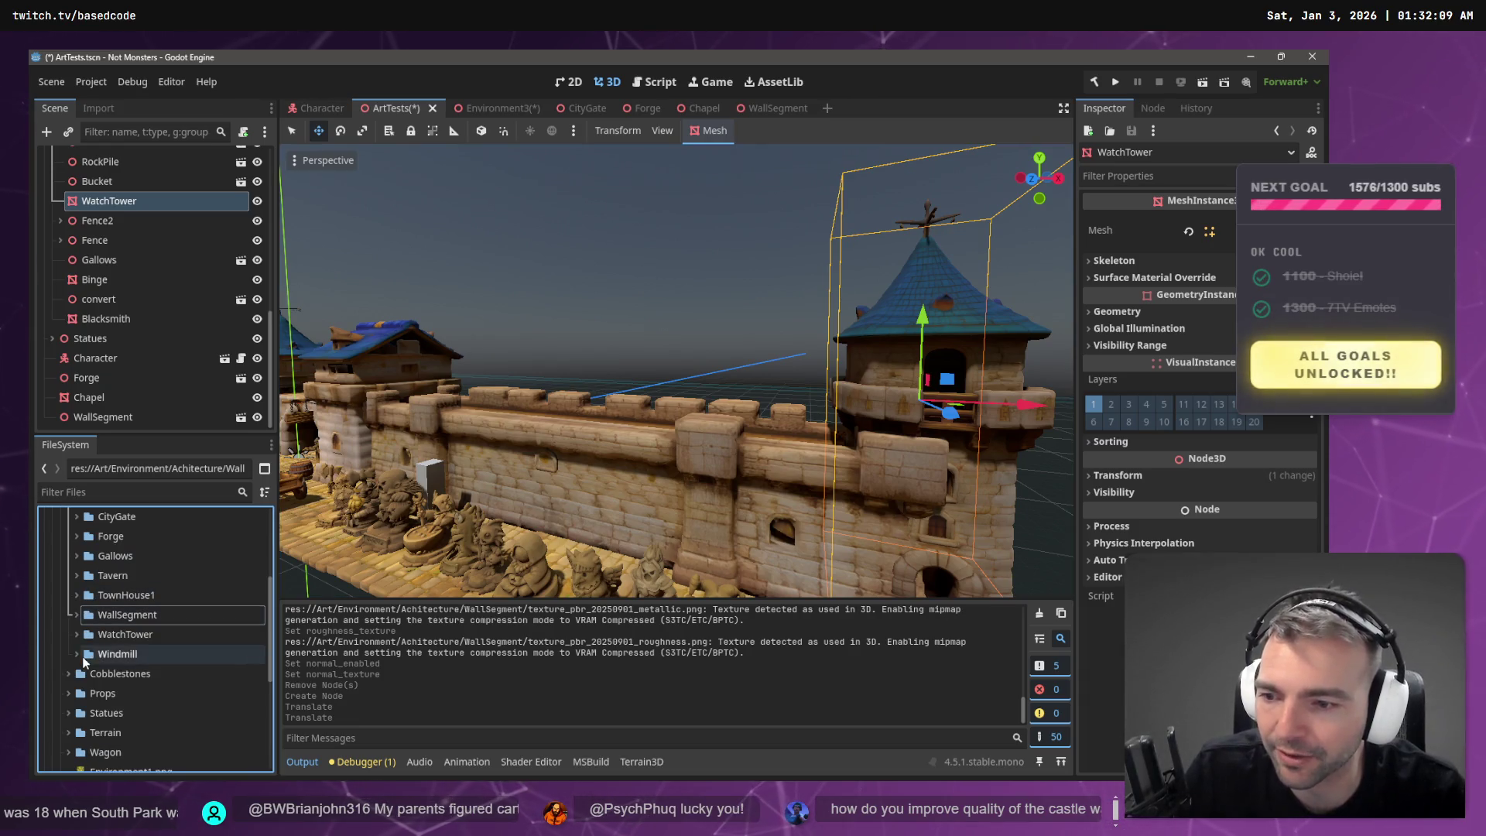
{"action": "left_click", "coordinate": [76, 634]}
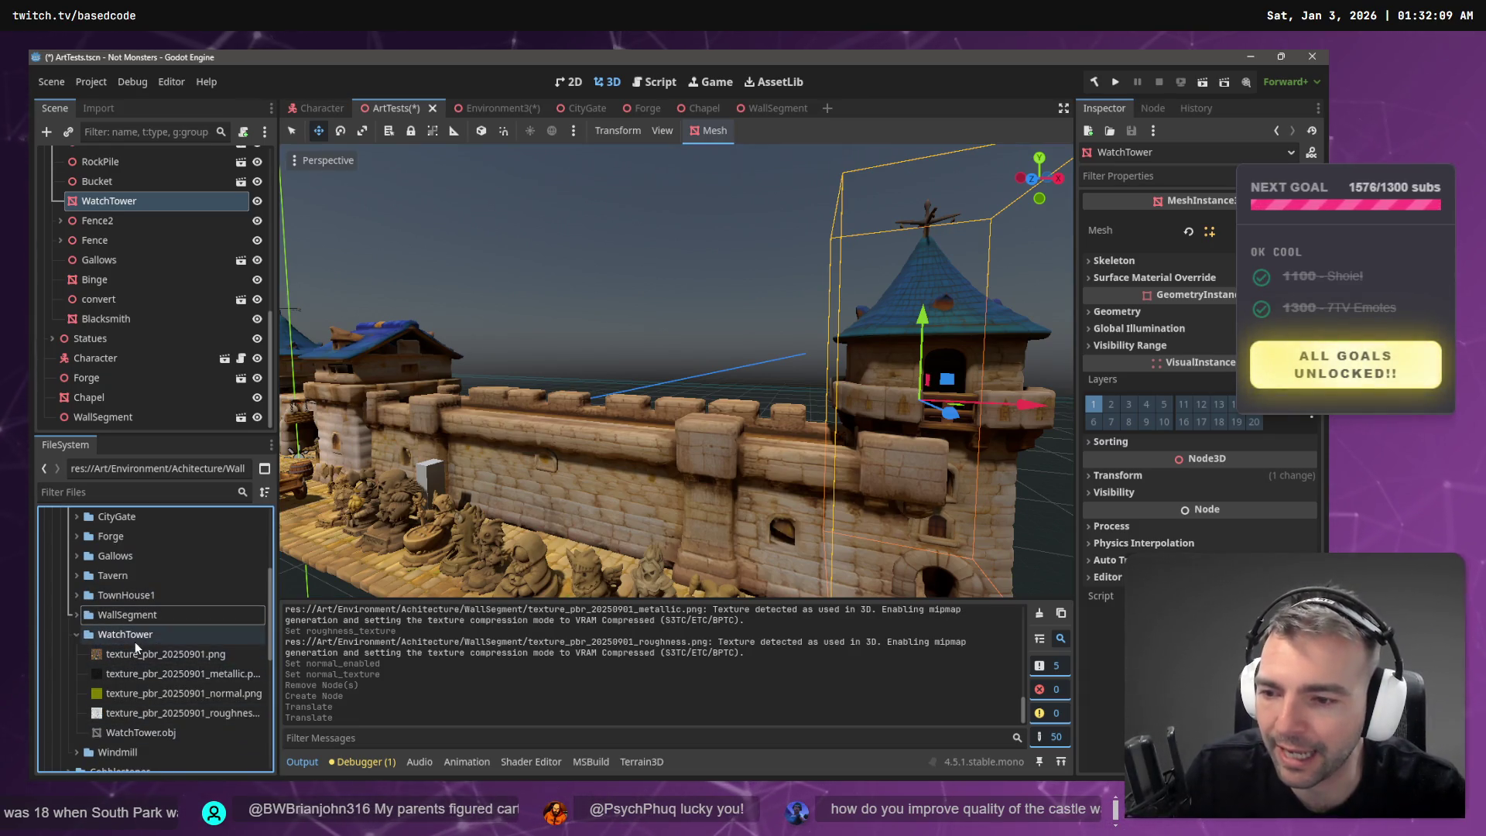
{"action": "right_click", "coordinate": [134, 638]}
{"action": "mouse_move", "coordinate": [215, 495]}
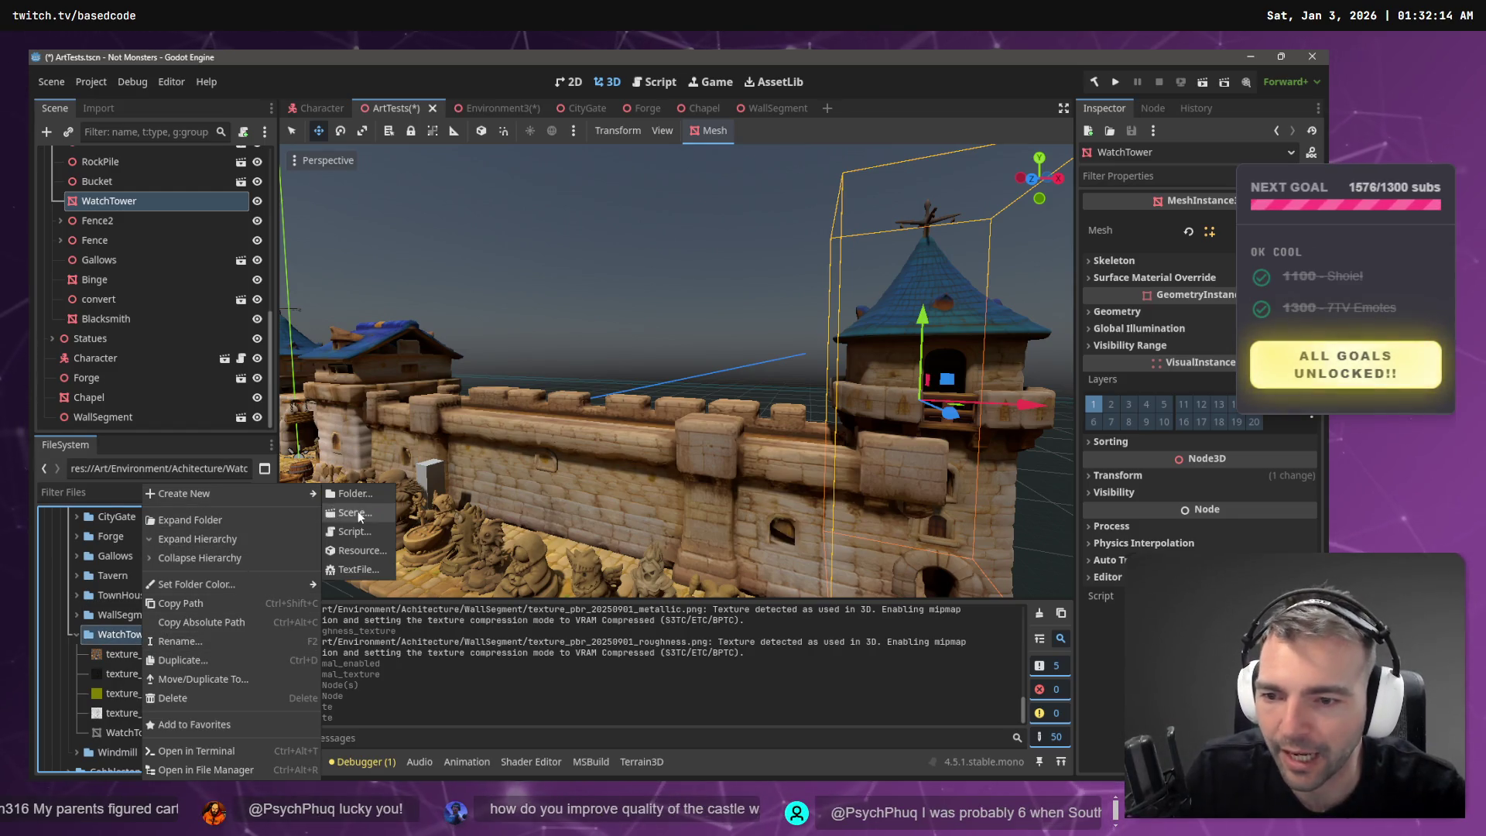
{"action": "left_click", "coordinate": [359, 514]}
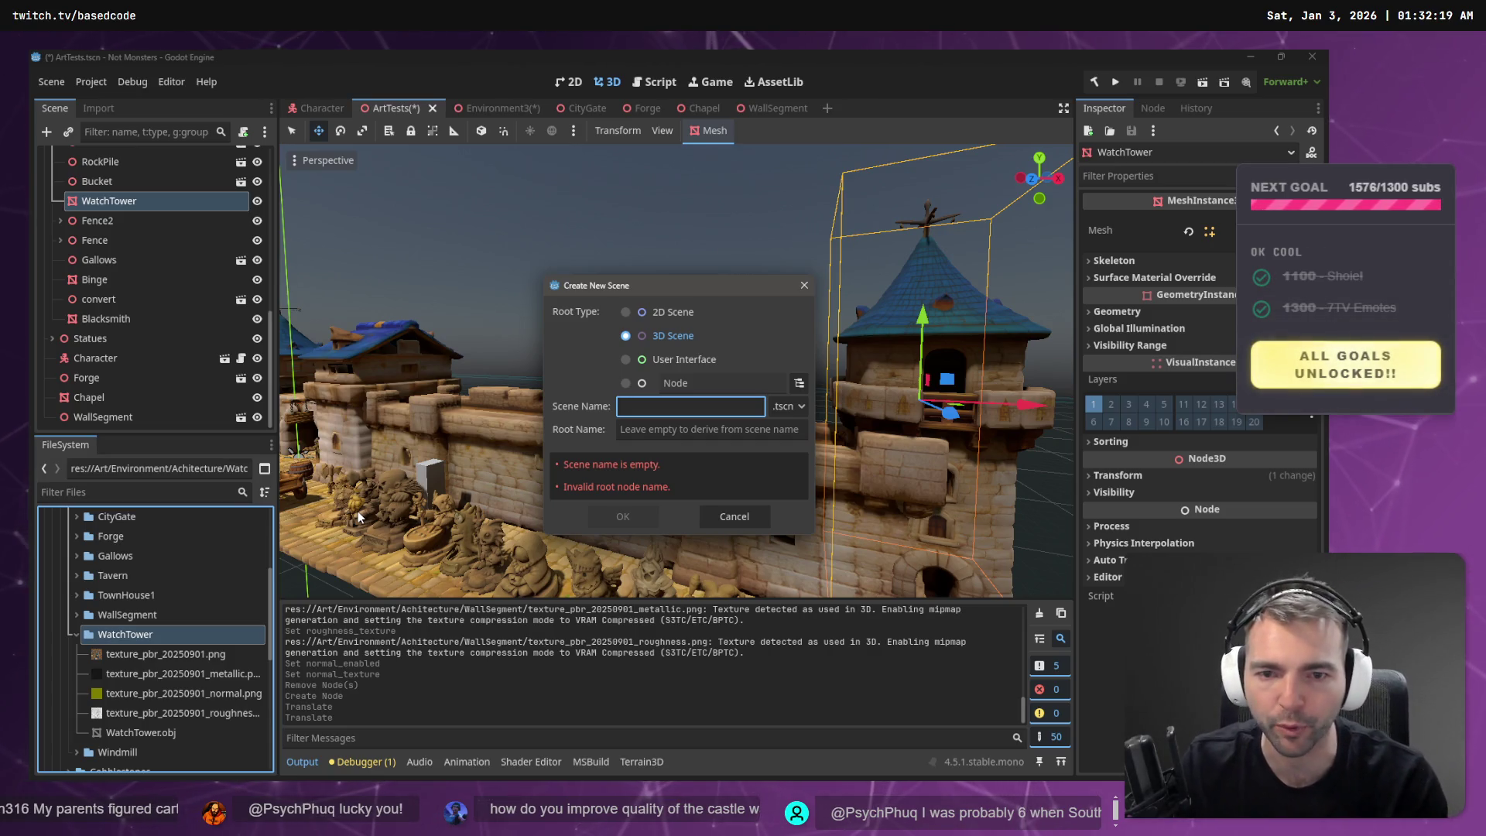
{"action": "type", "text": "Watch"}
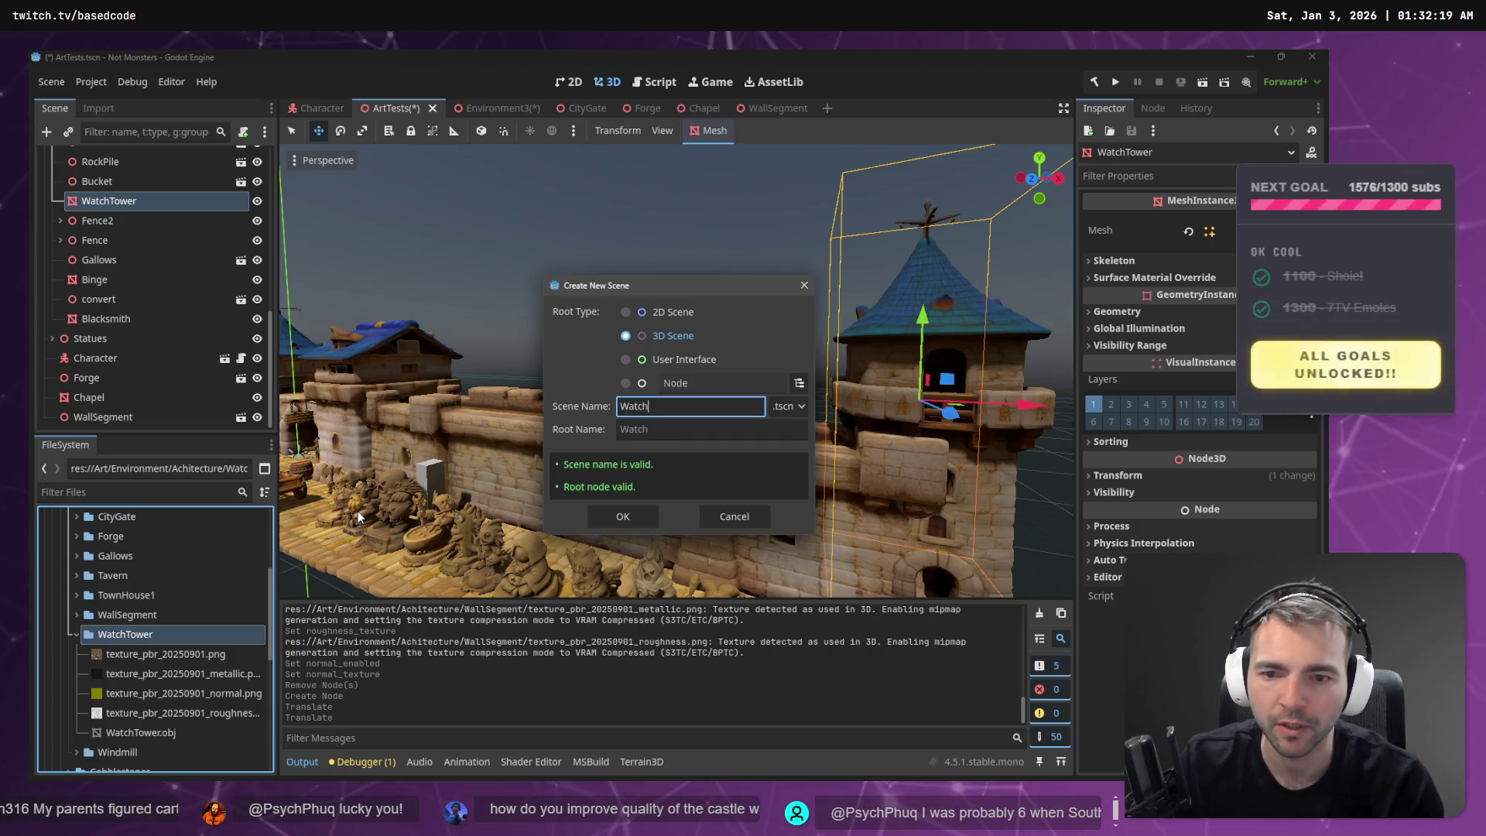
{"action": "type", "text": "R"}
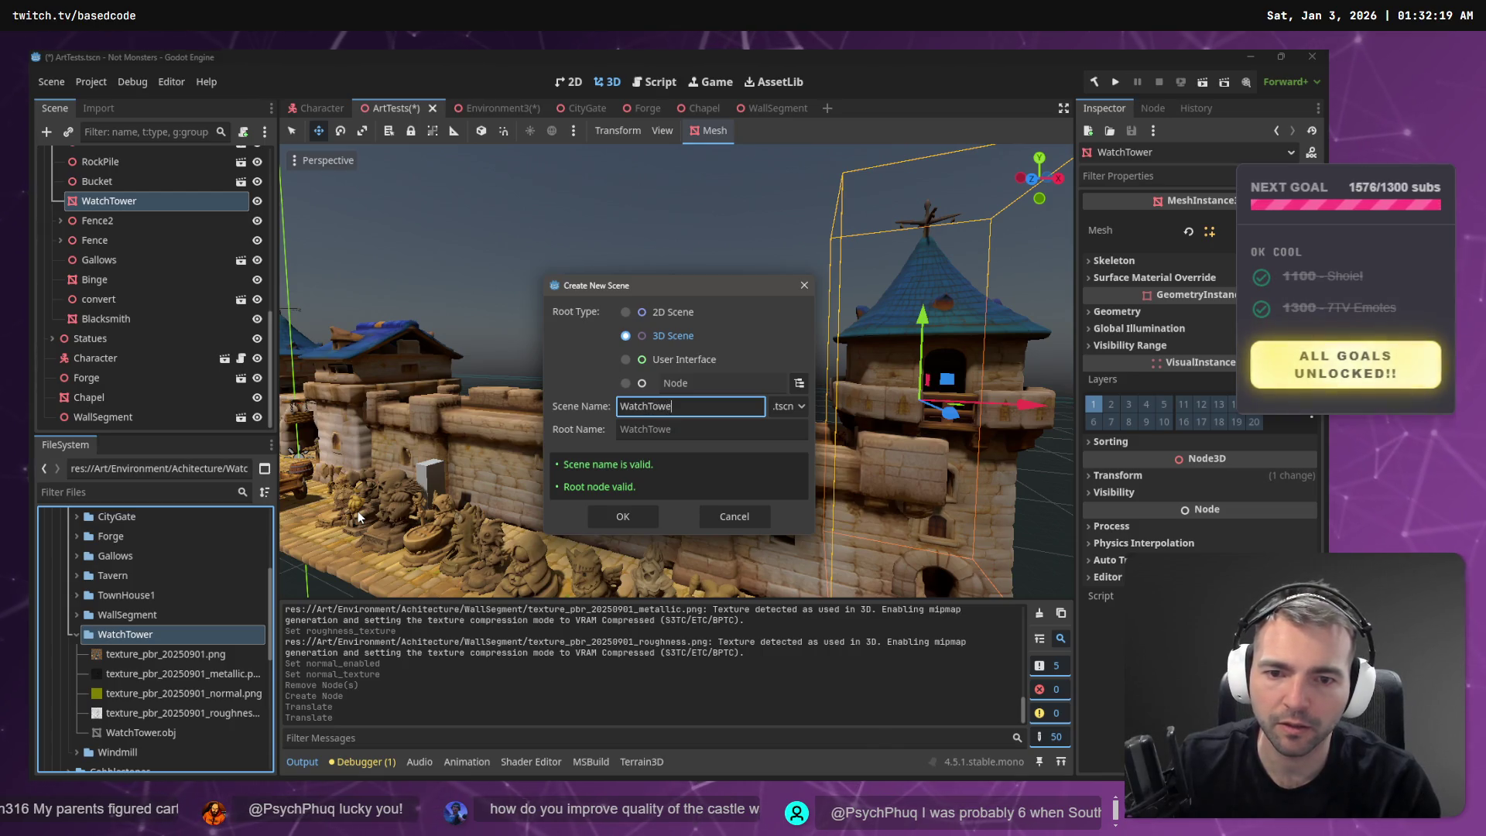
{"action": "type", "text": "r"}
{"action": "key", "text": "Return"}
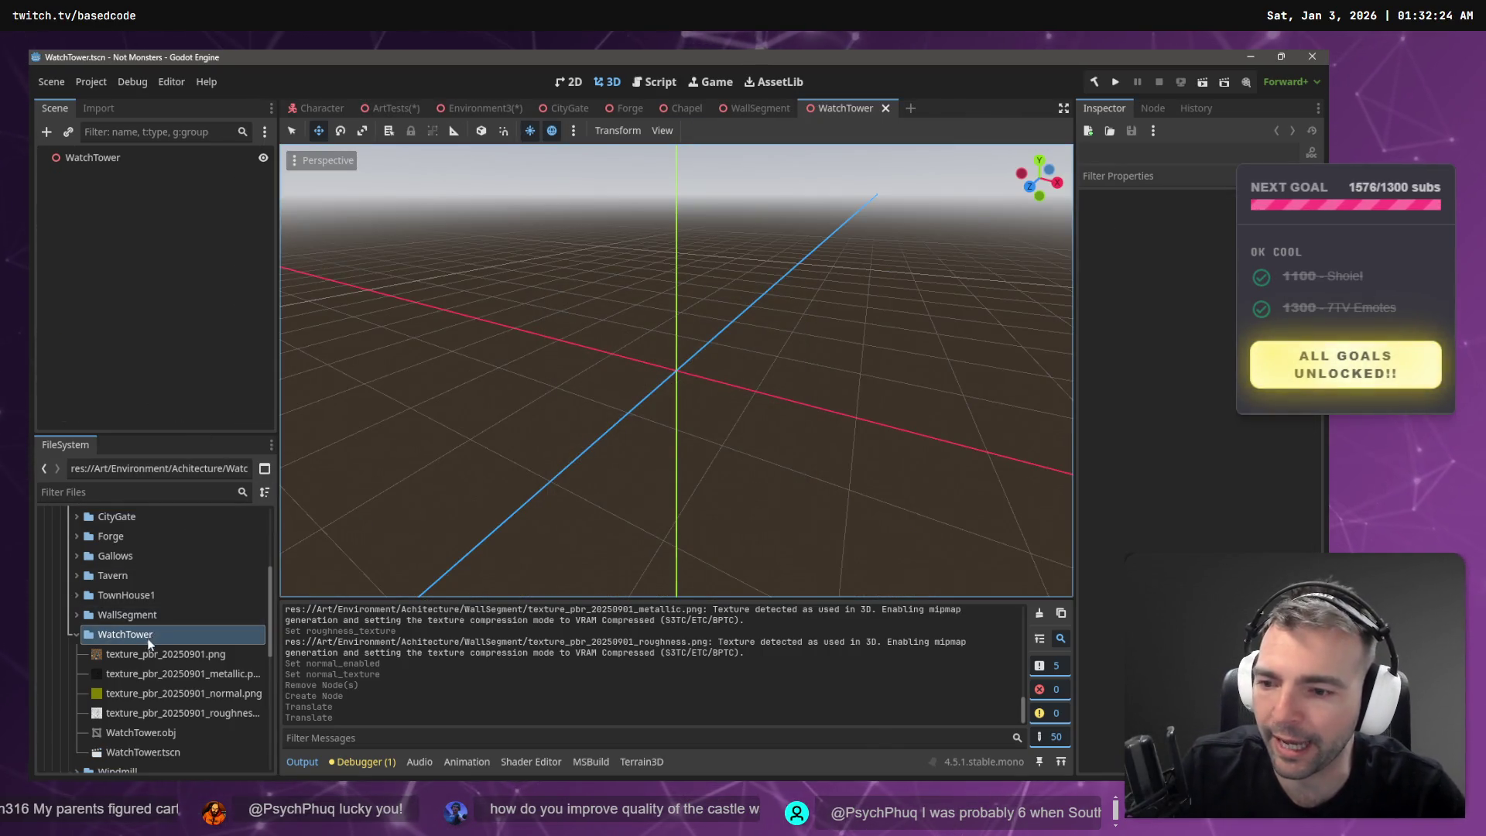
- Add the WatchTower.obj mesh under the scene root and open its position fields
{"action": "mouse_move", "coordinate": [143, 733]}
{"action": "left_mouse_down"}
{"action": "mouse_move", "coordinate": [117, 496]}
{"action": "mouse_move", "coordinate": [108, 181]}
{"action": "mouse_move", "coordinate": [632, 377]}
{"action": "left_mouse_up"}
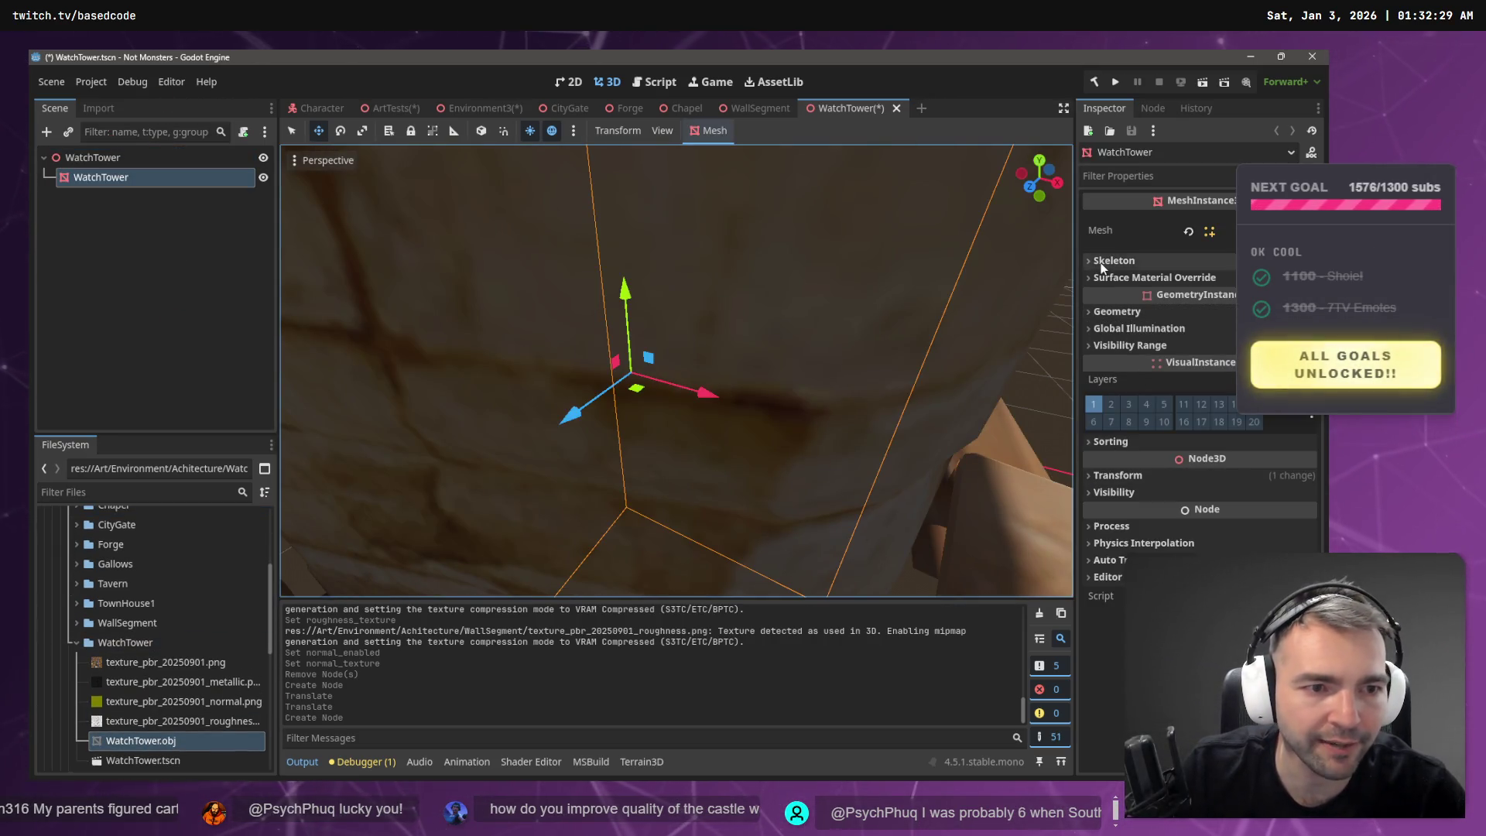
{"action": "left_click", "coordinate": [1119, 476]}
{"action": "left_click", "coordinate": [1126, 513]}
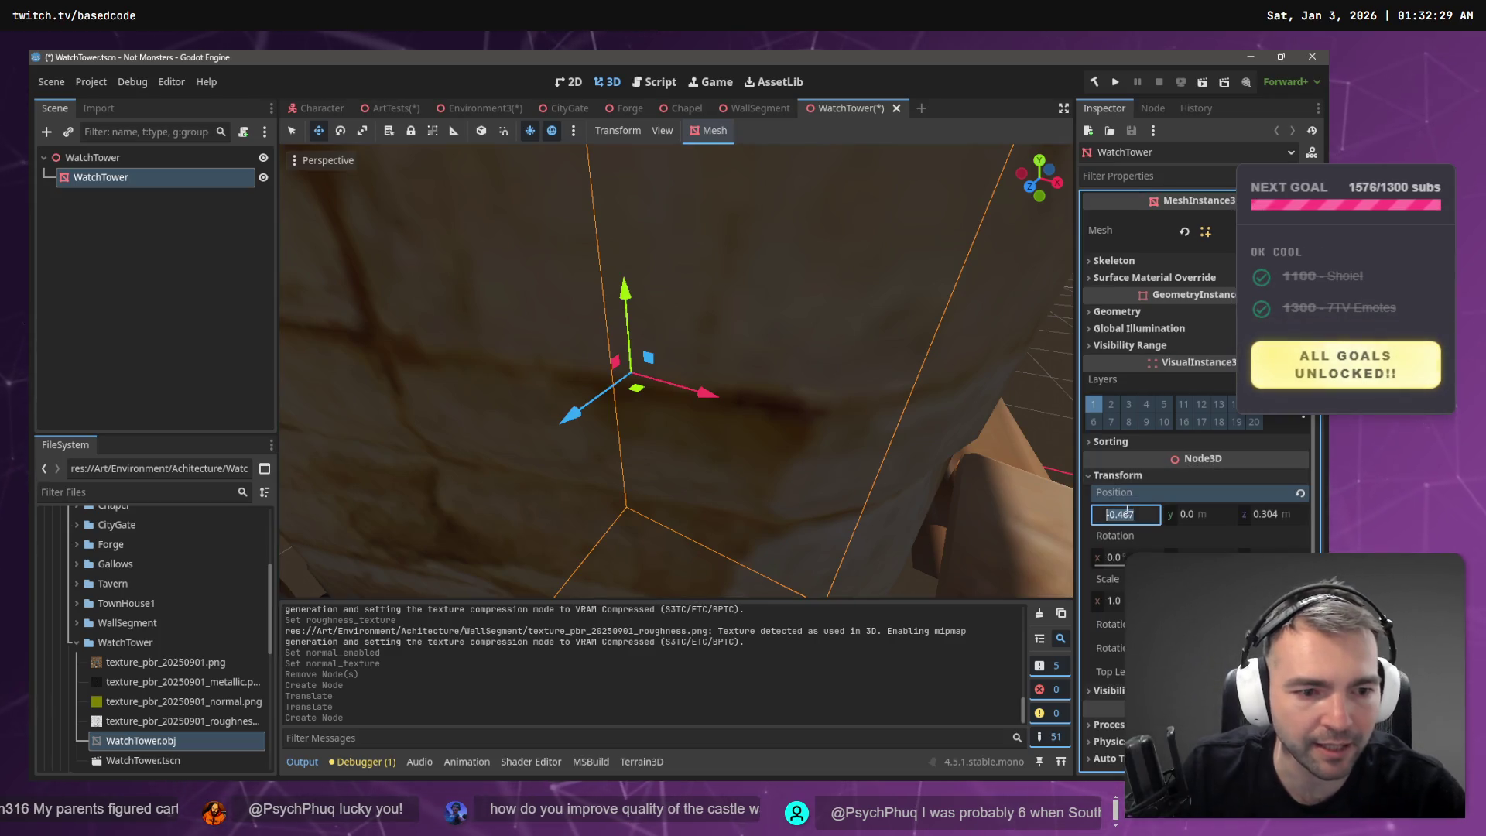
- Set the tower's X and Z position to 0 and raise it to Y 8.229 on the ground
{"action": "type", "text": "0"}
{"action": "key", "text": "Tab"}
{"action": "key", "text": "Tab"}
{"action": "type", "text": "0"}
{"action": "key", "text": "Return"}
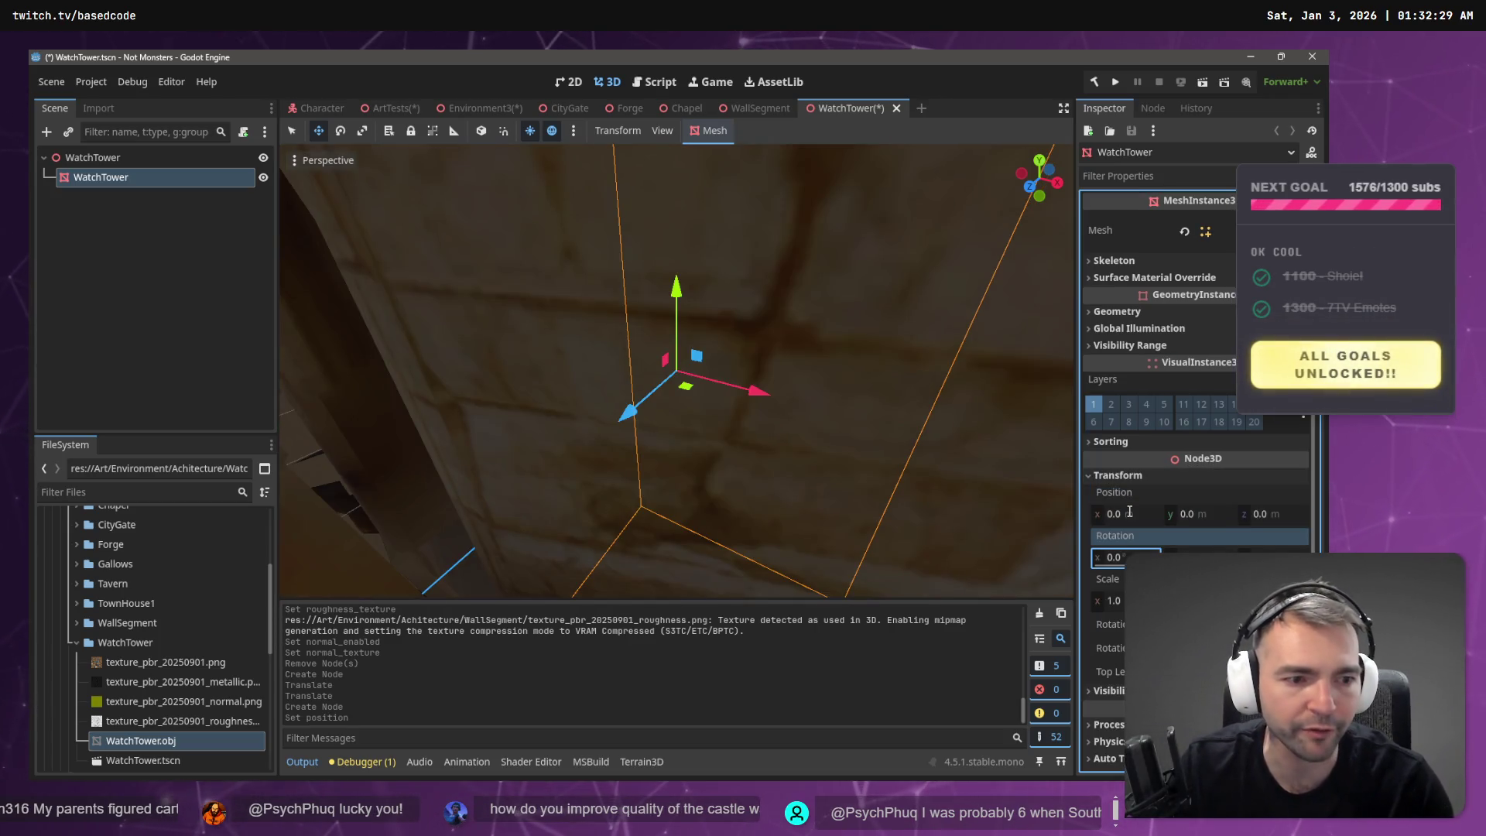
{"action": "key", "text": "f"}
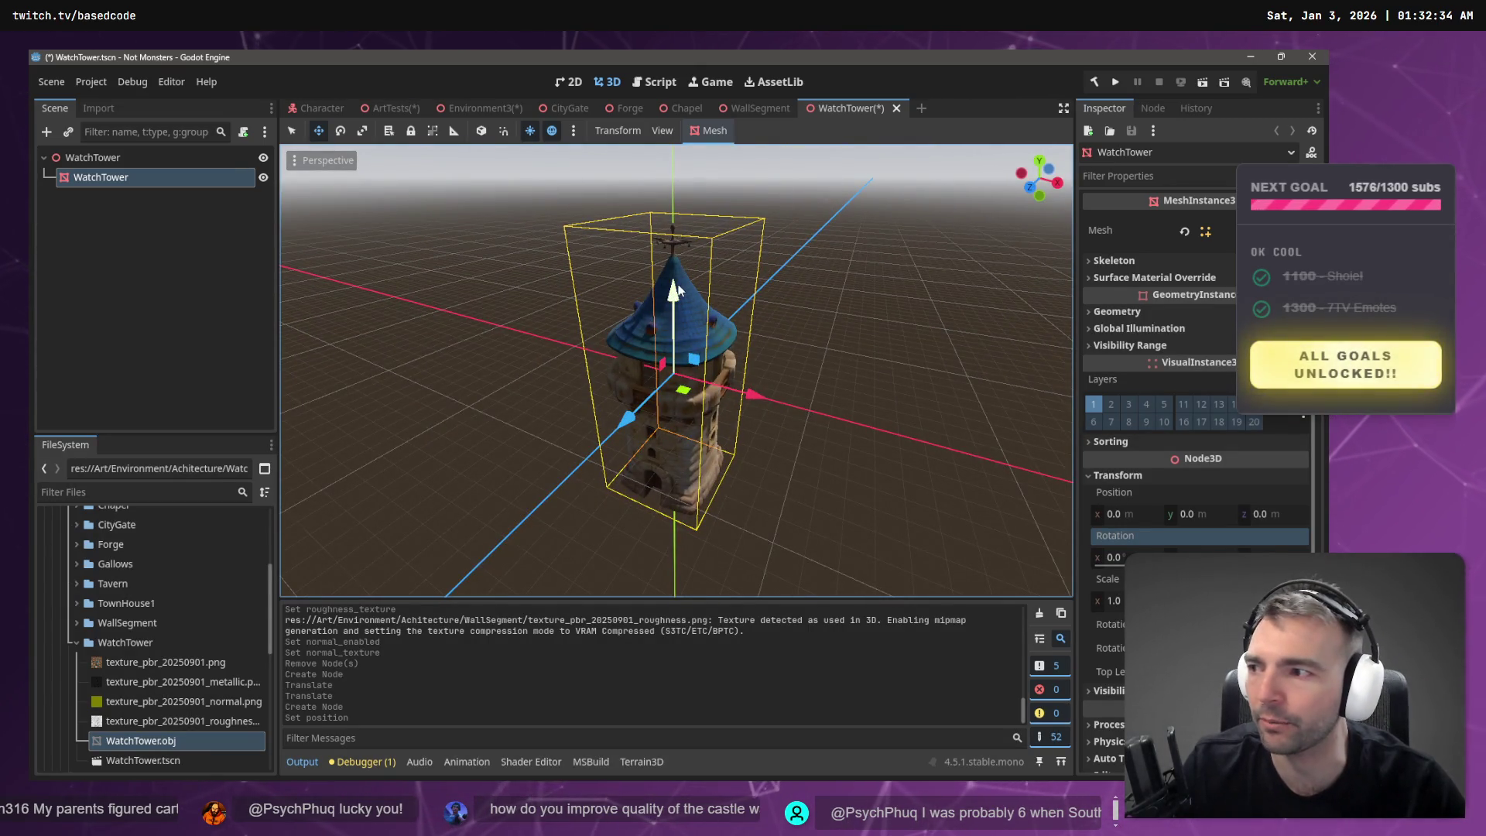
{"action": "mouse_move", "coordinate": [679, 290]}
{"action": "left_mouse_down"}
{"action": "mouse_move", "coordinate": [700, 80]}
{"action": "mouse_move", "coordinate": [718, 101]}
{"action": "left_mouse_up"}
- Check the tower's placement from front, side and angled numpad views
{"action": "key", "text": "KP_1"}
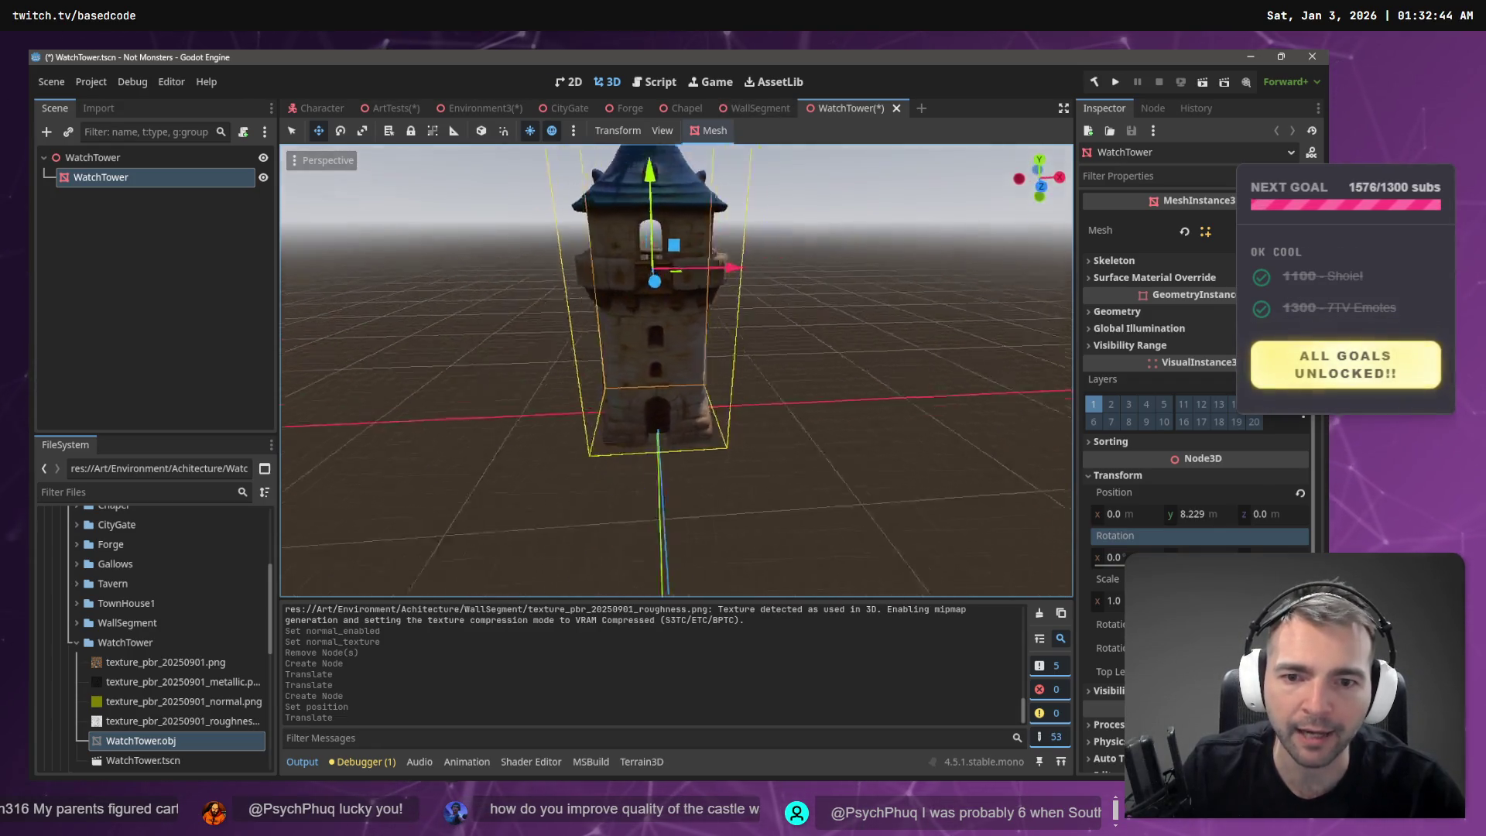
{"action": "key", "text": "KP_3"}
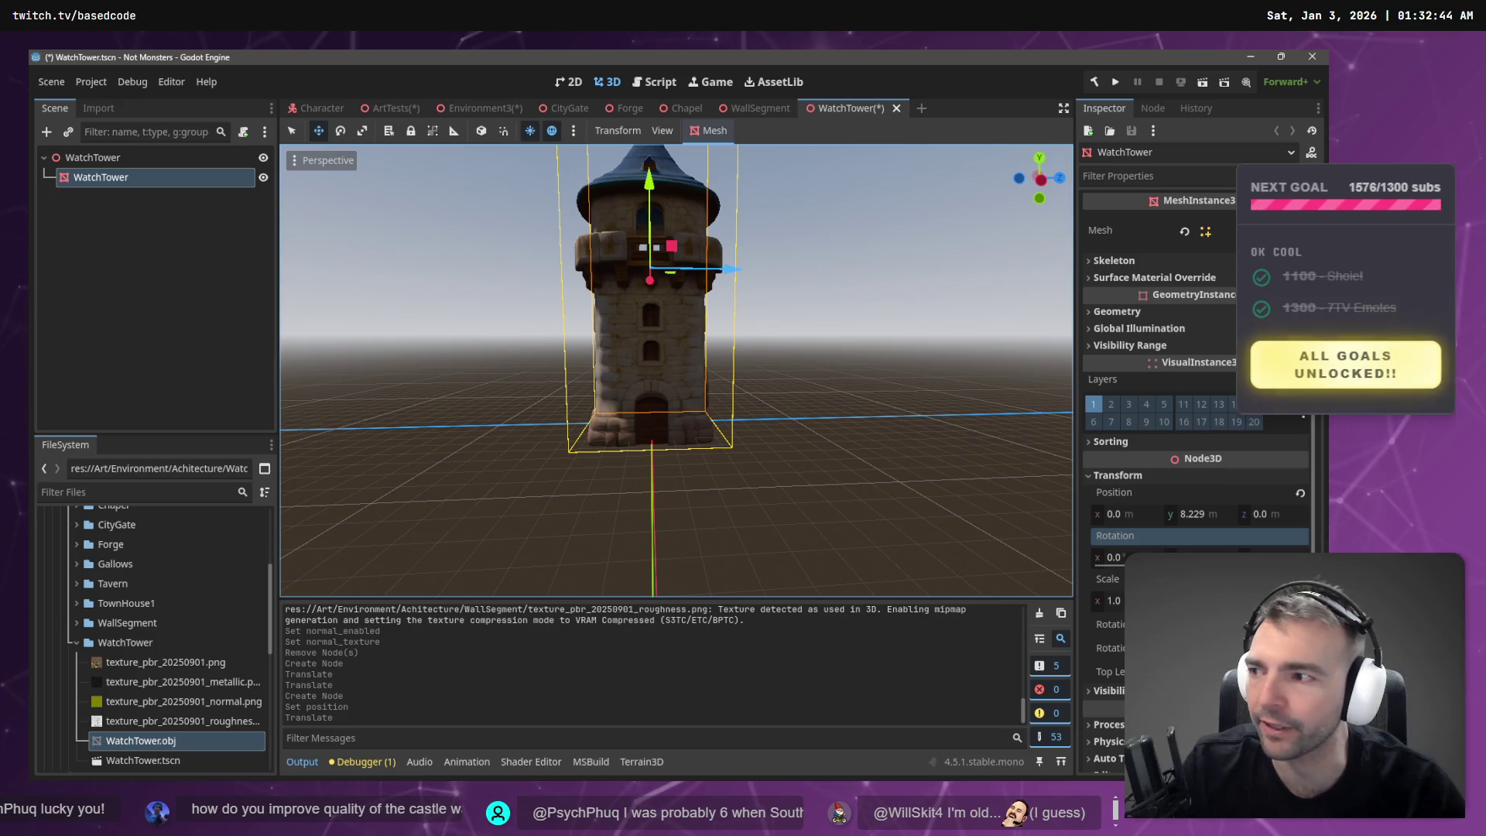
{"action": "key", "text": "KP_6"}
{"action": "key", "text": "KP_6"}
{"action": "key", "text": "KP_6"}
{"action": "key", "text": "KP_8"}
{"action": "key", "text": "KP_8"}
{"action": "key", "text": "KP_4"}
{"action": "key", "text": "KP_4"}
{"action": "left_click", "coordinate": [271, 295]}
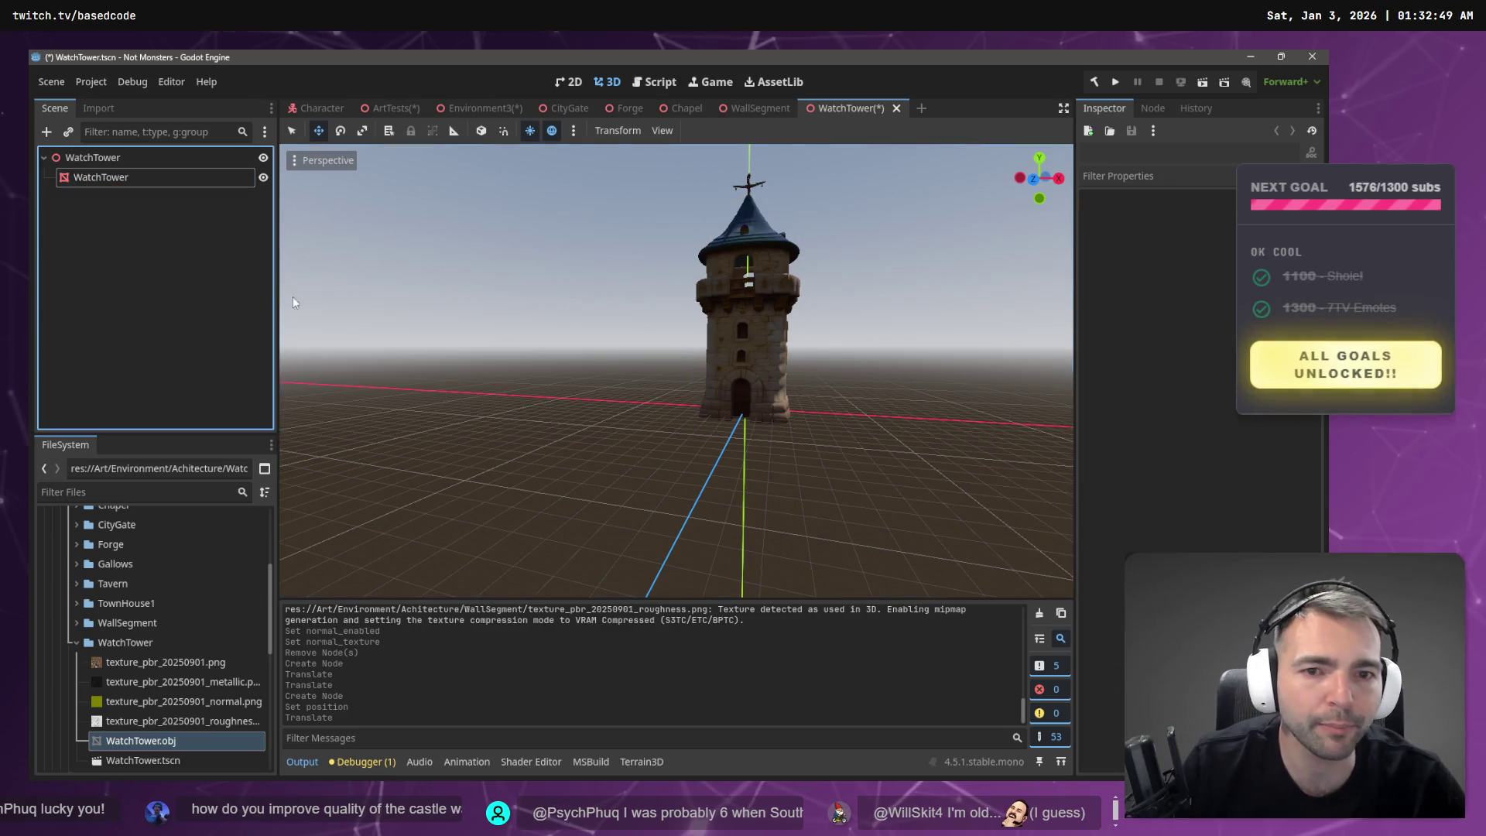
{"action": "key", "text": "KP_8"}
{"action": "key", "text": "KP_8"}
{"action": "scroll", "coordinate": [939, 288], "scroll_direction": "up", "scroll_amount": 2}
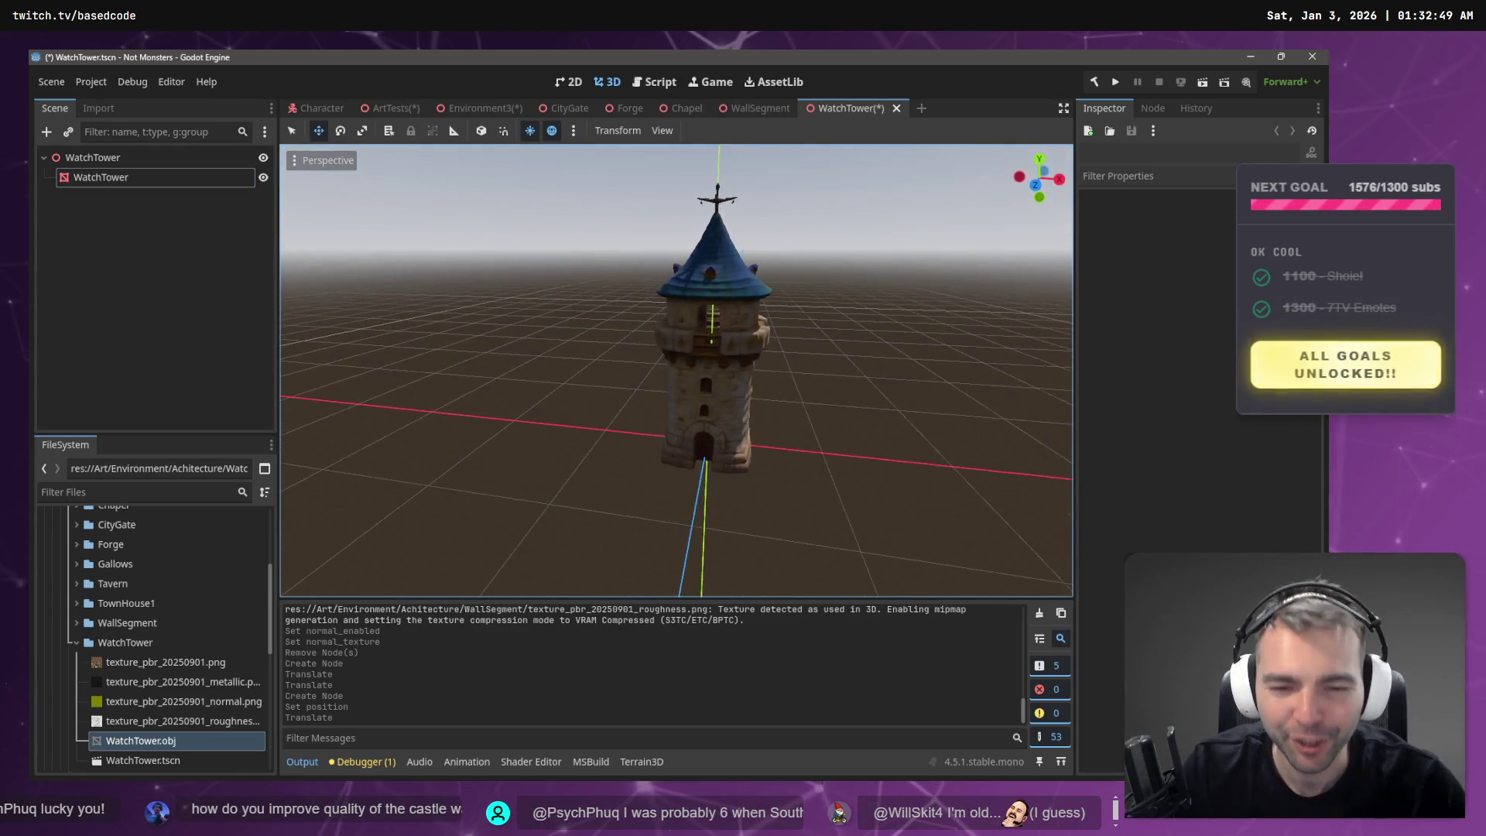
{"action": "key", "text": "KP_2"}
{"action": "key", "text": "KP_2"}
{"action": "scroll", "coordinate": [676, 372], "scroll_direction": "up", "scroll_amount": 3}
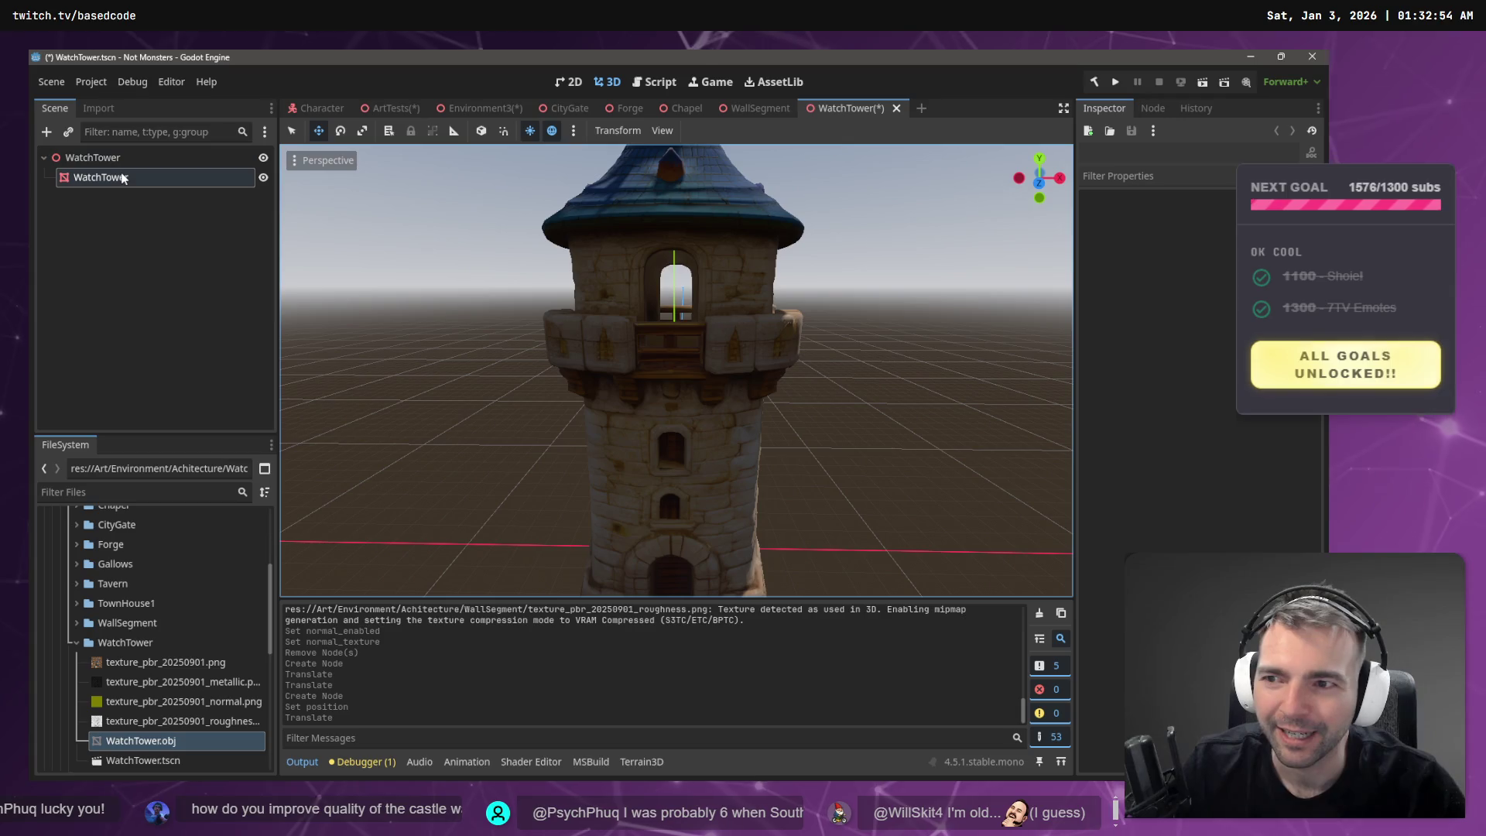
- Select the WatchTower mesh node and bring up its mesh property choices
{"action": "left_click", "coordinate": [122, 178]}
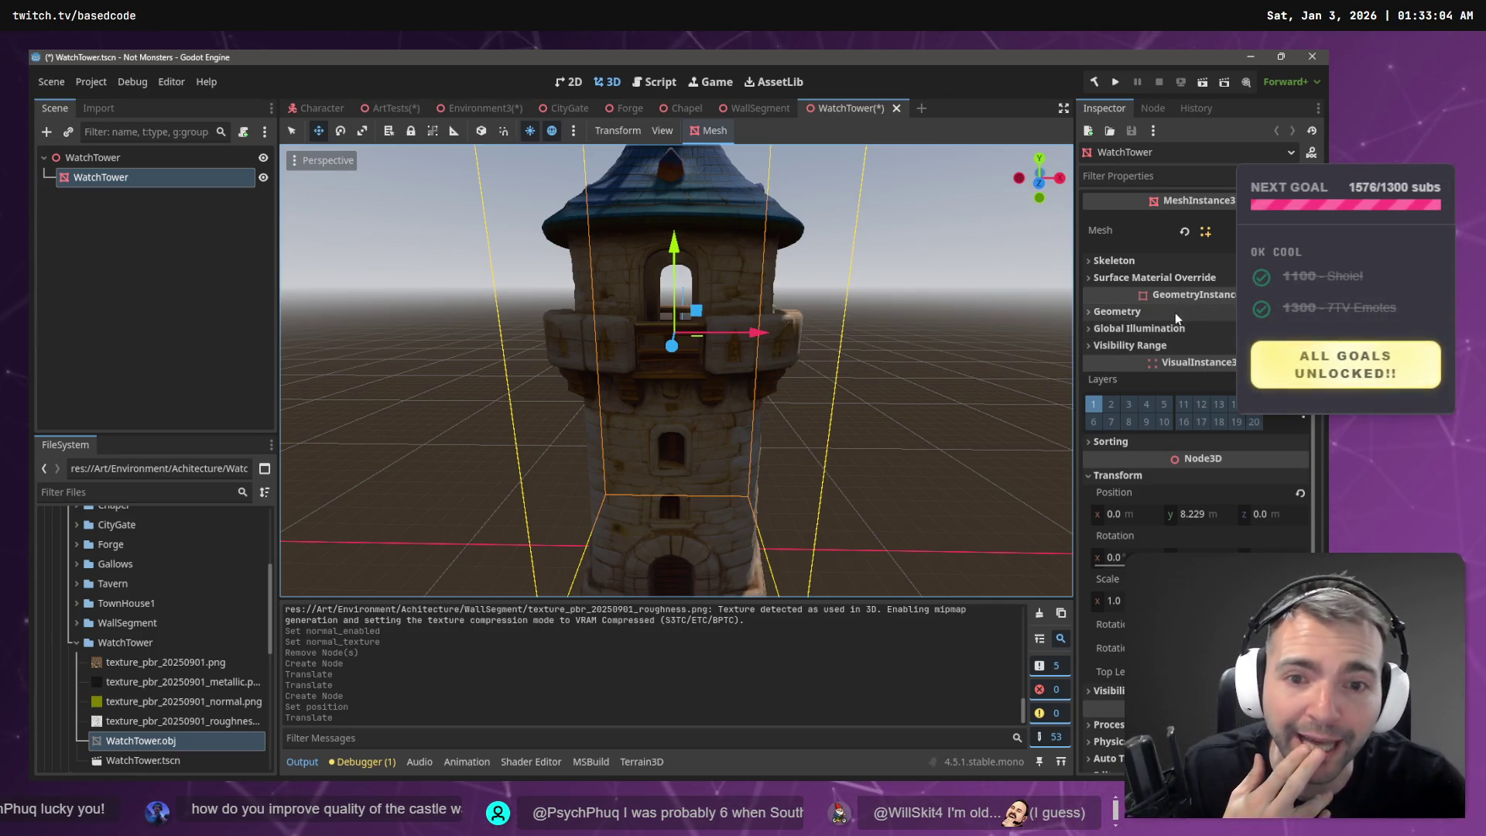
{"action": "scroll", "coordinate": [1181, 341], "scroll_direction": "down", "scroll_amount": 2}
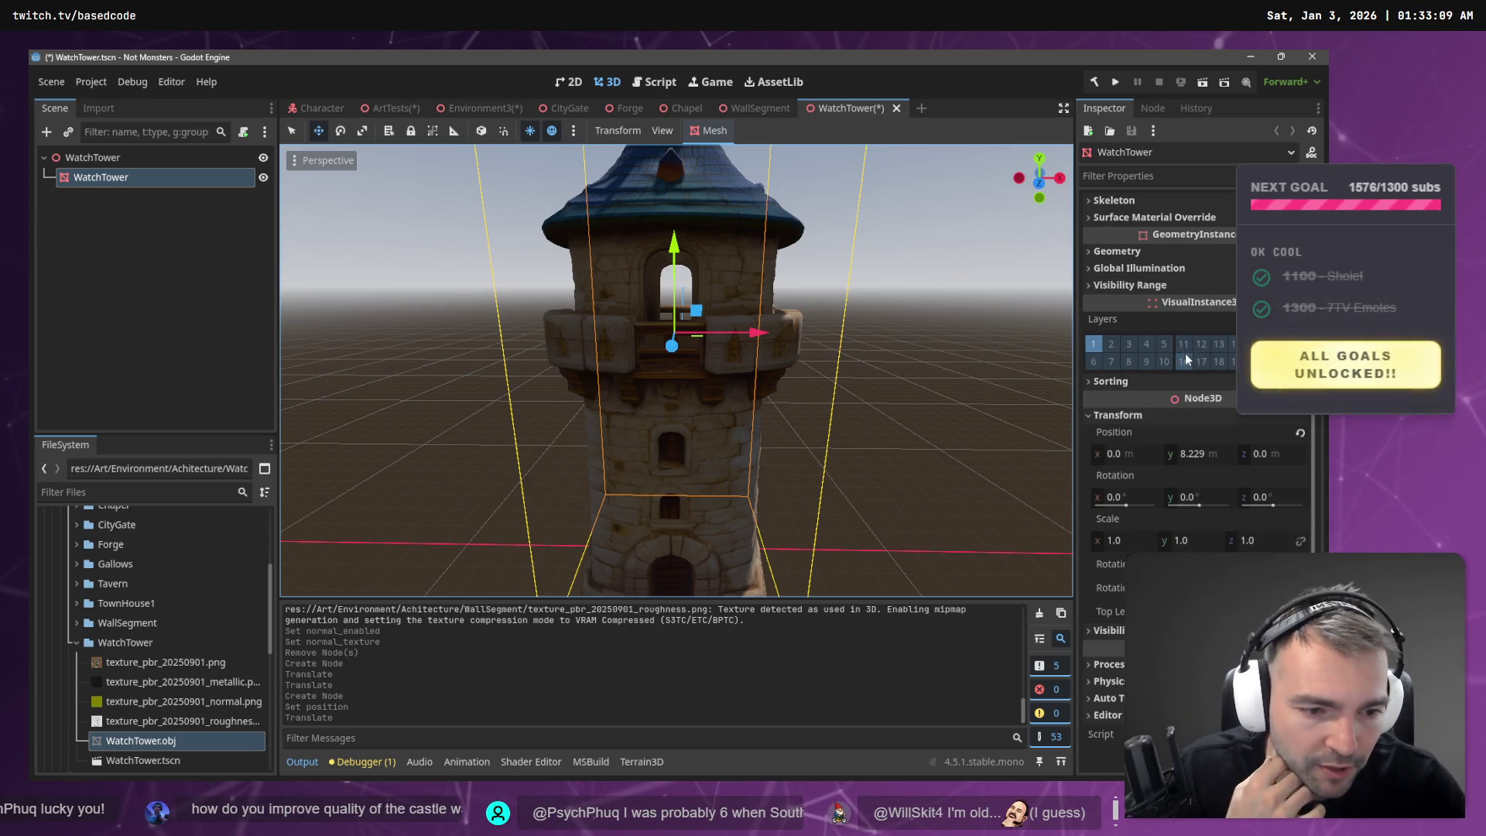
{"action": "scroll", "coordinate": [1186, 353], "scroll_direction": "up", "scroll_amount": 2}
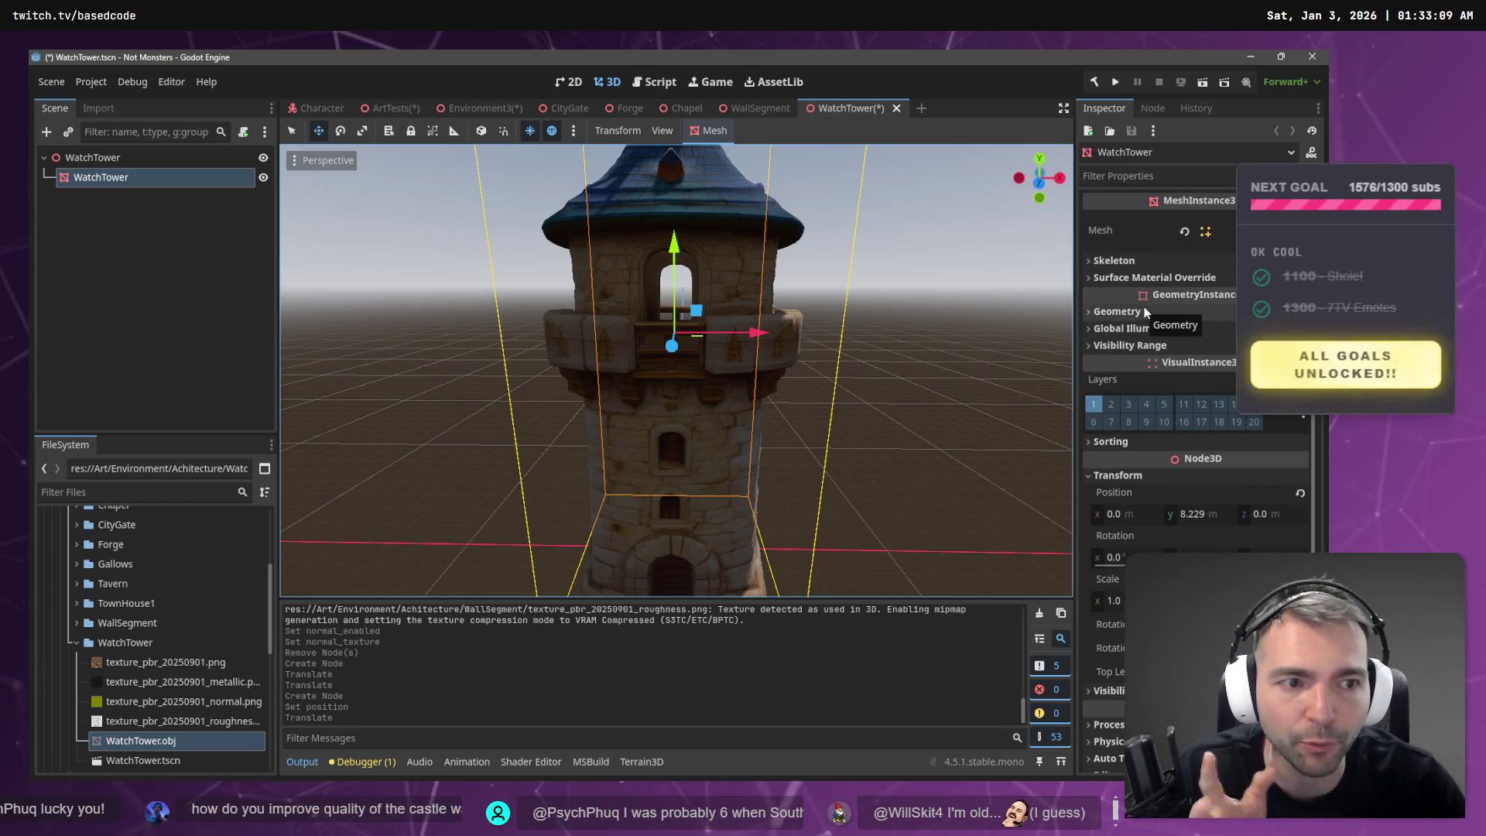
{"action": "left_click", "coordinate": [1215, 231]}
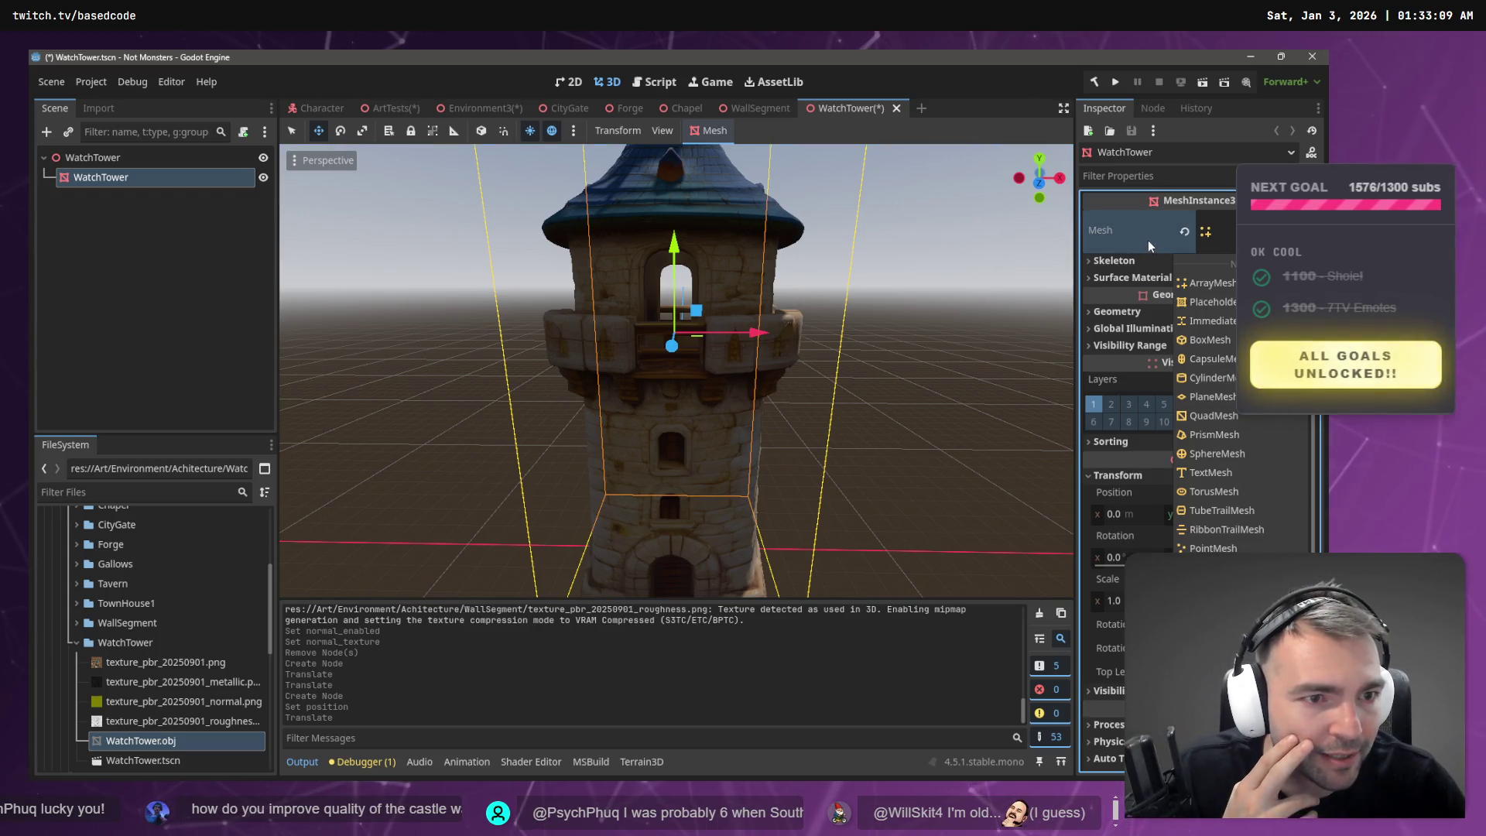
- Give surface material override slot 0 a new StandardMaterial3D
{"action": "left_click", "coordinate": [1148, 240]}
{"action": "left_click", "coordinate": [1149, 277]}
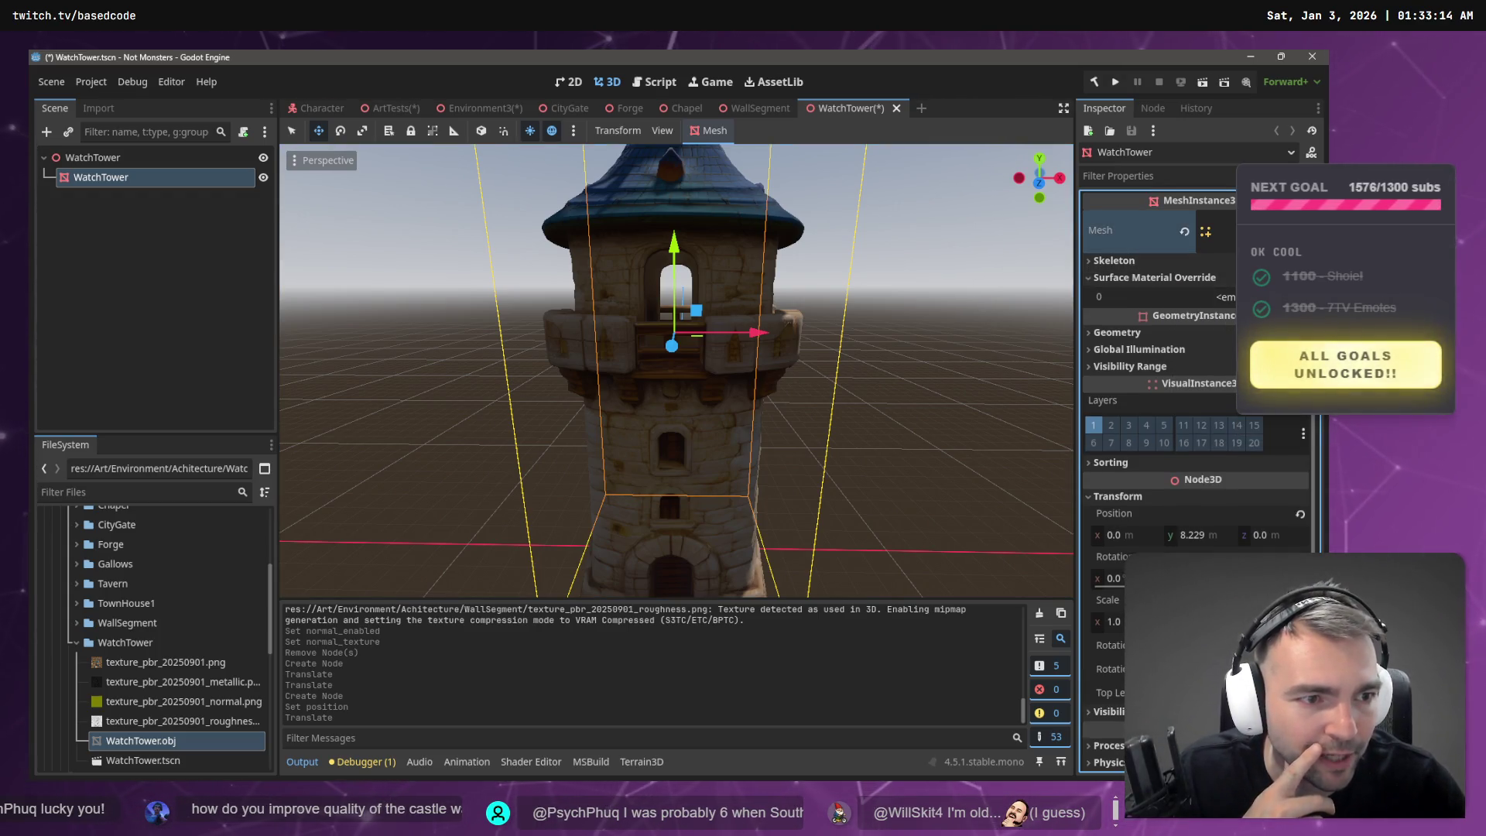
{"action": "left_click", "coordinate": [1219, 296]}
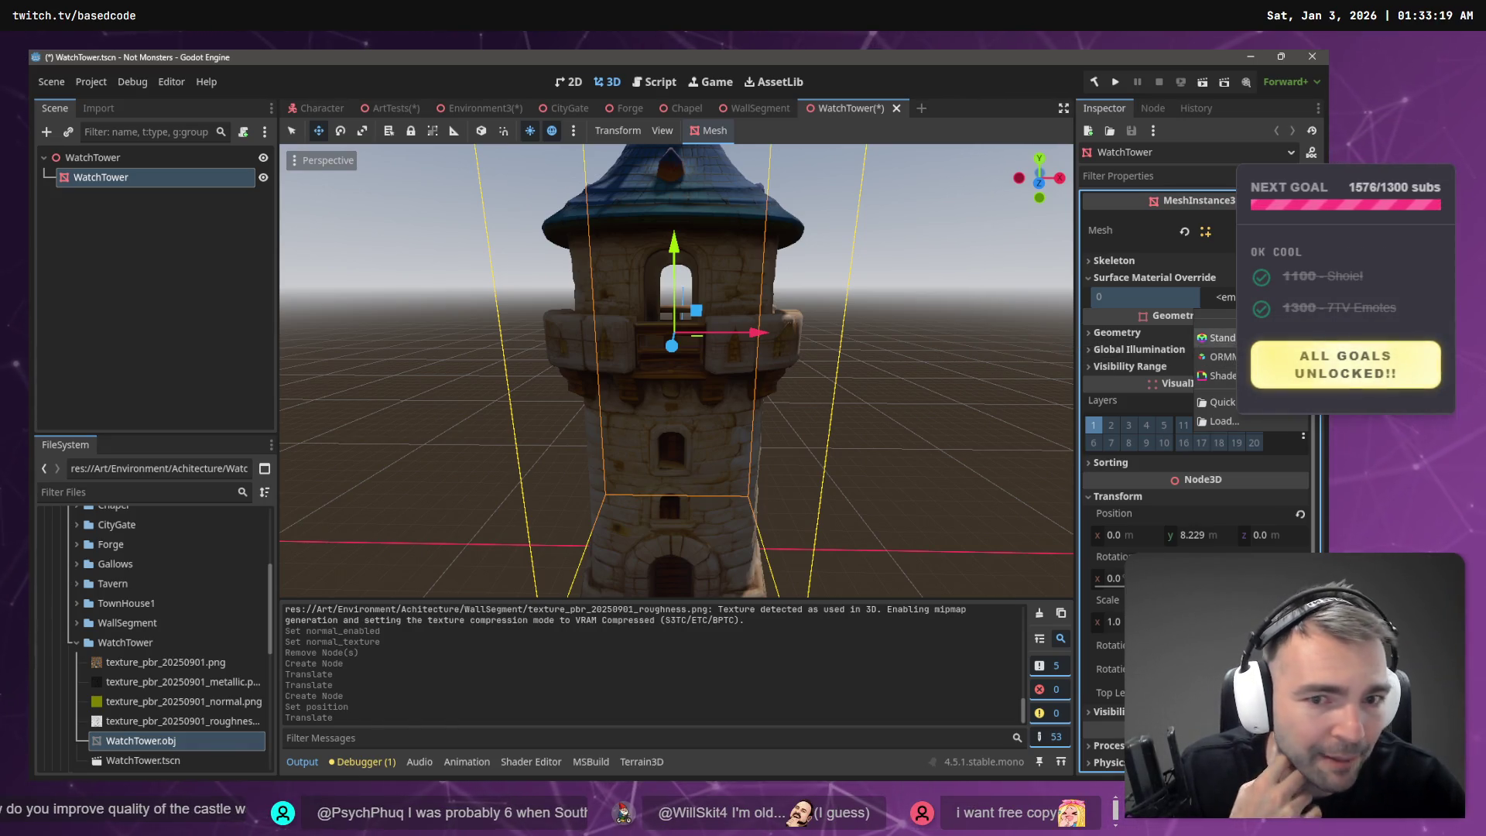
{"action": "left_click", "coordinate": [1215, 337]}
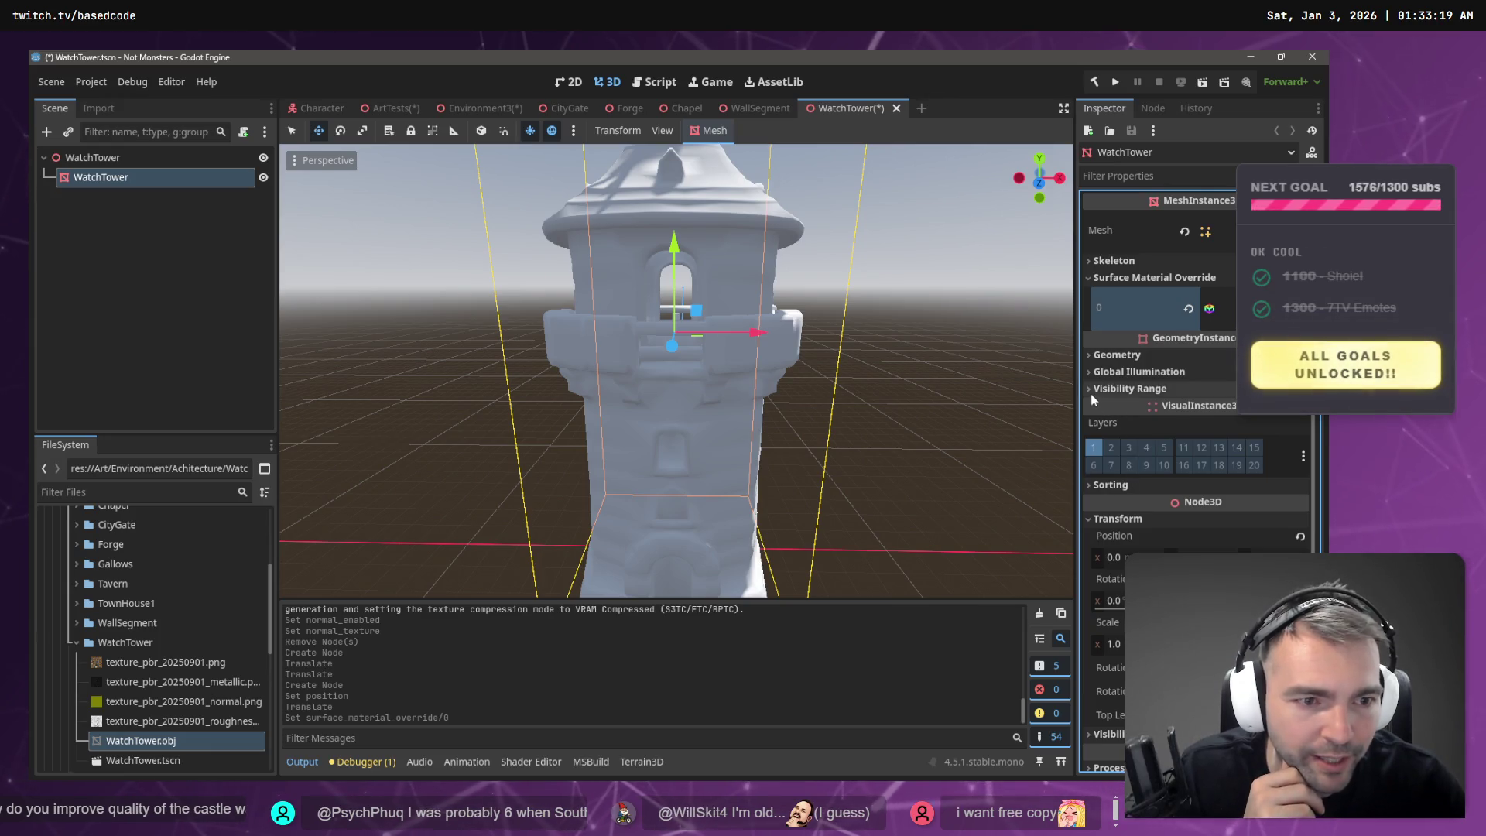
{"action": "scroll", "coordinate": [1106, 395], "scroll_direction": "down", "scroll_amount": 3}
{"action": "scroll", "coordinate": [1119, 415], "scroll_direction": "up", "scroll_amount": 3}
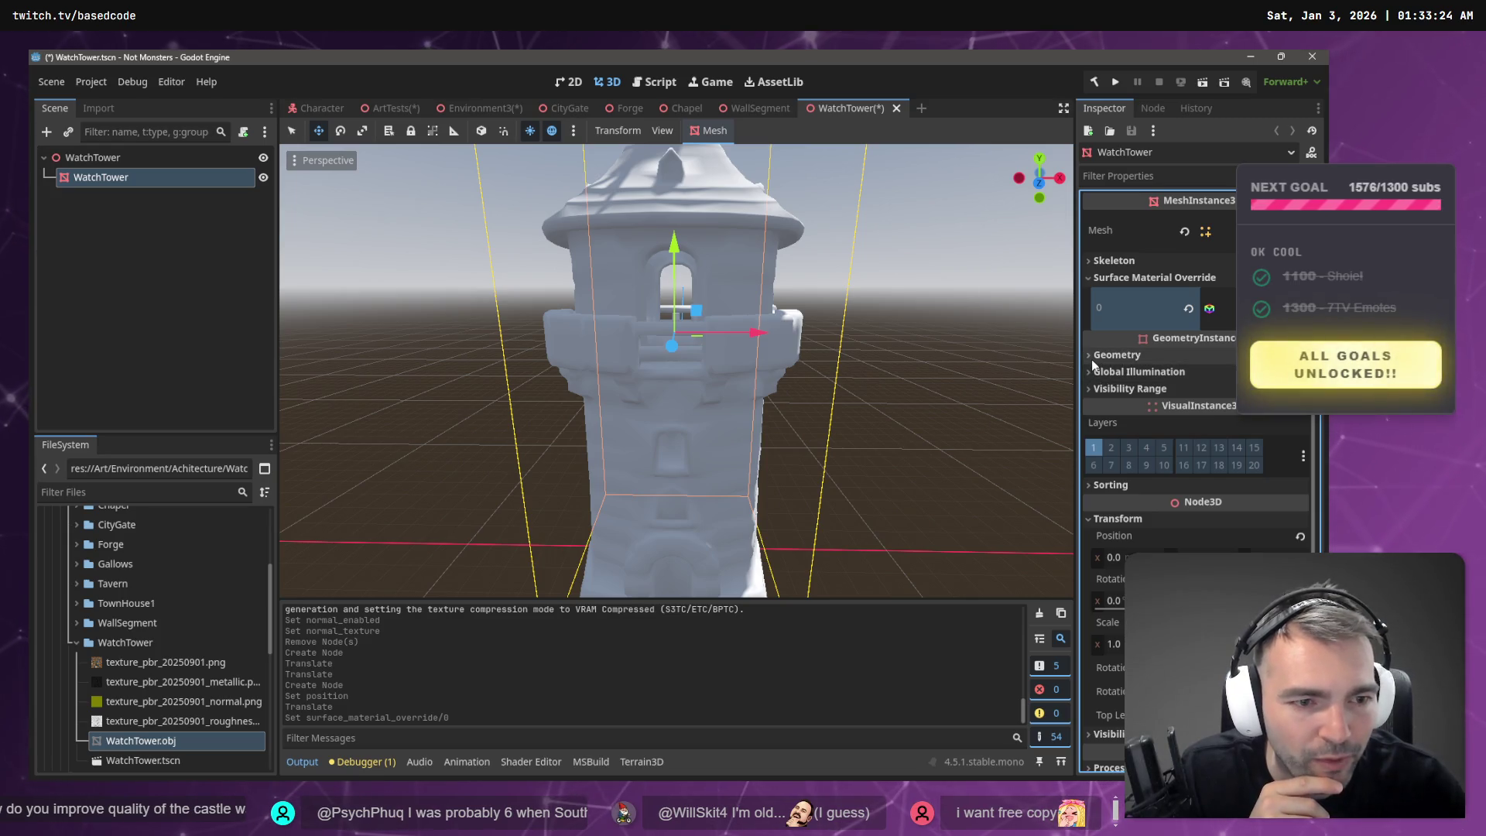
{"action": "scroll", "coordinate": [1106, 401], "scroll_direction": "down", "scroll_amount": 3}
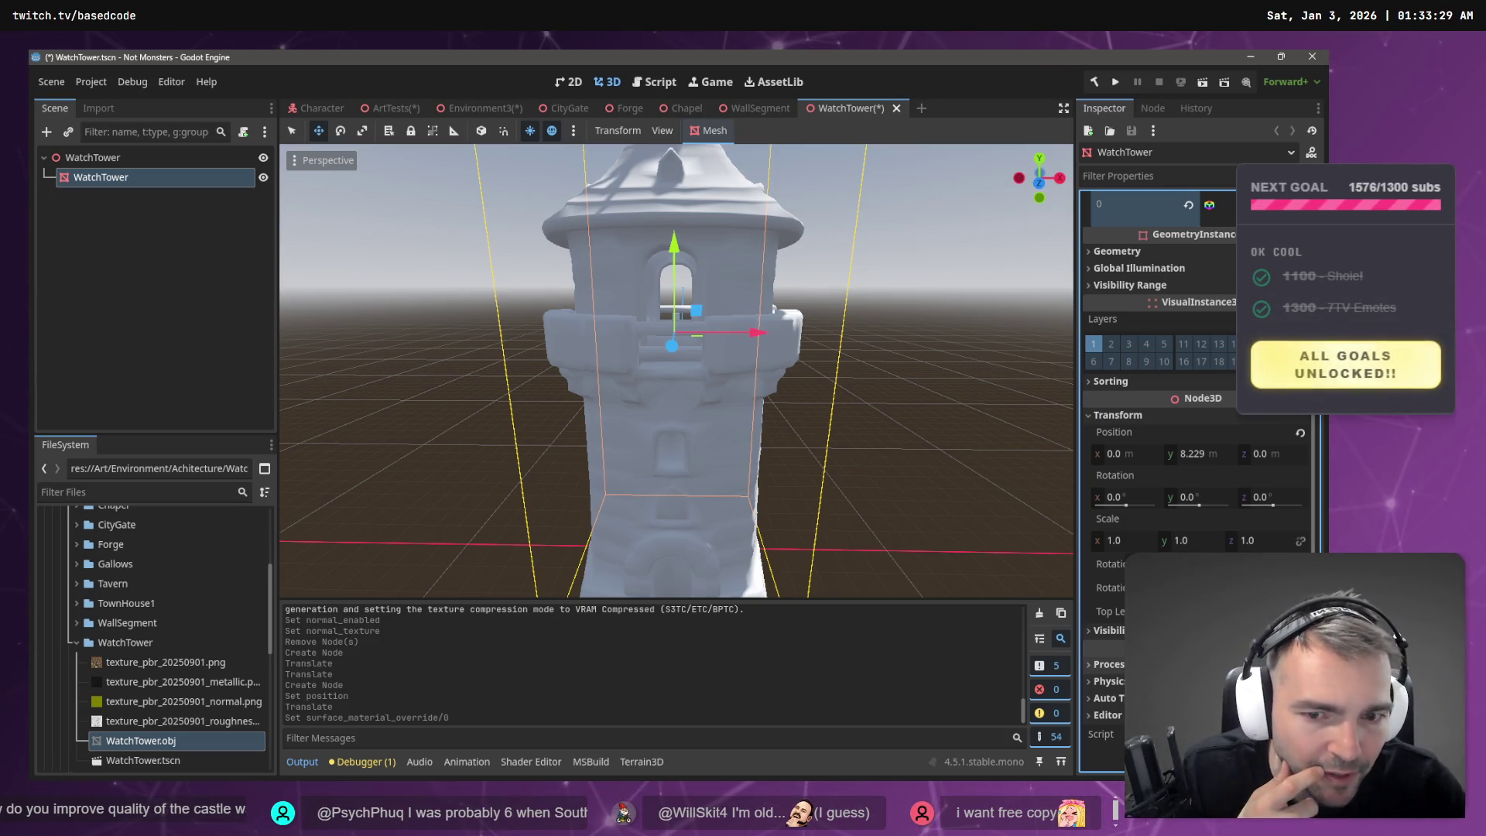
{"action": "scroll", "coordinate": [1122, 387], "scroll_direction": "up", "scroll_amount": 3}
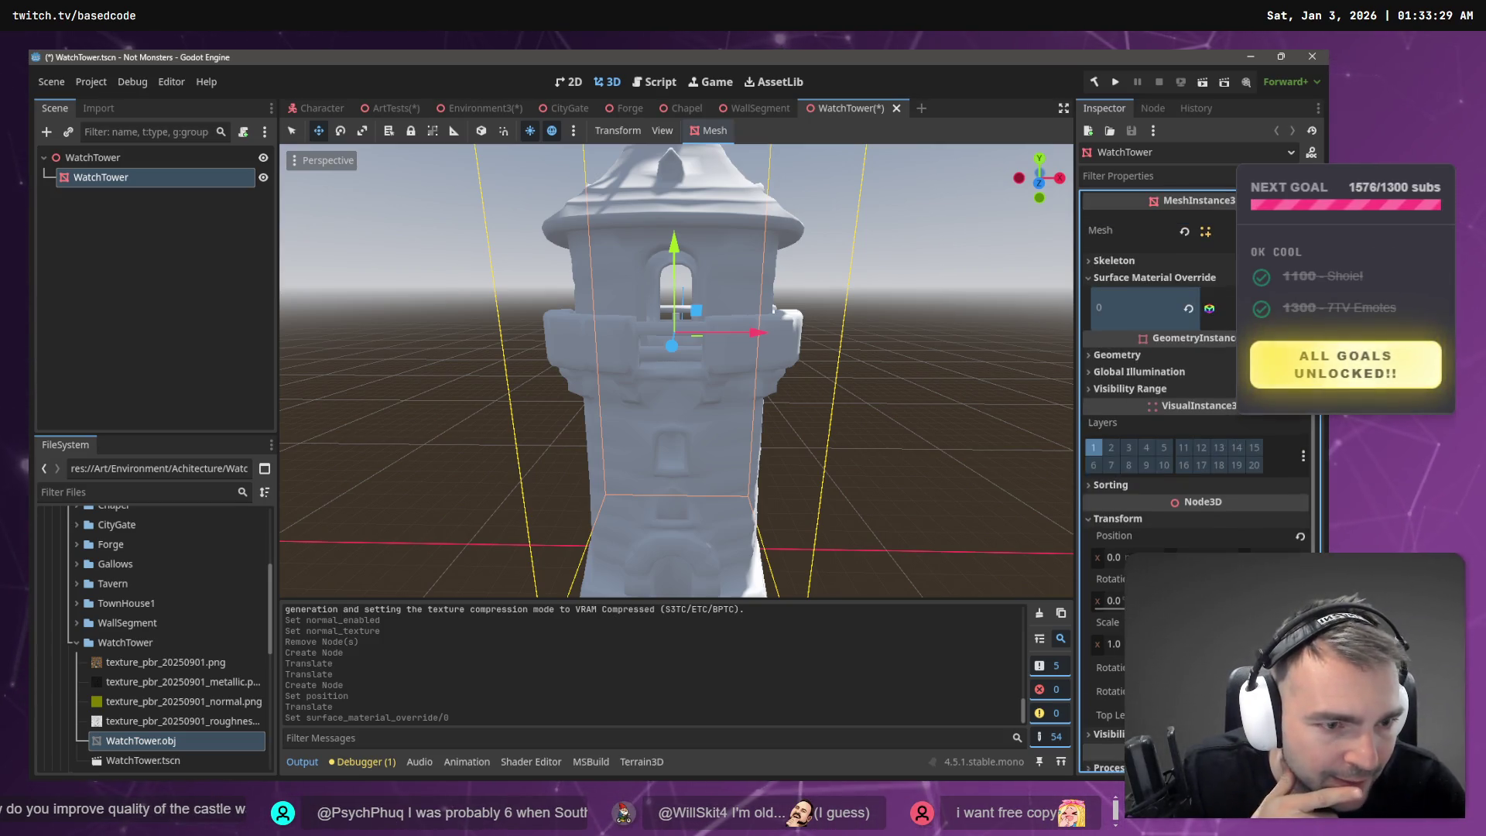
{"action": "left_click", "coordinate": [1105, 389]}
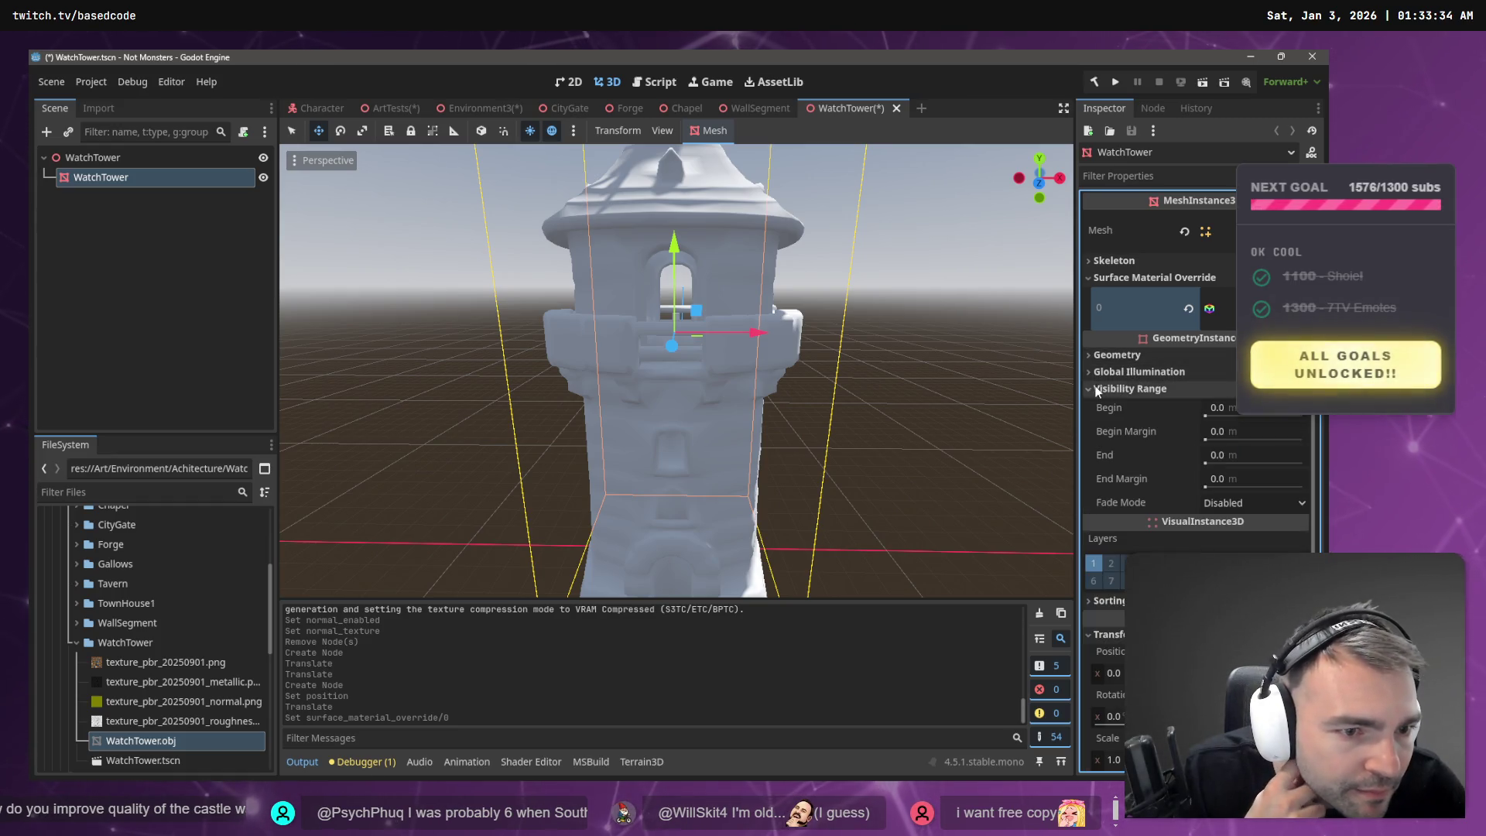
{"action": "left_click", "coordinate": [1105, 390]}
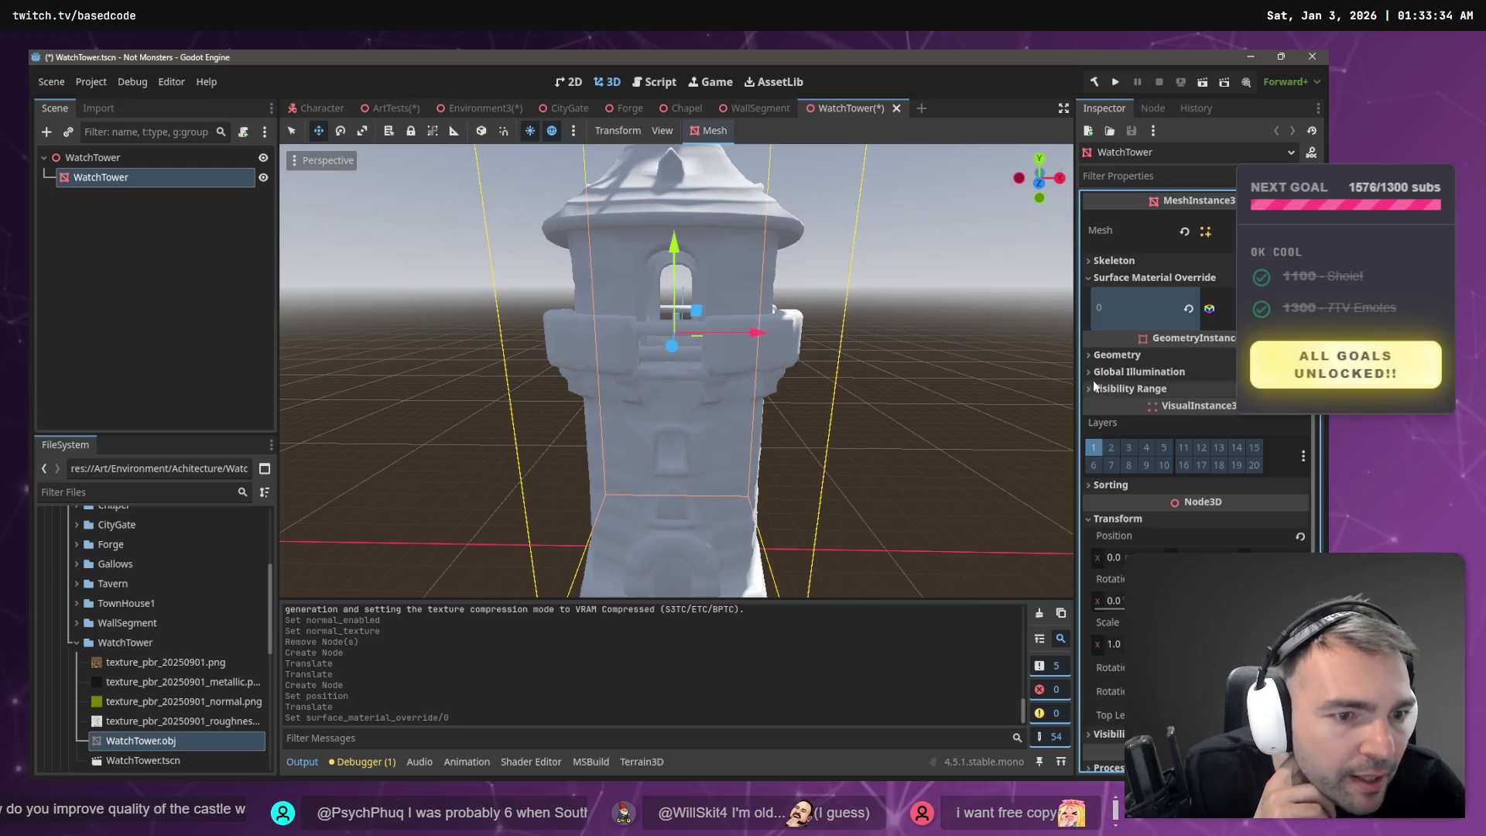
- Use texture_pbr_20250901.png as the material's albedo texture
{"action": "left_click", "coordinate": [1137, 308]}
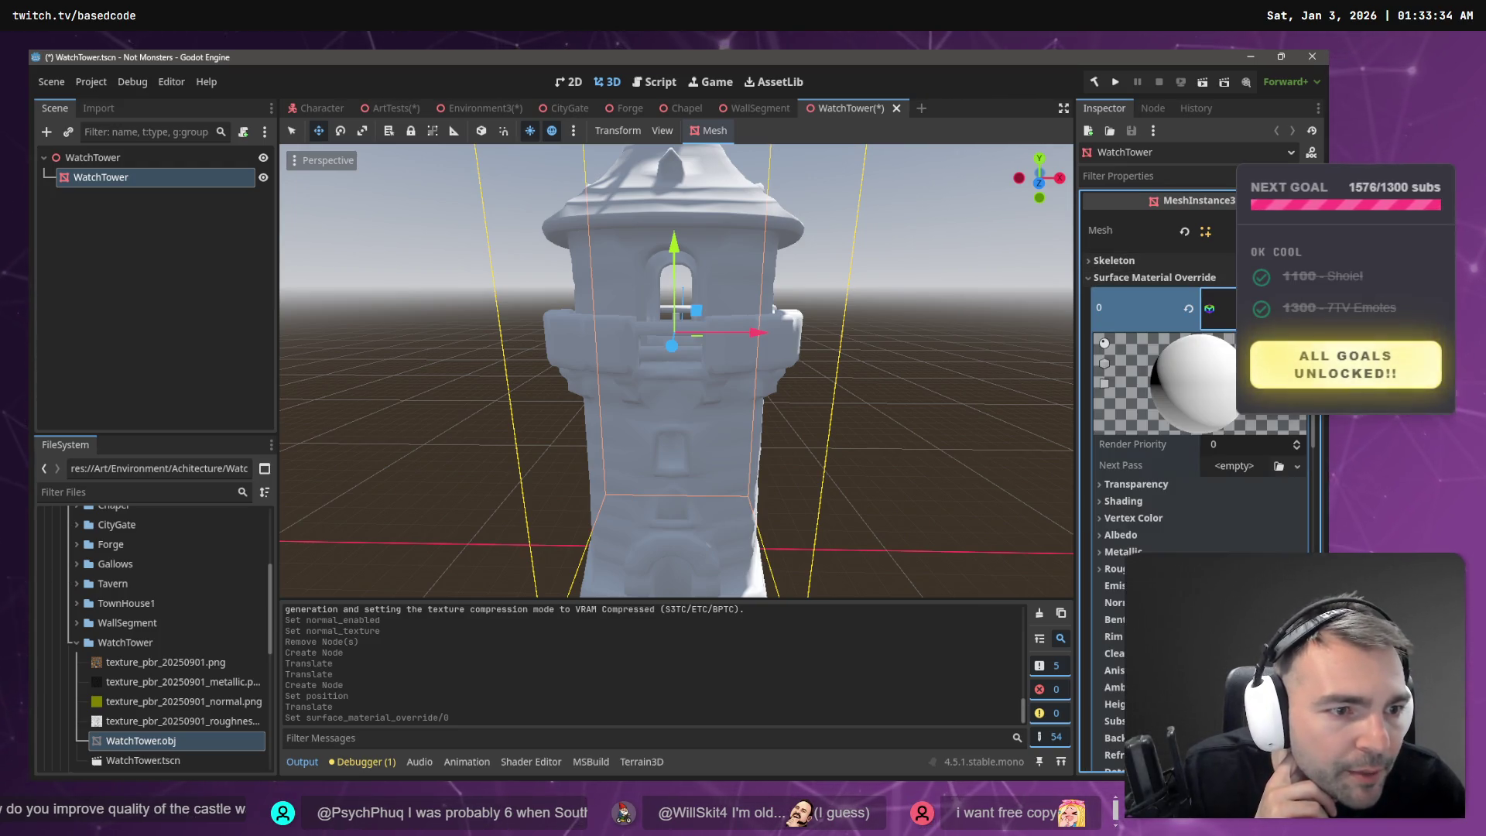
{"action": "scroll", "coordinate": [1121, 425], "scroll_direction": "down", "scroll_amount": 3}
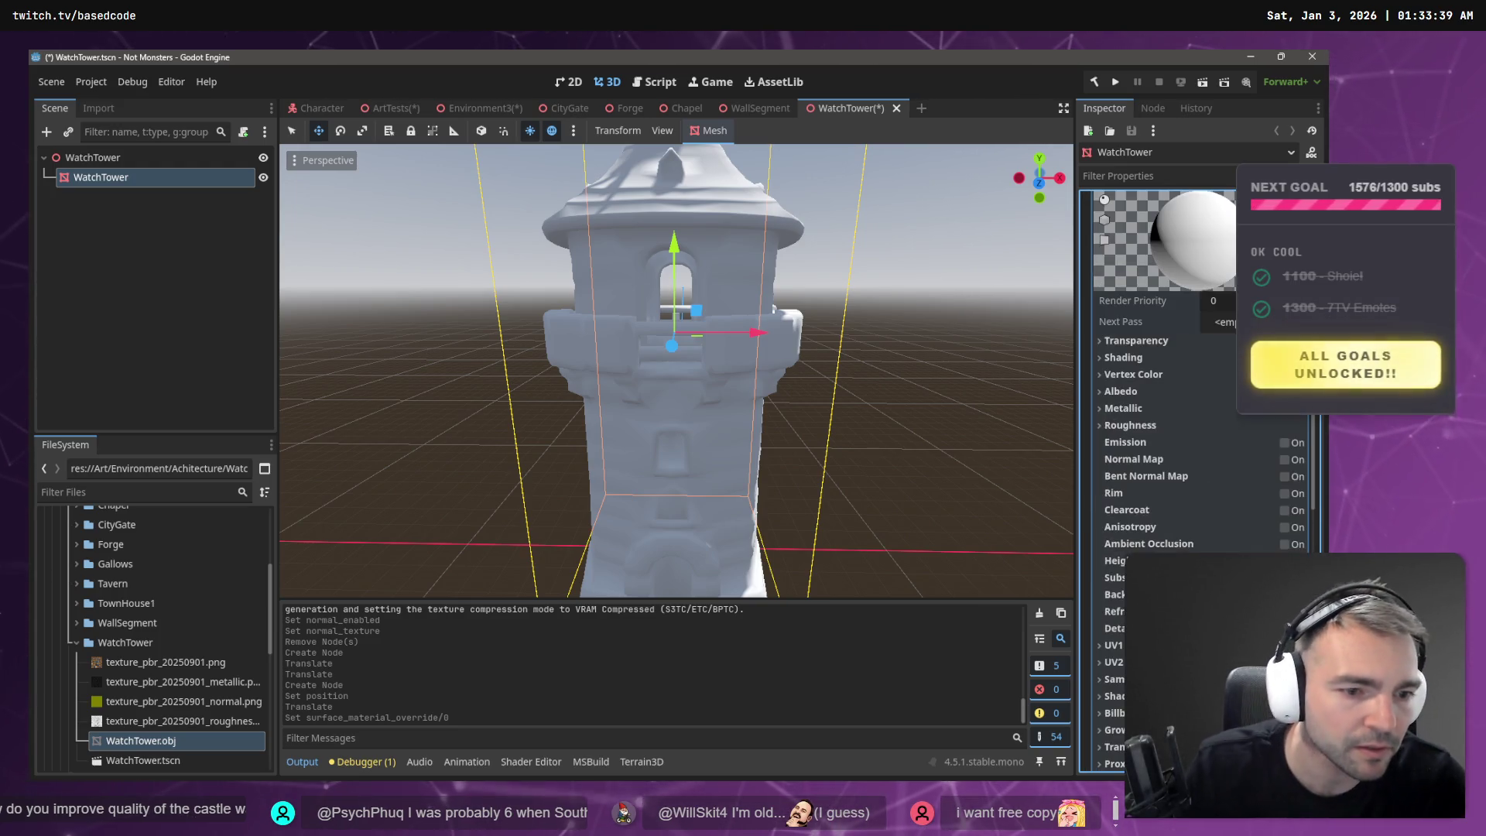
{"action": "left_click", "coordinate": [1122, 393]}
{"action": "mouse_move", "coordinate": [165, 662]}
{"action": "left_mouse_down"}
{"action": "mouse_move", "coordinate": [247, 674]}
{"action": "mouse_move", "coordinate": [1236, 434]}
{"action": "left_mouse_up"}
{"action": "left_click", "coordinate": [1145, 522]}
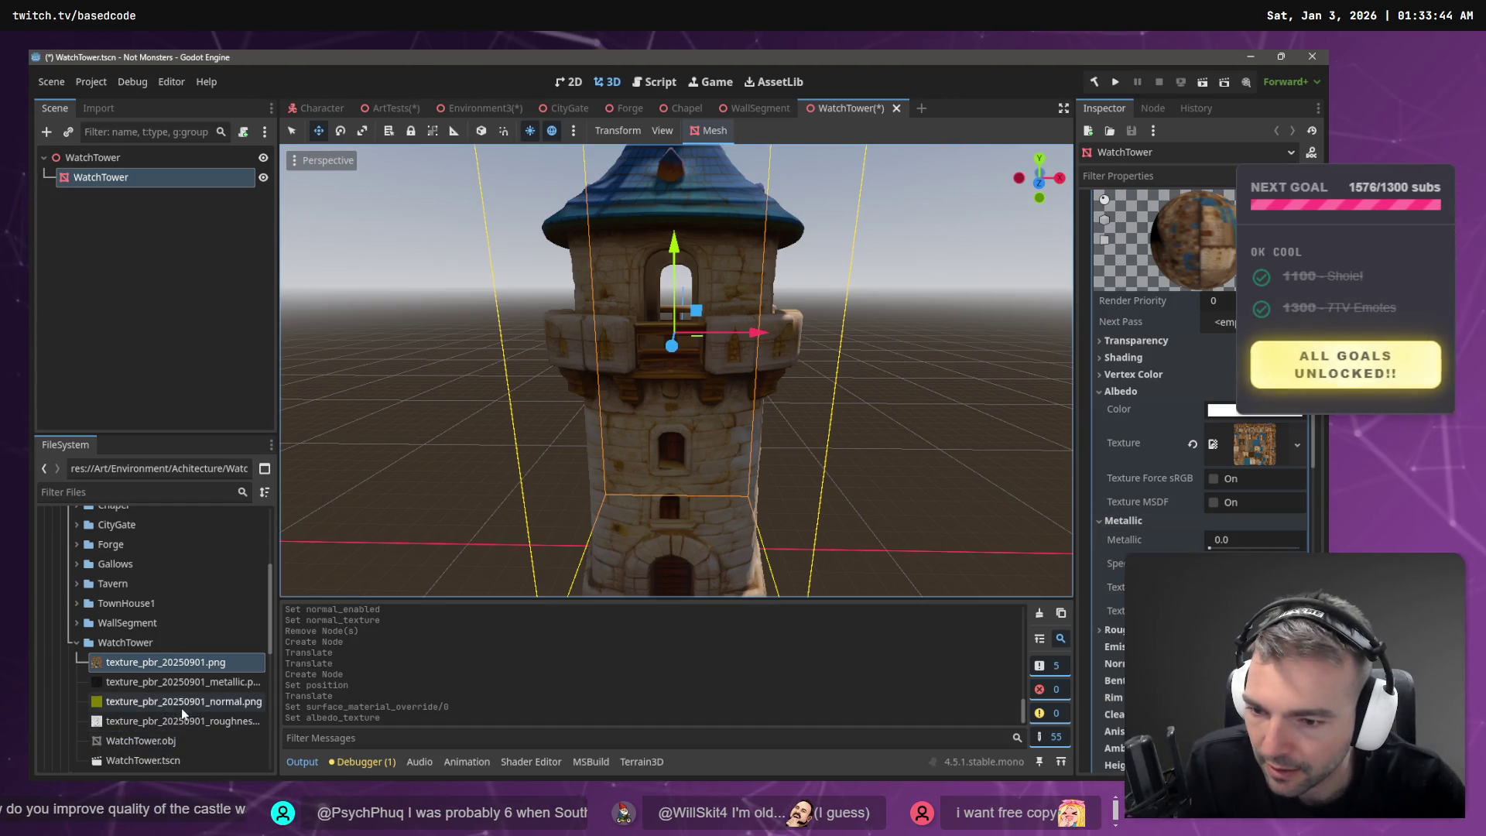
- Assign the metallic and roughness PNG textures to the tower's material
{"action": "left_click", "coordinate": [178, 682]}
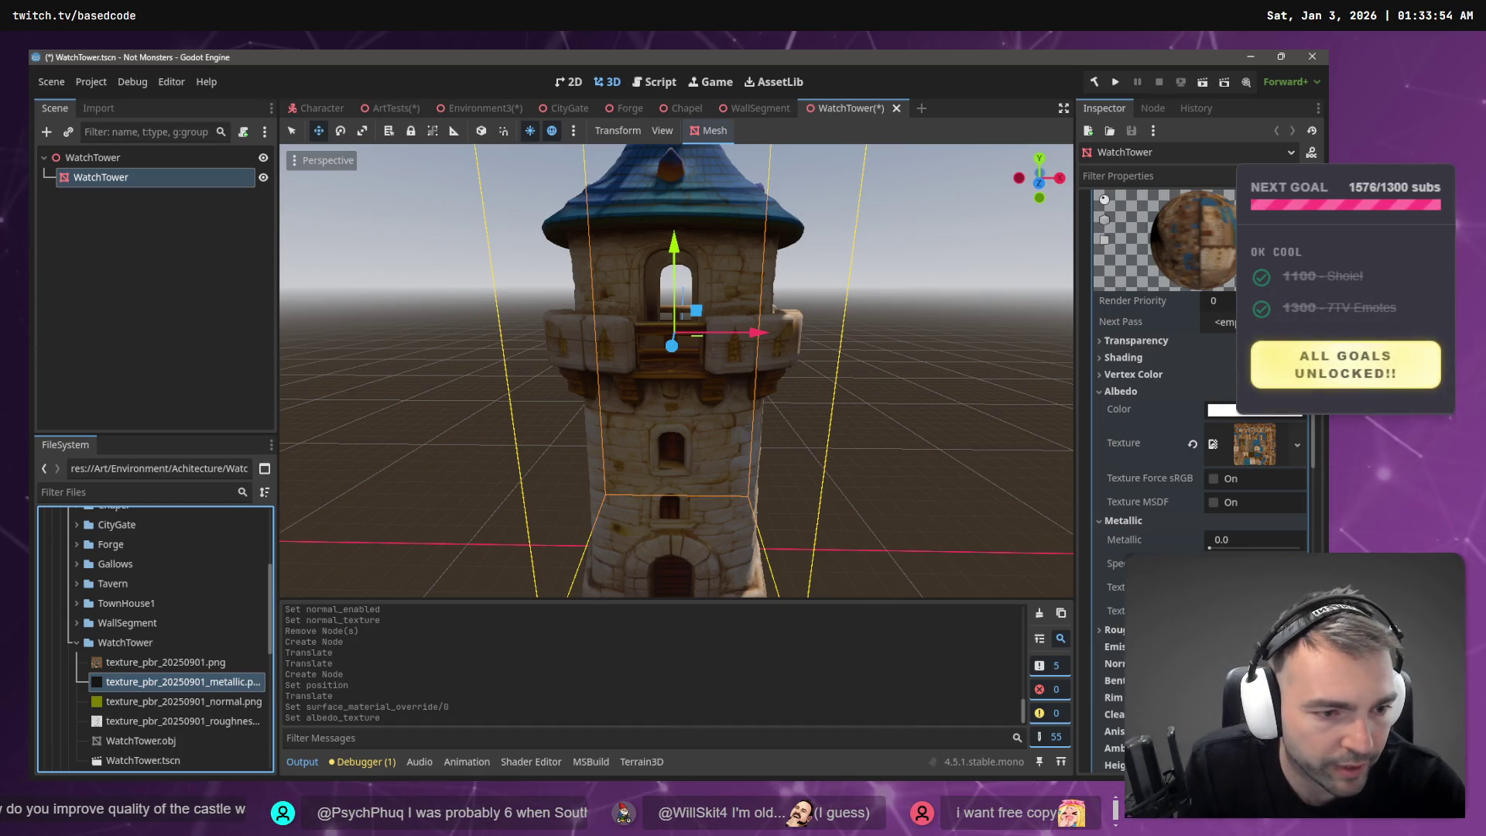
{"action": "left_click_drag", "start_coordinate": [178, 681], "coordinate": [1254, 588]}
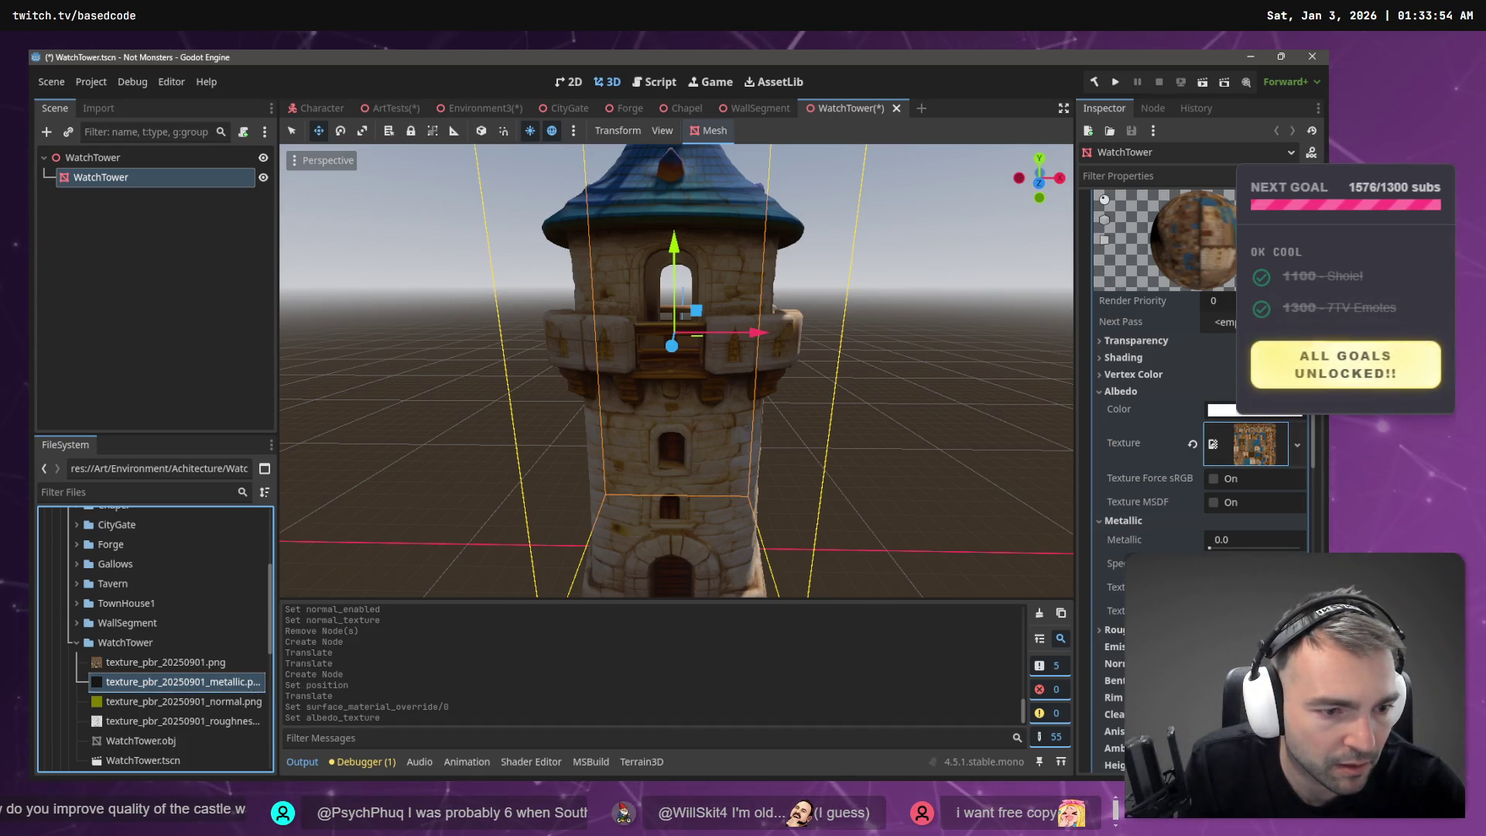
{"action": "left_click", "coordinate": [1115, 651]}
{"action": "scroll", "coordinate": [1160, 503], "scroll_direction": "down", "scroll_amount": 2}
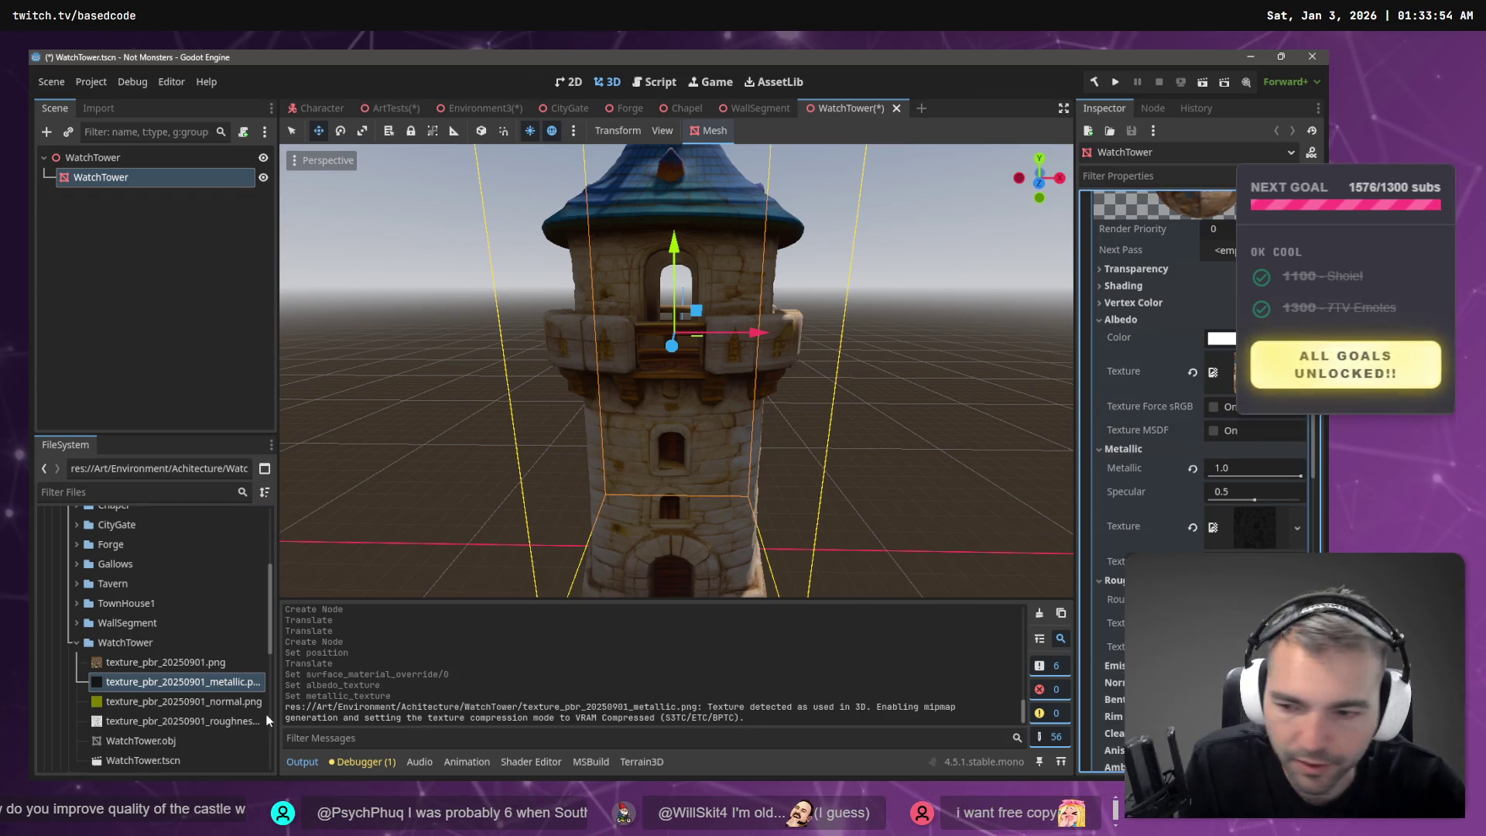
{"action": "left_click_drag", "start_coordinate": [184, 720], "coordinate": [703, 682]}
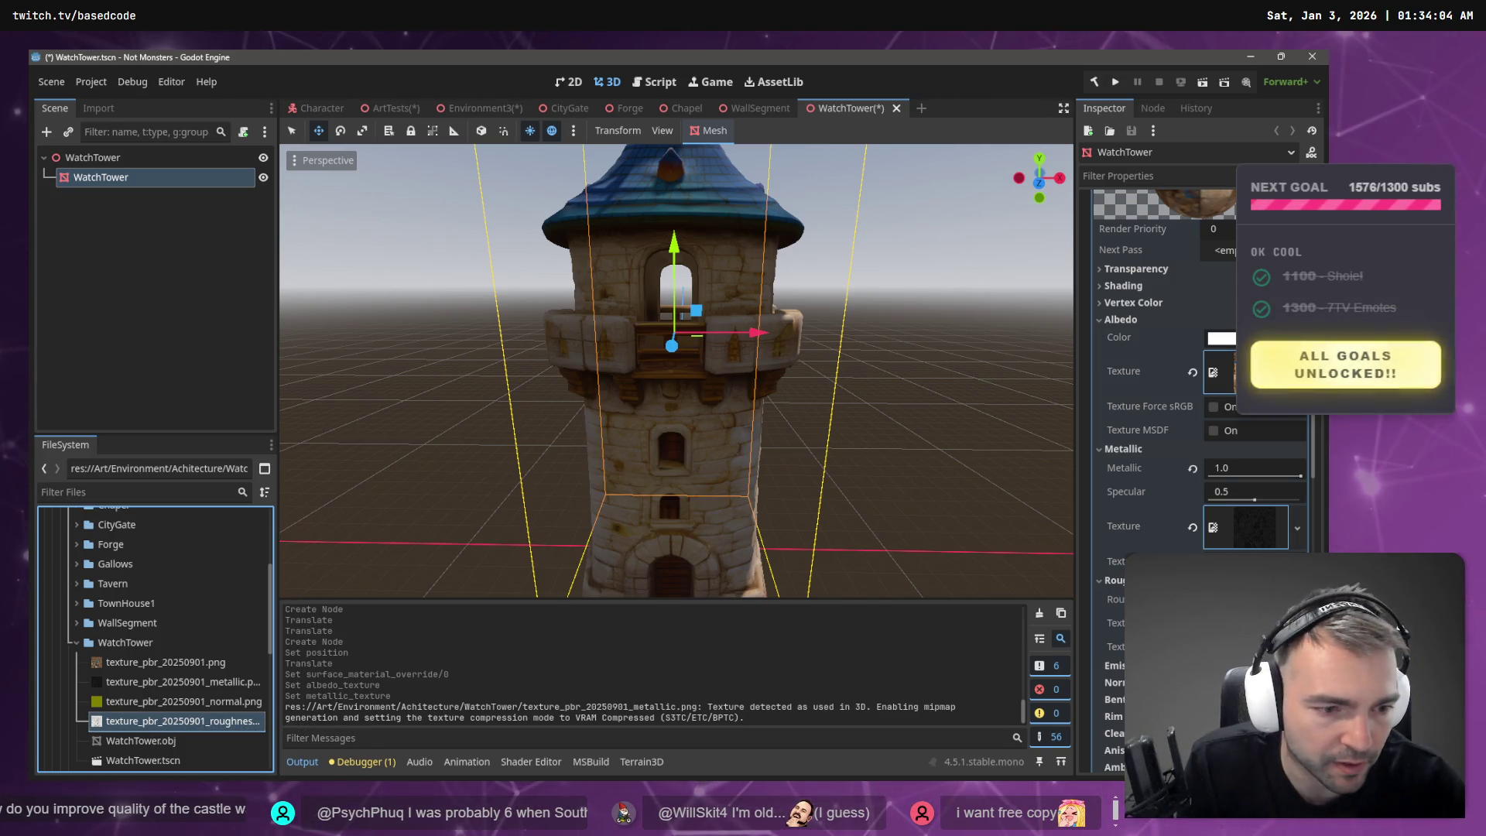
{"action": "left_click_drag", "start_coordinate": [1254, 627], "coordinate": [1254, 631]}
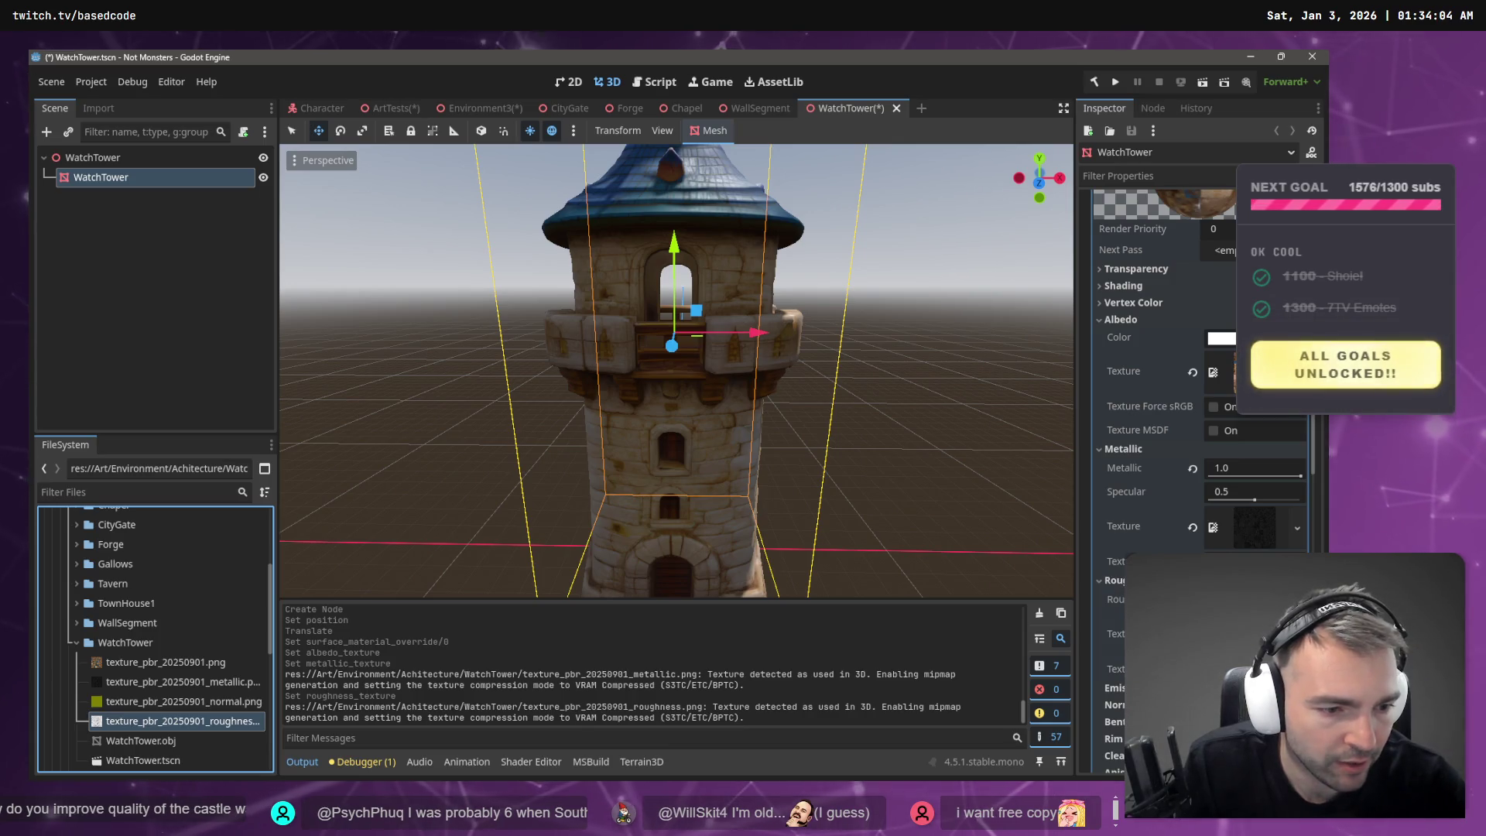
- Enable Normal Map and Bent Normal and drop in texture_pbr_20250901_normal.png
{"action": "left_click", "coordinate": [1115, 704]}
{"action": "scroll", "coordinate": [1114, 681], "scroll_direction": "down", "scroll_amount": 4}
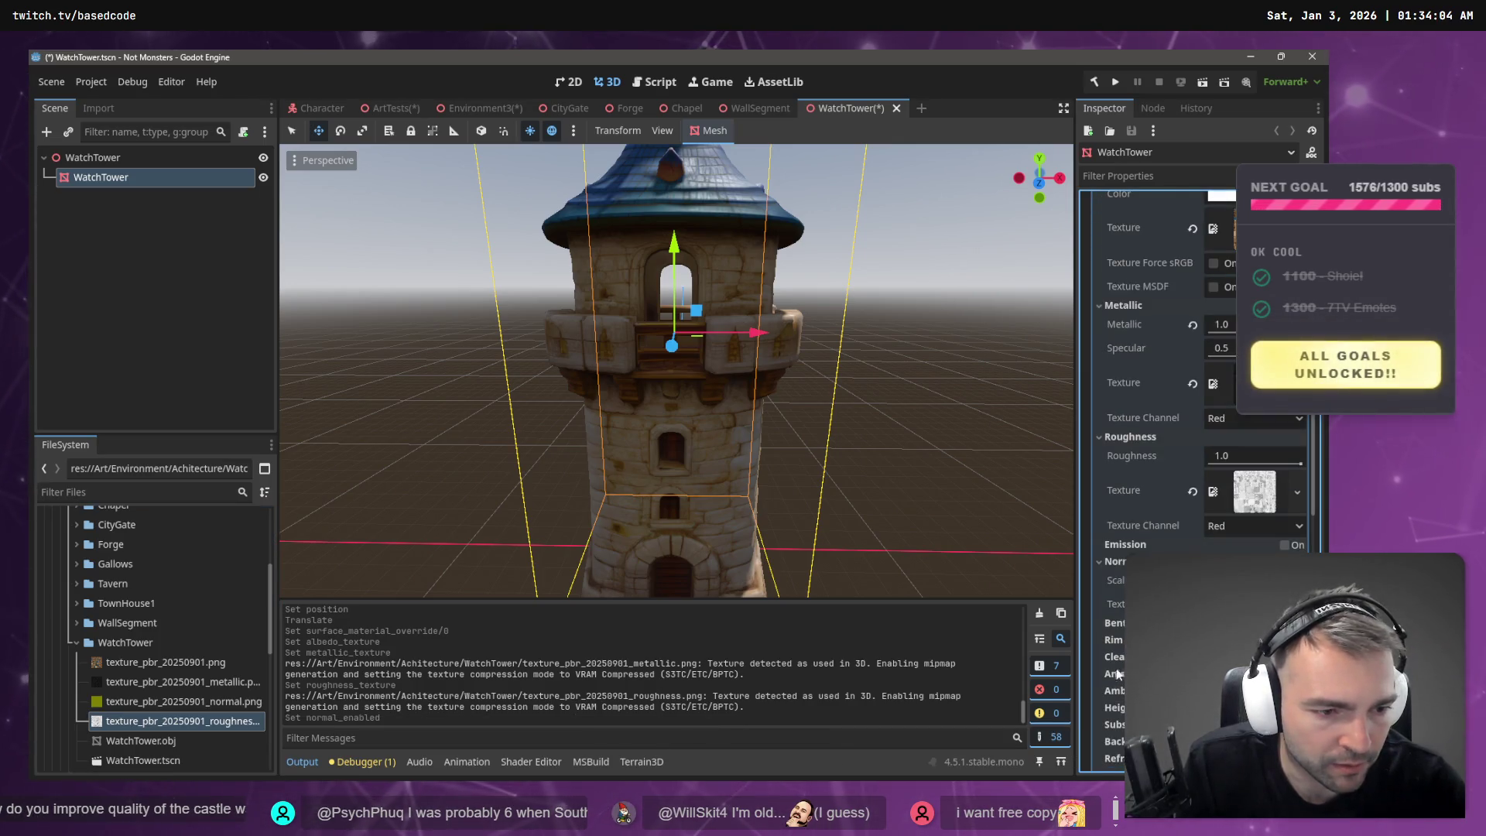
{"action": "left_click_drag", "start_coordinate": [155, 701], "coordinate": [1253, 607]}
{"action": "left_click", "coordinate": [1285, 644]}
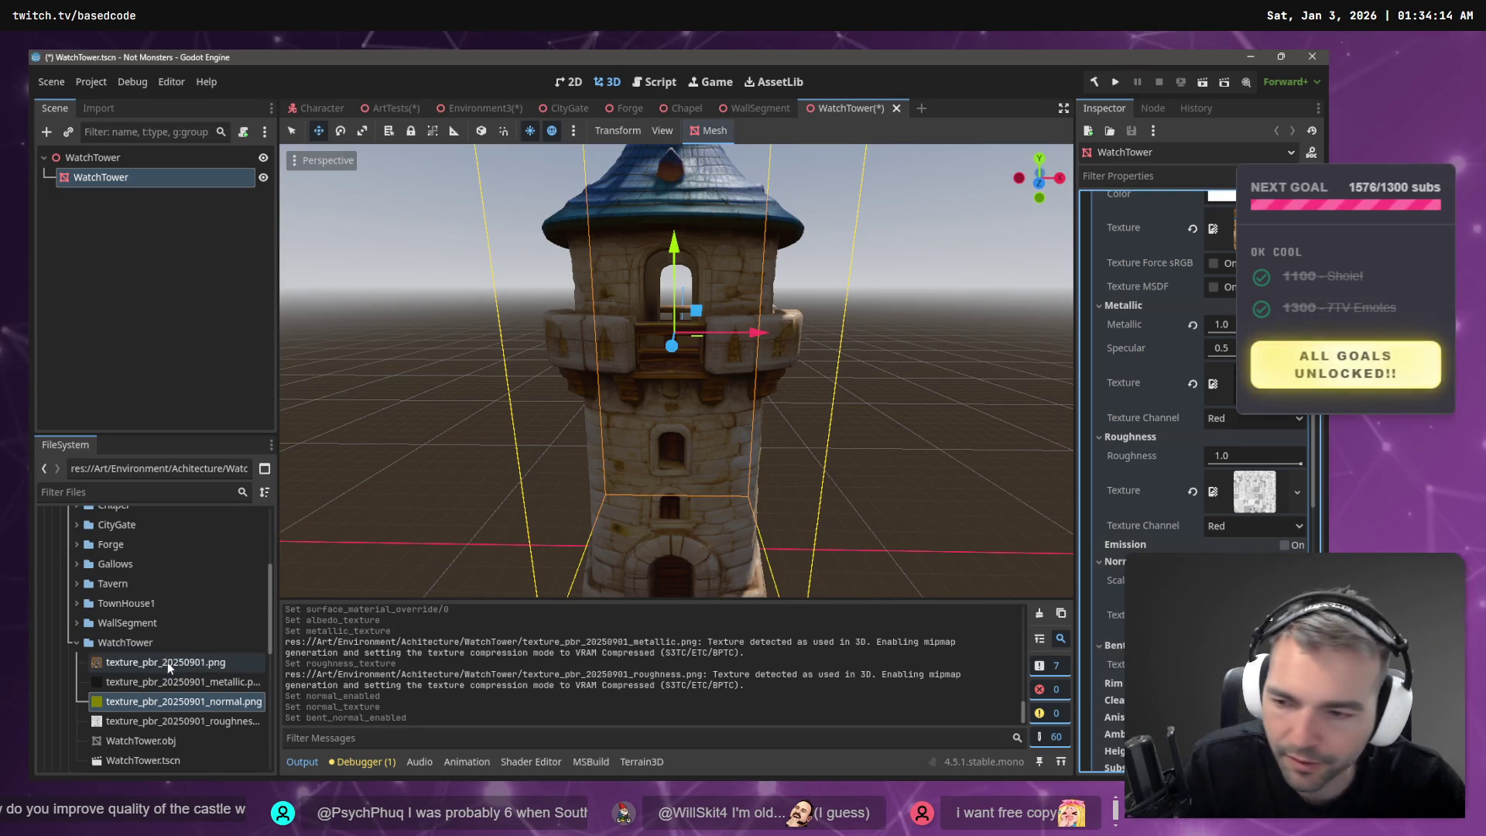
{"action": "left_click_drag", "start_coordinate": [170, 702], "coordinate": [1253, 664]}
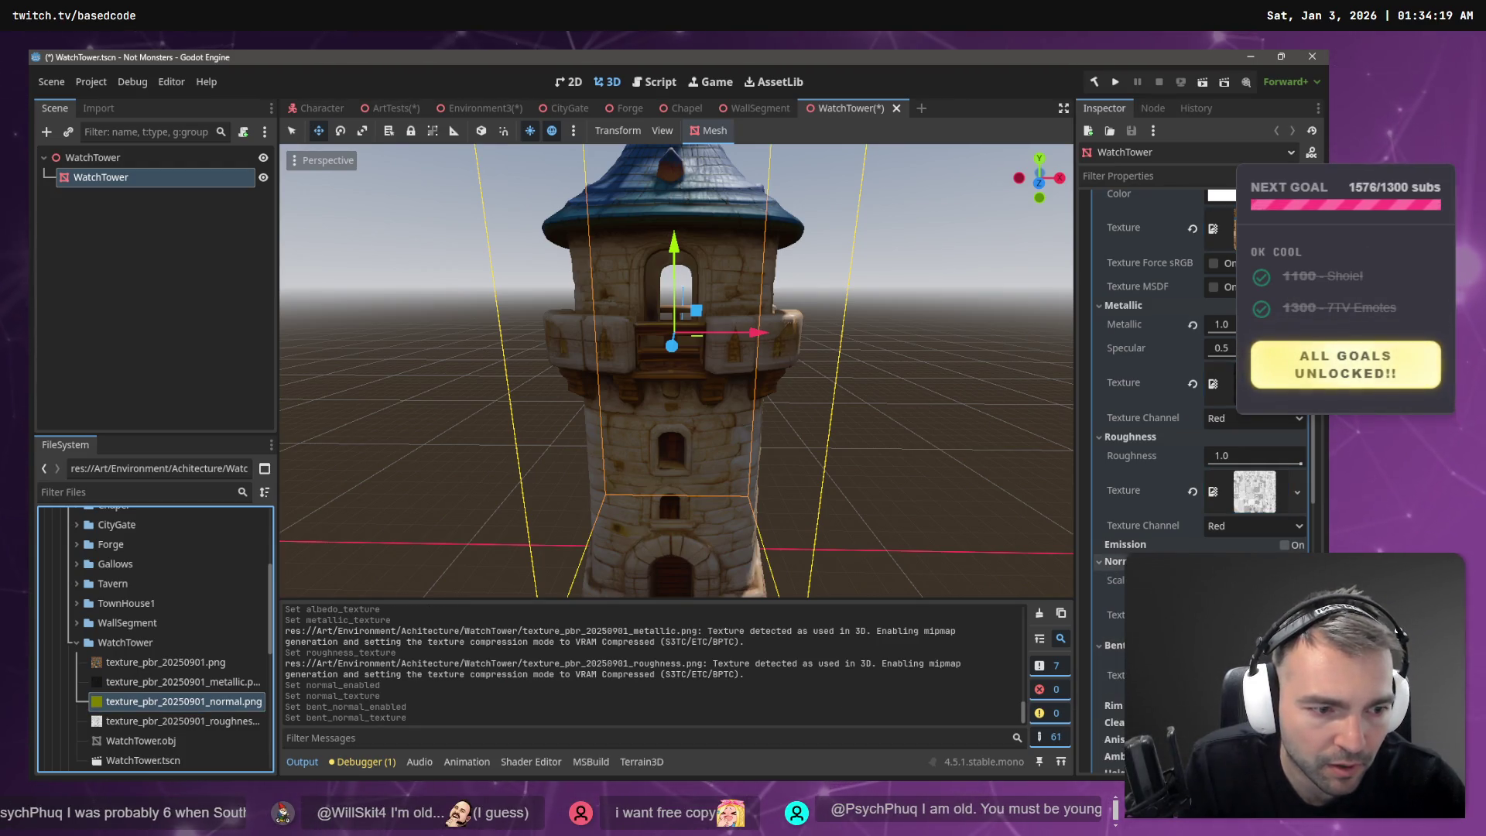
- Settle the Normal Map and Bent Normal toggles, leaving the normal map on
{"action": "left_click", "coordinate": [1285, 561]}
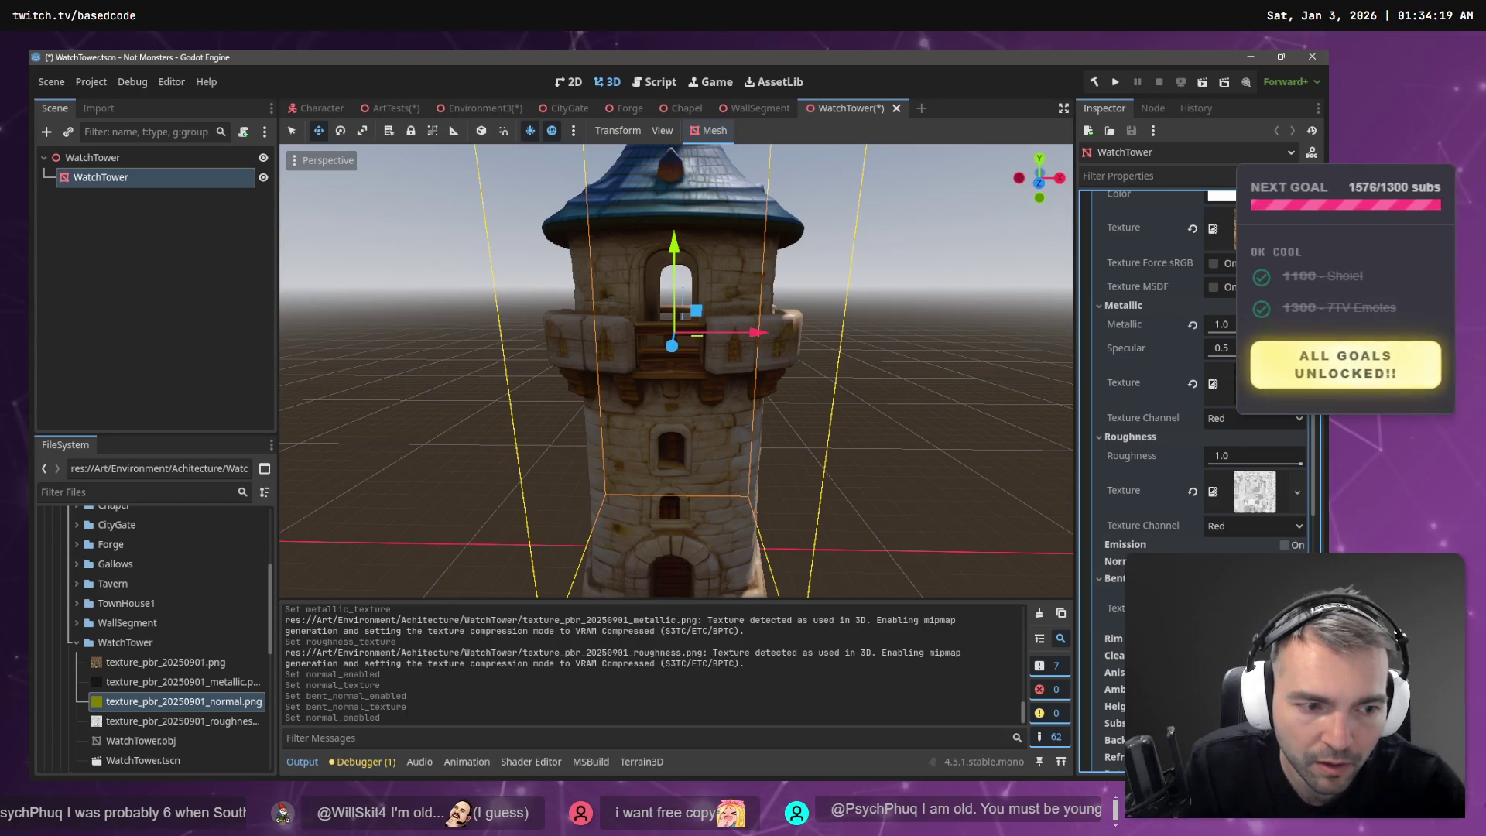
{"action": "left_click", "coordinate": [1284, 561]}
{"action": "left_click", "coordinate": [1160, 561]}
{"action": "left_click", "coordinate": [1285, 561]}
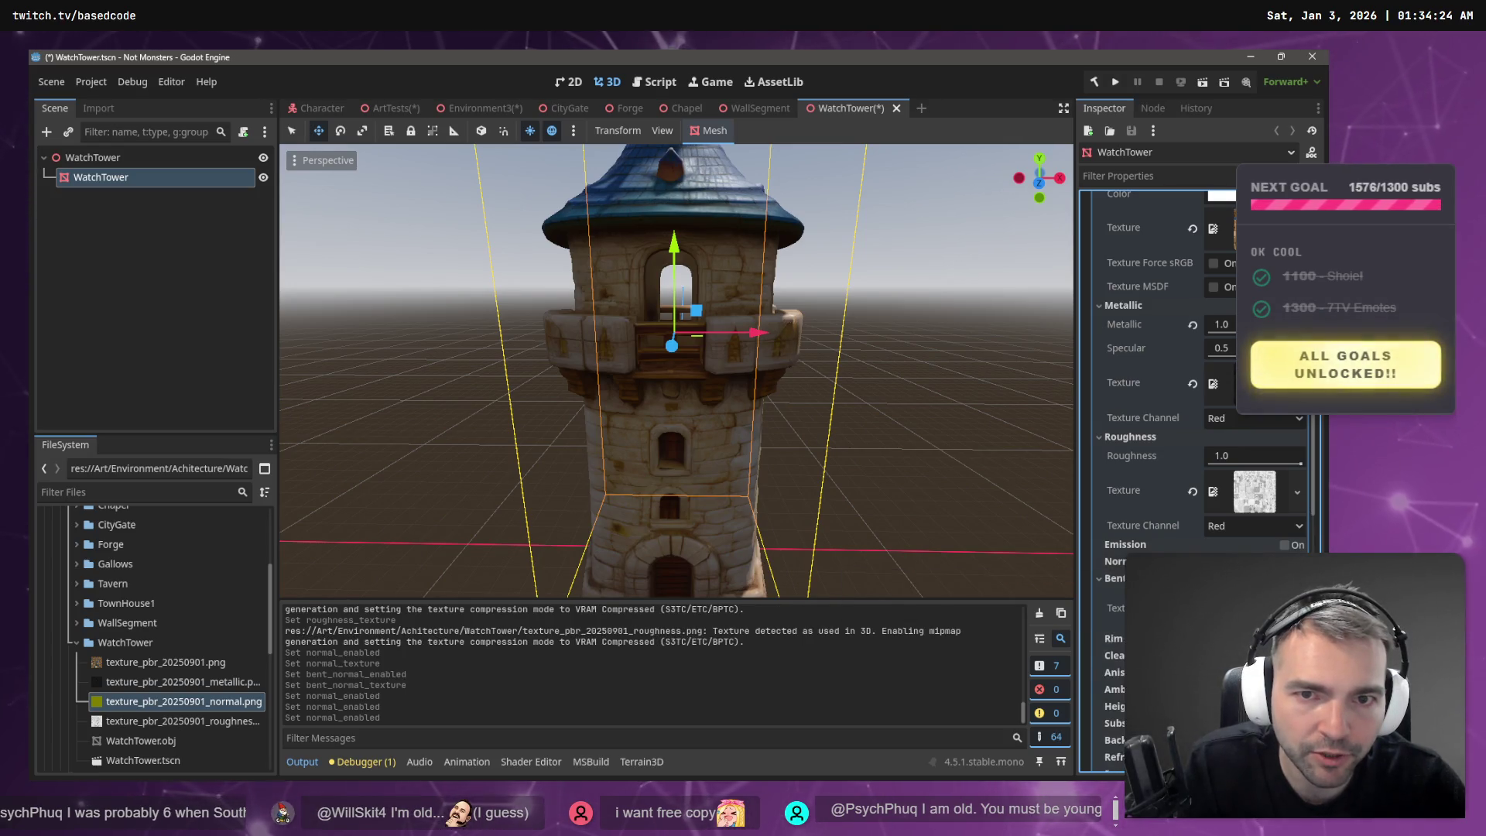
{"action": "left_click", "coordinate": [1285, 561]}
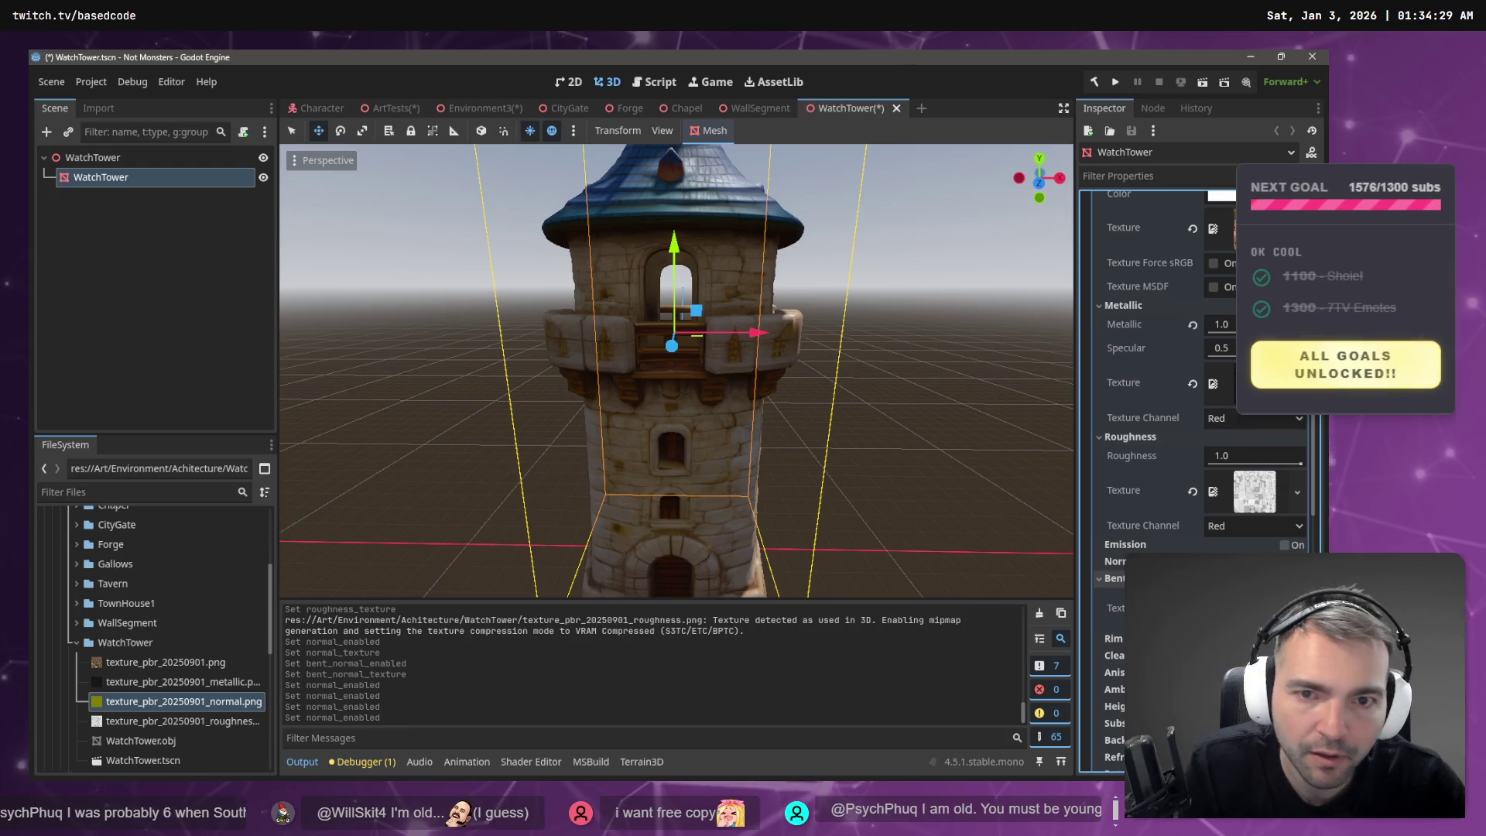
{"action": "left_click", "coordinate": [1285, 578]}
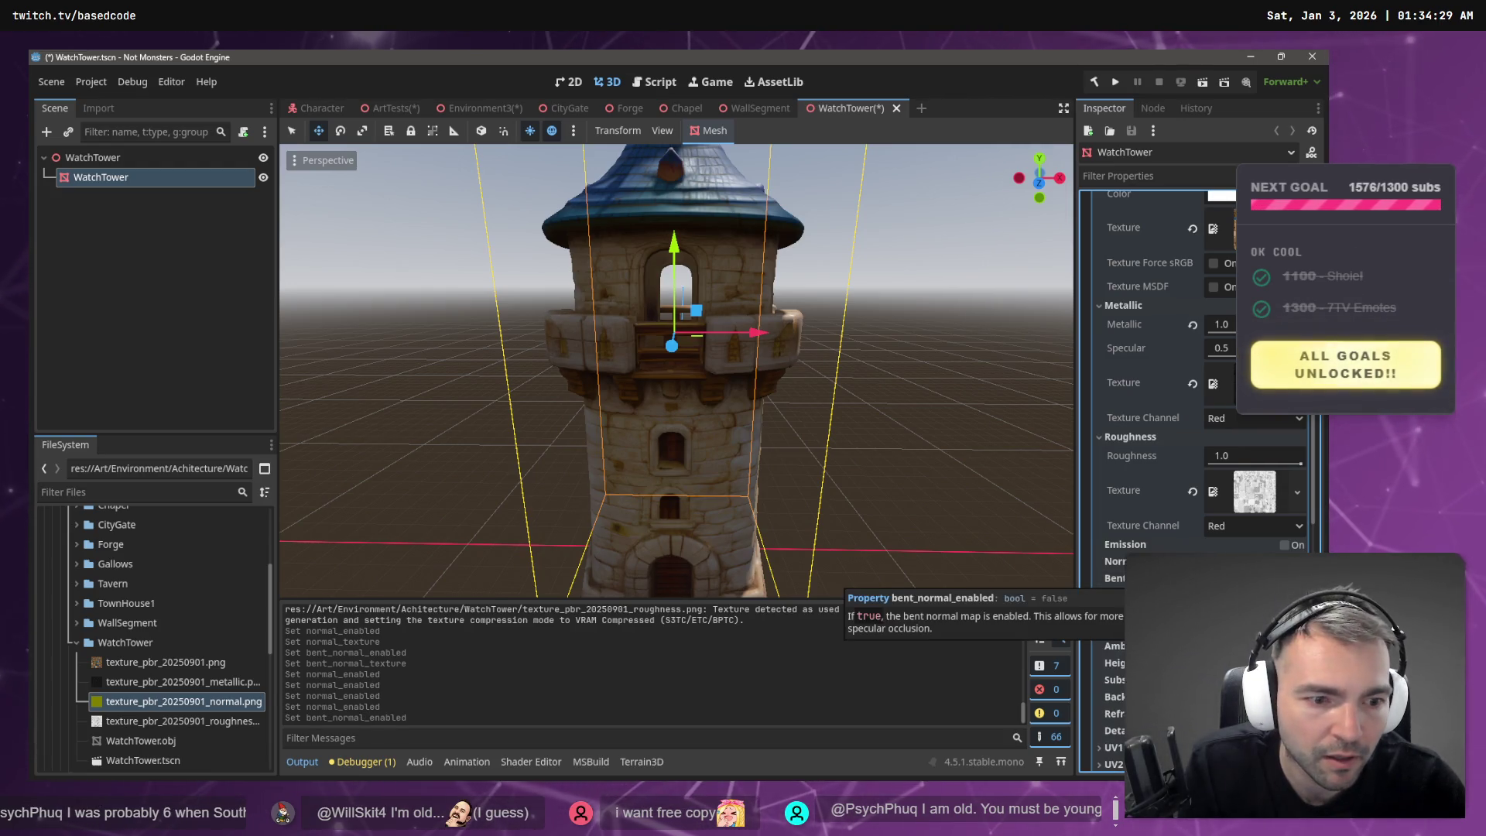
{"action": "left_click", "coordinate": [1285, 578]}
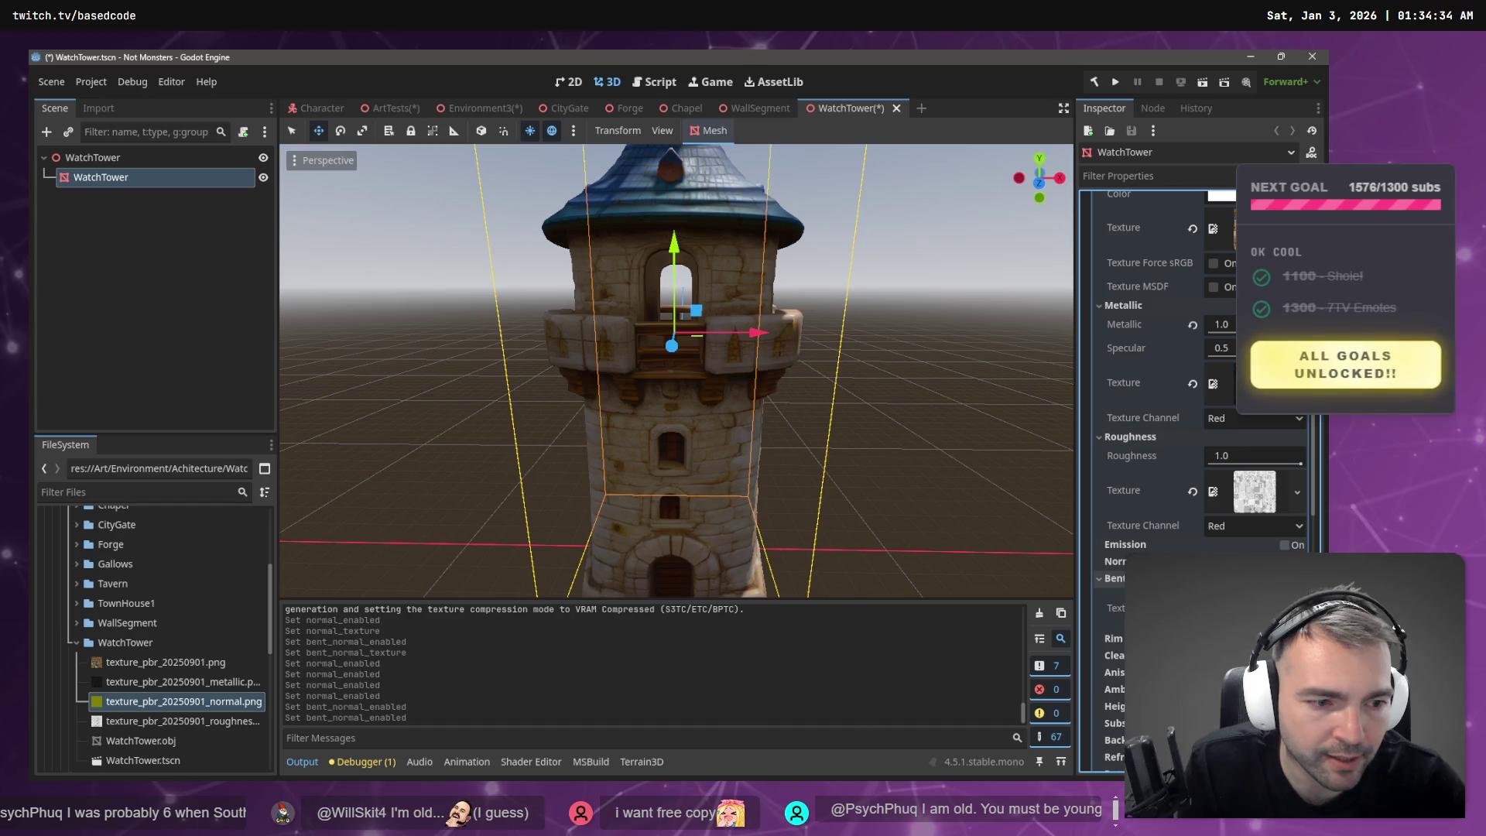
{"action": "left_click", "coordinate": [1254, 607]}
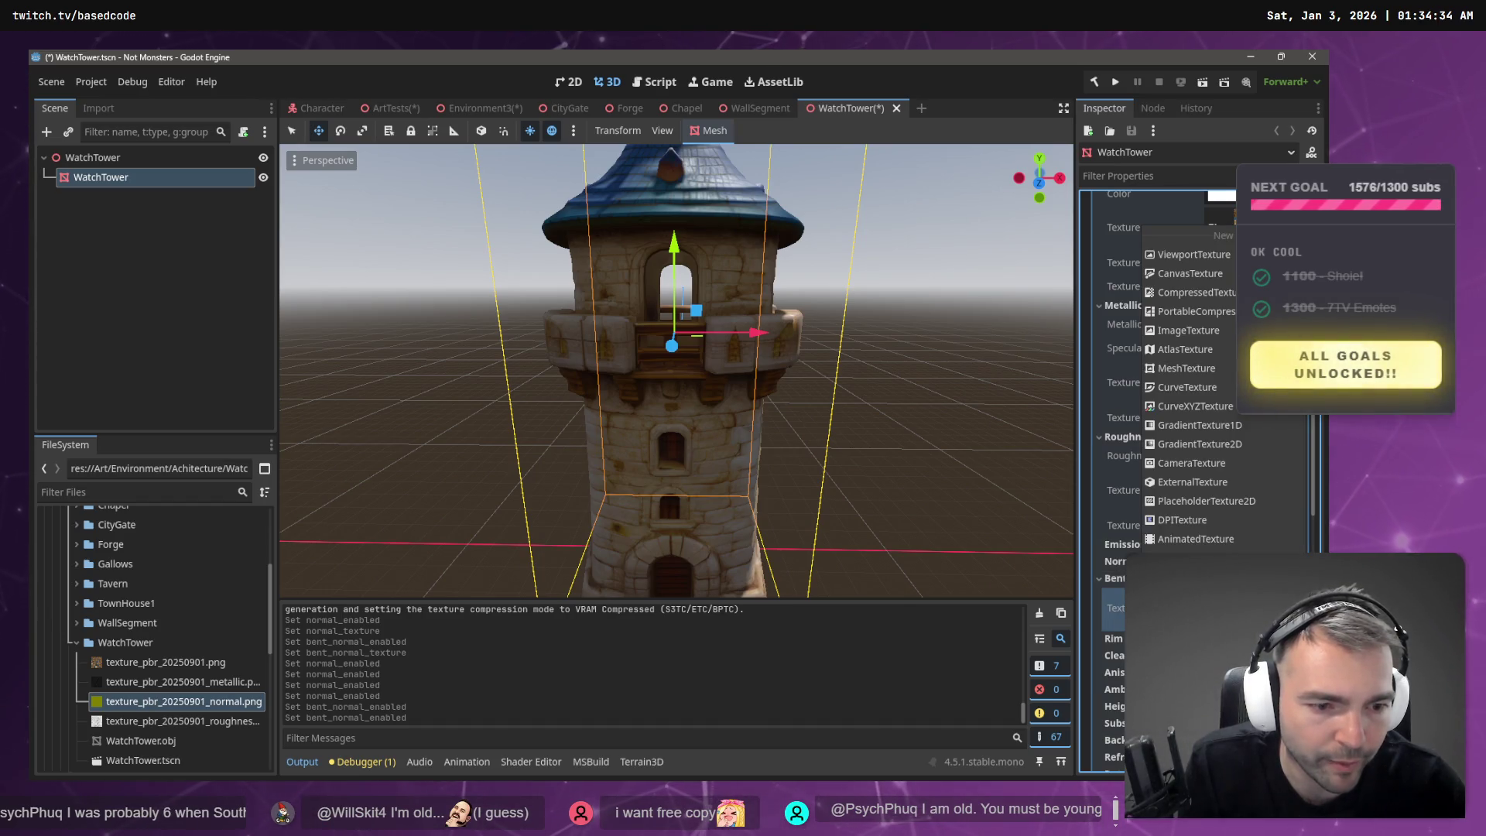
{"action": "left_click", "coordinate": [1121, 603]}
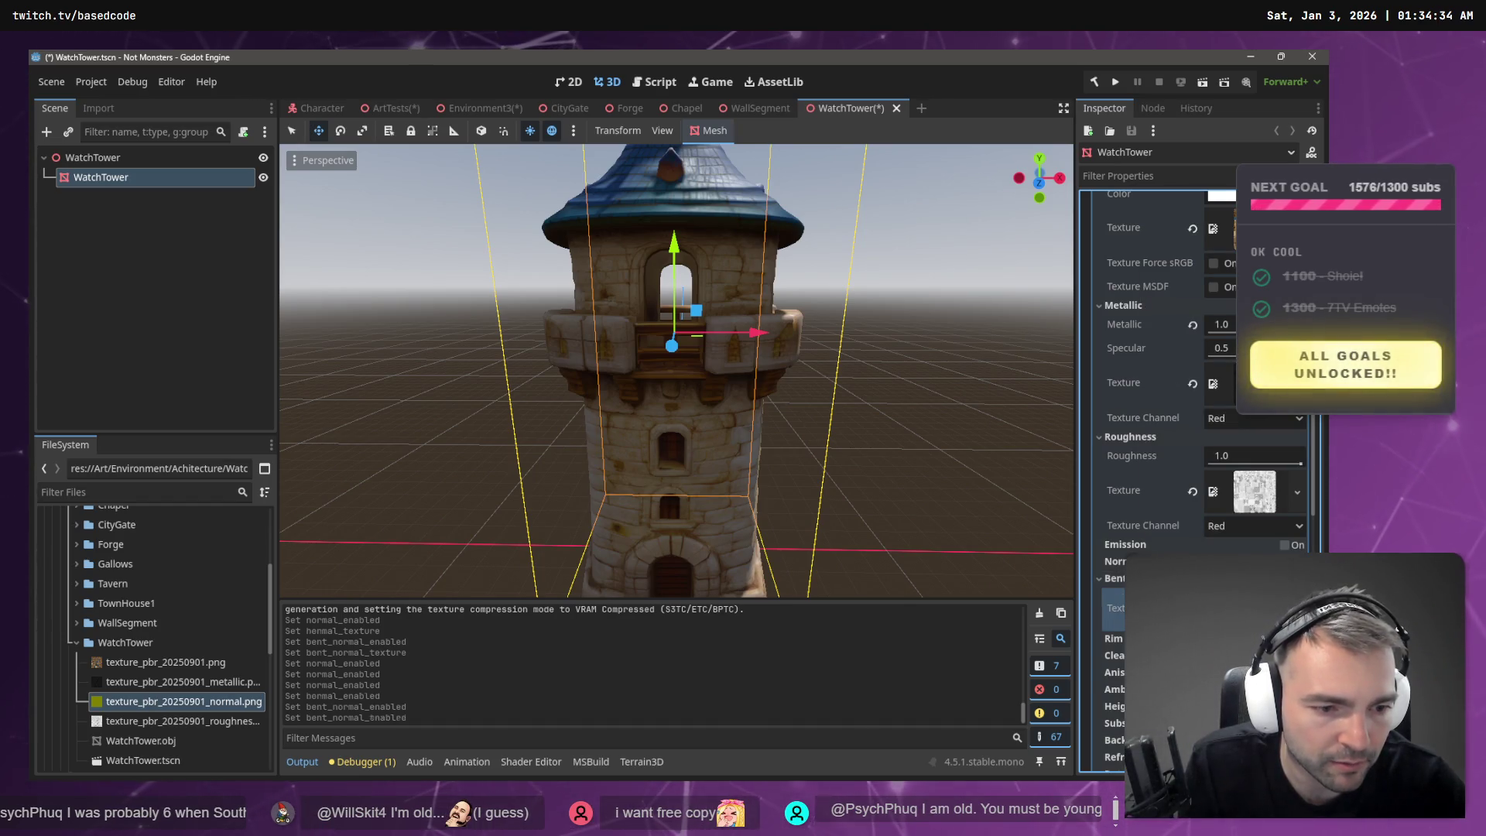
{"action": "left_click", "coordinate": [1103, 580]}
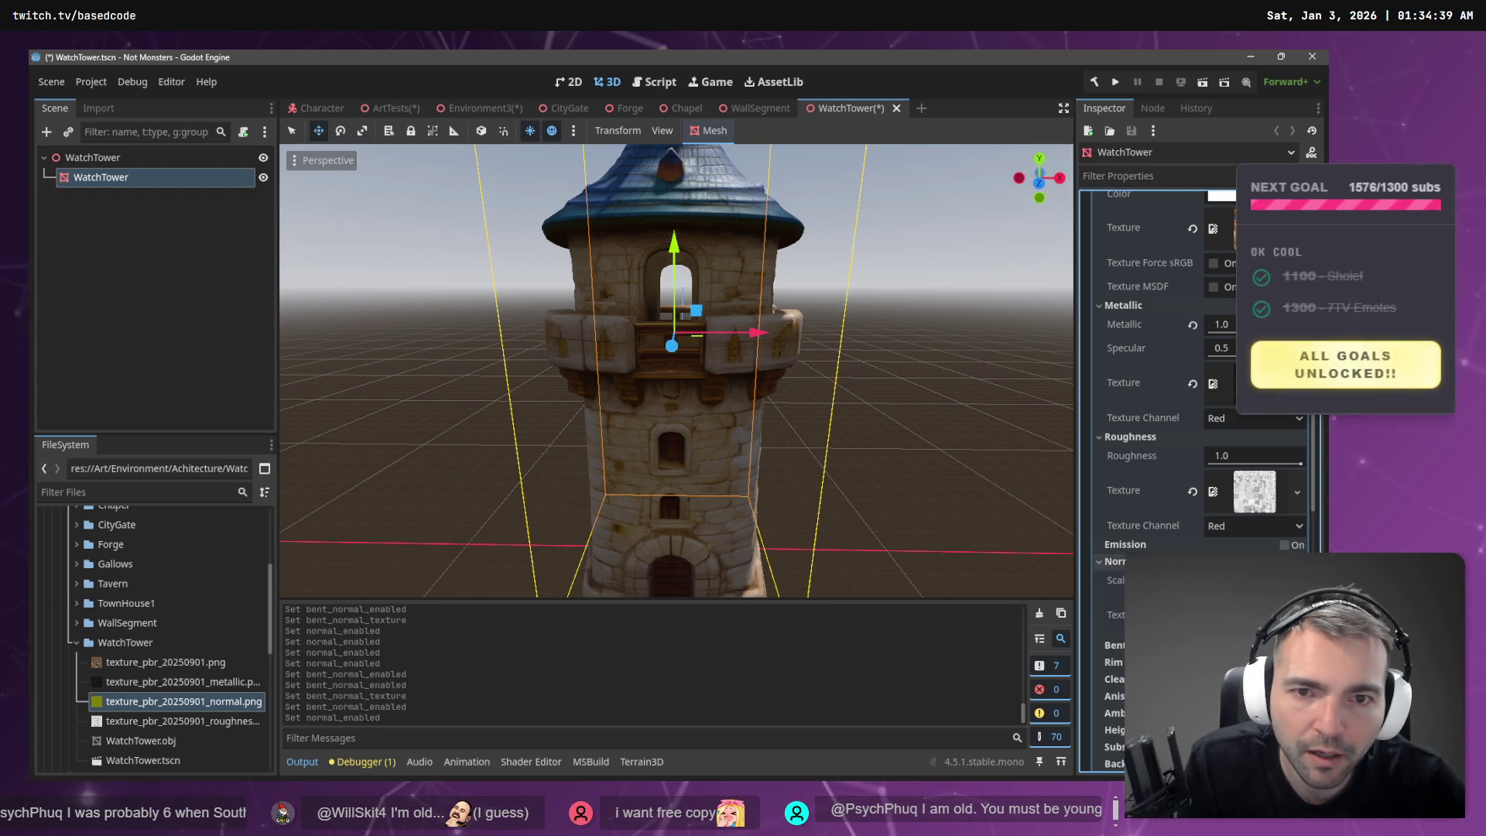
{"action": "left_click", "coordinate": [1114, 562]}
- Review the normal map settings, deselect the node and save WatchTower.tscn
{"action": "left_click", "coordinate": [718, 309]}
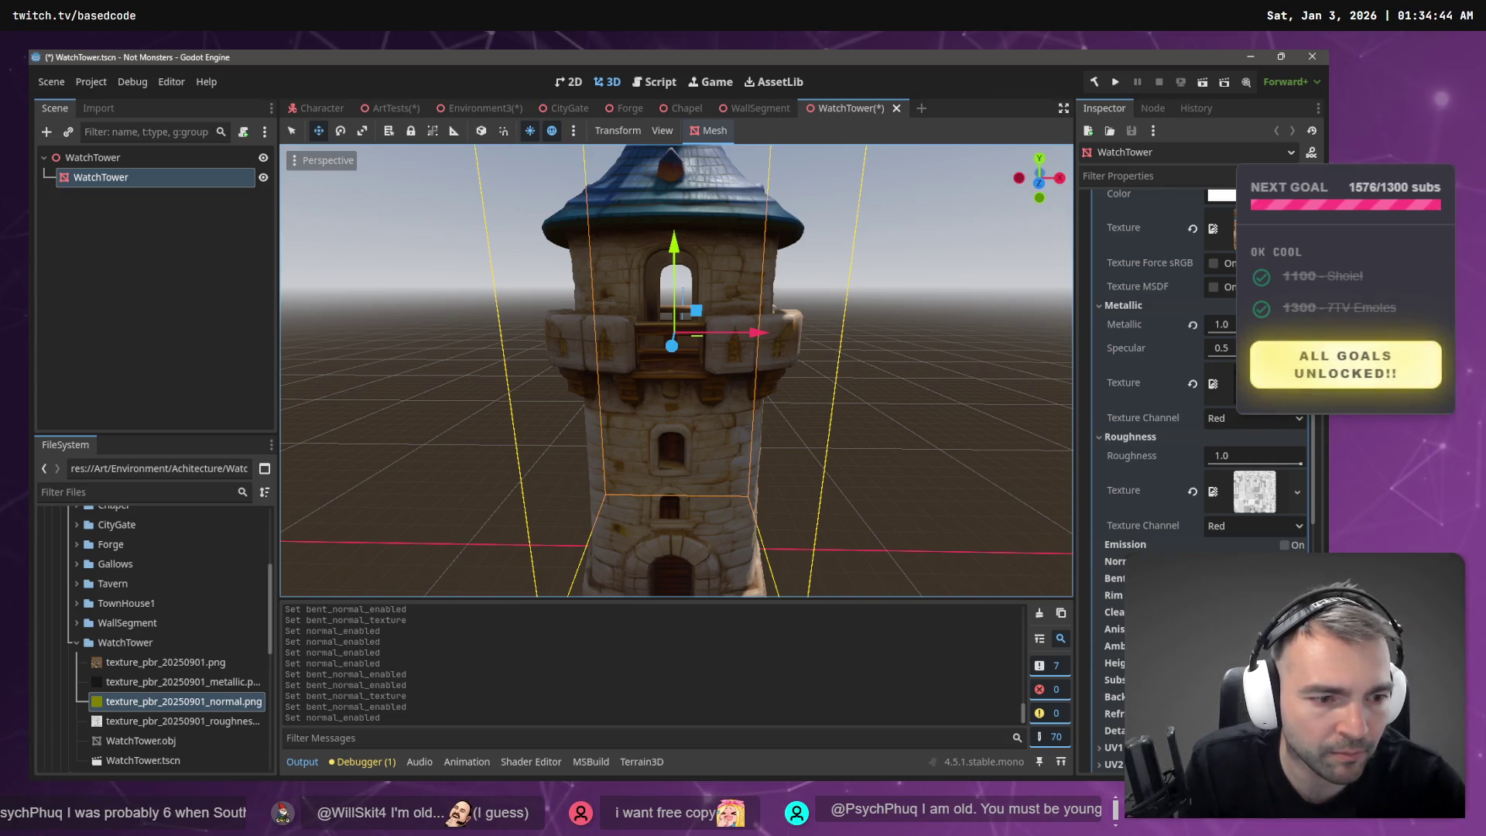
{"action": "left_click", "coordinate": [1114, 561]}
{"action": "left_click", "coordinate": [1114, 561]}
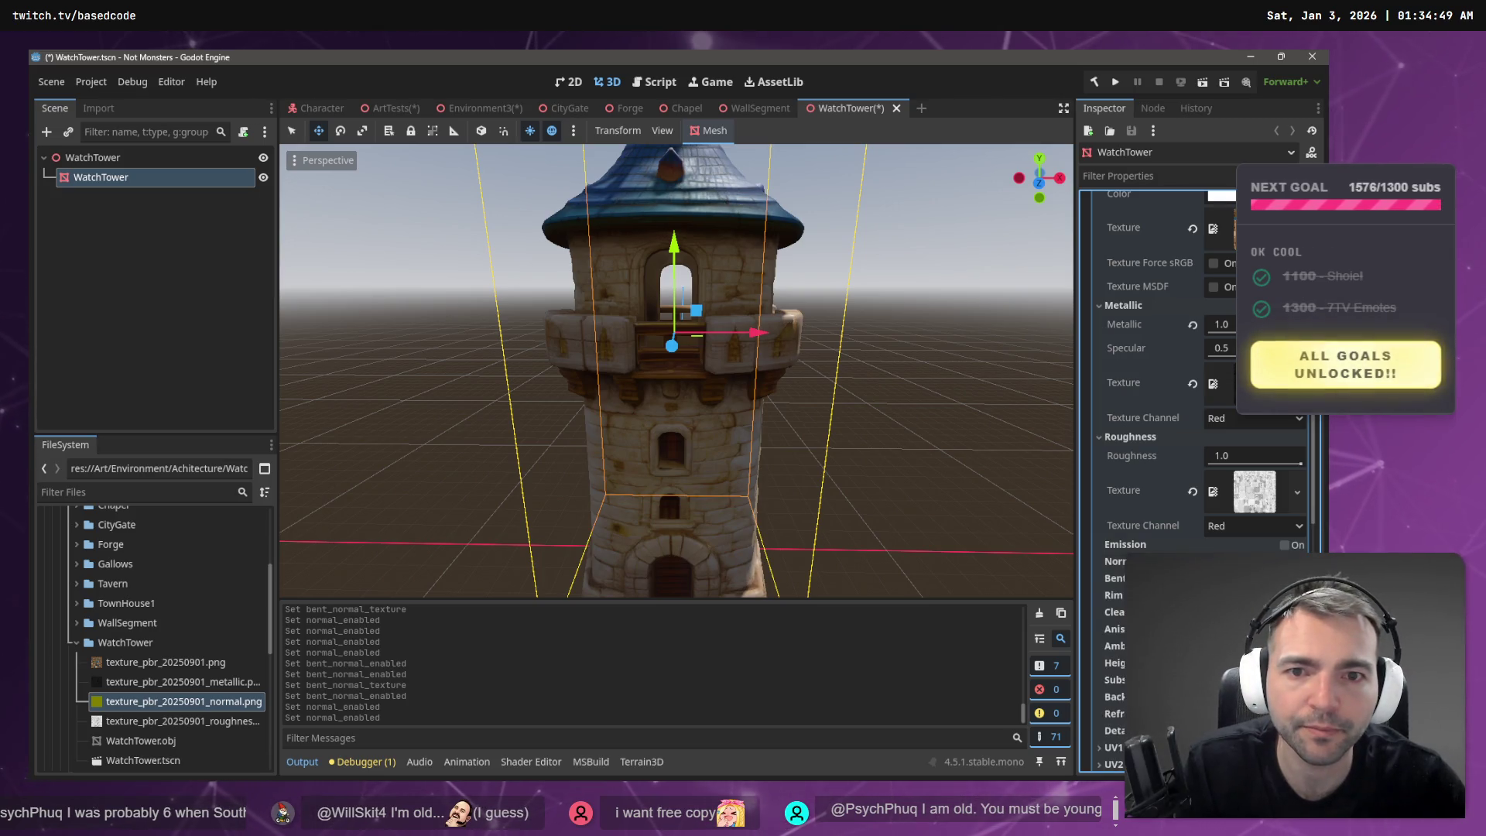
{"action": "left_click", "coordinate": [1114, 561]}
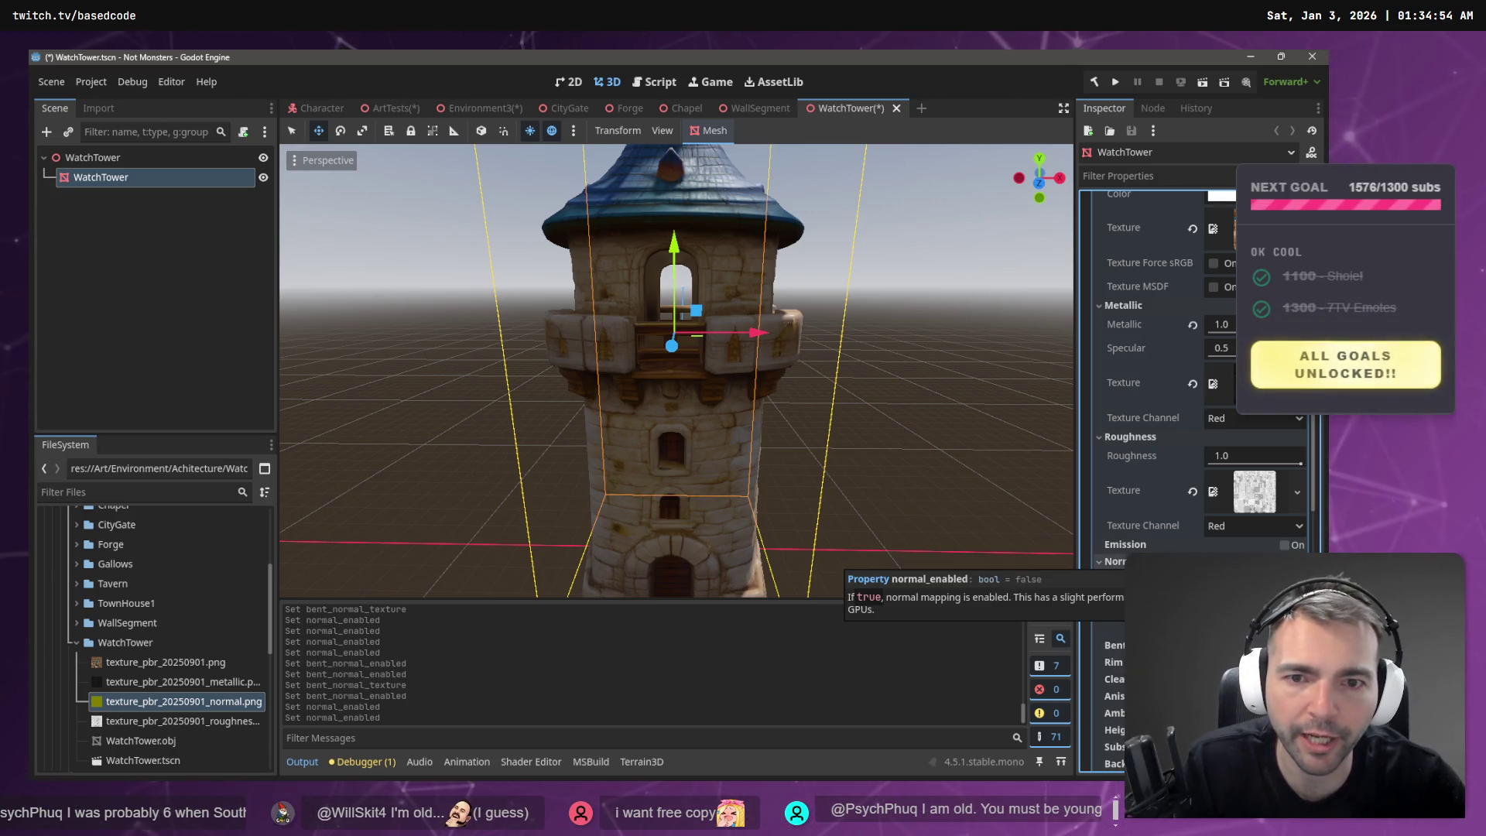
{"action": "left_click", "coordinate": [896, 380]}
{"action": "key", "text": "ctrl+s"}
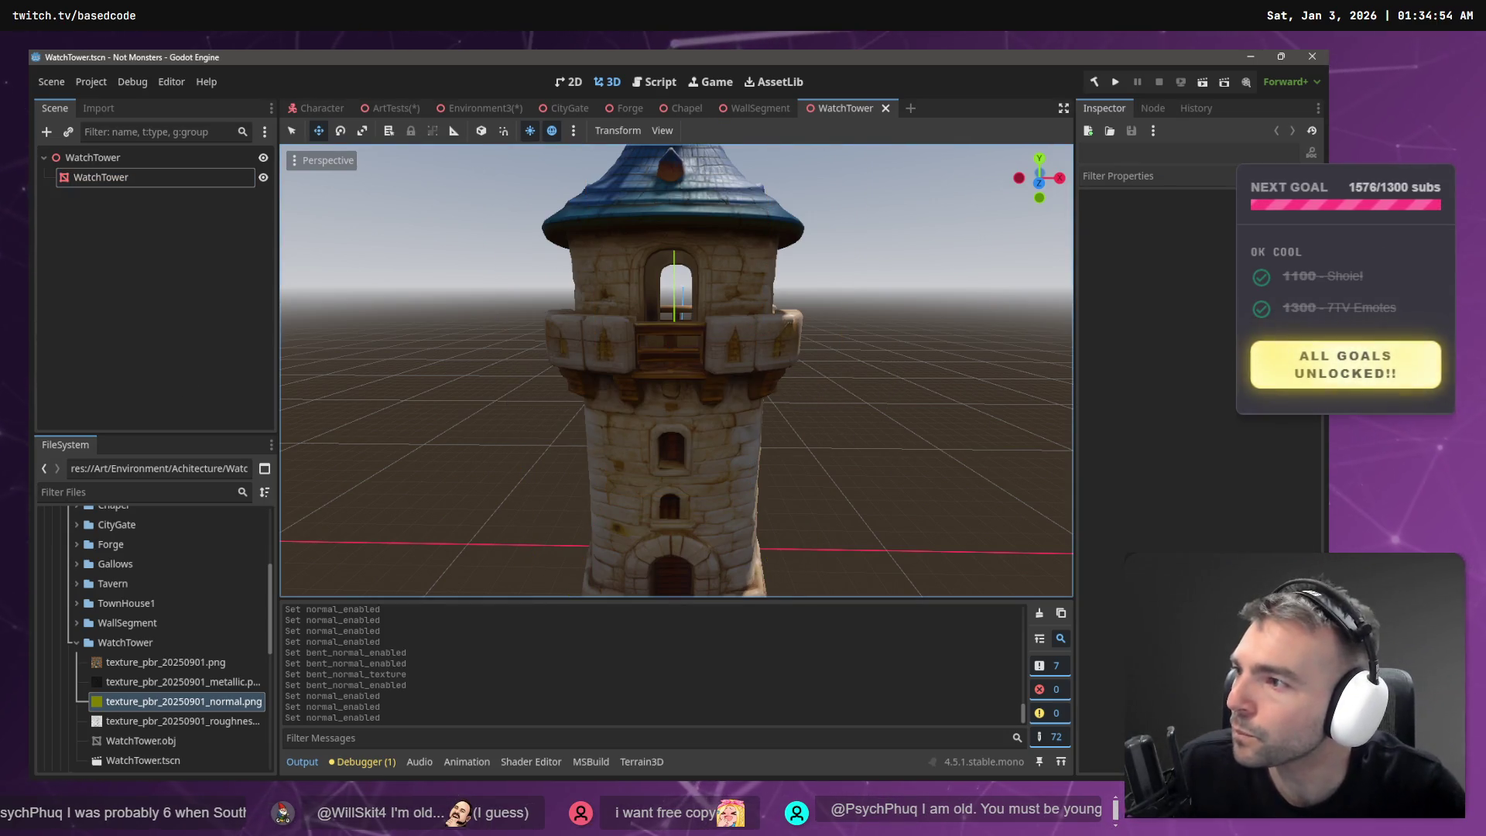
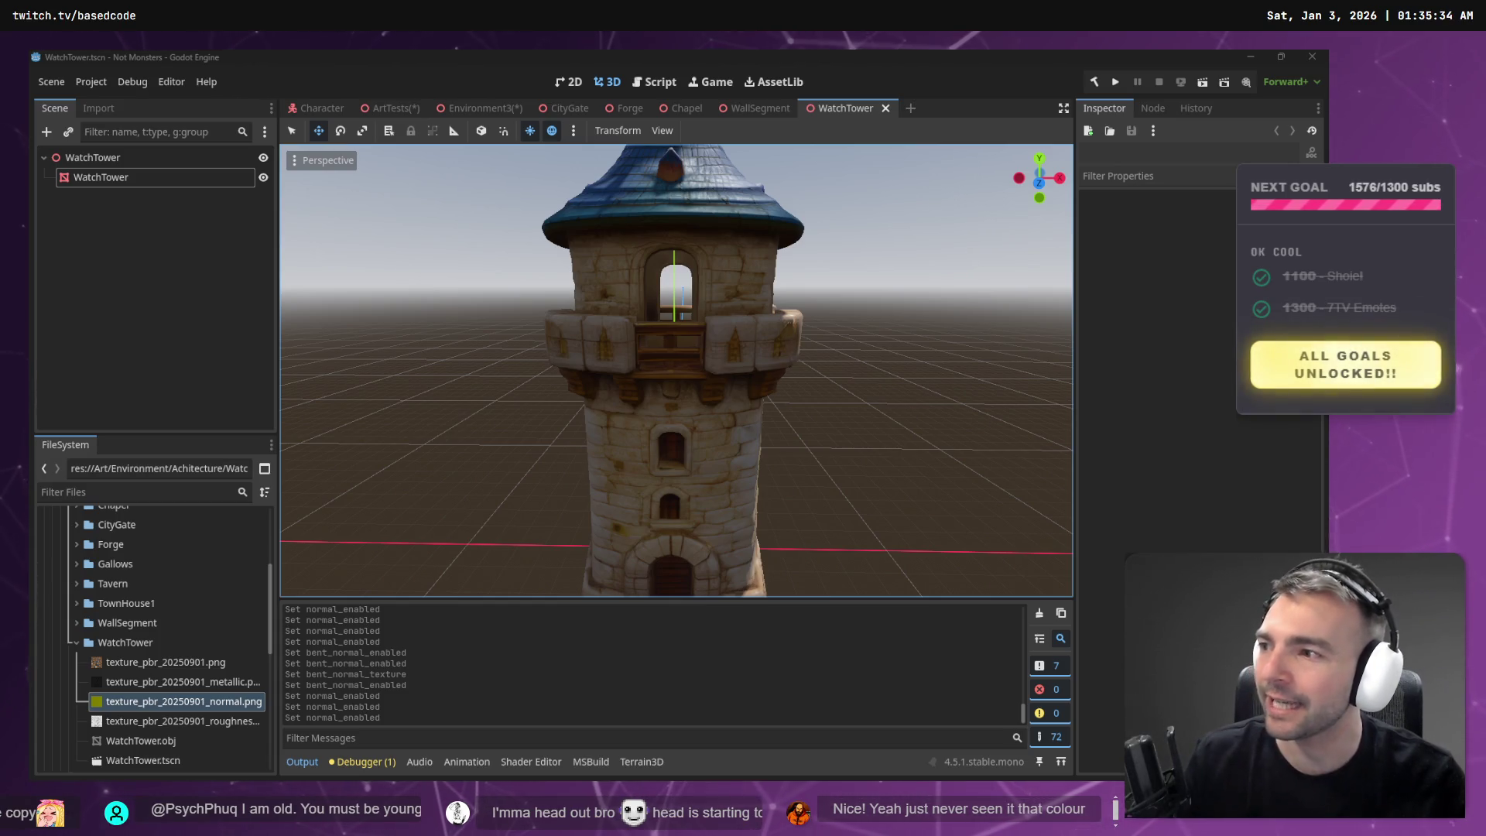
- Delete the old WatchTower node from the ArtTests scene
{"action": "scroll", "coordinate": [546, 322], "scroll_direction": "down", "scroll_amount": 5}
{"action": "scroll", "coordinate": [547, 322], "scroll_direction": "up", "scroll_amount": 2}
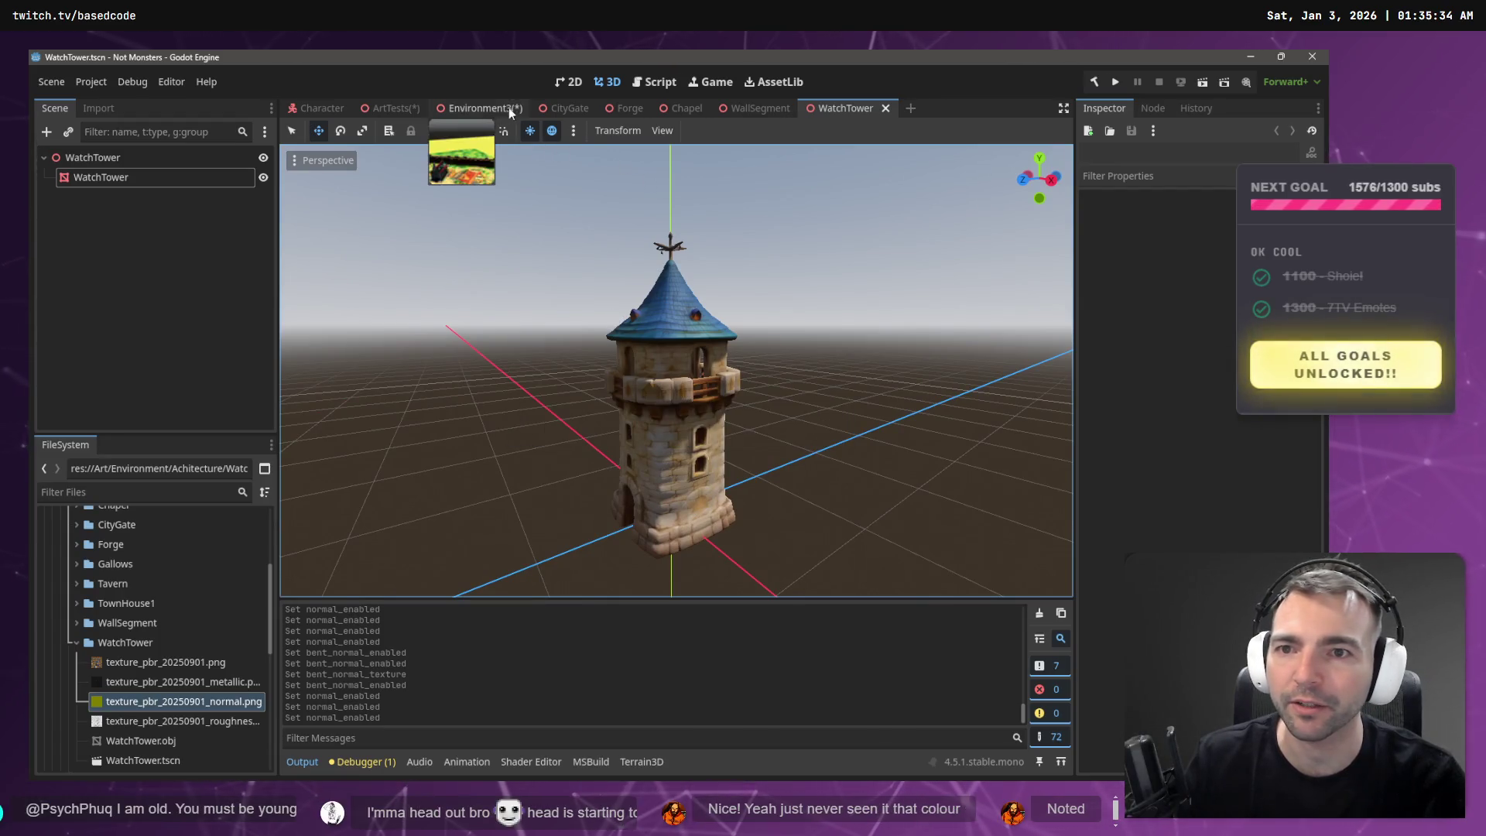
{"action": "left_click", "coordinate": [732, 111]}
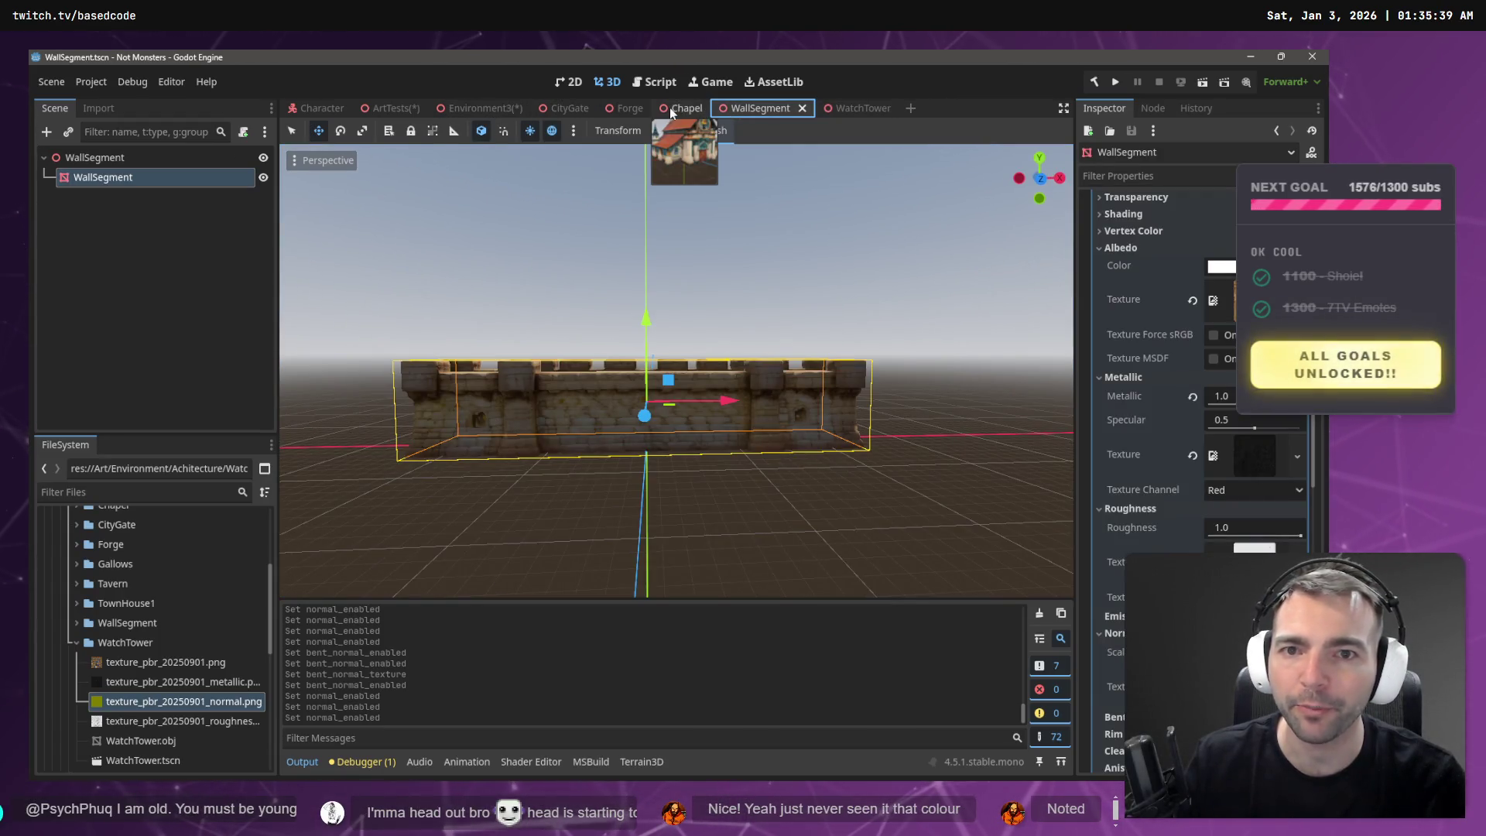
{"action": "left_click", "coordinate": [380, 113]}
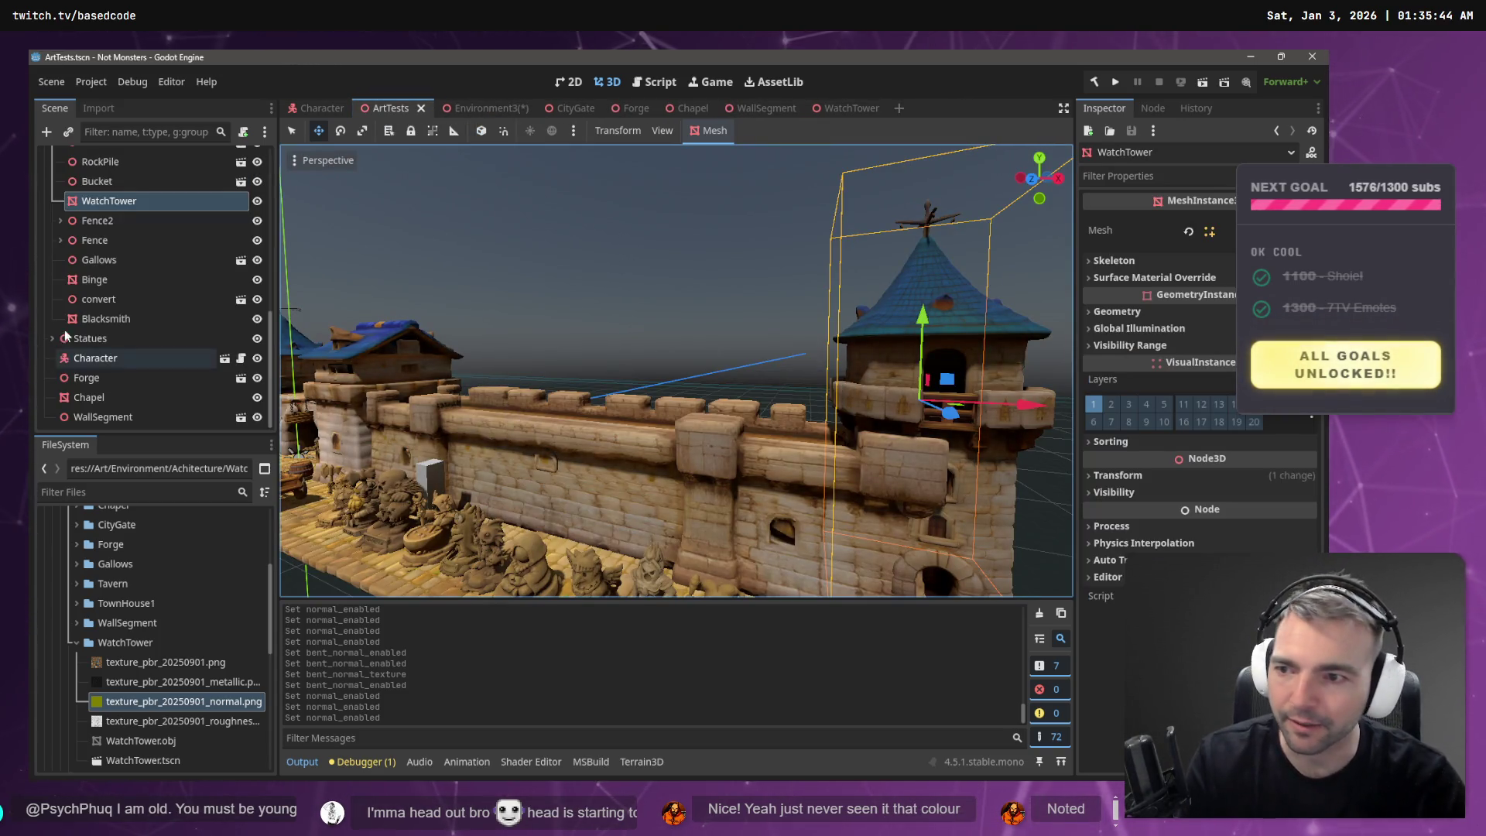
{"action": "left_click", "coordinate": [113, 200]}
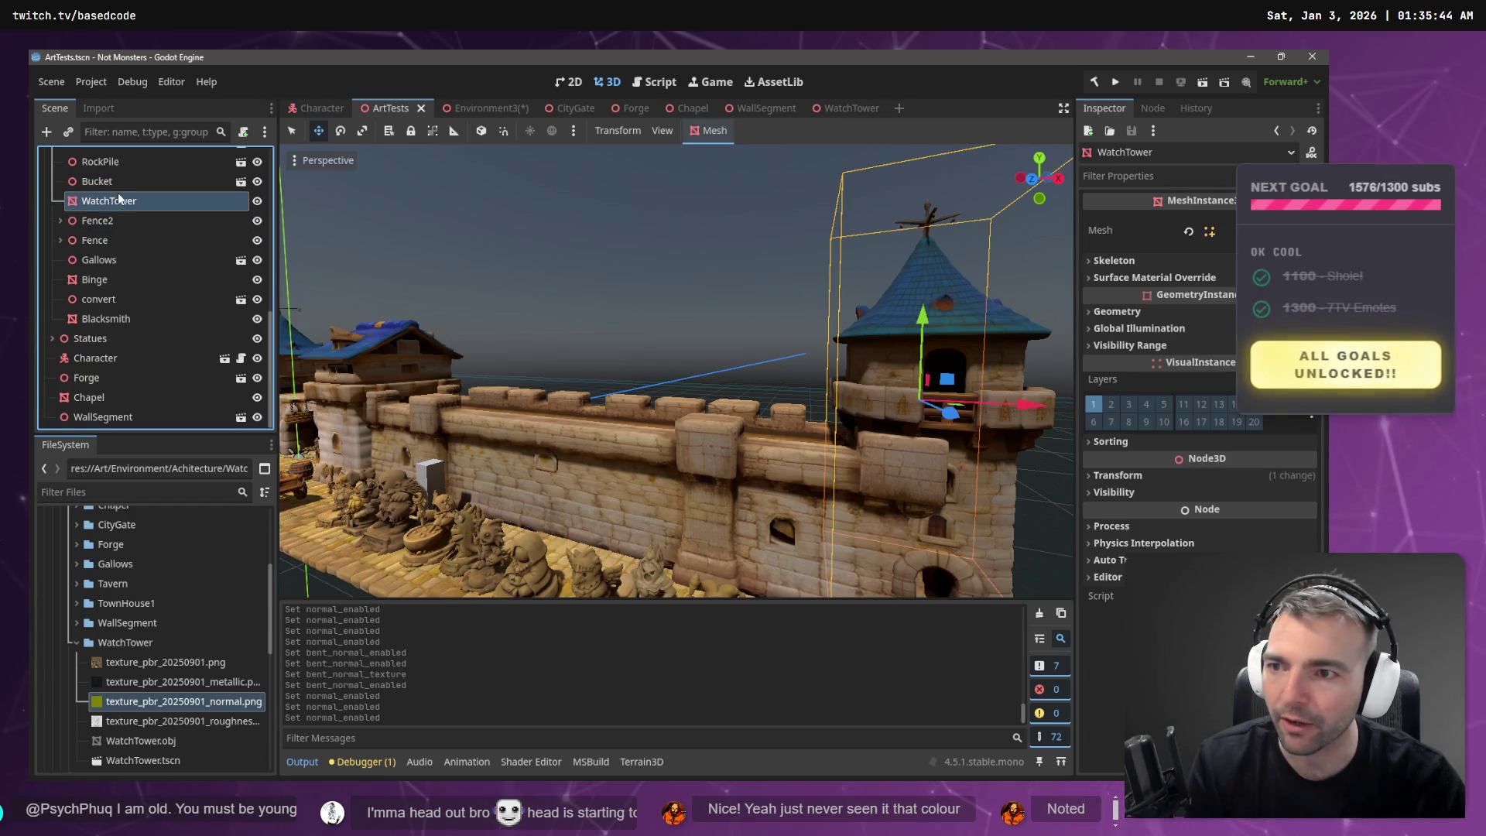
{"action": "key", "text": "Delete"}
{"action": "key", "text": "Return"}
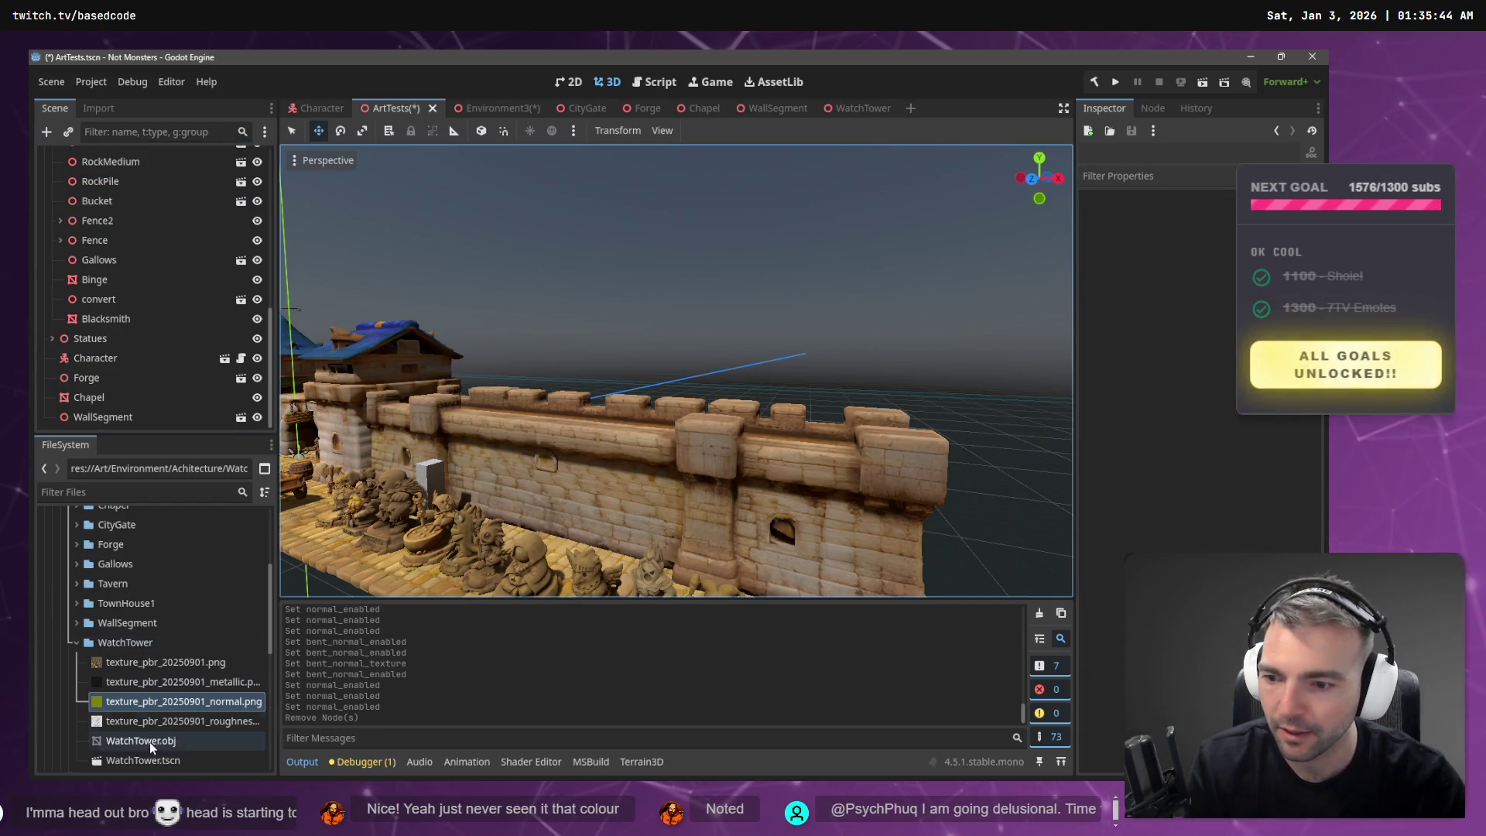
- Drop a WatchTower.tscn instance into ArtTests, nudge it along Z into the wall, and save
{"action": "mouse_move", "coordinate": [146, 759]}
{"action": "left_mouse_down"}
{"action": "mouse_move", "coordinate": [492, 632]}
{"action": "mouse_move", "coordinate": [991, 578]}
{"action": "mouse_move", "coordinate": [950, 596]}
{"action": "left_mouse_up"}
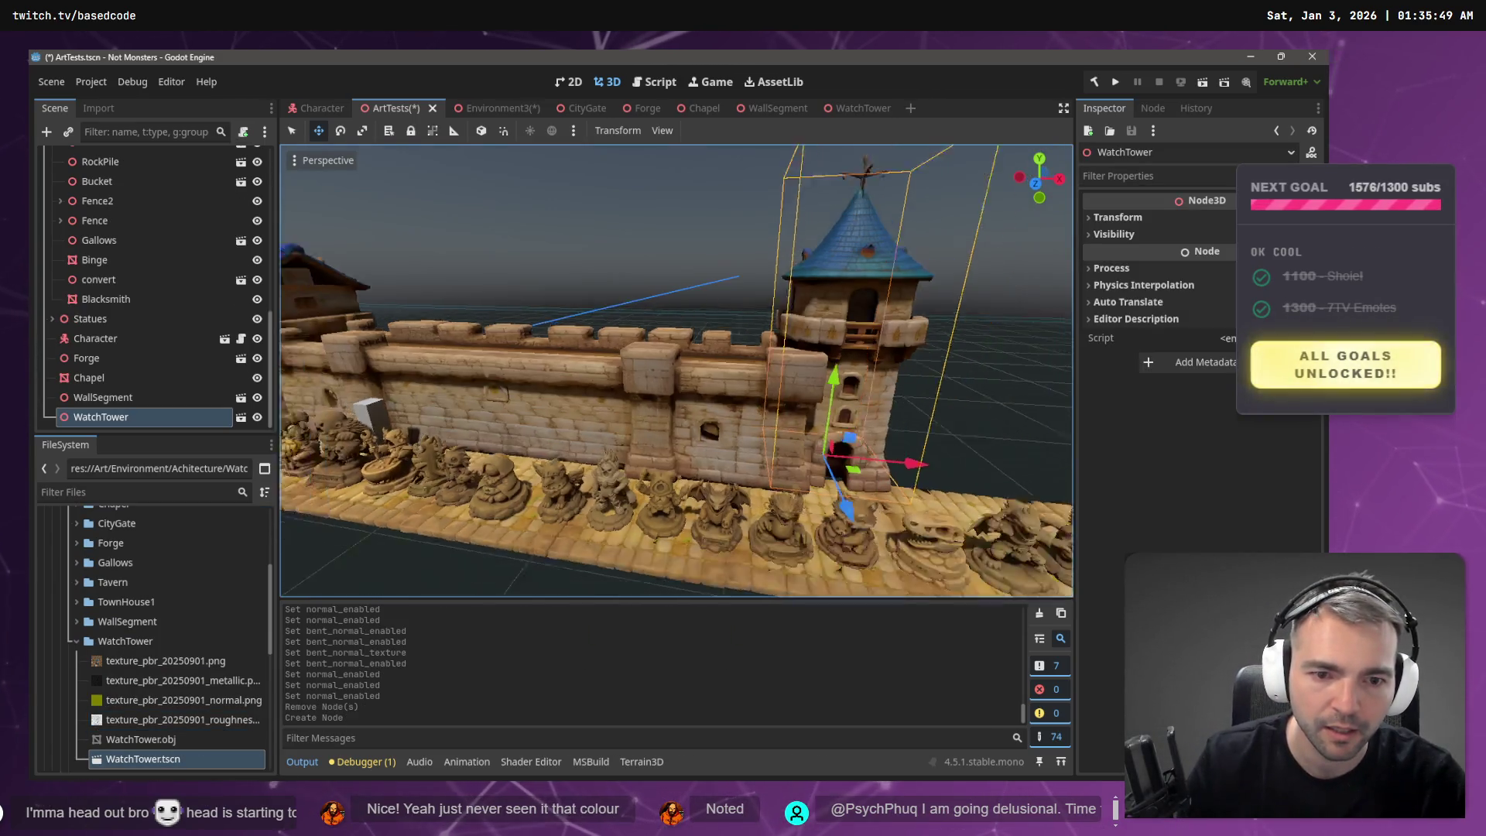
{"action": "left_click_drag", "start_coordinate": [677, 505], "coordinate": [661, 491]}
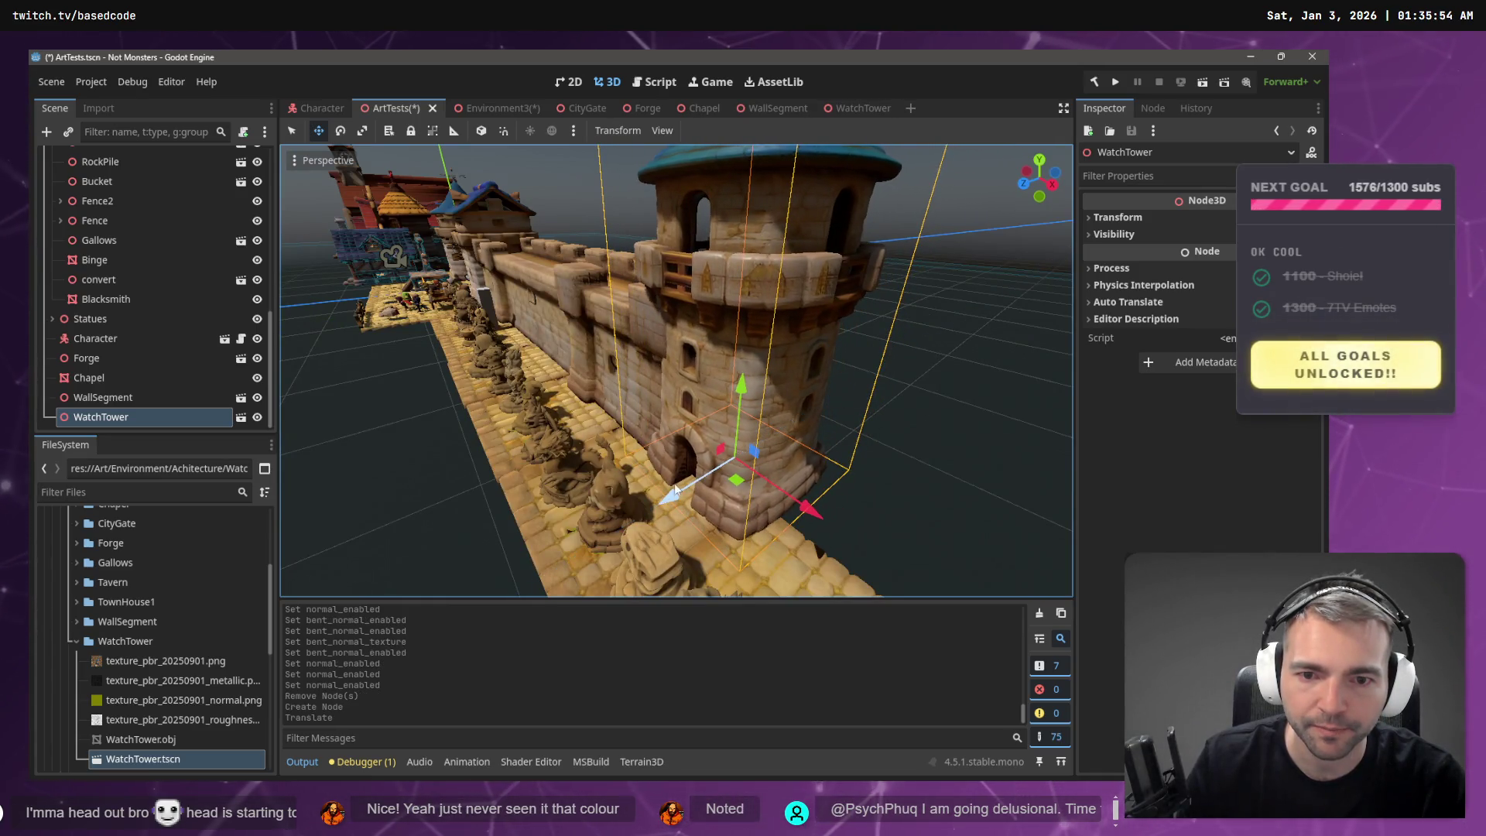
{"action": "key", "text": "ctrl+s"}
- Select the WallSegment node in the Scene tree to copy it
{"action": "left_click", "coordinate": [116, 377]}
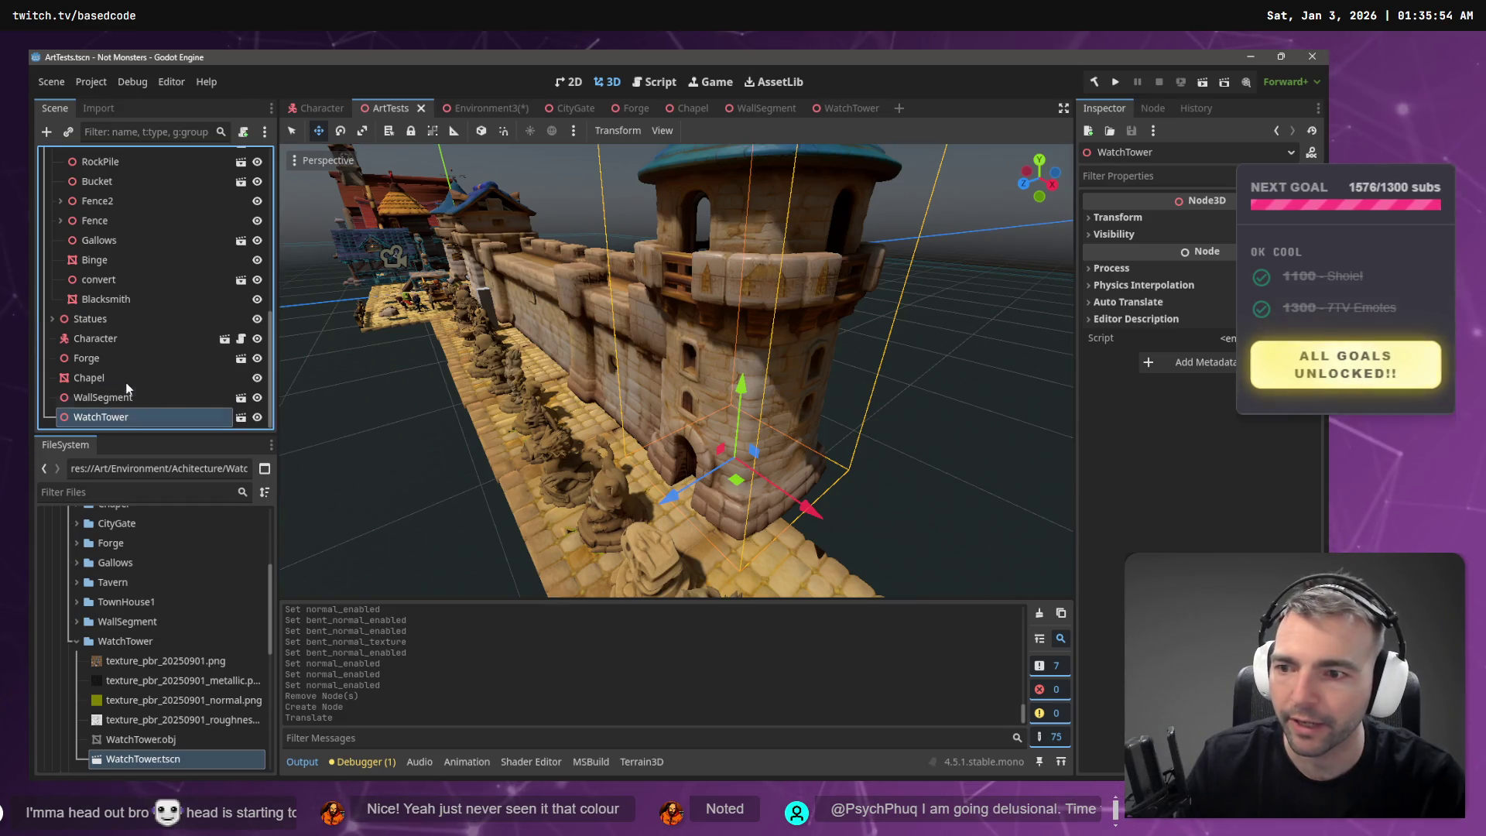
{"action": "left_click", "coordinate": [123, 398]}
{"action": "left_click", "coordinate": [122, 417]}
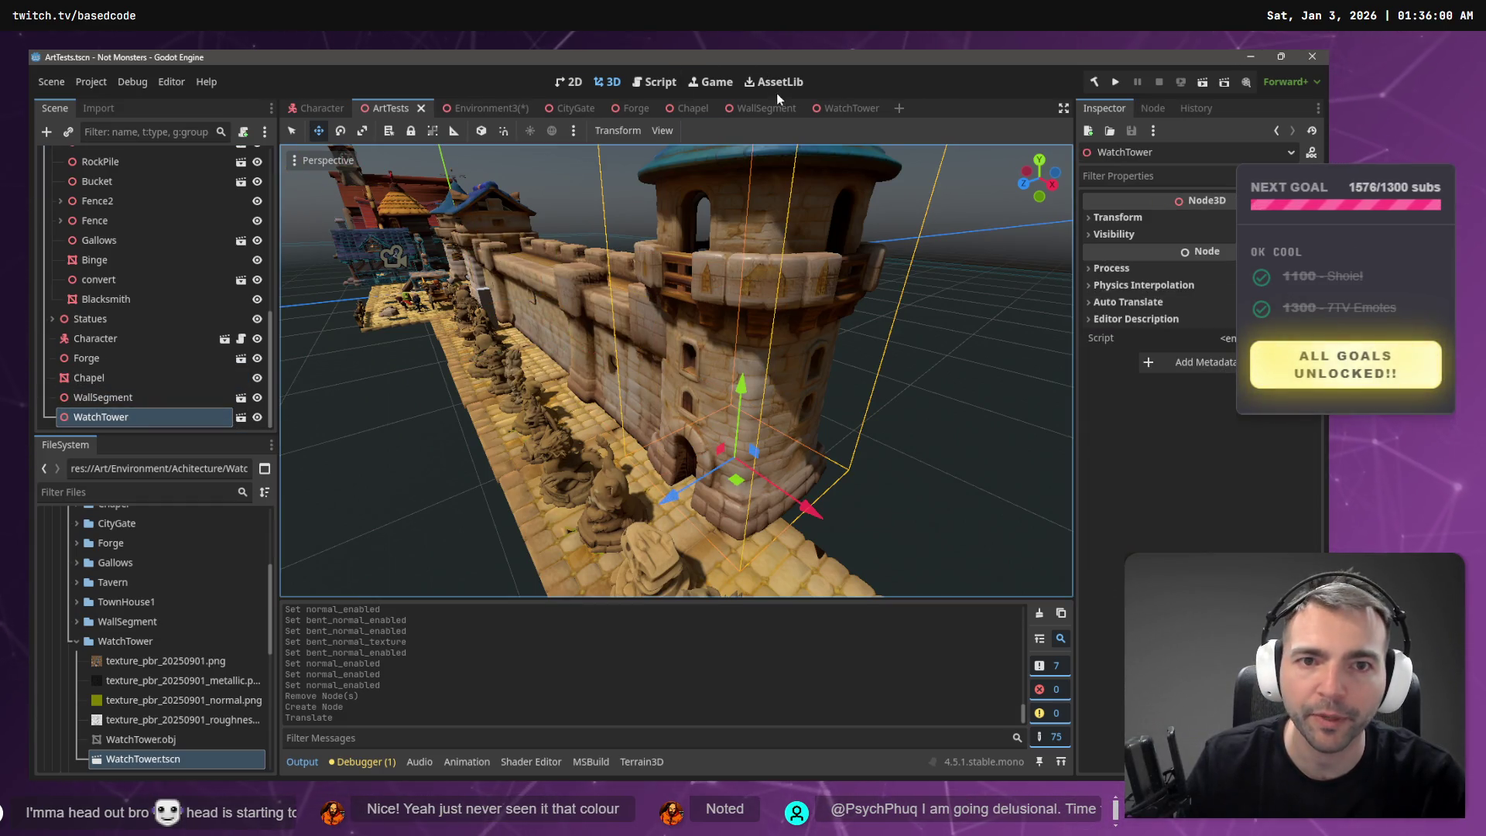
{"action": "left_click", "coordinate": [109, 402]}
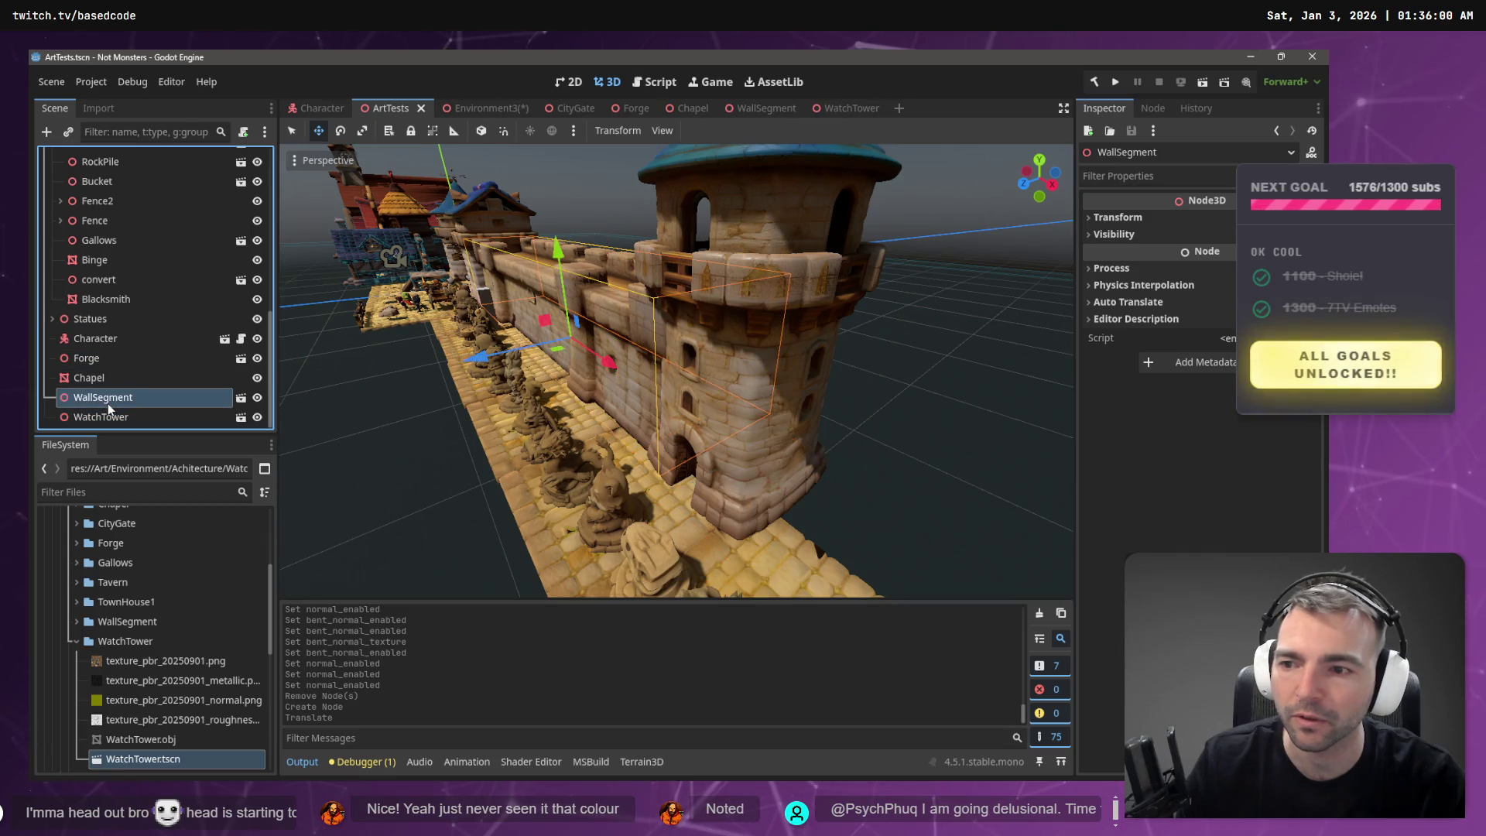
- Paste the copied wall into Environment3 as WallSegment2 and set its X and Y position to 0
{"action": "left_click", "coordinate": [459, 110]}
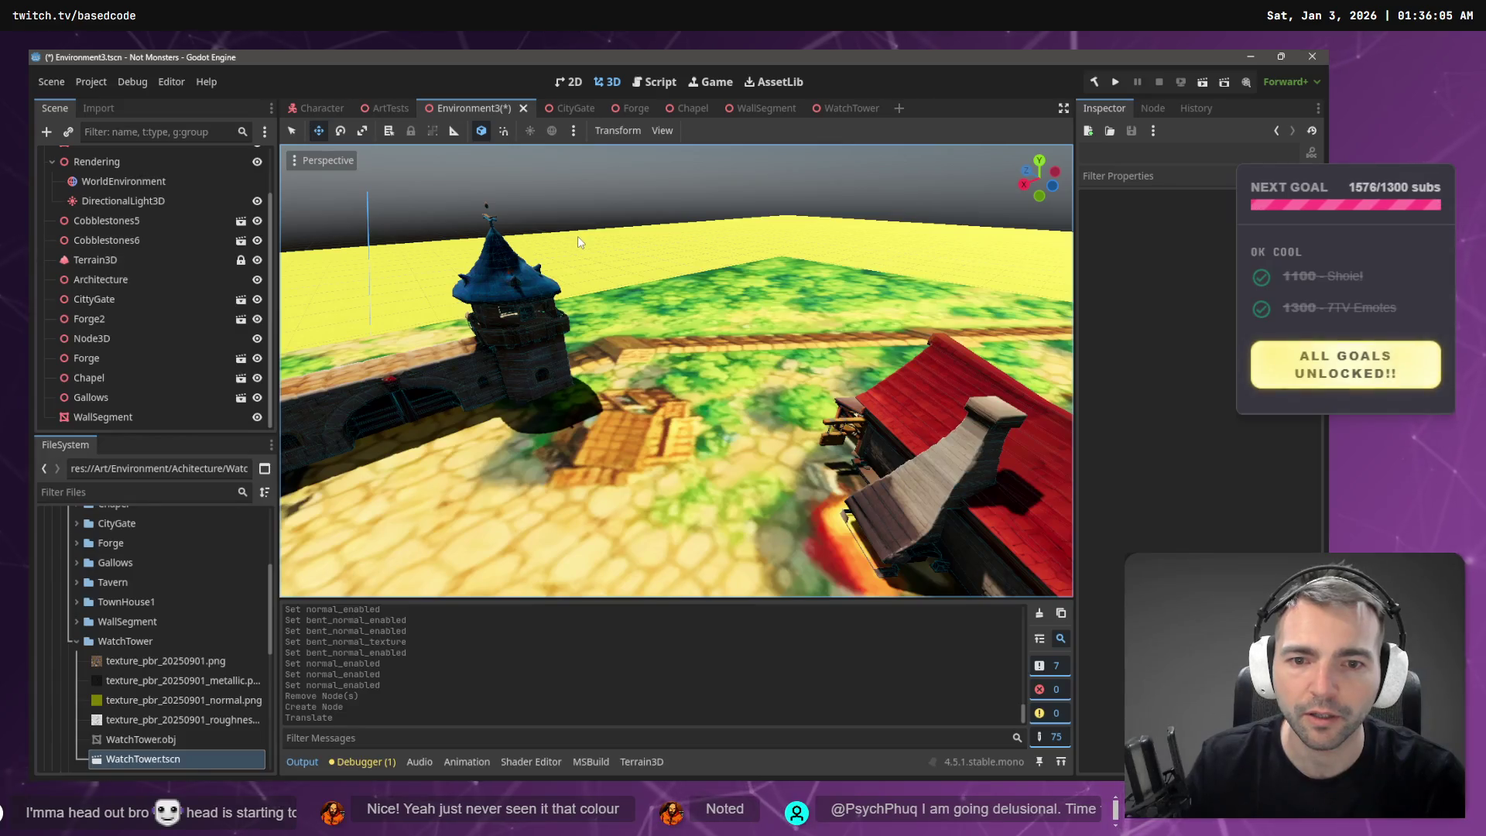
{"action": "key", "text": "ctrl+v"}
{"action": "key", "text": "ctrl+s"}
{"action": "scroll", "coordinate": [603, 284], "scroll_direction": "down", "scroll_amount": 8}
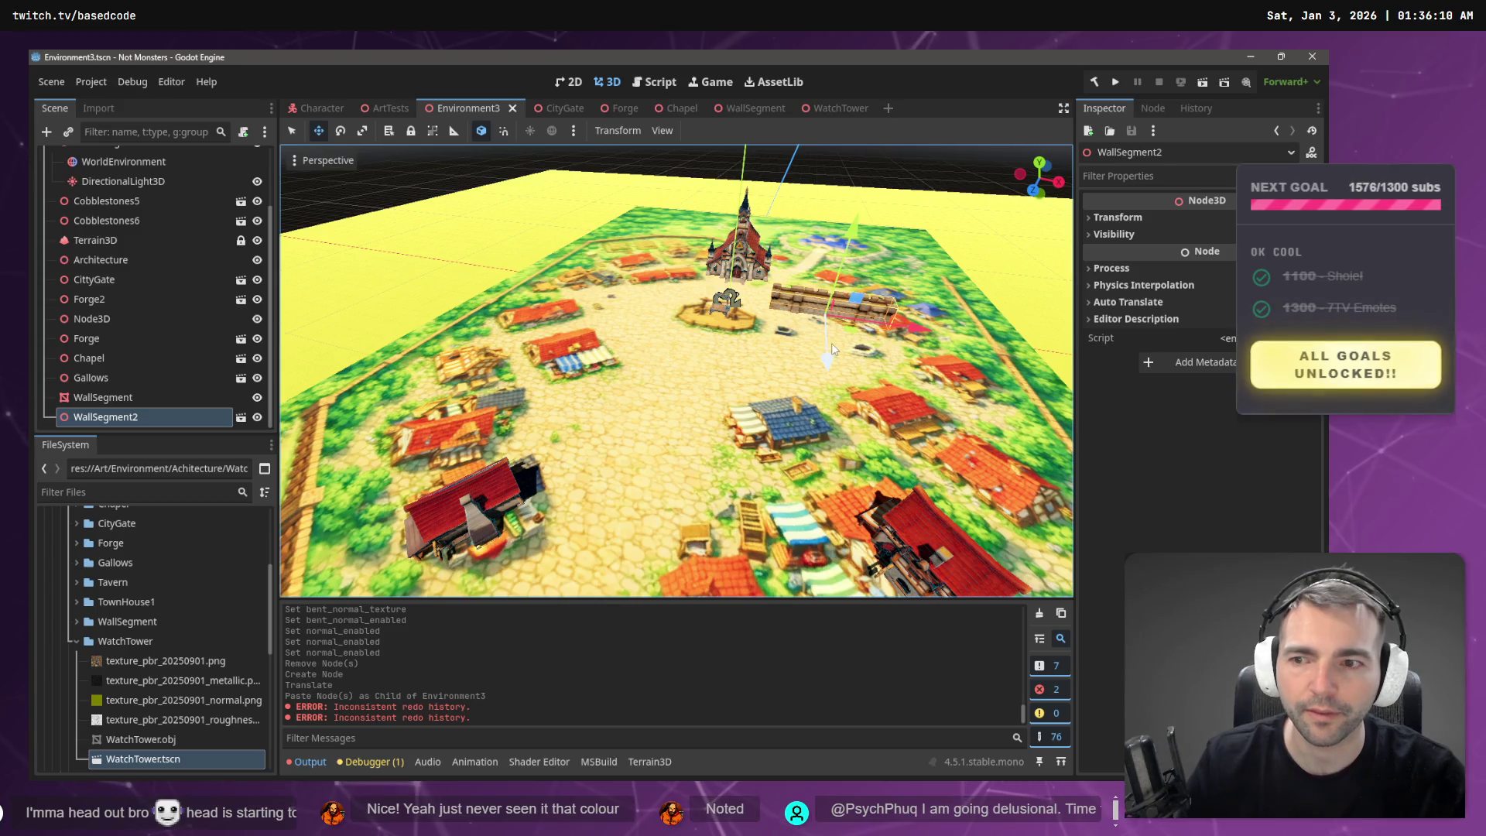
{"action": "scroll", "coordinate": [831, 342], "scroll_direction": "down", "scroll_amount": 5}
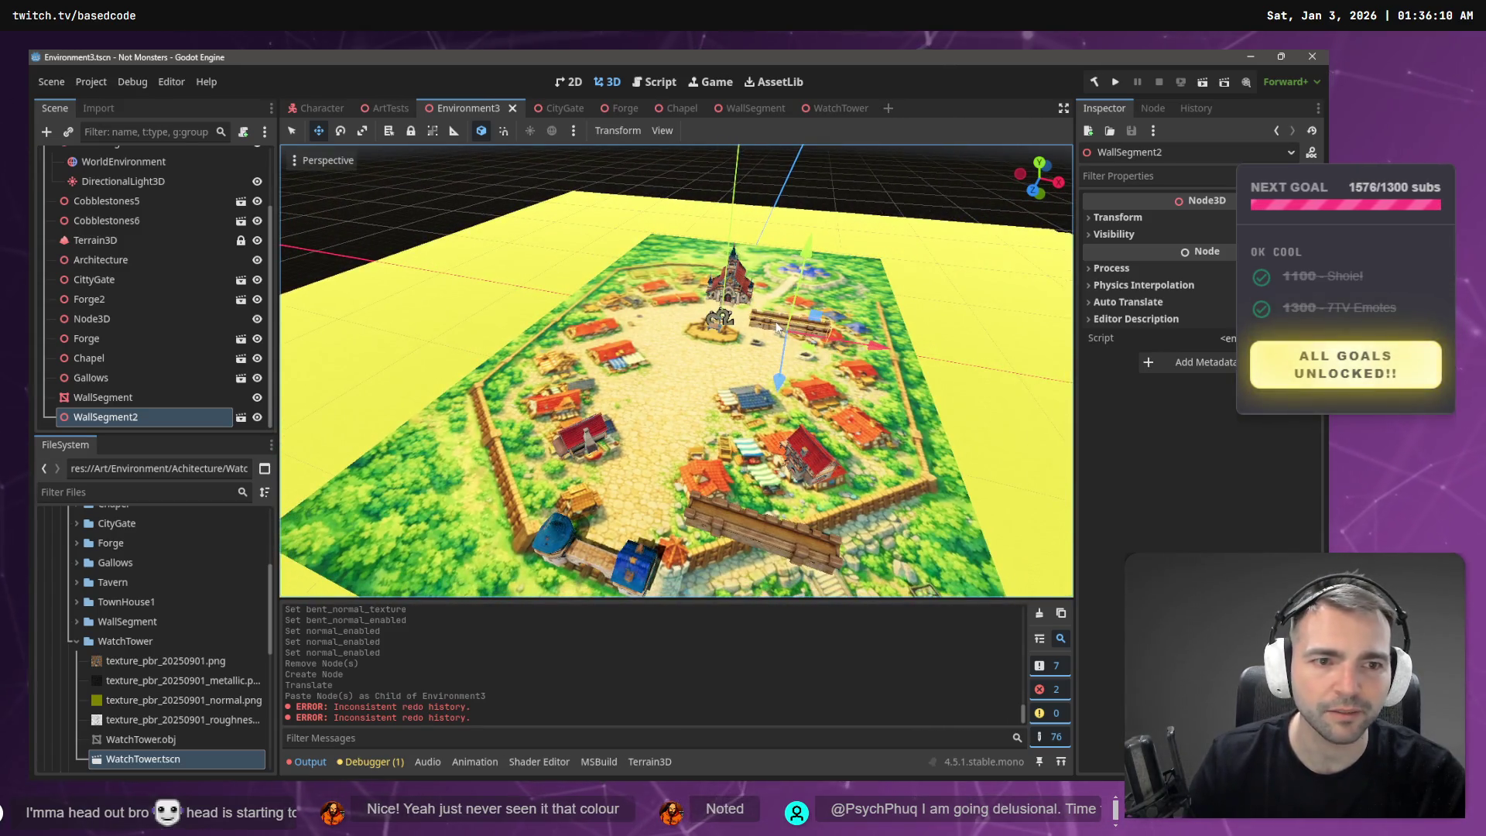
{"action": "left_click", "coordinate": [1118, 218]}
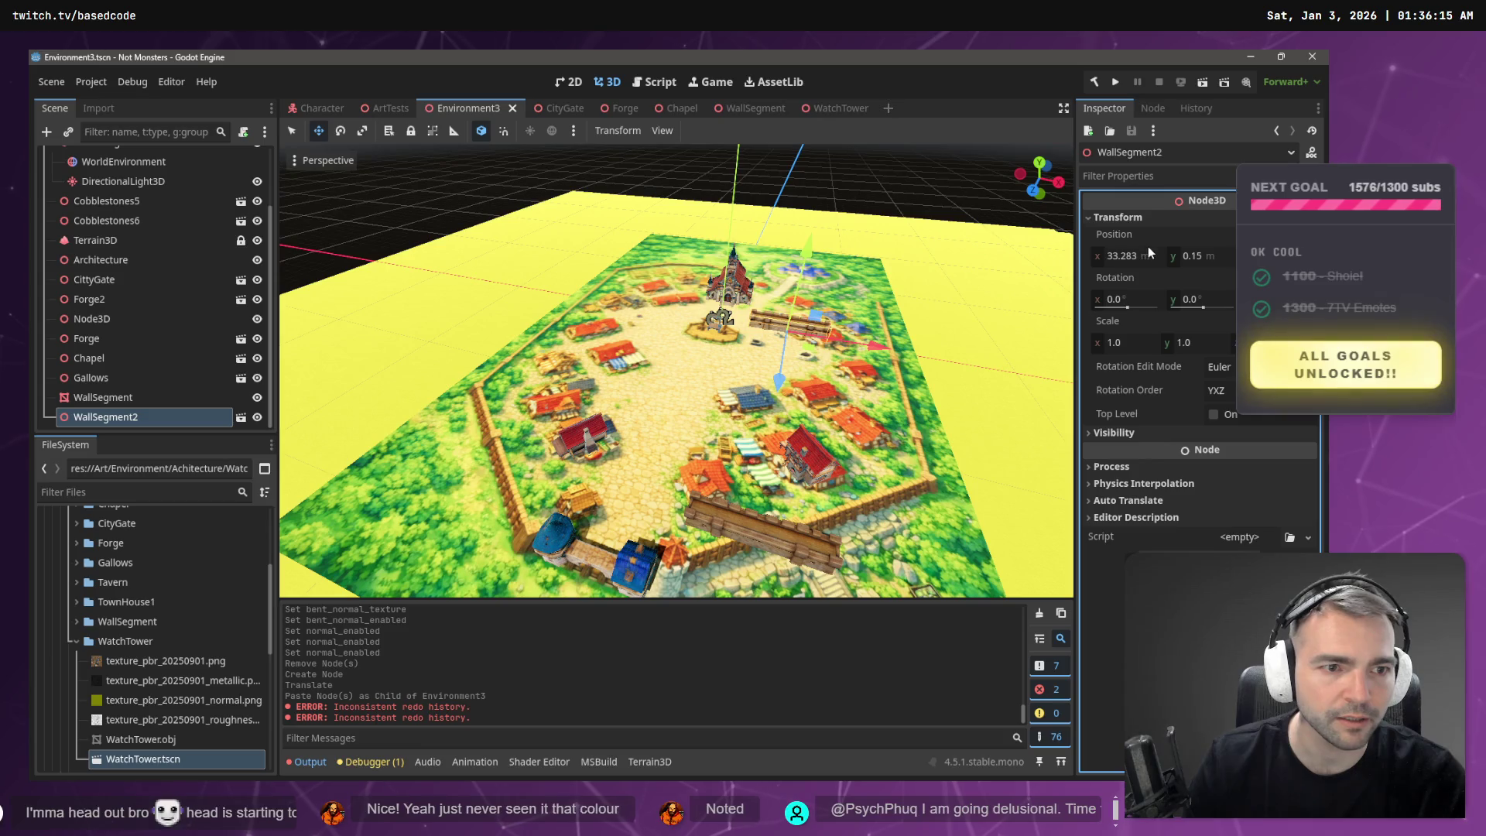
{"action": "type", "text": "0"}
{"action": "key", "text": "Tab"}
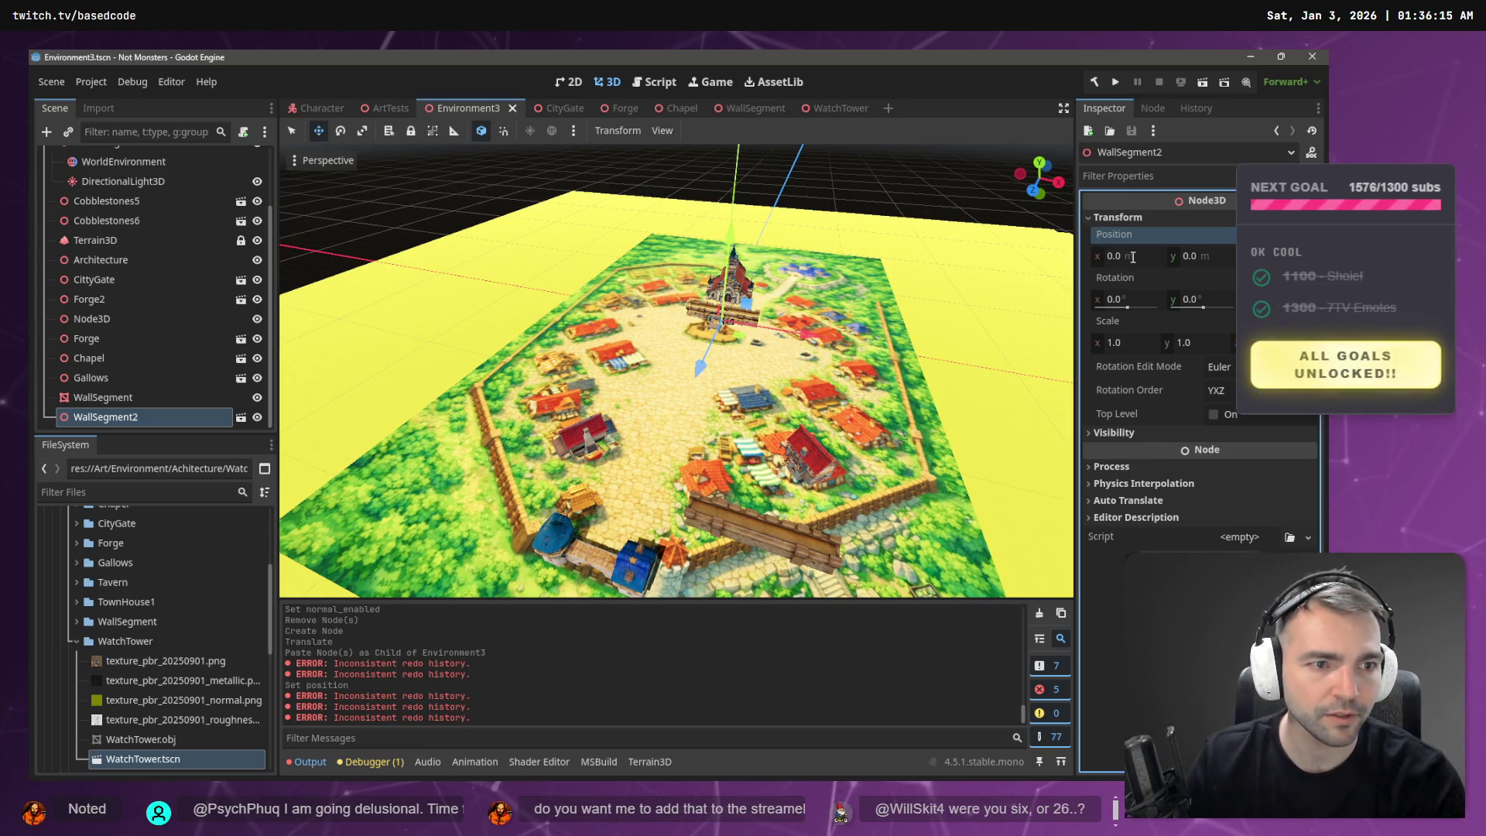
{"action": "type", "text": "0"}
{"action": "key", "text": "Return"}
- Slide WallSegment2 along Z toward the town's near wall
{"action": "mouse_move", "coordinate": [699, 375]}
{"action": "left_mouse_down"}
{"action": "mouse_move", "coordinate": [582, 558]}
{"action": "mouse_move", "coordinate": [596, 546]}
{"action": "left_mouse_up"}
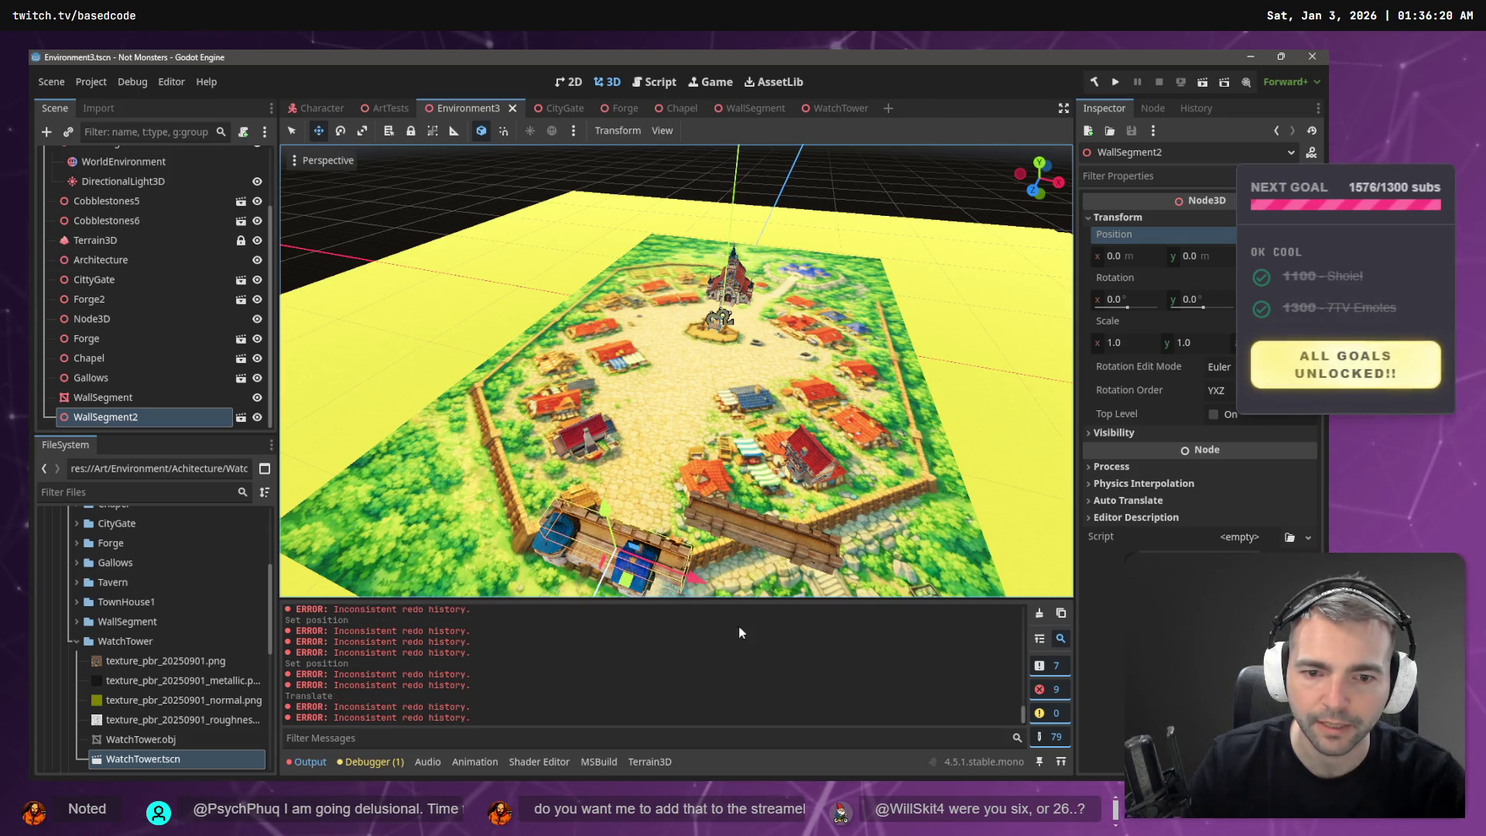
{"action": "left_click", "coordinate": [765, 531]}
{"action": "key", "text": "Delete"}
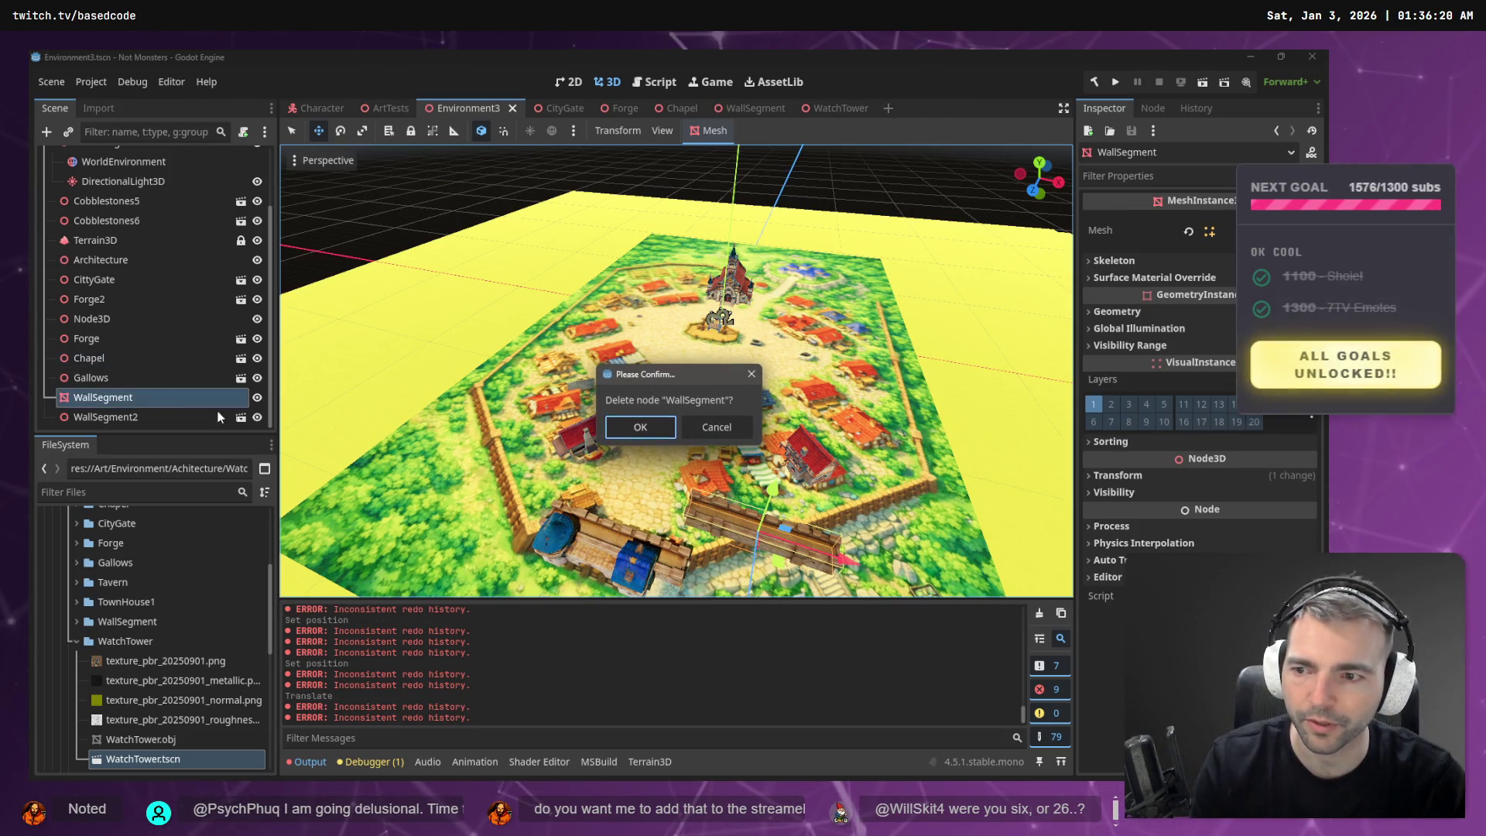
{"action": "left_click", "coordinate": [686, 435]}
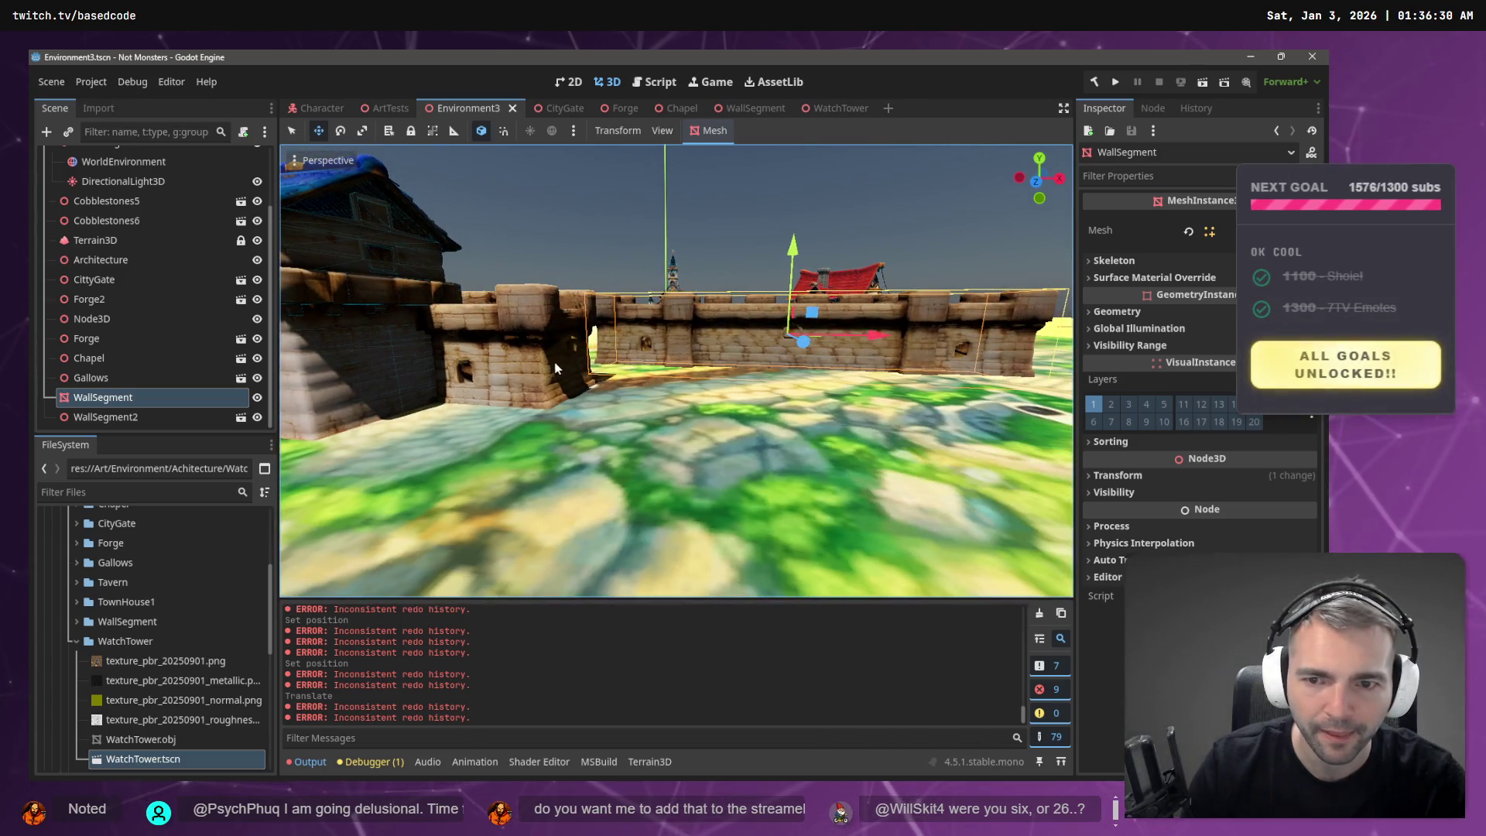
{"action": "left_click", "coordinate": [563, 360]}
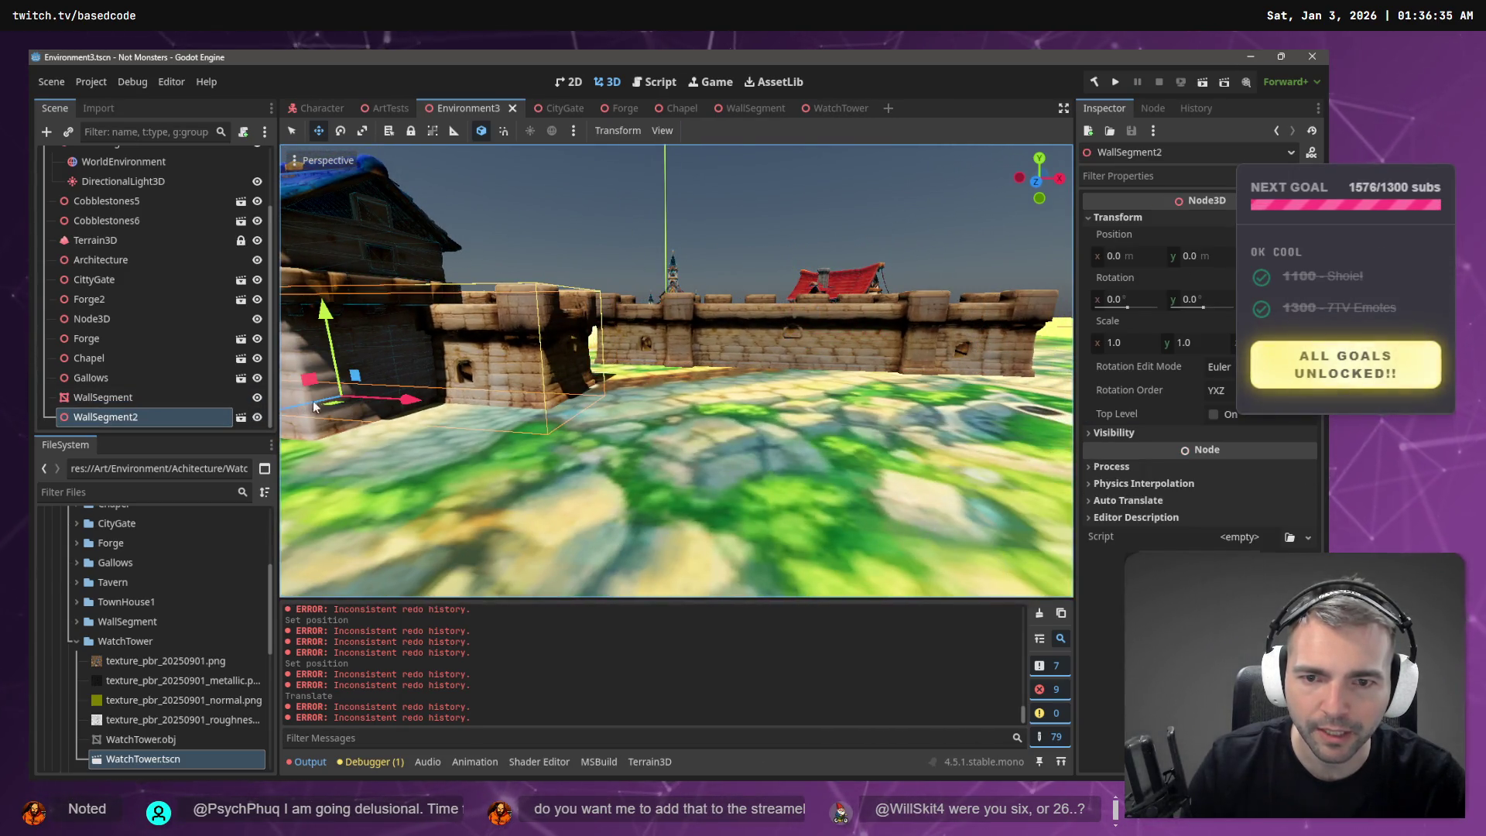
{"action": "left_click", "coordinate": [416, 397]}
{"action": "left_click", "coordinate": [563, 331]}
{"action": "key", "text": "f"}
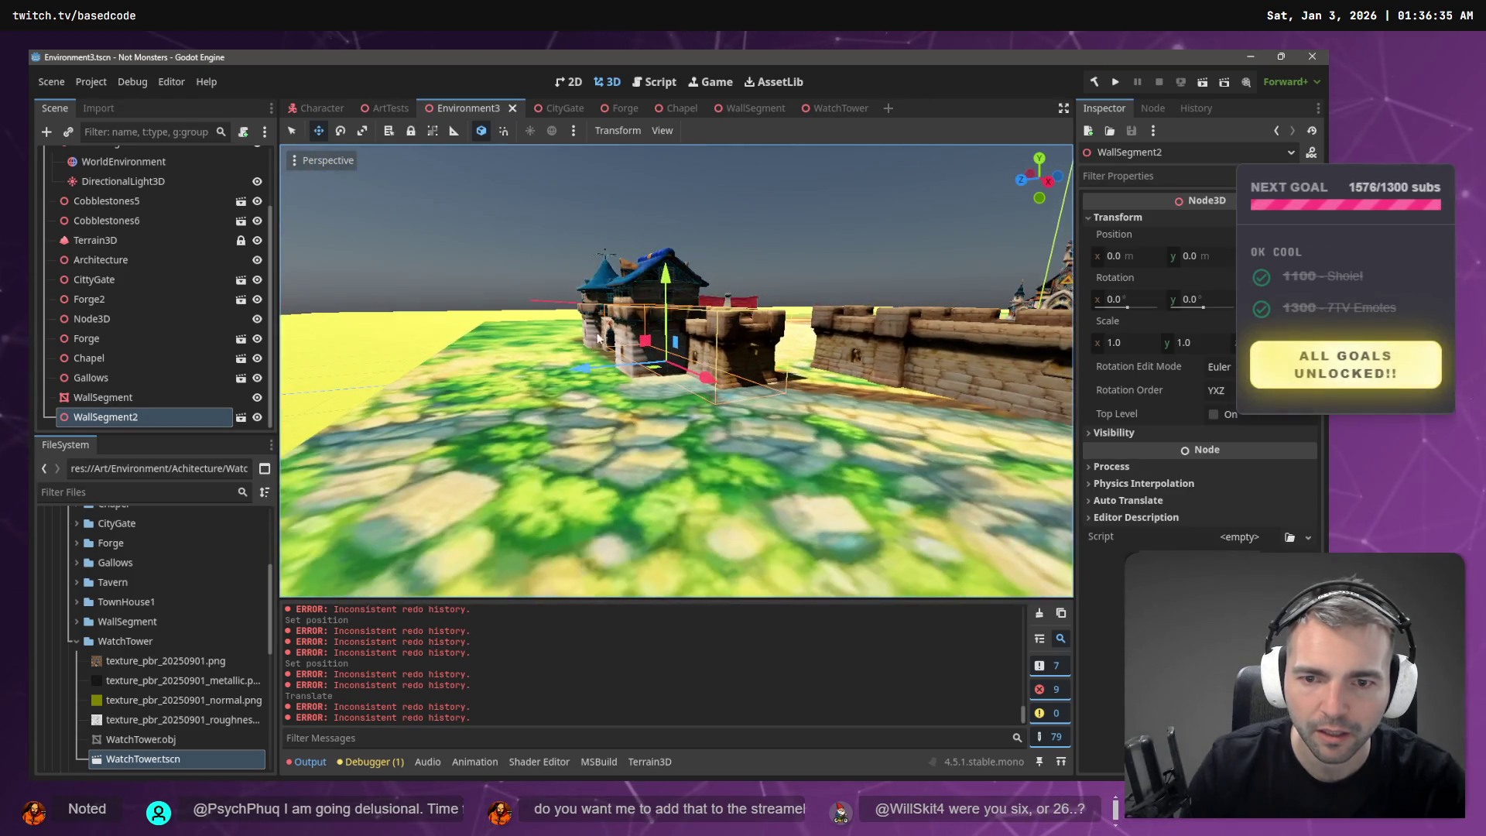
{"action": "left_click_drag", "start_coordinate": [577, 370], "coordinate": [606, 374]}
{"action": "left_click_drag", "start_coordinate": [660, 369], "coordinate": [682, 361]}
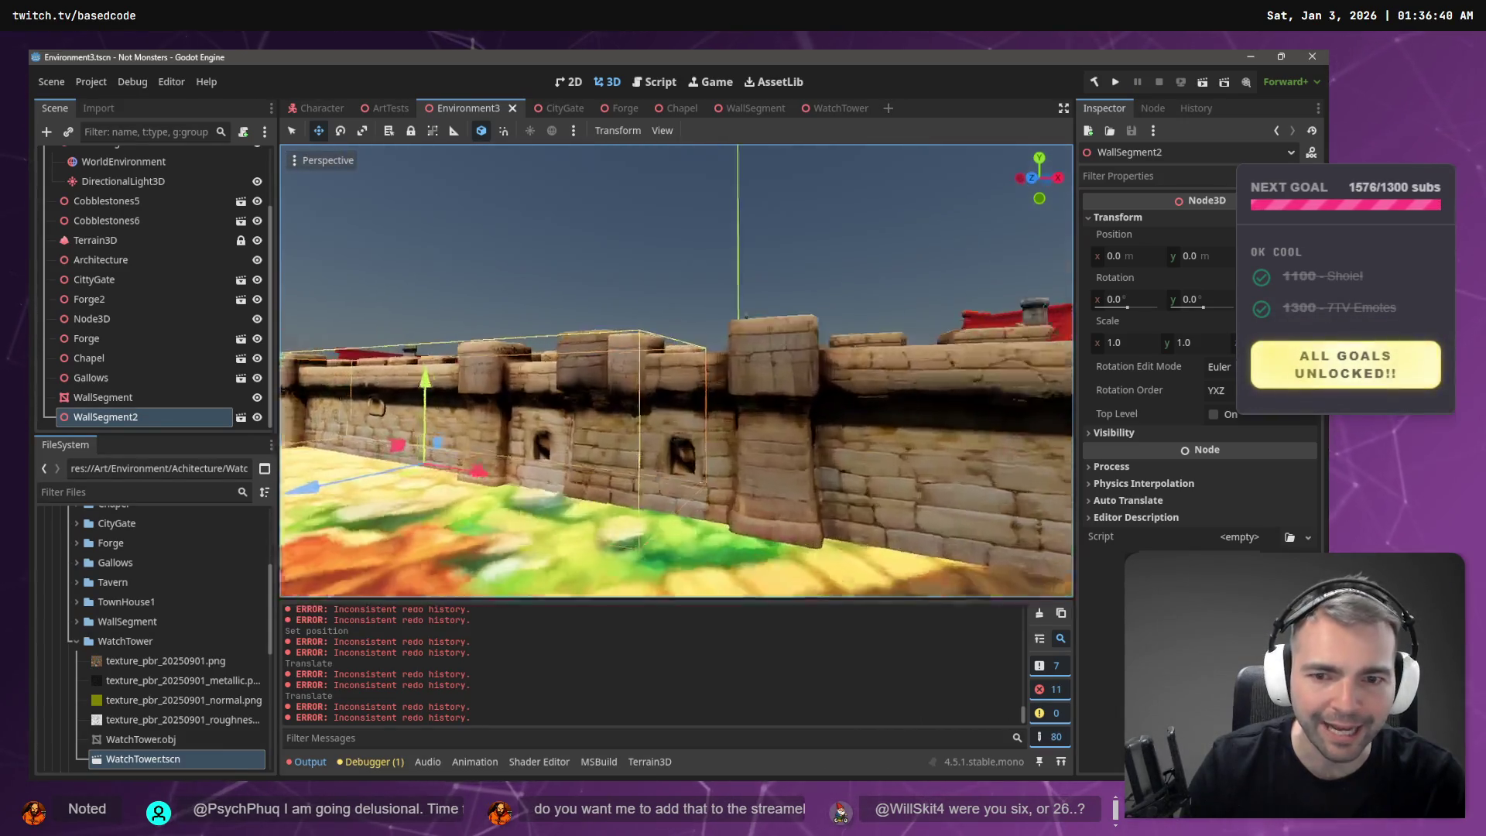
- Delete the old WallSegment node from Environment3
{"action": "key", "text": "s"}
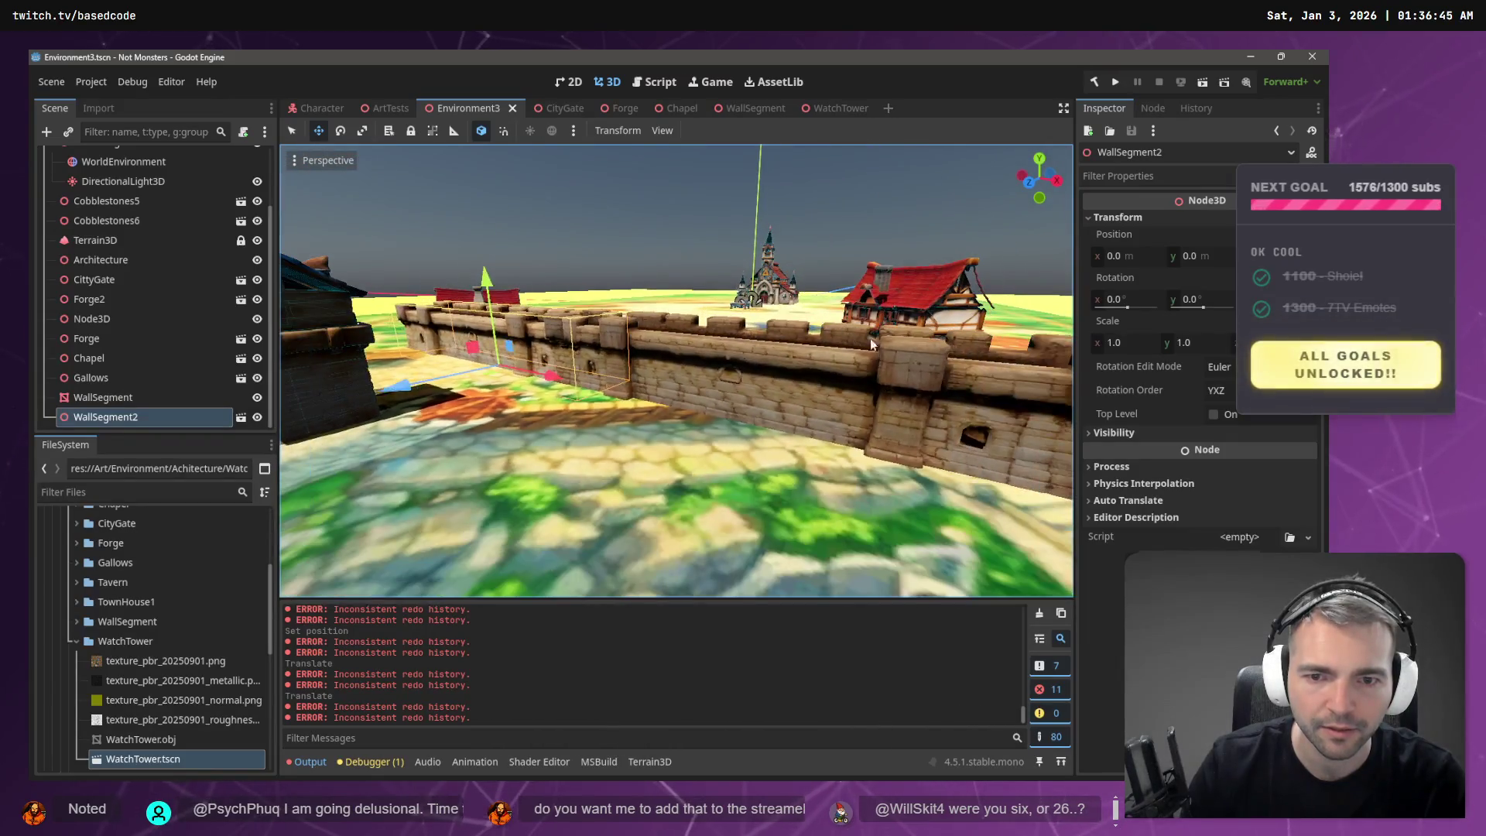
{"action": "left_click", "coordinate": [902, 382]}
{"action": "key", "text": "Delete"}
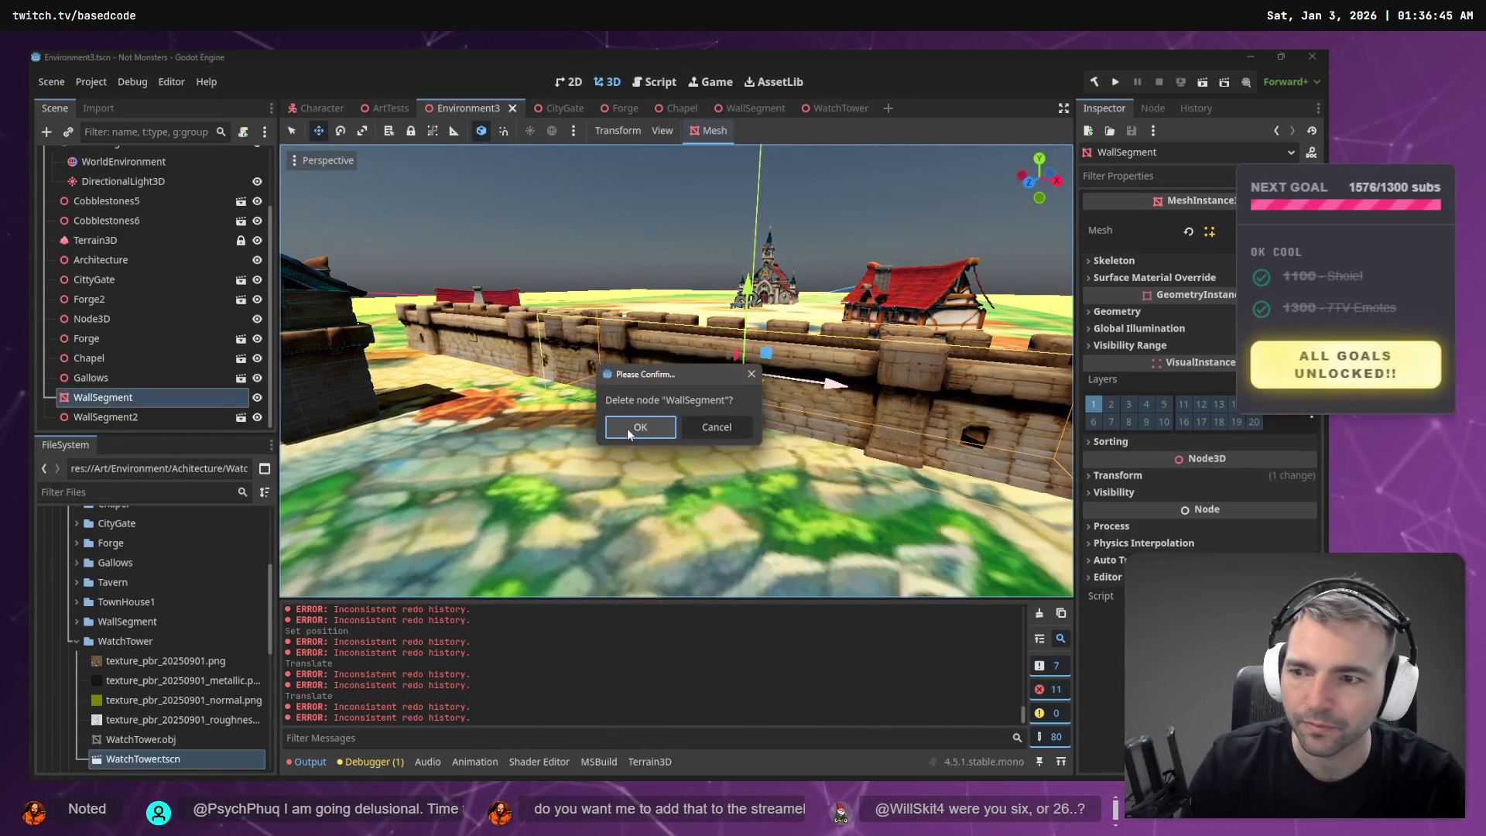
{"action": "left_click", "coordinate": [629, 430]}
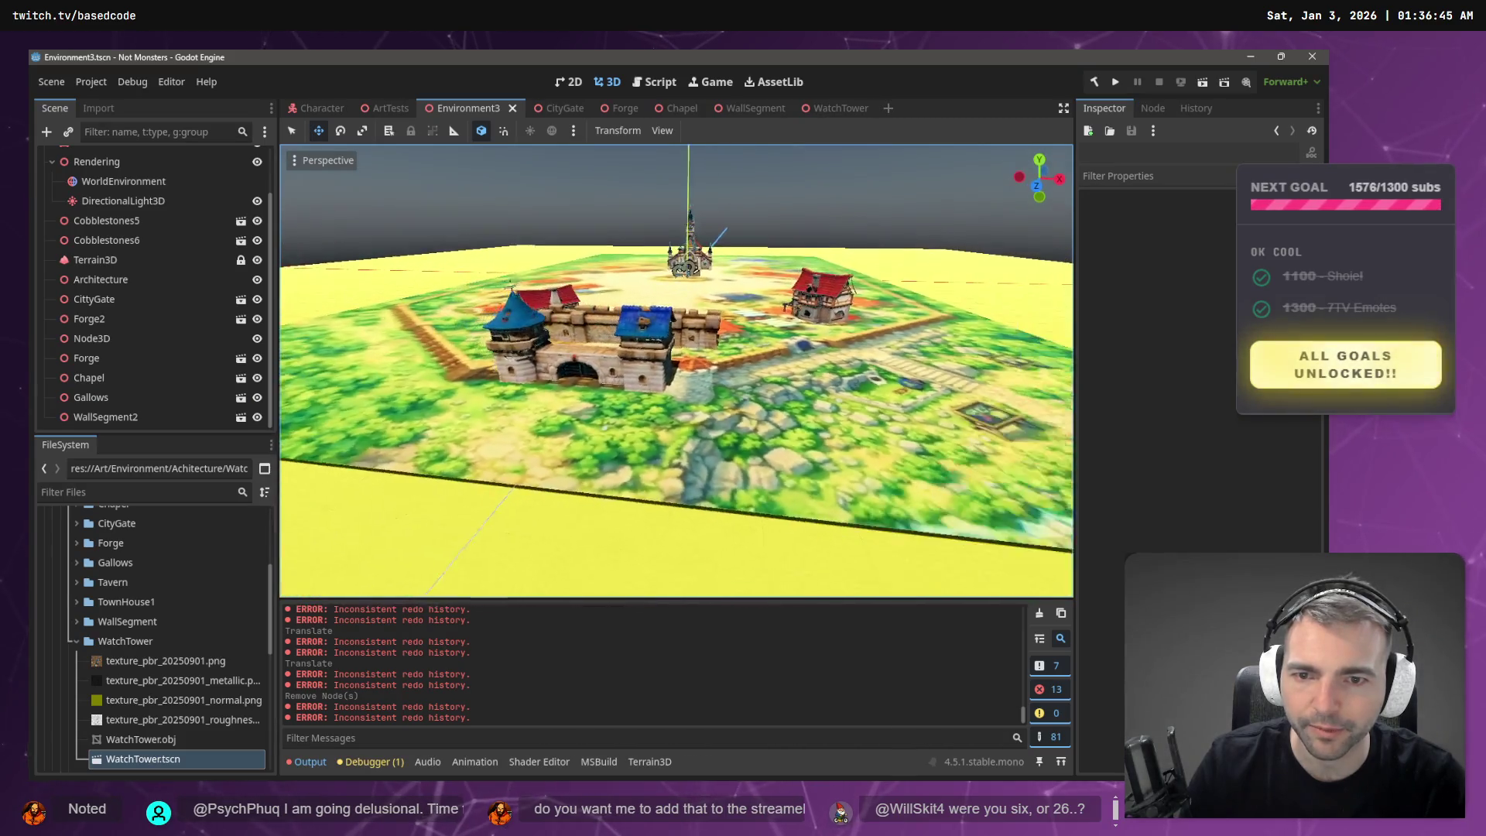
- Move WallSegment2 to the town's left side and rotate it to about -36° to match the gate wall
{"action": "key", "text": "a"}
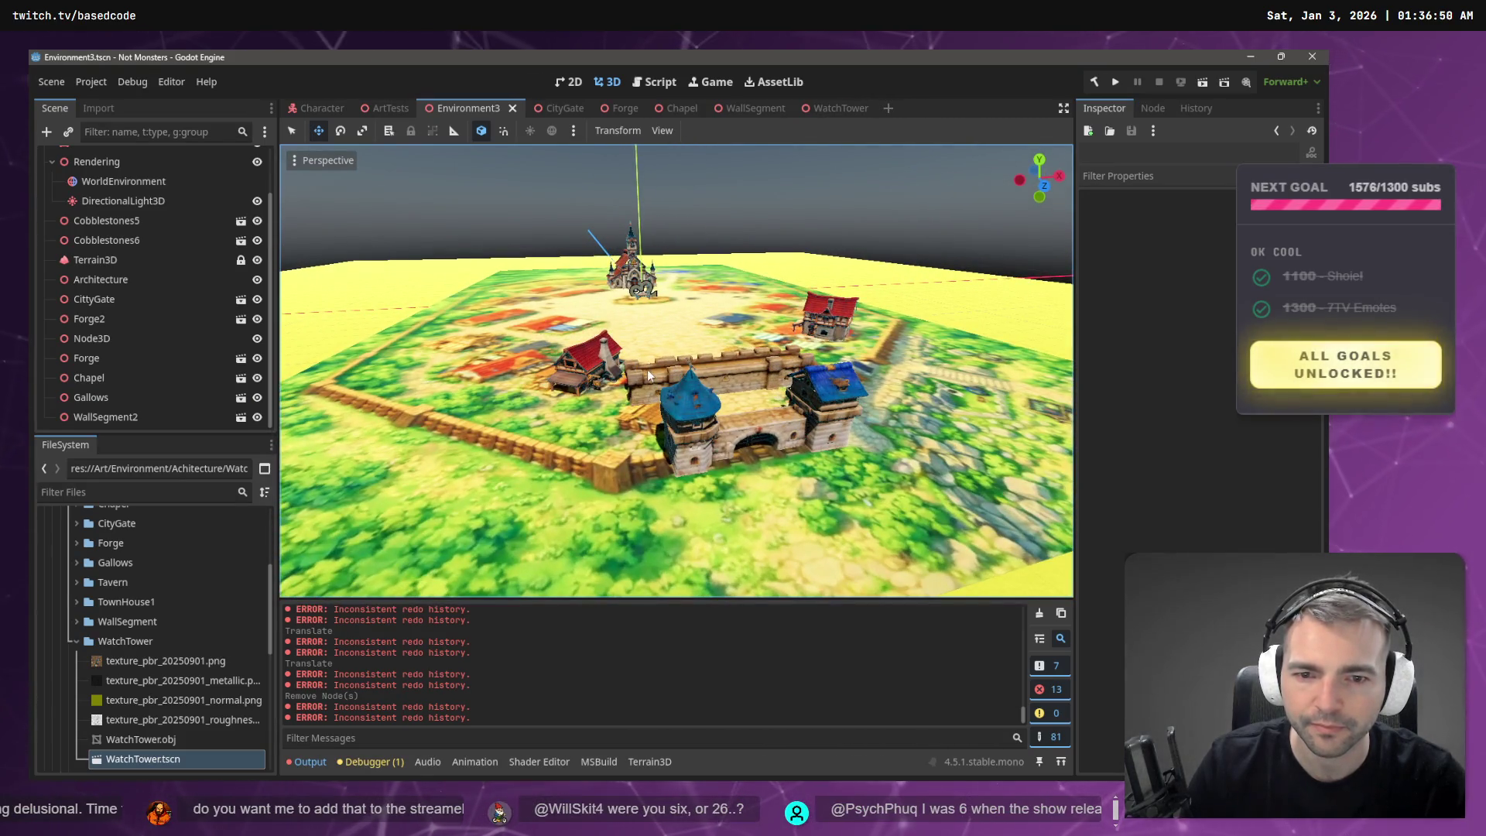
{"action": "left_click", "coordinate": [647, 369]}
{"action": "mouse_move", "coordinate": [790, 382]}
{"action": "left_mouse_down"}
{"action": "mouse_move", "coordinate": [525, 458]}
{"action": "mouse_move", "coordinate": [530, 559]}
{"action": "mouse_move", "coordinate": [528, 530]}
{"action": "mouse_move", "coordinate": [549, 528]}
{"action": "mouse_move", "coordinate": [538, 534]}
{"action": "left_mouse_up"}
{"action": "key", "text": "e"}
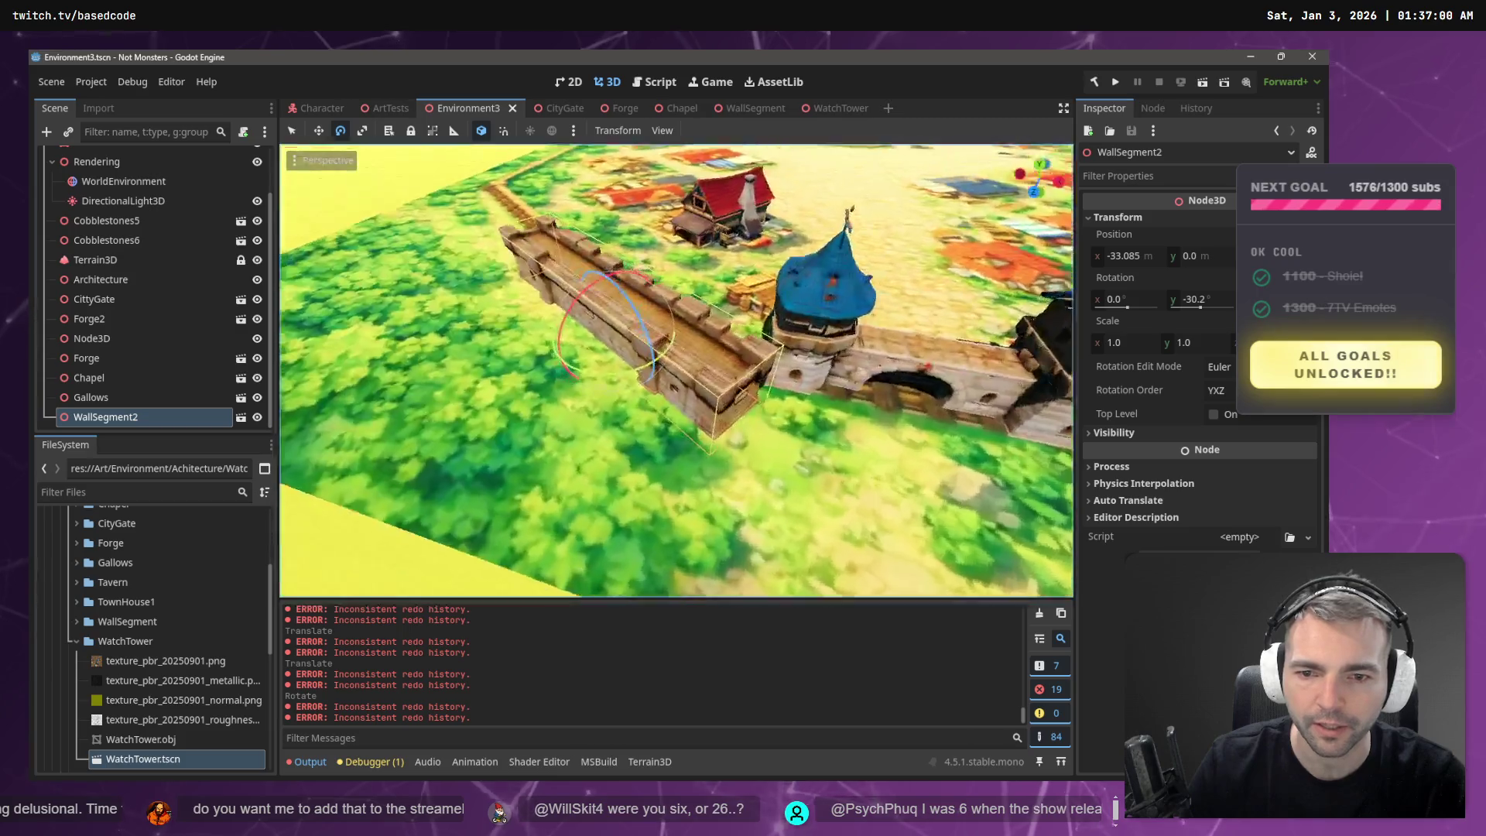
{"action": "scroll", "coordinate": [735, 451], "scroll_direction": "down", "scroll_amount": 2}
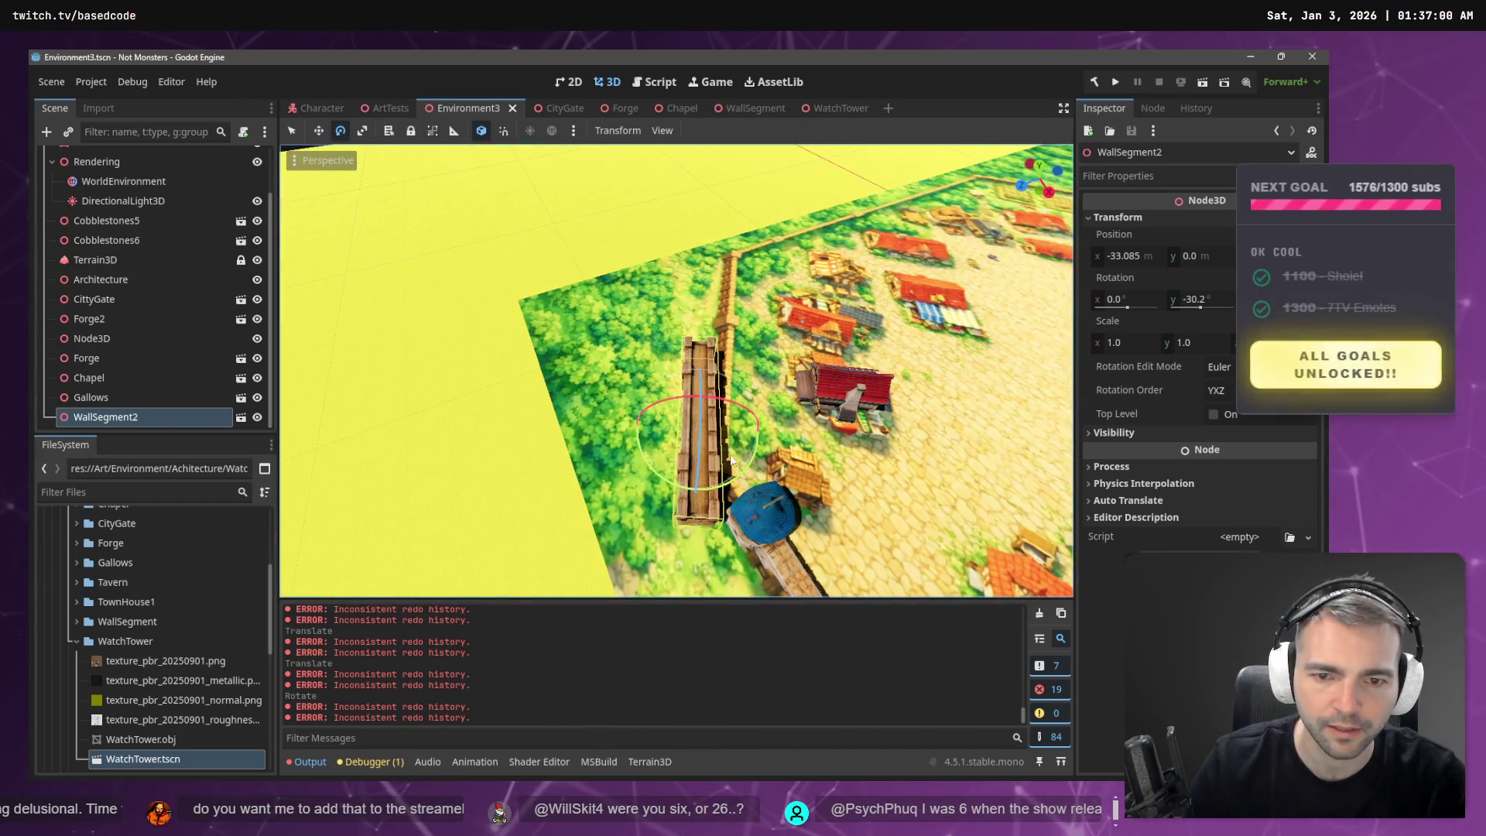
{"action": "left_click_drag", "start_coordinate": [713, 489], "coordinate": [707, 489]}
{"action": "key", "text": "w"}
{"action": "mouse_move", "coordinate": [624, 418]}
{"action": "left_mouse_down"}
{"action": "mouse_move", "coordinate": [678, 415]}
{"action": "mouse_move", "coordinate": [705, 534]}
{"action": "mouse_move", "coordinate": [678, 511]}
{"action": "mouse_move", "coordinate": [682, 553]}
{"action": "mouse_move", "coordinate": [625, 534]}
{"action": "mouse_move", "coordinate": [646, 515]}
{"action": "left_mouse_up"}
{"action": "left_click_drag", "start_coordinate": [551, 370], "coordinate": [560, 373]}
- Shift the CittyGate wall along its axis
{"action": "left_click_drag", "start_coordinate": [910, 427], "coordinate": [910, 428]}
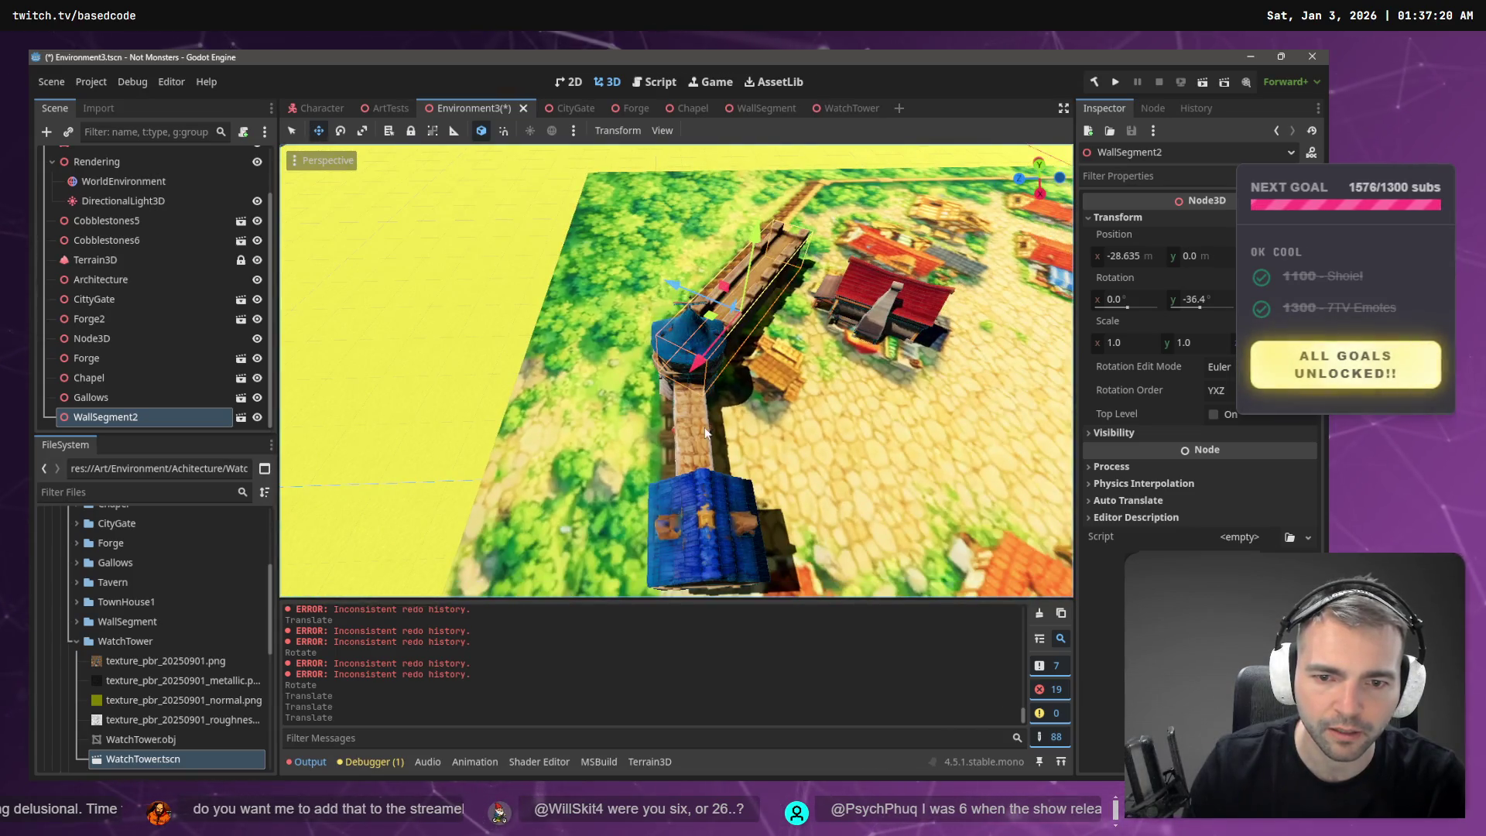
{"action": "left_click", "coordinate": [695, 452]}
{"action": "mouse_move", "coordinate": [616, 430]}
{"action": "left_mouse_down"}
{"action": "mouse_move", "coordinate": [686, 433]}
{"action": "mouse_move", "coordinate": [642, 451]}
{"action": "left_mouse_up"}
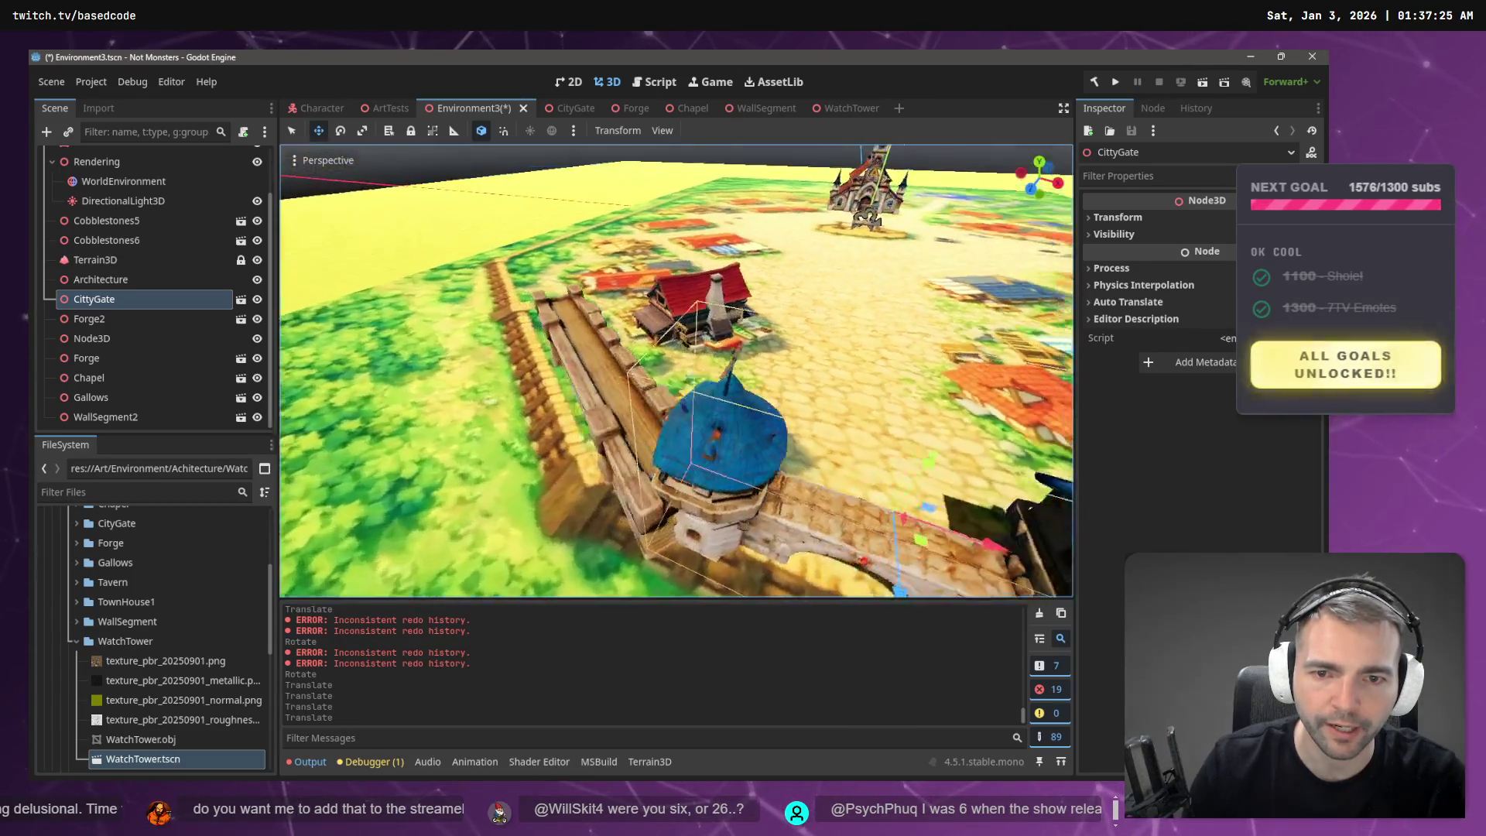
- Fine-tune WallSegment2 to X -27.476 against the blue-roofed tower
{"action": "left_click", "coordinate": [715, 443]}
{"action": "left_click_drag", "start_coordinate": [709, 439], "coordinate": [697, 441]}
{"action": "left_click_drag", "start_coordinate": [588, 403], "coordinate": [611, 406]}
{"action": "left_click_drag", "start_coordinate": [706, 414], "coordinate": [725, 422]}
{"action": "key", "text": "q"}
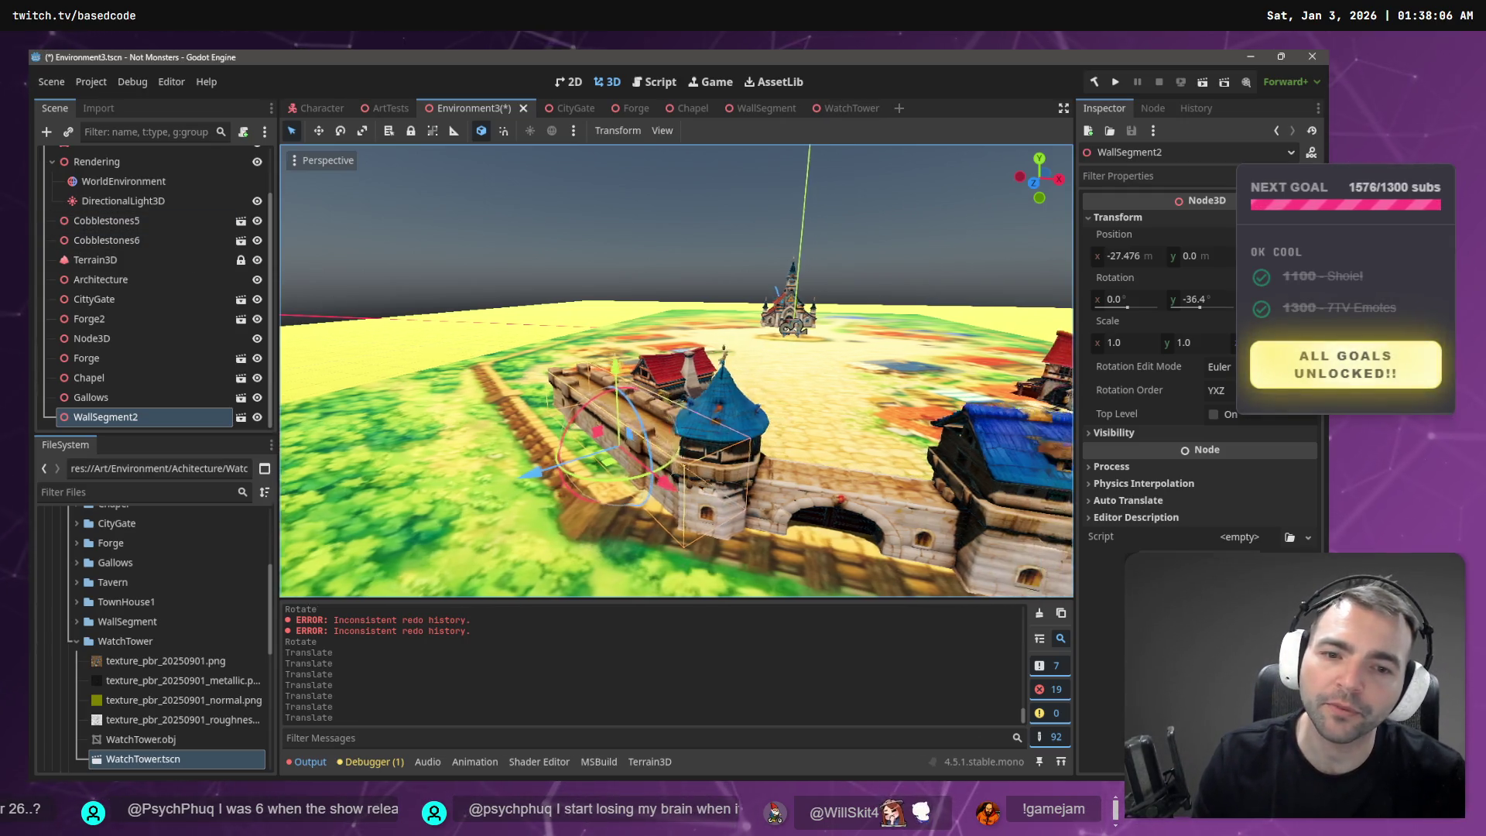
- Slide WallSegment2 along its depth axis and raise it slightly to height 0.811
{"action": "key", "text": "w"}
{"action": "key", "text": "w"}
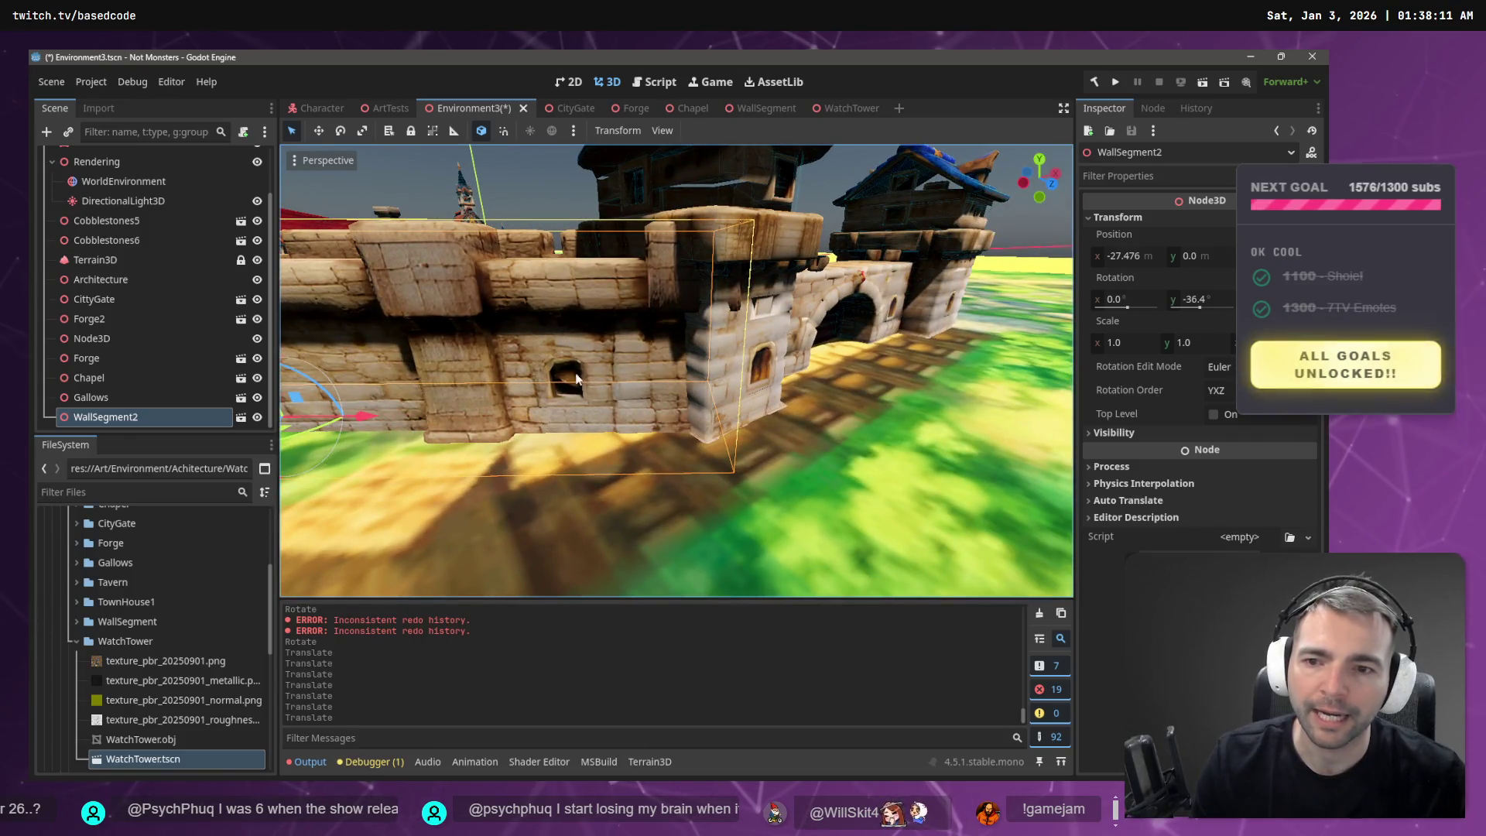
{"action": "key", "text": "s"}
{"action": "mouse_move", "coordinate": [681, 364]}
{"action": "left_mouse_down"}
{"action": "mouse_move", "coordinate": [693, 377]}
{"action": "mouse_move", "coordinate": [576, 364]}
{"action": "left_mouse_up"}
{"action": "mouse_move", "coordinate": [641, 267]}
{"action": "left_mouse_down"}
{"action": "mouse_move", "coordinate": [644, 255]}
{"action": "mouse_move", "coordinate": [643, 311]}
{"action": "left_mouse_up"}
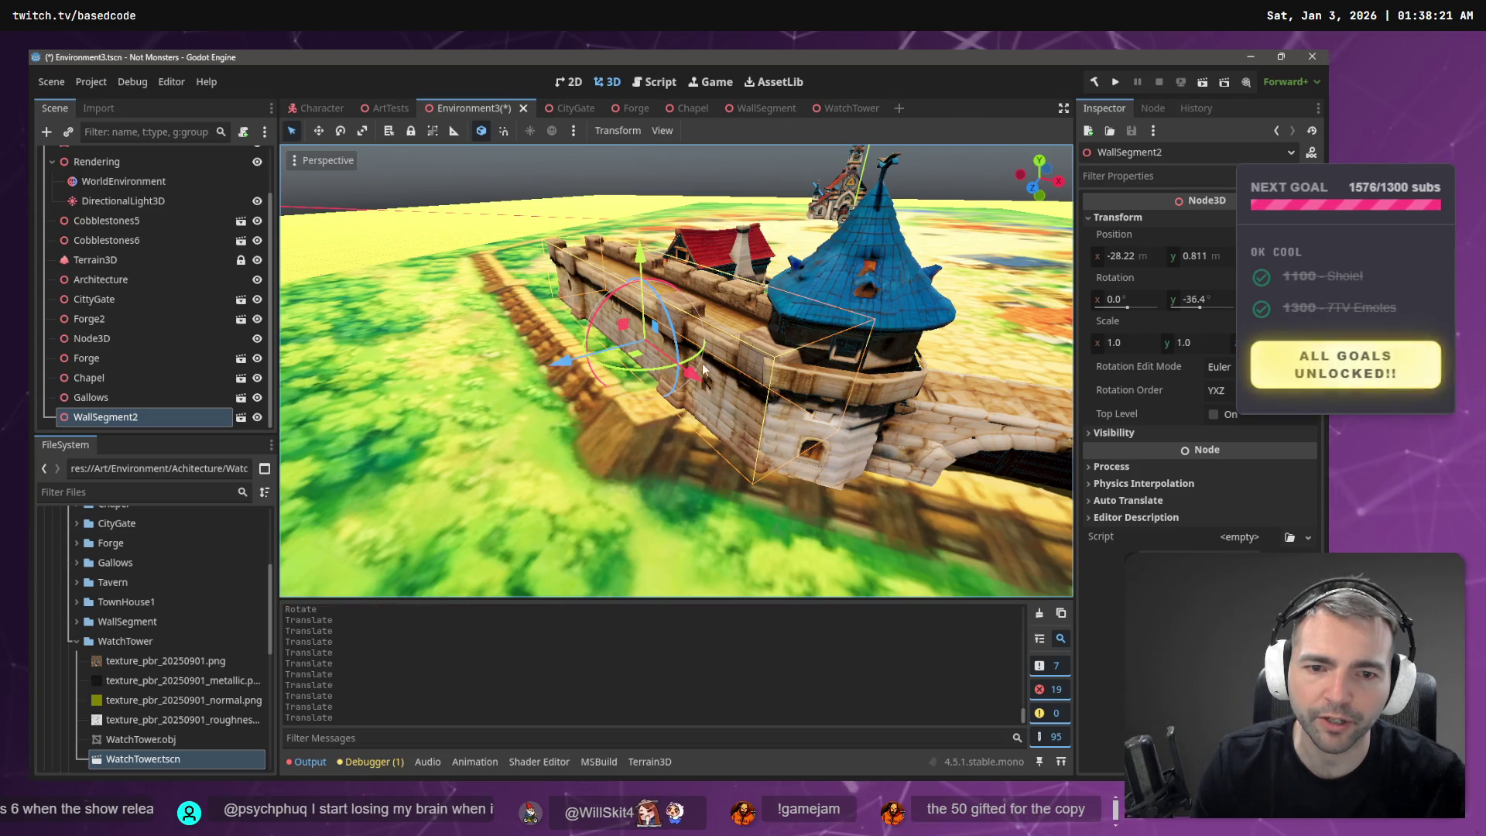
{"action": "scroll", "coordinate": [701, 369], "scroll_direction": "up", "scroll_amount": 3}
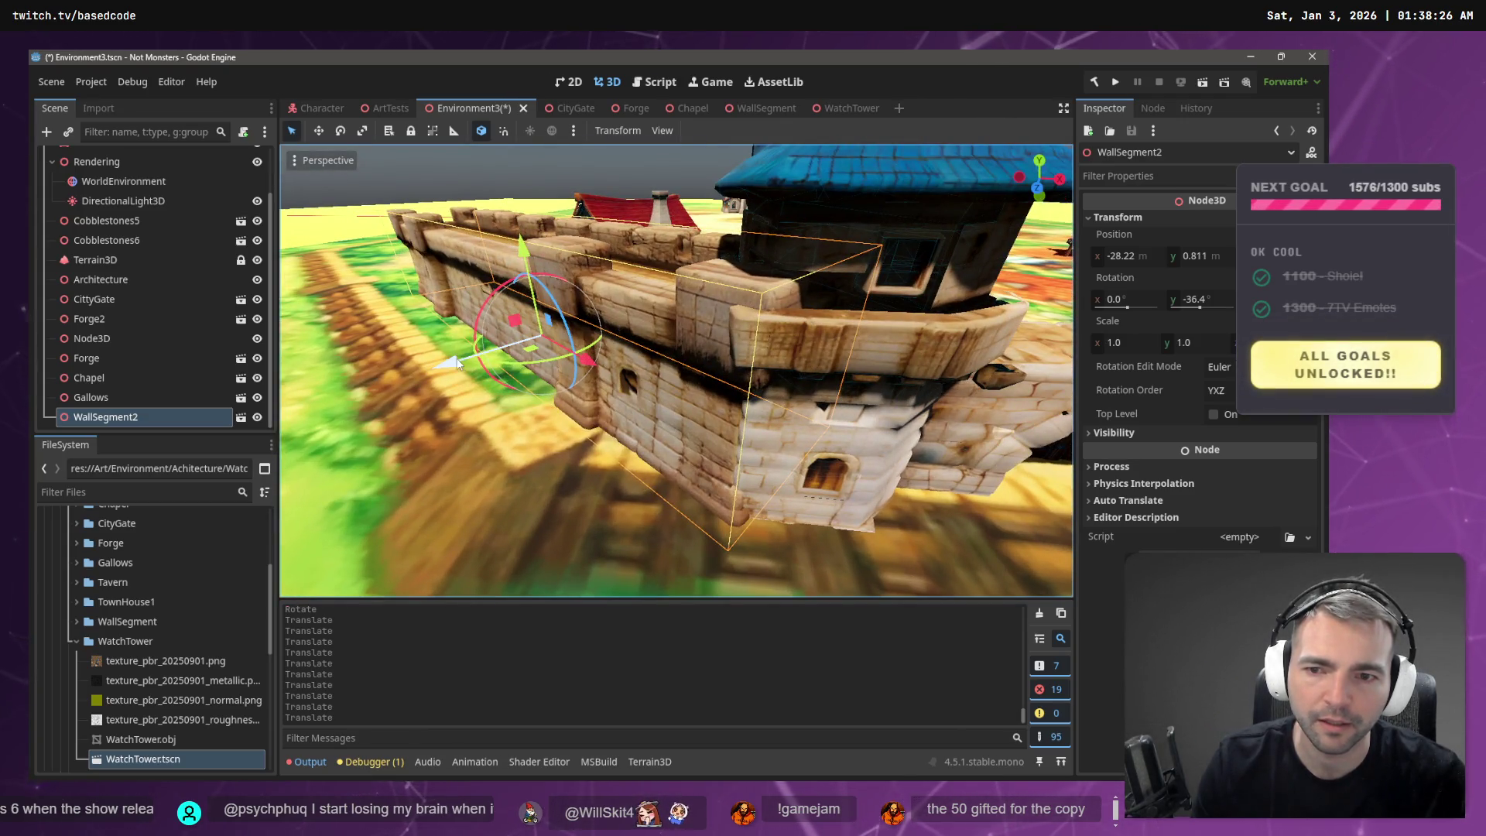
{"action": "left_click_drag", "start_coordinate": [458, 367], "coordinate": [453, 355]}
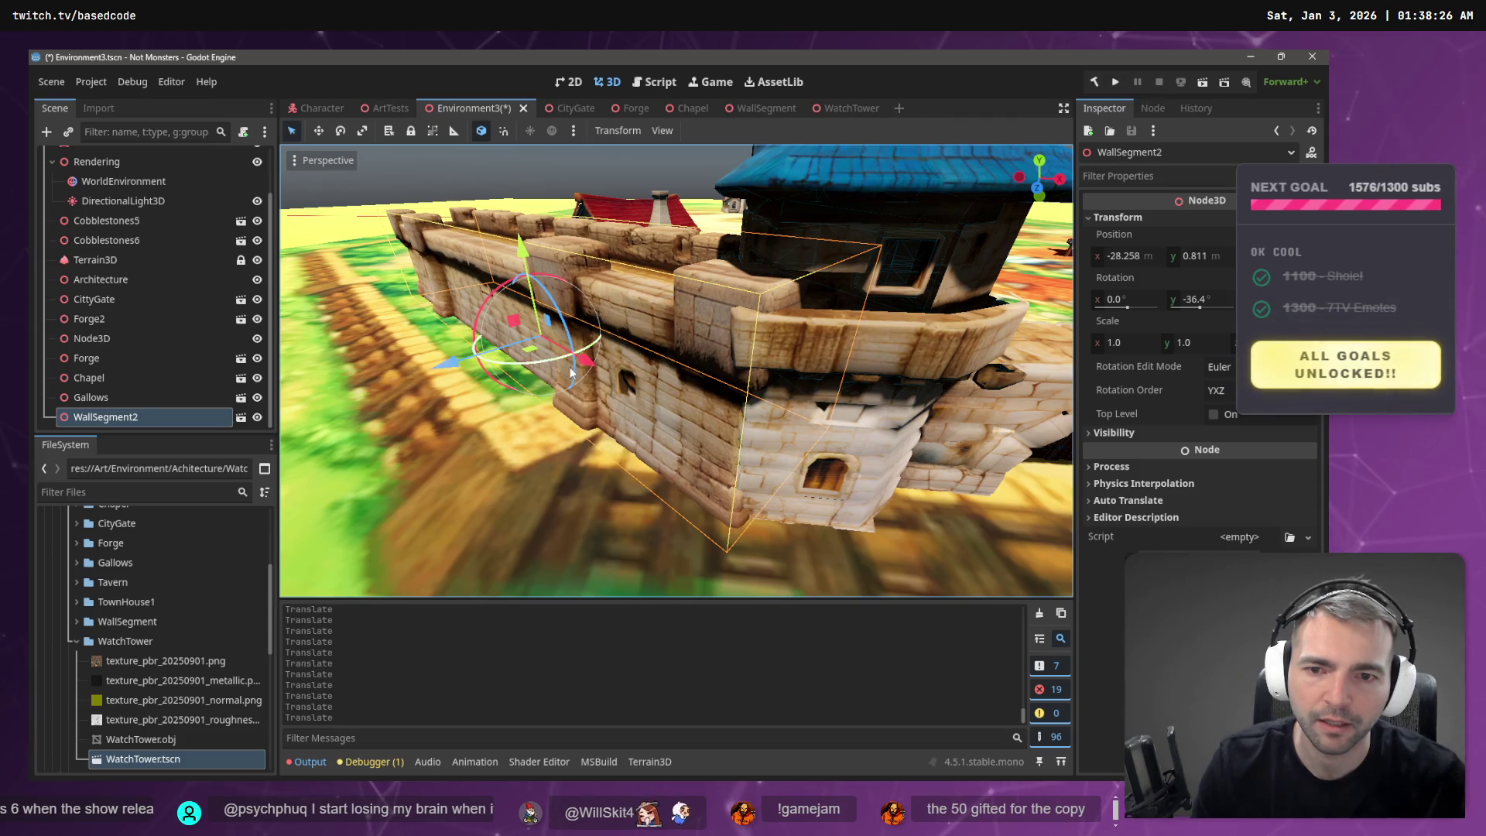
{"action": "left_click_drag", "start_coordinate": [593, 365], "coordinate": [593, 359]}
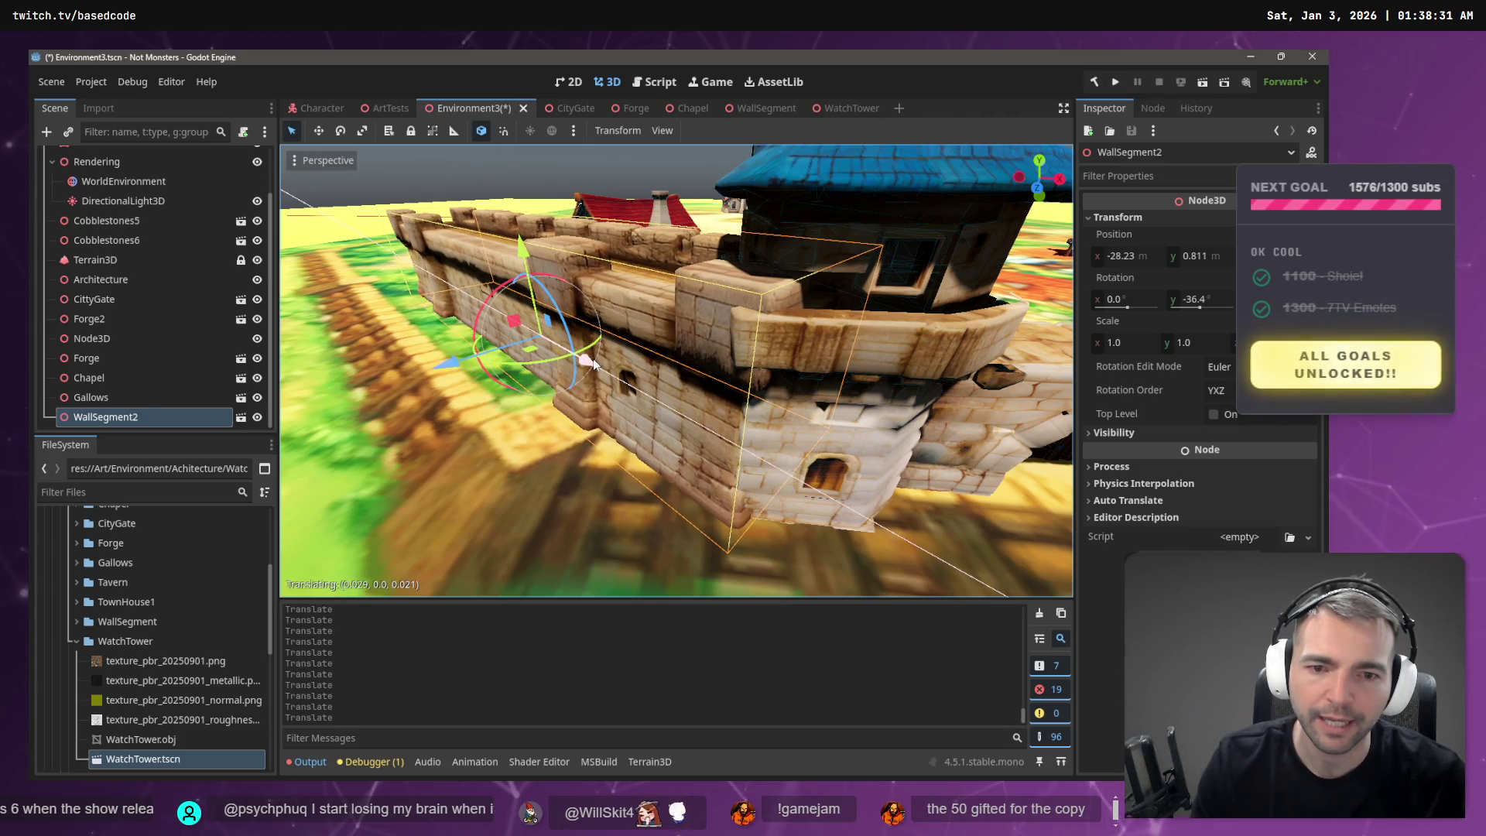
- Fly around the walled town to check the wall against the blue-roofed tower
{"action": "key", "text": "w"}
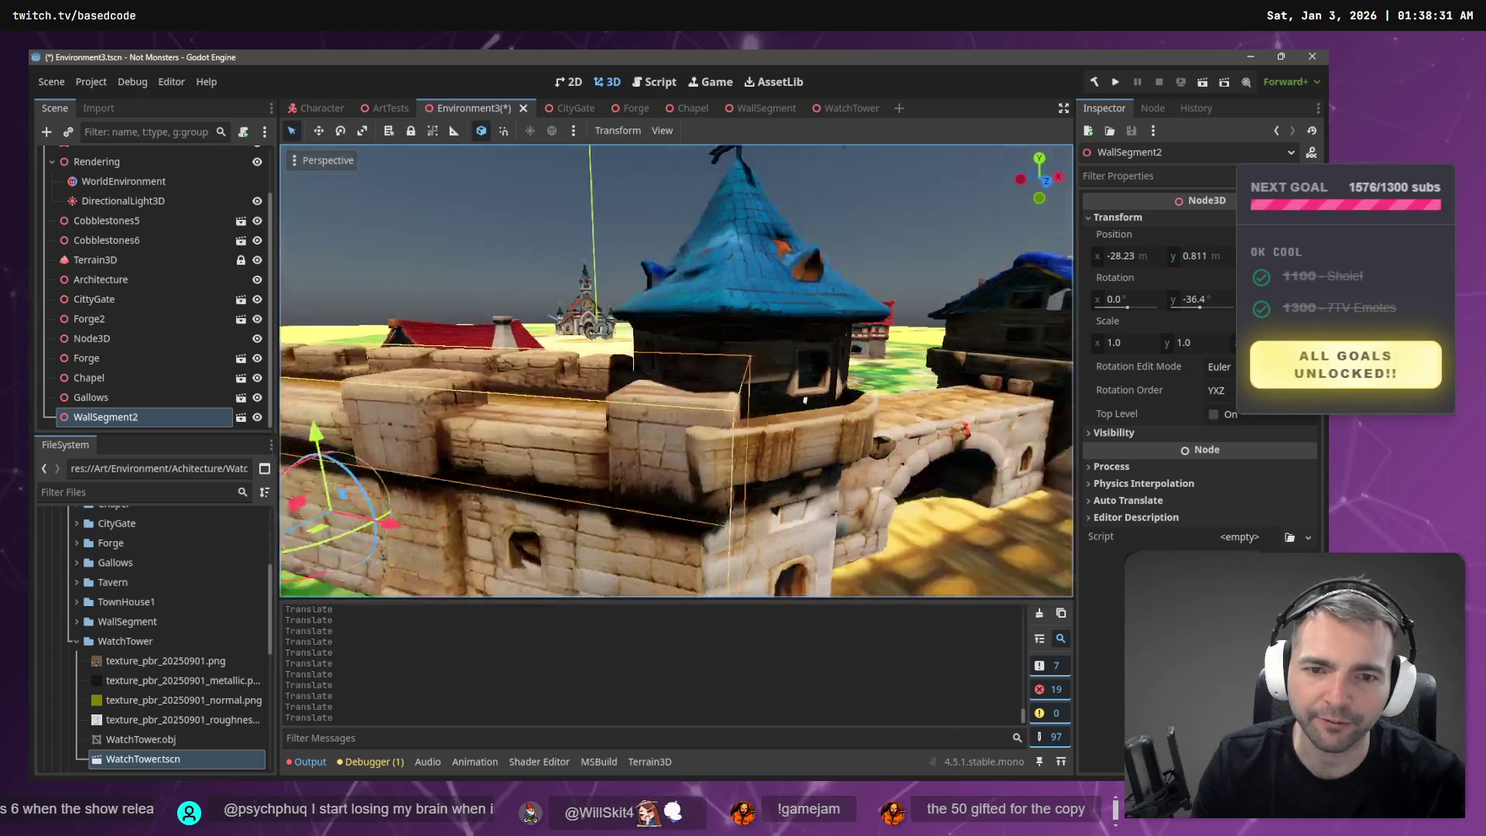
{"action": "key", "text": "s"}
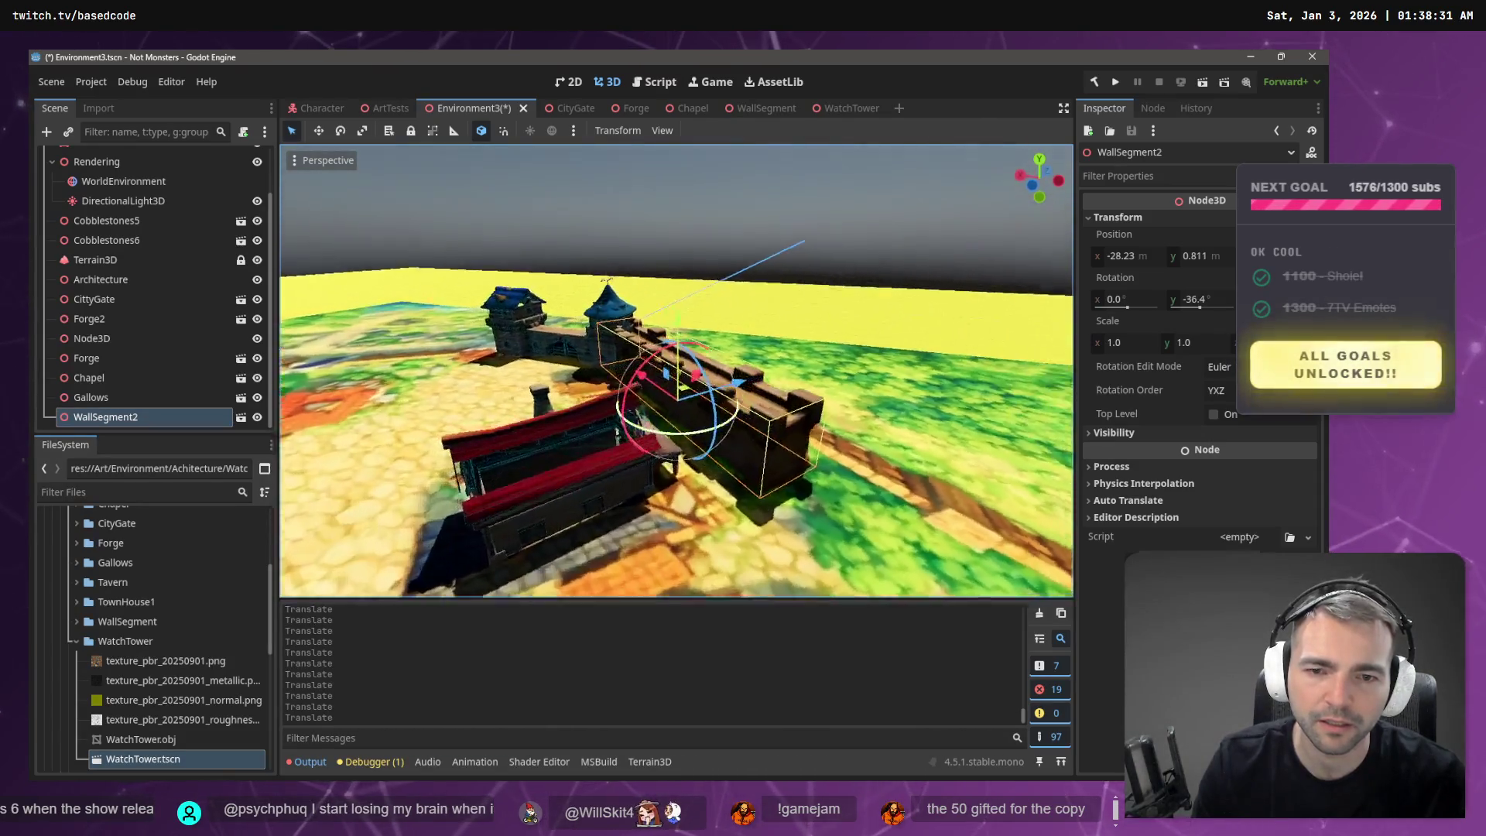
{"action": "key", "text": "w"}
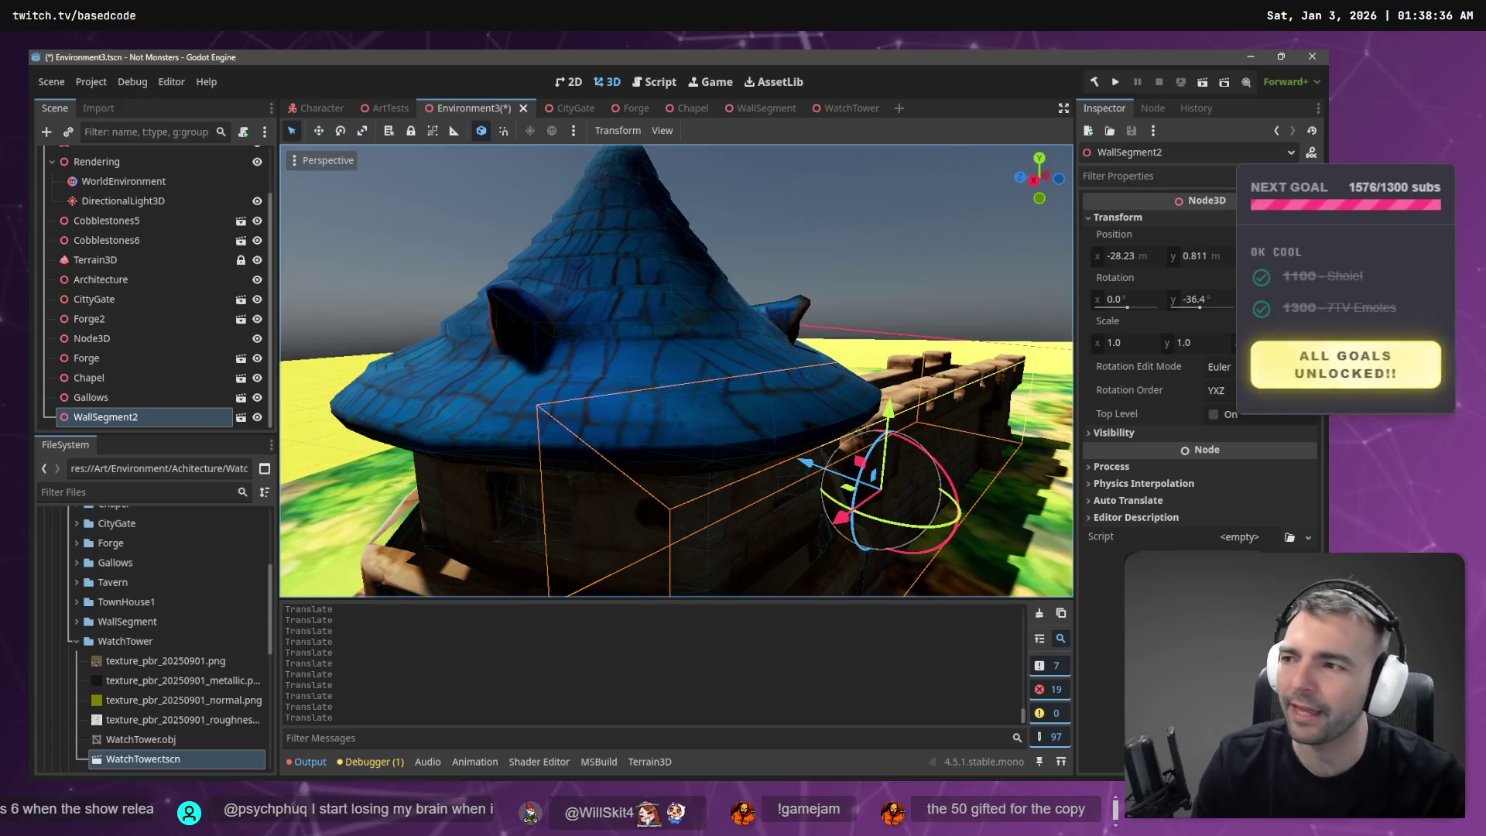
{"action": "key", "text": "d"}
{"action": "key", "text": "d"}
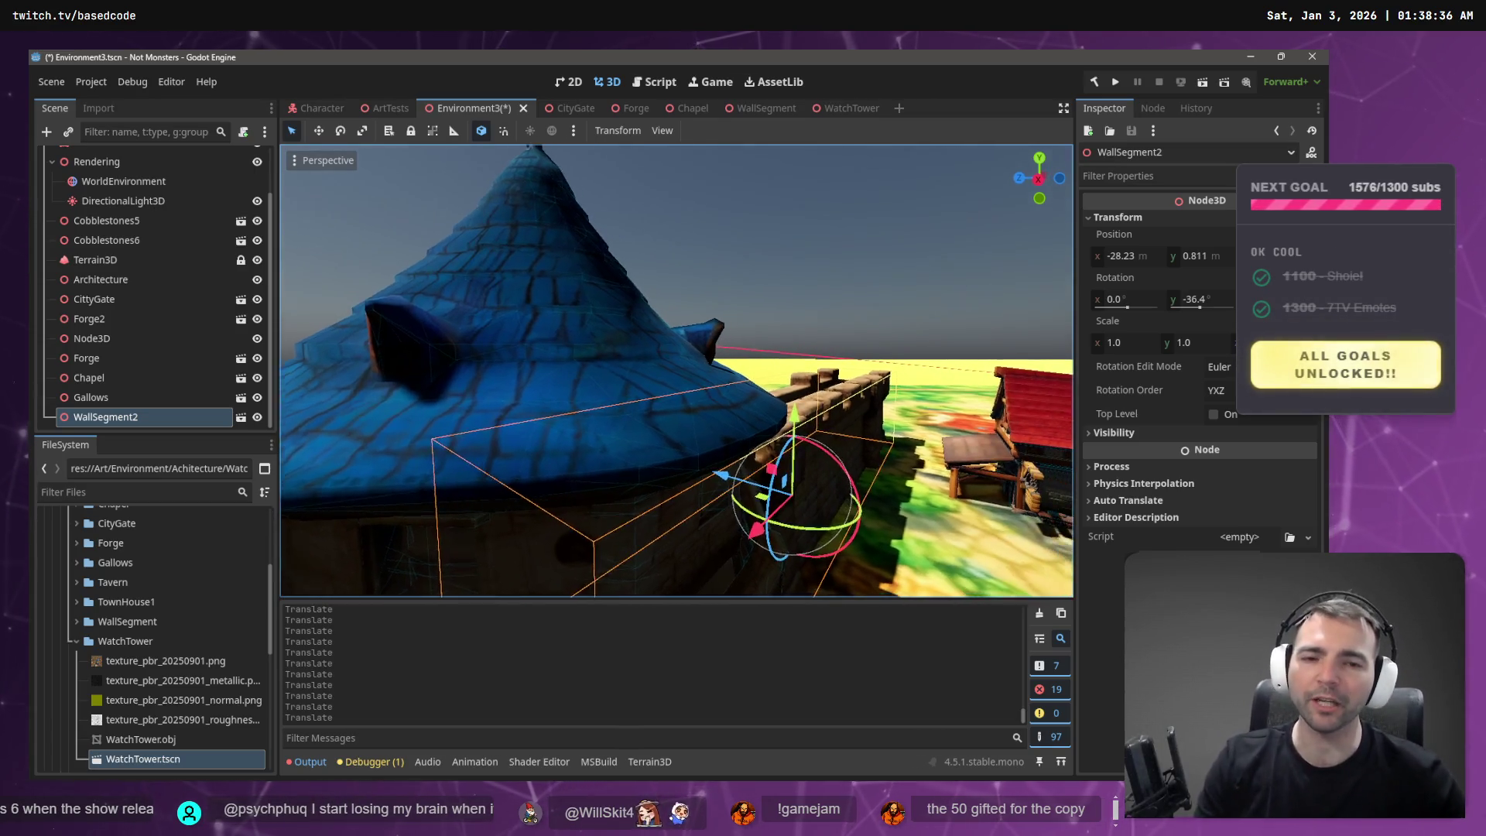
{"action": "key", "text": "a"}
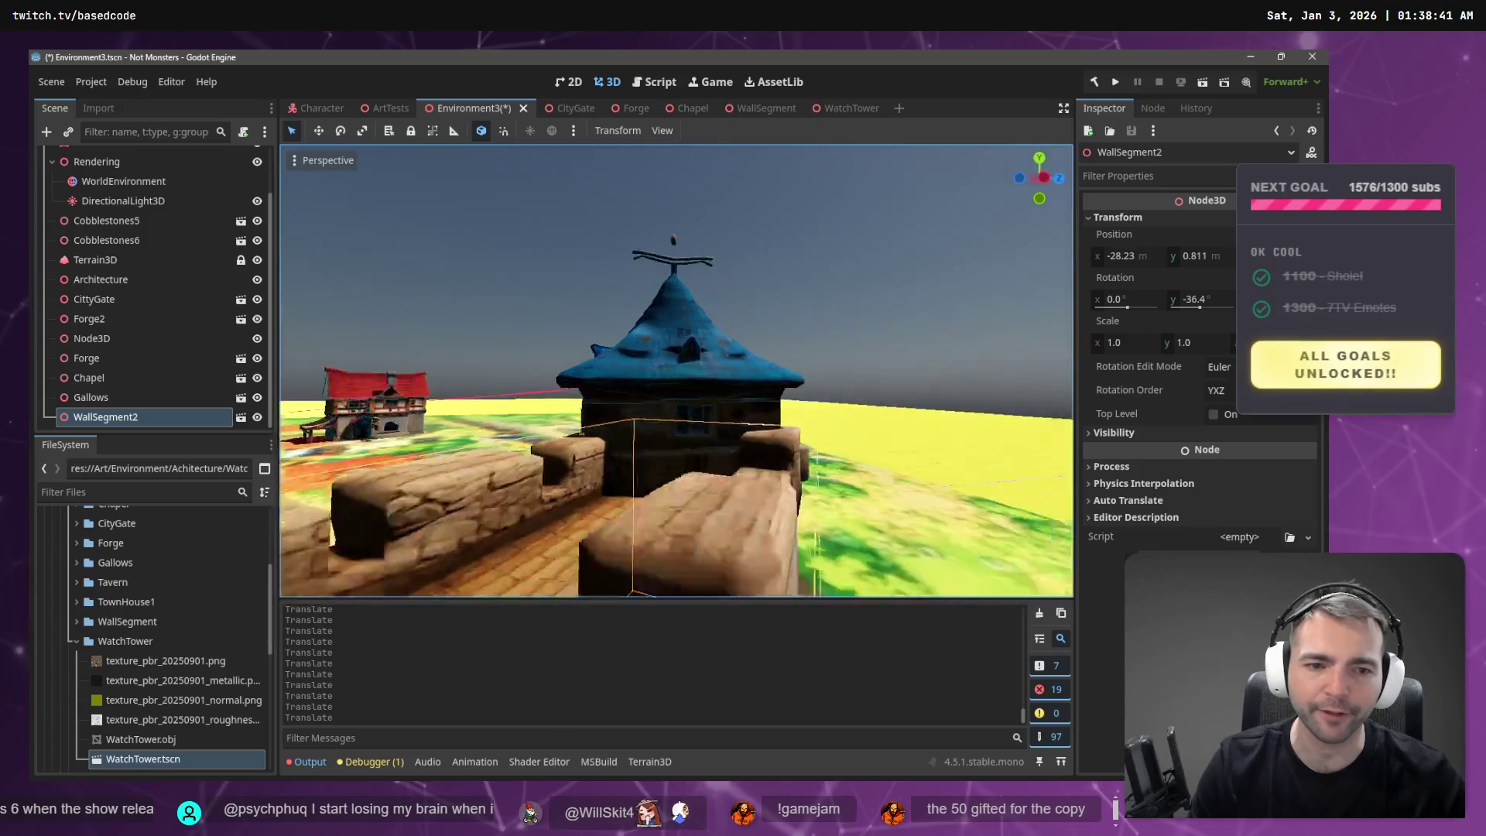
{"action": "key", "text": "s"}
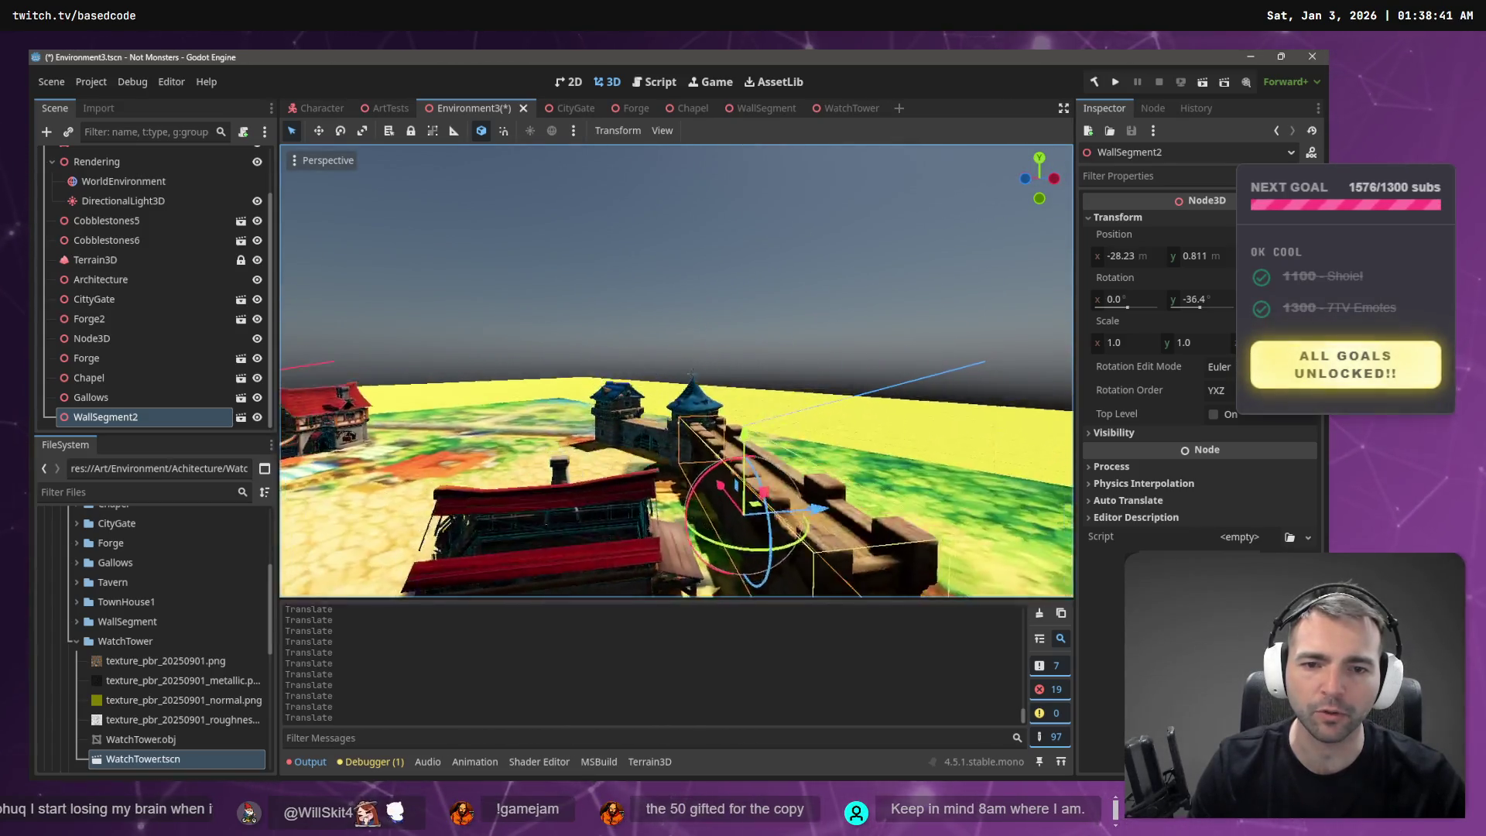
{"action": "left_click", "coordinate": [671, 297]}
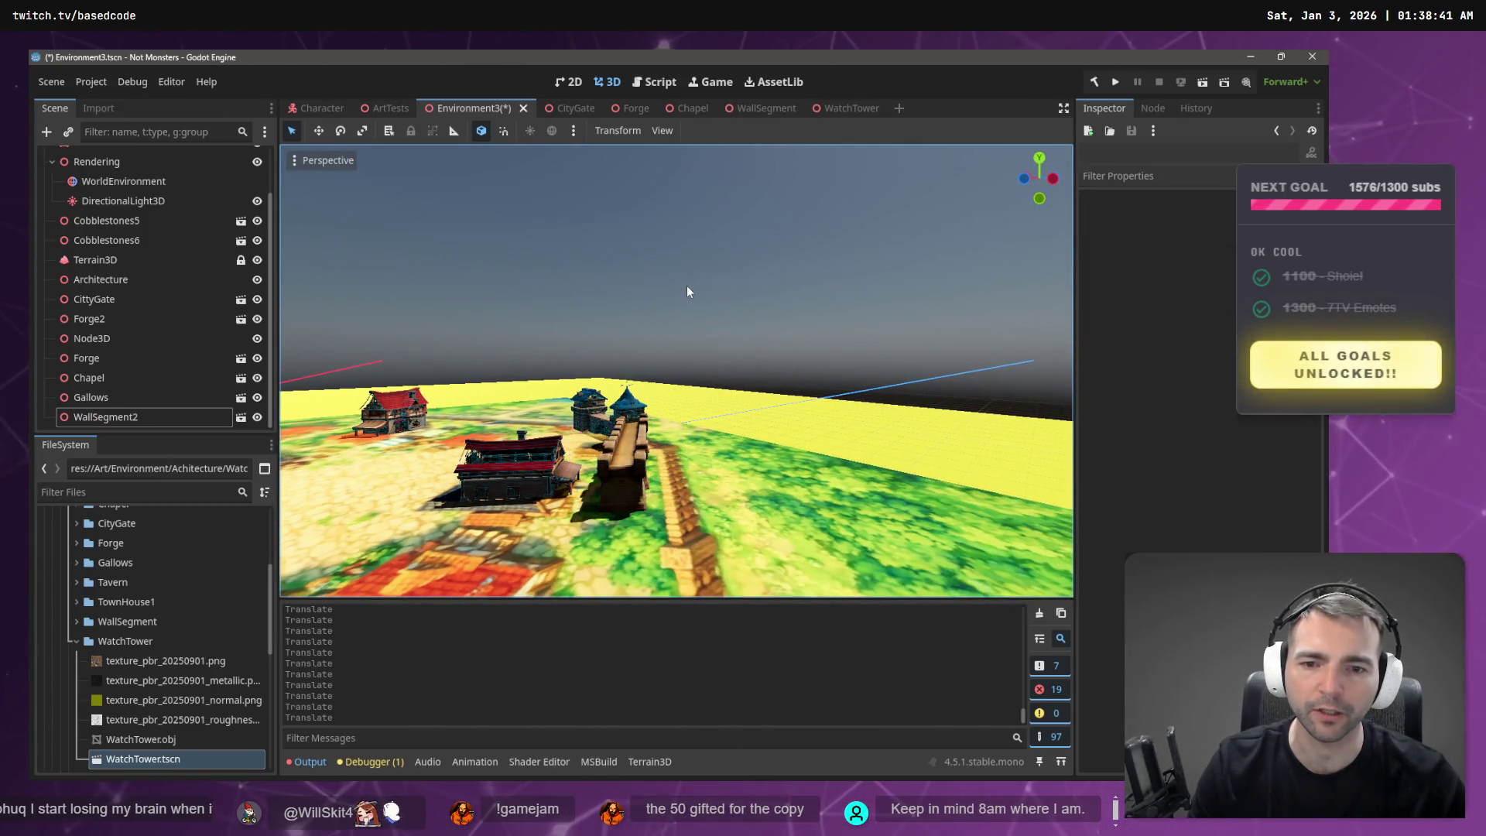
{"action": "key", "text": "w"}
{"action": "key", "text": "s"}
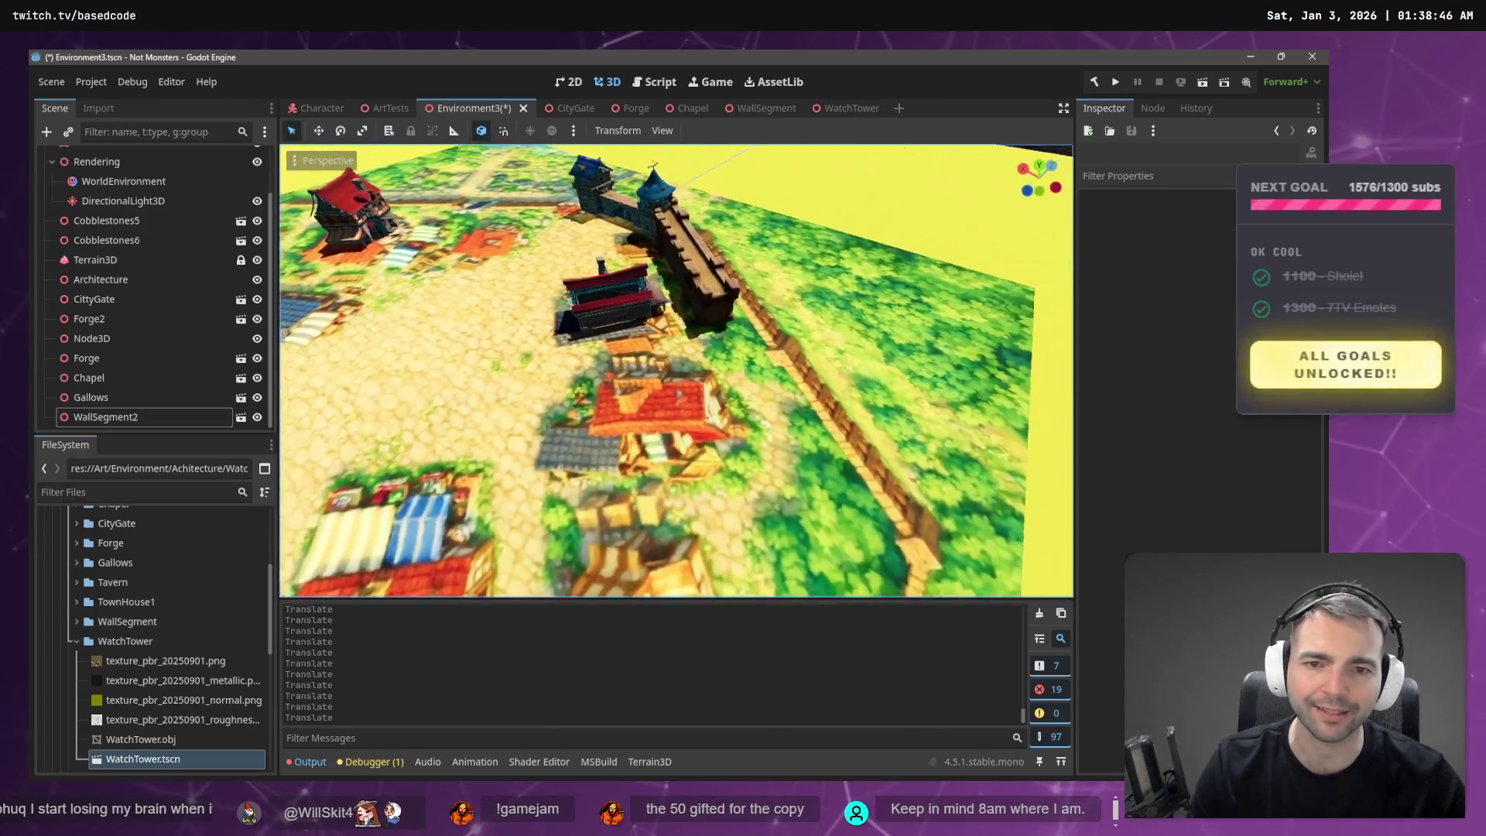
{"action": "key", "text": "d"}
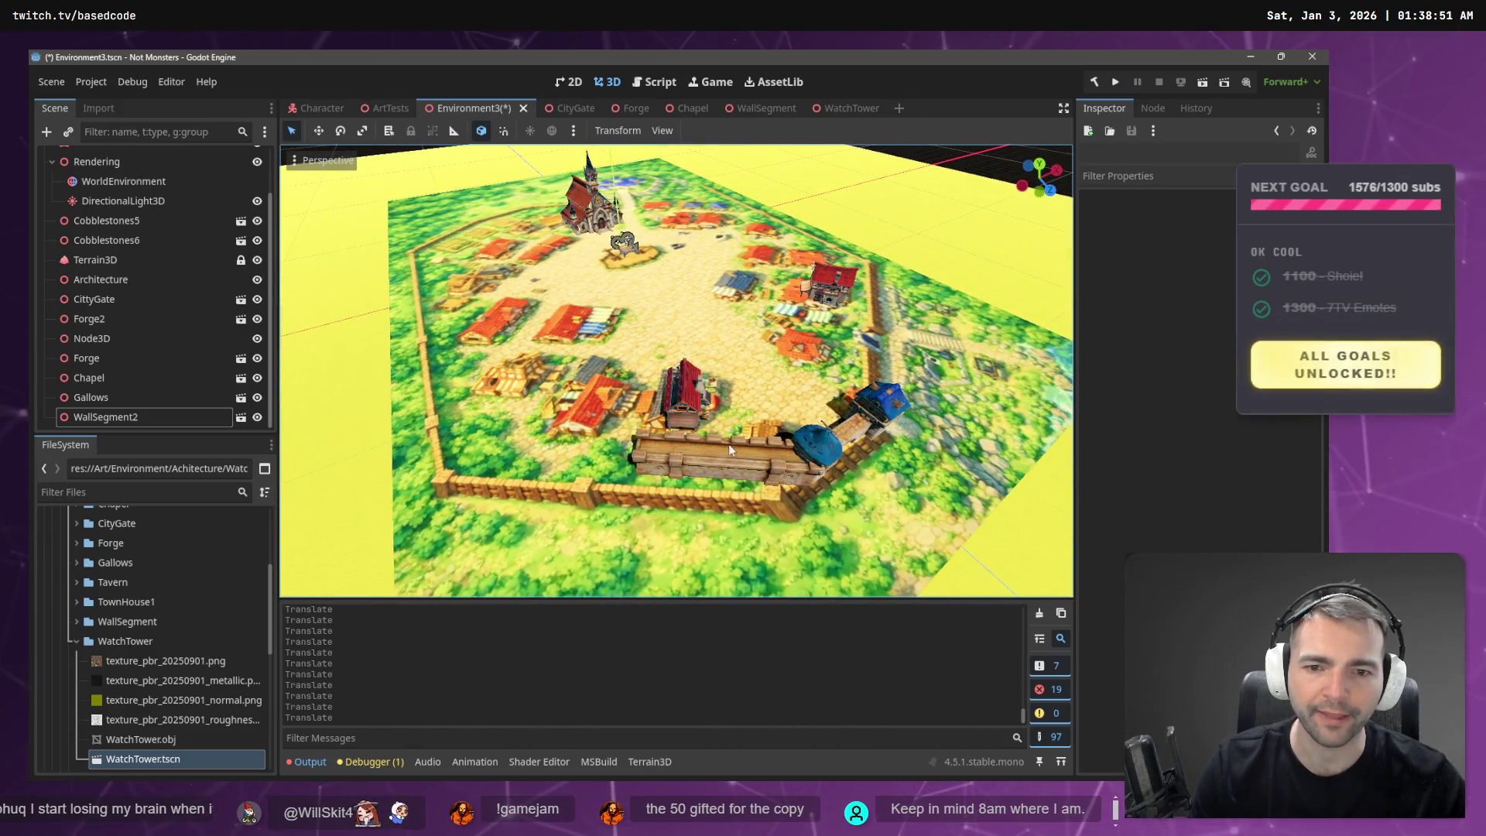
- Turn WallSegment2 about one degree to -35.3° and nudge it into alignment at X -28.507
{"action": "left_click", "coordinate": [733, 461]}
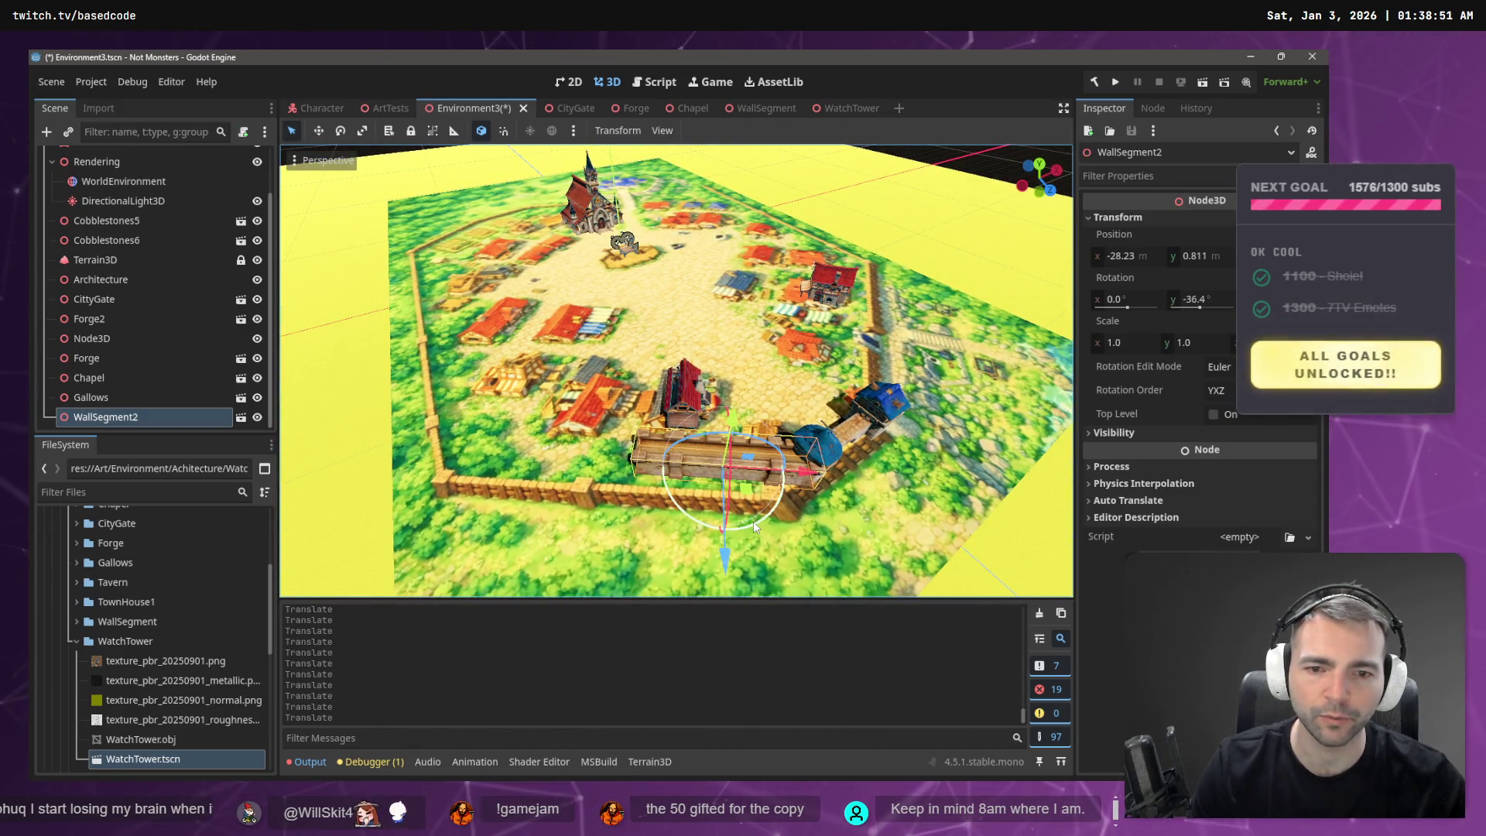
{"action": "left_click_drag", "start_coordinate": [754, 521], "coordinate": [809, 514]}
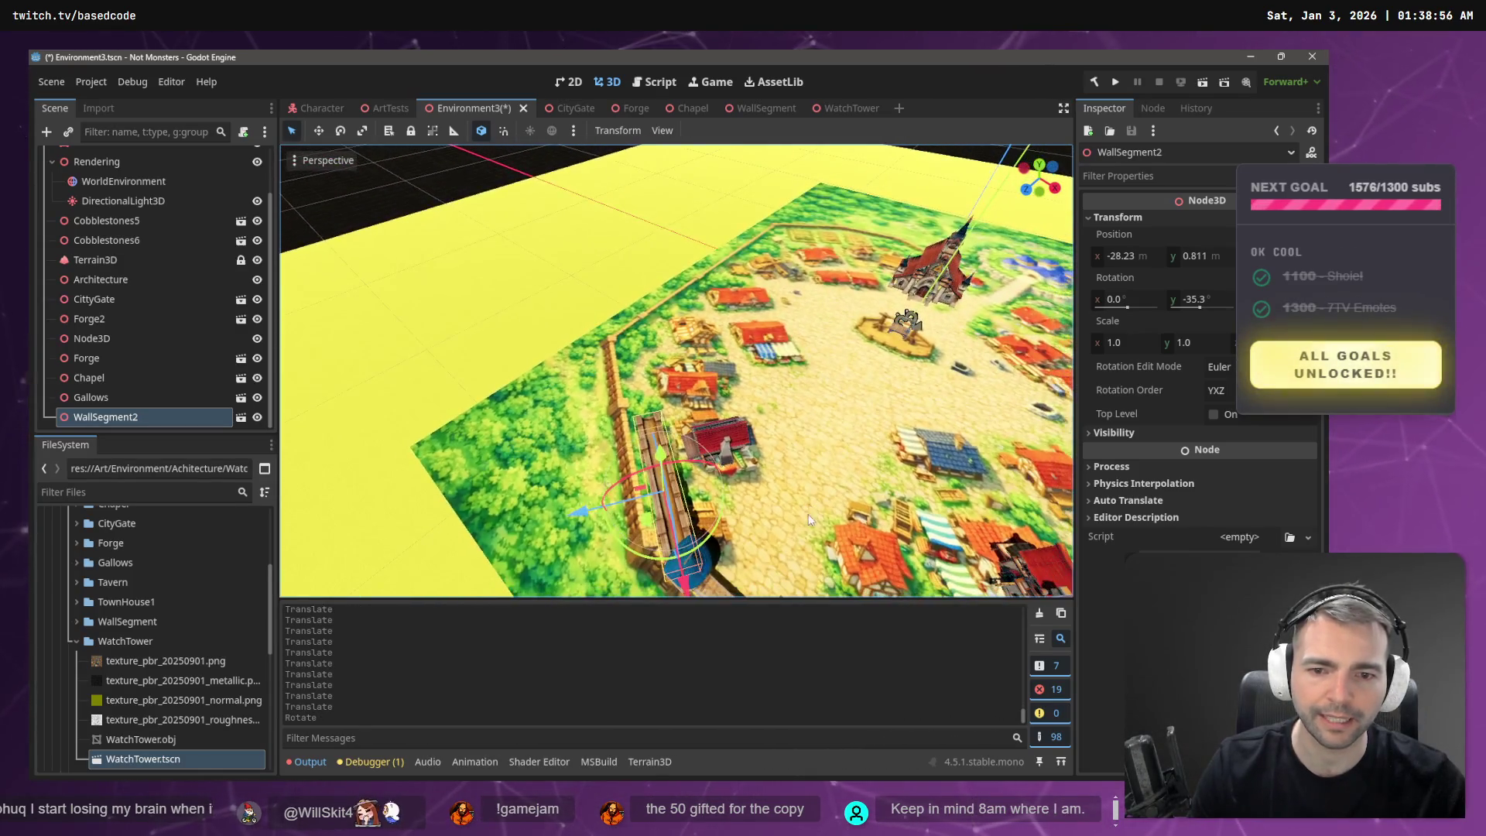
{"action": "left_click", "coordinate": [712, 533]}
{"action": "mouse_move", "coordinate": [614, 487]}
{"action": "left_mouse_down"}
{"action": "mouse_move", "coordinate": [635, 426]}
{"action": "mouse_move", "coordinate": [650, 464]}
{"action": "mouse_move", "coordinate": [650, 429]}
{"action": "mouse_move", "coordinate": [692, 434]}
{"action": "left_mouse_up"}
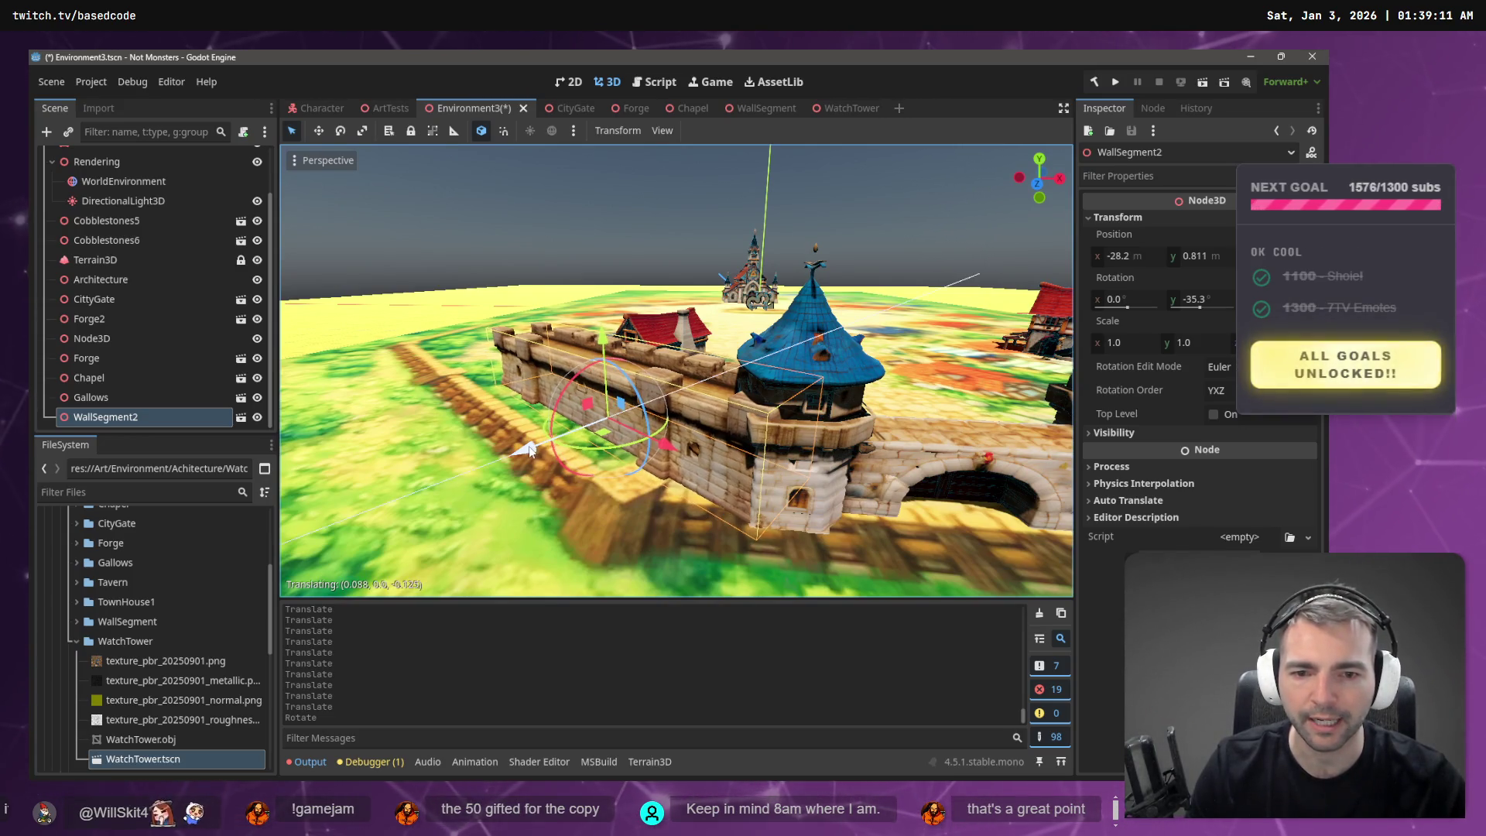
{"action": "left_click_drag", "start_coordinate": [527, 448], "coordinate": [523, 453]}
- Move the view toward the wall and reselect the second wall segment
{"action": "key", "text": "w"}
{"action": "scroll", "coordinate": [544, 447], "scroll_direction": "down", "scroll_amount": 8}
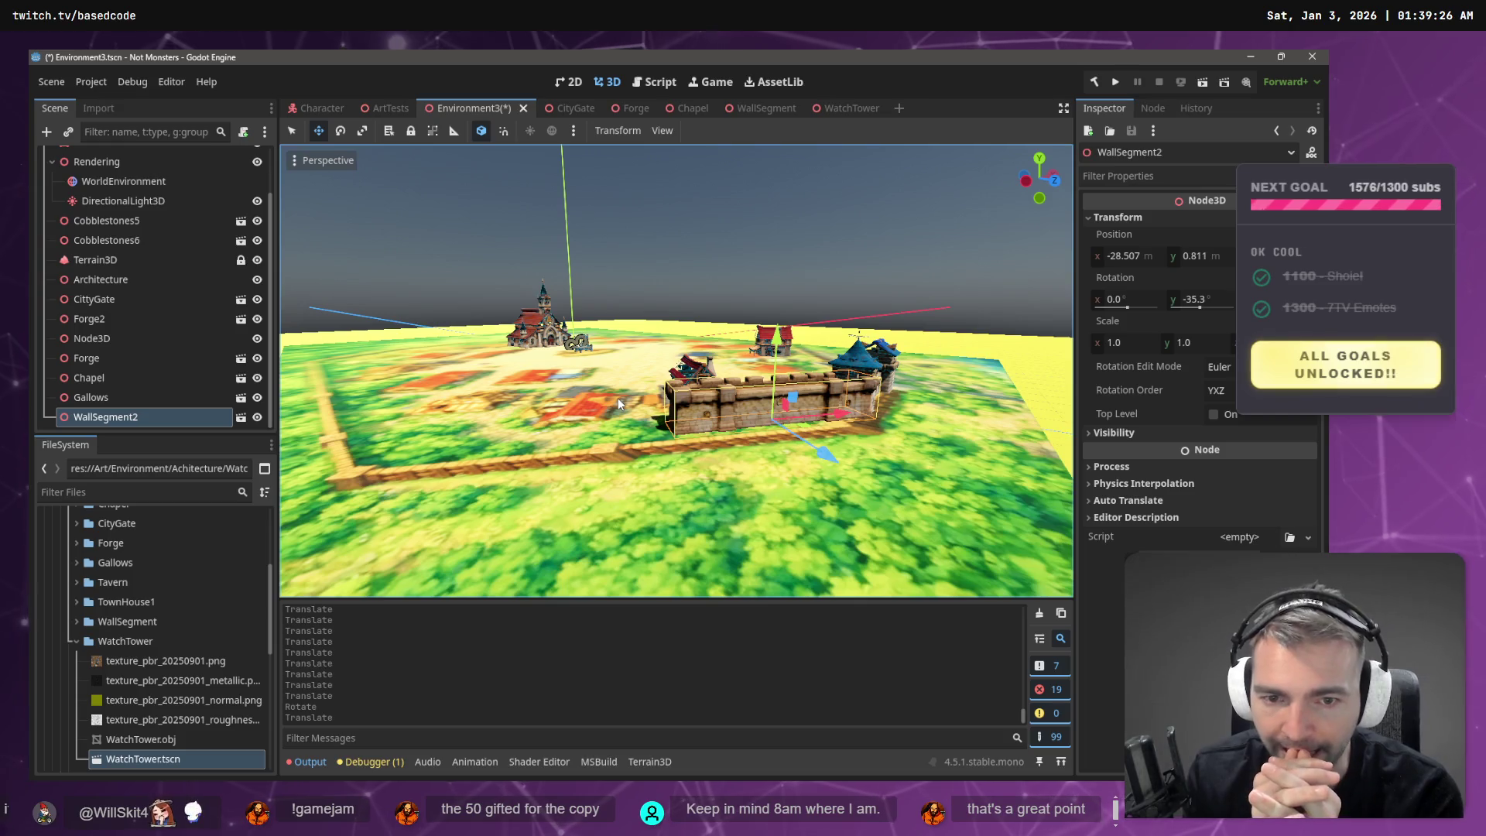
{"action": "left_click", "coordinate": [617, 398]}
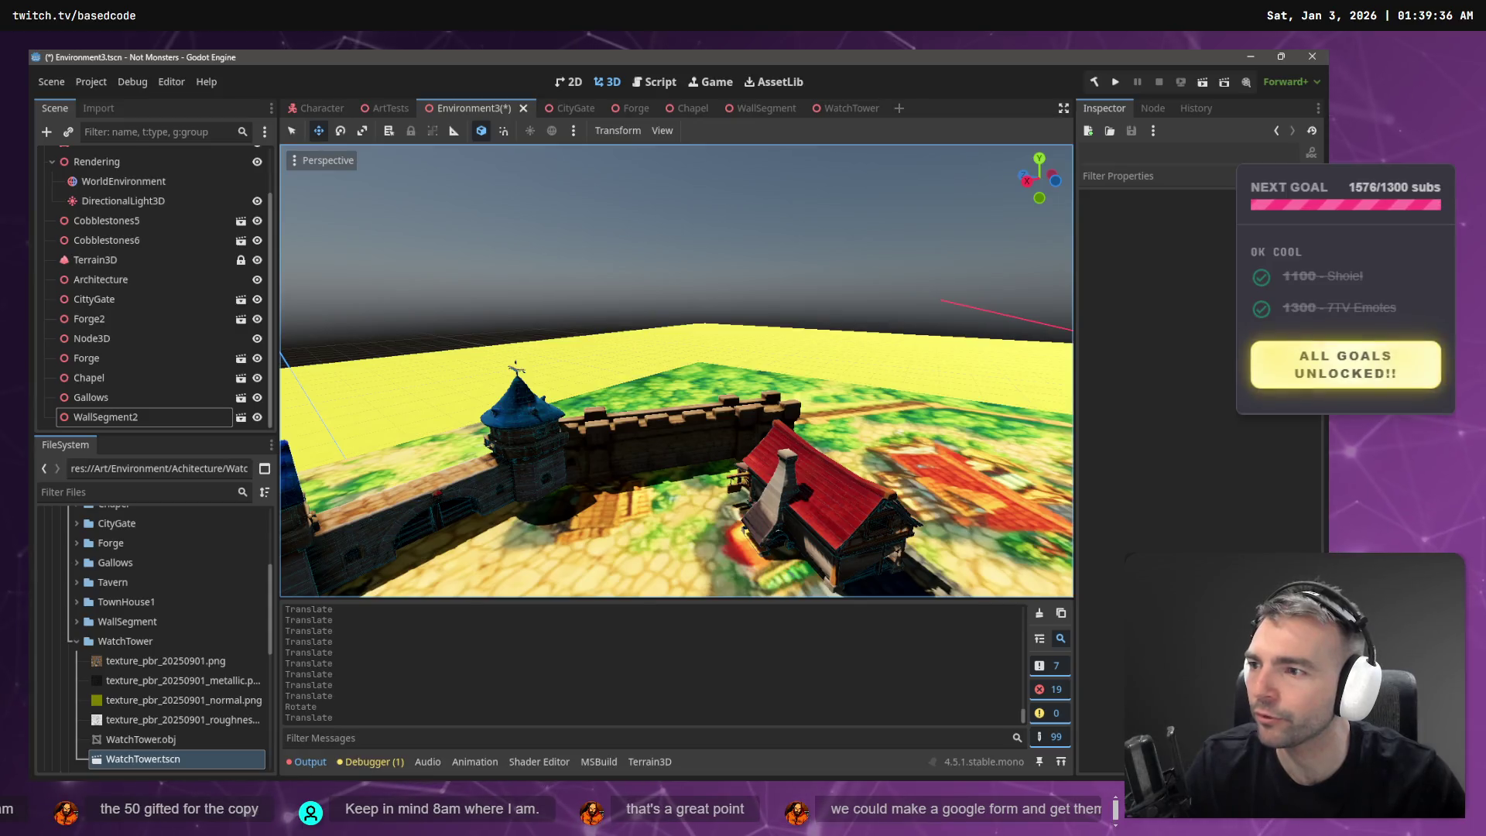
{"action": "mouse_move", "coordinate": [740, 398]}
{"action": "left_mouse_down"}
{"action": "mouse_move", "coordinate": [534, 383]}
{"action": "mouse_move", "coordinate": [769, 435]}
{"action": "left_mouse_up"}
{"action": "left_click", "coordinate": [698, 417]}
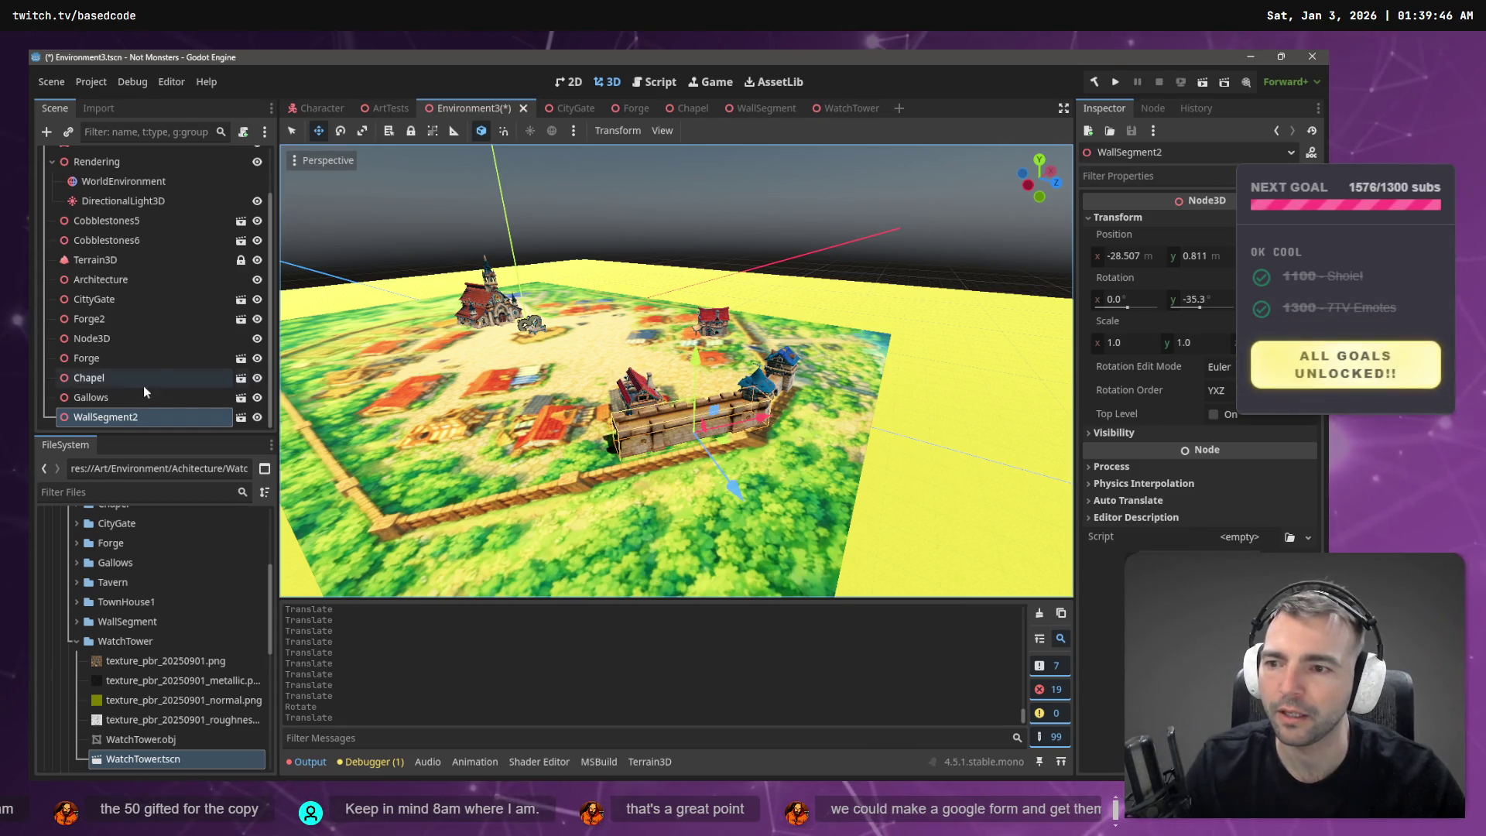
- Paste a WallSegment3 copy and grab-move it along the wall line
{"action": "key", "text": "ctrl+v"}
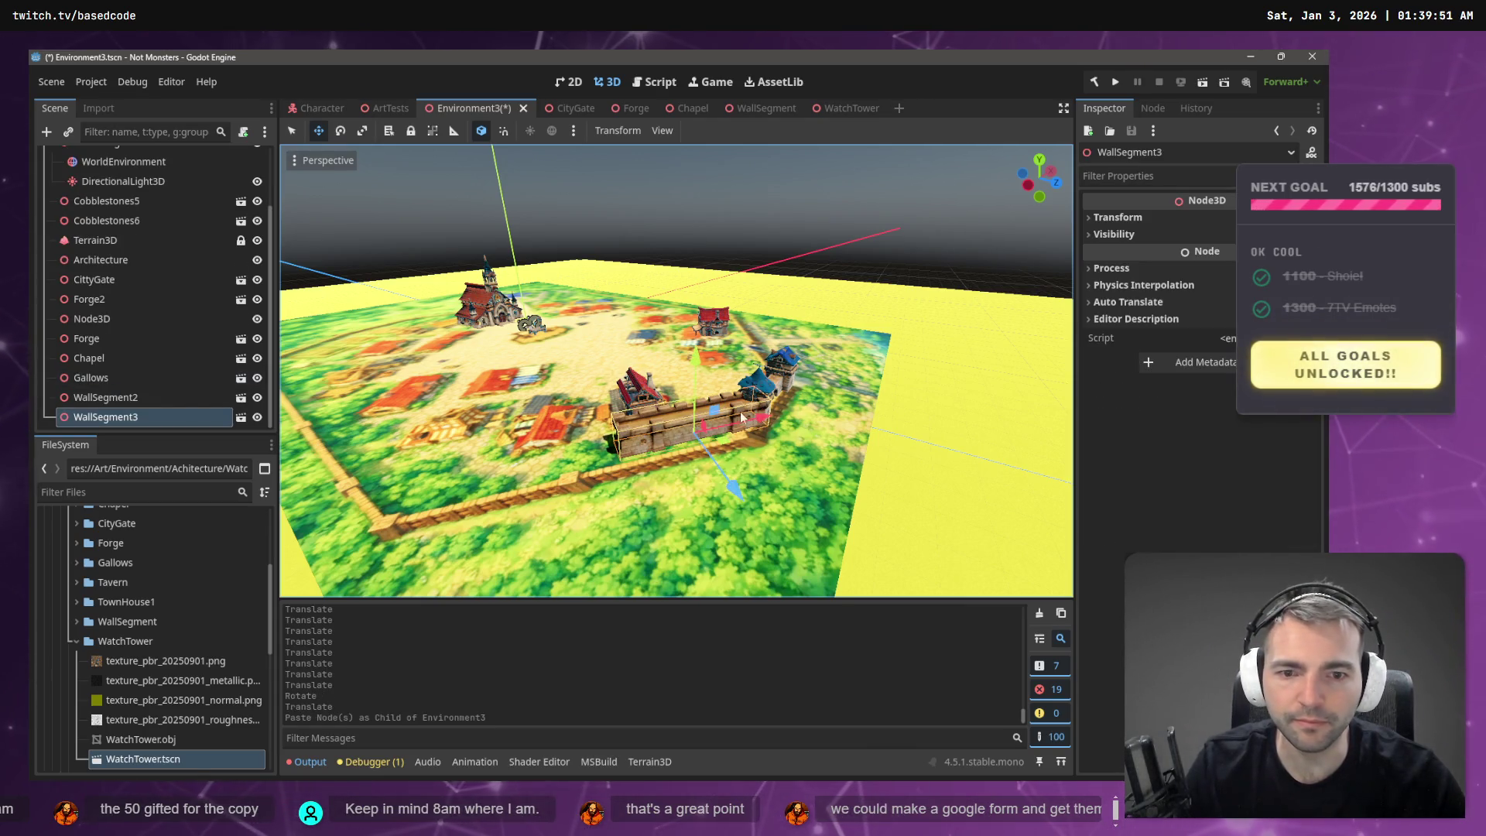
{"action": "key", "text": "g"}
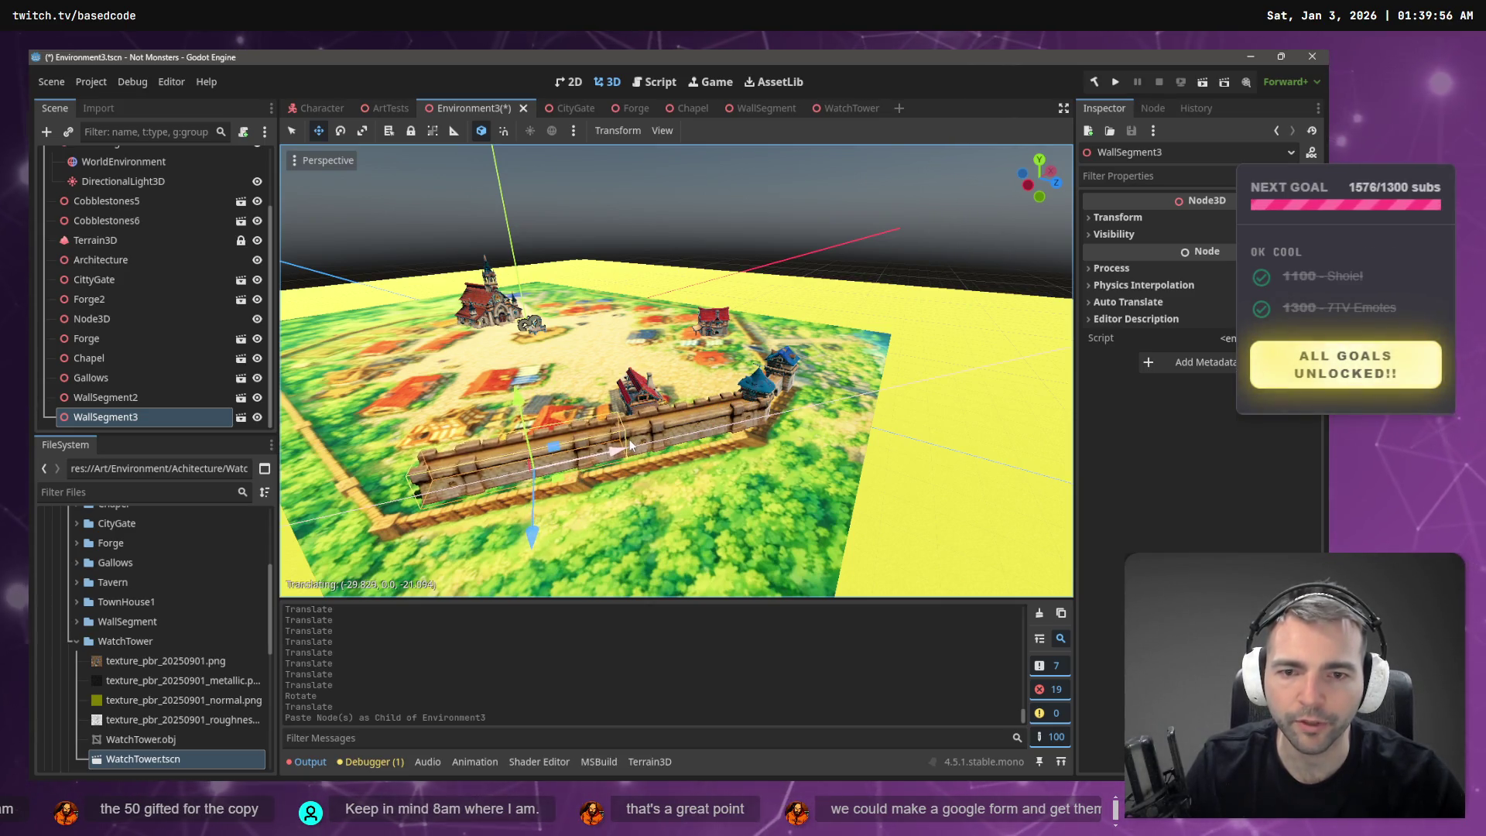
{"action": "left_click", "coordinate": [672, 211]}
{"action": "scroll", "coordinate": [672, 349], "scroll_direction": "up", "scroll_amount": 5}
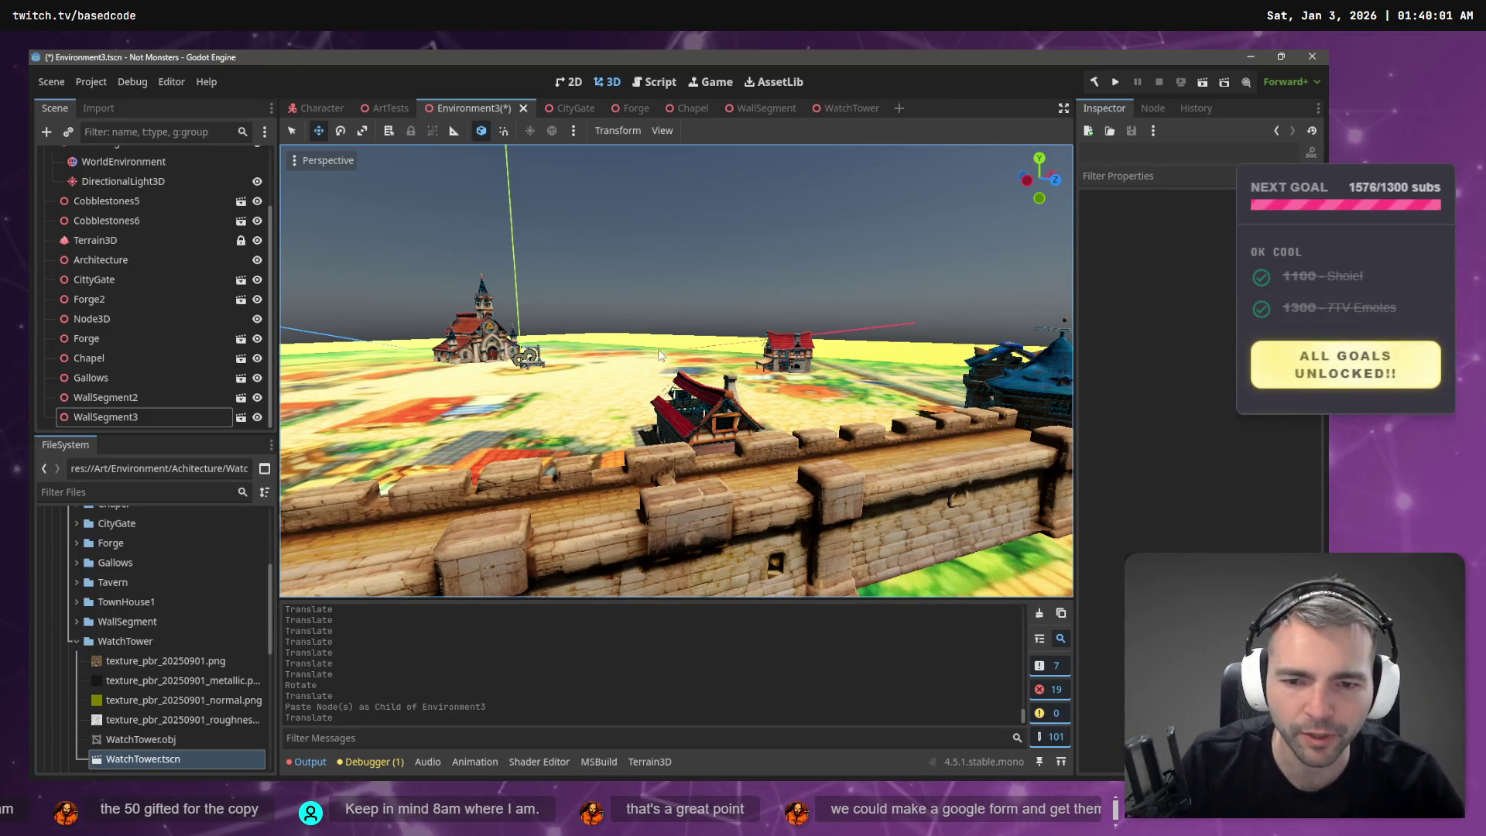
{"action": "scroll", "coordinate": [659, 354], "scroll_direction": "down", "scroll_amount": 3}
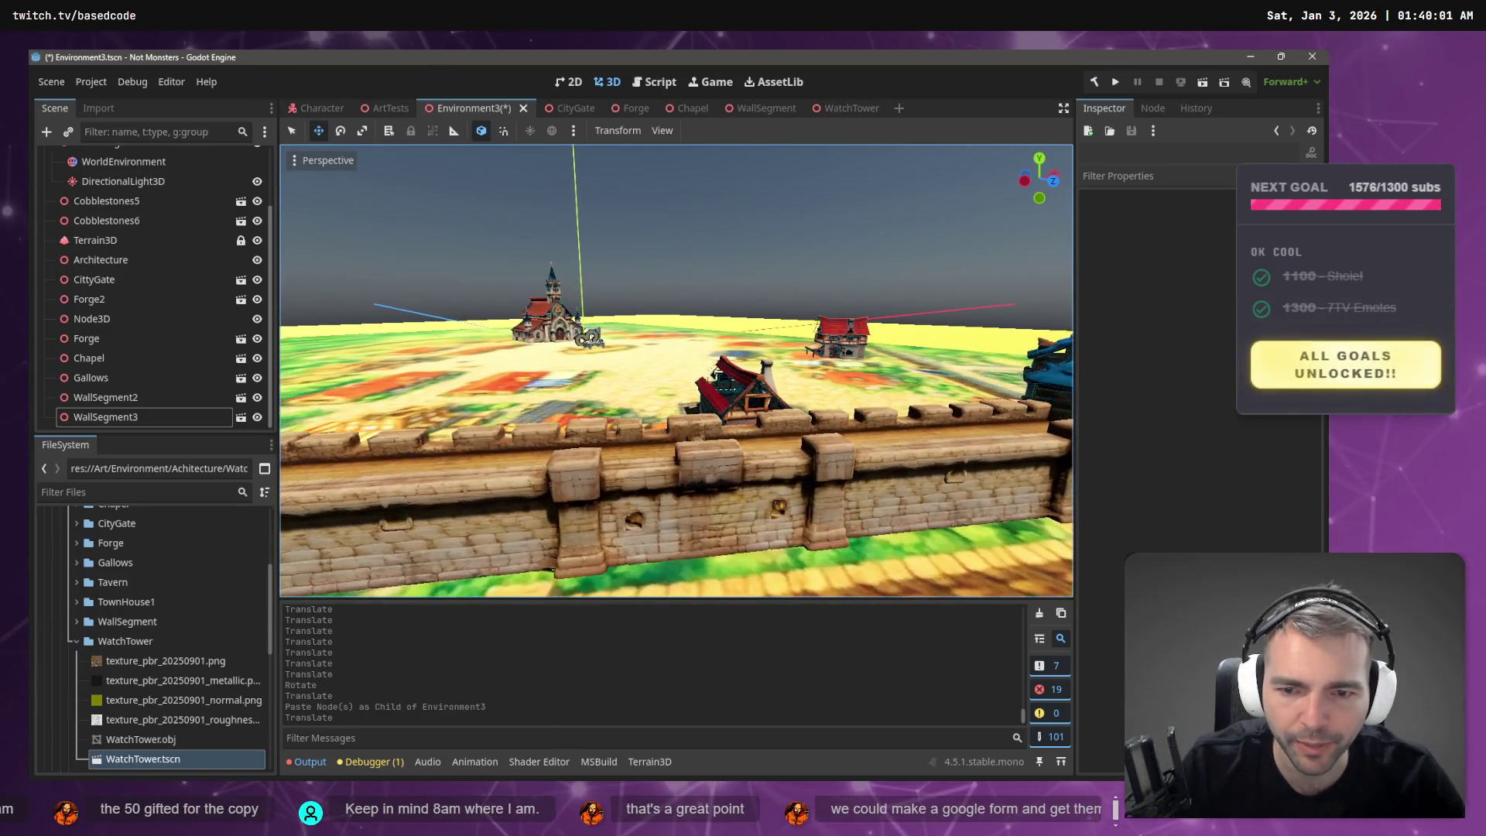
{"action": "mouse_move", "coordinate": [676, 370]}
{"action": "left_mouse_down"}
{"action": "mouse_move", "coordinate": [828, 370]}
{"action": "mouse_move", "coordinate": [696, 370]}
{"action": "mouse_move", "coordinate": [766, 370]}
{"action": "mouse_move", "coordinate": [654, 333]}
{"action": "mouse_move", "coordinate": [628, 287]}
{"action": "left_mouse_up"}
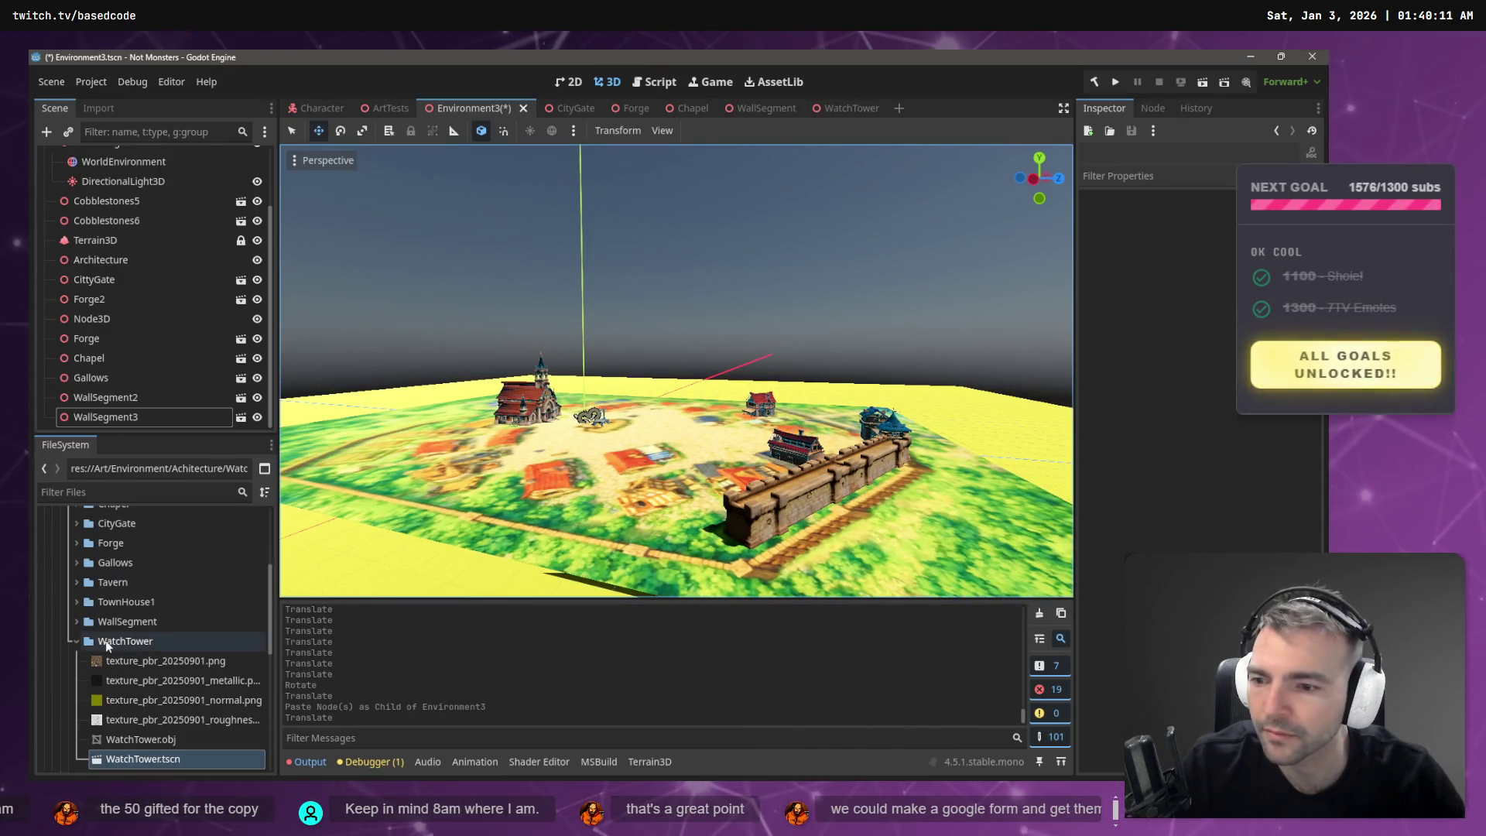
- Place a WatchTower scene instance at the end of the wall
{"action": "mouse_move", "coordinate": [153, 762]}
{"action": "left_mouse_down"}
{"action": "mouse_move", "coordinate": [720, 503]}
{"action": "mouse_move", "coordinate": [679, 551]}
{"action": "mouse_move", "coordinate": [676, 480]}
{"action": "mouse_move", "coordinate": [340, 703]}
{"action": "left_mouse_up"}
{"action": "key", "text": "Escape"}
{"action": "left_click_drag", "start_coordinate": [187, 758], "coordinate": [645, 516]}
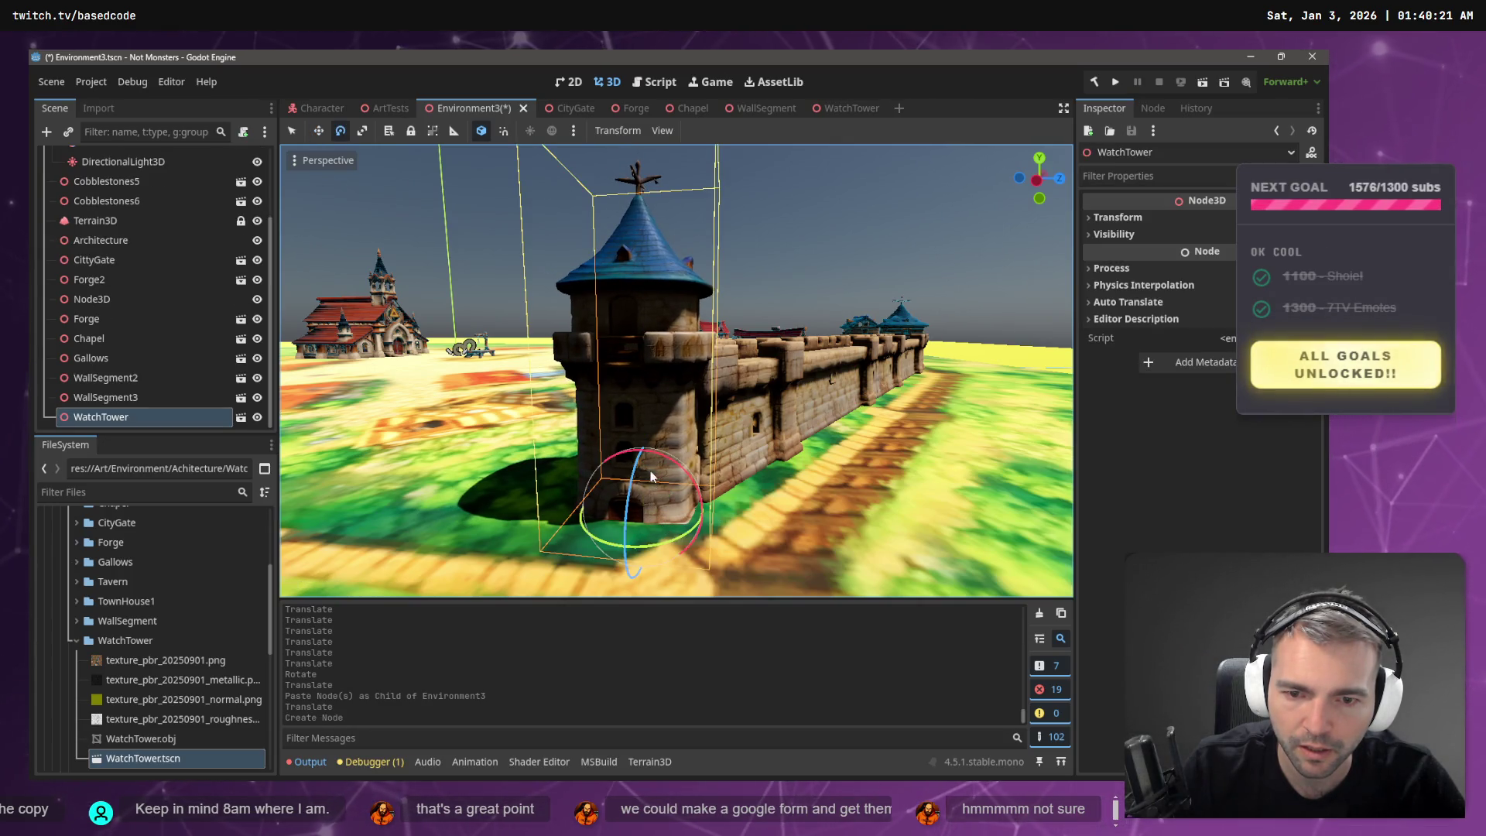
- Raise the WatchTower slightly and slide it along X toward the wall's end
{"action": "left_click_drag", "start_coordinate": [639, 442], "coordinate": [645, 411]}
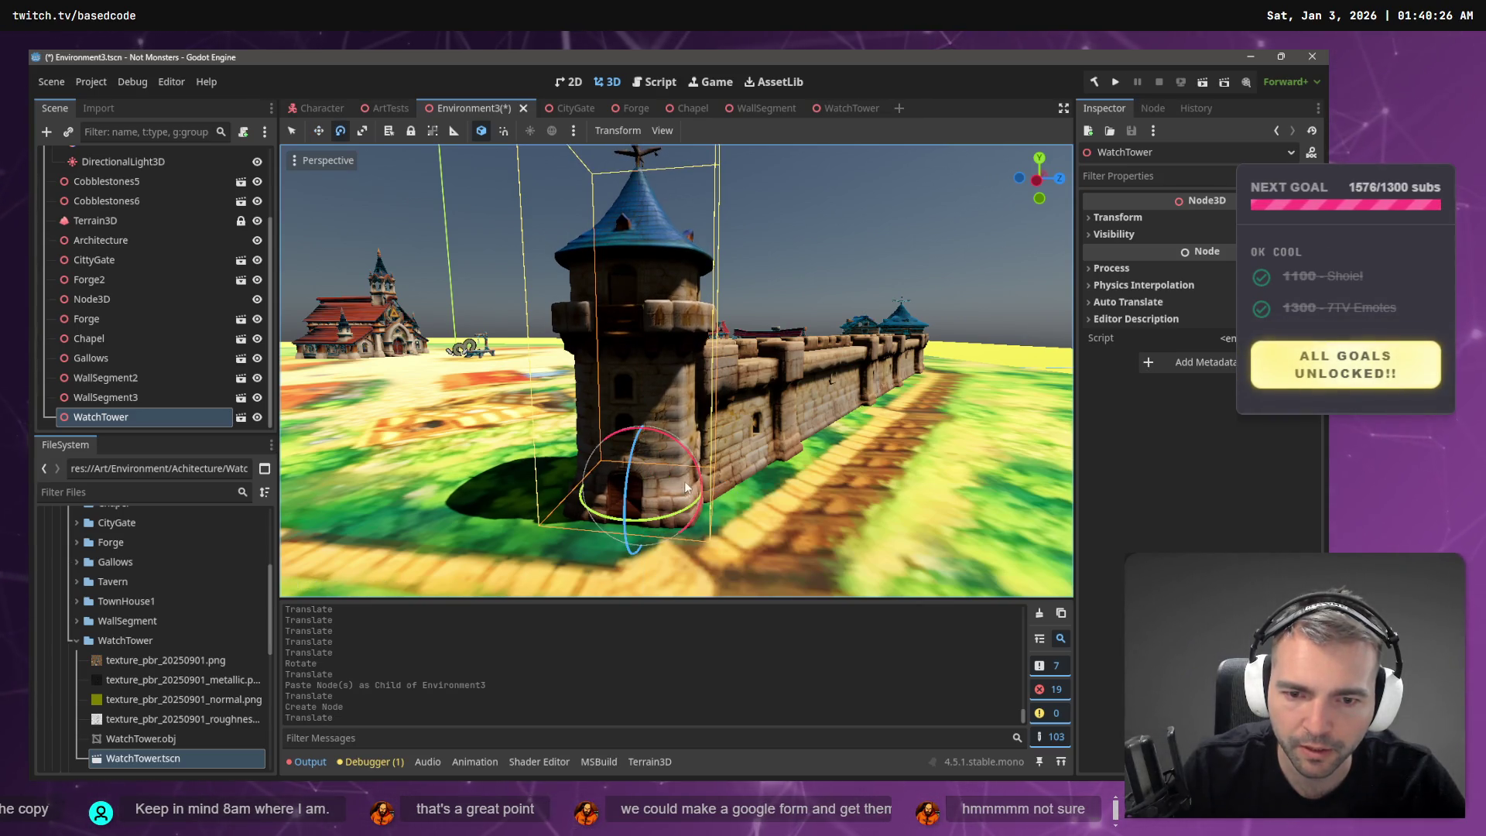
{"action": "mouse_move", "coordinate": [687, 511]}
{"action": "left_mouse_down"}
{"action": "mouse_move", "coordinate": [517, 503]}
{"action": "mouse_move", "coordinate": [554, 512]}
{"action": "mouse_move", "coordinate": [551, 525]}
{"action": "left_mouse_up"}
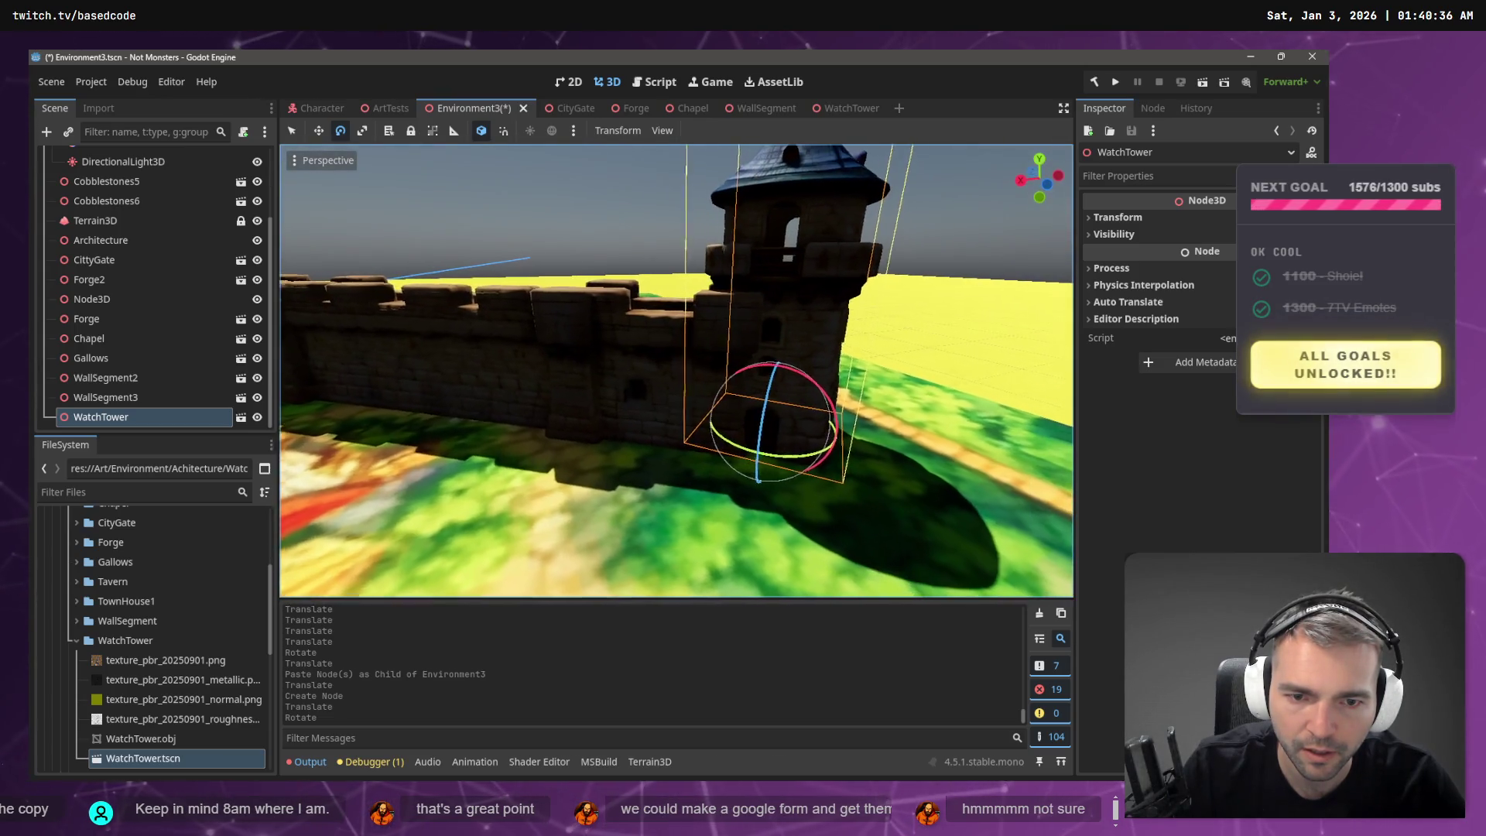
{"action": "left_click", "coordinate": [926, 254]}
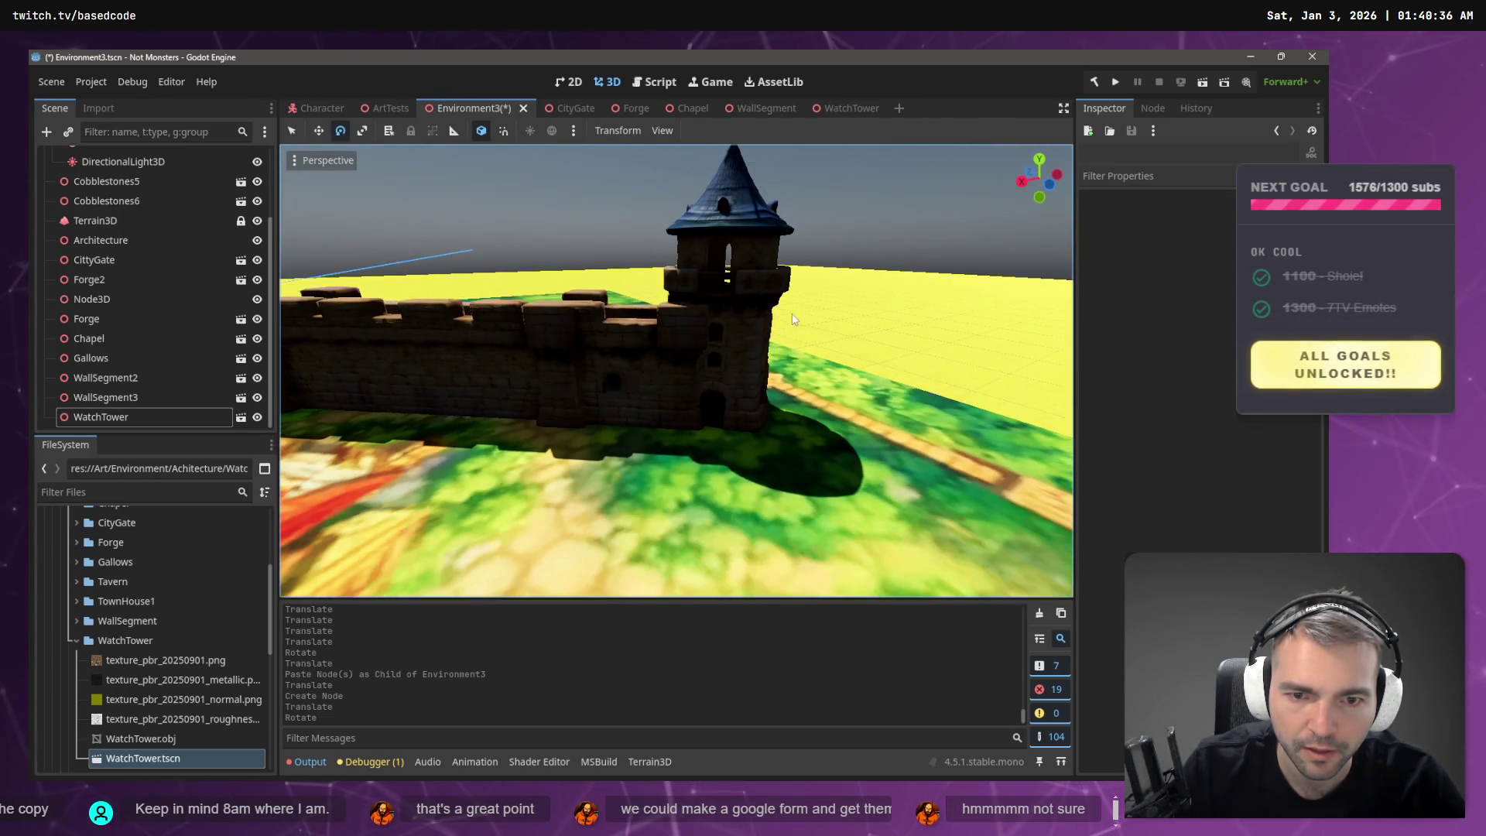
{"action": "left_click", "coordinate": [734, 374]}
{"action": "left_click_drag", "start_coordinate": [751, 401], "coordinate": [750, 397]}
{"action": "key", "text": "ctrl+z"}
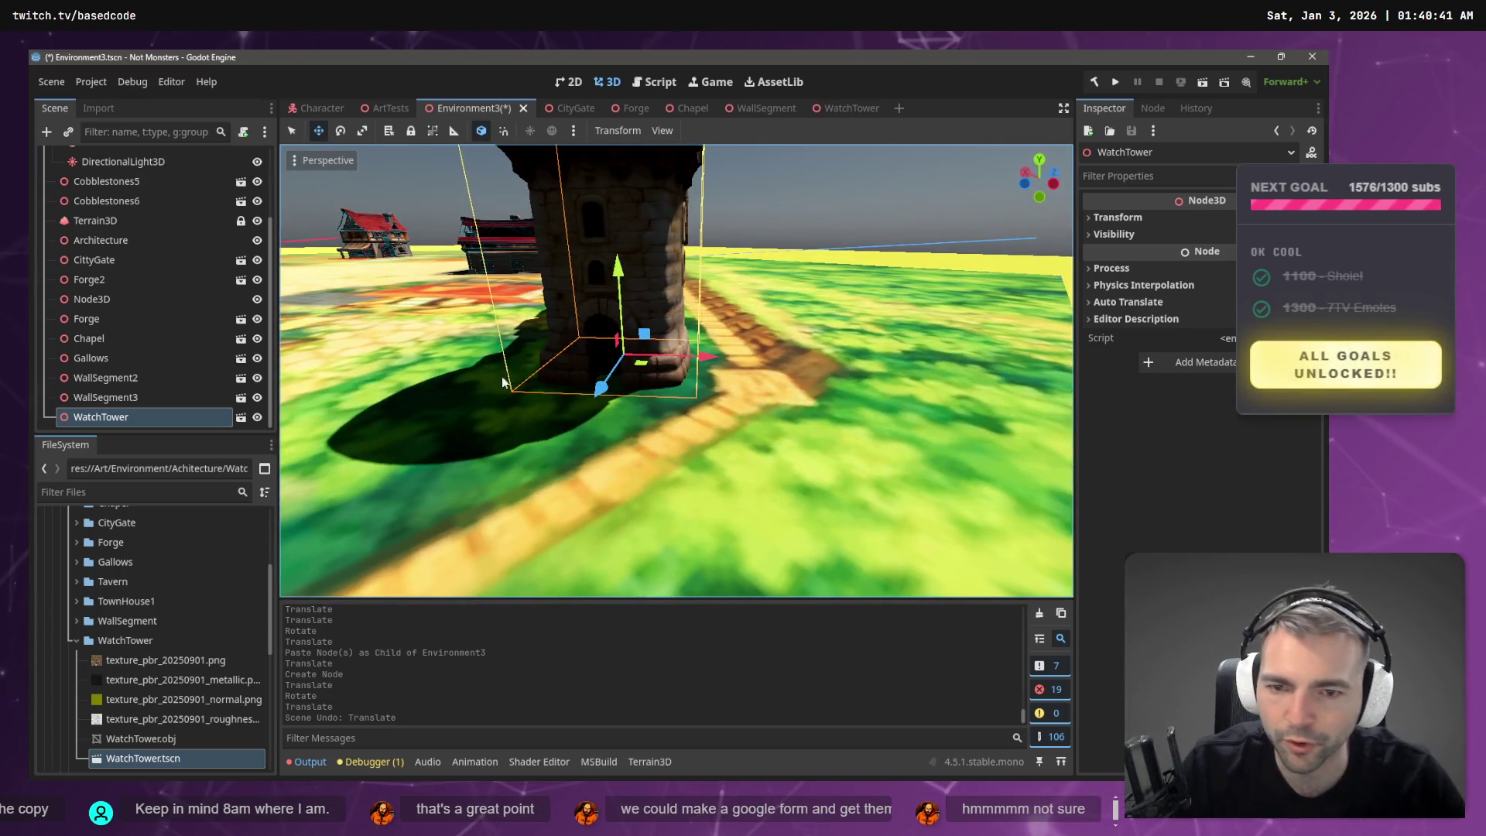
{"action": "left_click_drag", "start_coordinate": [644, 367], "coordinate": [641, 367]}
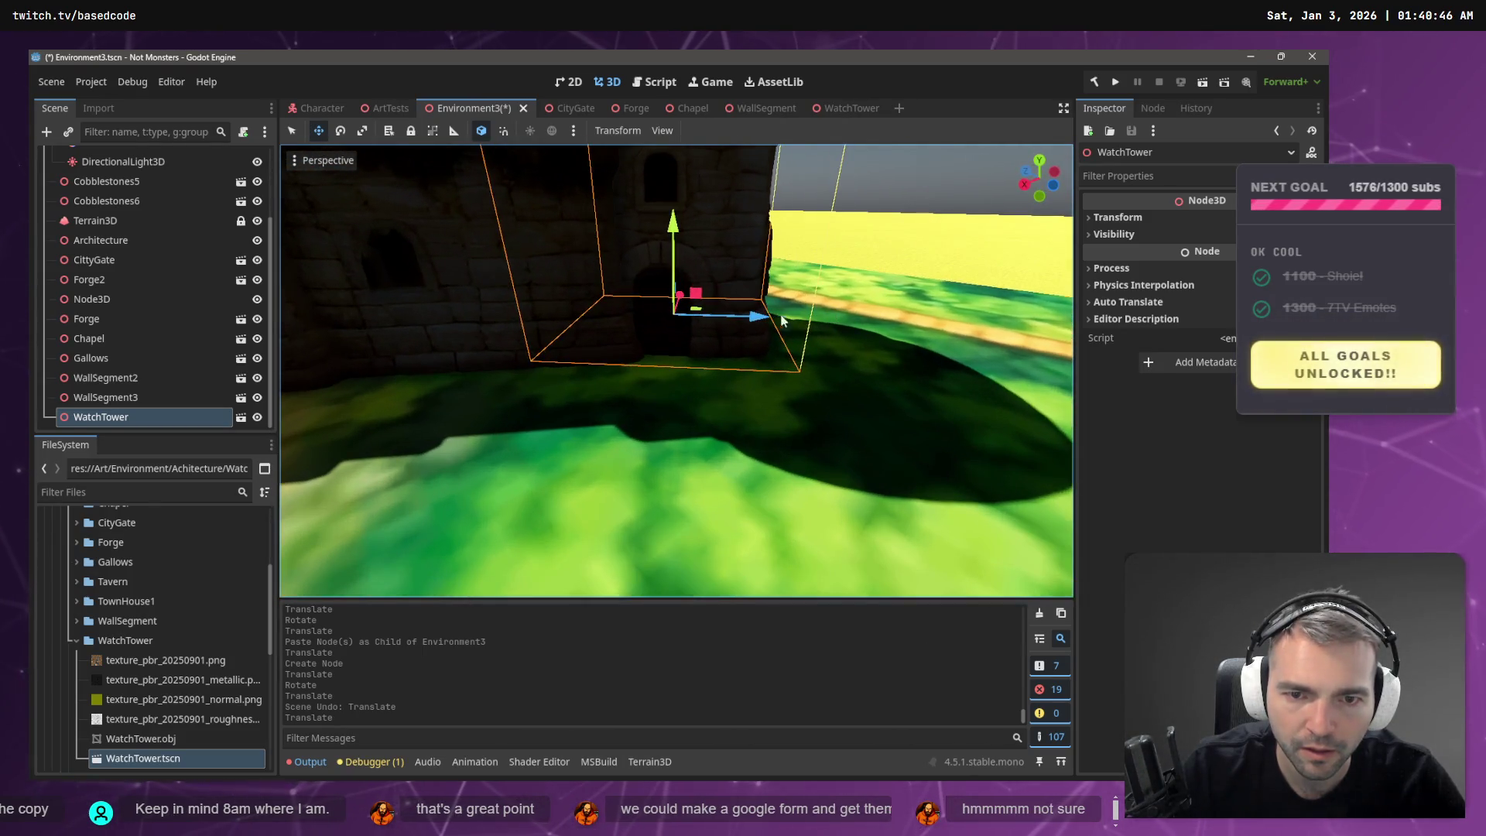
{"action": "left_click_drag", "start_coordinate": [761, 318], "coordinate": [793, 326]}
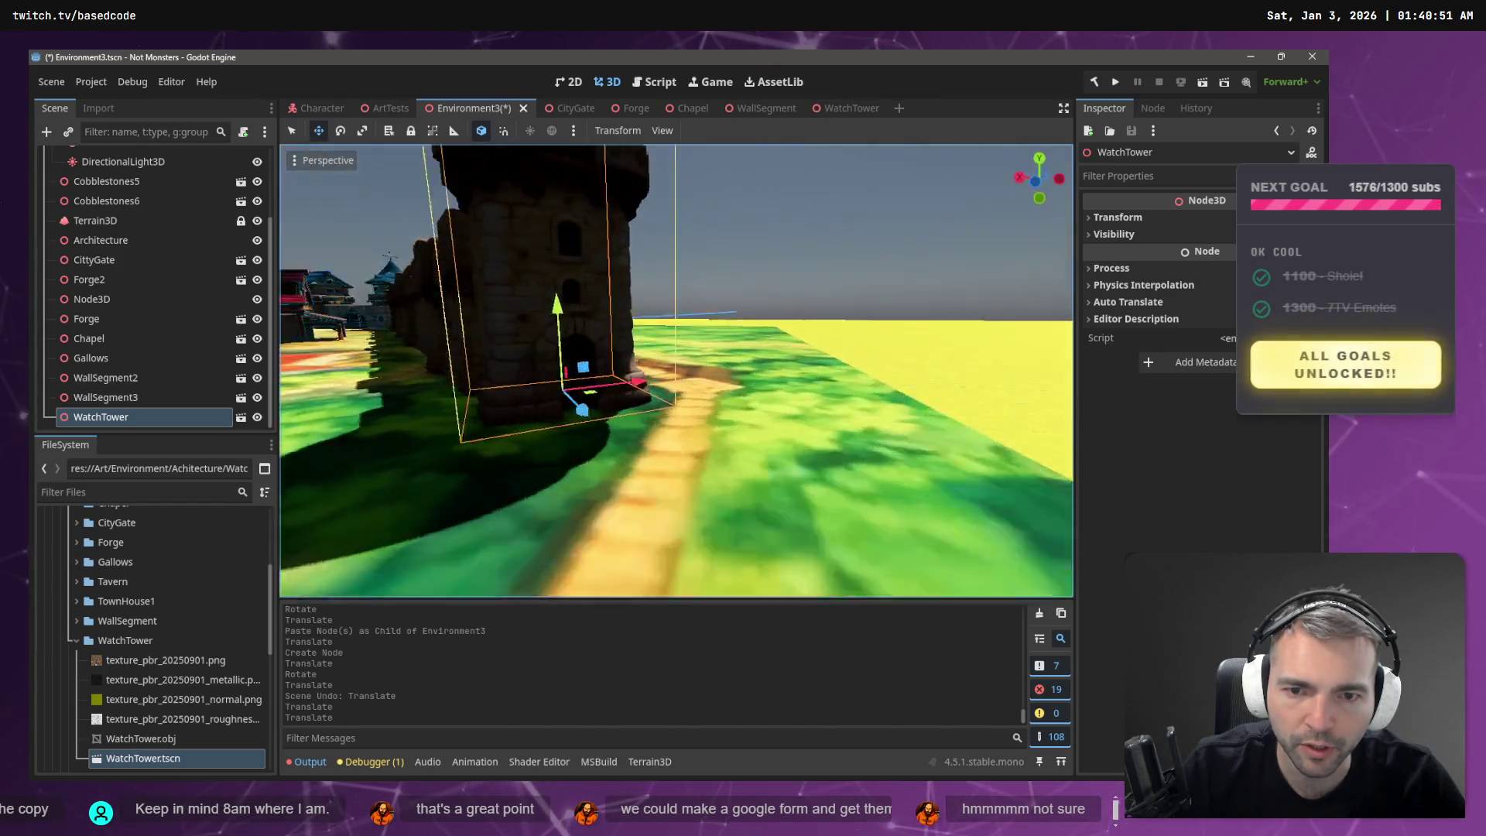
{"action": "left_click_drag", "start_coordinate": [741, 368], "coordinate": [666, 403]}
{"action": "left_click", "coordinate": [731, 381]}
- Turn the WatchTower a few degrees and fine-tune it snug against WallSegment3, then select WallSegment3
{"action": "key", "text": "e"}
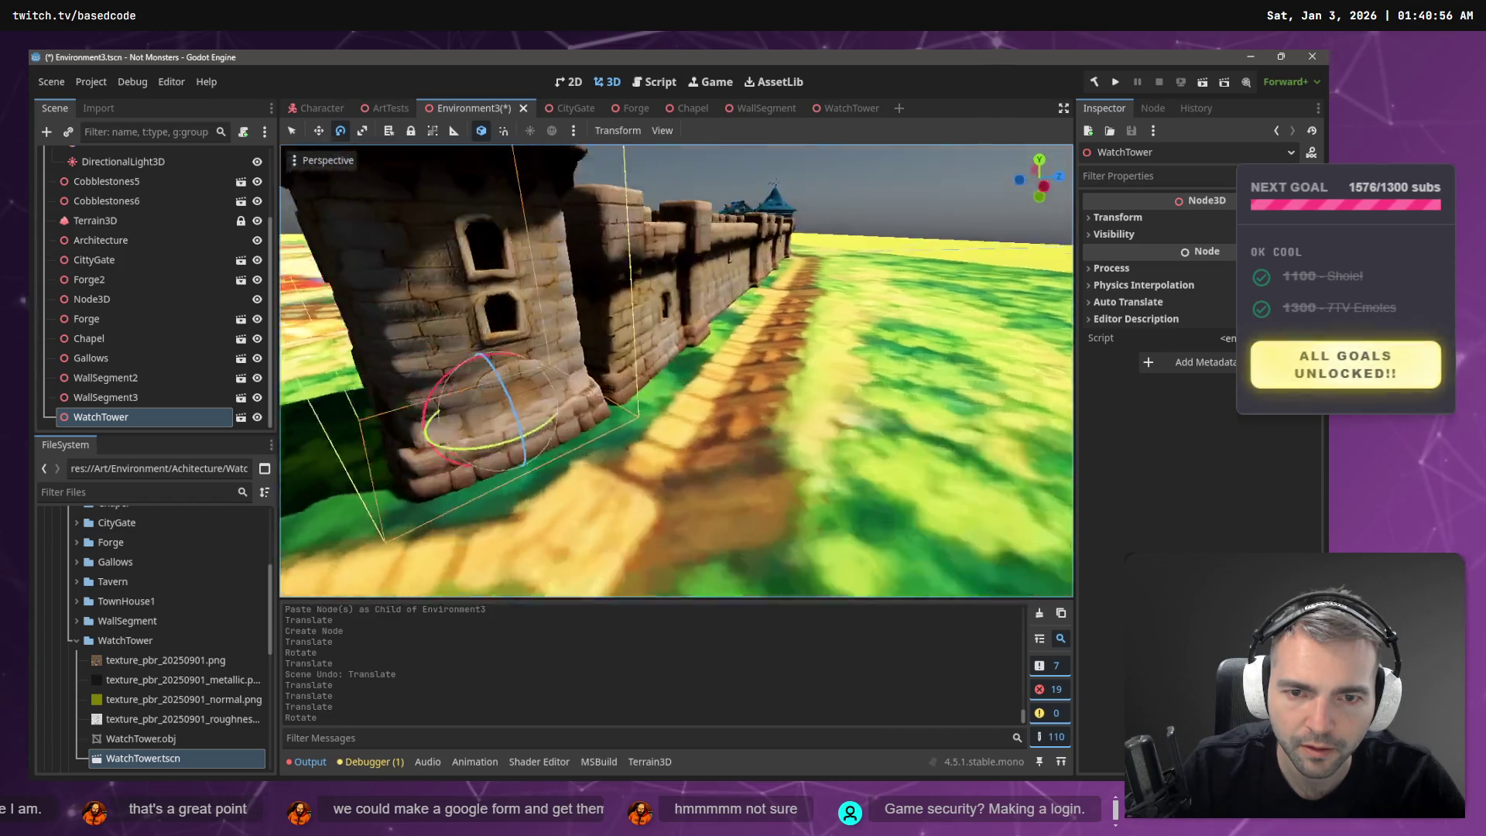
{"action": "left_click_drag", "start_coordinate": [779, 431], "coordinate": [779, 431]}
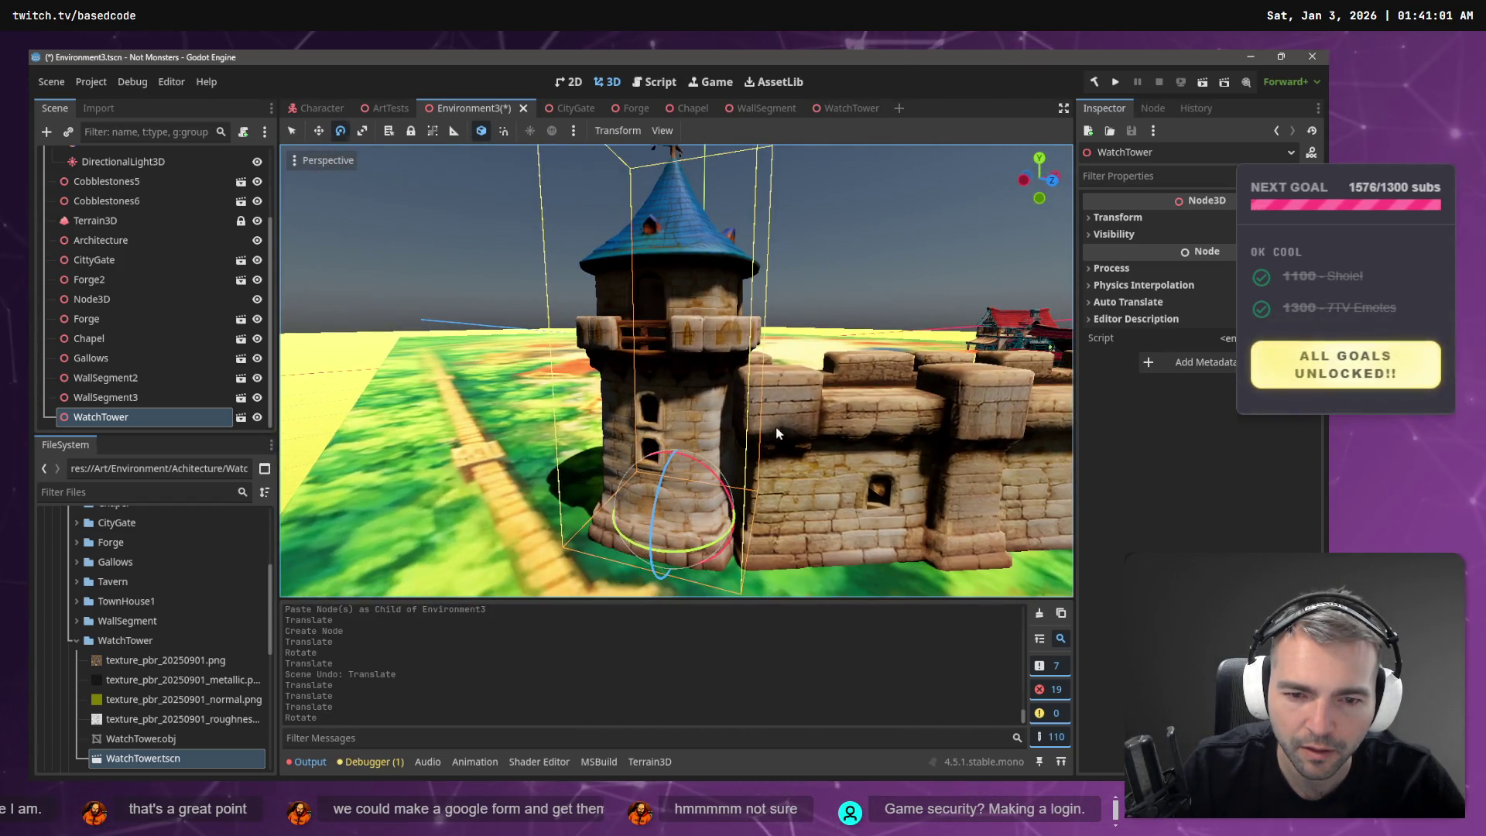
{"action": "left_click_drag", "start_coordinate": [605, 496], "coordinate": [619, 495]}
{"action": "left_click_drag", "start_coordinate": [676, 371], "coordinate": [560, 458]}
{"action": "key", "text": "w"}
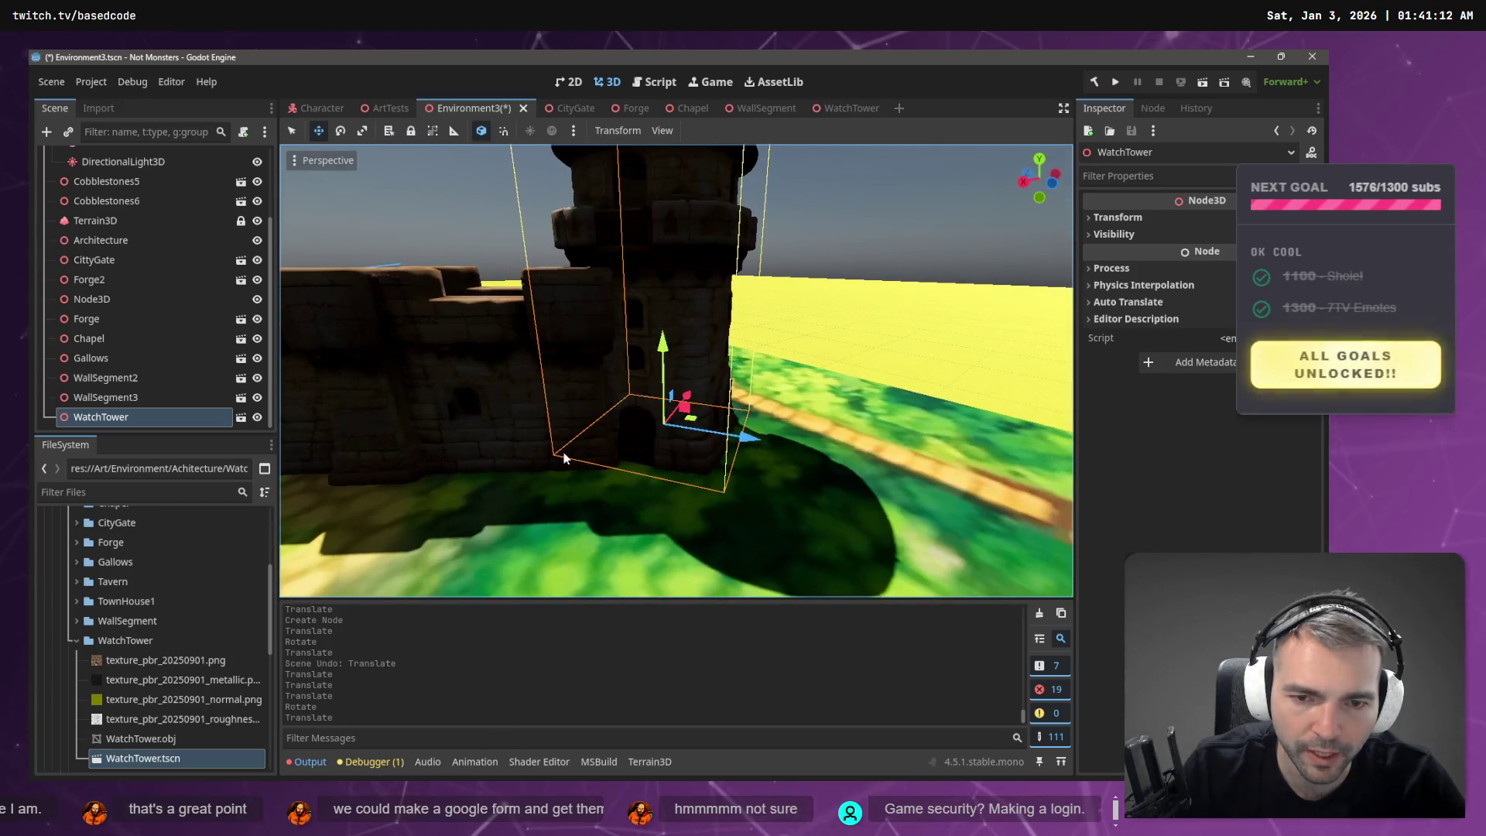
{"action": "mouse_move", "coordinate": [734, 436]}
{"action": "left_mouse_down"}
{"action": "mouse_move", "coordinate": [745, 439]}
{"action": "mouse_move", "coordinate": [652, 388]}
{"action": "mouse_move", "coordinate": [472, 356]}
{"action": "left_mouse_up"}
{"action": "key", "text": "g"}
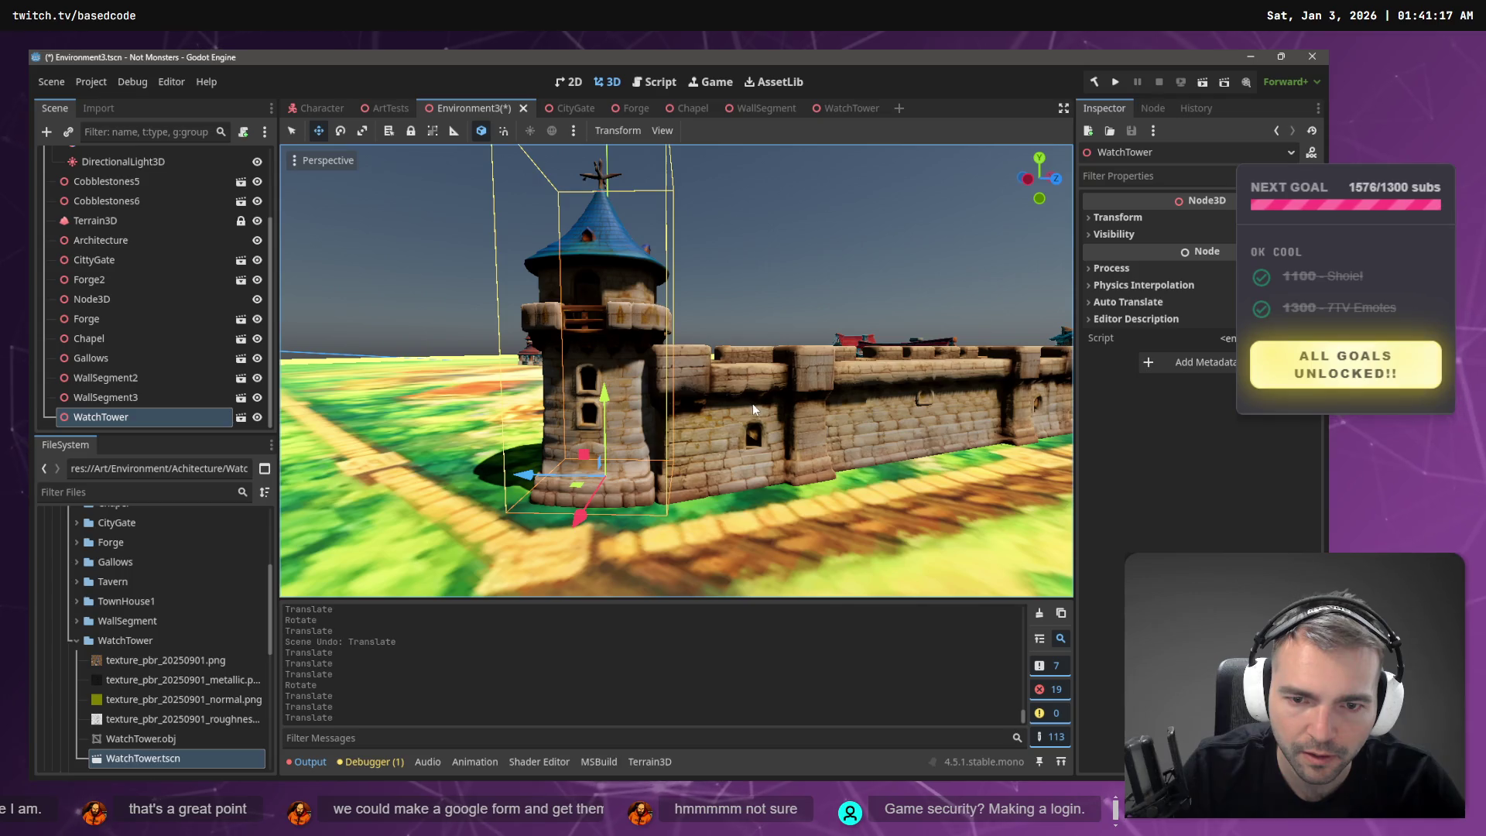
{"action": "left_click", "coordinate": [752, 403]}
{"action": "mouse_move", "coordinate": [813, 402]}
{"action": "left_mouse_down"}
{"action": "mouse_move", "coordinate": [719, 325]}
{"action": "mouse_move", "coordinate": [857, 433]}
{"action": "left_mouse_up"}
- Save, then paste a WallSegment4 copy, move it toward the next town side and turn it 45°
{"action": "key", "text": "ctrl+s"}
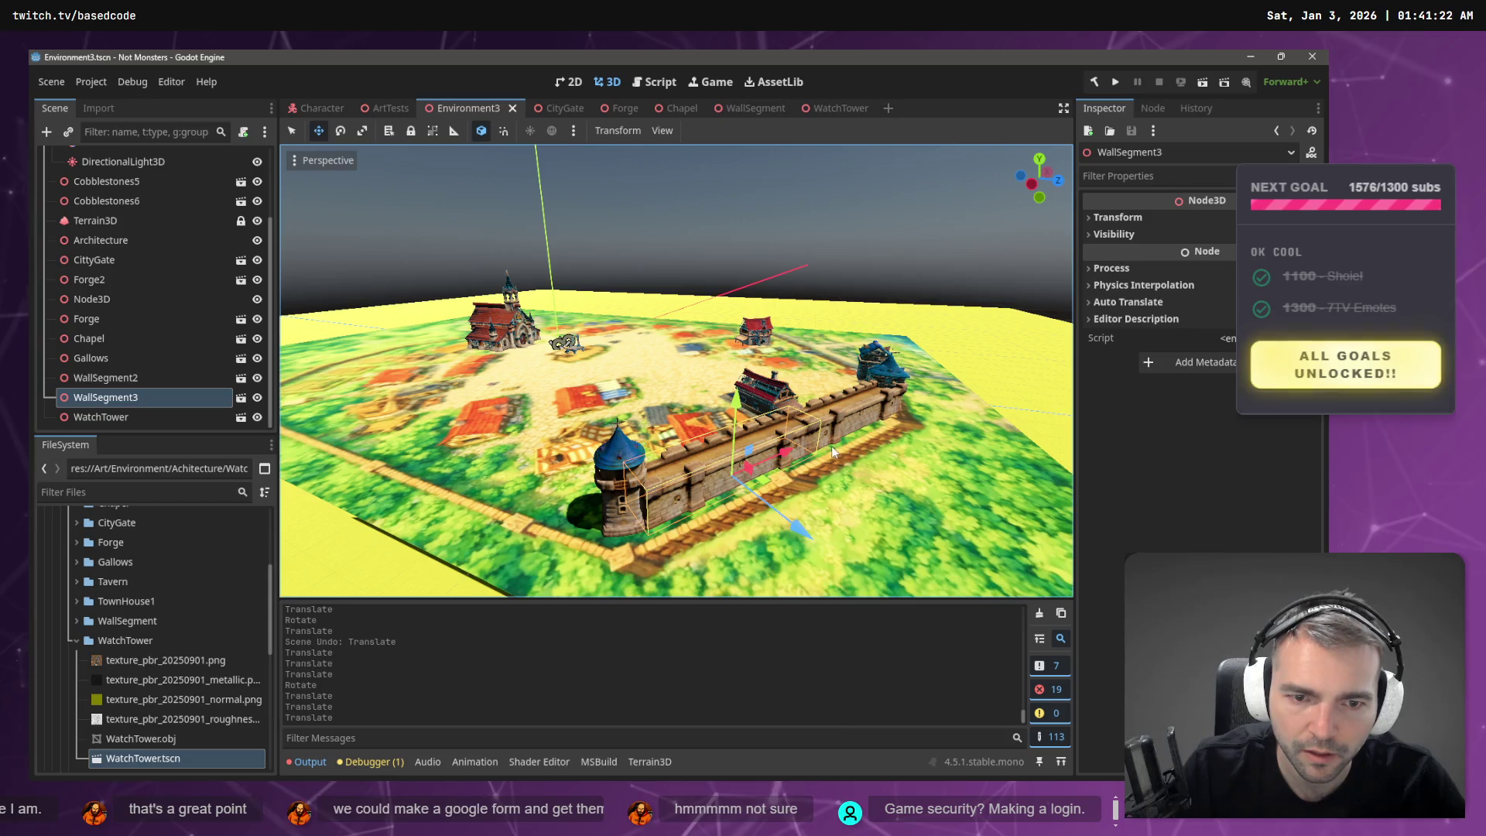
{"action": "key", "text": "ctrl+v"}
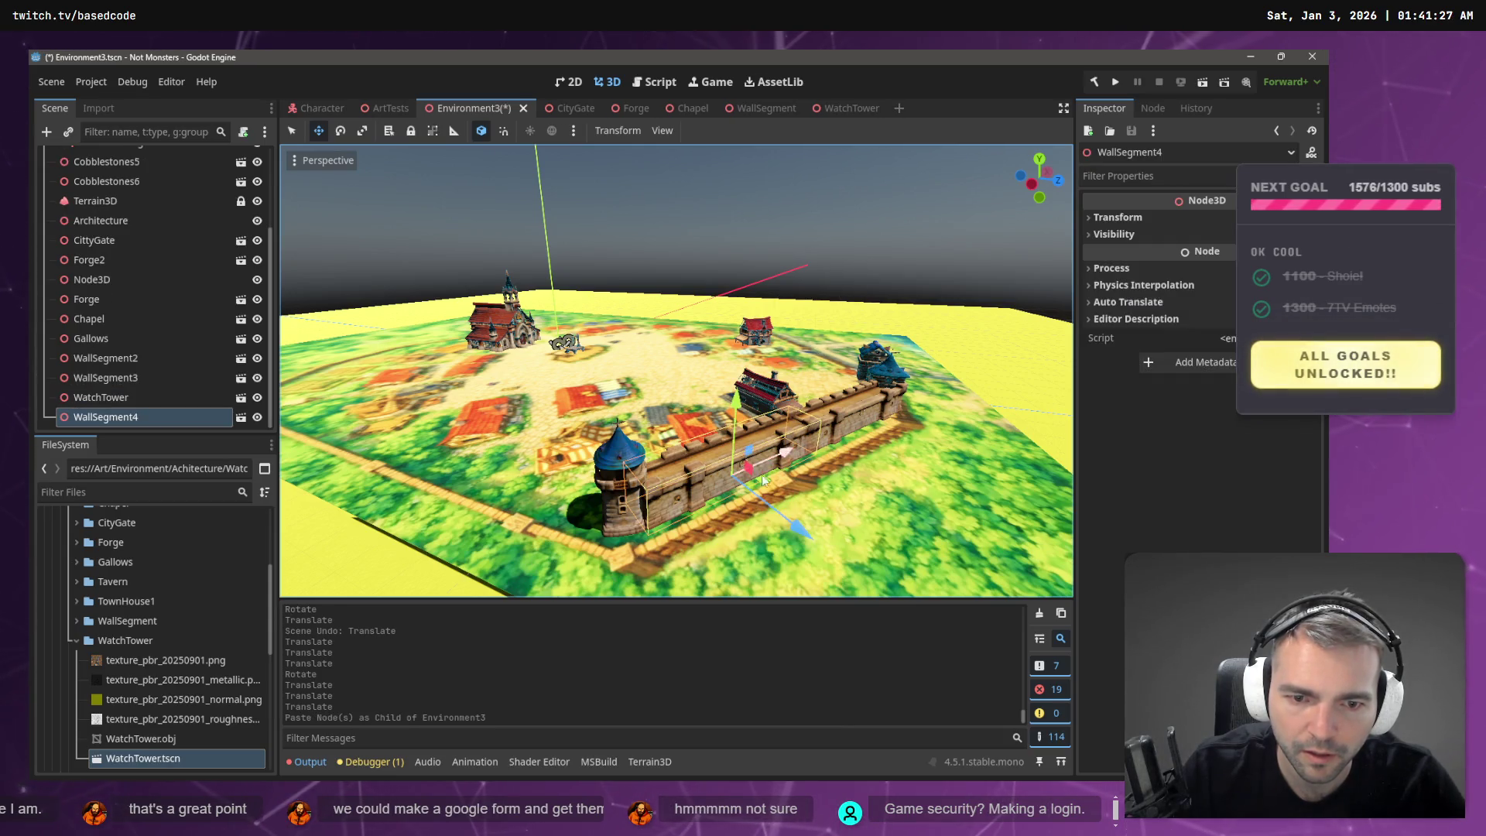
{"action": "left_click_drag", "start_coordinate": [741, 486], "coordinate": [576, 503]}
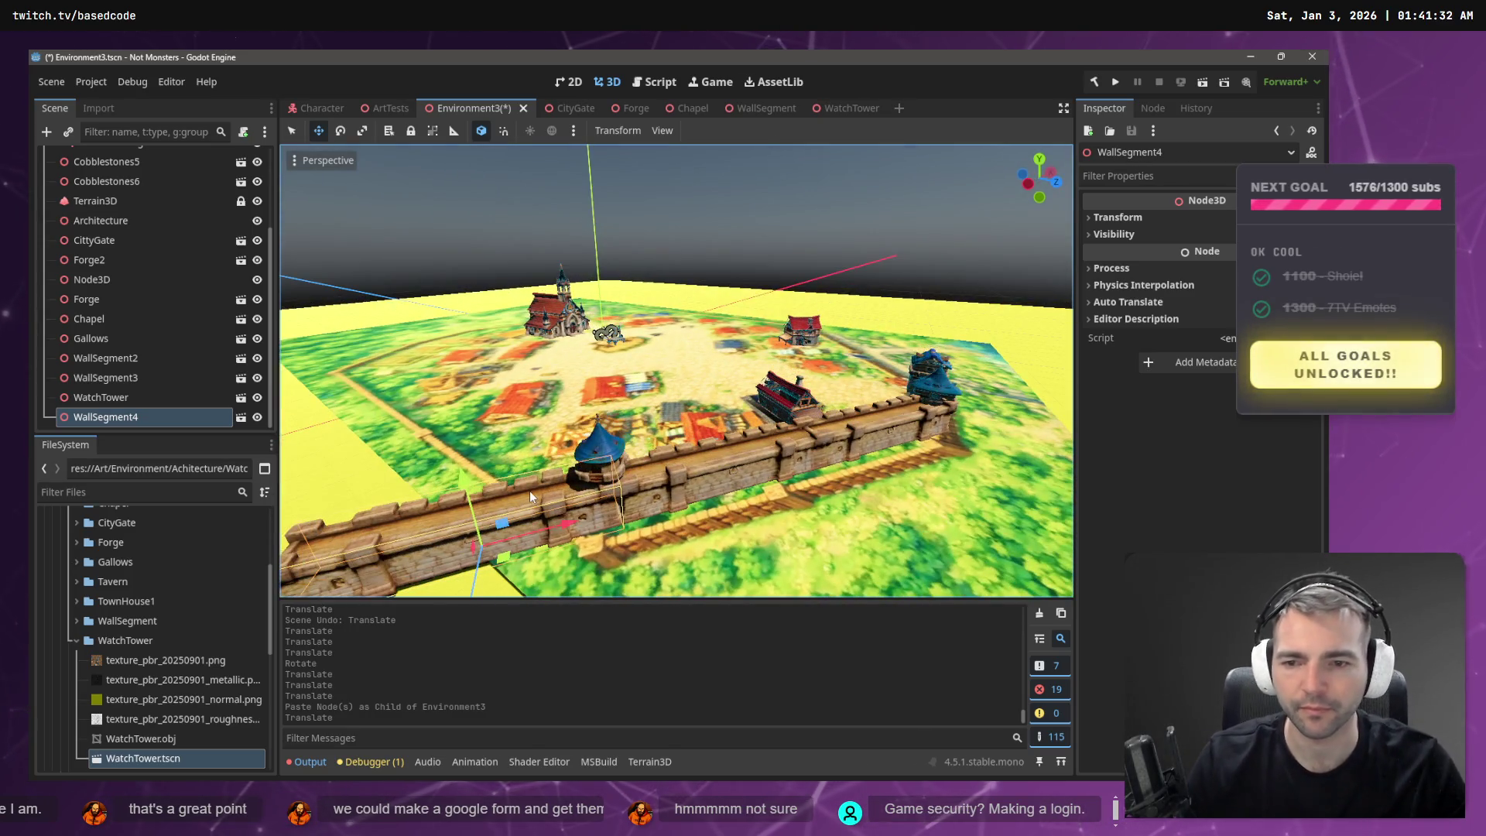
{"action": "scroll", "coordinate": [503, 438], "scroll_direction": "up", "scroll_amount": 5}
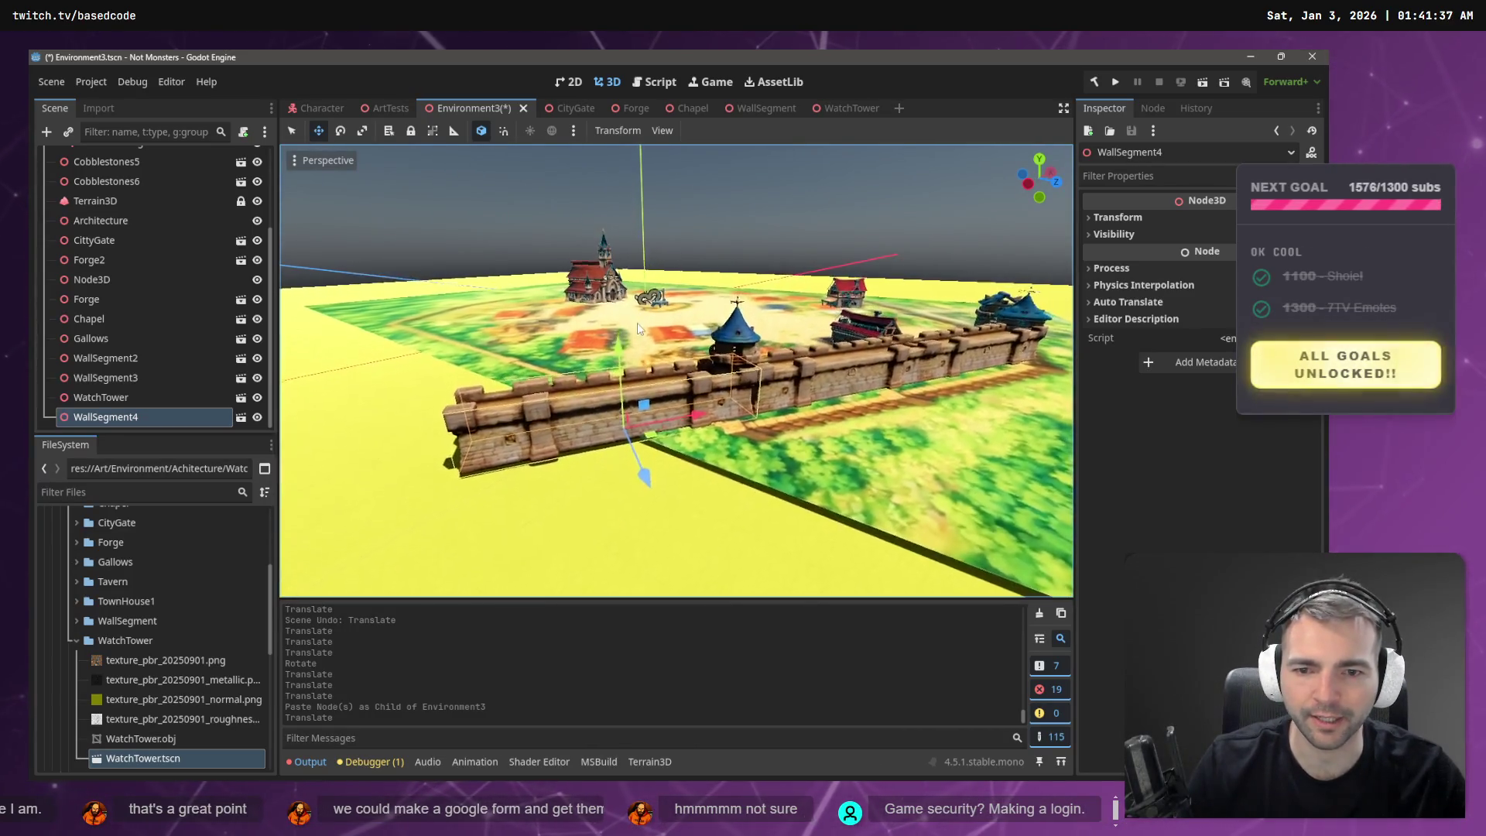
{"action": "key", "text": "e"}
{"action": "mouse_move", "coordinate": [658, 463]}
{"action": "left_mouse_down"}
{"action": "mouse_move", "coordinate": [616, 468]}
{"action": "mouse_move", "coordinate": [700, 404]}
{"action": "mouse_move", "coordinate": [674, 379]}
{"action": "left_mouse_up"}
{"action": "key", "text": "w"}
- Slide WallSegment4 along X and nudge it until it meets the WatchTower corner
{"action": "mouse_move", "coordinate": [551, 362]}
{"action": "left_mouse_down"}
{"action": "mouse_move", "coordinate": [713, 389]}
{"action": "mouse_move", "coordinate": [729, 357]}
{"action": "left_mouse_up"}
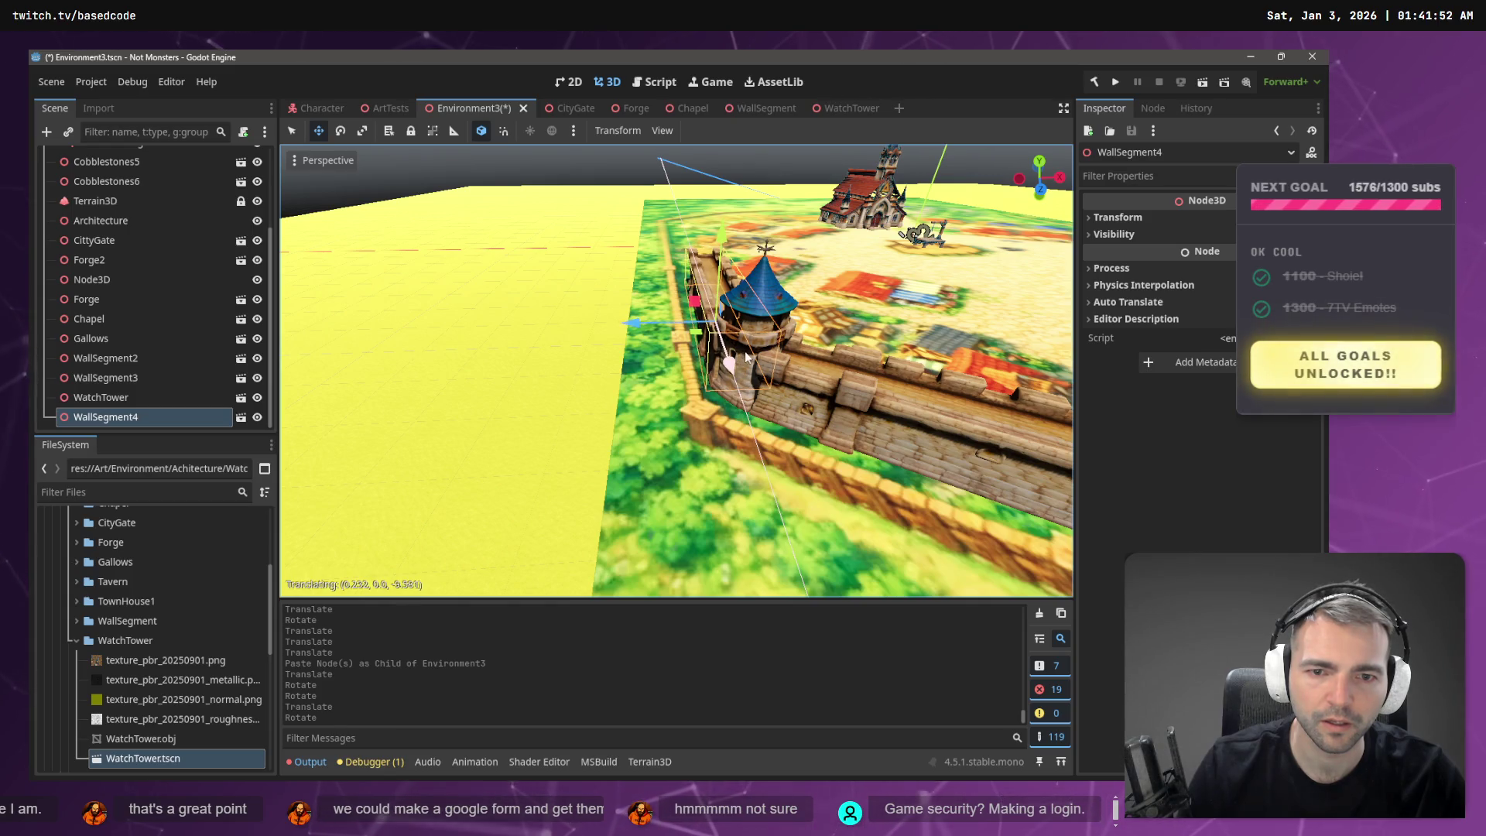
{"action": "left_click_drag", "start_coordinate": [643, 323], "coordinate": [647, 324]}
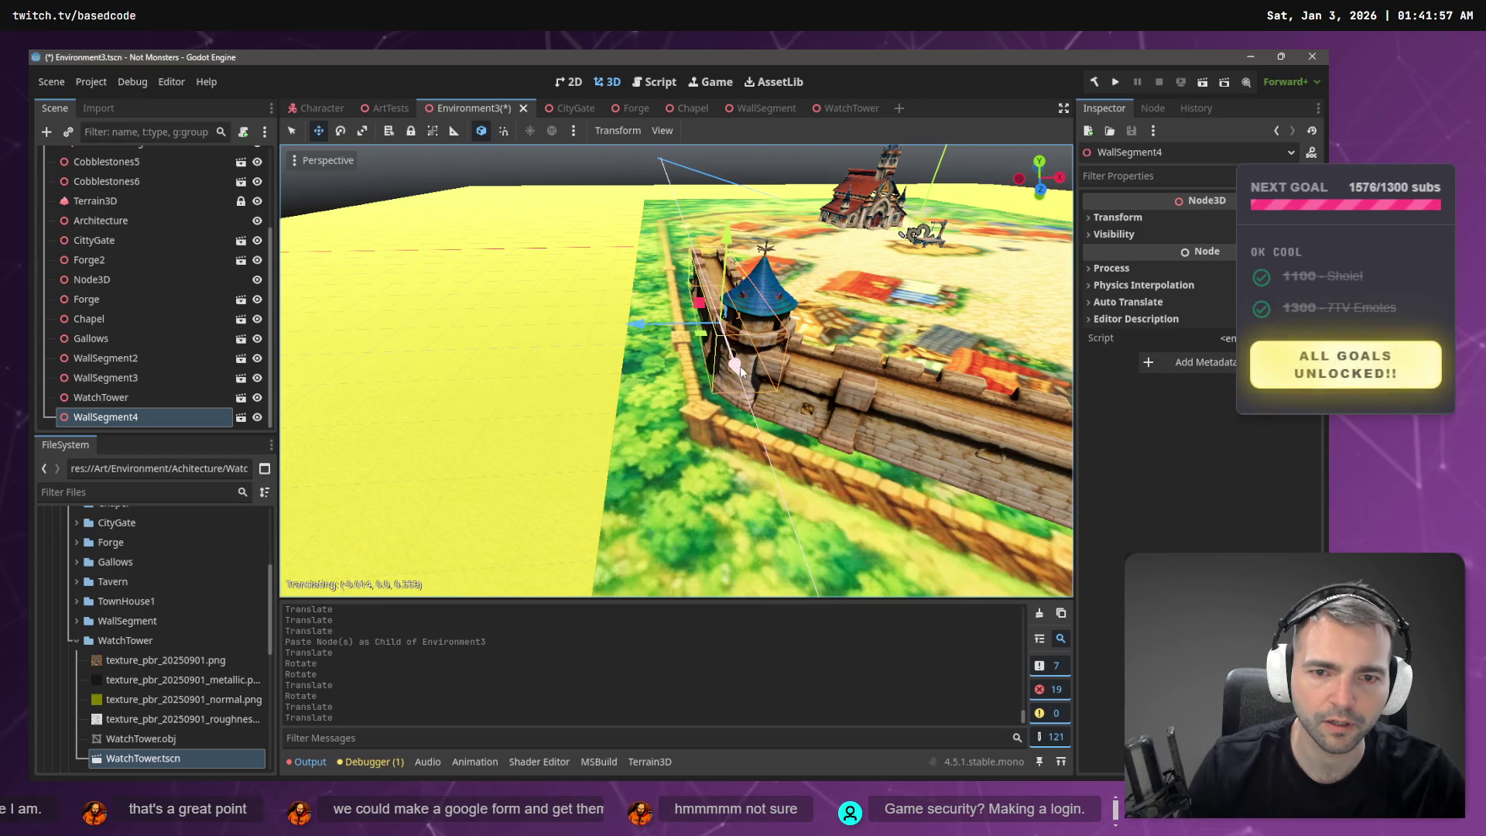
{"action": "left_click_drag", "start_coordinate": [741, 371], "coordinate": [741, 371]}
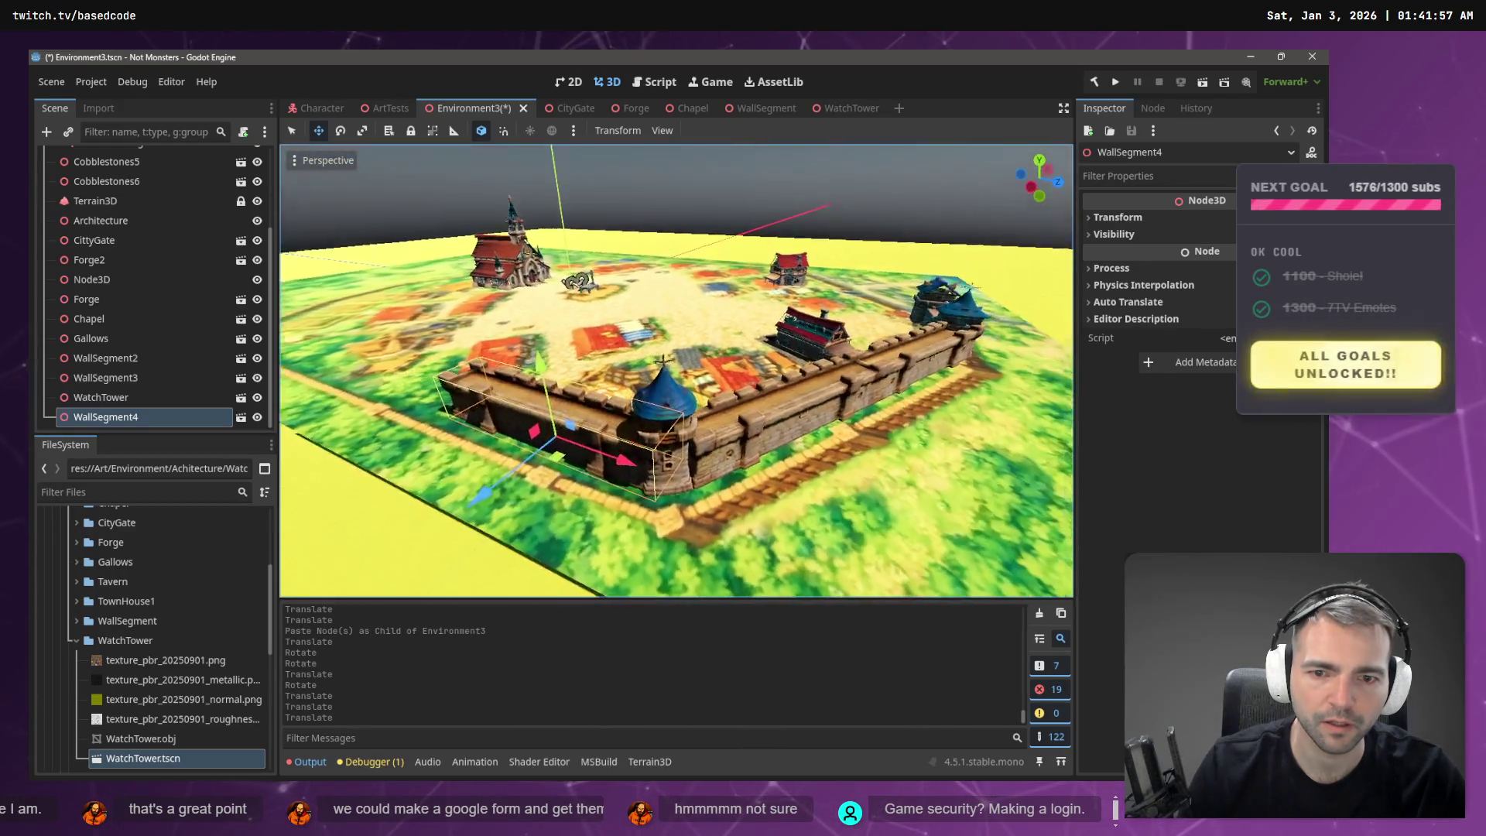
{"action": "scroll", "coordinate": [676, 372], "scroll_direction": "up", "scroll_amount": 5}
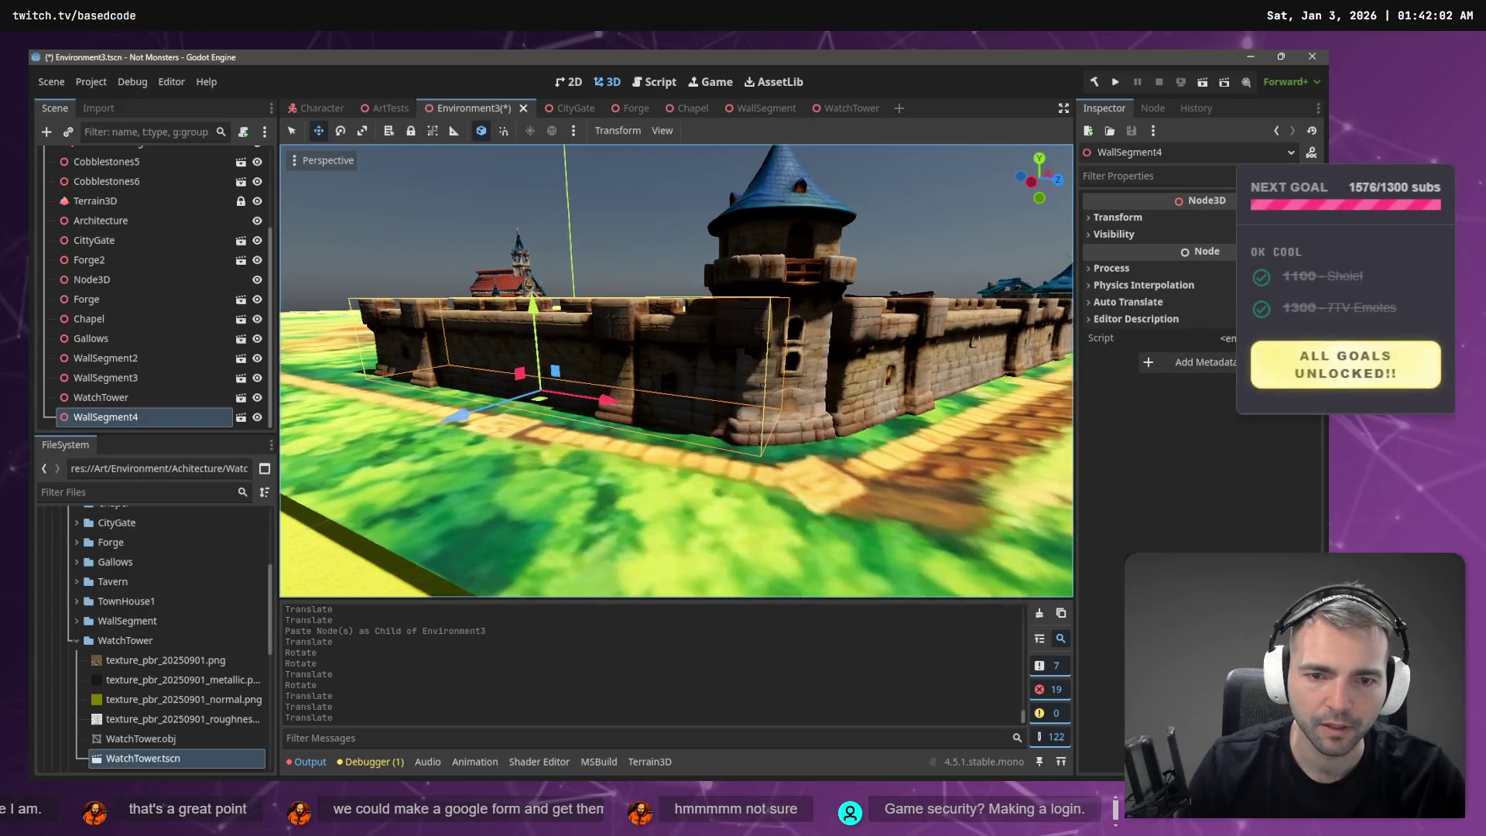
{"action": "scroll", "coordinate": [676, 372], "scroll_direction": "up", "scroll_amount": 2}
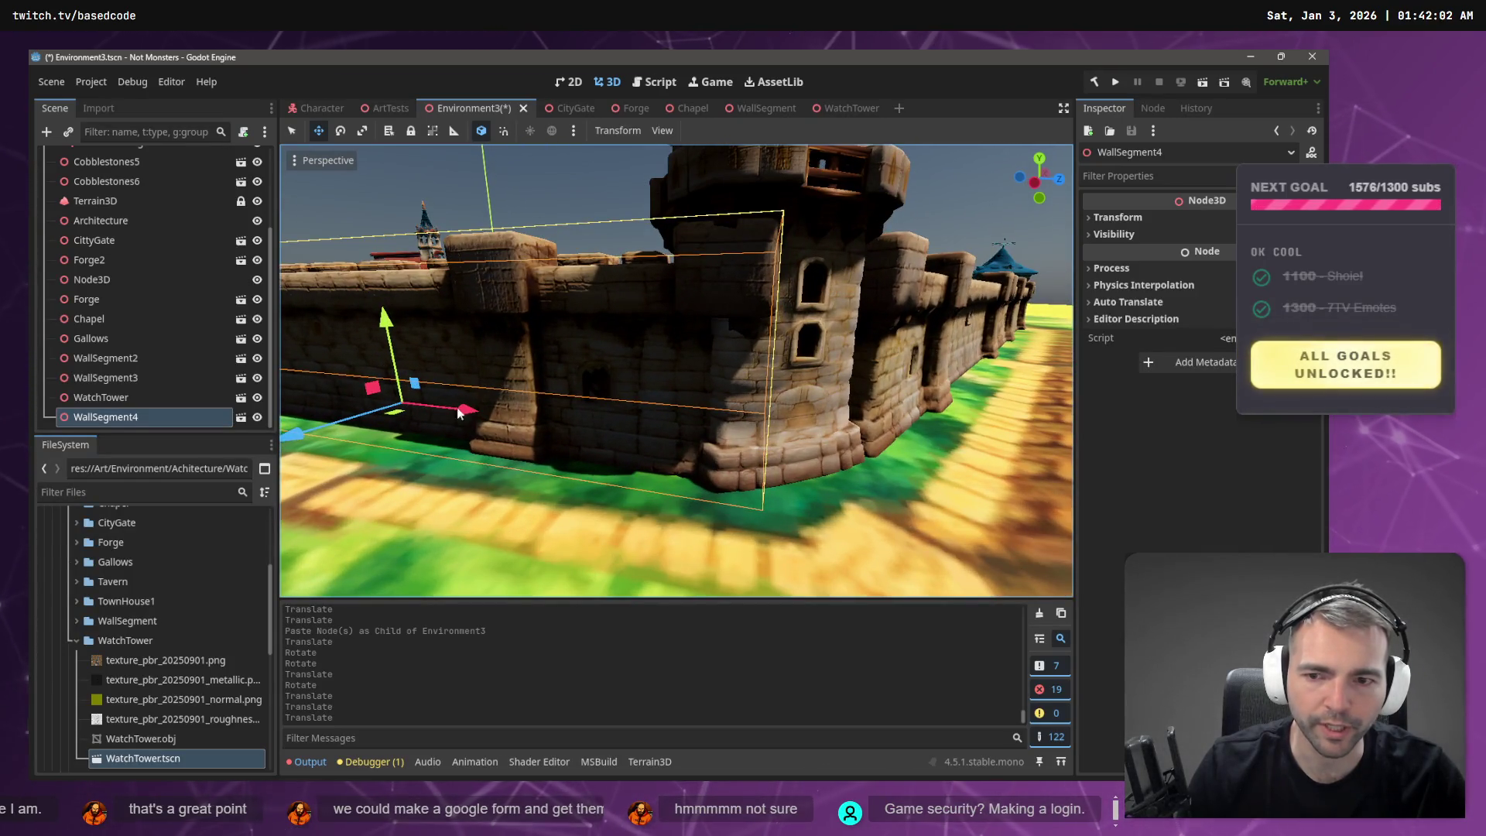
{"action": "left_click_drag", "start_coordinate": [295, 431], "coordinate": [290, 436]}
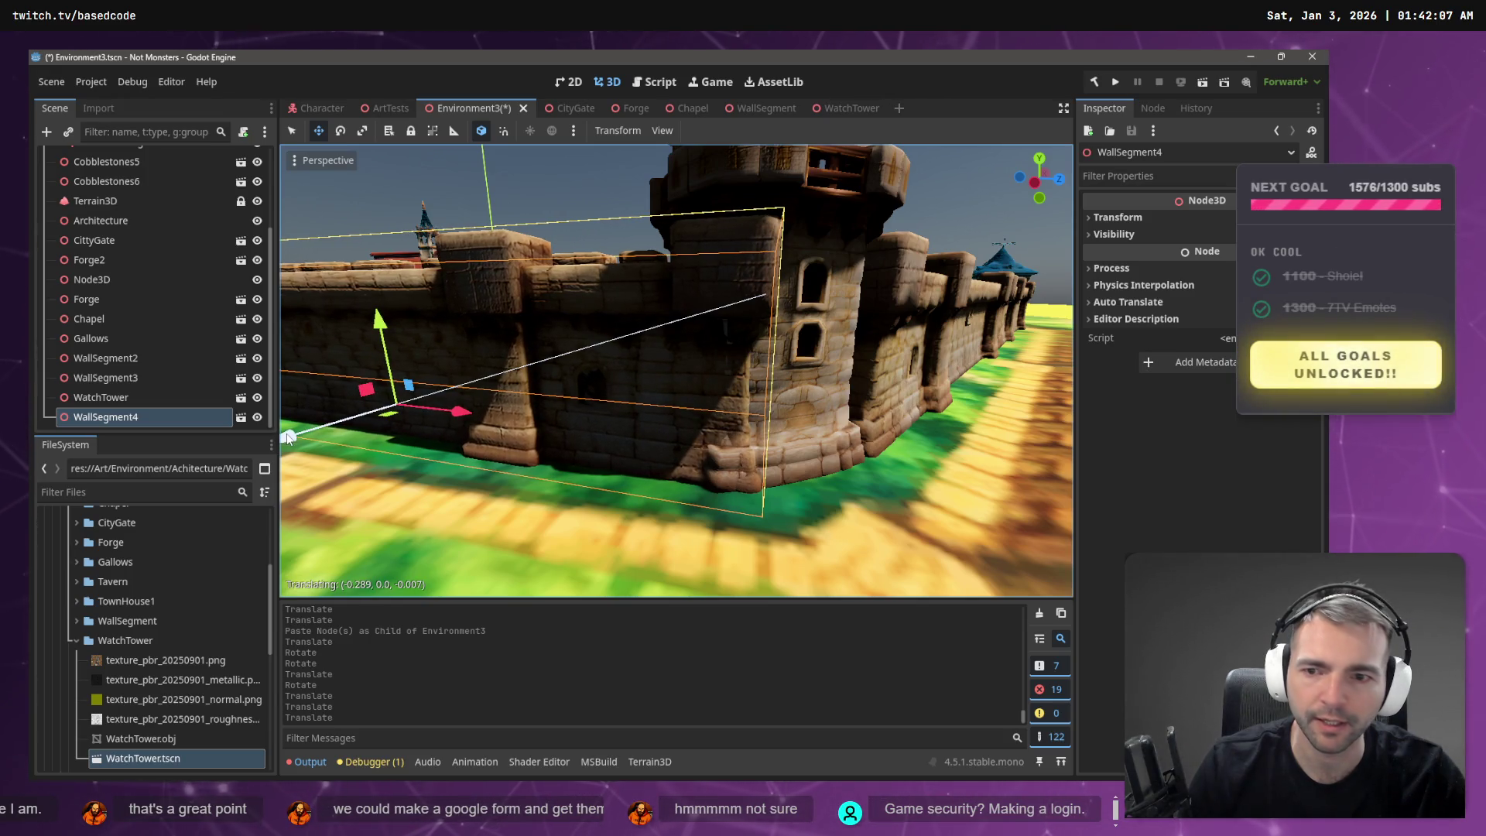
{"action": "left_click_drag", "start_coordinate": [460, 414], "coordinate": [452, 414]}
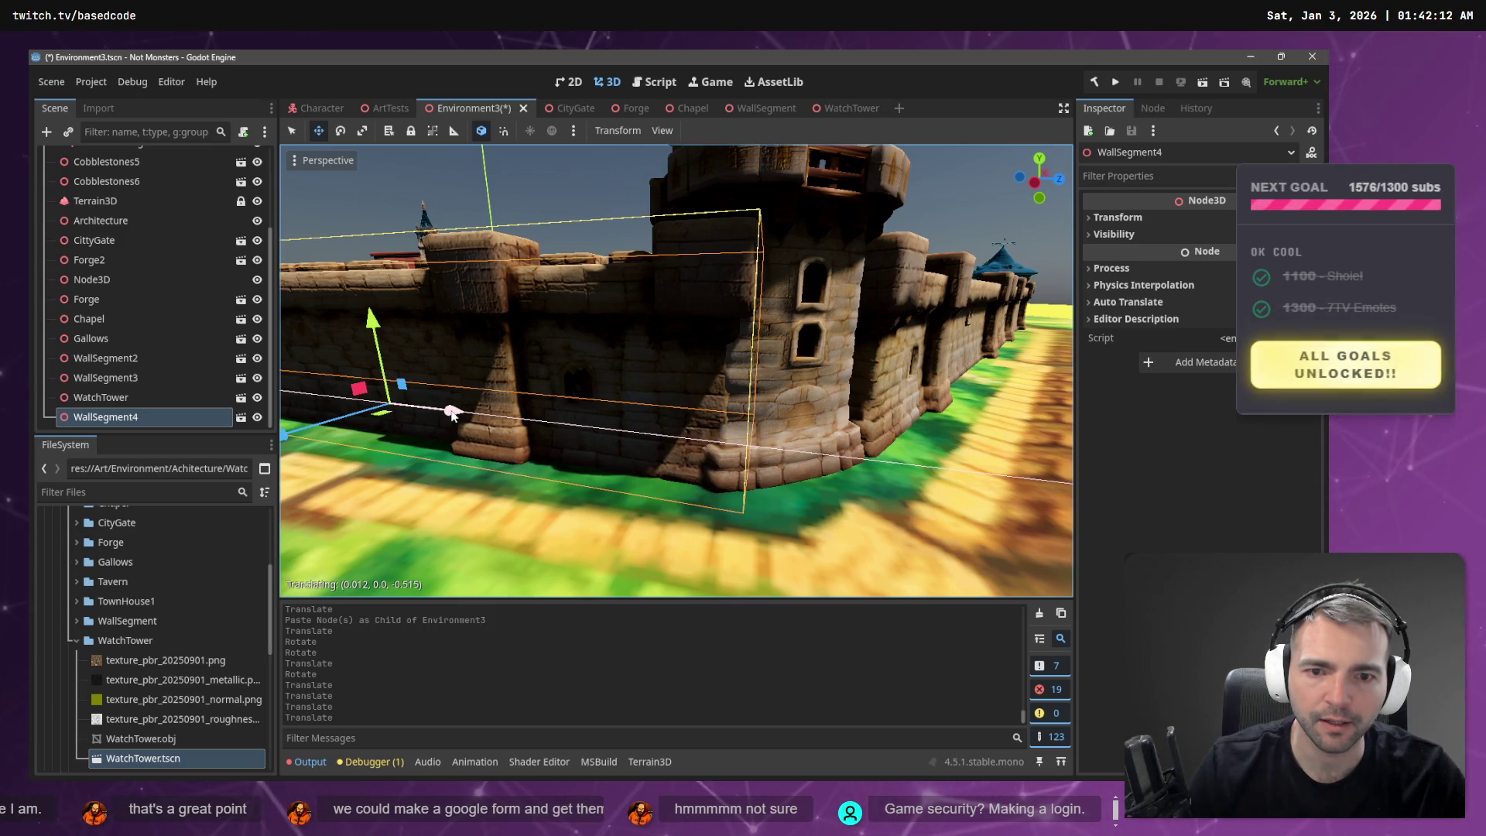
{"action": "left_click_drag", "start_coordinate": [451, 415], "coordinate": [452, 413]}
{"action": "scroll", "coordinate": [675, 371], "scroll_direction": "down", "scroll_amount": 5}
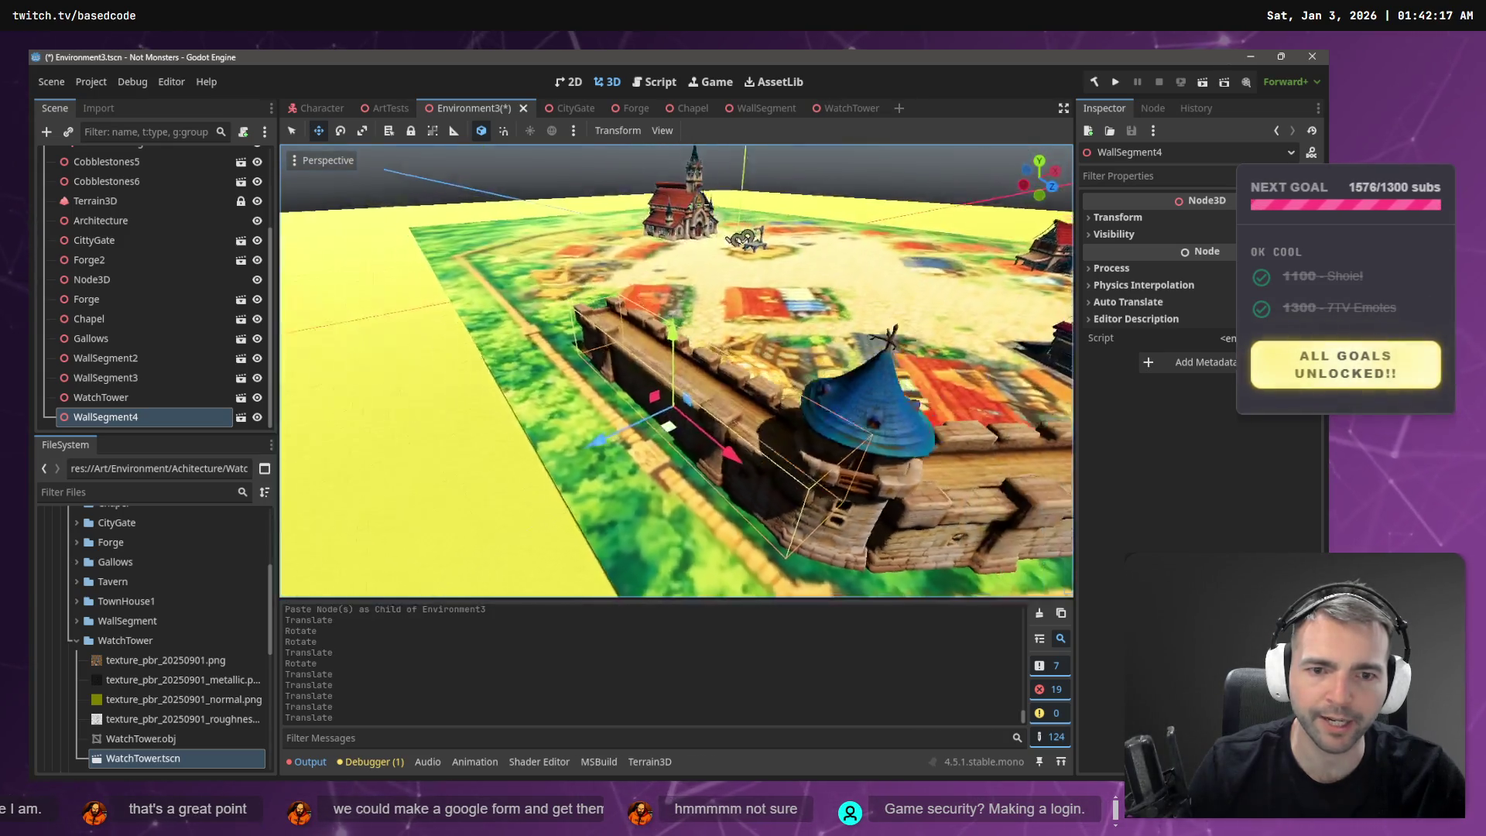
{"action": "scroll", "coordinate": [676, 371], "scroll_direction": "down", "scroll_amount": 4}
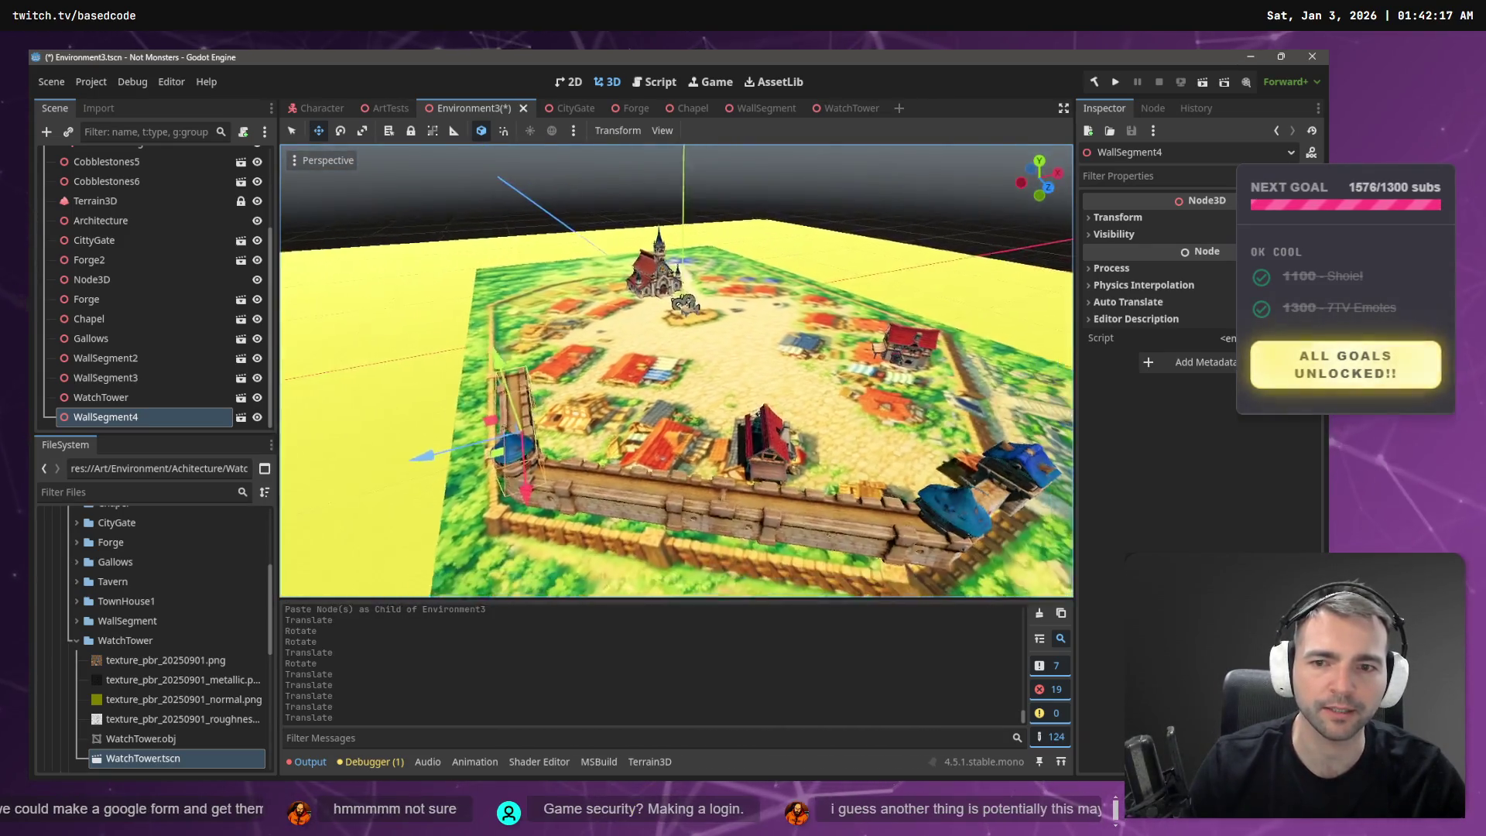
{"action": "scroll", "coordinate": [675, 372], "scroll_direction": "up", "scroll_amount": 3}
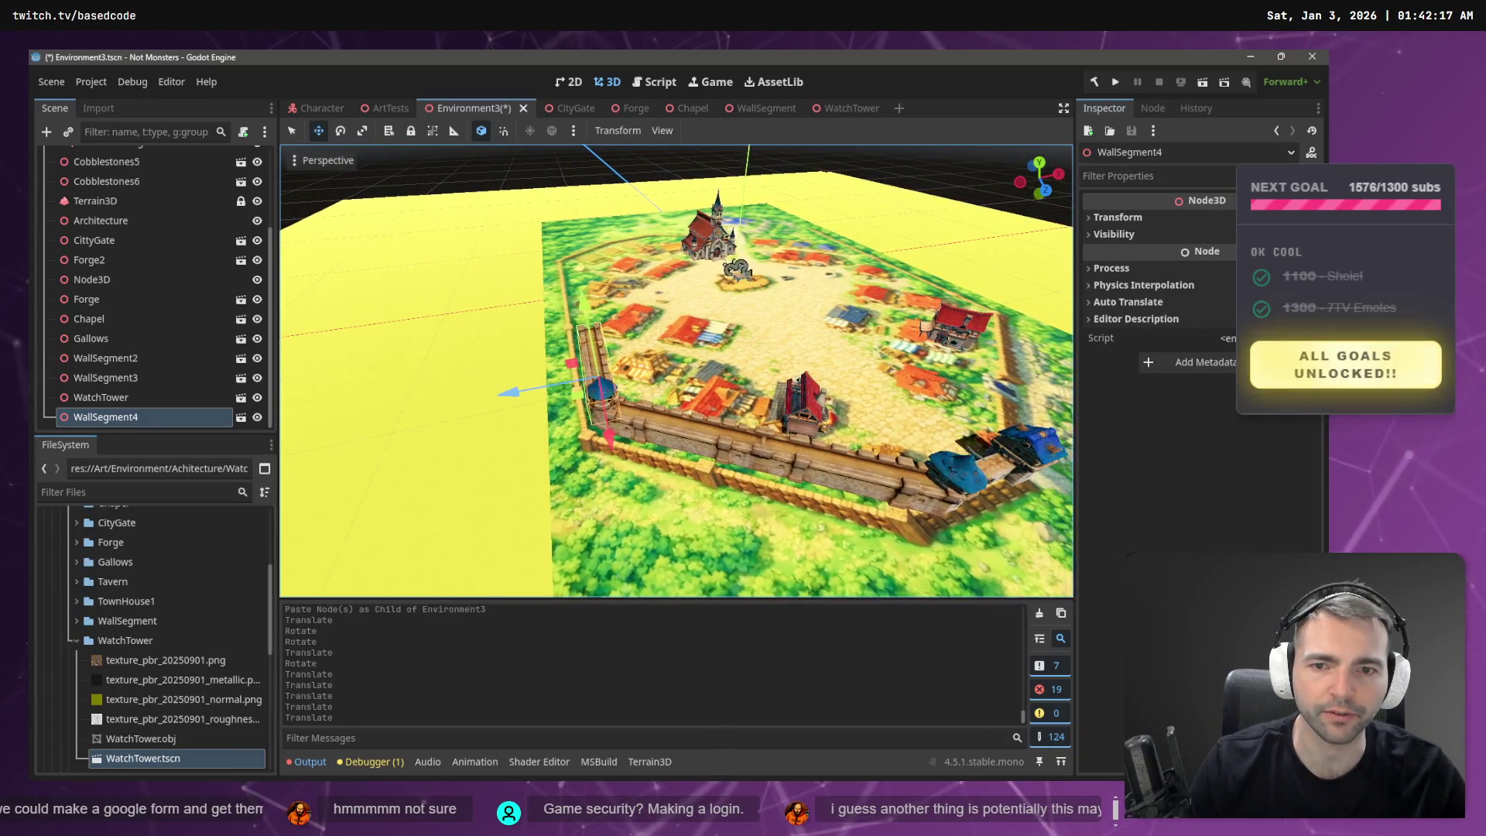
- Save, briefly test-run the game, then select the PlacementGuide mesh and start lowering it
{"action": "key", "text": "ctrl+s"}
{"action": "key", "text": "F5"}
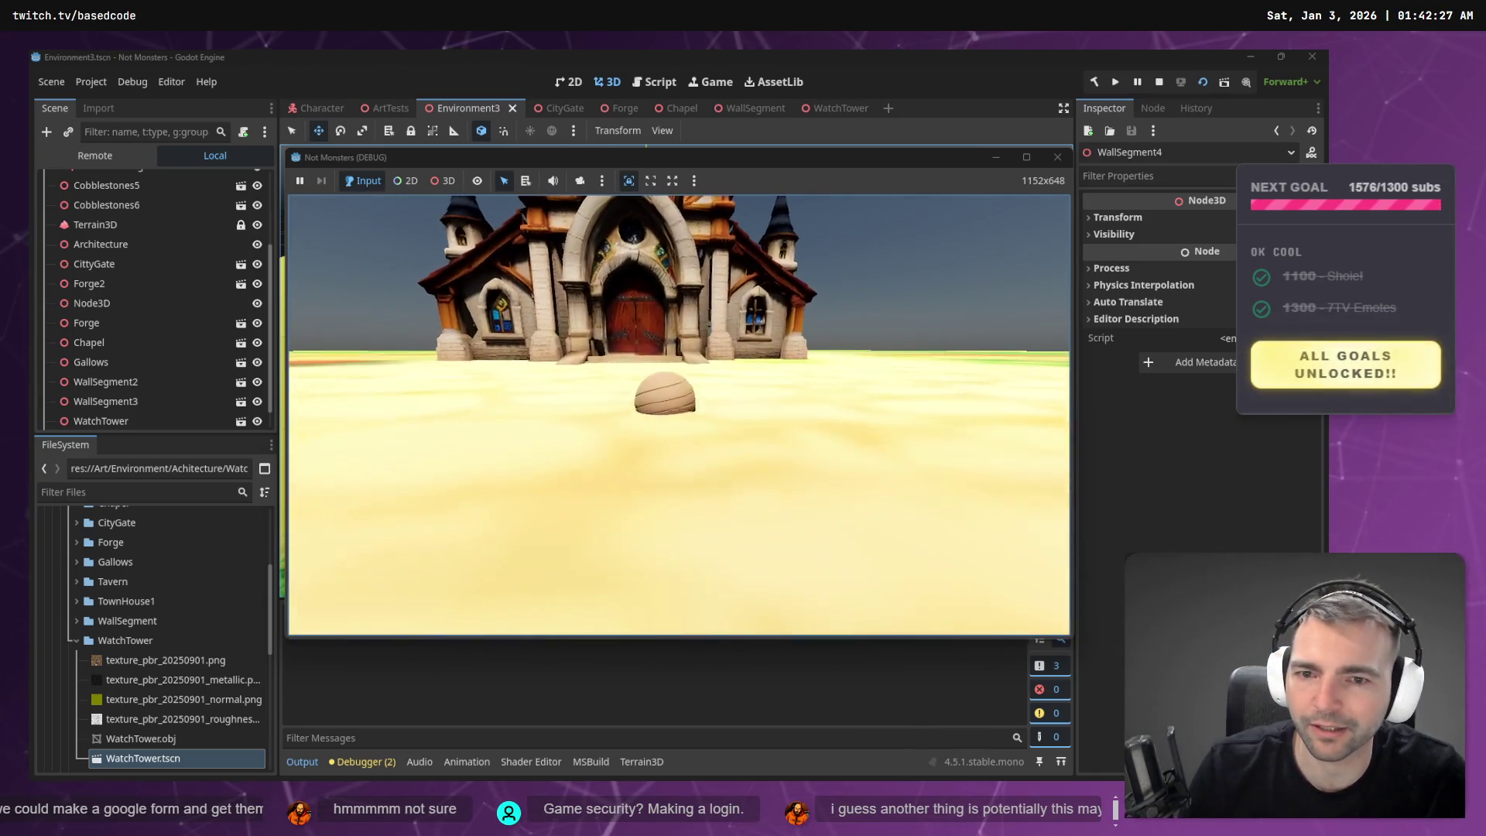
{"action": "key", "text": "F8"}
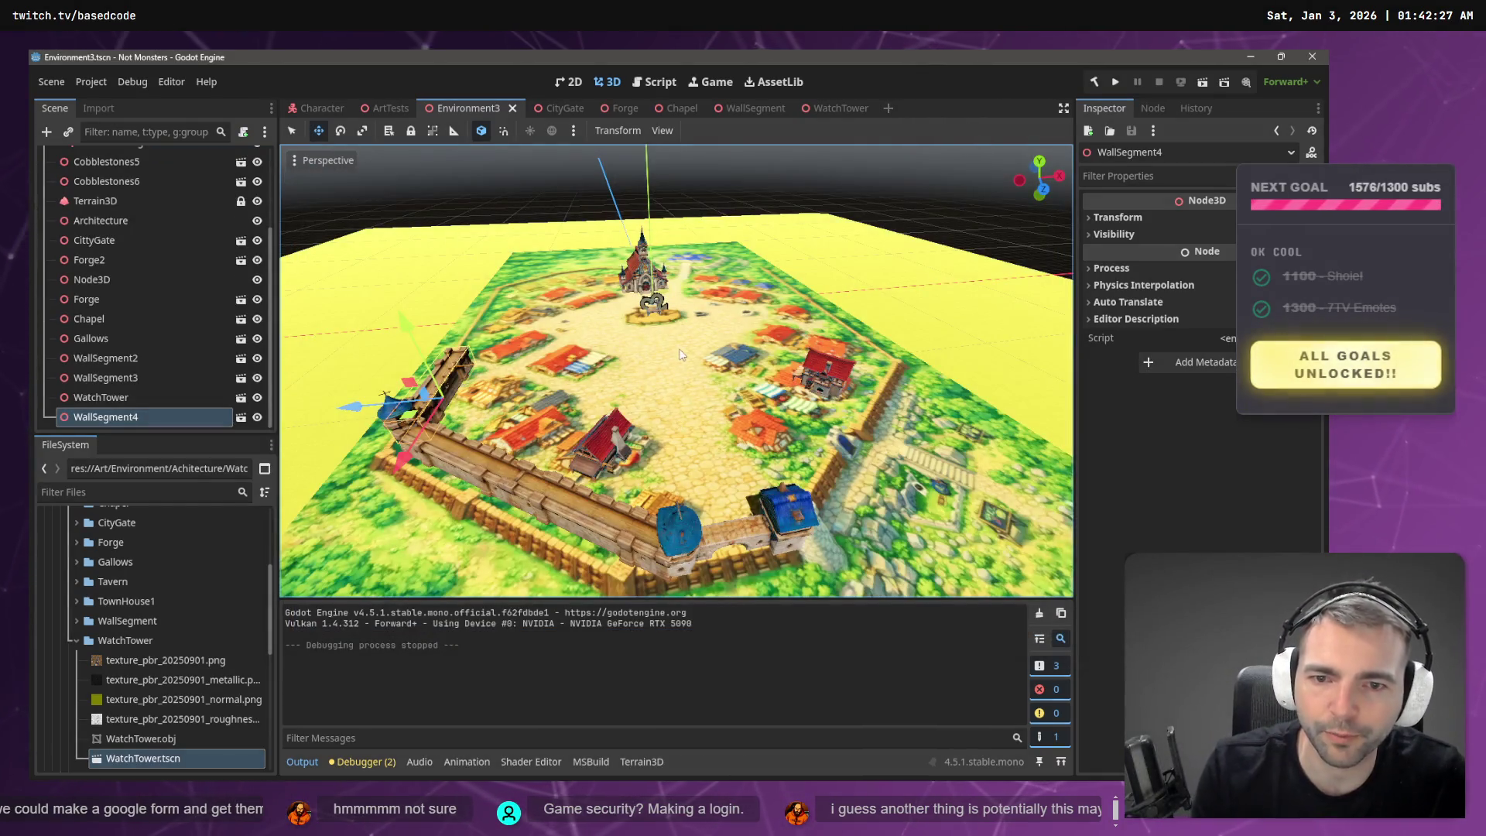
{"action": "left_click", "coordinate": [682, 356]}
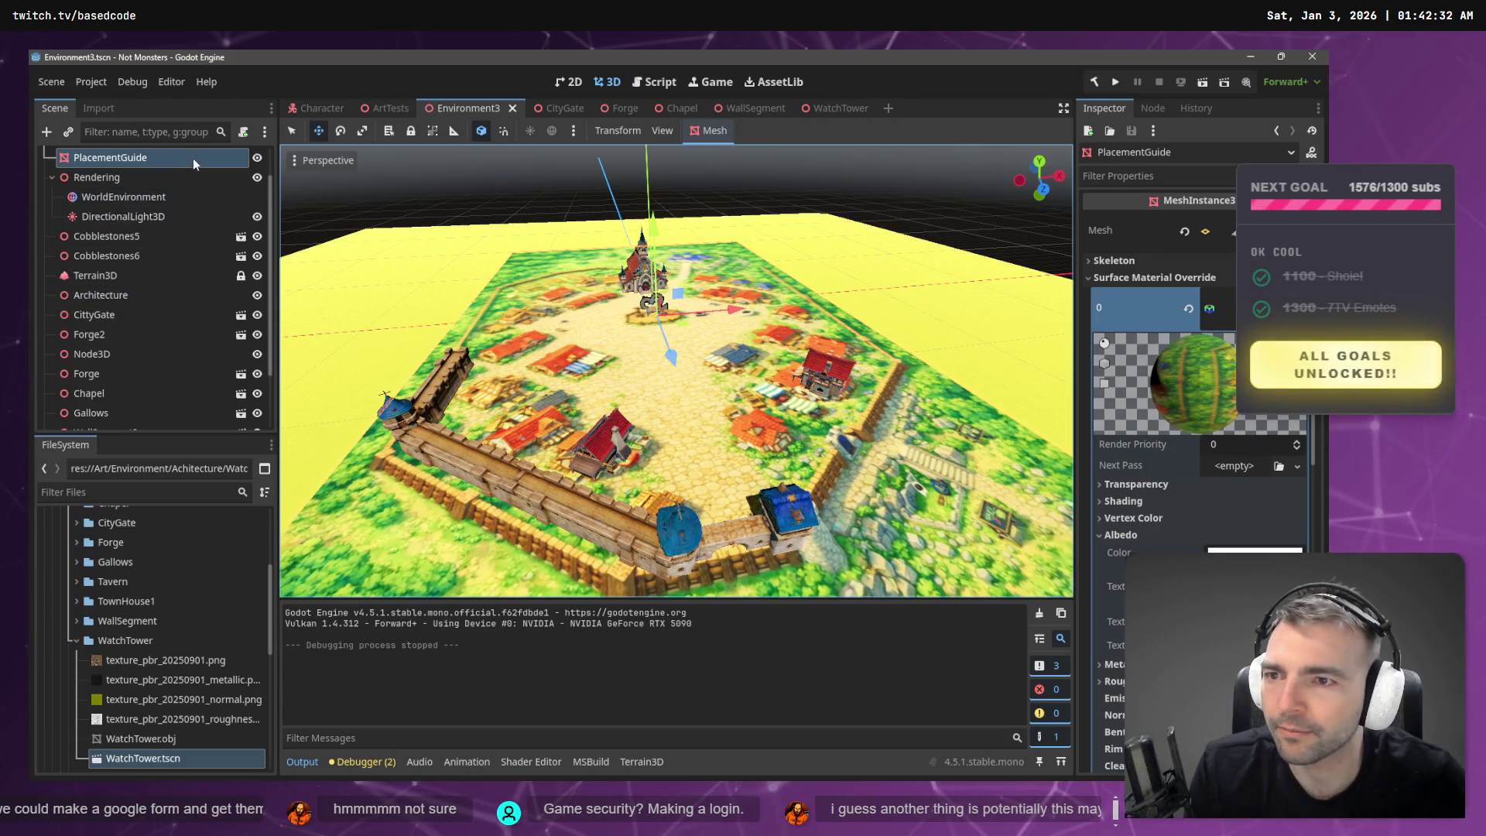
{"action": "mouse_move", "coordinate": [653, 237]}
{"action": "left_mouse_down"}
{"action": "mouse_move", "coordinate": [655, 253]}
{"action": "mouse_move", "coordinate": [662, 236]}
{"action": "left_mouse_up"}
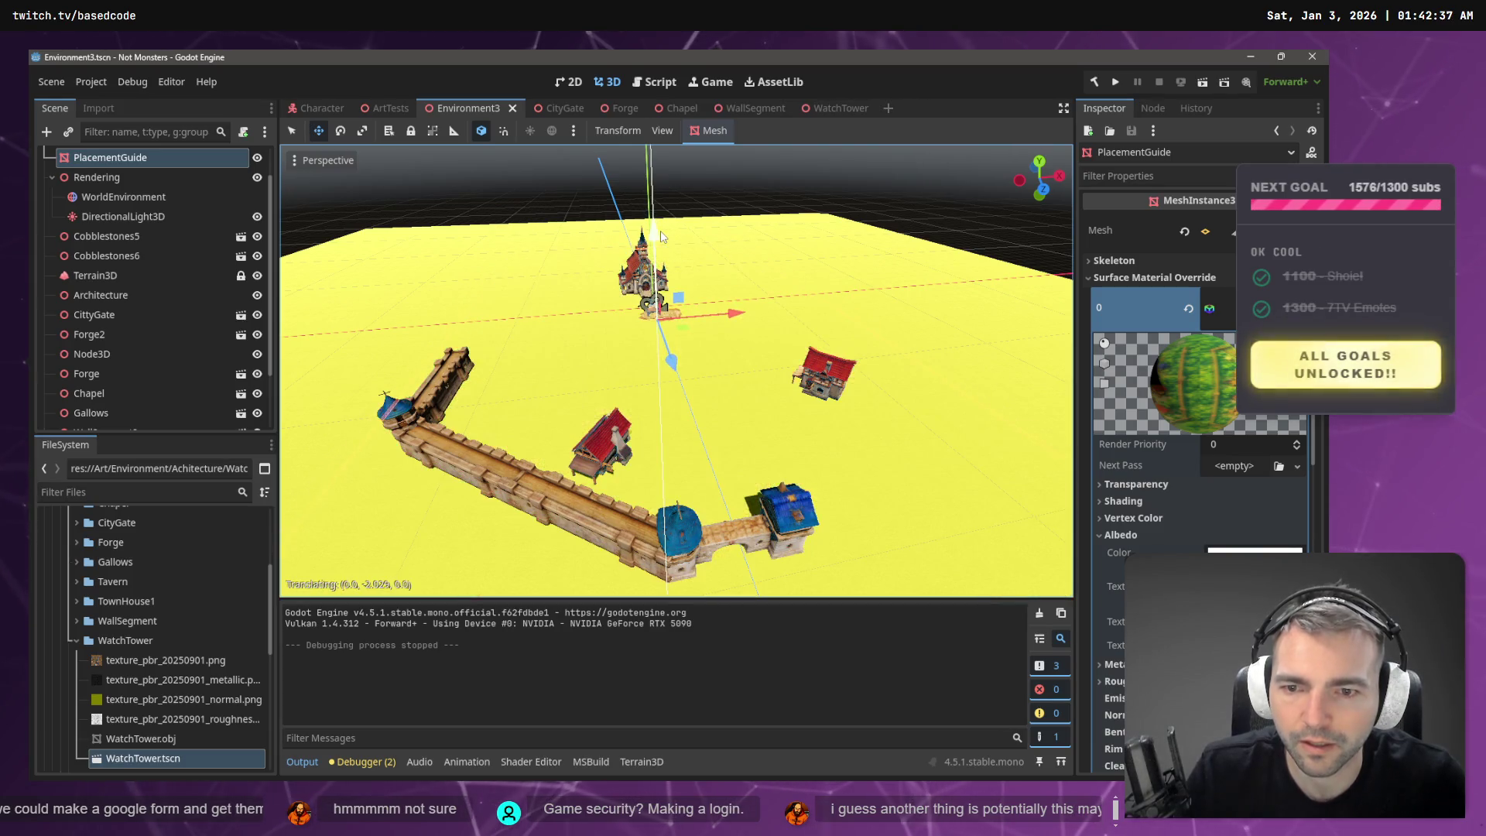
- Play-test by walking the mummy toward the building, back, and toward the gallows, then stop
{"action": "key", "text": "F5"}
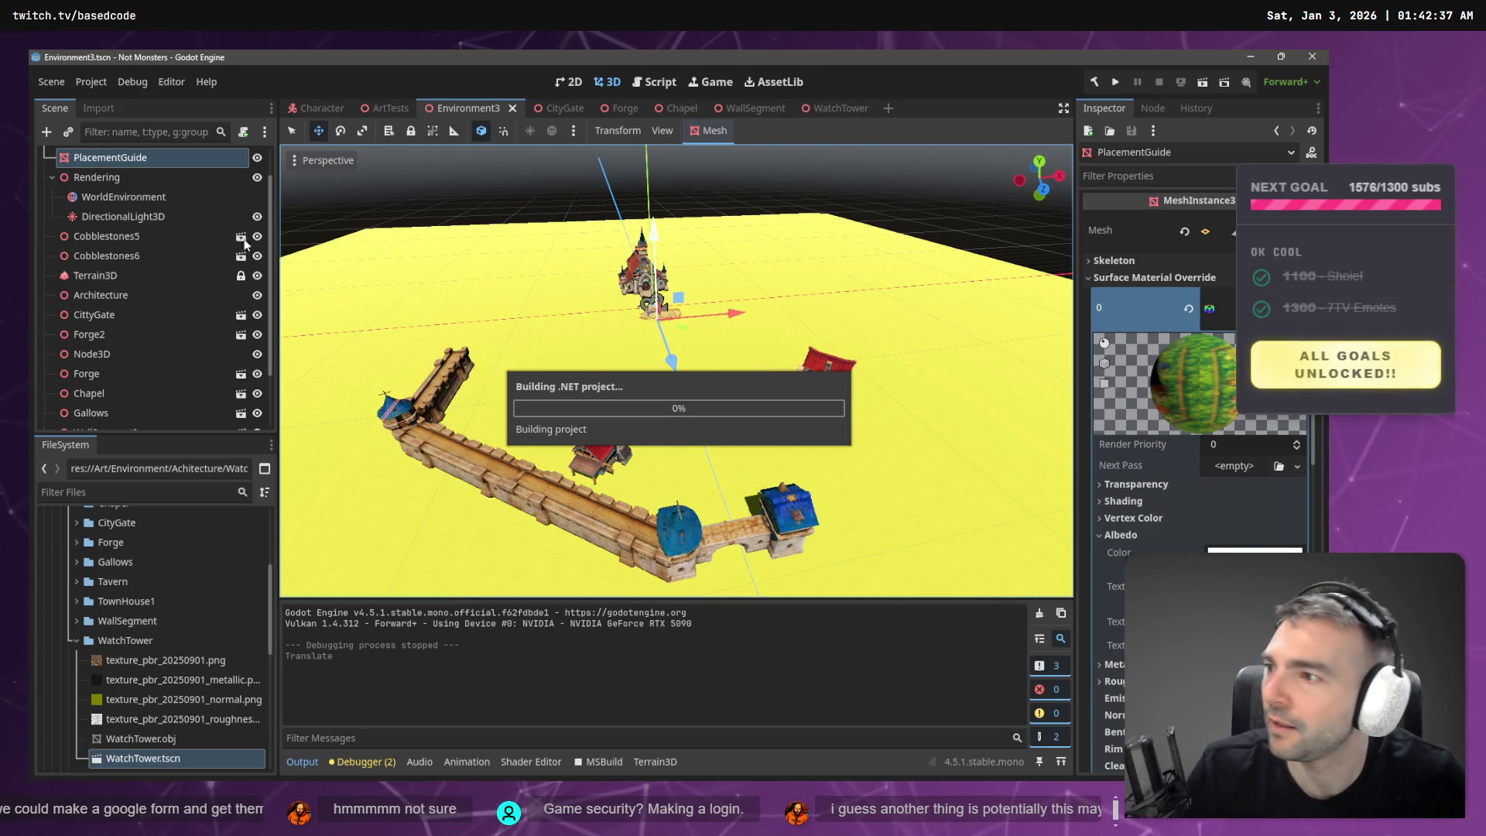
{"action": "key", "text": "w"}
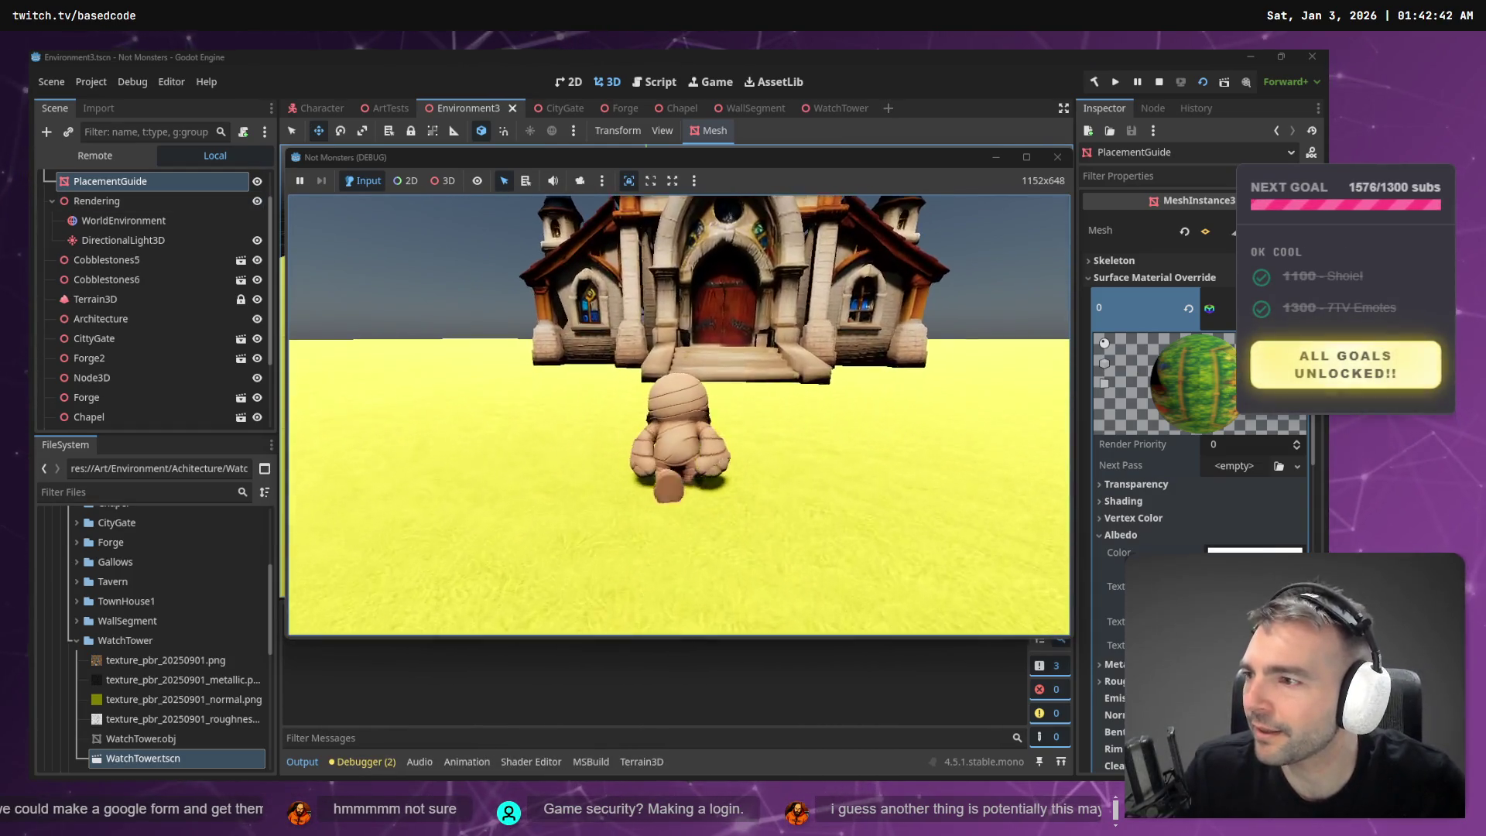
{"action": "key", "text": "s"}
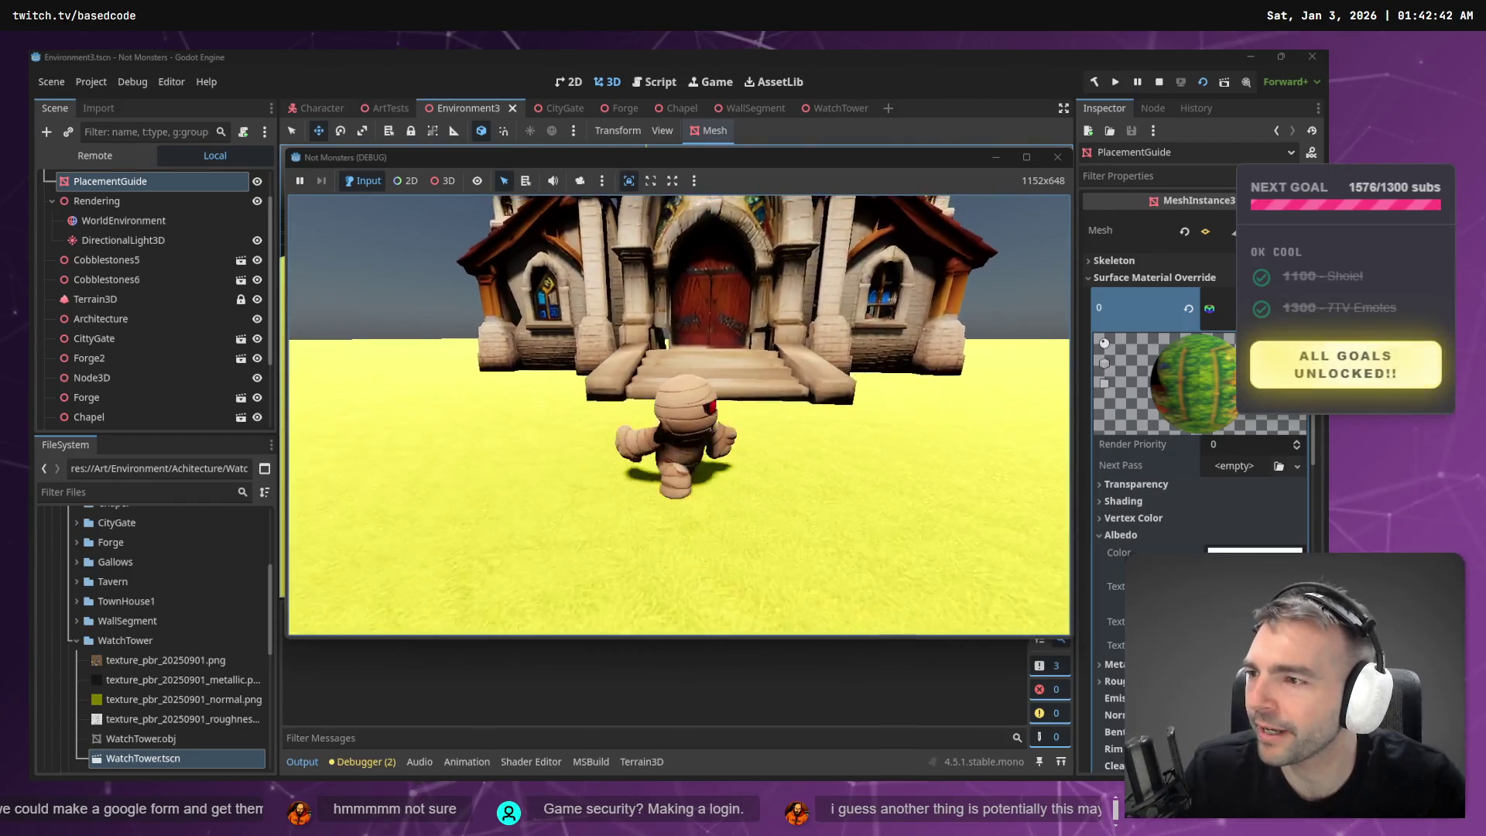
{"action": "key", "text": "w"}
{"action": "key", "text": "a"}
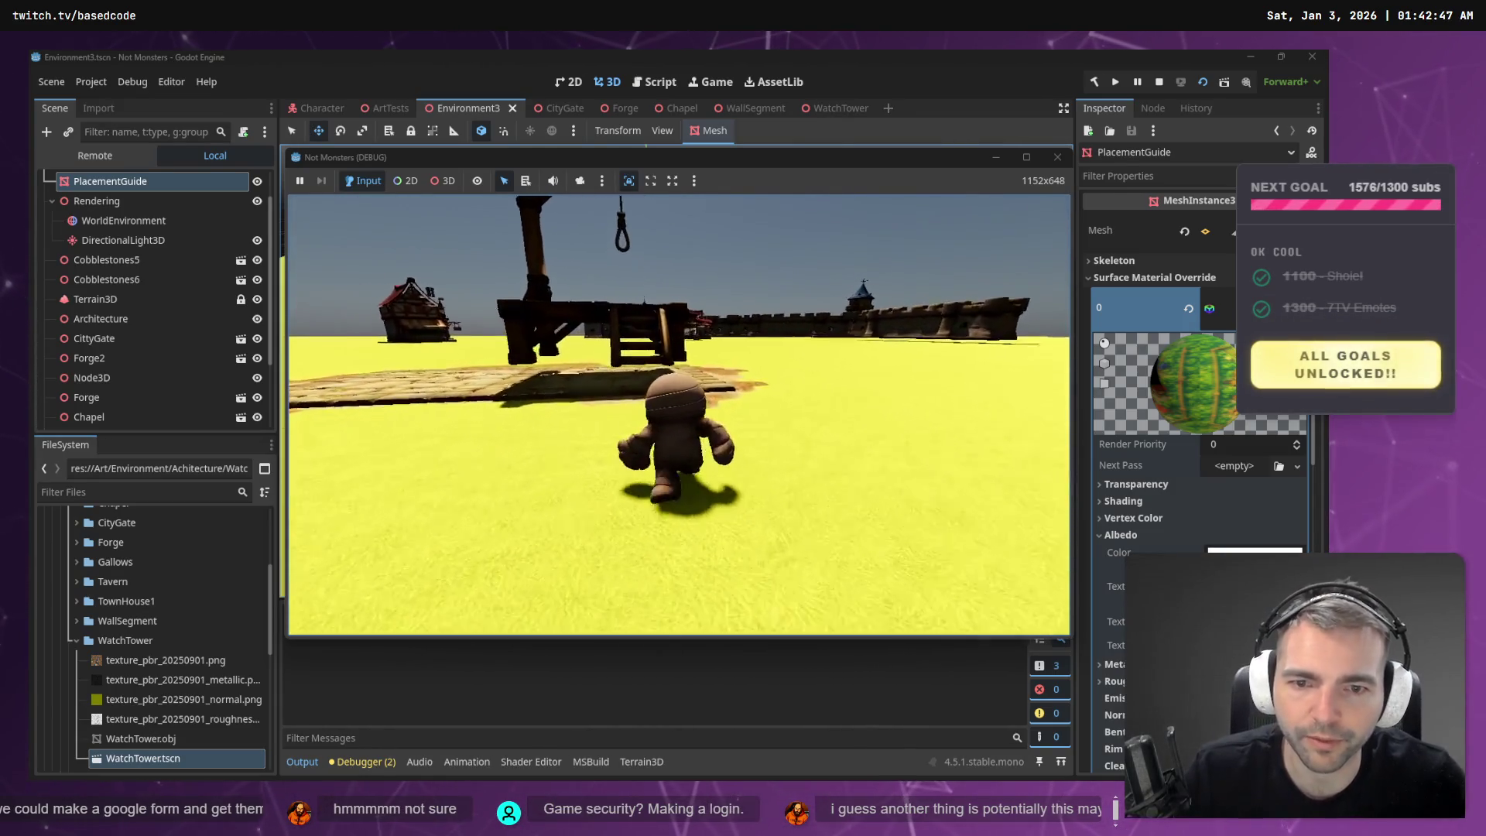
{"action": "key", "text": "F8"}
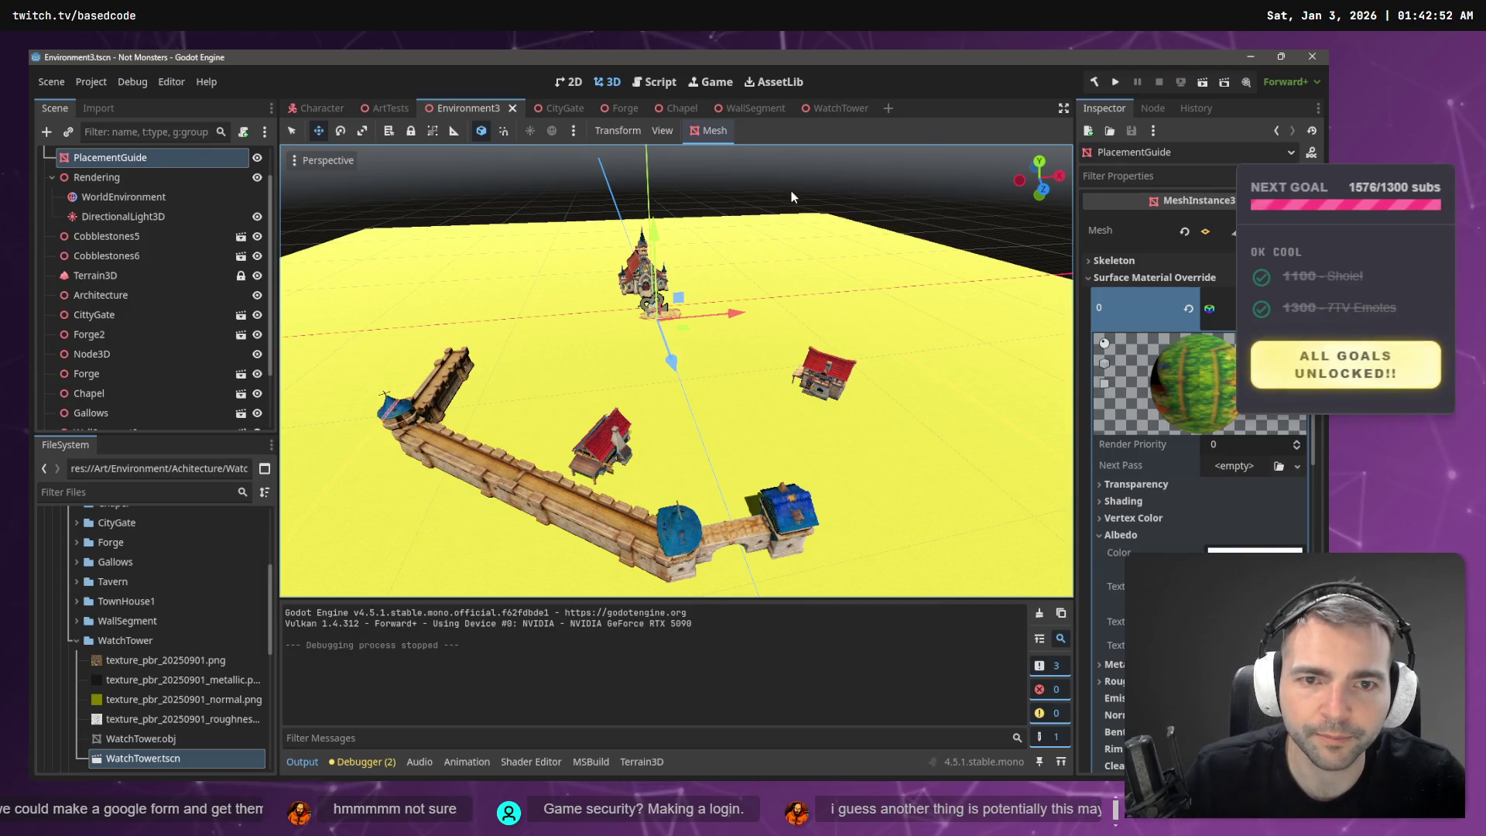
- Drag the Gallows down its Y axis so it sits on the ground
{"action": "left_click", "coordinate": [791, 190]}
{"action": "scroll", "coordinate": [791, 191], "scroll_direction": "up", "scroll_amount": 5}
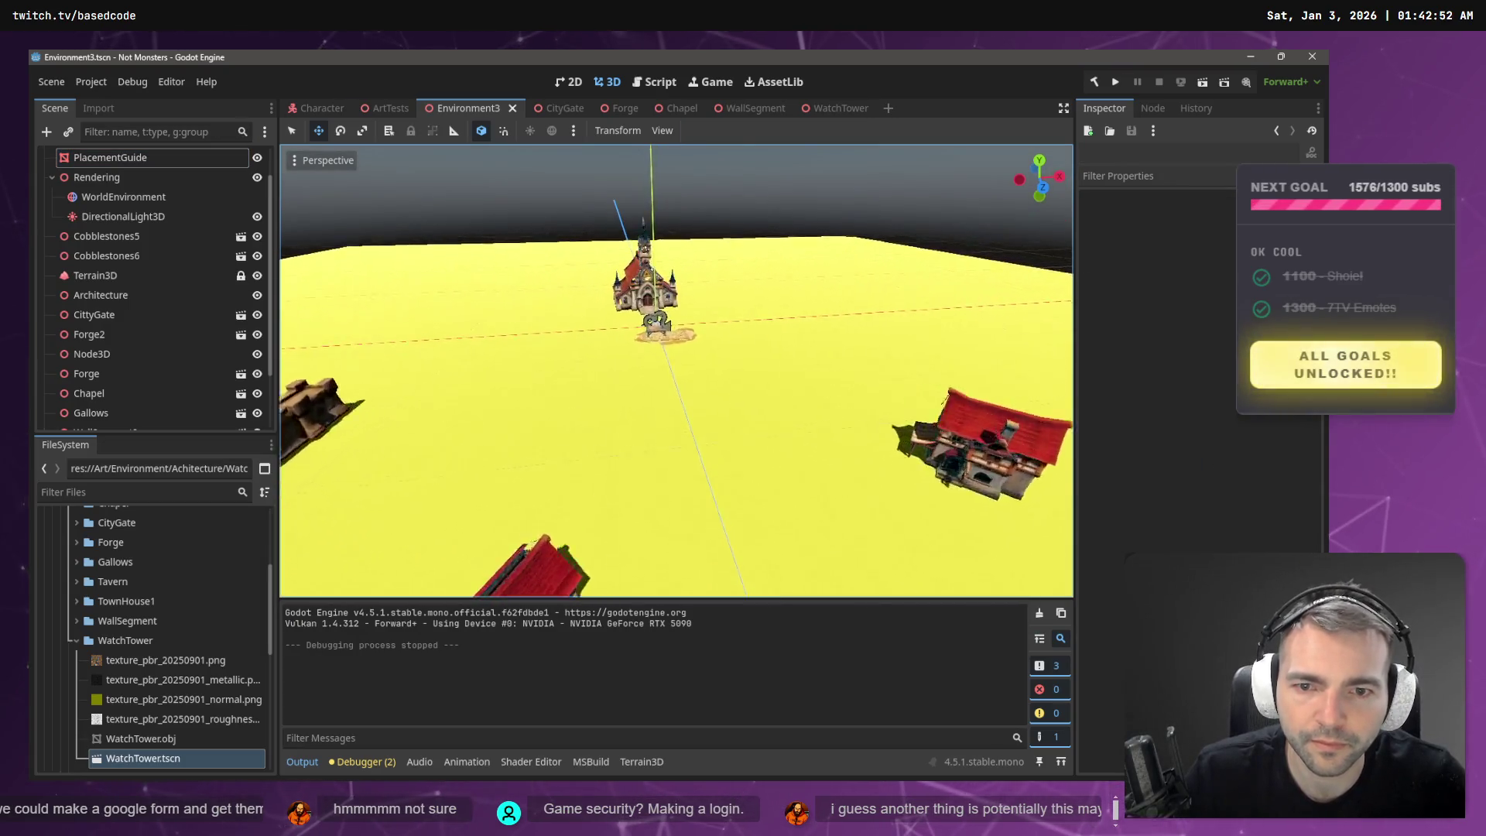
{"action": "scroll", "coordinate": [639, 345], "scroll_direction": "up", "scroll_amount": 5}
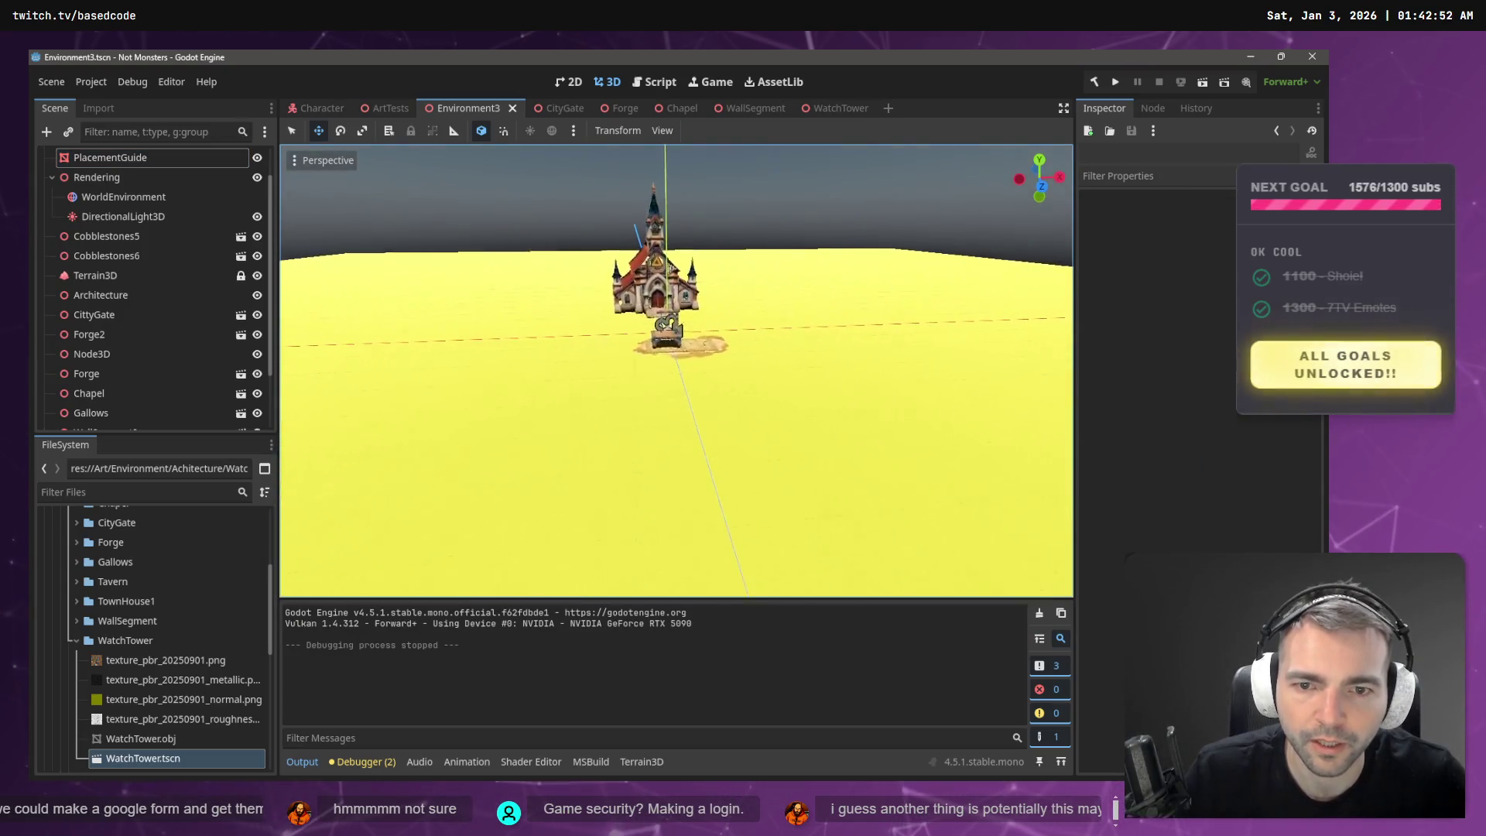
{"action": "left_click", "coordinate": [639, 345]}
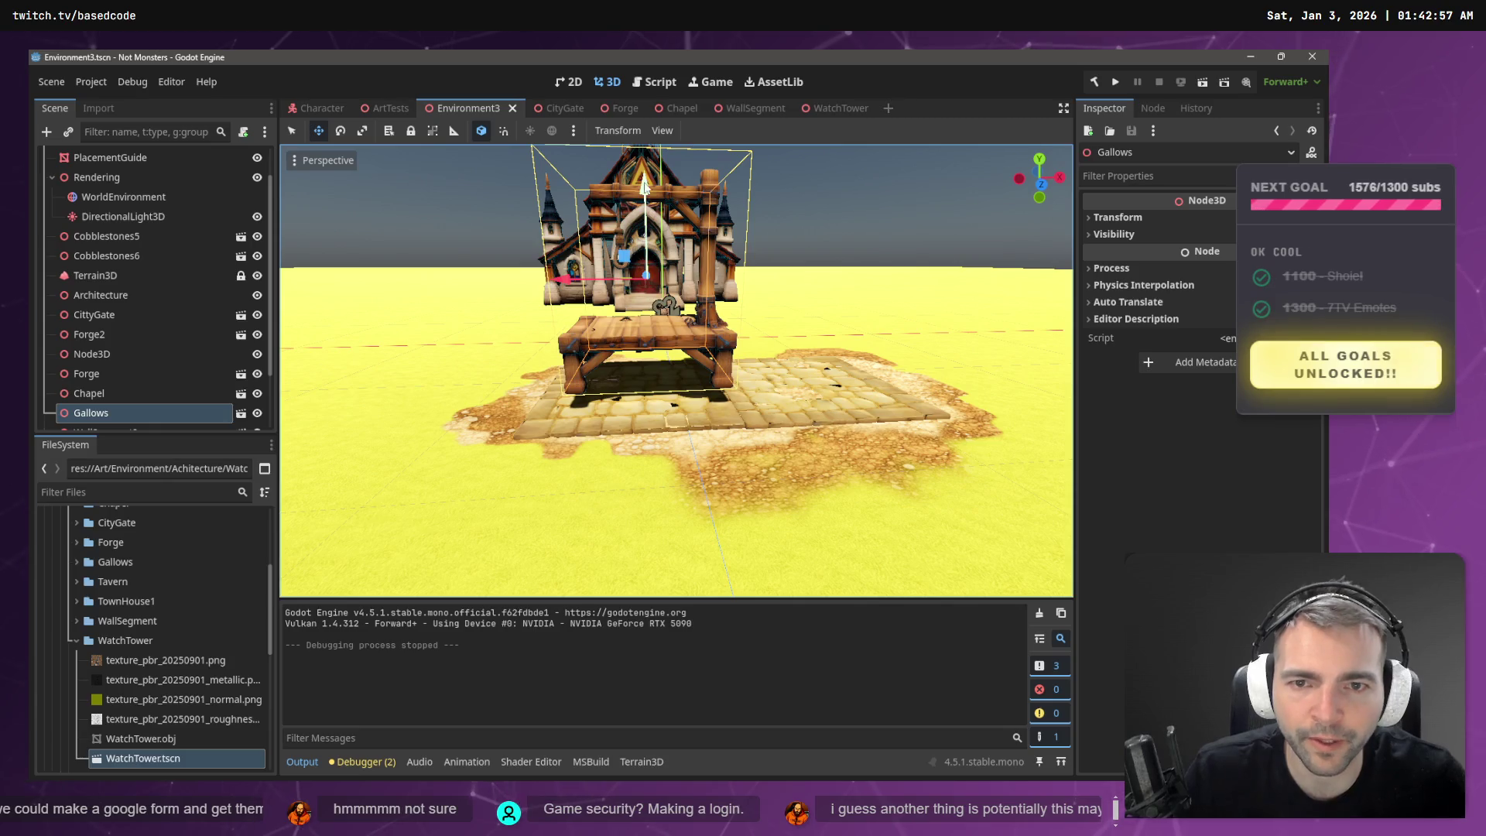
{"action": "left_click_drag", "start_coordinate": [643, 183], "coordinate": [652, 207]}
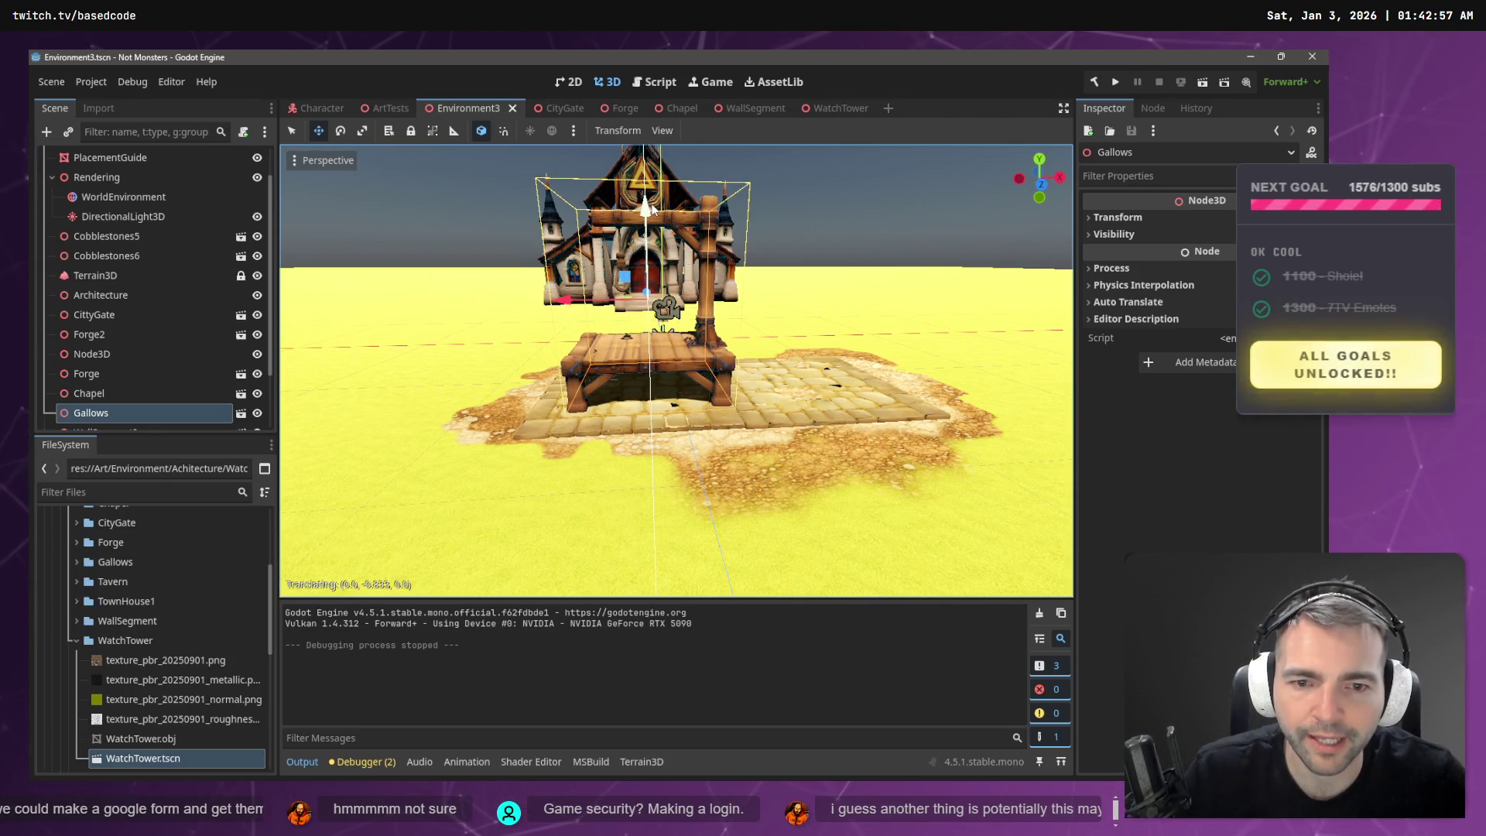
{"action": "left_click", "coordinate": [786, 214]}
{"action": "scroll", "coordinate": [786, 213], "scroll_direction": "down", "scroll_amount": 6}
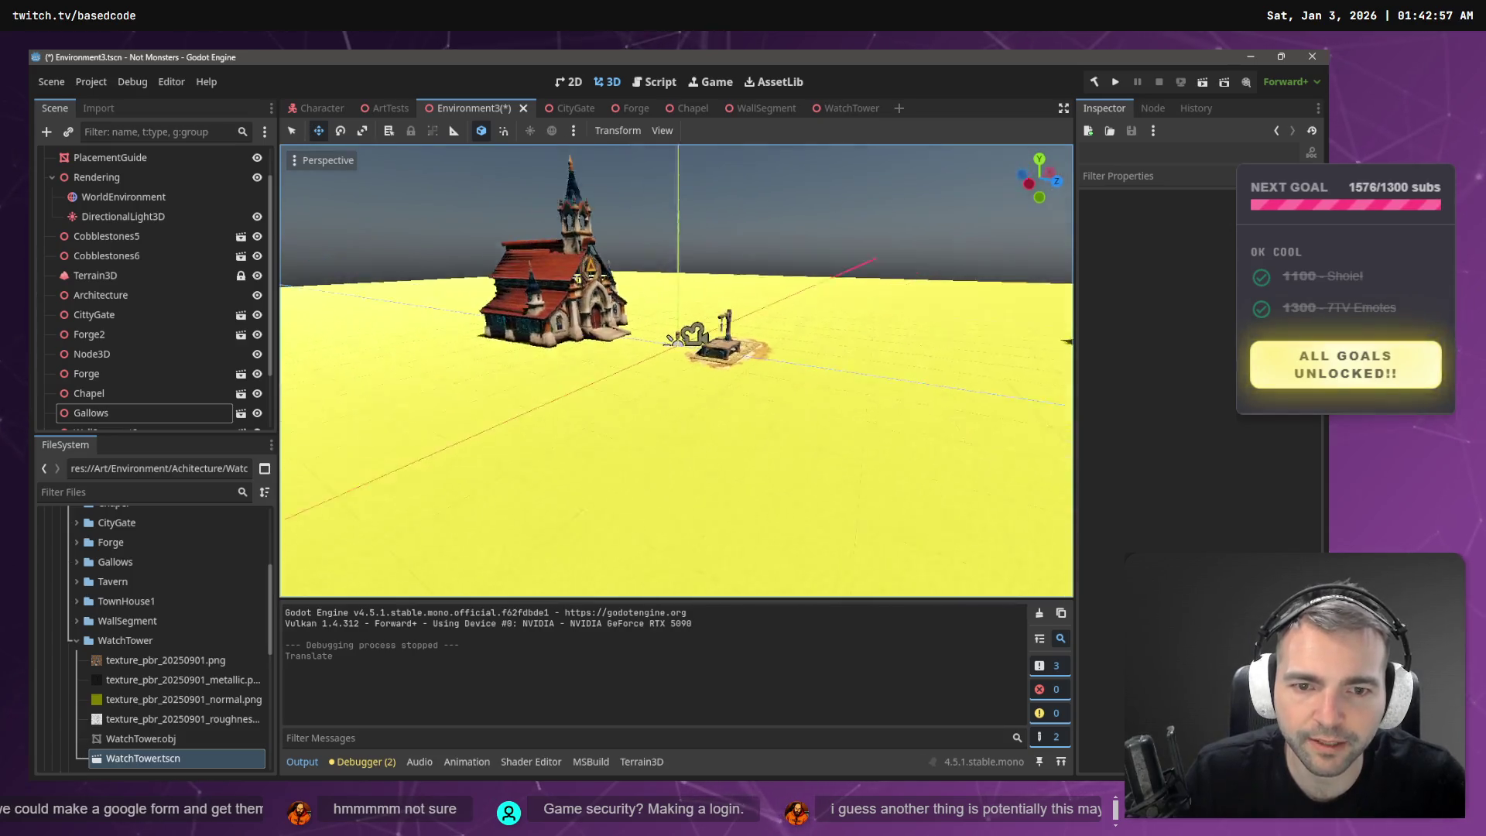
{"action": "left_click_drag", "start_coordinate": [787, 214], "coordinate": [772, 221]}
- Save the scene, then playtest by walking the mummy up onto the gallows platform
{"action": "key", "text": "ctrl+s"}
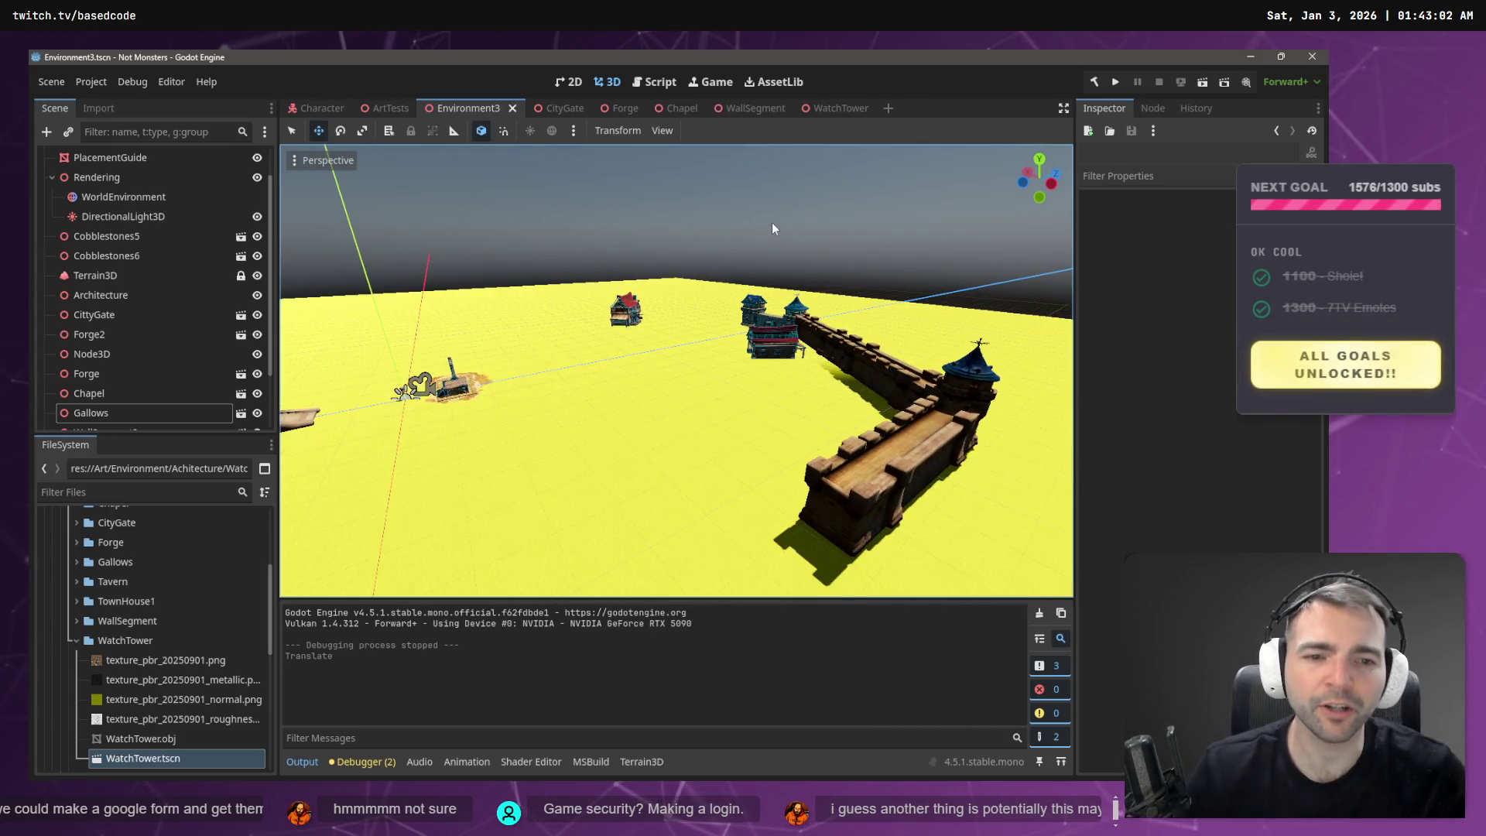
{"action": "key", "text": "F5"}
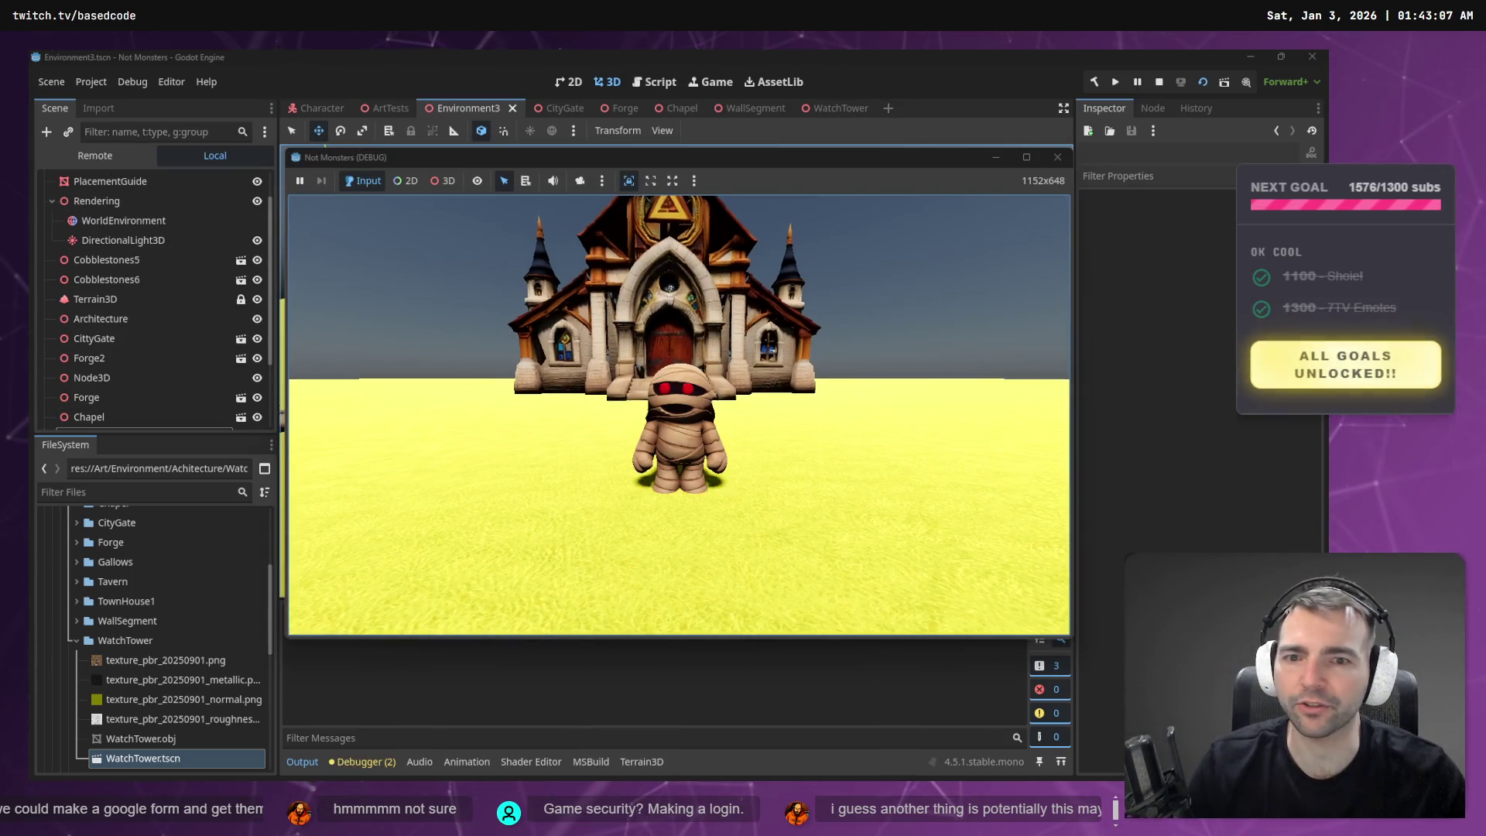
{"action": "key", "text": "w"}
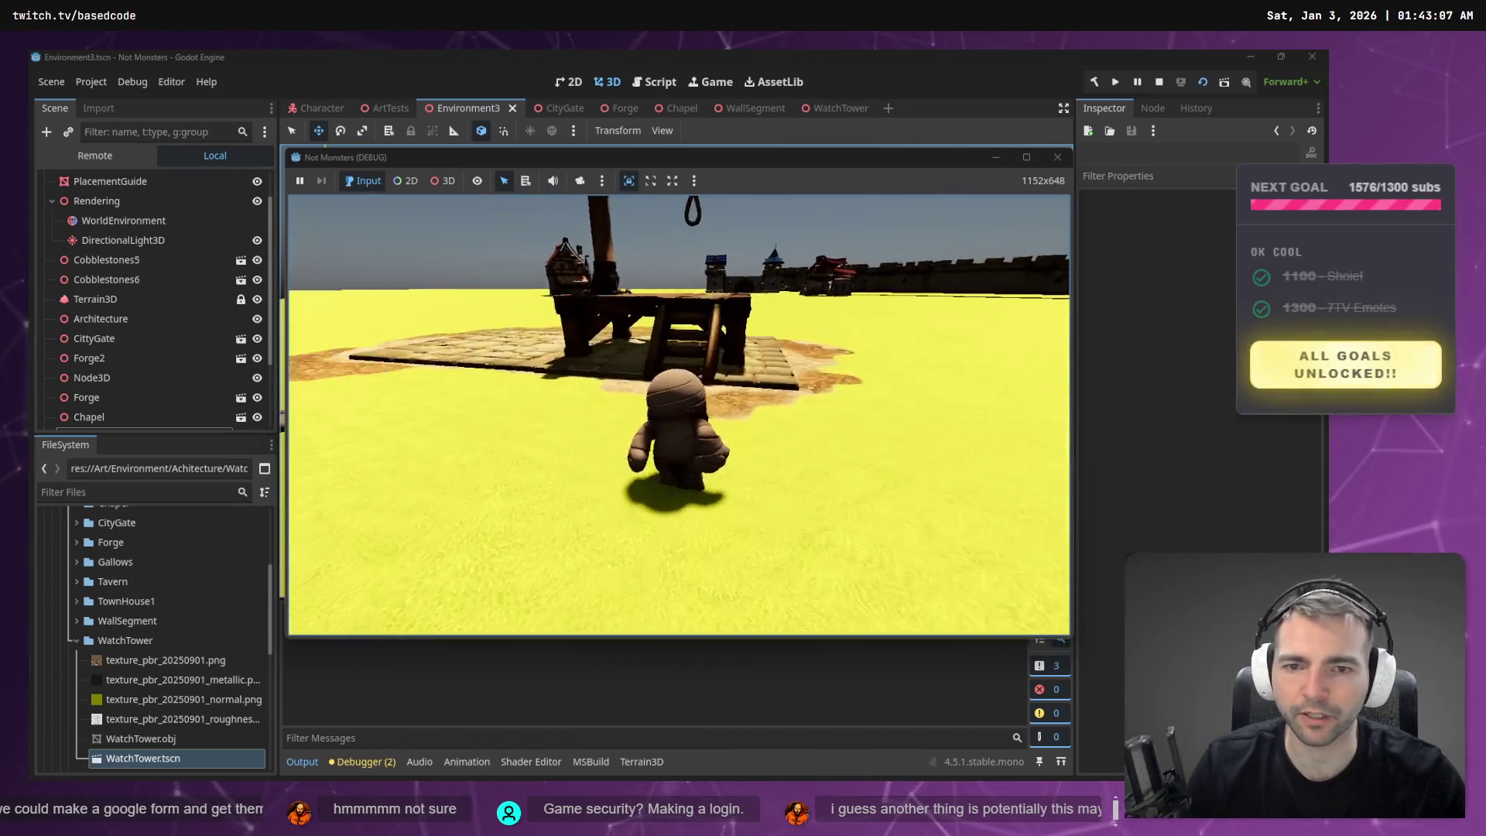
{"action": "key", "text": "w"}
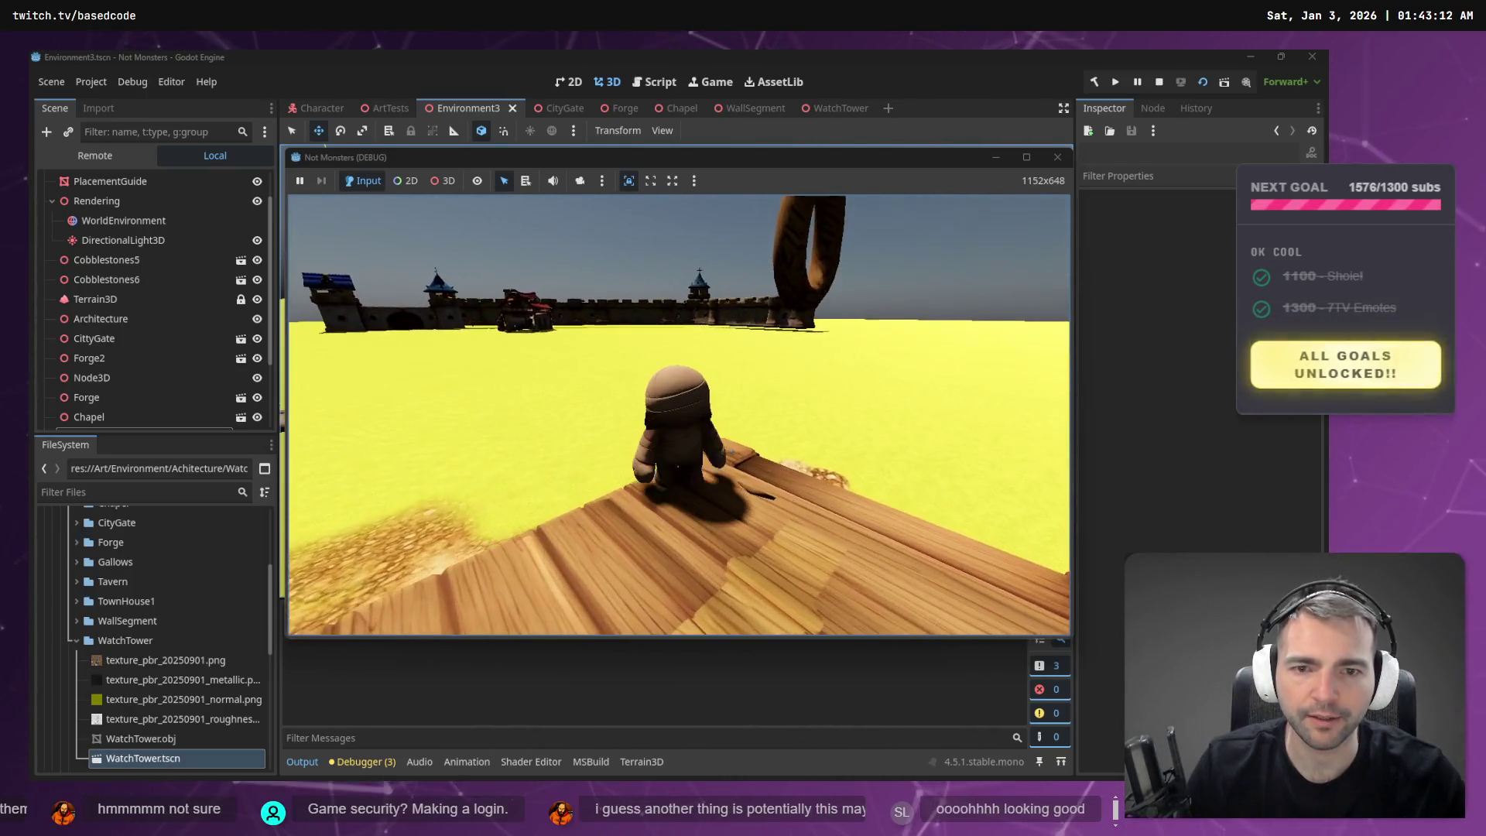
{"action": "key", "text": "F8"}
- Frame WallSegment4 and lower it along Y toward the ground
{"action": "left_click", "coordinate": [911, 494]}
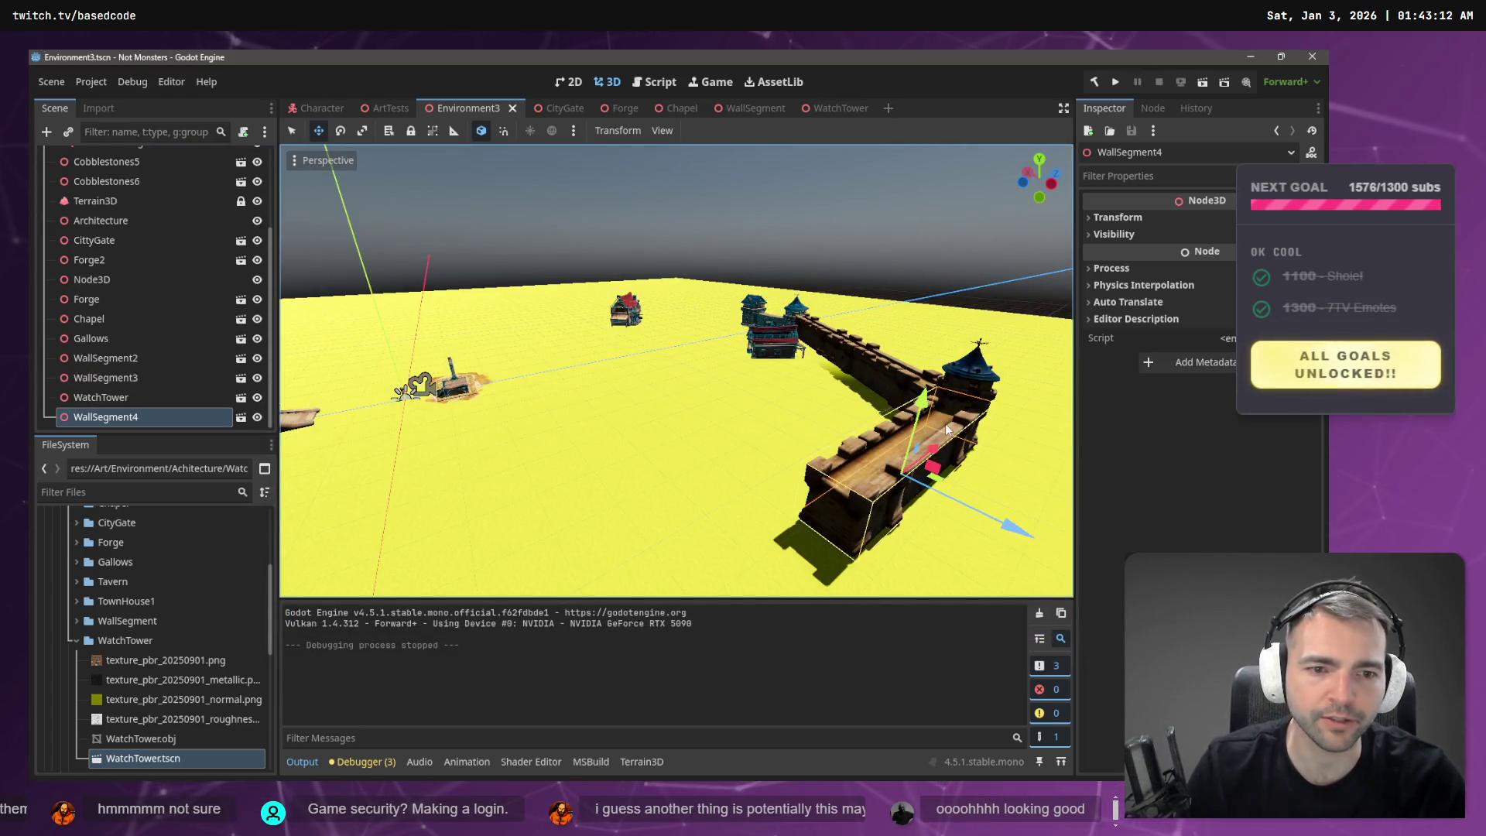
{"action": "key", "text": "f"}
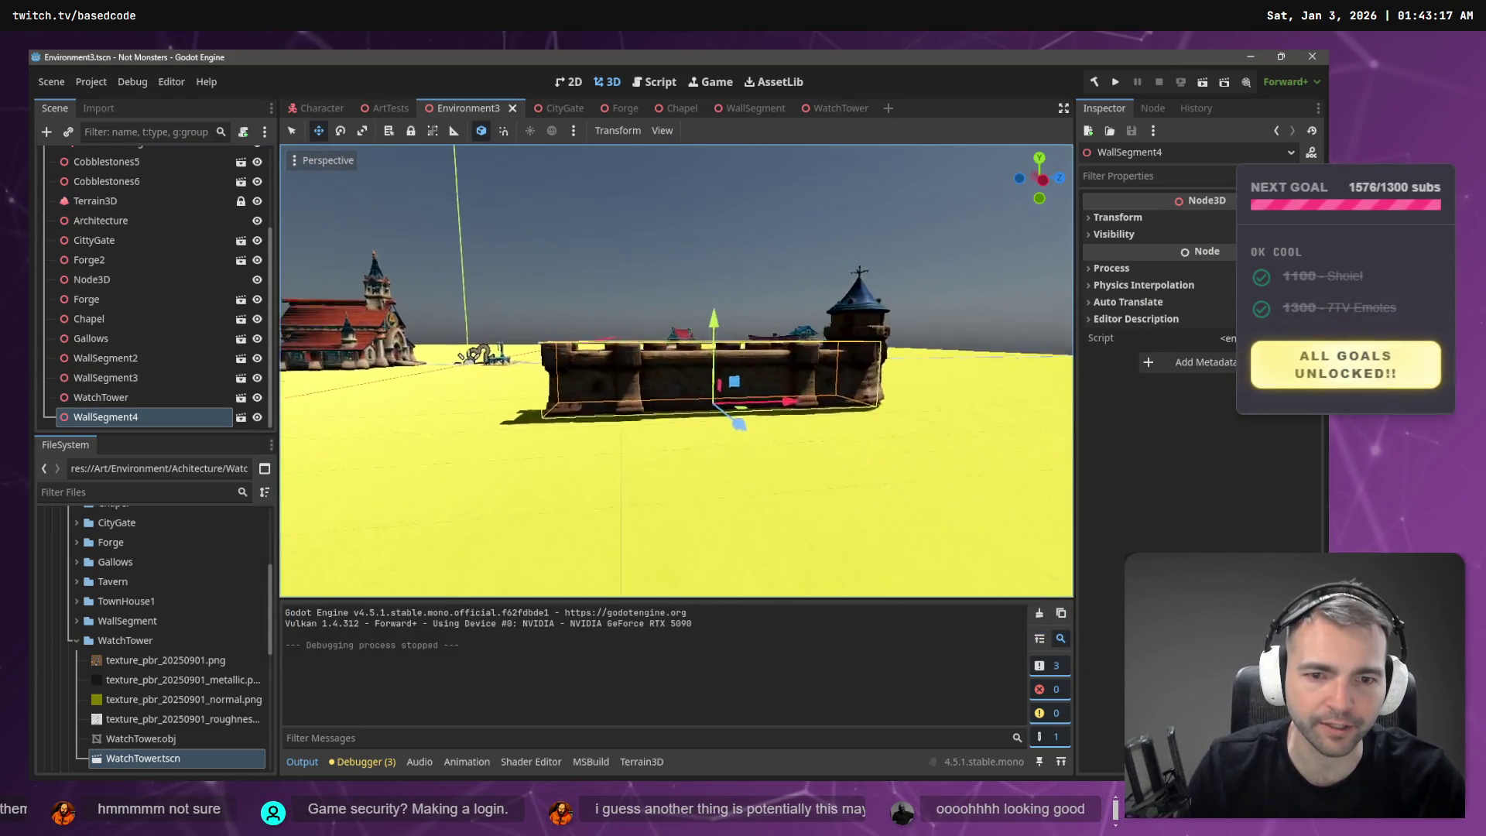
{"action": "scroll", "coordinate": [912, 397], "scroll_direction": "up", "scroll_amount": 3}
{"action": "left_click_drag", "start_coordinate": [762, 312], "coordinate": [783, 319]}
{"action": "left_click_drag", "start_coordinate": [787, 328], "coordinate": [833, 337]}
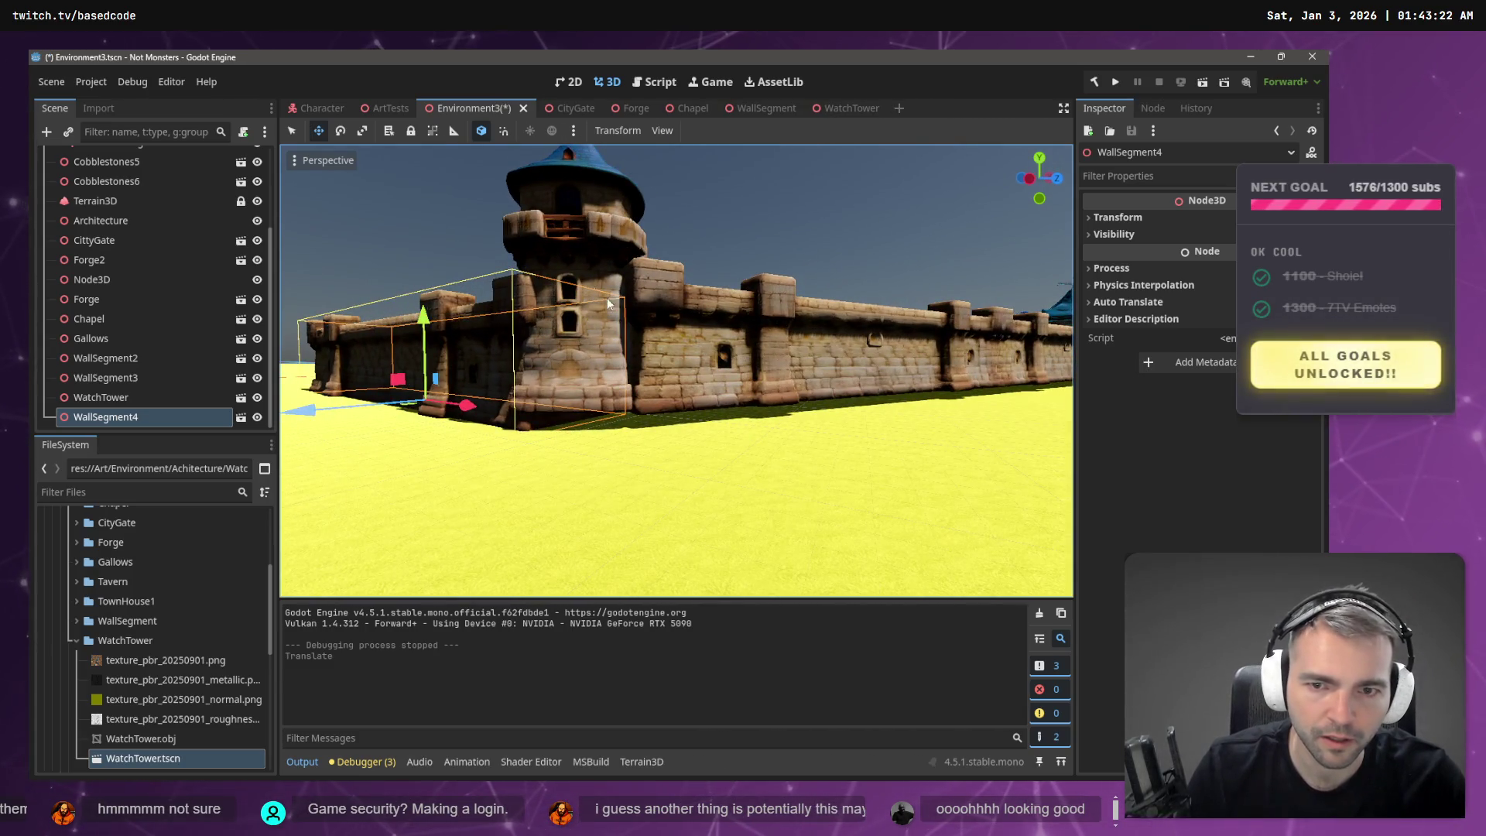
- Move WatchTower, WallSegment3 and WallSegment2 together as one group, then save the scene
{"action": "left_click", "coordinate": [596, 249]}
{"action": "left_click", "coordinate": [774, 349], "text": "shift"}
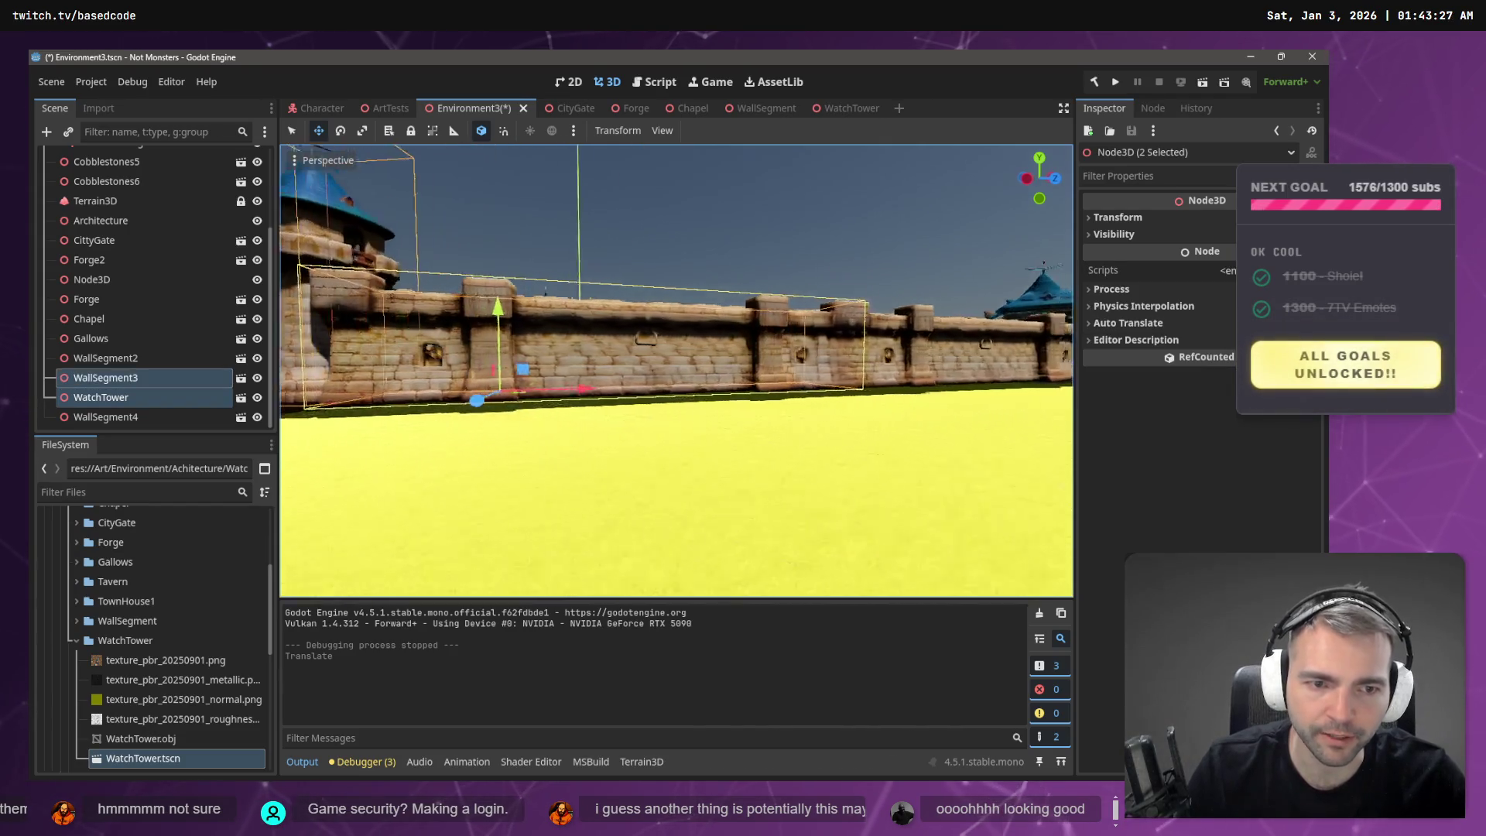
{"action": "left_click", "coordinate": [960, 348], "text": "shift"}
{"action": "left_click_drag", "start_coordinate": [960, 348], "coordinate": [649, 430]}
{"action": "mouse_move", "coordinate": [666, 338]}
{"action": "left_mouse_down"}
{"action": "mouse_move", "coordinate": [548, 325]}
{"action": "mouse_move", "coordinate": [616, 319]}
{"action": "left_mouse_up"}
{"action": "key", "text": "w"}
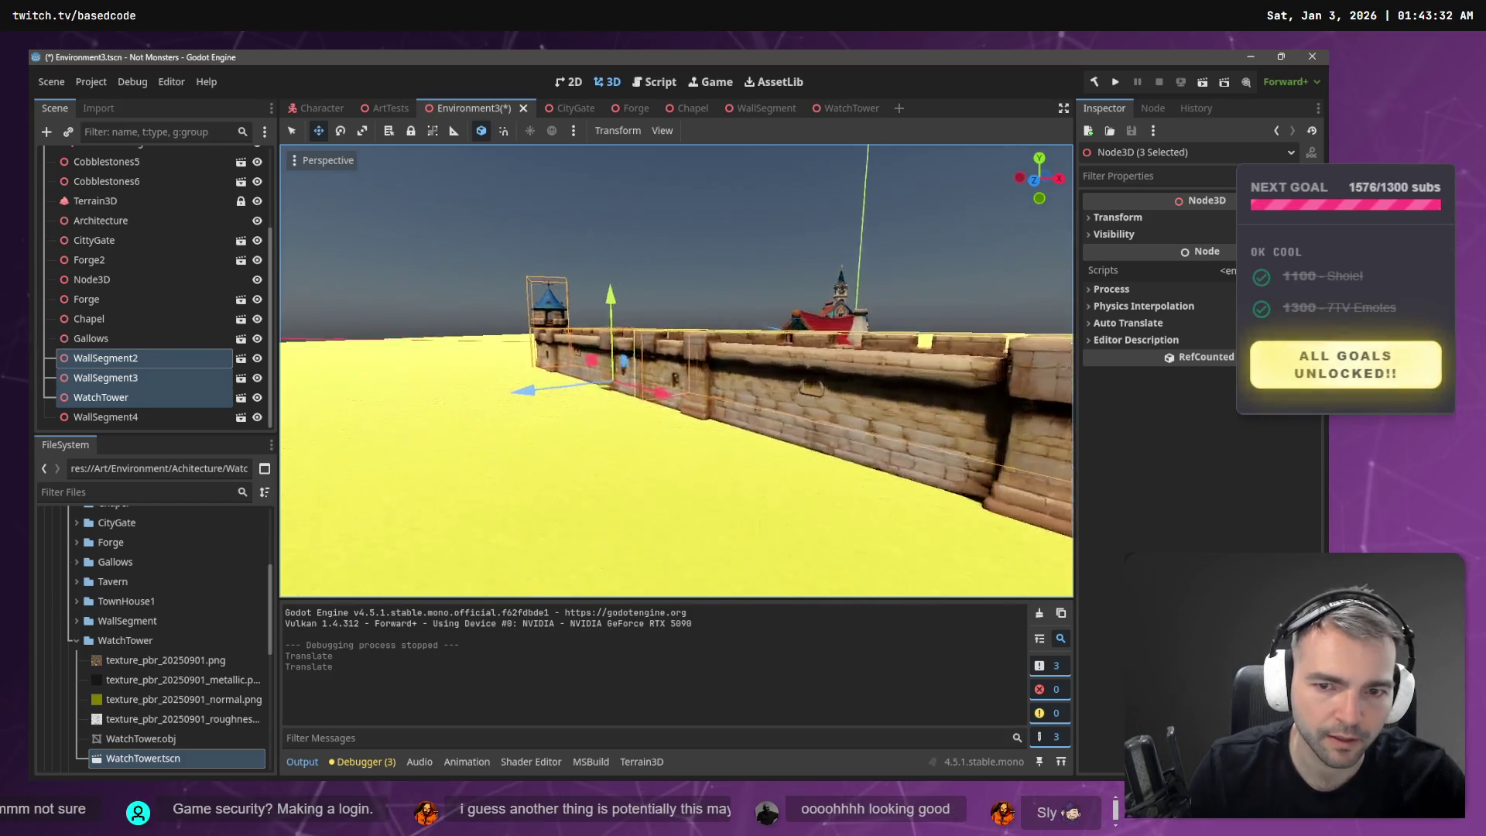
{"action": "key", "text": "s"}
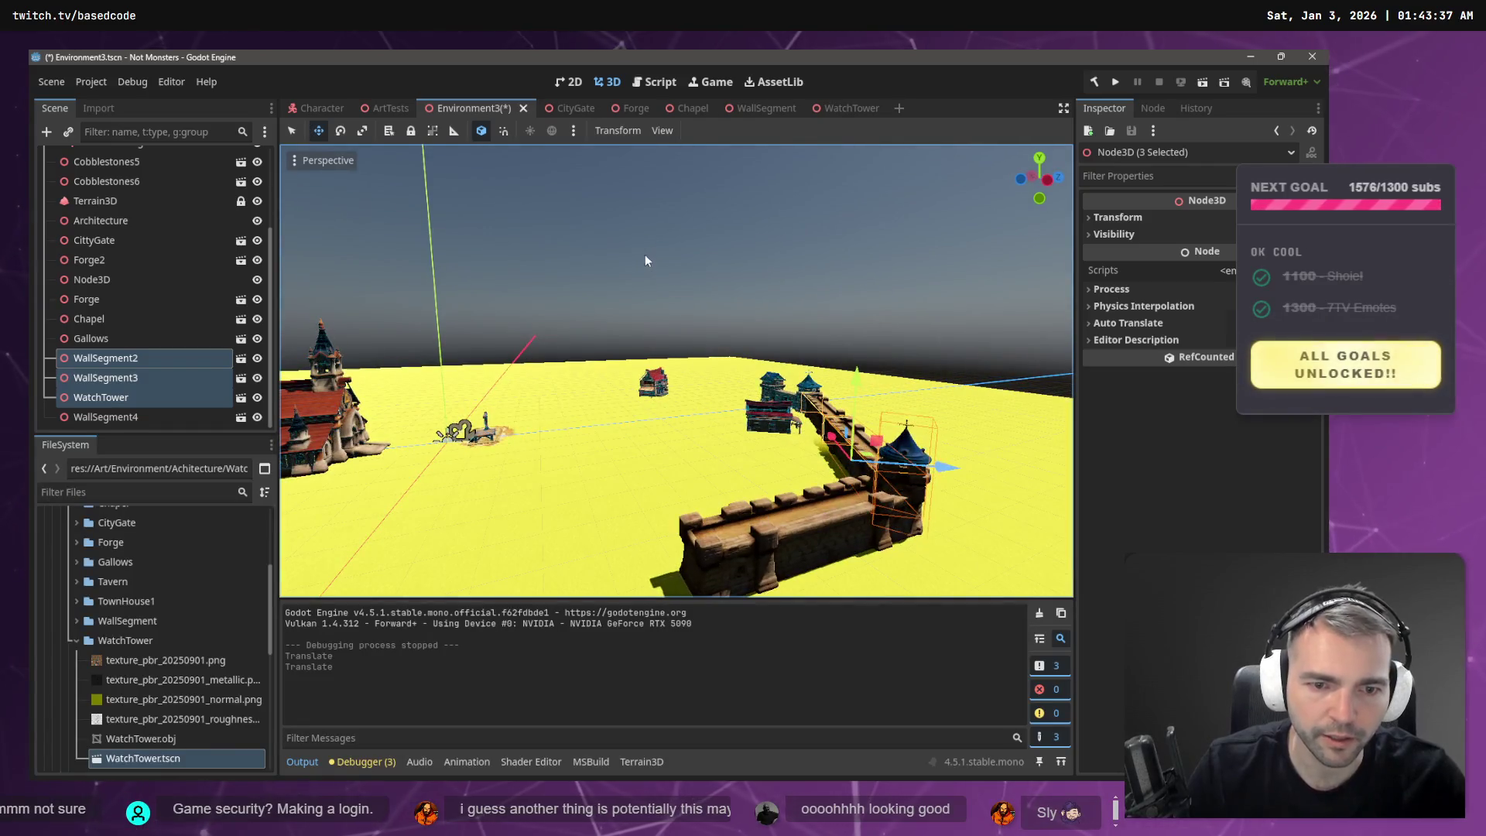
{"action": "left_click", "coordinate": [642, 254]}
{"action": "key", "text": "ctrl+s"}
{"action": "key", "text": "w"}
{"action": "key", "text": "w"}
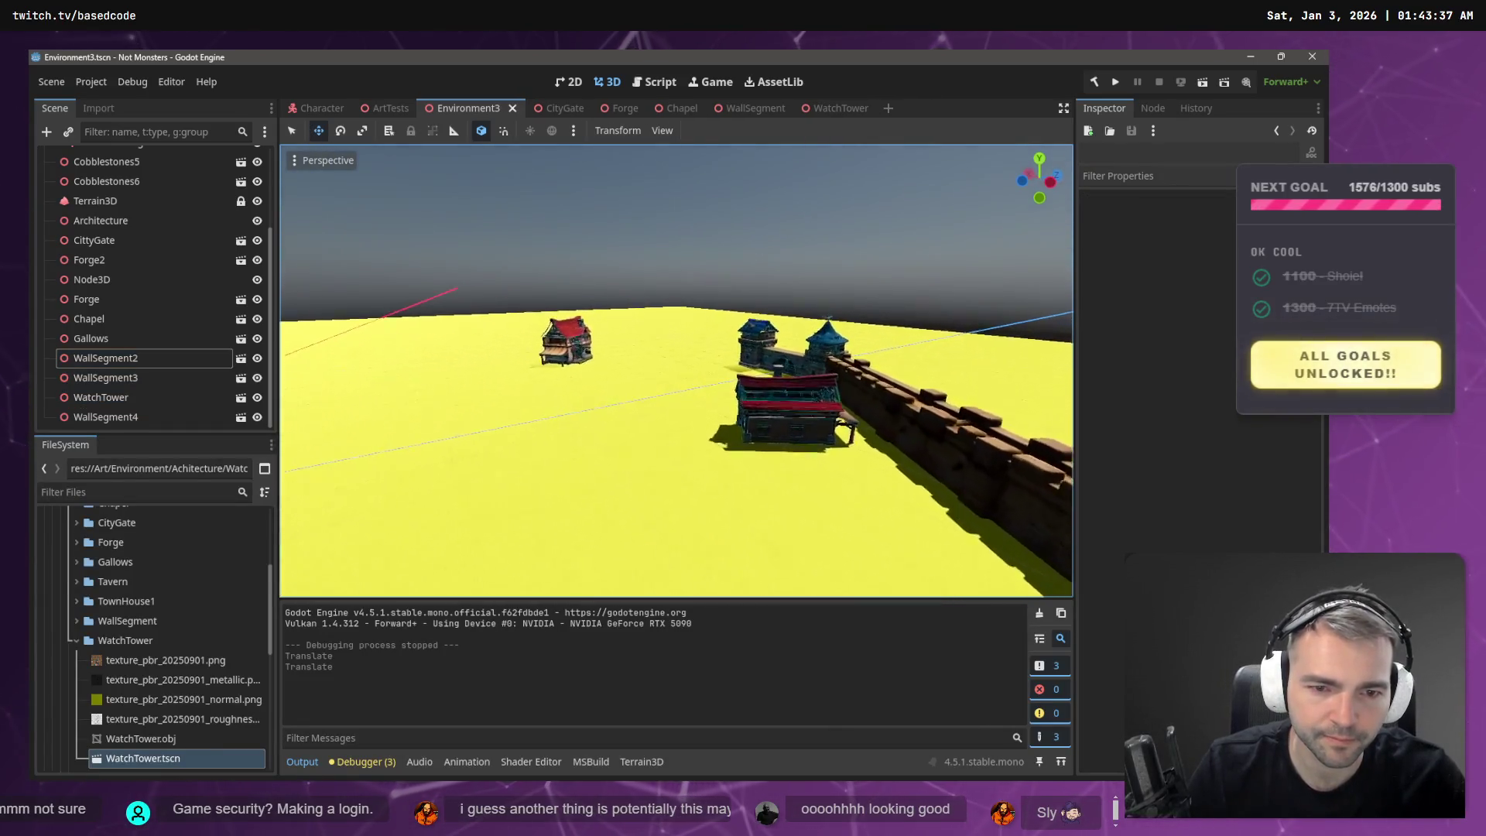
{"action": "key", "text": "s"}
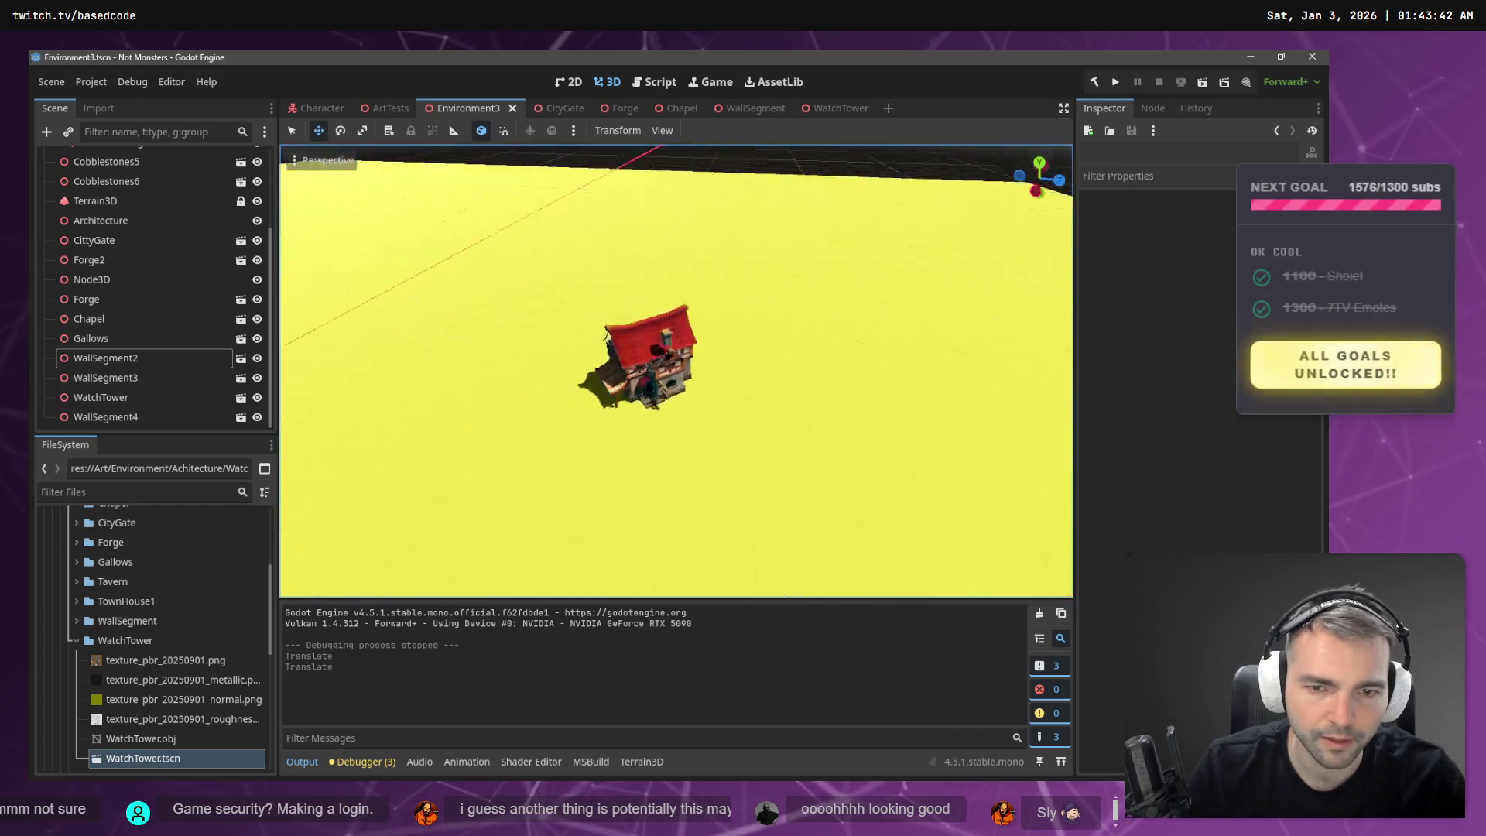
{"action": "key", "text": "s"}
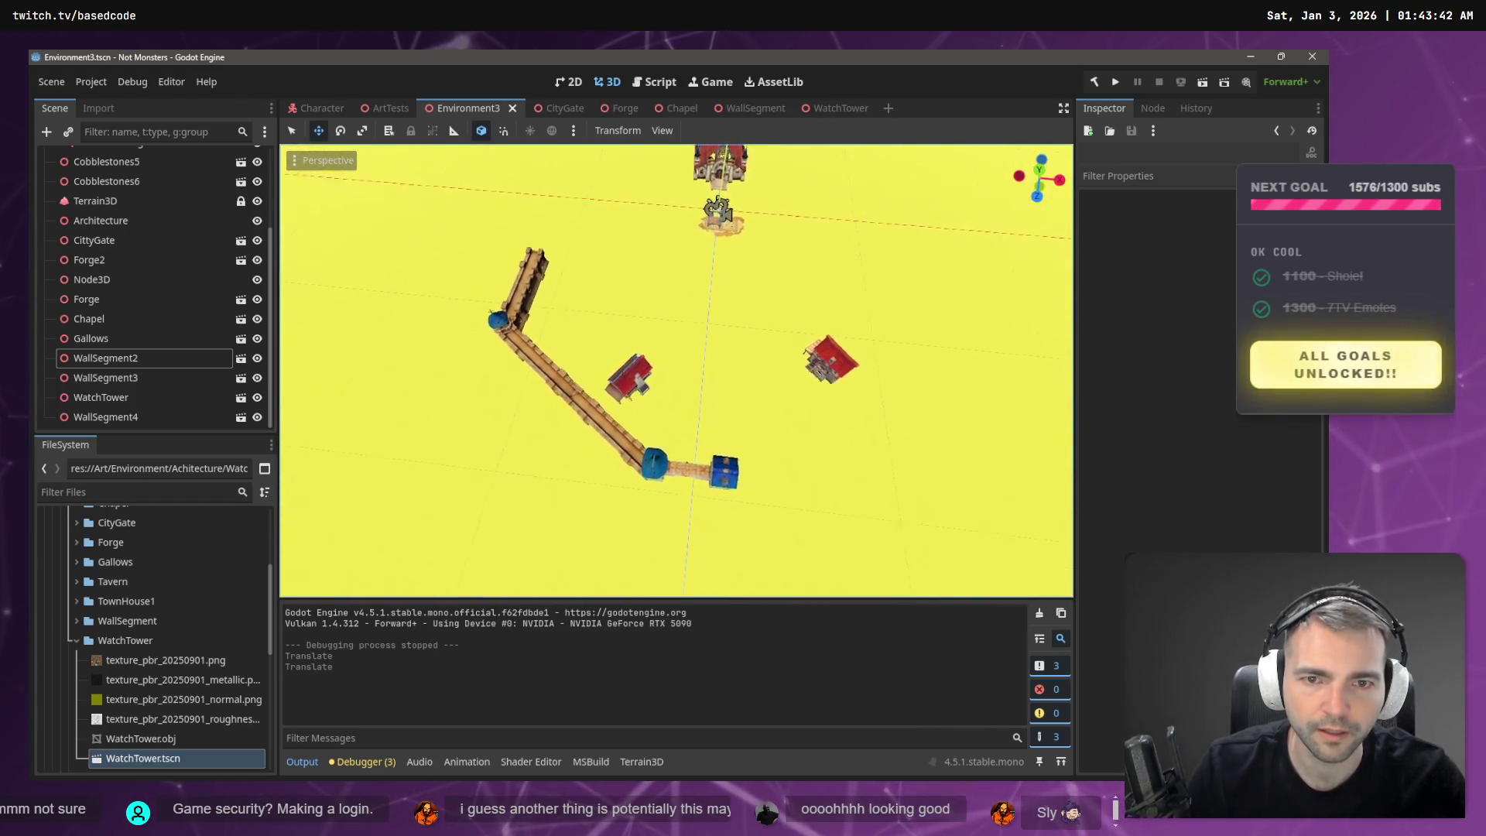
{"action": "key", "text": "d"}
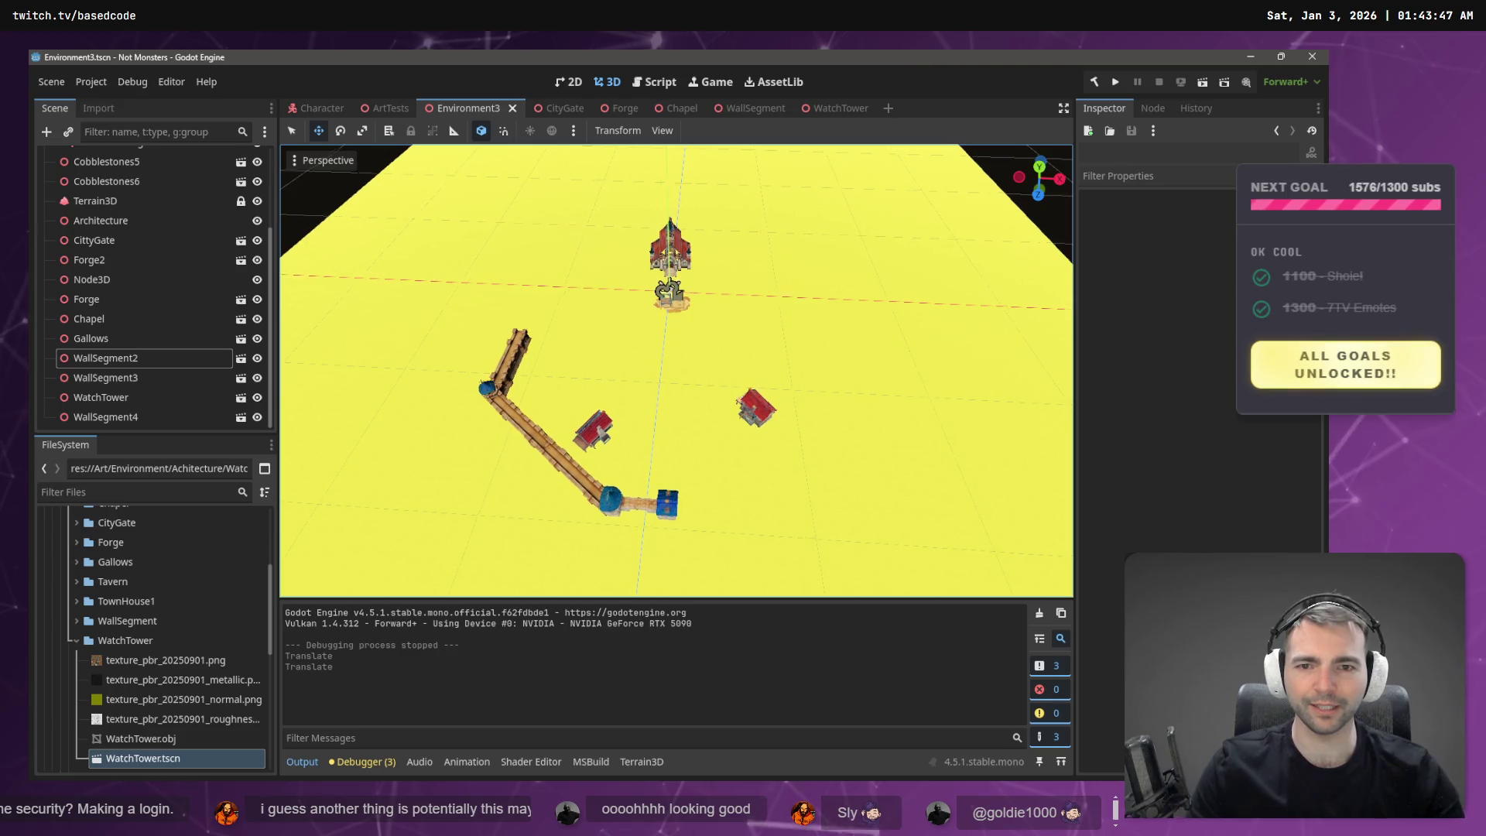
{"action": "key", "text": "w"}
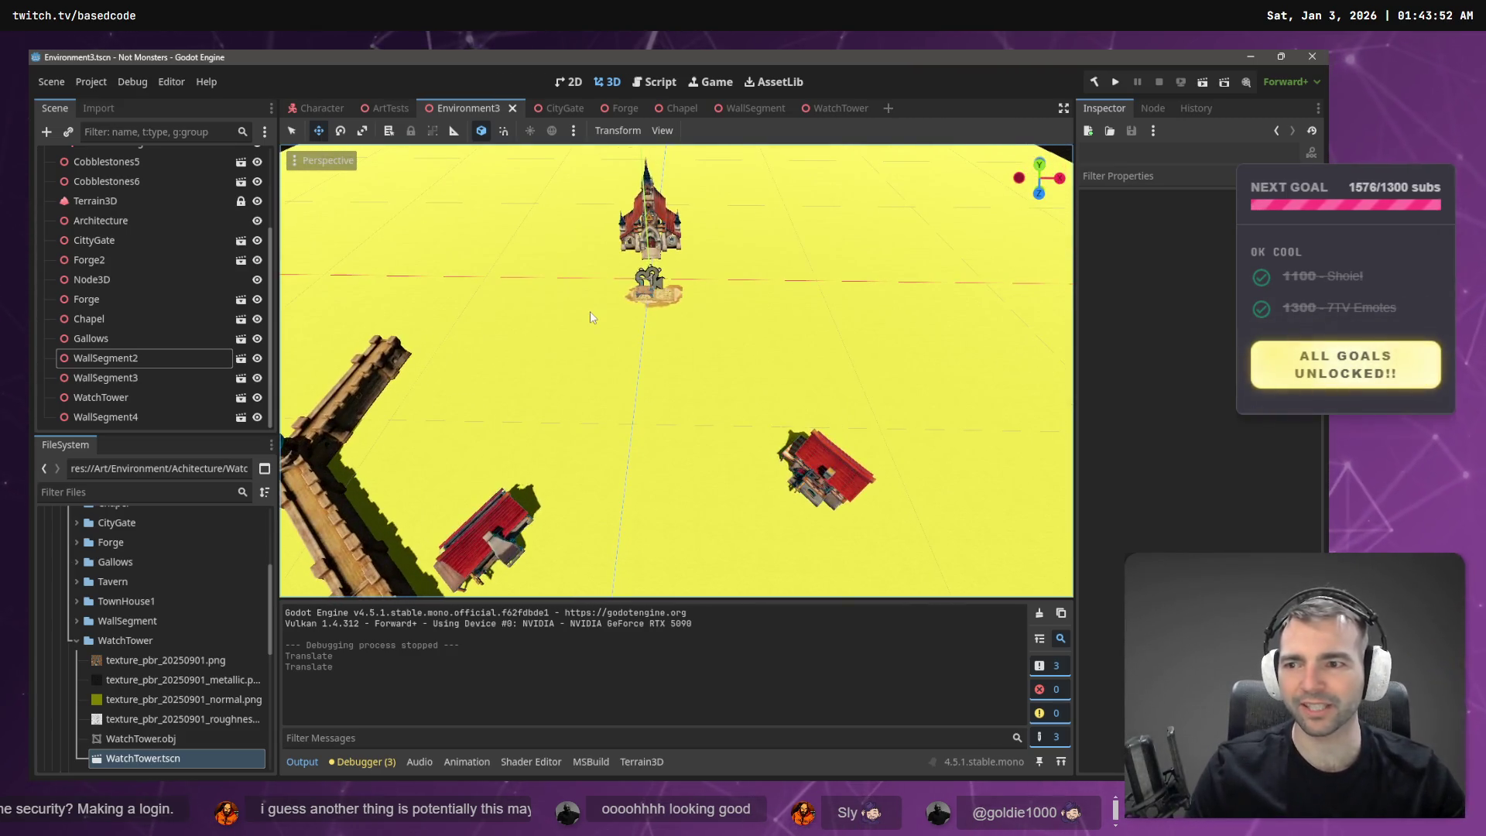
{"action": "key", "text": "s"}
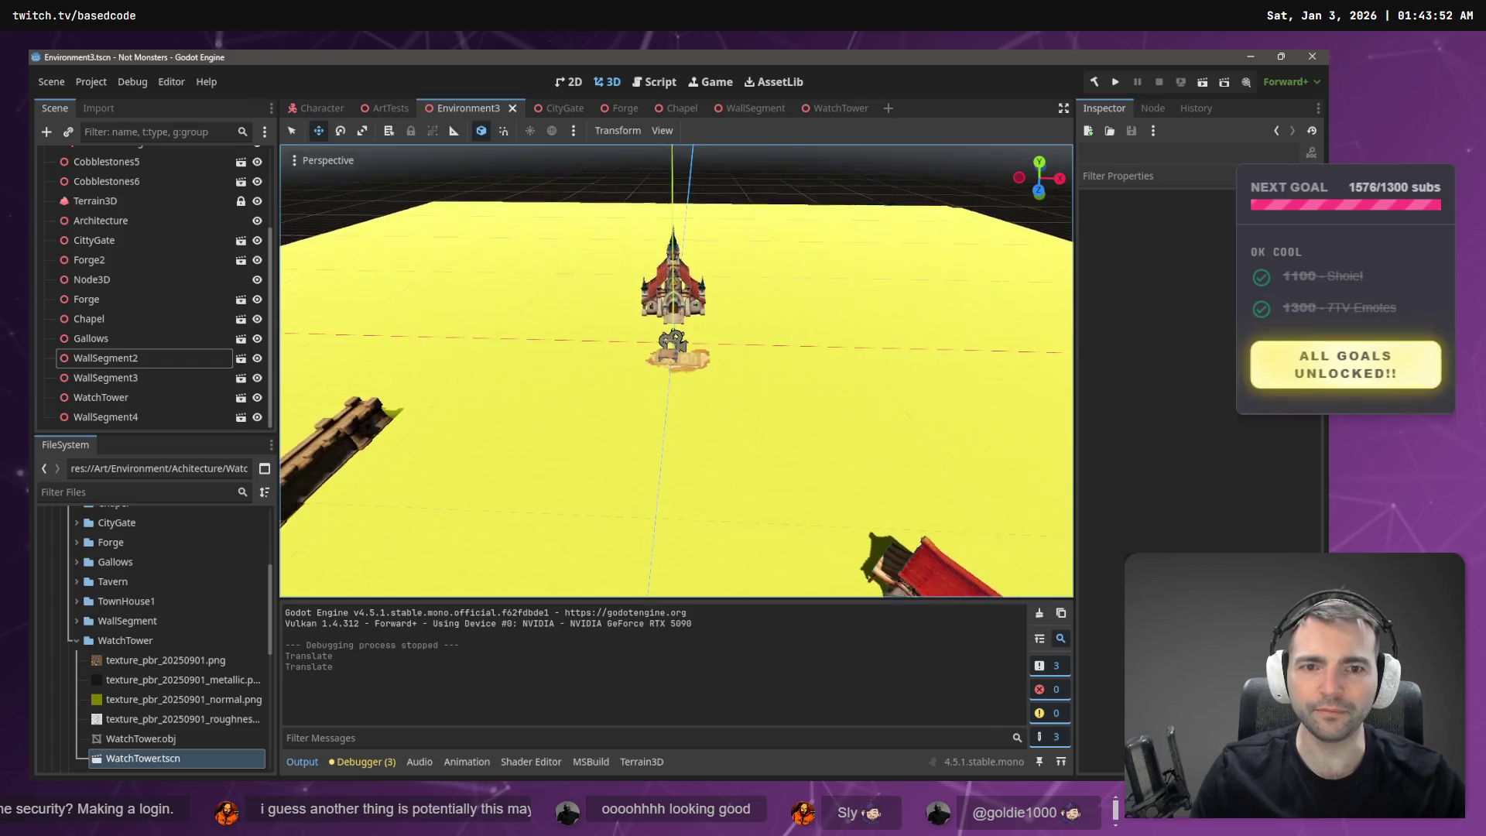
{"action": "key", "text": "s"}
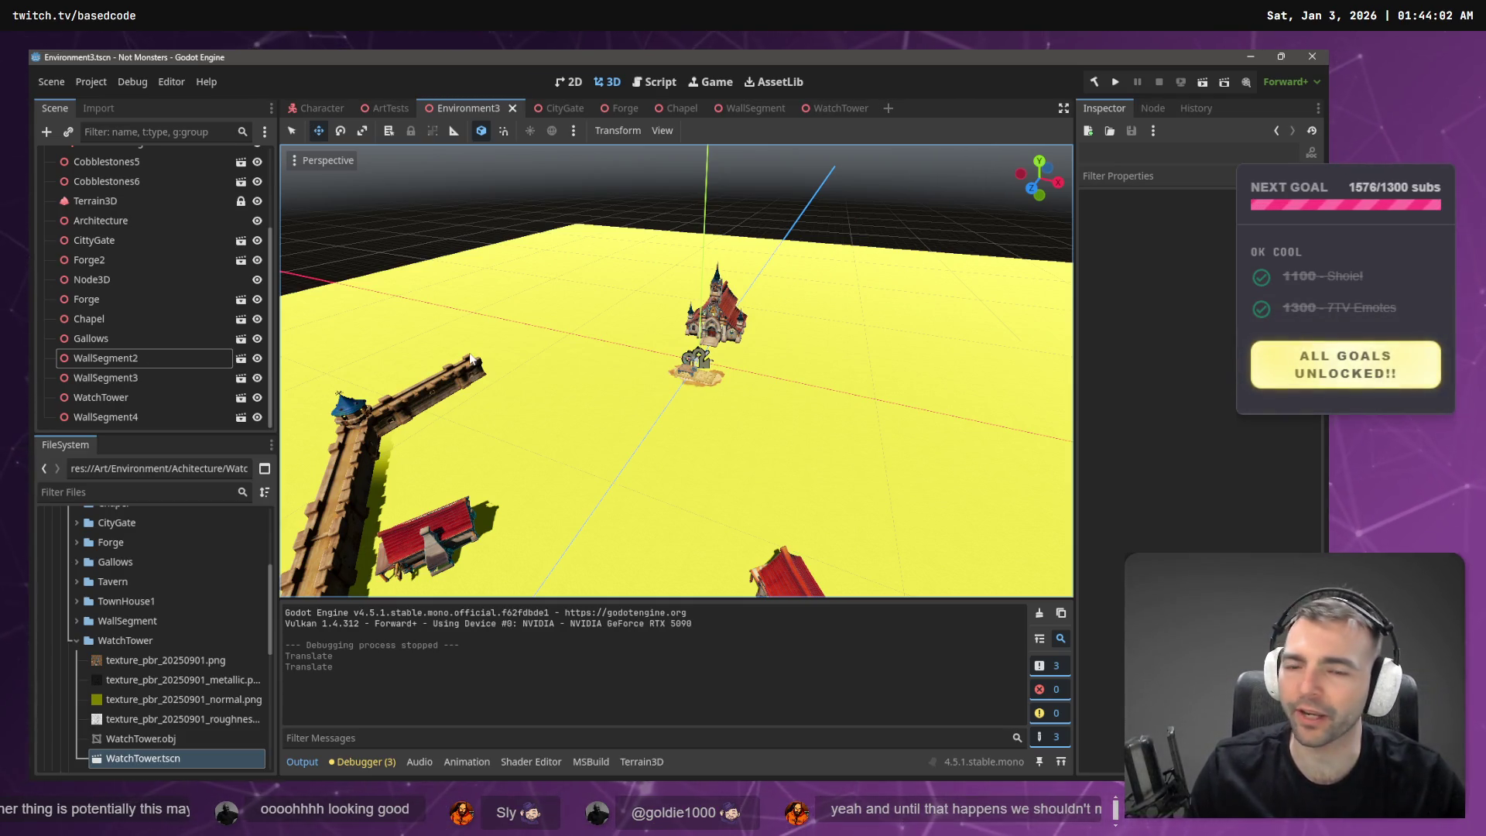
{"action": "key", "text": "w"}
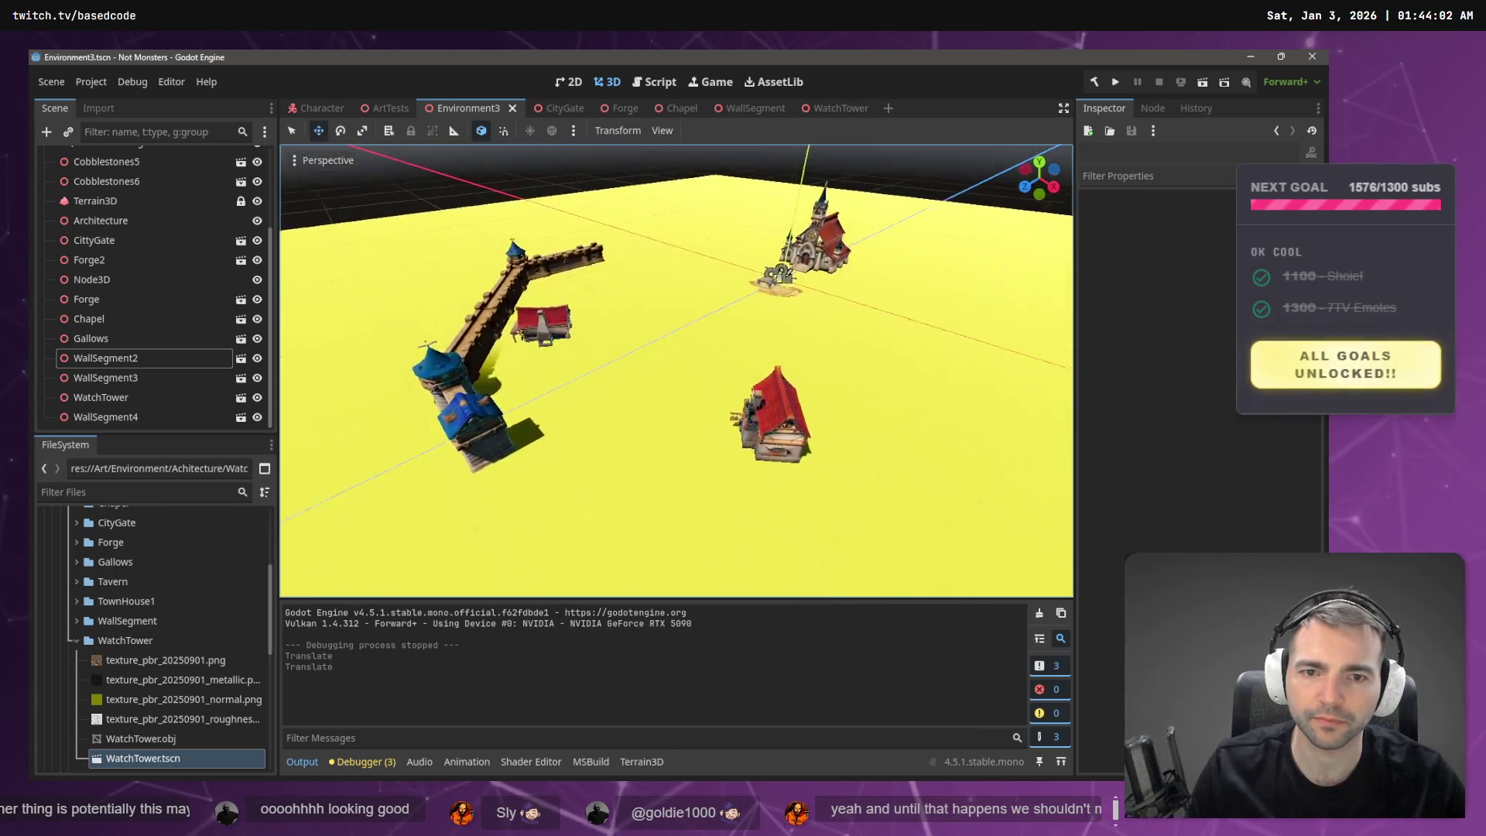
{"action": "key", "text": "w"}
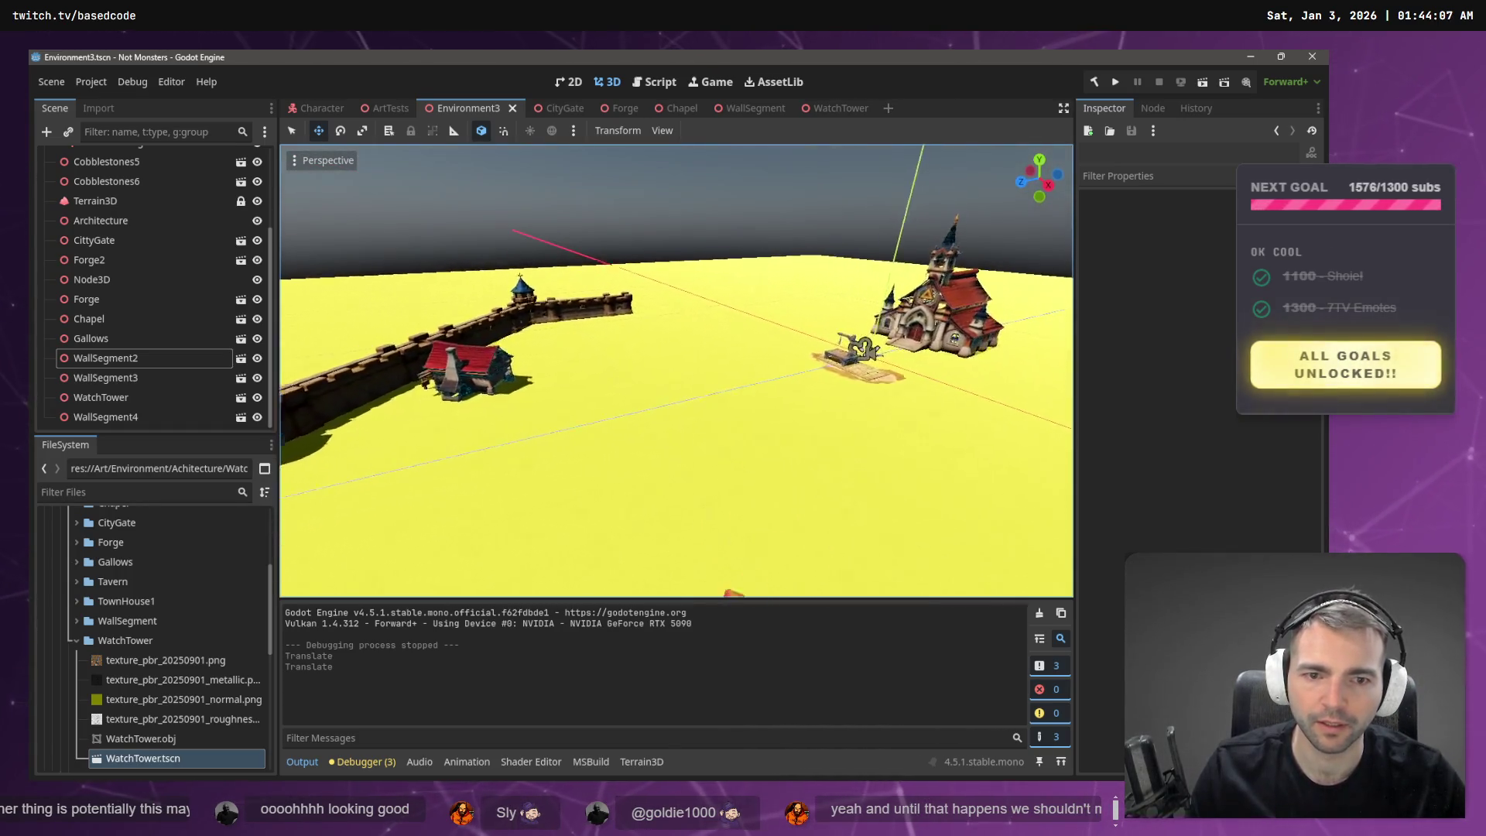
{"action": "key", "text": "w"}
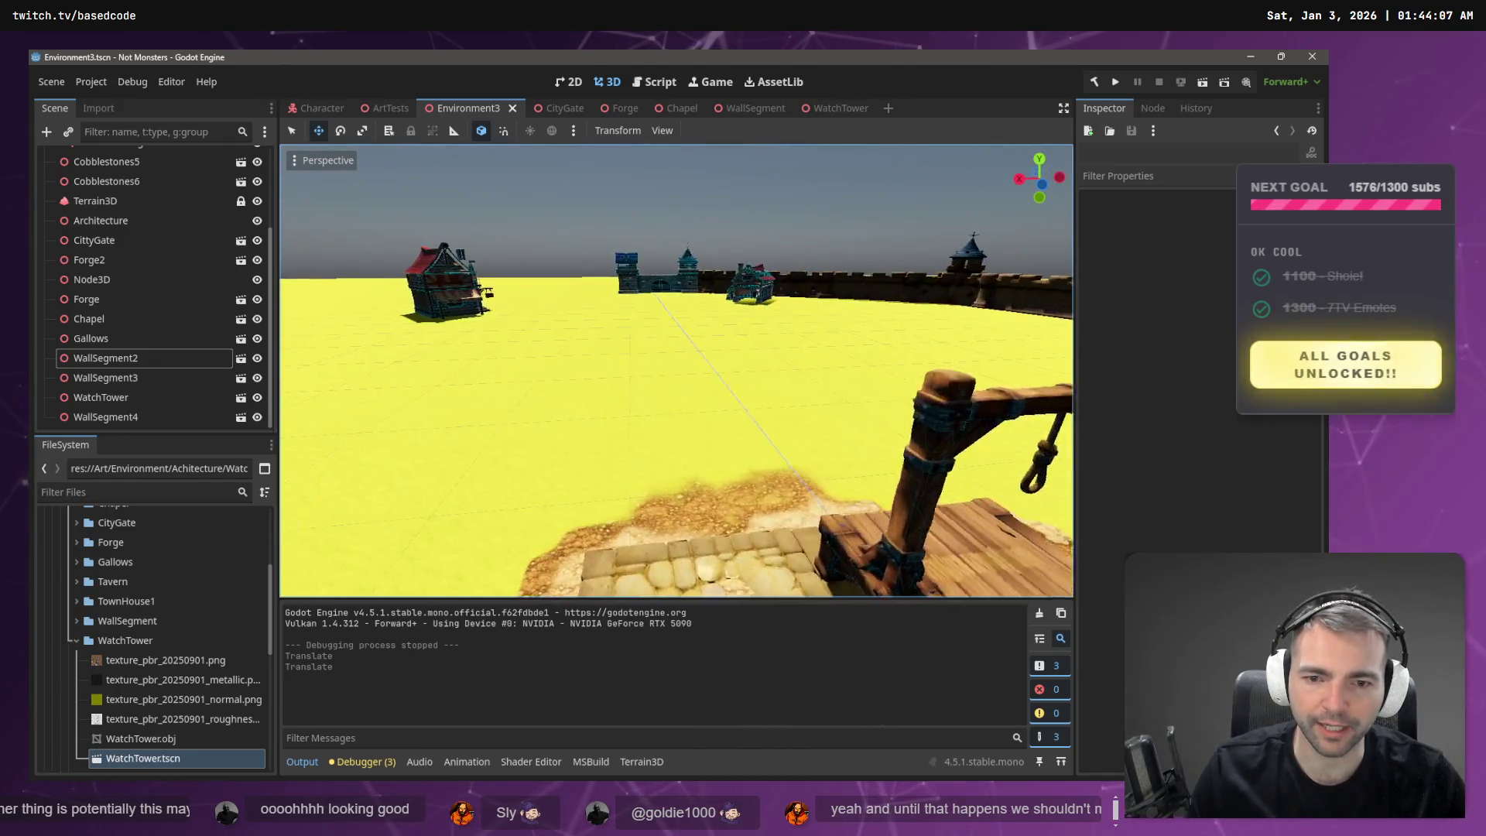
{"action": "key", "text": "s"}
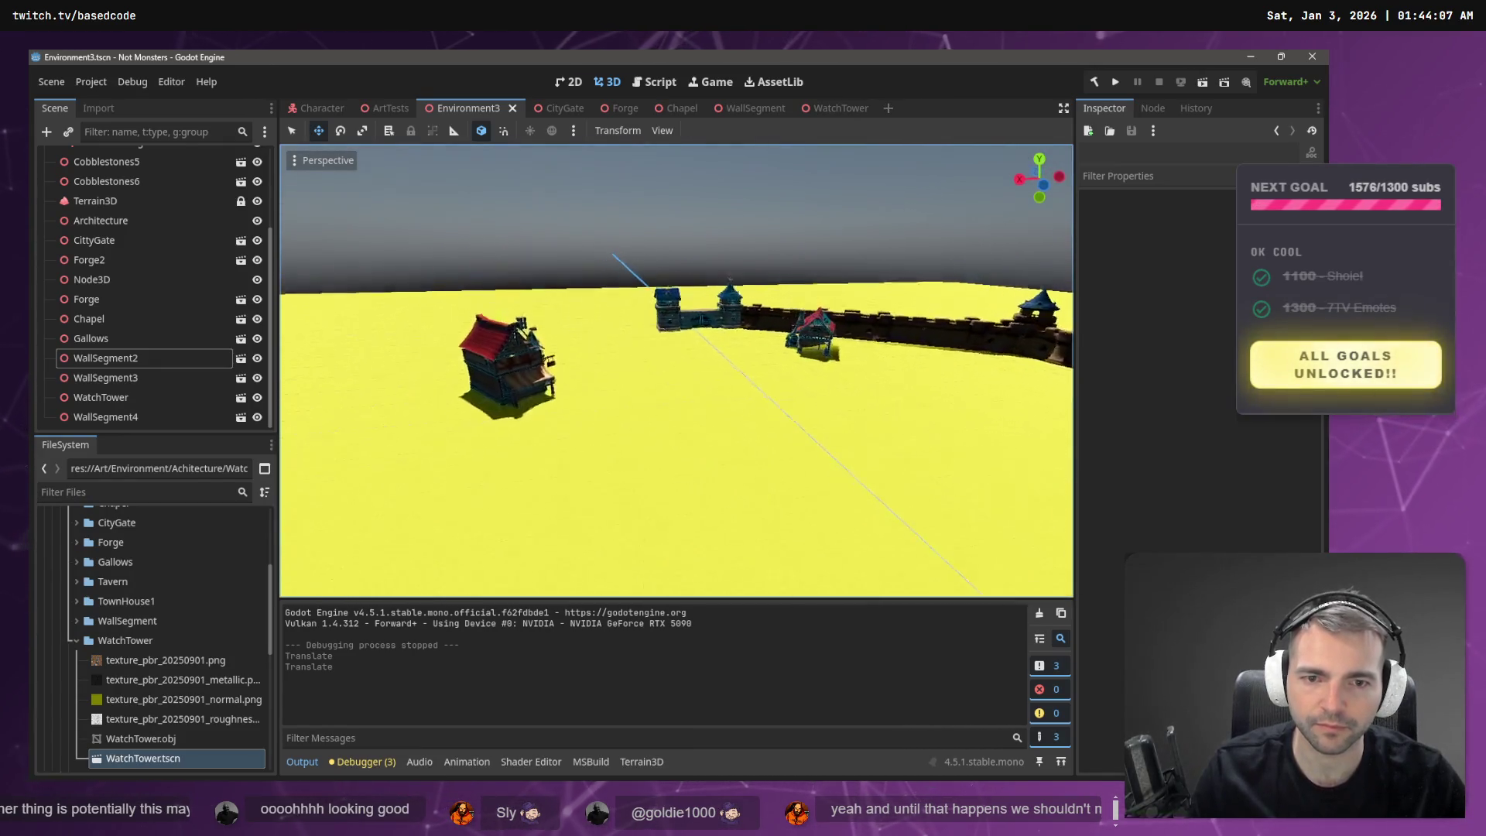
{"action": "key", "text": "e"}
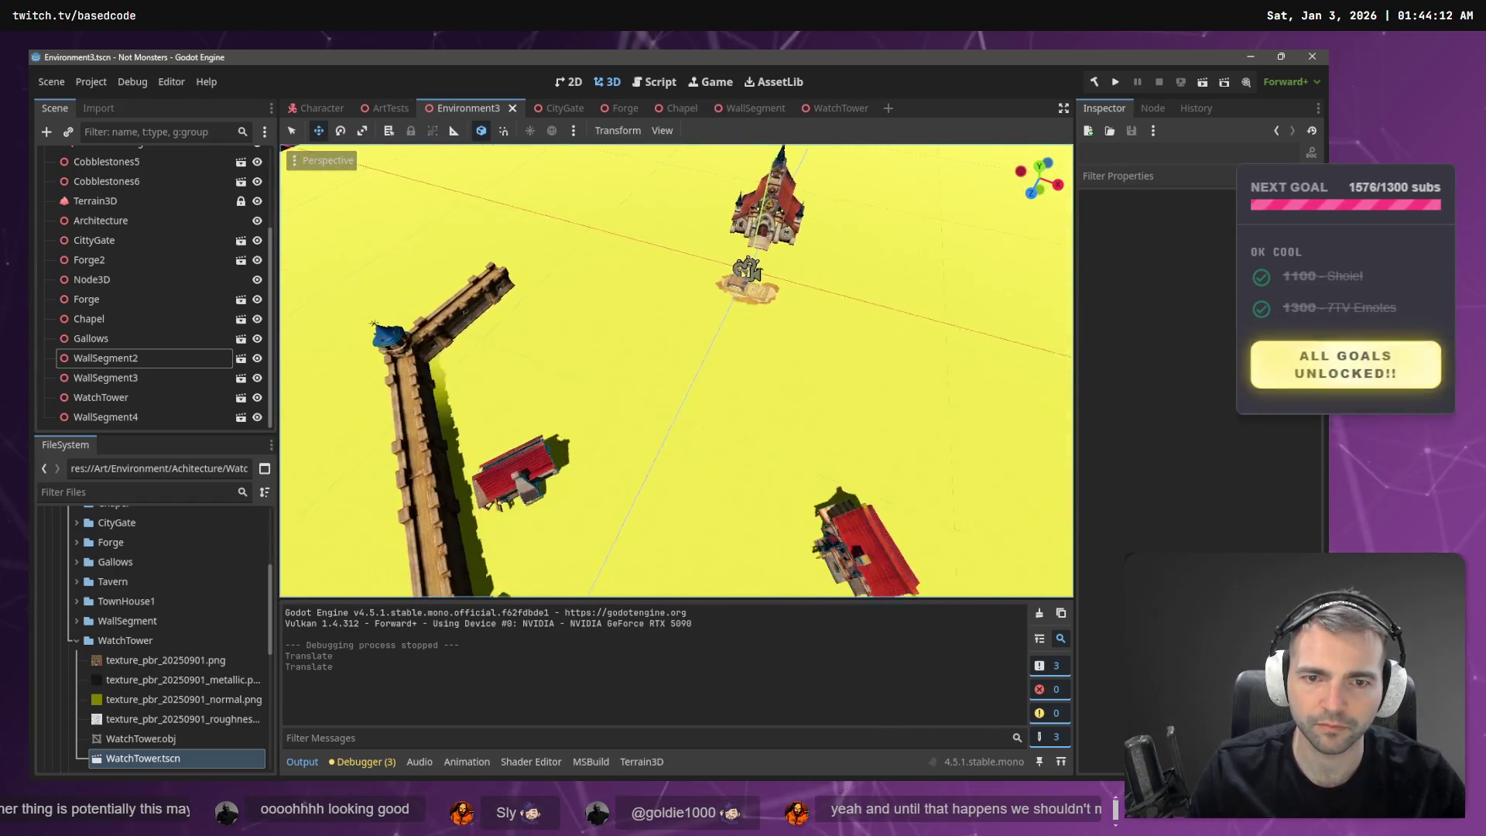
{"action": "key", "text": "s"}
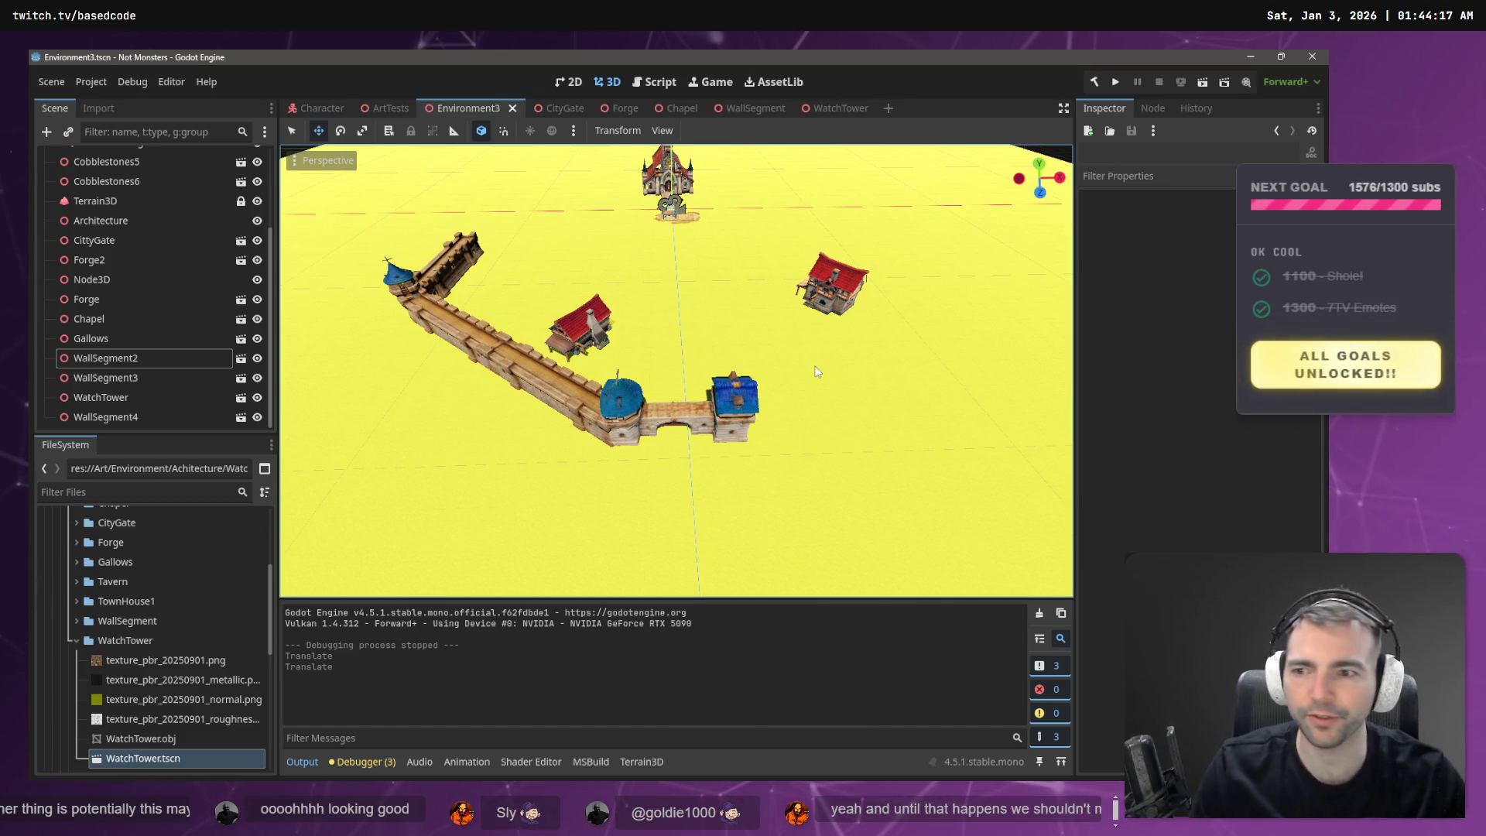
{"action": "scroll", "coordinate": [249, 225], "scroll_direction": "up", "scroll_amount": 3}
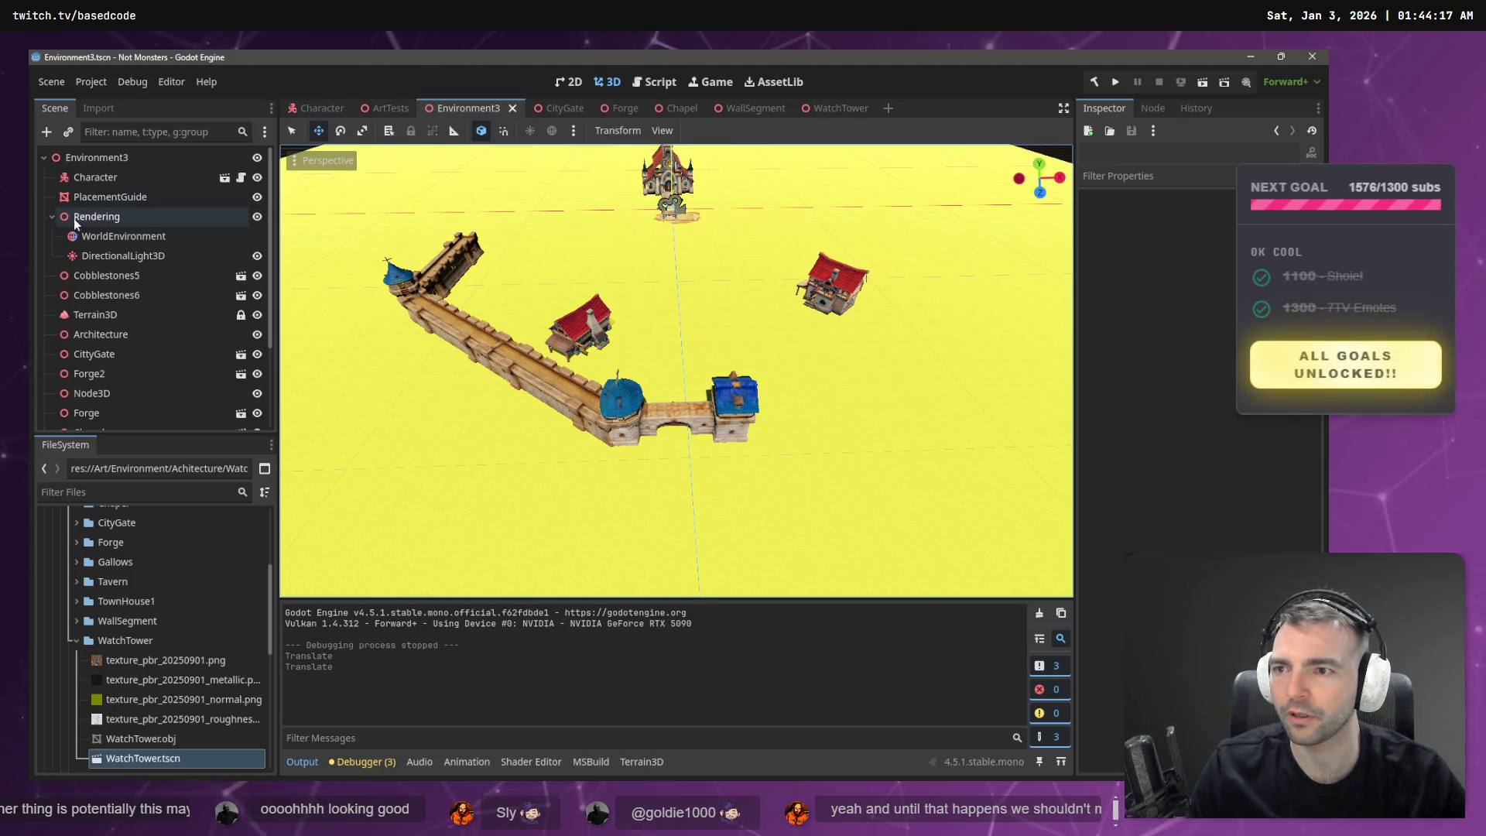
{"action": "left_click", "coordinate": [54, 214]}
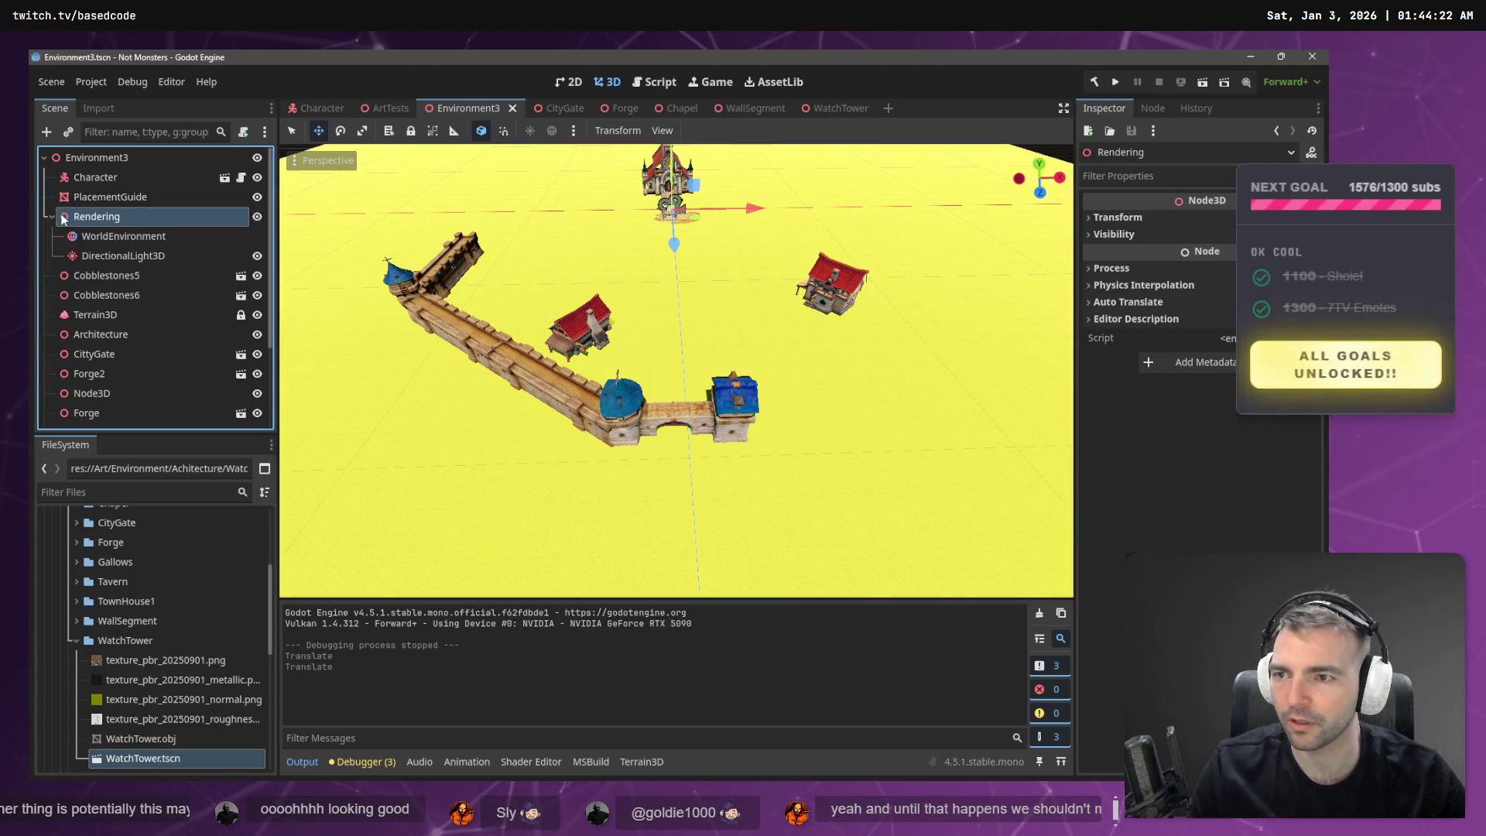
{"action": "left_click", "coordinate": [53, 216]}
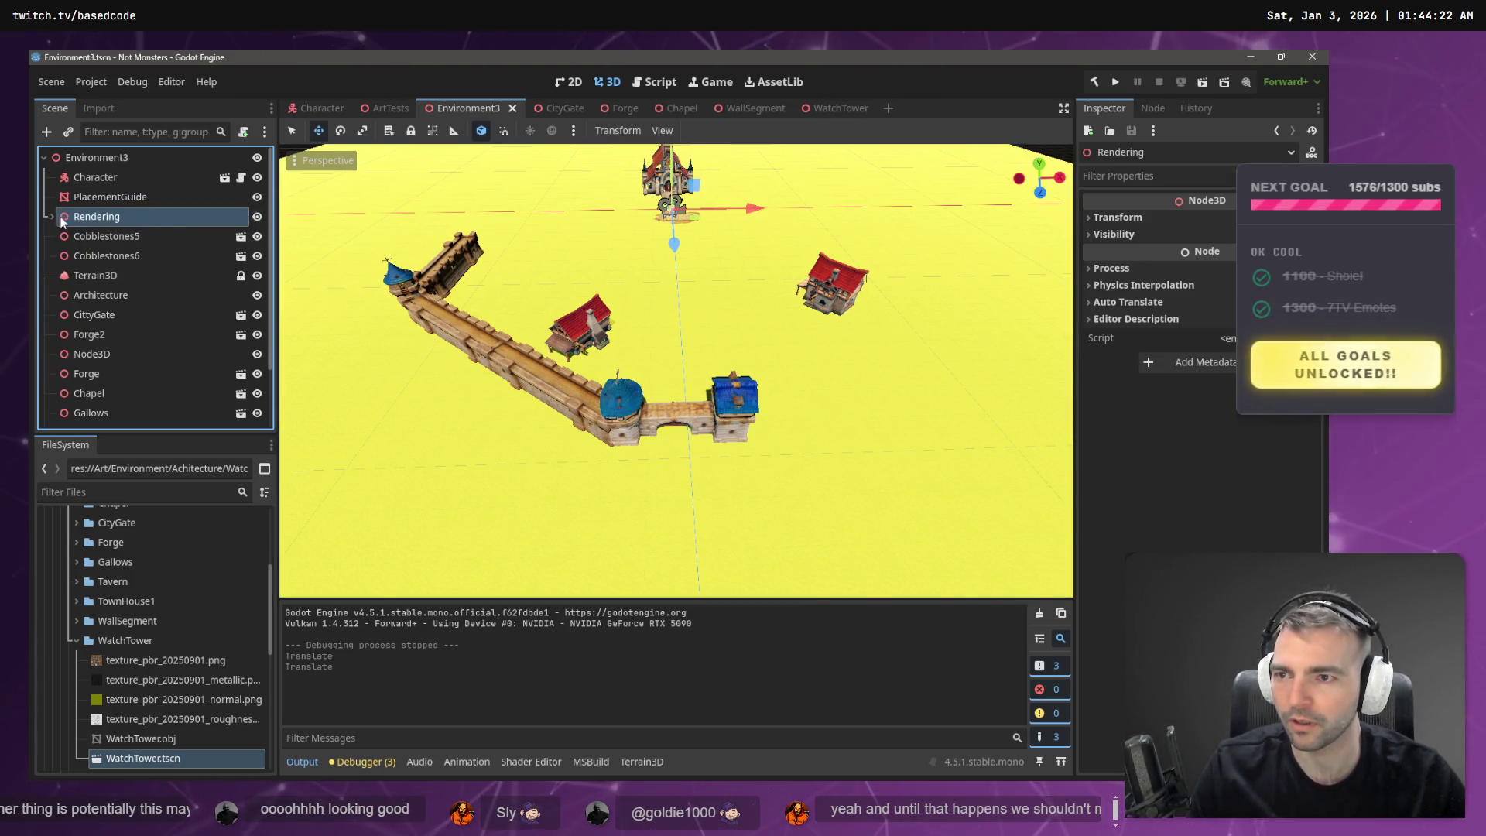
{"action": "left_click", "coordinate": [257, 198]}
{"action": "left_click", "coordinate": [110, 197]}
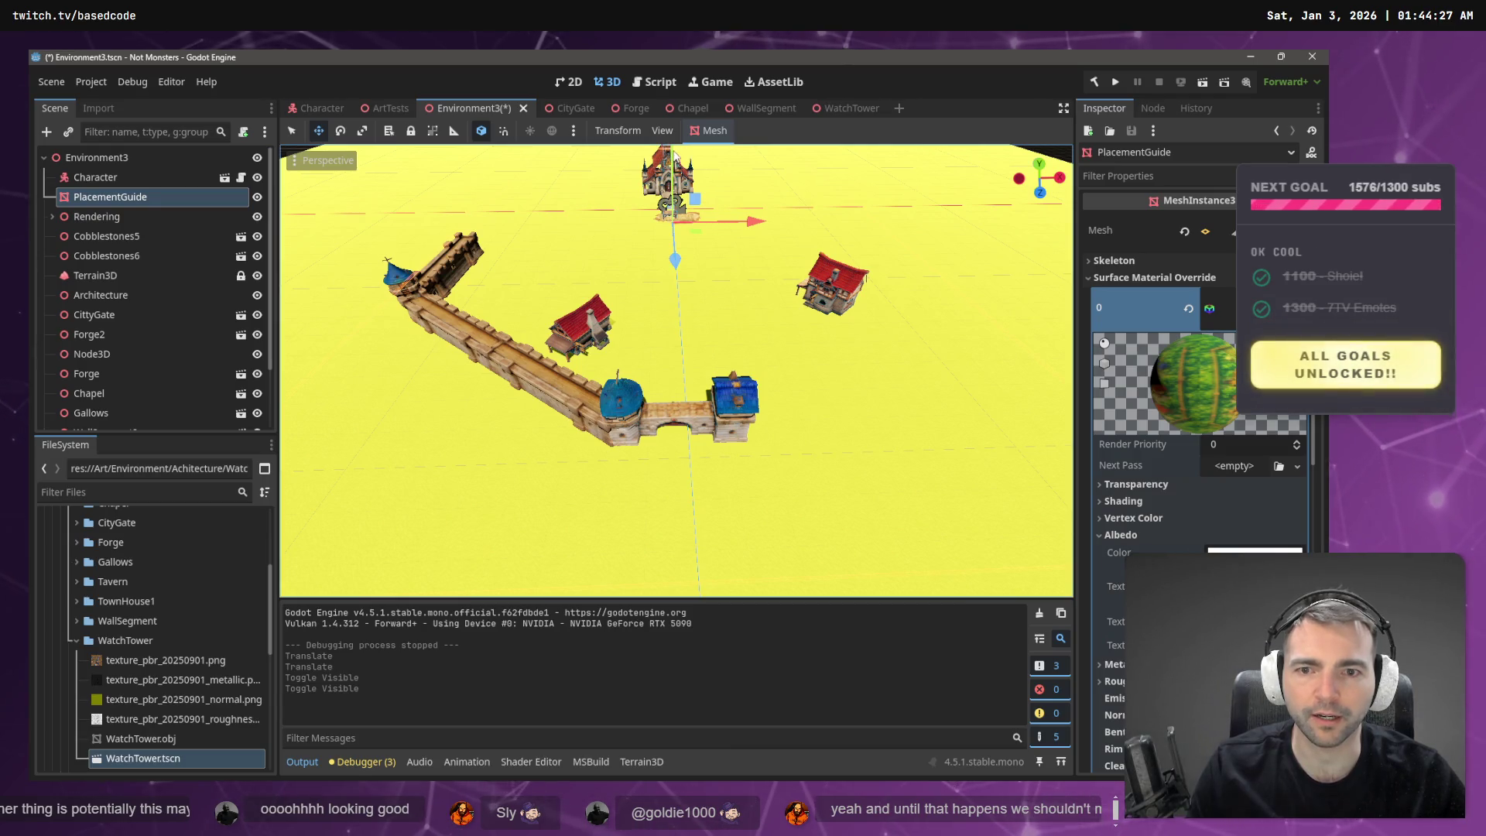
{"action": "left_click", "coordinate": [693, 191]}
{"action": "left_click", "coordinate": [155, 197]}
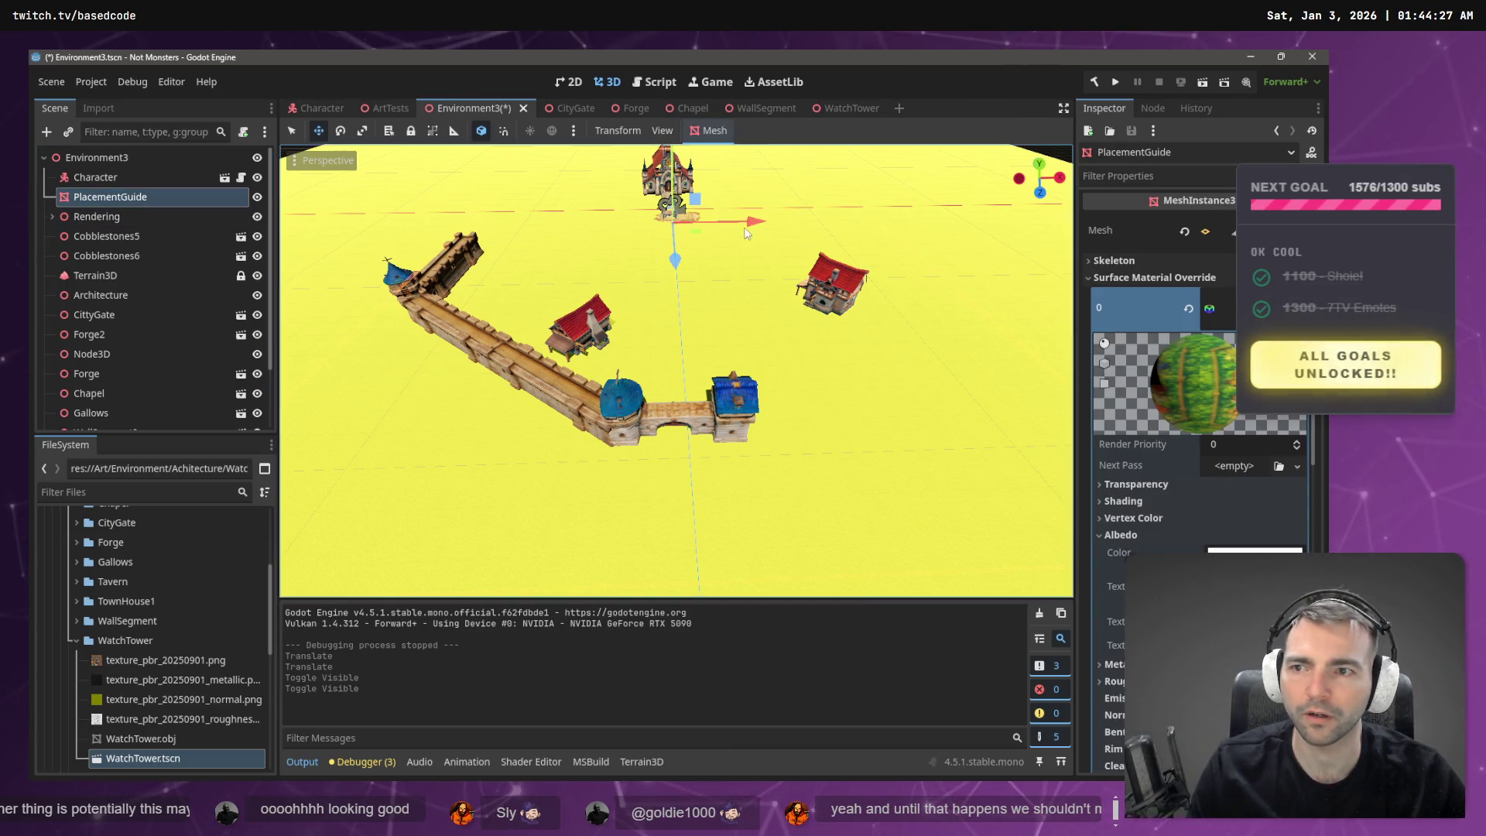
{"action": "scroll", "coordinate": [742, 233], "scroll_direction": "down", "scroll_amount": 3}
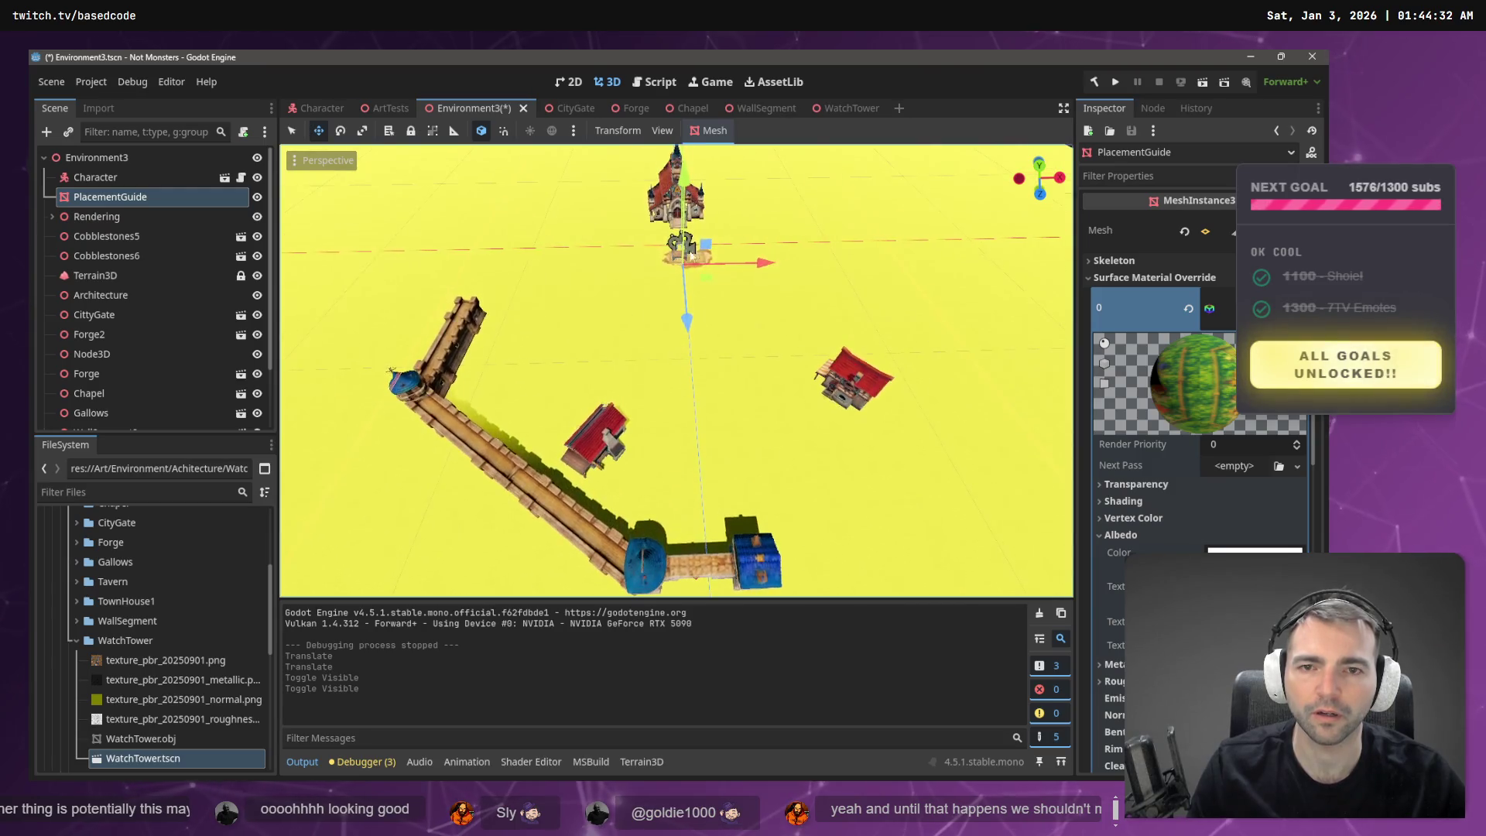
{"action": "scroll", "coordinate": [683, 178], "scroll_direction": "up", "scroll_amount": 3}
- Rotate WallSegment4 on the west wall by a few degrees
{"action": "scroll", "coordinate": [683, 178], "scroll_direction": "down", "scroll_amount": 3}
{"action": "left_click_drag", "start_coordinate": [683, 178], "coordinate": [684, 176]}
{"action": "mouse_move", "coordinate": [676, 372]}
{"action": "left_mouse_down"}
{"action": "mouse_move", "coordinate": [557, 318]}
{"action": "mouse_move", "coordinate": [356, 264]}
{"action": "mouse_move", "coordinate": [681, 336]}
{"action": "left_mouse_up"}
{"action": "scroll", "coordinate": [675, 372], "scroll_direction": "down", "scroll_amount": 5}
{"action": "left_click", "coordinate": [688, 391]}
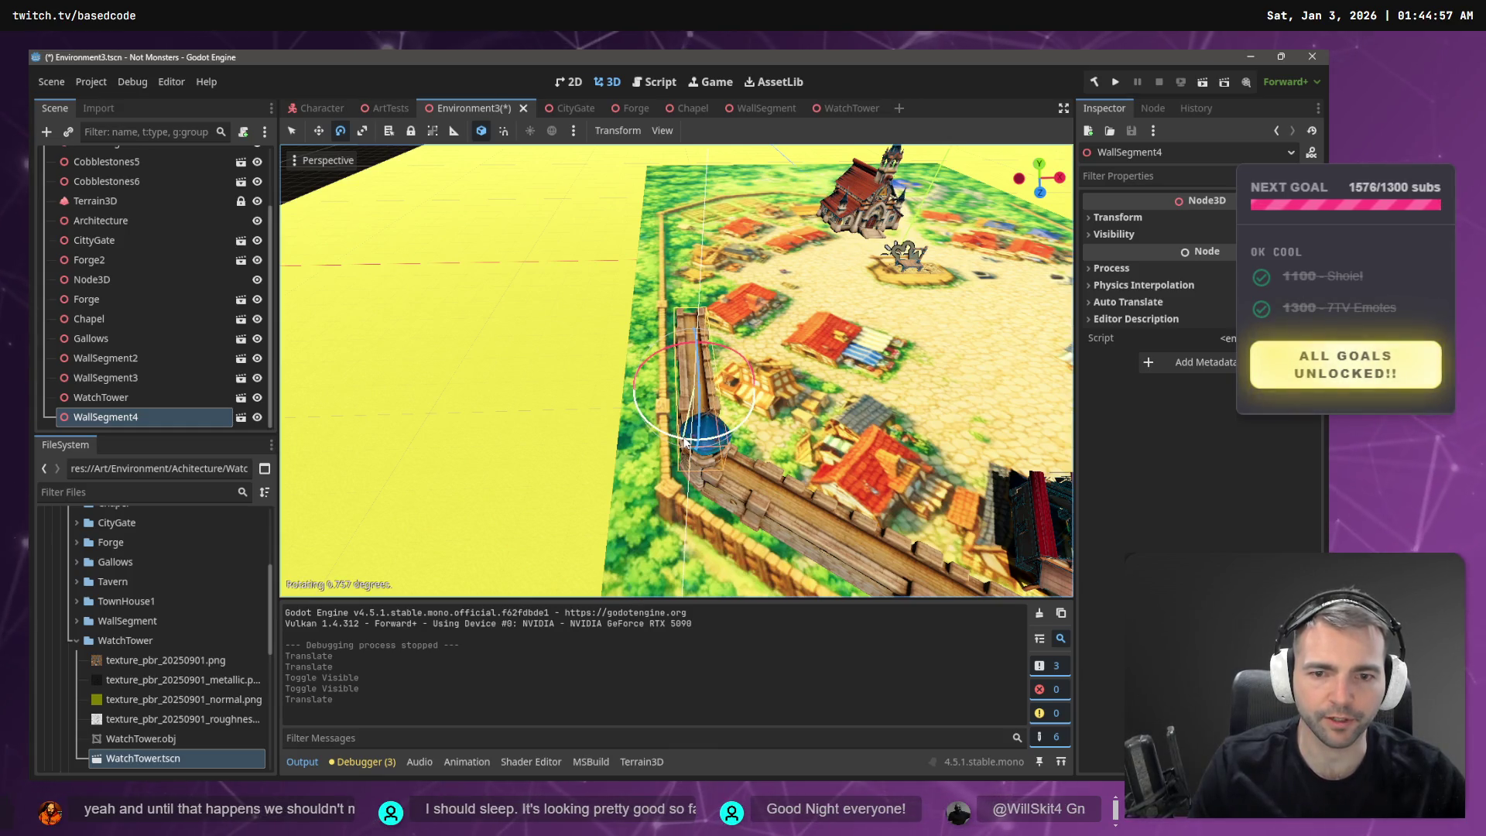
{"action": "left_click_drag", "start_coordinate": [689, 439], "coordinate": [686, 446]}
{"action": "key", "text": "w"}
{"action": "scroll", "coordinate": [703, 428], "scroll_direction": "up", "scroll_amount": 2}
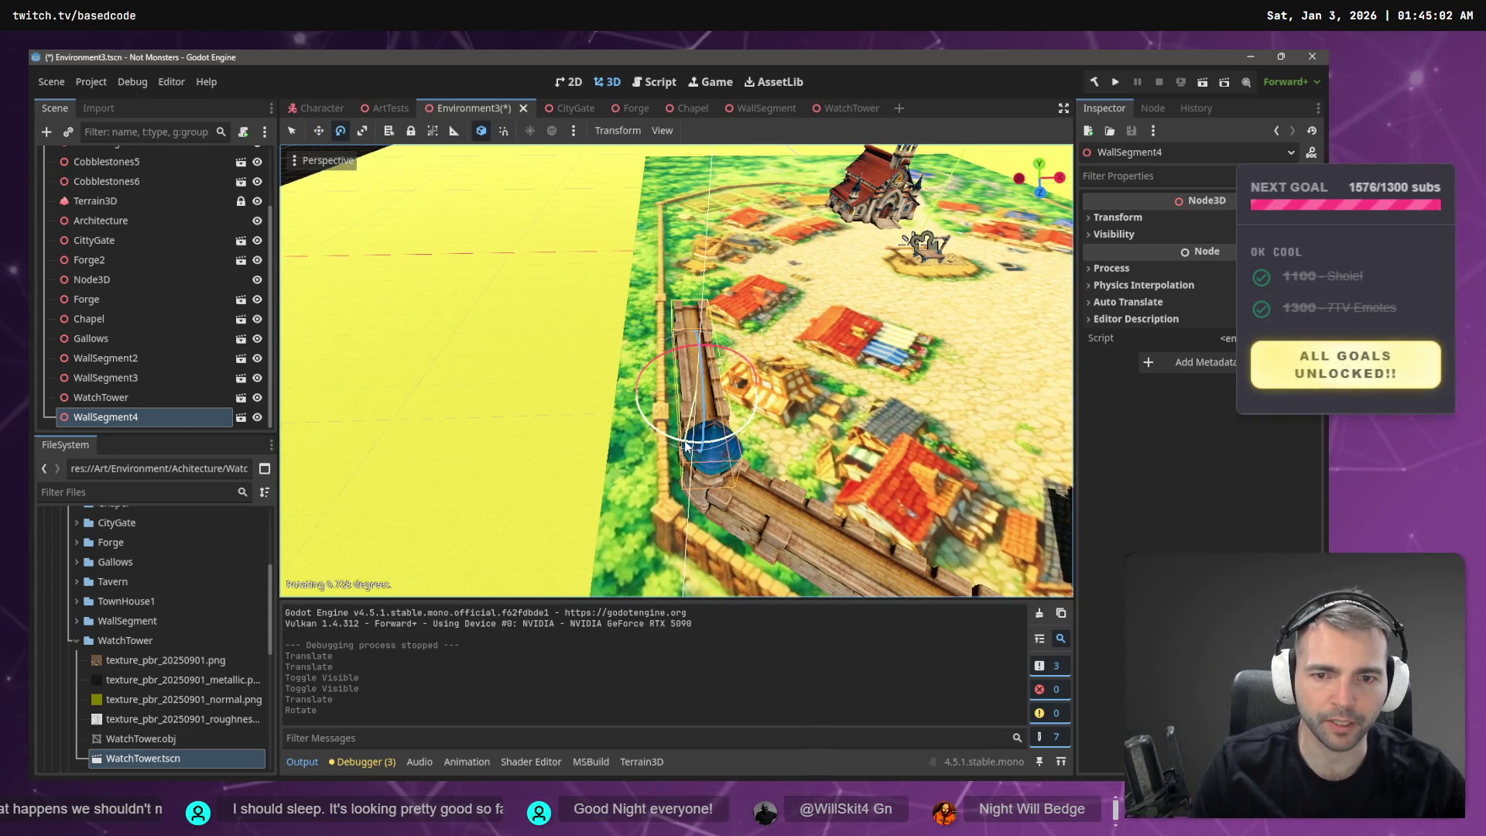
{"action": "left_click_drag", "start_coordinate": [686, 445], "coordinate": [691, 444]}
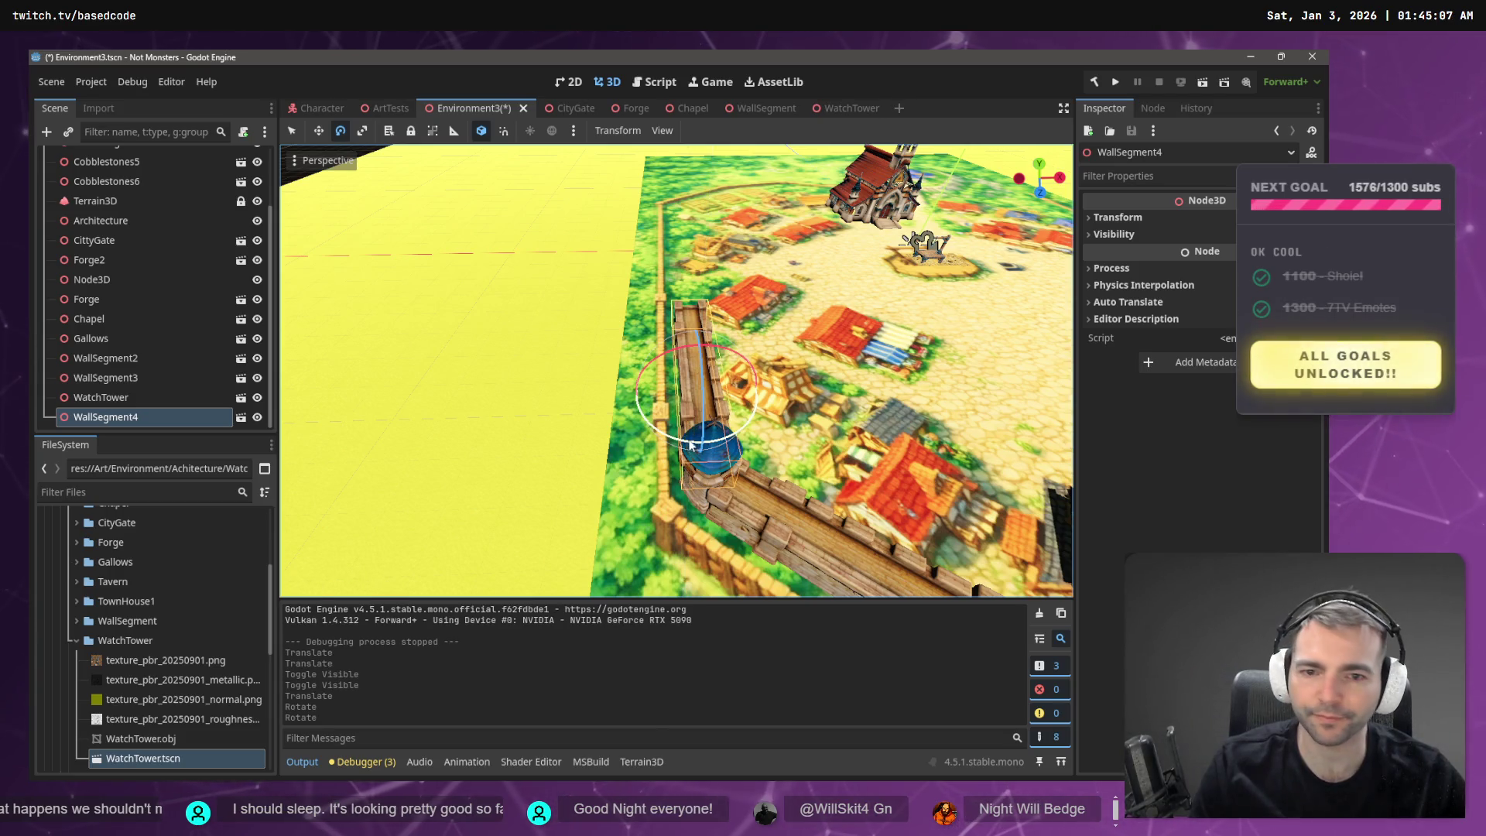
{"action": "scroll", "coordinate": [743, 463], "scroll_direction": "up", "scroll_amount": 2}
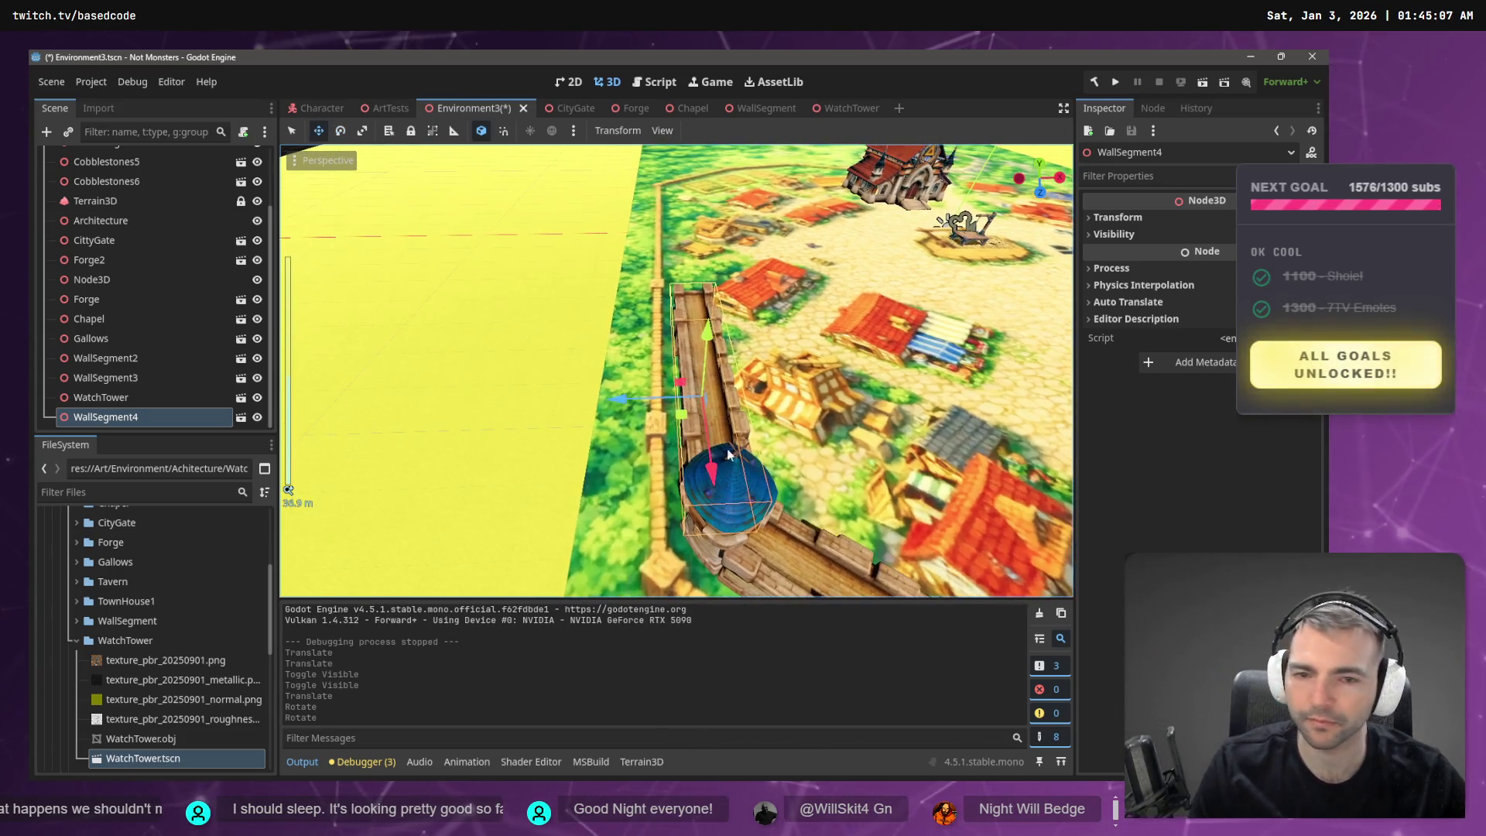
- Nudge WallSegment4 along its X axis, sliding it left along the wall
{"action": "left_click_drag", "start_coordinate": [626, 400], "coordinate": [611, 314]}
{"action": "scroll", "coordinate": [622, 396], "scroll_direction": "up", "scroll_amount": 2}
{"action": "left_click_drag", "start_coordinate": [621, 480], "coordinate": [596, 480]}
{"action": "mouse_move", "coordinate": [676, 372]}
{"action": "left_mouse_down"}
{"action": "mouse_move", "coordinate": [623, 371]}
{"action": "mouse_move", "coordinate": [634, 470]}
{"action": "left_mouse_up"}
{"action": "left_click", "coordinate": [636, 474]}
{"action": "left_click_drag", "start_coordinate": [769, 473], "coordinate": [681, 476]}
- Slide WallSegment4 further until its end meets the blue-roofed watch tower
{"action": "left_click", "coordinate": [509, 439]}
{"action": "left_click_drag", "start_coordinate": [509, 440], "coordinate": [457, 449]}
{"action": "key", "text": "s"}
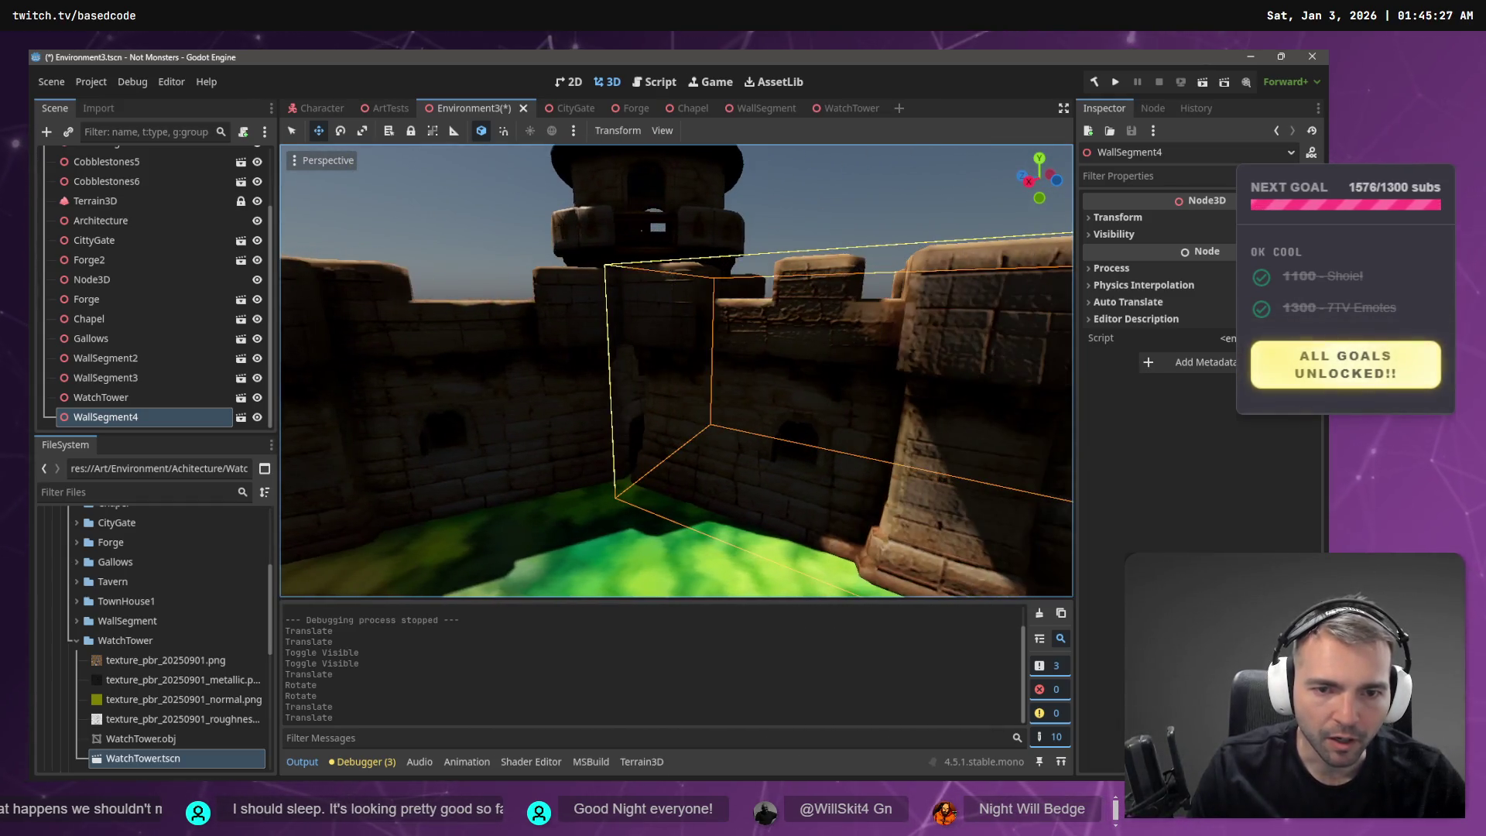
{"action": "key", "text": "s"}
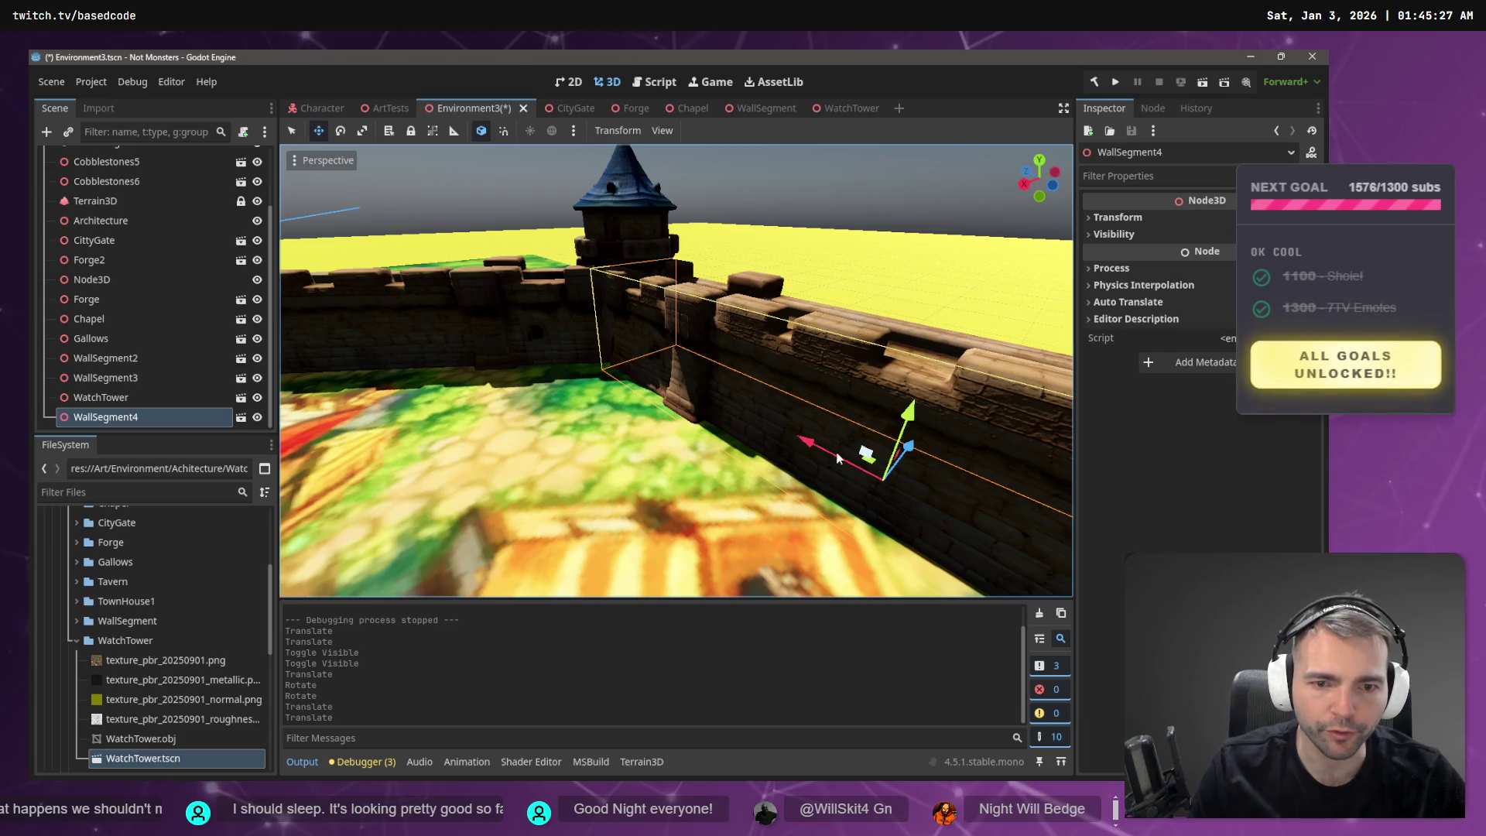
{"action": "left_click_drag", "start_coordinate": [814, 447], "coordinate": [802, 440]}
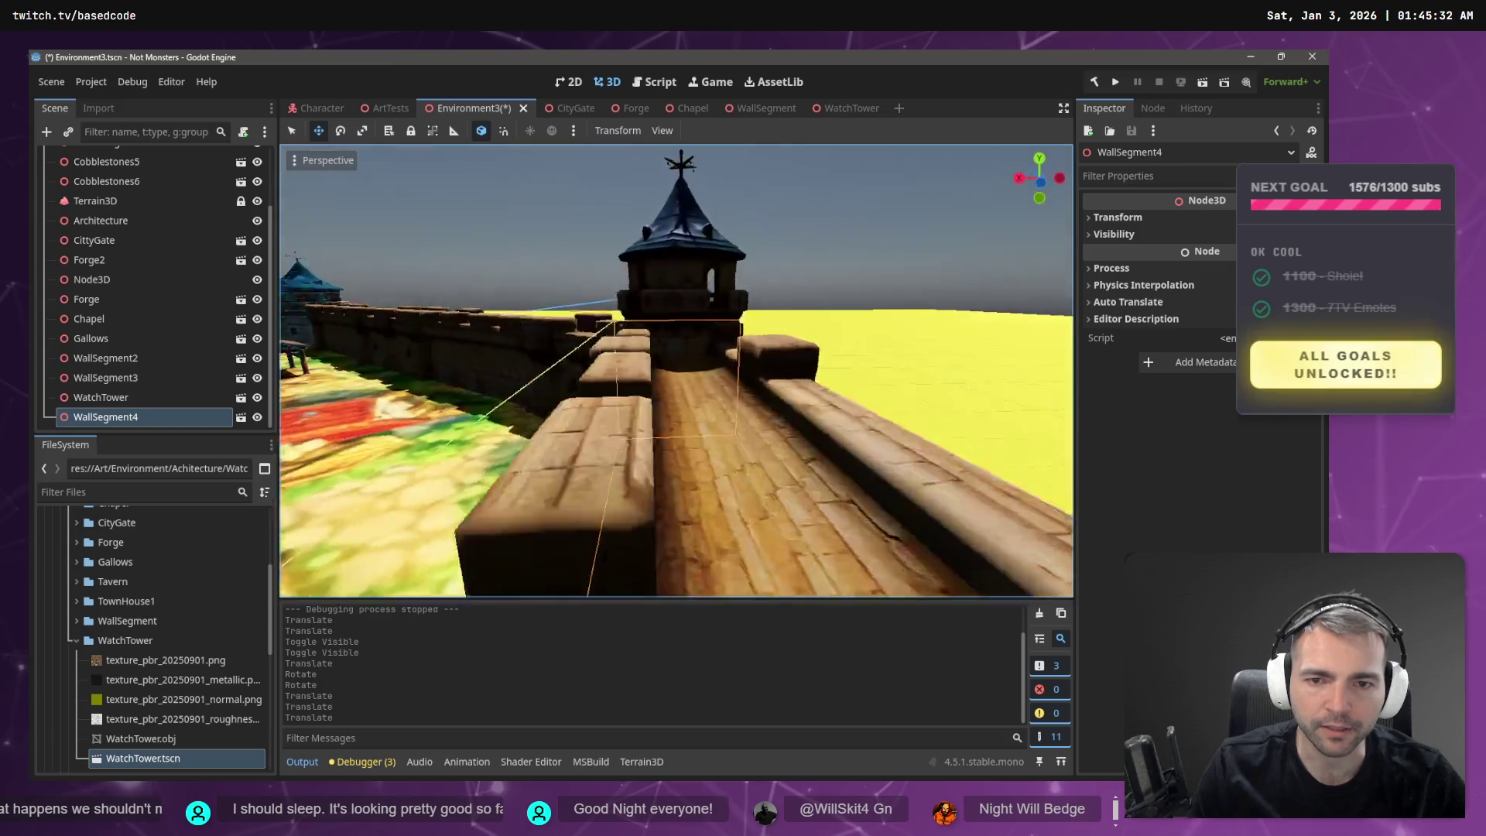
{"action": "key", "text": "s"}
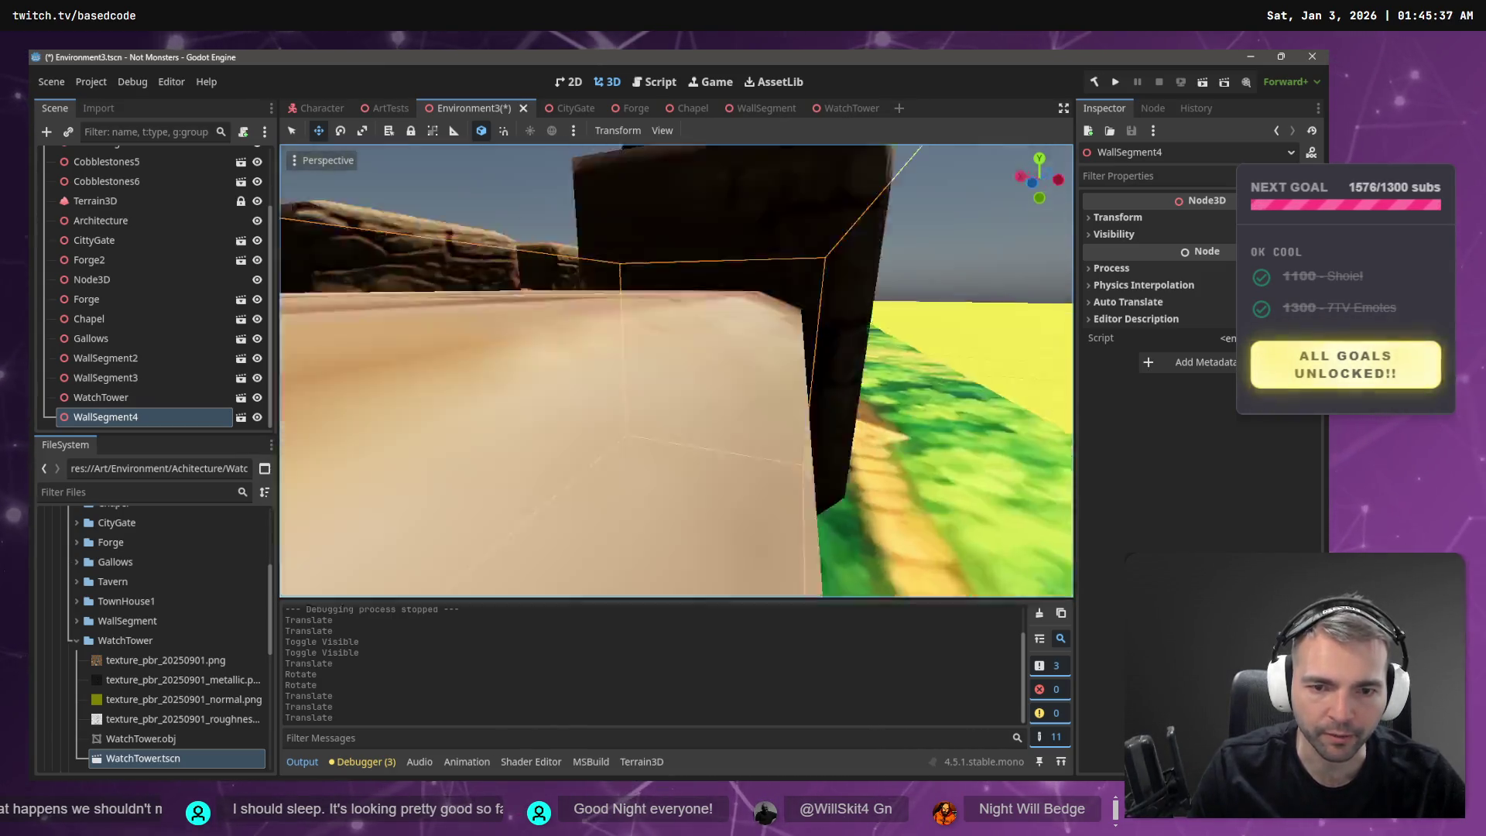
{"action": "key", "text": "e"}
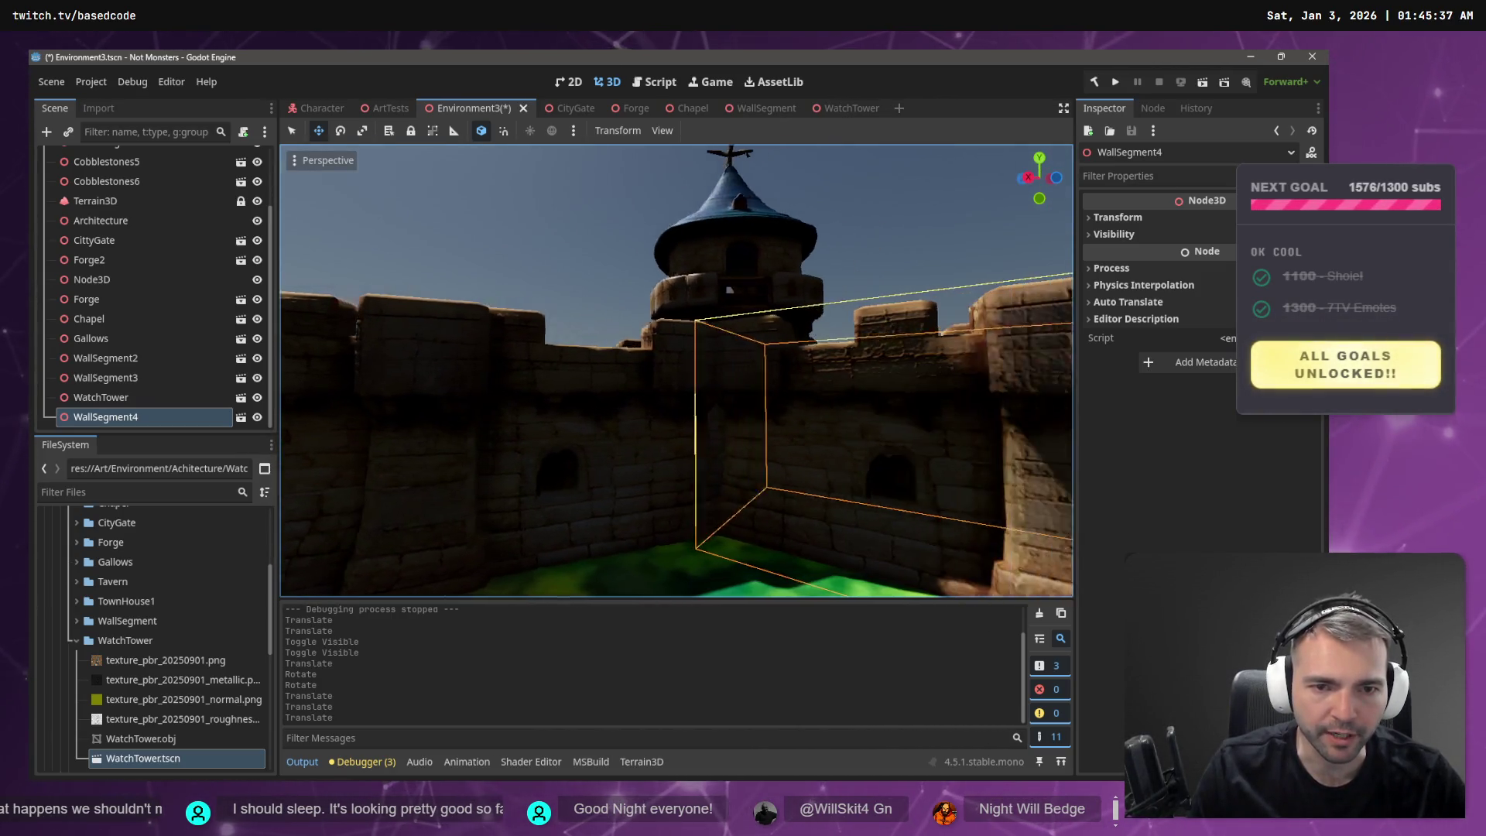
{"action": "key", "text": "e"}
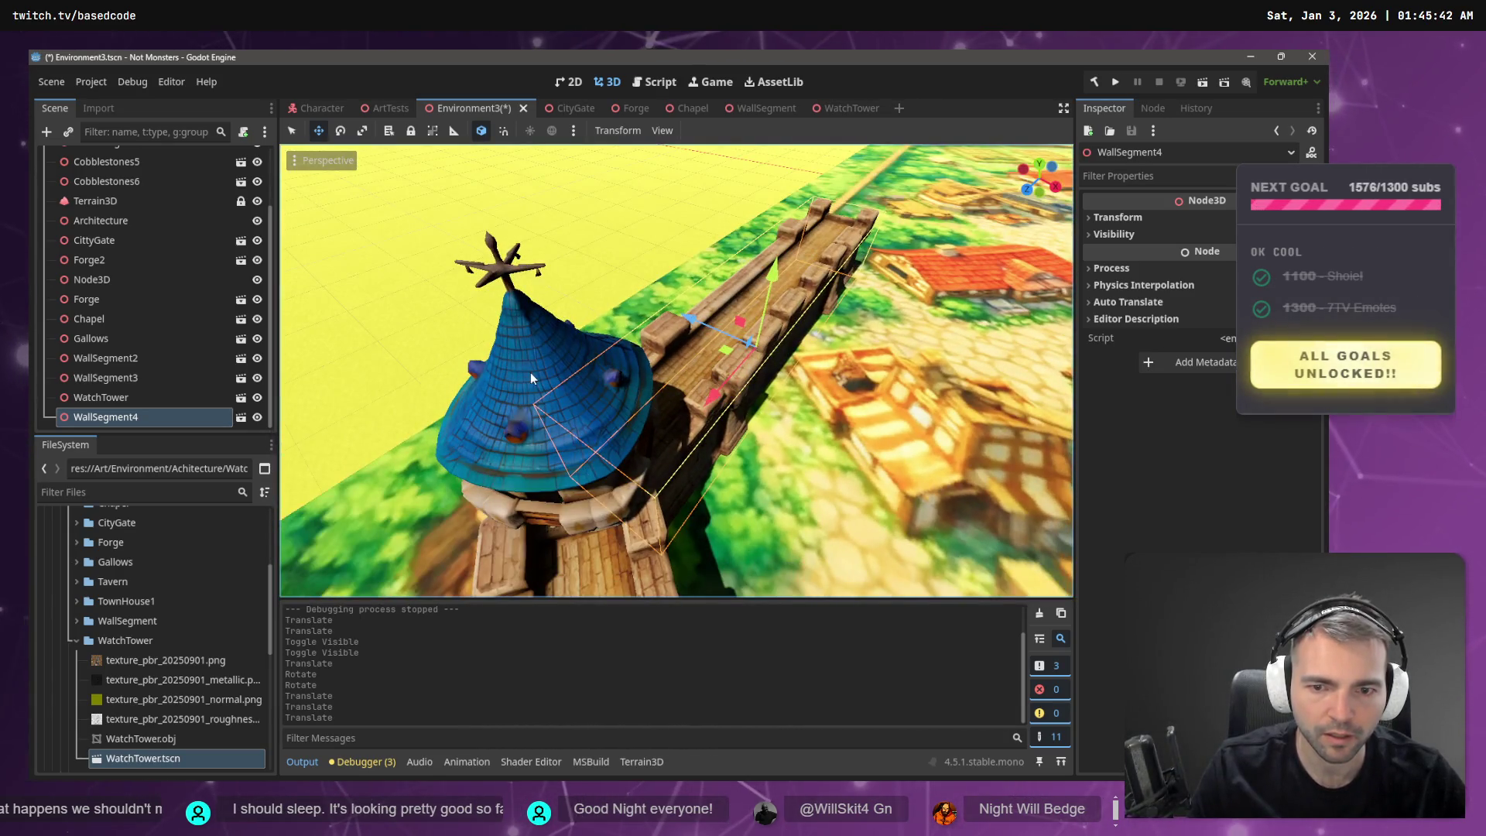
- Shift the WatchTower slightly along the ground and save the scene
{"action": "left_click", "coordinate": [608, 499]}
{"action": "left_click_drag", "start_coordinate": [588, 504], "coordinate": [609, 540]}
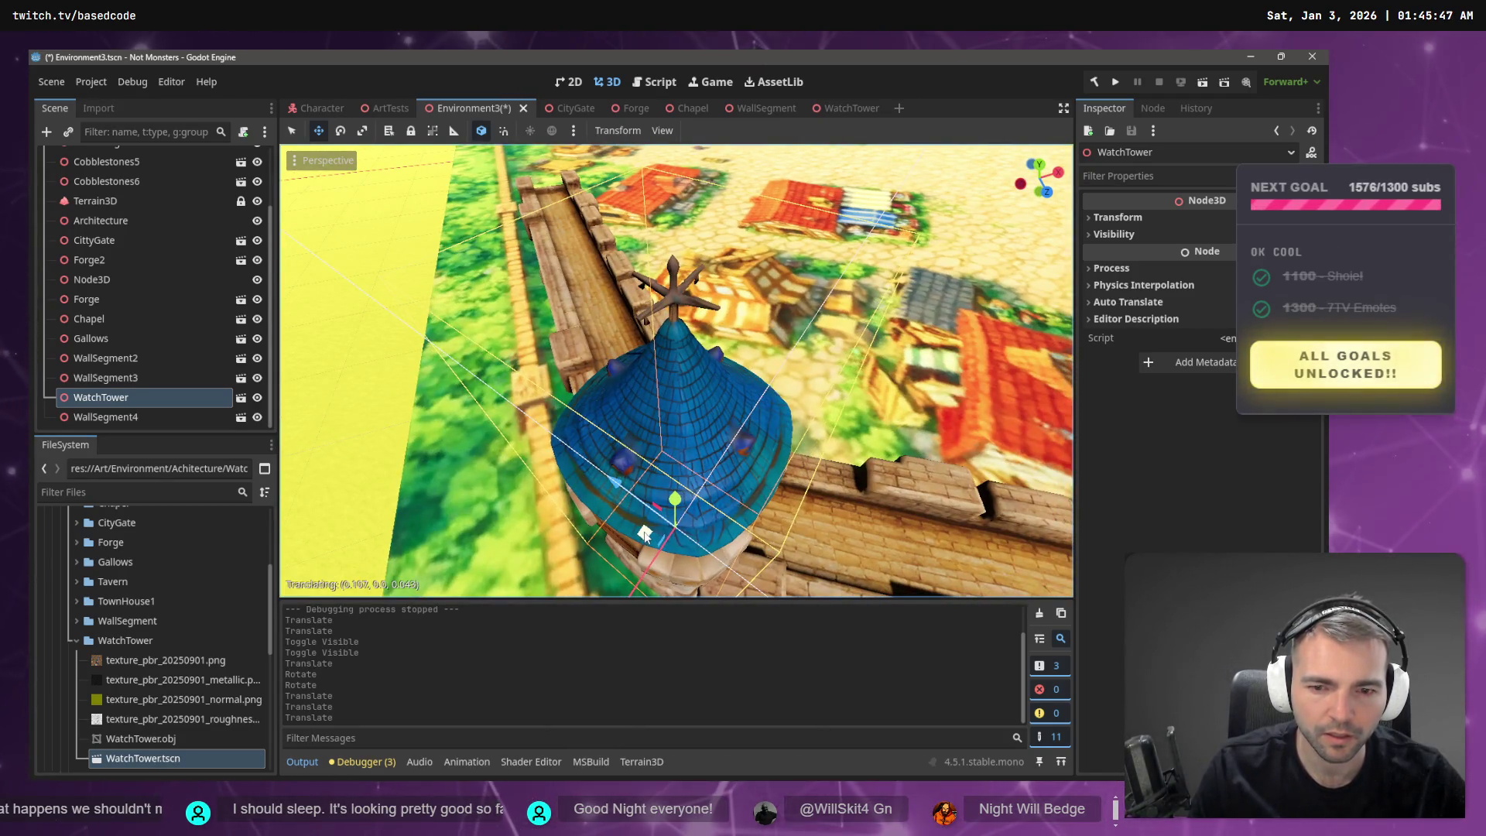
{"action": "key", "text": "s"}
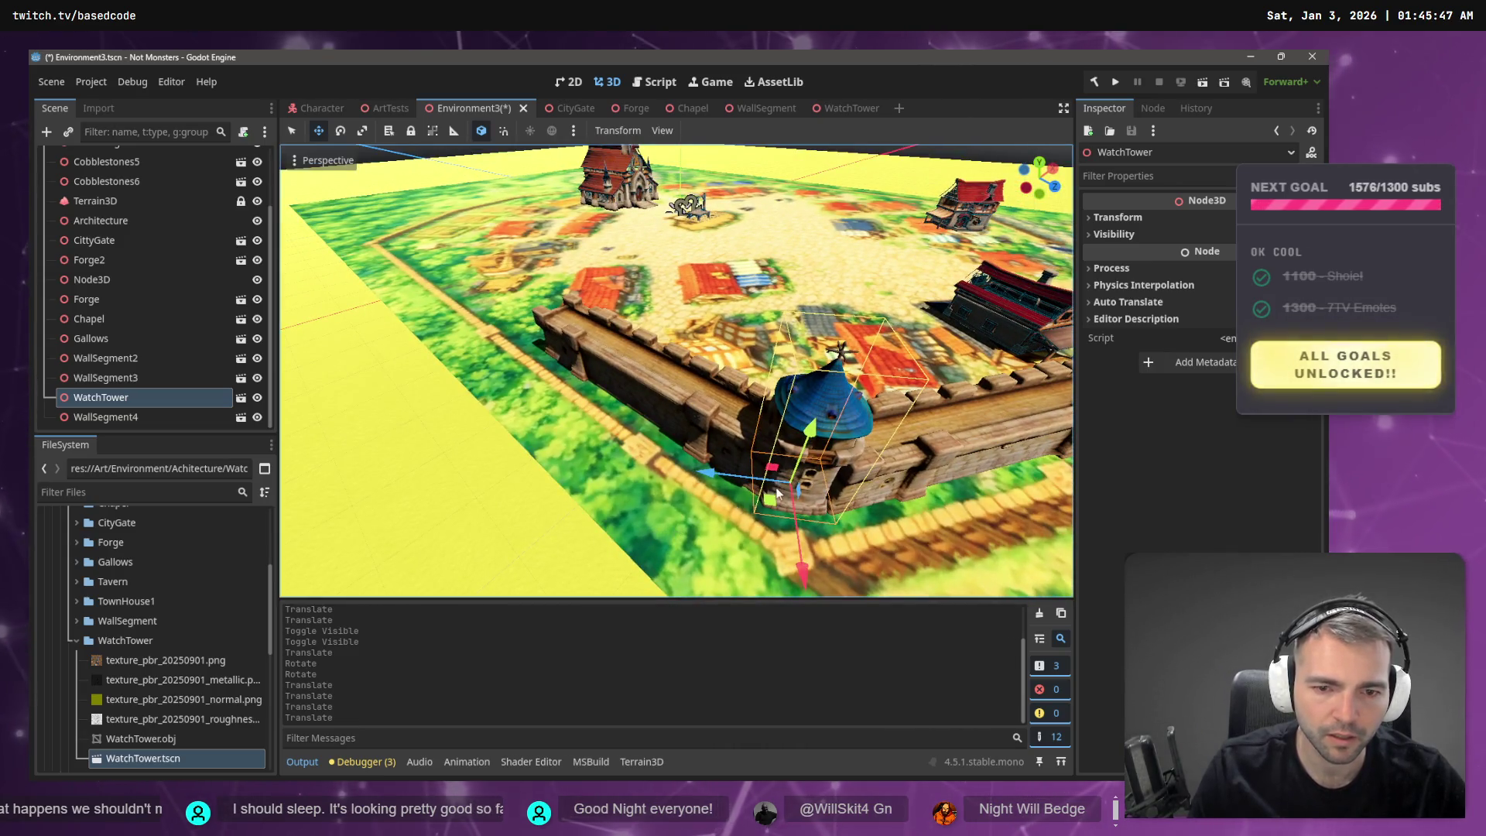
{"action": "left_click_drag", "start_coordinate": [771, 499], "coordinate": [780, 502]}
{"action": "key", "text": "ctrl+s"}
- Fly around the courtyard inspecting the wall and towers, ending with WallSegment2 selected
{"action": "key", "text": "f"}
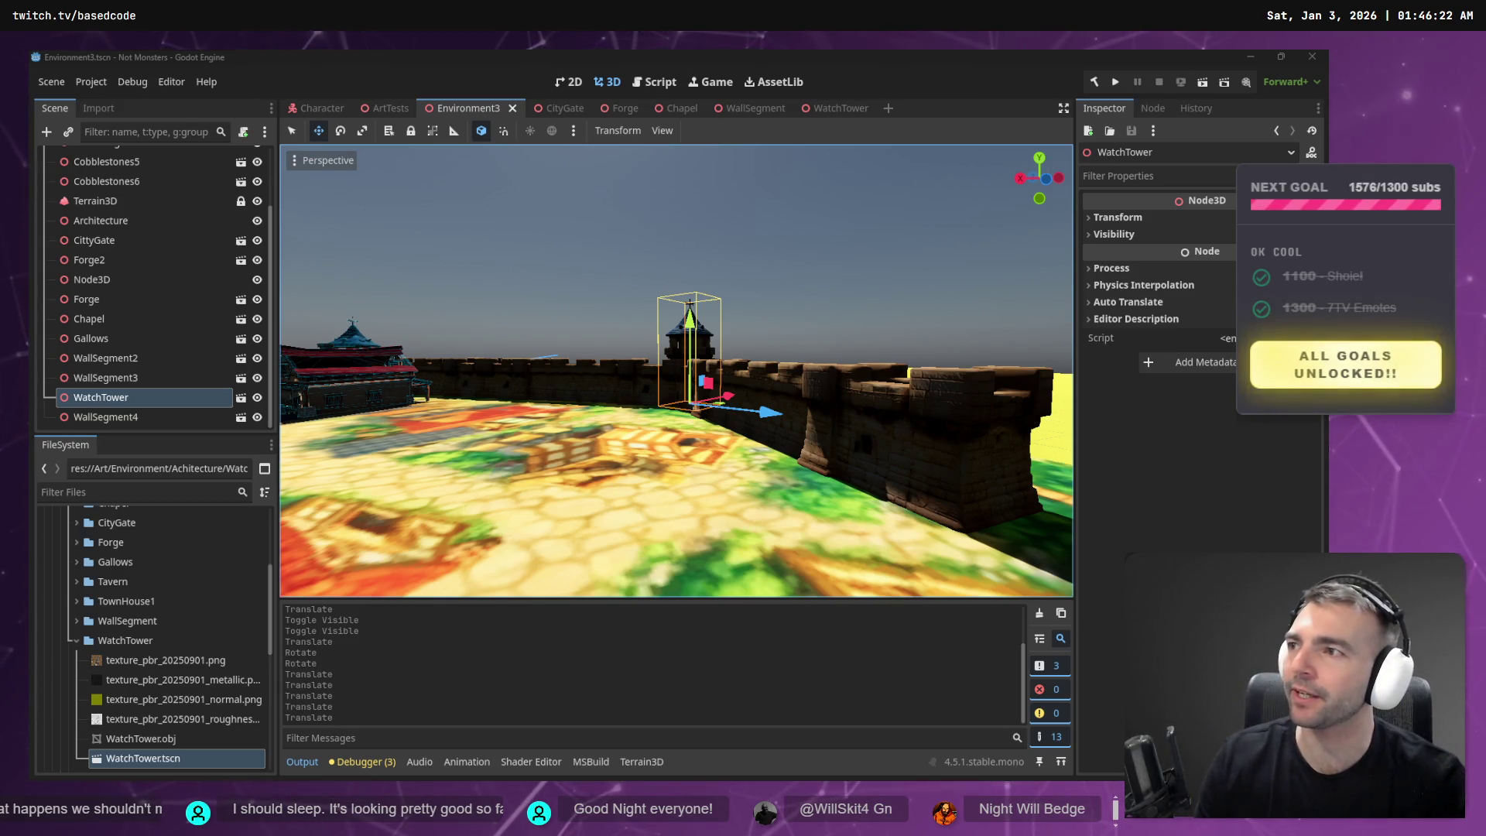
{"action": "right_click", "coordinate": [492, 208]}
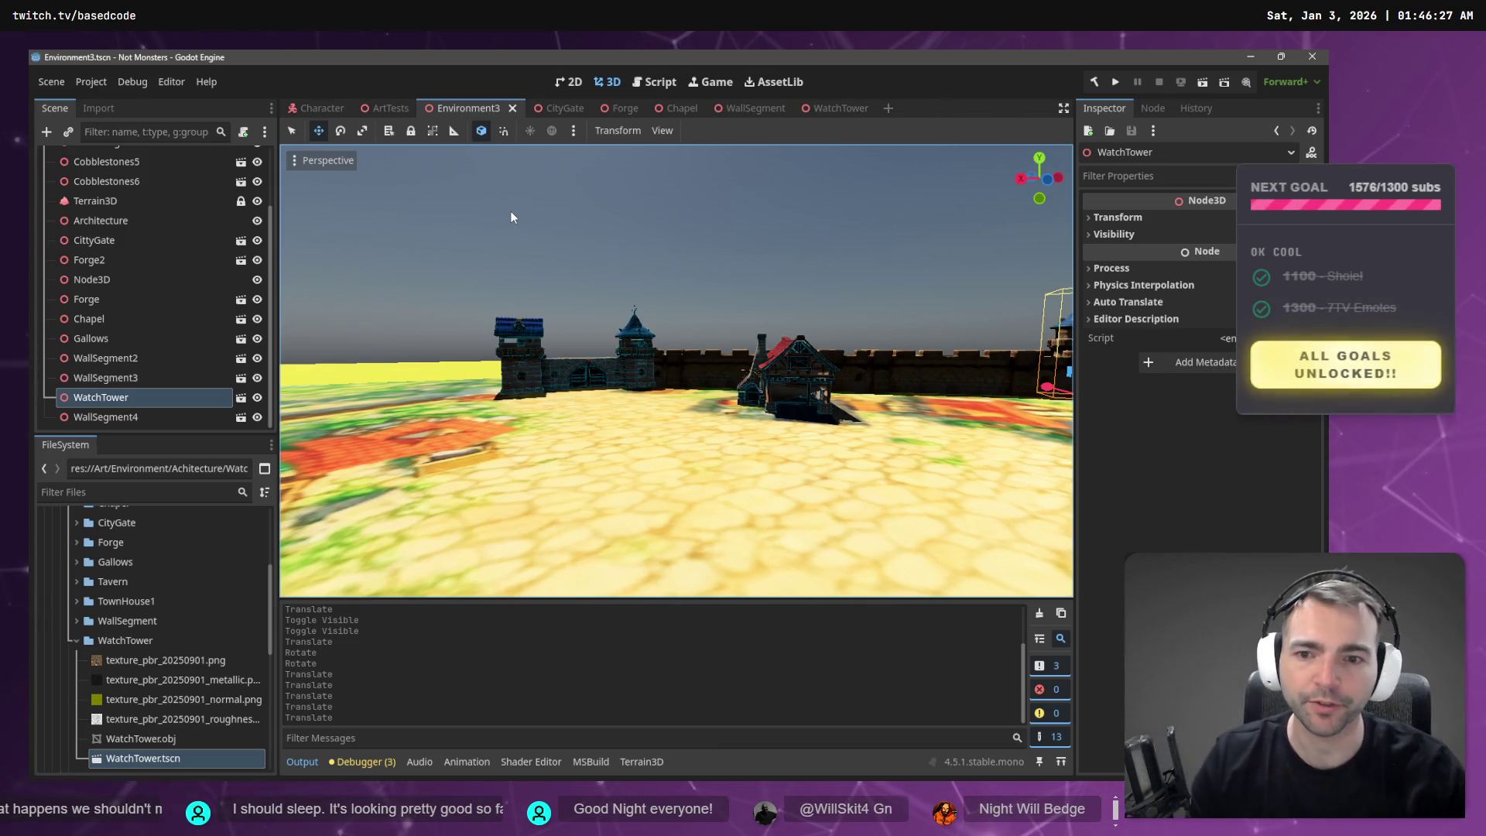
{"action": "left_click", "coordinate": [574, 275]}
{"action": "right_click", "coordinate": [573, 275]}
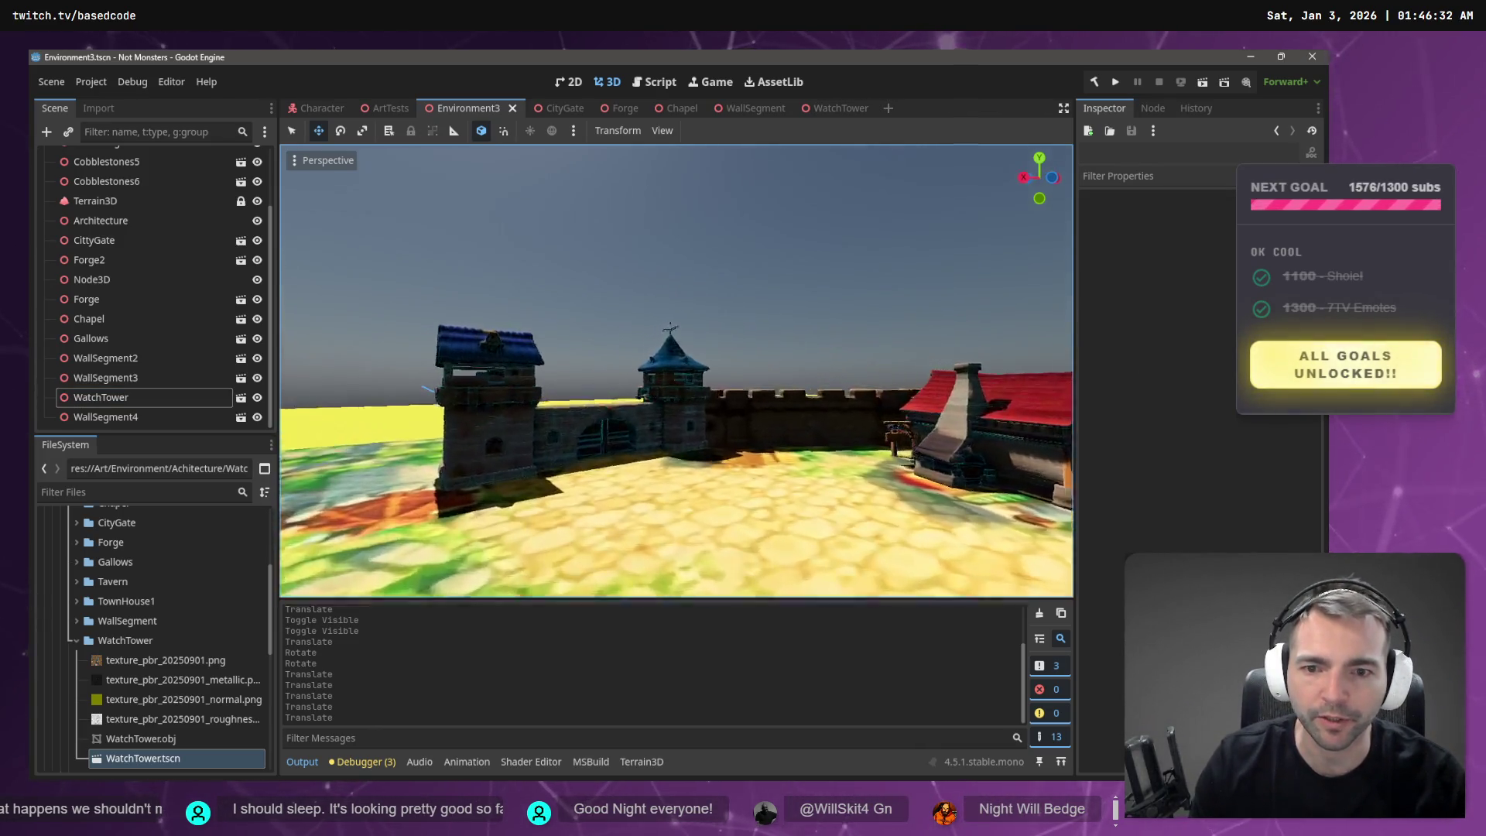
{"action": "key", "text": "w"}
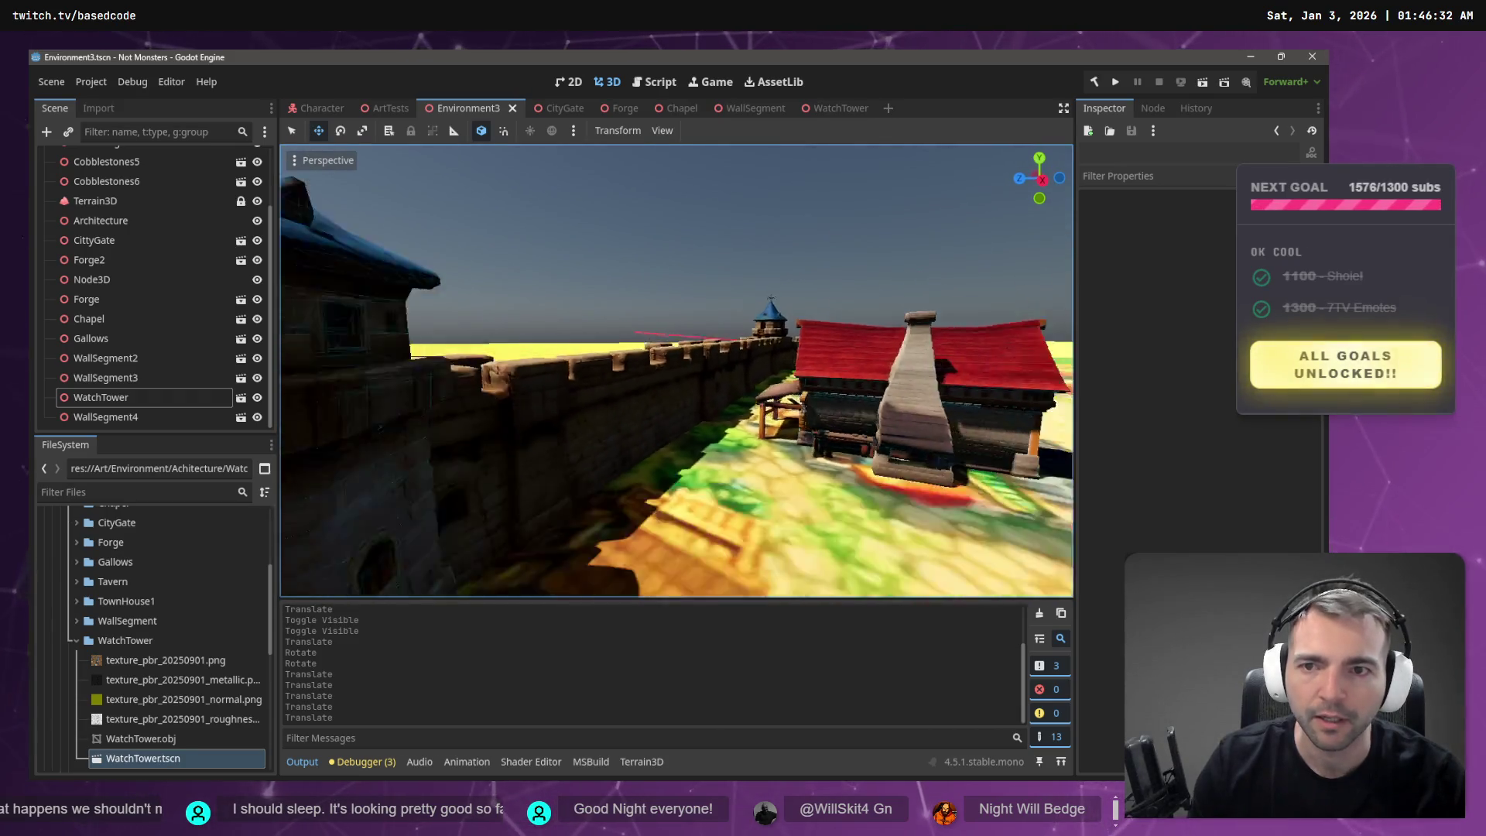
{"action": "left_click", "coordinate": [230, 401]}
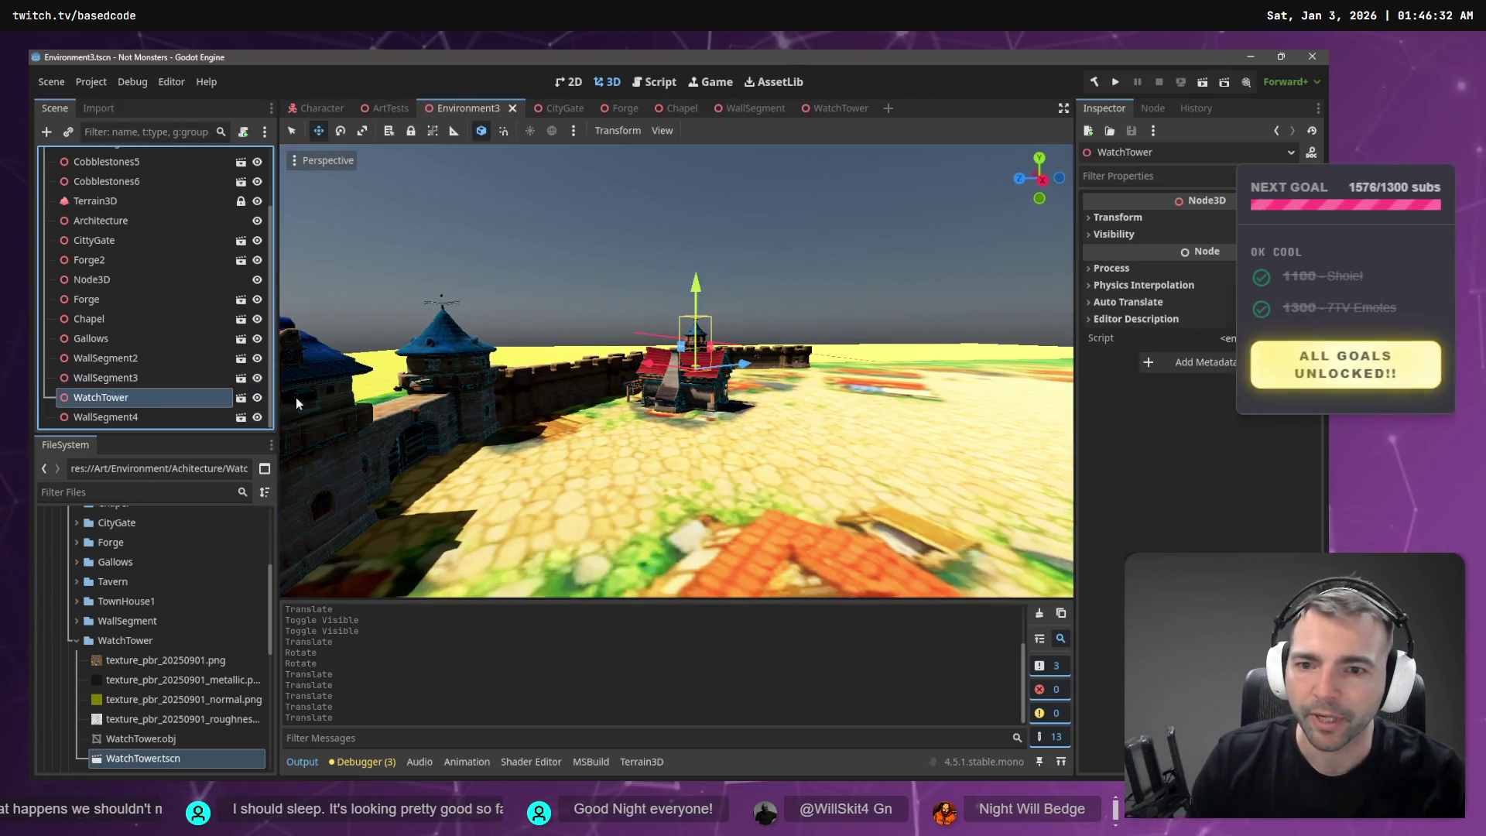
{"action": "left_click", "coordinate": [534, 383]}
- In the WallSegment scene, add a StaticBody3D child to the root node
{"action": "key", "text": "w"}
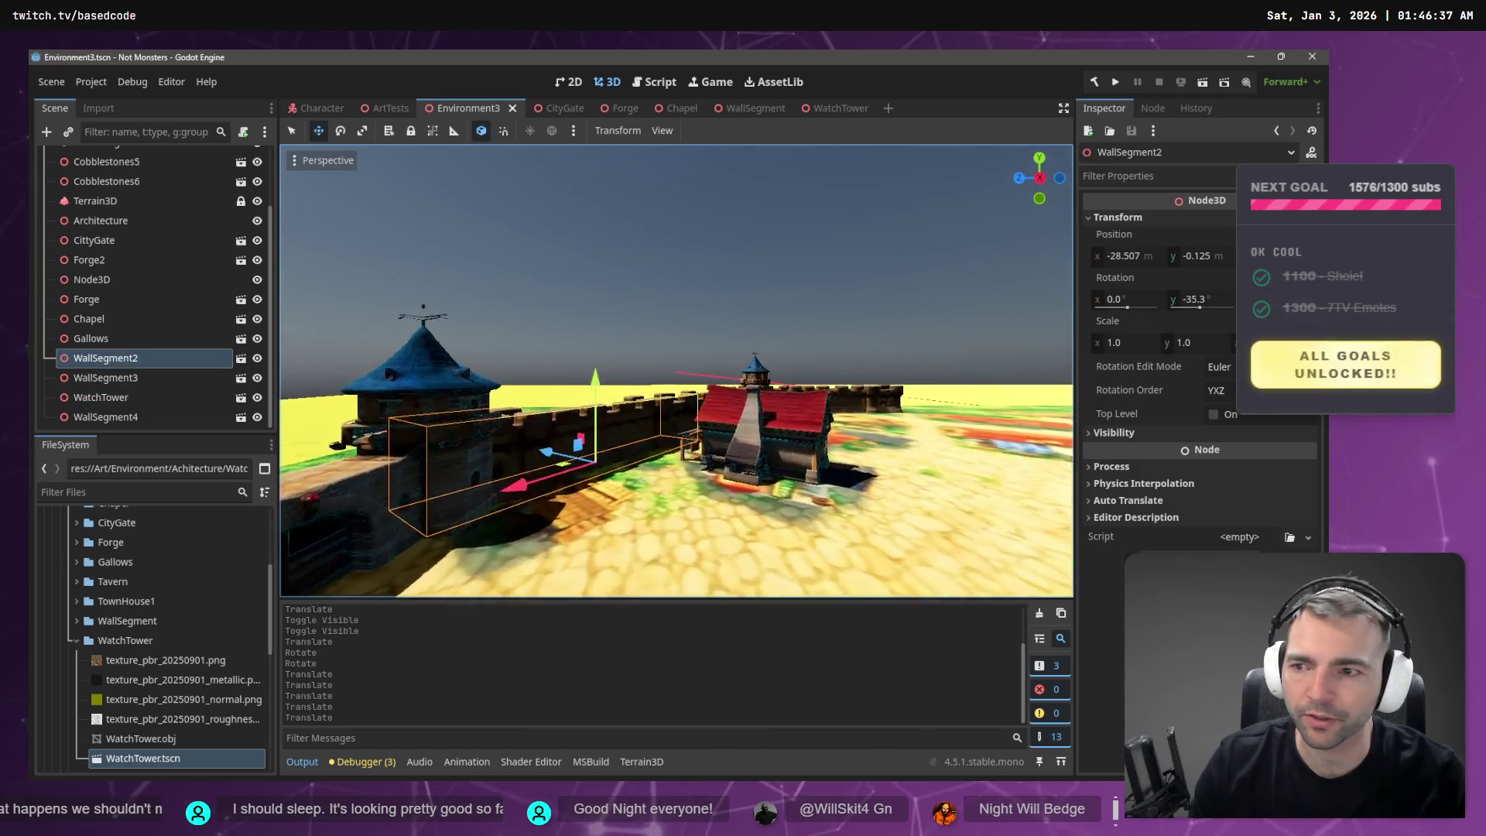
{"action": "left_click", "coordinate": [743, 108]}
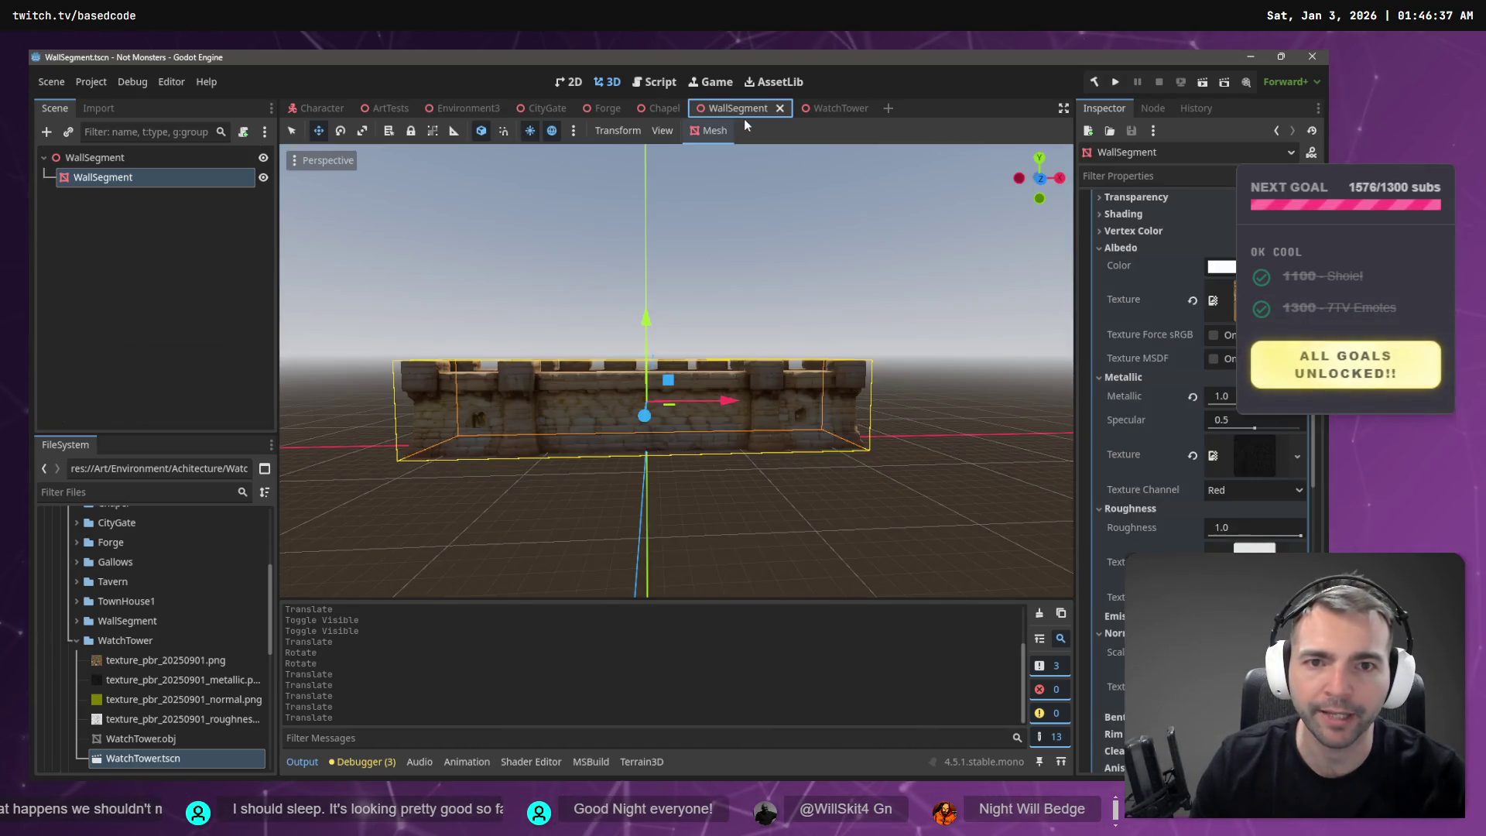
{"action": "left_click", "coordinate": [108, 157]}
{"action": "right_click", "coordinate": [109, 157]}
{"action": "left_click", "coordinate": [128, 167]}
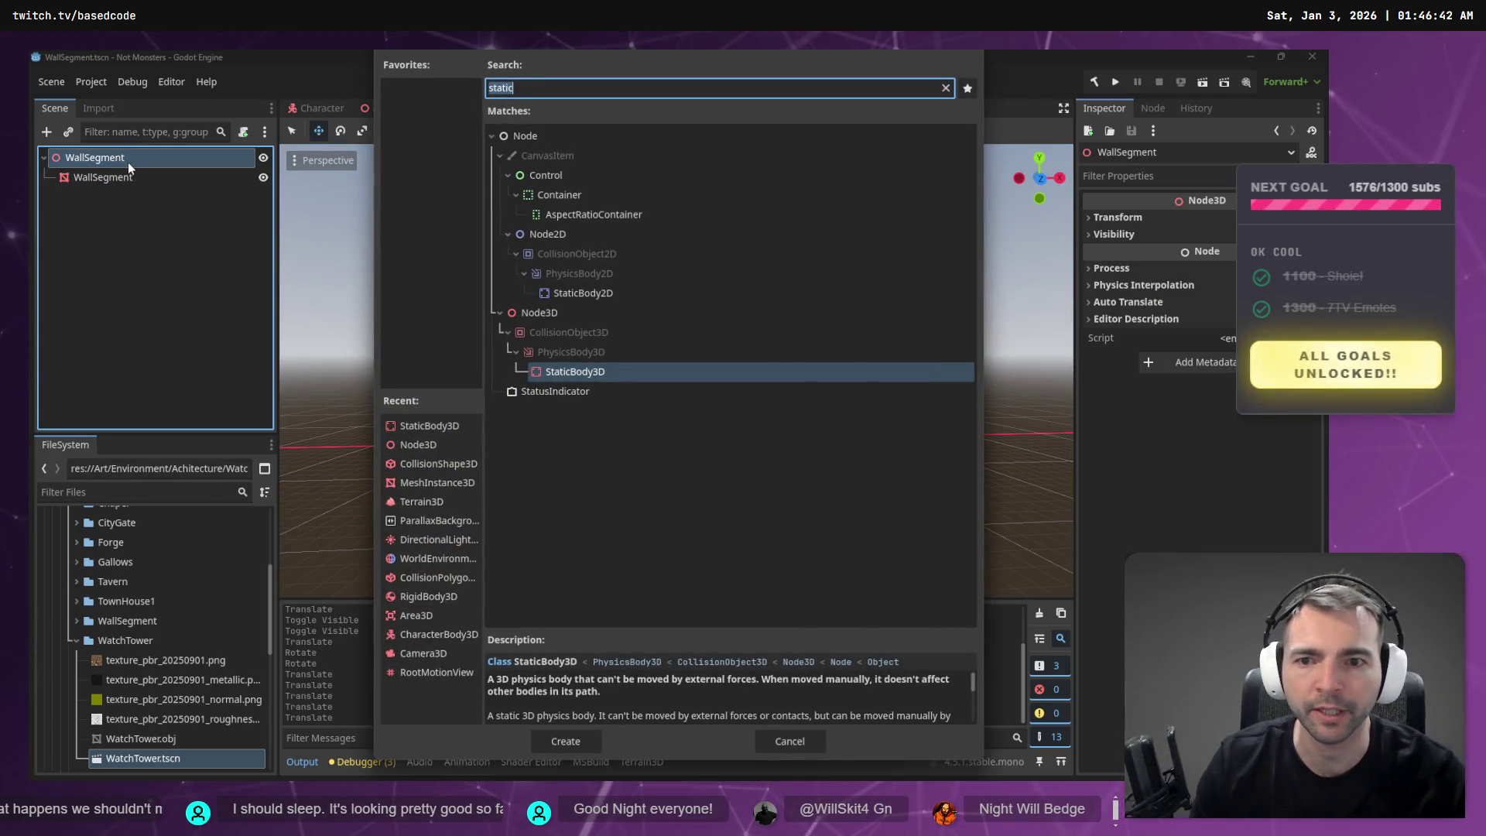
{"action": "left_click", "coordinate": [561, 740]}
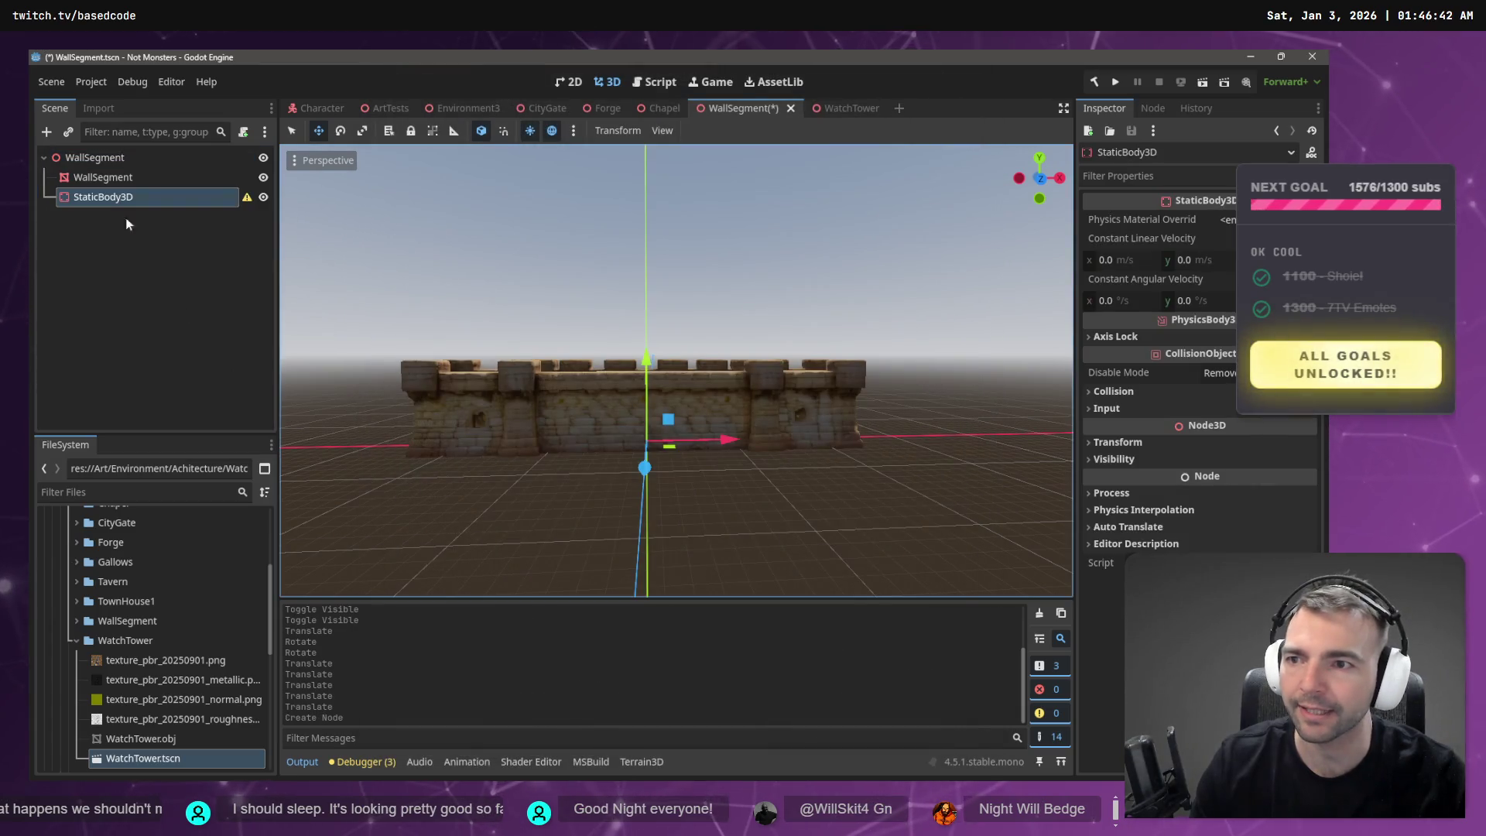
- Generate a trimesh CollisionShape3D from the mesh, parent it under StaticBody3D, and save
{"action": "left_click", "coordinate": [111, 180]}
{"action": "left_click", "coordinate": [705, 131]}
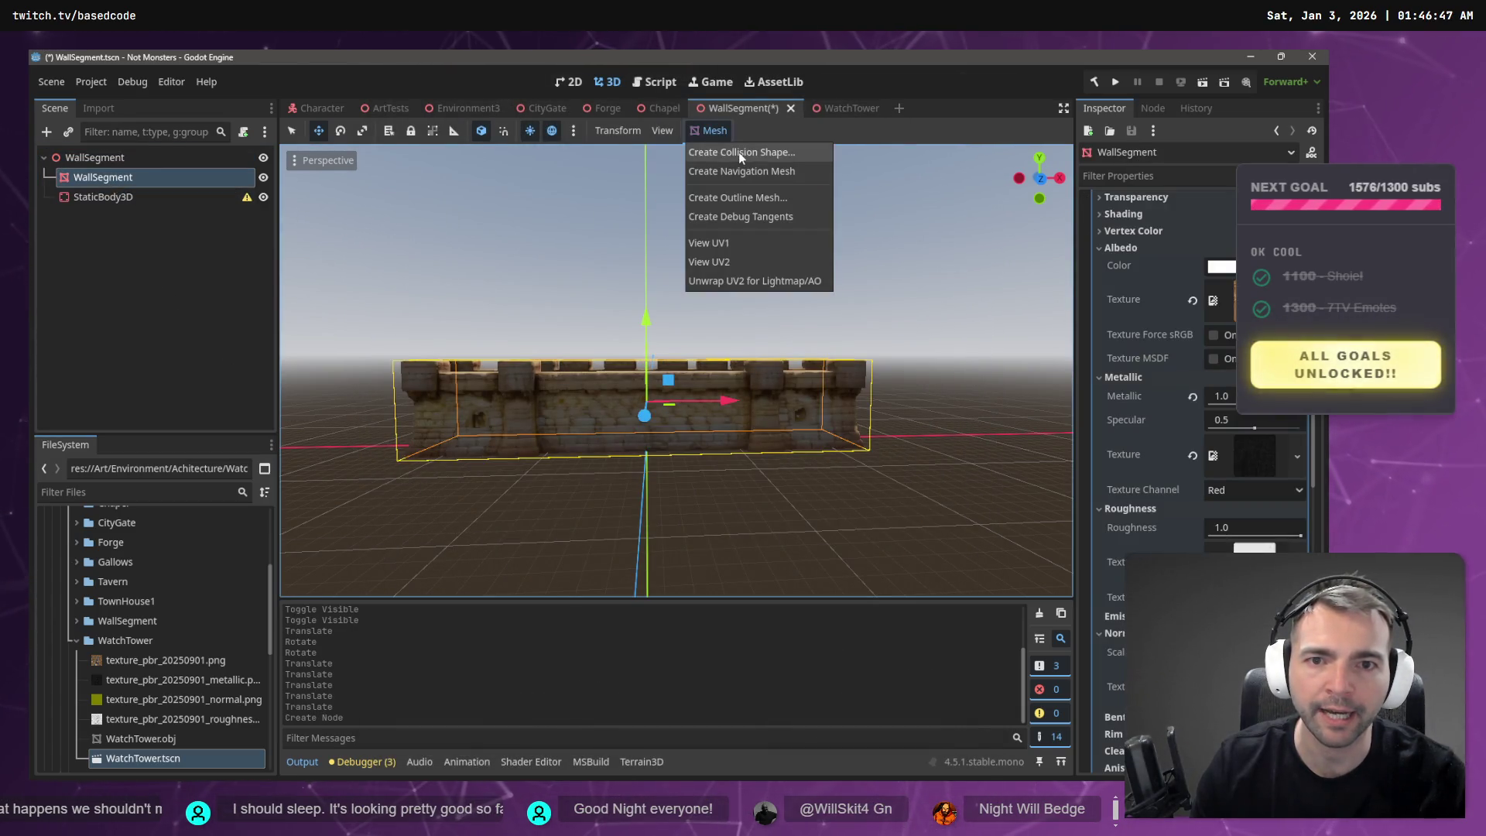
{"action": "left_click", "coordinate": [738, 151]}
{"action": "left_click", "coordinate": [640, 462]}
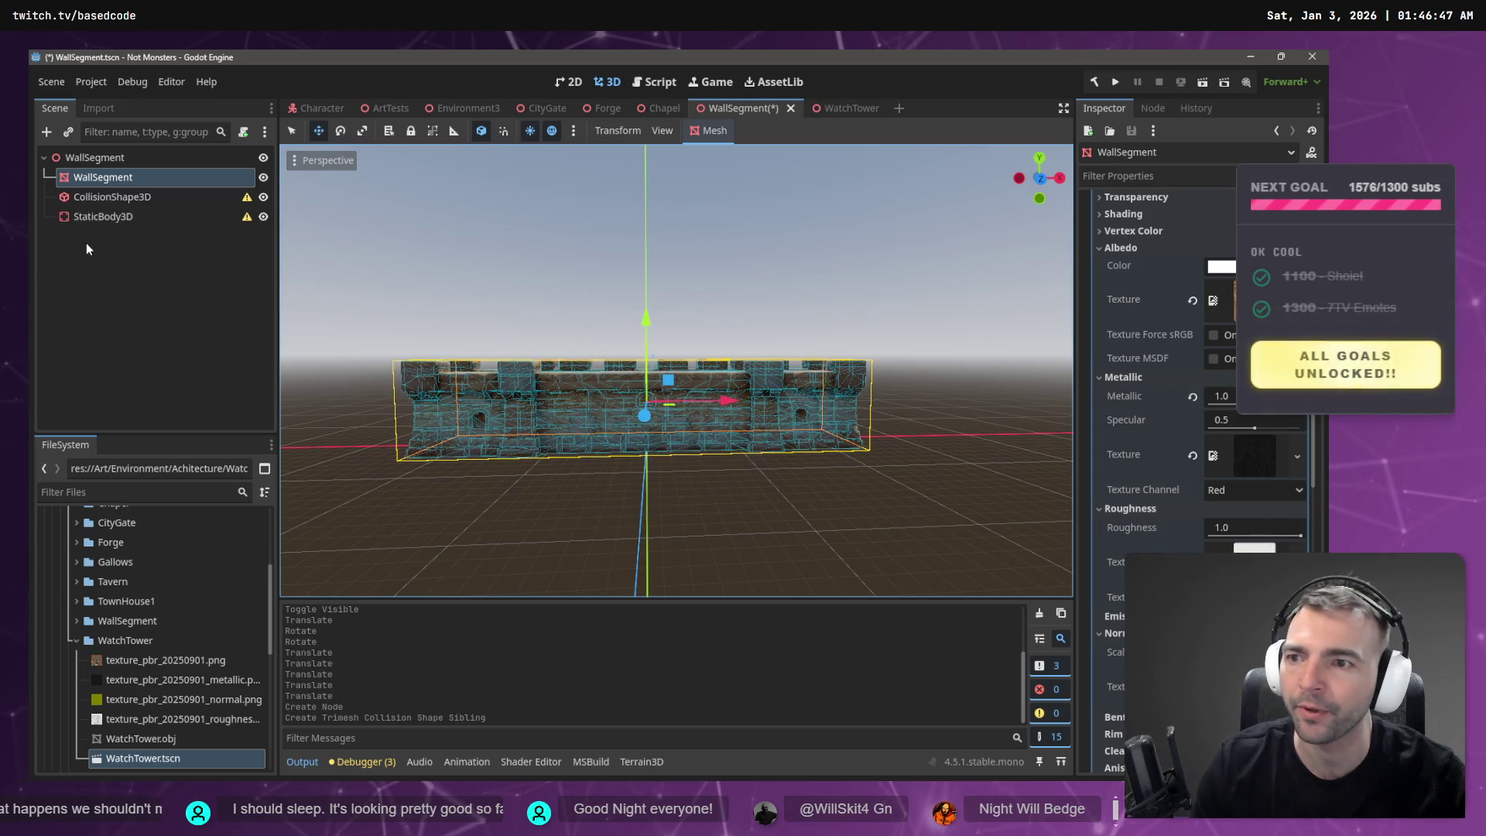
{"action": "left_click_drag", "start_coordinate": [117, 196], "coordinate": [124, 216]}
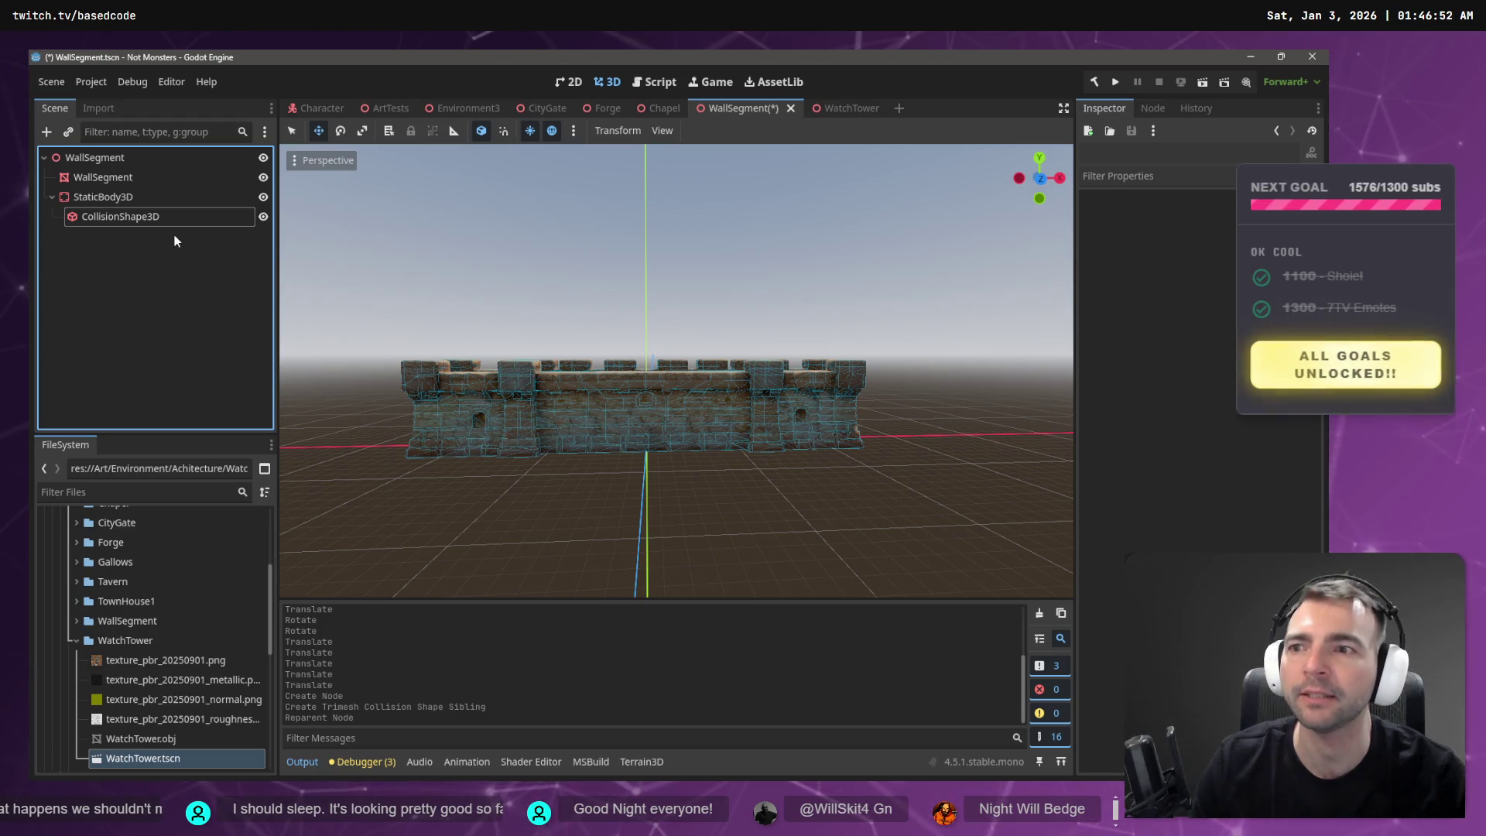
{"action": "key", "text": "ctrl+s"}
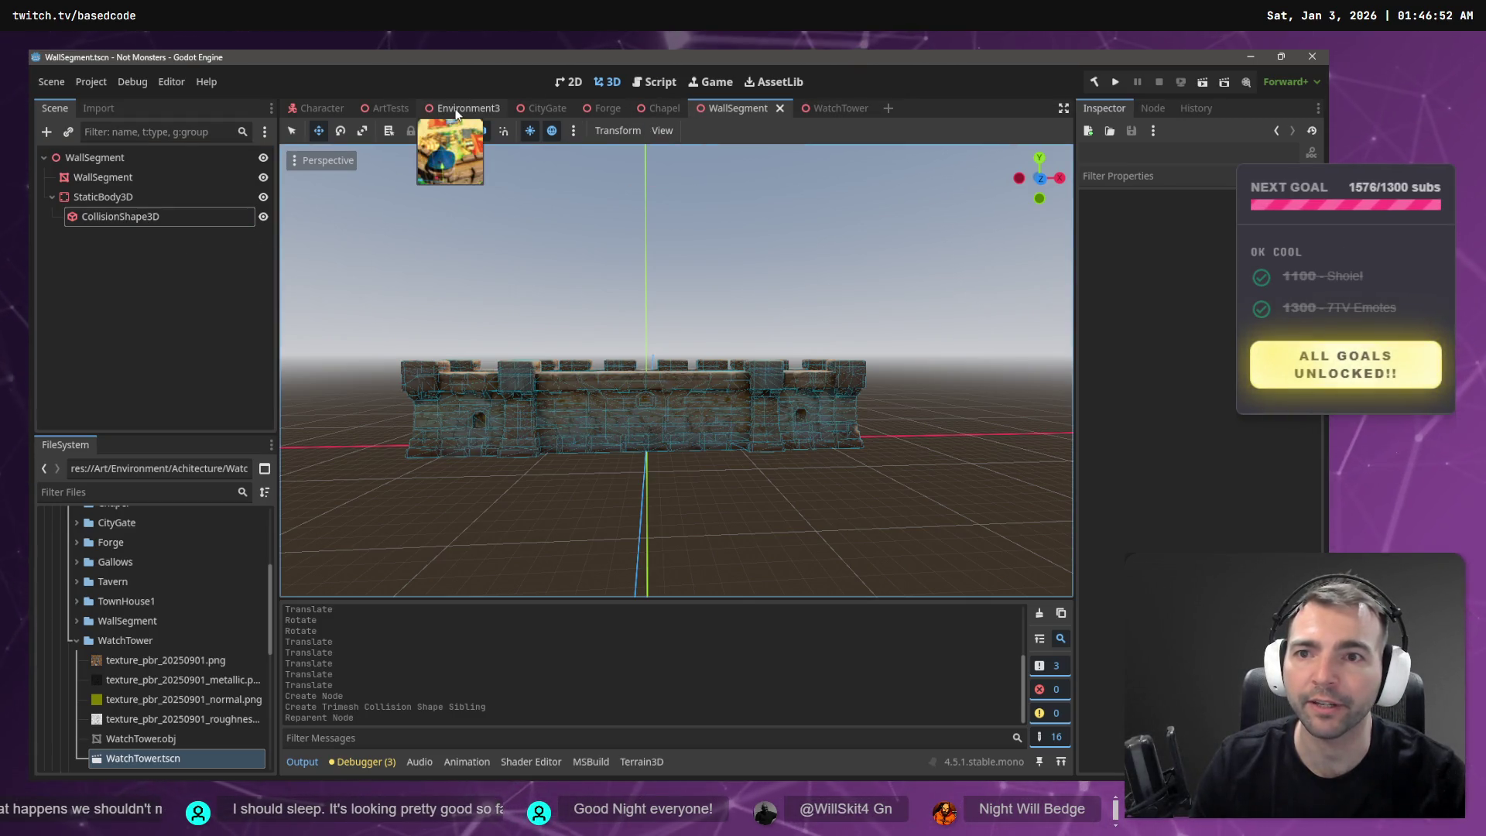
- Switch to the Environment3 tab and orbit along the walls toward the watchtower and town
{"action": "left_click", "coordinate": [455, 109]}
{"action": "left_click_drag", "start_coordinate": [682, 274], "coordinate": [768, 280]}
{"action": "left_click", "coordinate": [768, 281]}
{"action": "mouse_move", "coordinate": [676, 369]}
{"action": "left_mouse_down"}
{"action": "mouse_move", "coordinate": [630, 370]}
{"action": "mouse_move", "coordinate": [780, 278]}
{"action": "mouse_move", "coordinate": [784, 257]}
{"action": "left_mouse_up"}
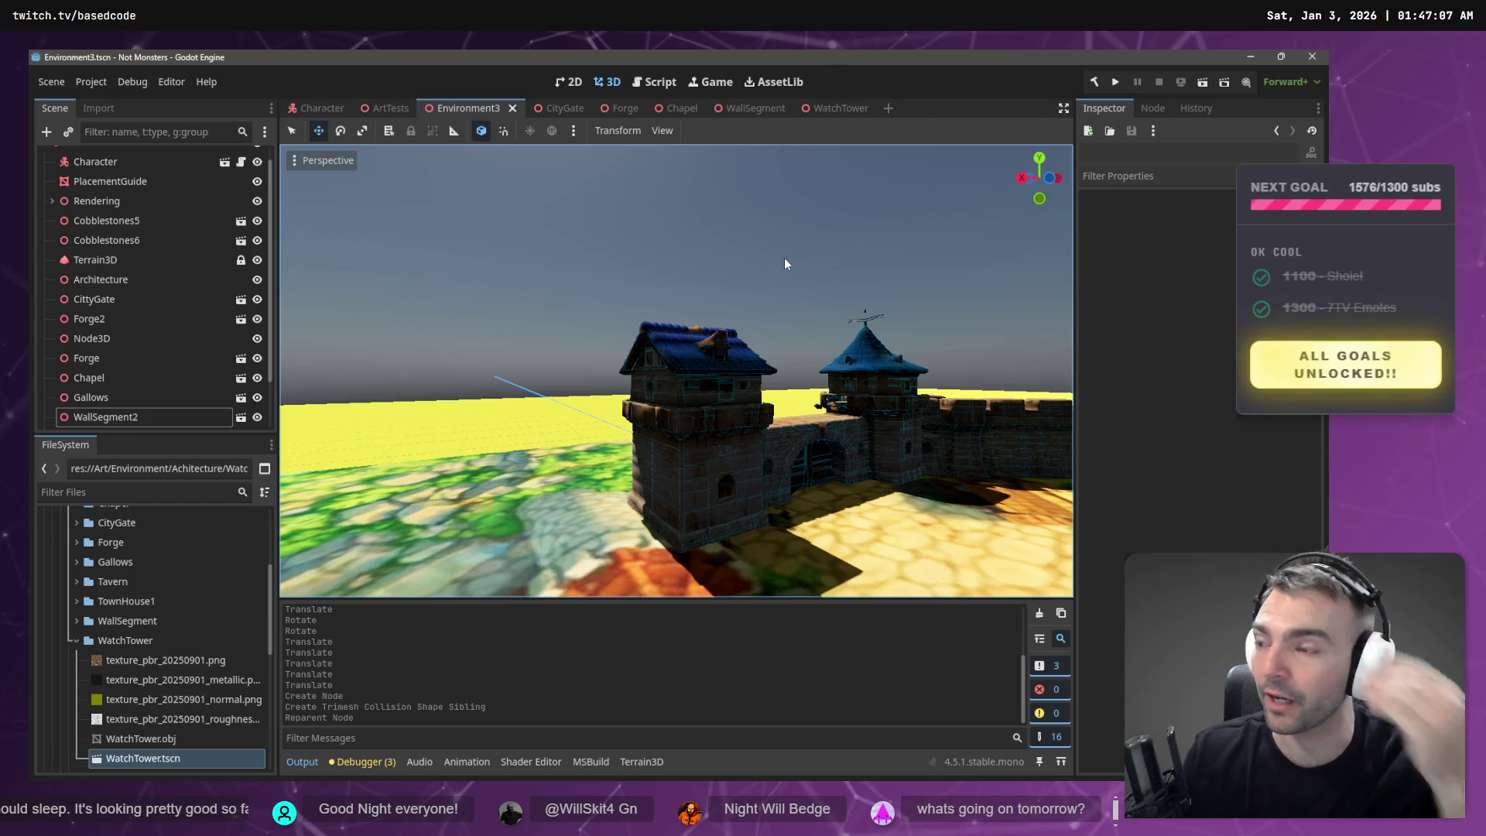
{"action": "left_click_drag", "start_coordinate": [730, 359], "coordinate": [768, 360]}
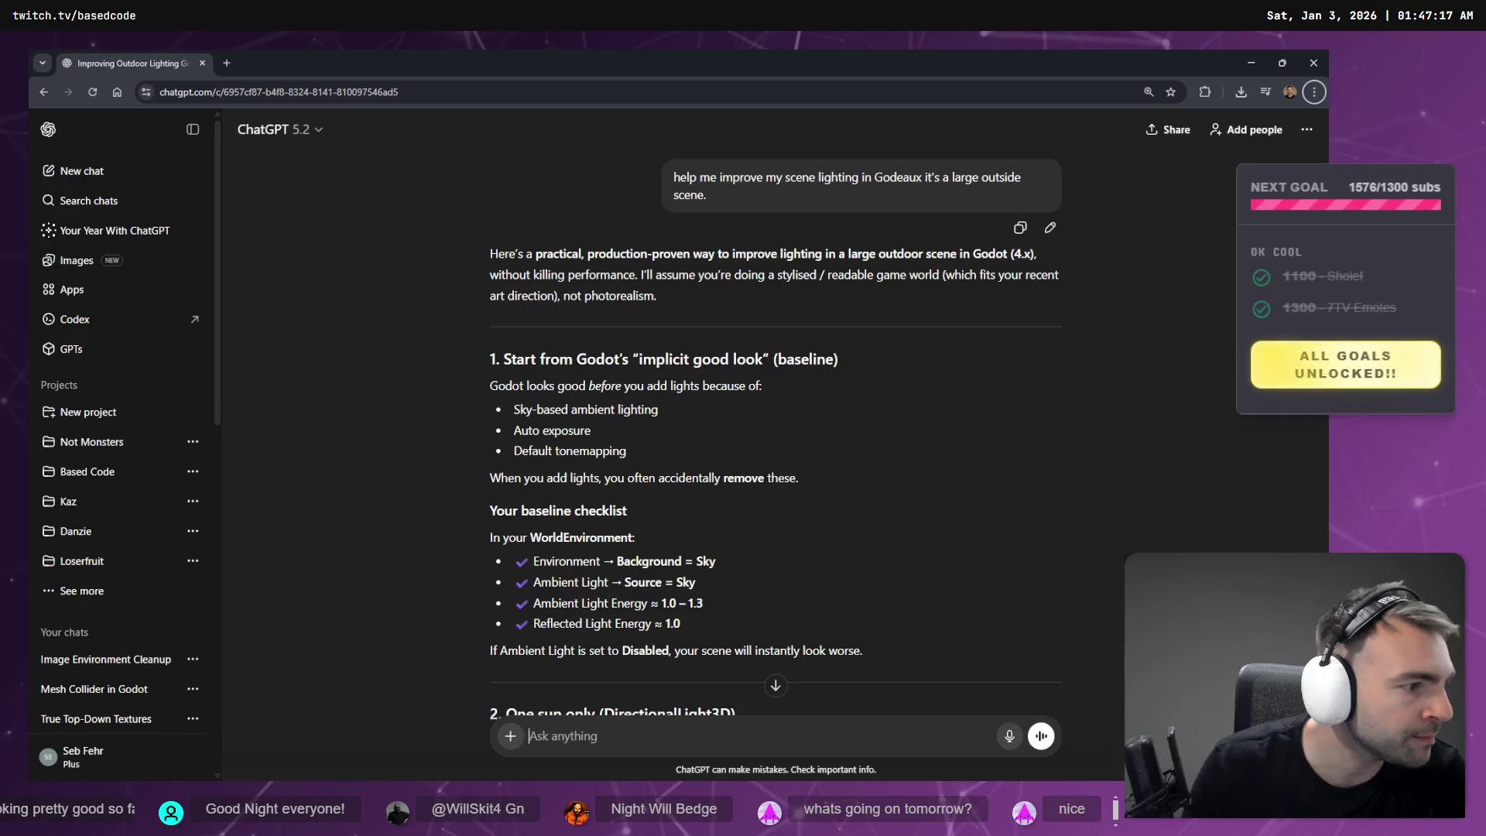
- Read ChatGPT's outdoor lighting advice, comparing it against the Godot scene
{"action": "left_click", "coordinate": [1251, 57]}
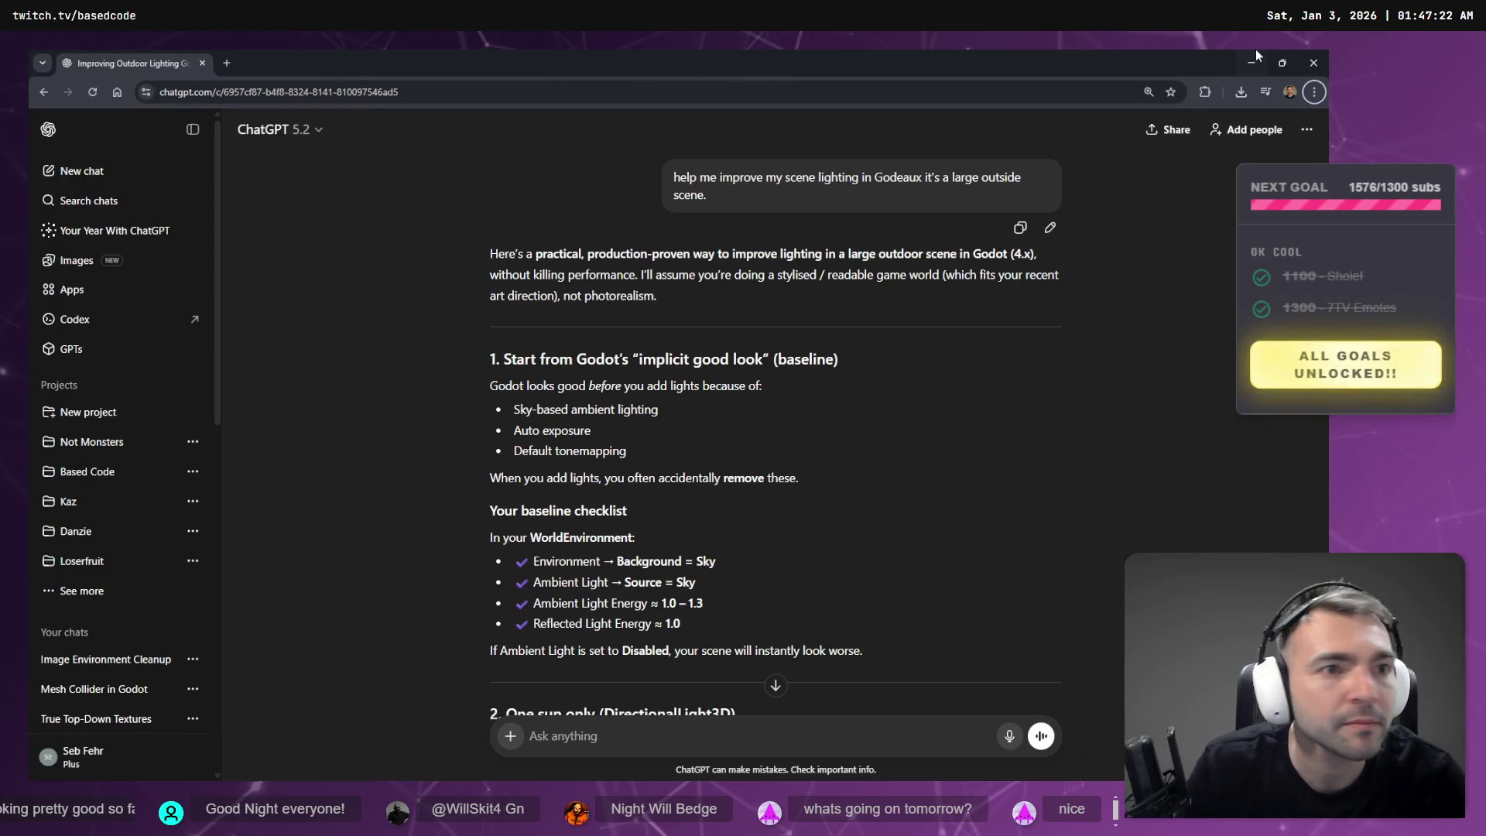
{"action": "scroll", "coordinate": [1083, 232], "scroll_direction": "down", "scroll_amount": 4}
{"action": "scroll", "coordinate": [1053, 326], "scroll_direction": "up", "scroll_amount": 4}
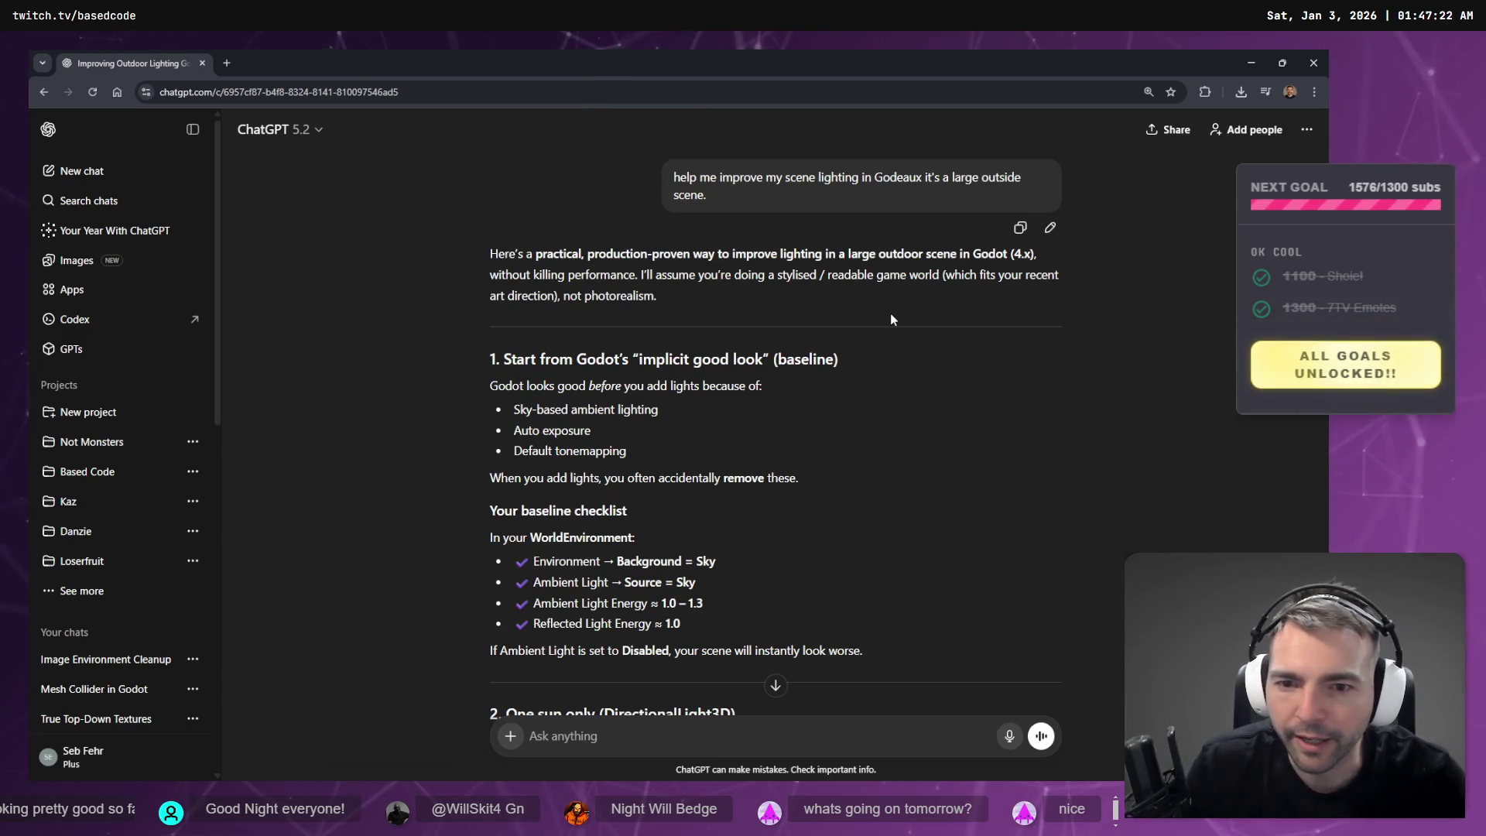
{"action": "scroll", "coordinate": [890, 313], "scroll_direction": "down", "scroll_amount": 1}
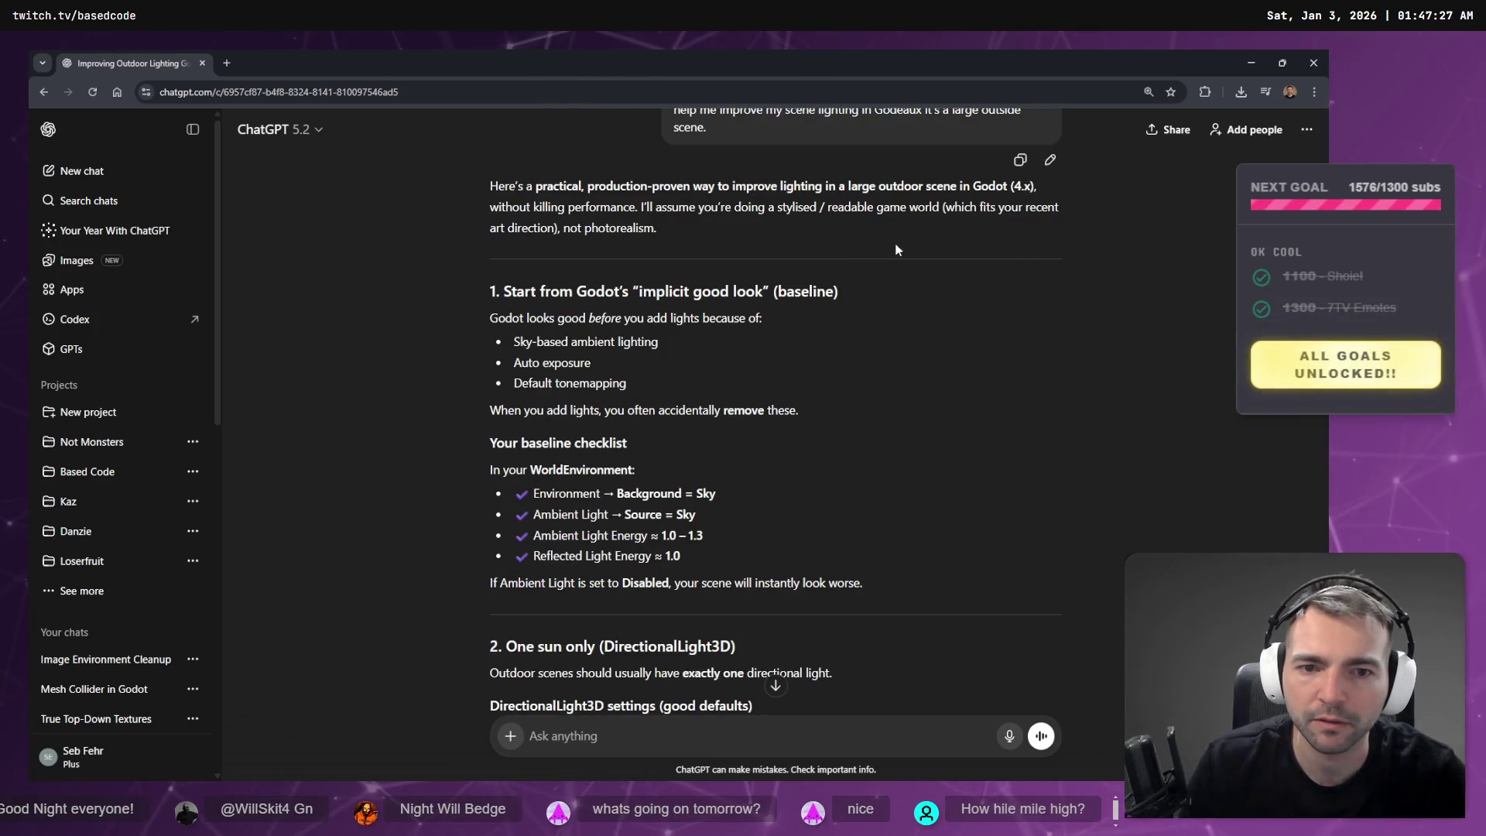
{"action": "left_click", "coordinate": [1251, 63]}
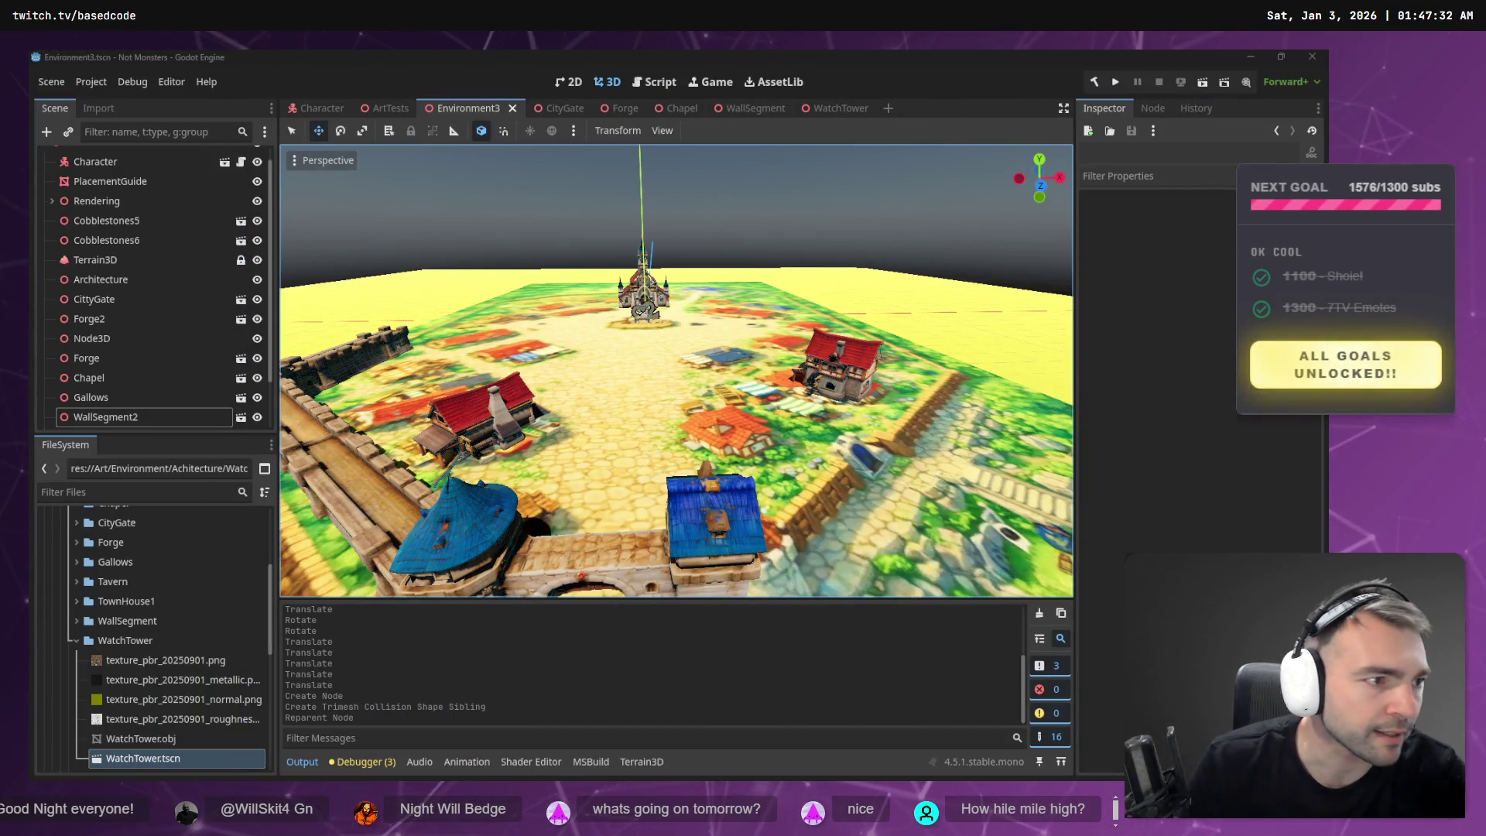
{"action": "key", "text": "alt+Tab"}
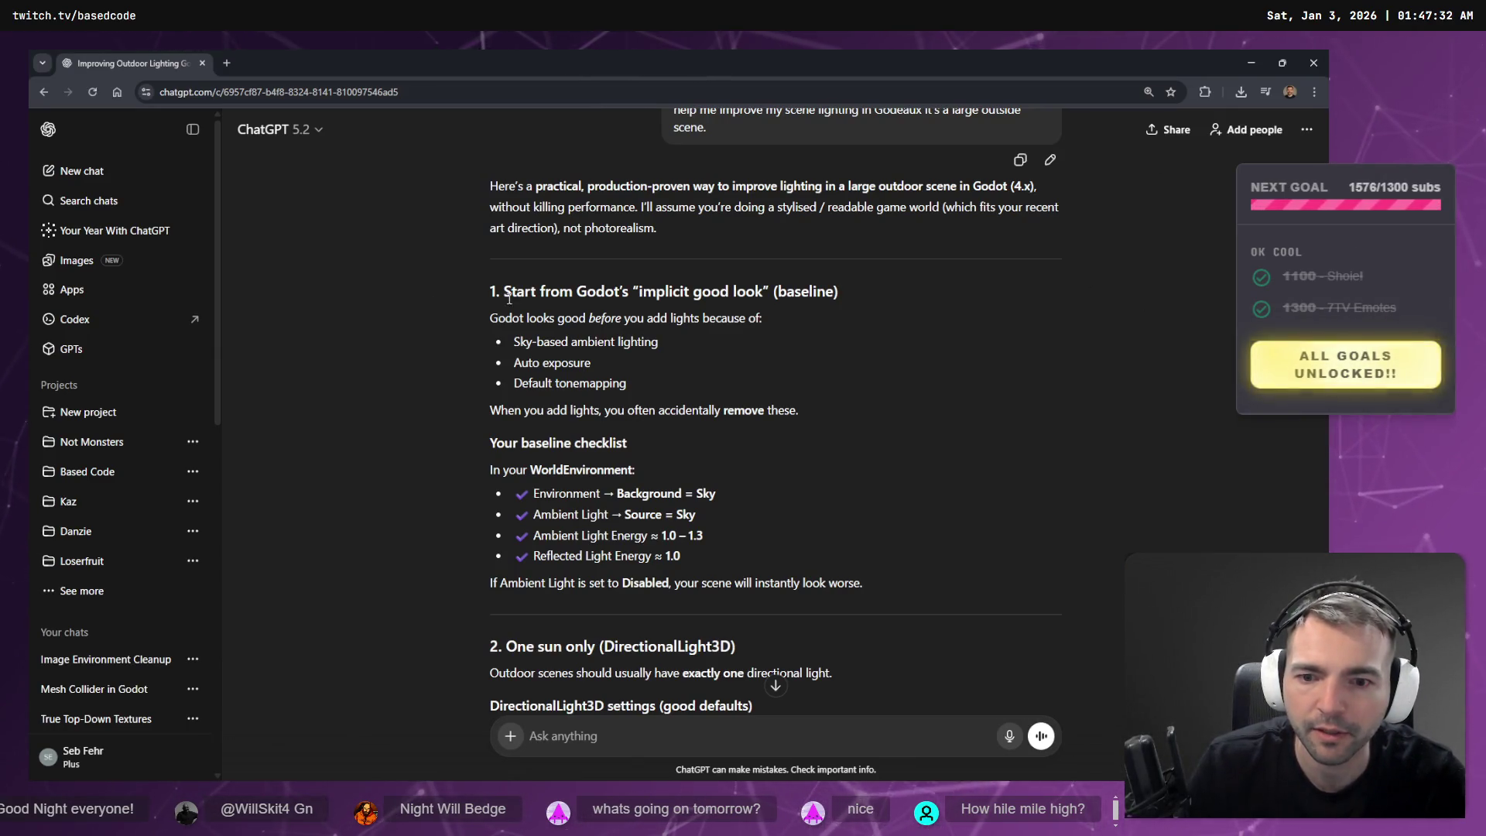
{"action": "scroll", "coordinate": [596, 351], "scroll_direction": "down", "scroll_amount": 7}
{"action": "scroll", "coordinate": [595, 351], "scroll_direction": "up", "scroll_amount": 6}
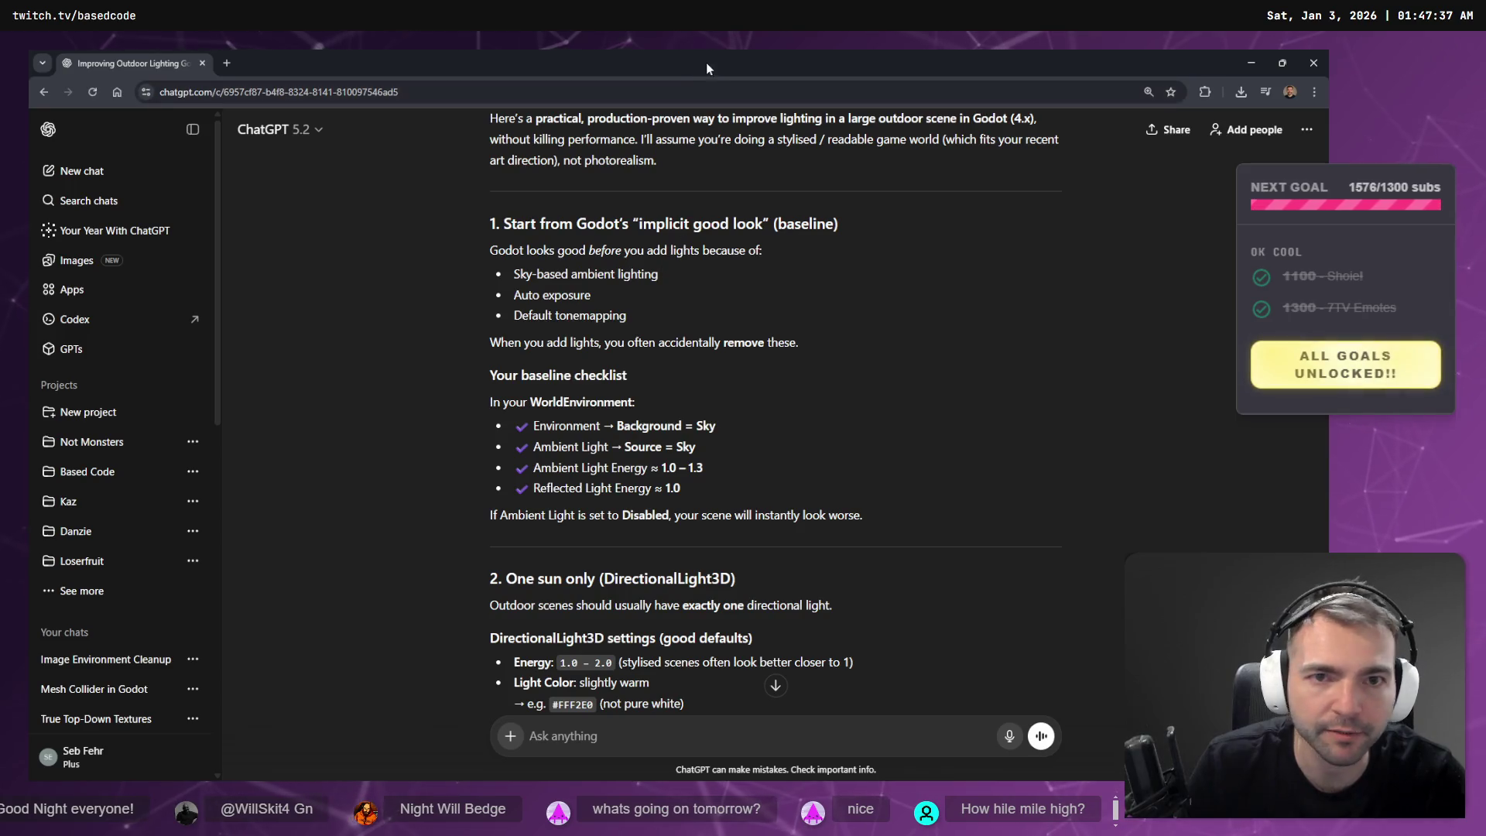
- Shrink the chat window, move it left, and switch to the Hunyuan 3D bush page
{"action": "double_click", "coordinate": [702, 75]}
{"action": "mouse_move", "coordinate": [1308, 310]}
{"action": "left_mouse_down"}
{"action": "mouse_move", "coordinate": [1068, 210]}
{"action": "mouse_move", "coordinate": [916, 192]}
{"action": "left_mouse_up"}
{"action": "key", "text": "super+Down"}
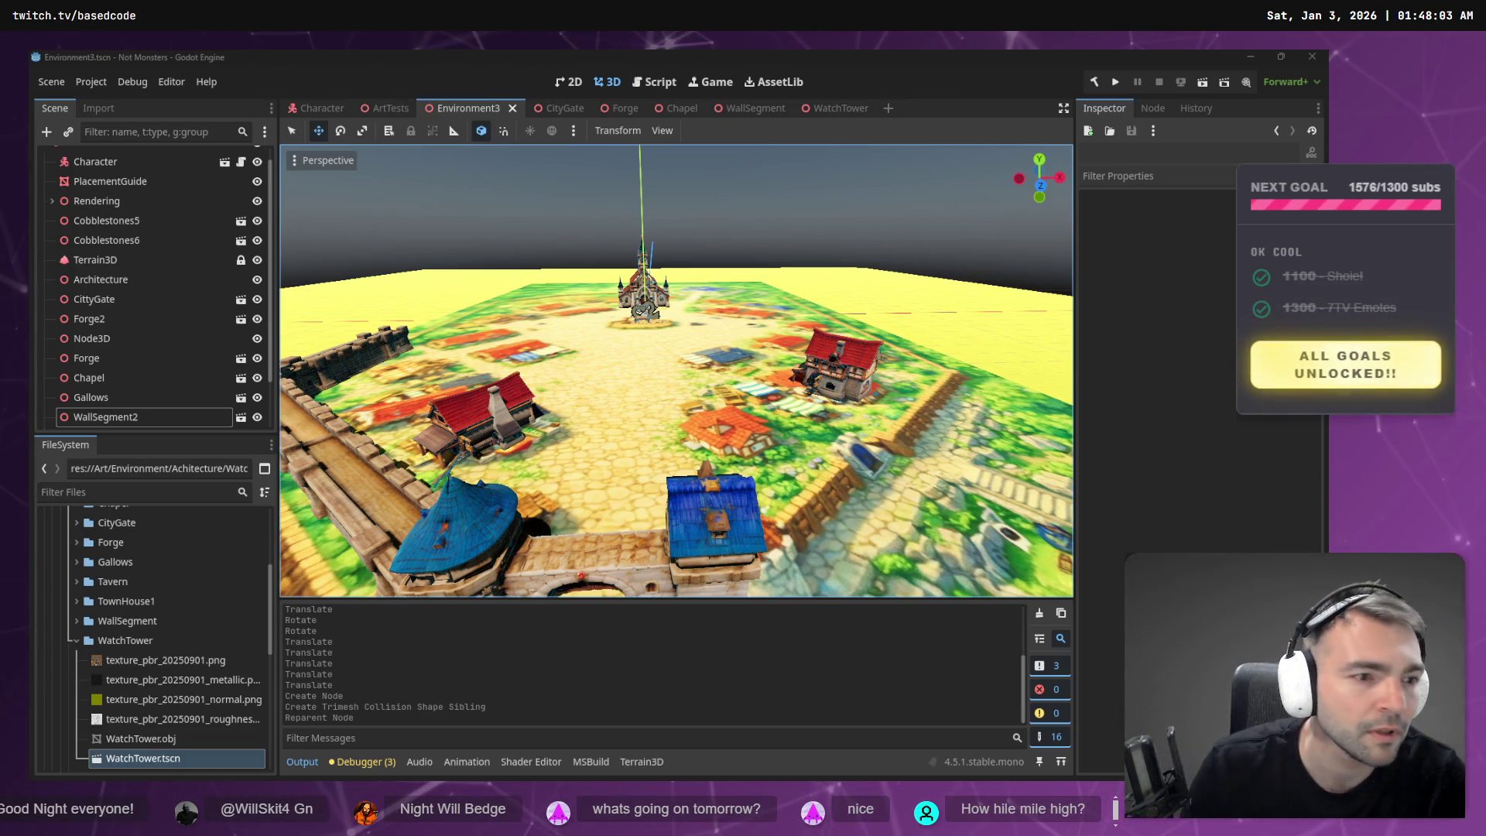
{"action": "key", "text": "alt+Tab"}
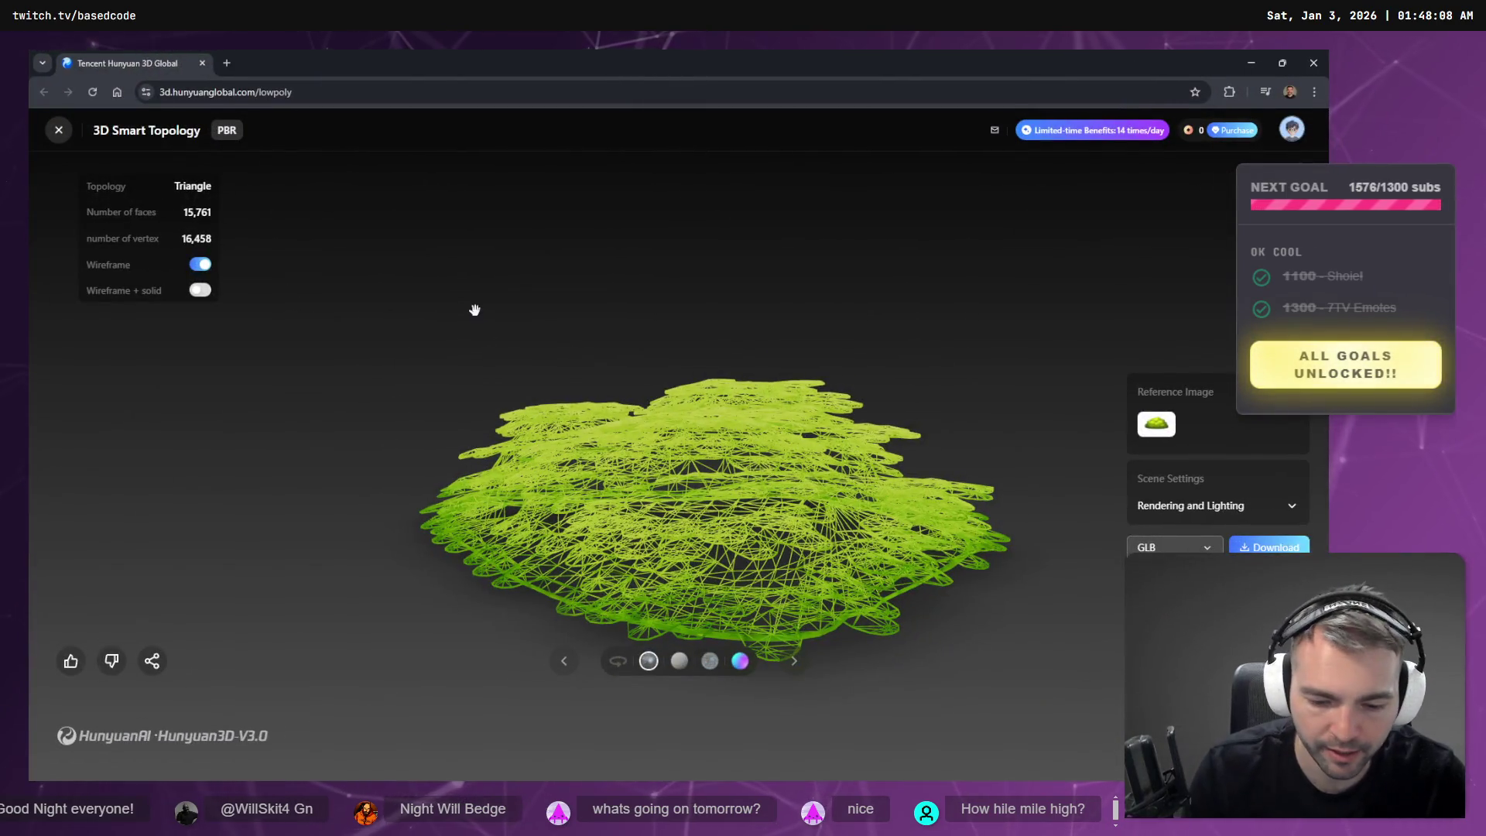
- View the bush full screen, orbiting and toggling Wireframe on and off, then return to Godot
{"action": "key", "text": "F11"}
{"action": "left_click_drag", "start_coordinate": [464, 322], "coordinate": [679, 394]}
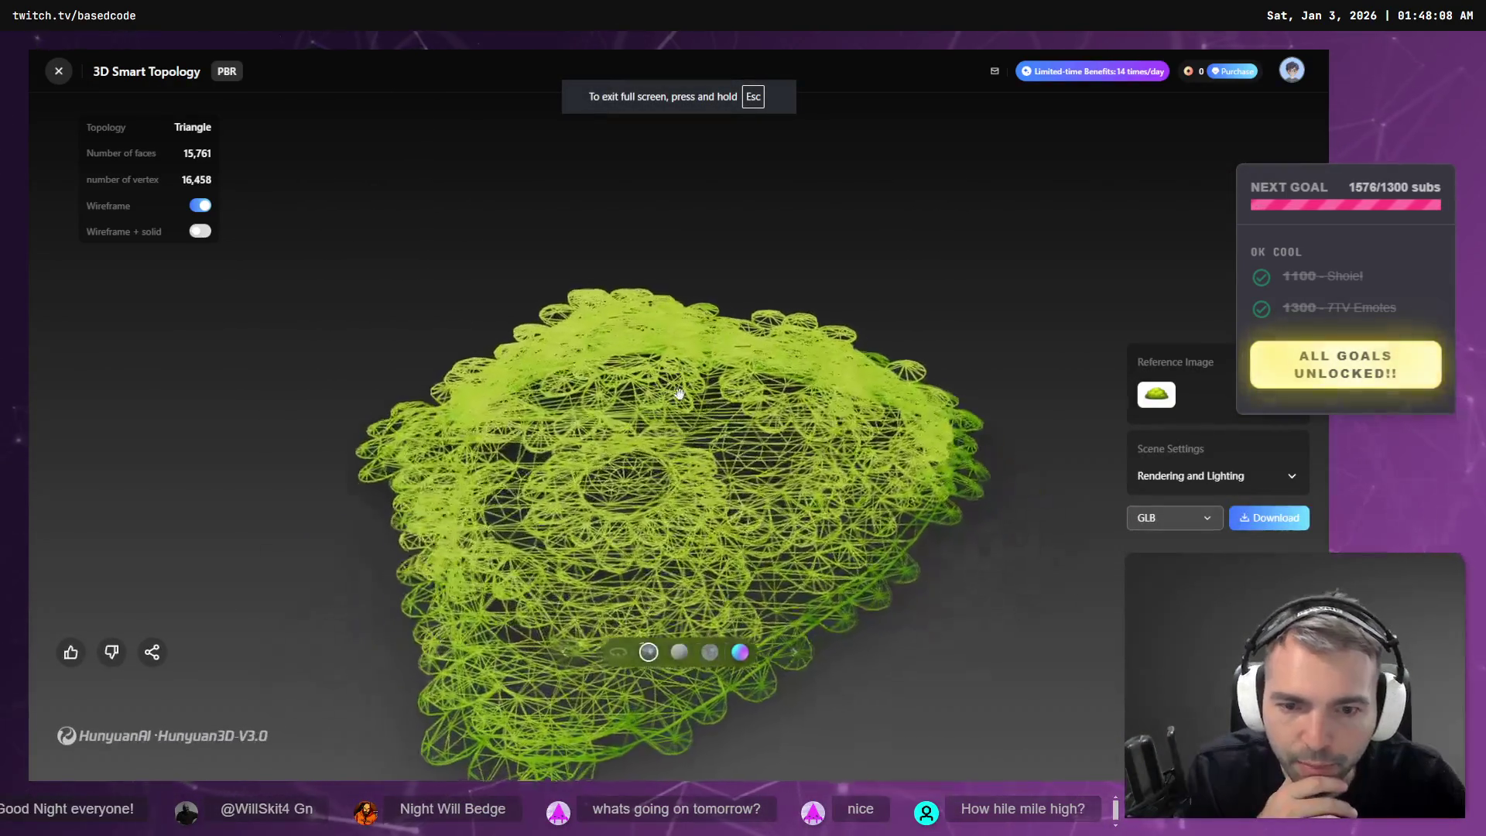
{"action": "left_click", "coordinate": [199, 205]}
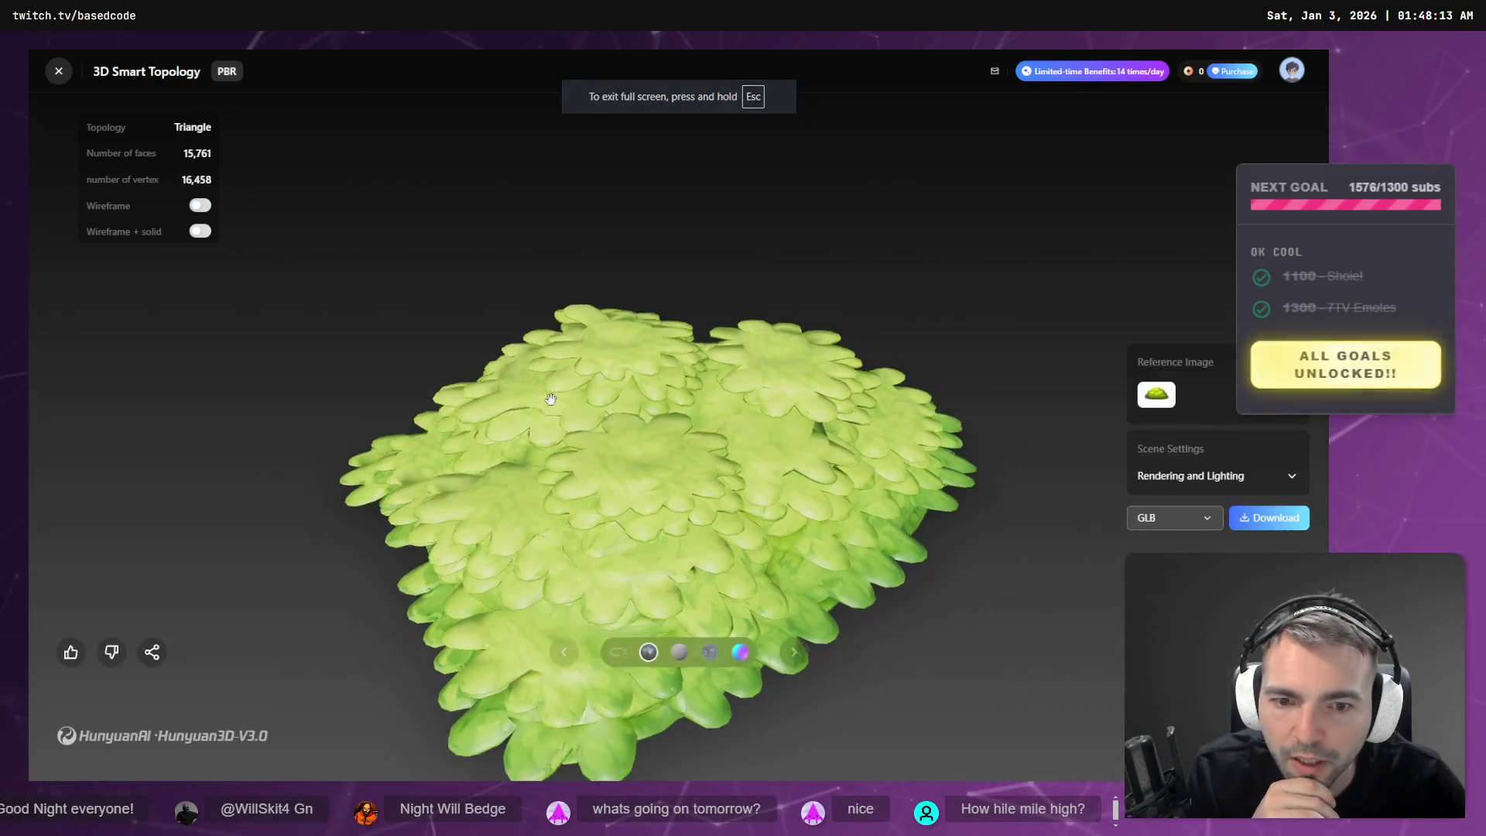
{"action": "scroll", "coordinate": [551, 399], "scroll_direction": "down", "scroll_amount": 10}
{"action": "left_click_drag", "start_coordinate": [703, 448], "coordinate": [687, 391]}
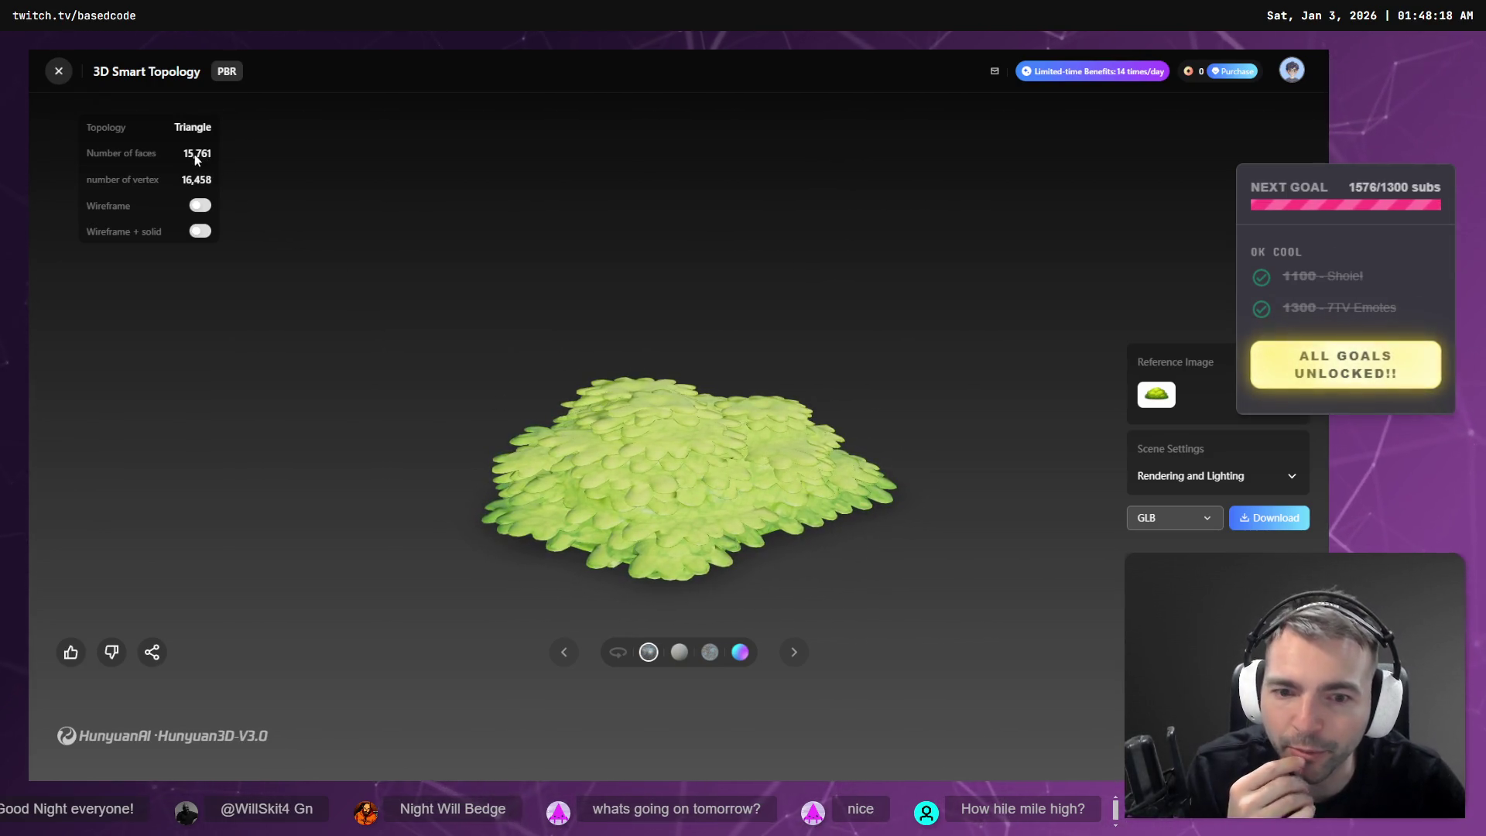
{"action": "left_click", "coordinate": [196, 206]}
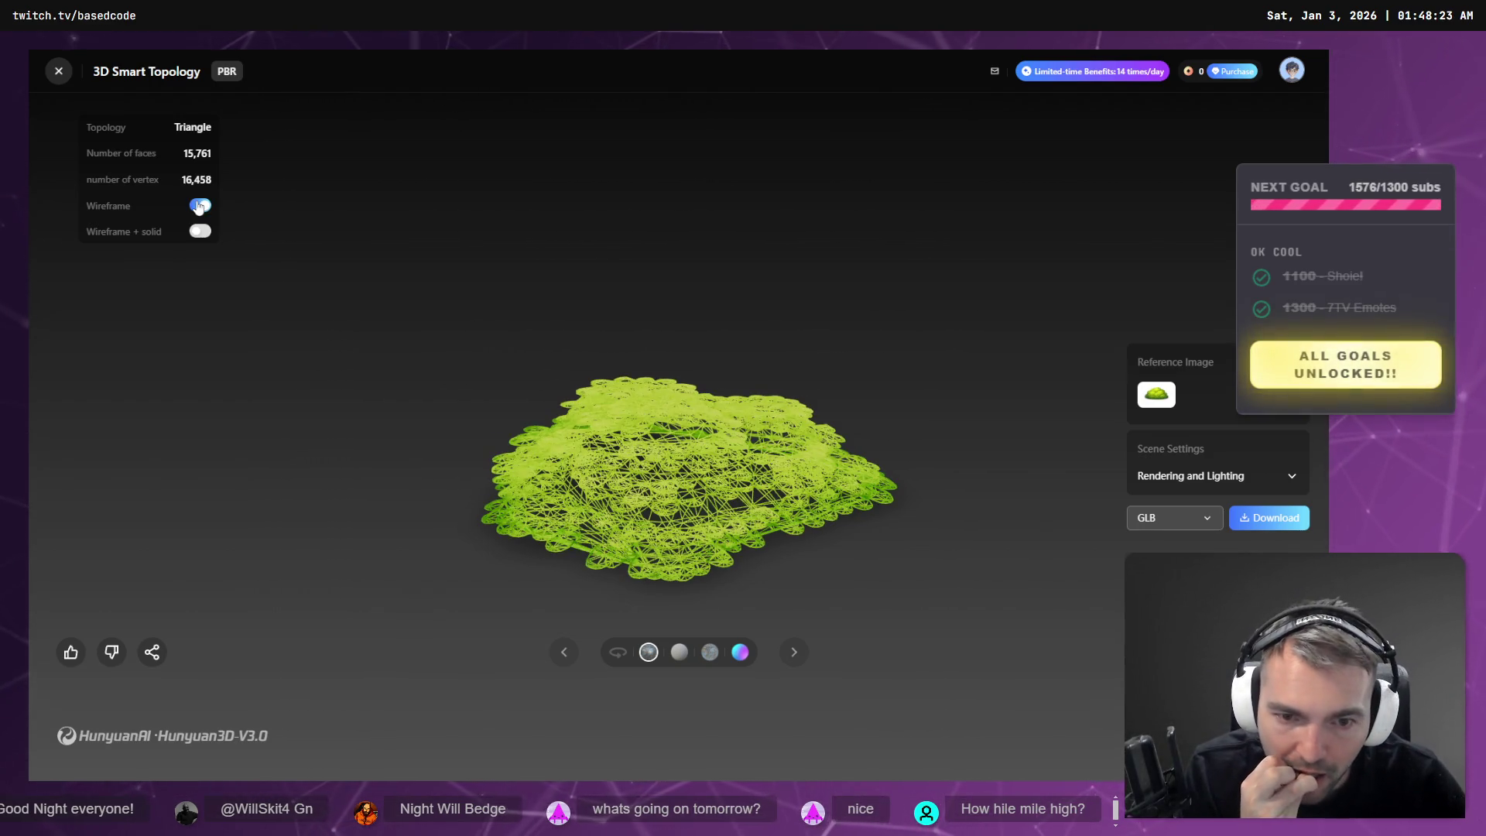
{"action": "left_click", "coordinate": [198, 206]}
{"action": "mouse_move", "coordinate": [896, 468]}
{"action": "left_mouse_down"}
{"action": "mouse_move", "coordinate": [757, 430]}
{"action": "mouse_move", "coordinate": [744, 457]}
{"action": "mouse_move", "coordinate": [604, 422]}
{"action": "mouse_move", "coordinate": [786, 382]}
{"action": "mouse_move", "coordinate": [582, 469]}
{"action": "left_mouse_up"}
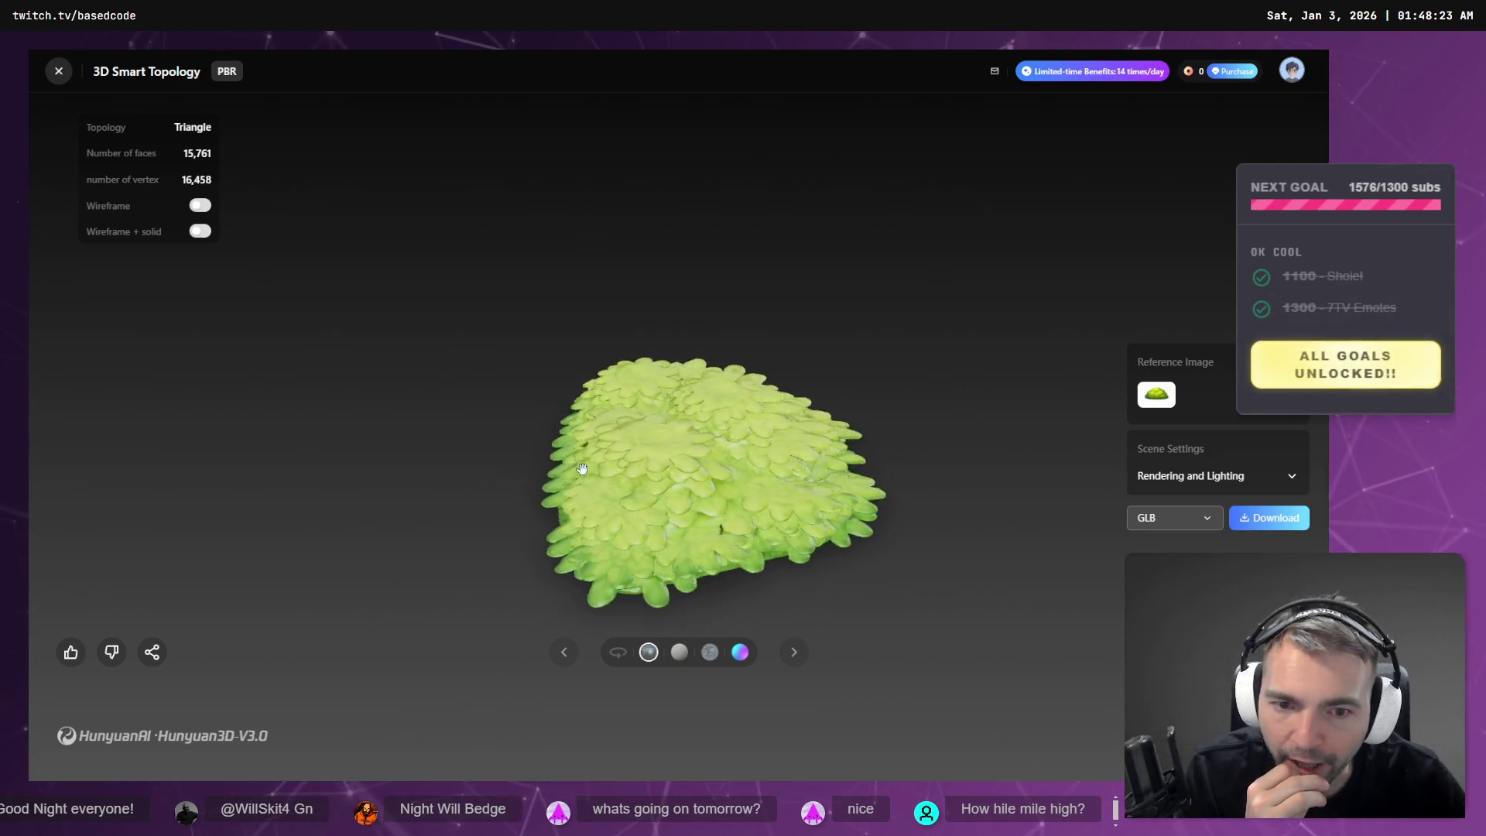
{"action": "left_click", "coordinate": [199, 205]}
{"action": "left_click", "coordinate": [199, 205]}
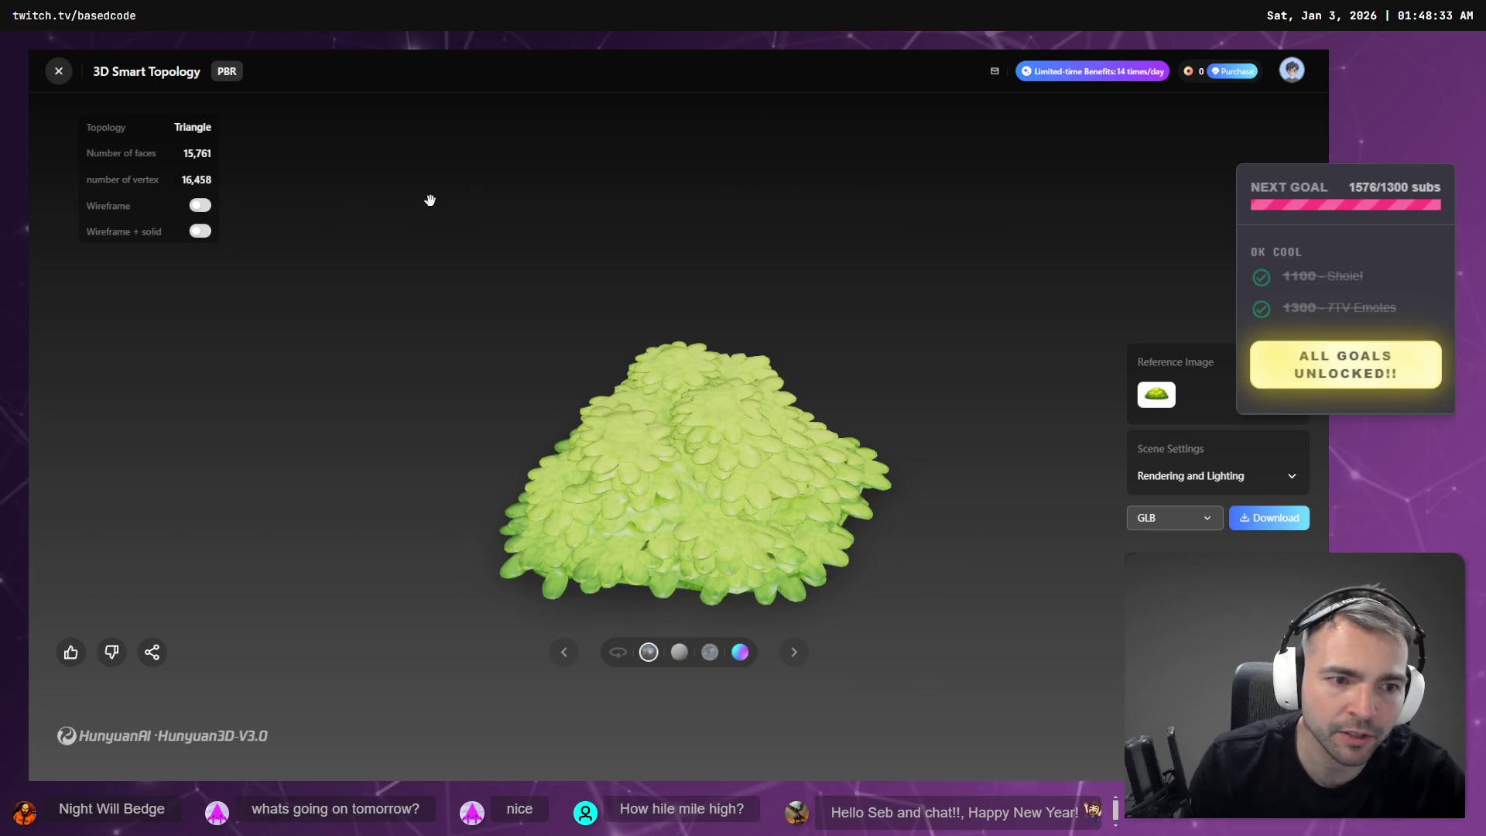
{"action": "key", "text": "alt+Tab"}
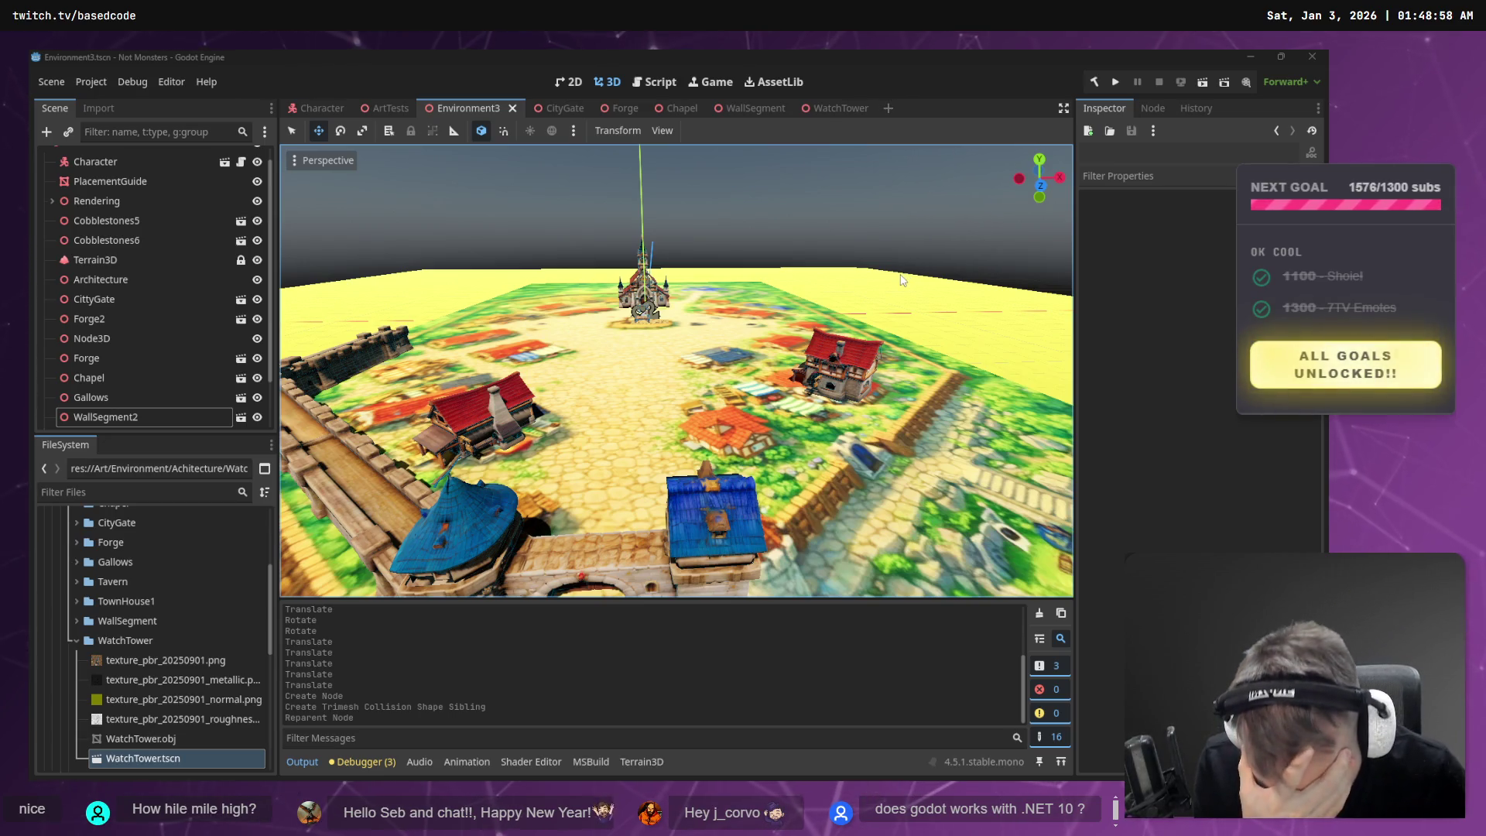
- Paste a copy of WallSegment4 under the Environment3 root as WallSegment5
{"action": "mouse_move", "coordinate": [900, 280]}
{"action": "left_mouse_down"}
{"action": "mouse_move", "coordinate": [767, 287]}
{"action": "mouse_move", "coordinate": [549, 329]}
{"action": "mouse_move", "coordinate": [926, 265]}
{"action": "left_mouse_up"}
{"action": "left_click", "coordinate": [741, 391]}
{"action": "mouse_move", "coordinate": [741, 391]}
{"action": "left_mouse_down"}
{"action": "mouse_move", "coordinate": [704, 379]}
{"action": "mouse_move", "coordinate": [770, 379]}
{"action": "left_mouse_up"}
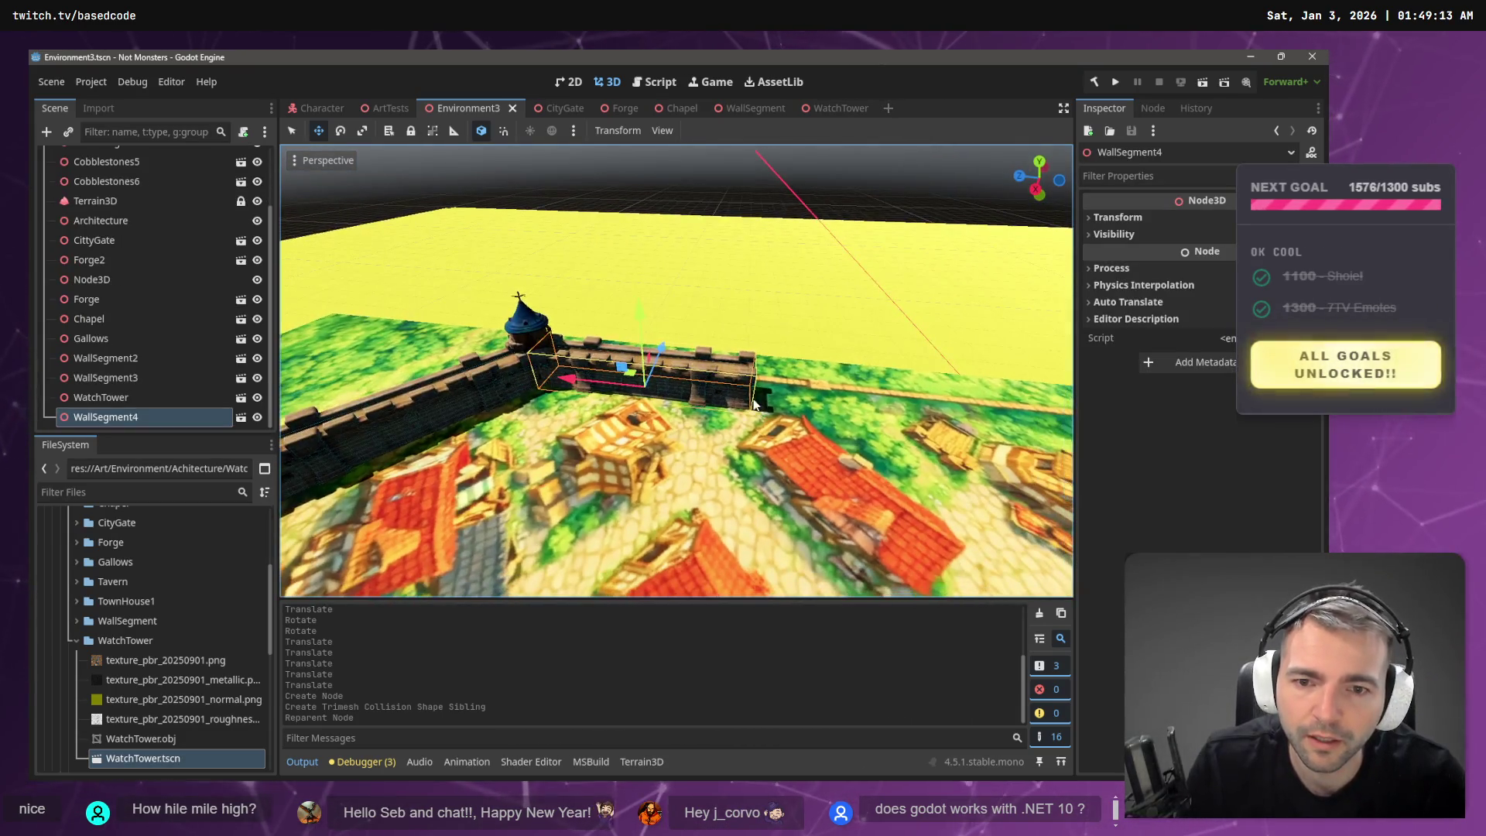
{"action": "key", "text": "ctrl+v"}
{"action": "key", "text": "ctrl+z"}
{"action": "left_click", "coordinate": [694, 384]}
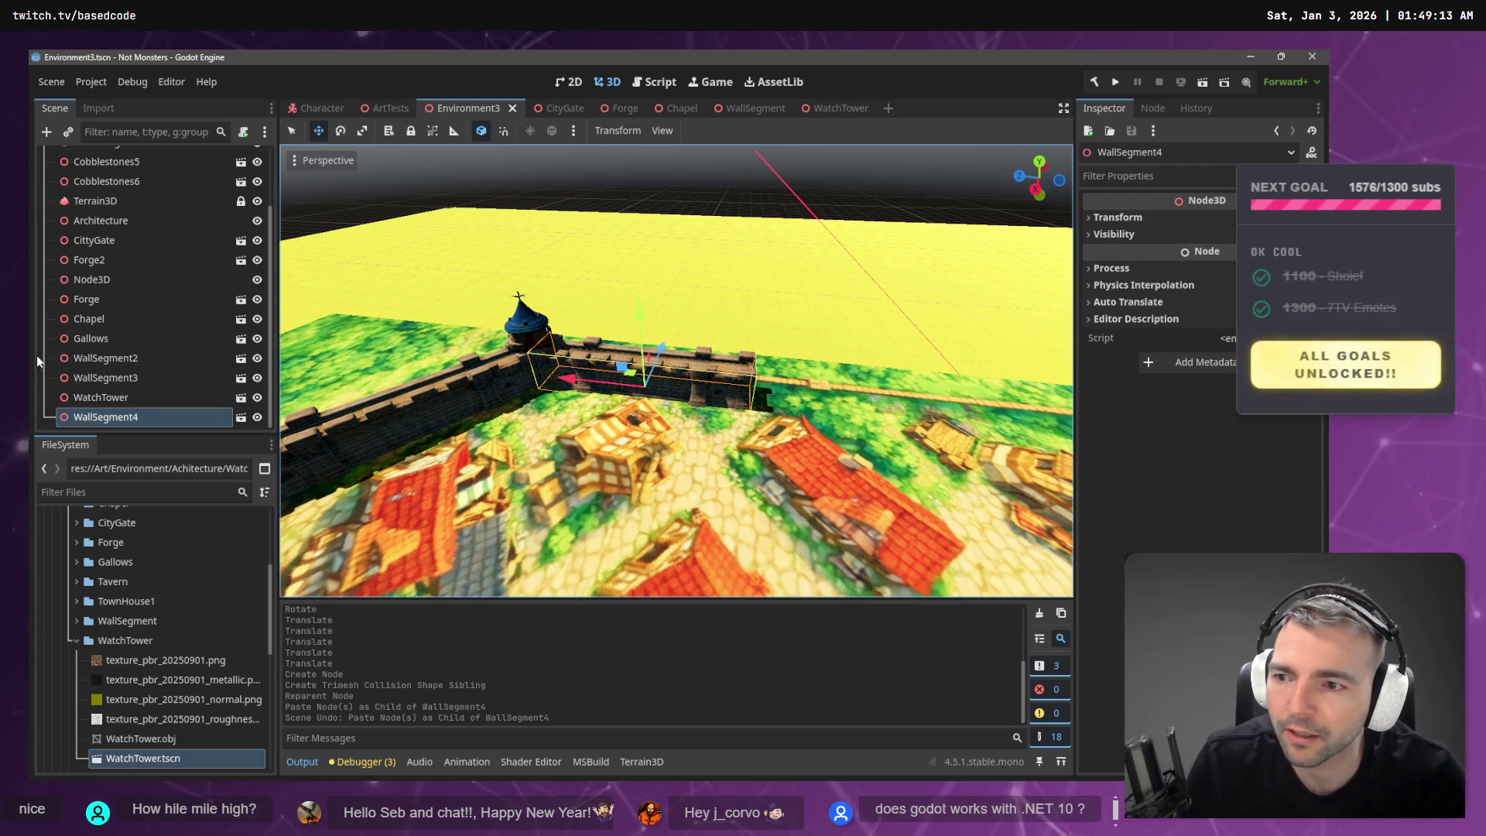
{"action": "left_click", "coordinate": [526, 178]}
{"action": "key", "text": "ctrl+v"}
- Slide WallSegment5 into place along the existing town wall
{"action": "left_click_drag", "start_coordinate": [696, 383], "coordinate": [912, 477]}
{"action": "scroll", "coordinate": [776, 408], "scroll_direction": "up", "scroll_amount": 3}
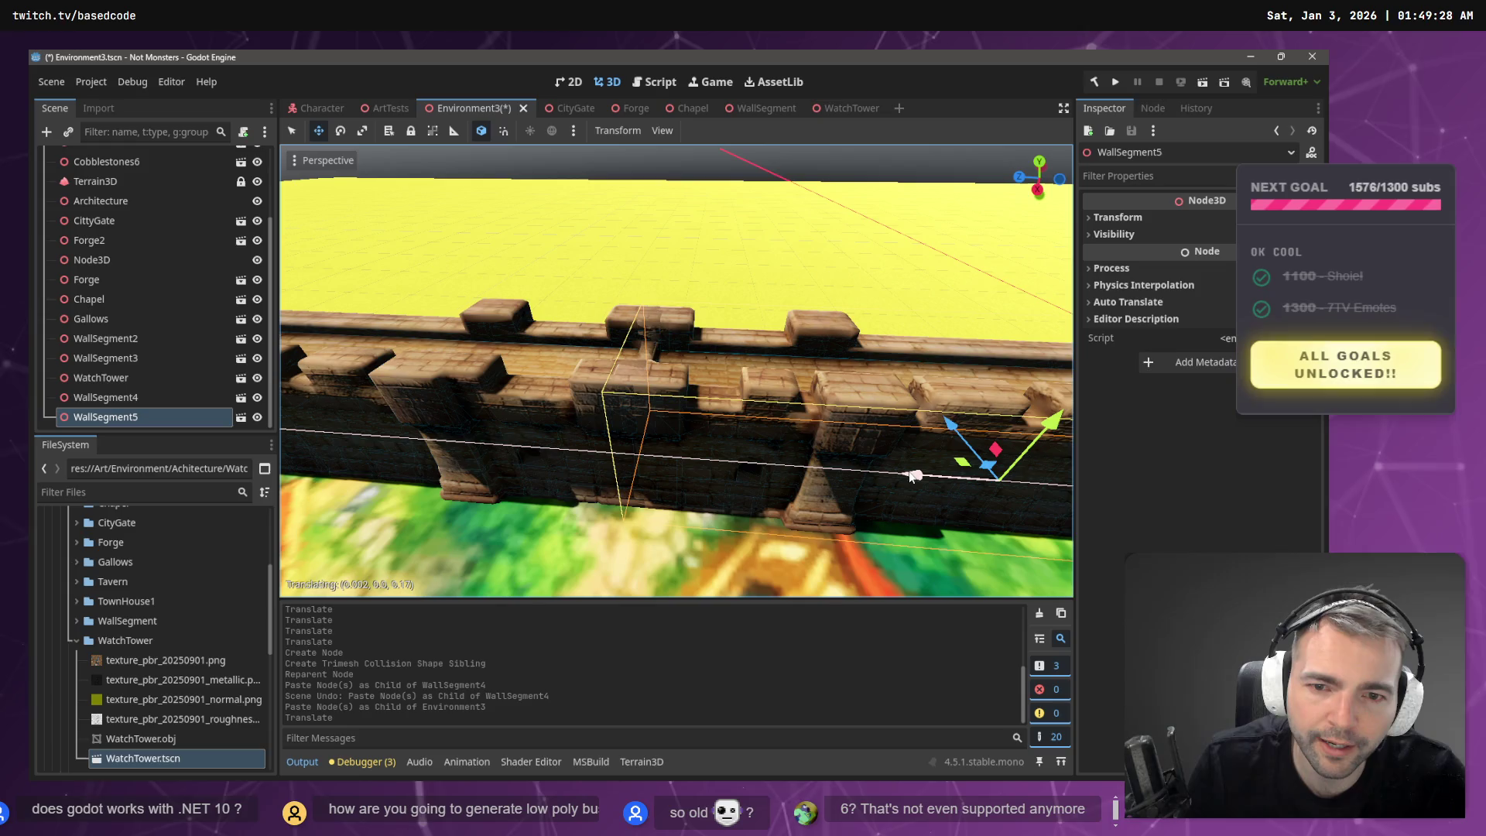
{"action": "left_click_drag", "start_coordinate": [912, 477], "coordinate": [912, 477]}
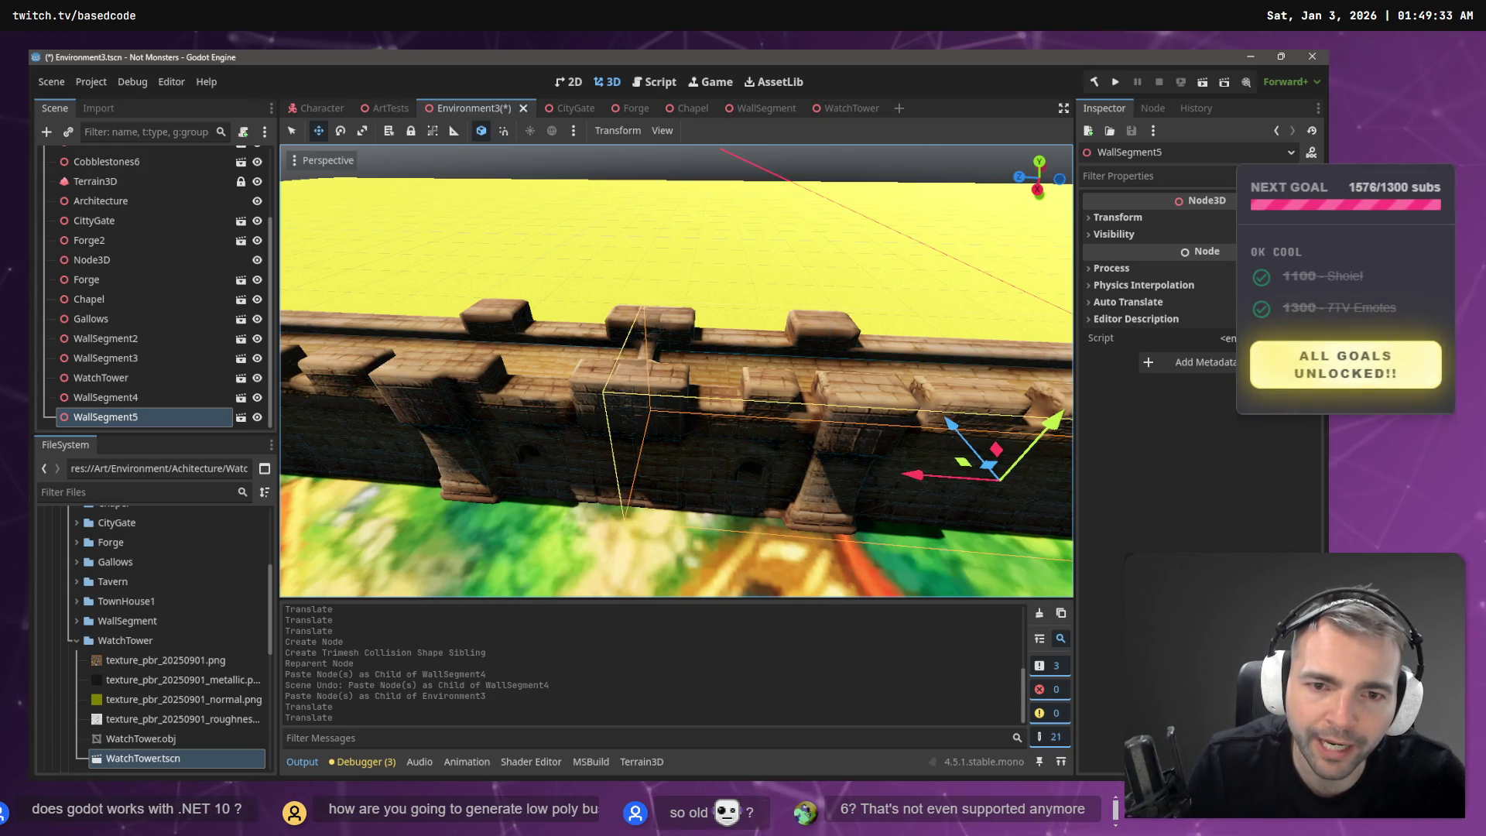
- Save Environment3 and set Terrain3D's World Background to Noise
{"action": "left_click", "coordinate": [729, 268]}
{"action": "key", "text": "ctrl+s"}
{"action": "left_click", "coordinate": [124, 181]}
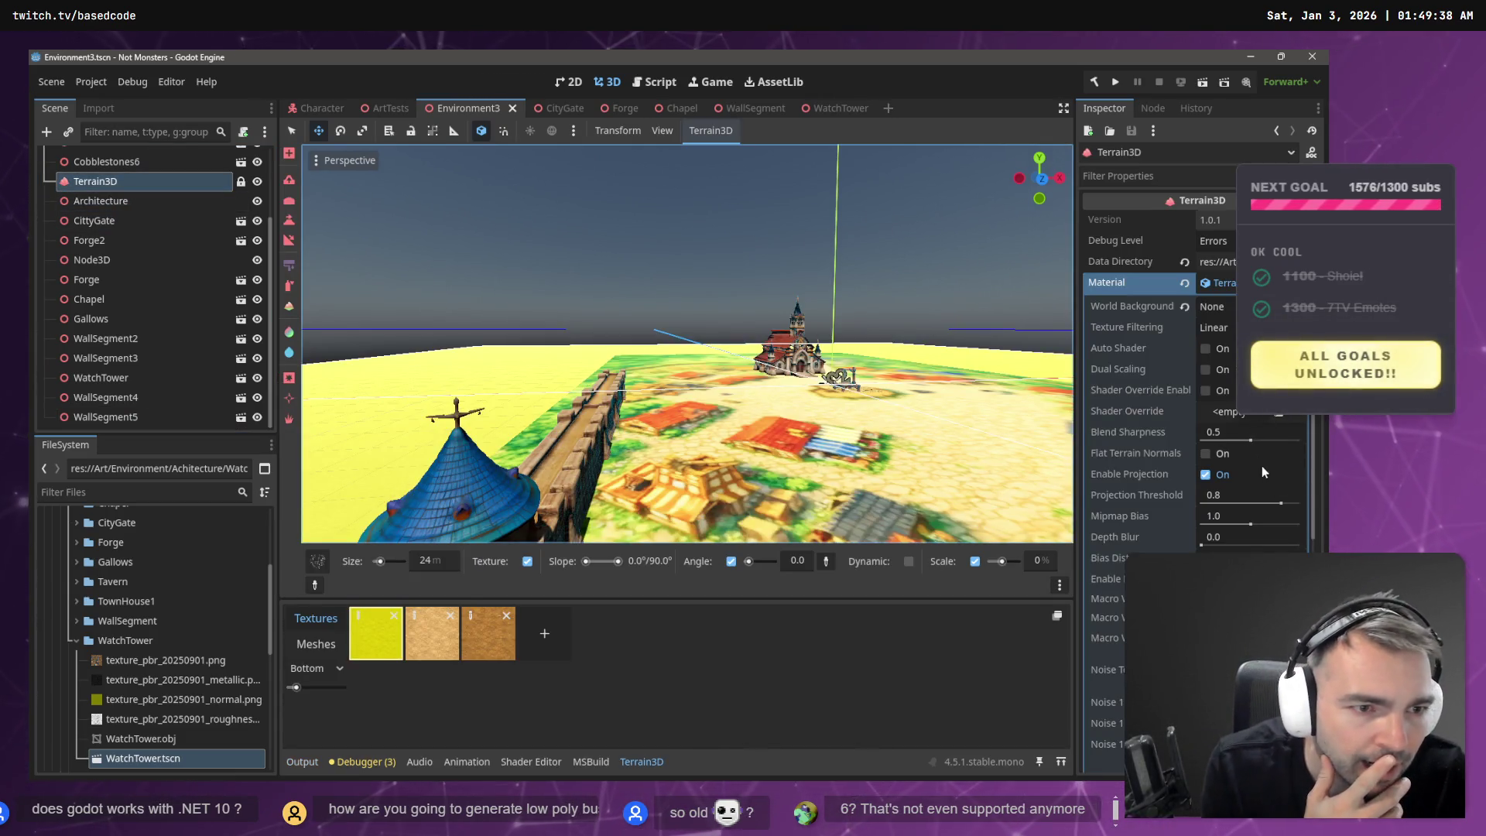
{"action": "left_click", "coordinate": [1212, 306]}
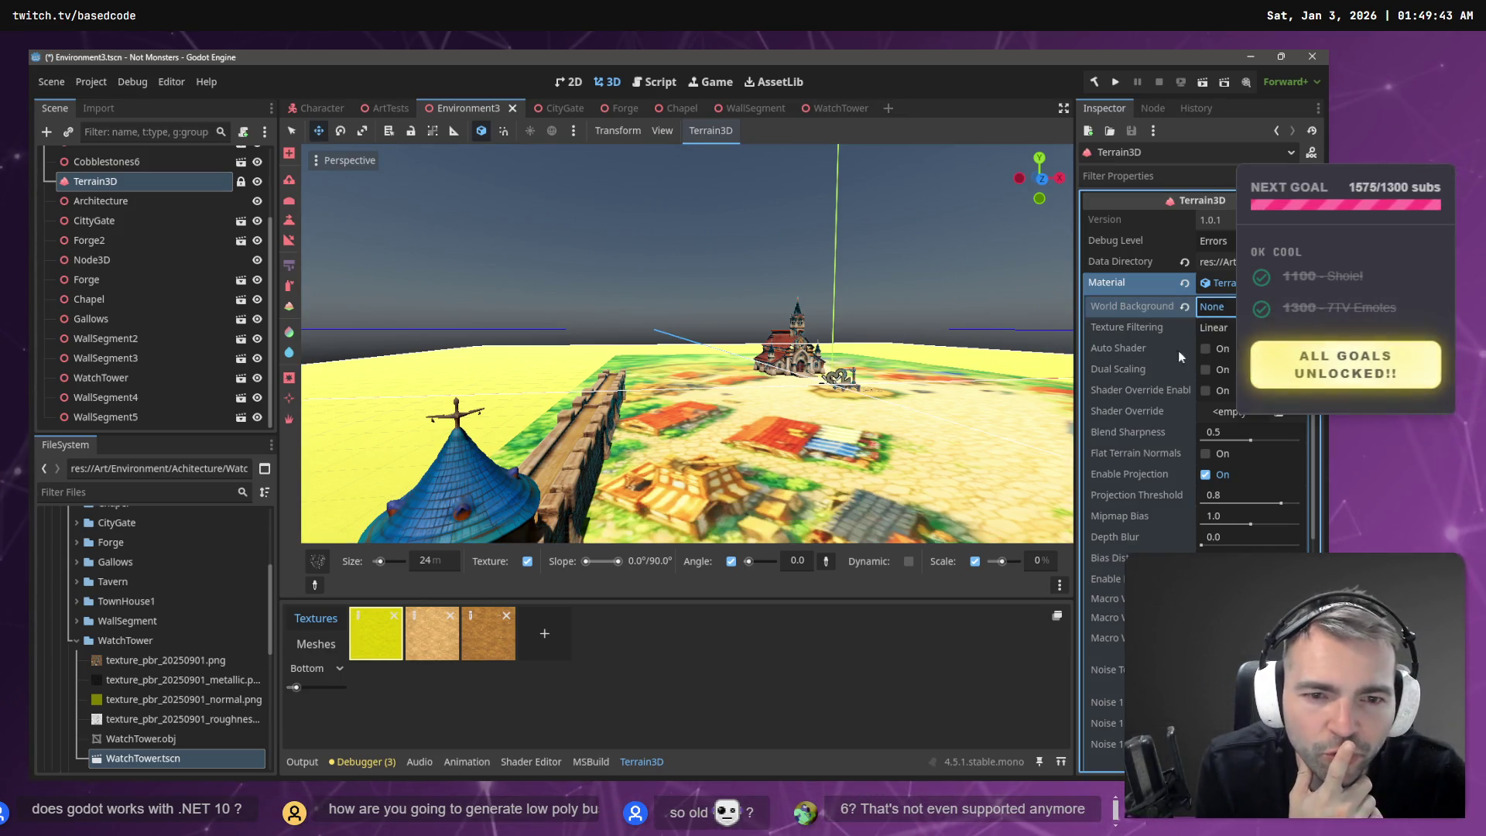
{"action": "left_click", "coordinate": [1221, 366]}
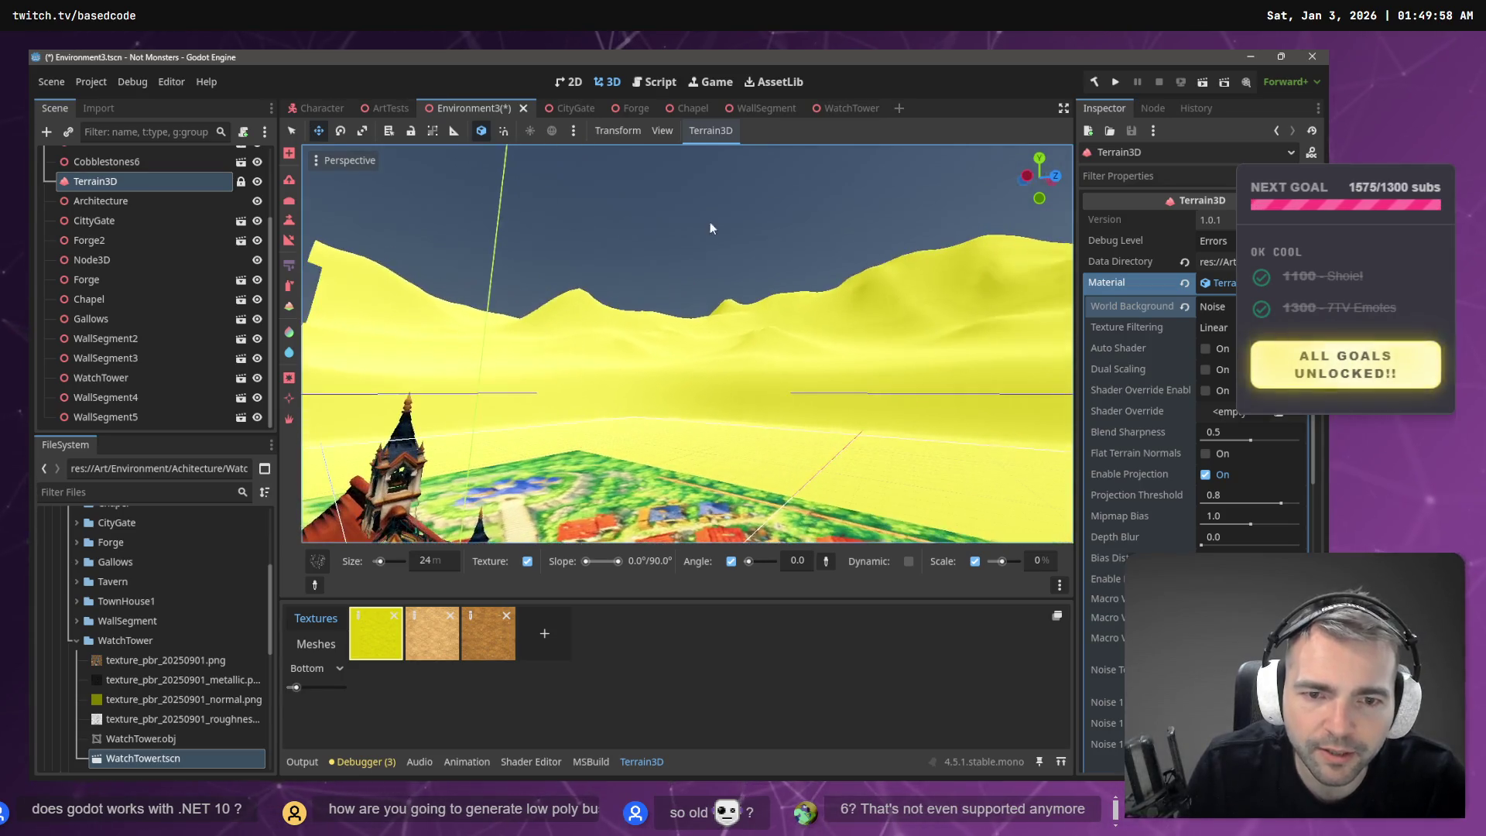
- Look over the noise background, set it back to None, then run the game
{"action": "left_click_drag", "start_coordinate": [589, 309], "coordinate": [610, 283]}
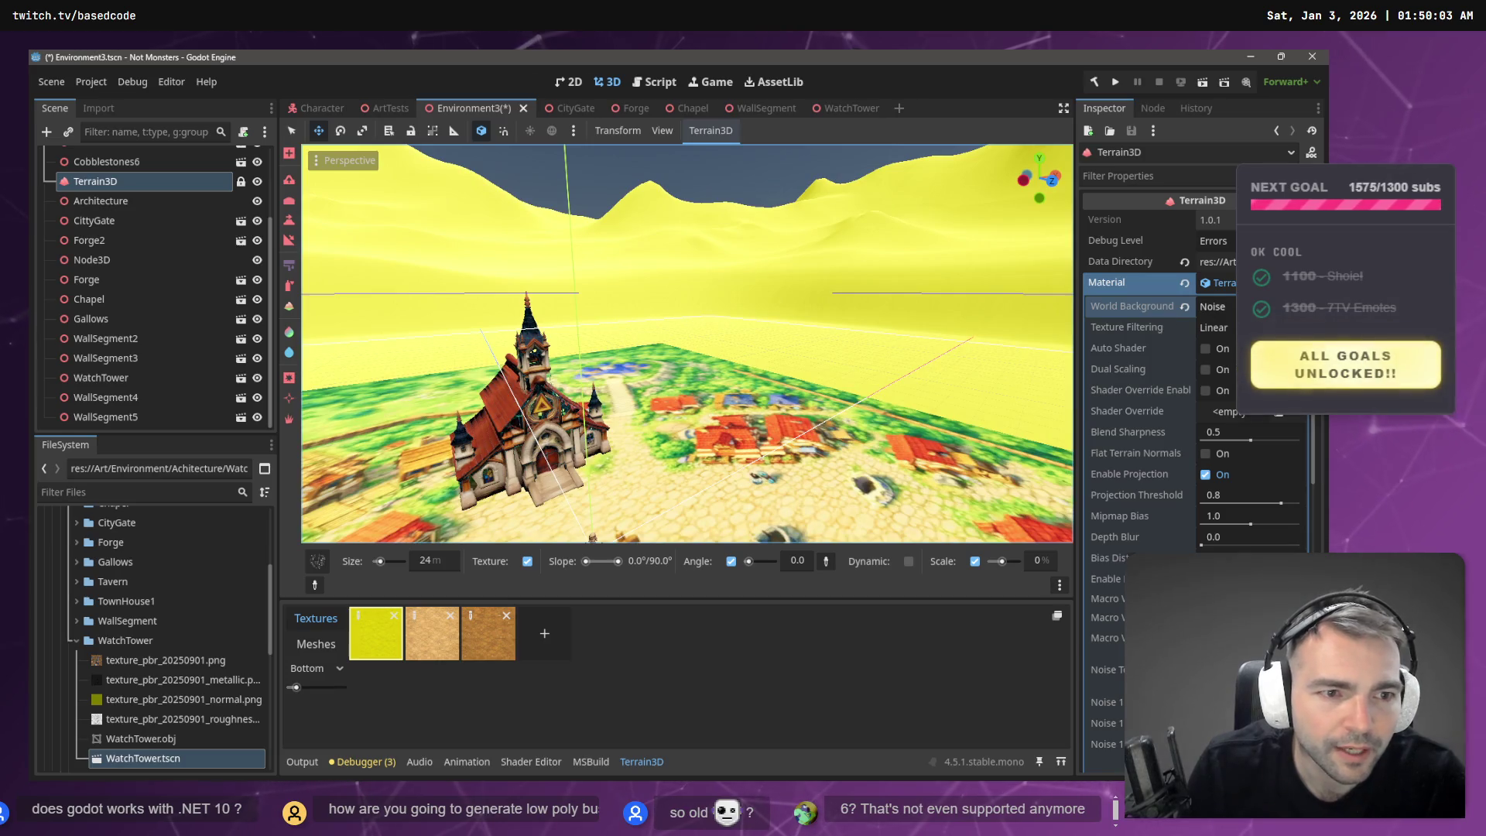
{"action": "left_click", "coordinate": [1215, 307]}
{"action": "left_click_drag", "start_coordinate": [882, 394], "coordinate": [820, 380]}
{"action": "scroll", "coordinate": [687, 344], "scroll_direction": "down", "scroll_amount": 5}
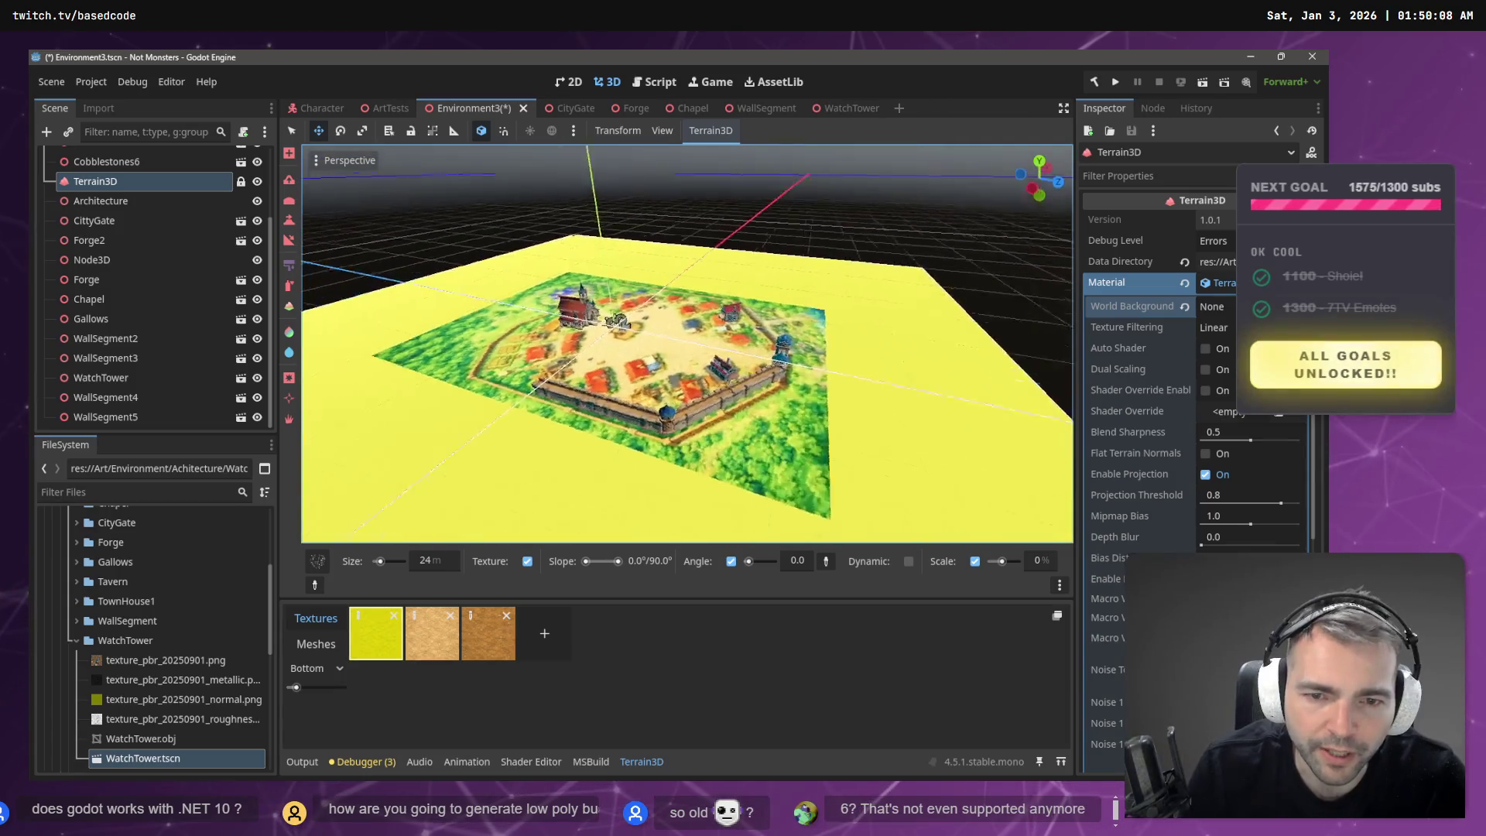
{"action": "key", "text": "F5"}
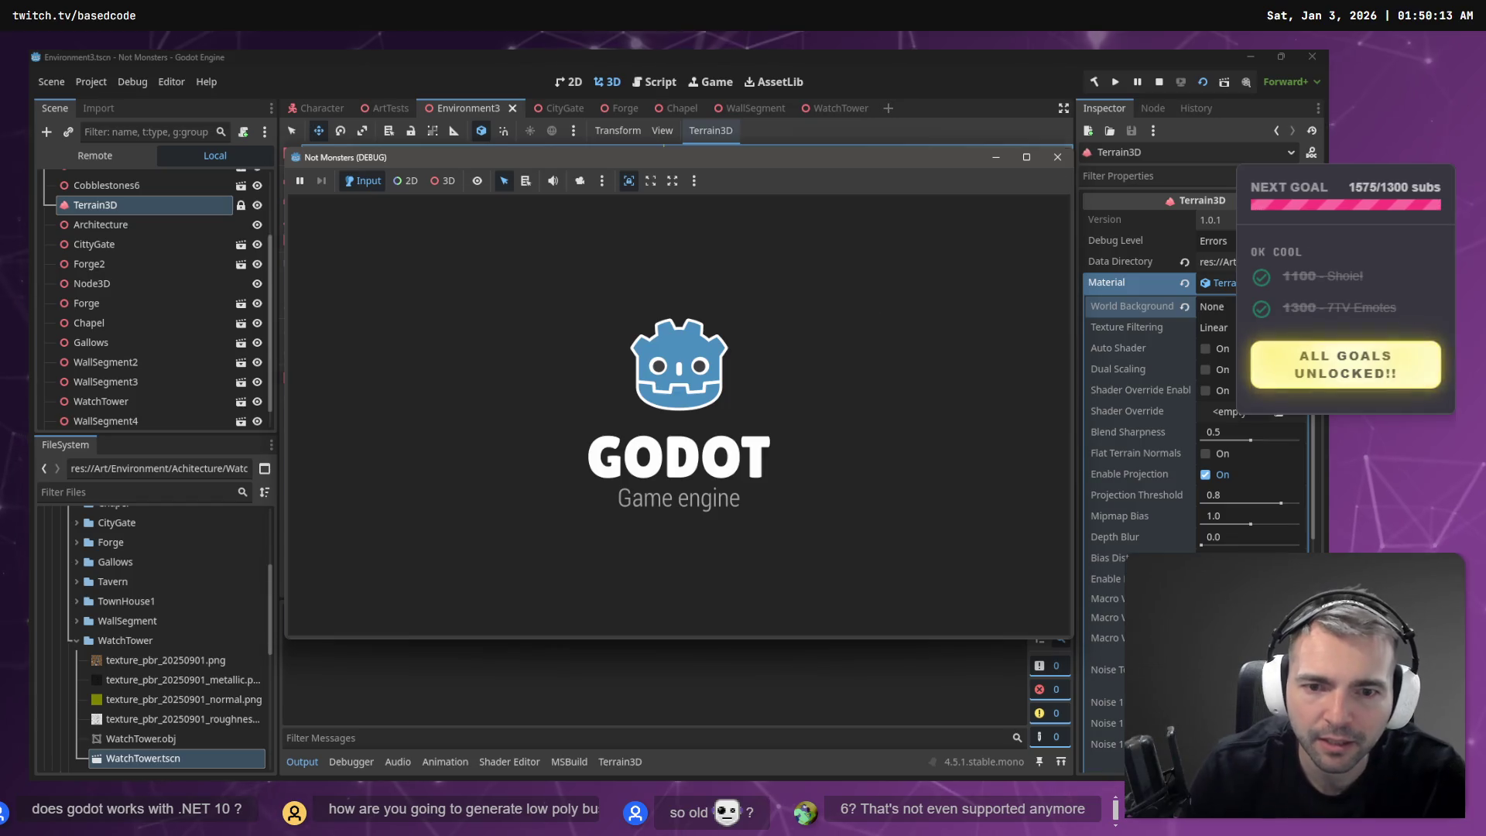
- Walk the mummy toward and onto the gallows platform, then turn it back around
{"action": "key", "text": "a"}
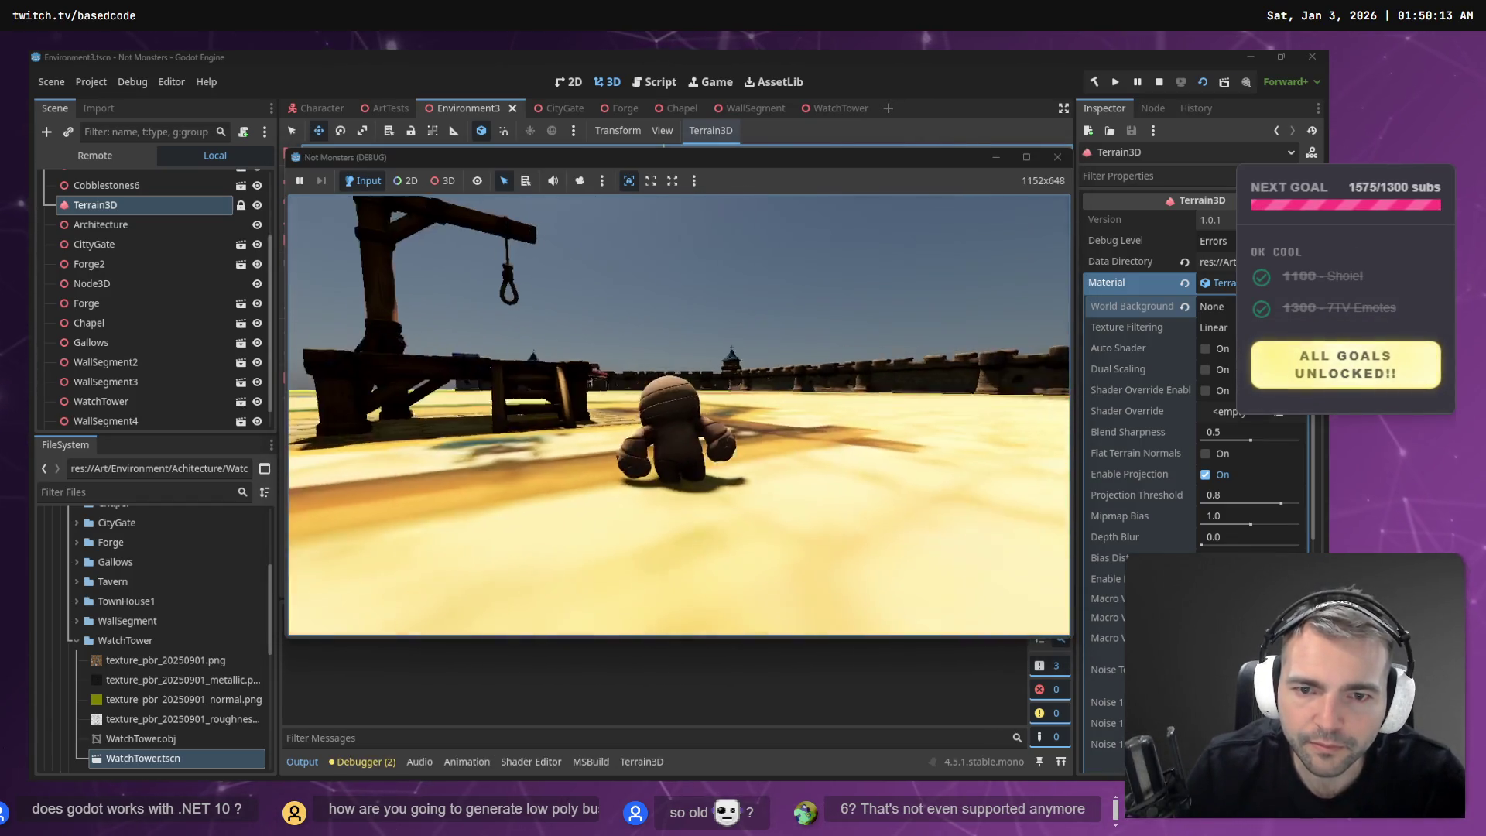
{"action": "key", "text": "w"}
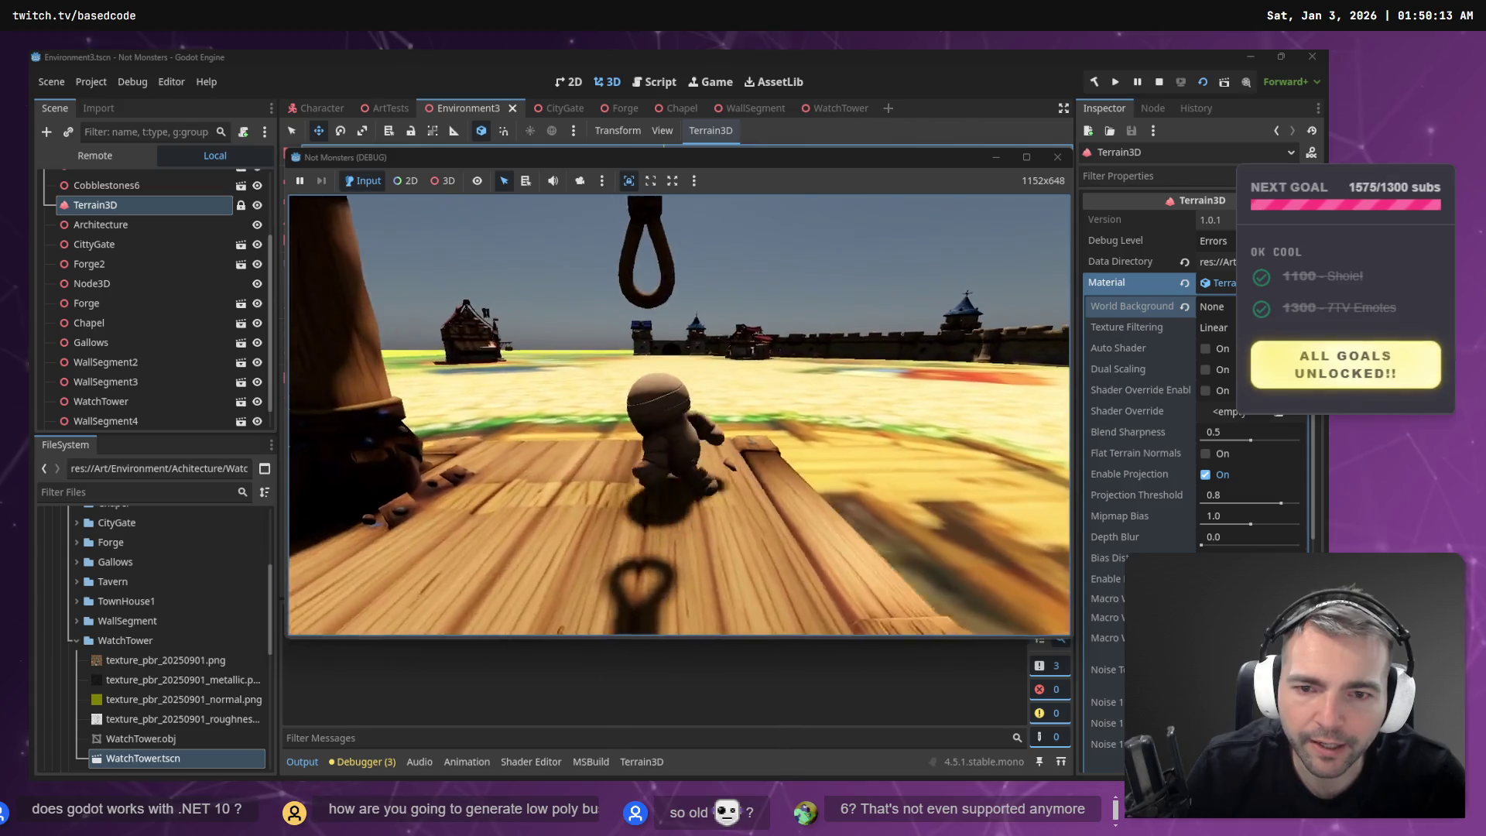
{"action": "key", "text": "s"}
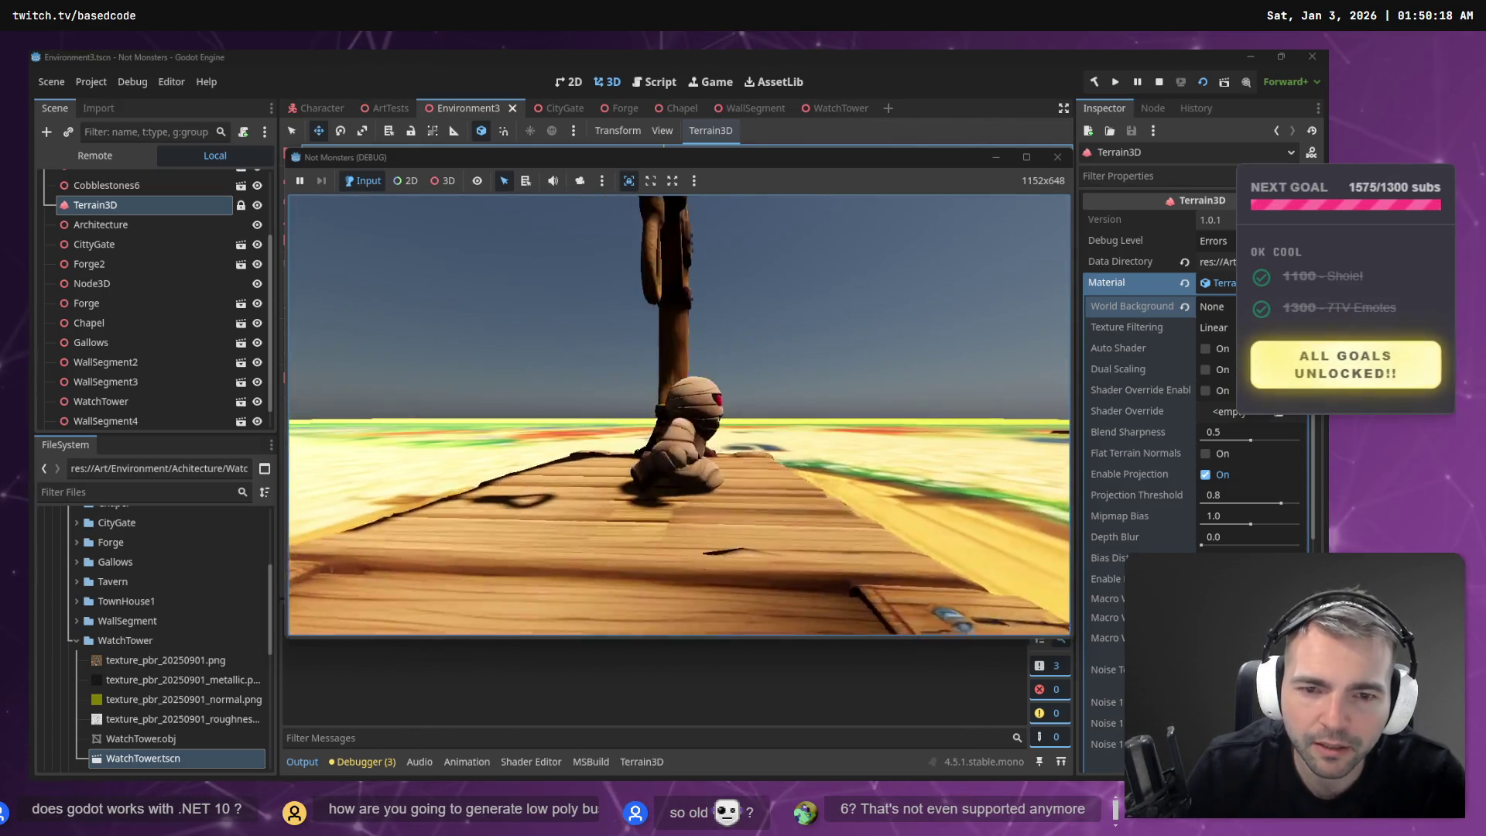
- Stop the game, set the Terrain3D world background to Noise, and run the game again
{"action": "key", "text": "F8"}
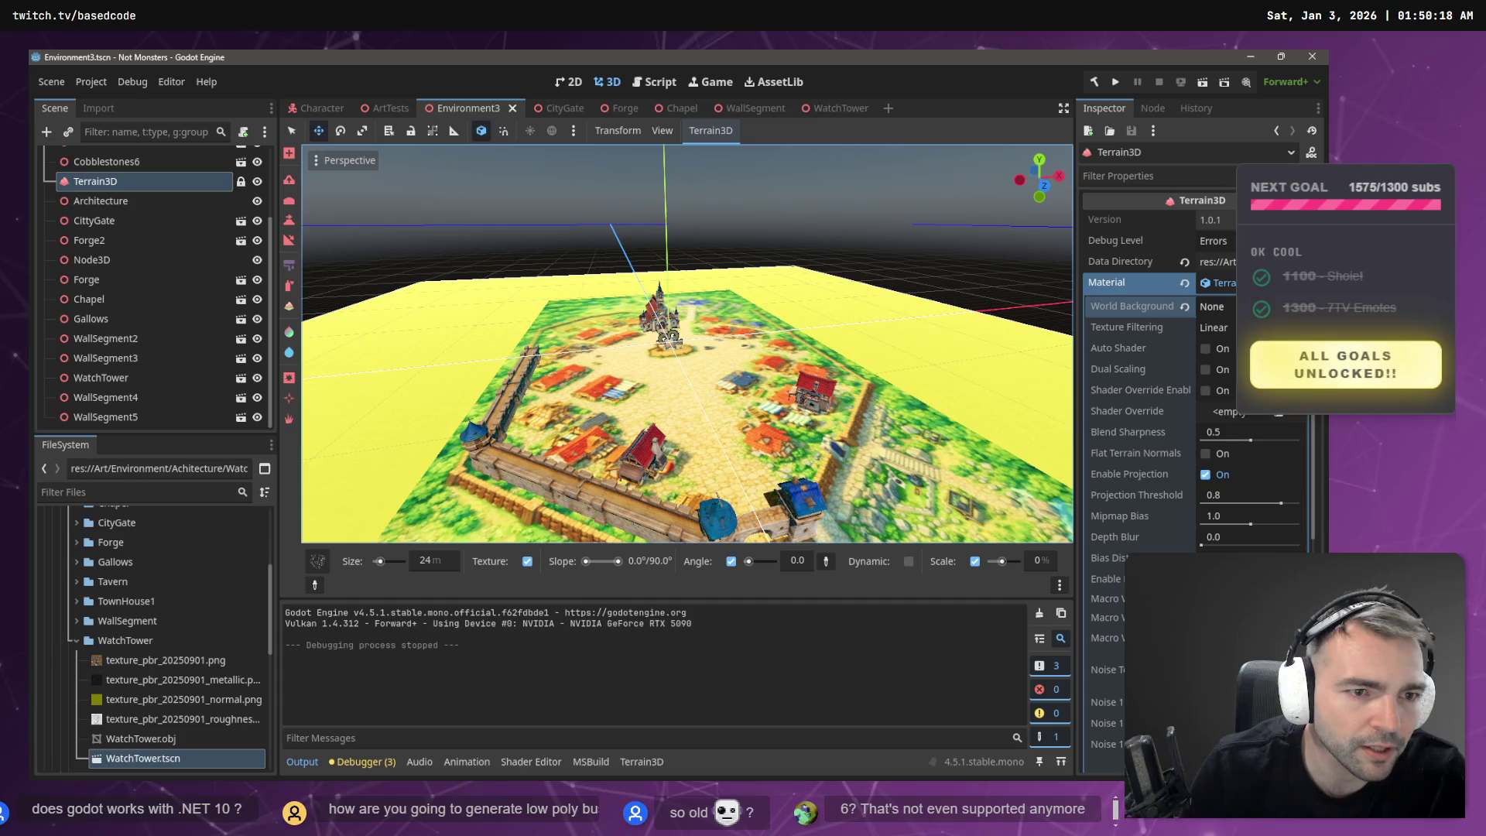
{"action": "left_click", "coordinate": [1212, 307]}
{"action": "left_click", "coordinate": [1215, 364]}
{"action": "key", "text": "F5"}
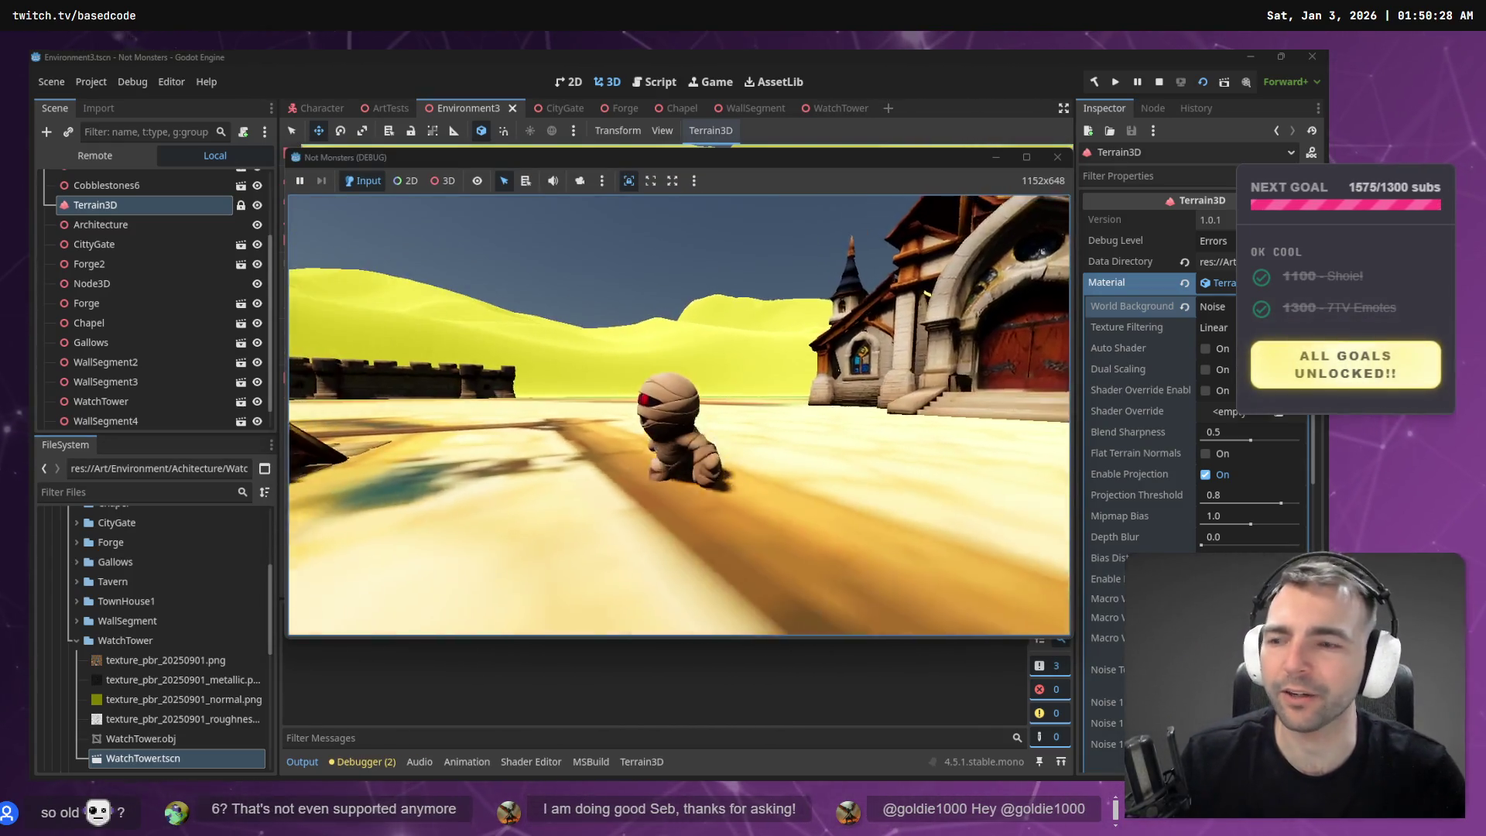
- Walk the mummy across the gallows platform and around its post, then stop the game
{"action": "key", "text": "w"}
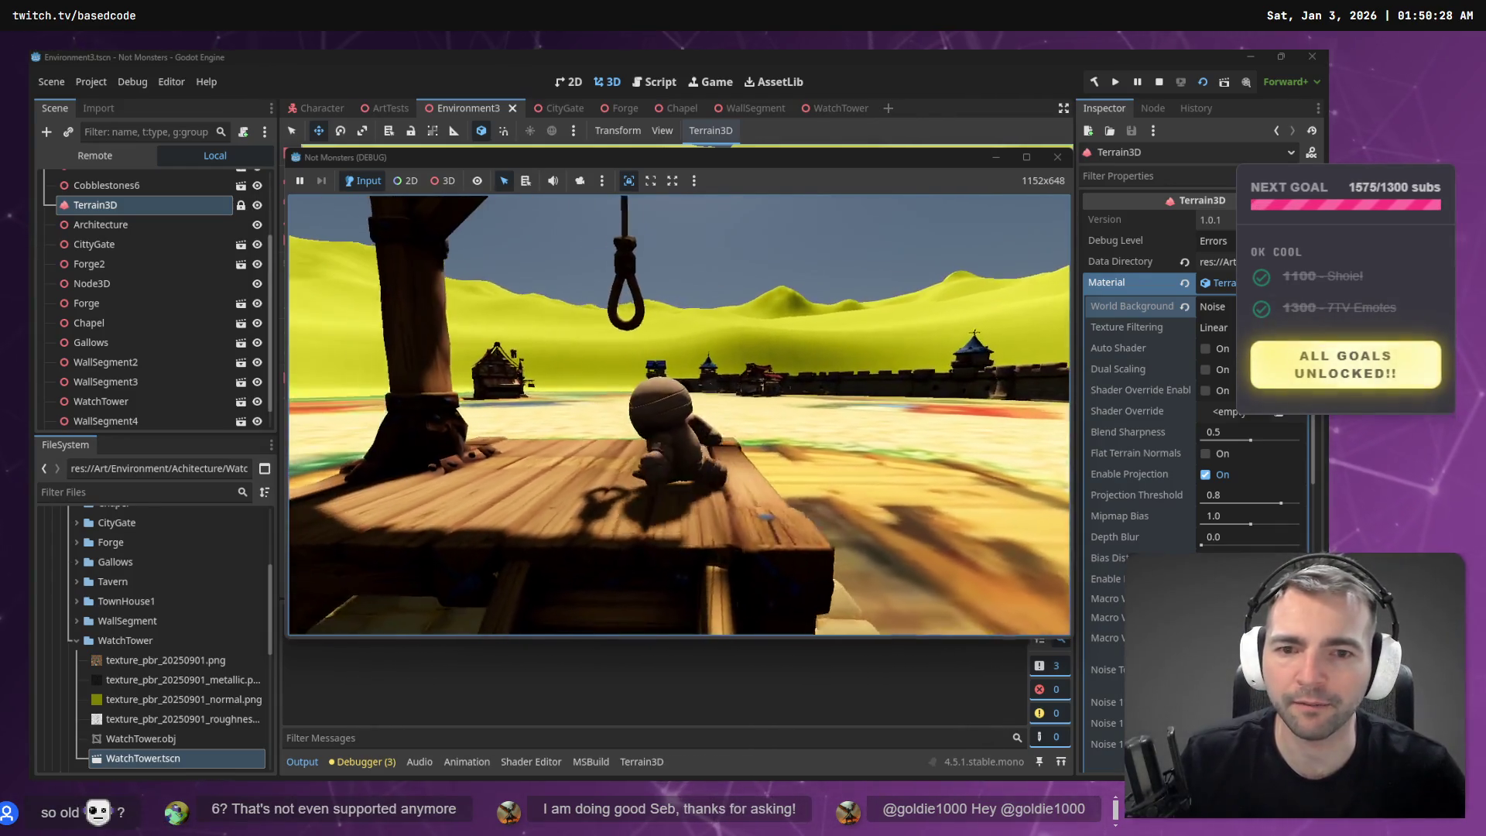
{"action": "key", "text": "w"}
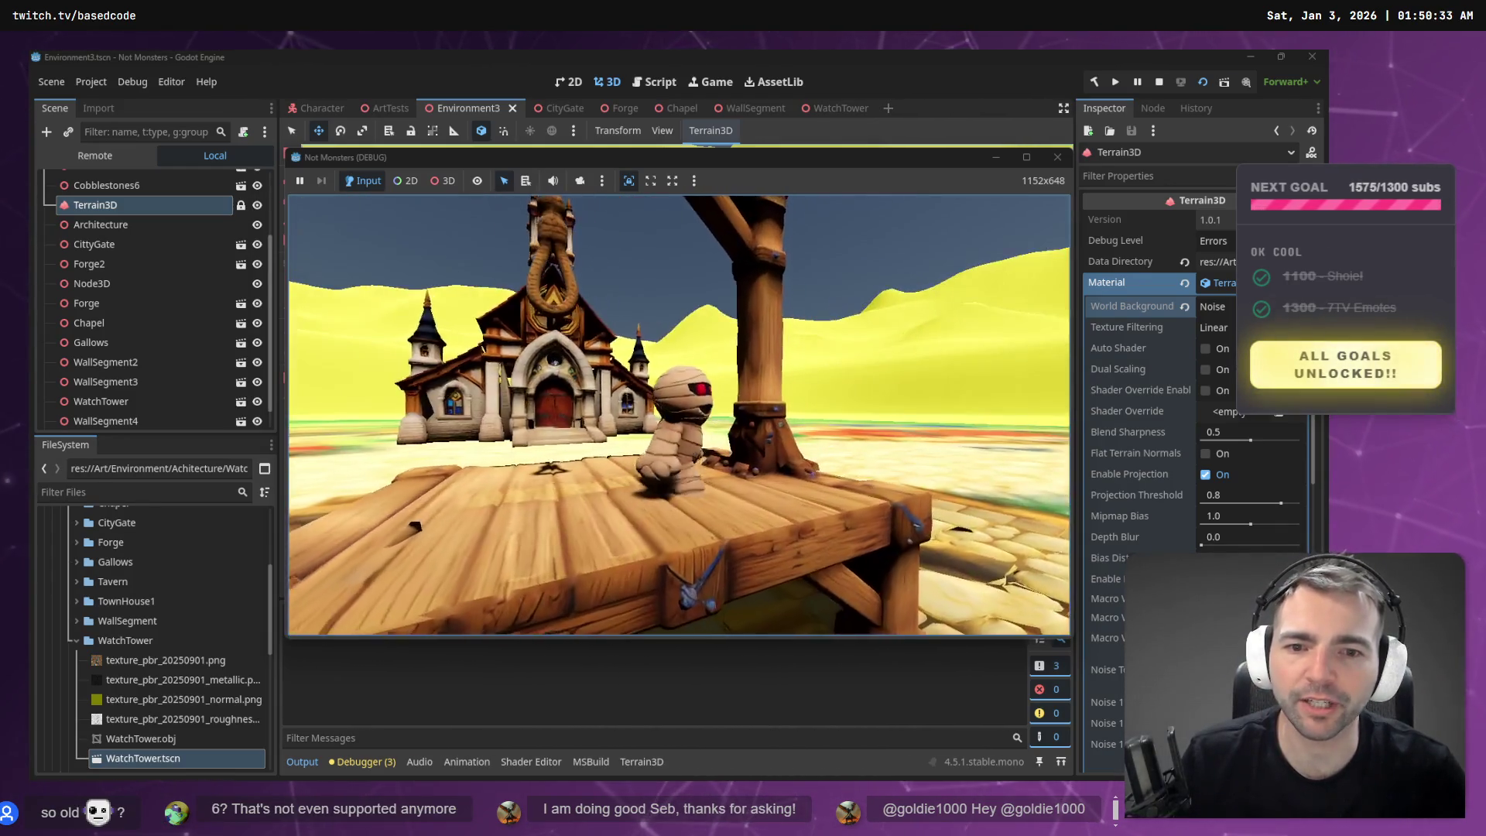
{"action": "key", "text": "w"}
{"action": "key", "text": "w"}
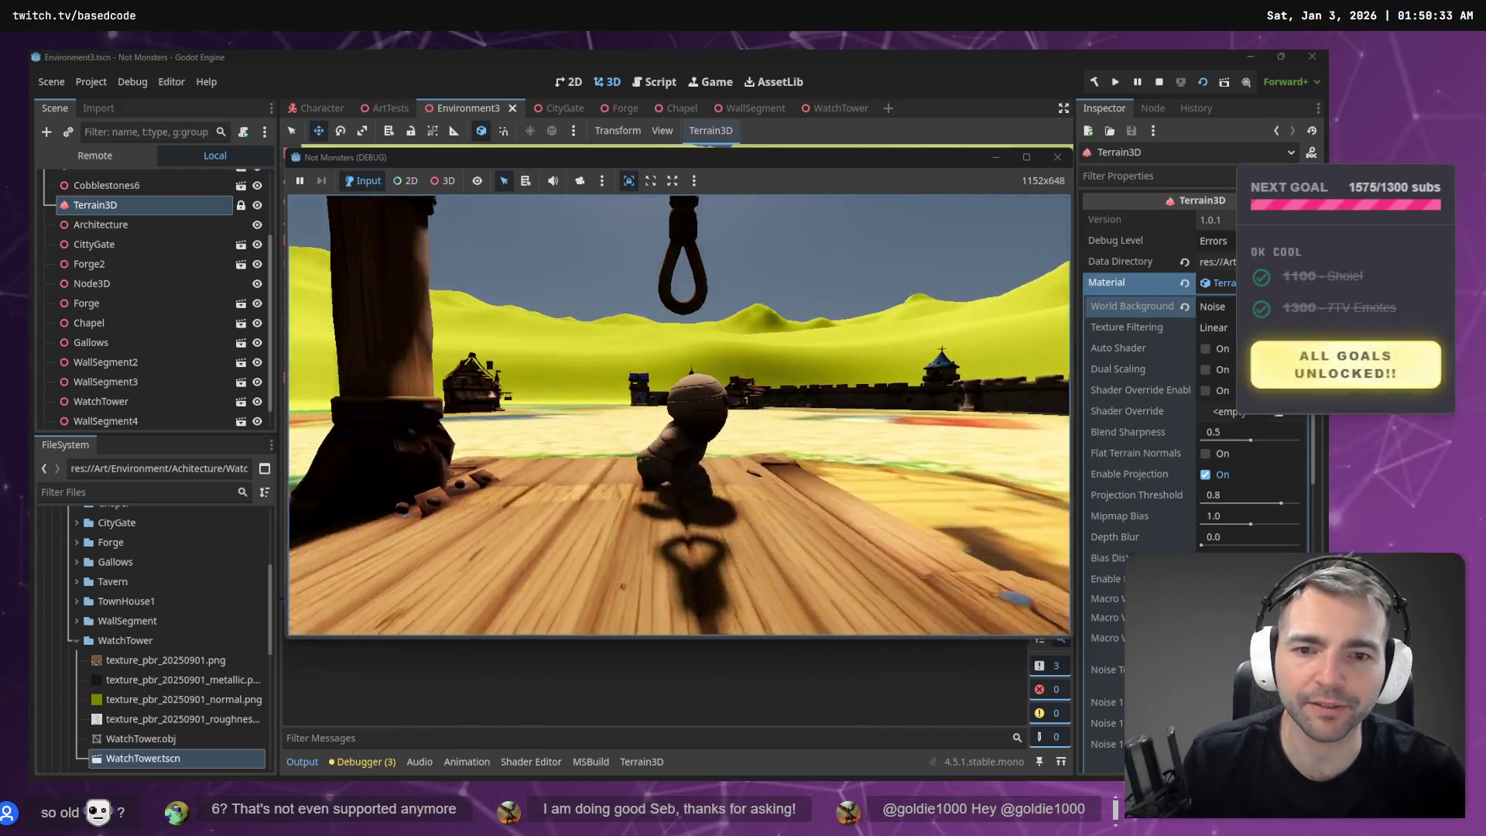
{"action": "key", "text": "w"}
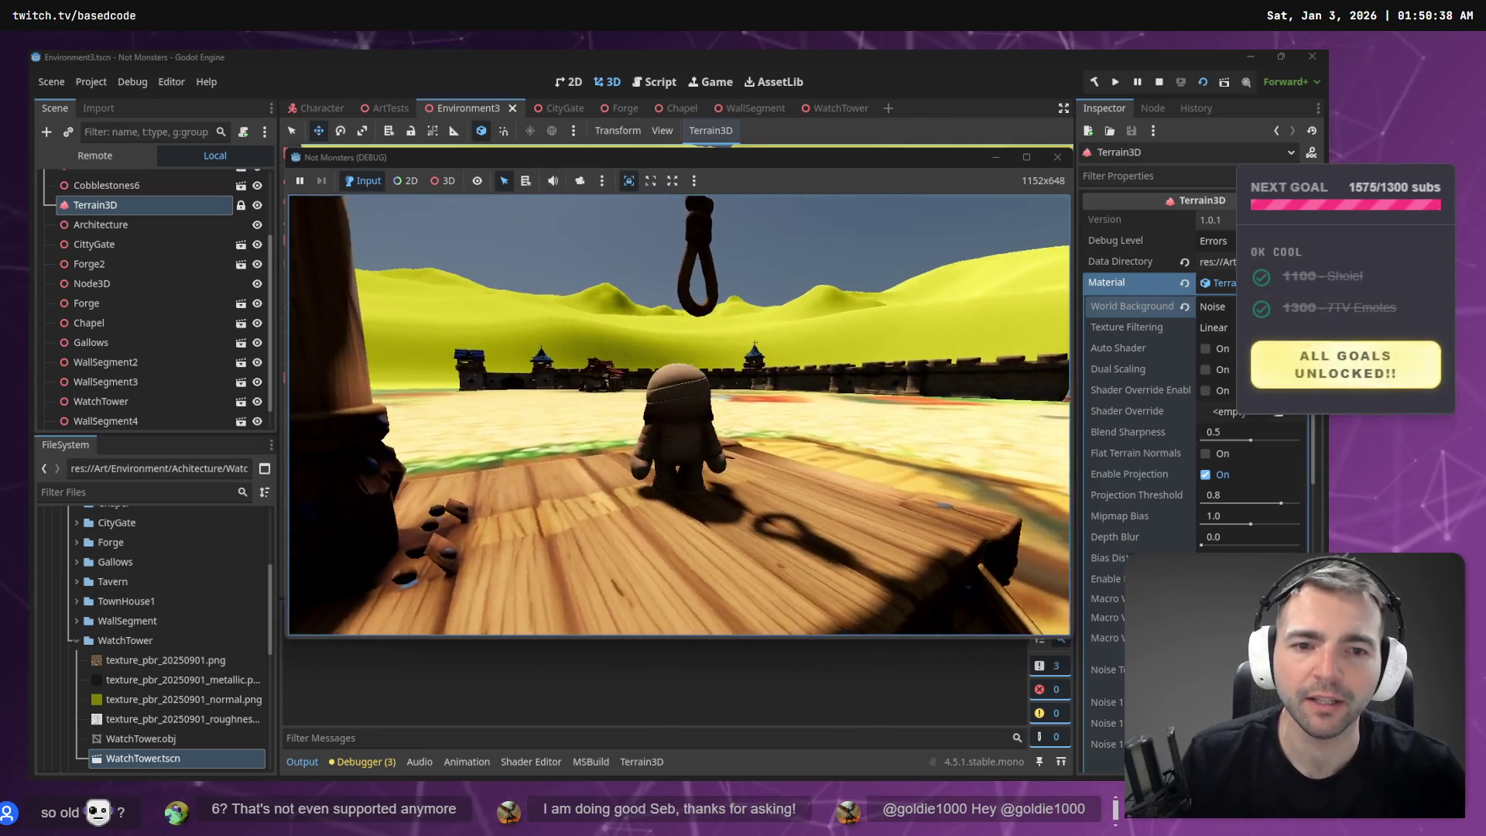
{"action": "key", "text": "s"}
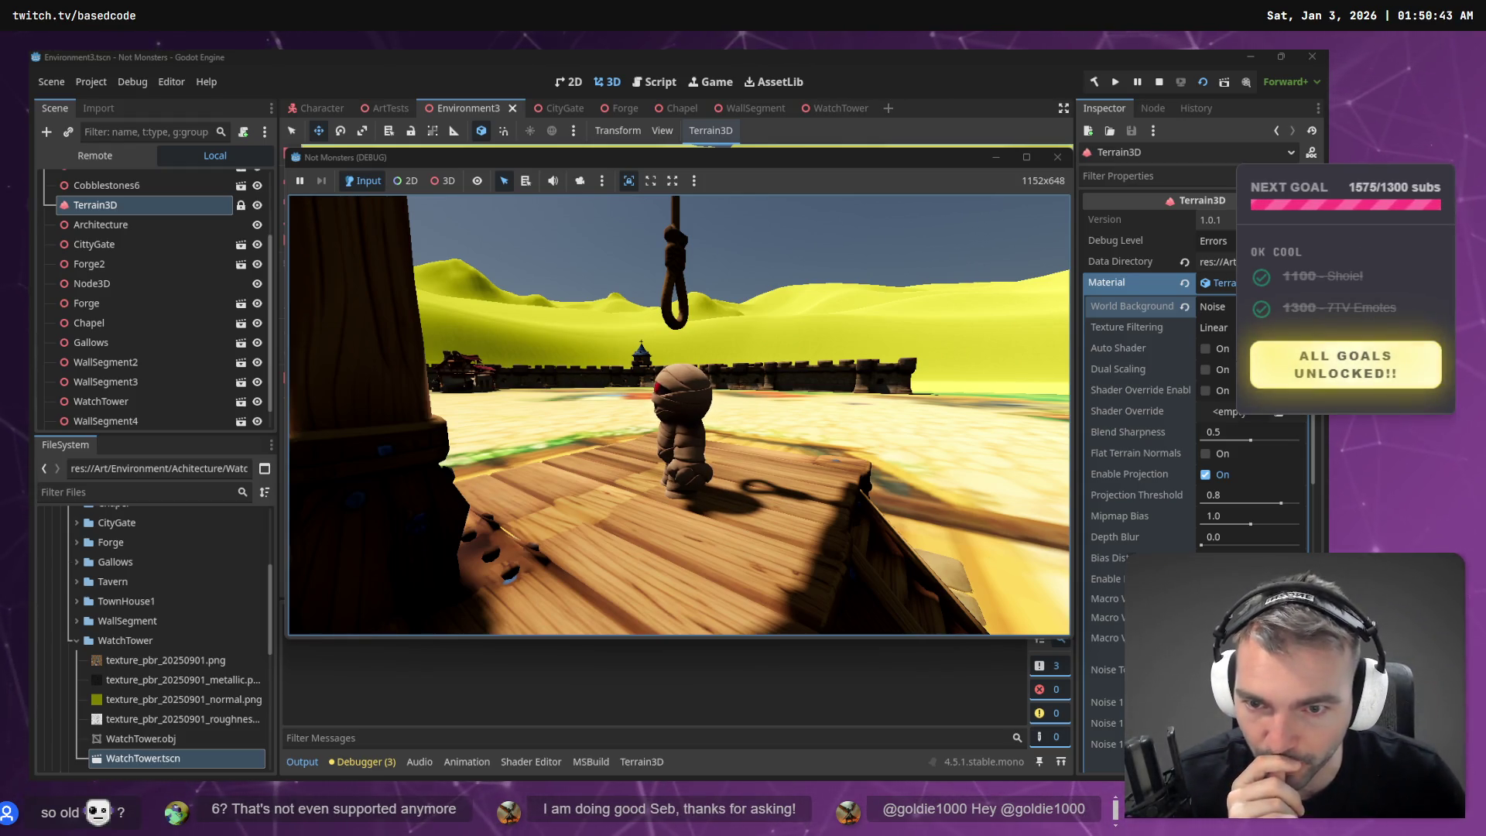
{"action": "key", "text": "a"}
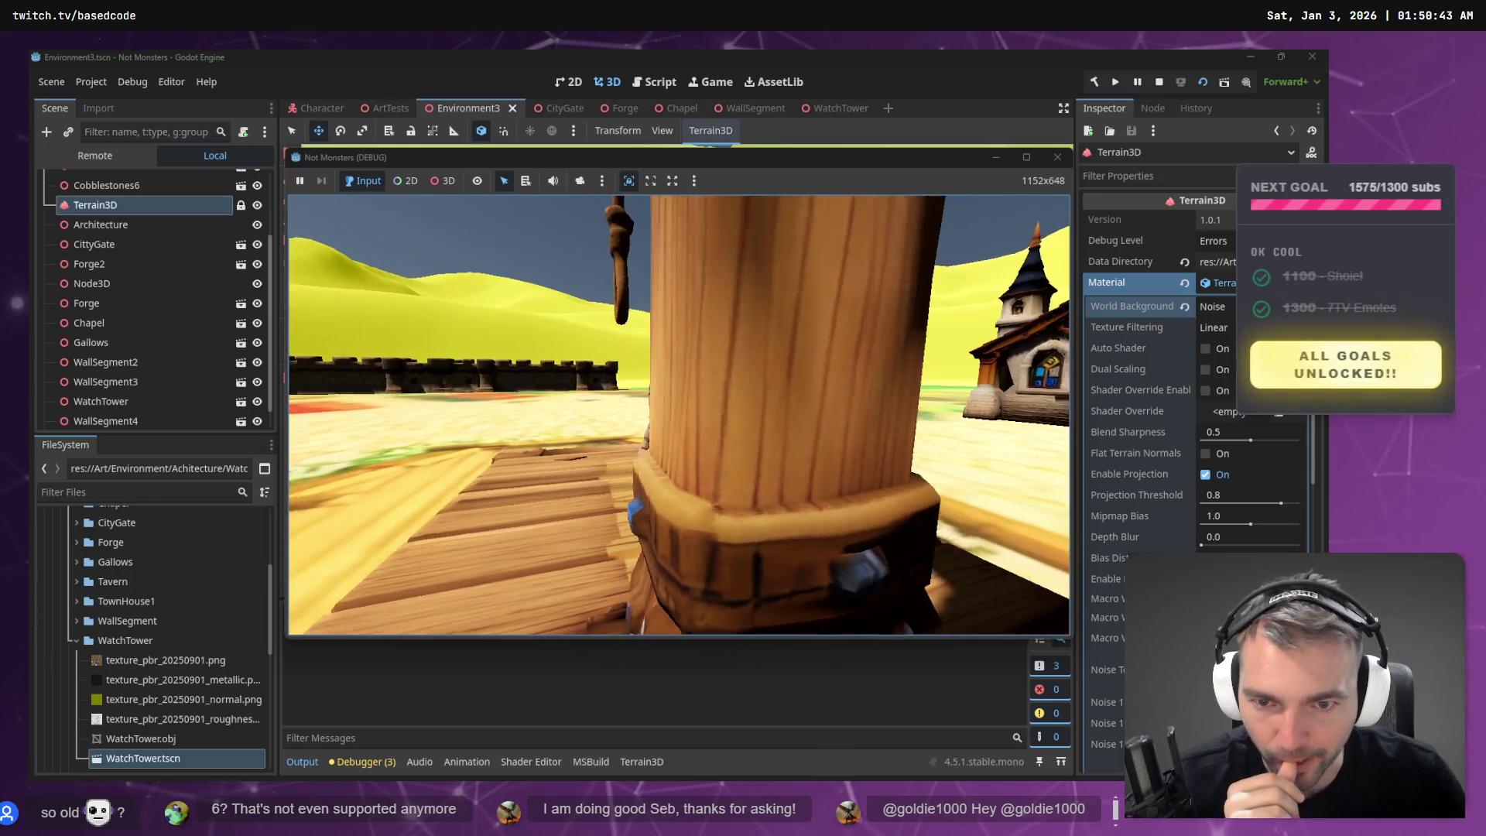
{"action": "key", "text": "w"}
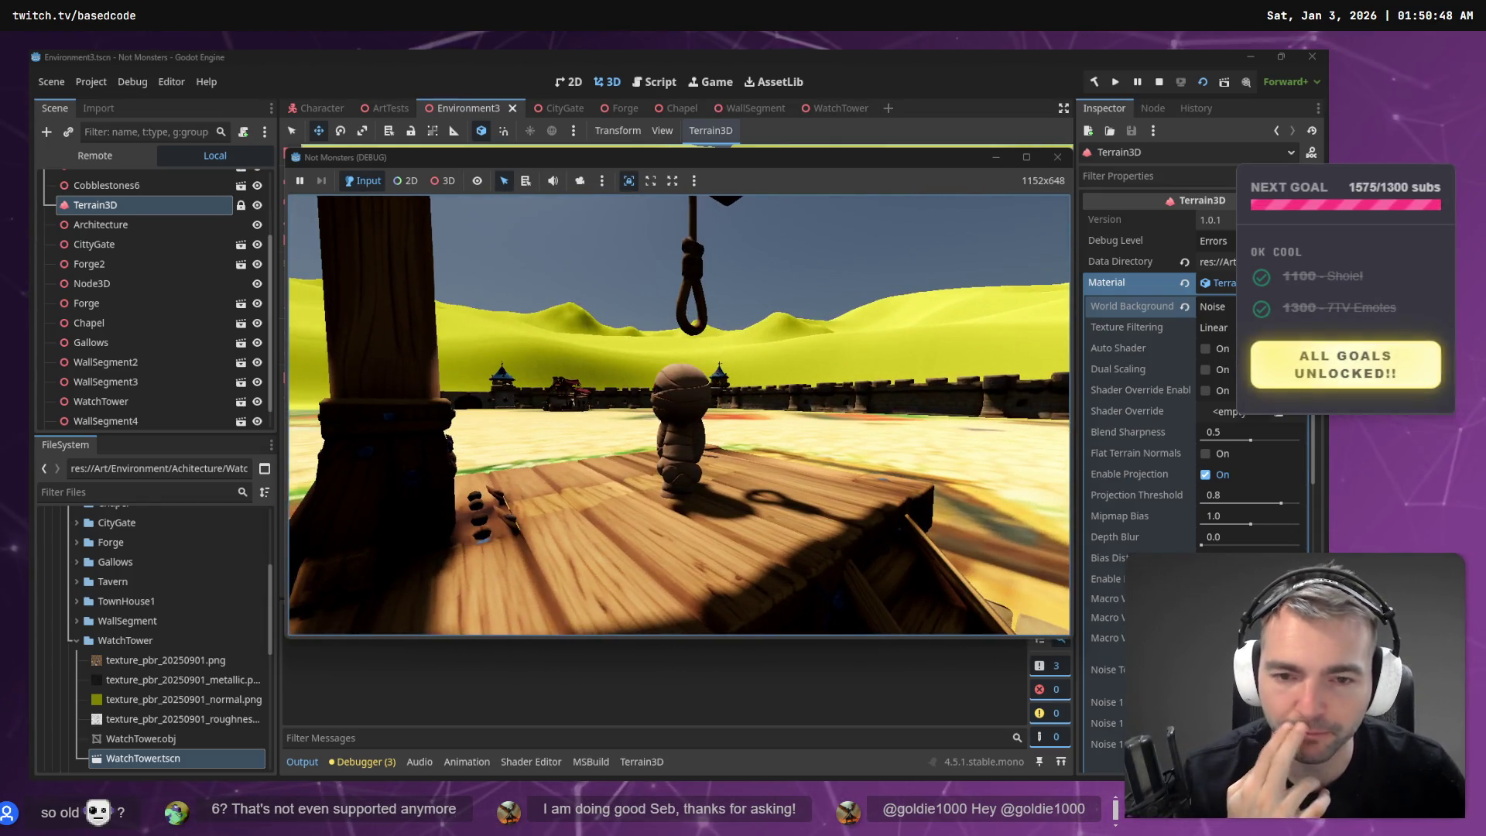
{"action": "key", "text": "w"}
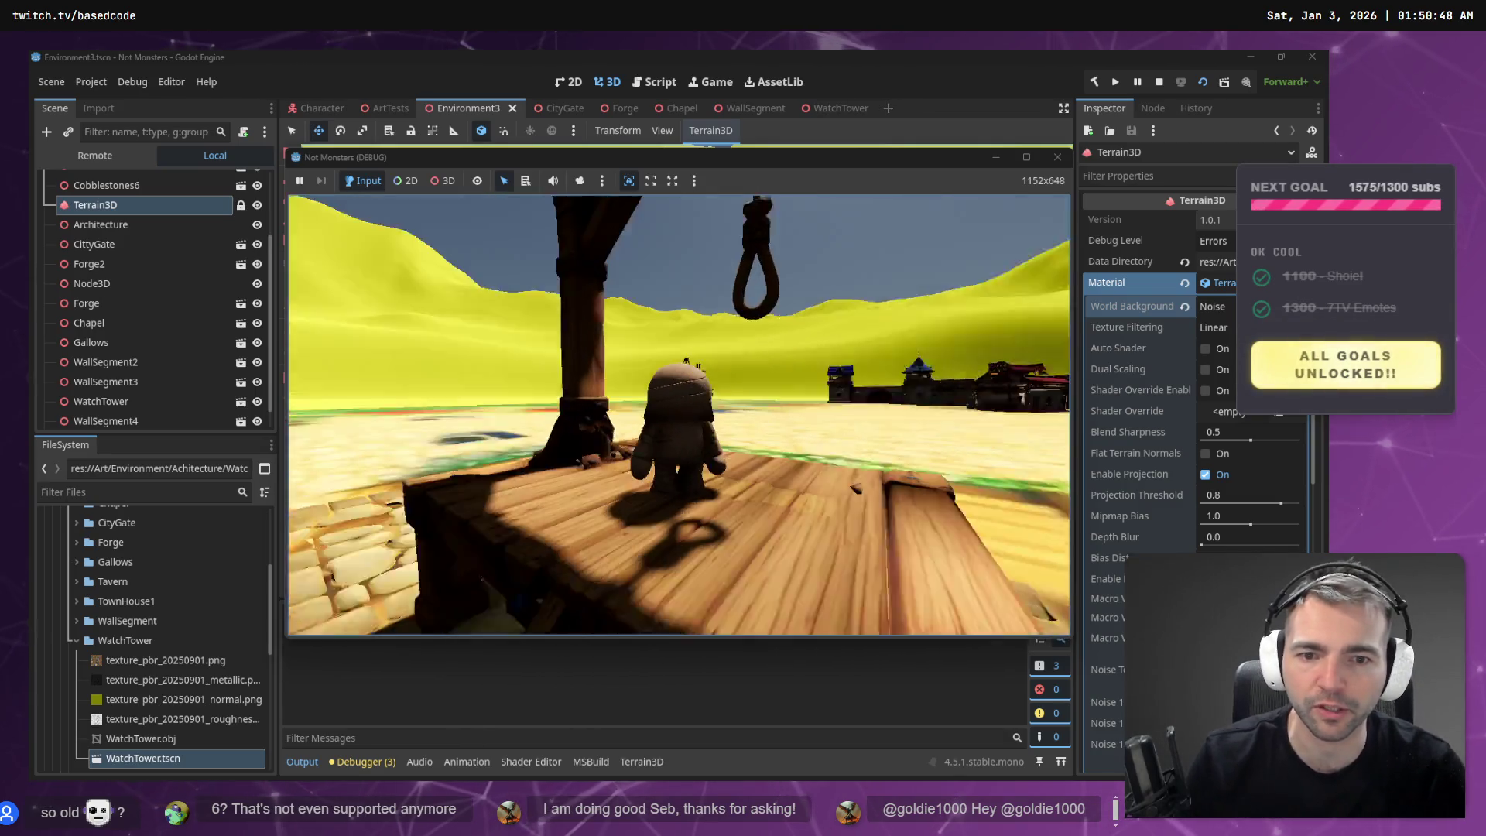
{"action": "key", "text": "s"}
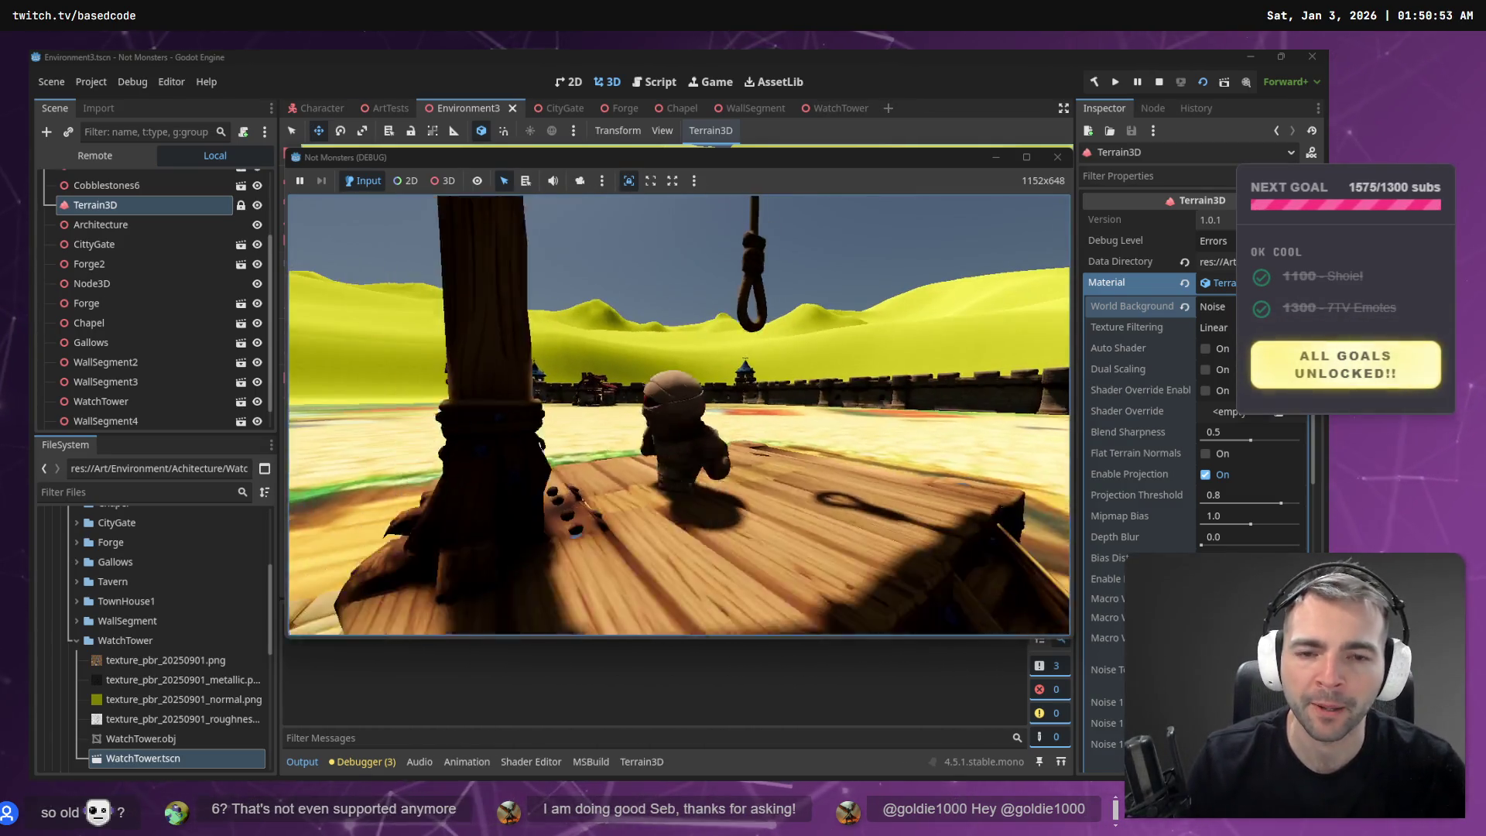
{"action": "key", "text": "w"}
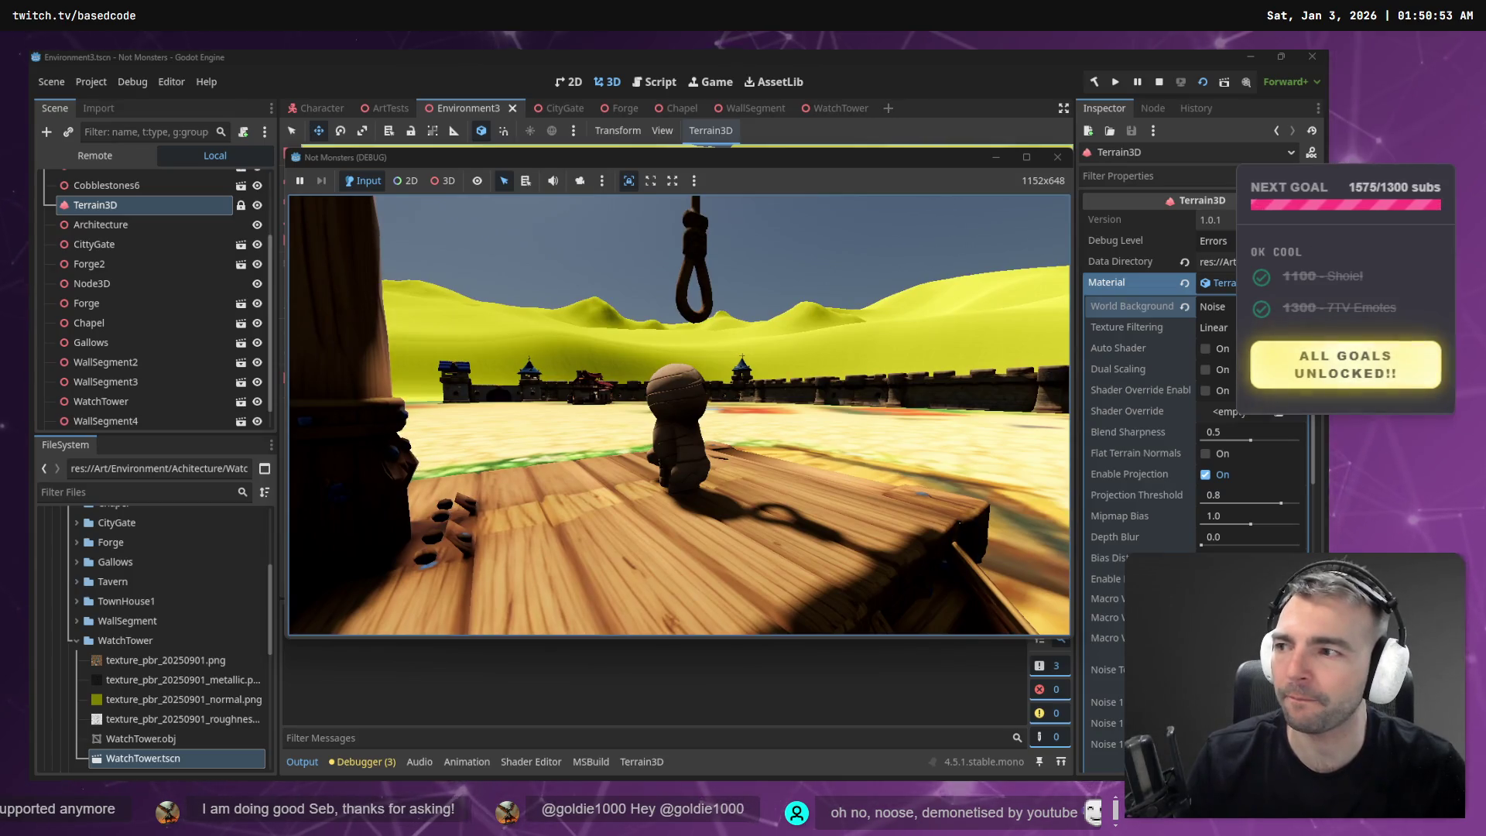
{"action": "key", "text": "Escape"}
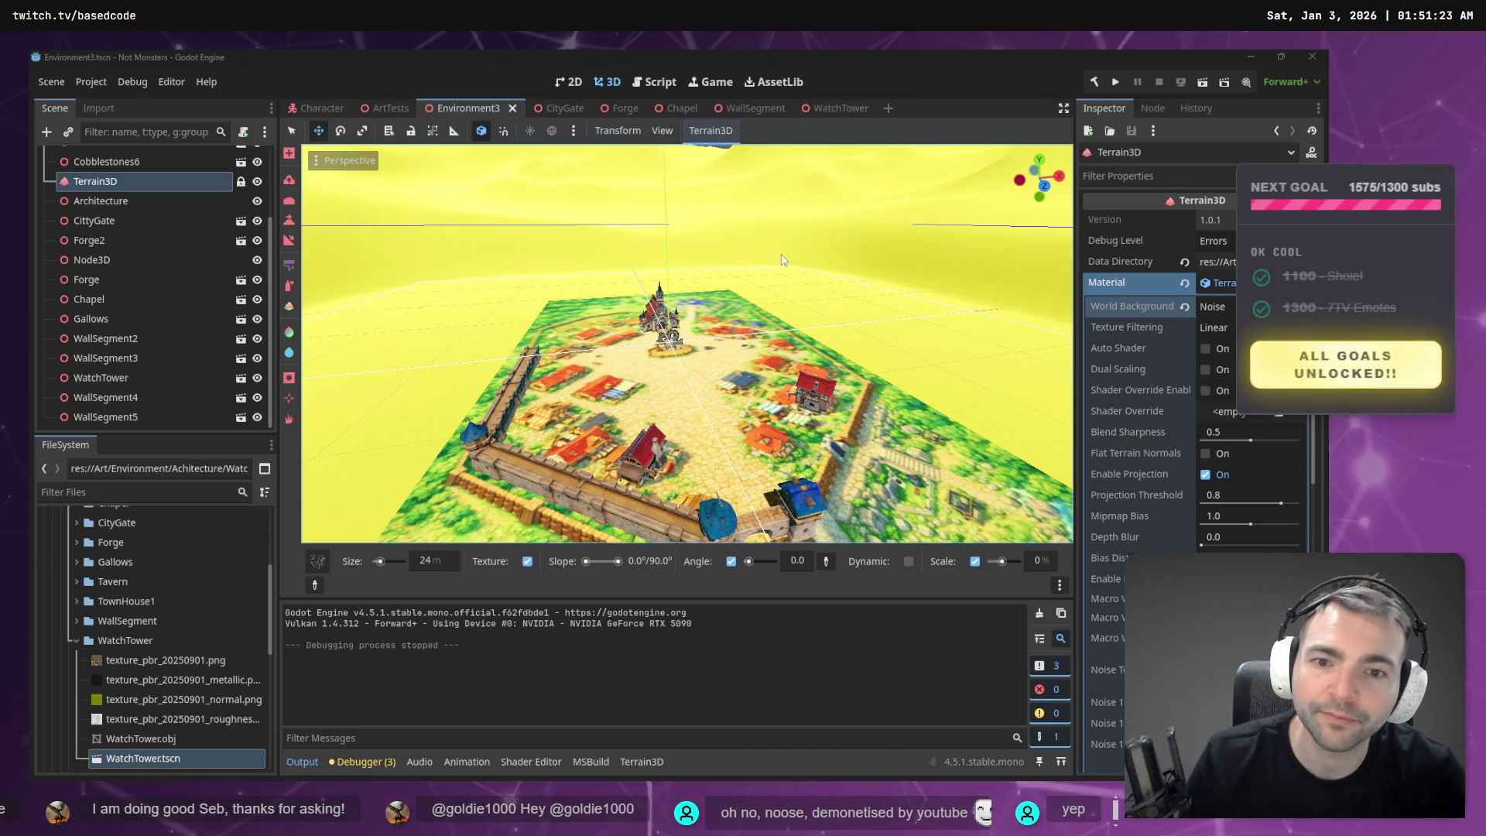
- Paint terrain texture near the chapel and inspect WallSegment5 and WallSegment2
{"action": "key", "text": "w"}
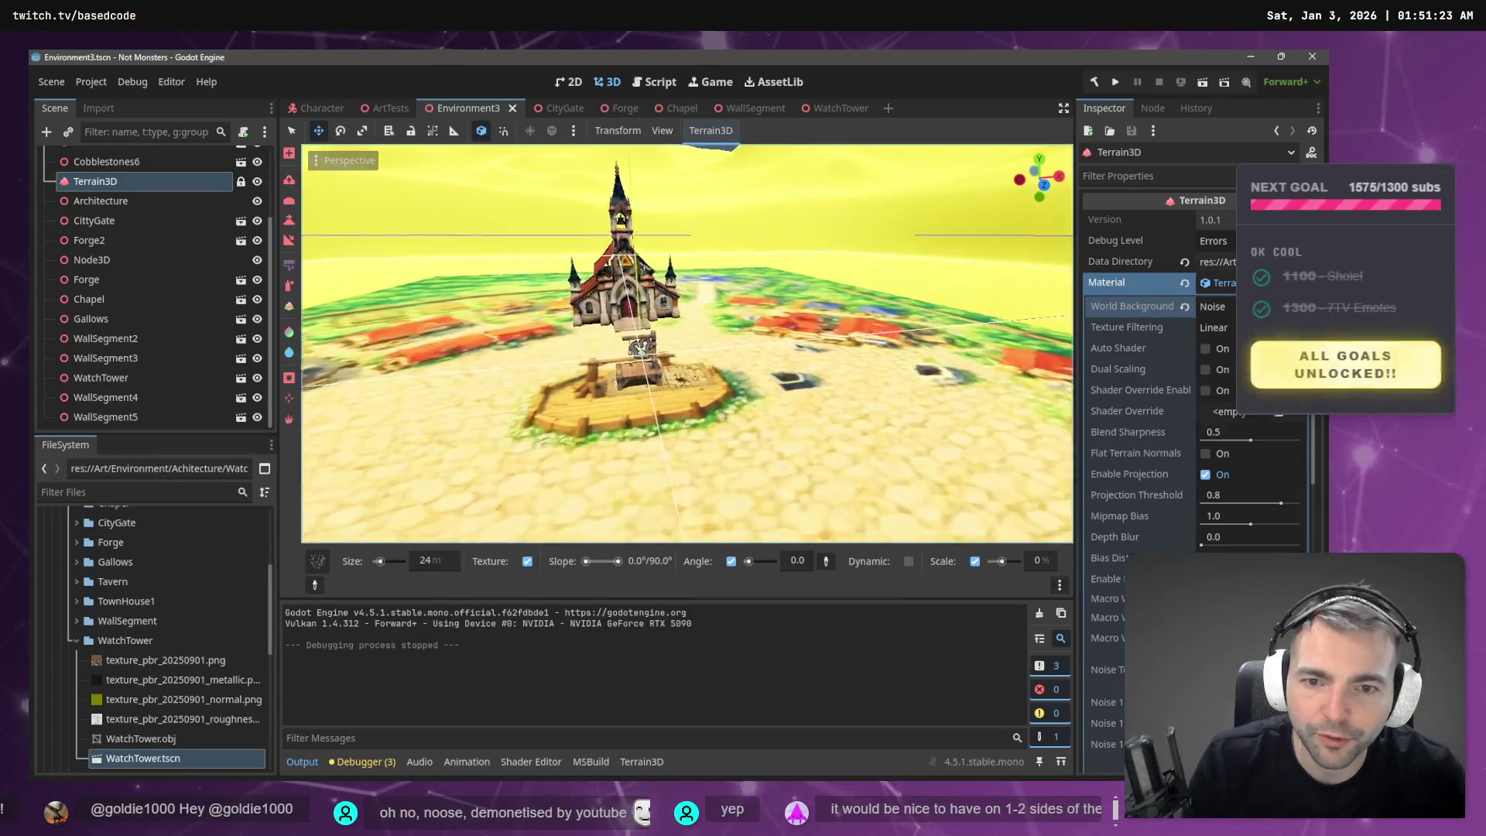
{"action": "left_click", "coordinate": [747, 394]}
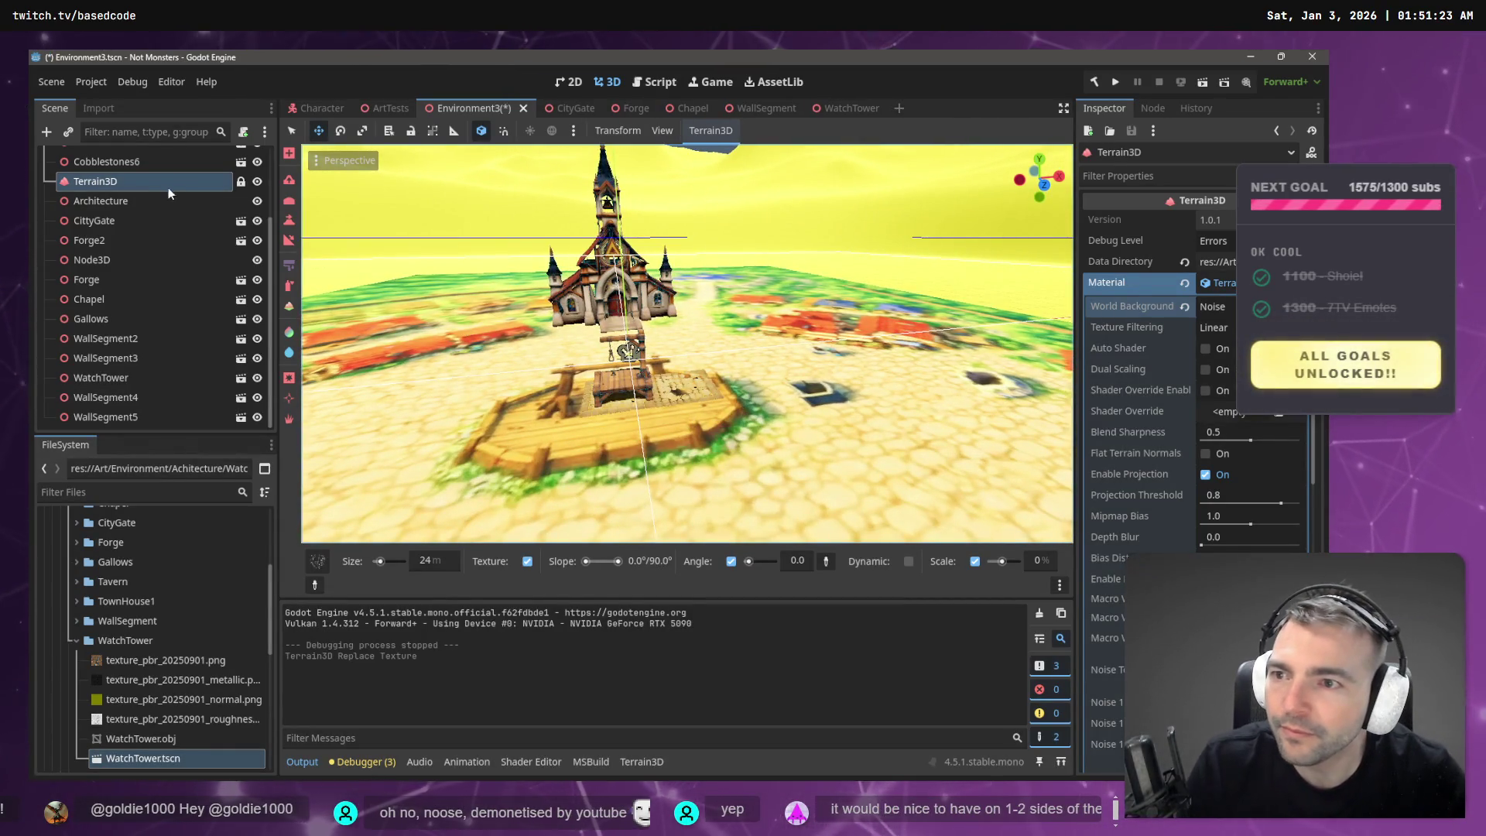
{"action": "left_click", "coordinate": [151, 416]}
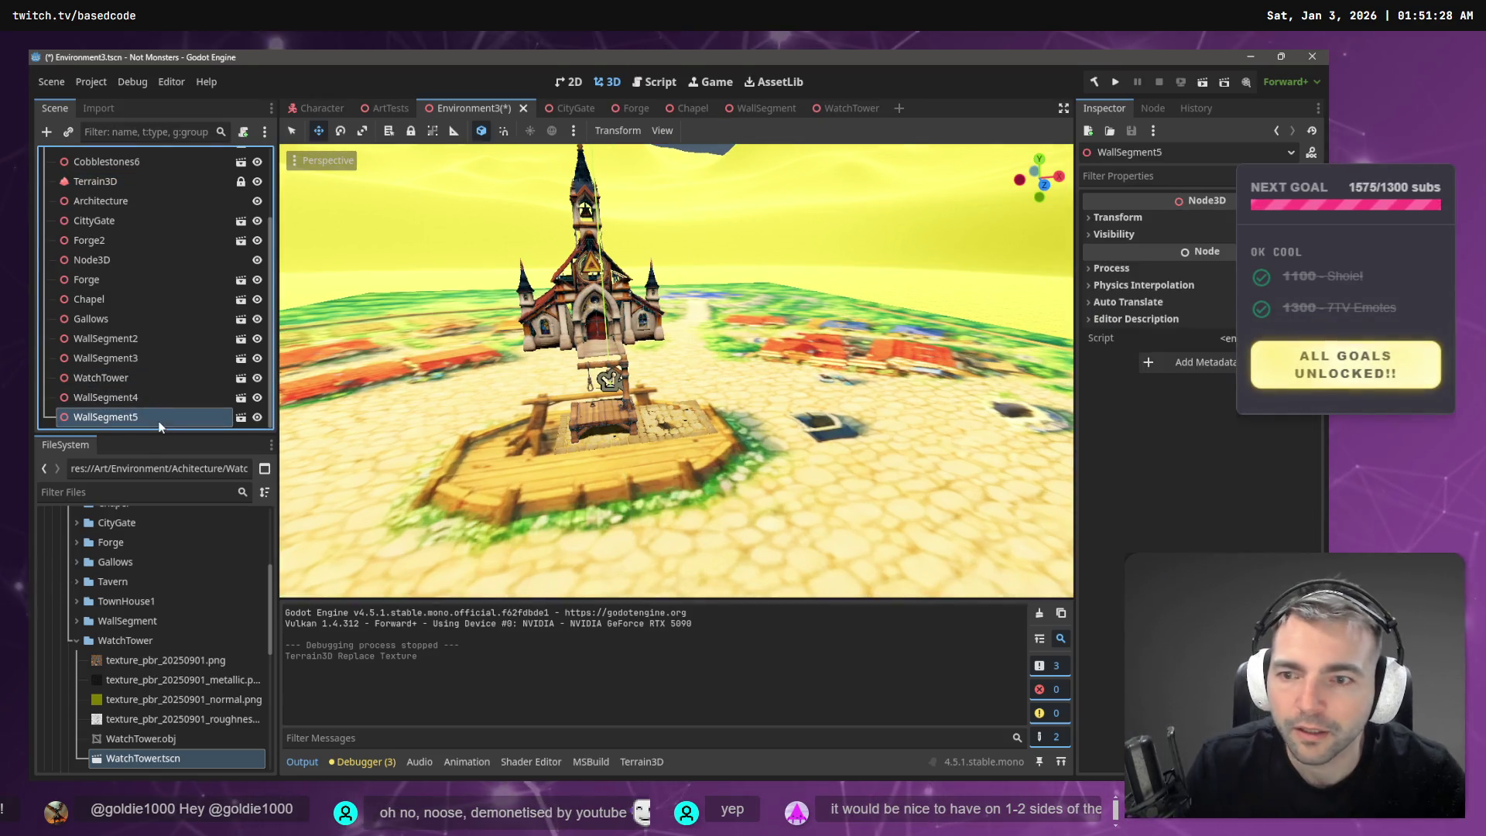
{"action": "left_click", "coordinate": [148, 338]}
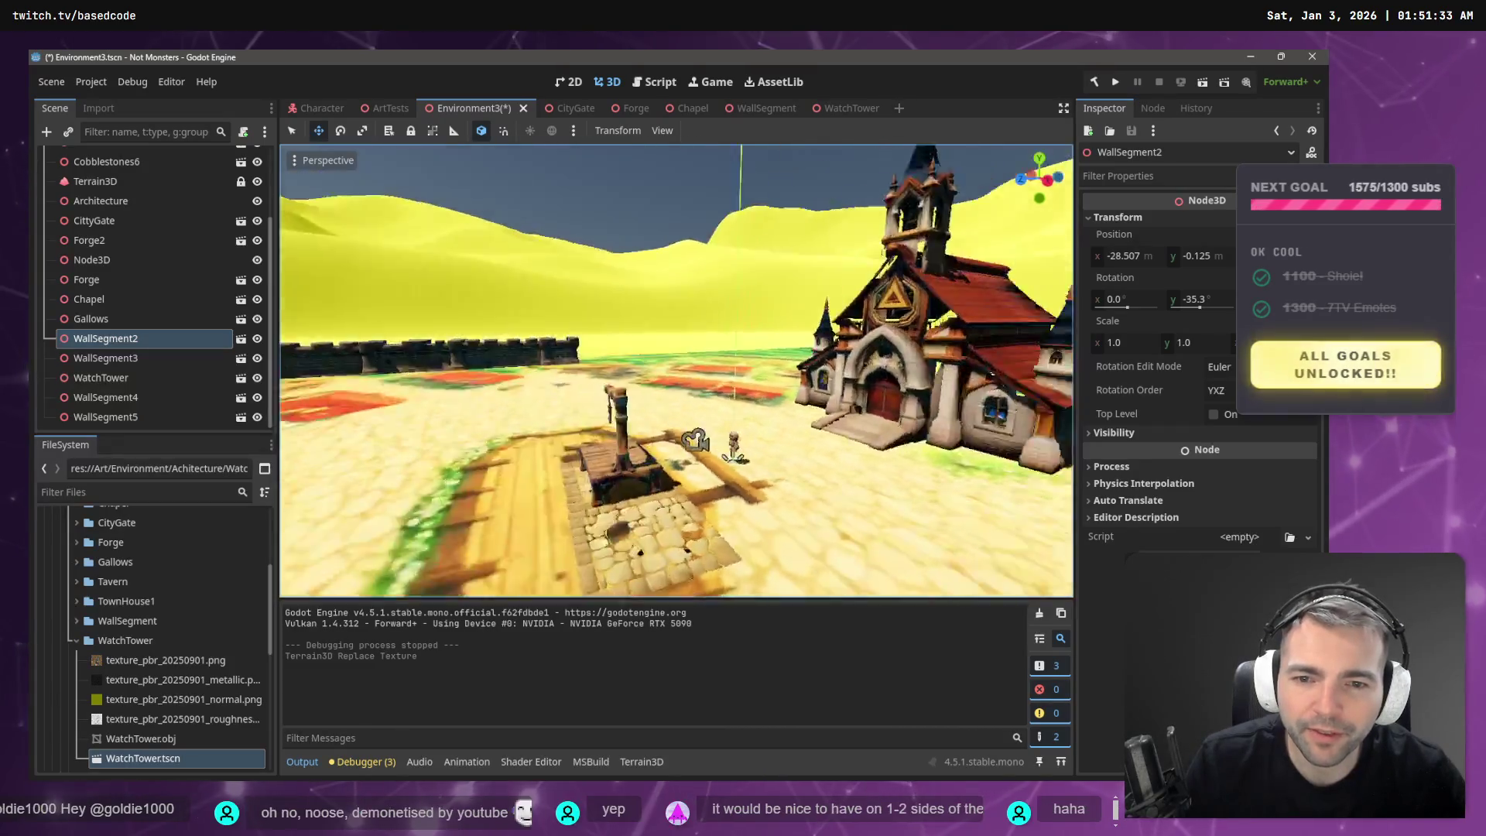
- Hide the PlacementGuide mesh to check the bare terrain, restore it, and rerun the scene
{"action": "left_click", "coordinate": [824, 356]}
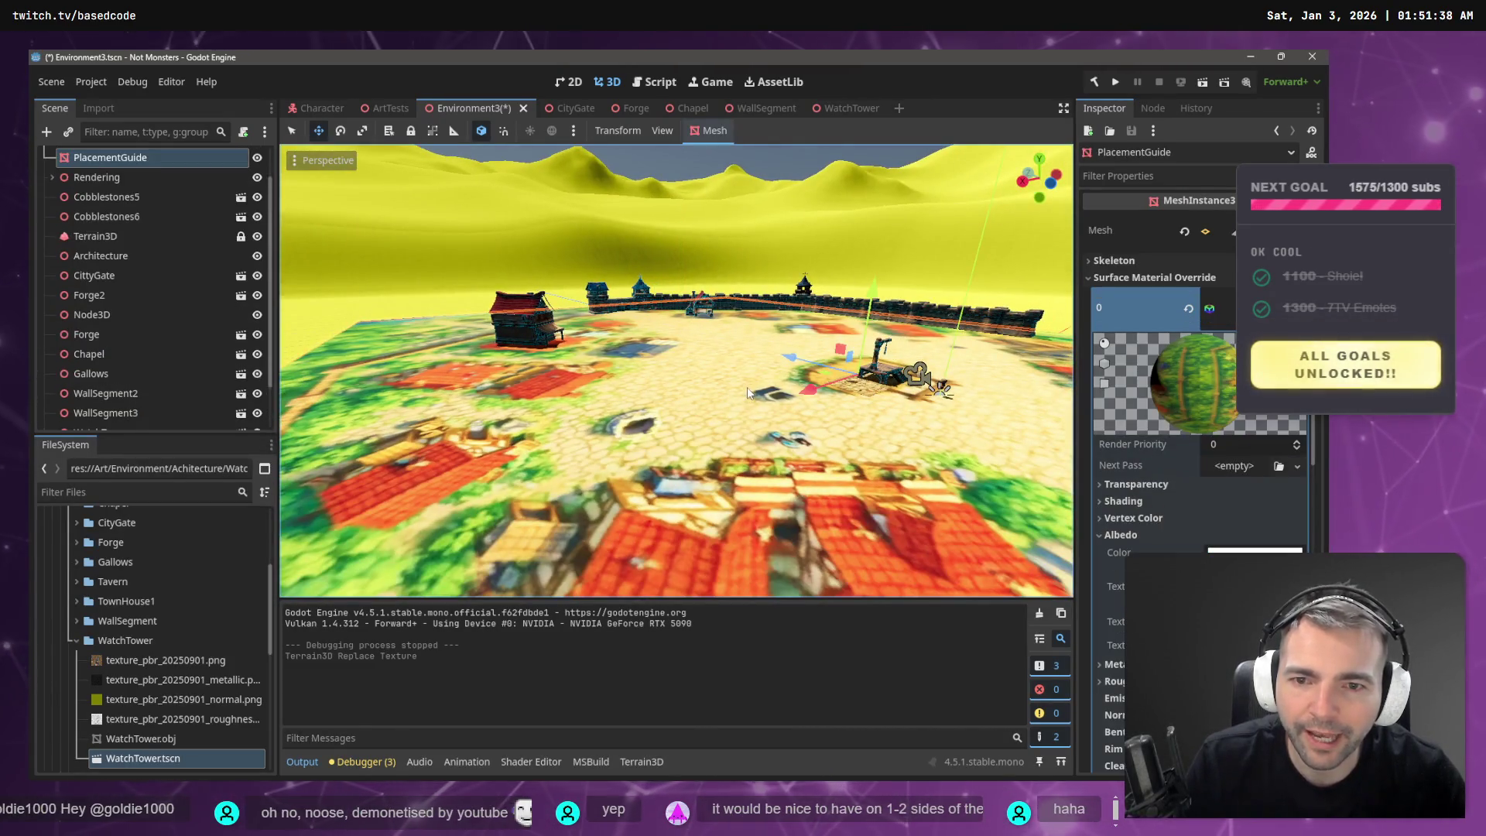
{"action": "left_click", "coordinate": [258, 159]}
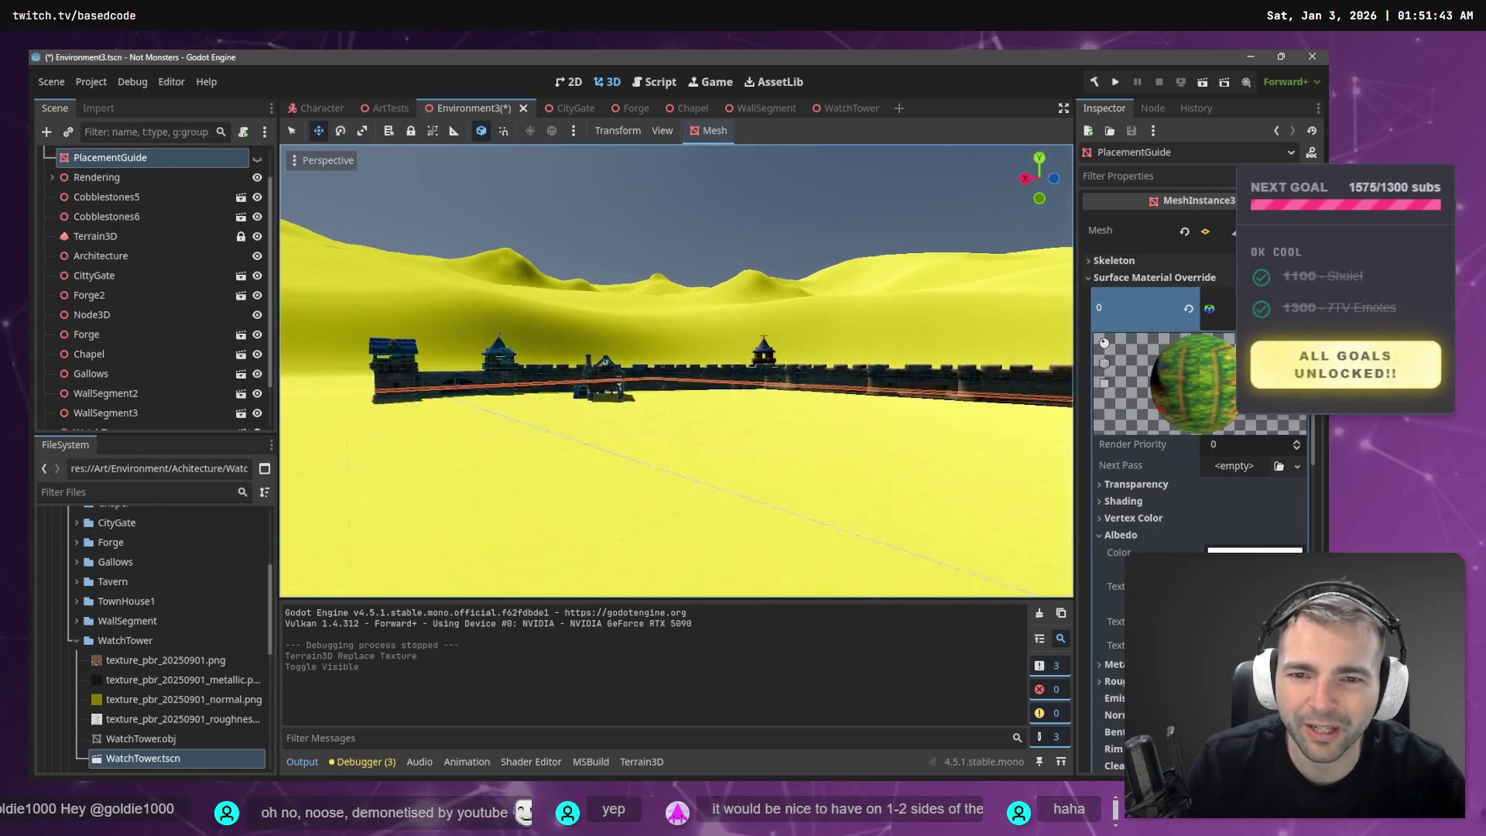
{"action": "left_click", "coordinate": [705, 238]}
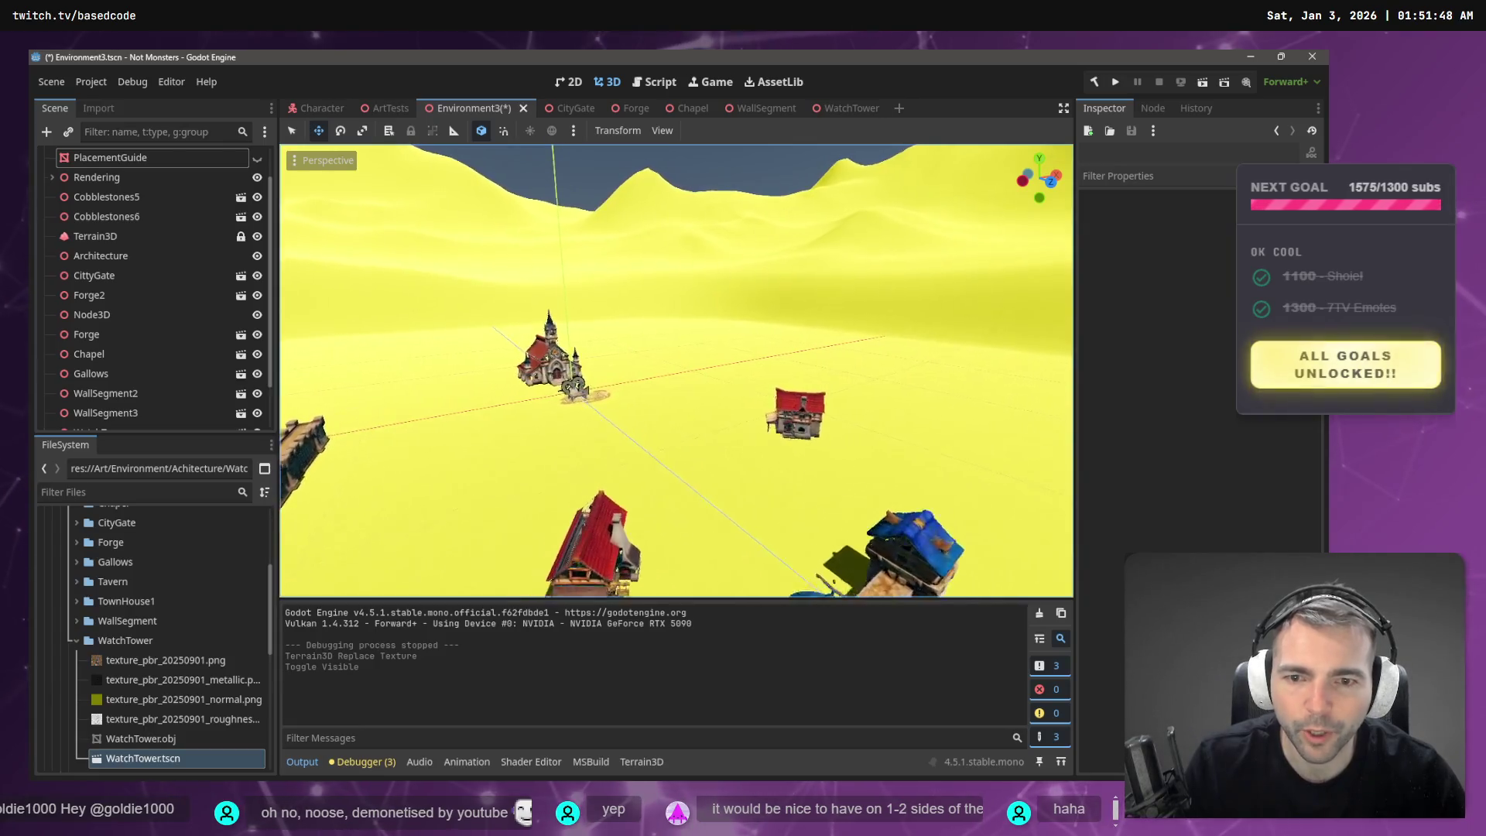
{"action": "key", "text": "ctrl+z"}
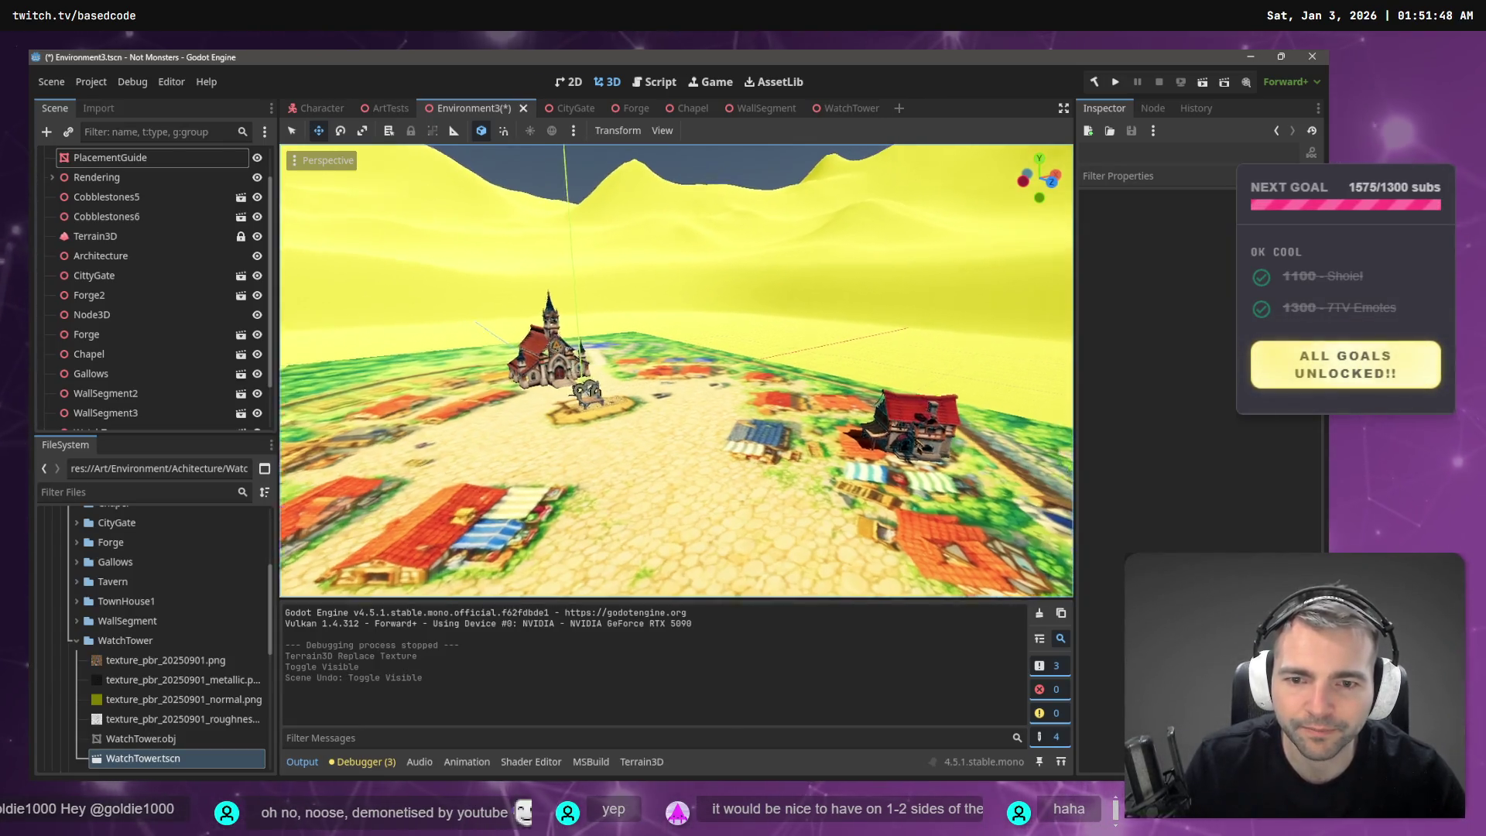
{"action": "key", "text": "F5"}
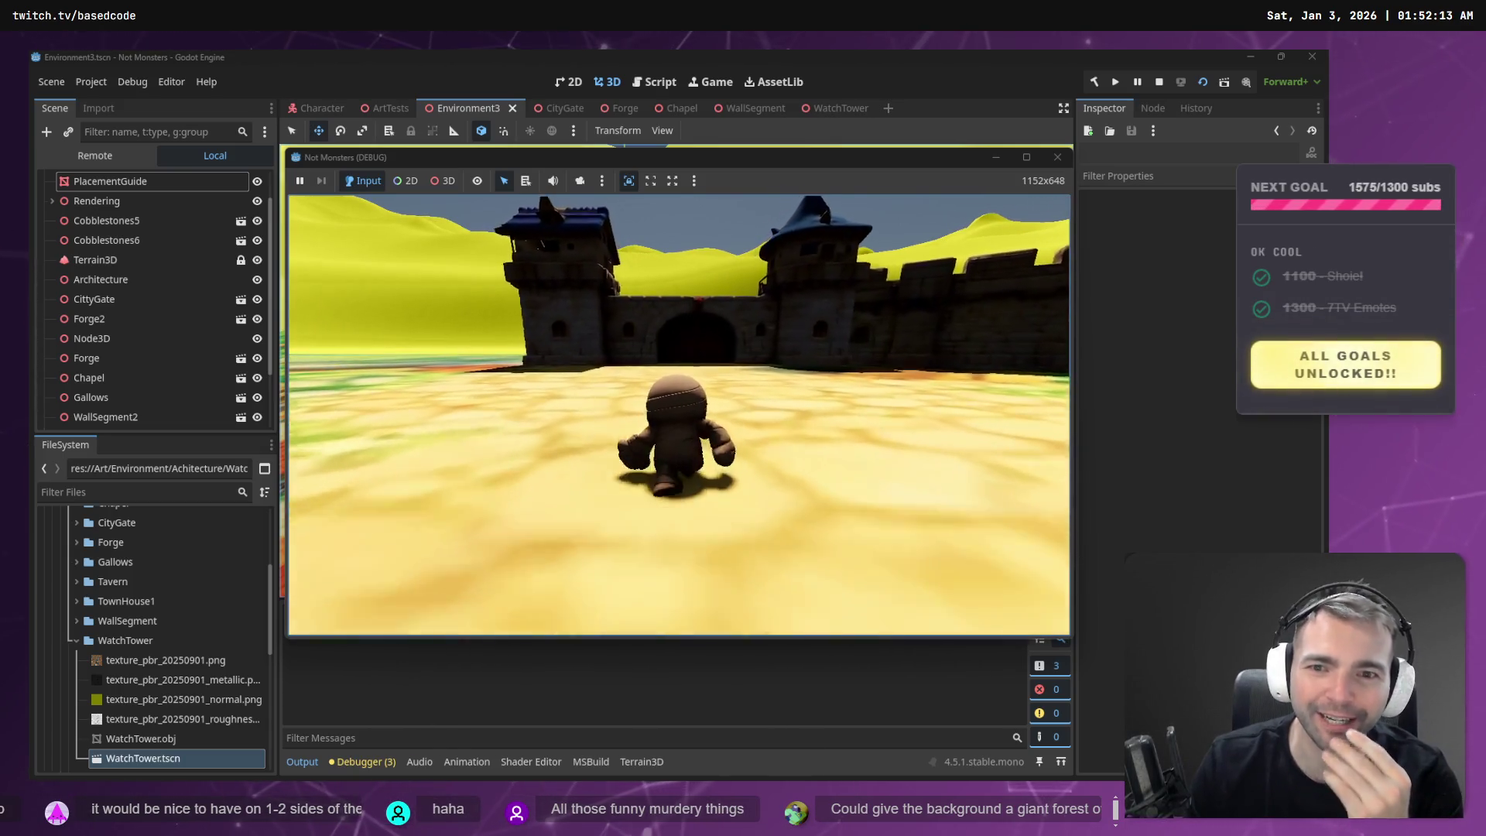
- Walk the mummy through the castle gate toward the forge and into the dark doorway
{"action": "key", "text": "w"}
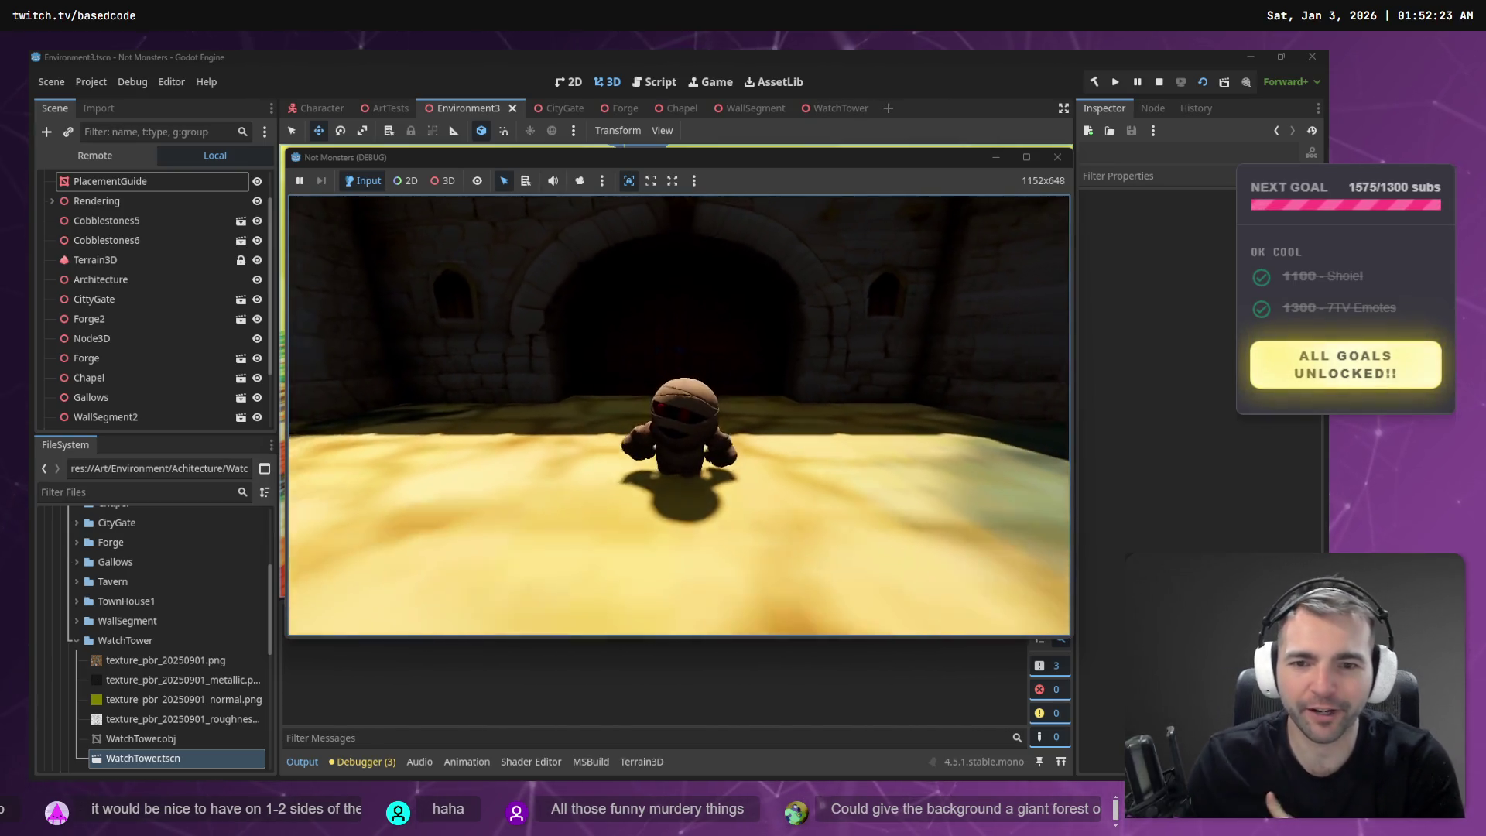
{"action": "key", "text": "a"}
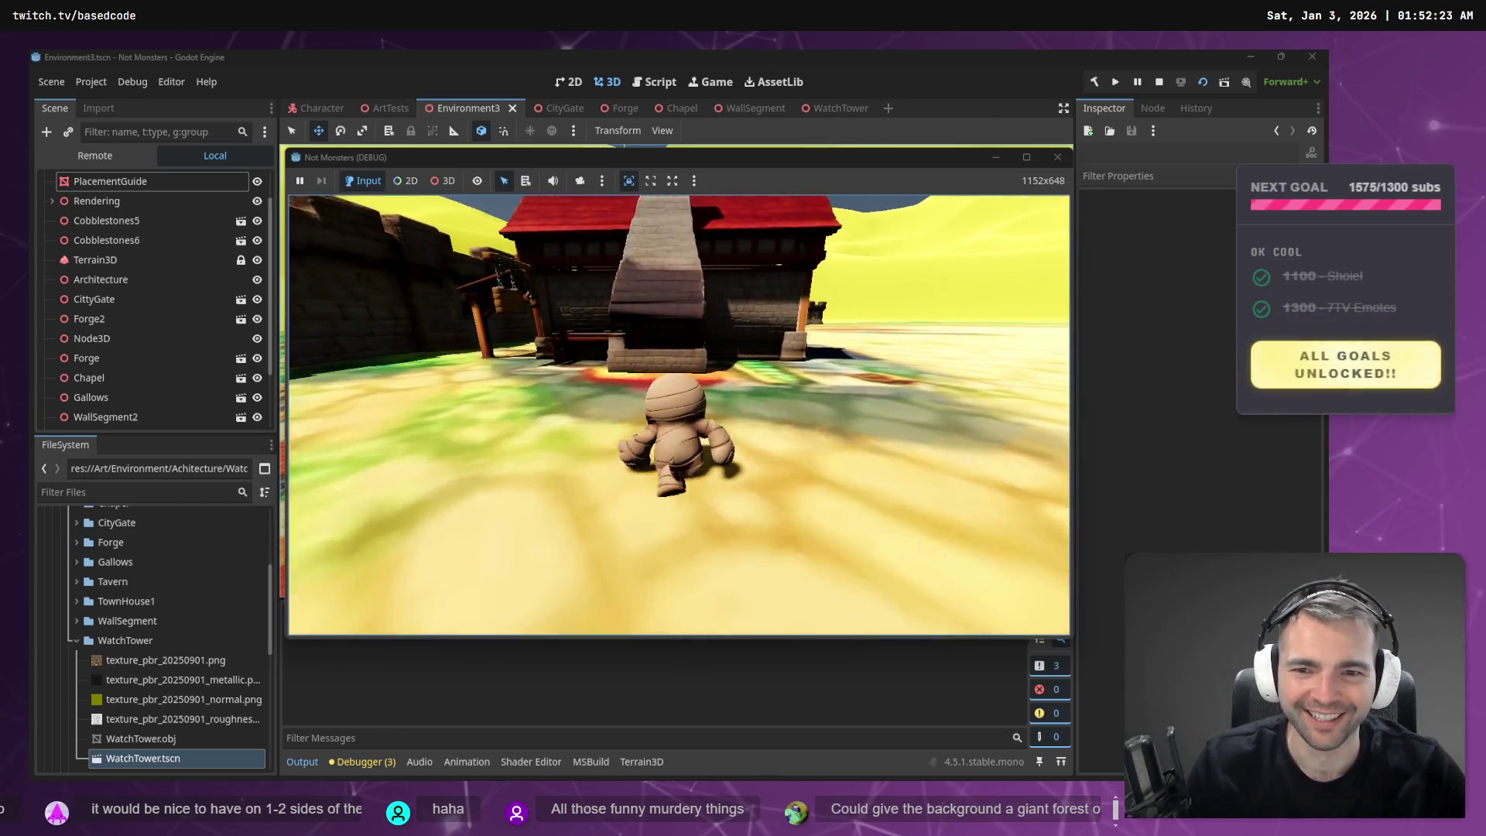
{"action": "key", "text": "a"}
{"action": "key", "text": "w"}
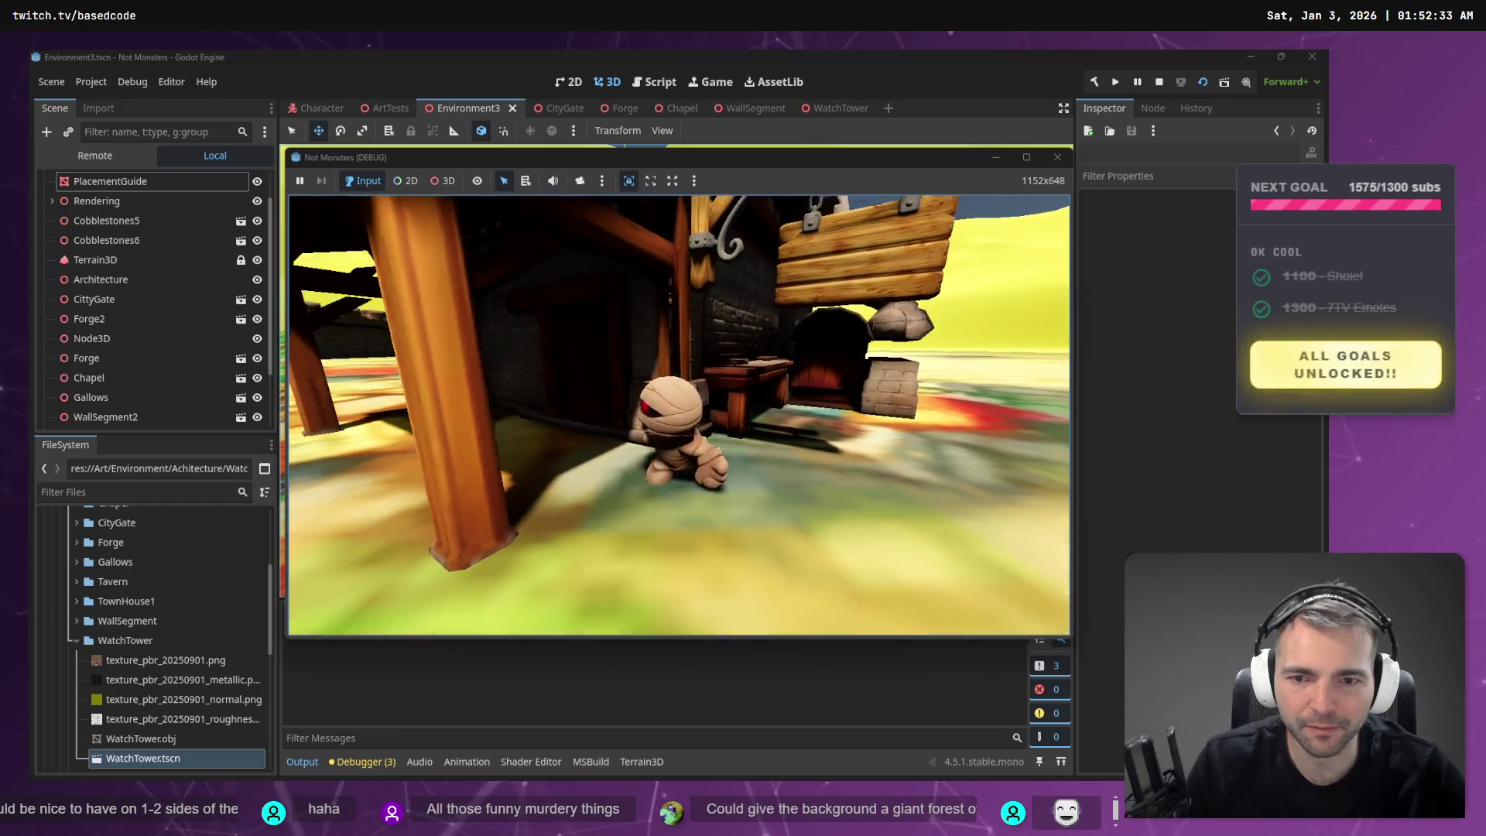
{"action": "key", "text": "w"}
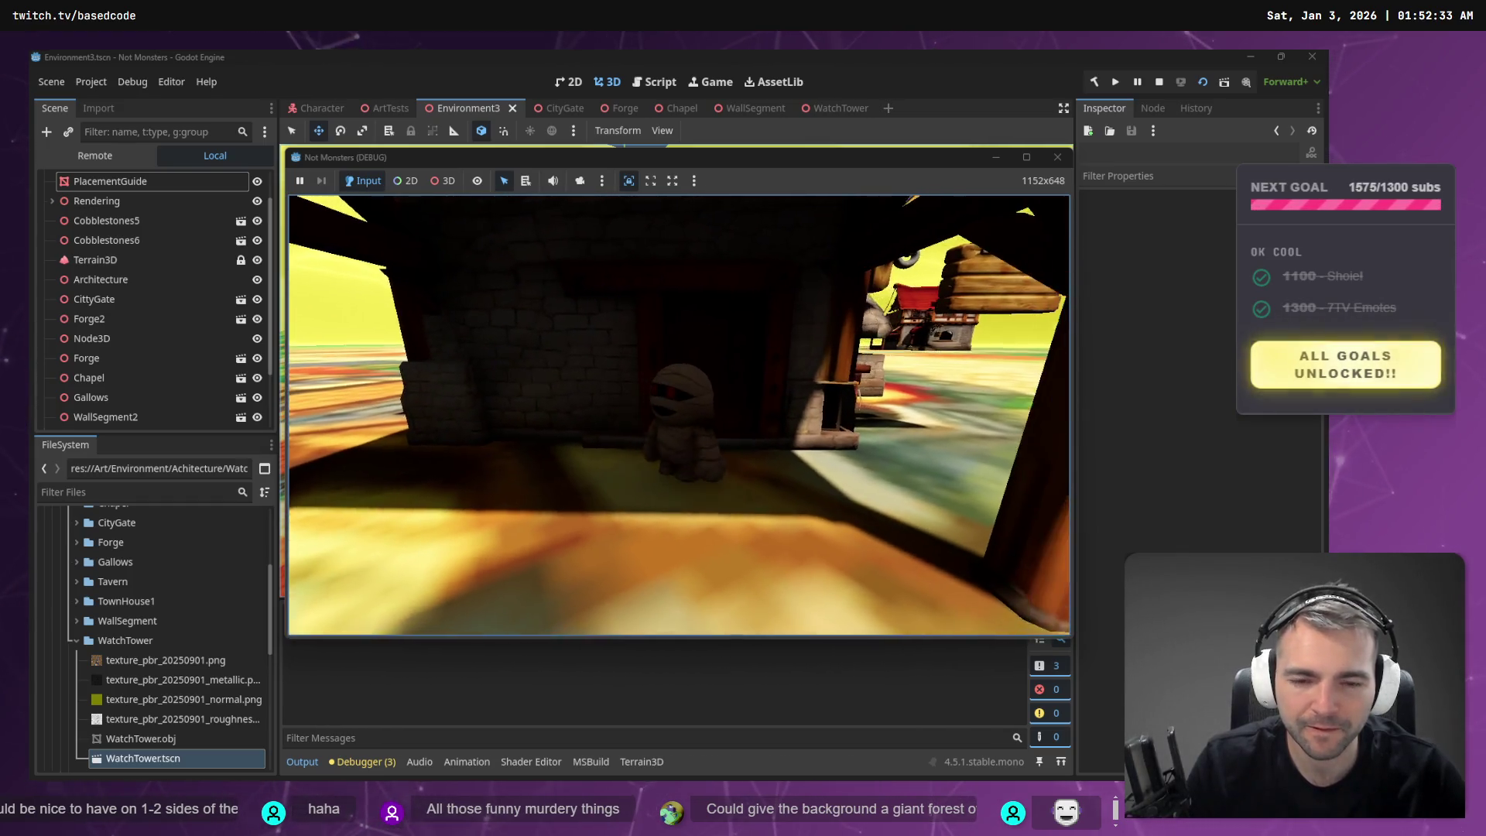
{"action": "key", "text": "d"}
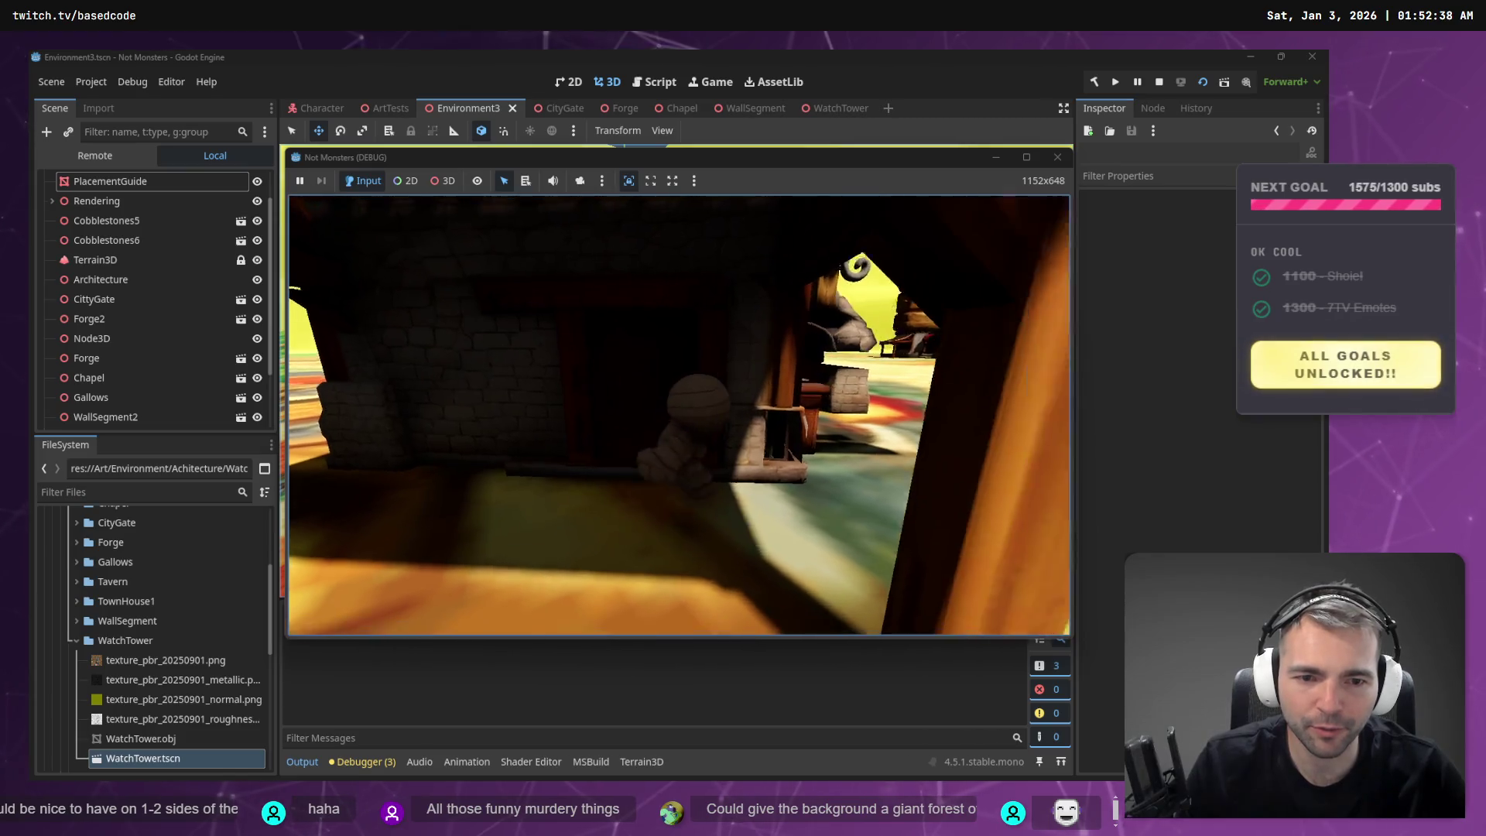
- Walk the mummy toward the red-roofed house, stop the game, and open Windows Task View
{"action": "key", "text": "w"}
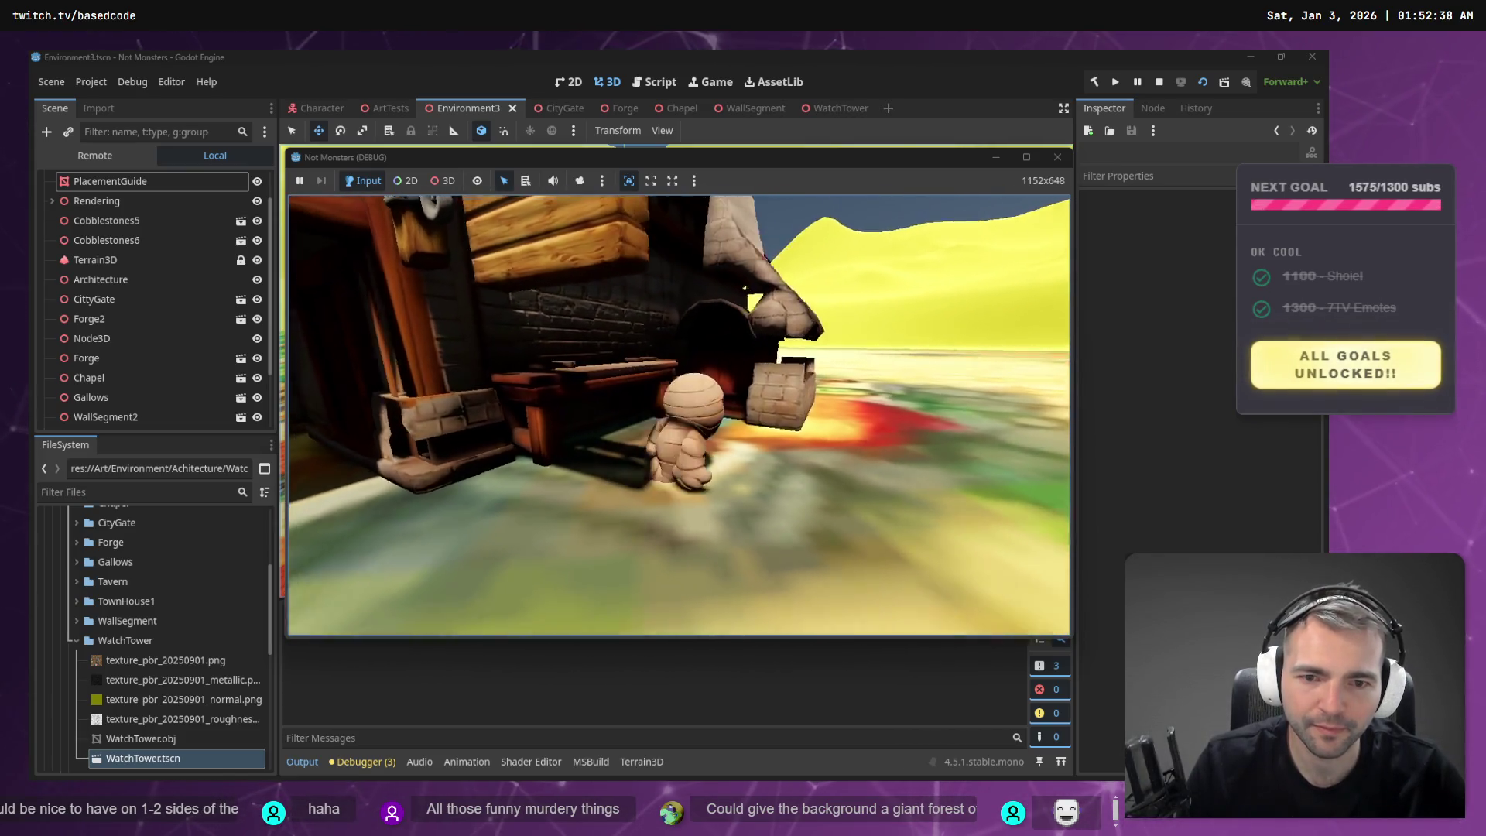
{"action": "key", "text": "d"}
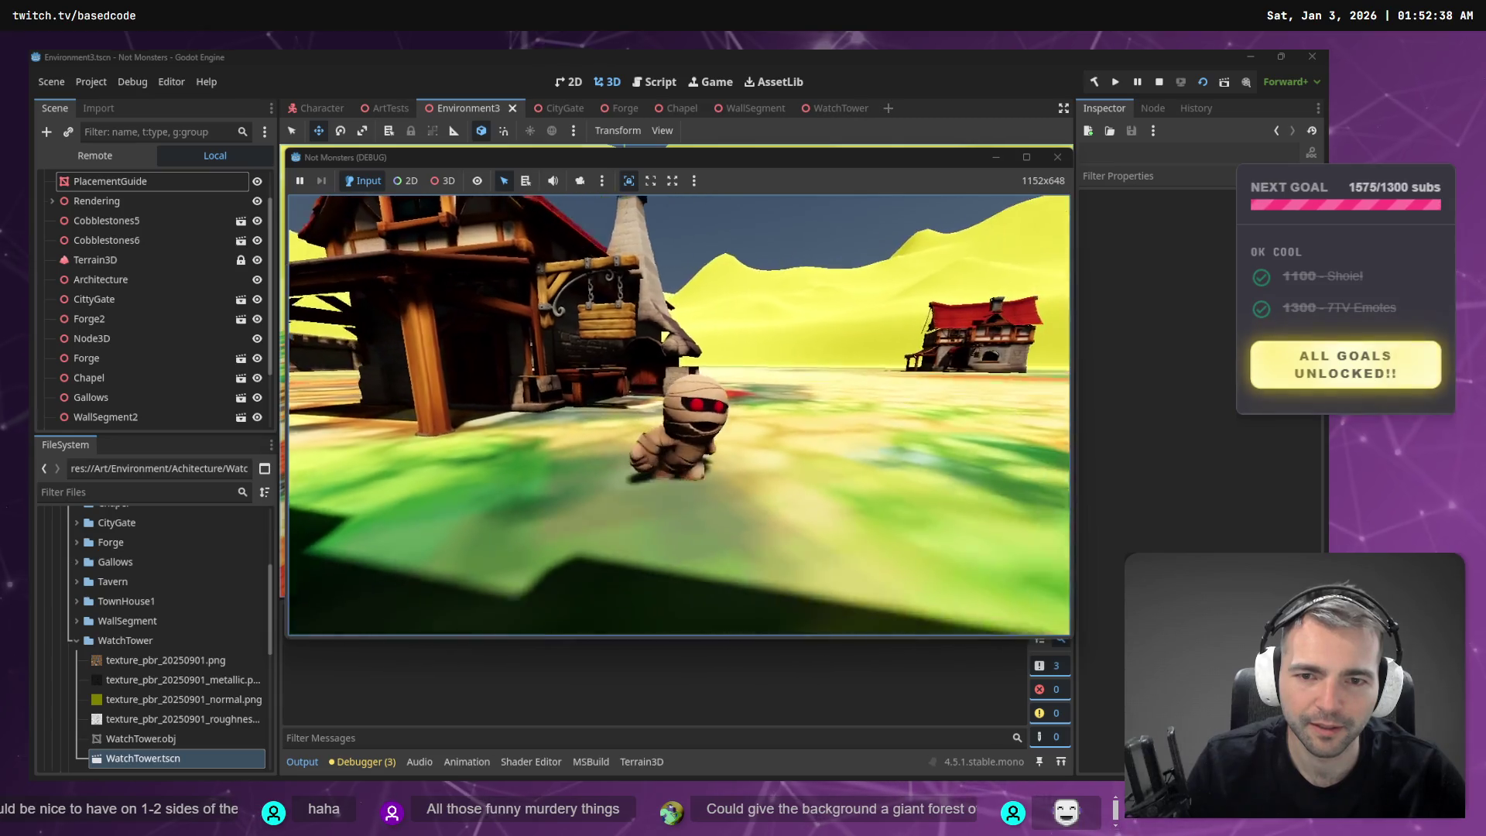
{"action": "key", "text": "w"}
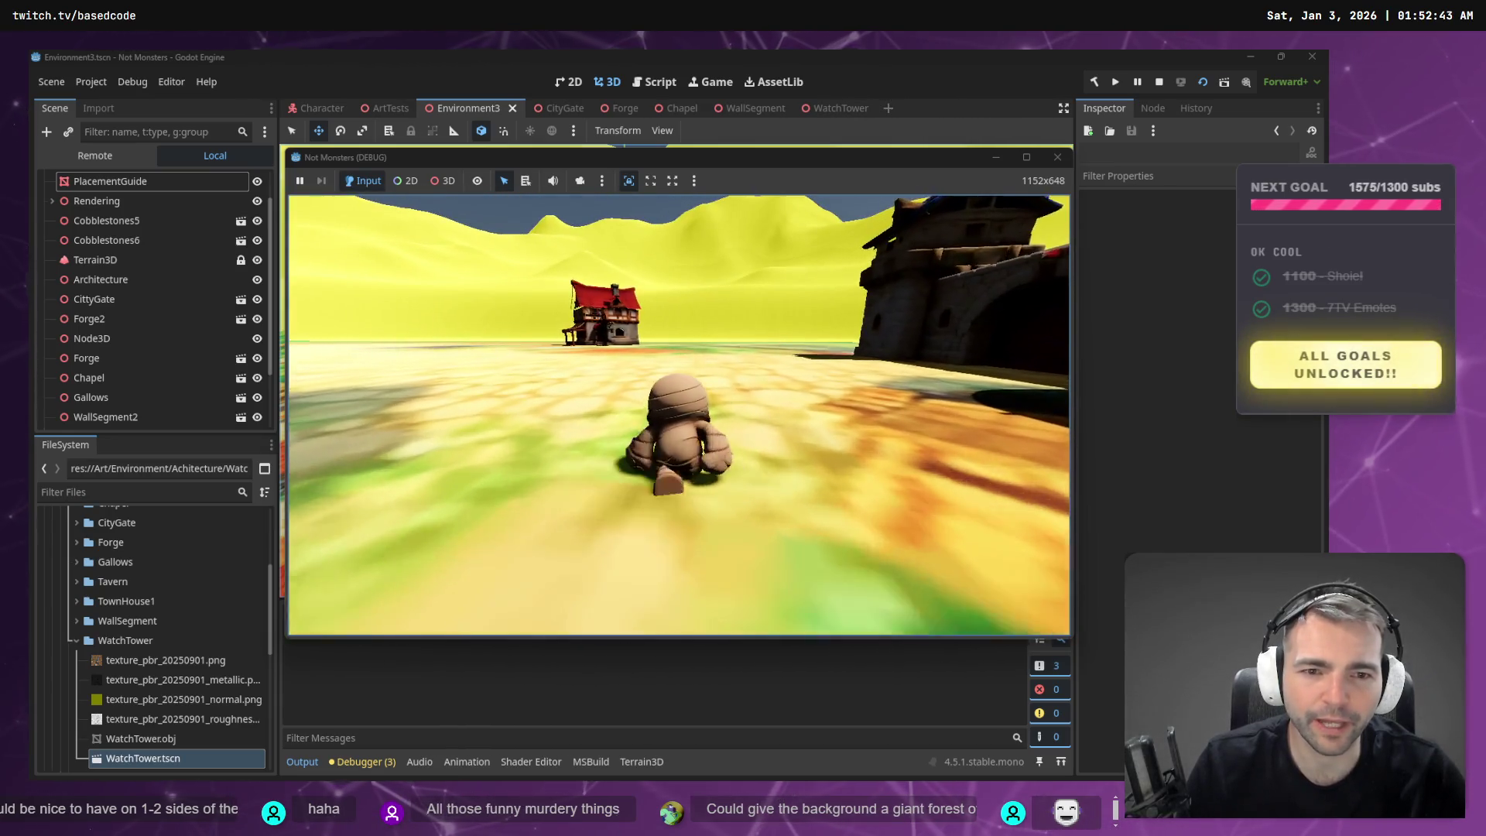
{"action": "key", "text": "w"}
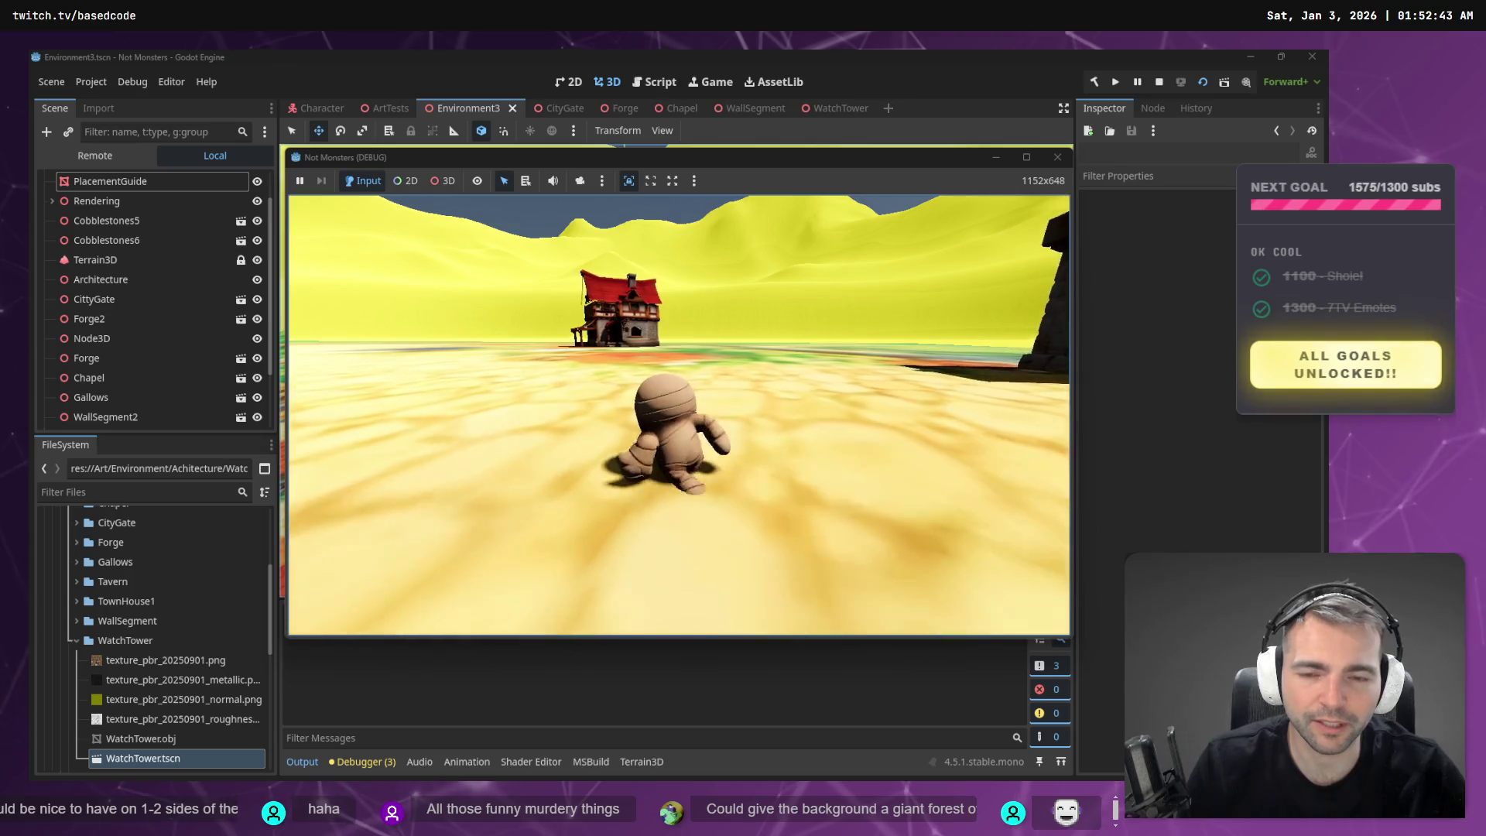
{"action": "key", "text": "w"}
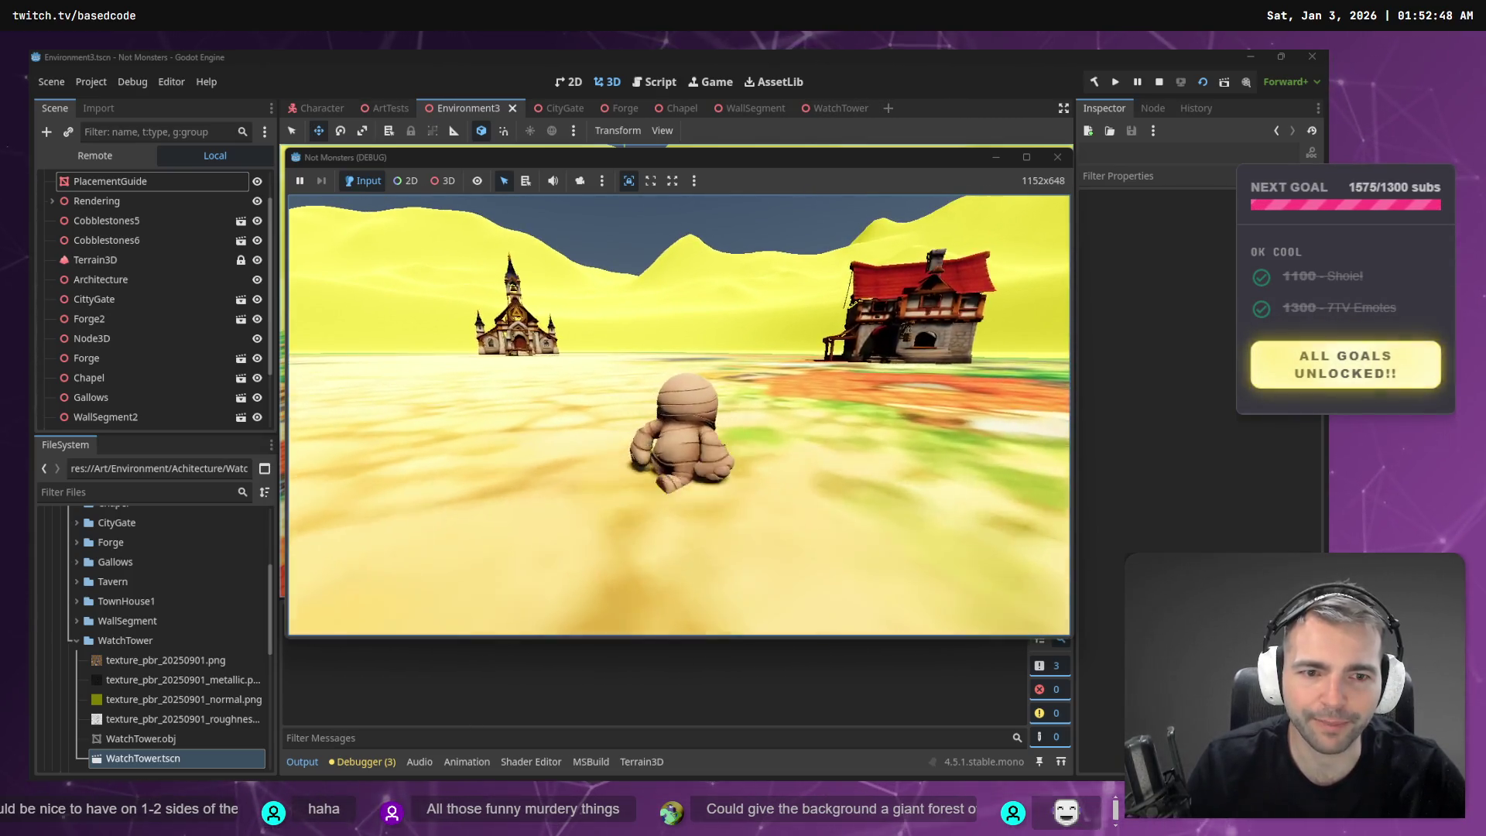
{"action": "key", "text": "F8"}
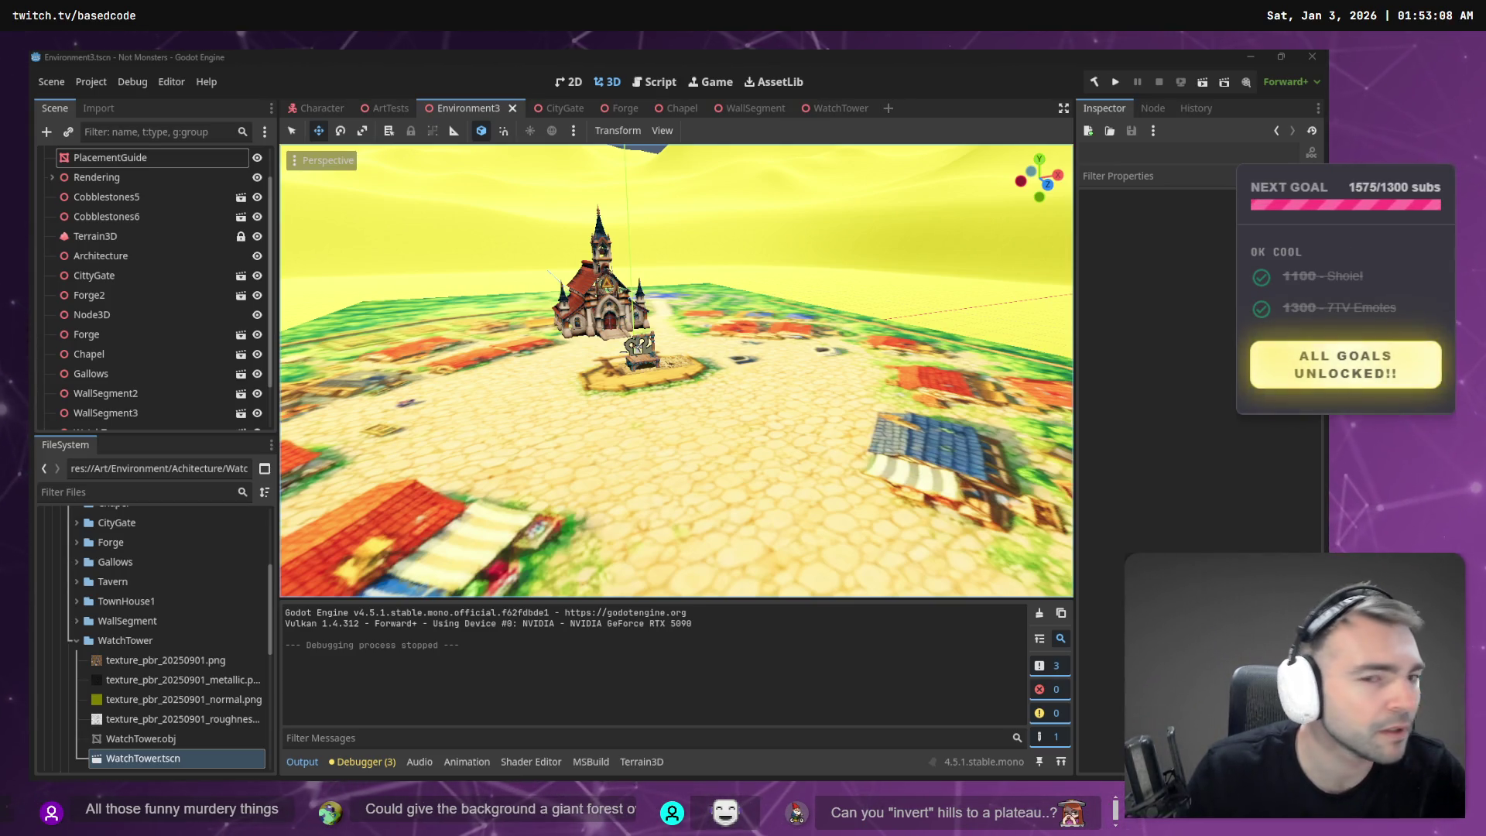
{"action": "key", "text": "super+Tab"}
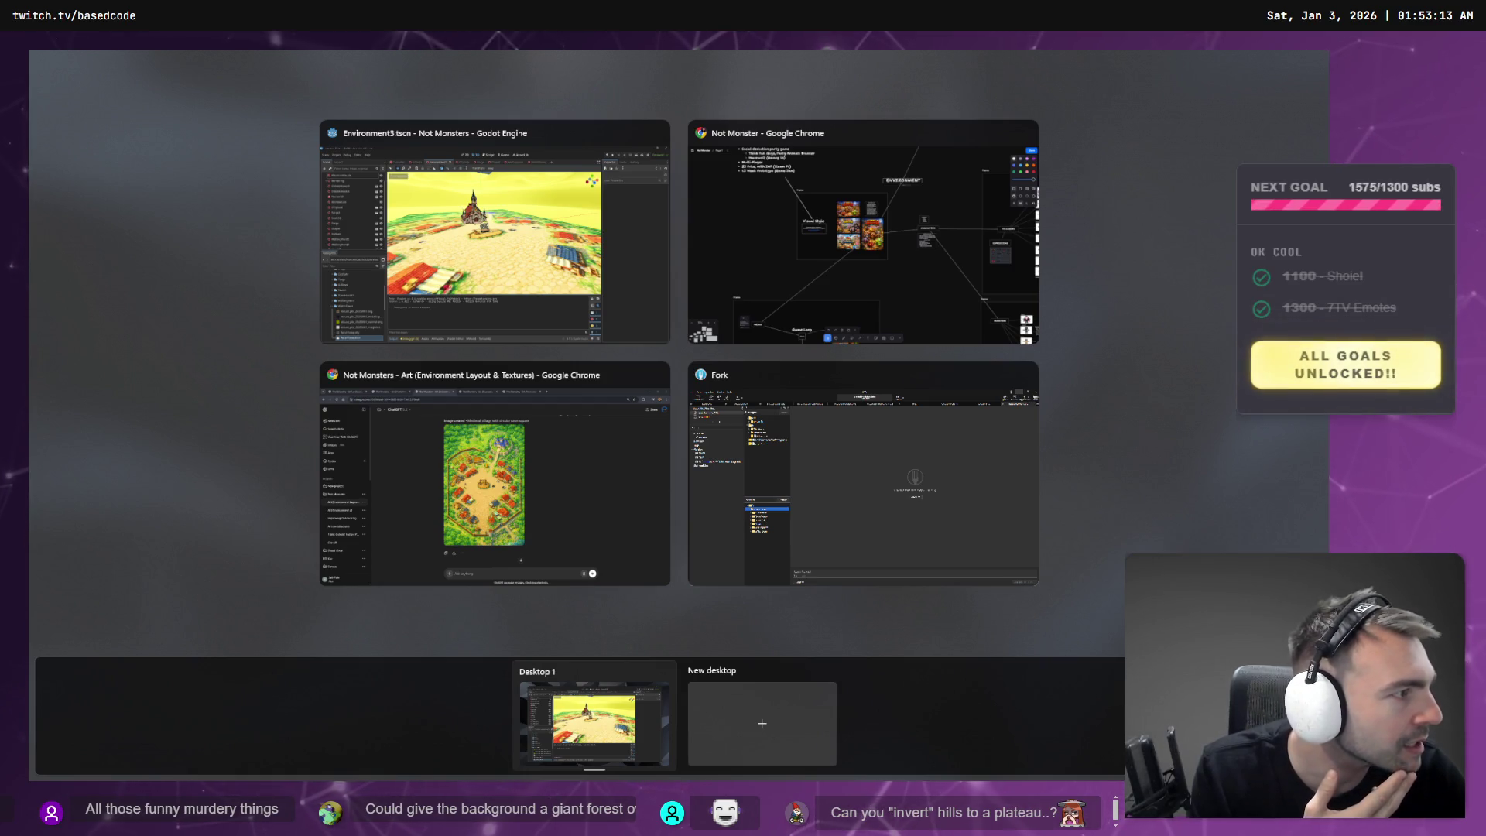
- Edit the bush prompt by dictation to ask for a low-poly look, and resend it
{"action": "left_click", "coordinate": [573, 449]}
{"action": "left_click", "coordinate": [764, 56]}
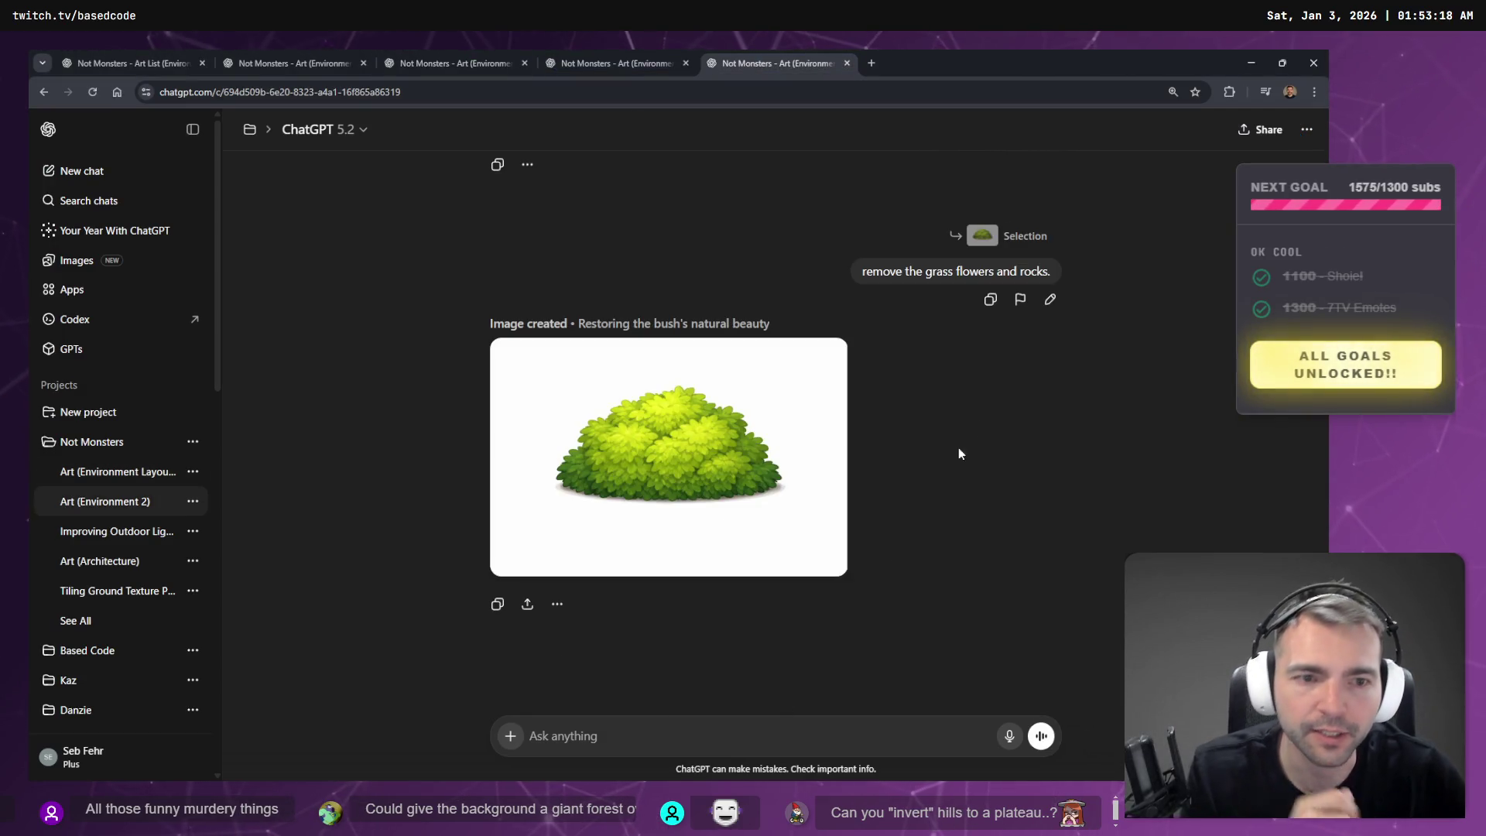
{"action": "left_click", "coordinate": [1050, 300]}
{"action": "key", "text": "super+h"}
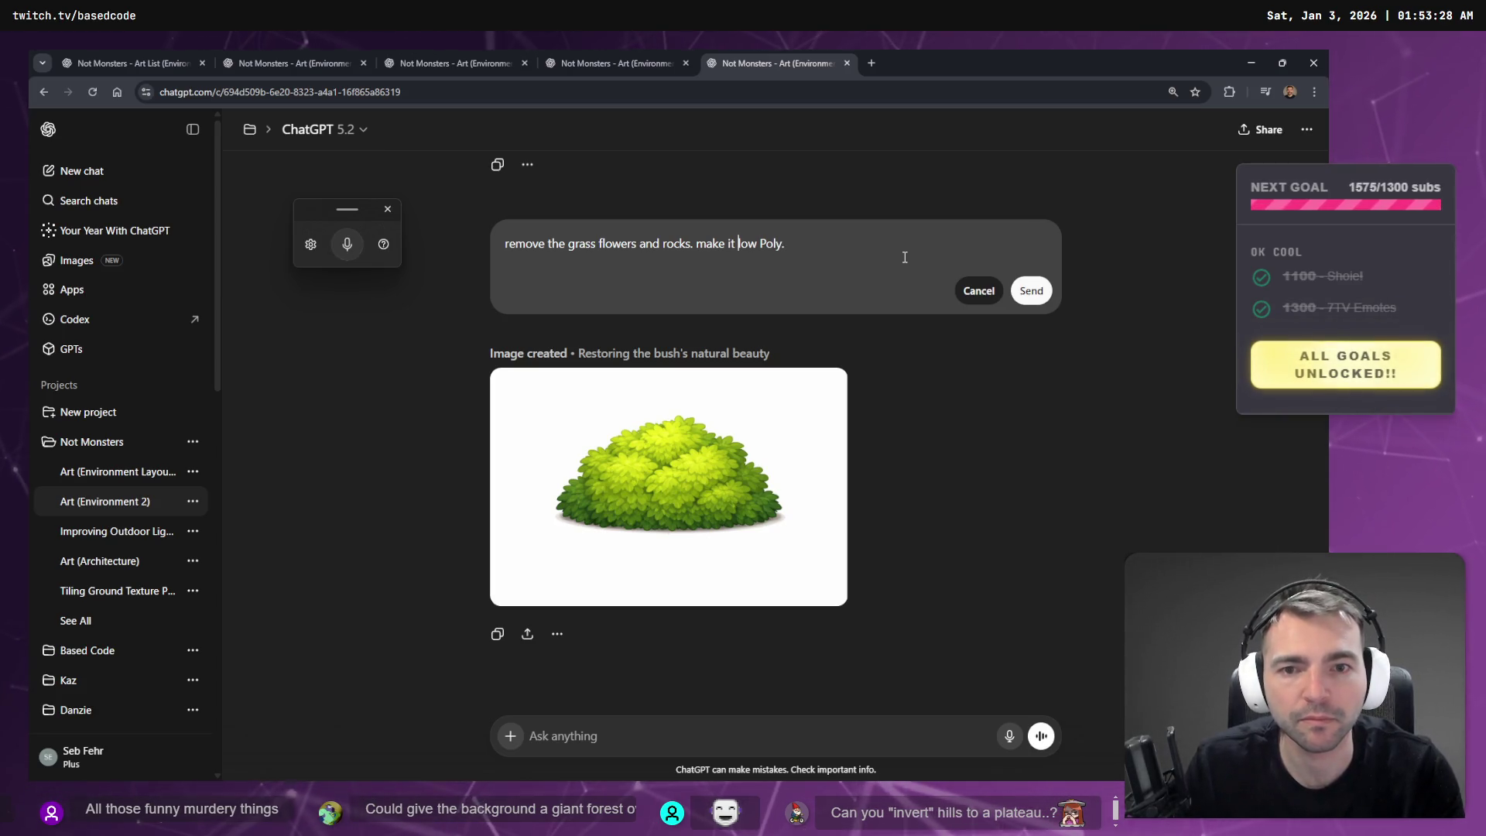
{"action": "key", "text": "super+h"}
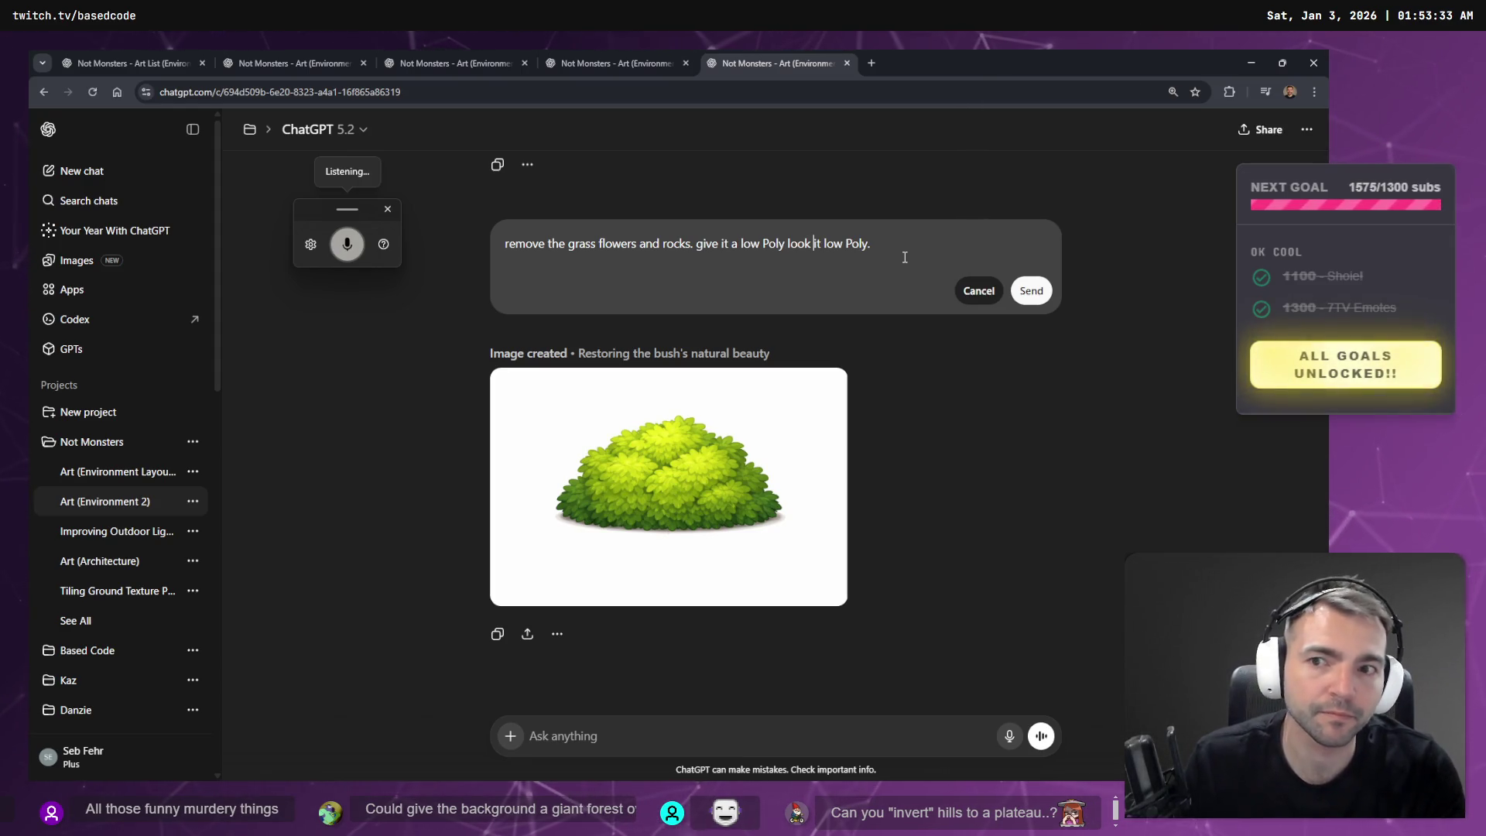
{"action": "key", "text": "ctrl+BackSpace"}
{"action": "key", "text": "ctrl+BackSpace"}
{"action": "key", "text": "ctrl+BackSpace"}
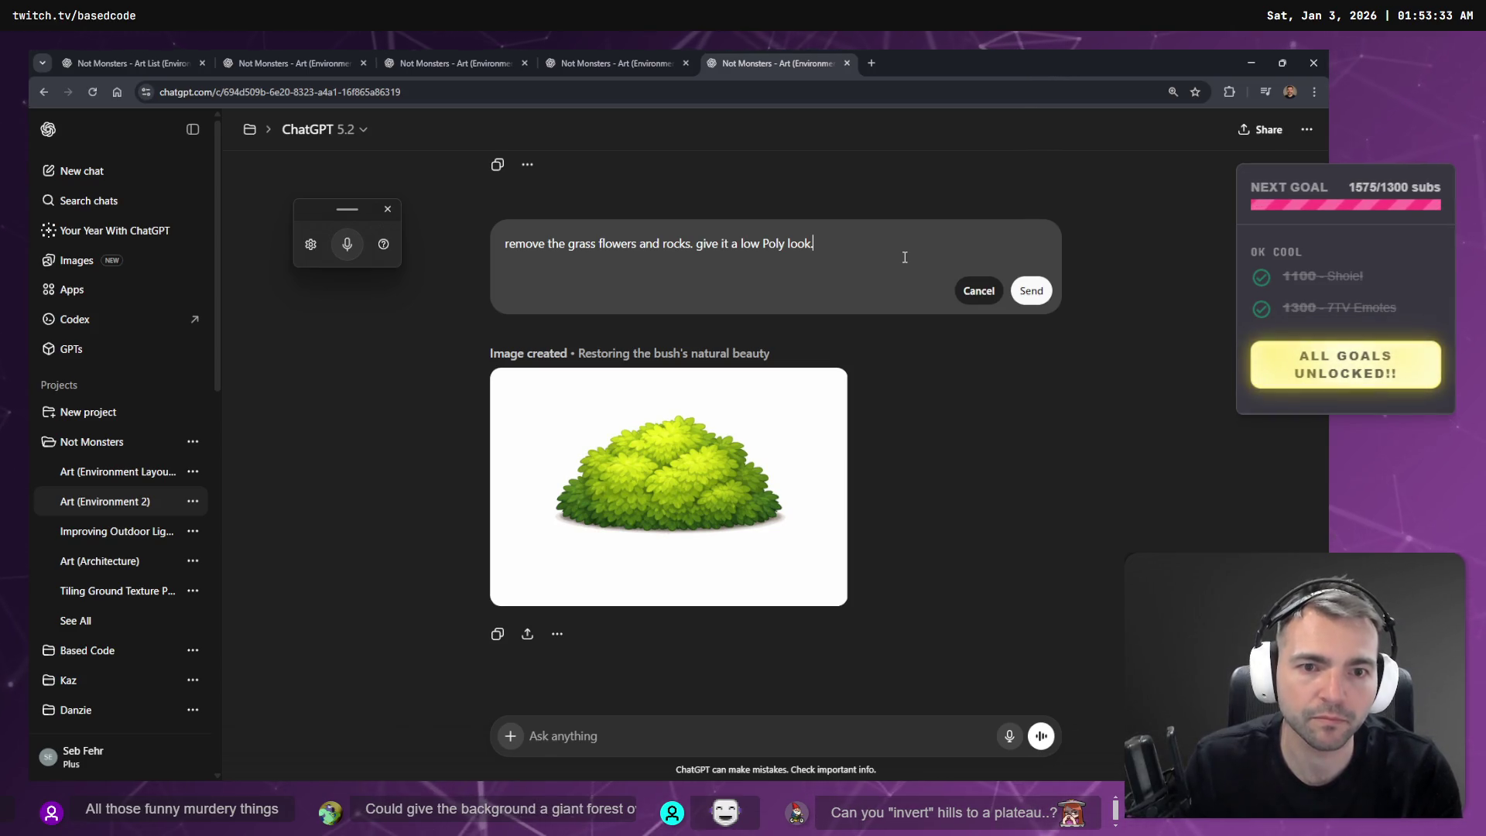
{"action": "left_click", "coordinate": [1030, 290]}
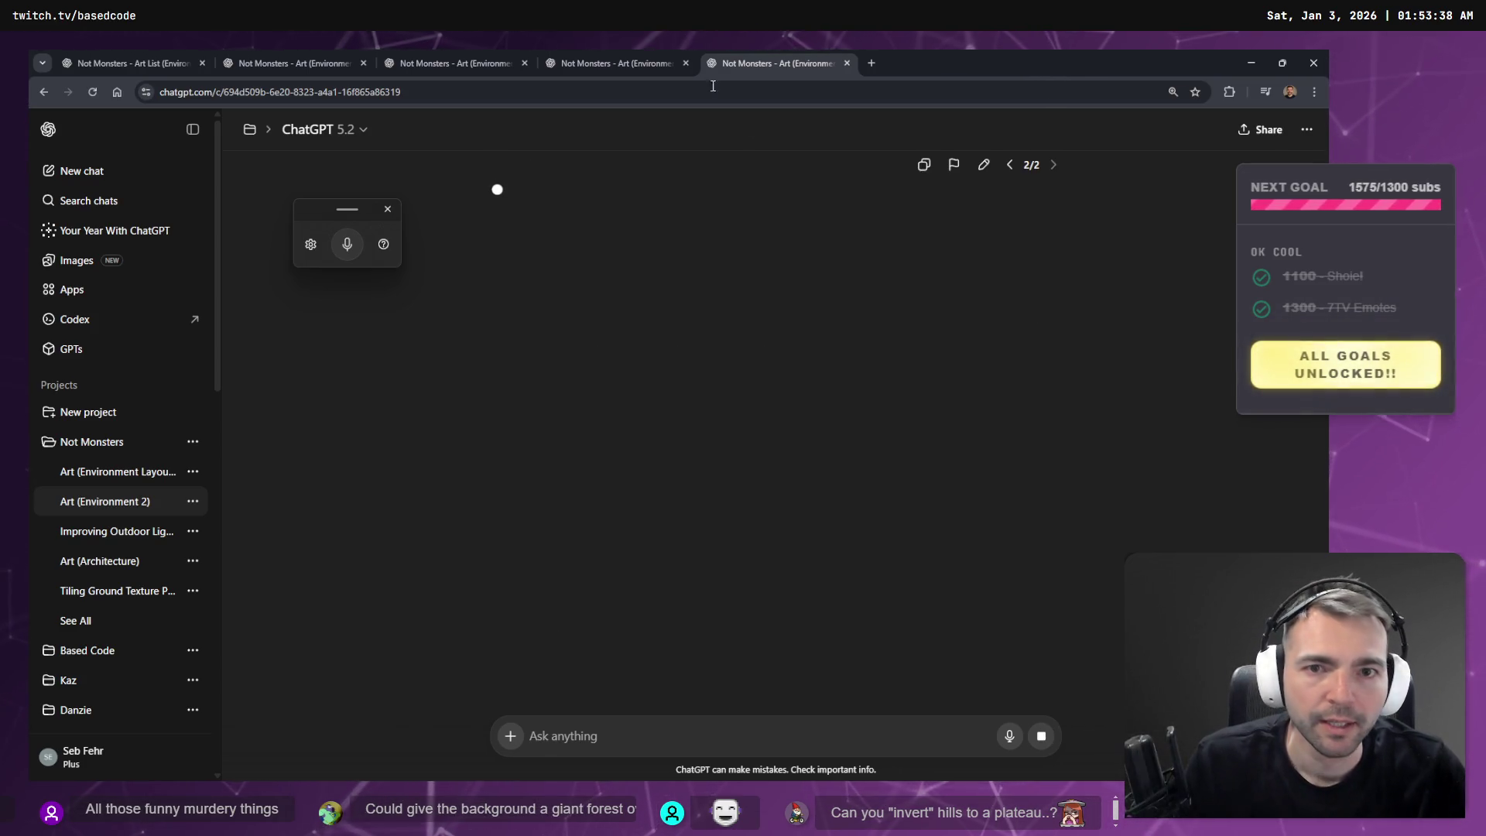
- Copy the full-size inn image and switch to the Hunyuan 3D topology page
{"action": "key", "text": "ctrl+shift+Tab"}
{"action": "left_click", "coordinate": [697, 340]}
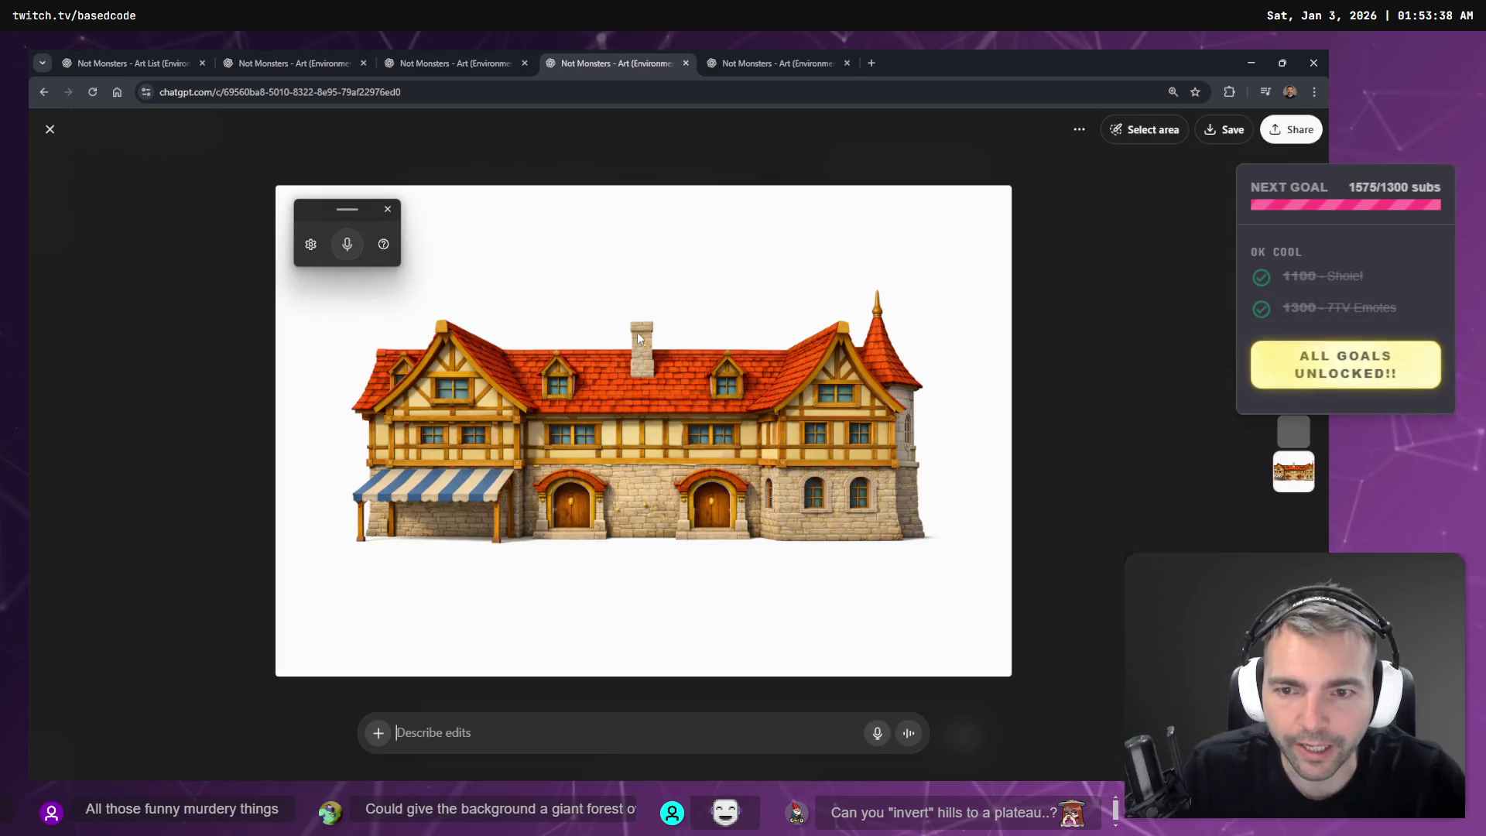
{"action": "right_click", "coordinate": [737, 420]}
{"action": "left_click", "coordinate": [778, 471]}
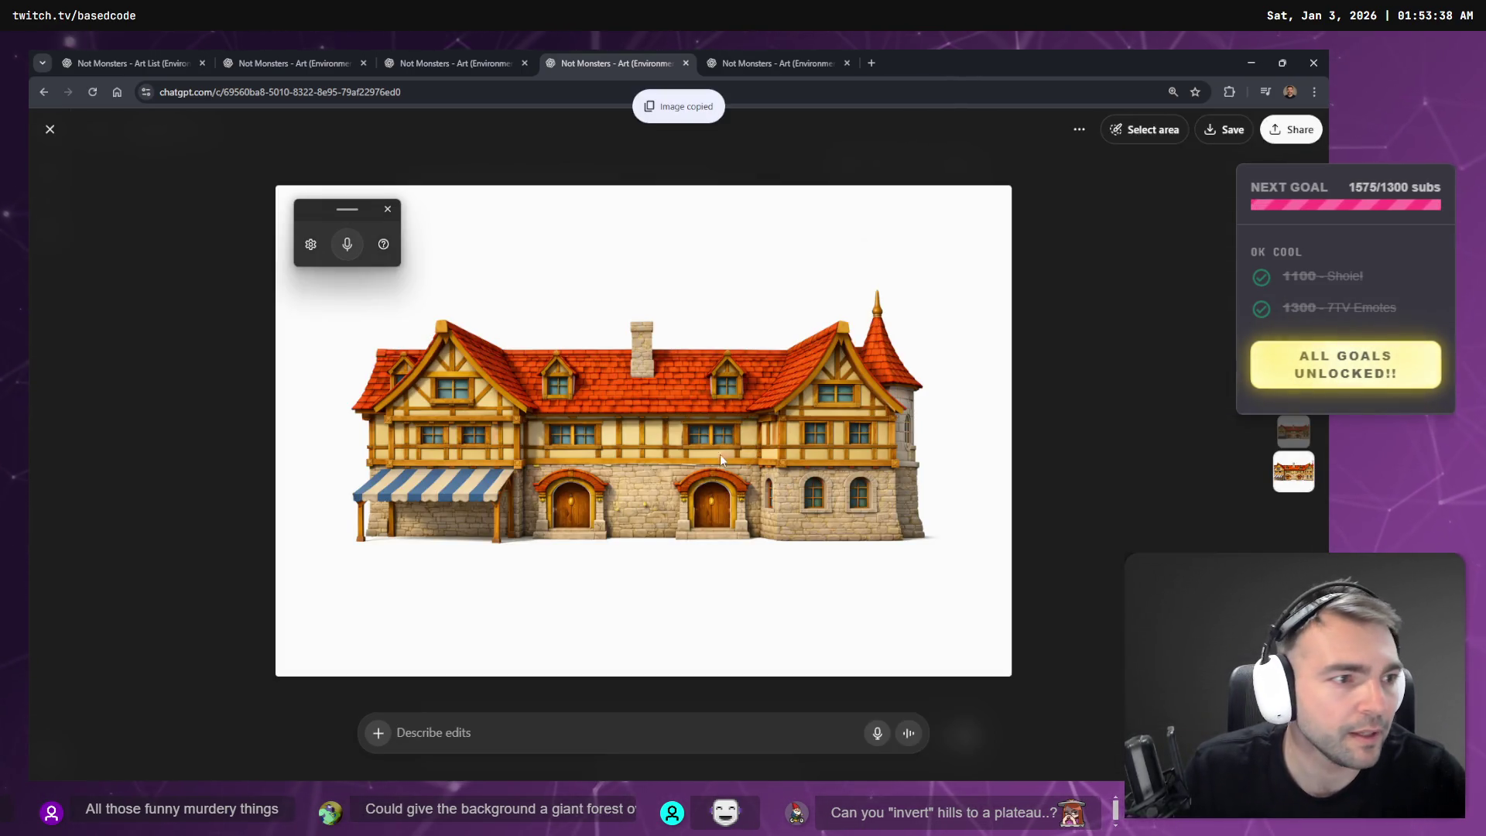
{"action": "key", "text": "alt+Tab"}
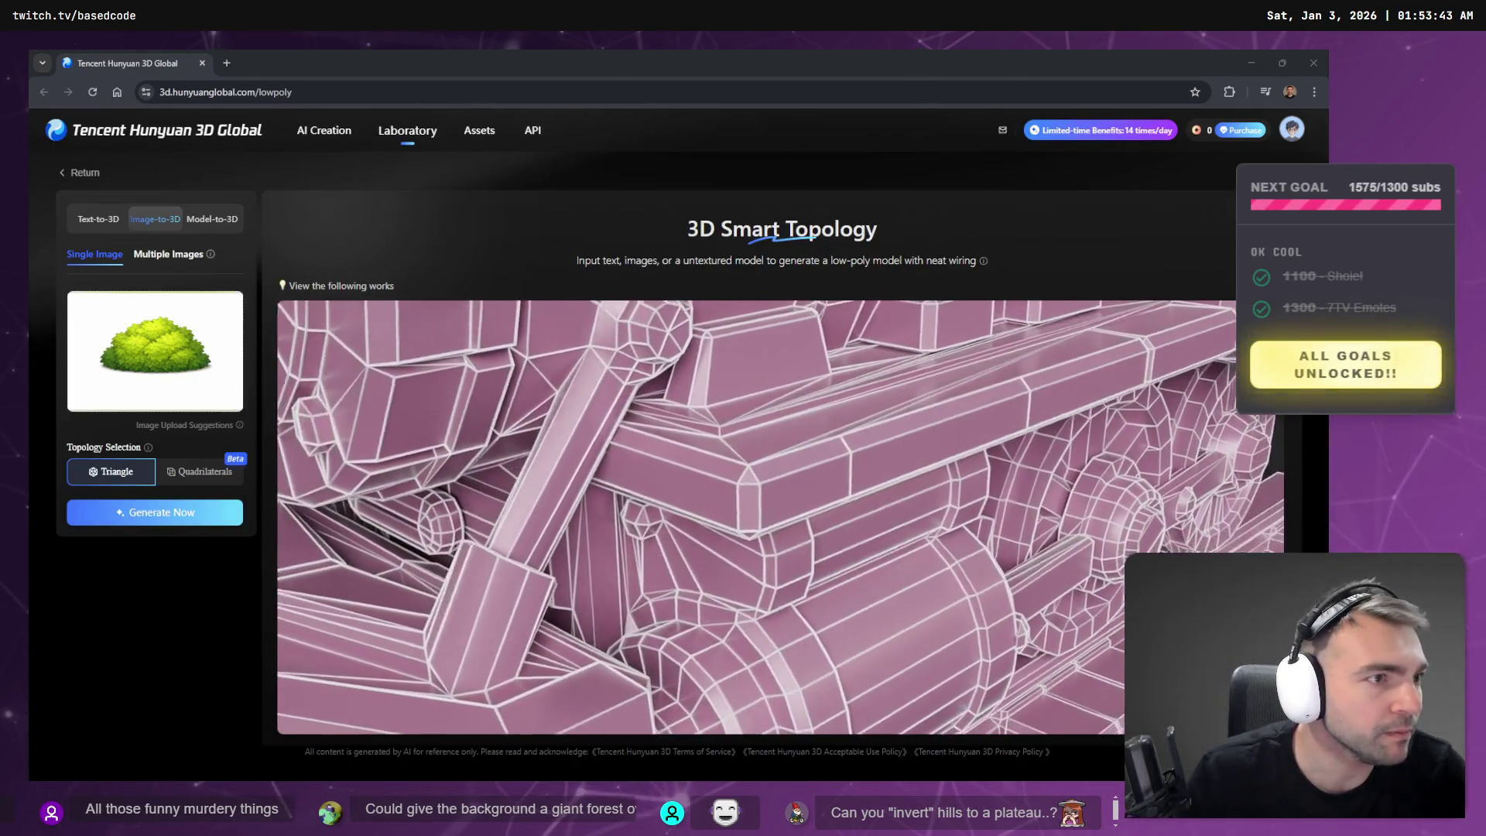
- Alt+Tab from Hunyuan 3D back to the ChatGPT window showing the inn image
{"action": "key", "text": "alt+Tab"}
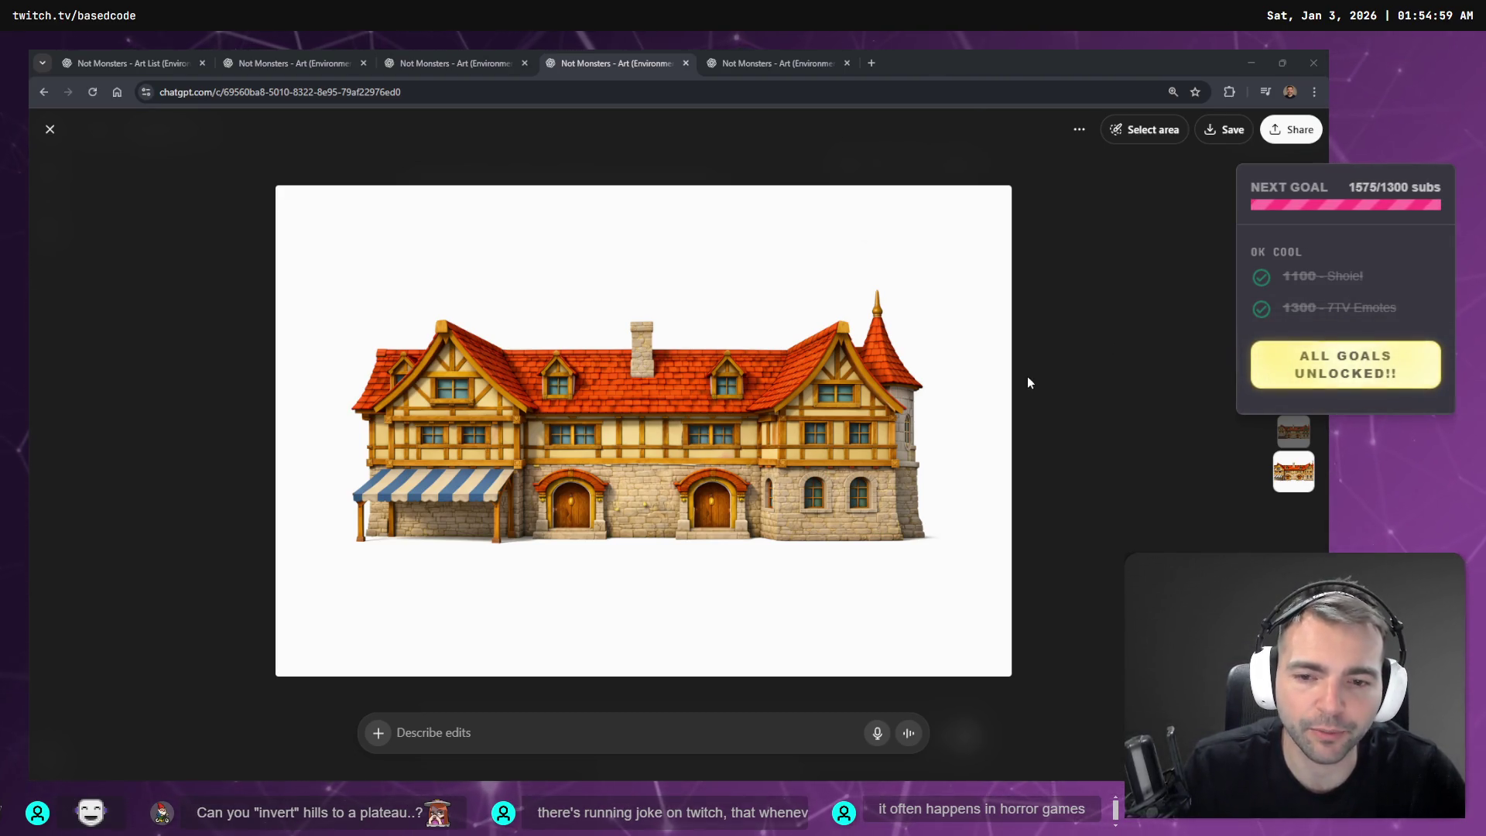
- Close the stray new tab and return to the bush-image chat
{"action": "left_click", "coordinate": [743, 61]}
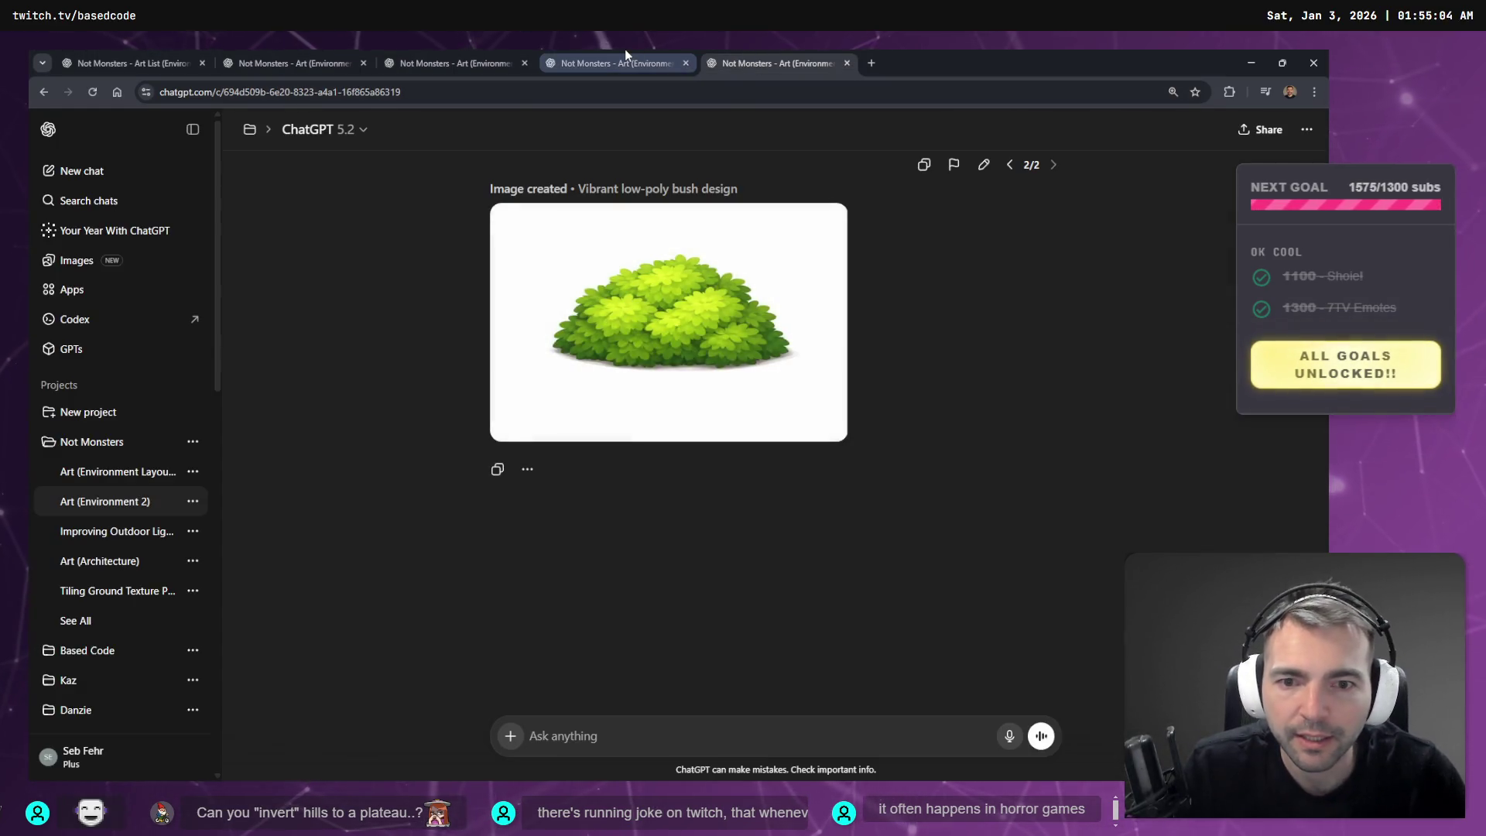
{"action": "left_click", "coordinate": [624, 51]}
{"action": "left_click", "coordinate": [873, 60]}
{"action": "key", "text": "ctrl+w"}
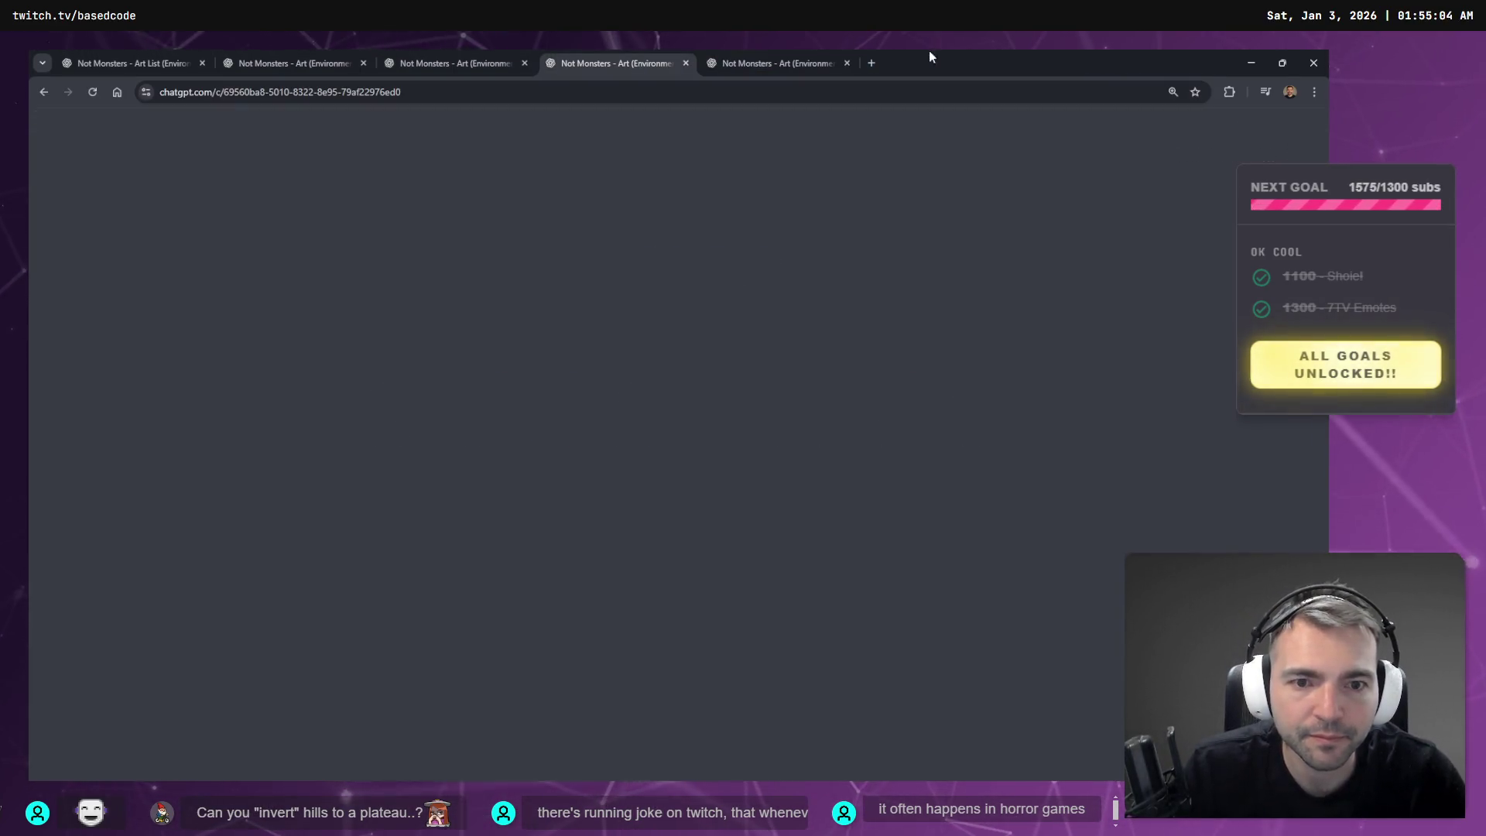
{"action": "left_click", "coordinate": [817, 56]}
{"action": "scroll", "coordinate": [893, 452], "scroll_direction": "up", "scroll_amount": 3}
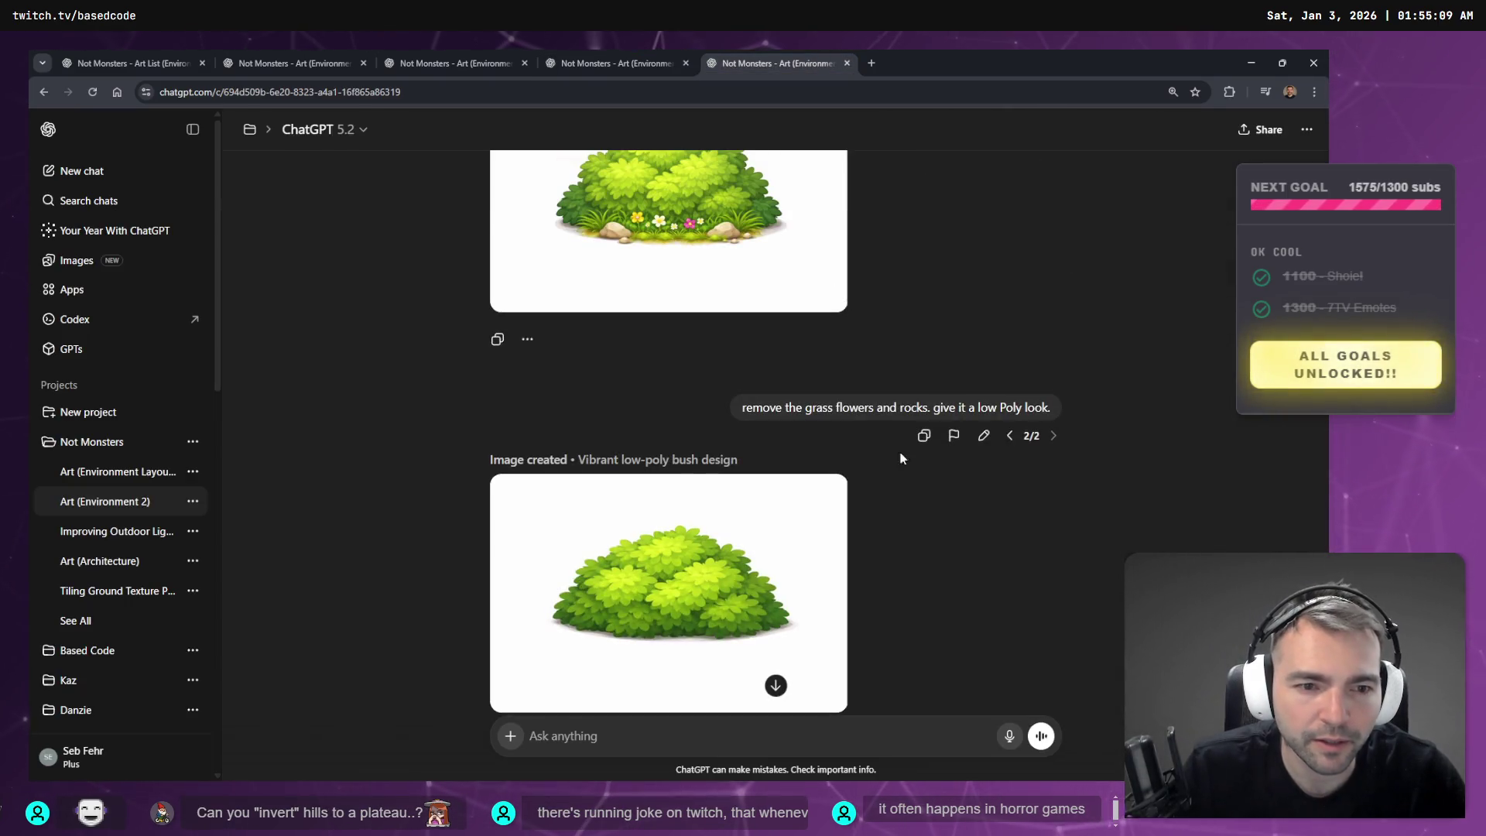
{"action": "scroll", "coordinate": [805, 566], "scroll_direction": "up", "scroll_amount": 3}
{"action": "scroll", "coordinate": [795, 523], "scroll_direction": "down", "scroll_amount": 5}
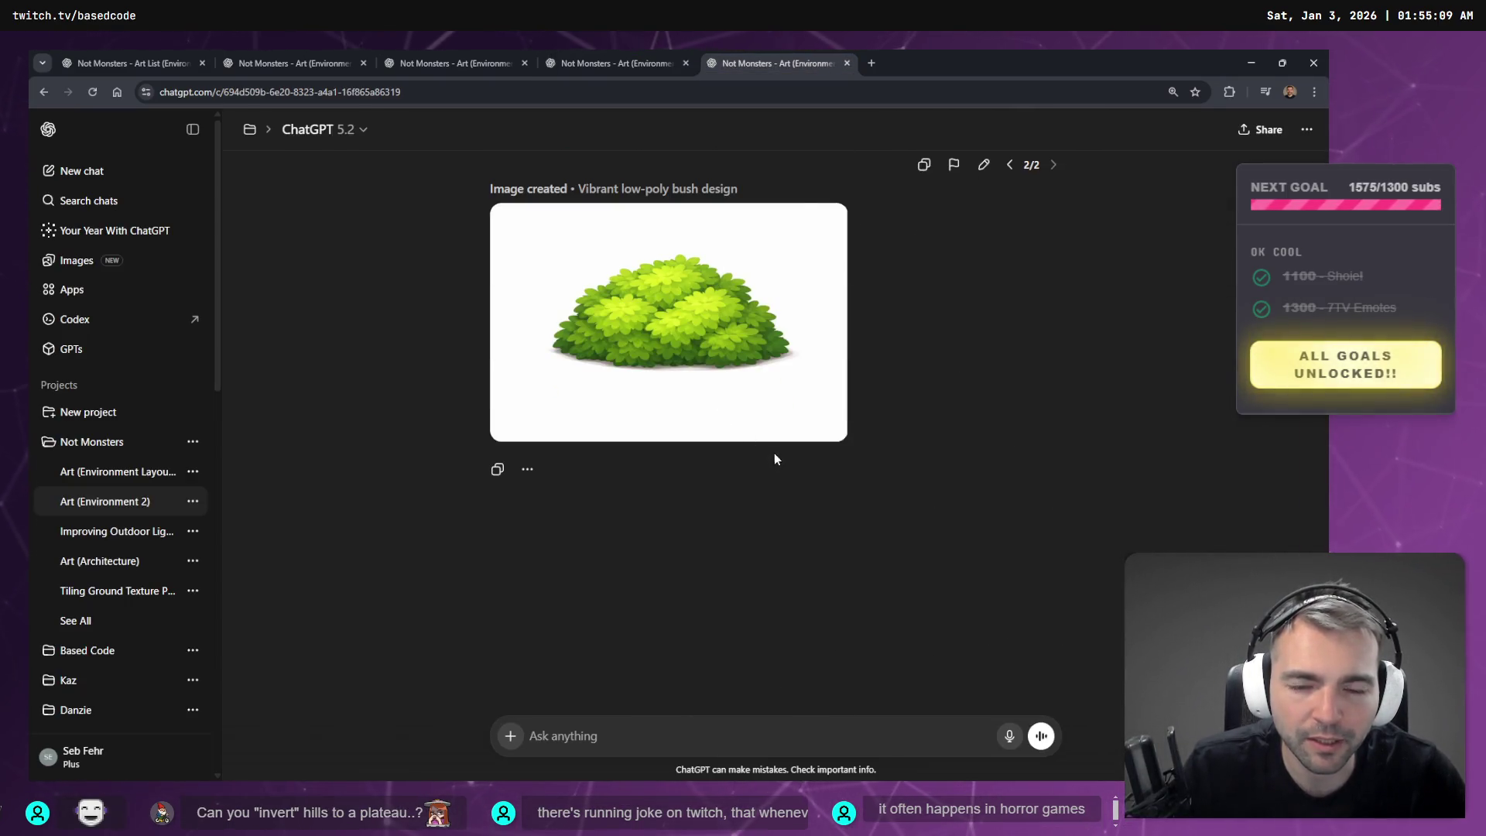
{"action": "scroll", "coordinate": [774, 459], "scroll_direction": "up", "scroll_amount": 5}
{"action": "scroll", "coordinate": [766, 433], "scroll_direction": "down", "scroll_amount": 5}
{"action": "scroll", "coordinate": [820, 398], "scroll_direction": "up", "scroll_amount": 2}
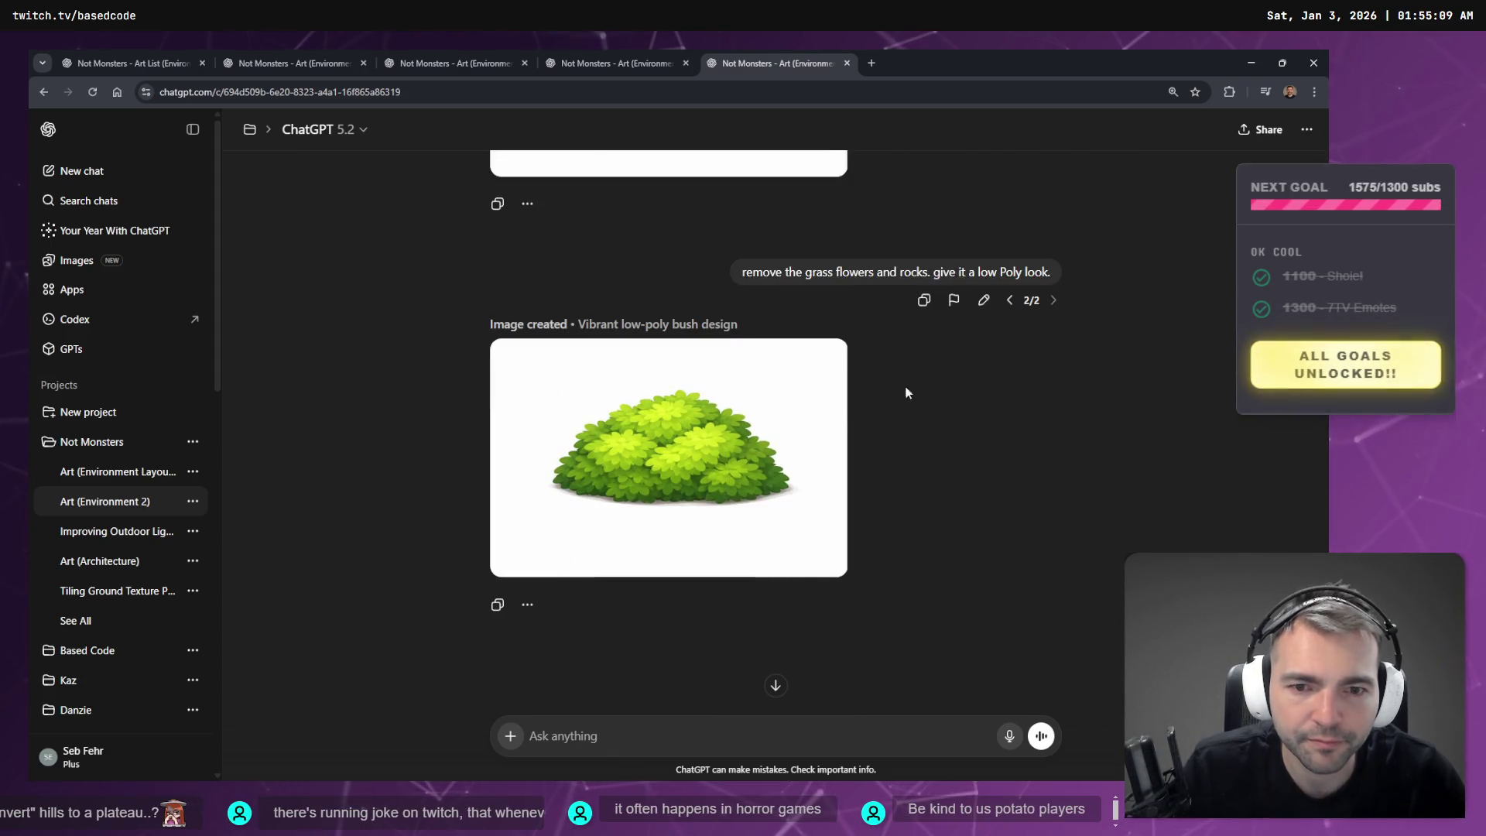
- Revise the bush prompt by dictation to request a polygonal 3D-modelling reference look, and send it
{"action": "left_click", "coordinate": [983, 300]}
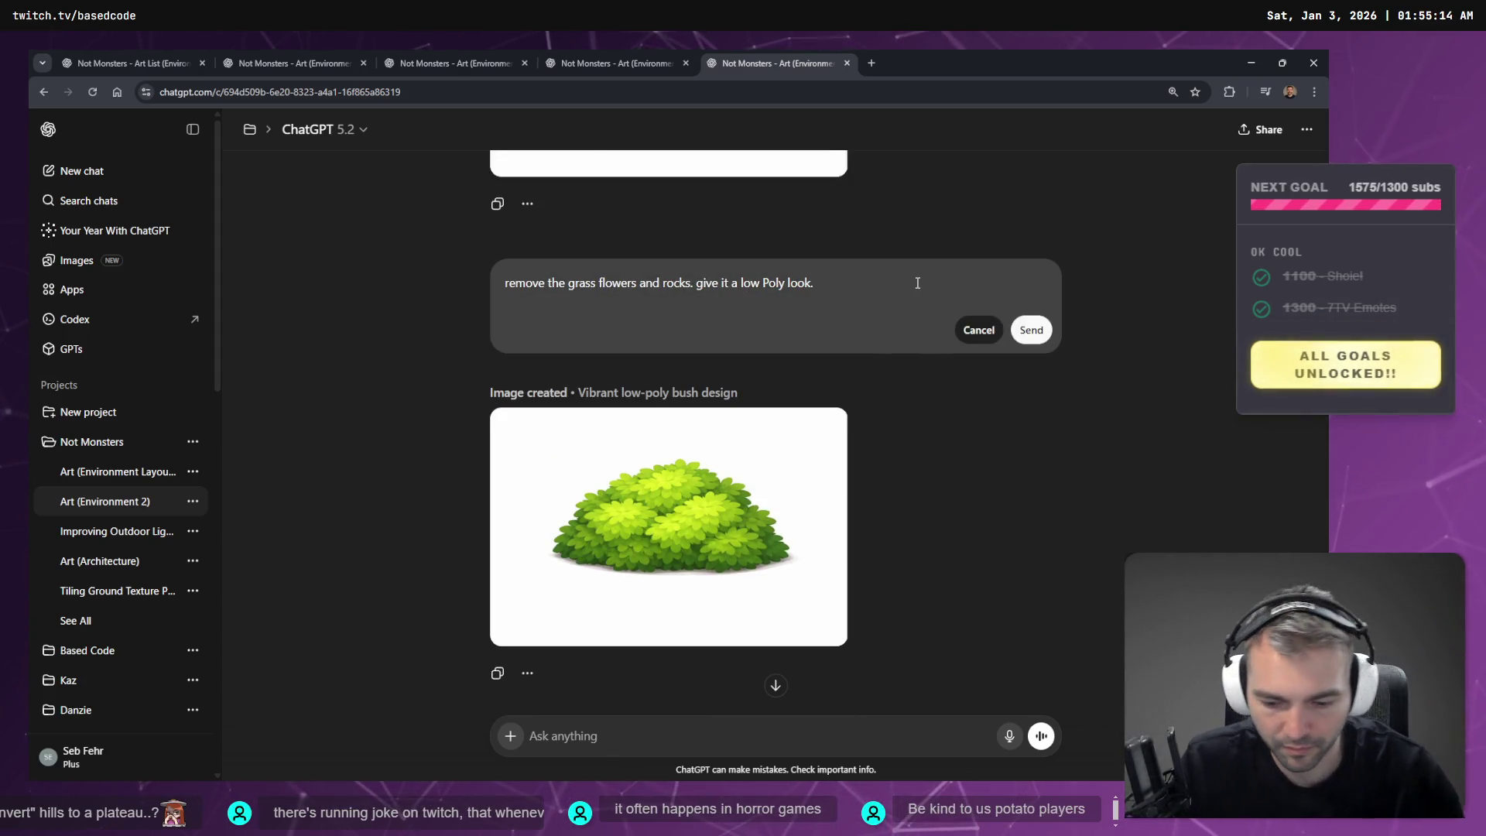
{"action": "key", "text": "BackSpace"}
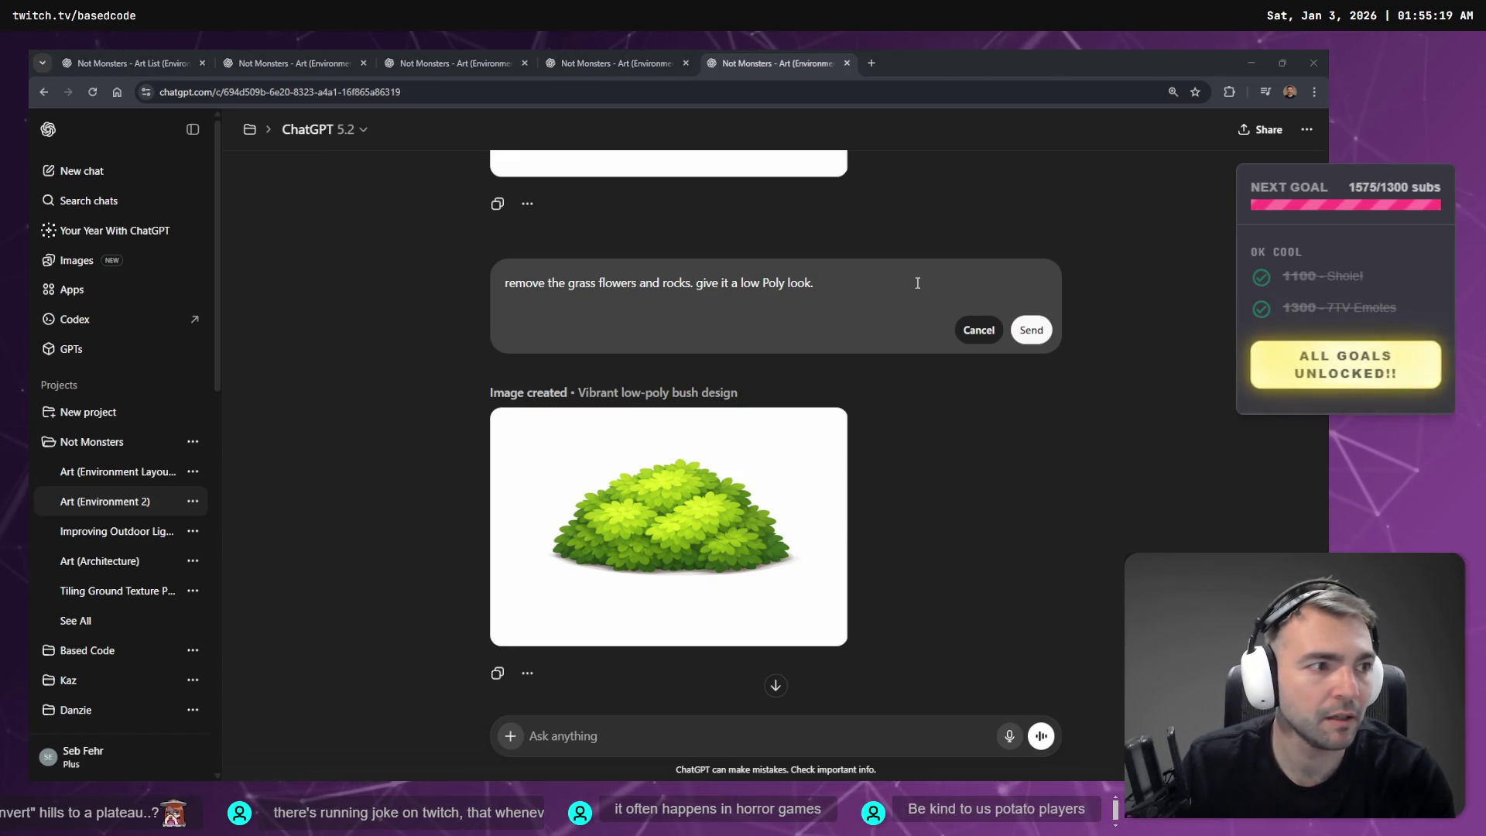
{"action": "left_click", "coordinate": [879, 268]}
{"action": "key", "text": "super+h"}
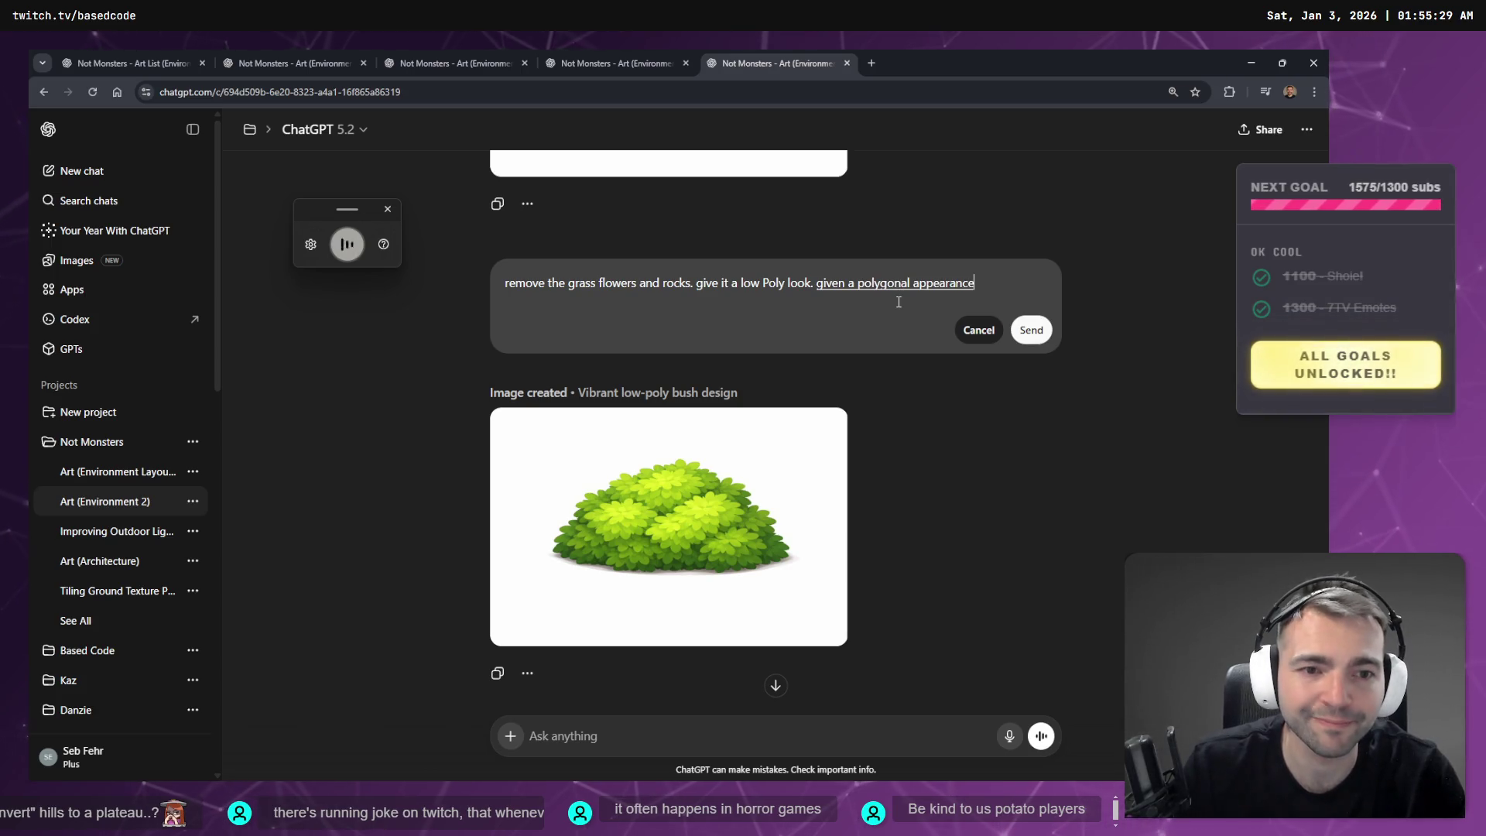
{"action": "key", "text": "BackSpace"}
{"action": "key", "text": "BackSpace"}
{"action": "type", "text": "it"}
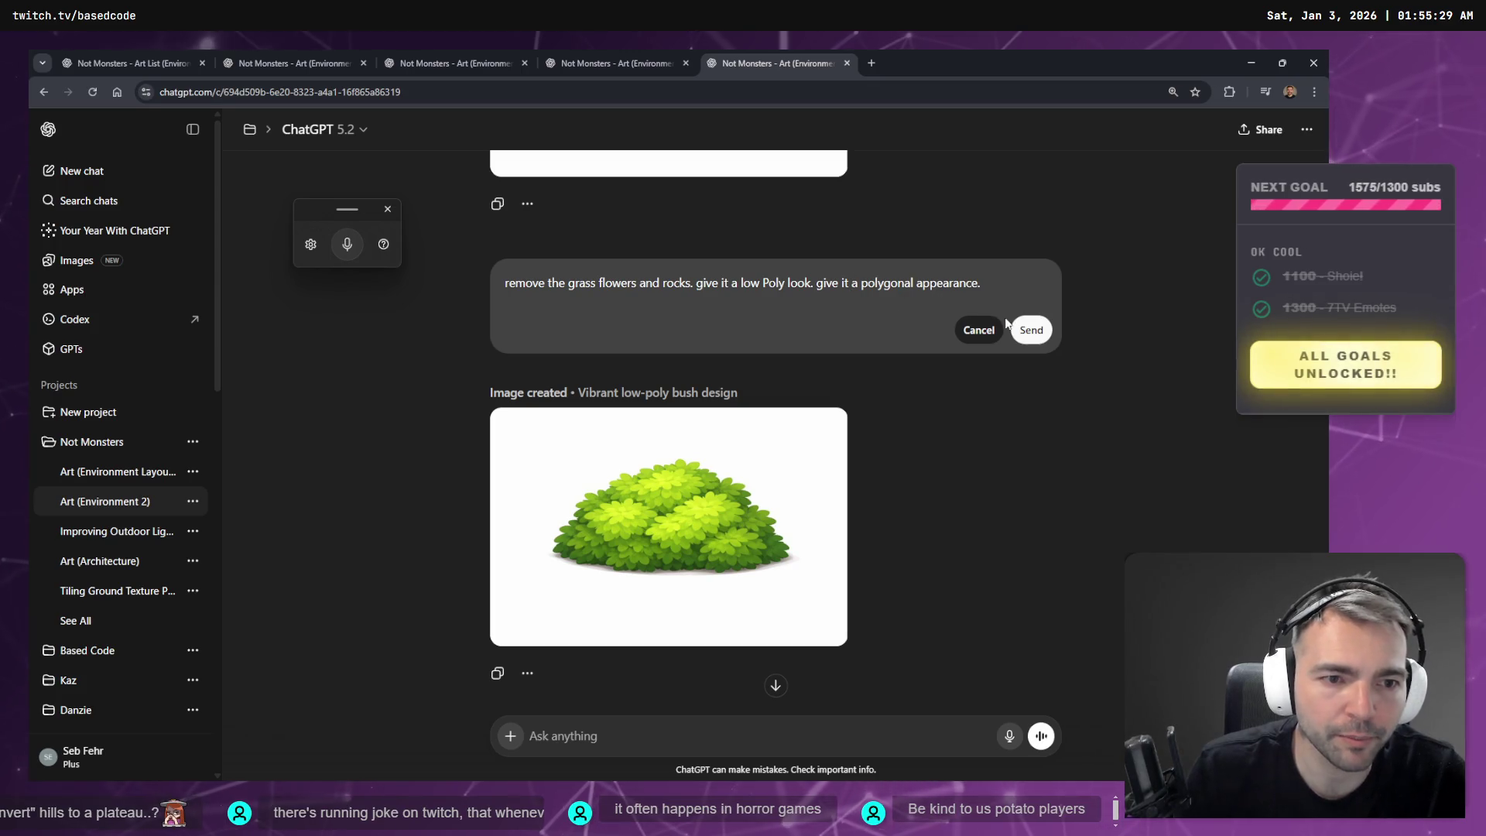
{"action": "left_click", "coordinate": [1019, 282]}
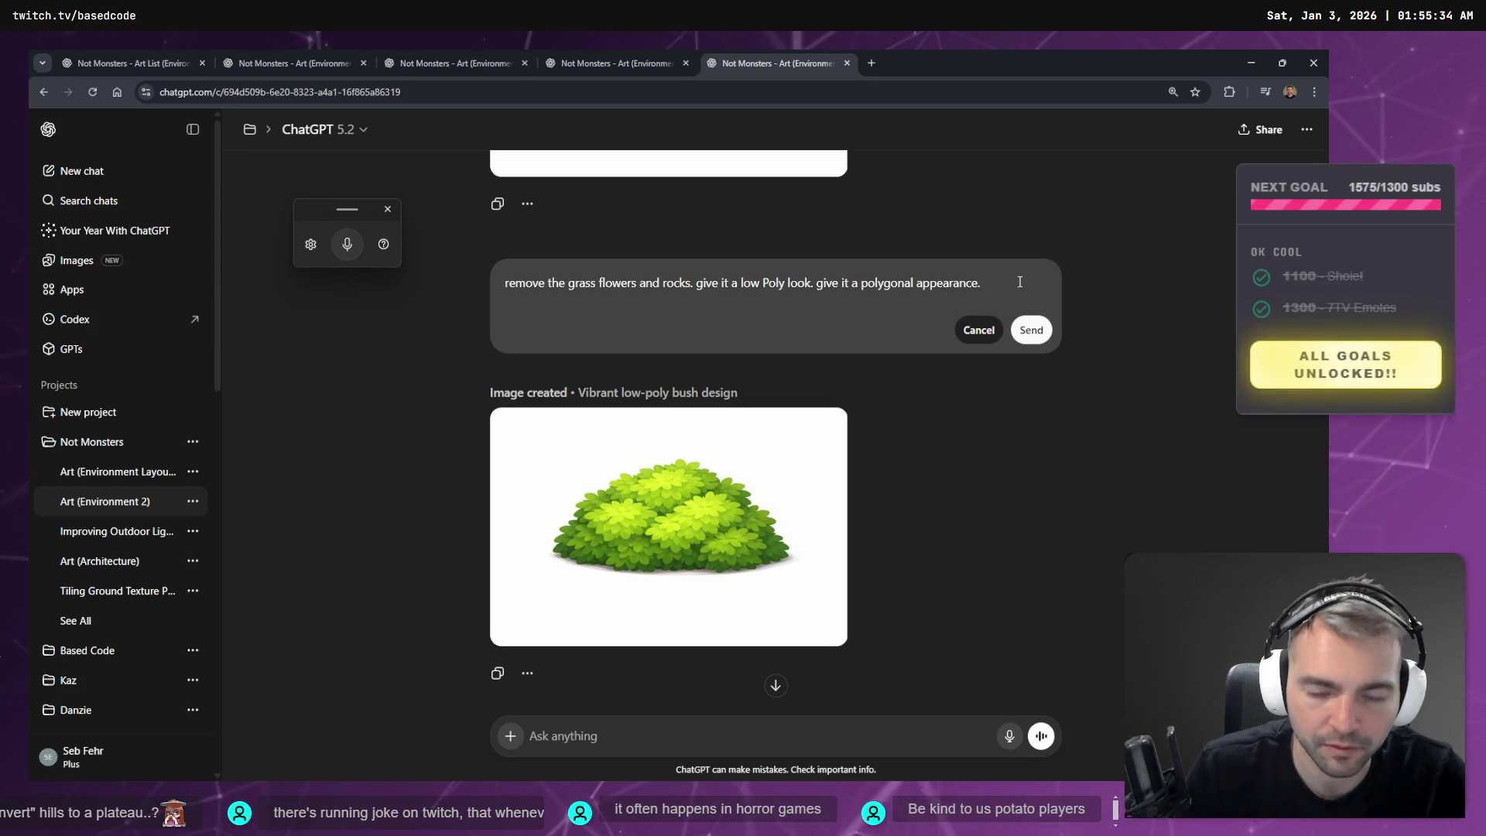
{"action": "key", "text": "super+h"}
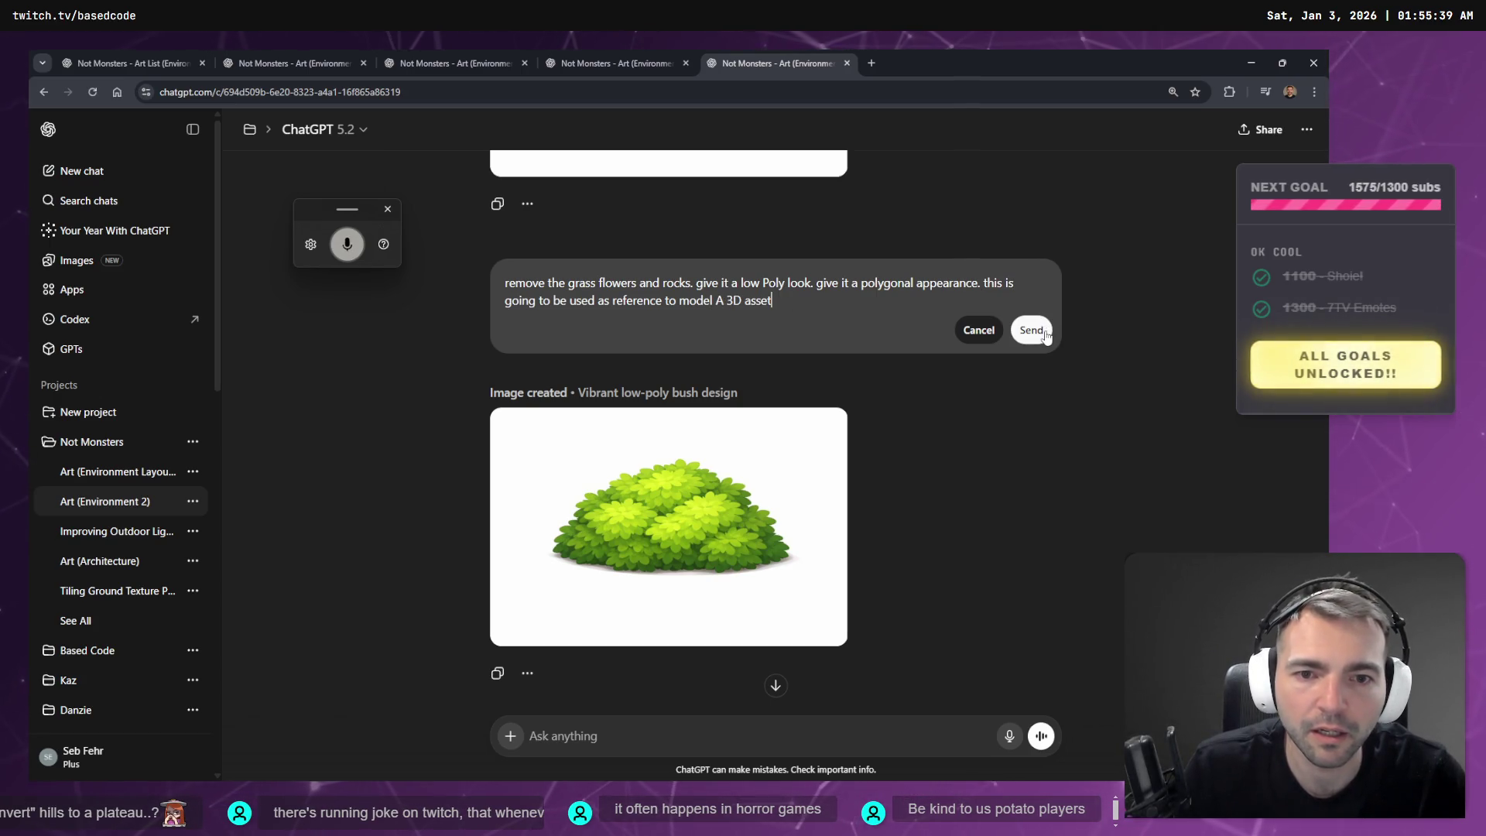
{"action": "left_click", "coordinate": [1032, 330]}
{"action": "key", "text": "ctrl+shift+Tab"}
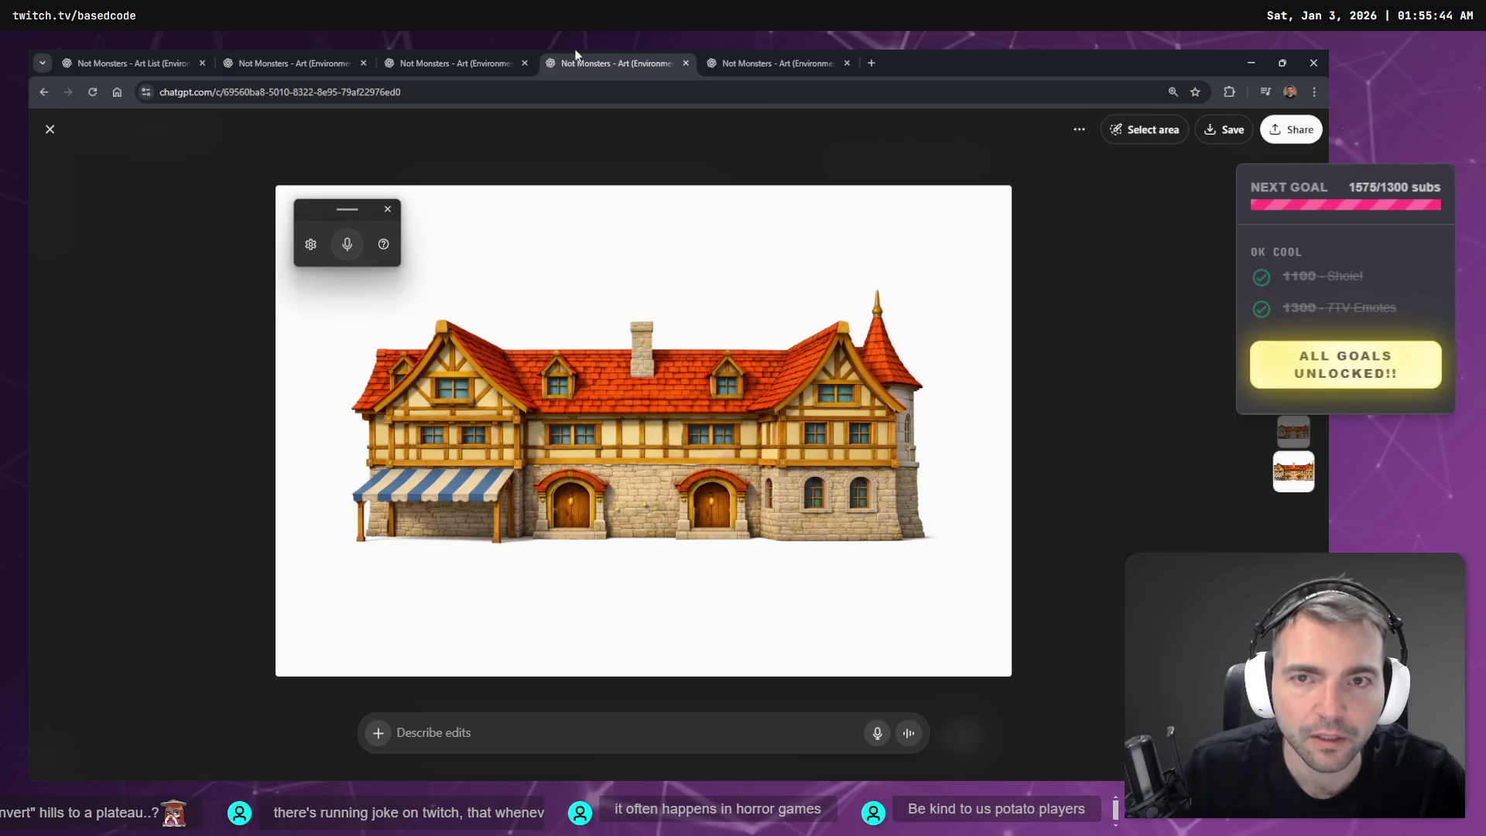
{"action": "left_click", "coordinate": [484, 52]}
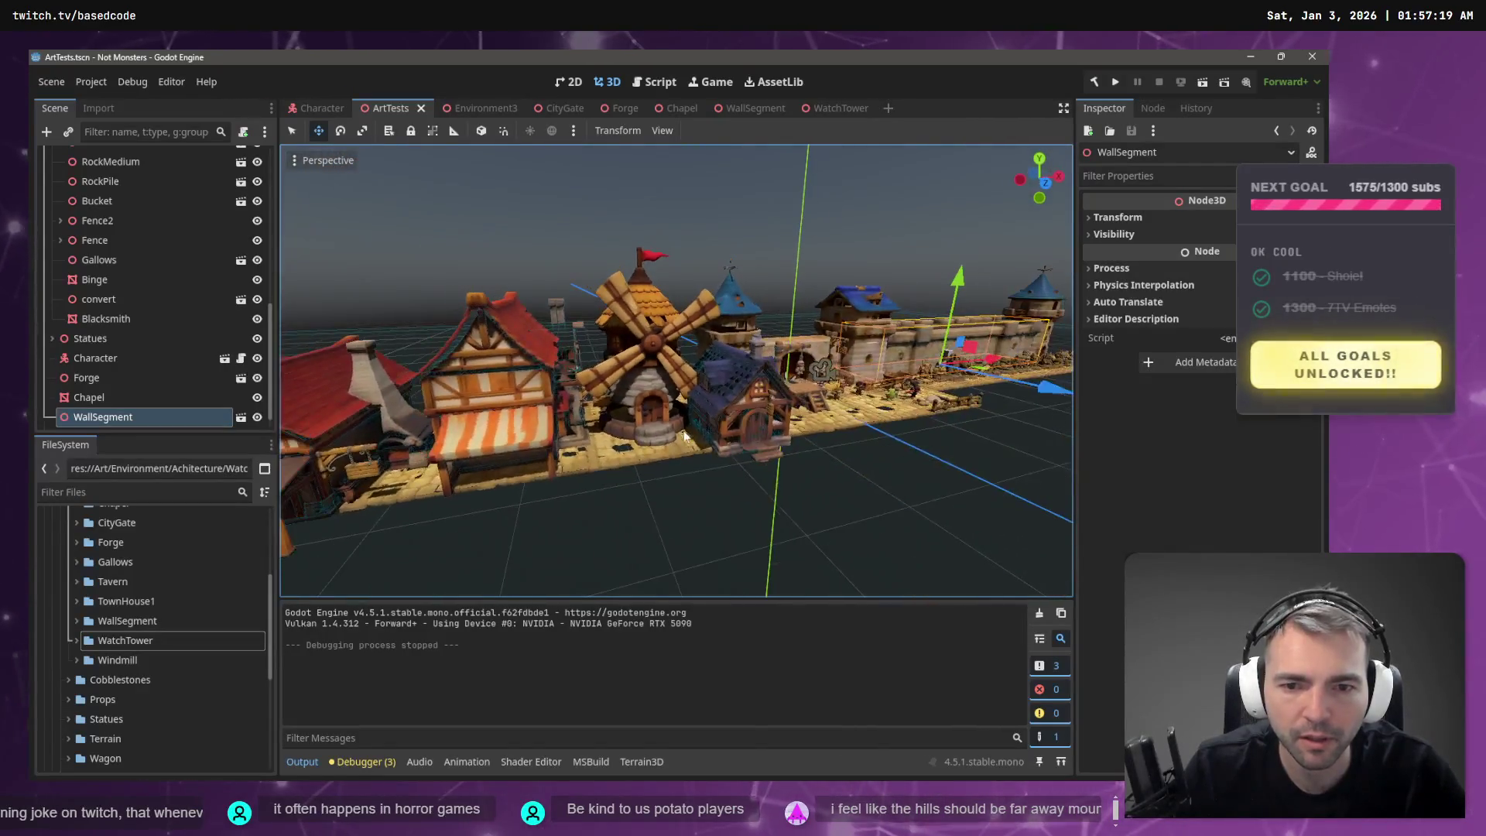
- Browse the WallSegment and Environment3 scenes and the Windmill folder, then return to ArtTests
{"action": "left_click", "coordinate": [662, 405]}
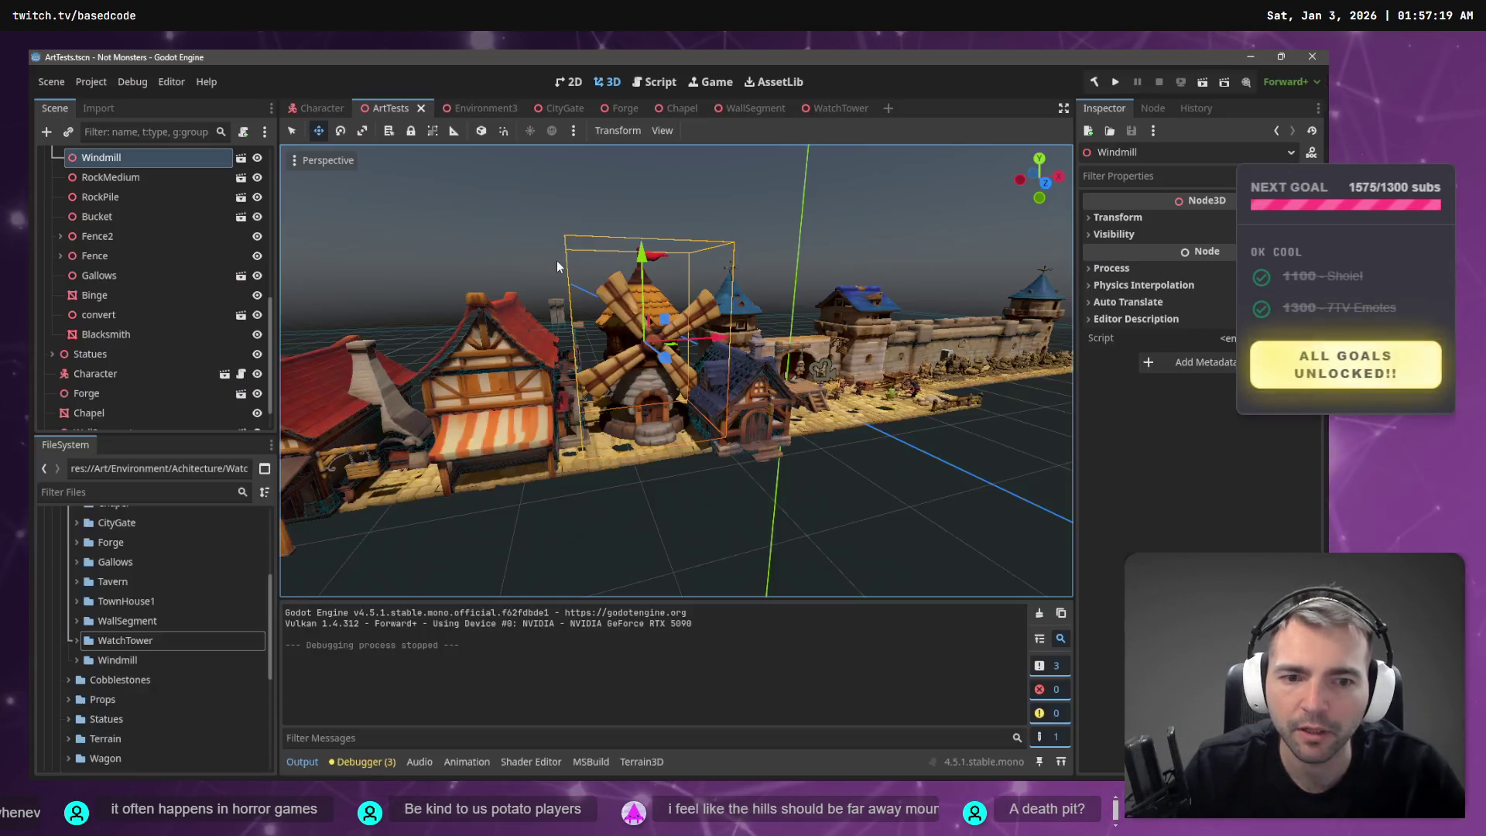
{"action": "left_click", "coordinate": [742, 113]}
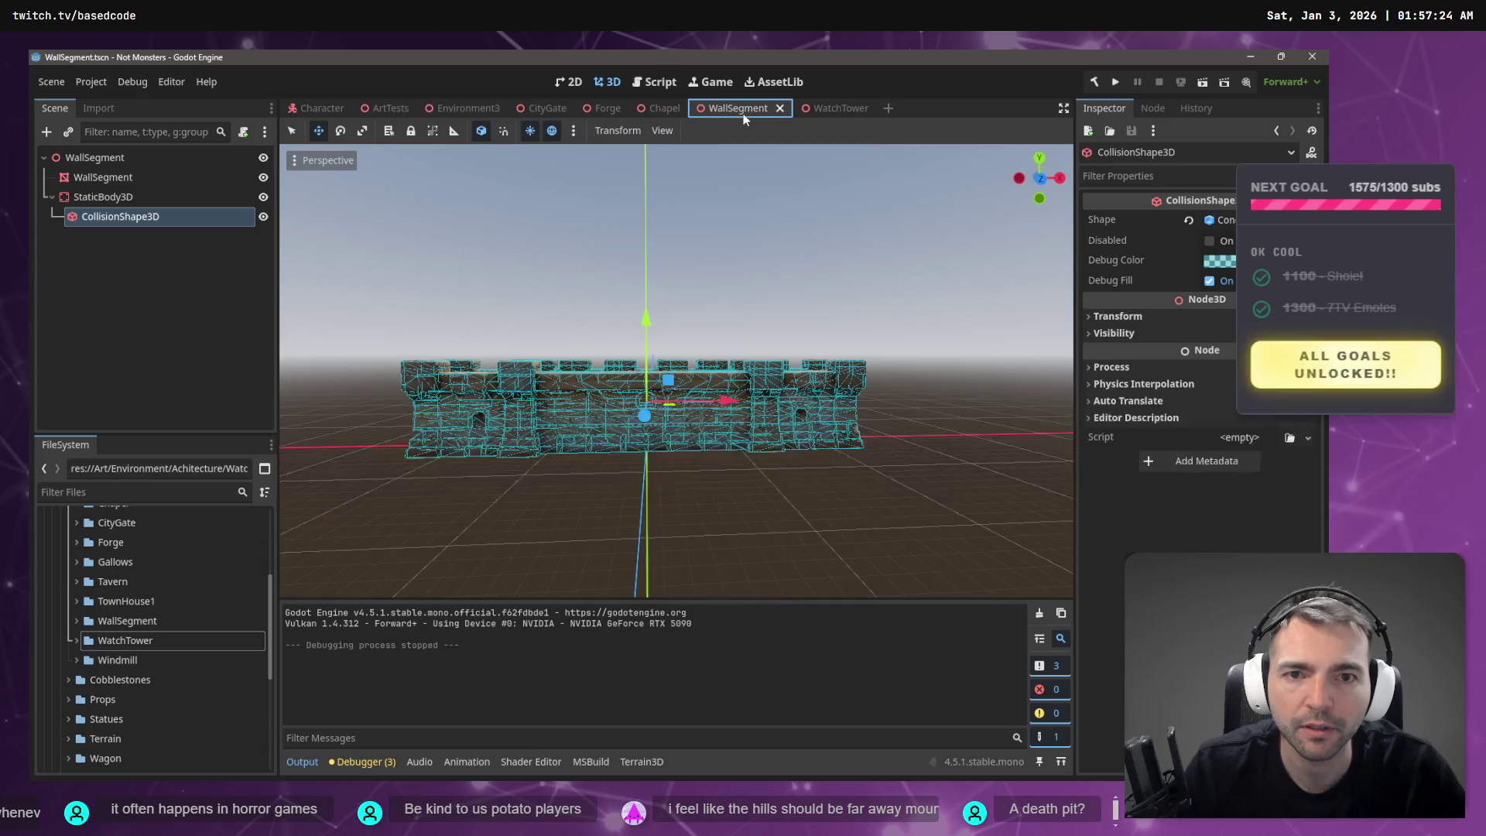
{"action": "left_click", "coordinate": [466, 113]}
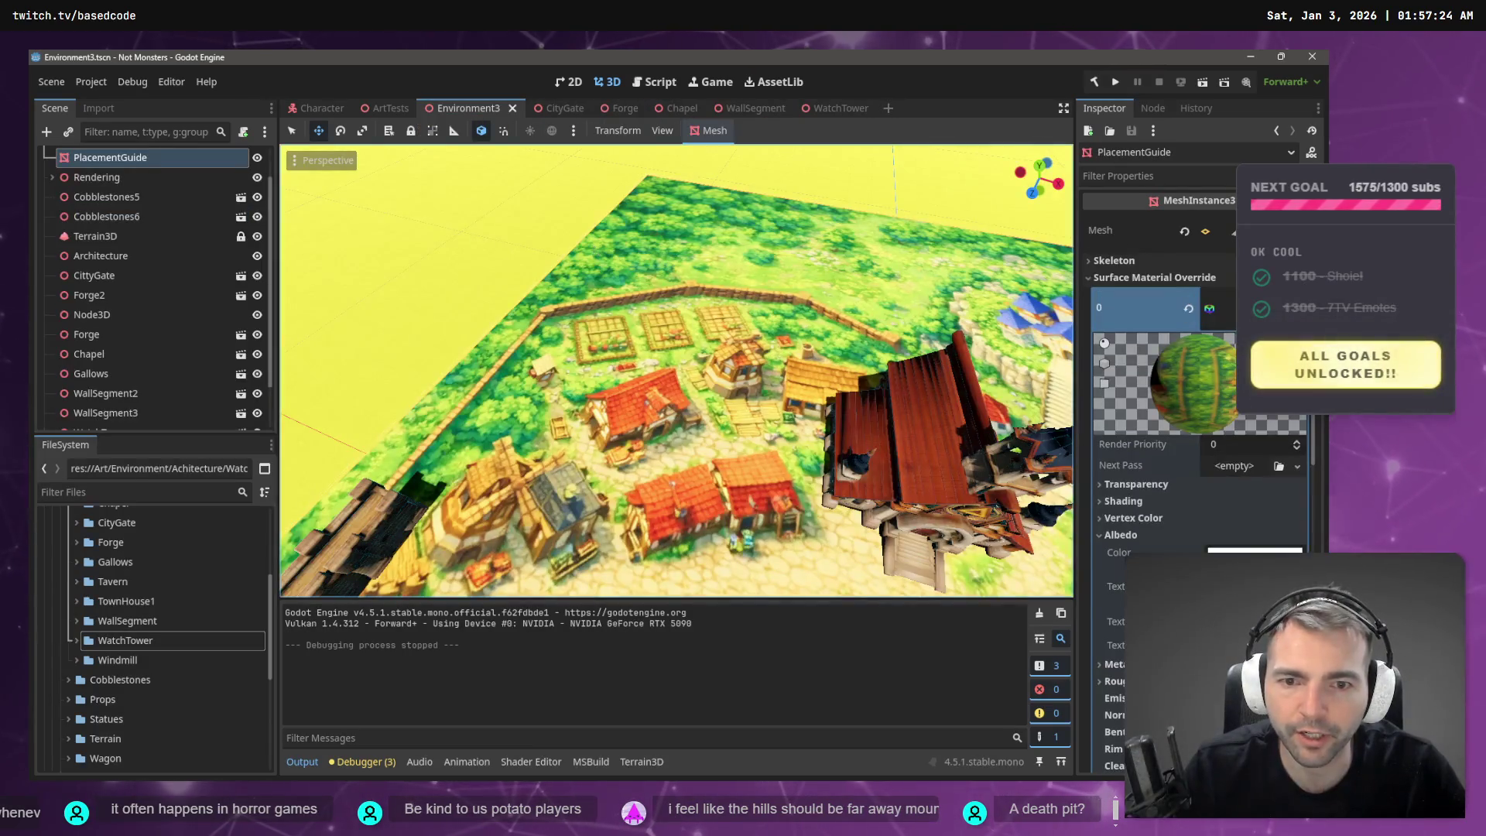
{"action": "left_click", "coordinate": [77, 659]}
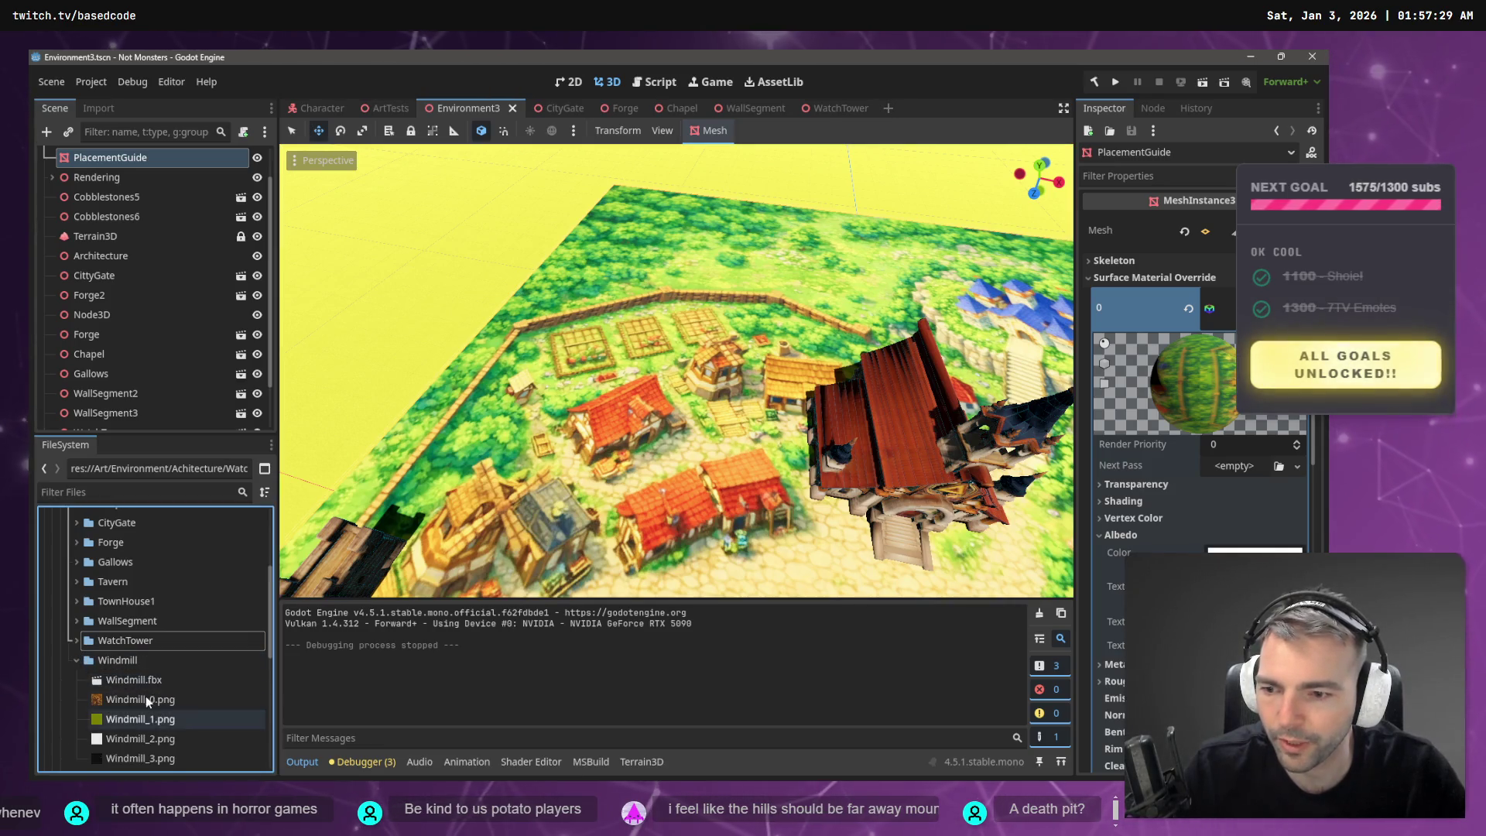
{"action": "scroll", "coordinate": [146, 695], "scroll_direction": "down", "scroll_amount": 2}
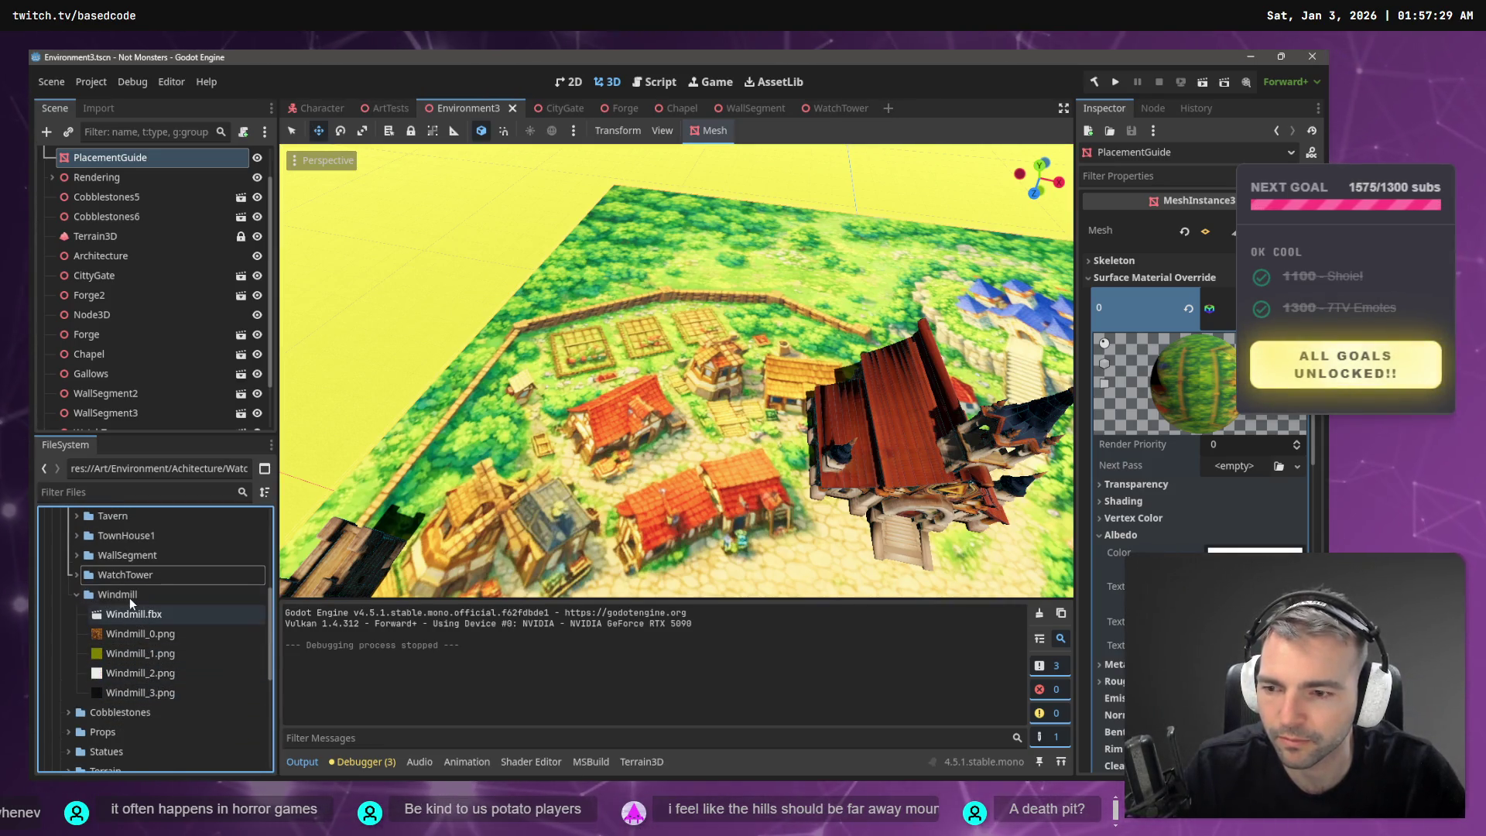
{"action": "right_click", "coordinate": [128, 596]}
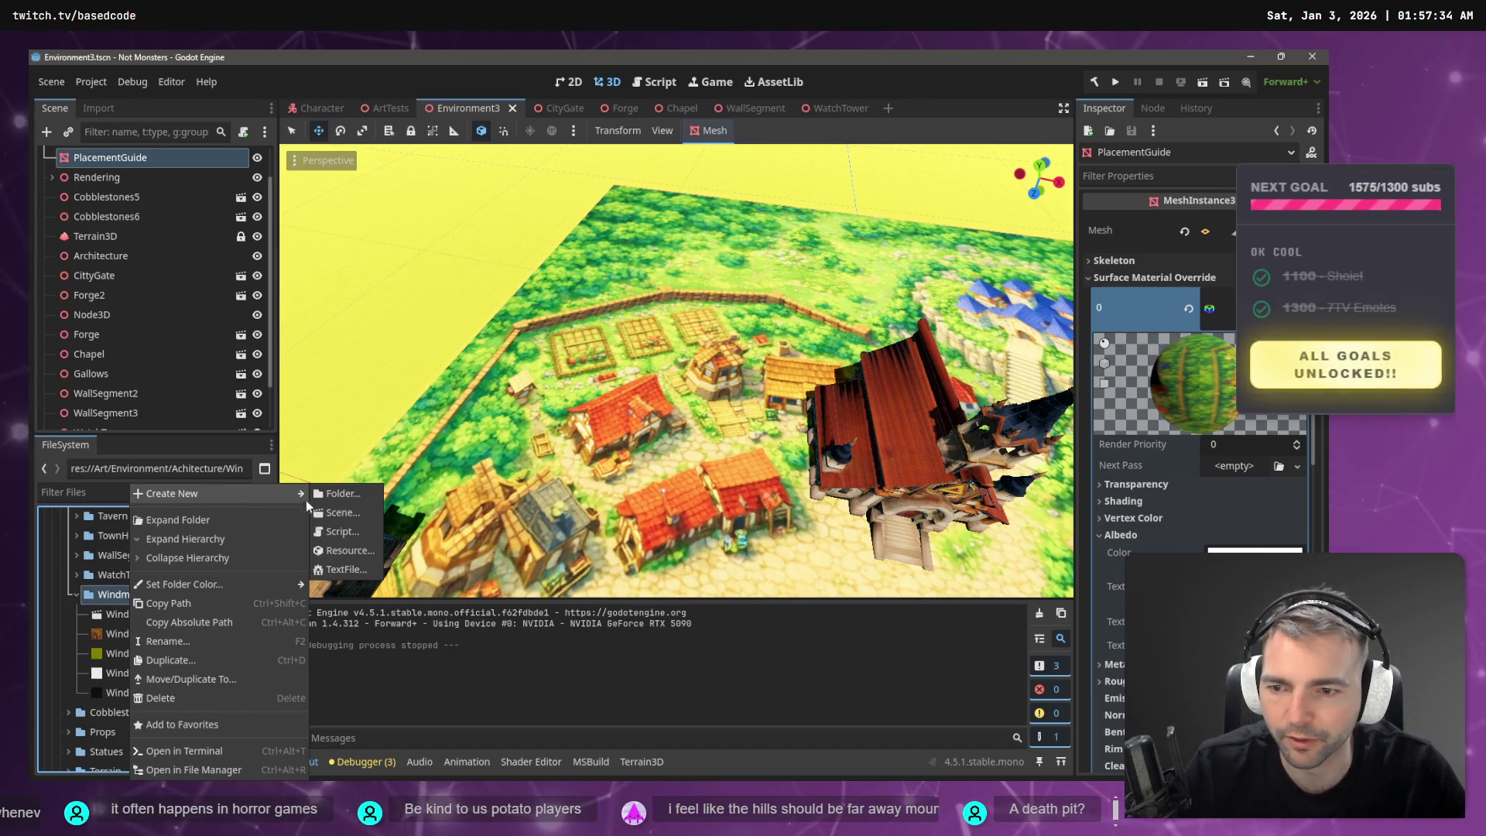
{"action": "left_click", "coordinate": [380, 109]}
{"action": "left_click", "coordinate": [381, 108]}
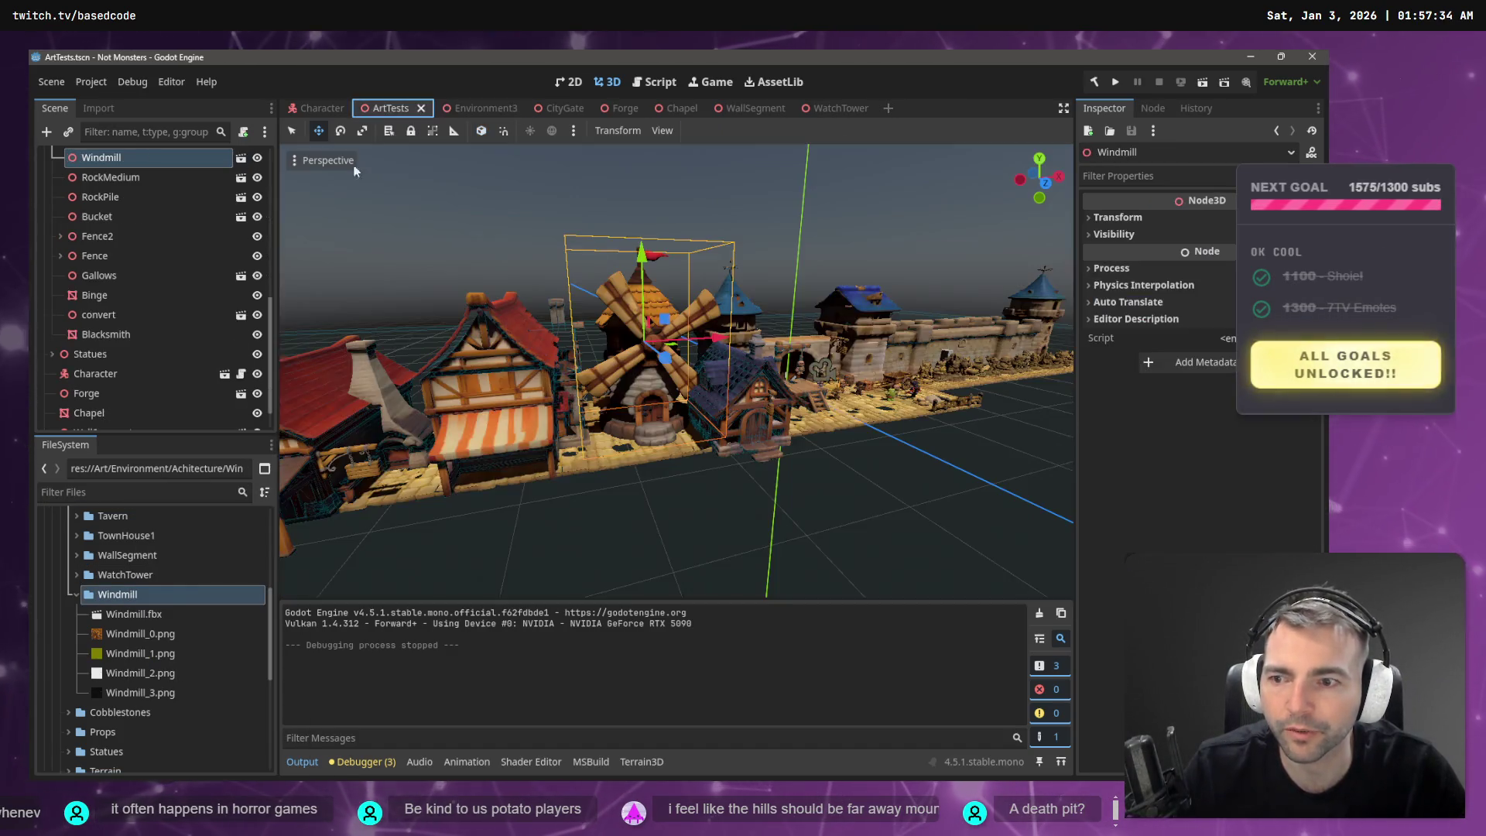
- Select the windmill in the ArtTests viewport and its Windmill node in the Scene tree
{"action": "right_click", "coordinate": [137, 597]}
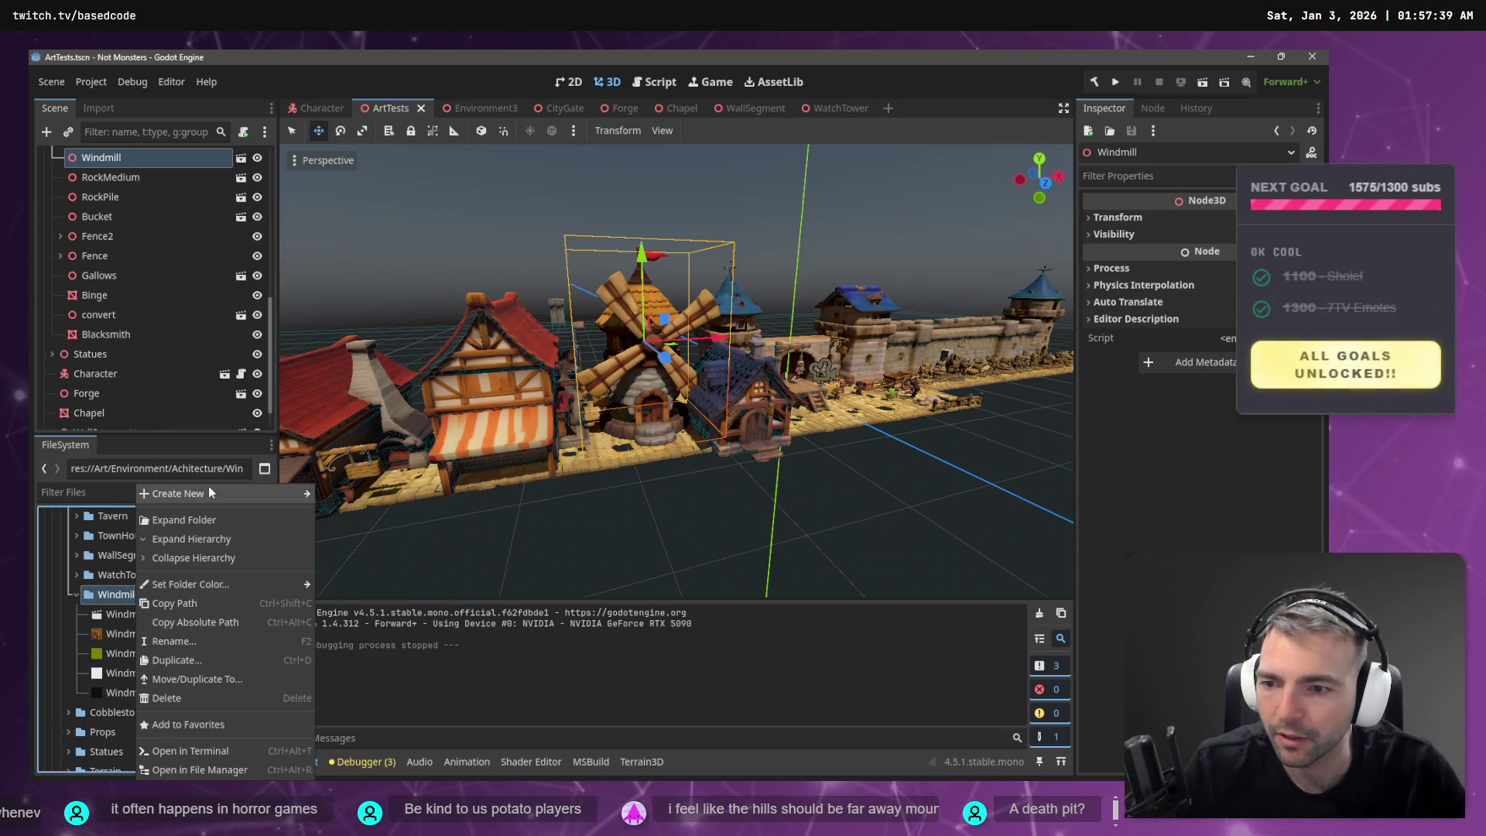
{"action": "mouse_move", "coordinate": [208, 487]}
{"action": "scroll", "coordinate": [112, 379], "scroll_direction": "down", "scroll_amount": 1}
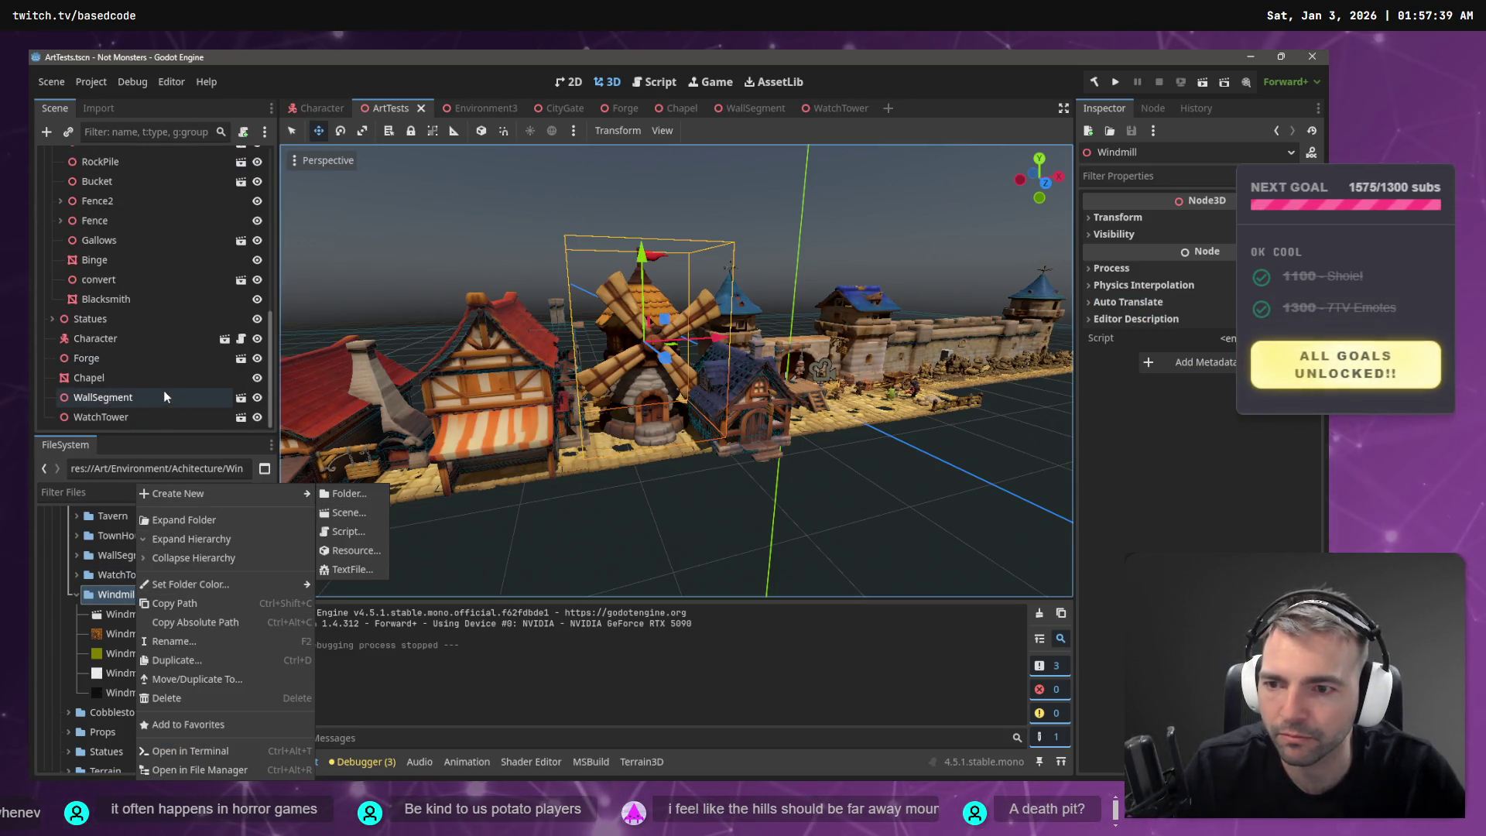
{"action": "left_click", "coordinate": [95, 407]}
{"action": "left_click", "coordinate": [110, 411]}
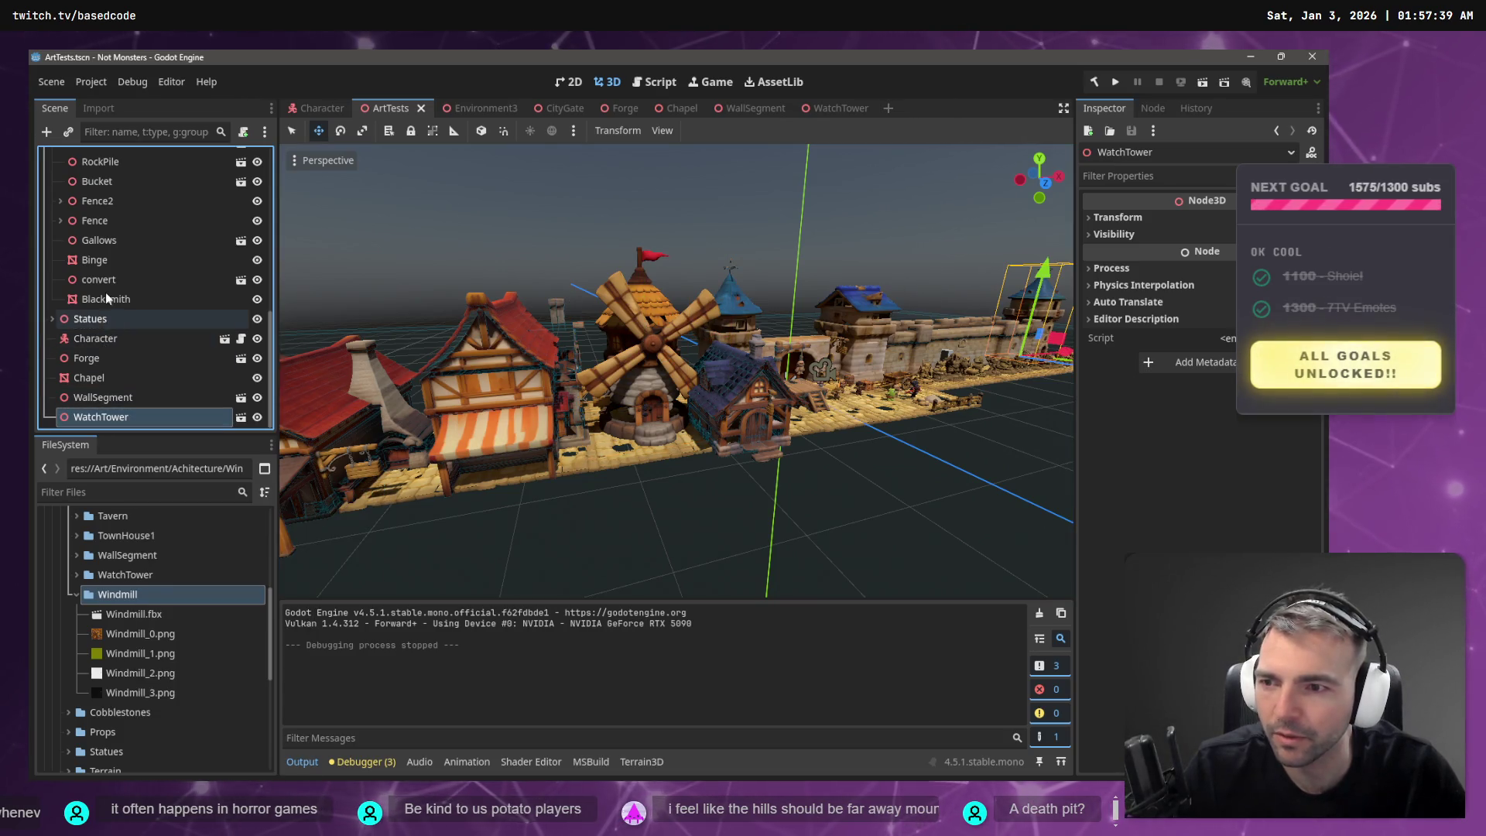
{"action": "scroll", "coordinate": [161, 346], "scroll_direction": "up", "scroll_amount": 5}
{"action": "left_click", "coordinate": [633, 350]}
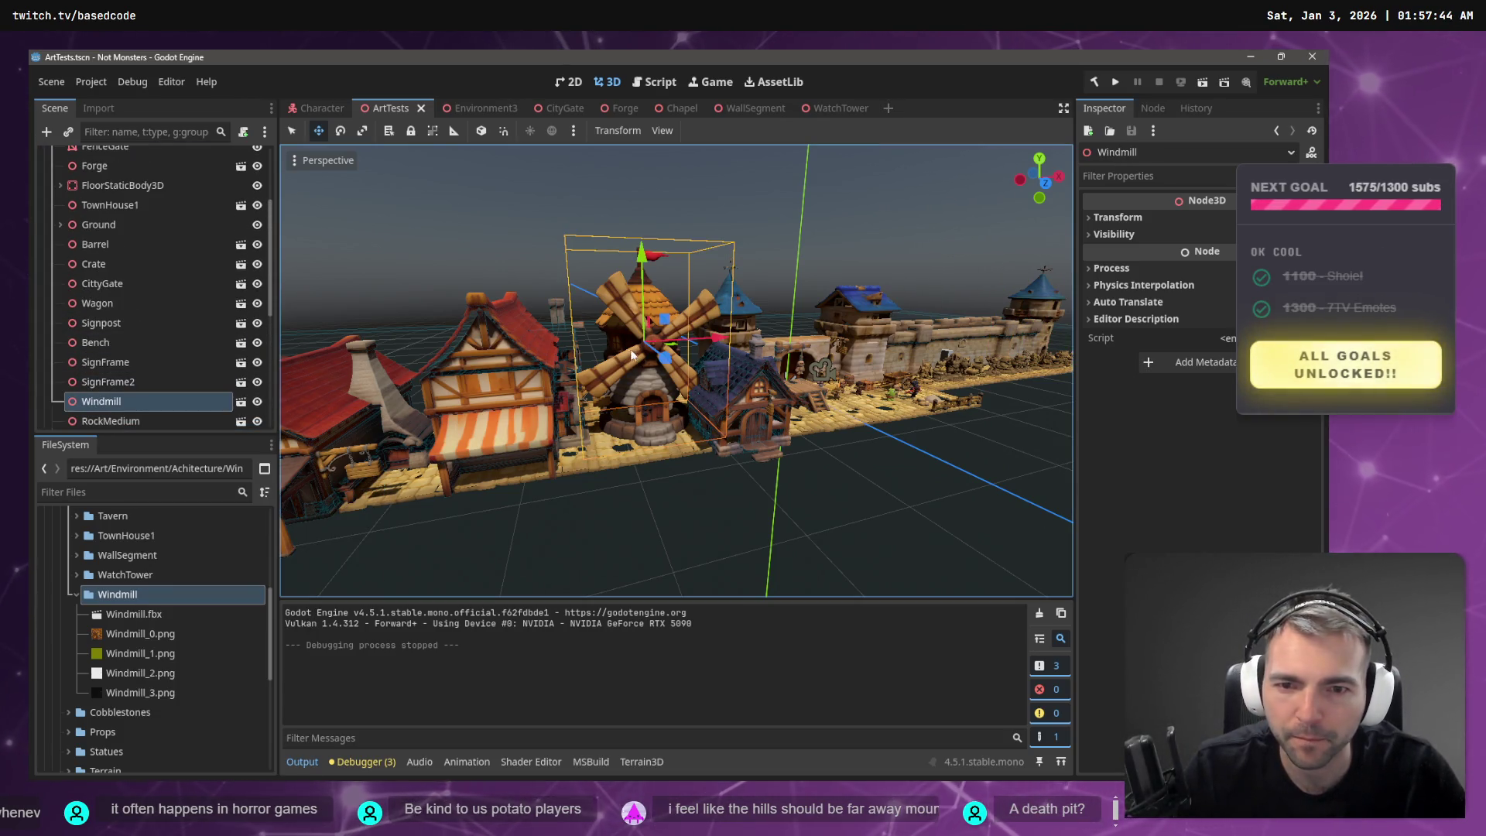
{"action": "double_click", "coordinate": [91, 400]}
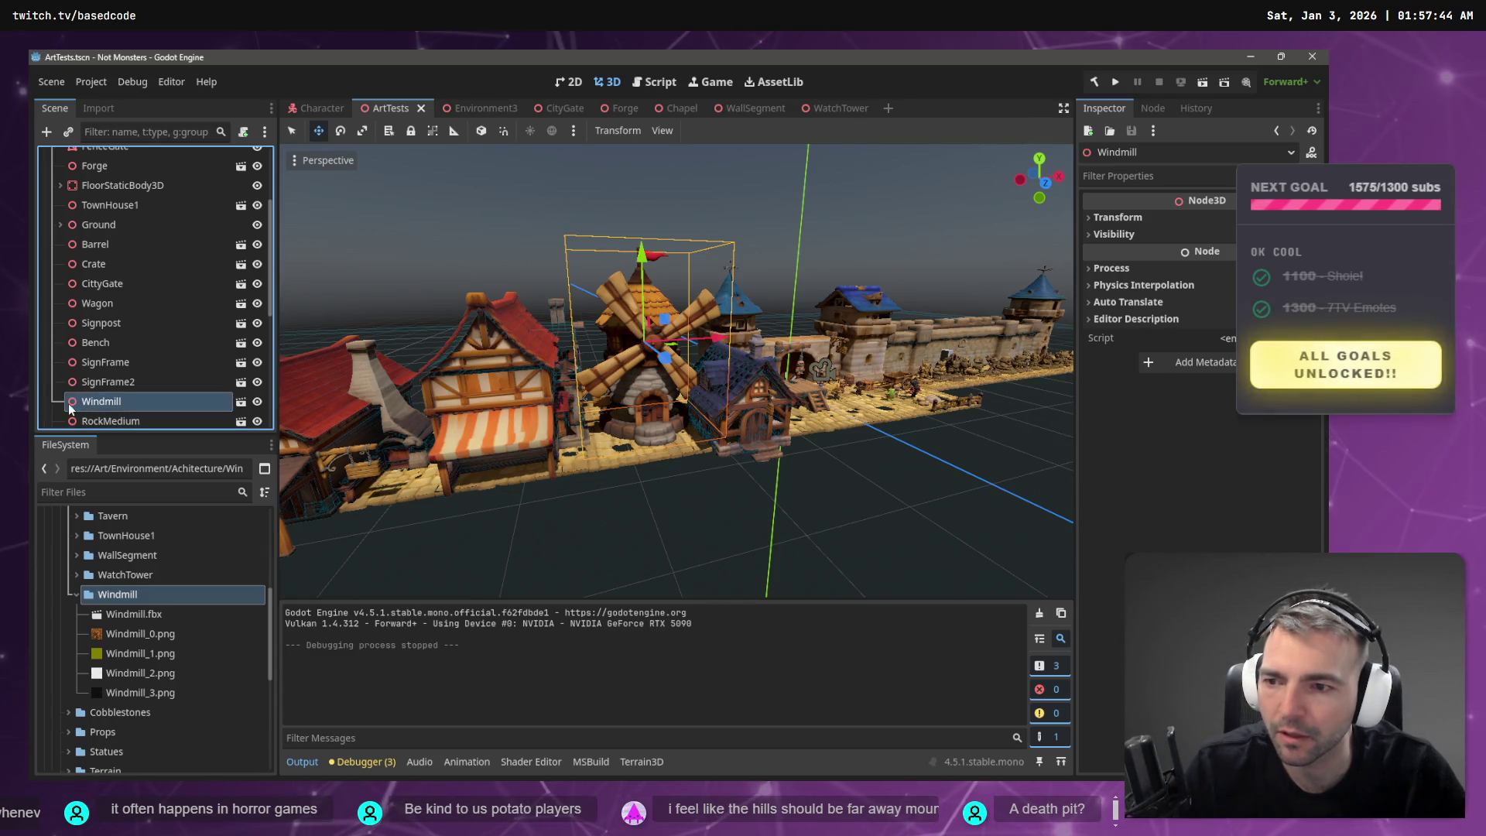
{"action": "right_click", "coordinate": [114, 411]}
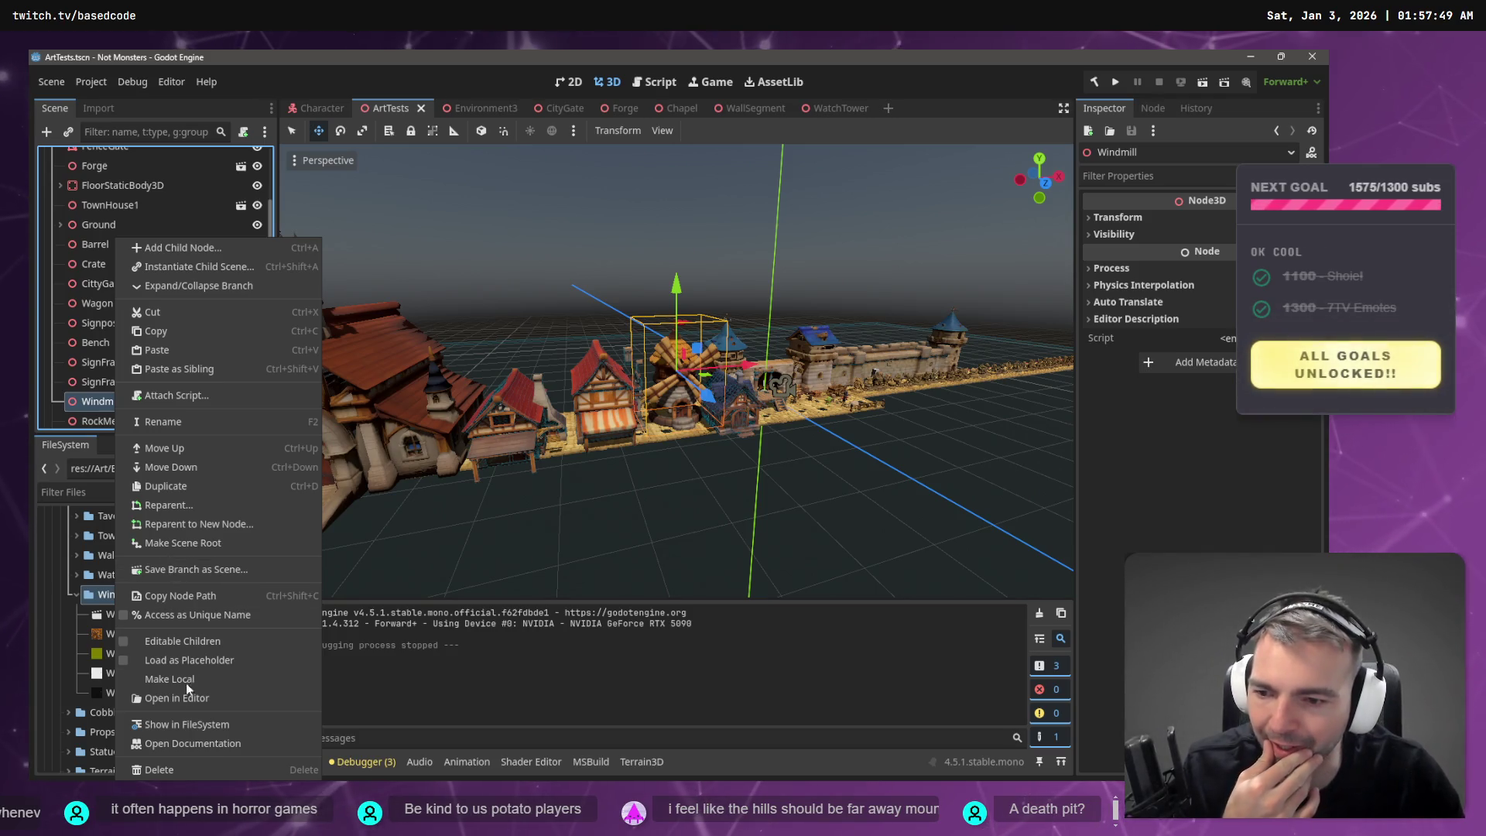
- Open Windmill.fbx as a new inherited scene and add a StaticBody3D child
{"action": "left_click", "coordinate": [63, 407]}
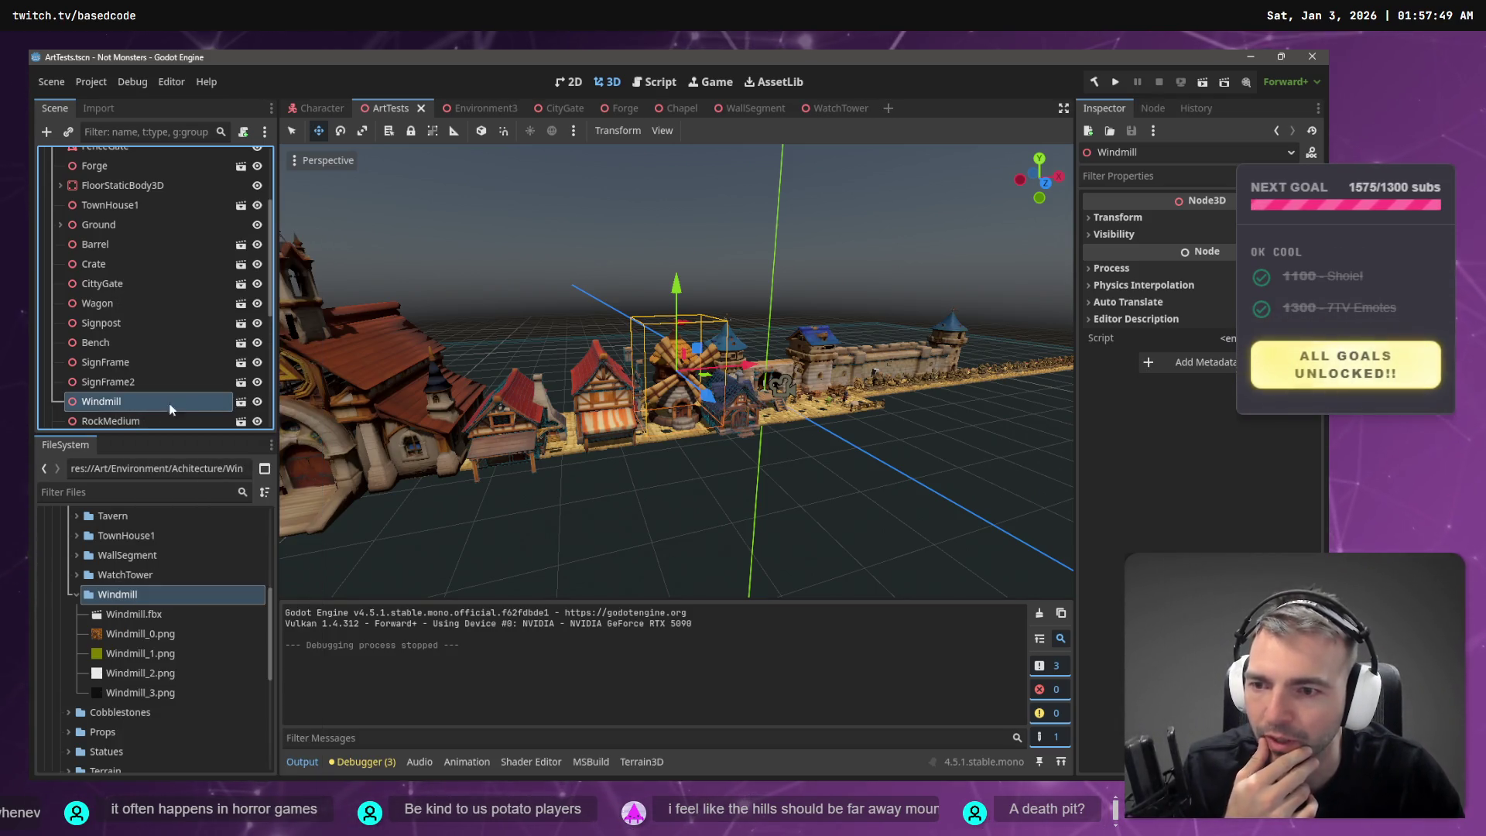
{"action": "left_click", "coordinate": [241, 401]}
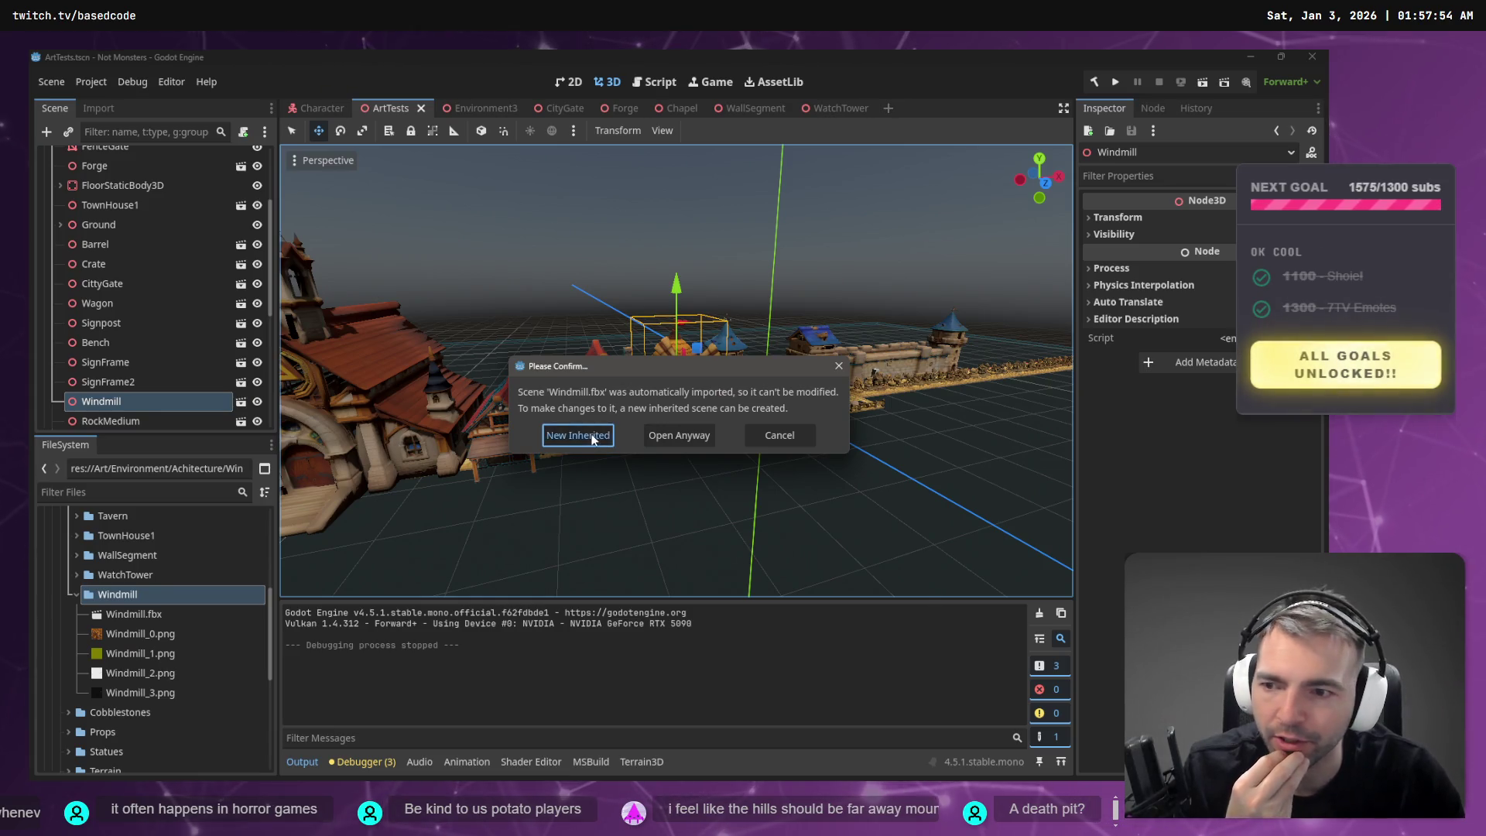
{"action": "left_click", "coordinate": [593, 438]}
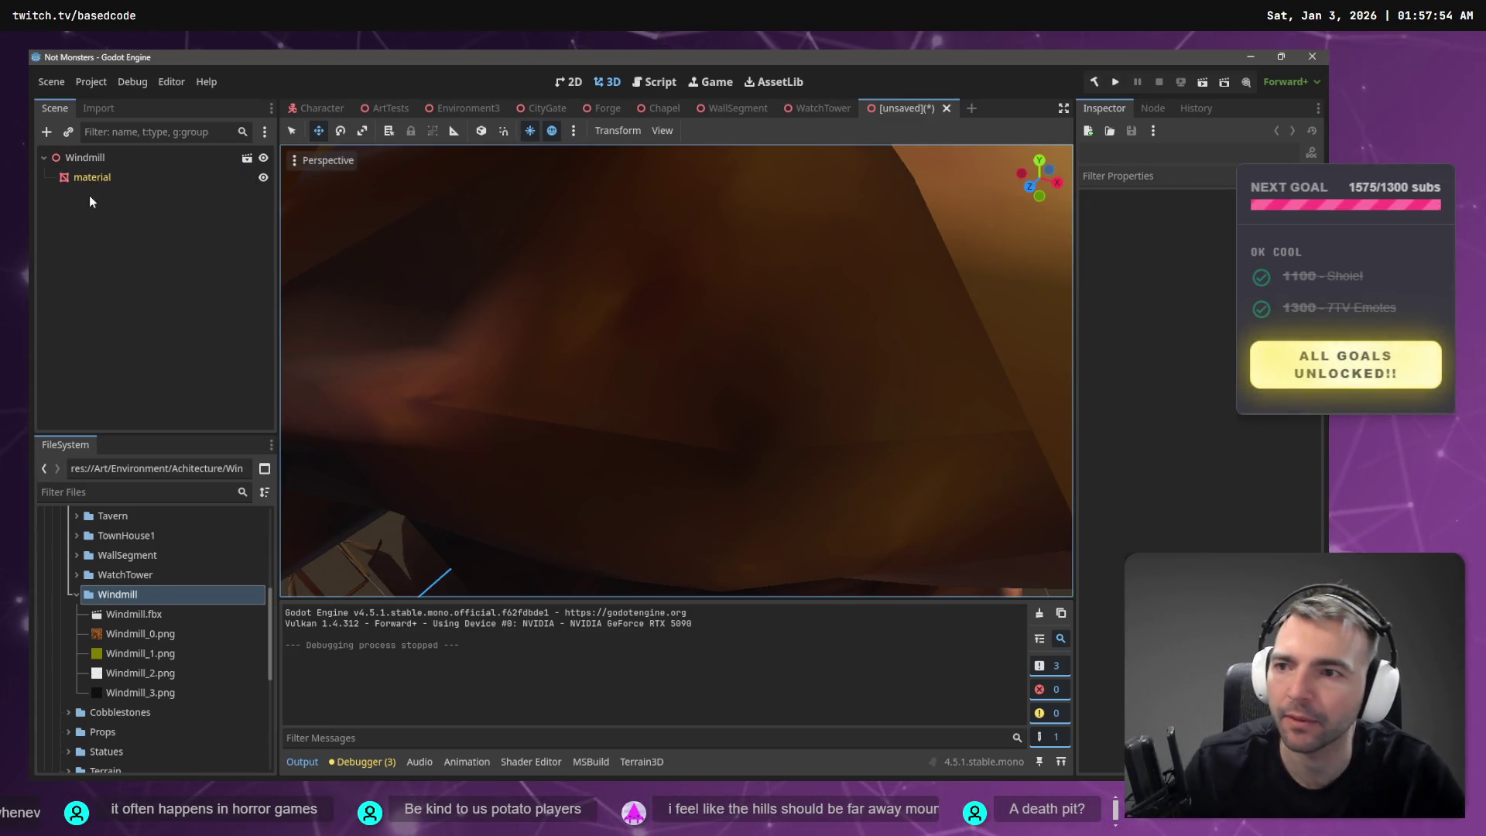
{"action": "right_click", "coordinate": [89, 159]}
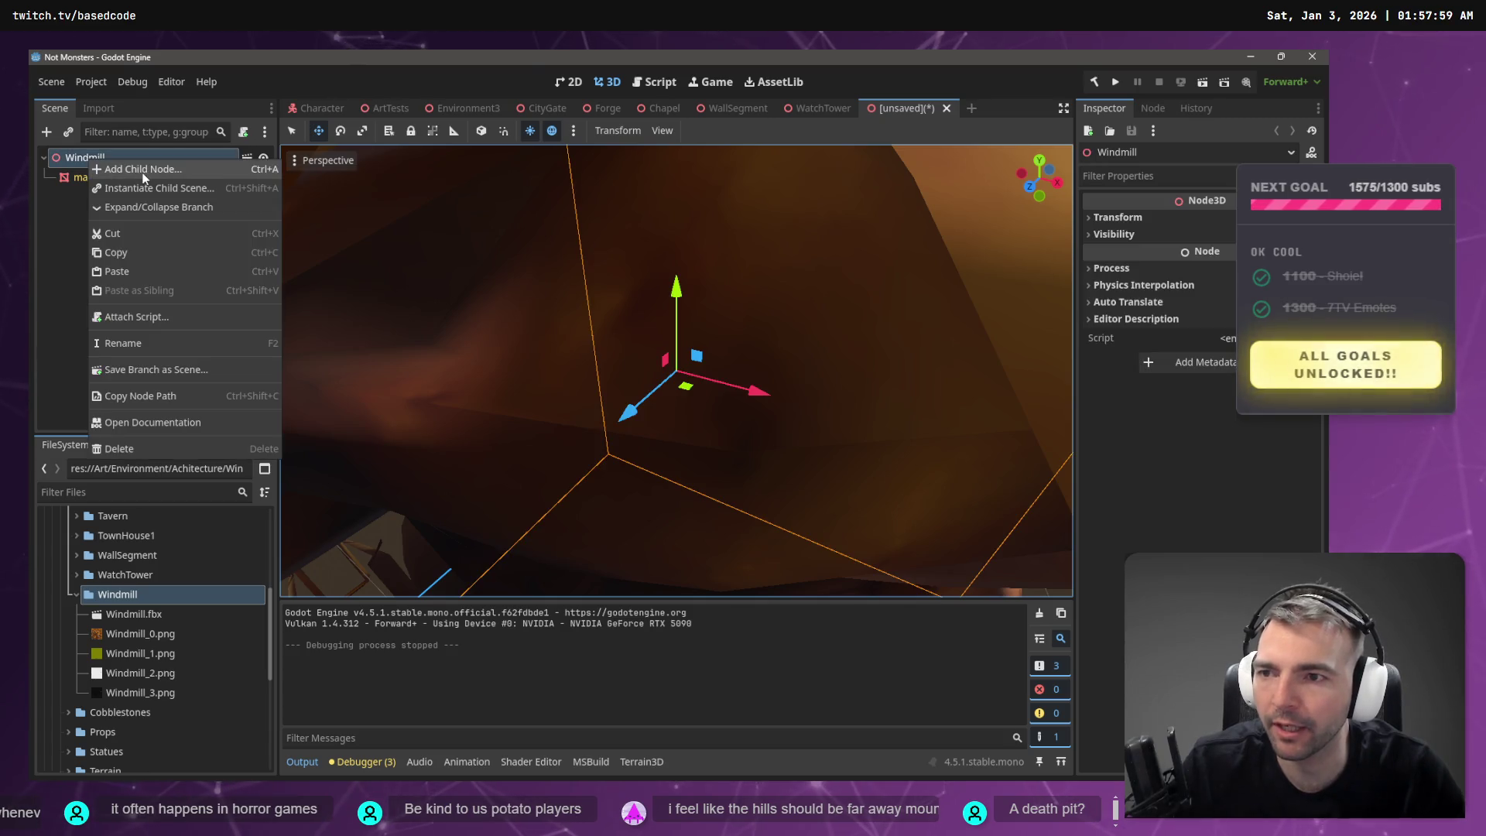
{"action": "left_click", "coordinate": [143, 175]}
{"action": "double_click", "coordinate": [584, 370]}
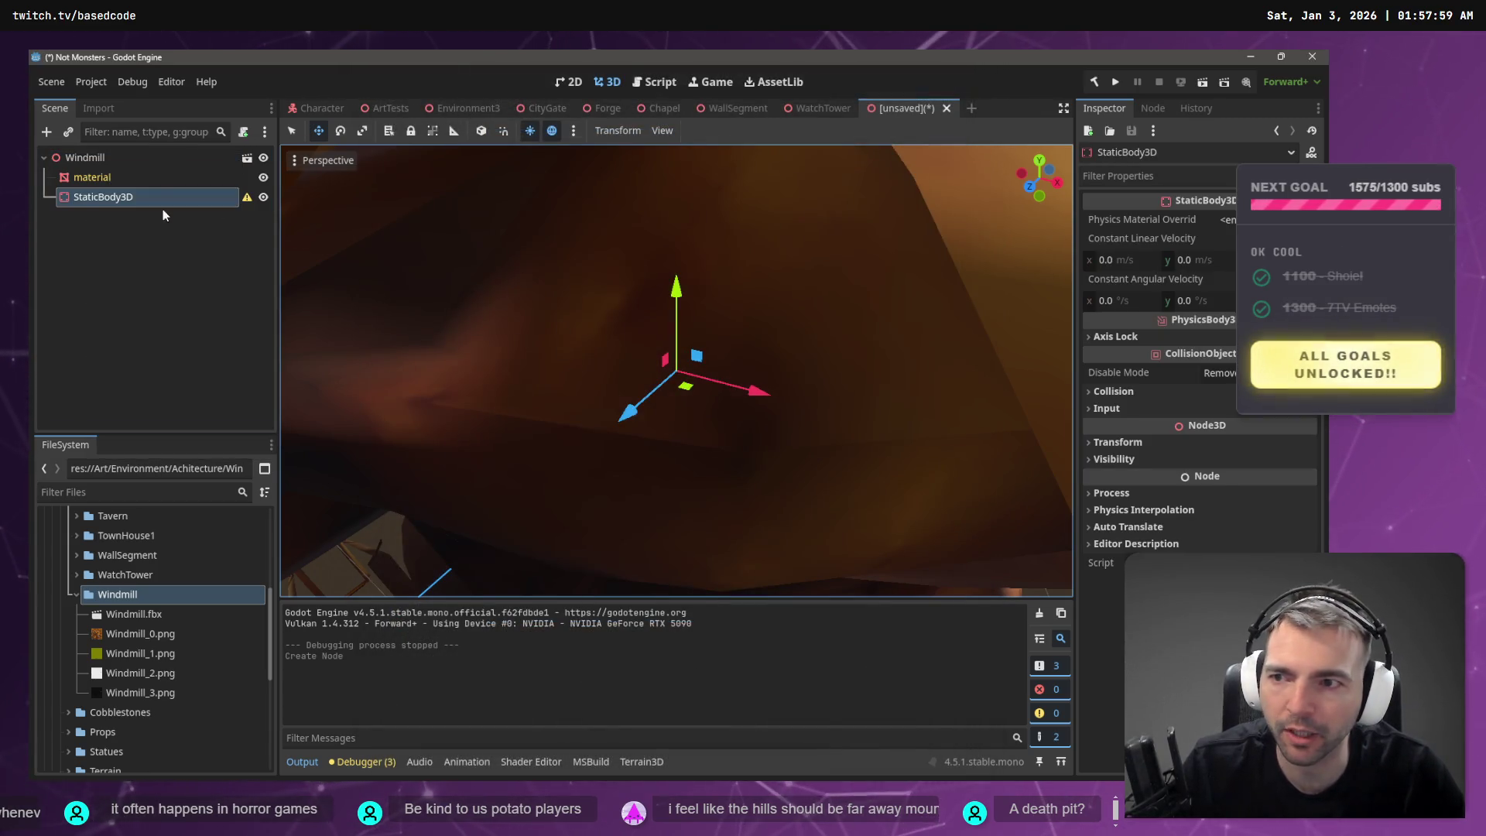
- Try creating a trimesh collision shape from the material mesh and nesting it with StaticBody3D
{"action": "right_click", "coordinate": [109, 158]}
{"action": "left_click", "coordinate": [124, 173]}
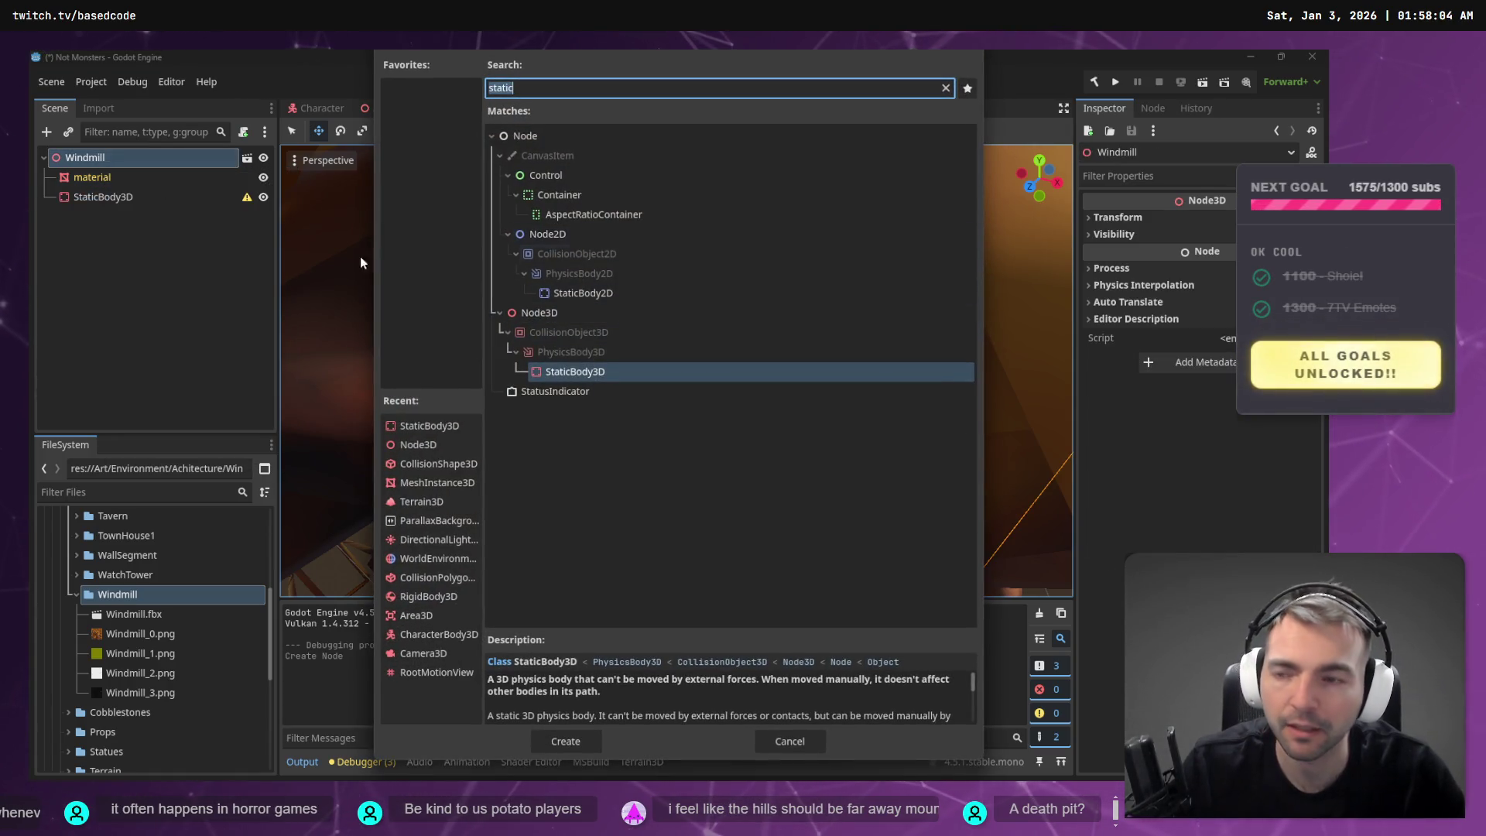
{"action": "key", "text": "Escape"}
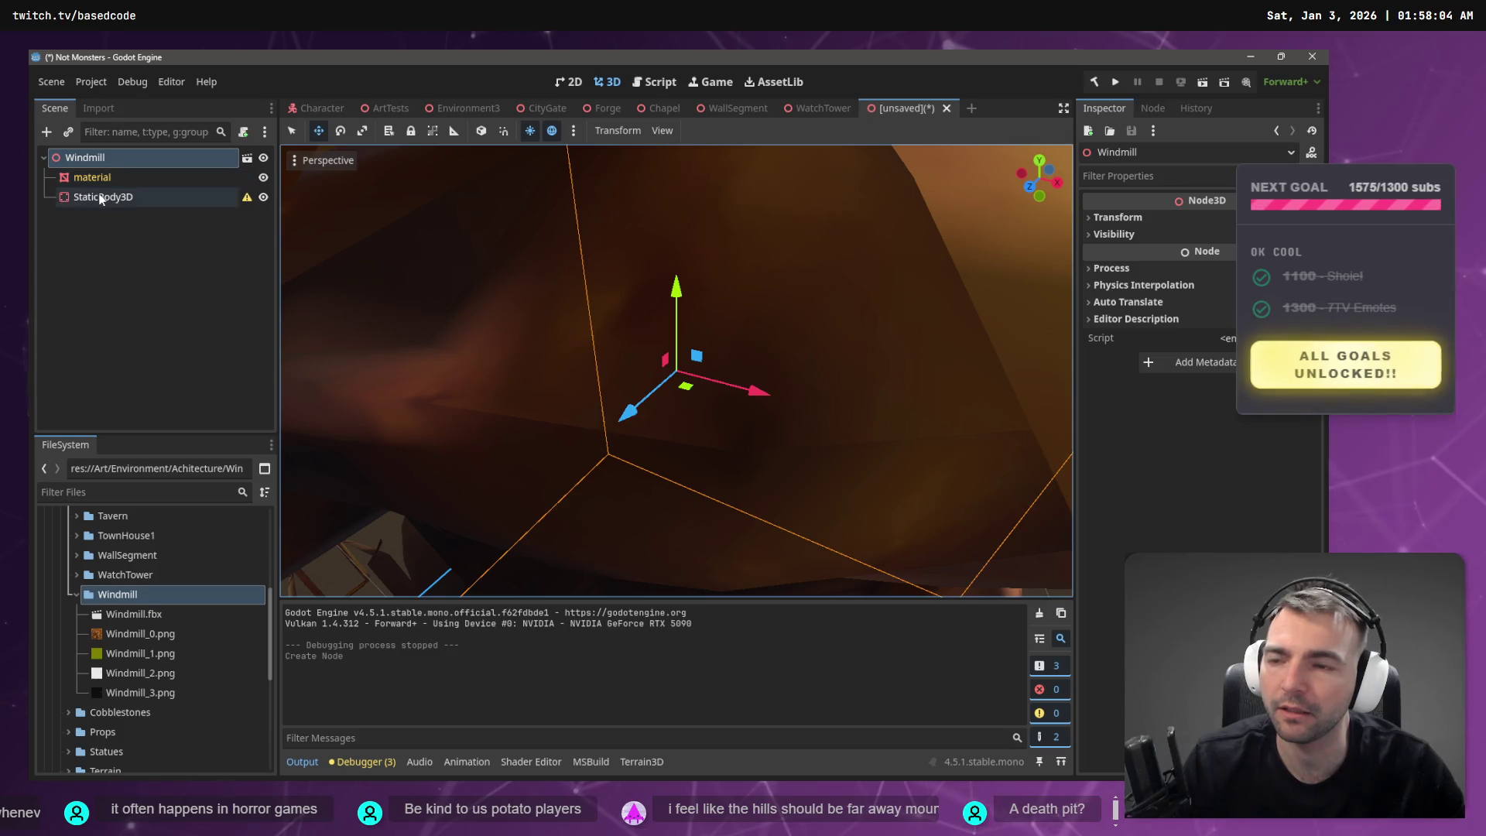
{"action": "left_click", "coordinate": [540, 193]}
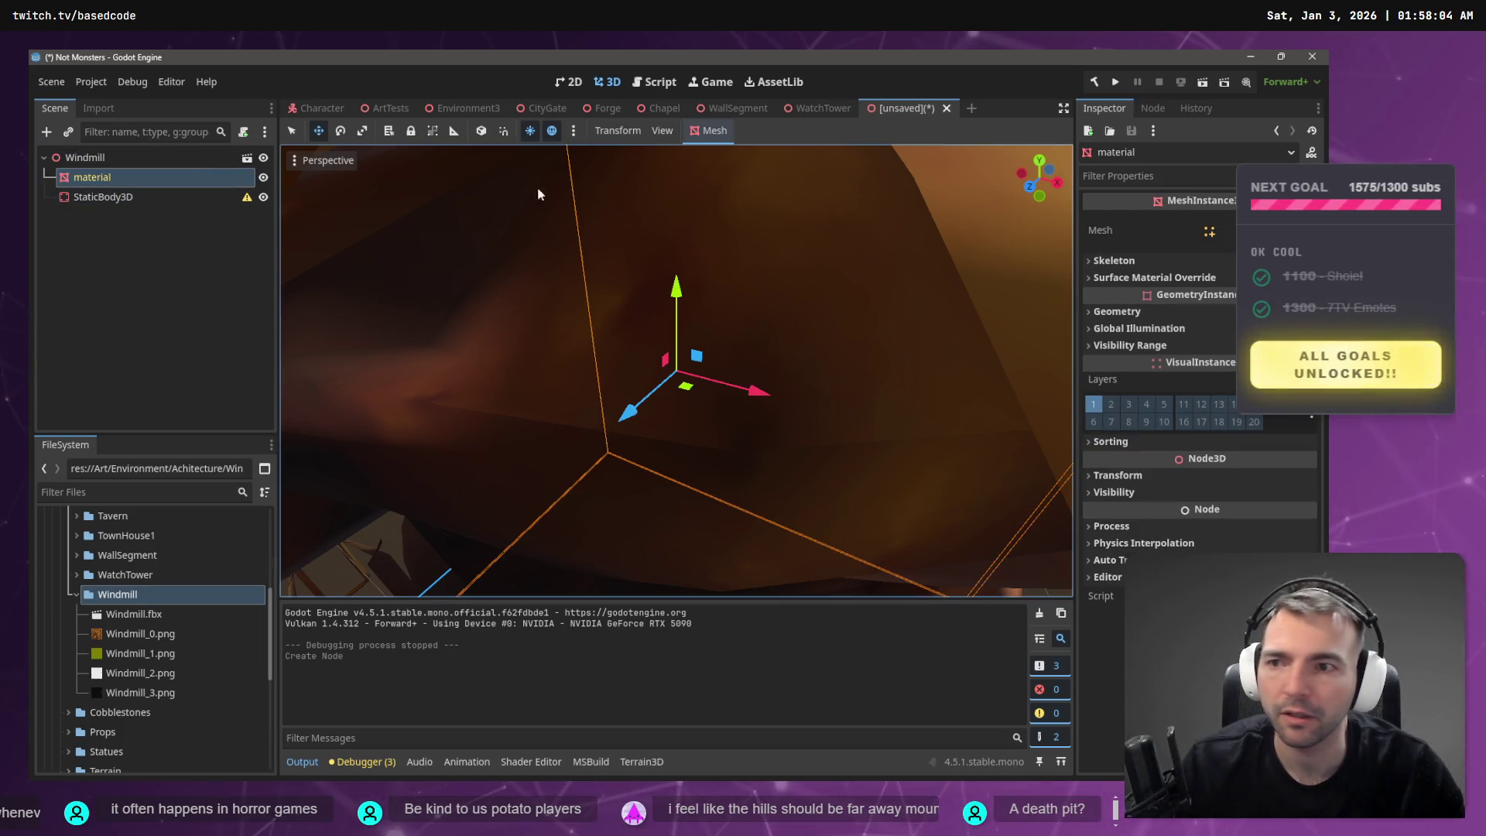
{"action": "left_click", "coordinate": [694, 133]}
{"action": "left_click", "coordinate": [760, 160]}
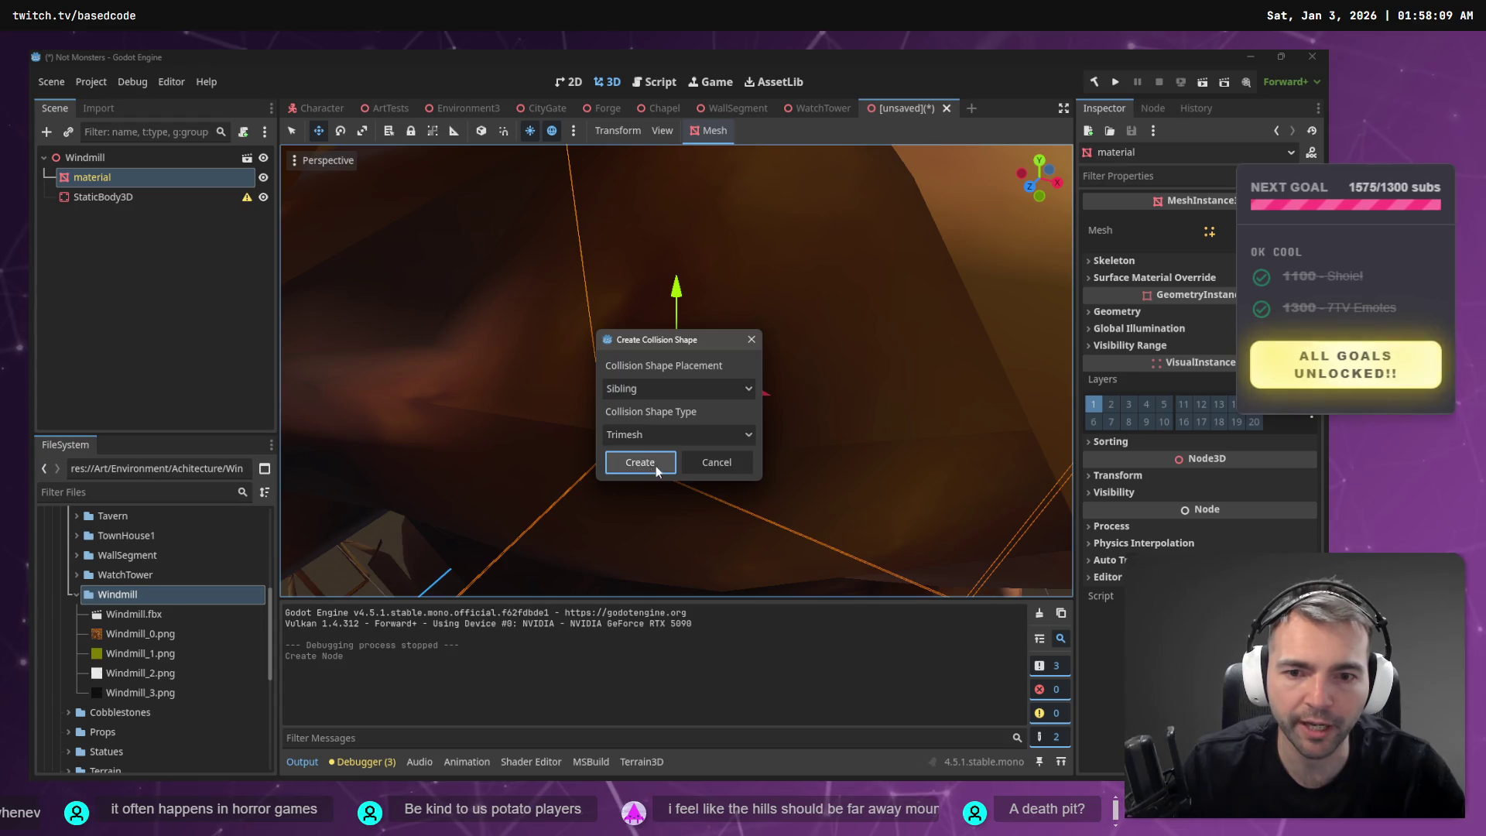
{"action": "left_click", "coordinate": [664, 466]}
{"action": "left_click_drag", "start_coordinate": [109, 218], "coordinate": [116, 198]}
- Frame the windmill and test raising its mesh vertically, undoing the moves and collision shape
{"action": "key", "text": "f"}
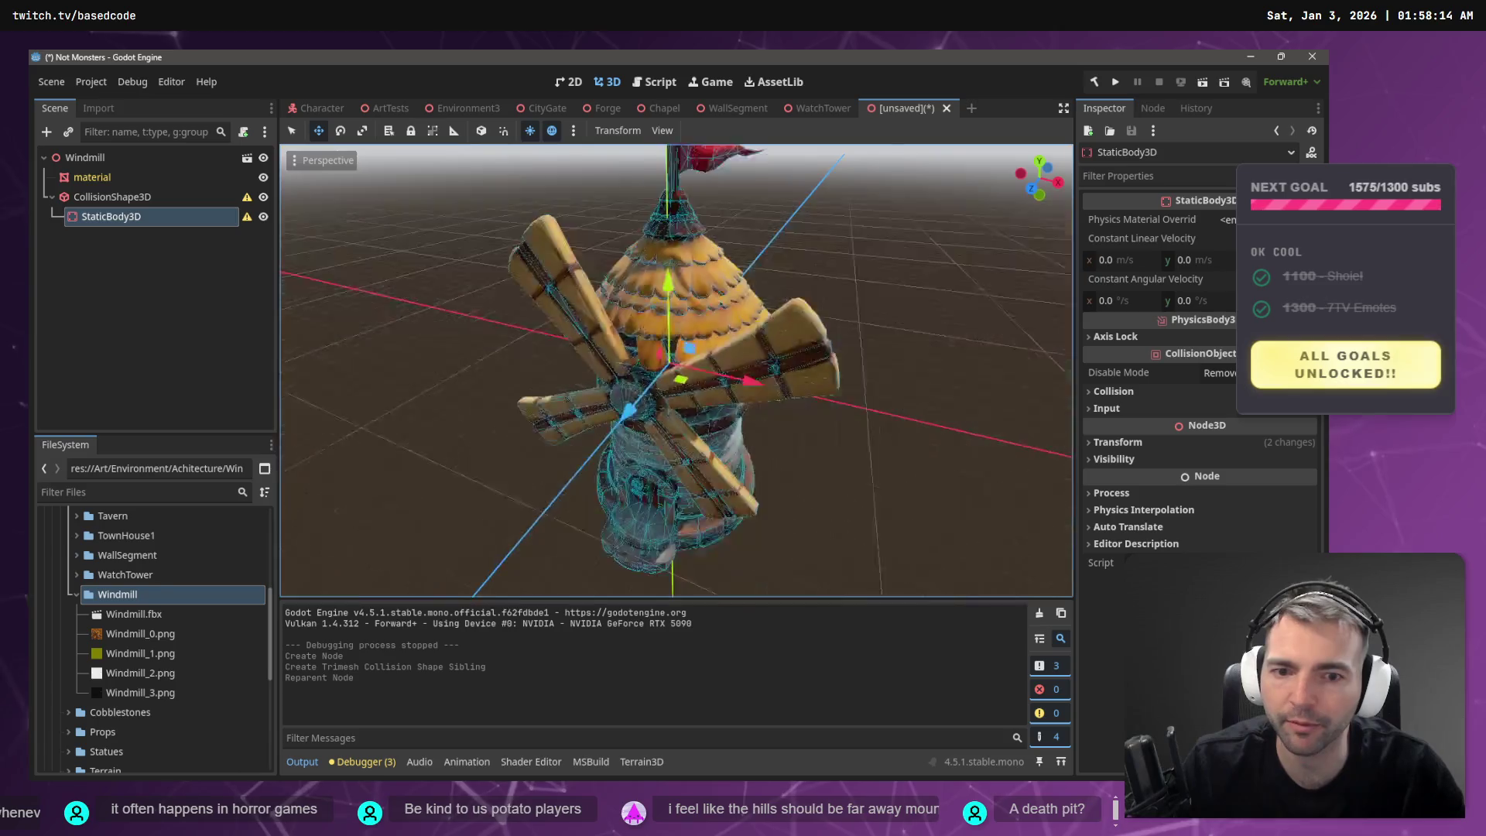
{"action": "left_click", "coordinate": [122, 175]}
{"action": "left_click_drag", "start_coordinate": [673, 287], "coordinate": [663, 117]}
{"action": "key", "text": "ctrl+z"}
{"action": "key", "text": "ctrl+z"}
{"action": "key", "text": "ctrl+z"}
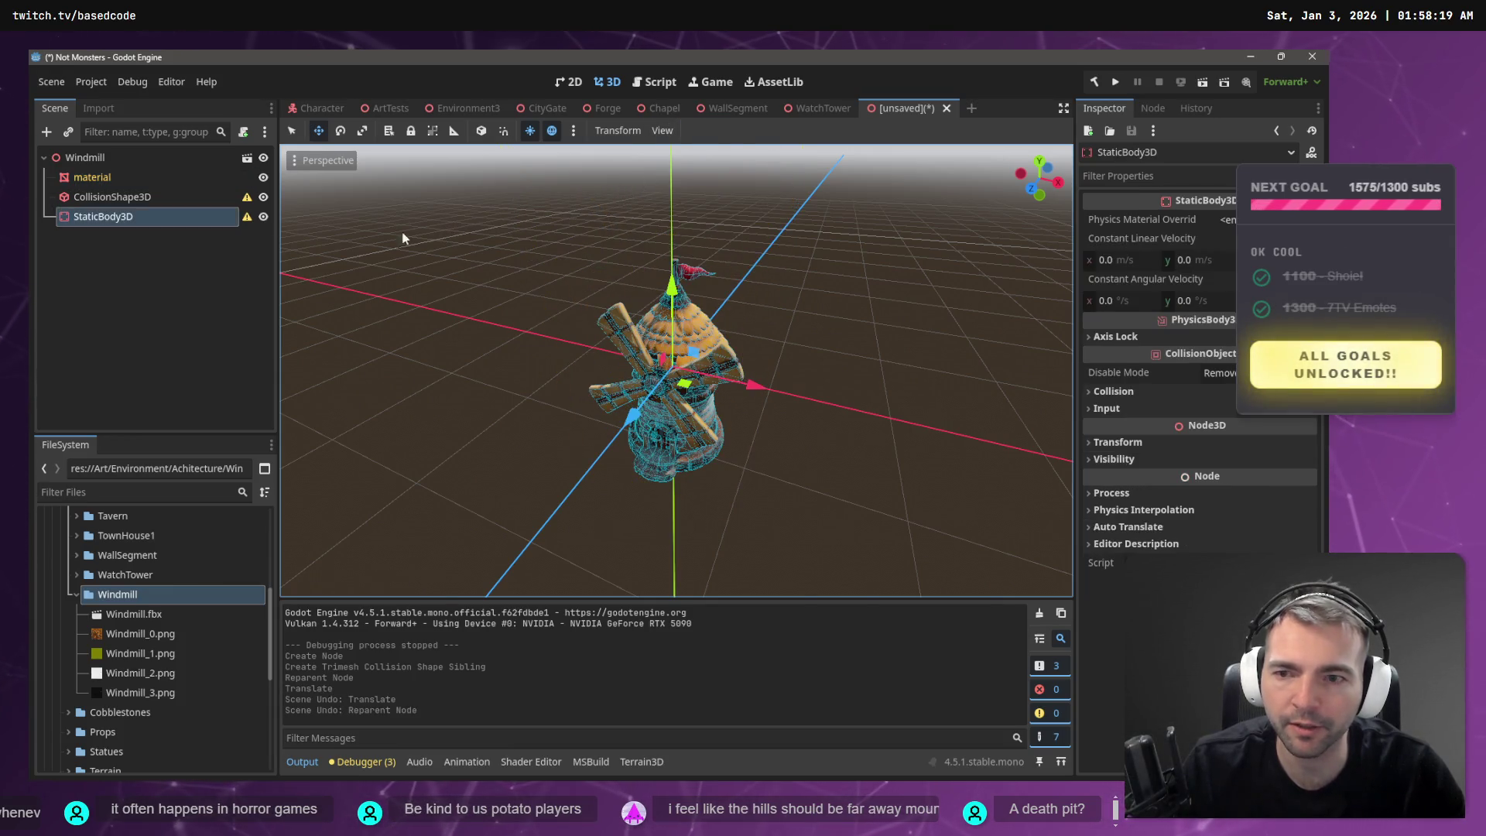
{"action": "left_click_drag", "start_coordinate": [673, 290], "coordinate": [685, 171]}
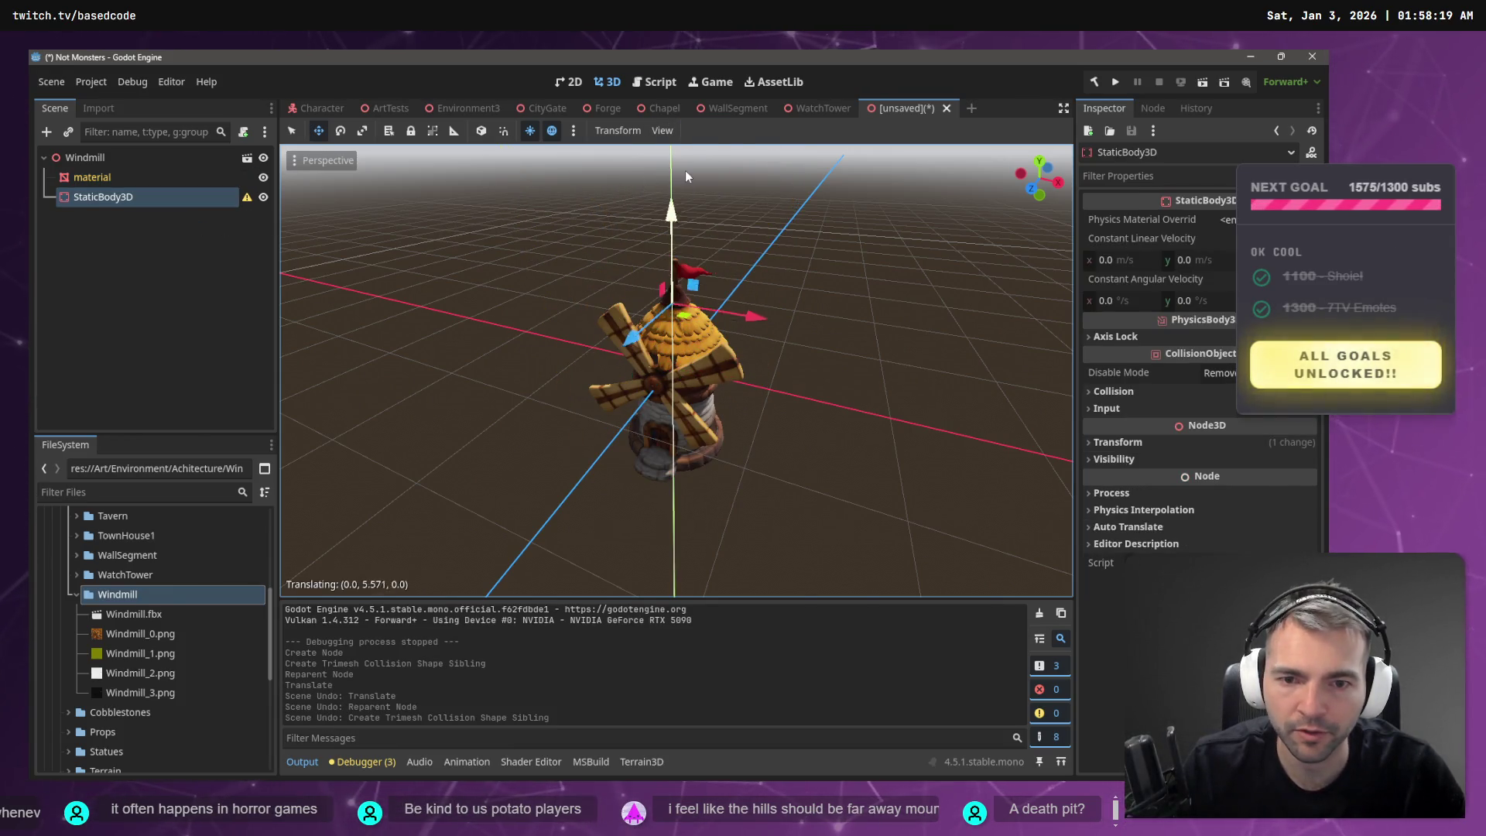
{"action": "key", "text": "ctrl+z"}
{"action": "left_click", "coordinate": [162, 178]}
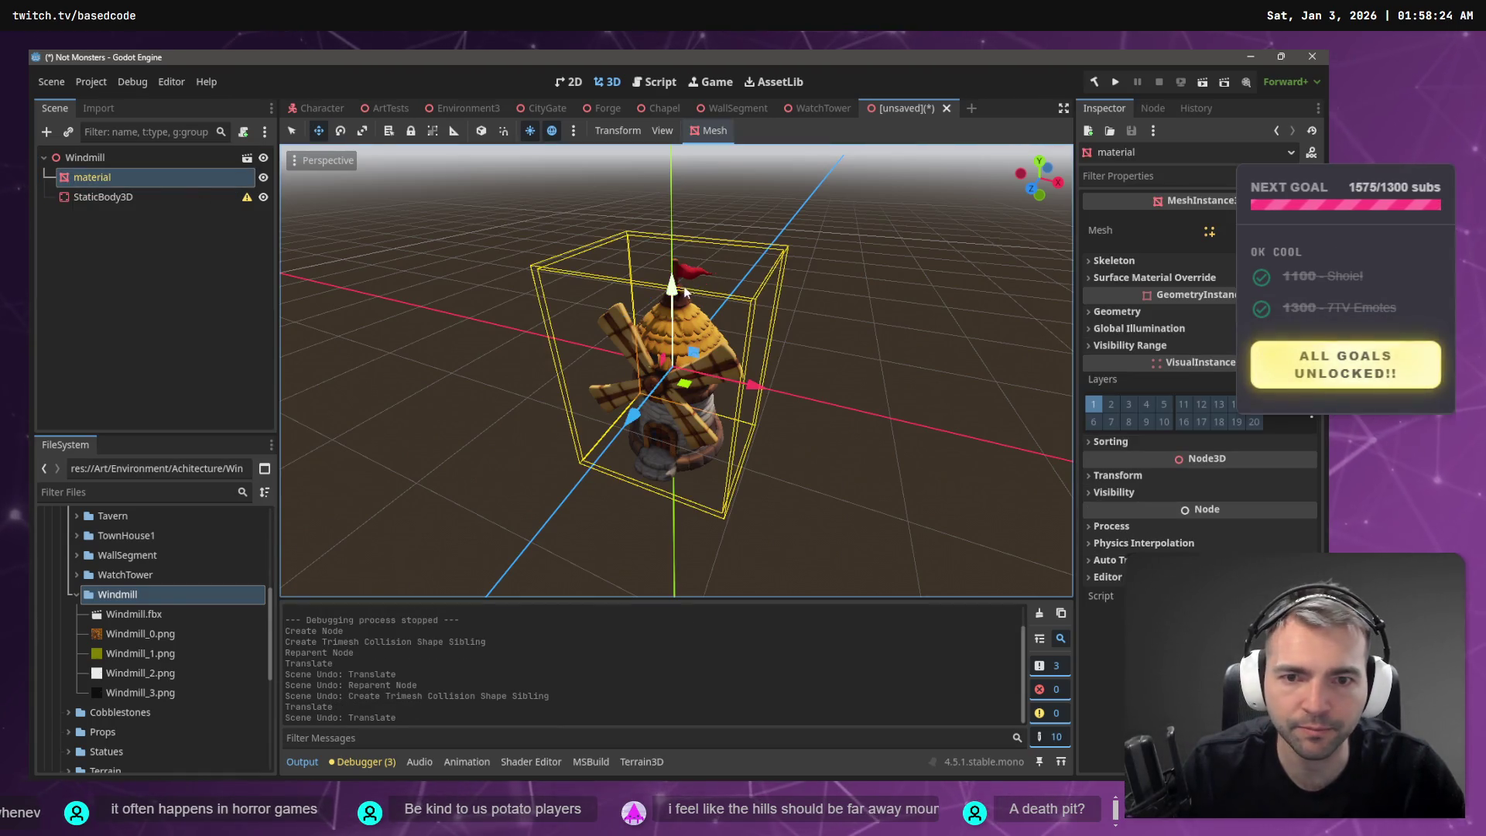
- Drag the material mesh up along Y until the windmill's stone base sits on the grid
{"action": "mouse_move", "coordinate": [672, 288]}
{"action": "left_mouse_down"}
{"action": "mouse_move", "coordinate": [688, 96]}
{"action": "mouse_move", "coordinate": [710, 147]}
{"action": "left_mouse_up"}
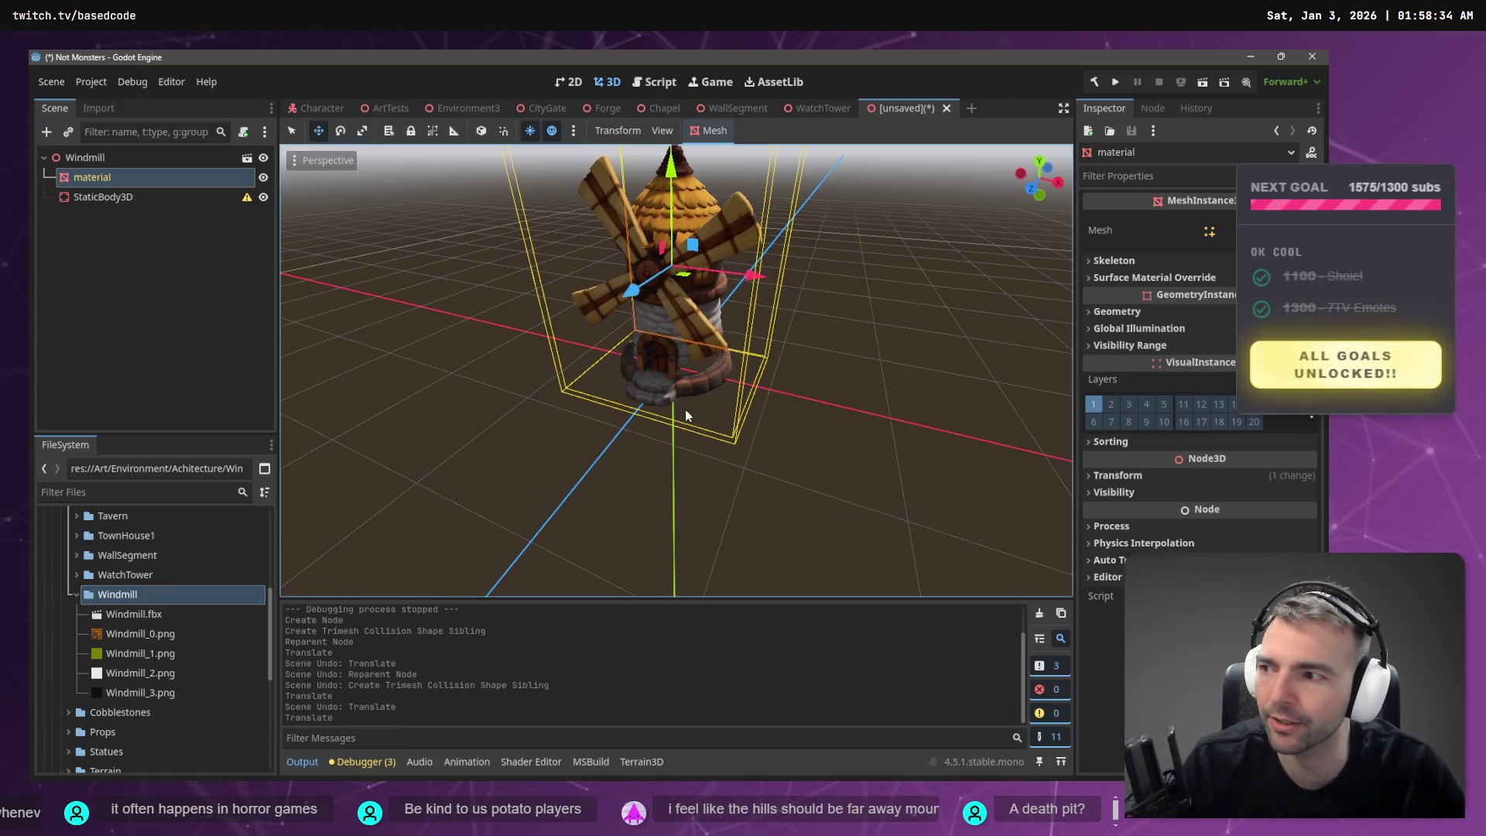
{"action": "key", "text": "w"}
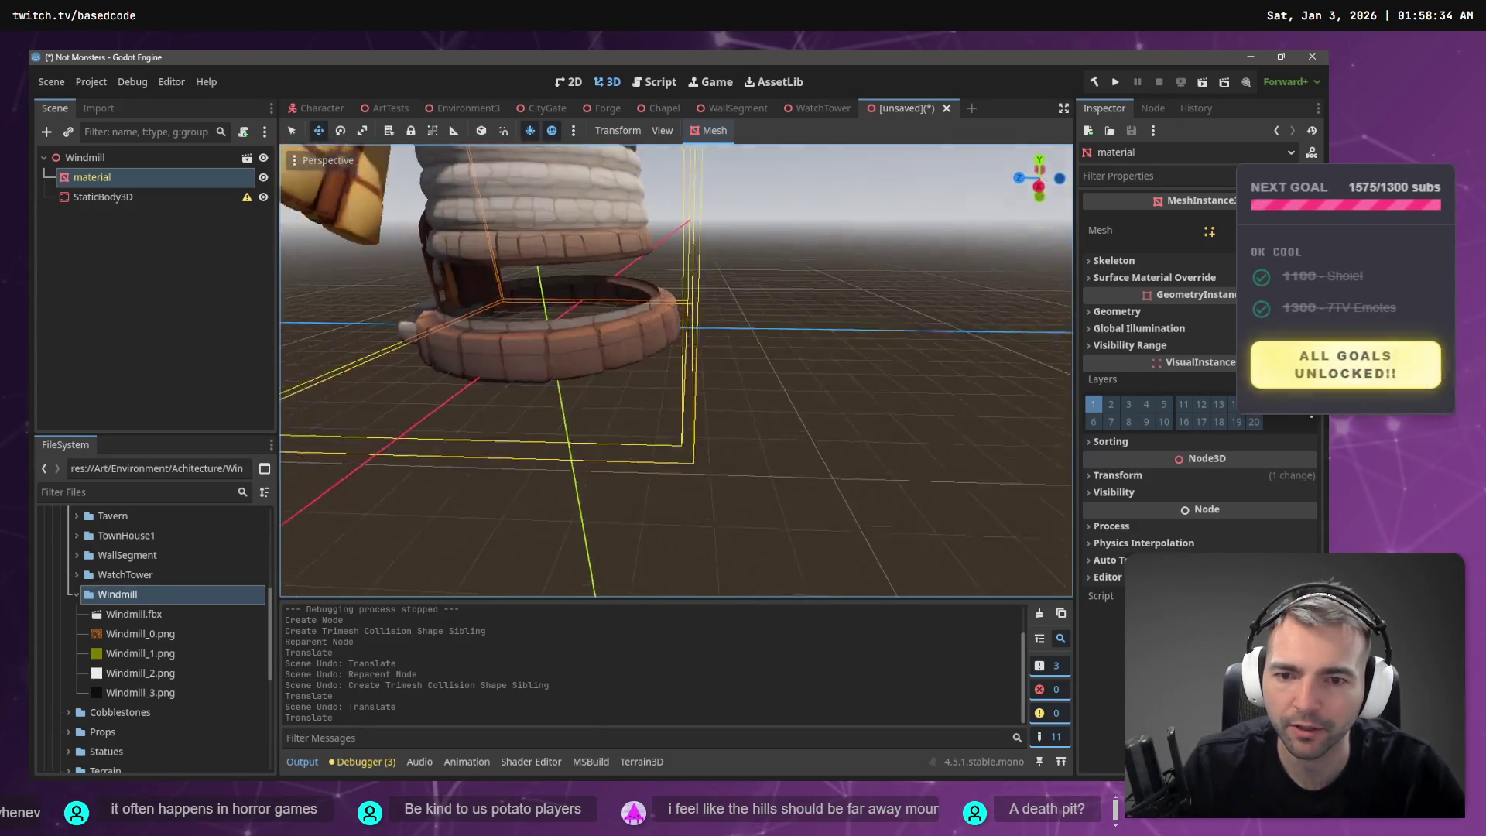
{"action": "key", "text": "s"}
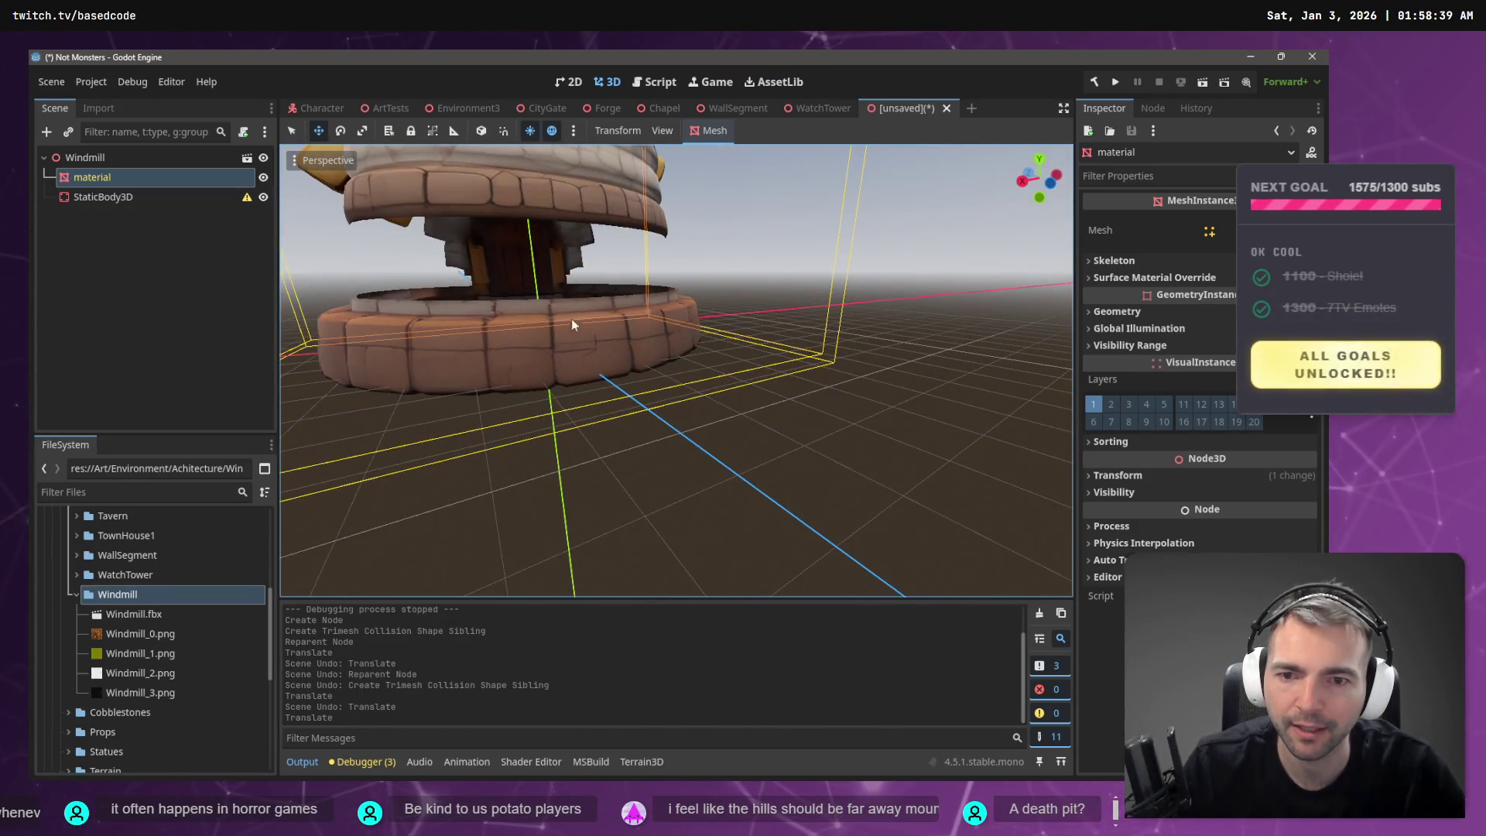
{"action": "scroll", "coordinate": [572, 309], "scroll_direction": "down", "scroll_amount": 4}
{"action": "key", "text": "s"}
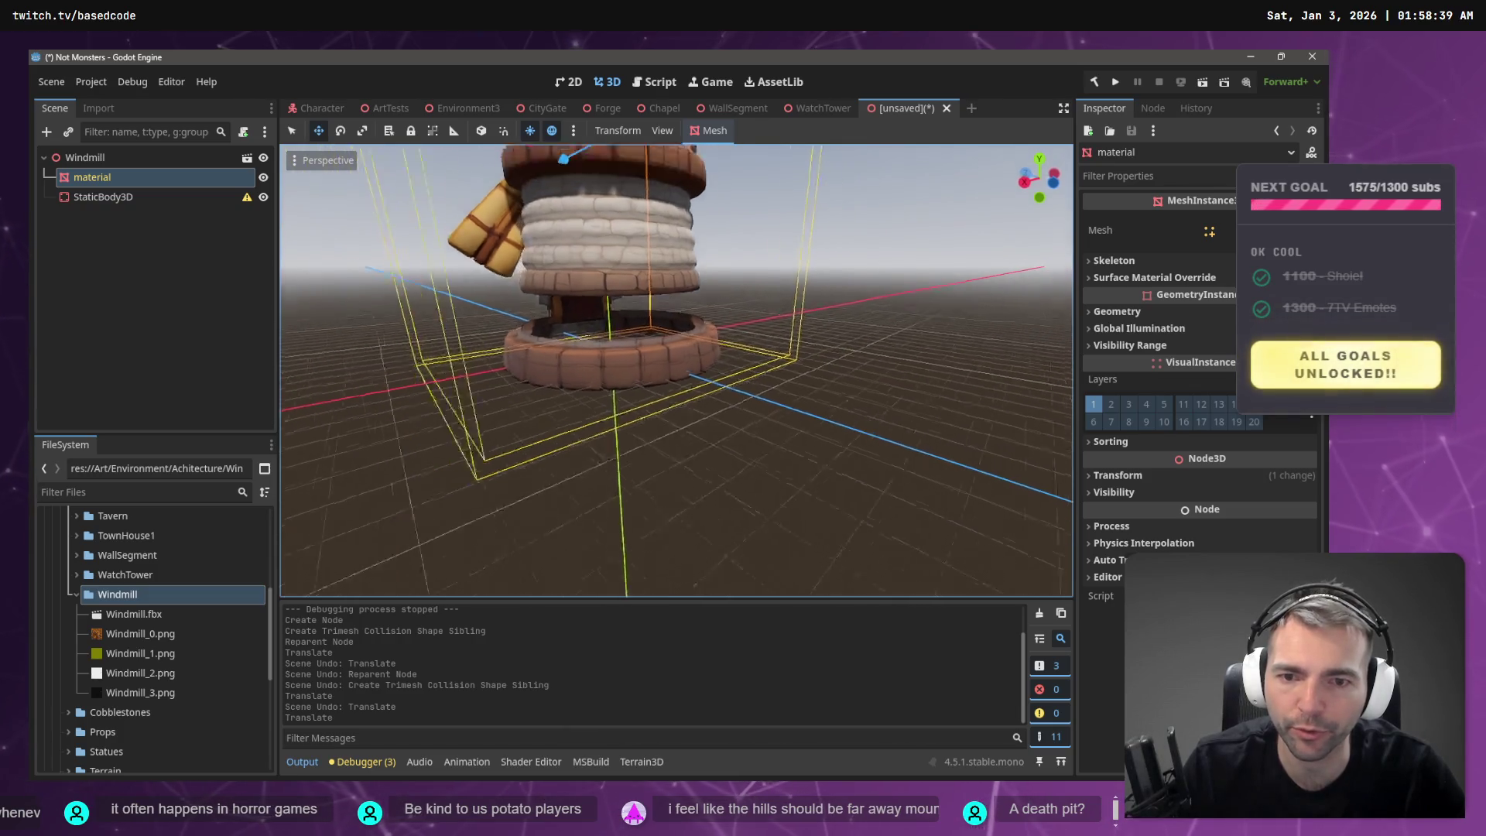
{"action": "left_click_drag", "start_coordinate": [599, 175], "coordinate": [615, 177]}
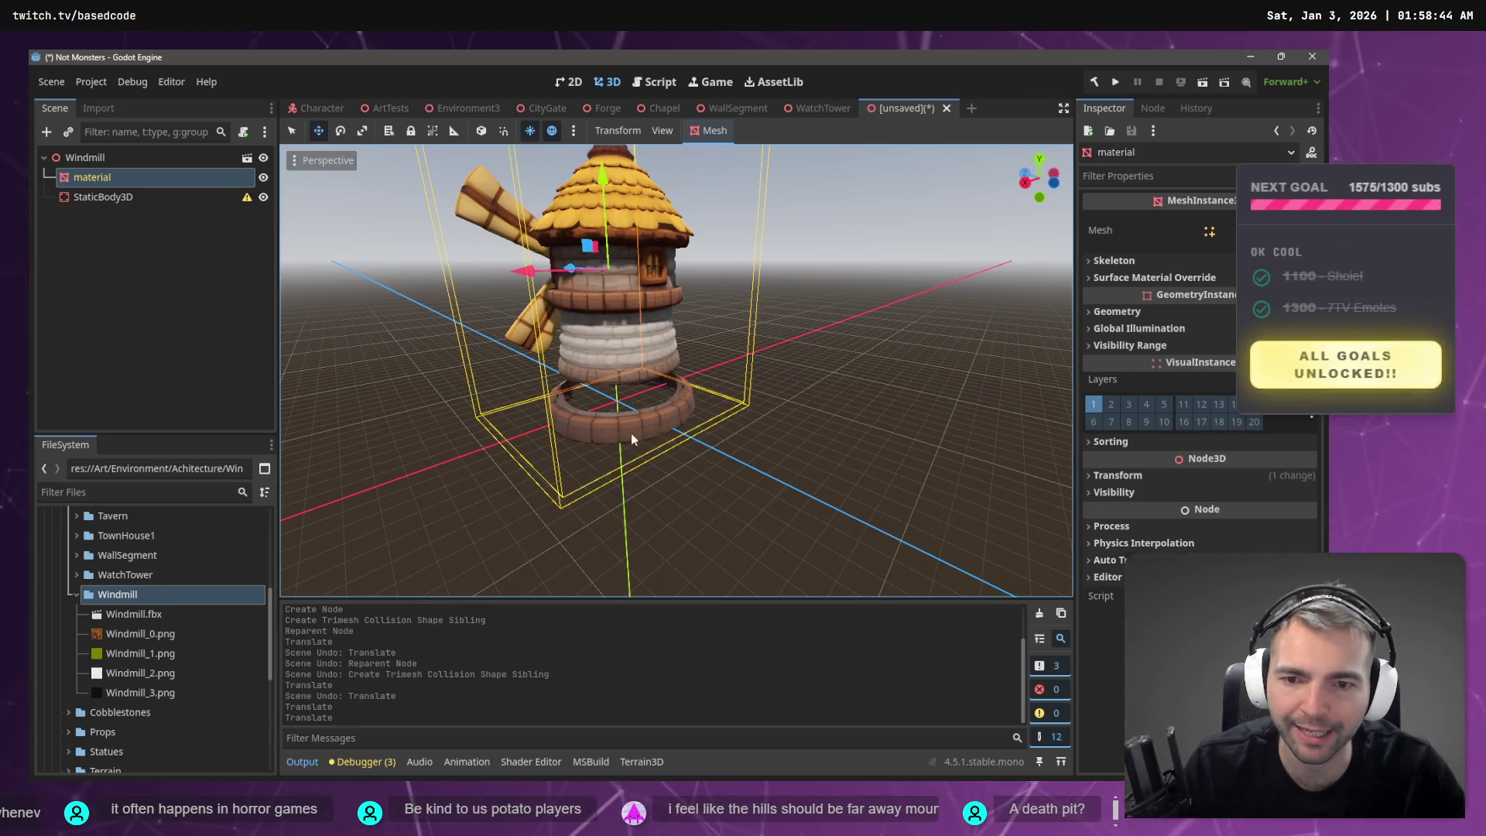
{"action": "scroll", "coordinate": [642, 428], "scroll_direction": "up", "scroll_amount": 5}
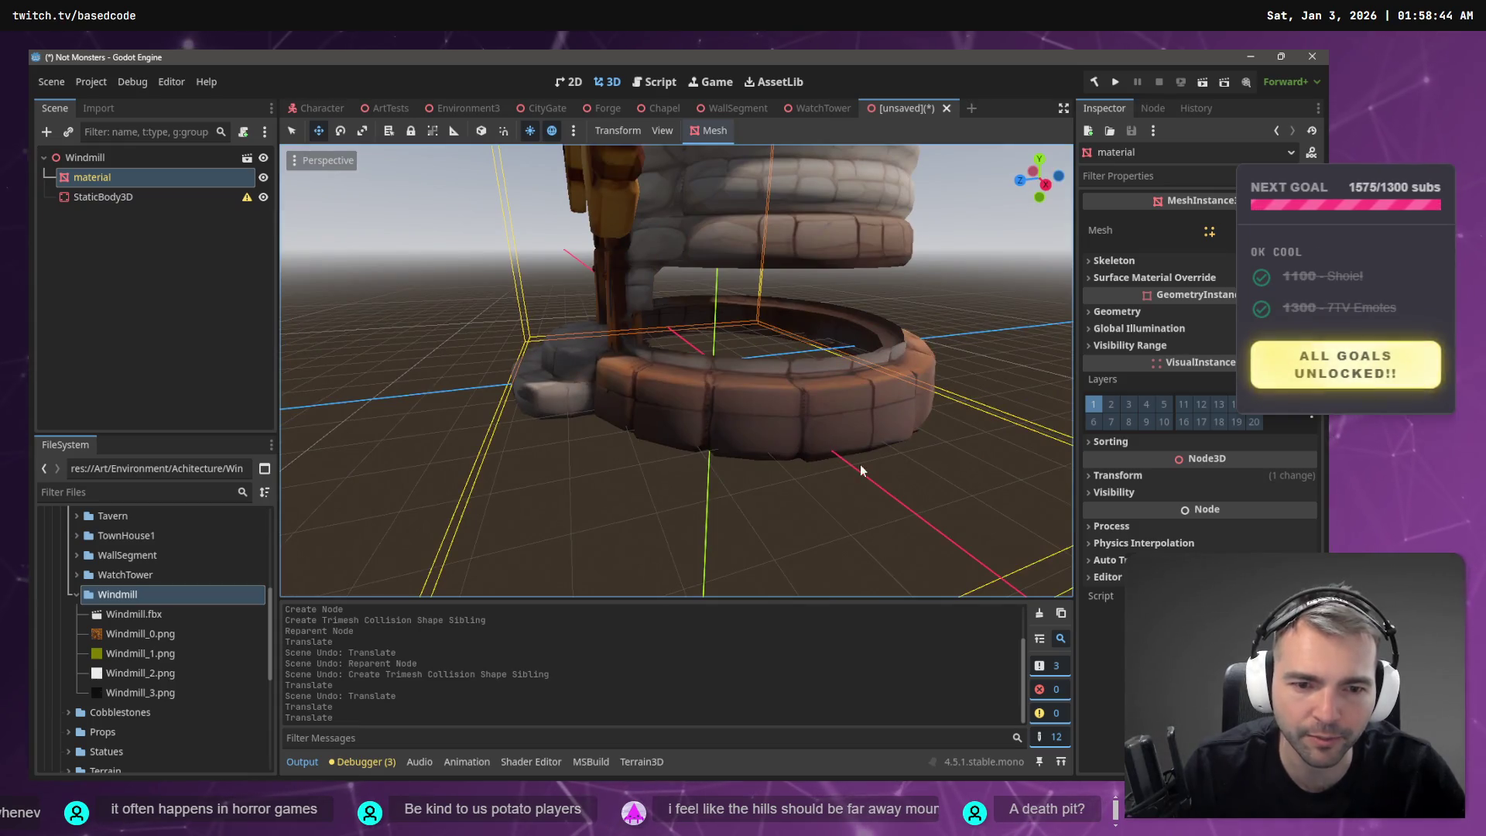
{"action": "key", "text": "f"}
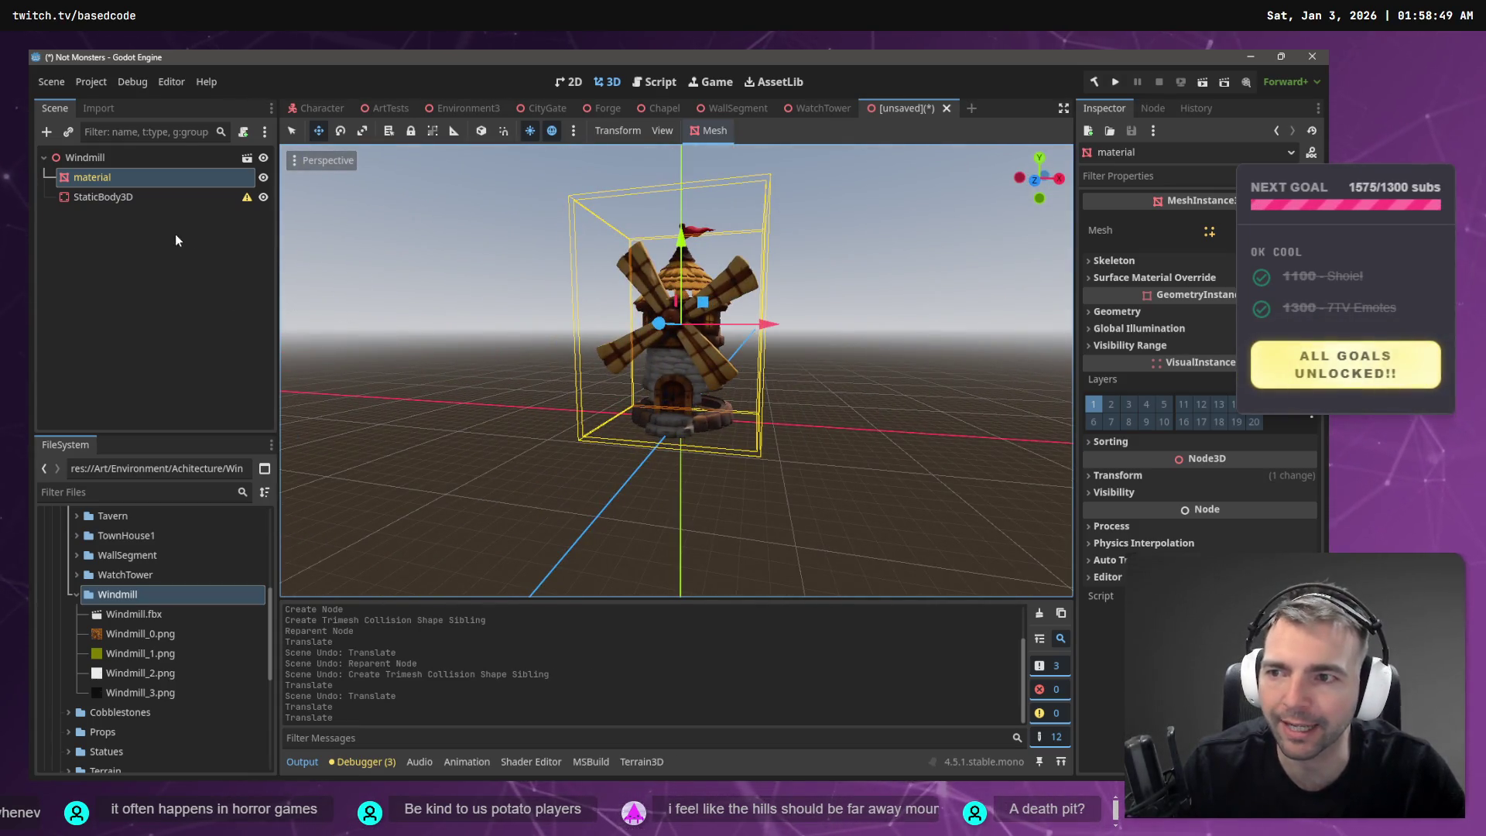
{"action": "left_click", "coordinate": [723, 131]}
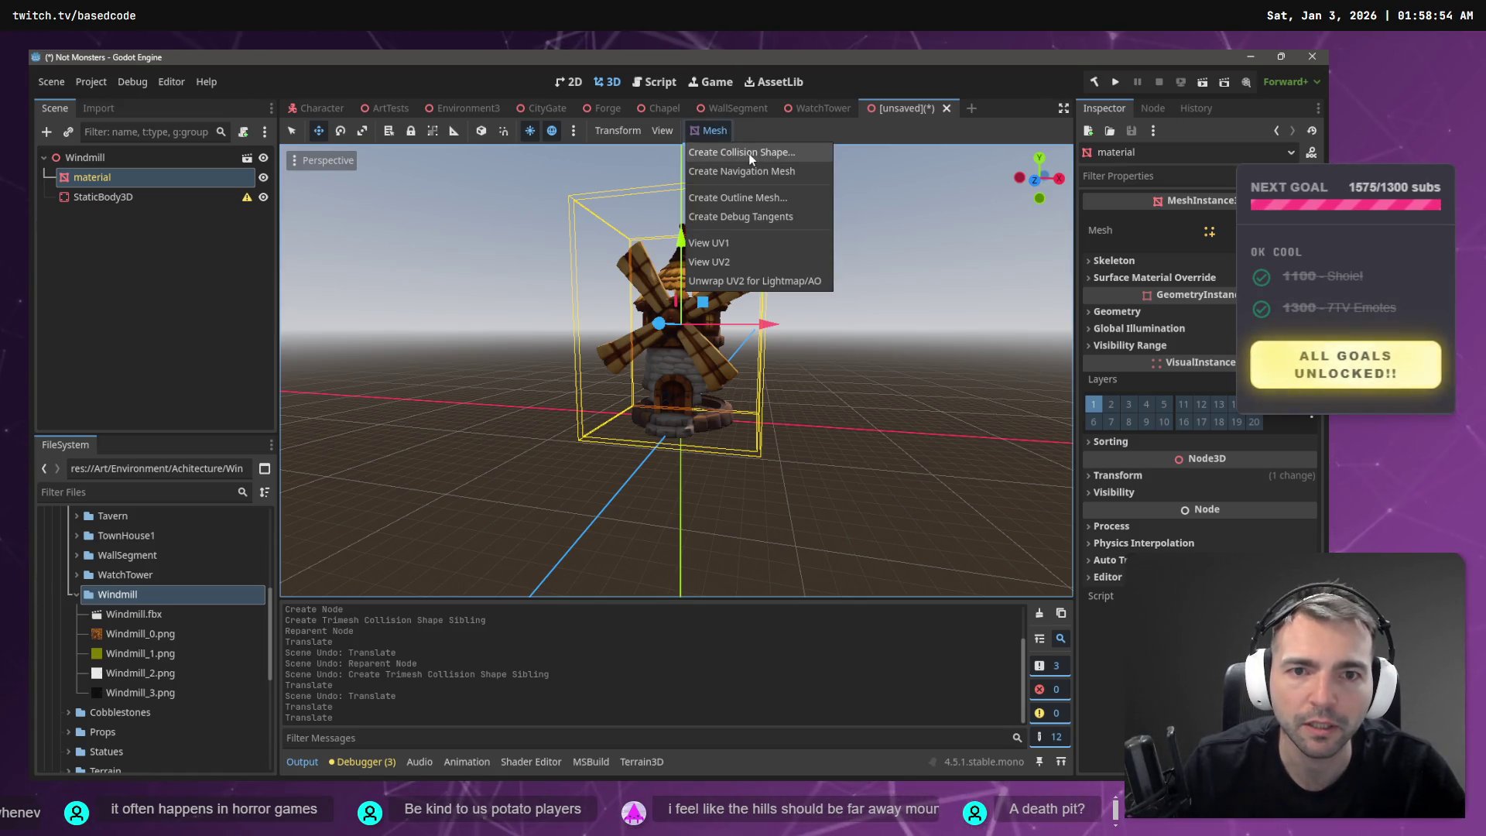
- Generate a trimesh CollisionShape3D from the mesh and place it under StaticBody3D
{"action": "left_click", "coordinate": [749, 154]}
{"action": "left_click", "coordinate": [640, 461]}
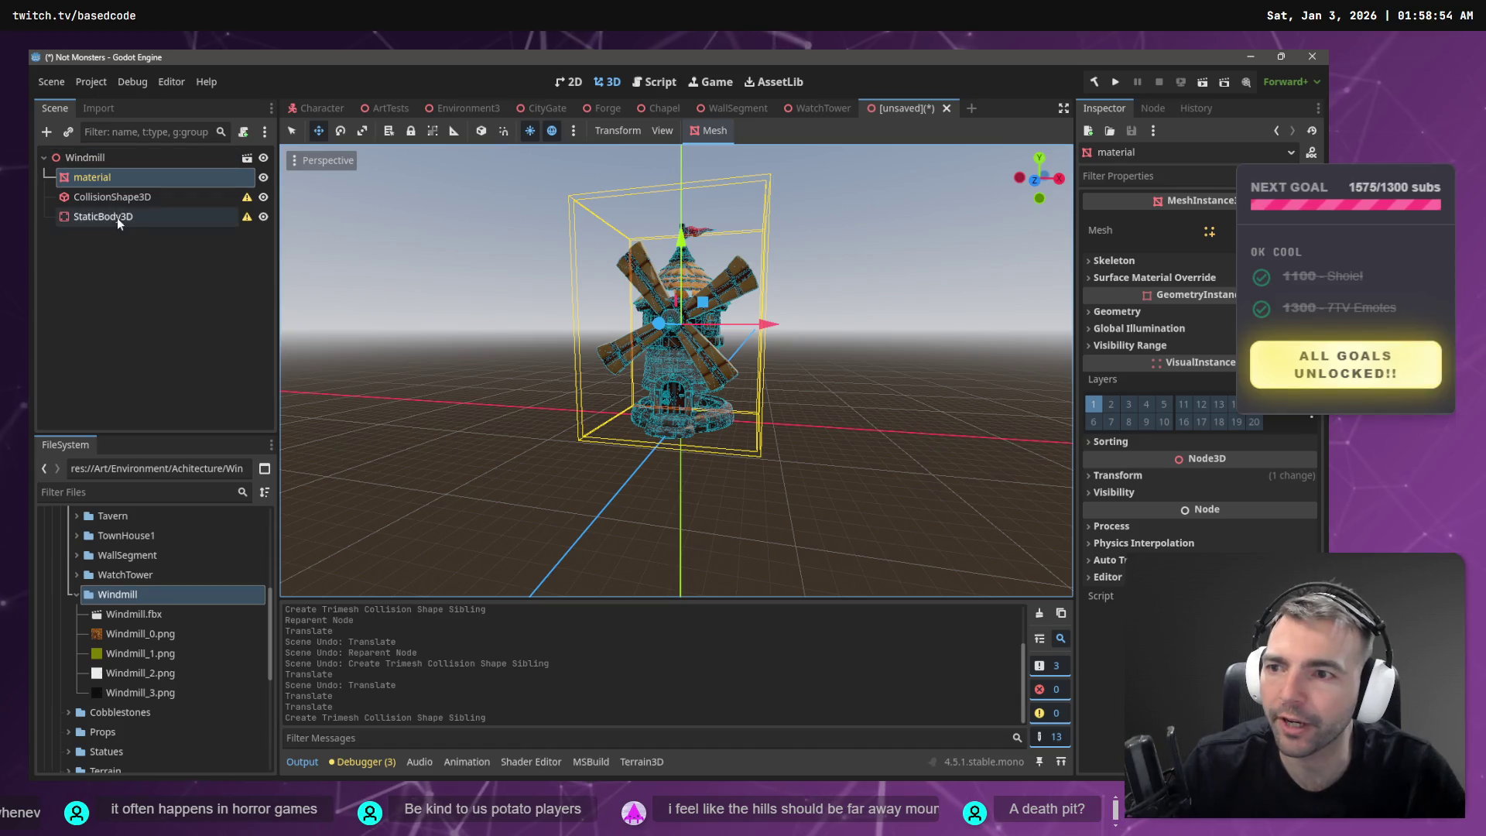
{"action": "left_click_drag", "start_coordinate": [118, 196], "coordinate": [152, 218]}
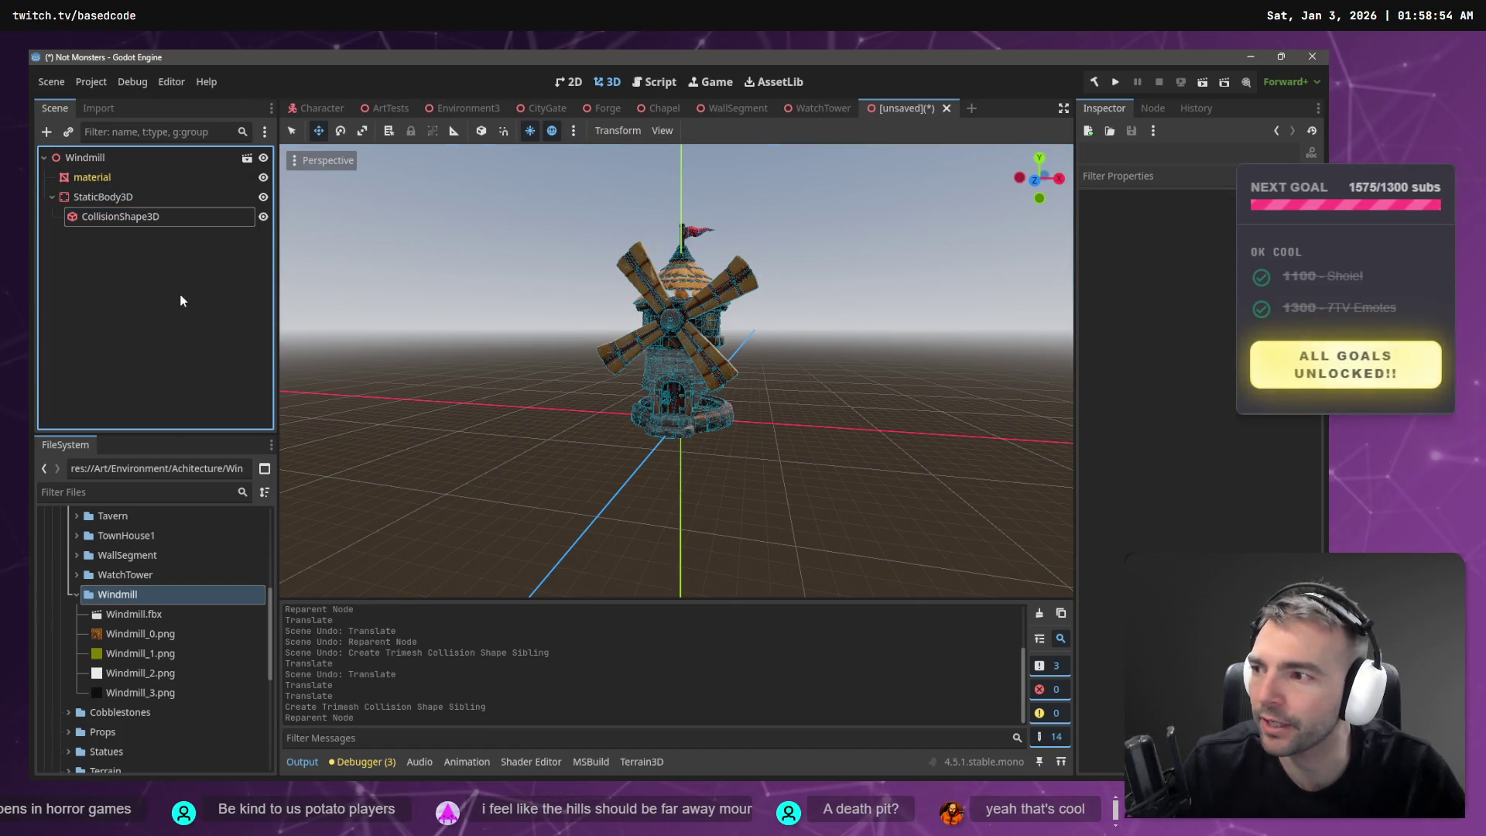
- Save the scene as Windmill.tscn in the Achitecture/Windmill folder
{"action": "key", "text": "ctrl+s"}
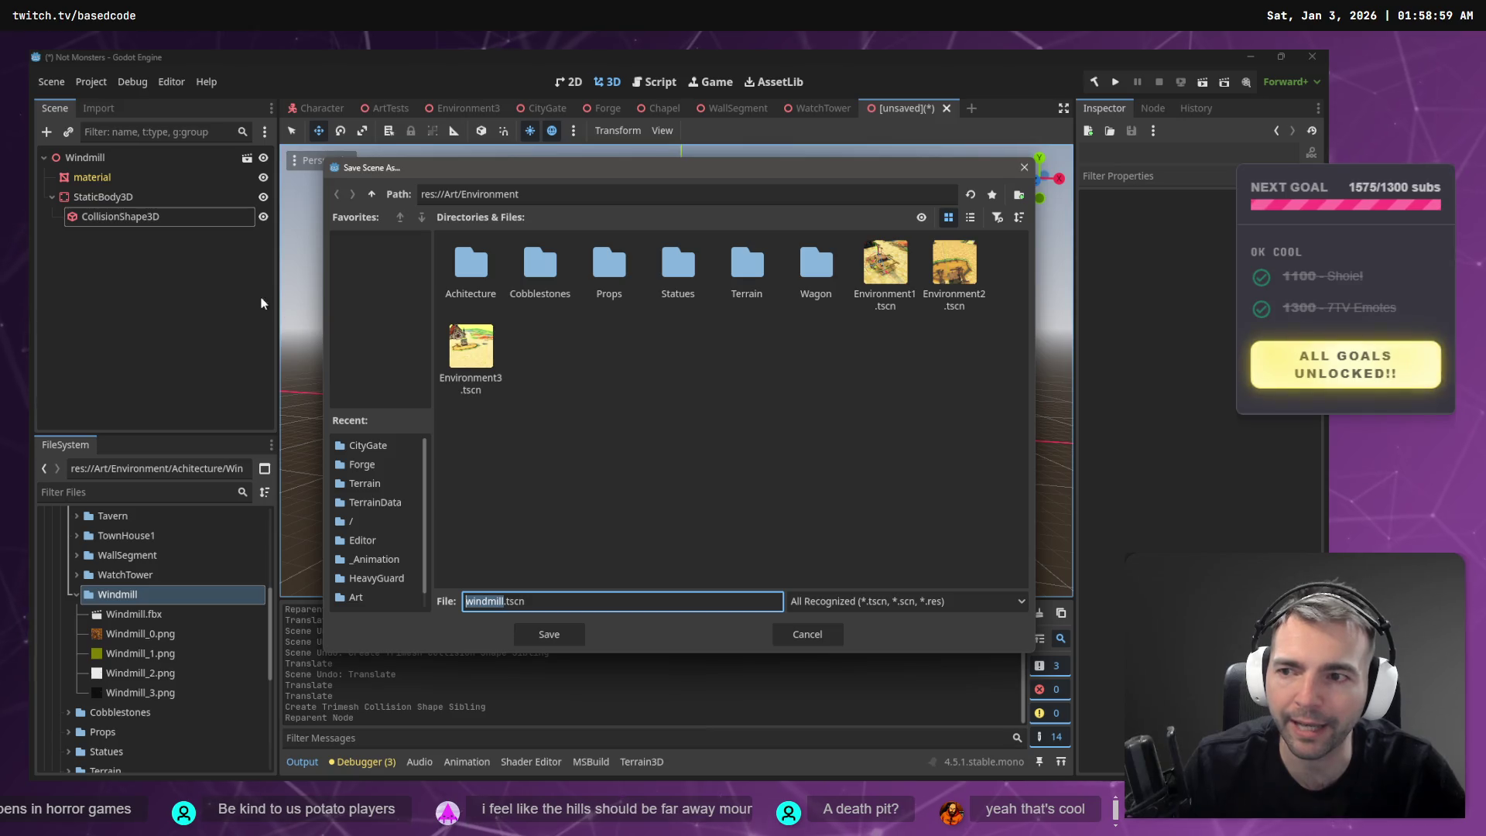
{"action": "double_click", "coordinate": [489, 259]}
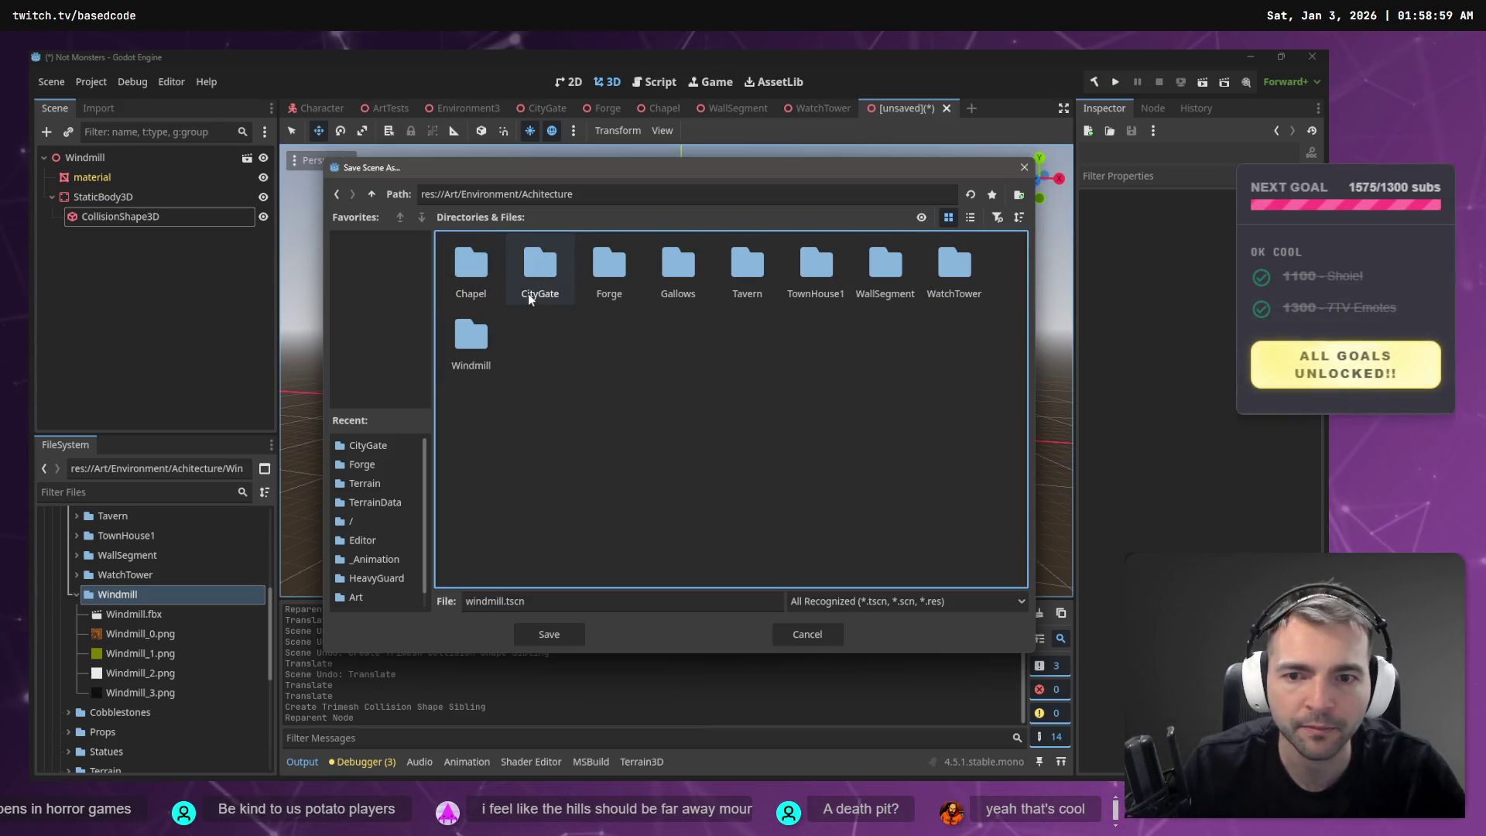
{"action": "double_click", "coordinate": [501, 332]}
{"action": "left_click", "coordinate": [550, 602]}
{"action": "type", "text": "W"}
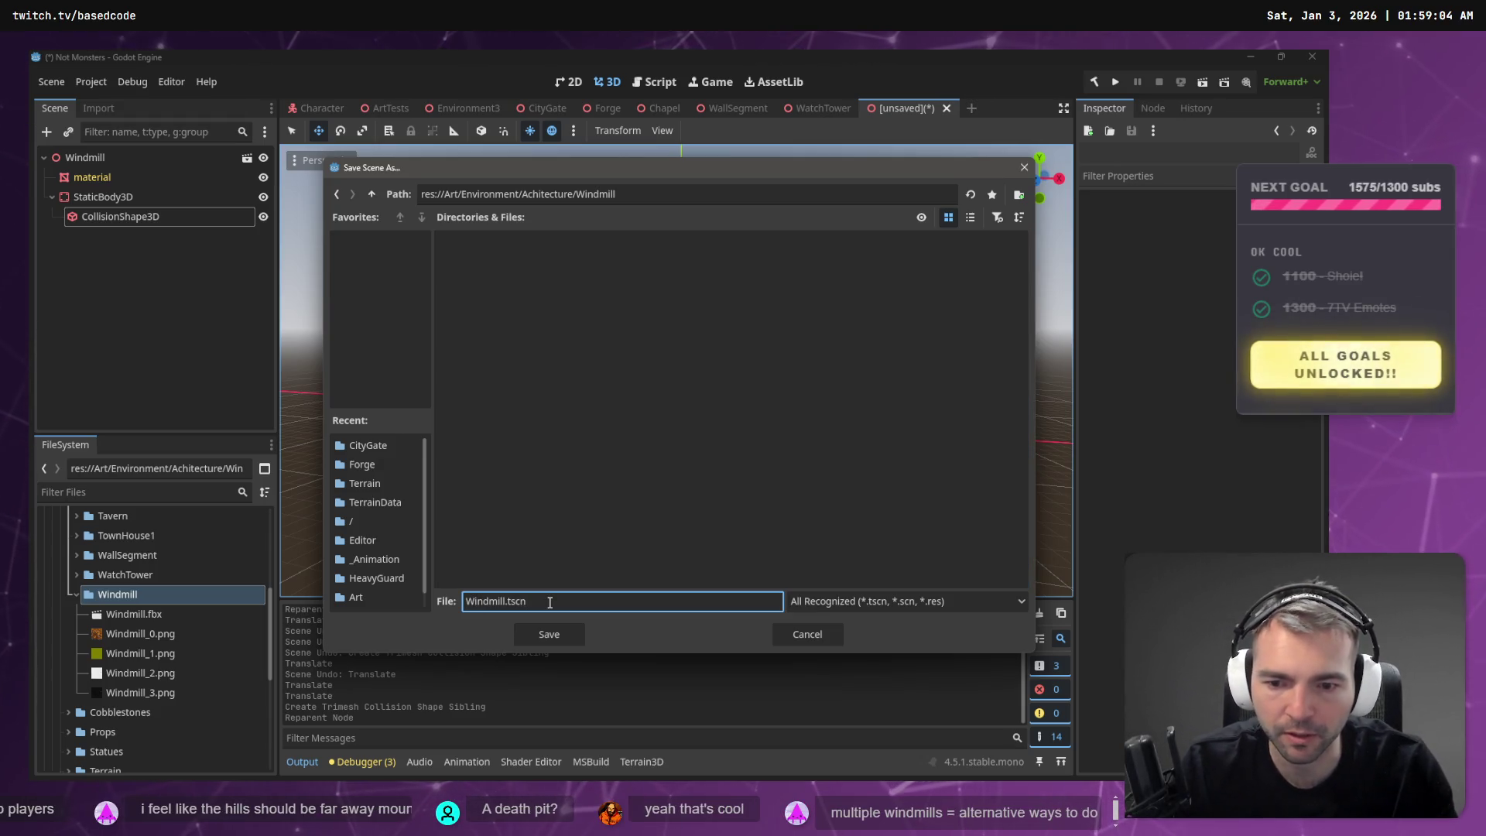
{"action": "key", "text": "Return"}
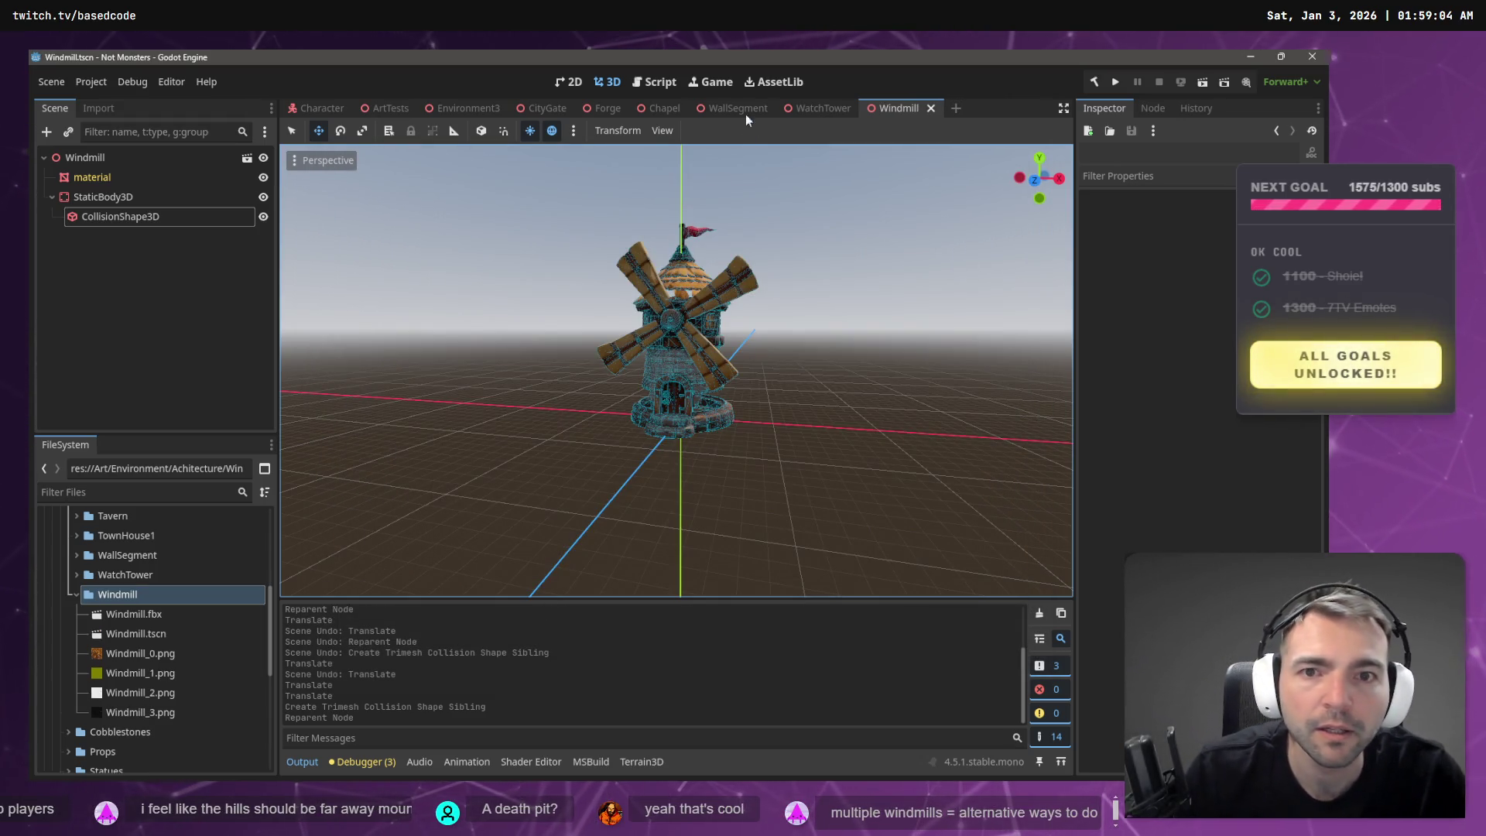
- In ArtTests, replace the old Windmill node with an instance of Windmill.tscn, then return to Environment3
{"action": "left_click", "coordinate": [374, 108]}
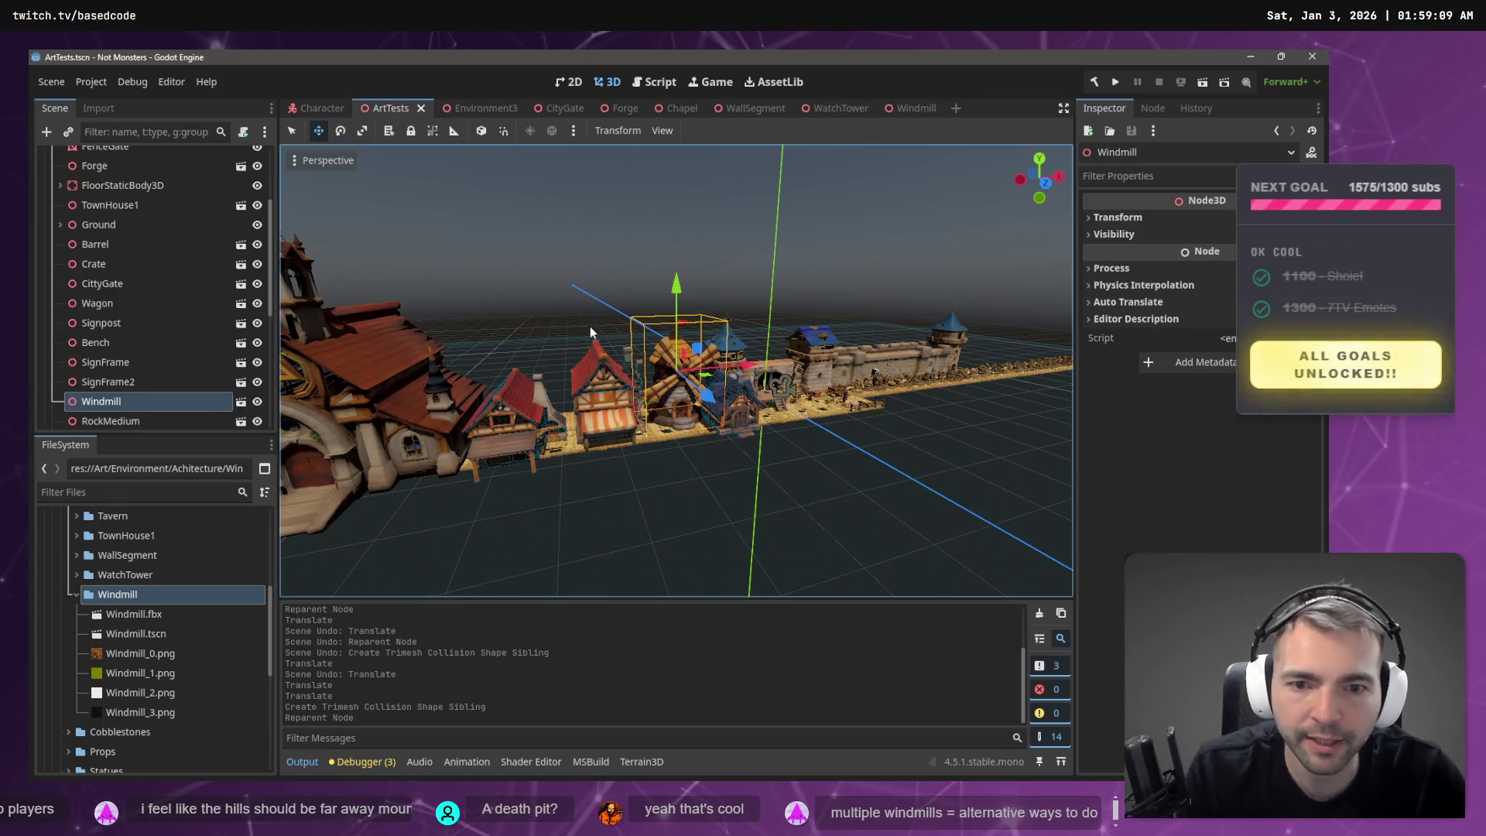
{"action": "key", "text": "Delete"}
{"action": "left_click", "coordinate": [659, 426]}
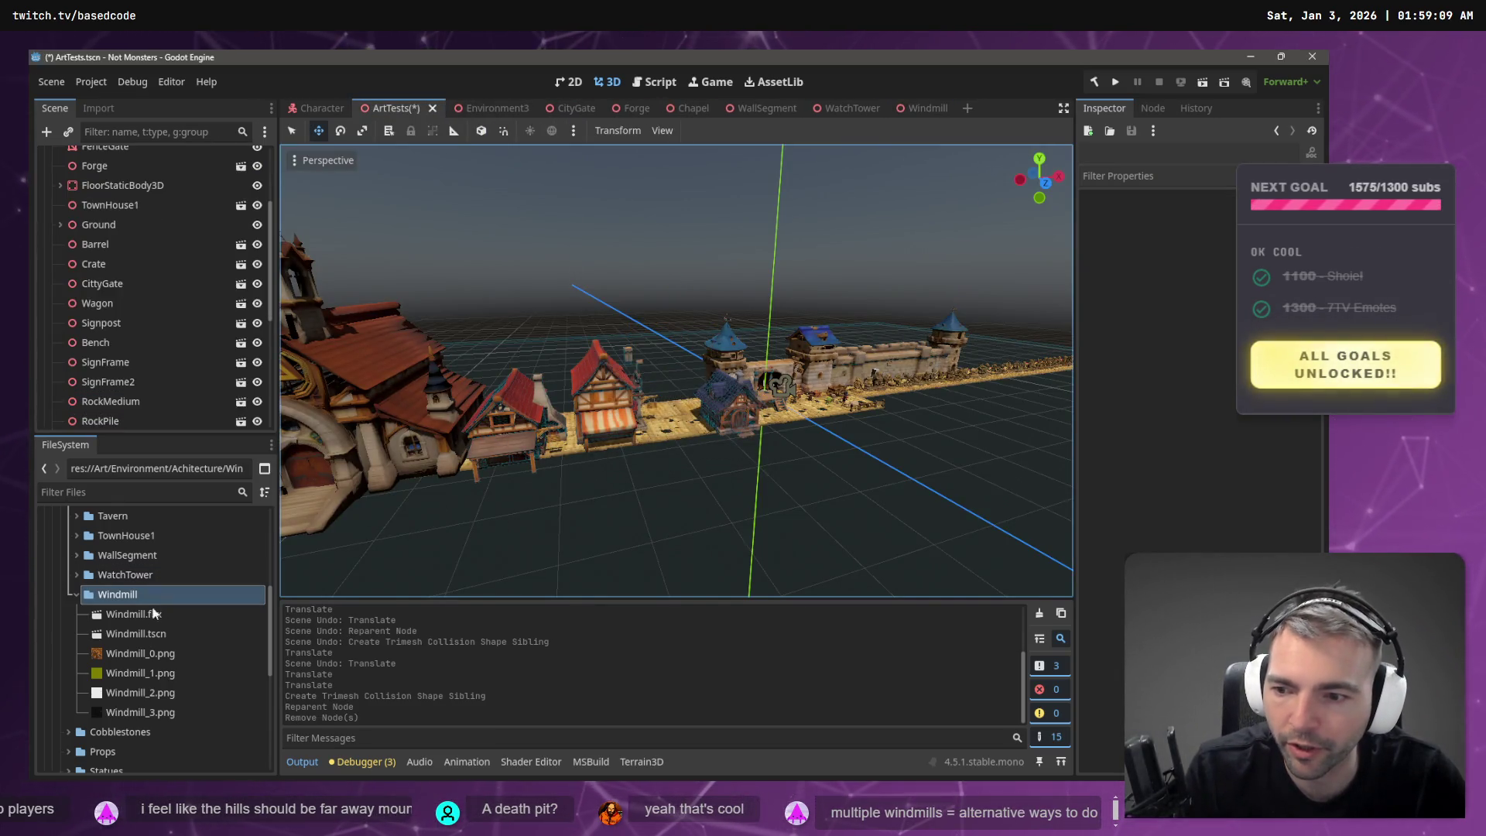
{"action": "mouse_move", "coordinate": [138, 635]}
{"action": "left_mouse_down"}
{"action": "mouse_move", "coordinate": [781, 418]}
{"action": "mouse_move", "coordinate": [671, 427]}
{"action": "left_mouse_up"}
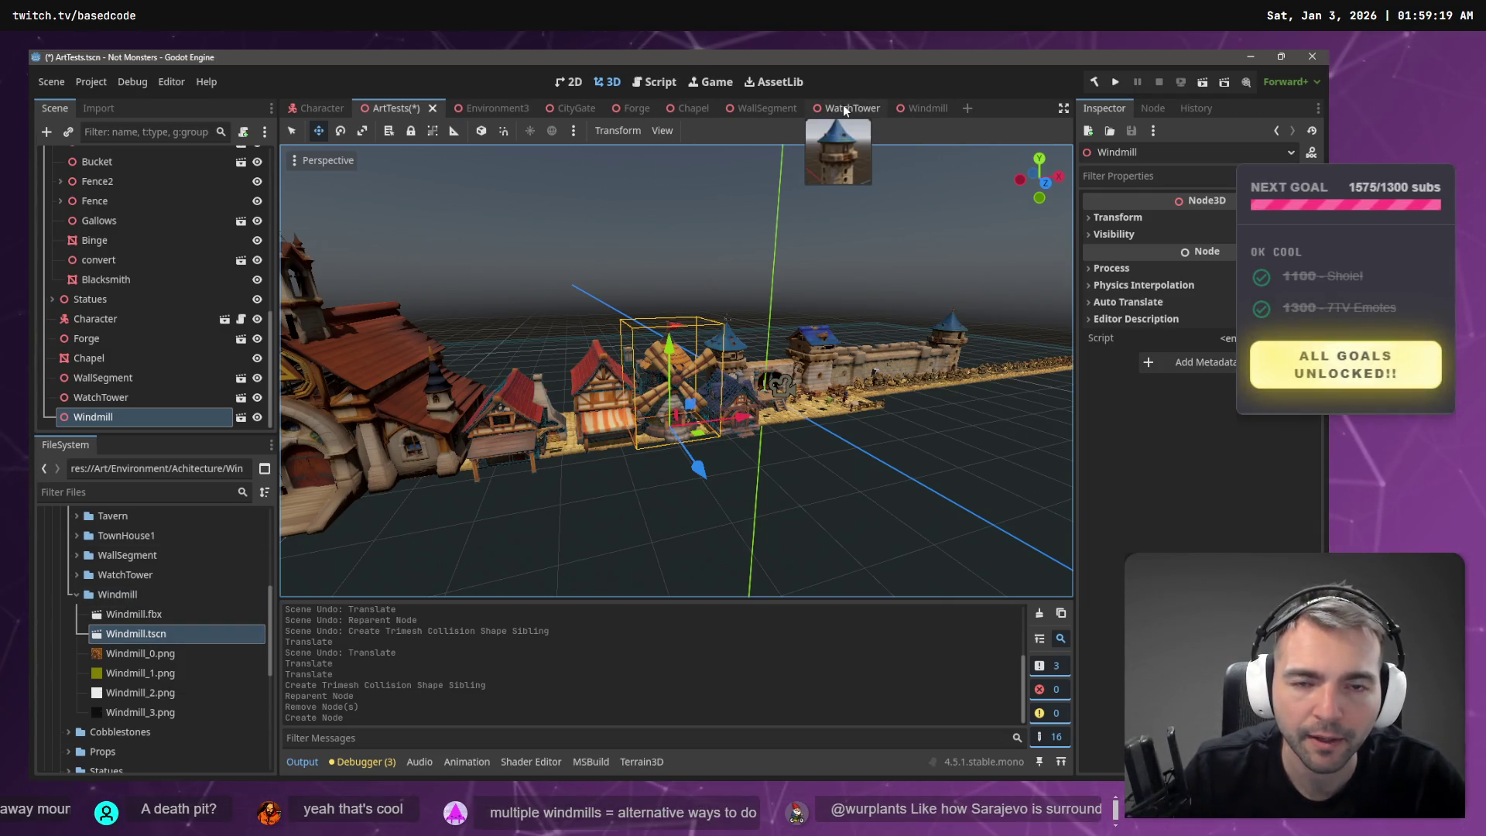
{"action": "left_click", "coordinate": [486, 108]}
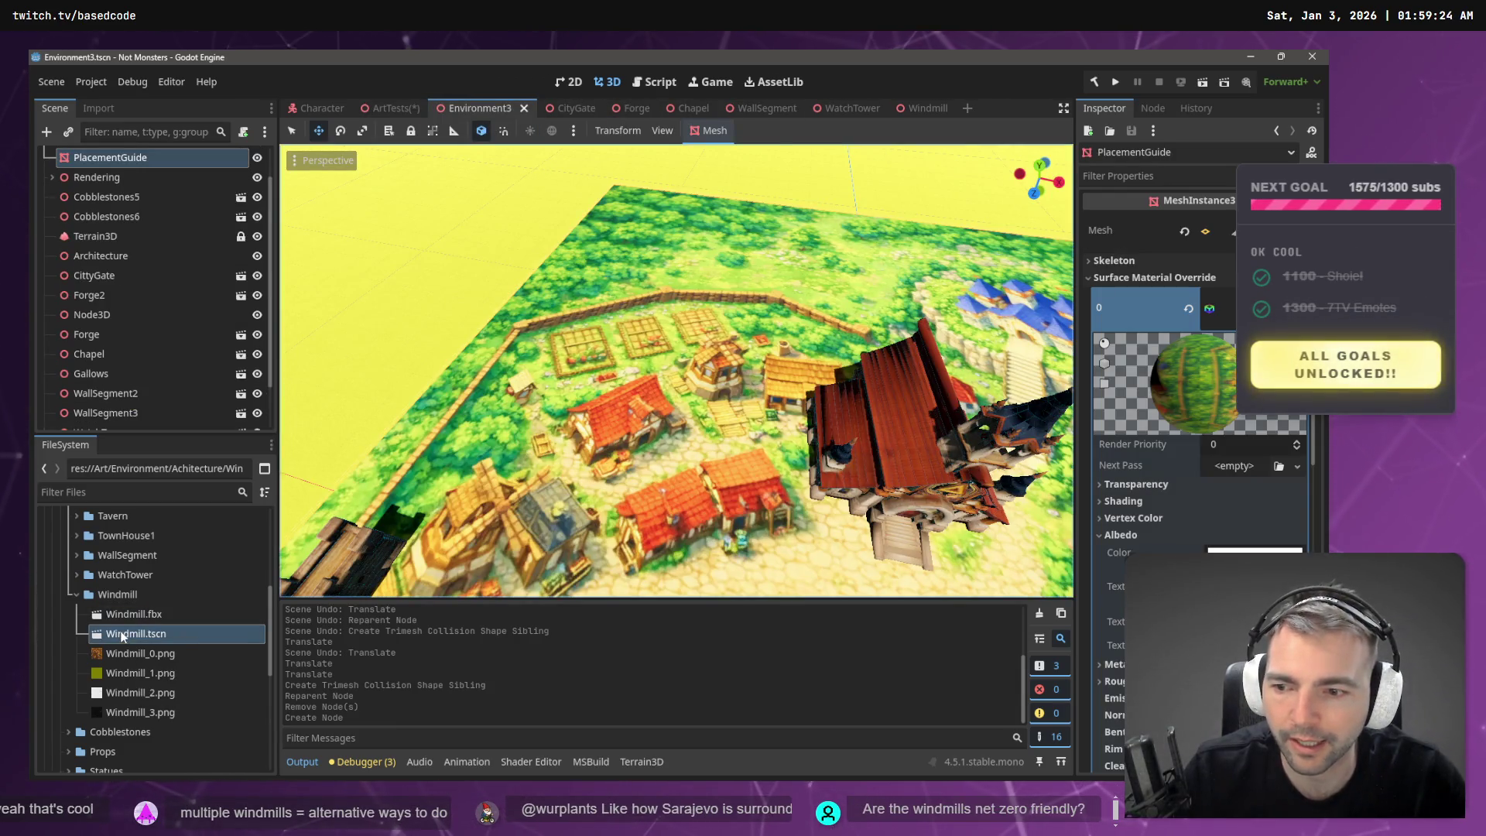
- Drop a Windmill.tscn instance into the Environment3 town, undoing and redoing the misplaced first drop
{"action": "left_click", "coordinate": [122, 636]}
{"action": "mouse_move", "coordinate": [648, 421]}
{"action": "left_mouse_down"}
{"action": "mouse_move", "coordinate": [616, 418]}
{"action": "mouse_move", "coordinate": [714, 422]}
{"action": "left_mouse_up"}
{"action": "key", "text": "ctrl+z"}
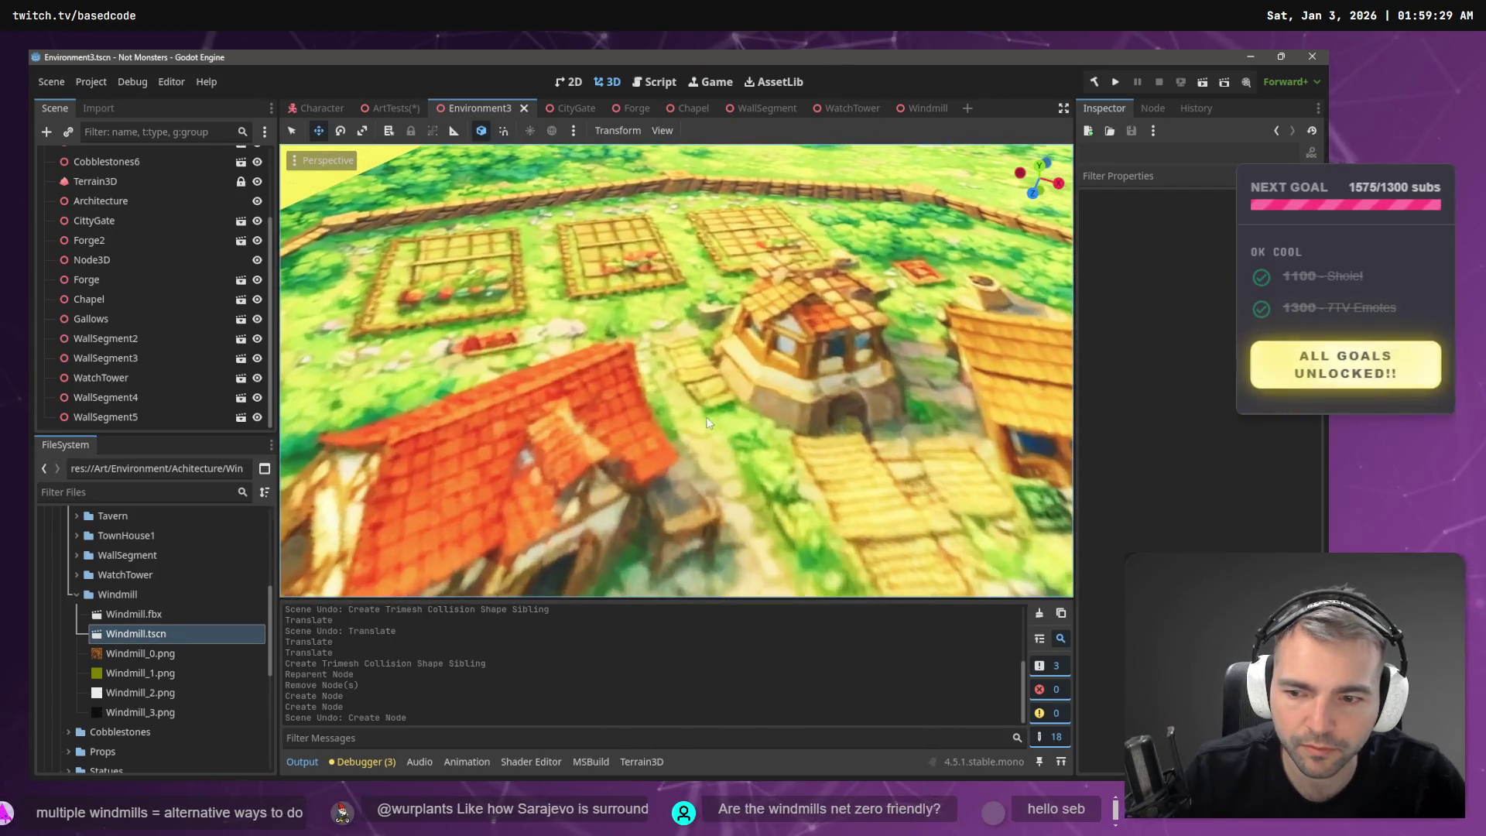
{"action": "mouse_move", "coordinate": [140, 633]}
{"action": "left_mouse_down"}
{"action": "mouse_move", "coordinate": [656, 447]}
{"action": "mouse_move", "coordinate": [680, 425]}
{"action": "left_mouse_up"}
- Move the windmill left beside the chapel and raise it about 2 units
{"action": "key", "text": "s"}
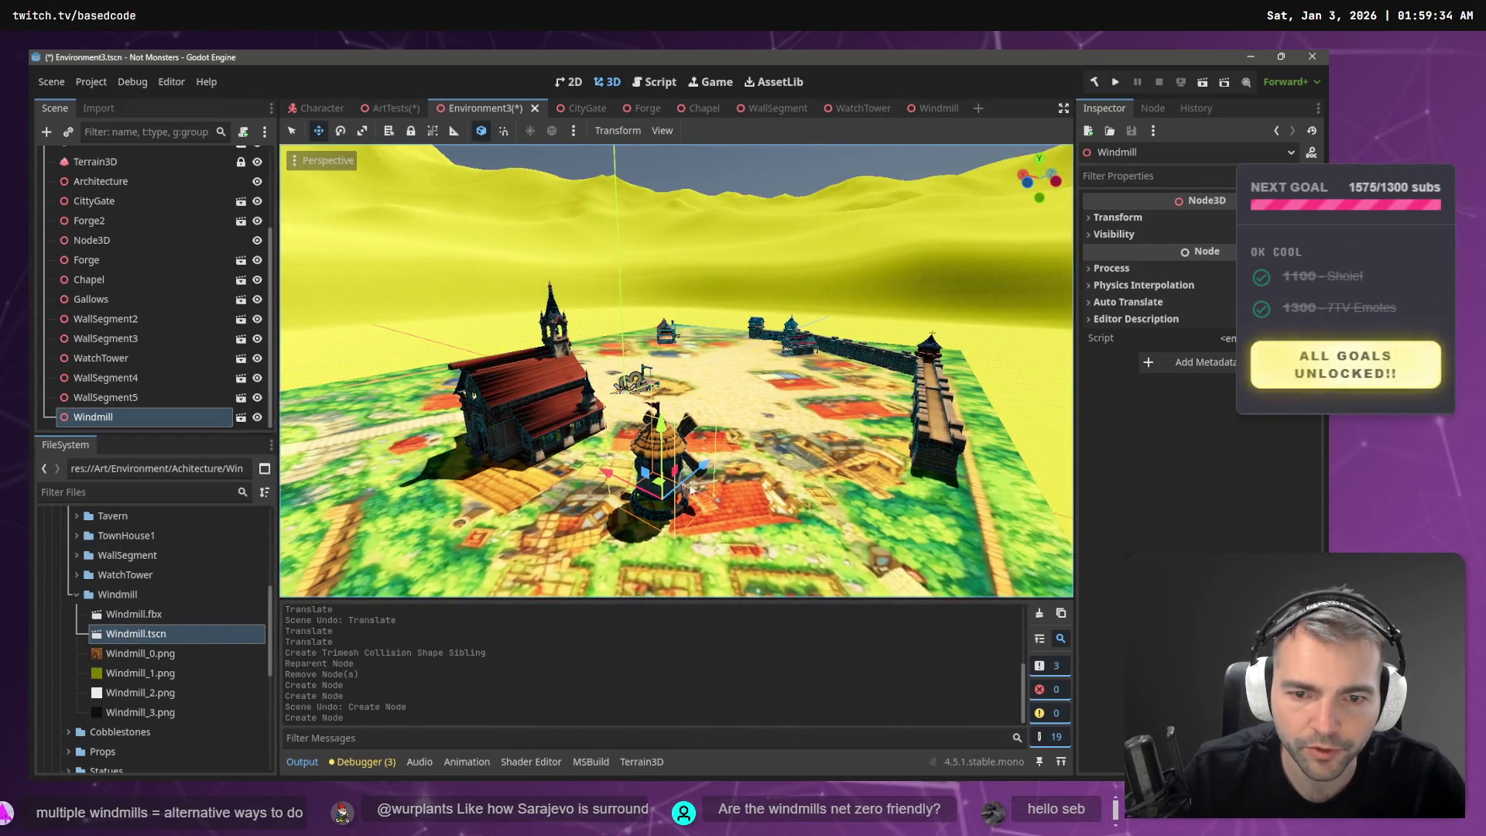
{"action": "key", "text": "w"}
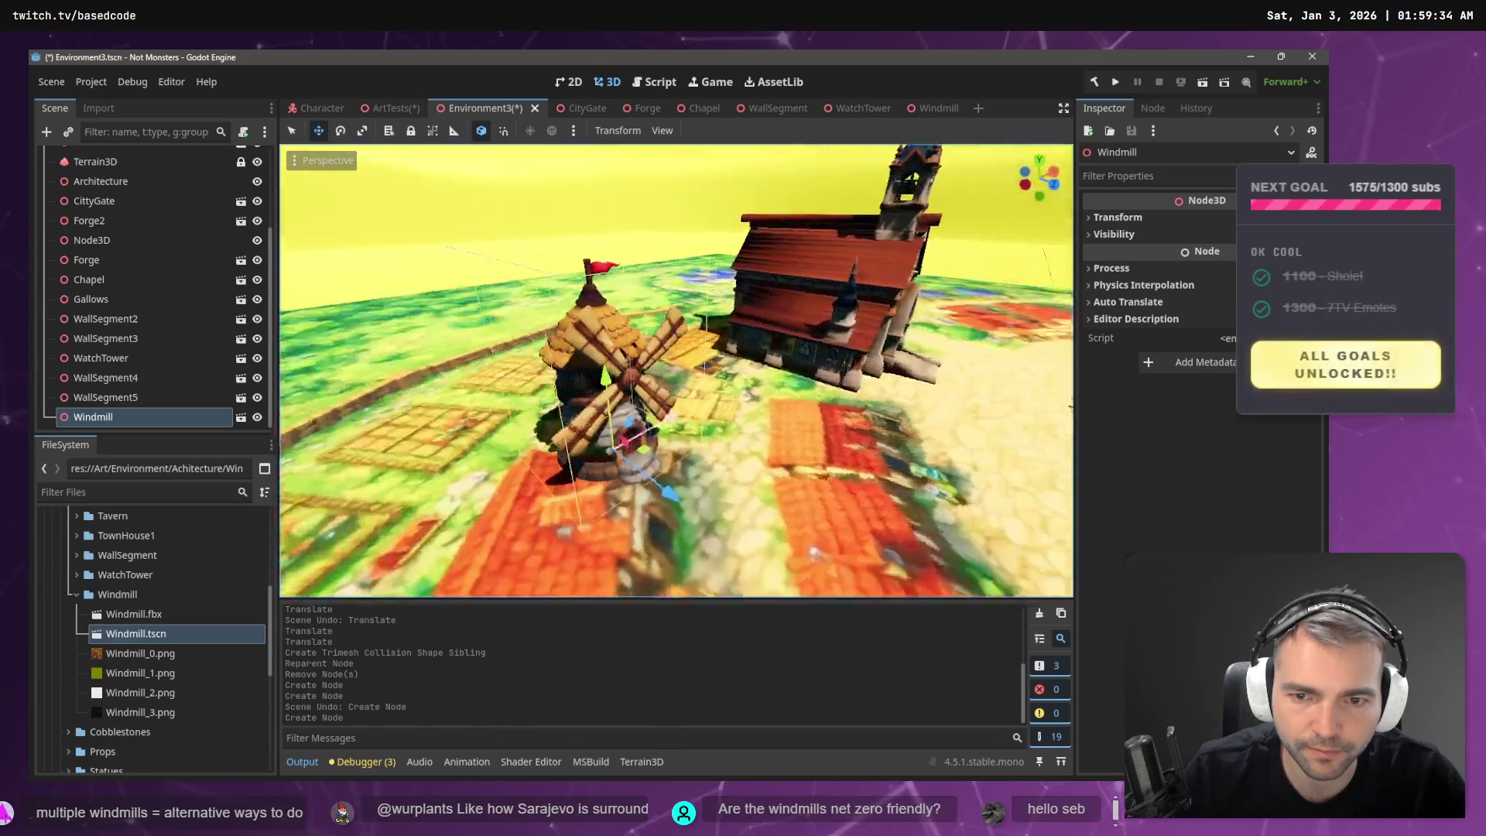
{"action": "left_click_drag", "start_coordinate": [617, 443], "coordinate": [562, 436]}
{"action": "scroll", "coordinate": [676, 372], "scroll_direction": "down", "scroll_amount": 5}
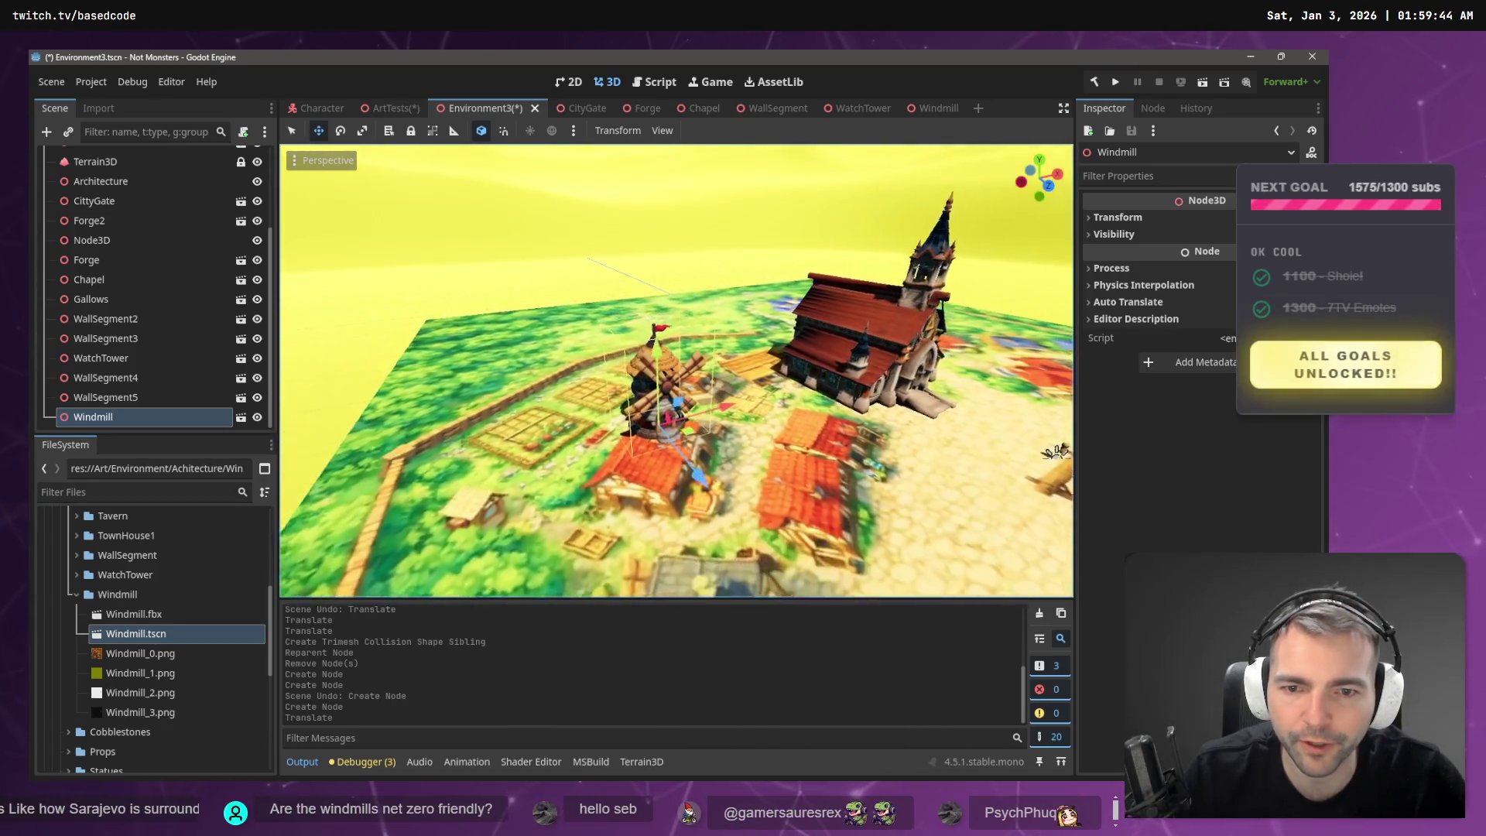
{"action": "left_click_drag", "start_coordinate": [656, 325], "coordinate": [654, 211]}
{"action": "scroll", "coordinate": [131, 208], "scroll_direction": "up", "scroll_amount": 3}
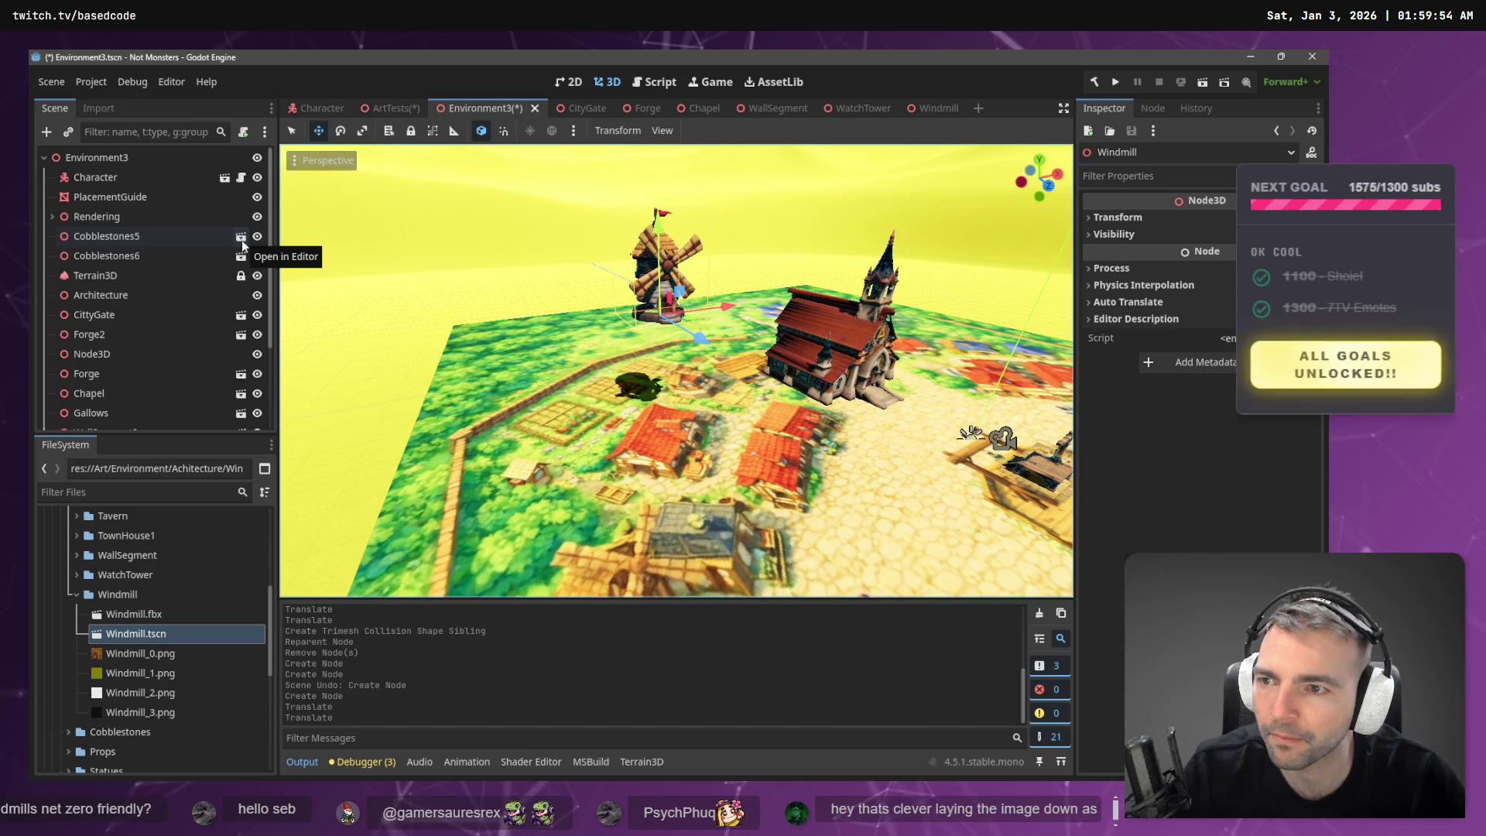
- Hide PlacementGuide and set up Terrain3D sculpting with a larger soft Circle0 brush
{"action": "left_click", "coordinate": [257, 197]}
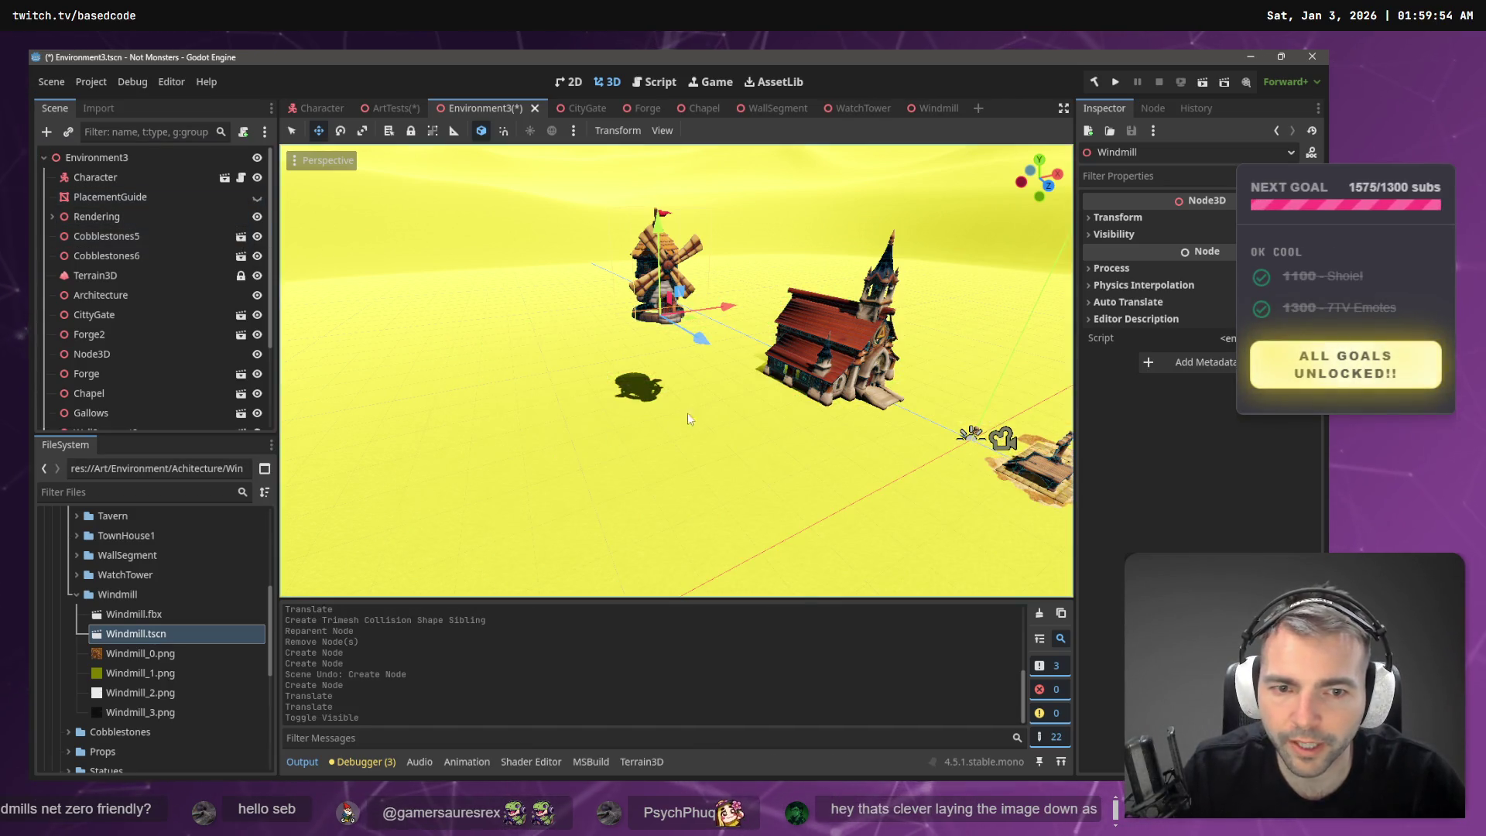
{"action": "left_click", "coordinate": [128, 277]}
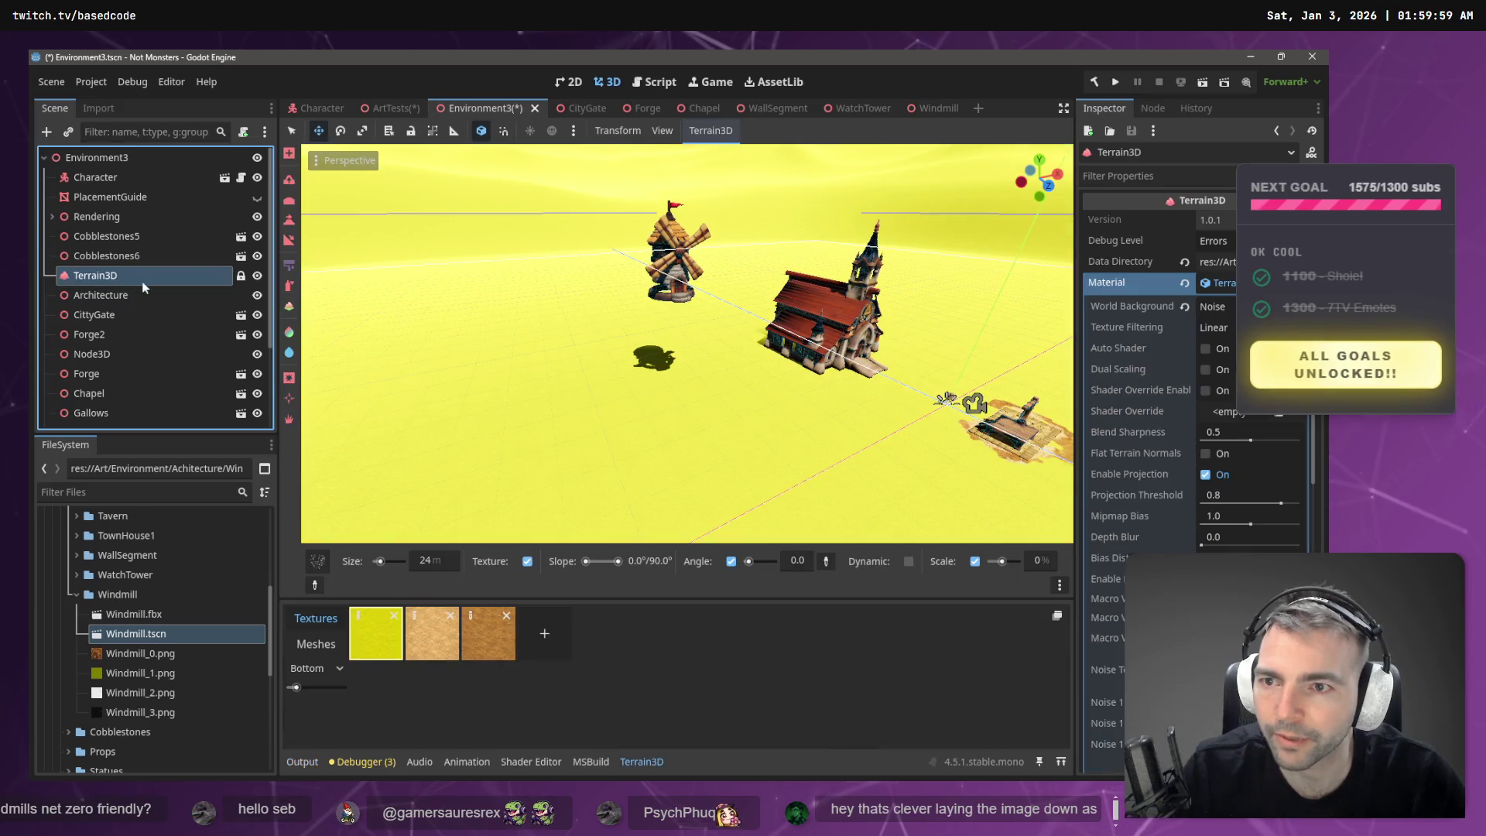
{"action": "left_click", "coordinate": [290, 221]}
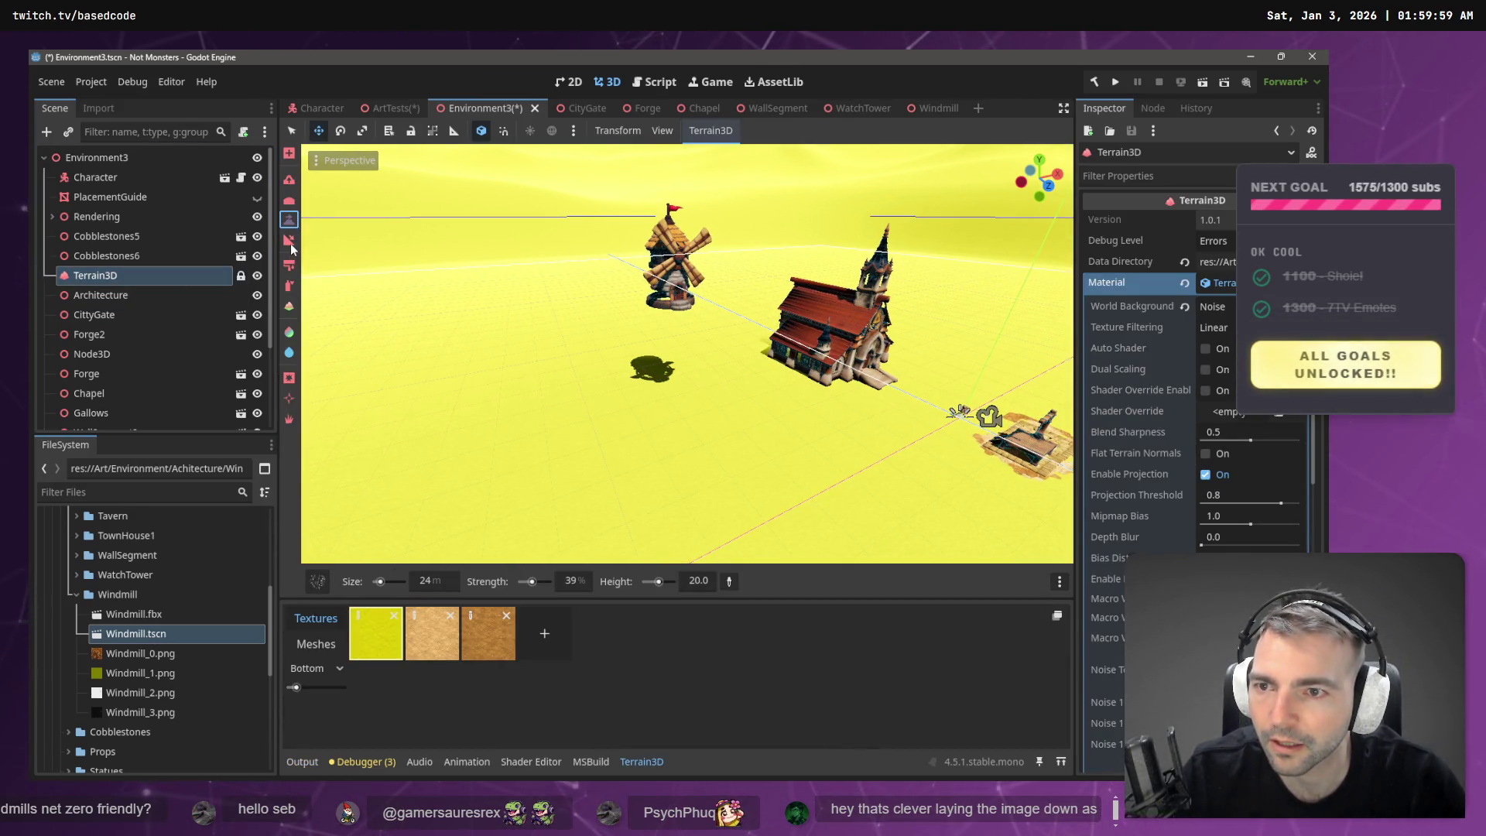
{"action": "left_click", "coordinate": [289, 183]}
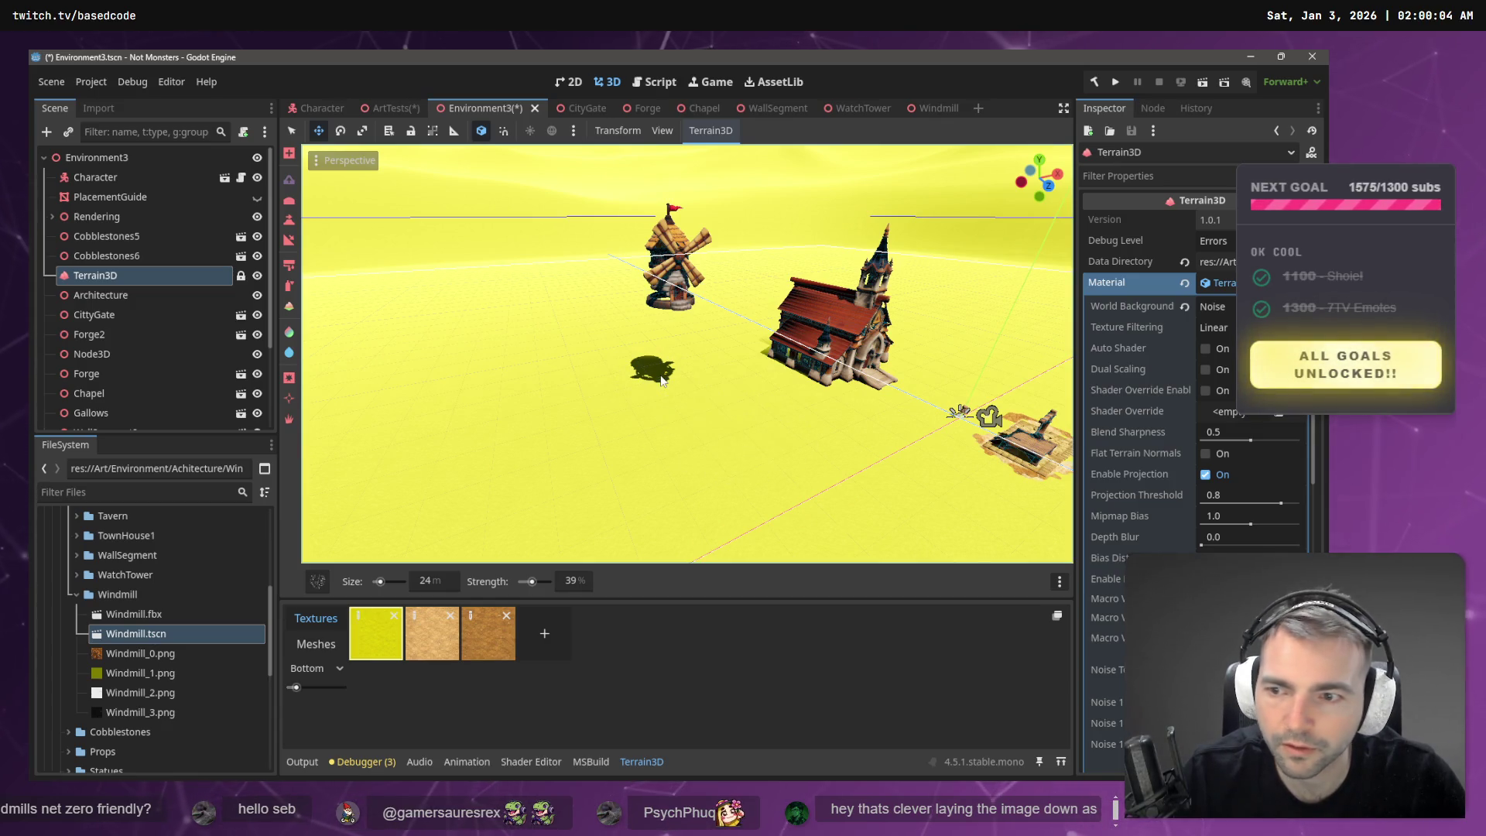
{"action": "left_click_drag", "start_coordinate": [418, 488], "coordinate": [303, 454]}
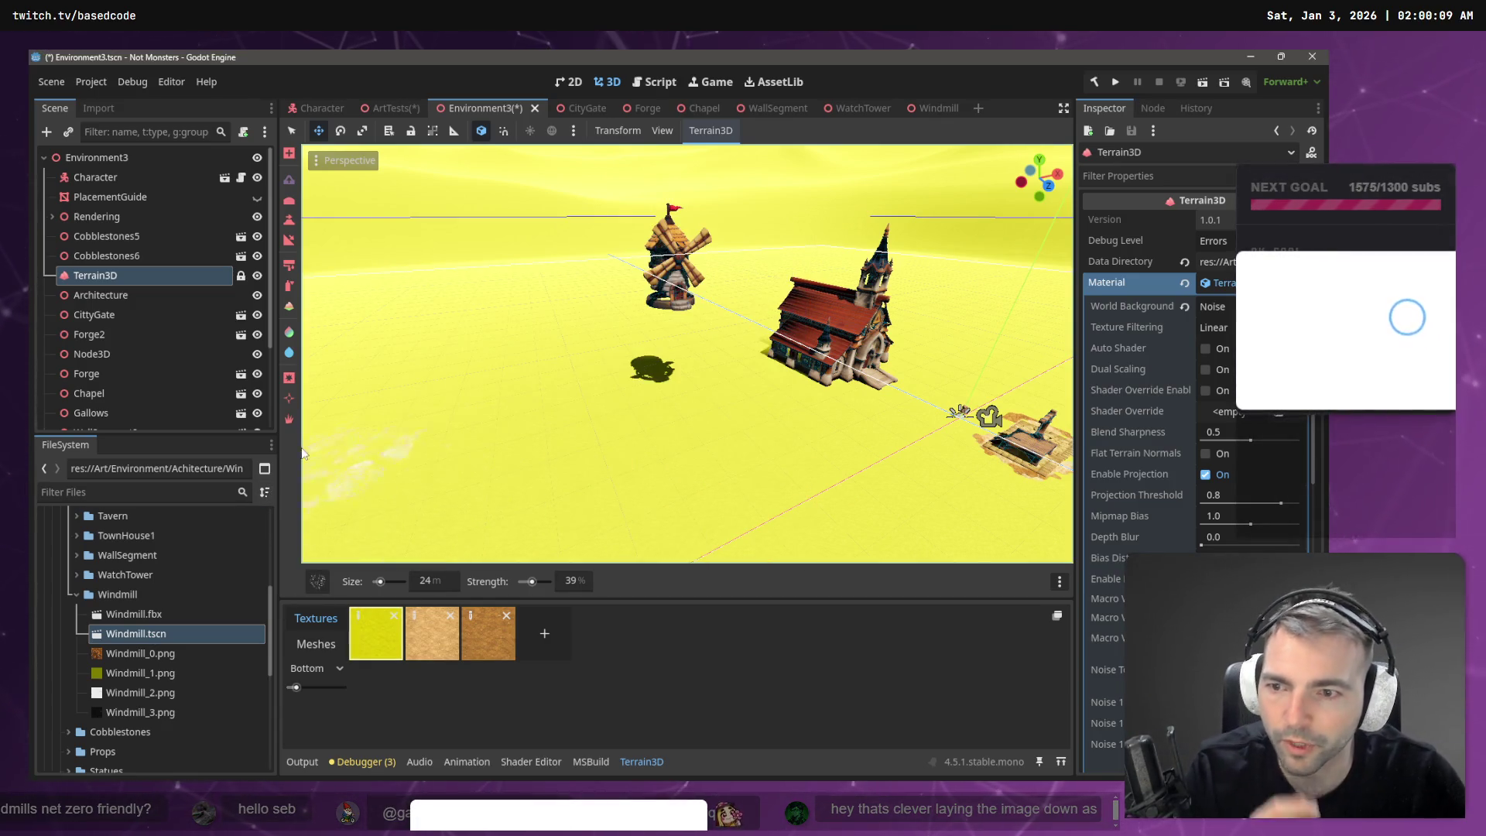
{"action": "mouse_move", "coordinate": [316, 593]}
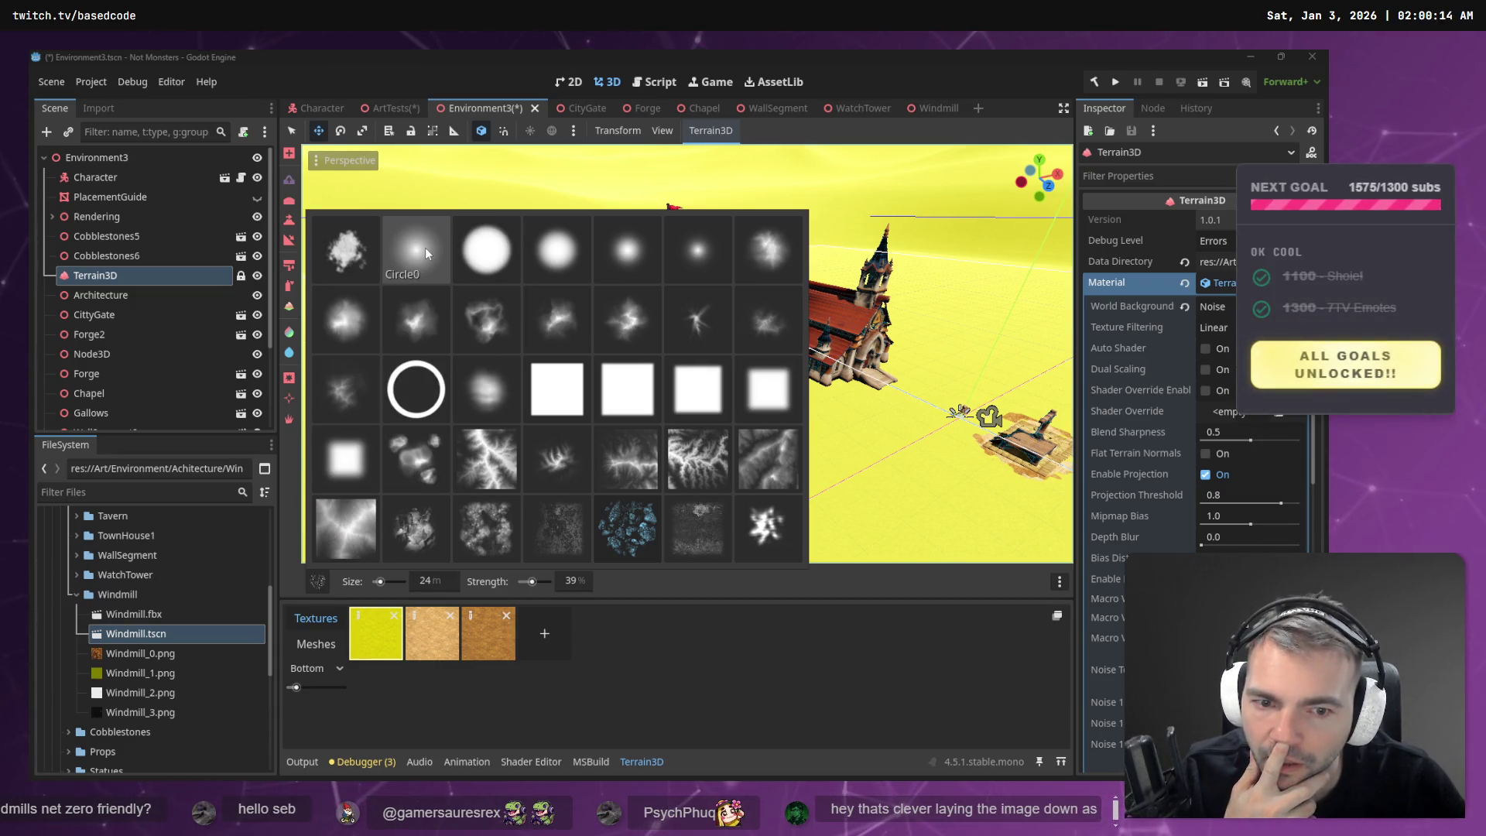
{"action": "left_click", "coordinate": [425, 248]}
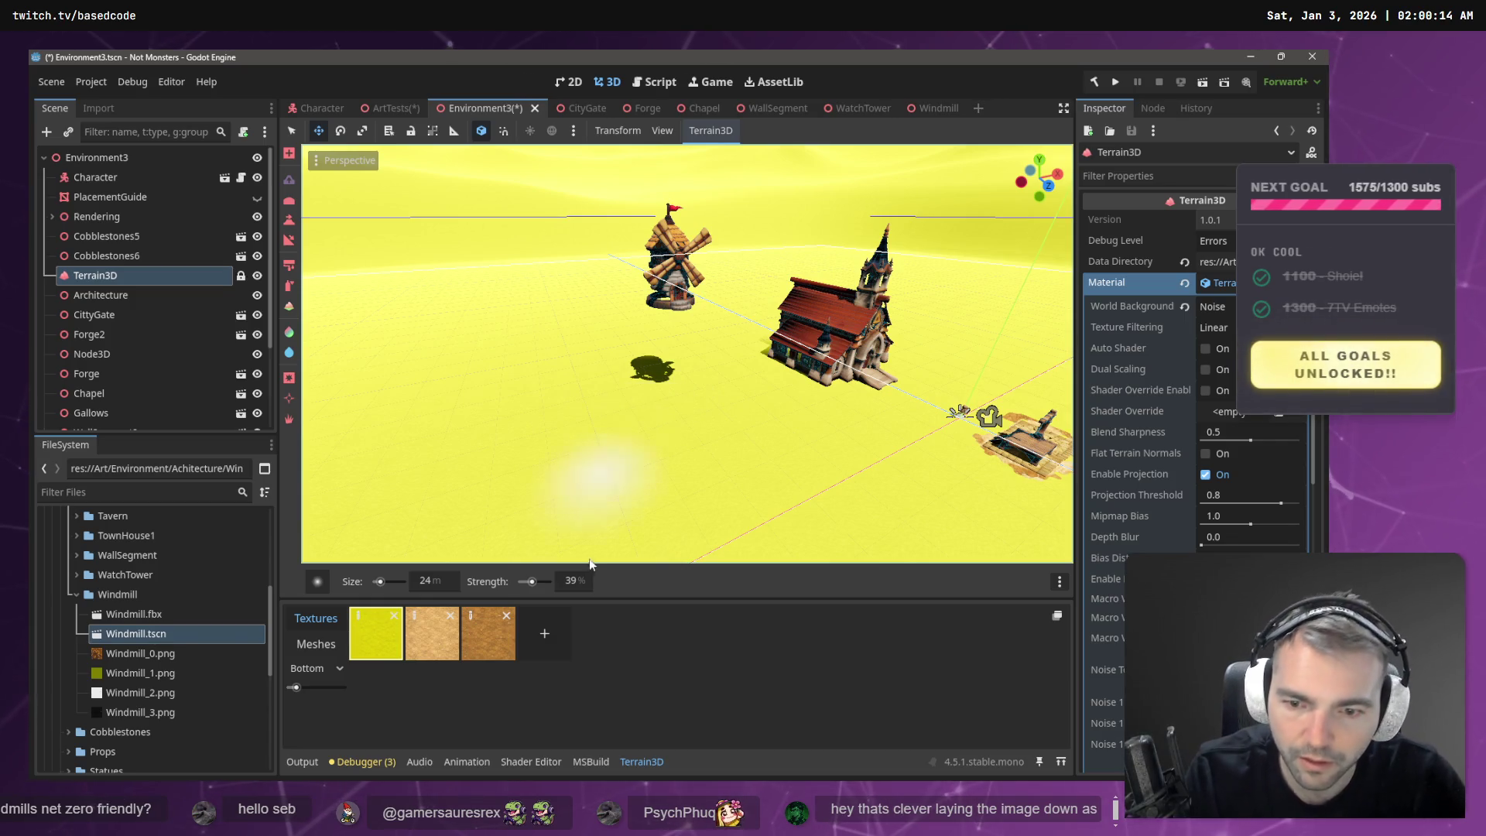
{"action": "left_click_drag", "start_coordinate": [380, 581], "coordinate": [381, 581]}
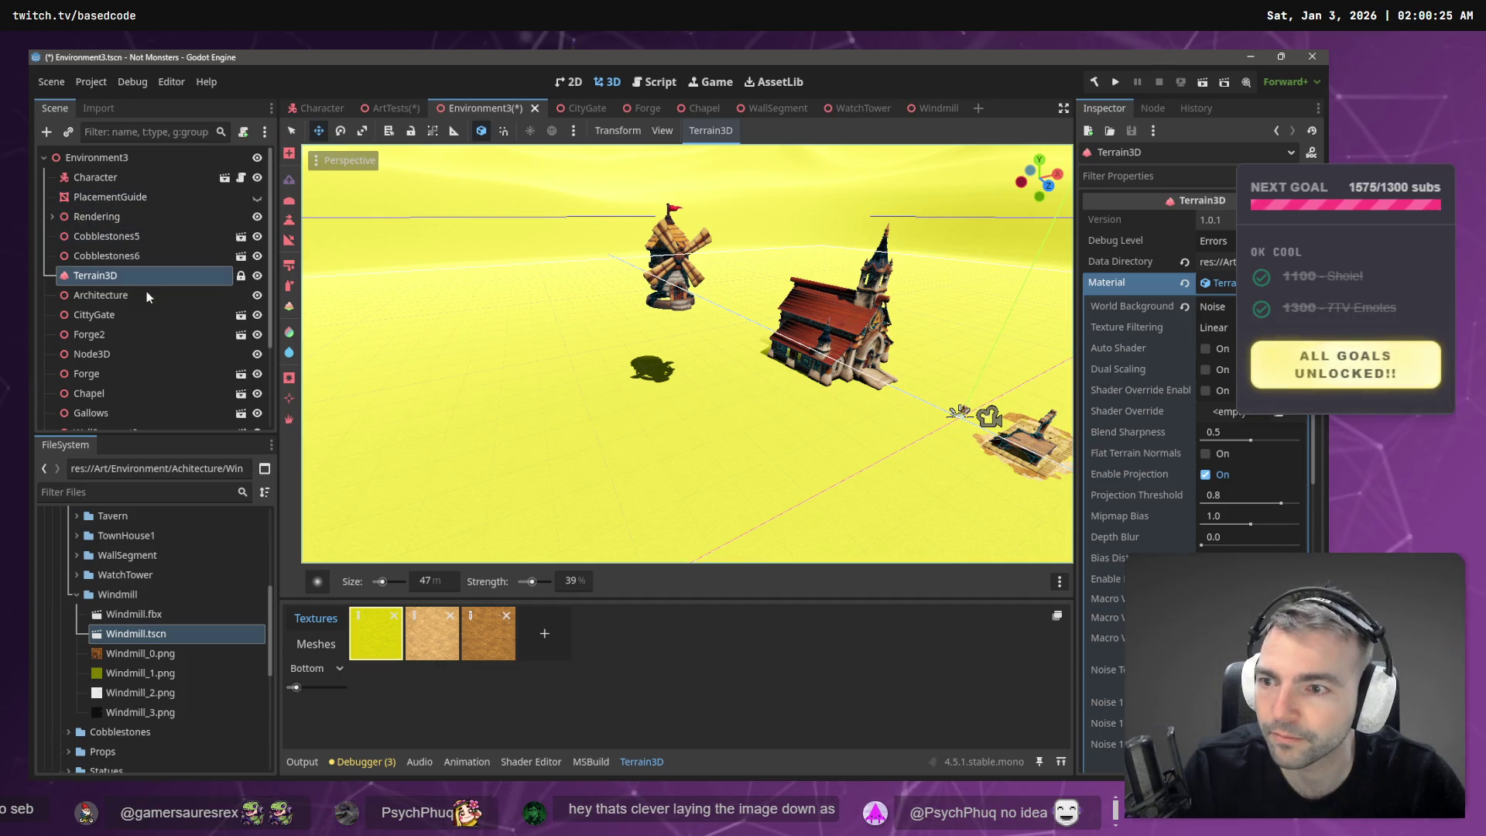
- Lower the Windmill about 20 units onto the ground, then reselect Terrain3D for sculpting
{"action": "scroll", "coordinate": [146, 290], "scroll_direction": "down", "scroll_amount": 3}
{"action": "left_click", "coordinate": [151, 418]}
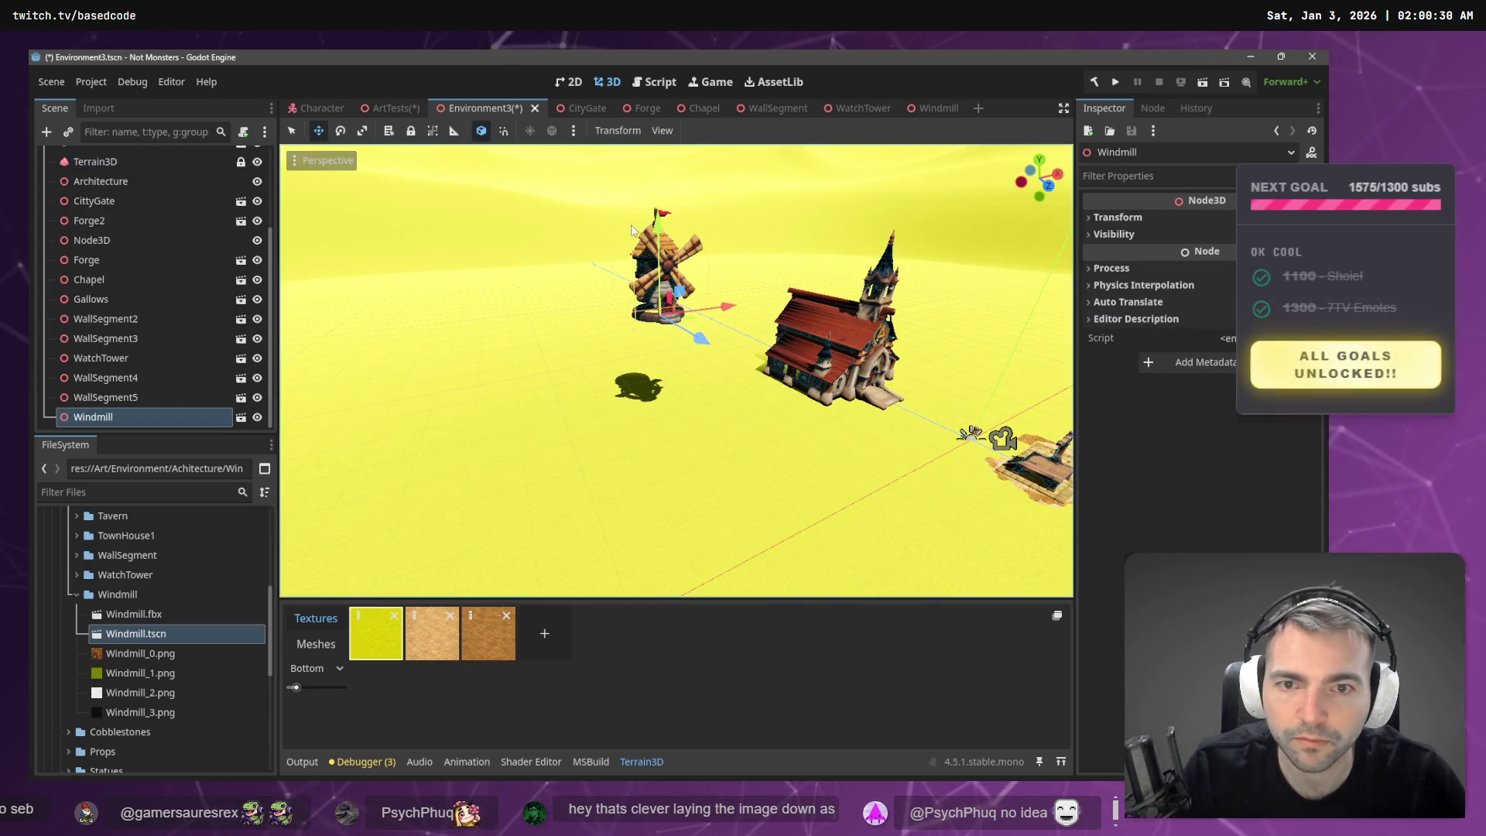
{"action": "left_click_drag", "start_coordinate": [658, 225], "coordinate": [685, 363]}
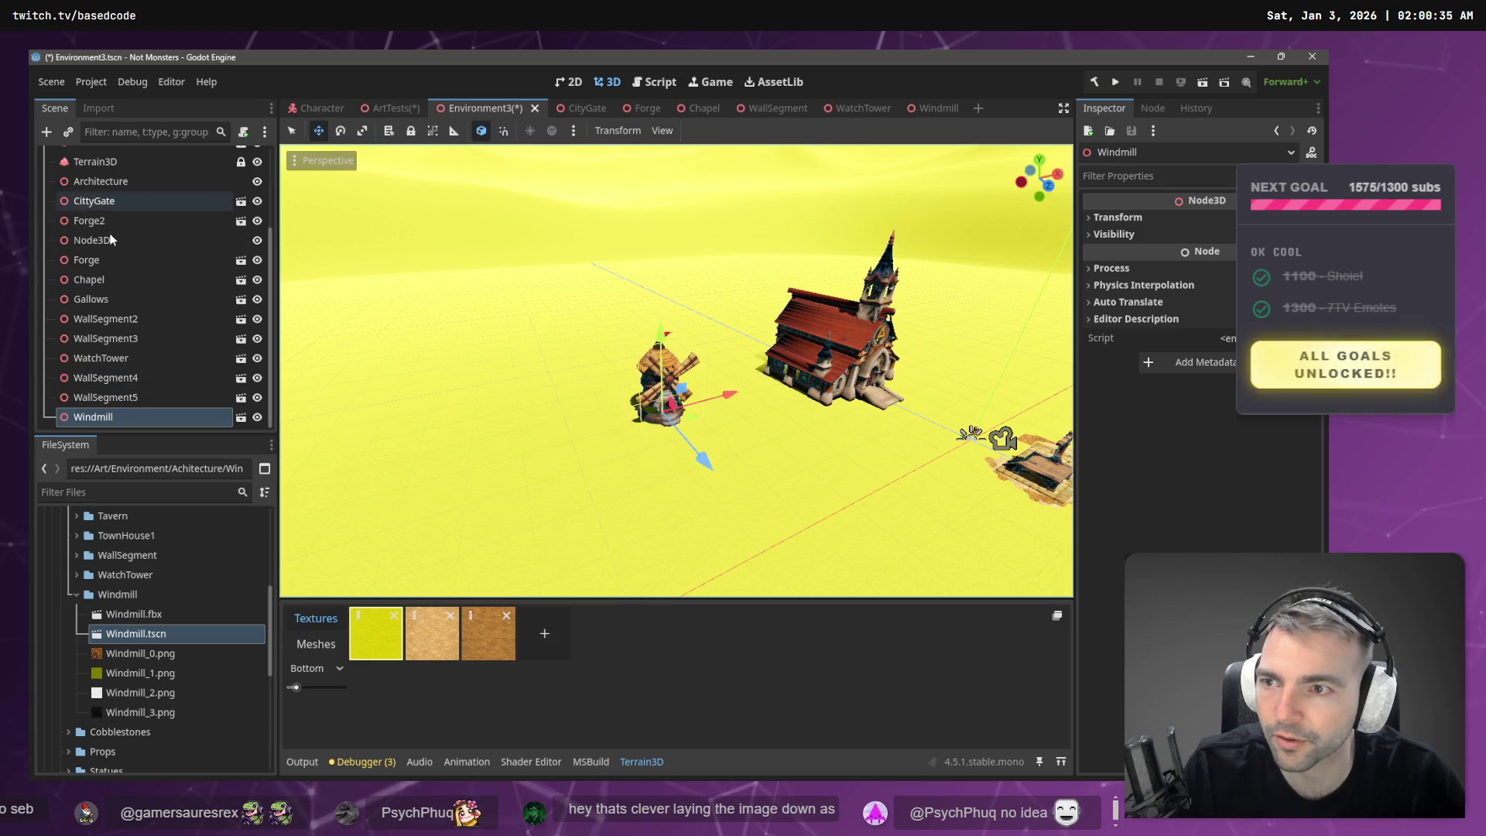
{"action": "scroll", "coordinate": [97, 202], "scroll_direction": "up", "scroll_amount": 2}
{"action": "left_click", "coordinate": [93, 196]}
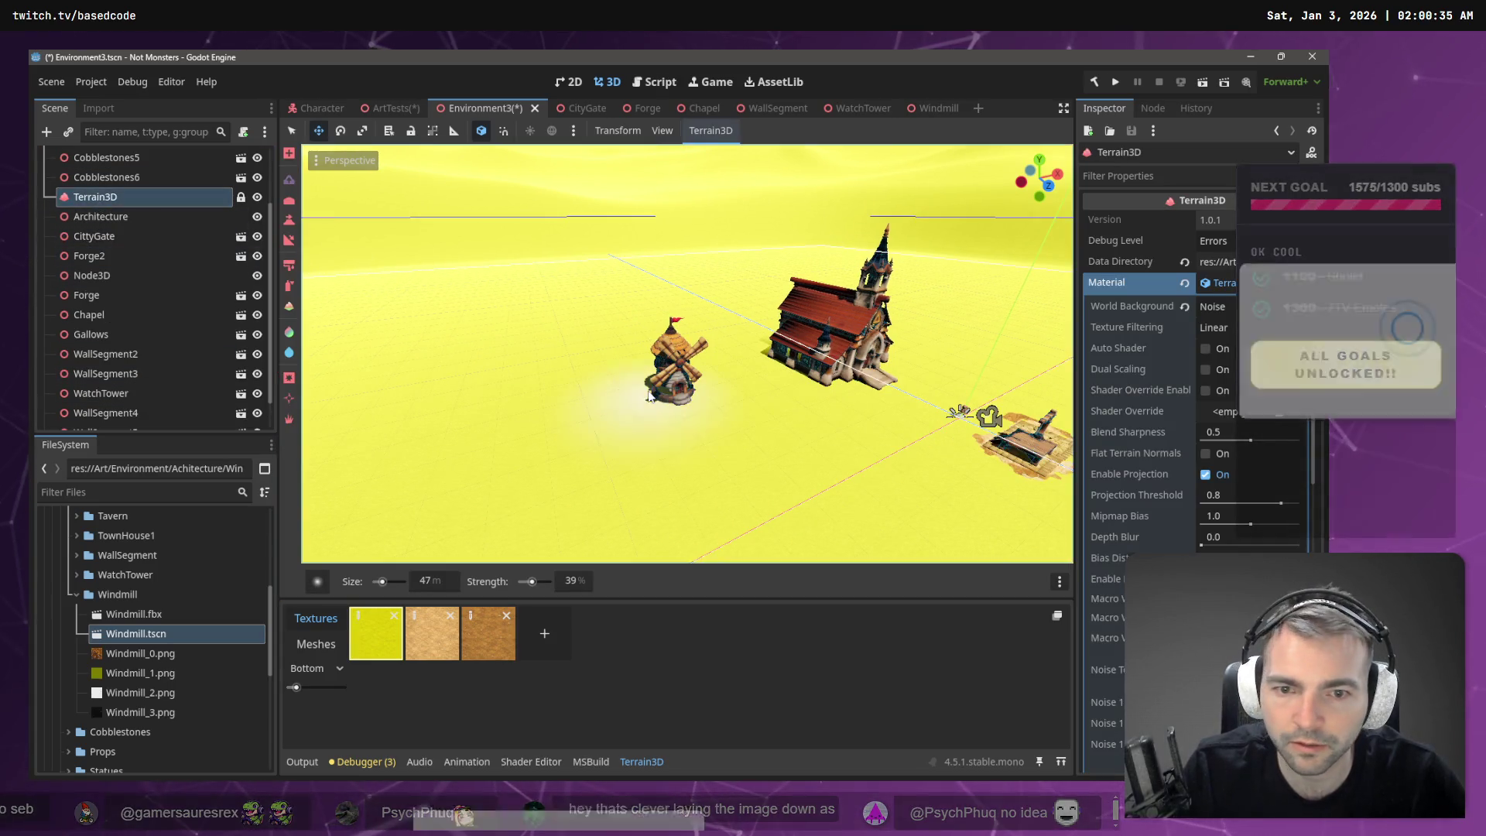
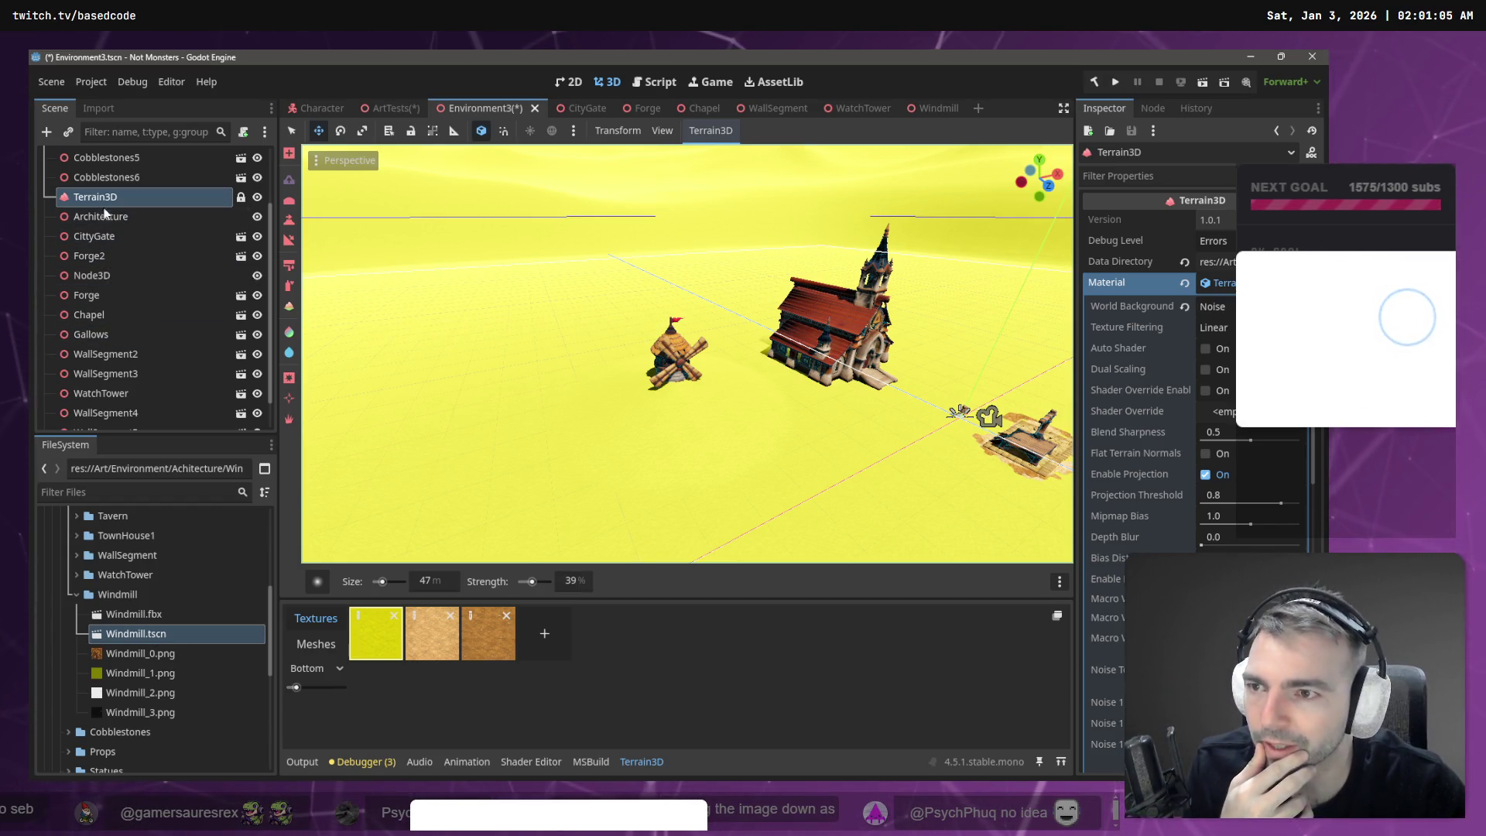
- Raise the Windmill up onto the ground and turn it slightly around its vertical axis
{"action": "scroll", "coordinate": [102, 205], "scroll_direction": "down", "scroll_amount": 1}
{"action": "left_click", "coordinate": [92, 416]}
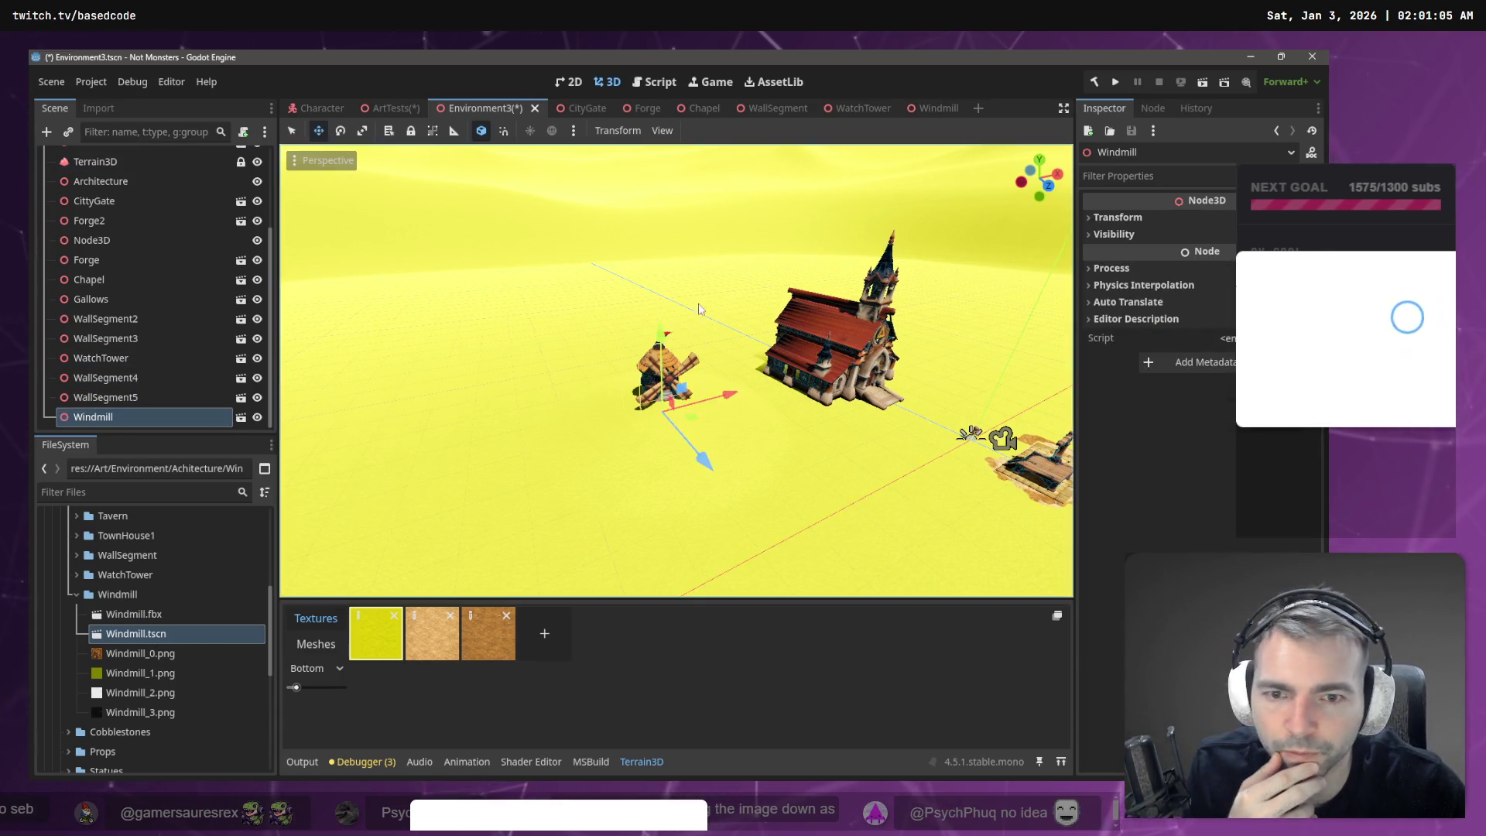
{"action": "left_click_drag", "start_coordinate": [667, 345], "coordinate": [657, 316]}
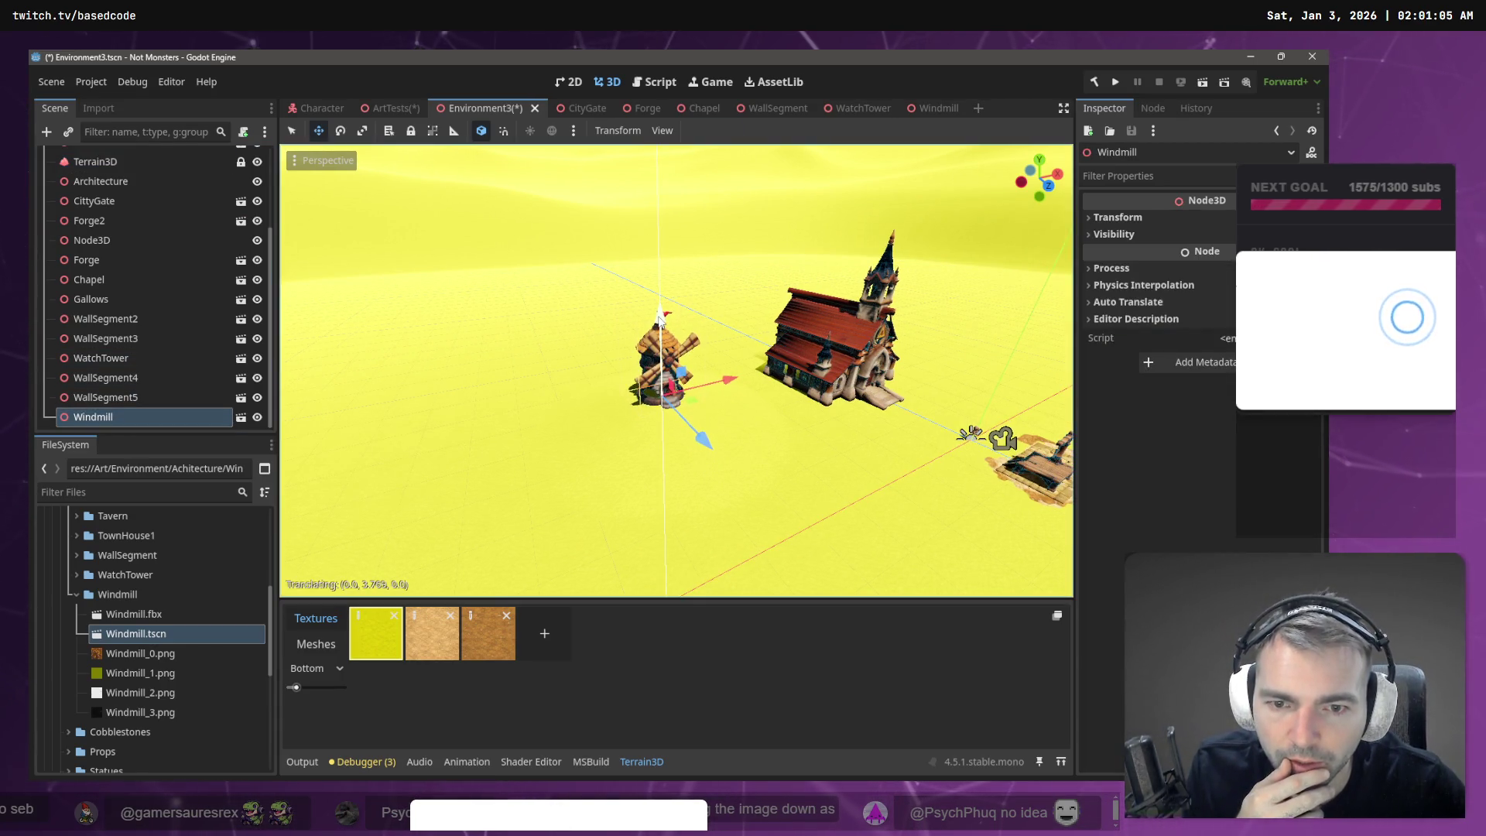
{"action": "key", "text": "f"}
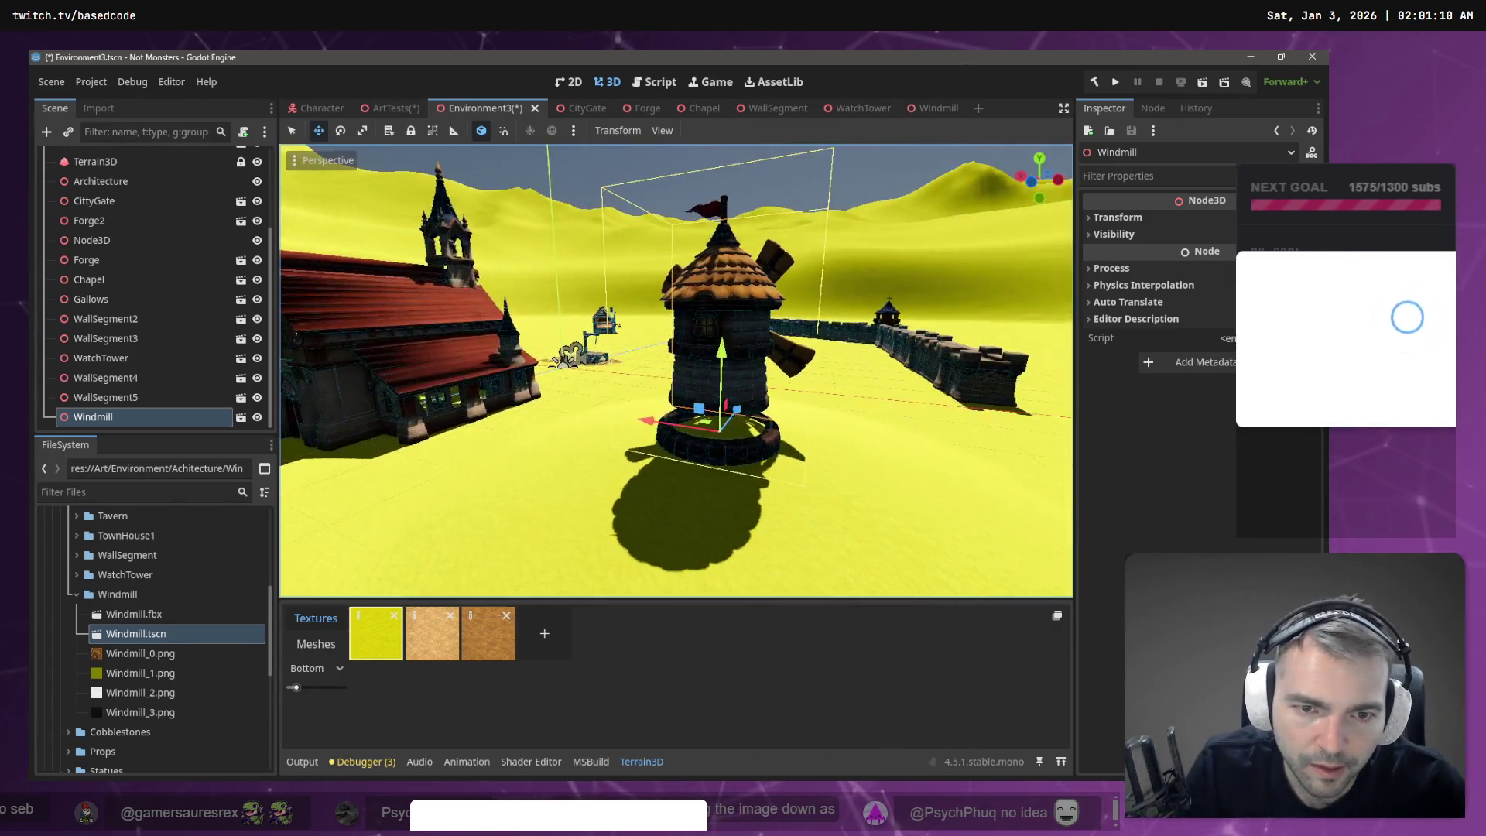
{"action": "key", "text": "e"}
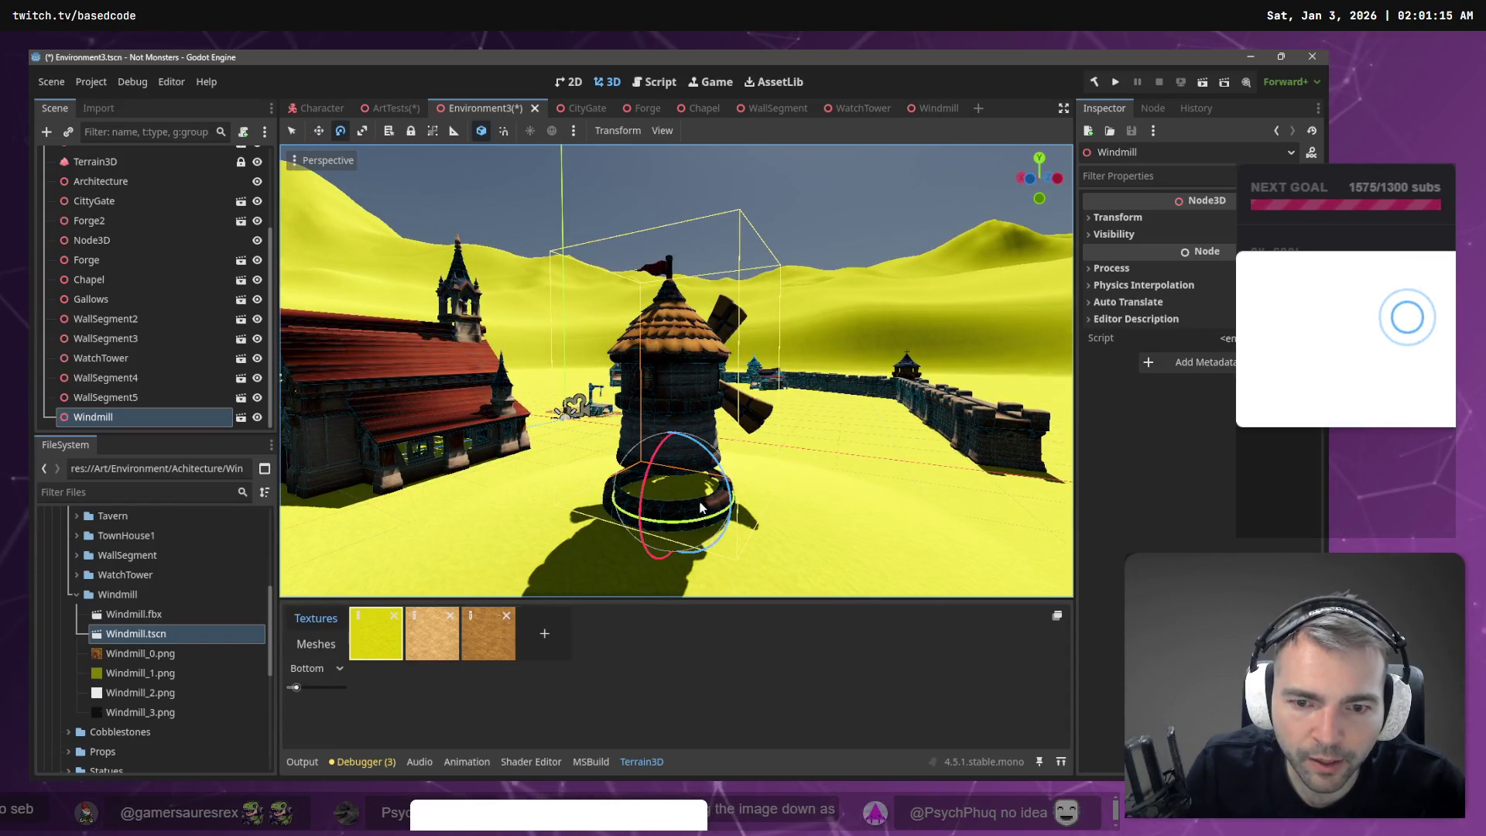
{"action": "left_click_drag", "start_coordinate": [706, 517], "coordinate": [746, 508]}
- Fly the view back around the windmill and select the Terrain3D node for editing
{"action": "mouse_move", "coordinate": [676, 370]}
{"action": "left_mouse_down"}
{"action": "mouse_move", "coordinate": [635, 333]}
{"action": "mouse_move", "coordinate": [476, 340]}
{"action": "mouse_move", "coordinate": [456, 302]}
{"action": "left_mouse_up"}
{"action": "key", "text": "s"}
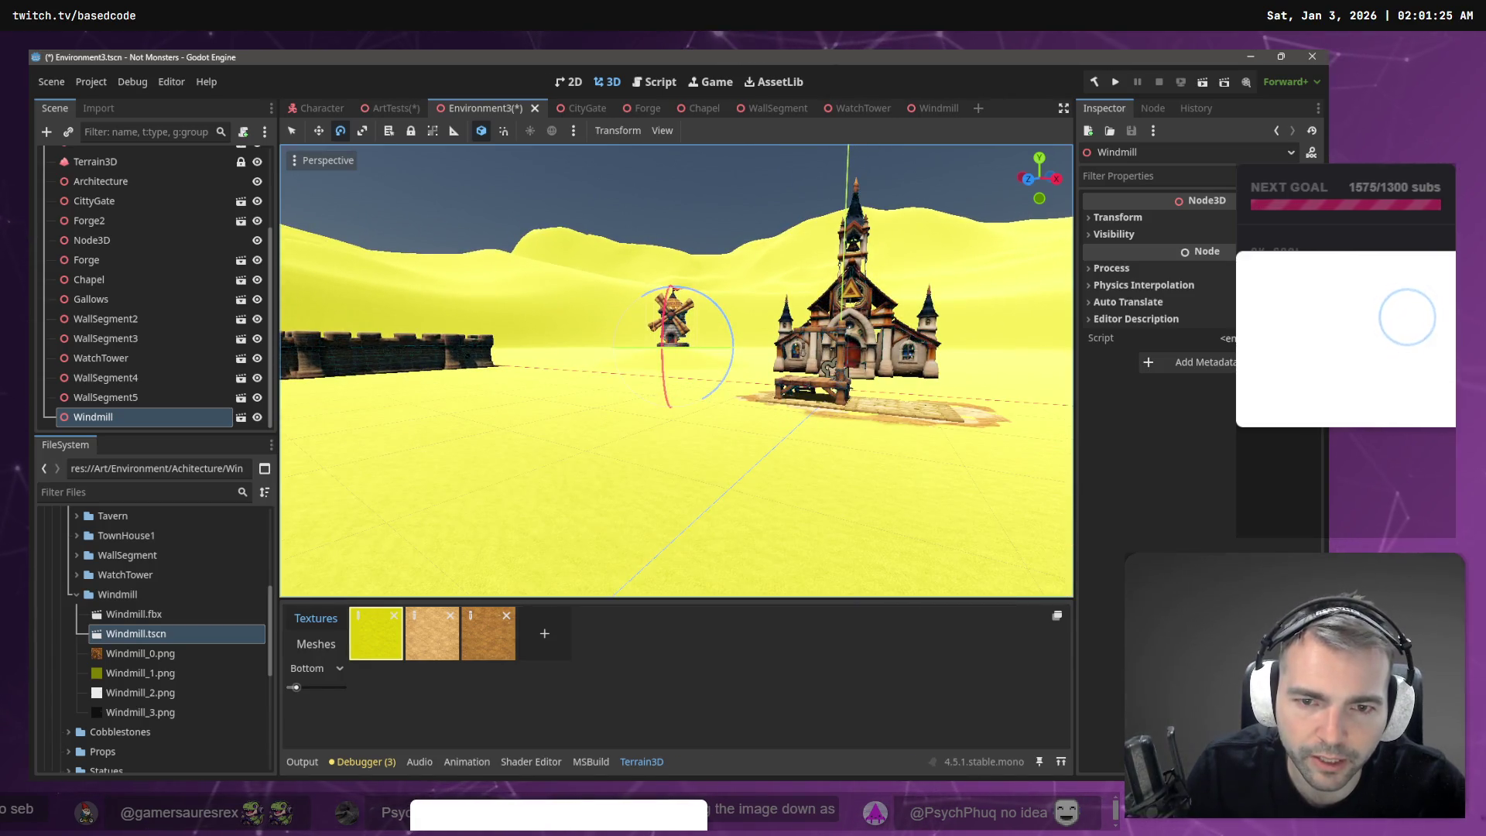
{"action": "key", "text": "w"}
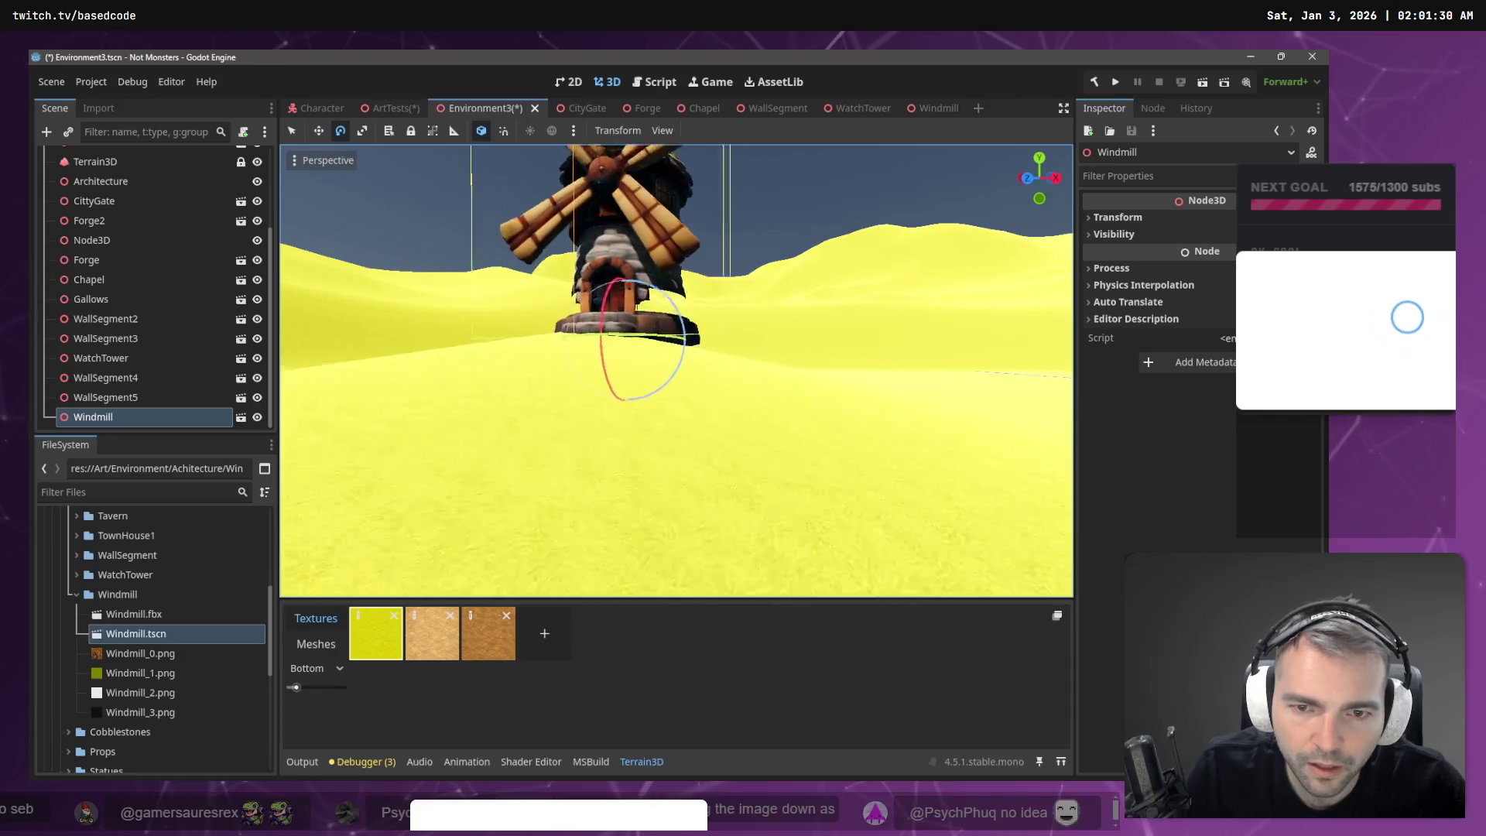
{"action": "key", "text": "w"}
{"action": "scroll", "coordinate": [783, 442], "scroll_direction": "down", "scroll_amount": 2}
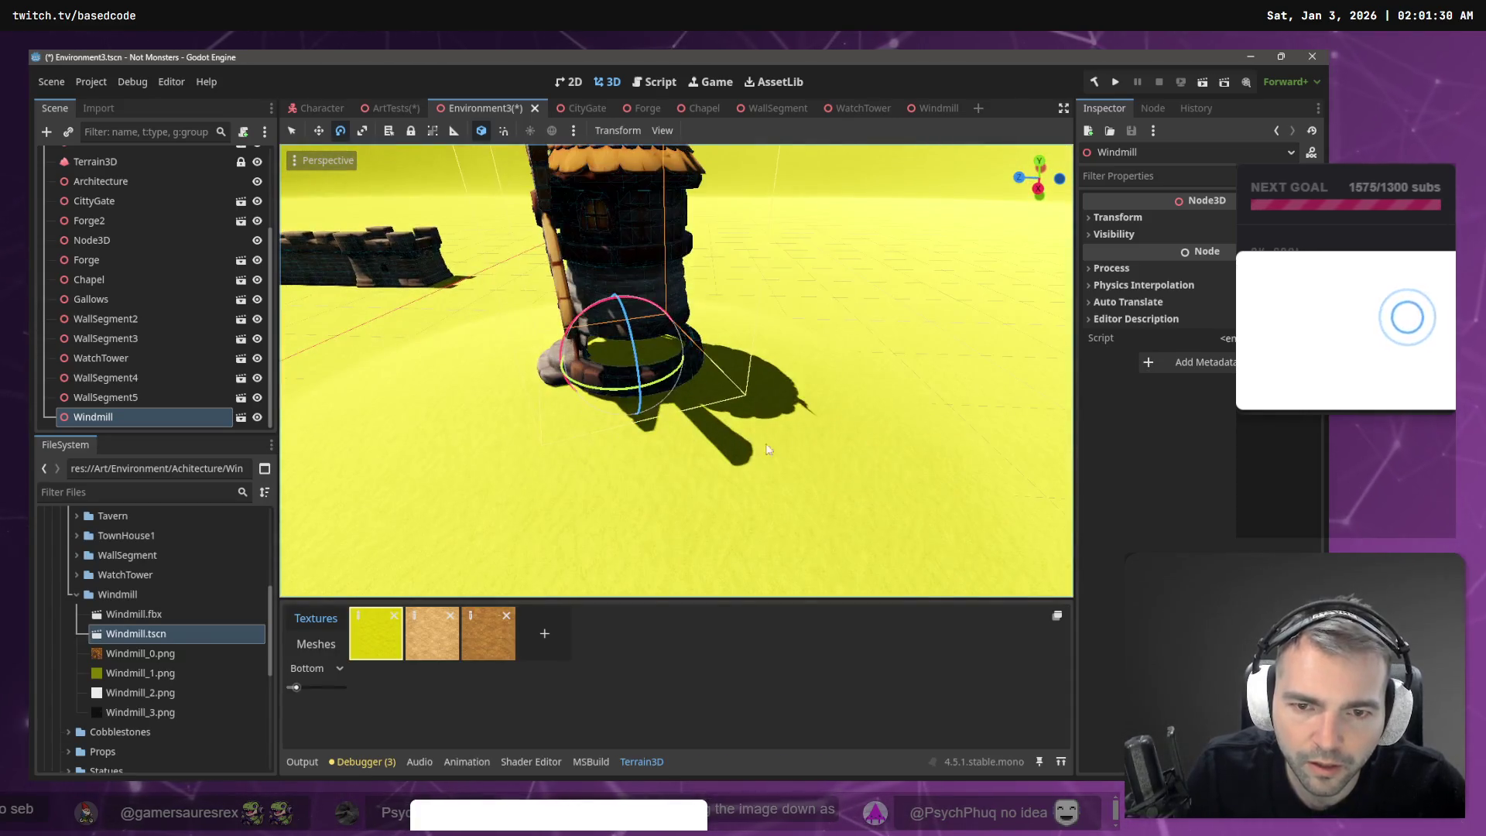
{"action": "left_click", "coordinate": [101, 162]}
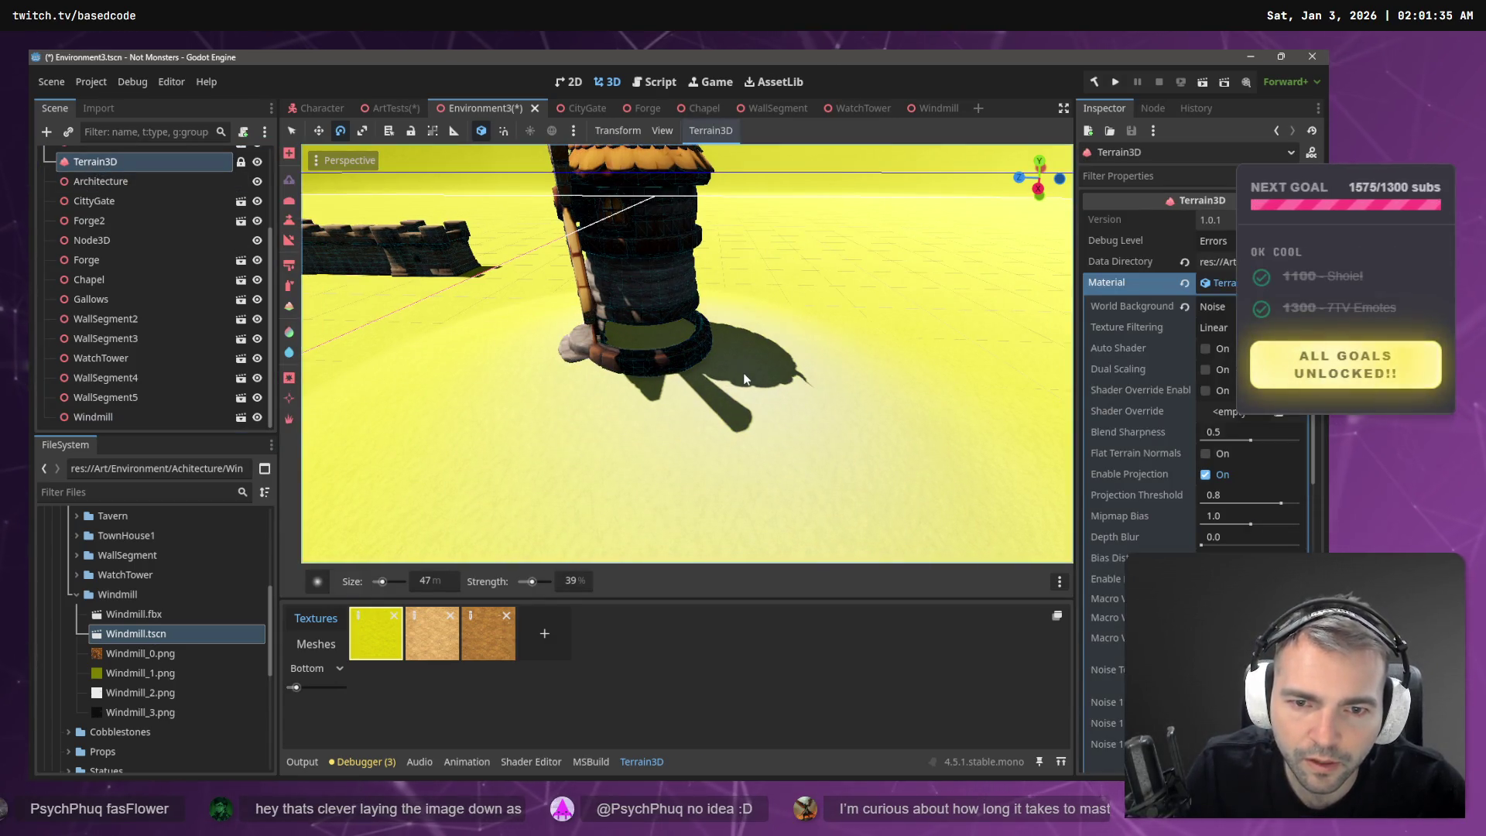
- Switch to the fixed-height sculpt tool and shrink the brush from 47 m to 6 m
{"action": "mouse_move", "coordinate": [740, 356]}
{"action": "left_mouse_down"}
{"action": "mouse_move", "coordinate": [821, 359]}
{"action": "mouse_move", "coordinate": [562, 328]}
{"action": "mouse_move", "coordinate": [642, 352]}
{"action": "mouse_move", "coordinate": [637, 333]}
{"action": "left_mouse_up"}
{"action": "left_click_drag", "start_coordinate": [866, 281], "coordinate": [546, 246]}
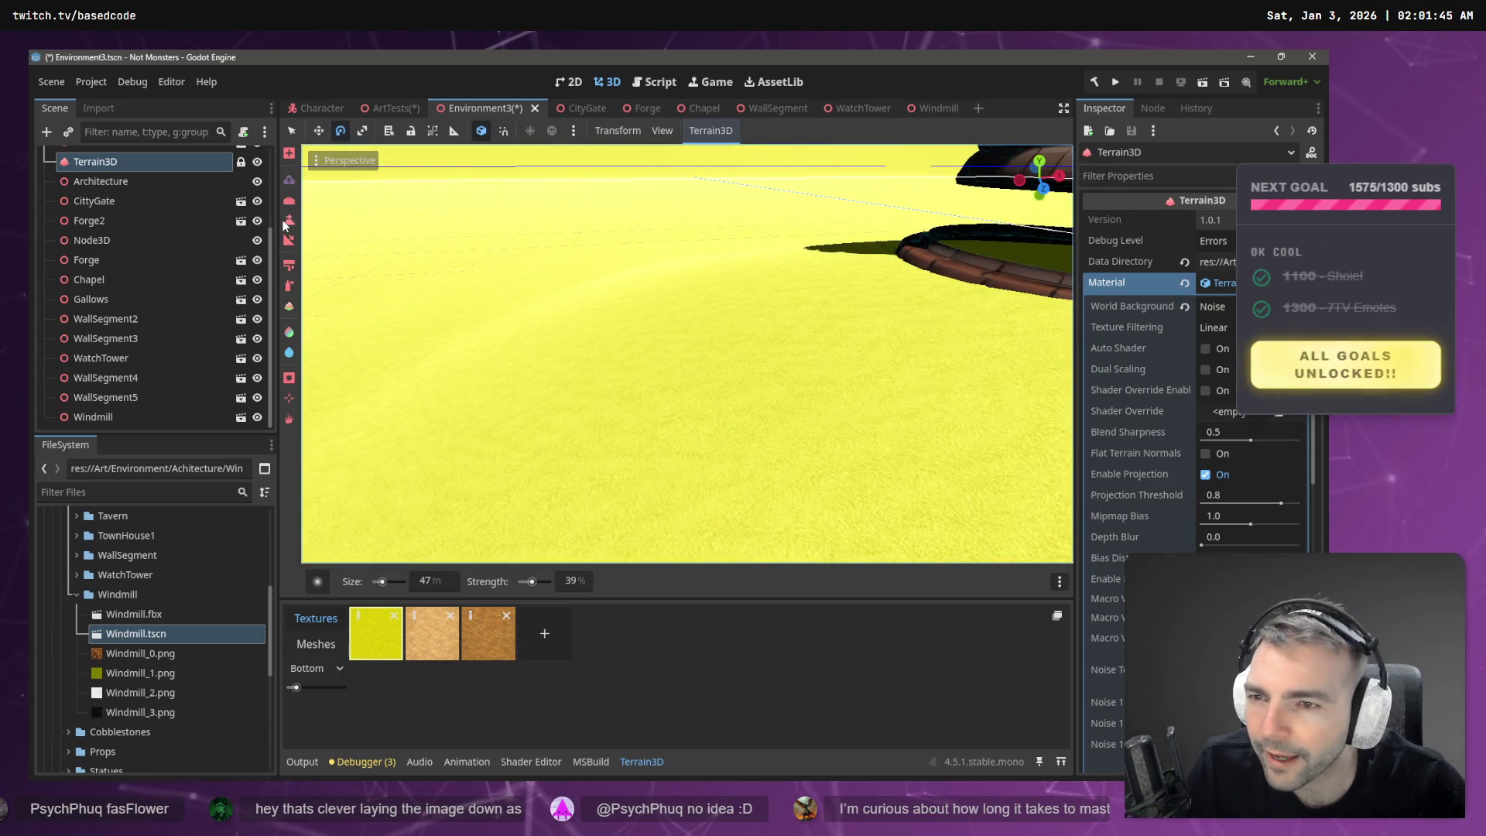
{"action": "left_click", "coordinate": [289, 221]}
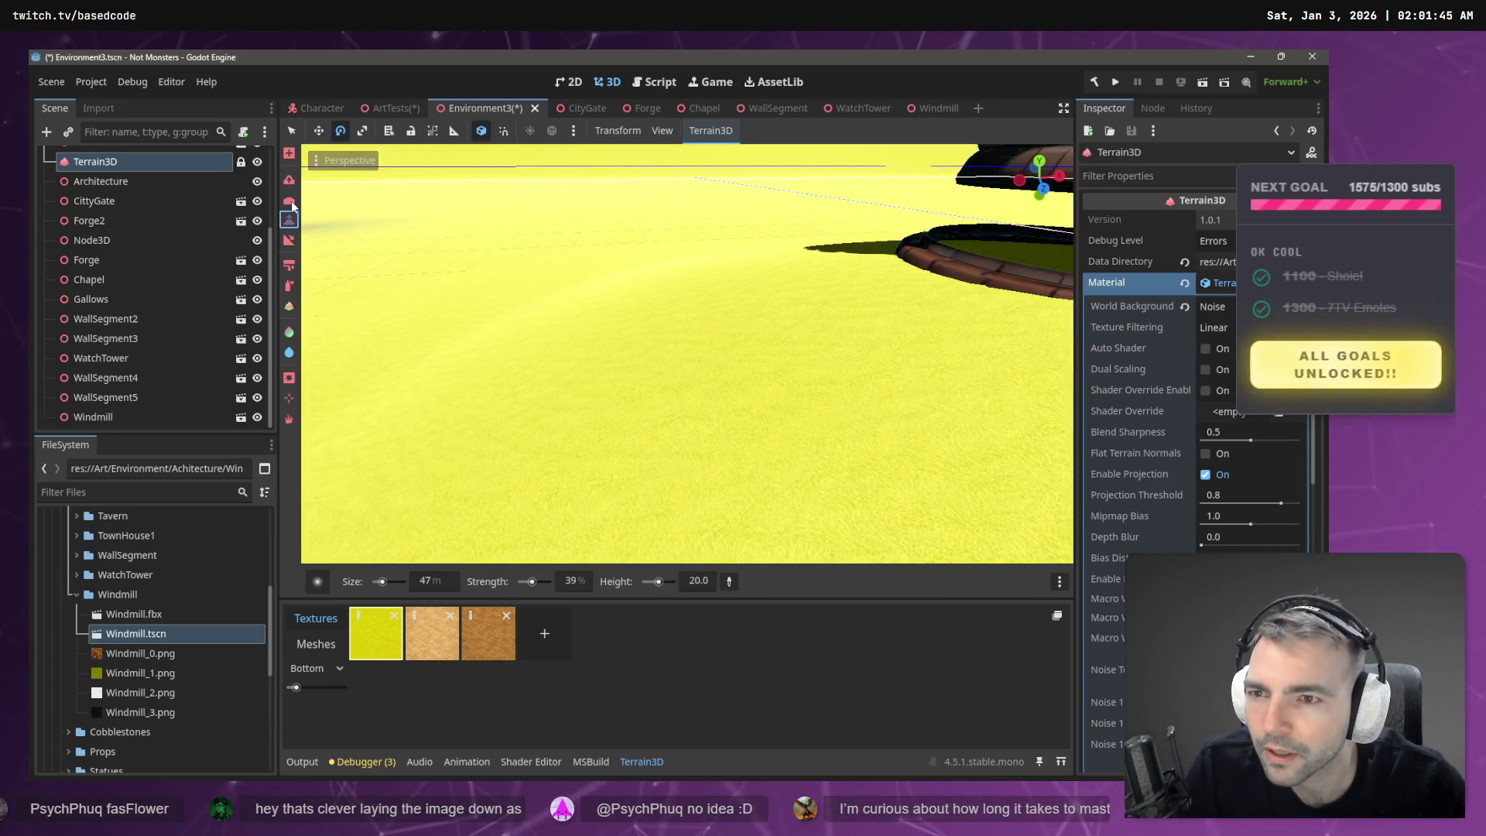
{"action": "left_click_drag", "start_coordinate": [321, 229], "coordinate": [910, 356]}
{"action": "mouse_move", "coordinate": [718, 369]}
{"action": "left_mouse_down"}
{"action": "mouse_move", "coordinate": [696, 364]}
{"action": "mouse_move", "coordinate": [718, 369]}
{"action": "left_mouse_up"}
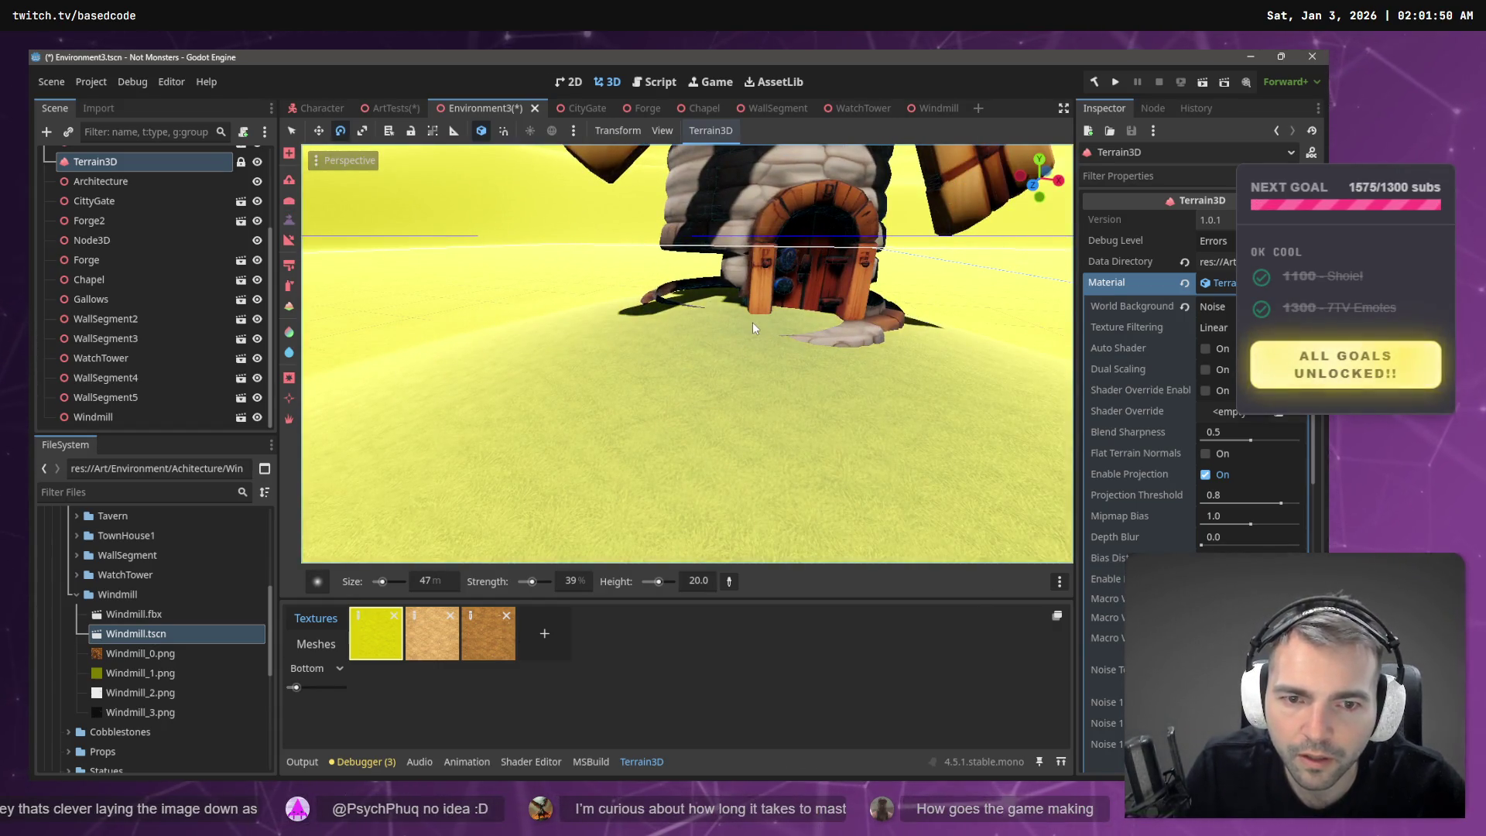
{"action": "left_click_drag", "start_coordinate": [381, 581], "coordinate": [379, 585]}
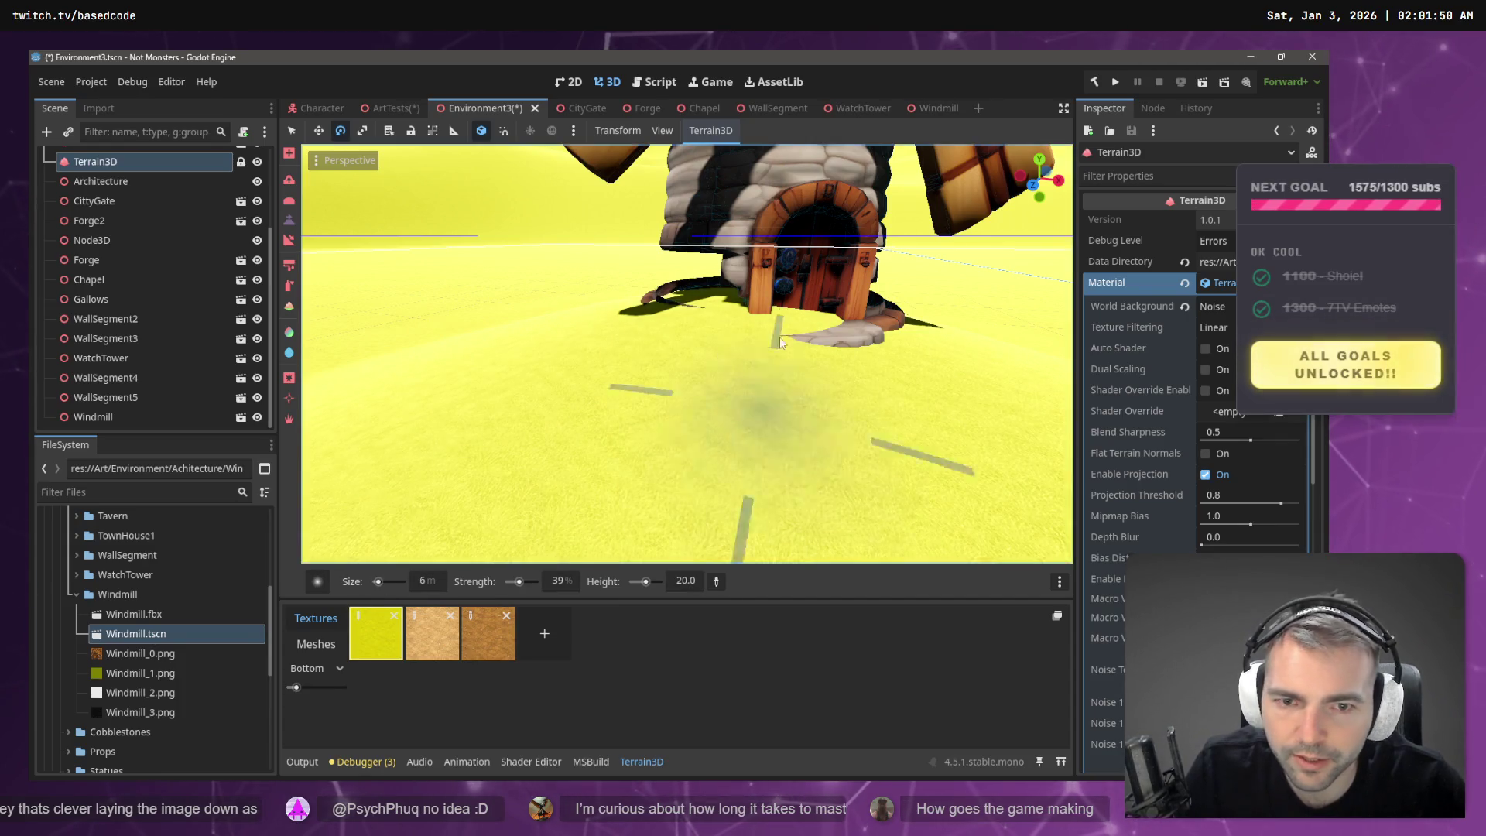
- Sample ground height 5.2 at the windmill and flatten the terrain around its base
{"action": "left_click_drag", "start_coordinate": [774, 315], "coordinate": [754, 356]}
{"action": "key", "text": "ctrl+z"}
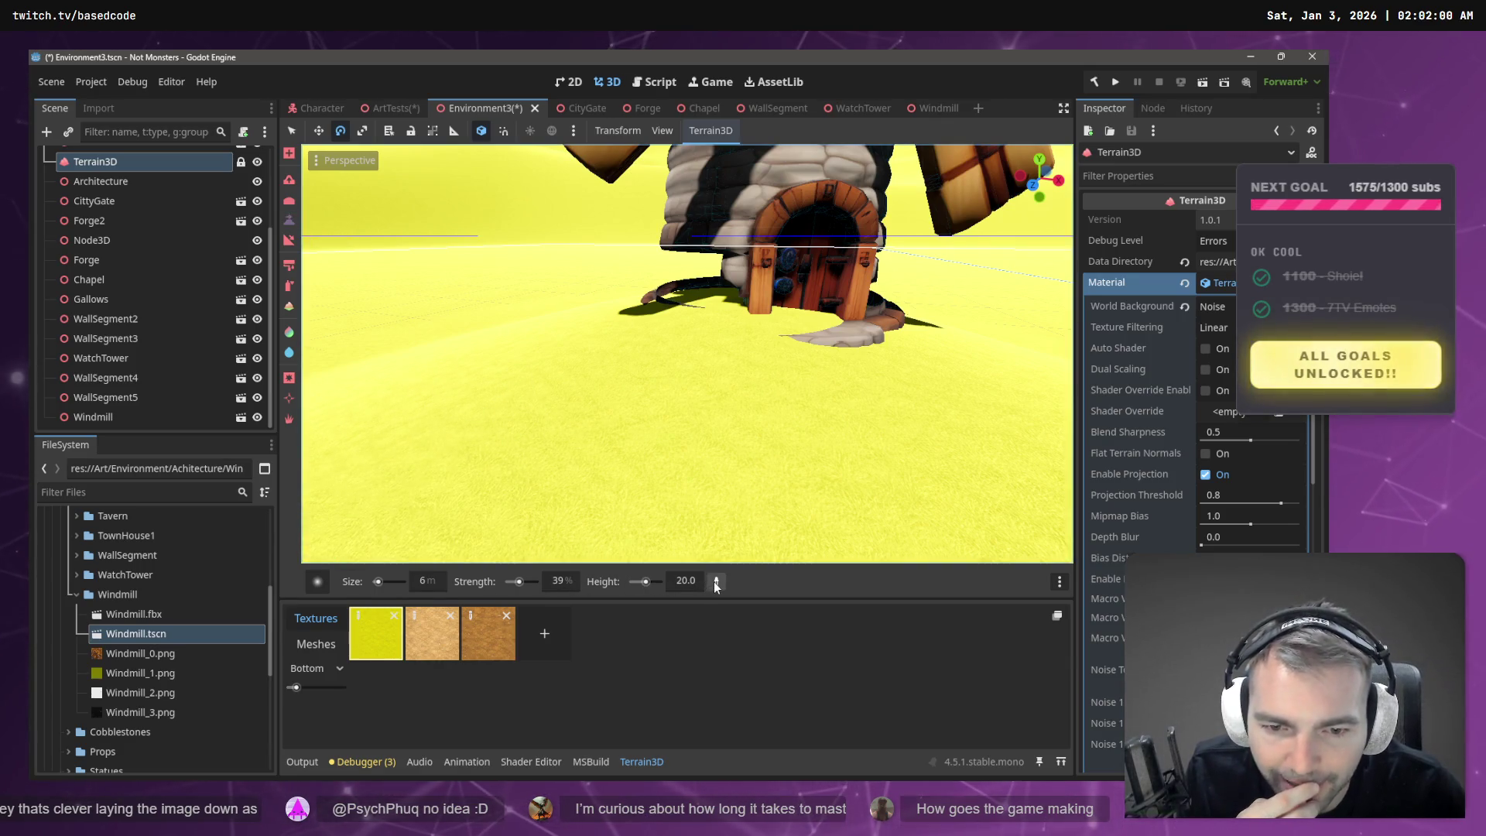
{"action": "left_click", "coordinate": [856, 356]}
{"action": "mouse_move", "coordinate": [856, 351]}
{"action": "left_mouse_down"}
{"action": "mouse_move", "coordinate": [820, 327]}
{"action": "mouse_move", "coordinate": [713, 308]}
{"action": "mouse_move", "coordinate": [848, 319]}
{"action": "mouse_move", "coordinate": [734, 345]}
{"action": "left_mouse_up"}
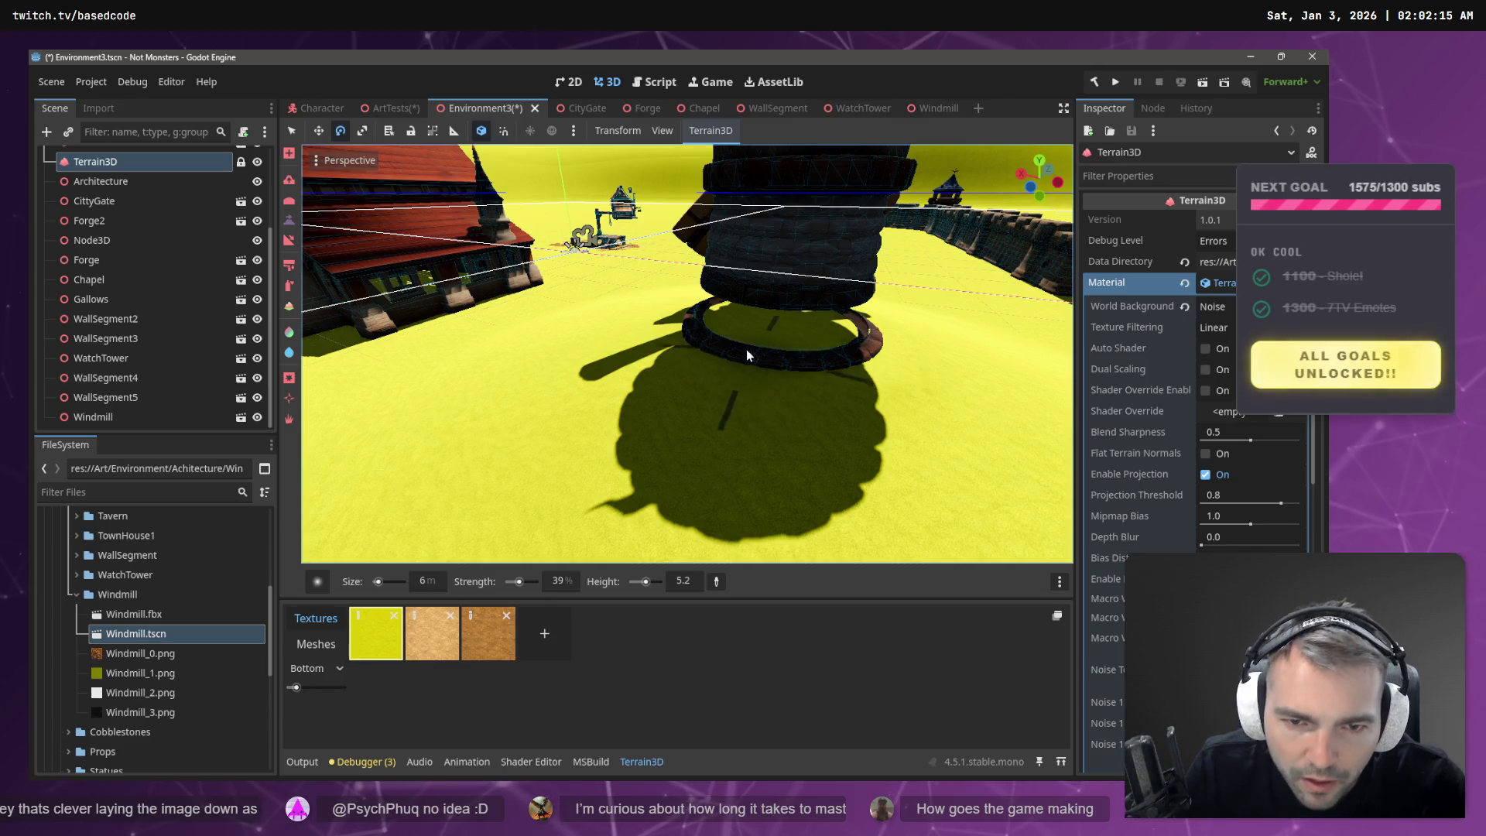
{"action": "key", "text": "w"}
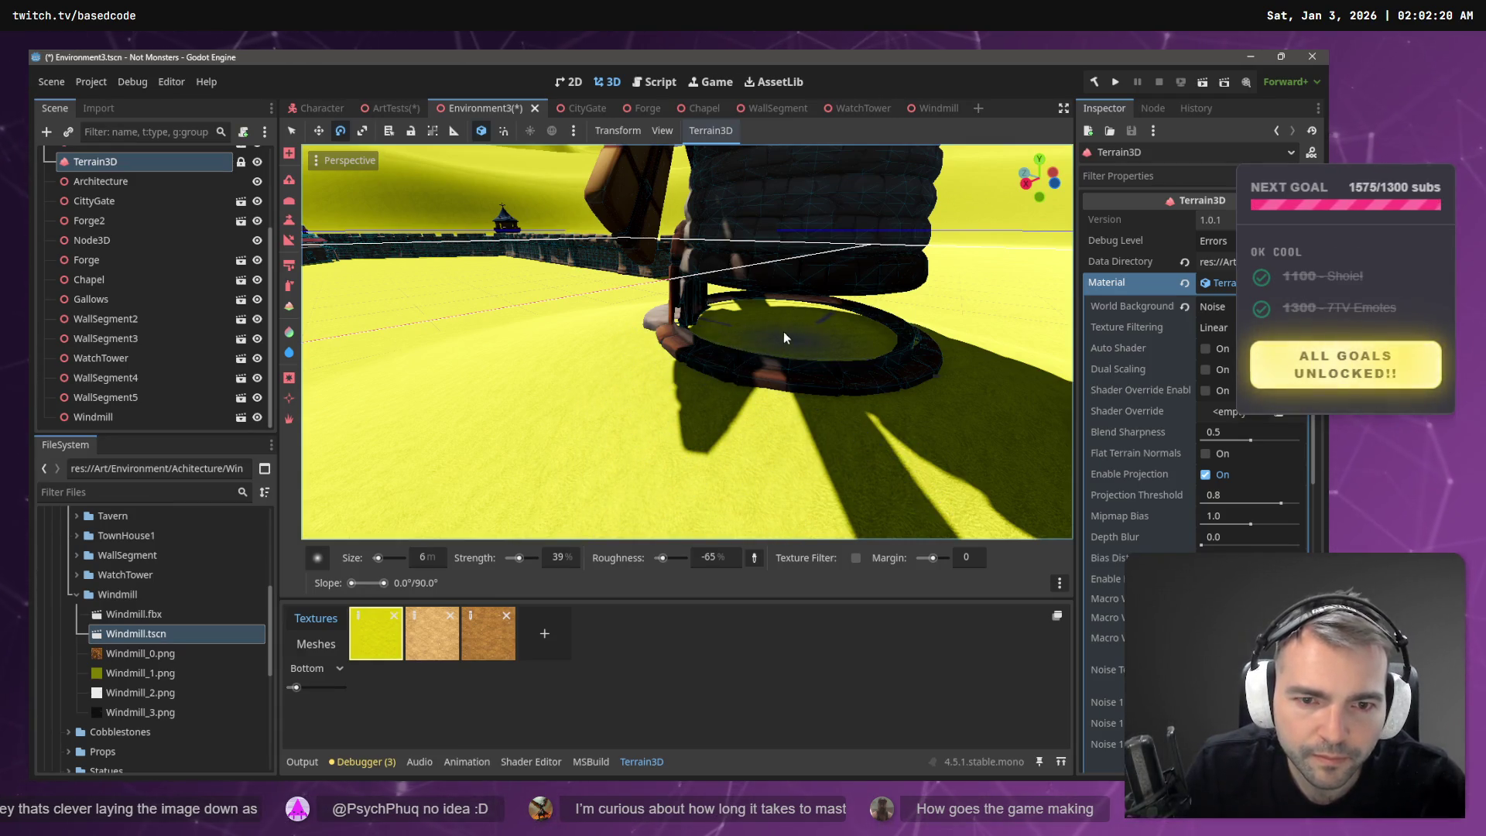
- Look over the flattened windmill area and chapel, then save the Environment3 scene
{"action": "key", "text": "s"}
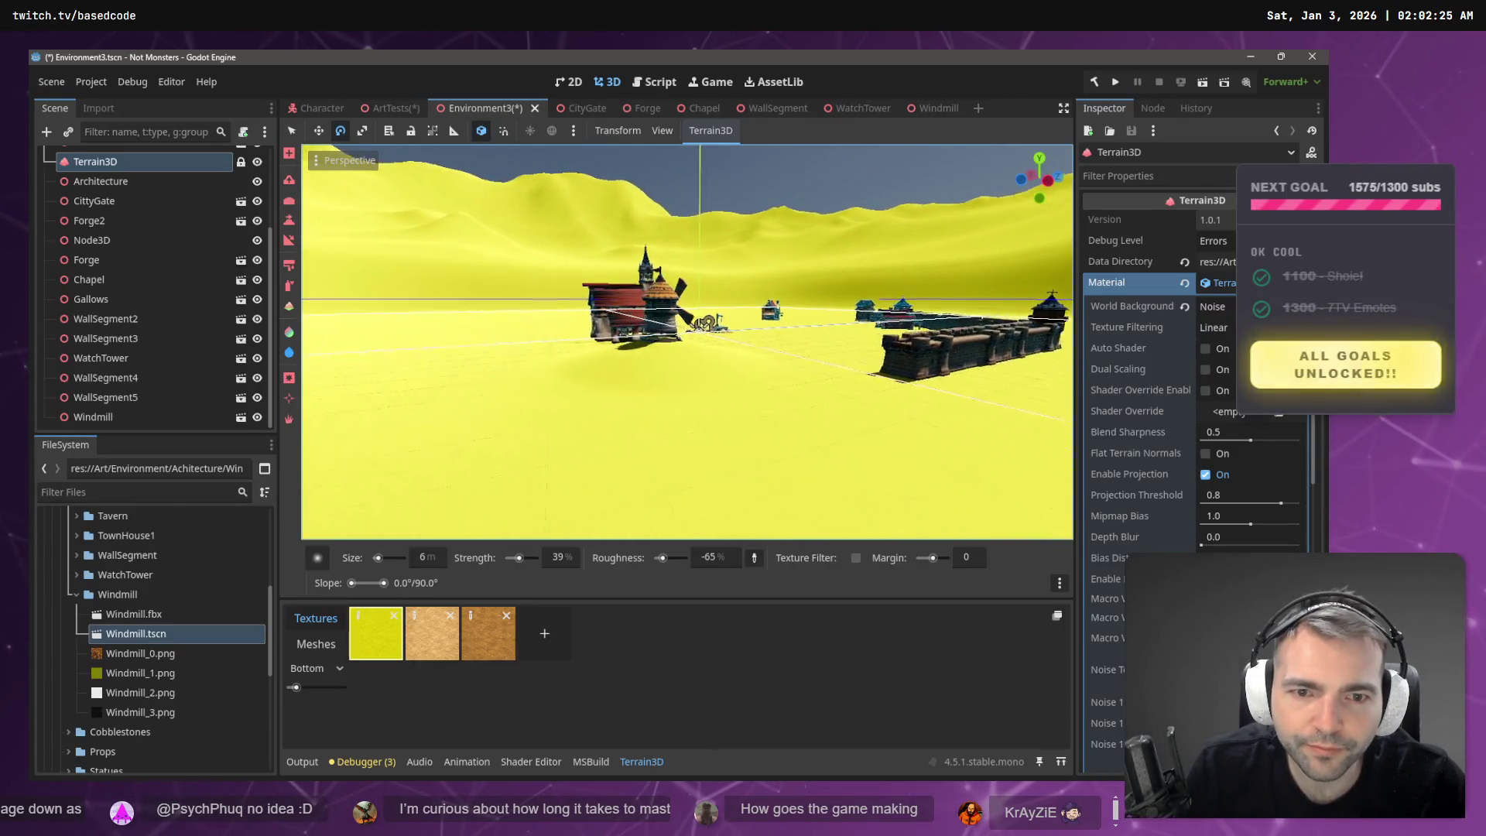
{"action": "key", "text": "w"}
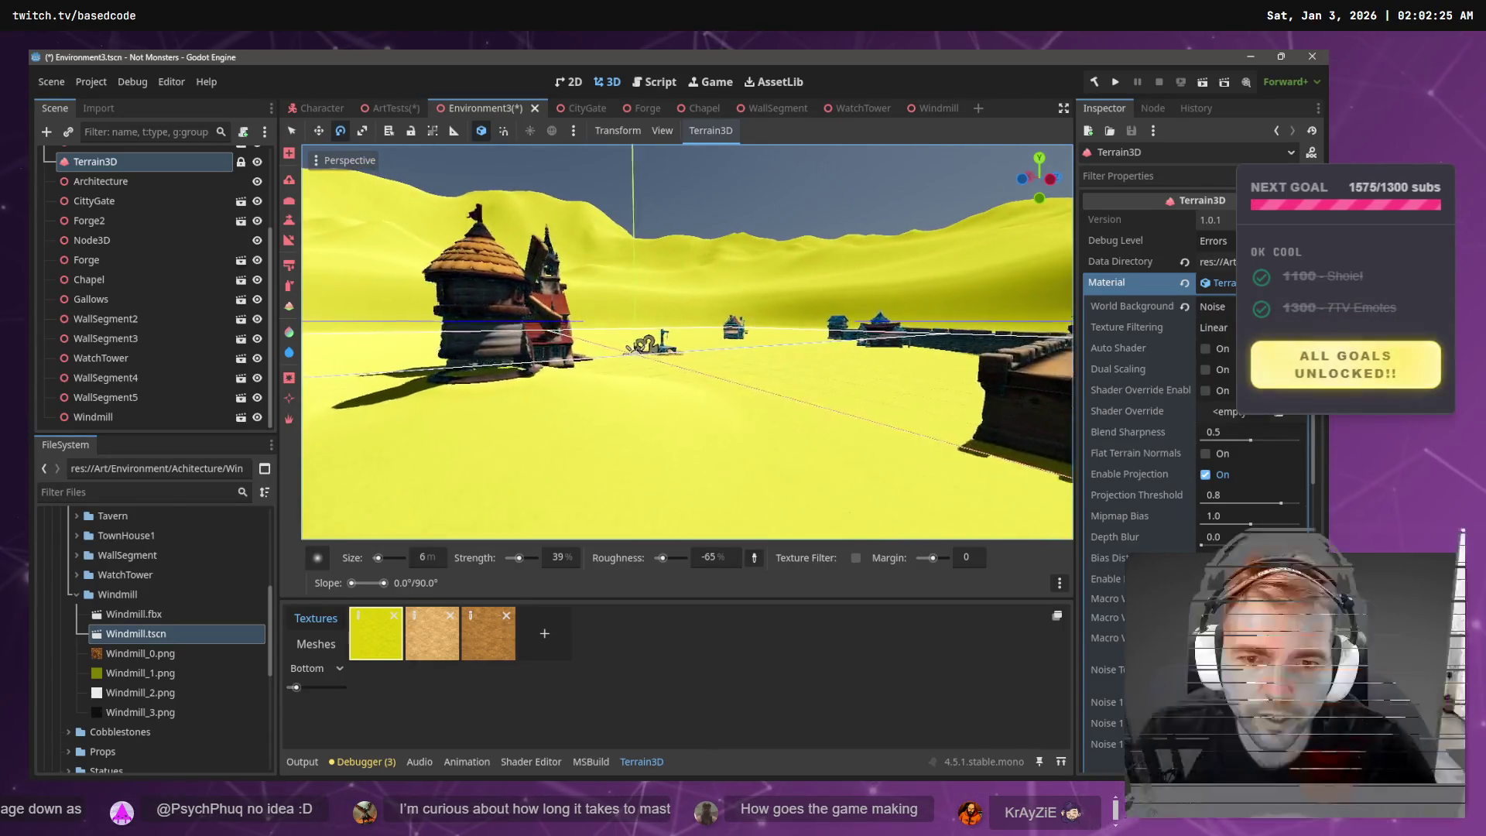
{"action": "key", "text": "s"}
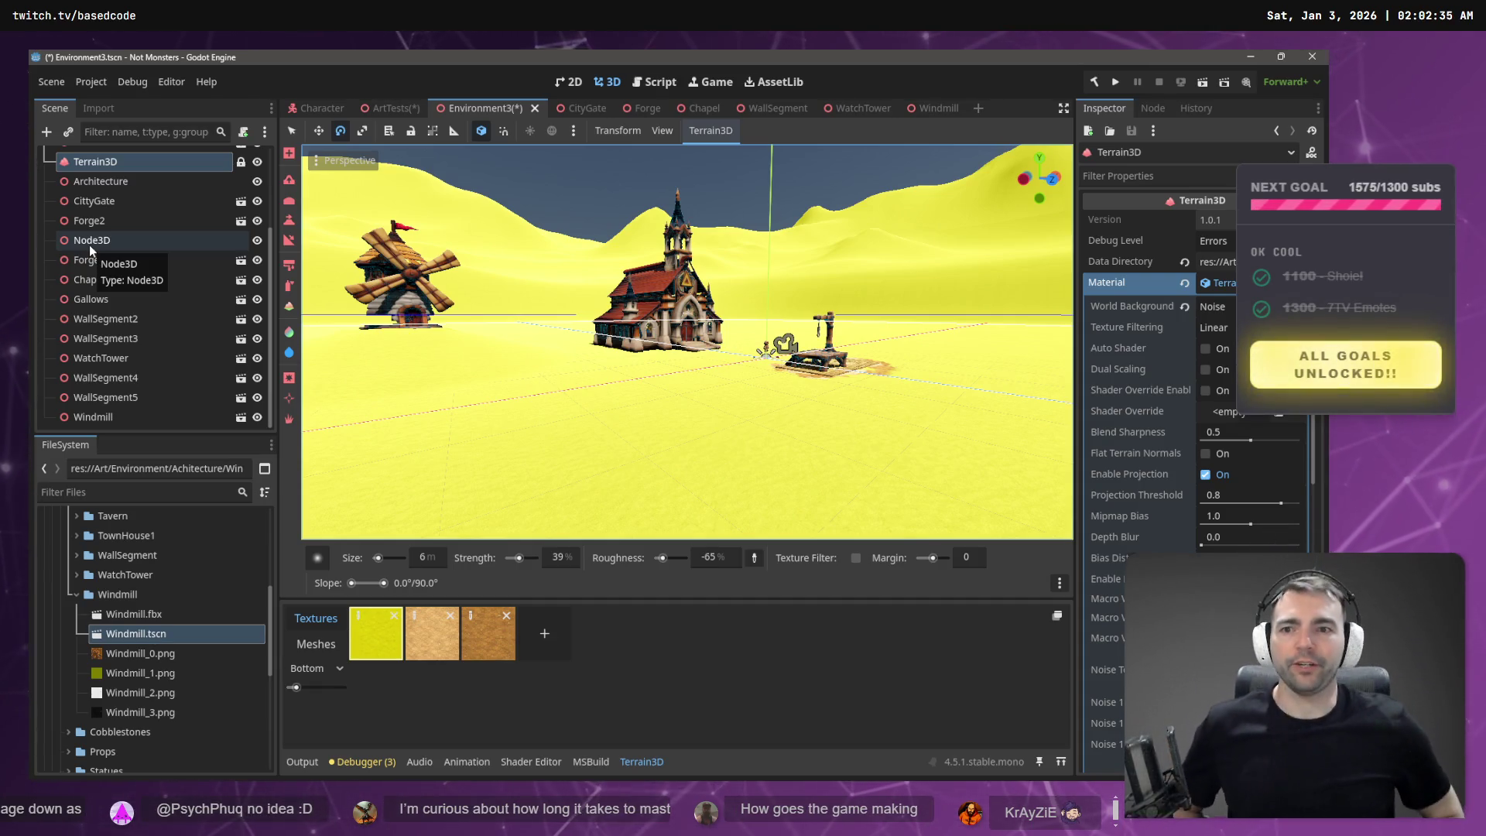
{"action": "mouse_move", "coordinate": [541, 310]}
{"action": "left_mouse_down"}
{"action": "mouse_move", "coordinate": [712, 310]}
{"action": "mouse_move", "coordinate": [712, 403]}
{"action": "mouse_move", "coordinate": [712, 309]}
{"action": "mouse_move", "coordinate": [737, 339]}
{"action": "left_mouse_up"}
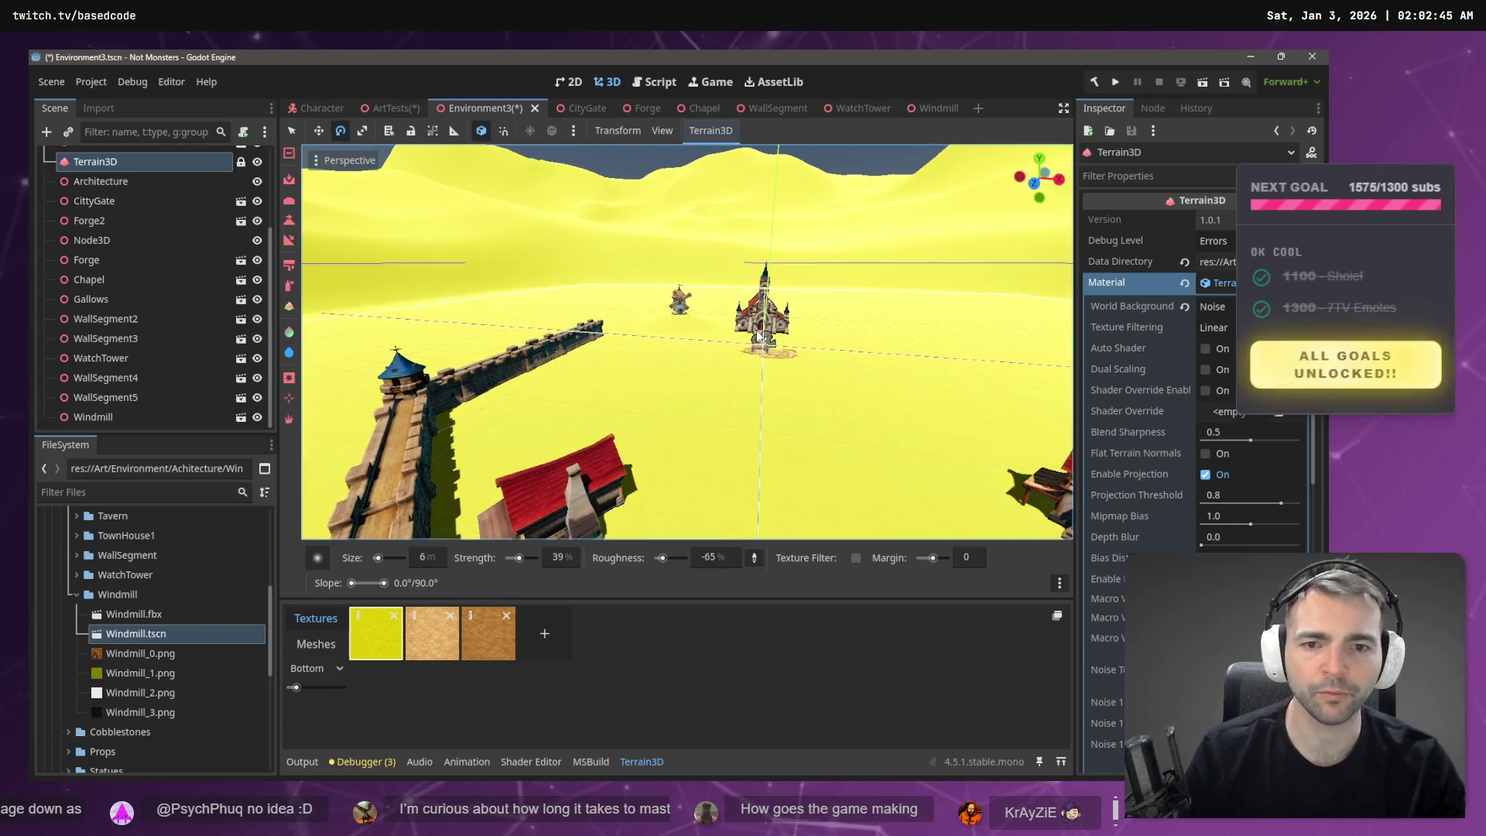
{"action": "key", "text": "ctrl+s"}
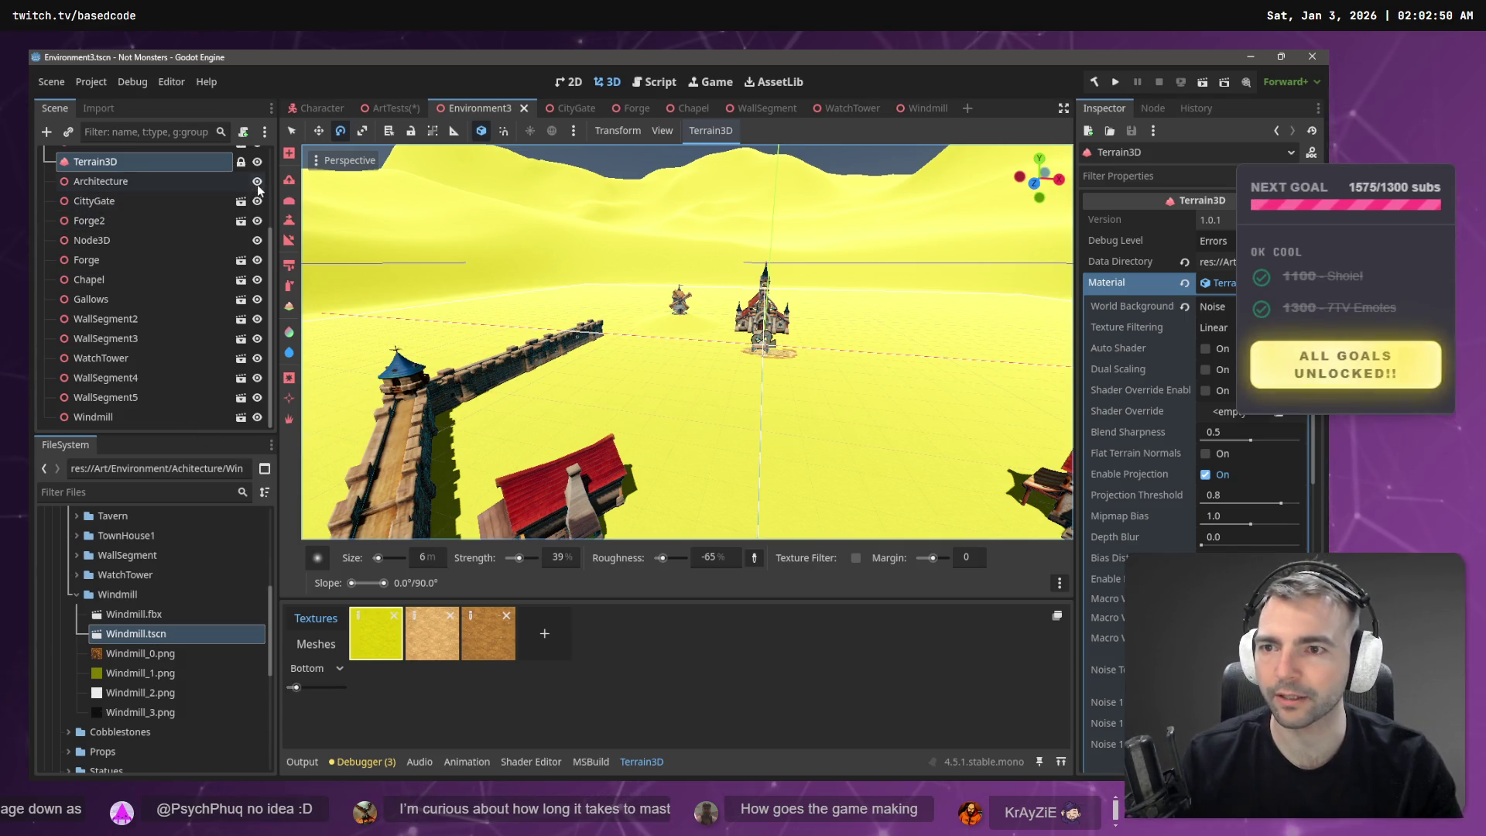
- Make the PlacementGuide visible on the terrain
{"action": "scroll", "coordinate": [242, 219], "scroll_direction": "up", "scroll_amount": 3}
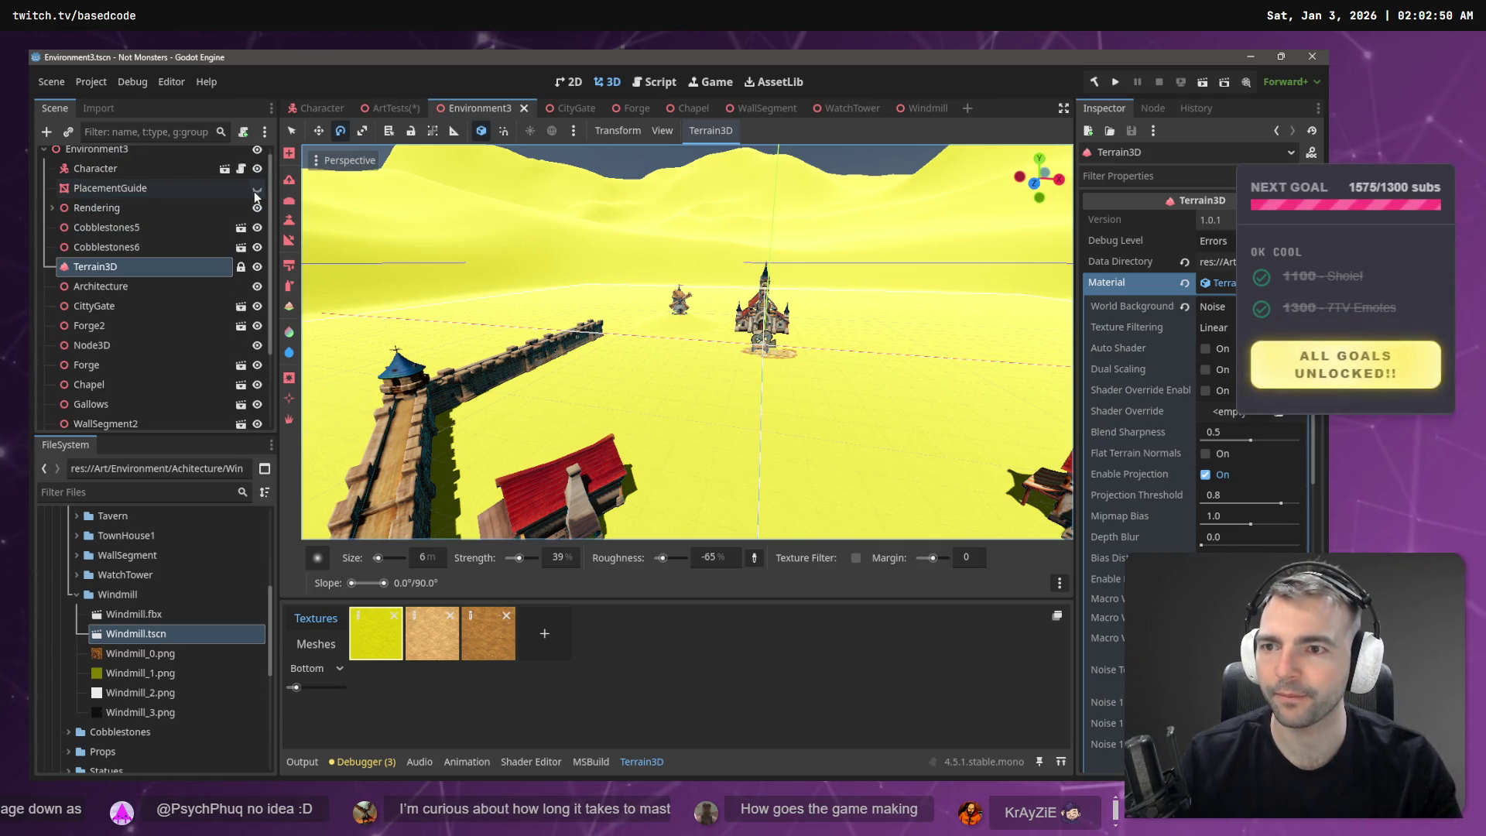
{"action": "left_click", "coordinate": [257, 188]}
{"action": "key", "text": "w"}
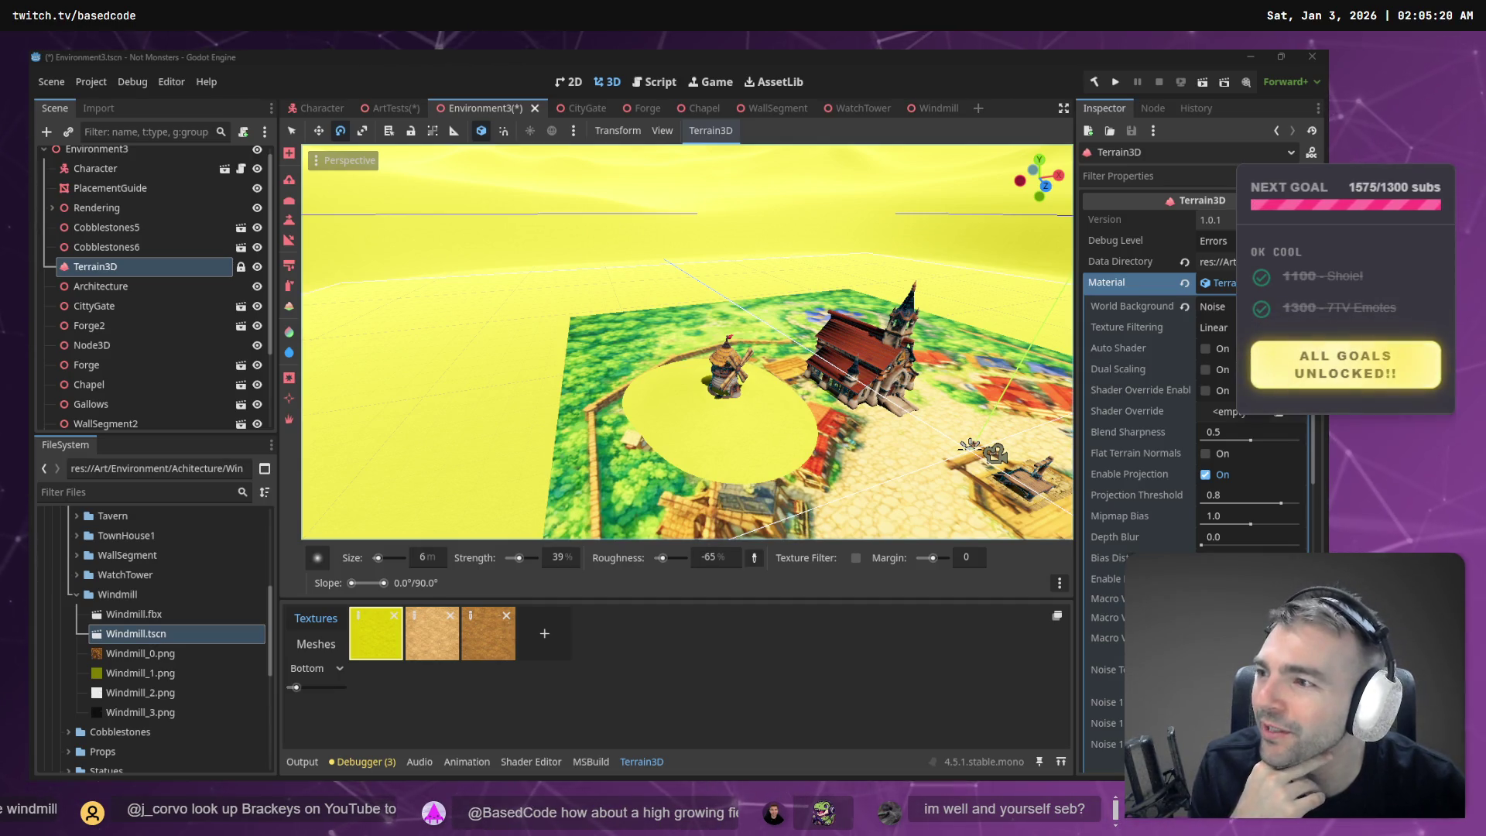
- Try the slope tool, then pick another sculpt brush and enlarge it to 82 m
{"action": "mouse_move", "coordinate": [765, 360]}
{"action": "left_mouse_down"}
{"action": "mouse_move", "coordinate": [731, 374]}
{"action": "mouse_move", "coordinate": [679, 356]}
{"action": "left_mouse_up"}
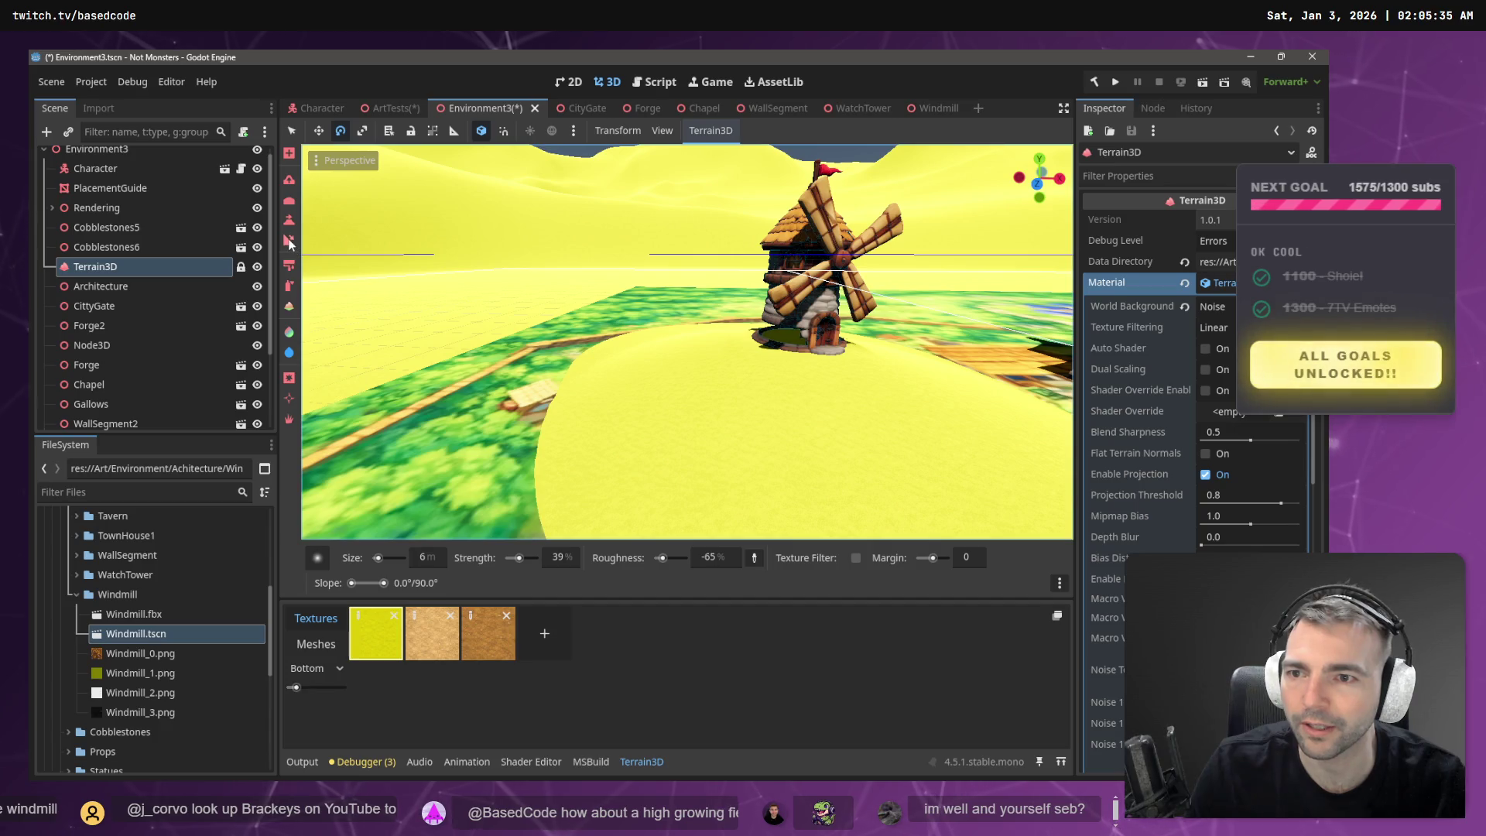
{"action": "left_click", "coordinate": [288, 243]}
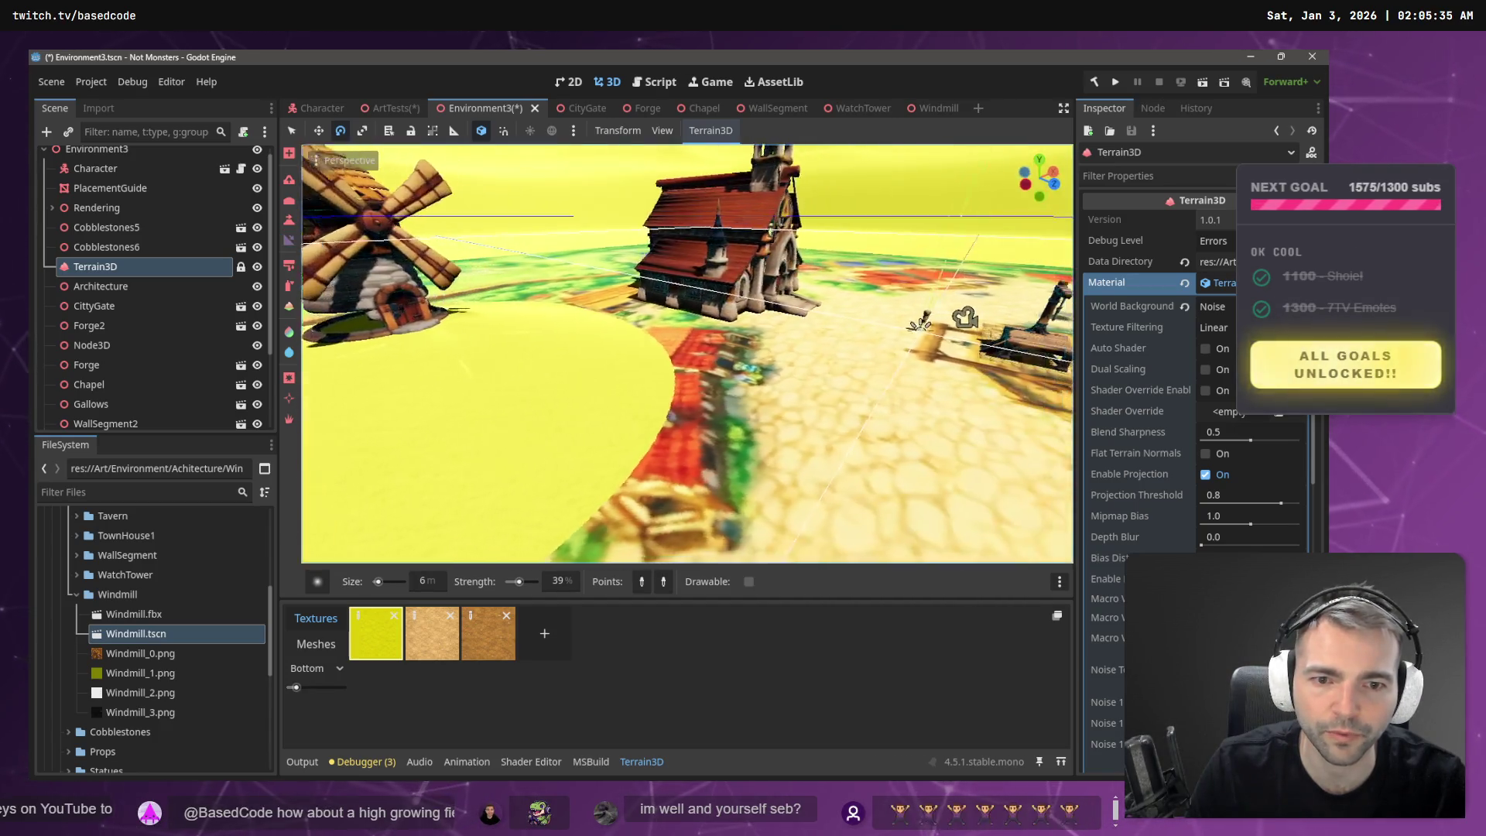
{"action": "key", "text": "w"}
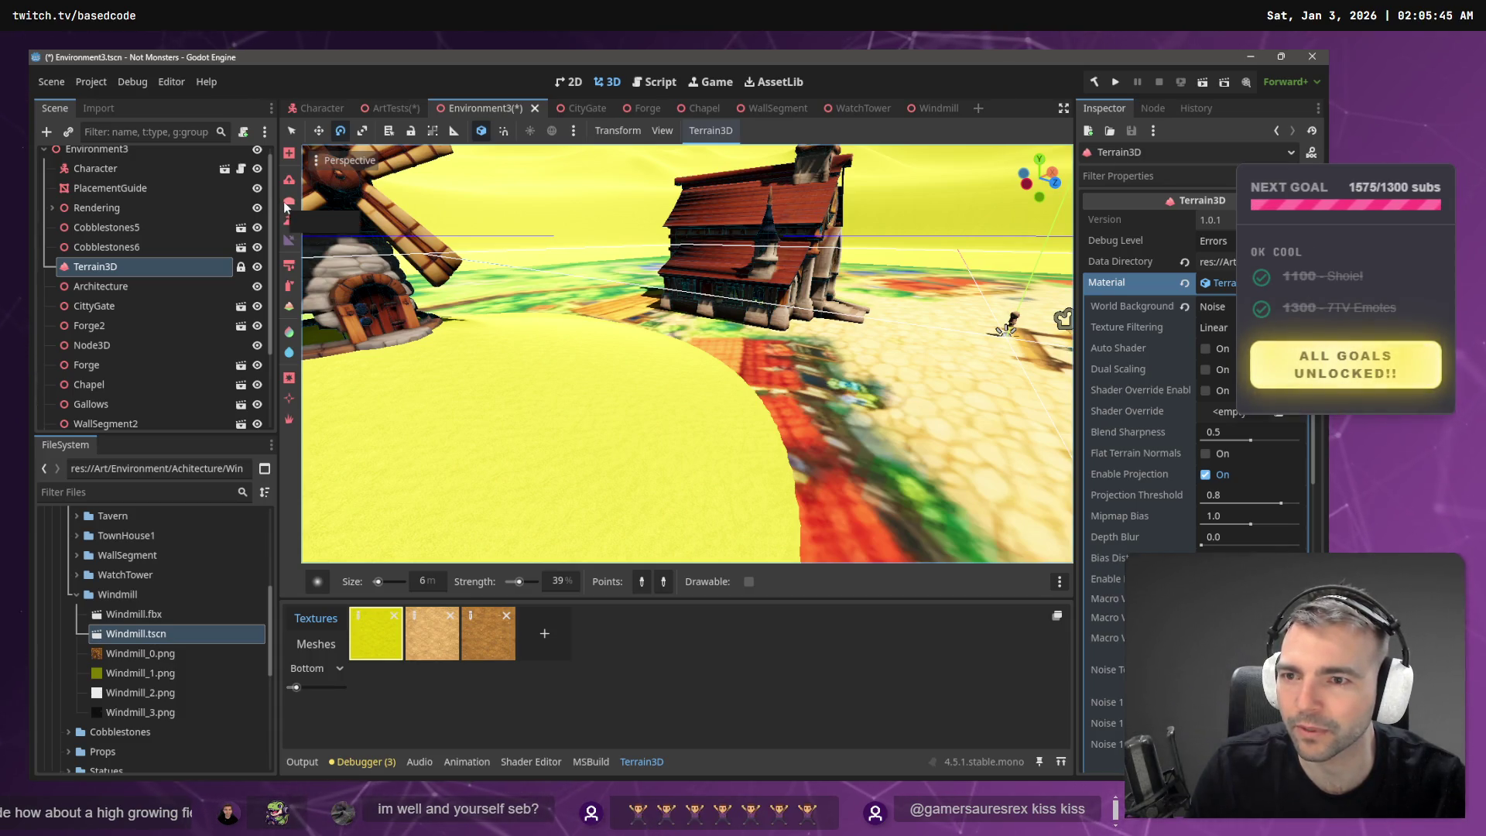
{"action": "left_click", "coordinate": [290, 204]}
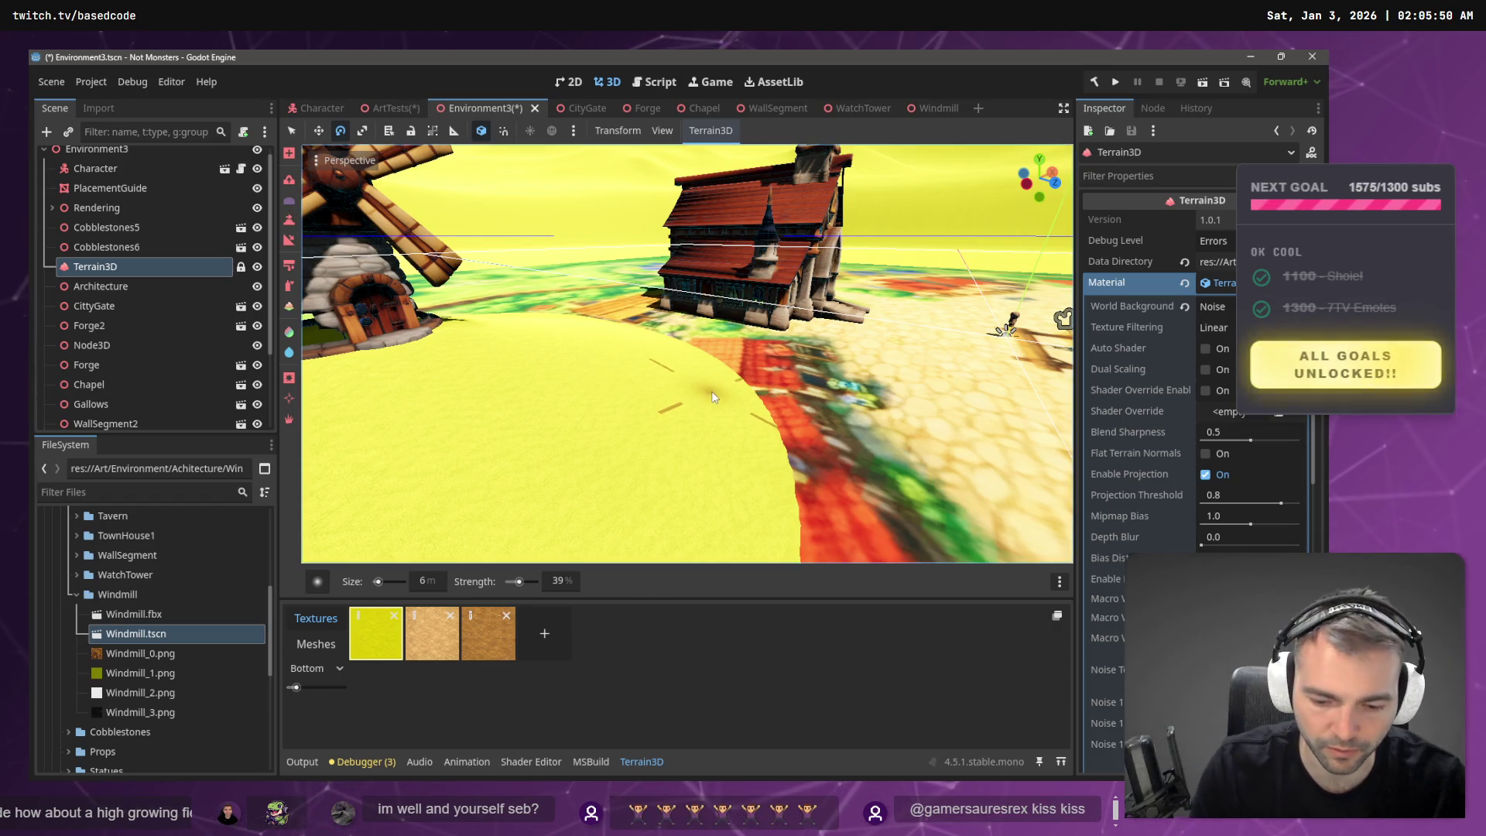
{"action": "left_click_drag", "start_coordinate": [379, 582], "coordinate": [387, 585]}
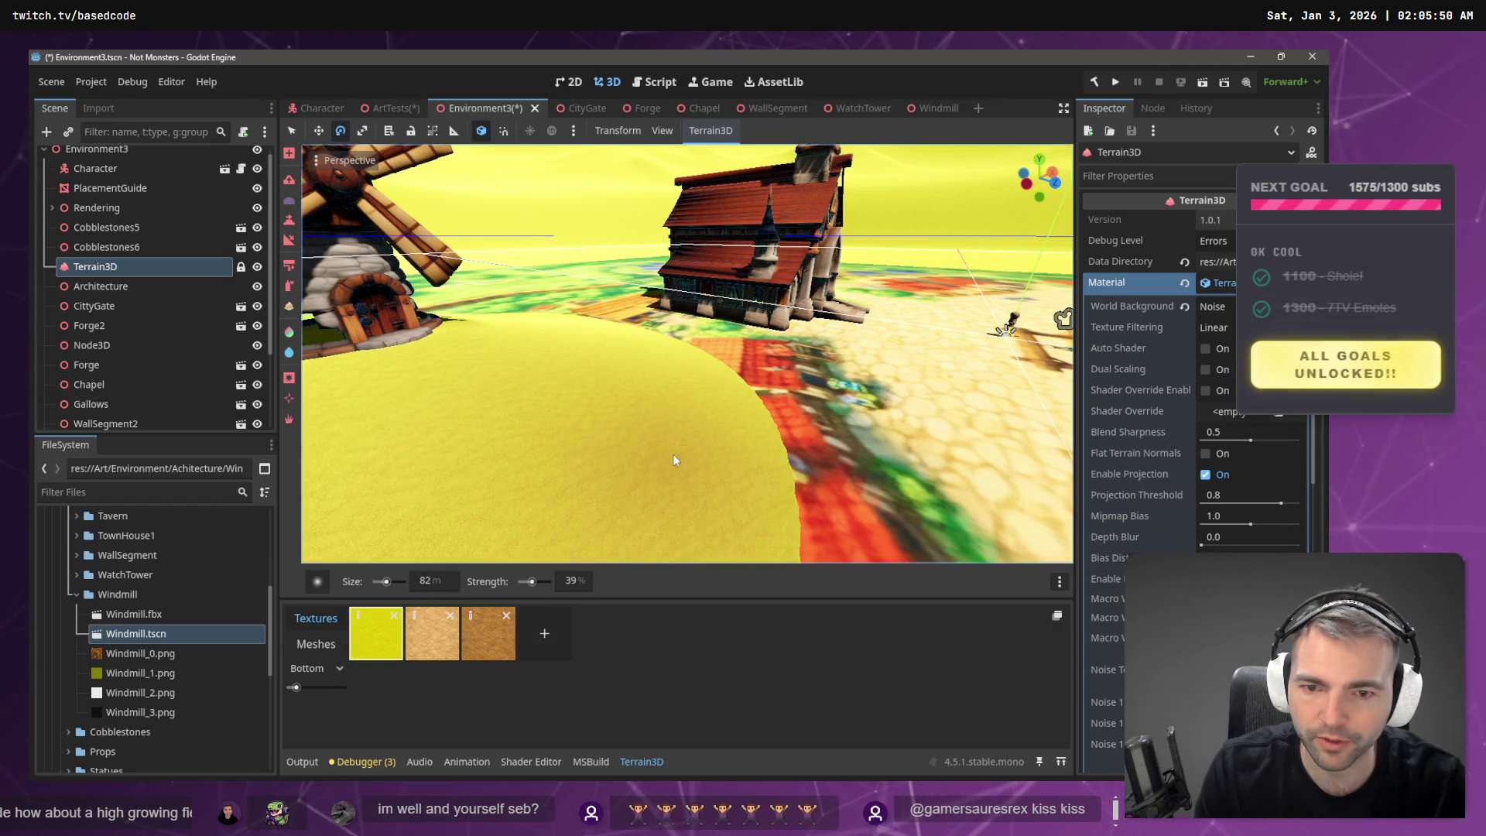
- Extend the yellow patch rightward, then return to the fixed-height brush and its height picker
{"action": "mouse_move", "coordinate": [731, 424]}
{"action": "left_mouse_down"}
{"action": "mouse_move", "coordinate": [742, 447]}
{"action": "mouse_move", "coordinate": [804, 432]}
{"action": "left_mouse_up"}
{"action": "scroll", "coordinate": [831, 426], "scroll_direction": "down", "scroll_amount": 6}
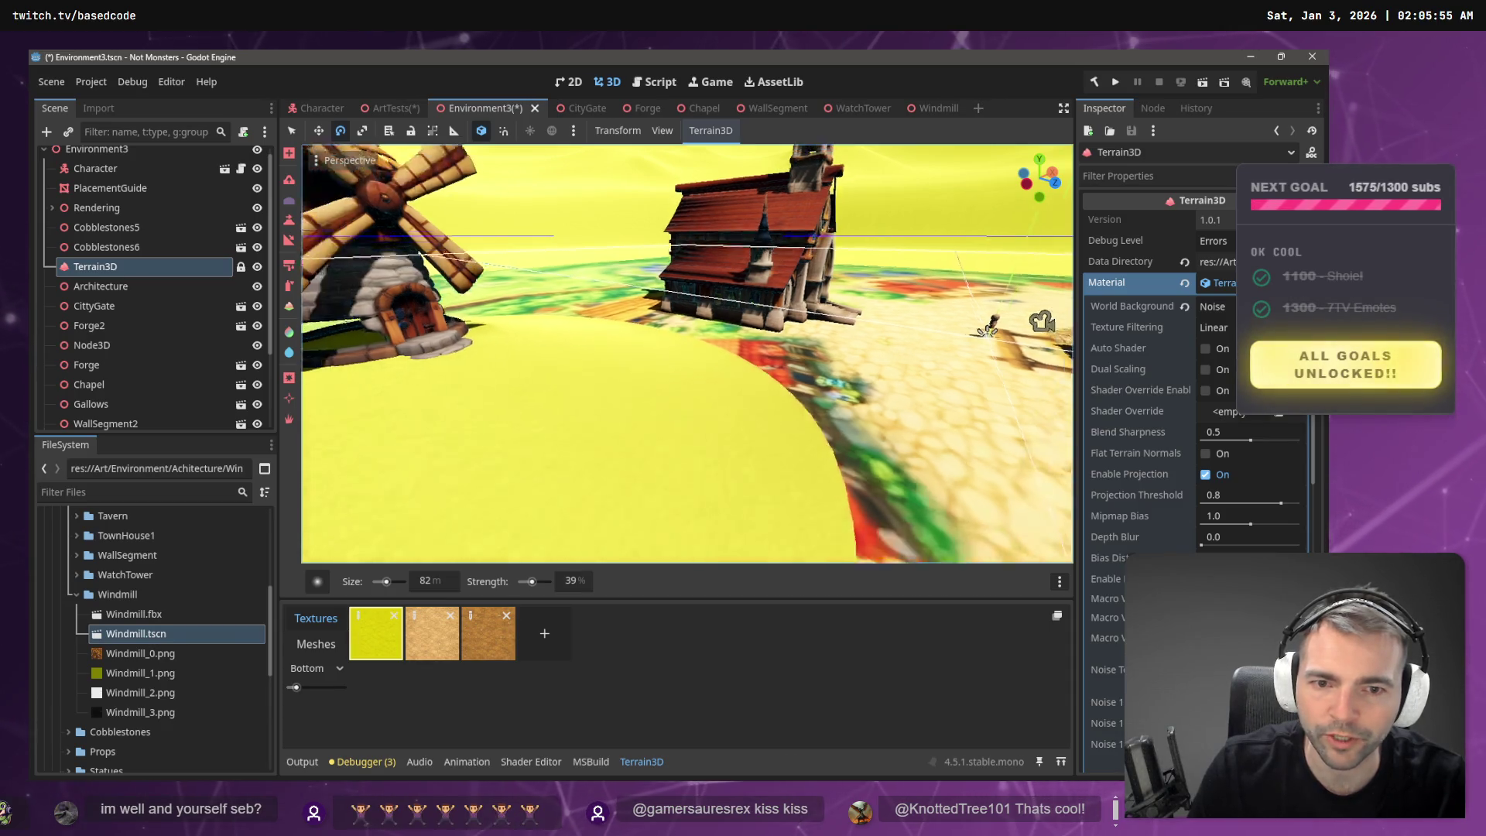
{"action": "right_click", "coordinate": [582, 475]}
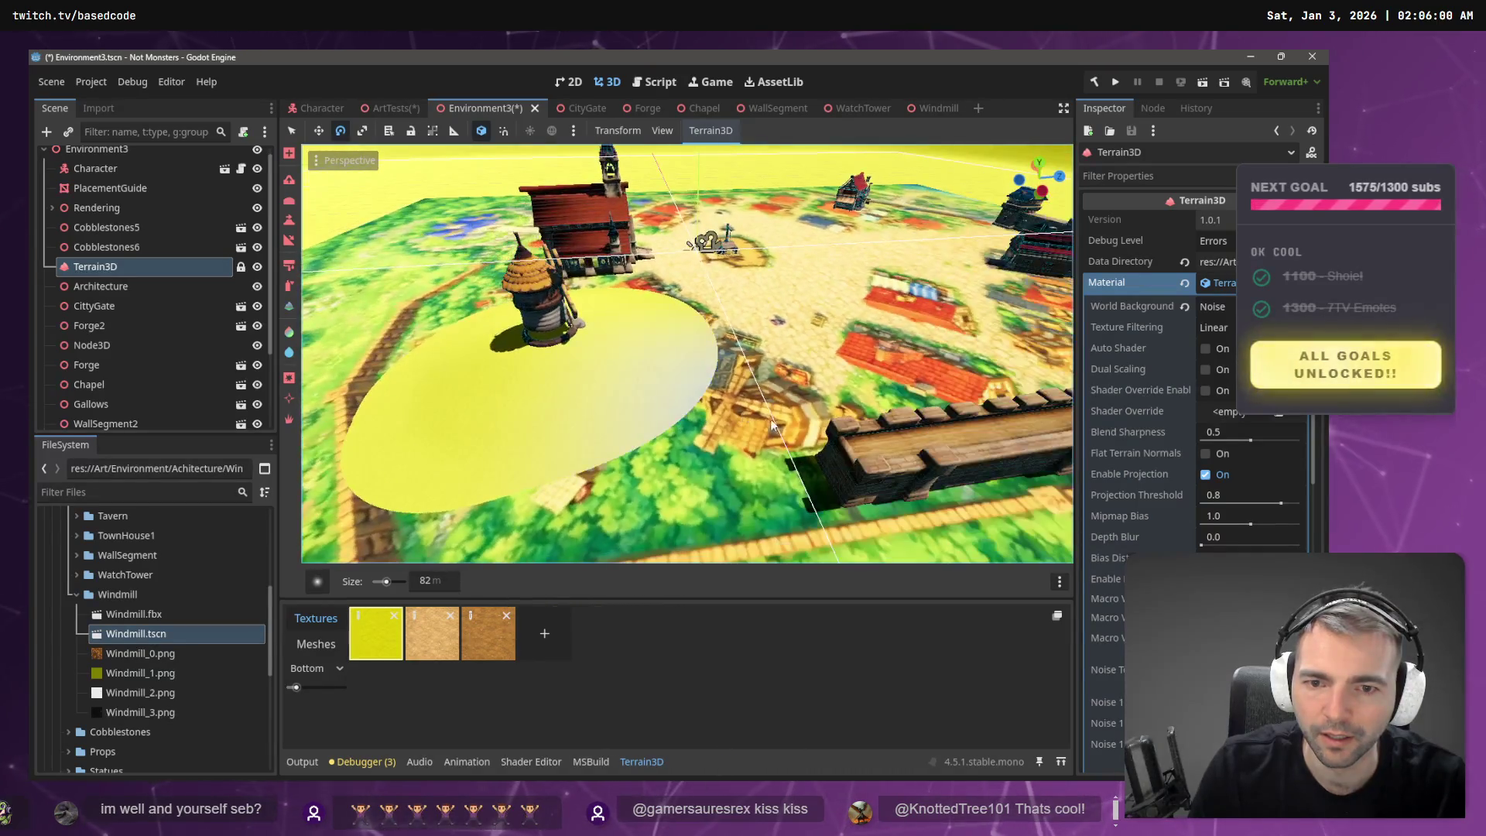
{"action": "right_click", "coordinate": [315, 475]}
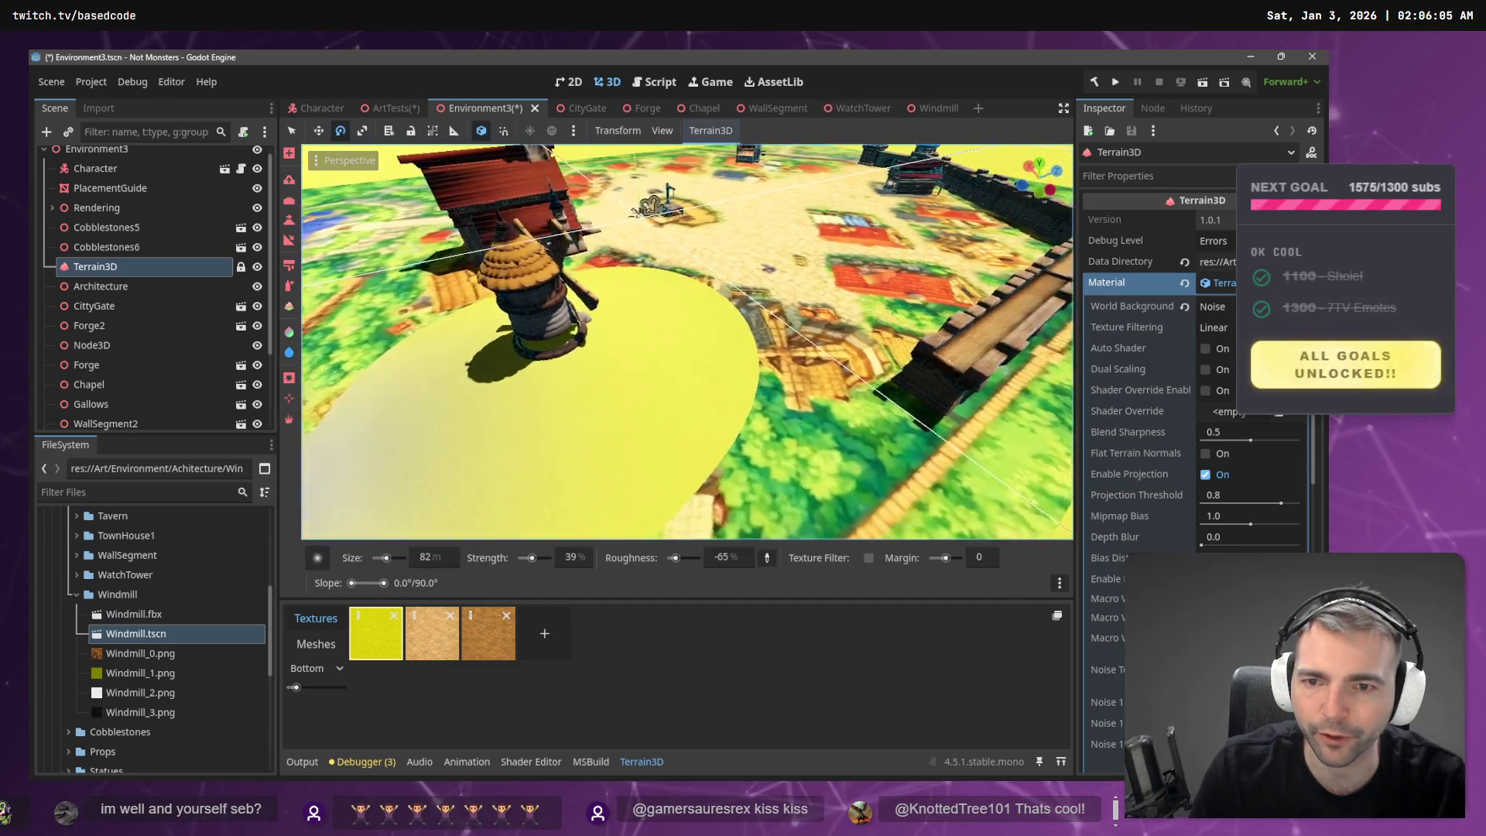
{"action": "right_click", "coordinate": [511, 401]}
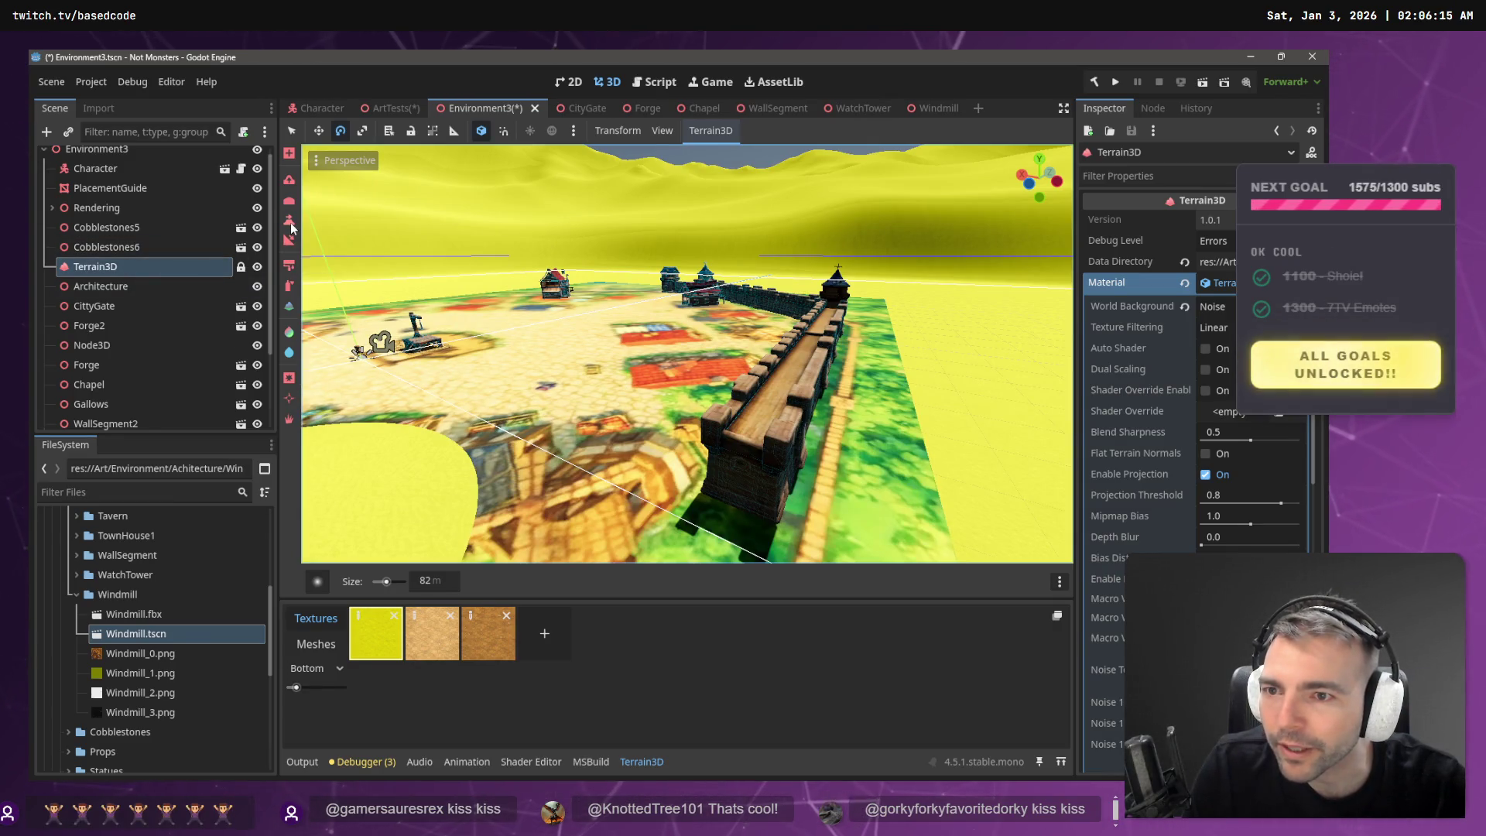
{"action": "left_click", "coordinate": [289, 222]}
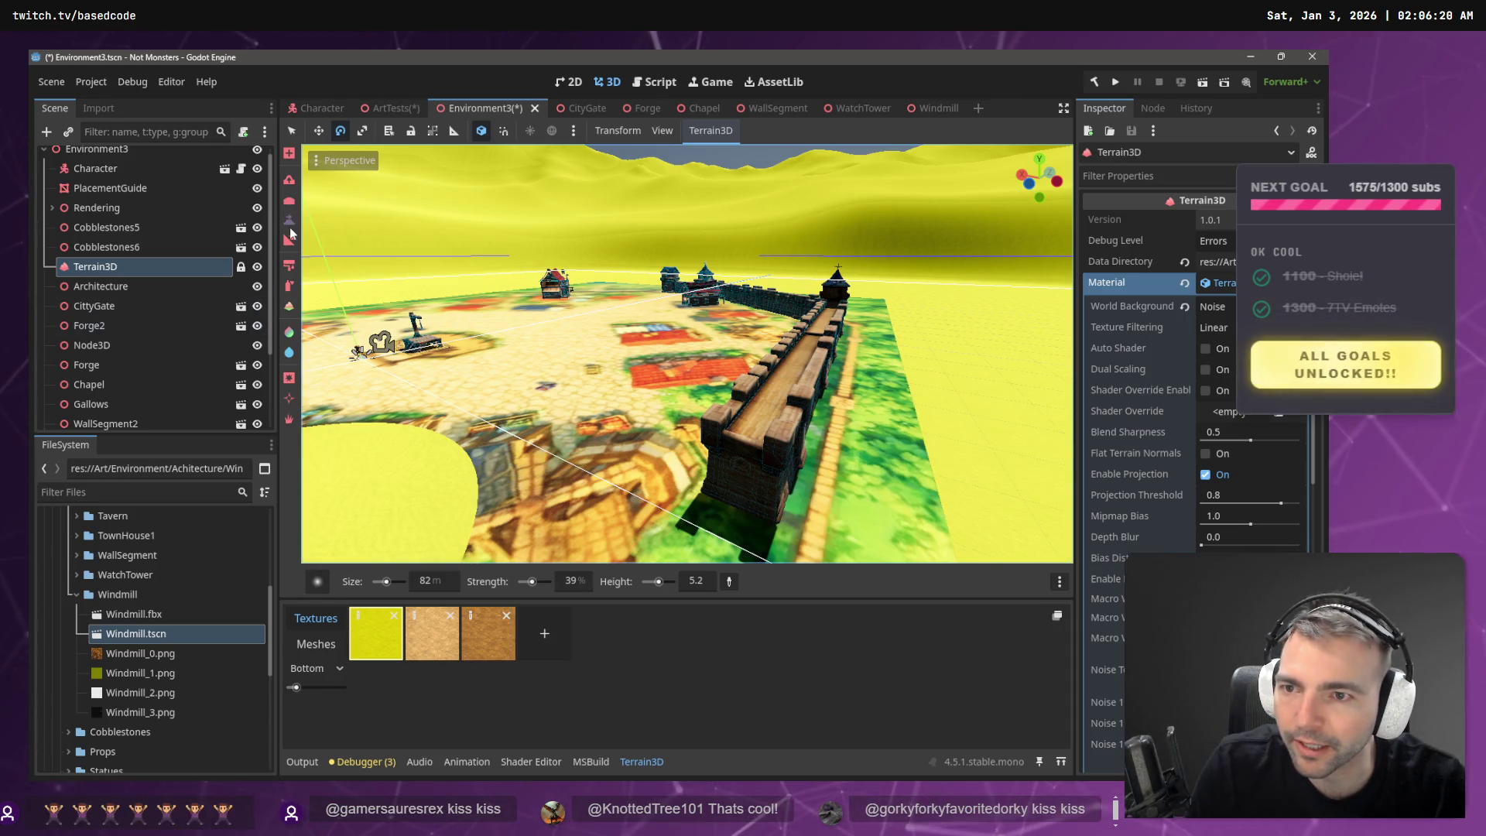
{"action": "left_click", "coordinate": [728, 581]}
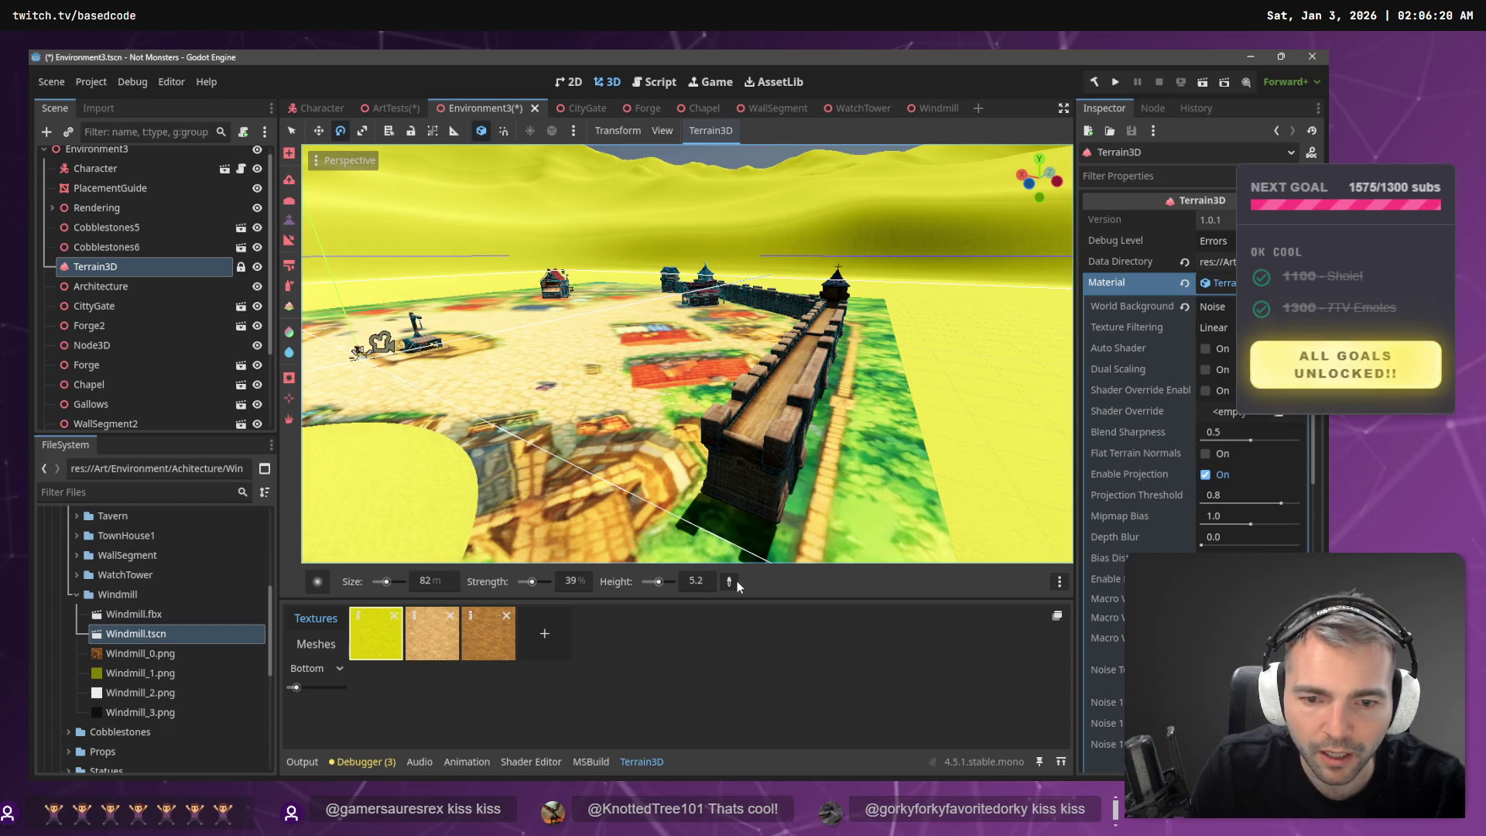
- Set target height 0.0 and a 12 m, 7% strength brush, blending the patch's left side
{"action": "left_click", "coordinate": [952, 539]}
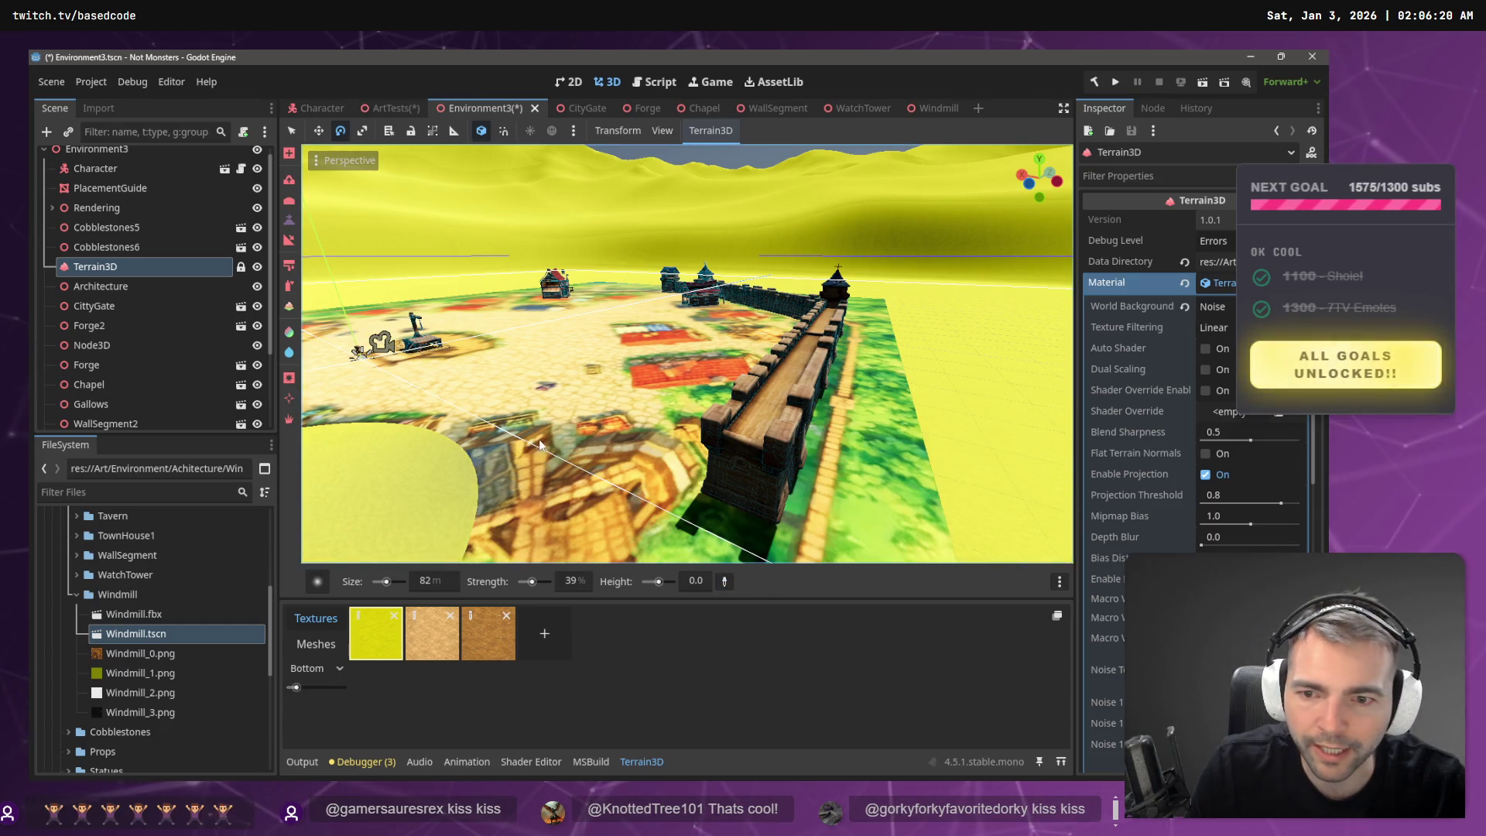
{"action": "mouse_move", "coordinate": [739, 411]}
{"action": "left_mouse_down"}
{"action": "mouse_move", "coordinate": [758, 412]}
{"action": "mouse_move", "coordinate": [603, 456]}
{"action": "left_mouse_up"}
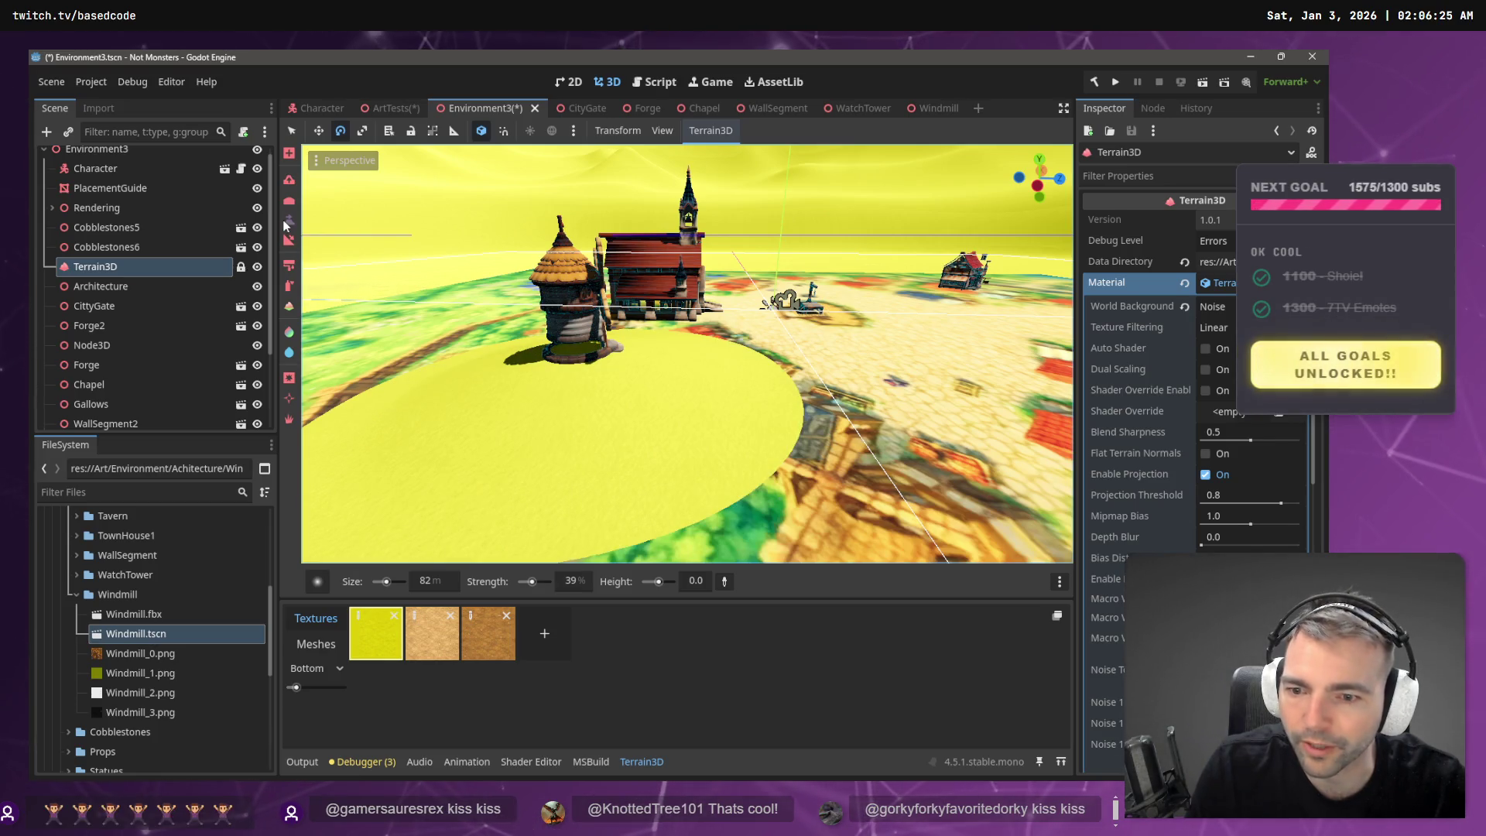
{"action": "left_click_drag", "start_coordinate": [532, 581], "coordinate": [527, 581]}
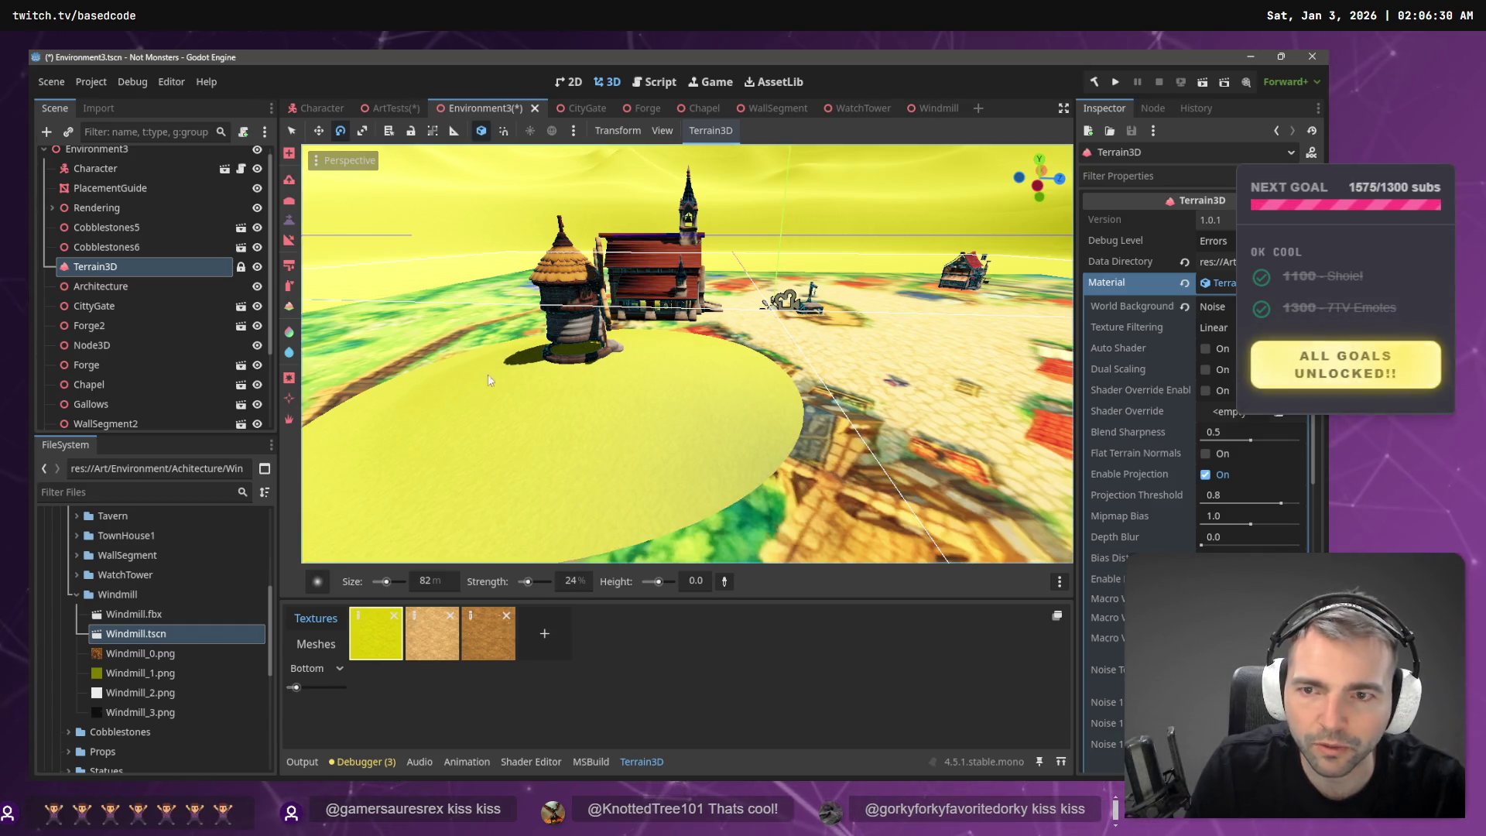
{"action": "left_click_drag", "start_coordinate": [554, 397], "coordinate": [534, 555]}
{"action": "left_click_drag", "start_coordinate": [386, 581], "coordinate": [378, 581]}
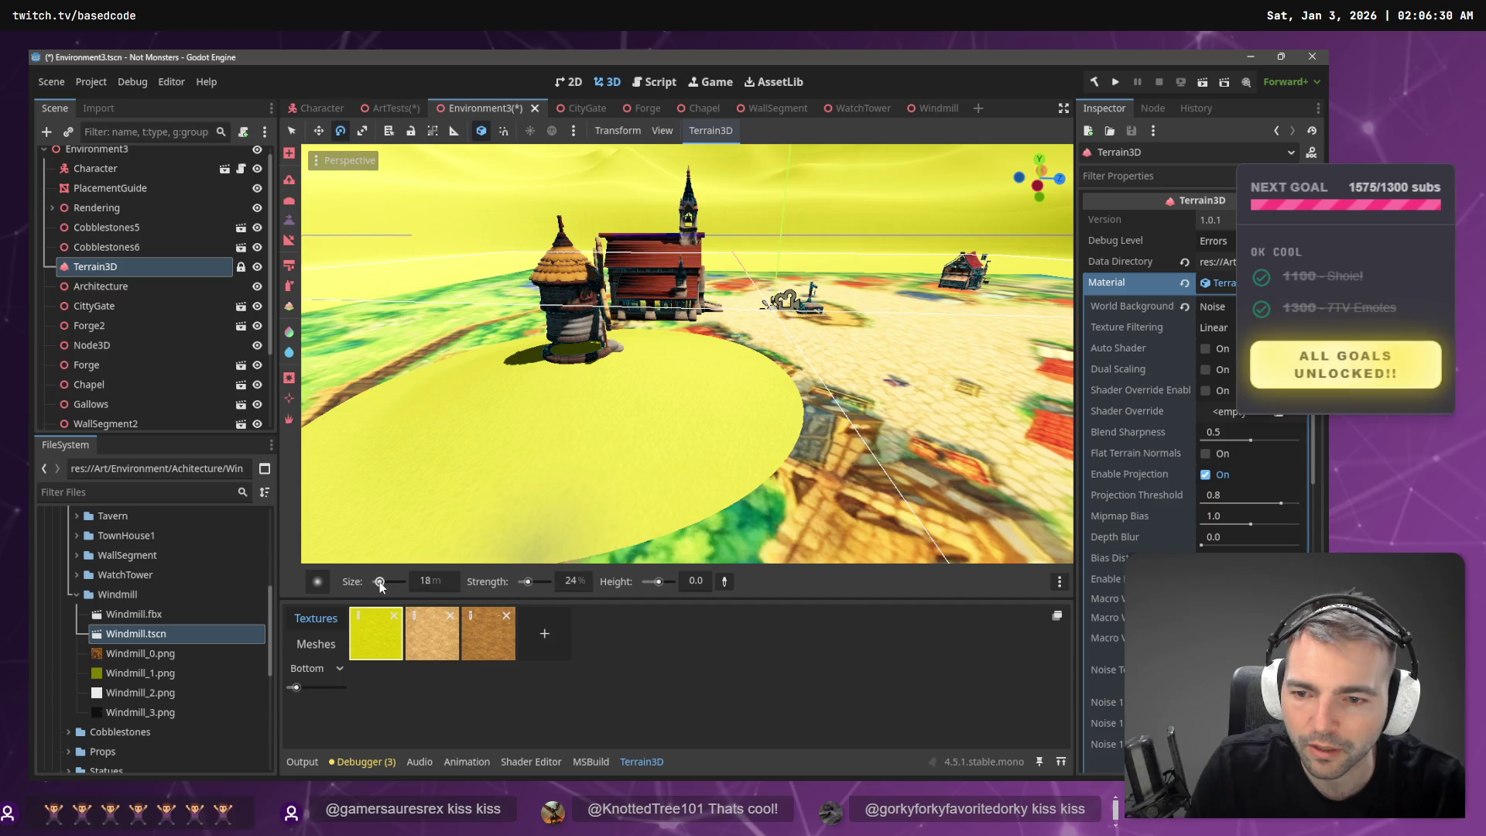
{"action": "left_click_drag", "start_coordinate": [524, 582], "coordinate": [518, 581]}
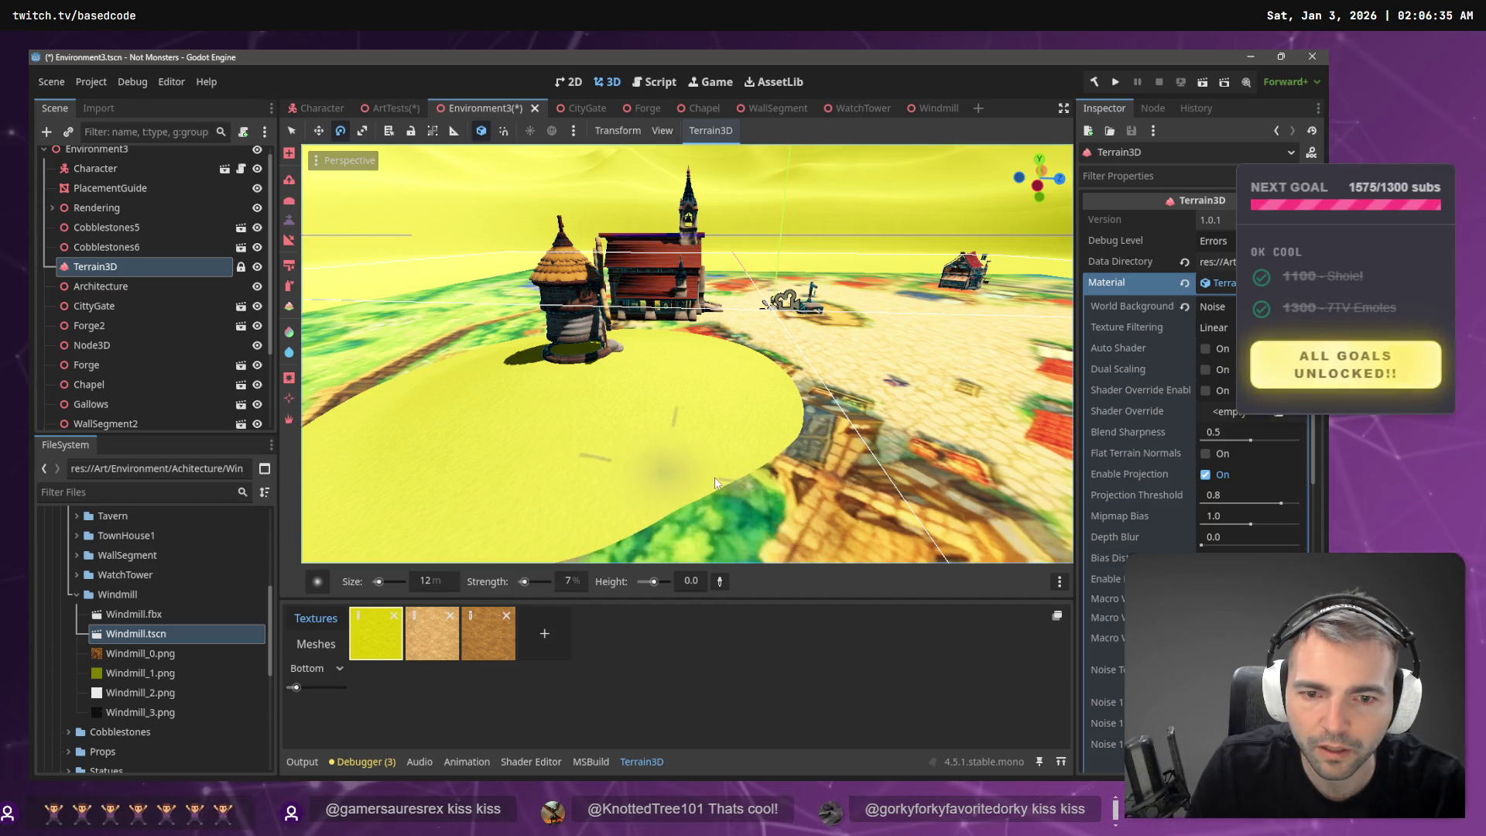
- Trim the yellow patch's edge with another sculpt tool and orbit out over the village
{"action": "left_click_drag", "start_coordinate": [681, 465], "coordinate": [643, 455]}
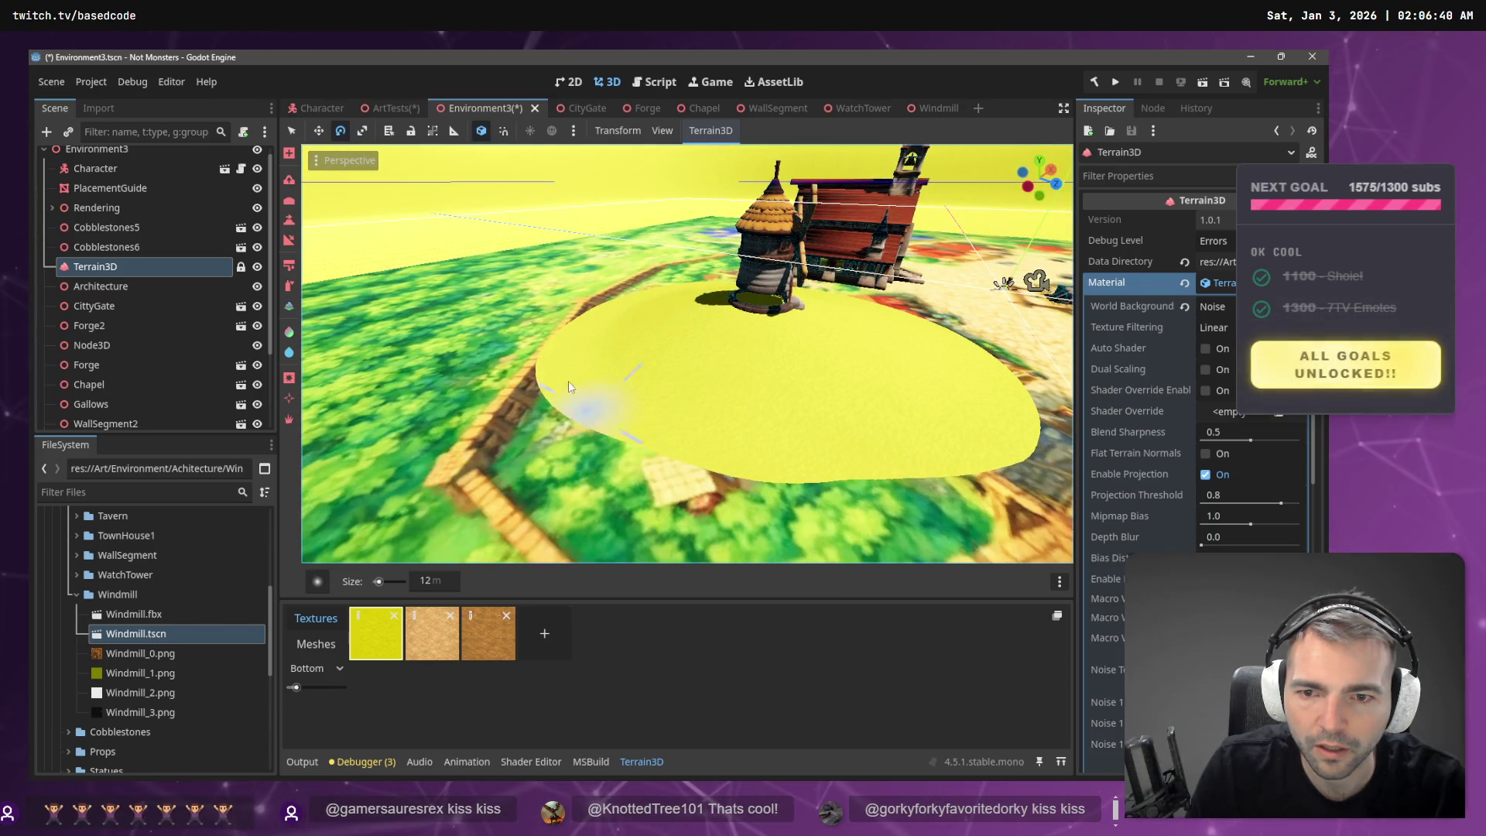
{"action": "left_click_drag", "start_coordinate": [564, 411], "coordinate": [611, 396]}
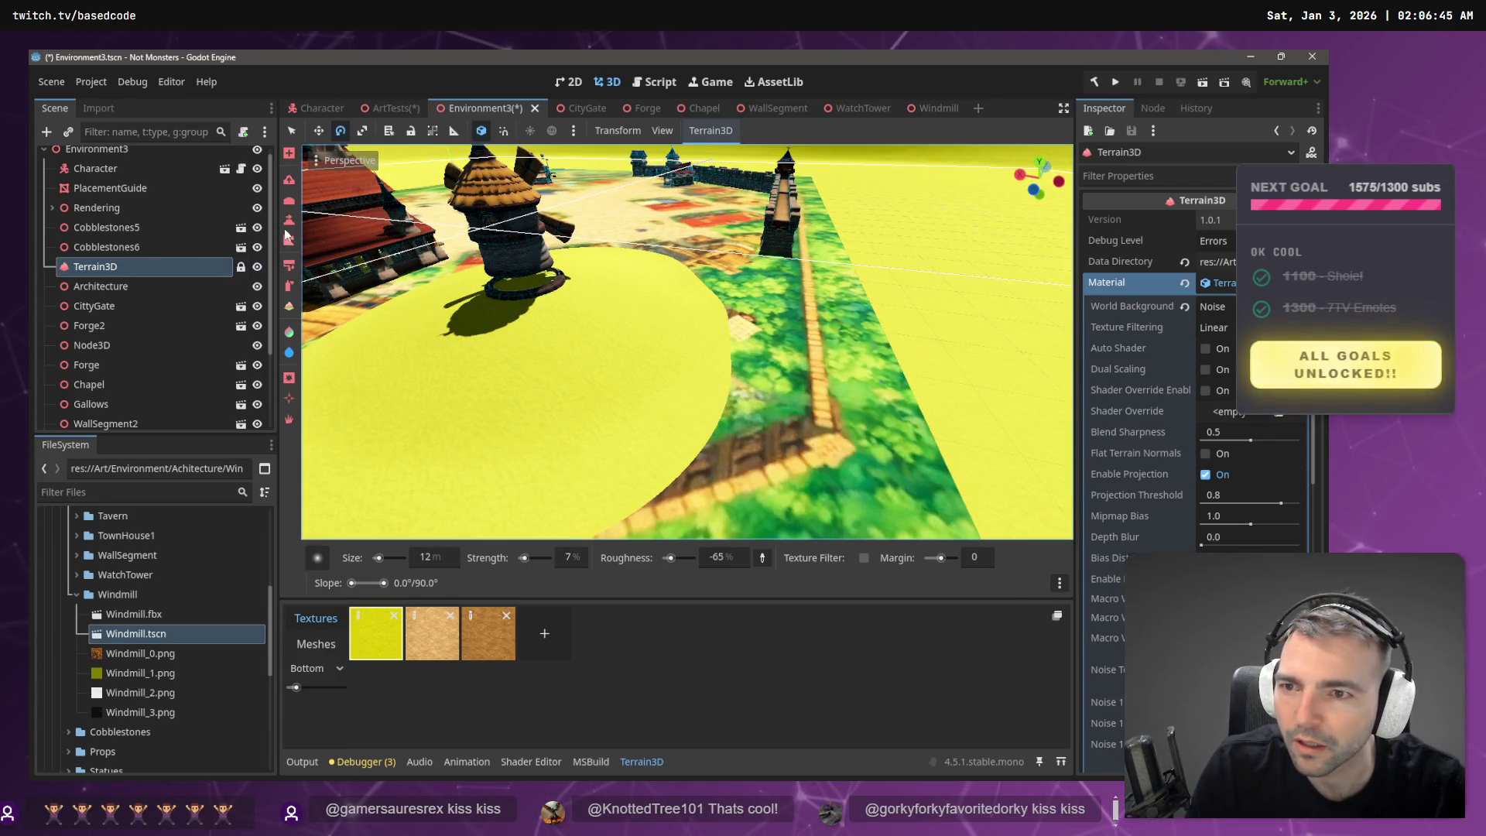
{"action": "left_click", "coordinate": [288, 264]}
{"action": "left_click_drag", "start_coordinate": [738, 445], "coordinate": [755, 376]}
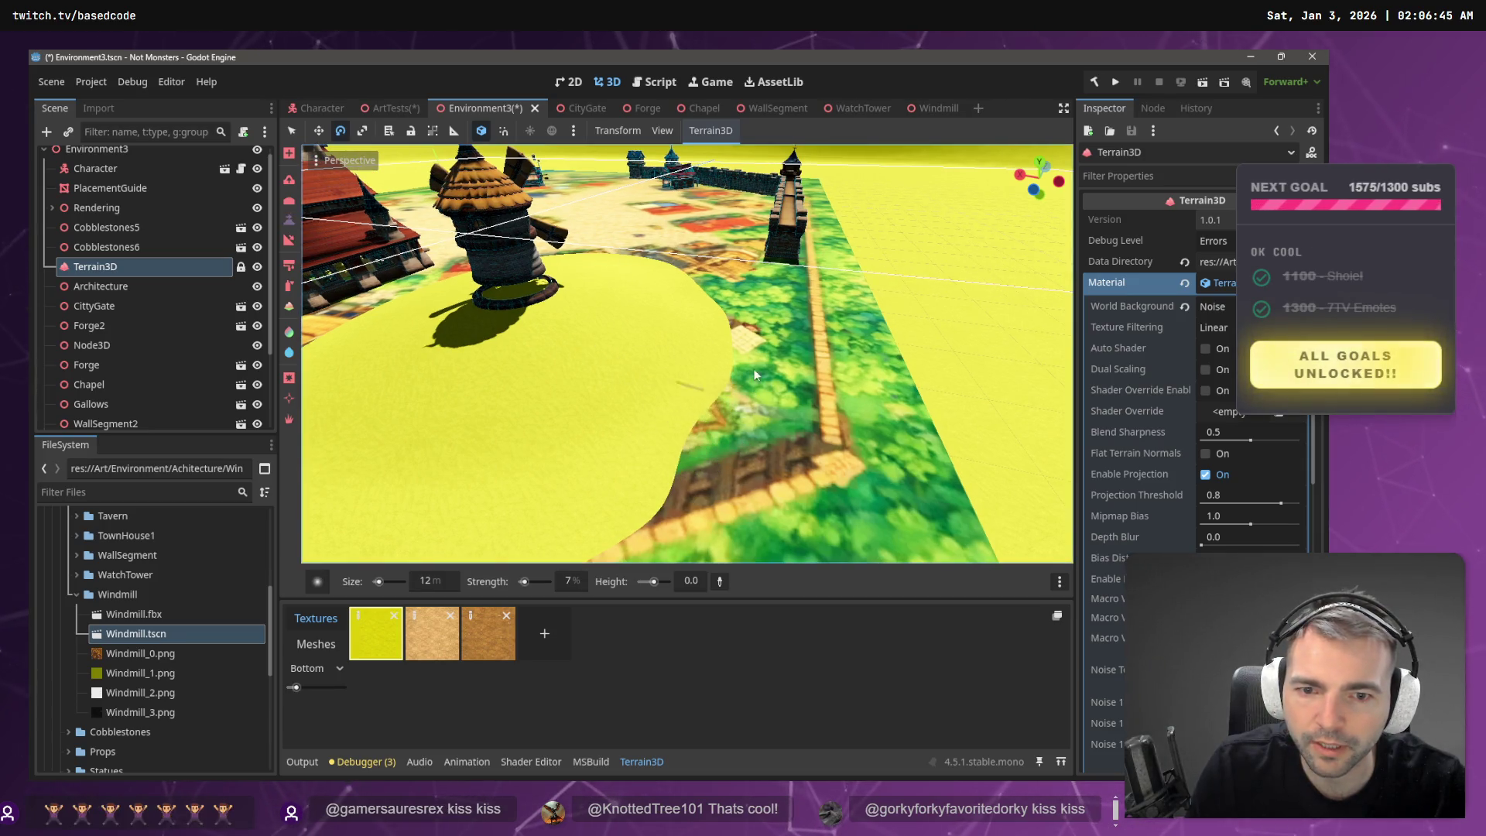
{"action": "scroll", "coordinate": [731, 401], "scroll_direction": "down", "scroll_amount": 6}
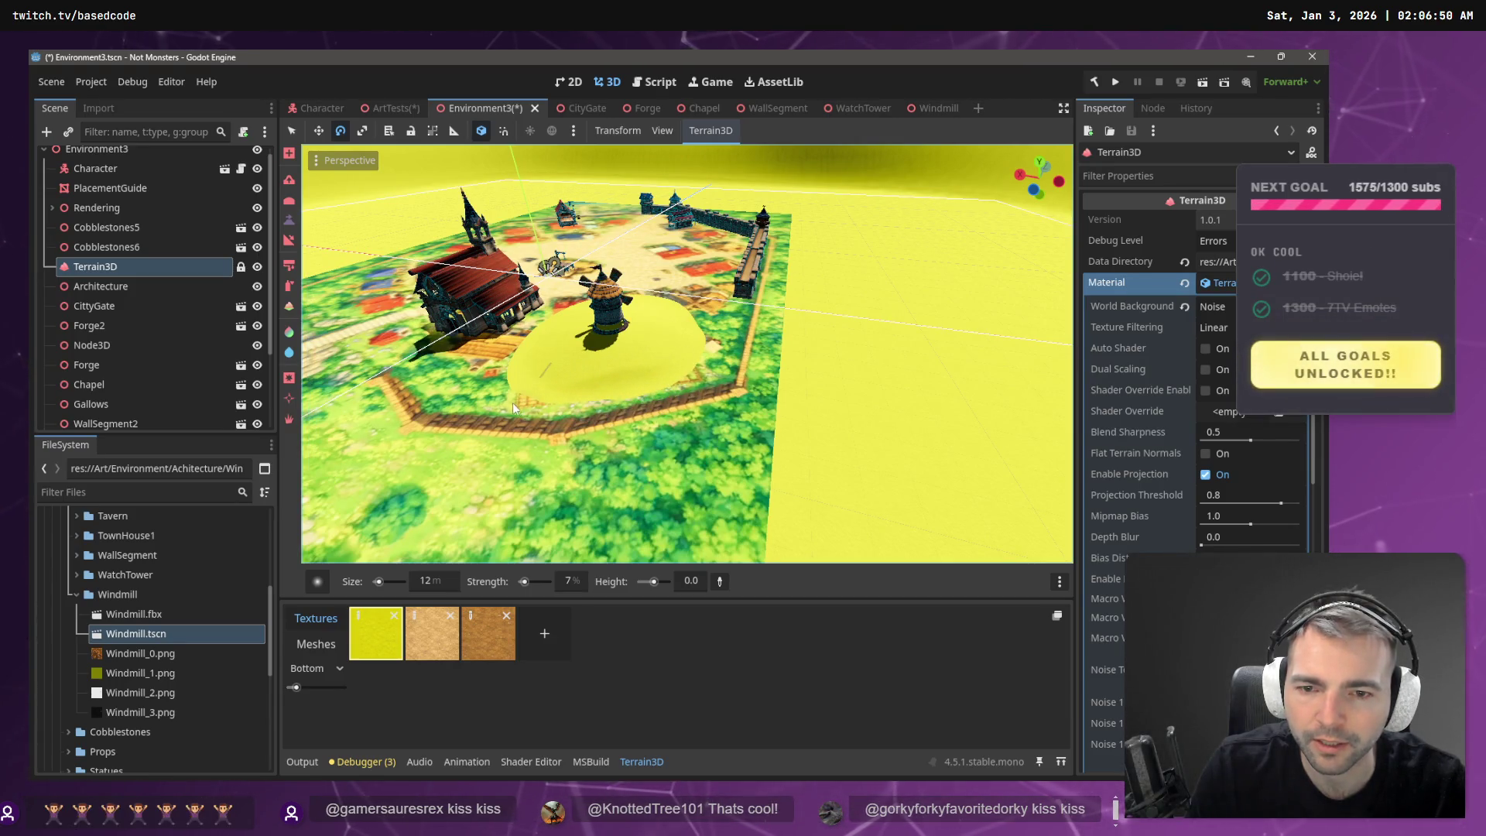
{"action": "mouse_move", "coordinate": [515, 403]}
{"action": "left_mouse_down"}
{"action": "mouse_move", "coordinate": [603, 393]}
{"action": "mouse_move", "coordinate": [605, 338]}
{"action": "left_mouse_up"}
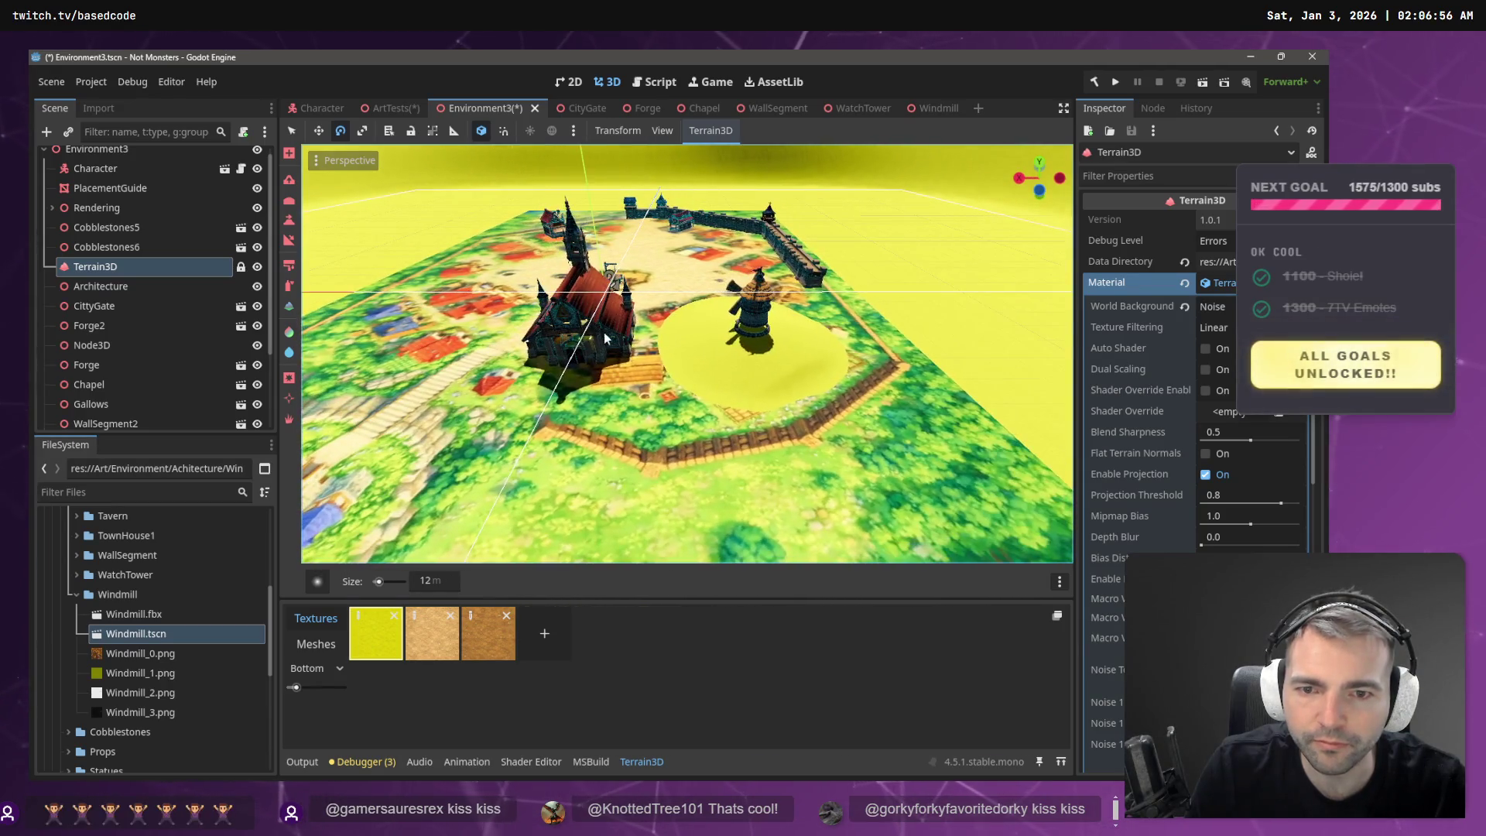
{"action": "left_click", "coordinate": [290, 225]}
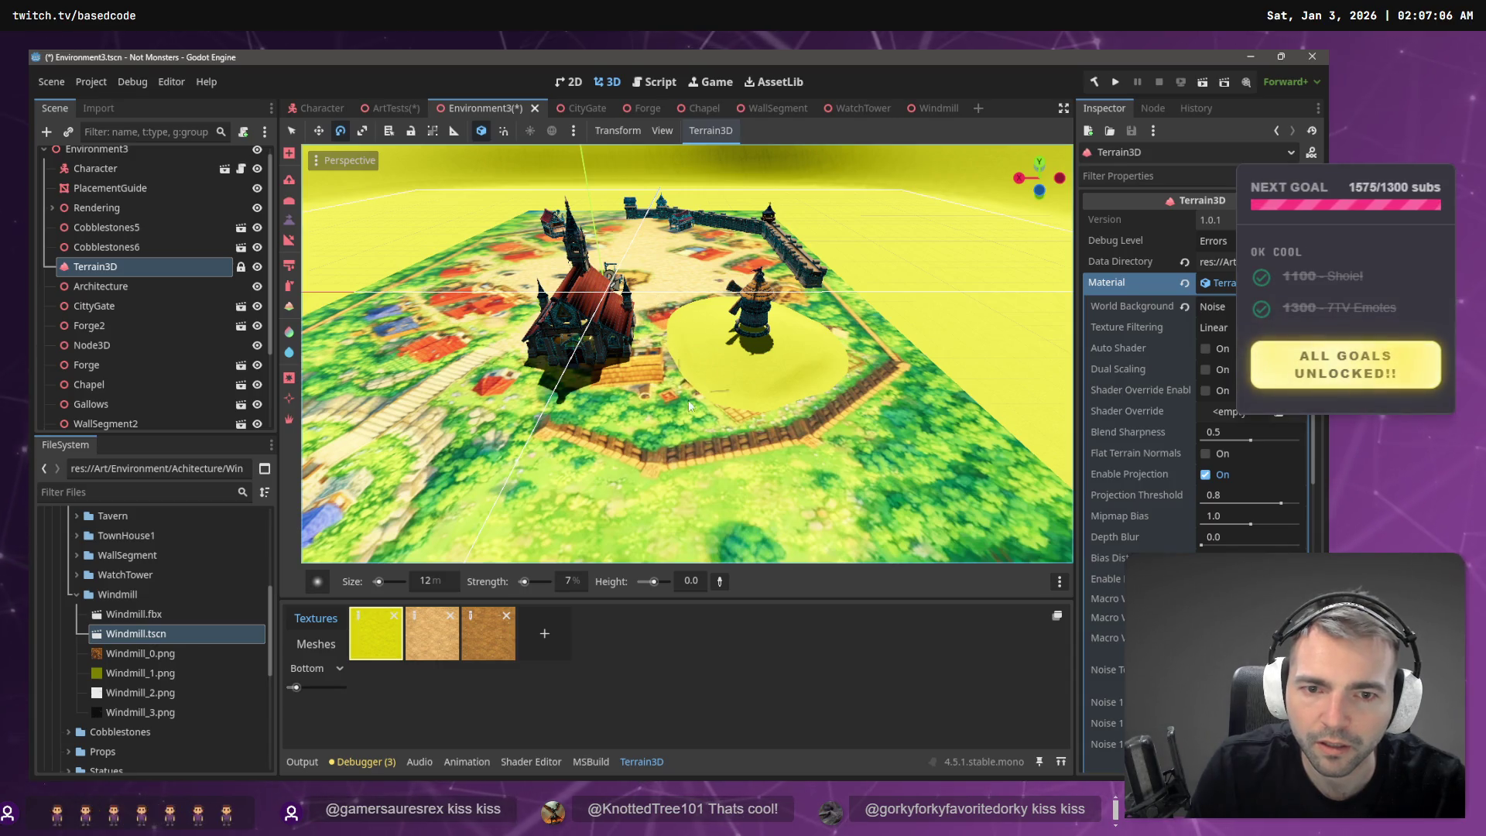
- Select the Slope sculpting tool and swing the view to show the windmill and chapel
{"action": "mouse_move", "coordinate": [739, 412]}
{"action": "left_mouse_down"}
{"action": "mouse_move", "coordinate": [724, 356]}
{"action": "mouse_move", "coordinate": [363, 273]}
{"action": "left_mouse_up"}
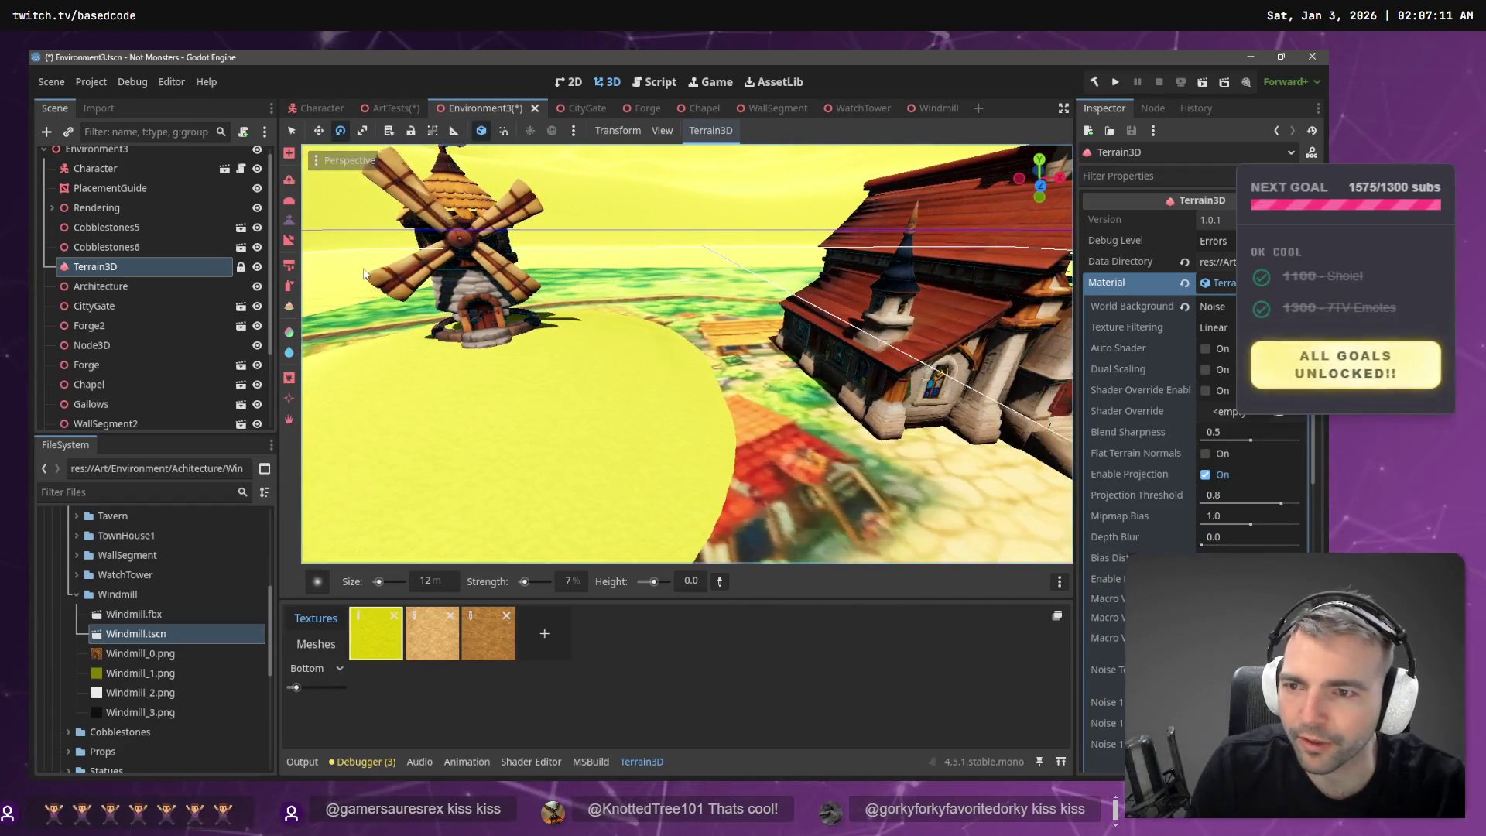
{"action": "left_click", "coordinate": [290, 240]}
{"action": "mouse_move", "coordinate": [732, 417]}
{"action": "left_mouse_down"}
{"action": "mouse_move", "coordinate": [720, 401]}
{"action": "mouse_move", "coordinate": [634, 410]}
{"action": "left_mouse_up"}
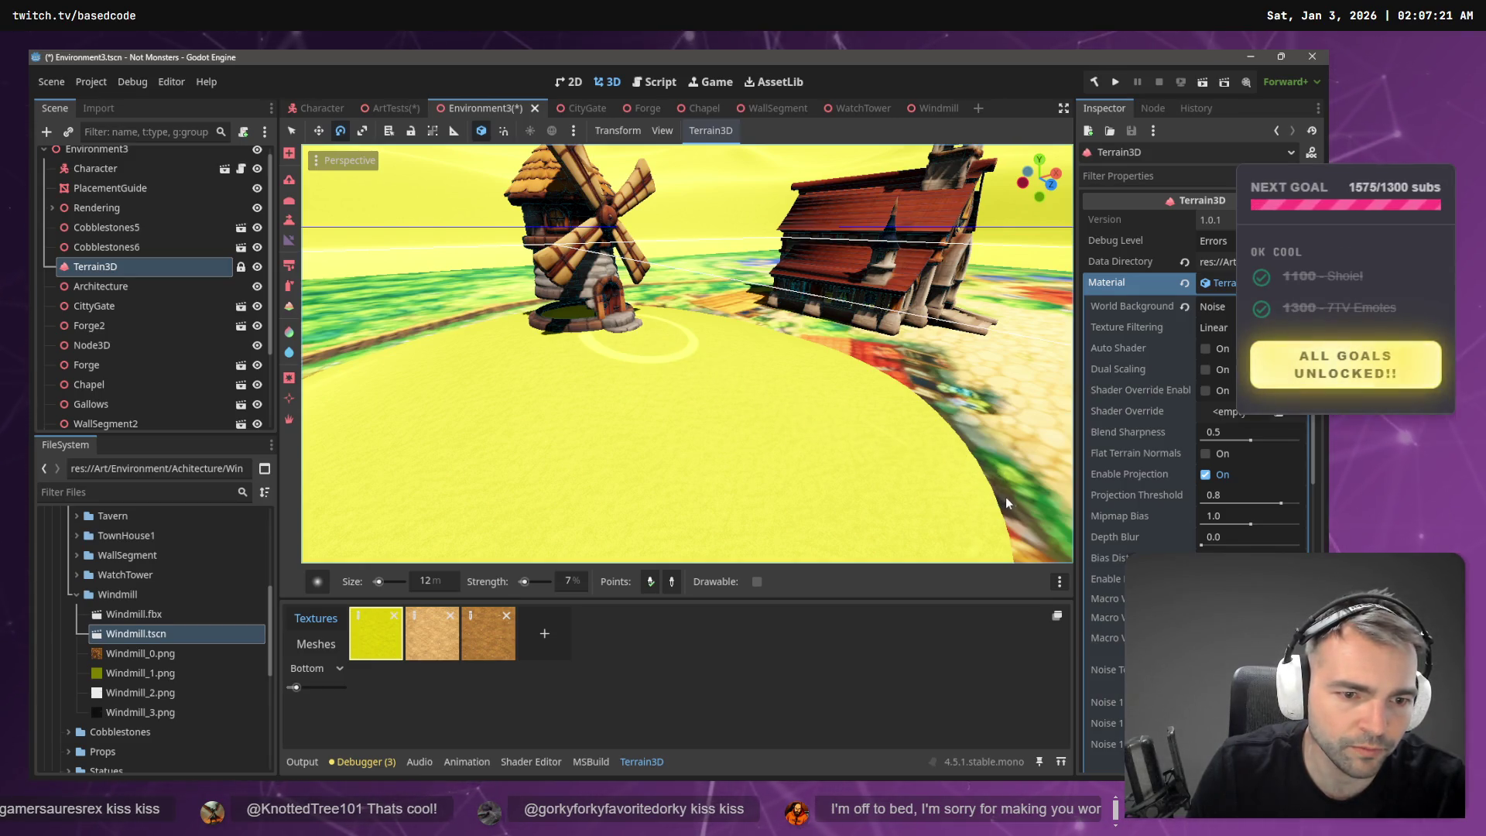
{"action": "mouse_move", "coordinate": [1023, 500]}
{"action": "left_mouse_down"}
{"action": "mouse_move", "coordinate": [946, 454]}
{"action": "mouse_move", "coordinate": [1017, 524]}
{"action": "left_mouse_up"}
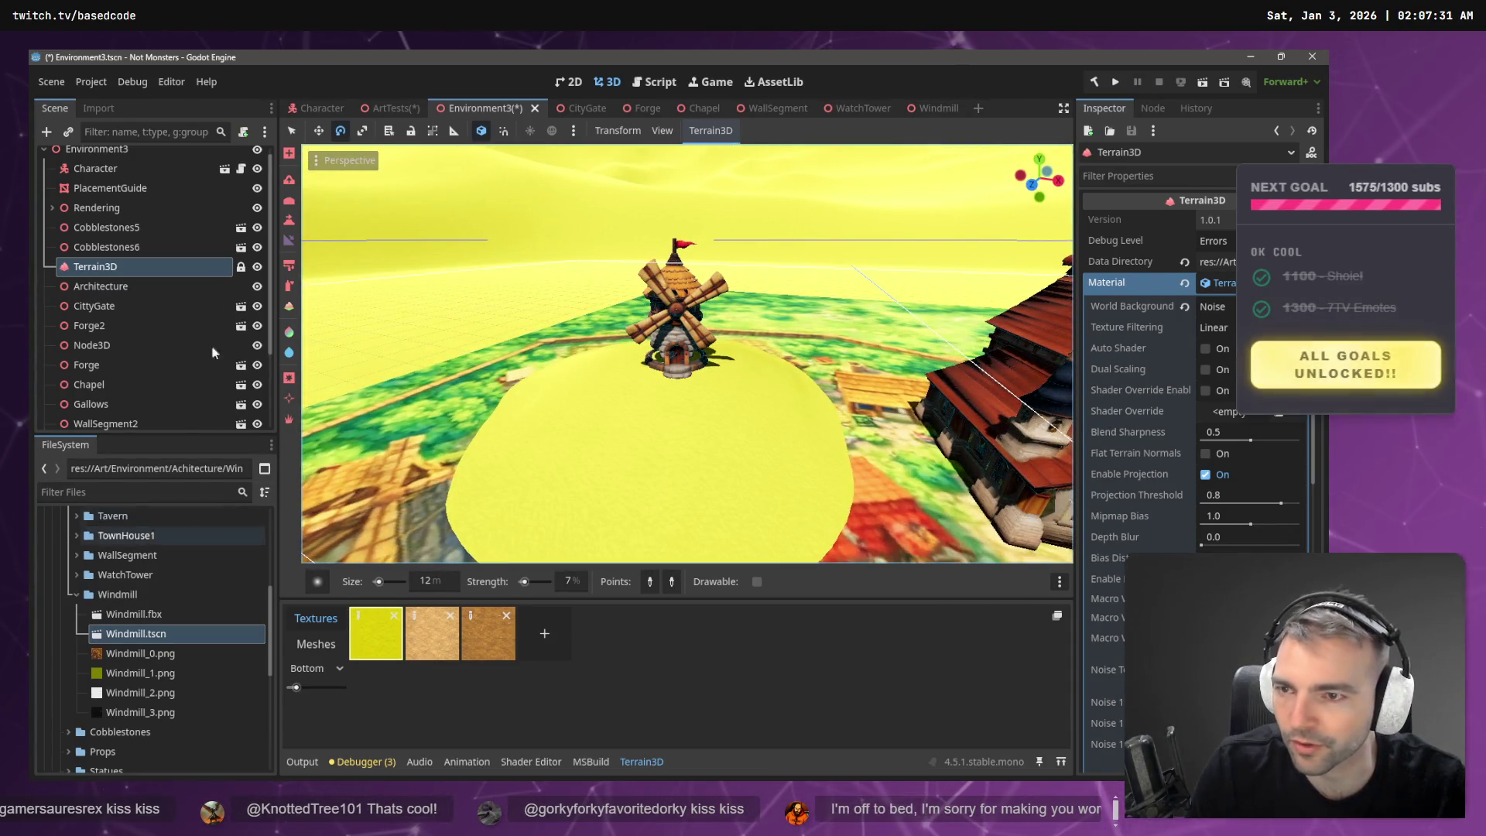
{"action": "left_click", "coordinate": [290, 265]}
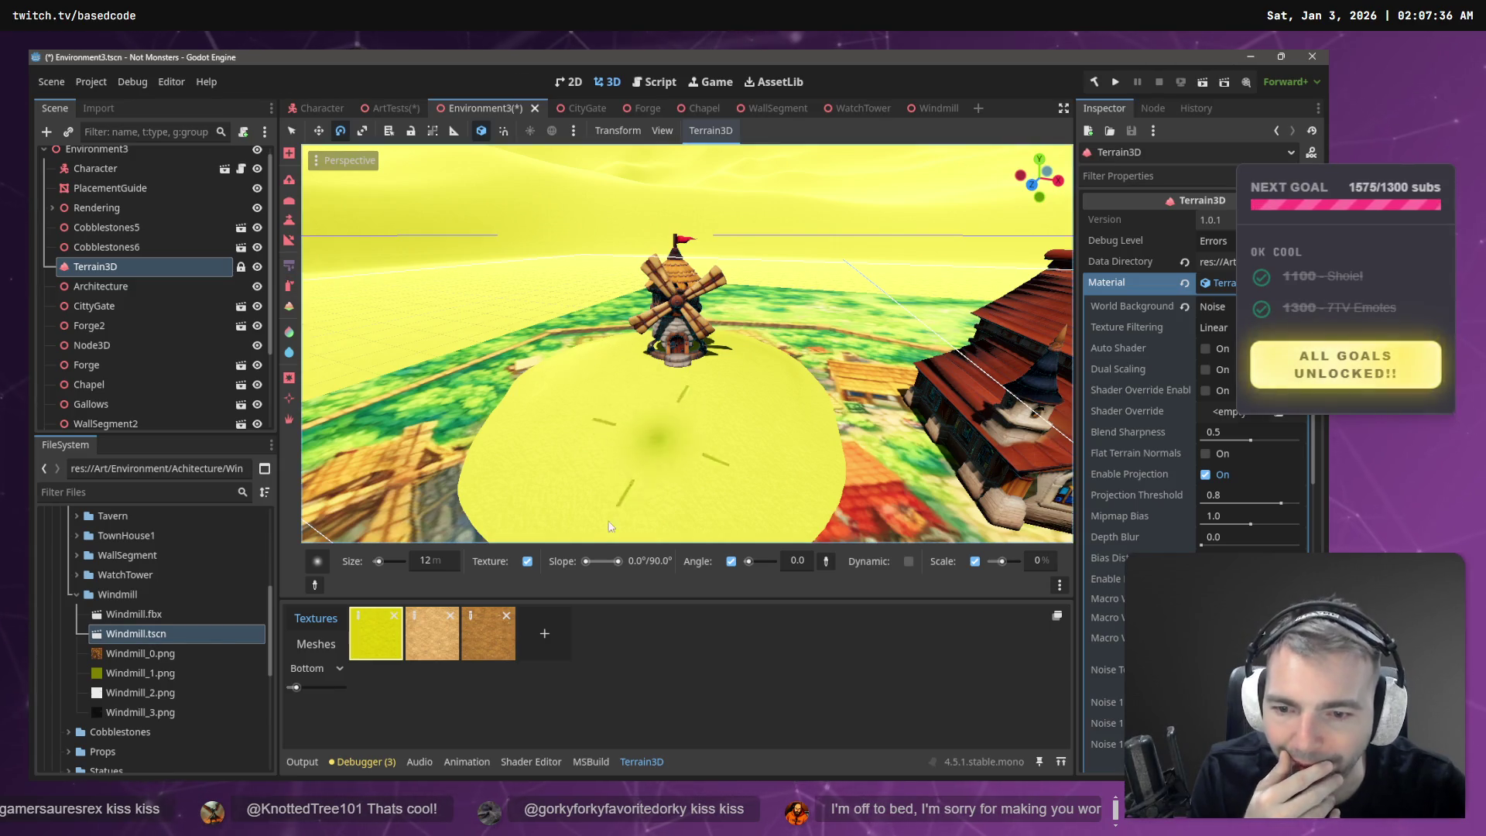
- Paint a dirt path from the windmill base using the third, dirt texture
{"action": "left_click", "coordinate": [484, 639]}
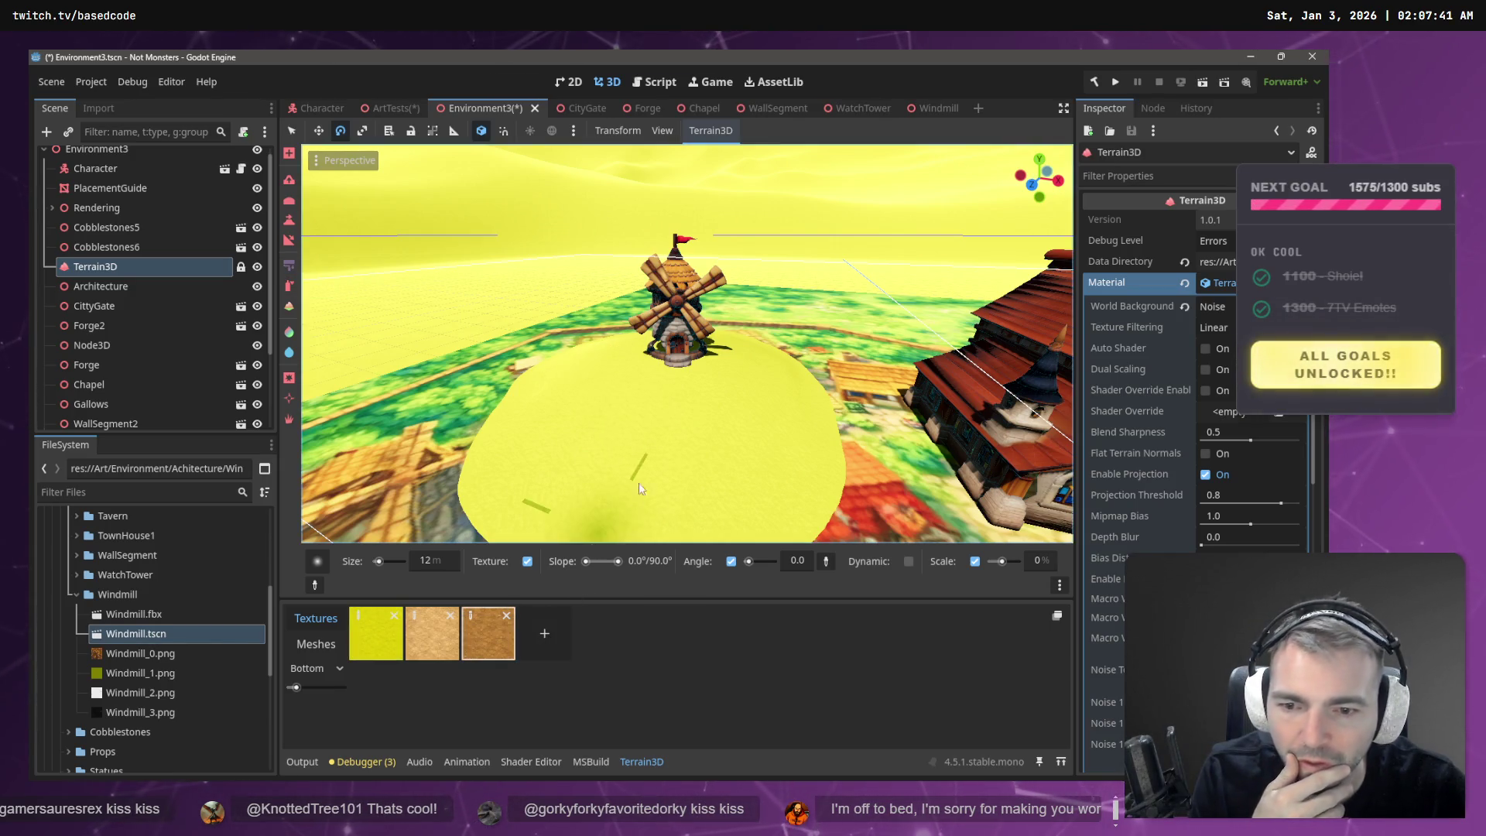
{"action": "left_click_drag", "start_coordinate": [677, 370], "coordinate": [697, 565]}
{"action": "mouse_move", "coordinate": [699, 464]}
{"action": "left_mouse_down"}
{"action": "mouse_move", "coordinate": [723, 429]}
{"action": "mouse_move", "coordinate": [873, 468]}
{"action": "left_mouse_up"}
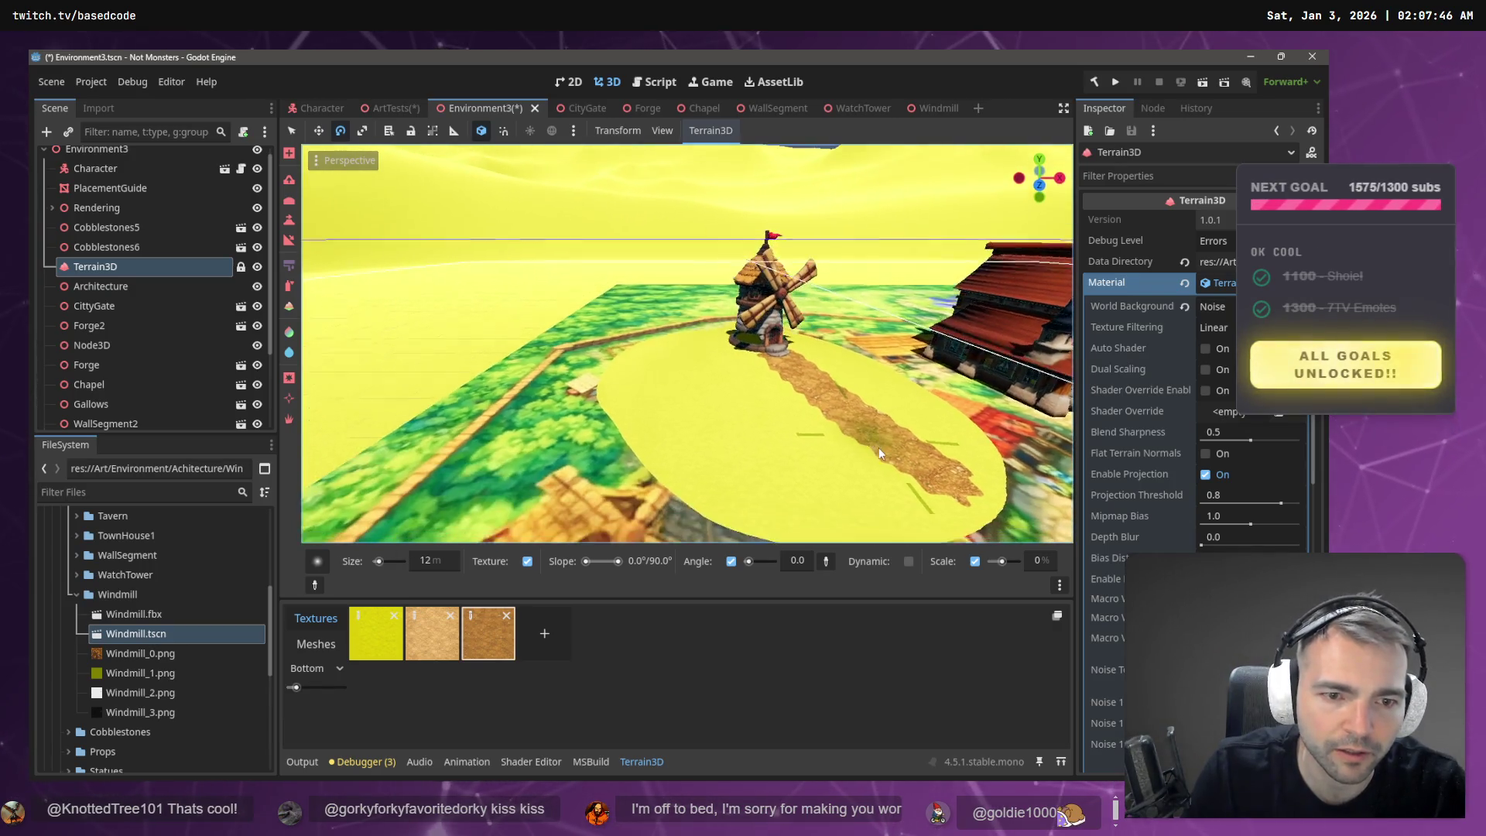
- Return to the Paint Texture brush and choose the second, sandy texture
{"action": "scroll", "coordinate": [879, 448], "scroll_direction": "up", "scroll_amount": 2}
{"action": "key", "text": "e"}
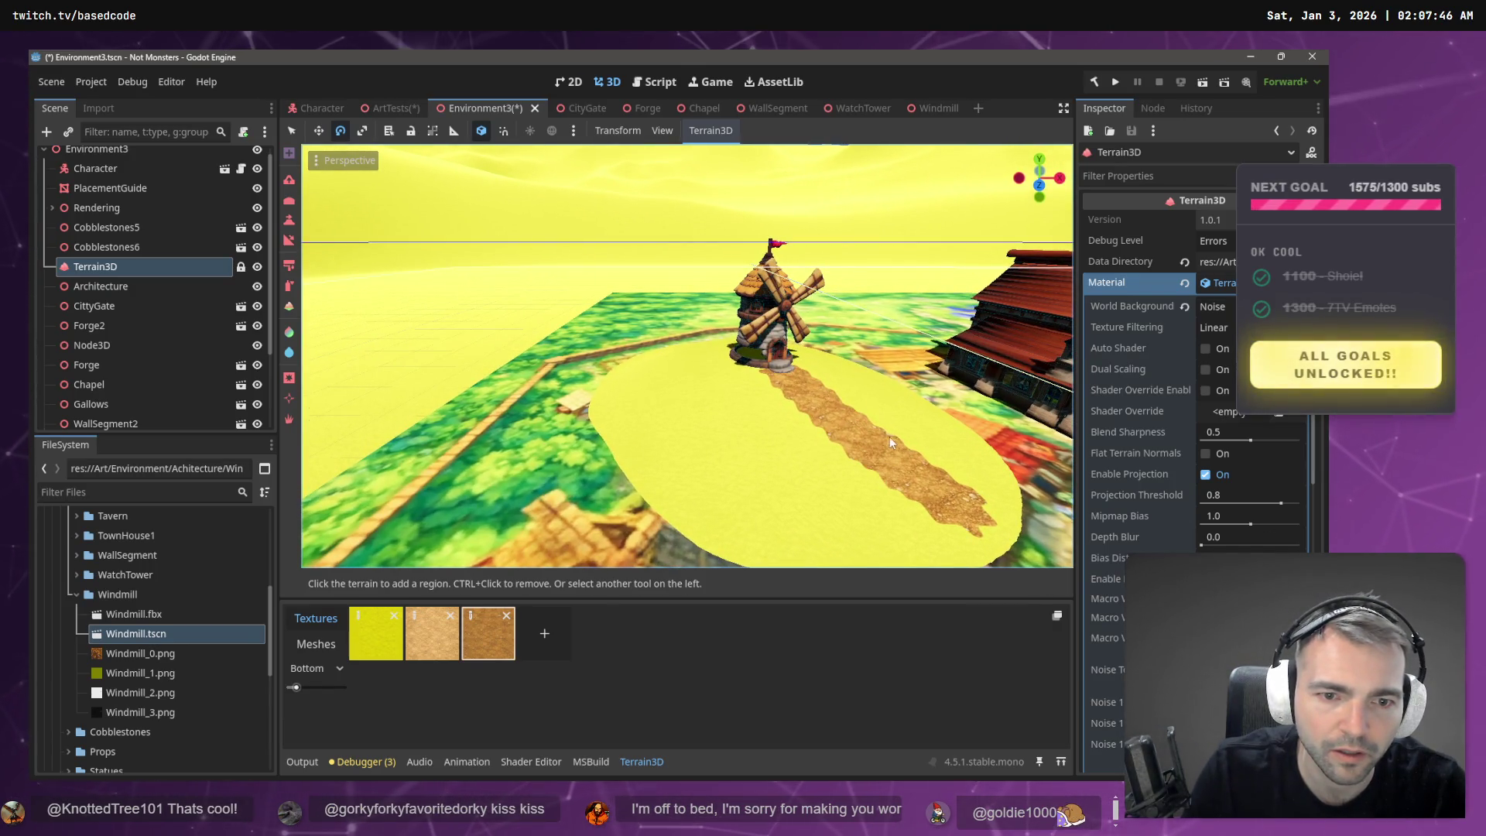
{"action": "scroll", "coordinate": [875, 384], "scroll_direction": "down", "scroll_amount": 1}
{"action": "scroll", "coordinate": [727, 377], "scroll_direction": "down", "scroll_amount": 5}
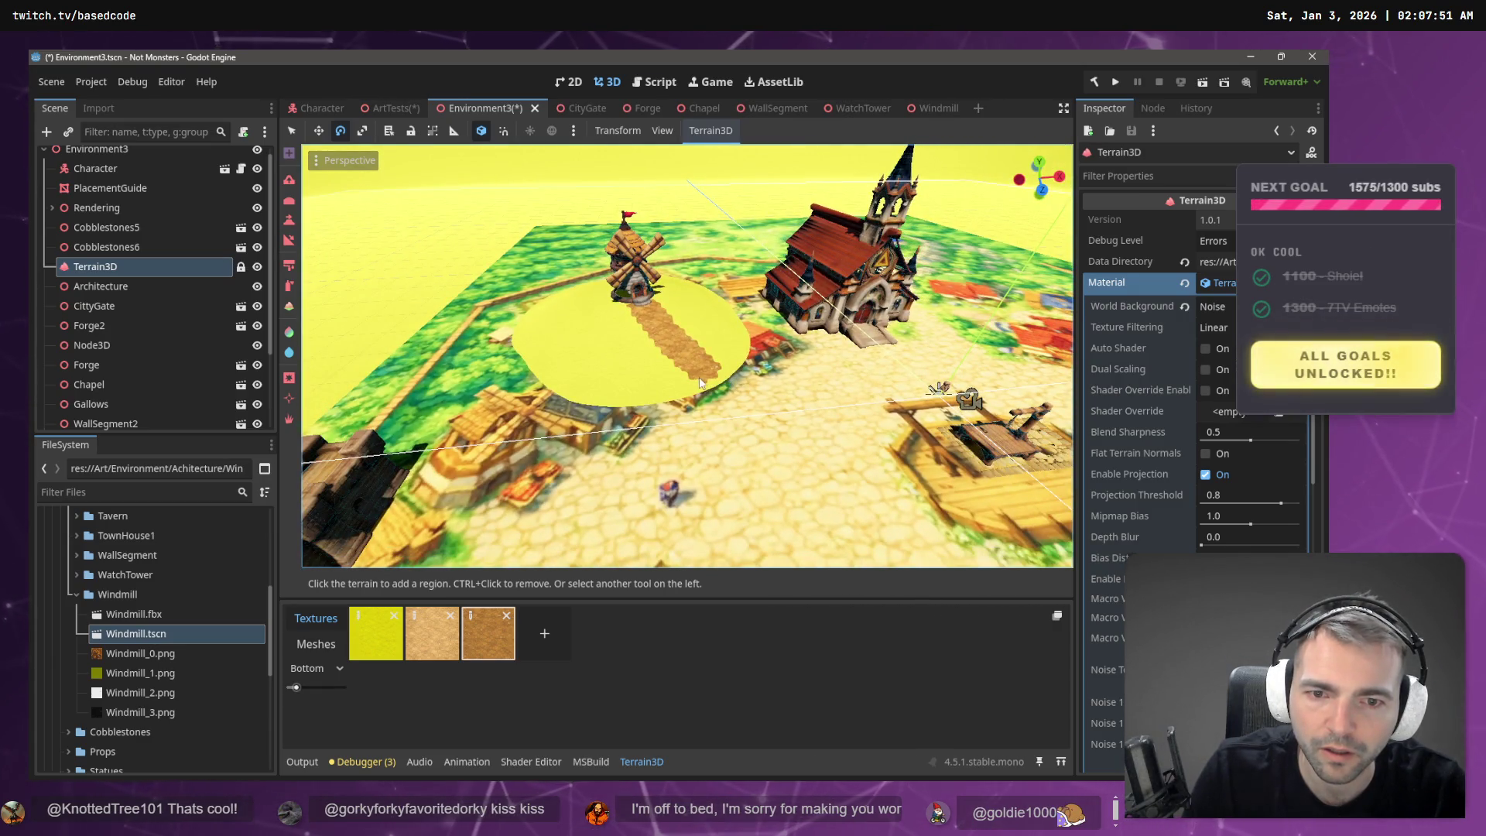
{"action": "left_click", "coordinate": [289, 285]}
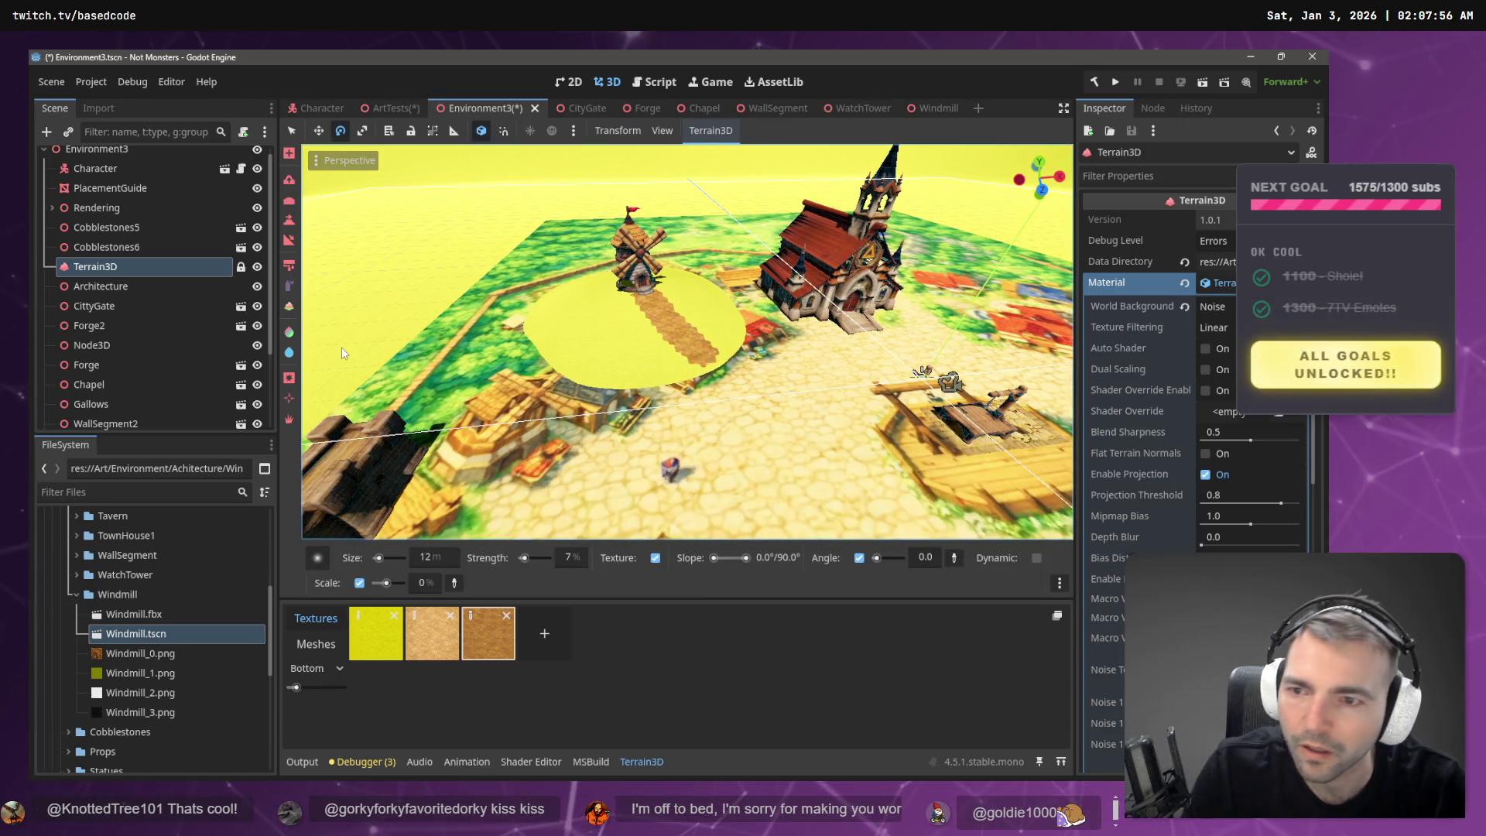
{"action": "key", "text": "b"}
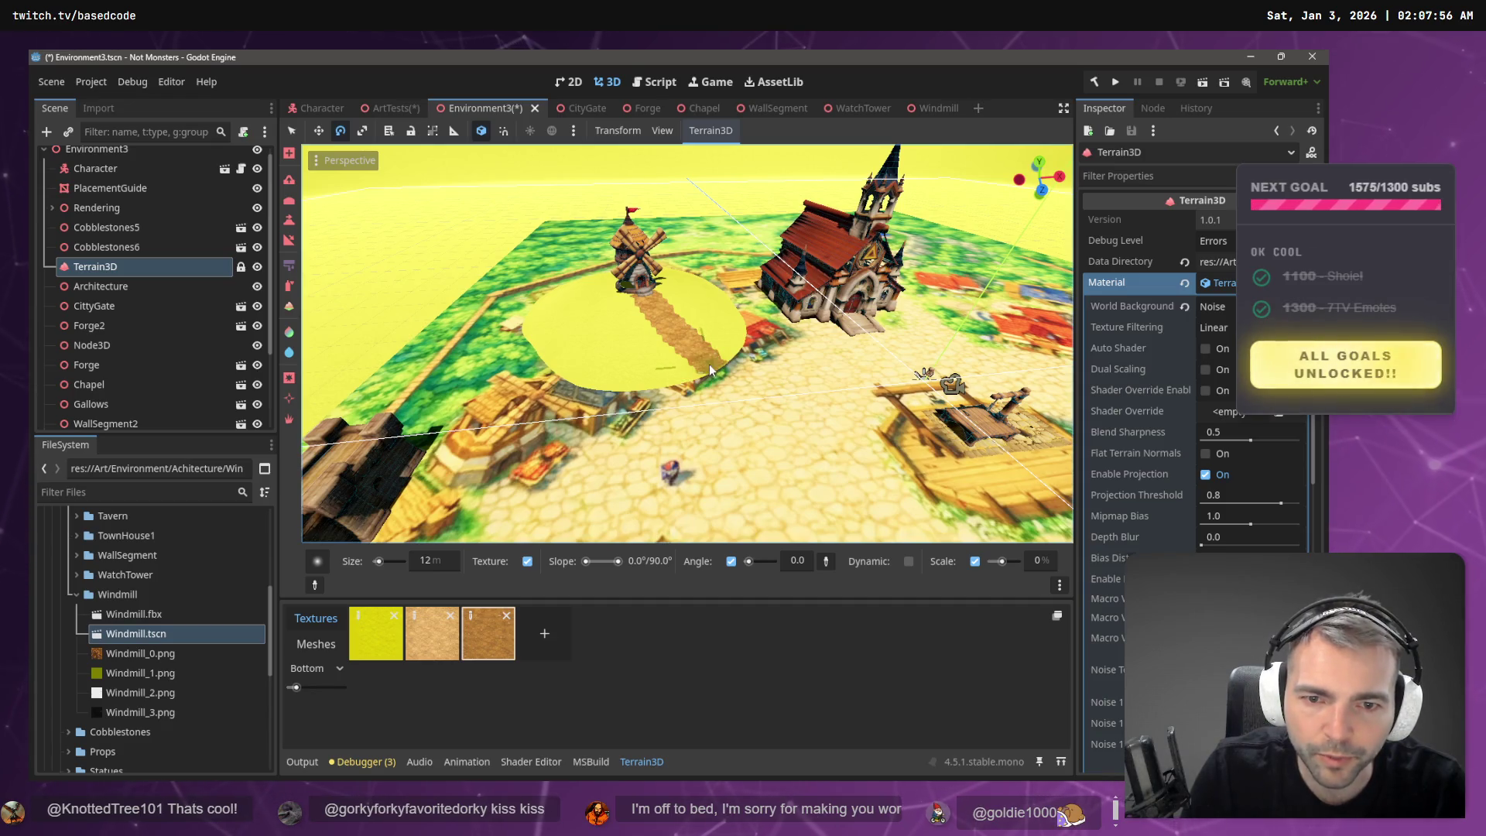
{"action": "left_click", "coordinate": [432, 634]}
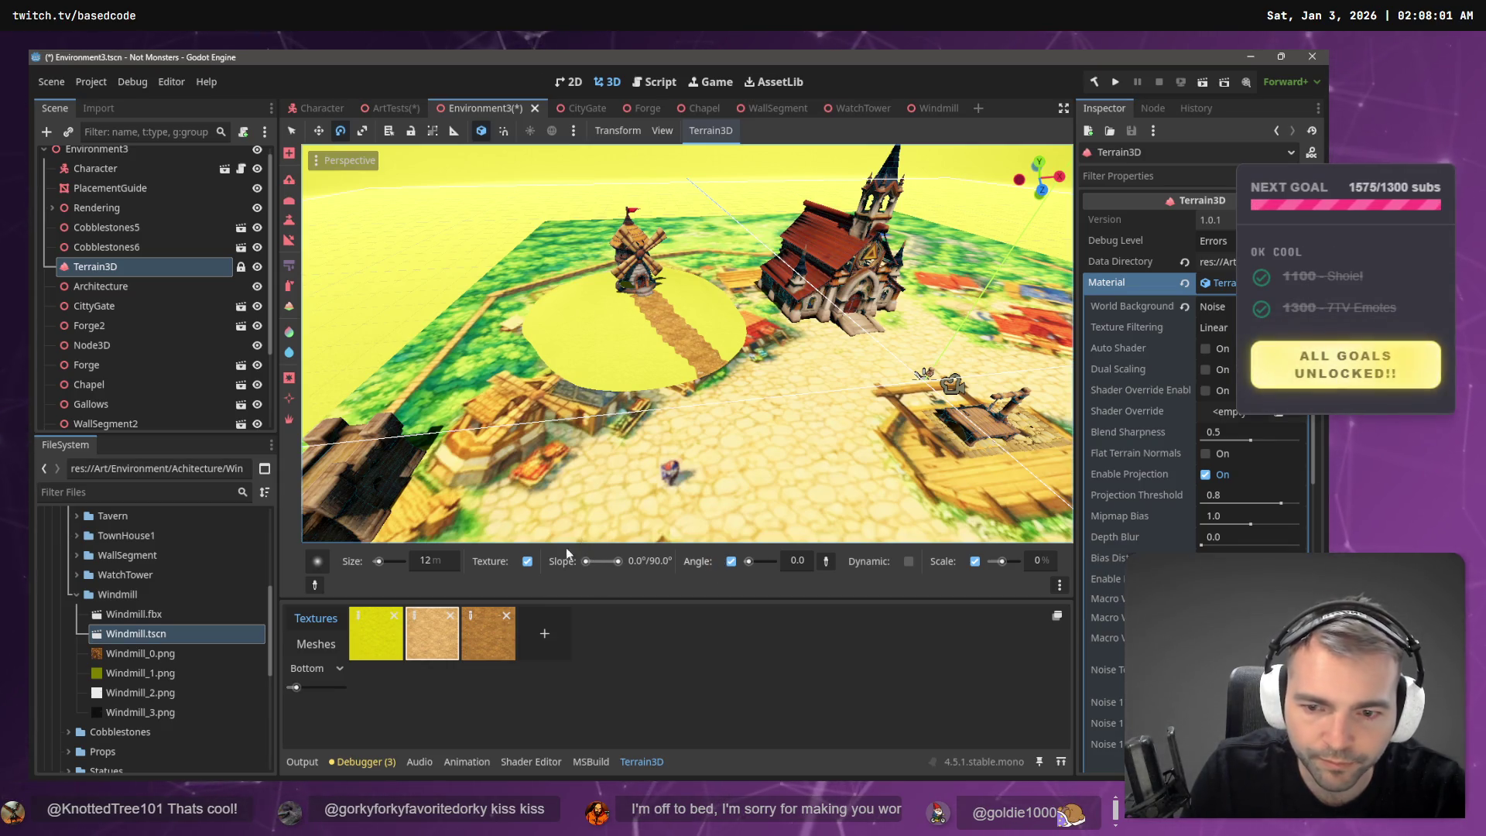
- Set the brush size to 9 m, undoing a trial light stroke made at 10 m
{"action": "left_click", "coordinate": [424, 561]}
{"action": "type", "text": "10"}
{"action": "key", "text": "Return"}
{"action": "key", "text": "w"}
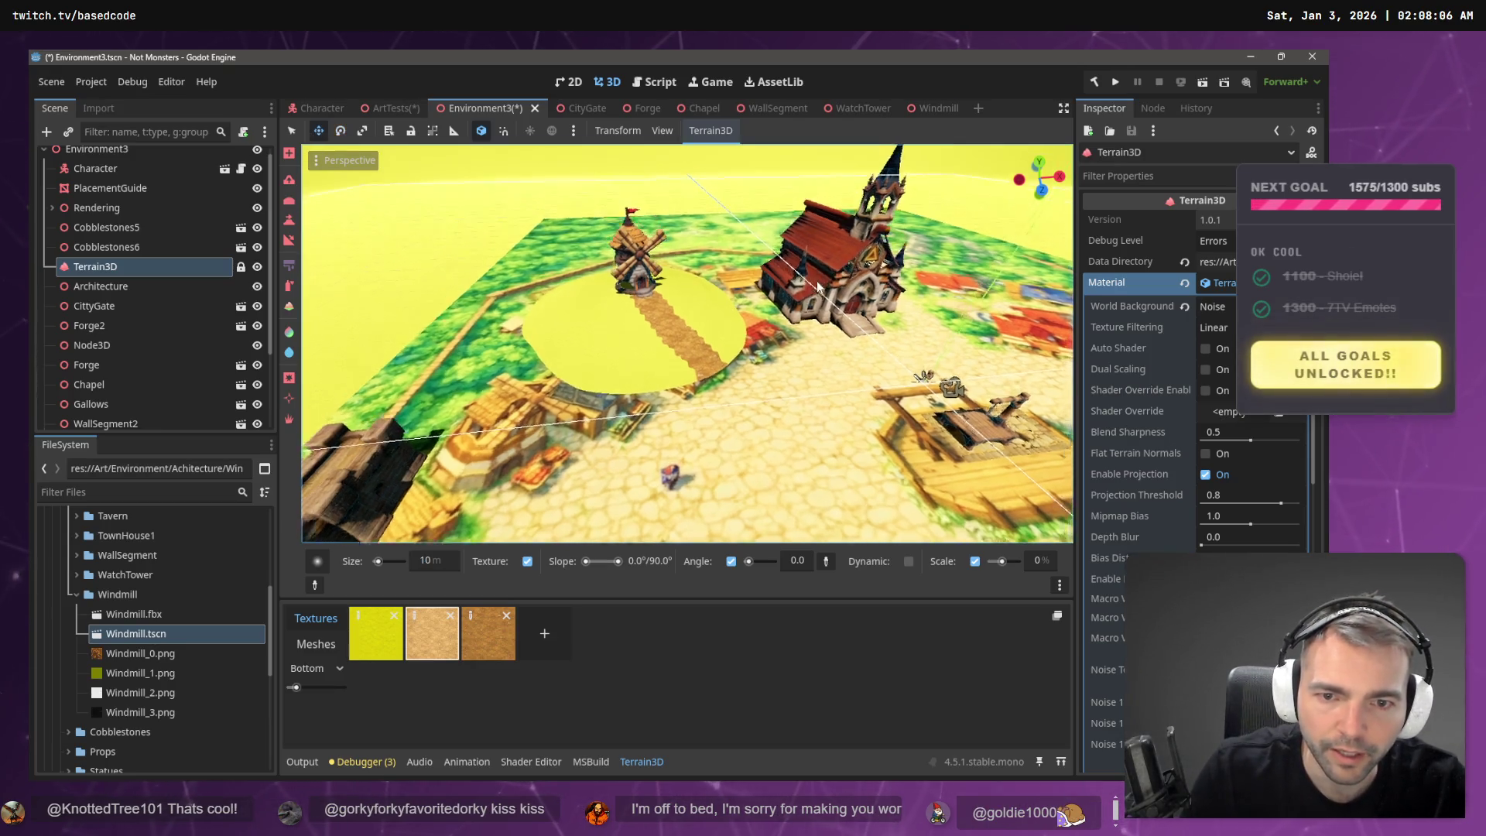
{"action": "scroll", "coordinate": [735, 328], "scroll_direction": "up", "scroll_amount": 5}
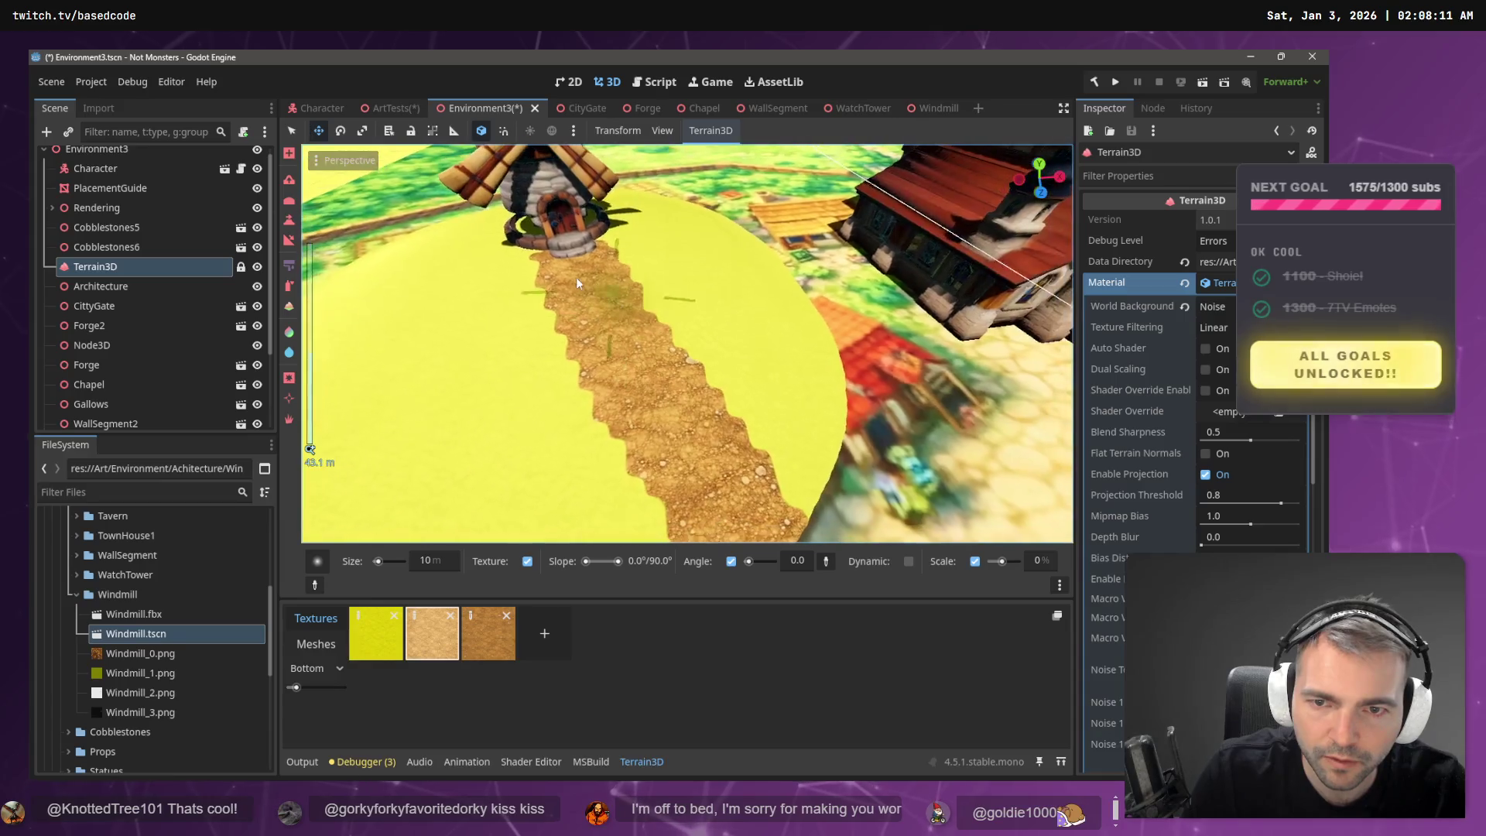
{"action": "left_click_drag", "start_coordinate": [578, 269], "coordinate": [585, 305]}
{"action": "key", "text": "ctrl+z"}
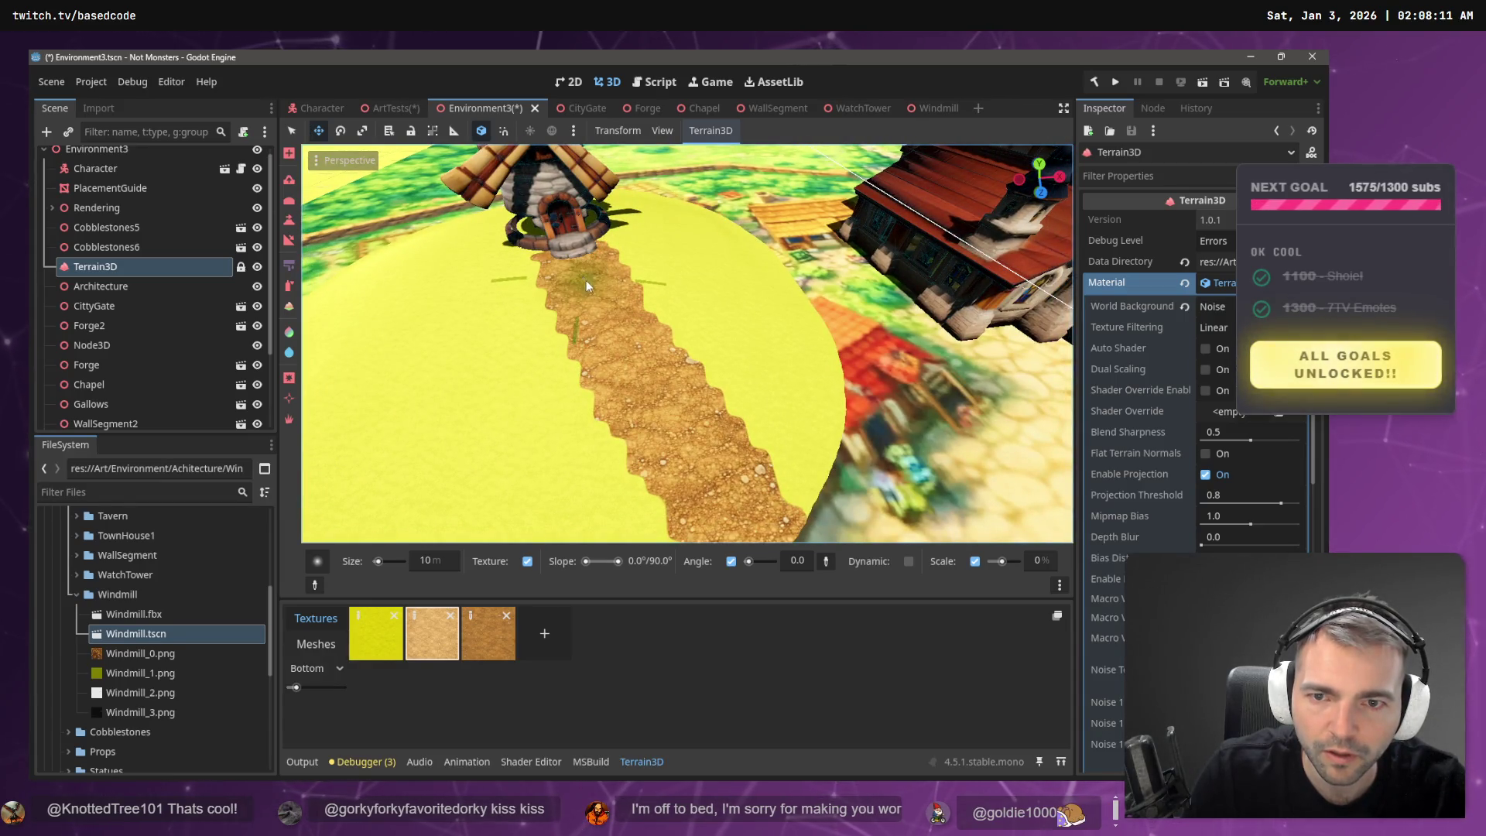
{"action": "scroll", "coordinate": [617, 353], "scroll_direction": "down", "scroll_amount": 2}
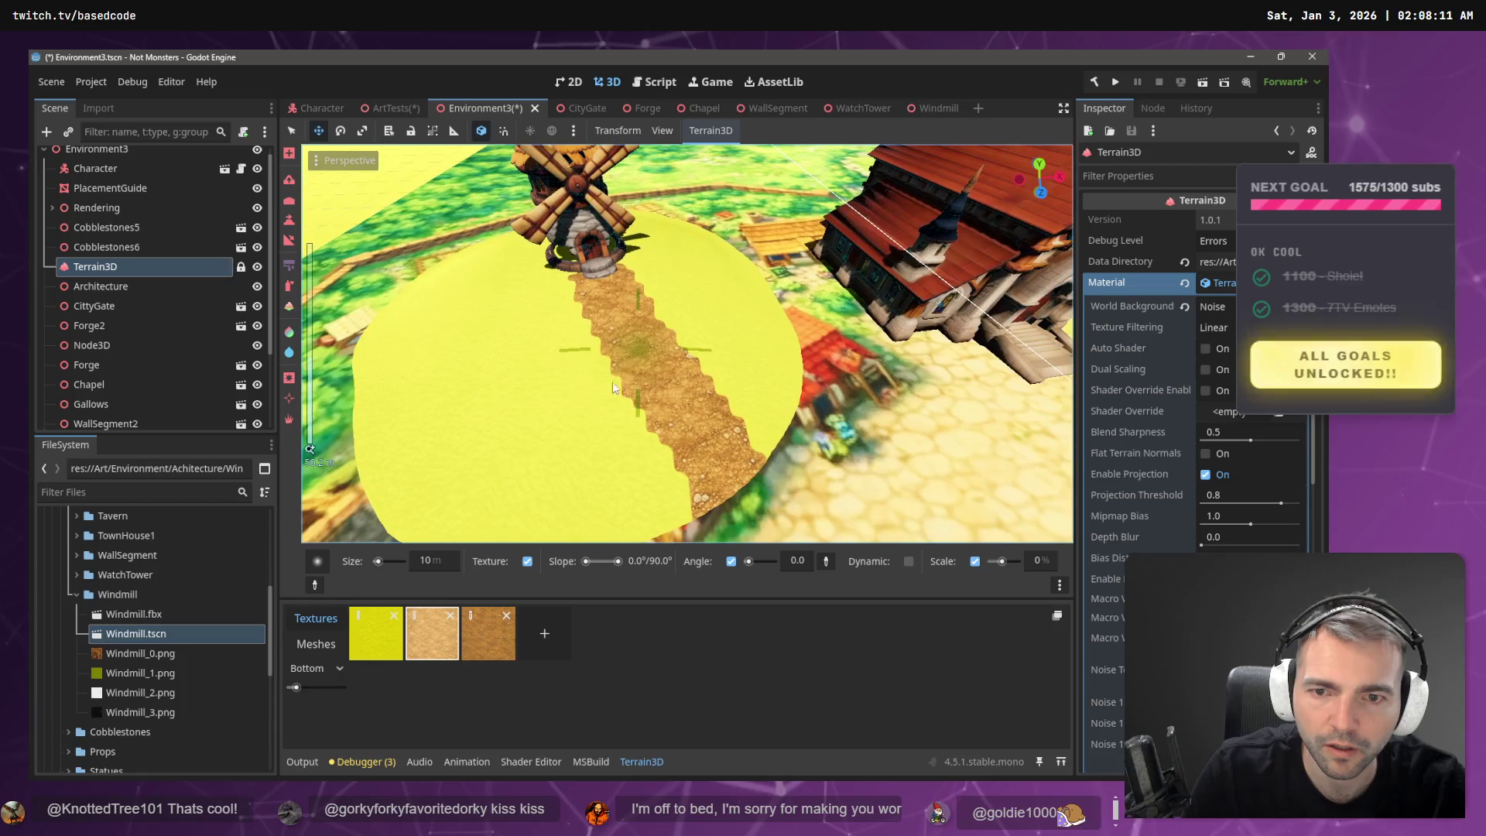
{"action": "left_click_drag", "start_coordinate": [378, 561], "coordinate": [399, 561]}
{"action": "left_click", "coordinate": [428, 561]}
{"action": "type", "text": "9"}
{"action": "key", "text": "Return"}
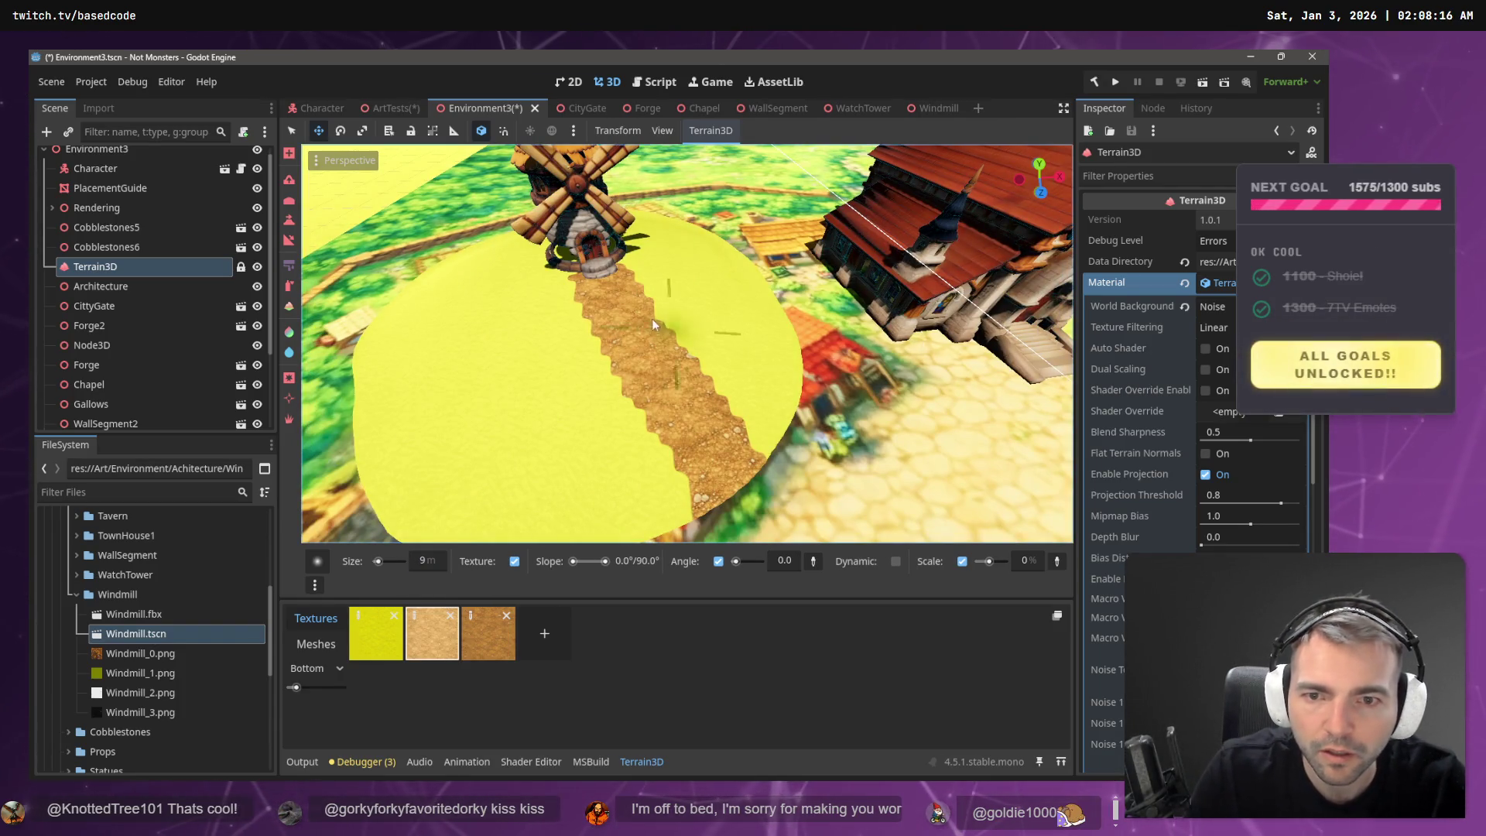
- Paint light cobblestones down the dirt path to its lower end and widen them near the windmill
{"action": "left_click", "coordinate": [615, 295]}
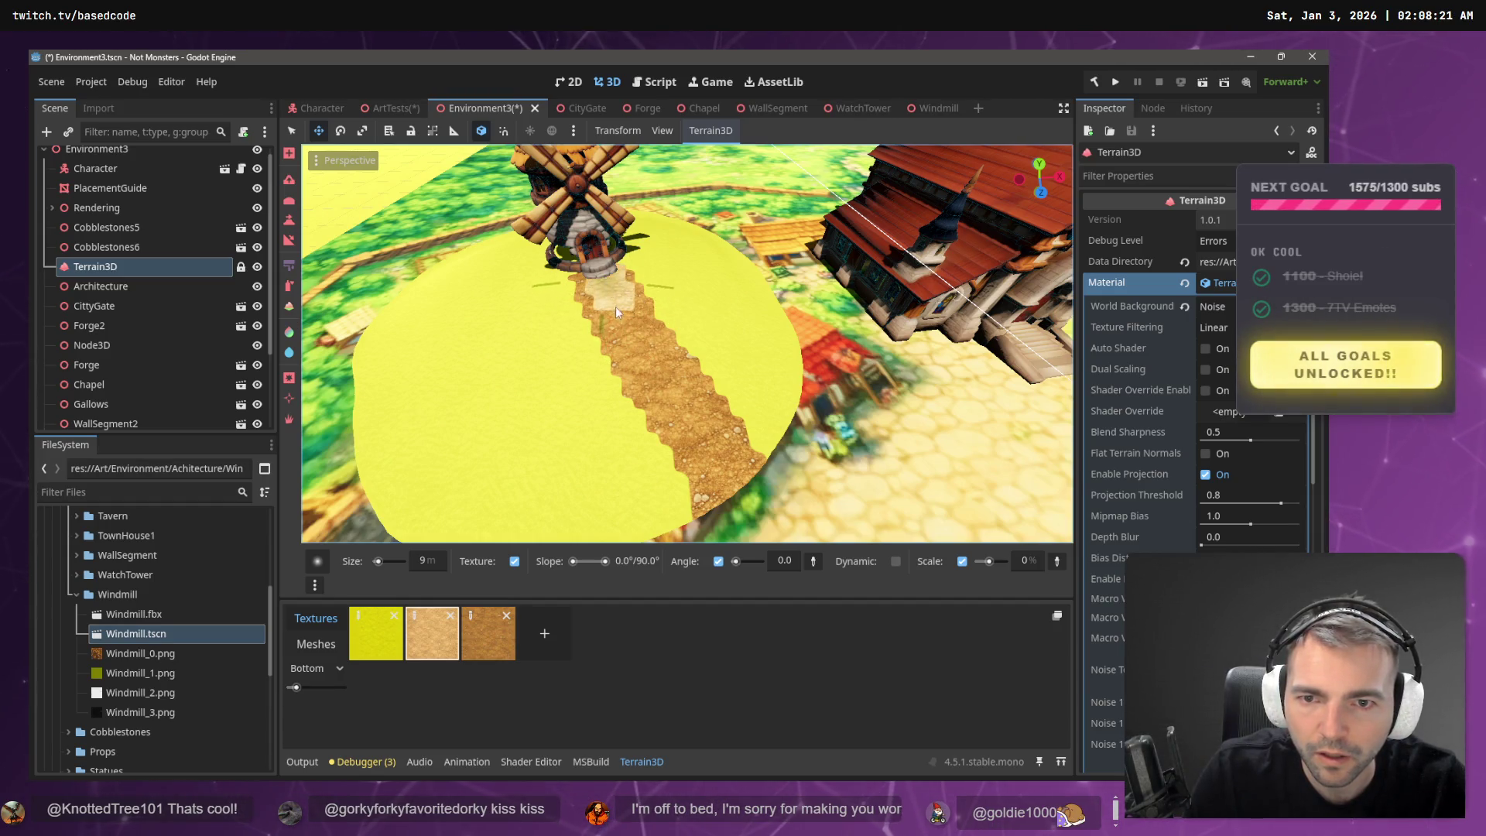
{"action": "key", "text": "ctrl+z"}
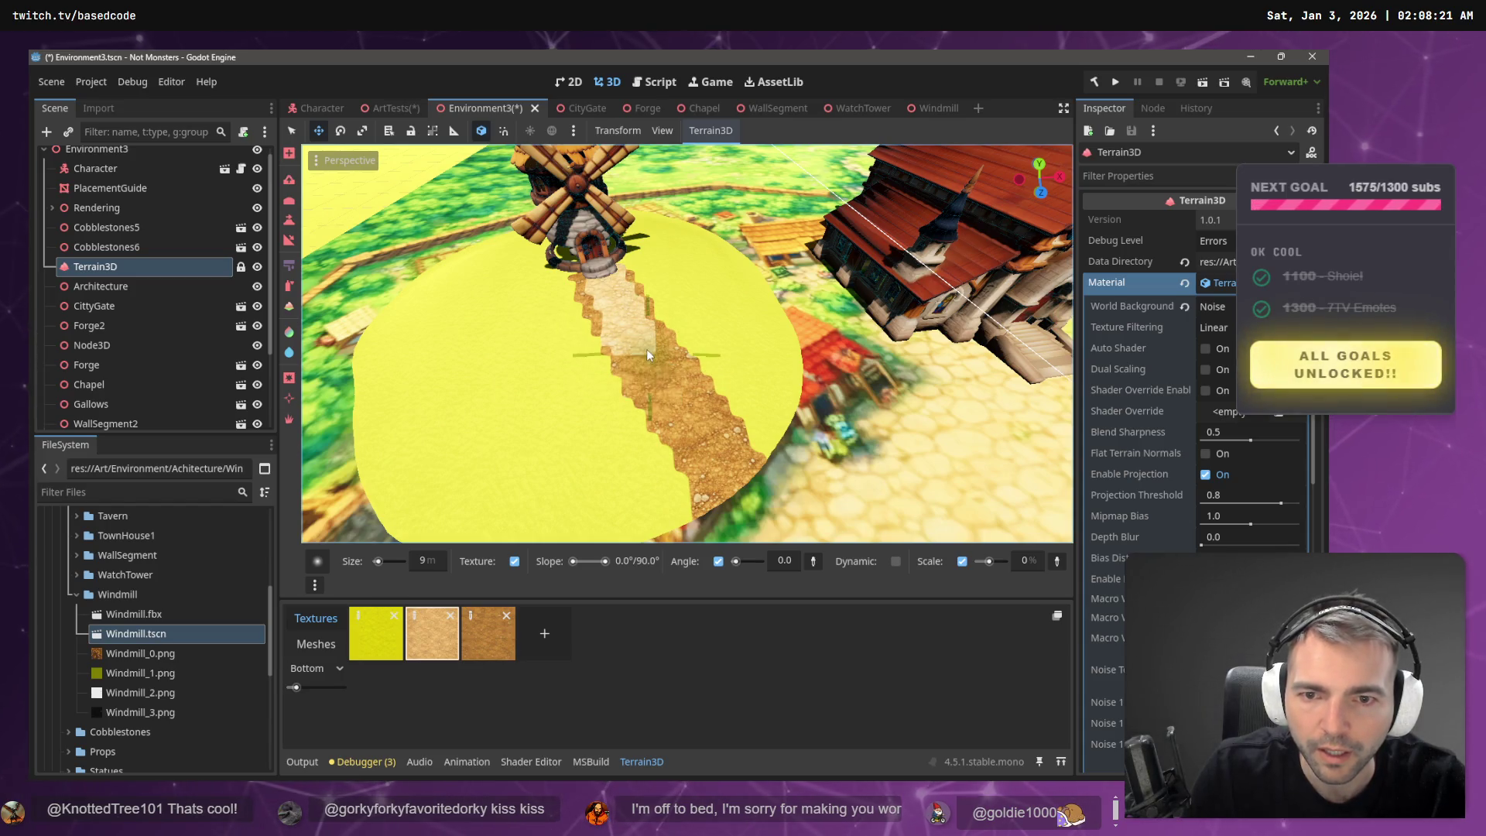
{"action": "left_click_drag", "start_coordinate": [651, 358], "coordinate": [686, 397]}
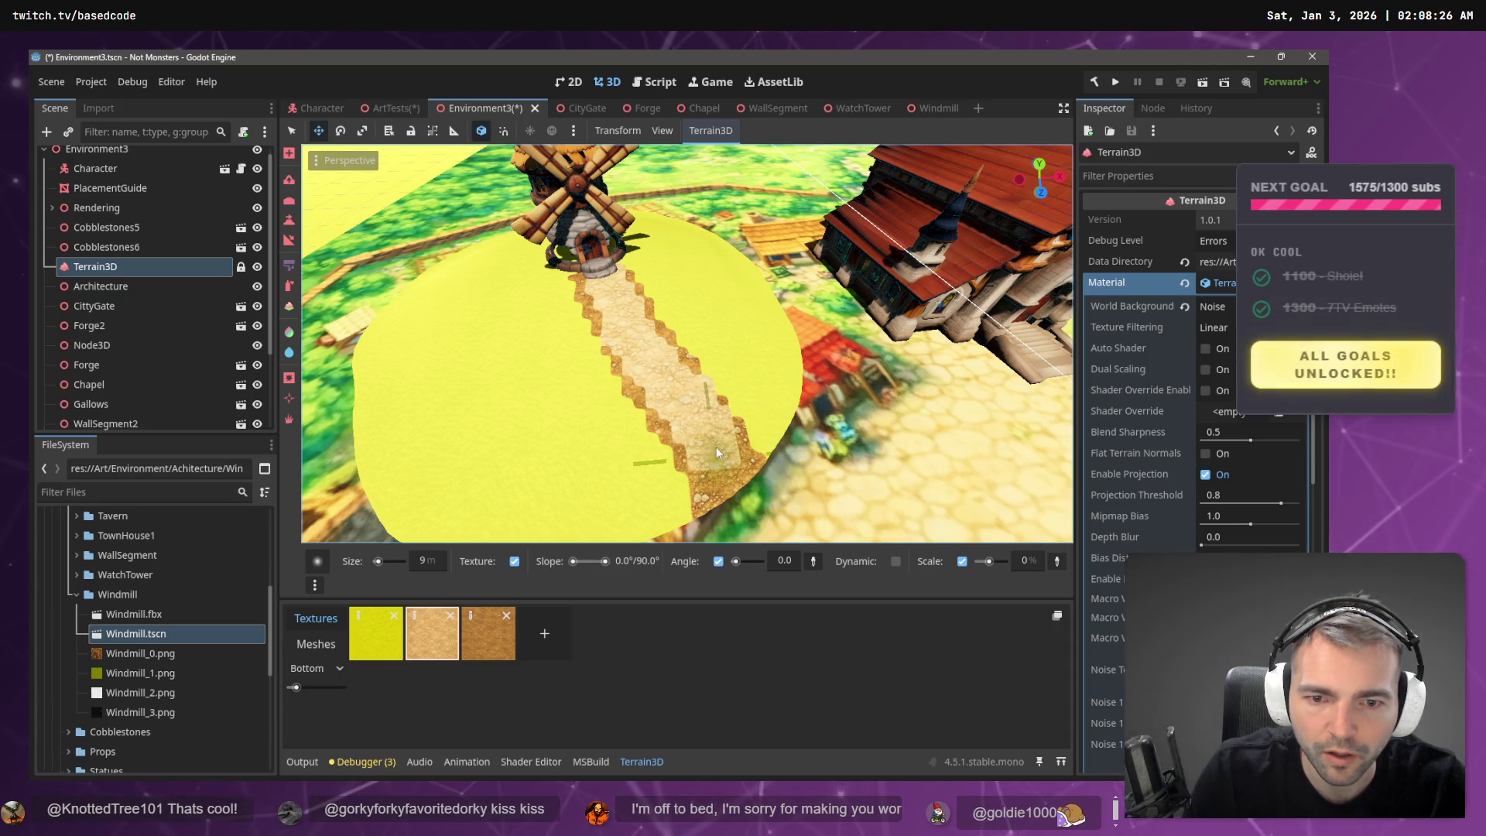
{"action": "mouse_move", "coordinate": [675, 388]}
{"action": "left_mouse_down"}
{"action": "mouse_move", "coordinate": [751, 495]}
{"action": "mouse_move", "coordinate": [726, 476]}
{"action": "left_mouse_up"}
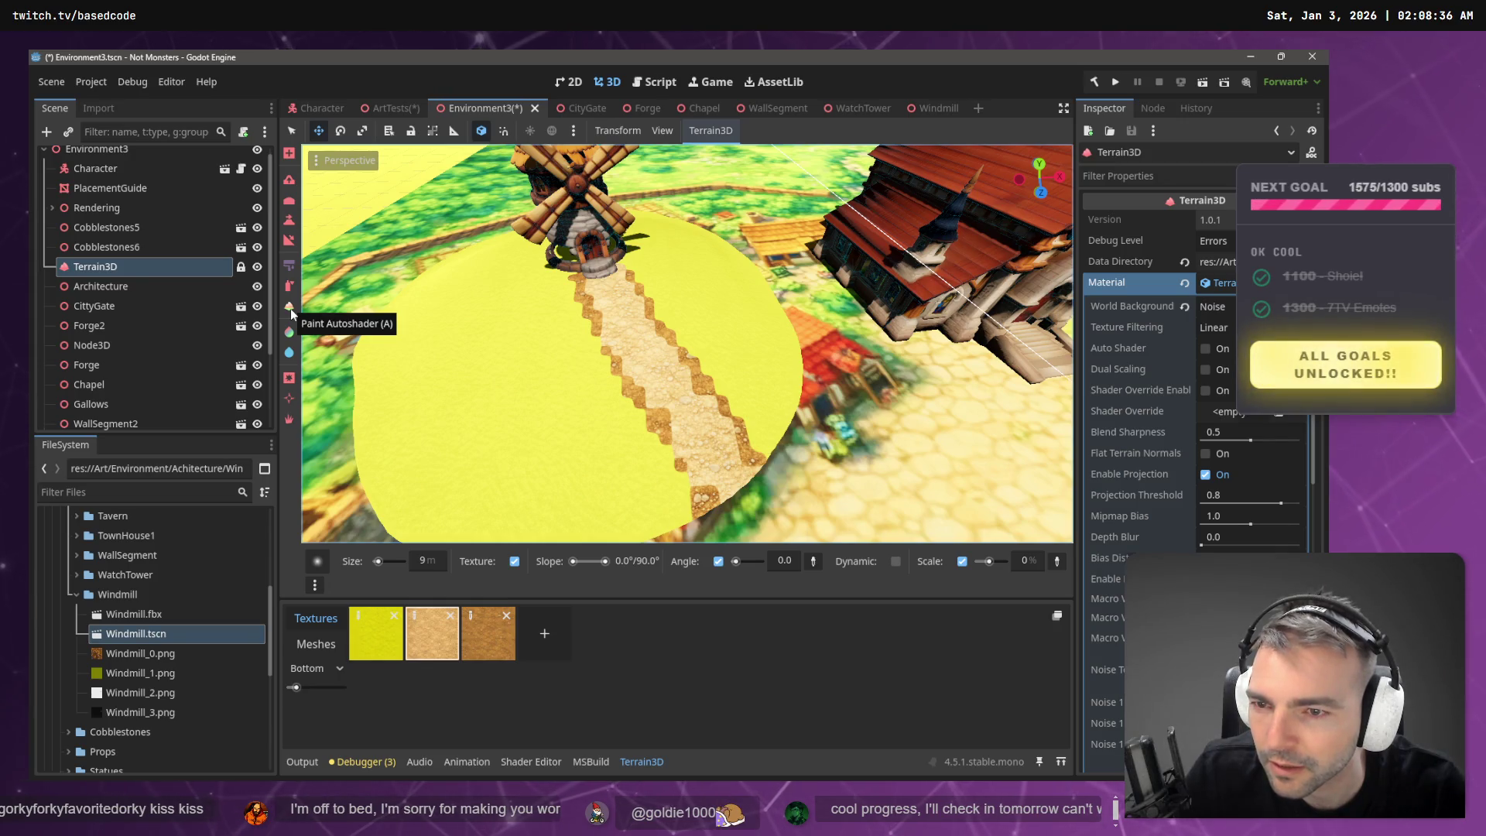
{"action": "left_click", "coordinate": [290, 308]}
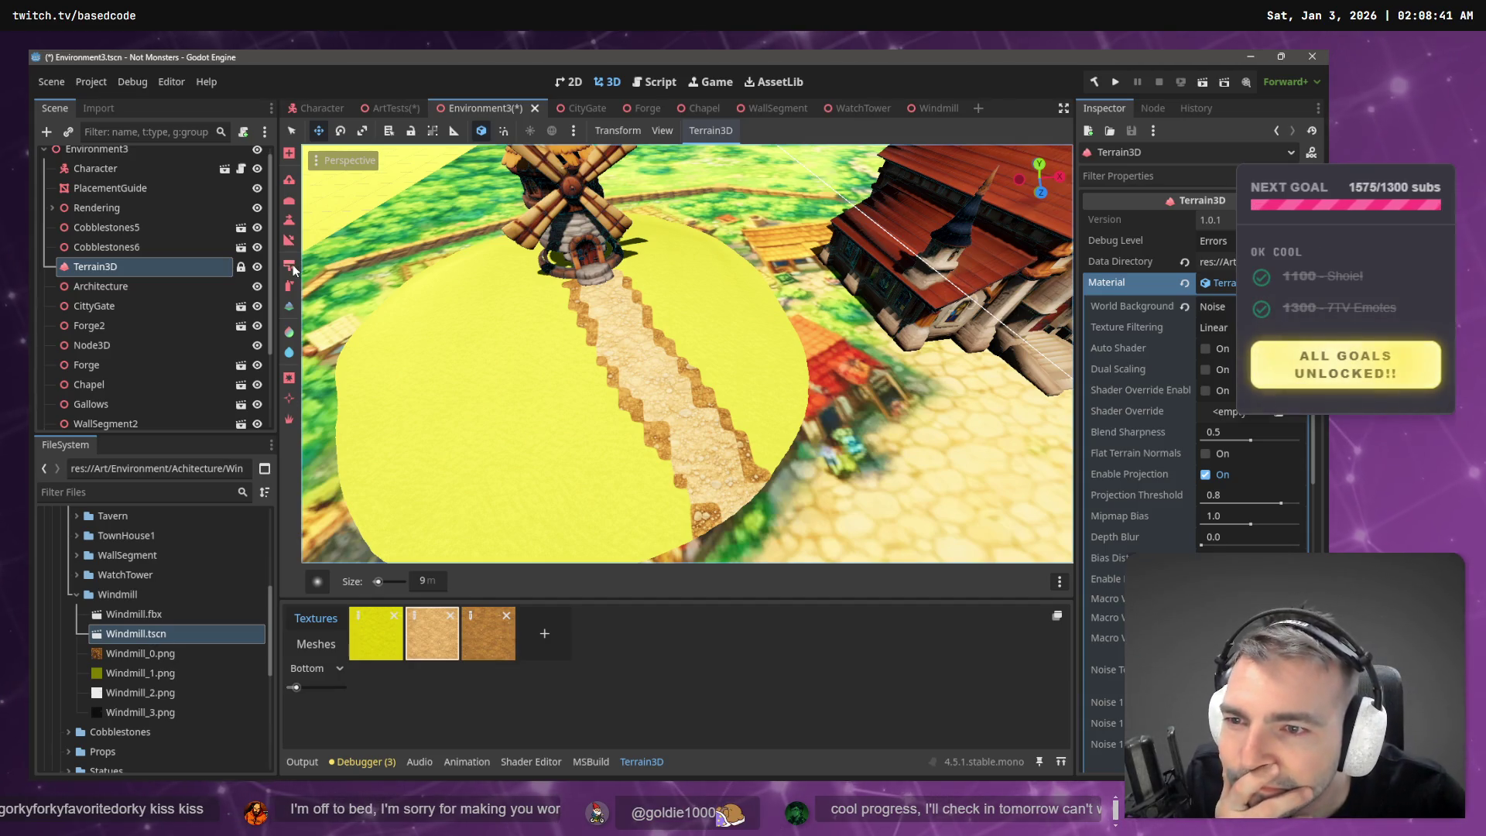
{"action": "left_click", "coordinate": [289, 265]}
{"action": "mouse_move", "coordinate": [647, 291]}
{"action": "left_mouse_down"}
{"action": "mouse_move", "coordinate": [634, 280]}
{"action": "mouse_move", "coordinate": [638, 321]}
{"action": "left_mouse_up"}
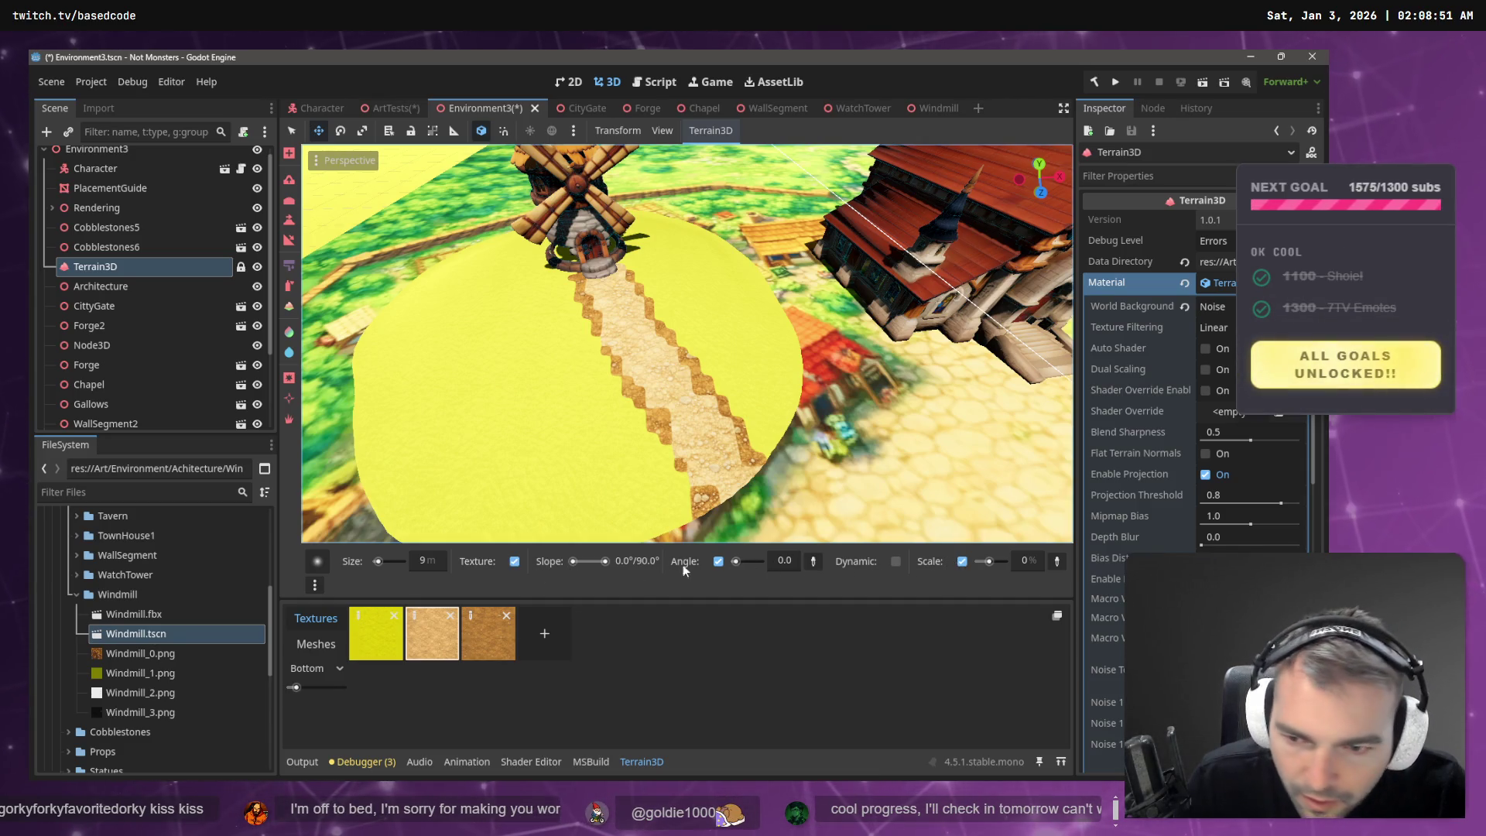
- Spray texture lightly along the path's left edge, then set a 12 m brush with the first, yellow texture
{"action": "left_click", "coordinate": [290, 267]}
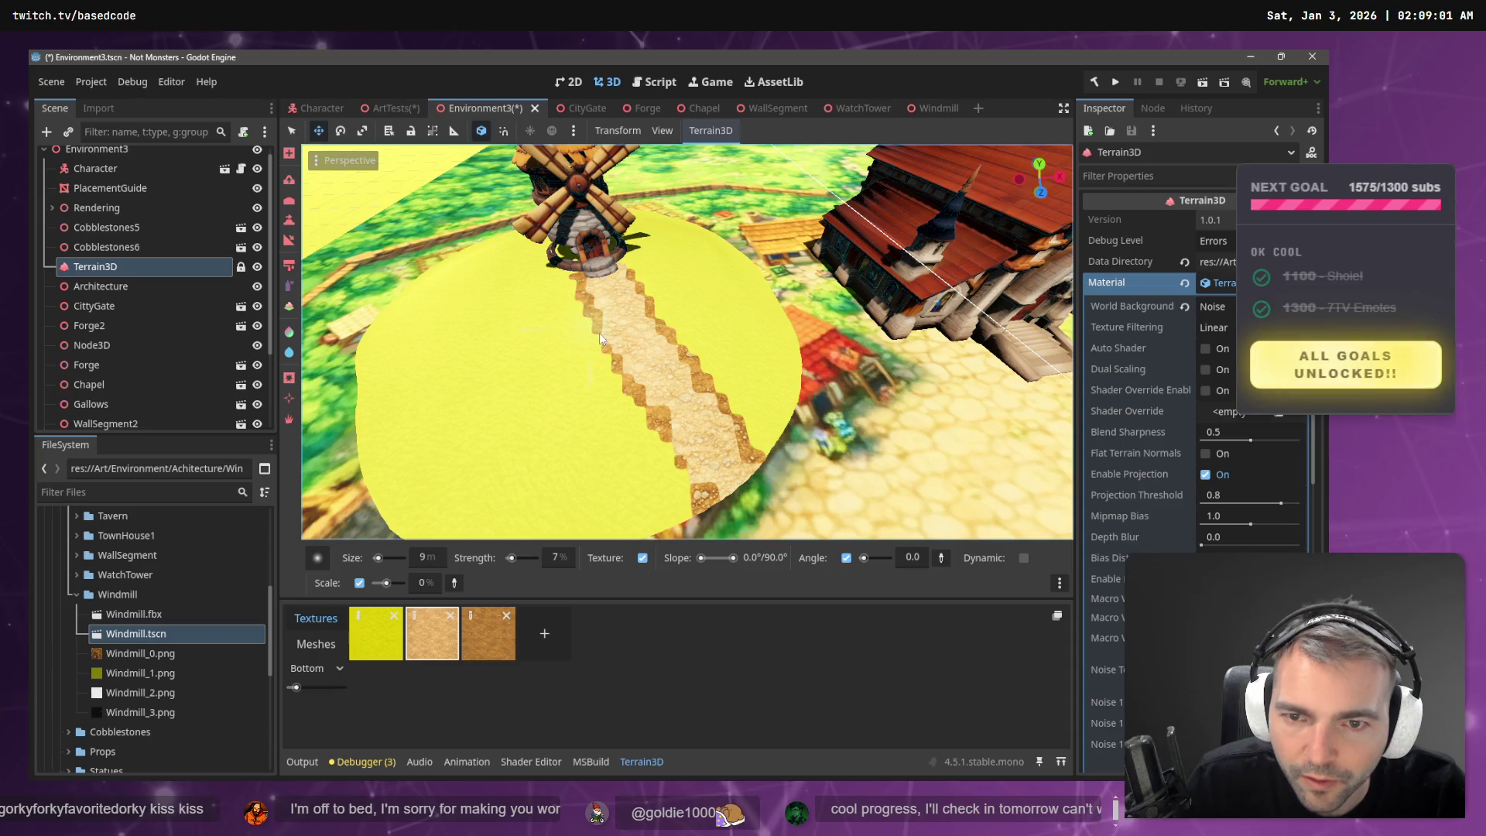
{"action": "mouse_move", "coordinate": [691, 365]}
{"action": "left_mouse_down"}
{"action": "mouse_move", "coordinate": [639, 379]}
{"action": "mouse_move", "coordinate": [665, 371]}
{"action": "mouse_move", "coordinate": [723, 401]}
{"action": "mouse_move", "coordinate": [685, 364]}
{"action": "left_mouse_up"}
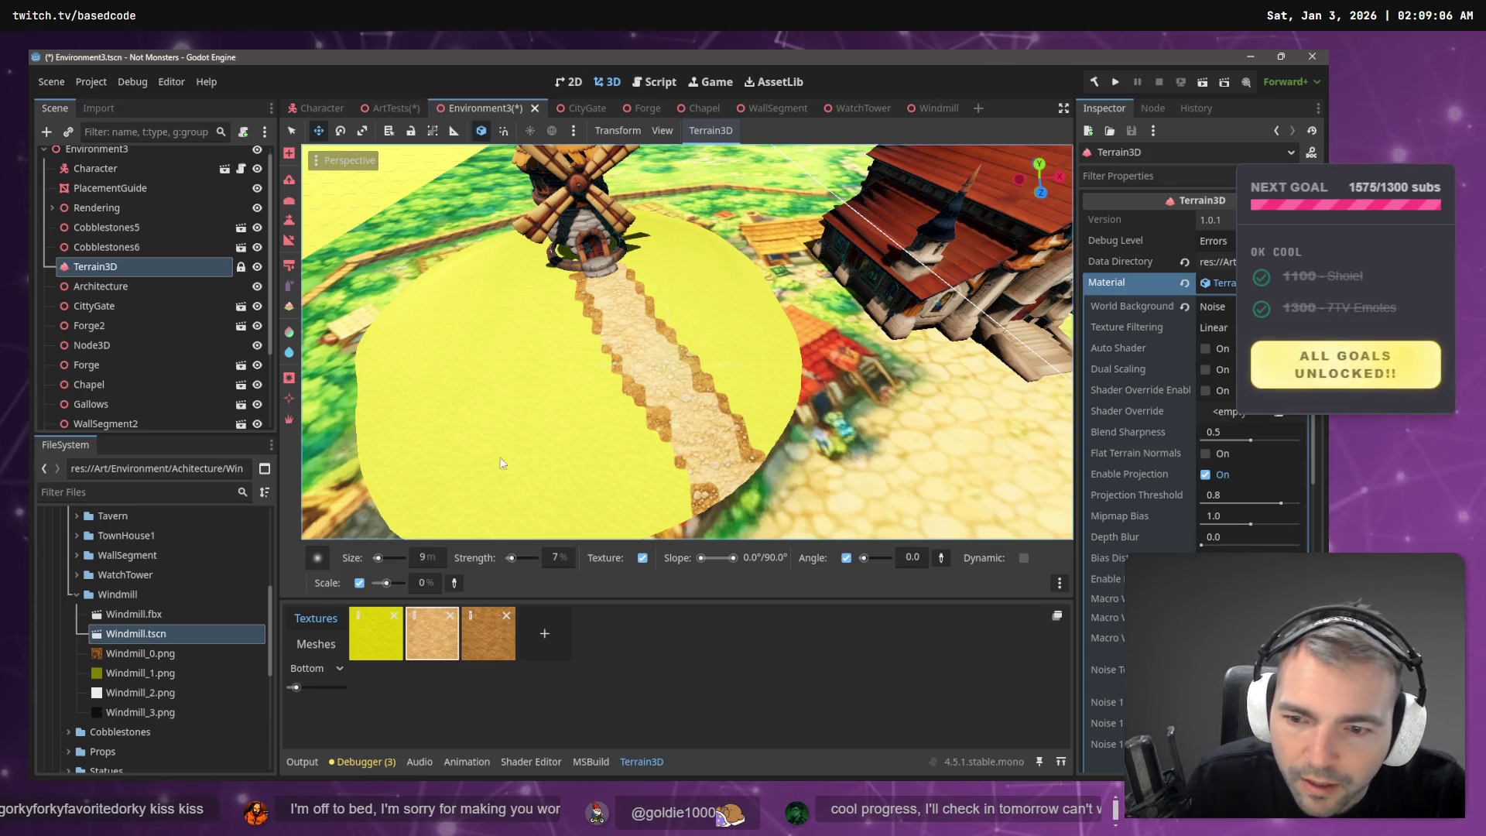
{"action": "left_click_drag", "start_coordinate": [378, 558], "coordinate": [381, 560]}
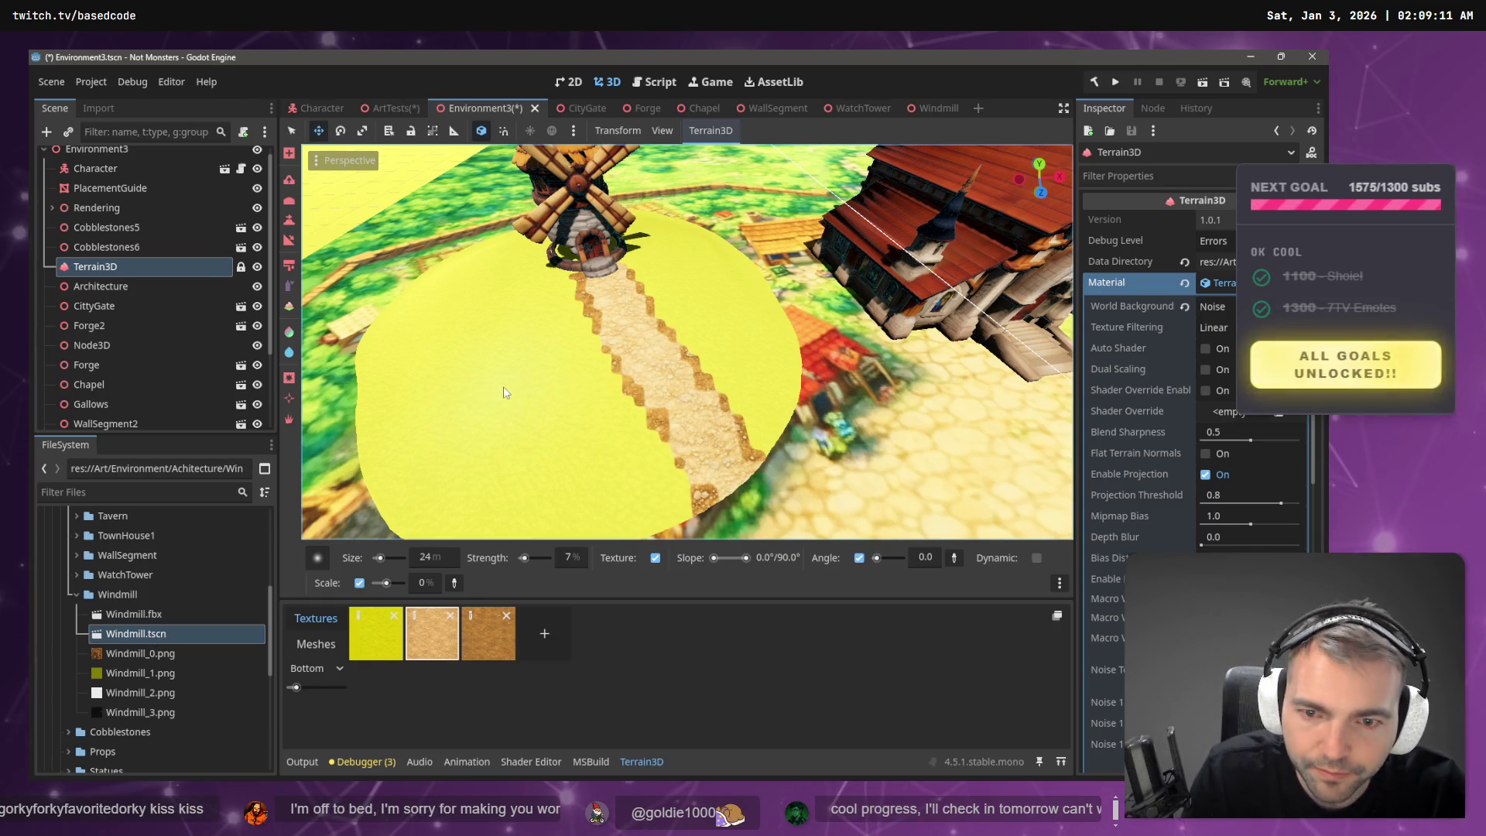
{"action": "left_click_drag", "start_coordinate": [429, 563], "coordinate": [387, 563]}
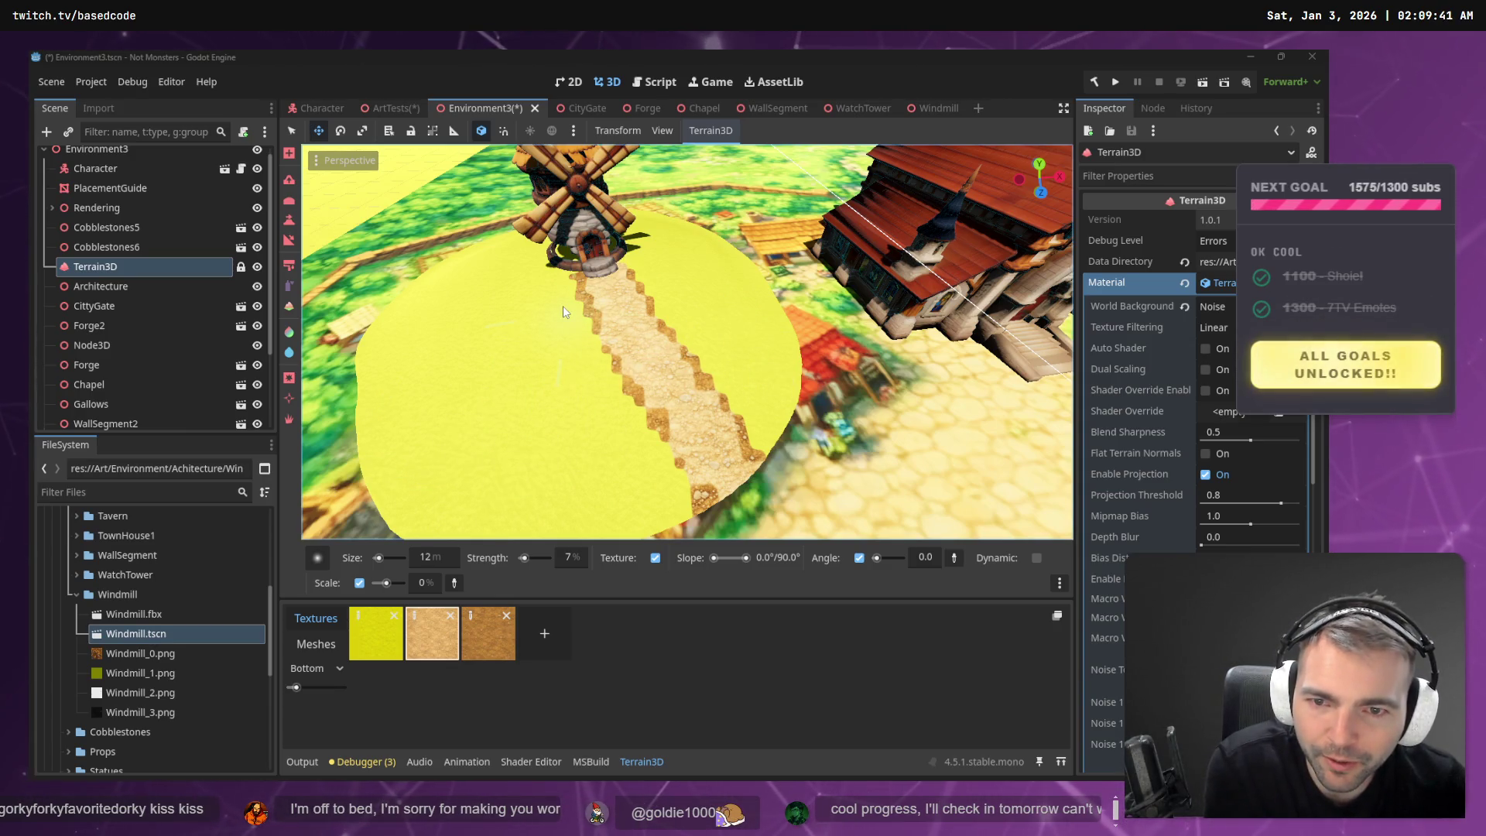
{"action": "left_click", "coordinate": [374, 635]}
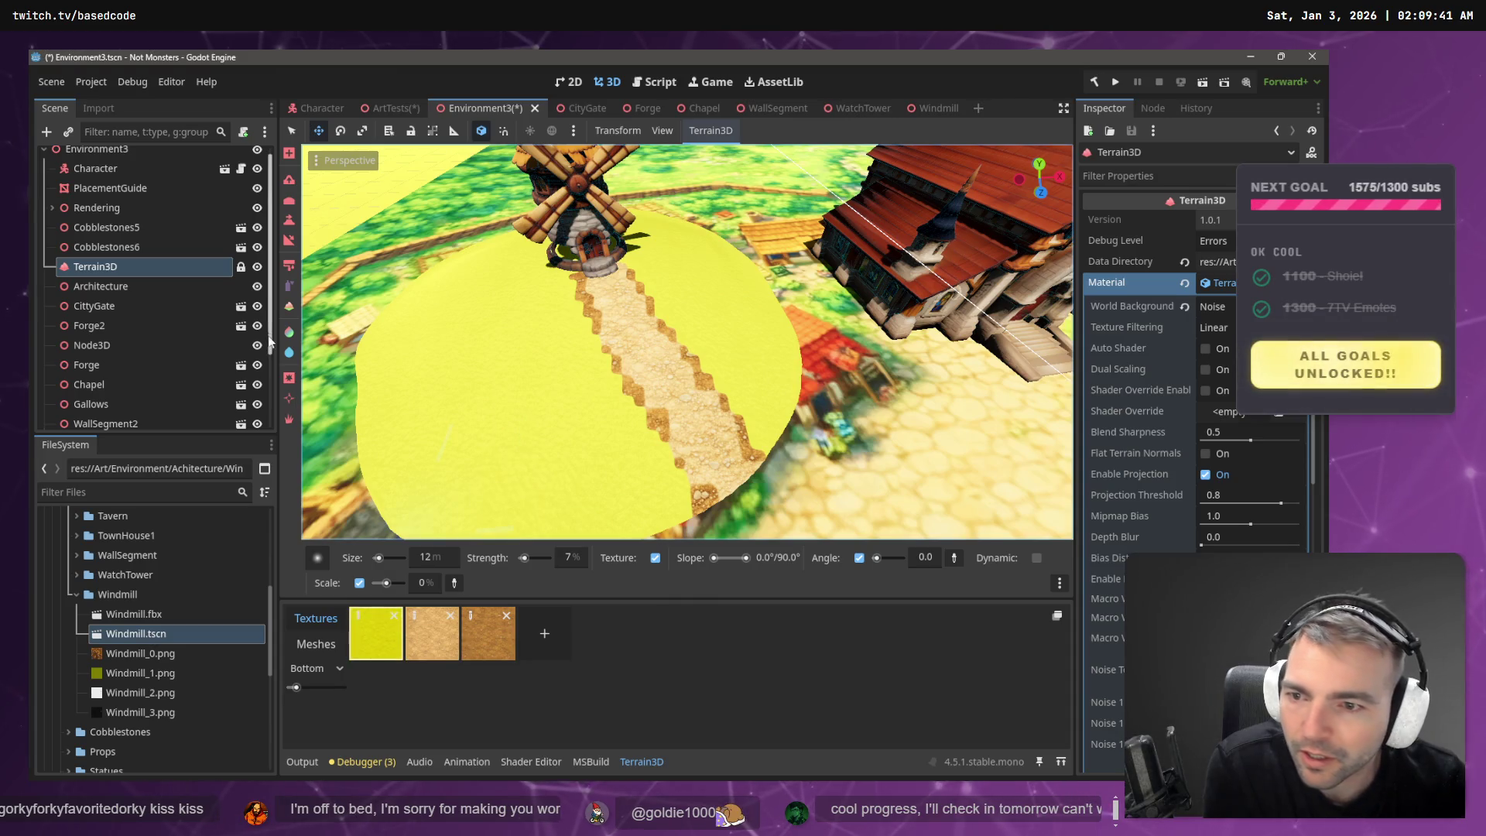
- Switch to a speckled, noisy brush shape and raise its strength to about half
{"action": "left_click", "coordinate": [318, 558]}
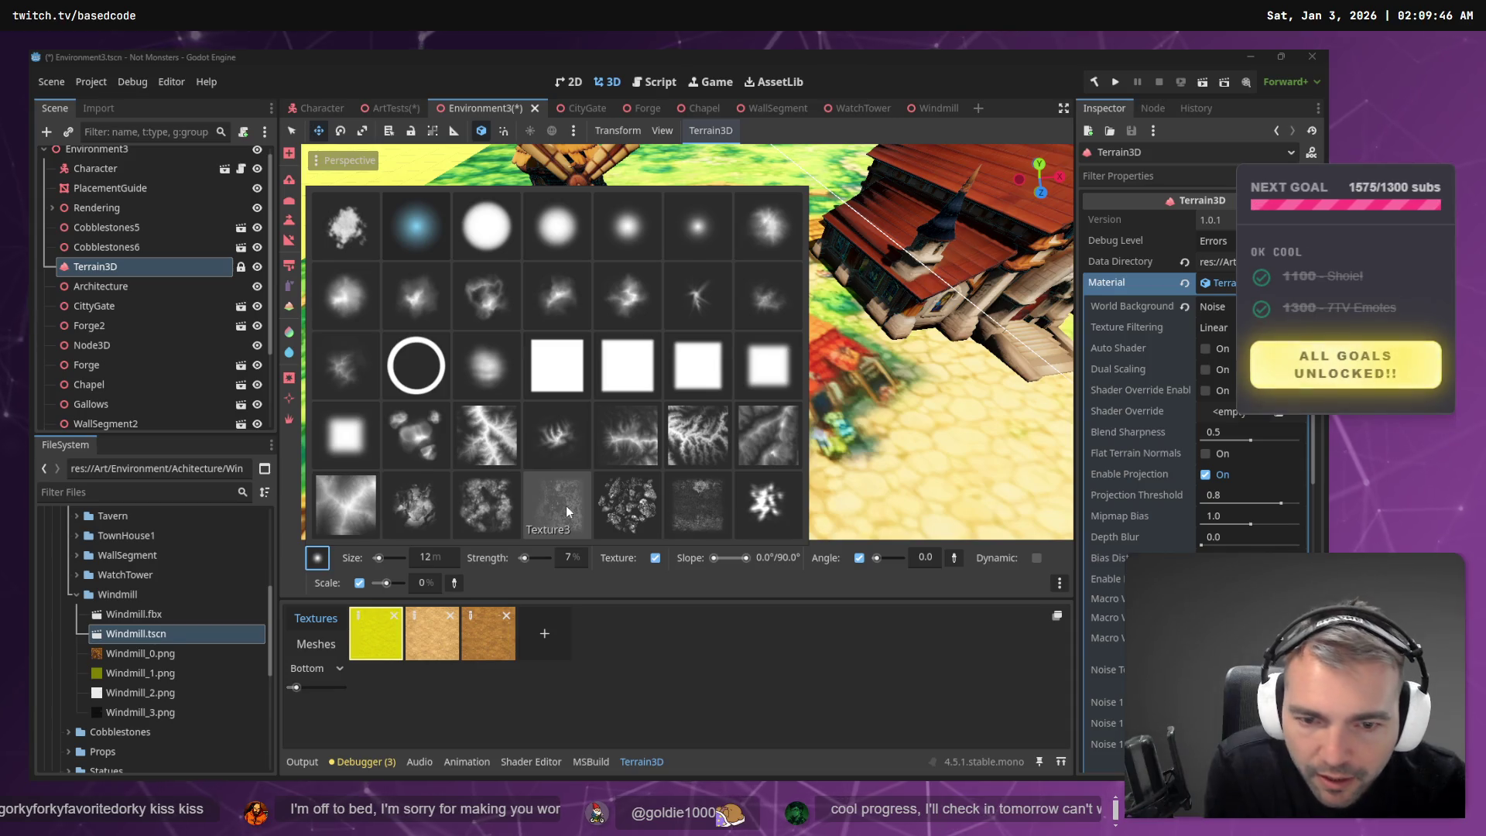
{"action": "left_click", "coordinate": [752, 503]}
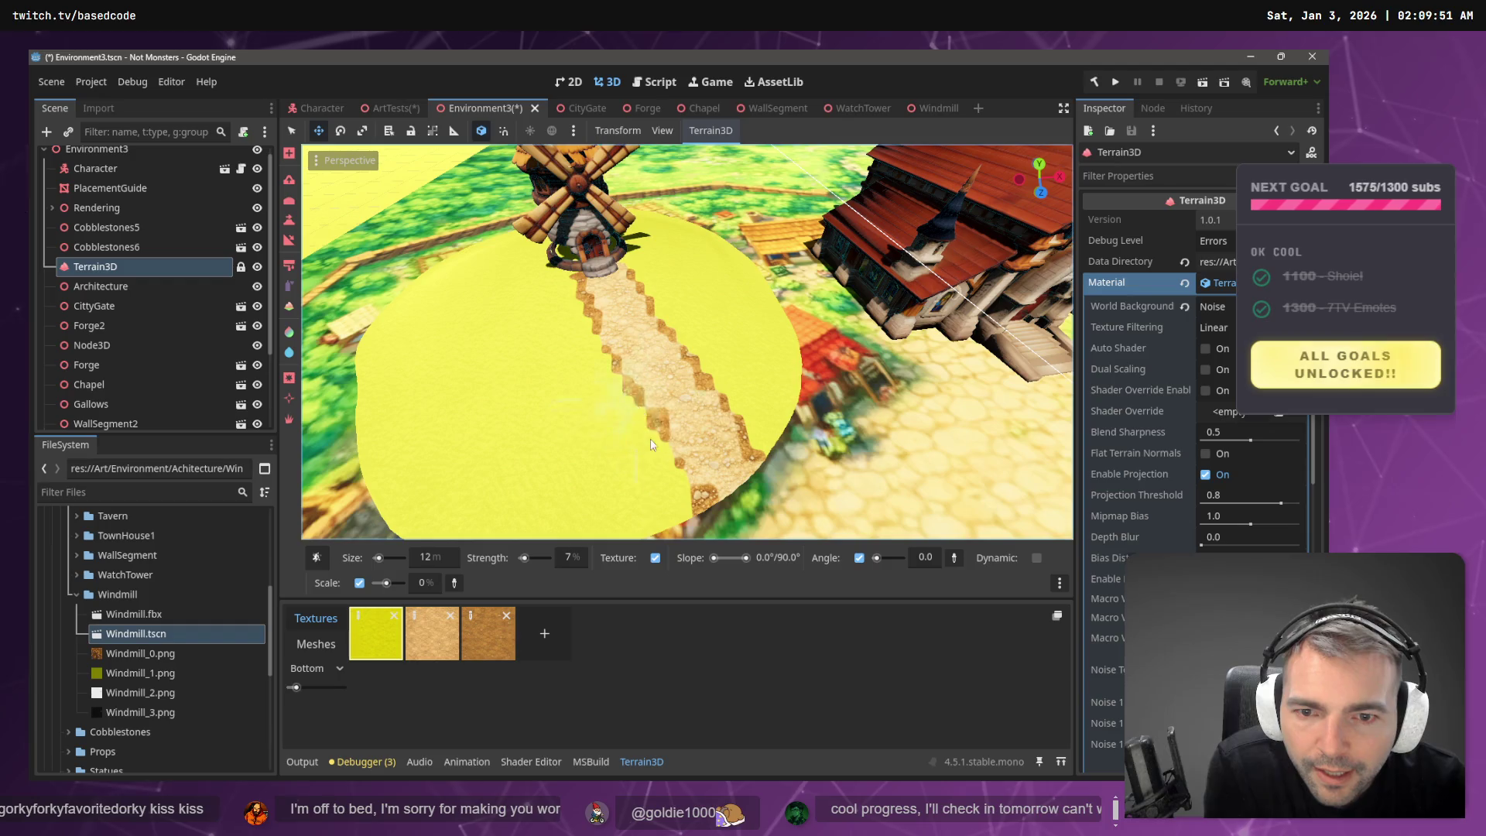
{"action": "left_click_drag", "start_coordinate": [523, 558], "coordinate": [535, 558]}
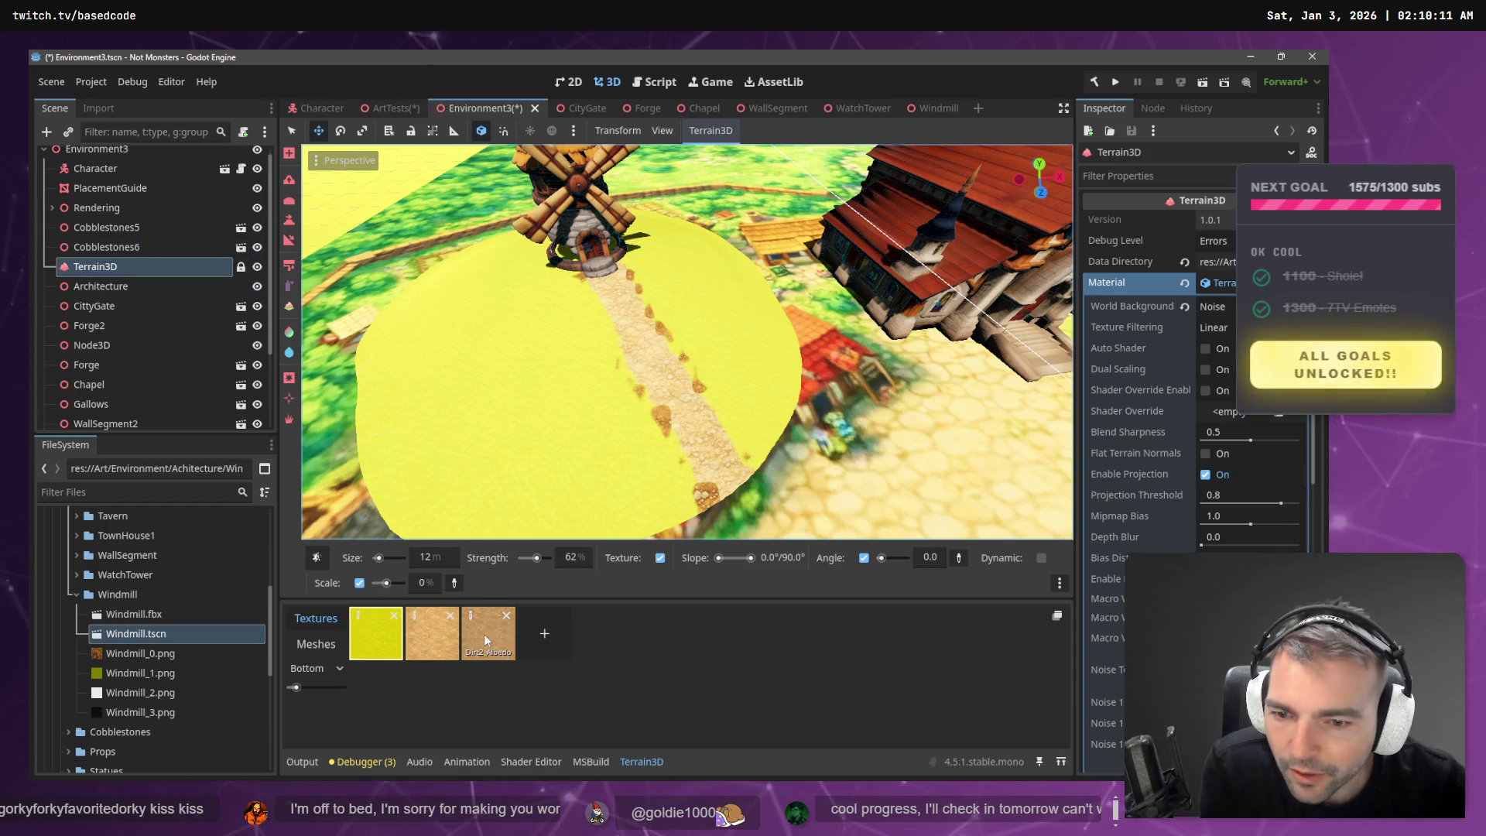
- Pick the third, darker dirt texture and a new terrain brush shape, then zoom out over the village
{"action": "left_click", "coordinate": [485, 633]}
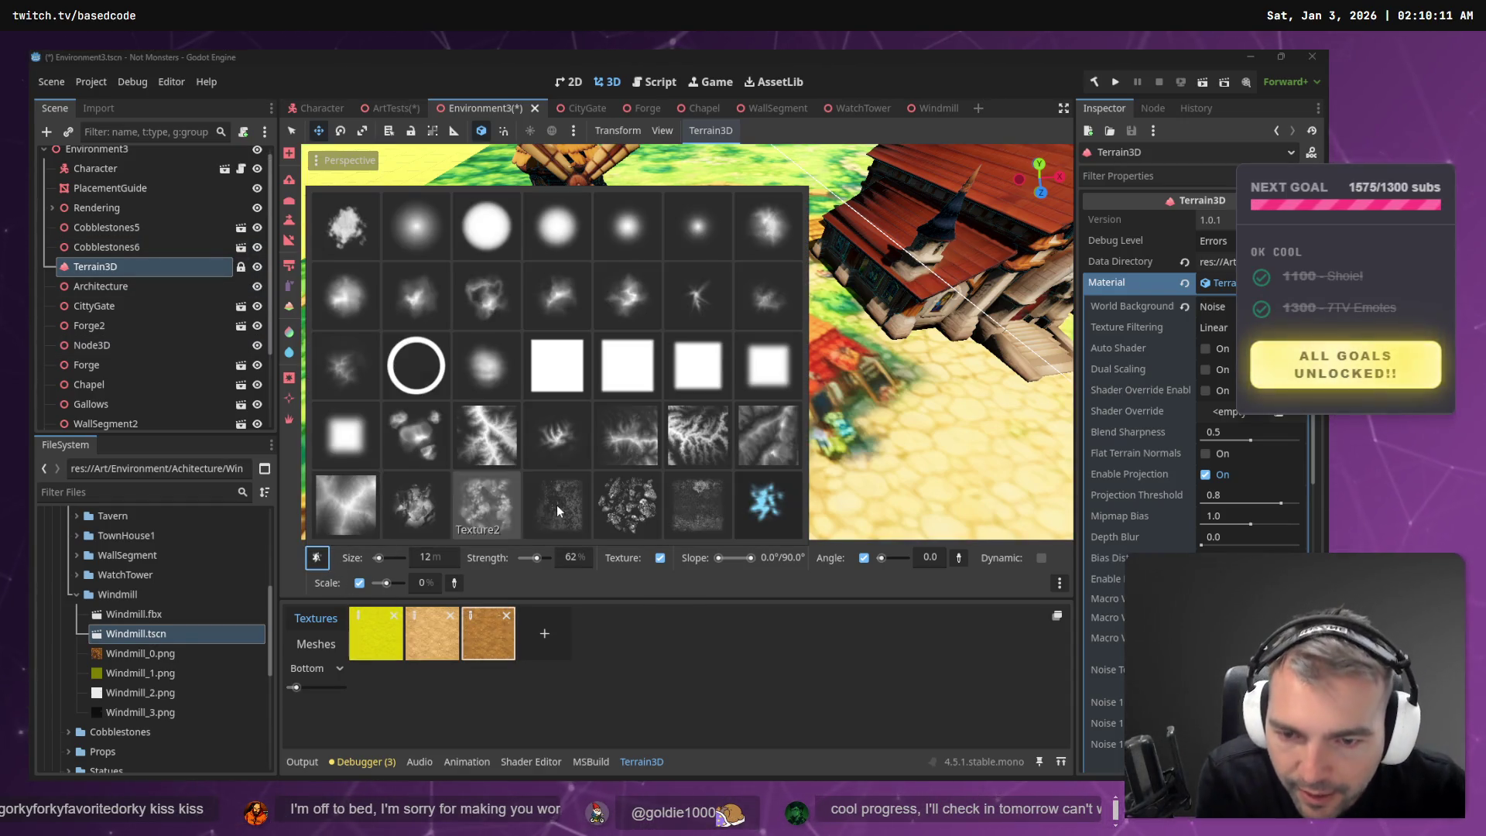
{"action": "left_click", "coordinate": [556, 504]}
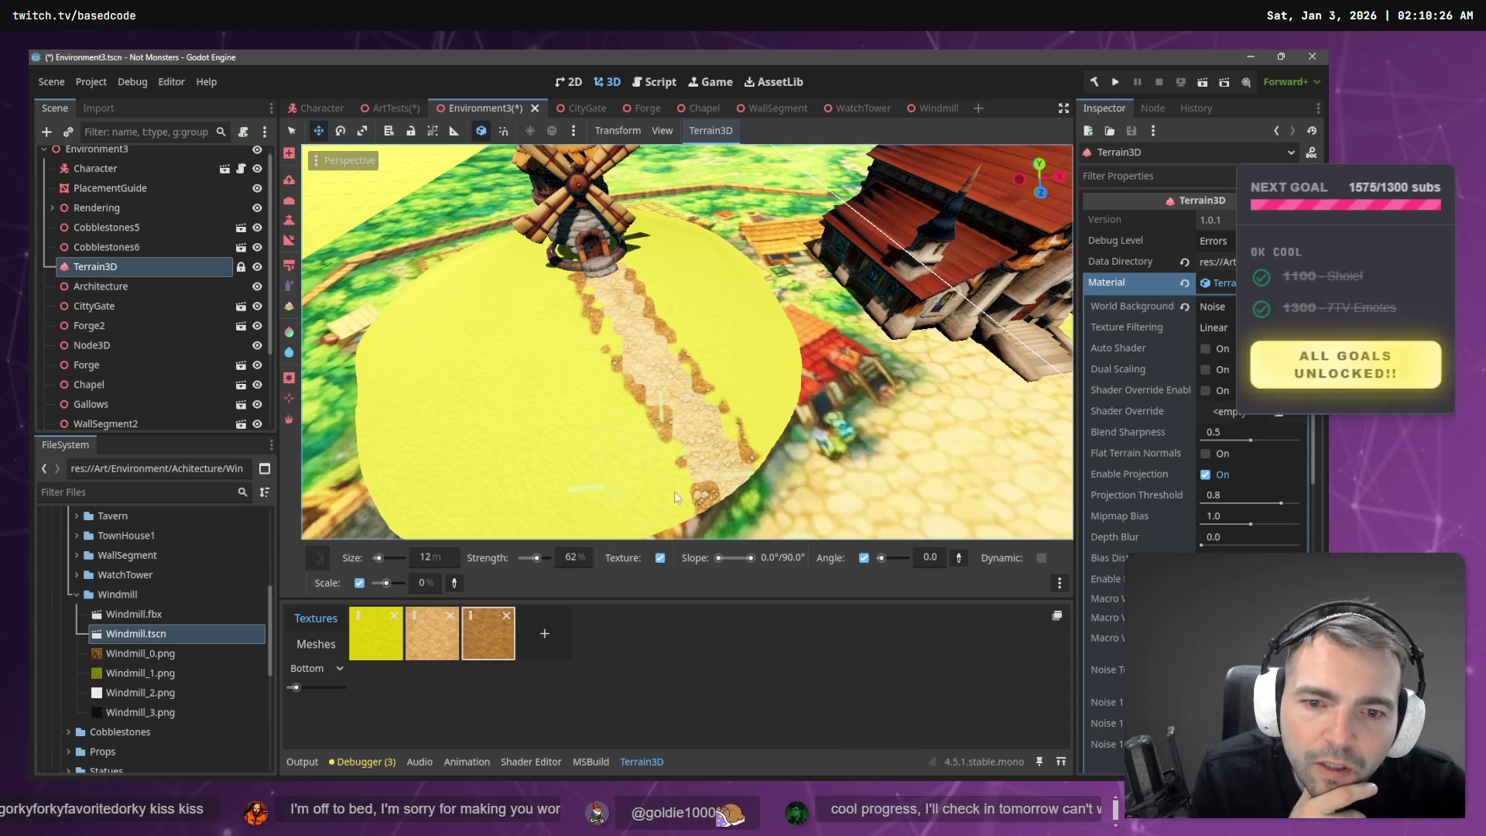
{"action": "scroll", "coordinate": [698, 476], "scroll_direction": "down", "scroll_amount": 5}
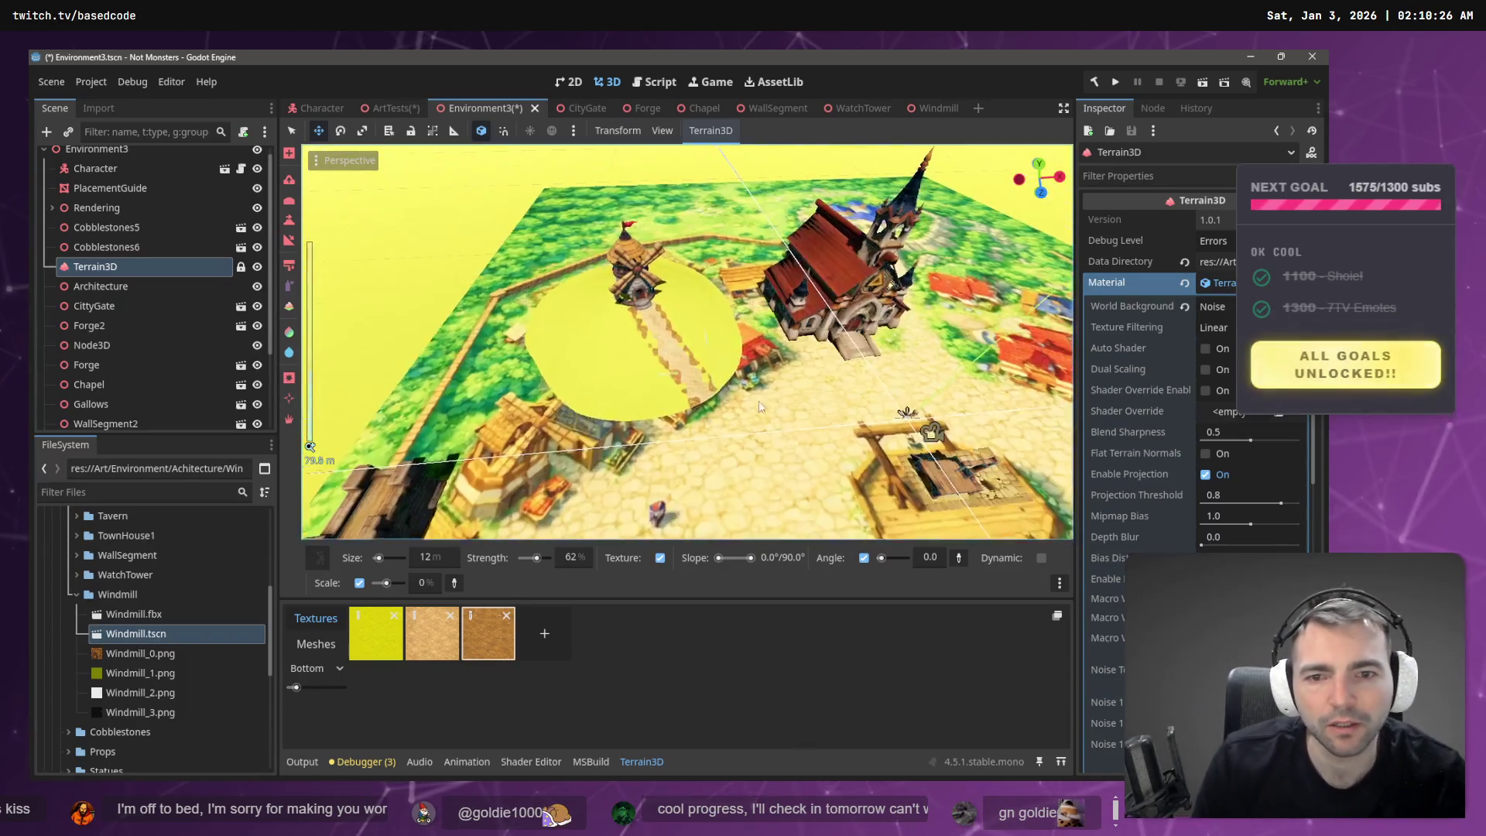
- Launch the game with F6 and walk the character up the cobblestone path to the windmill door
{"action": "key", "text": "F6"}
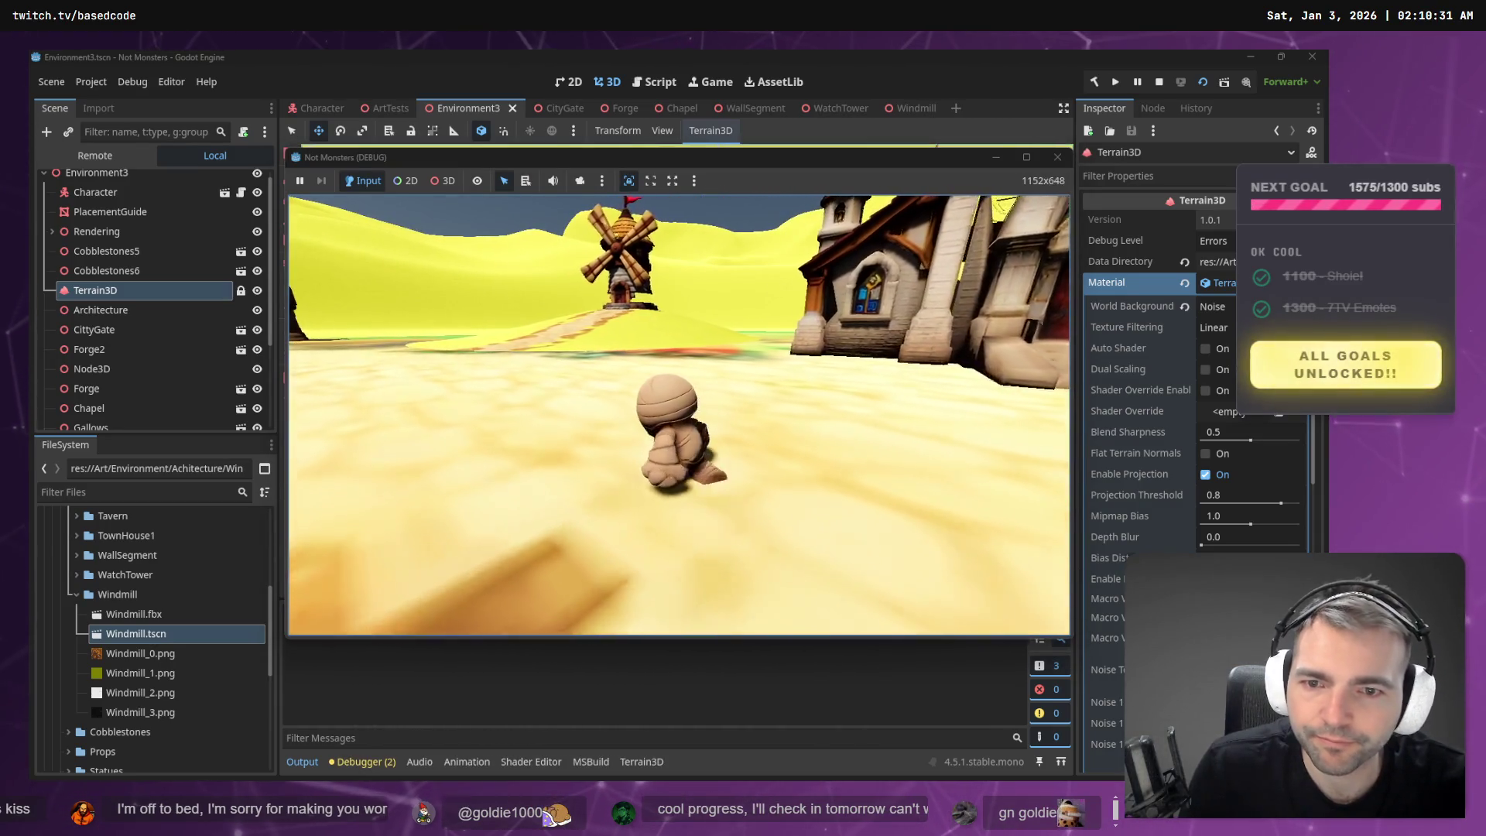
{"action": "key", "text": "w"}
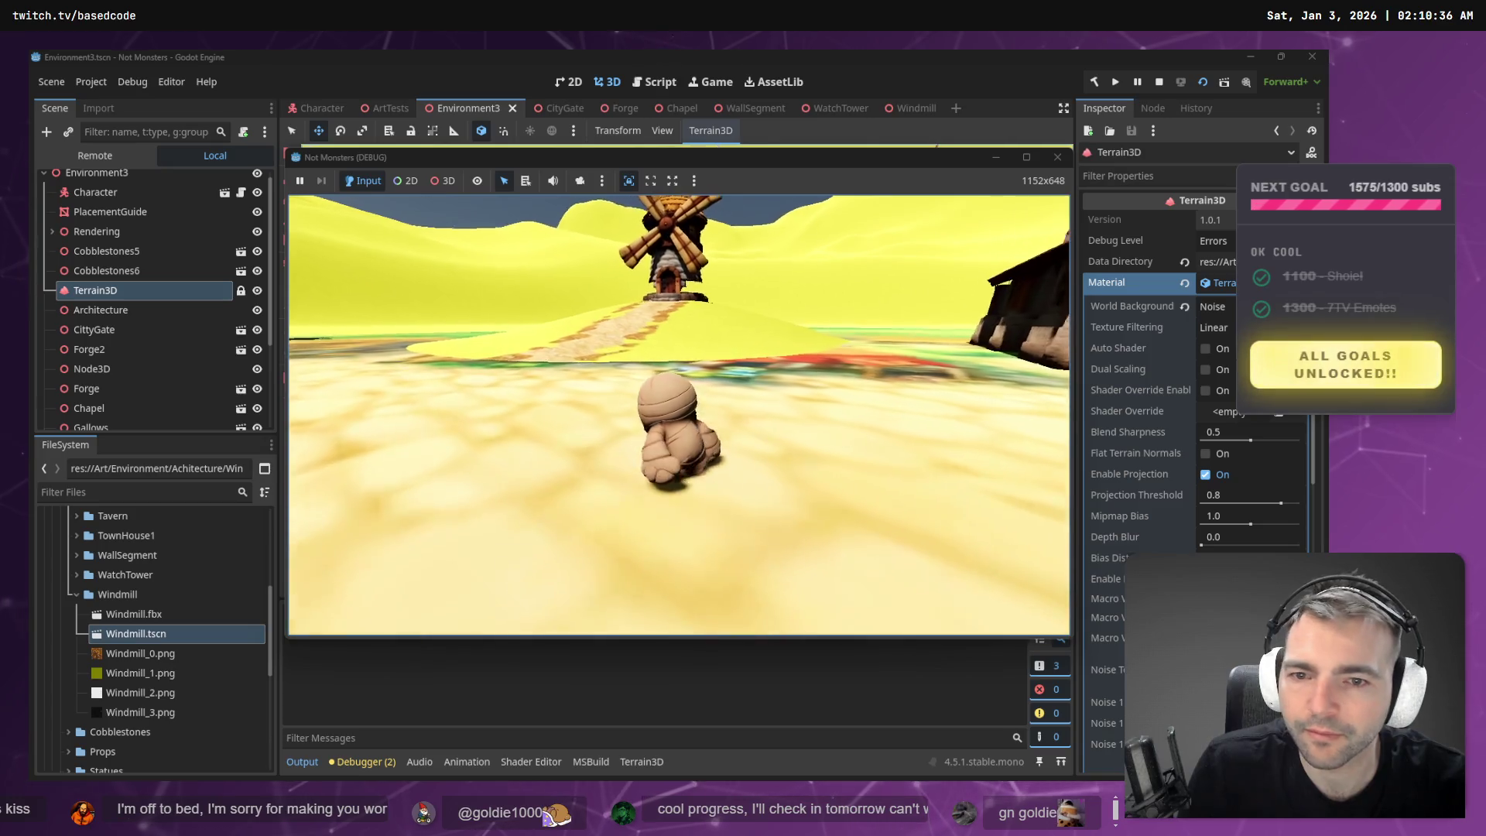
{"action": "key", "text": "w"}
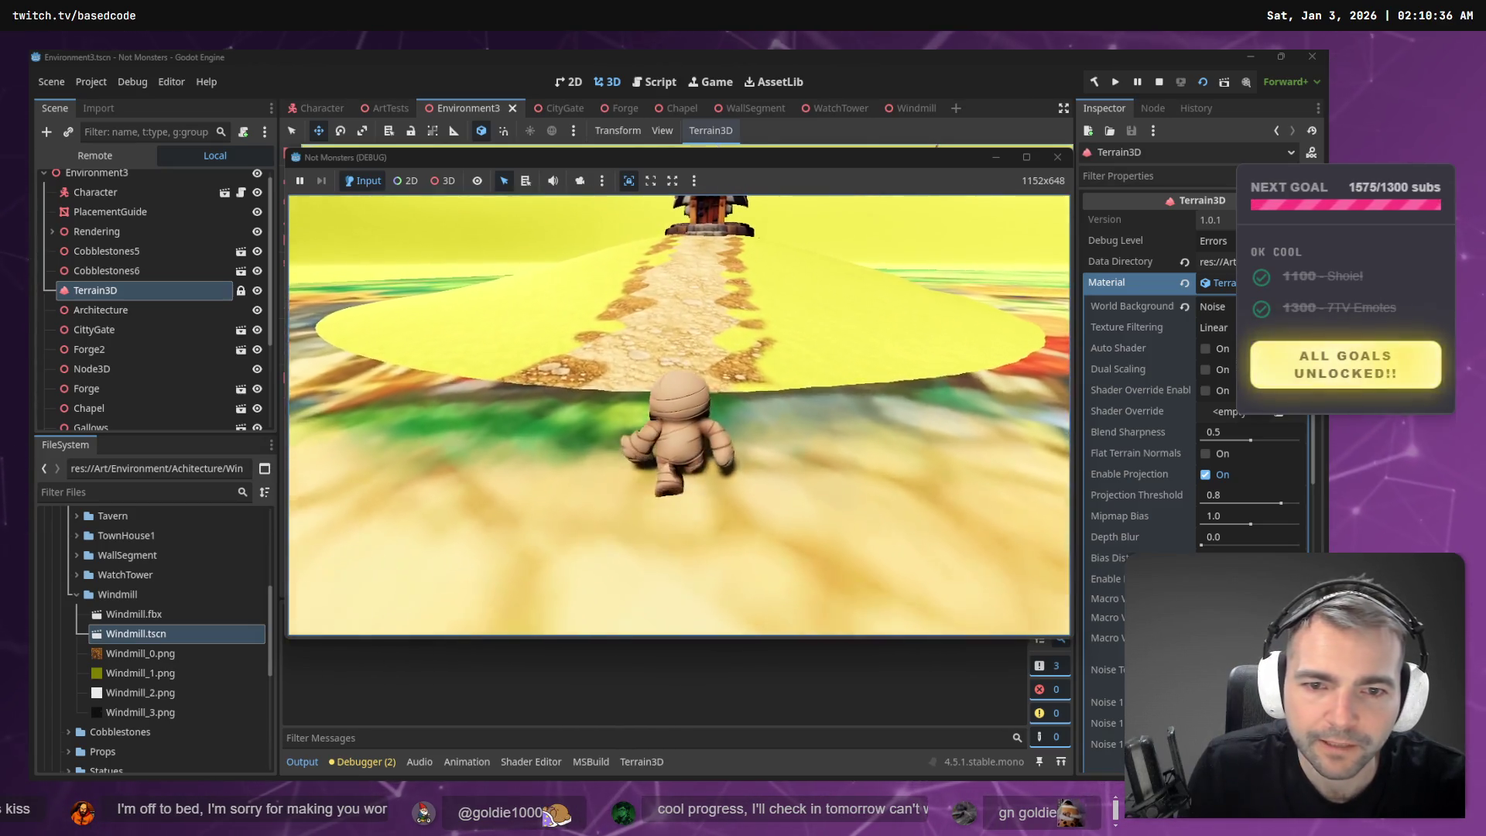
{"action": "key", "text": "w"}
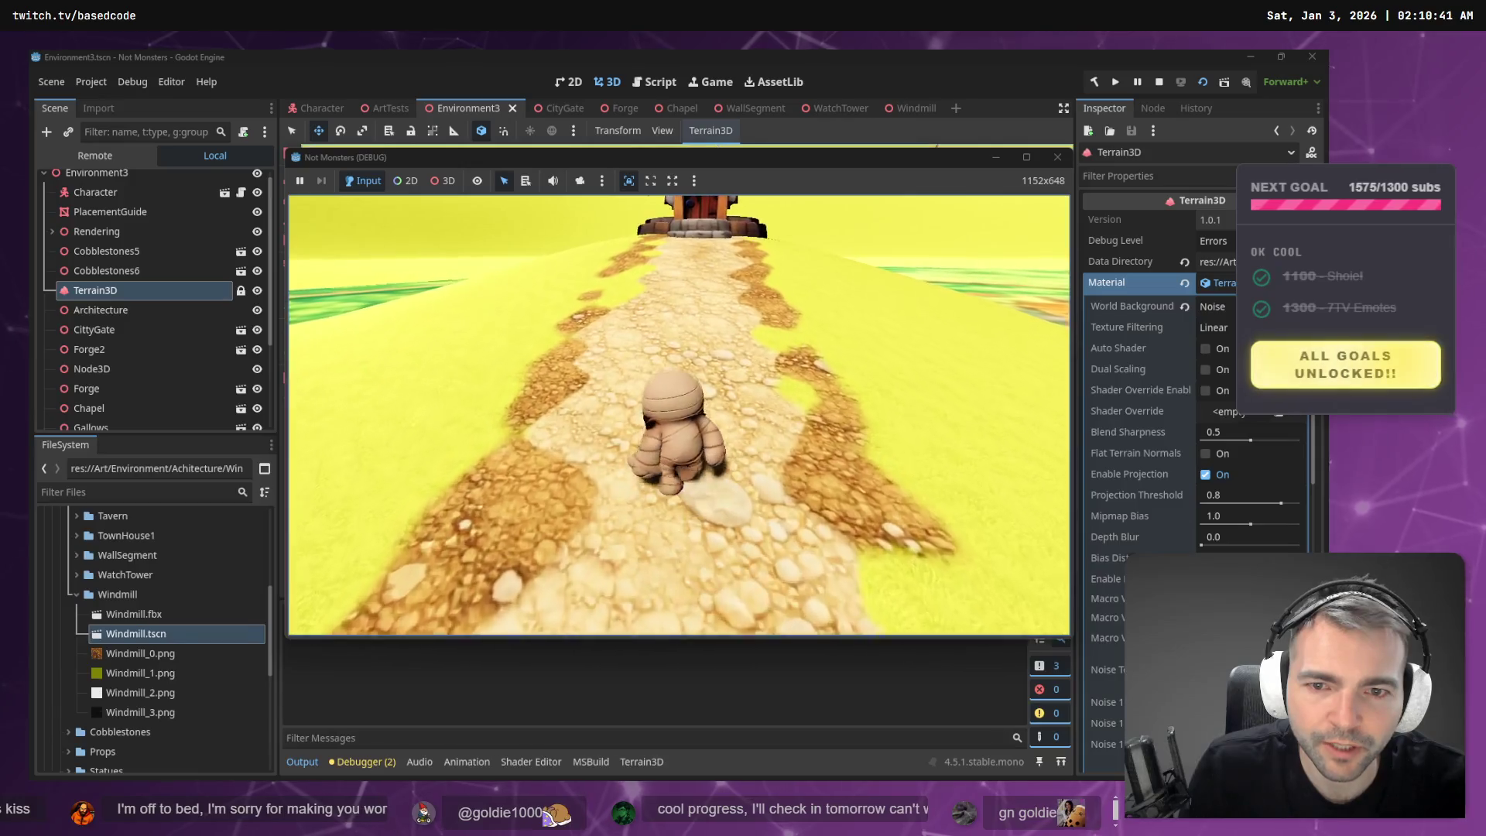
{"action": "key", "text": "w"}
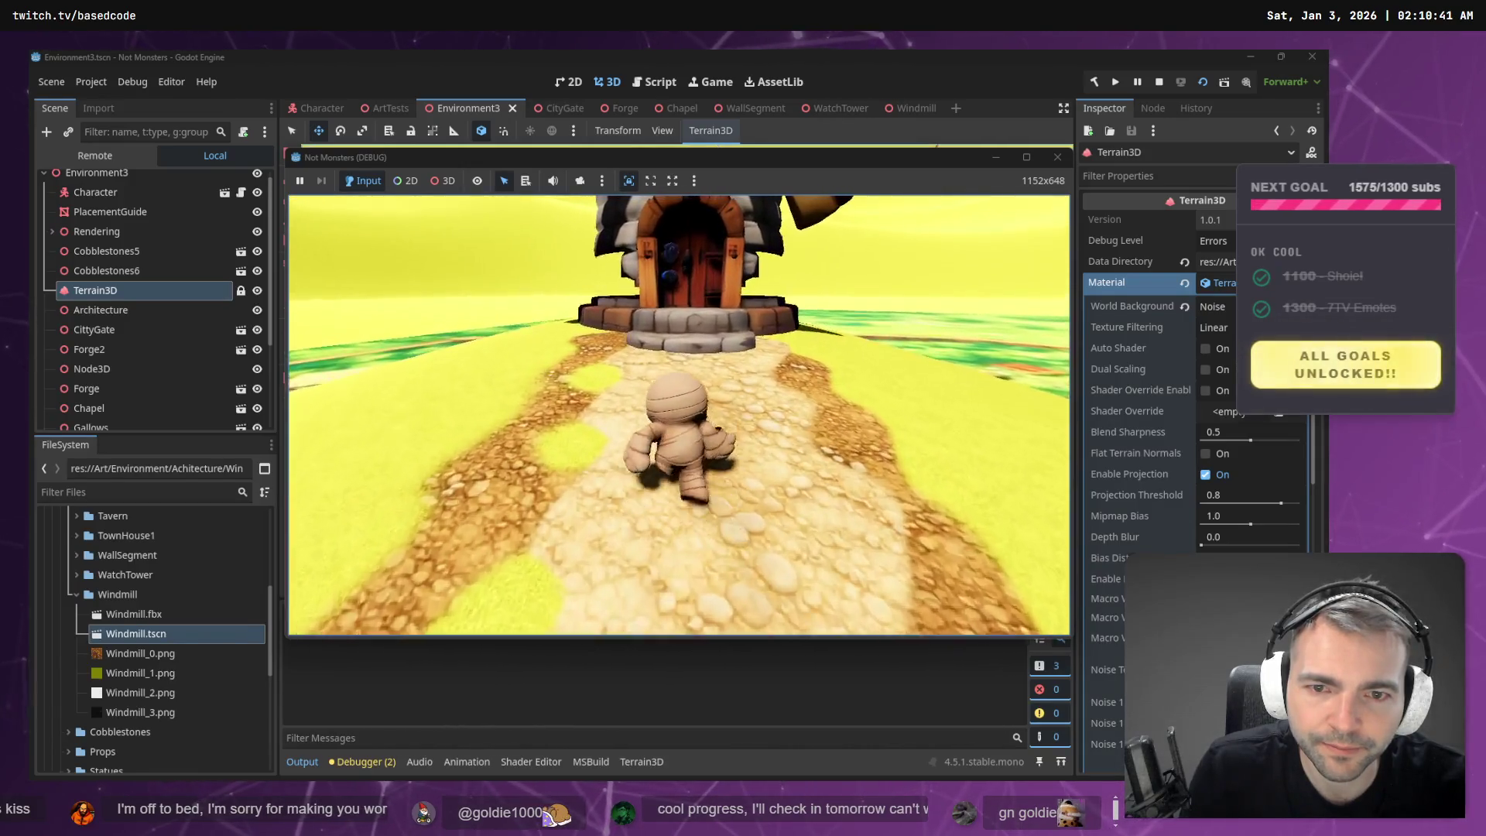
- Walk the character back down the path into the plaza, then stop the game
{"action": "key", "text": "s"}
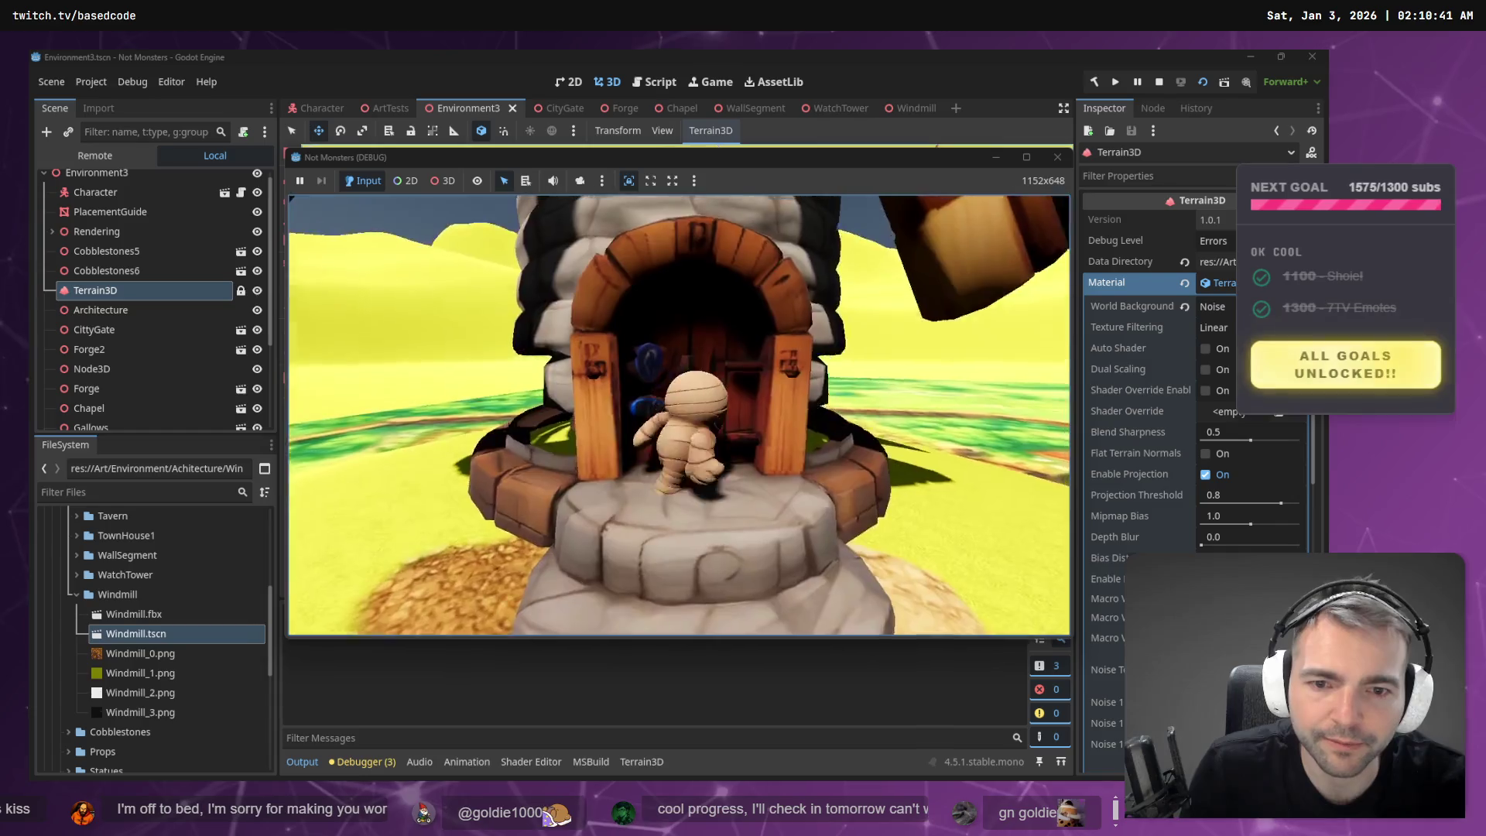
{"action": "key", "text": "w"}
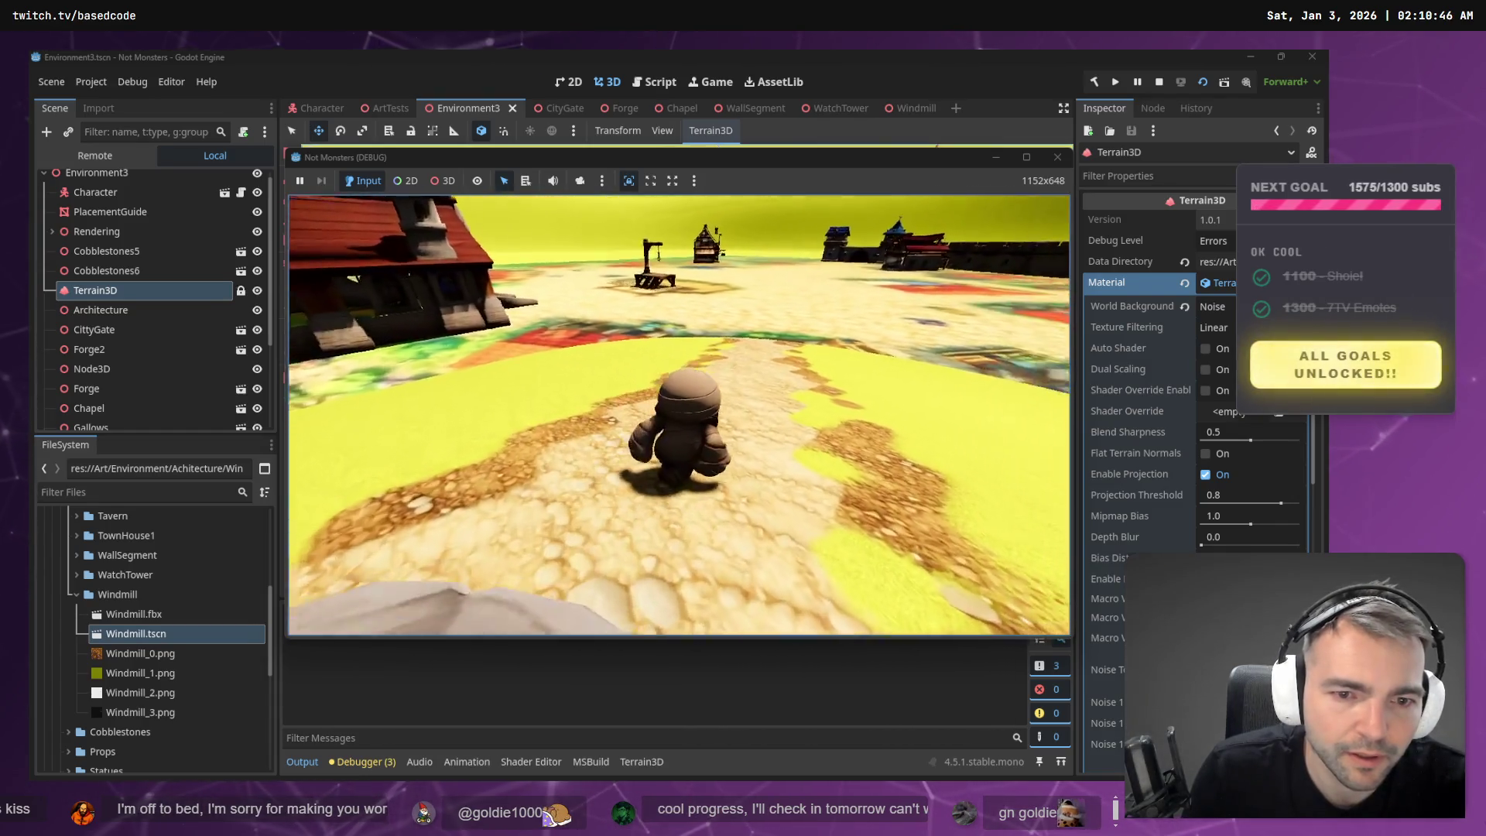
{"action": "key", "text": "w"}
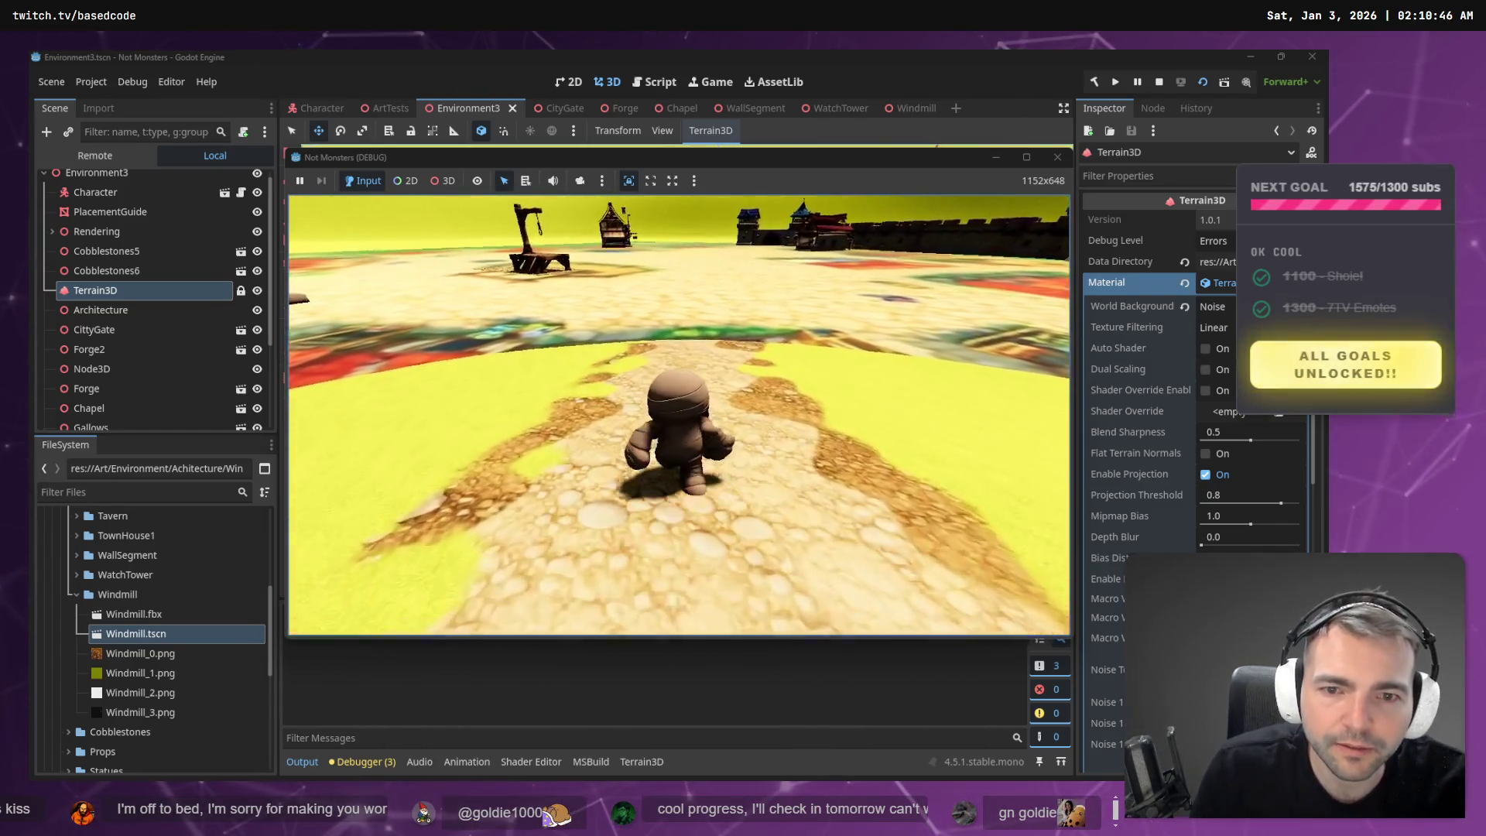
{"action": "key", "text": "w"}
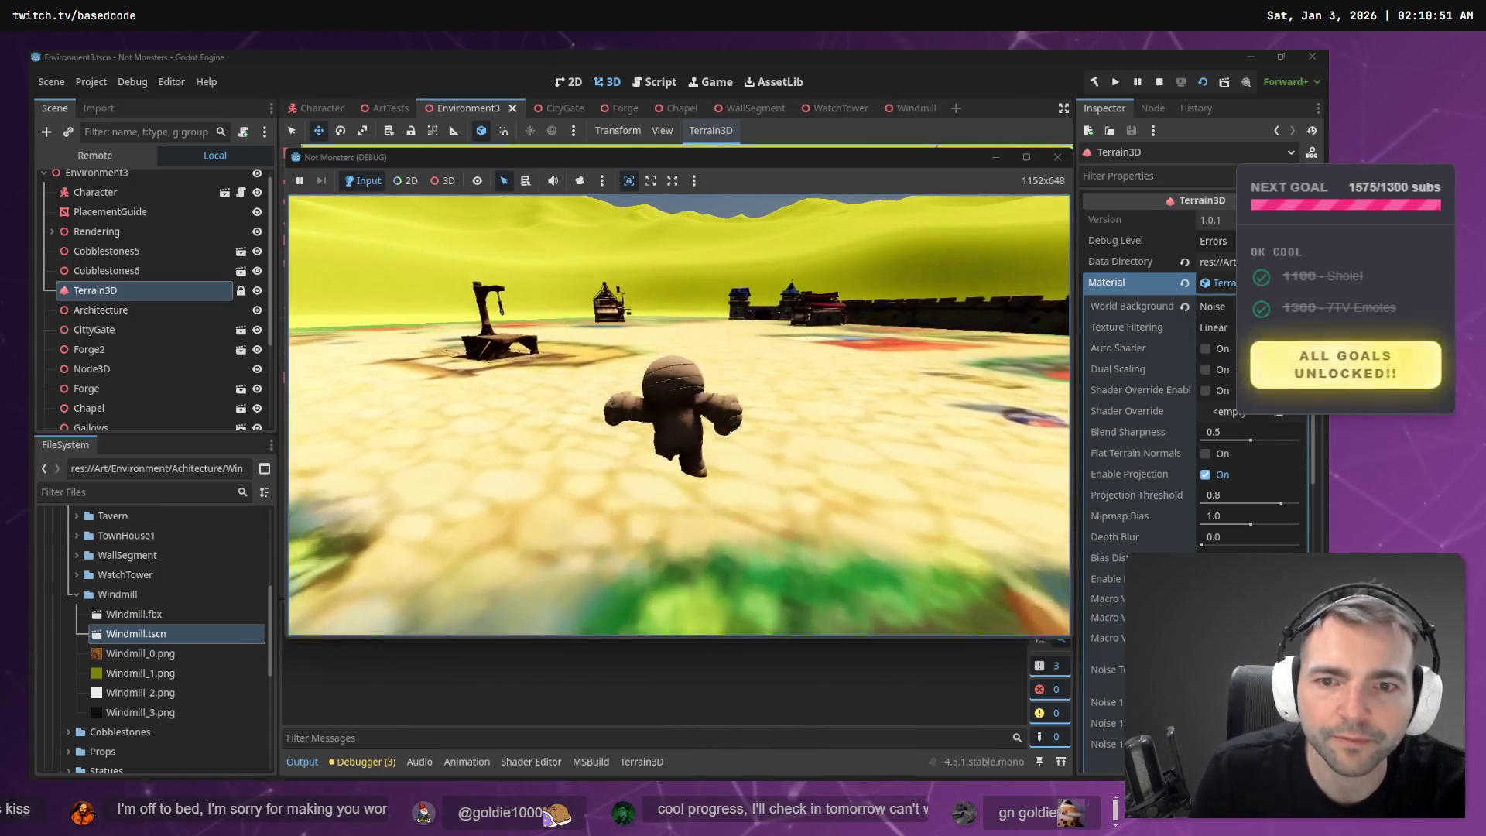
{"action": "key", "text": "F8"}
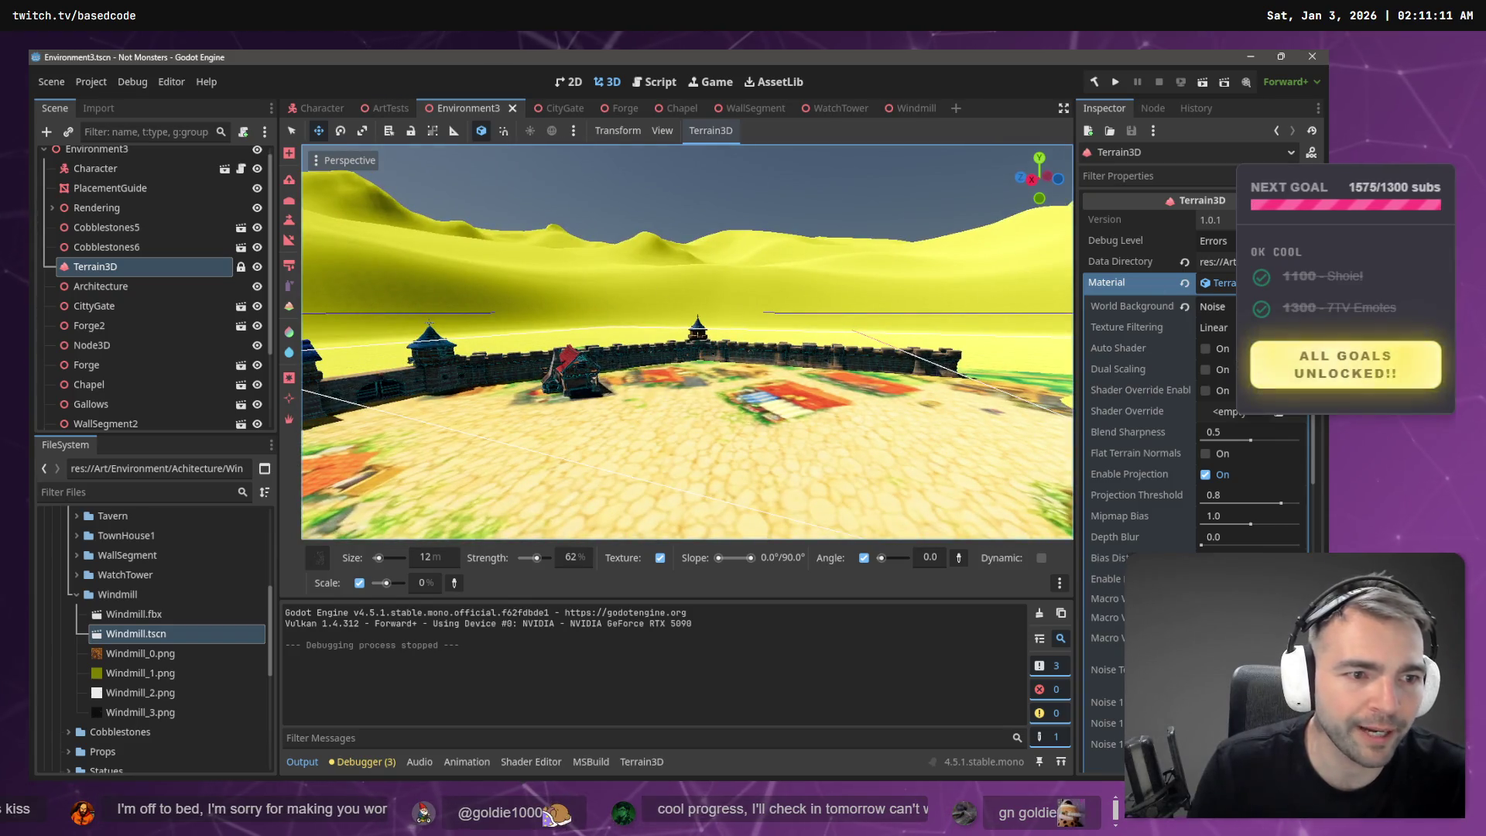
- Change Terrain3D's World Background to None and orbit to confirm the yellow dunes are gone
{"action": "left_click", "coordinate": [1212, 307]}
{"action": "left_click", "coordinate": [1221, 328]}
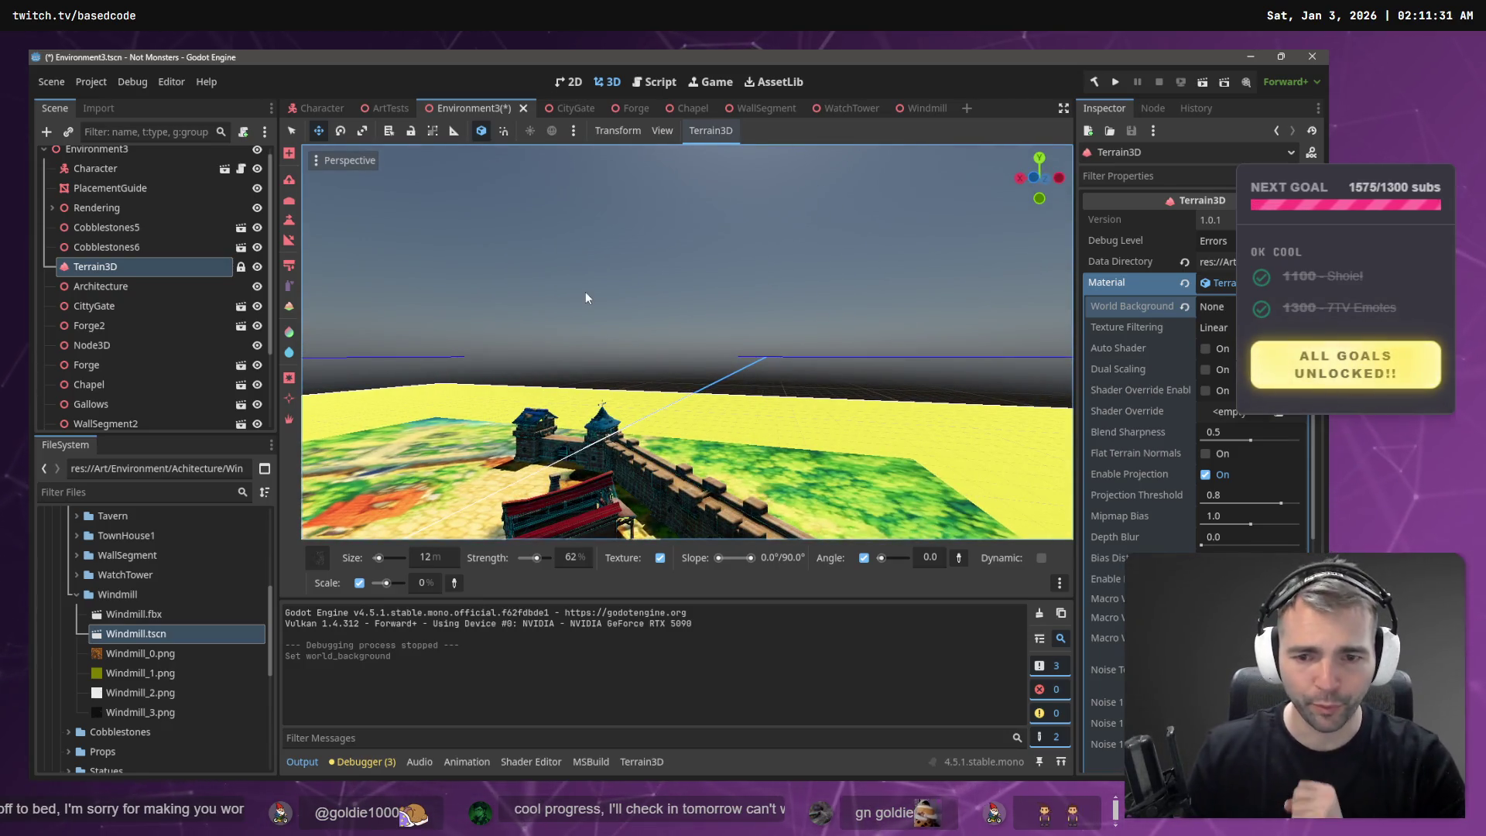
{"action": "mouse_move", "coordinate": [585, 297]}
{"action": "left_mouse_down"}
{"action": "mouse_move", "coordinate": [519, 310]}
{"action": "mouse_move", "coordinate": [569, 308]}
{"action": "left_mouse_up"}
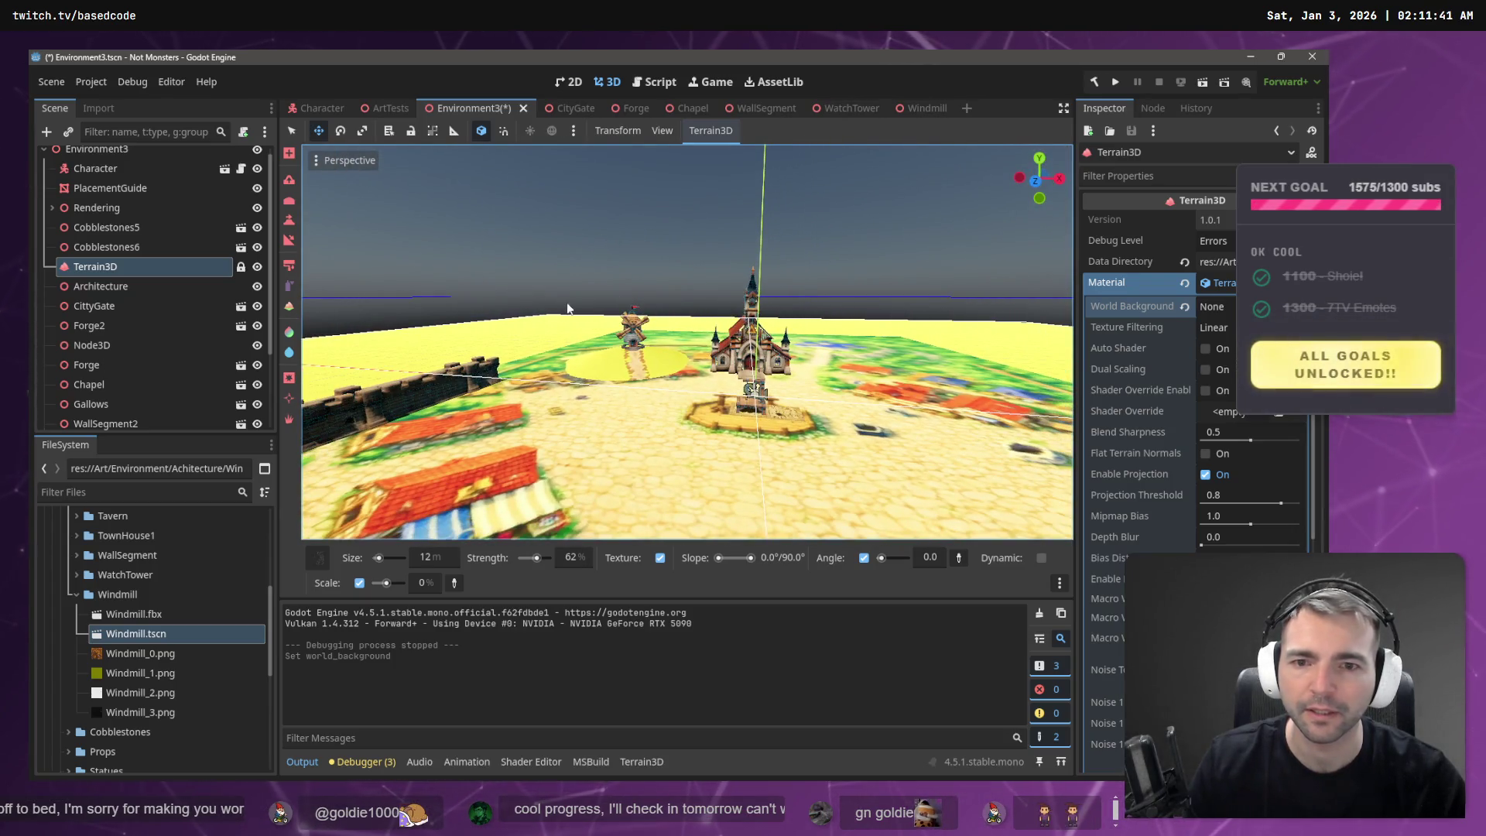
{"action": "scroll", "coordinate": [144, 329], "scroll_direction": "down", "scroll_amount": 3}
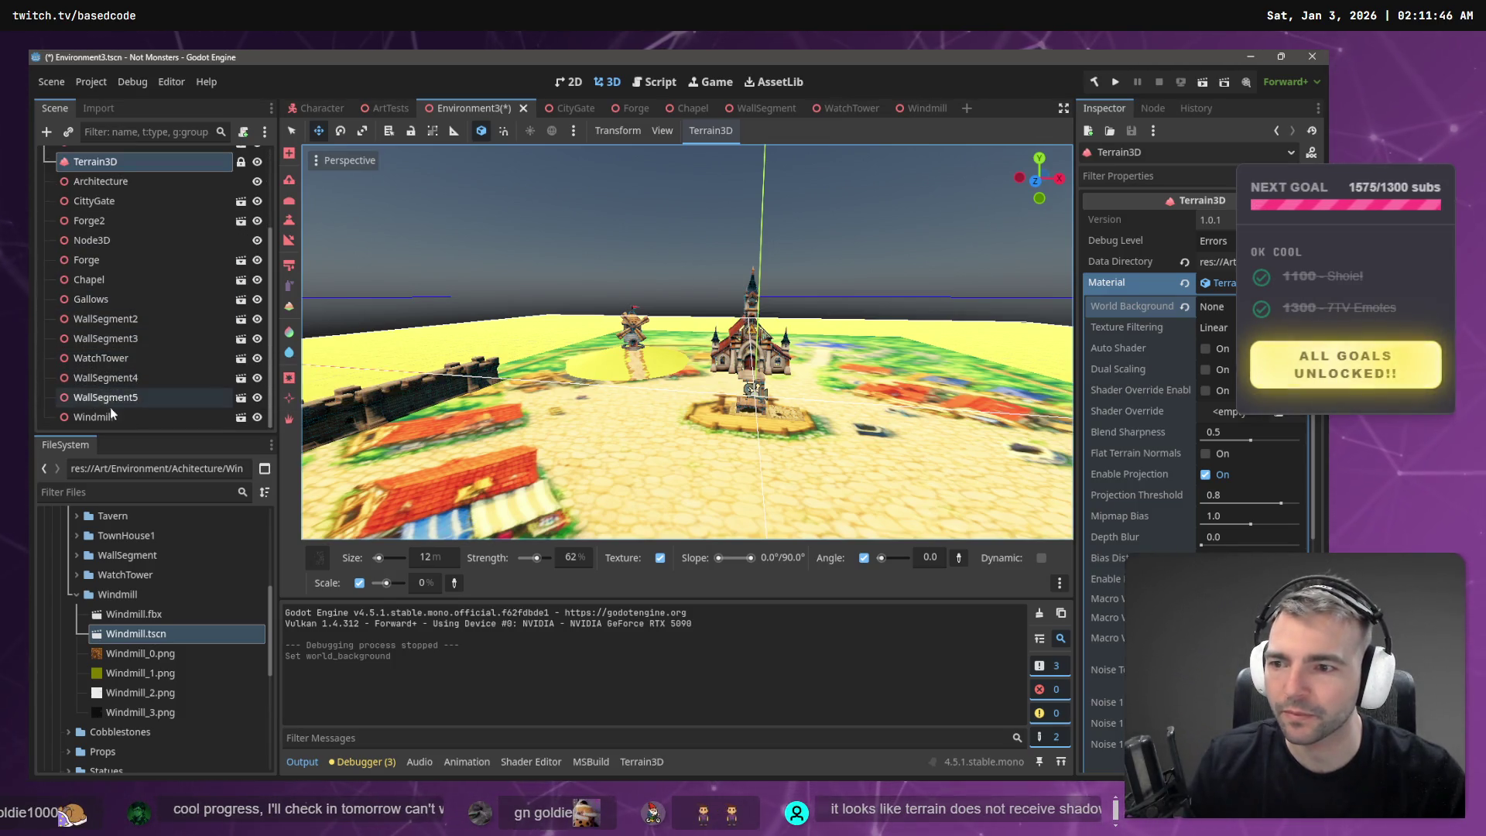
- Select the original Windmill and fly the view to an overhead position above it
{"action": "left_click", "coordinate": [156, 419]}
{"action": "key", "text": "w"}
{"action": "key", "text": "s"}
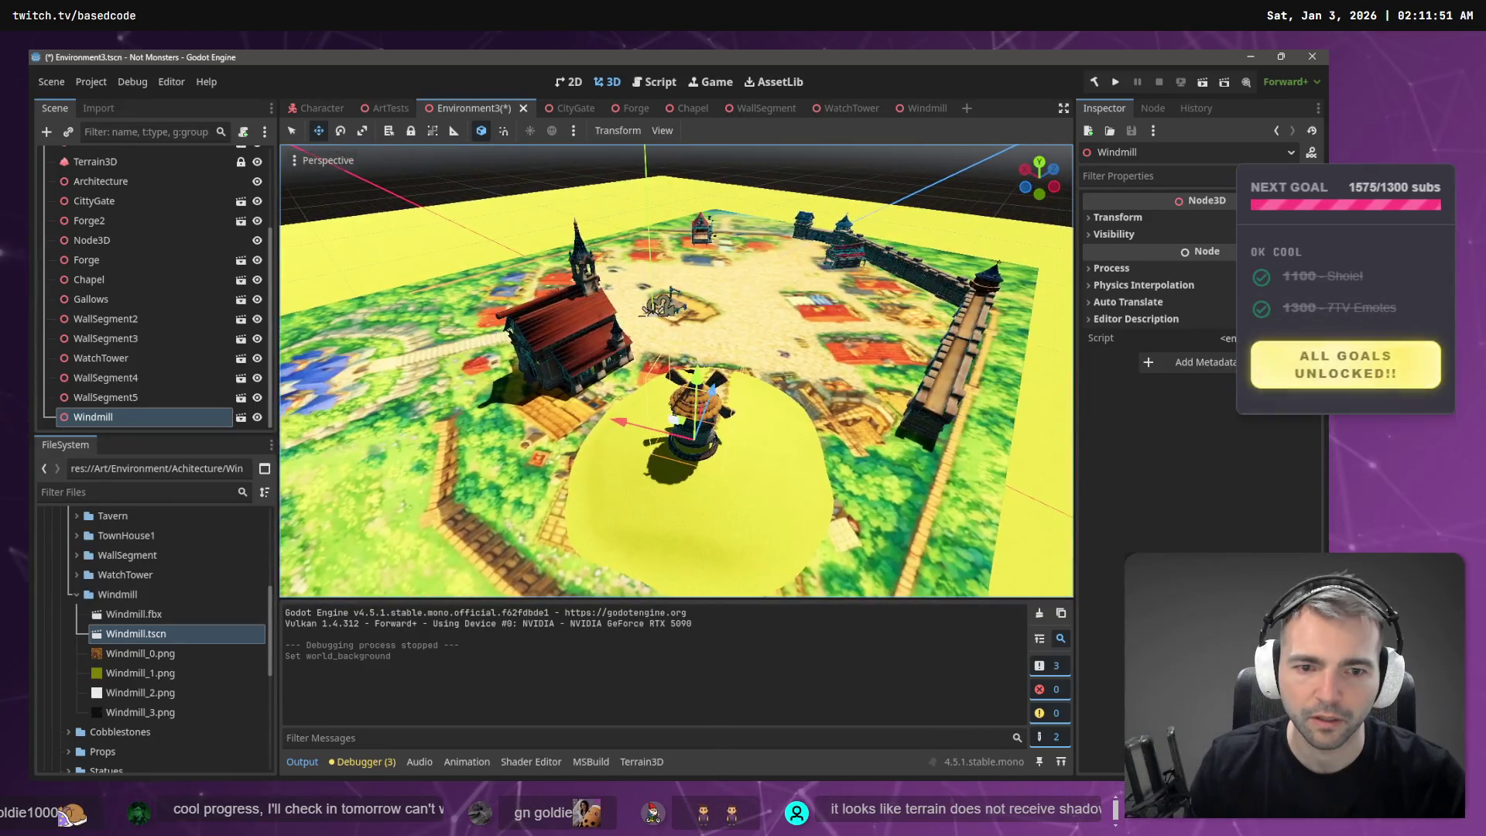
{"action": "key", "text": "d"}
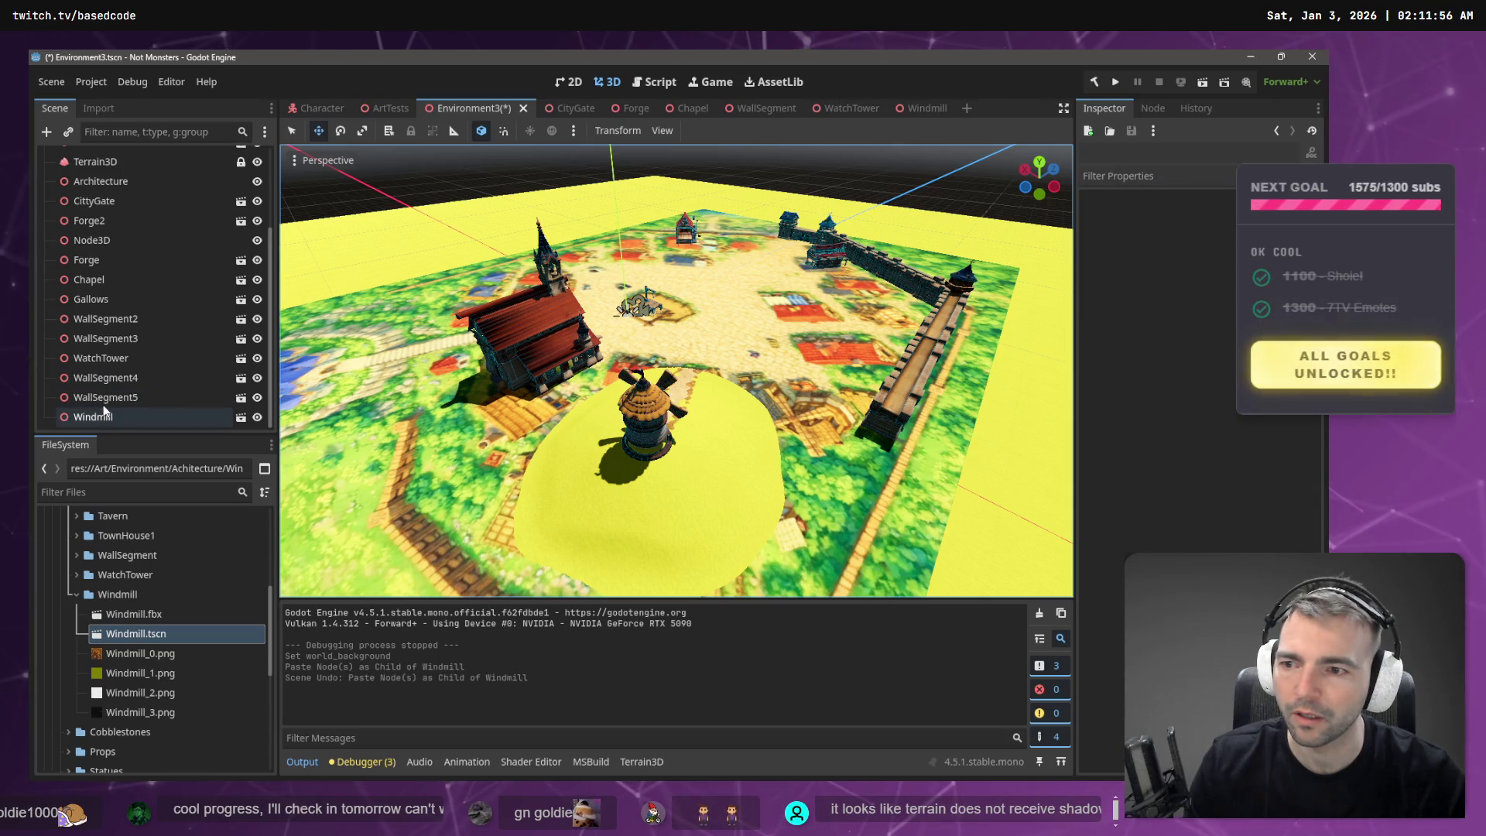
- Undo the nested paste, paste Windmill2 into the scene root, and move it beside the original windmill
{"action": "key", "text": "ctrl+z"}
{"action": "key", "text": "ctrl+shift+v"}
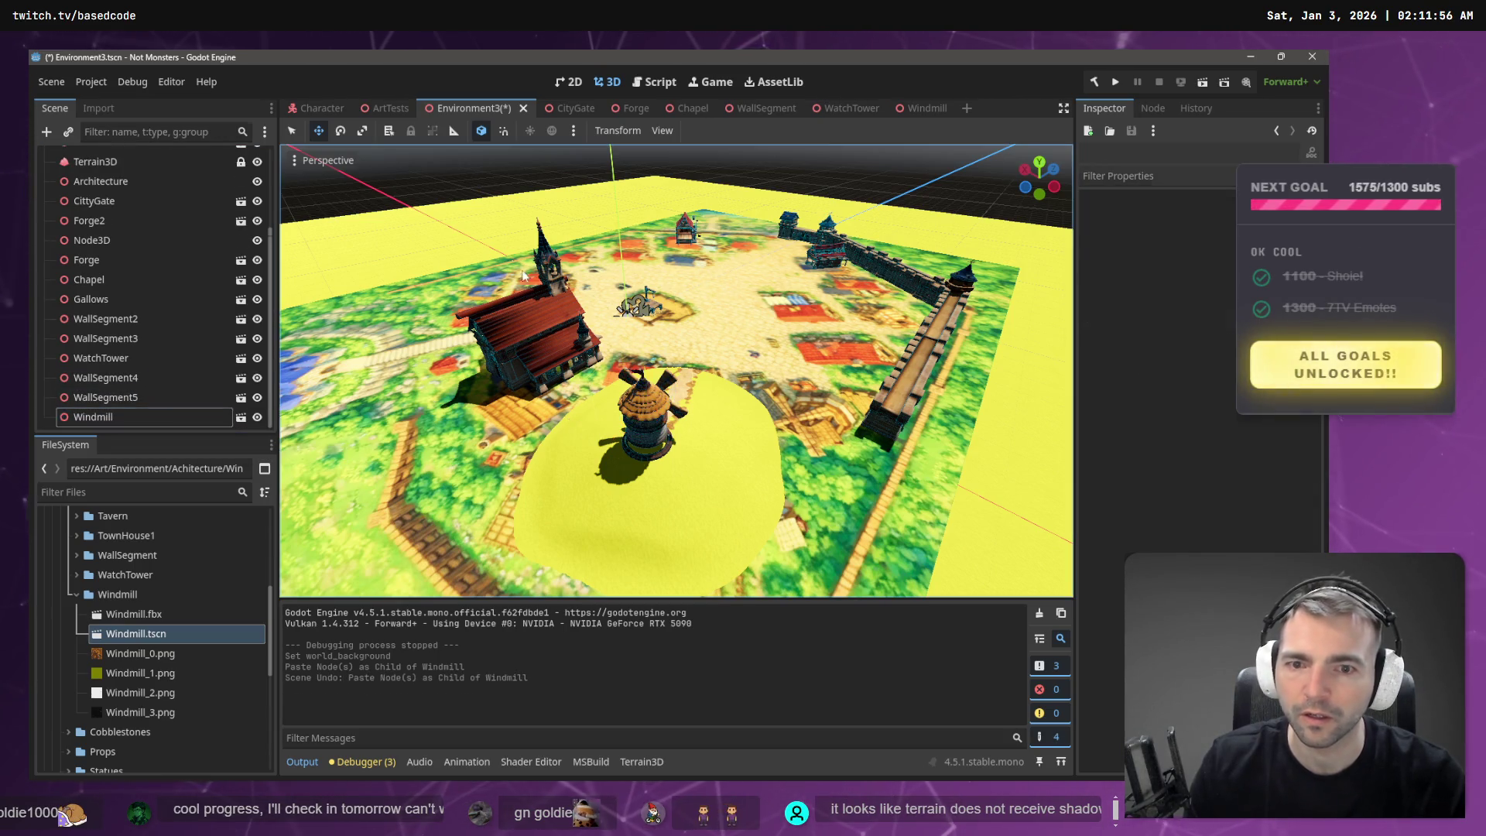
{"action": "mouse_move", "coordinate": [637, 434]}
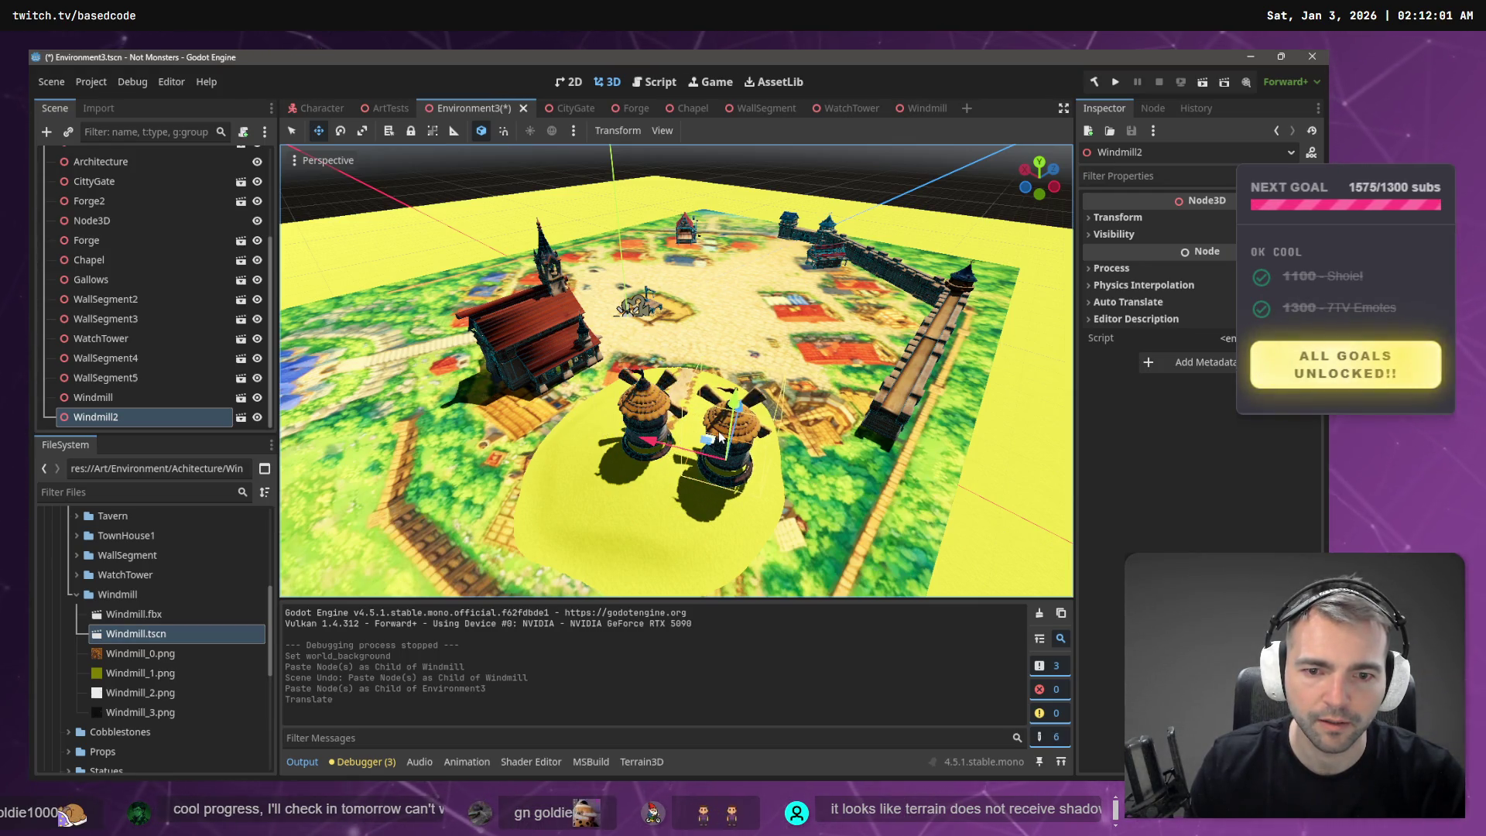
{"action": "key", "text": "g"}
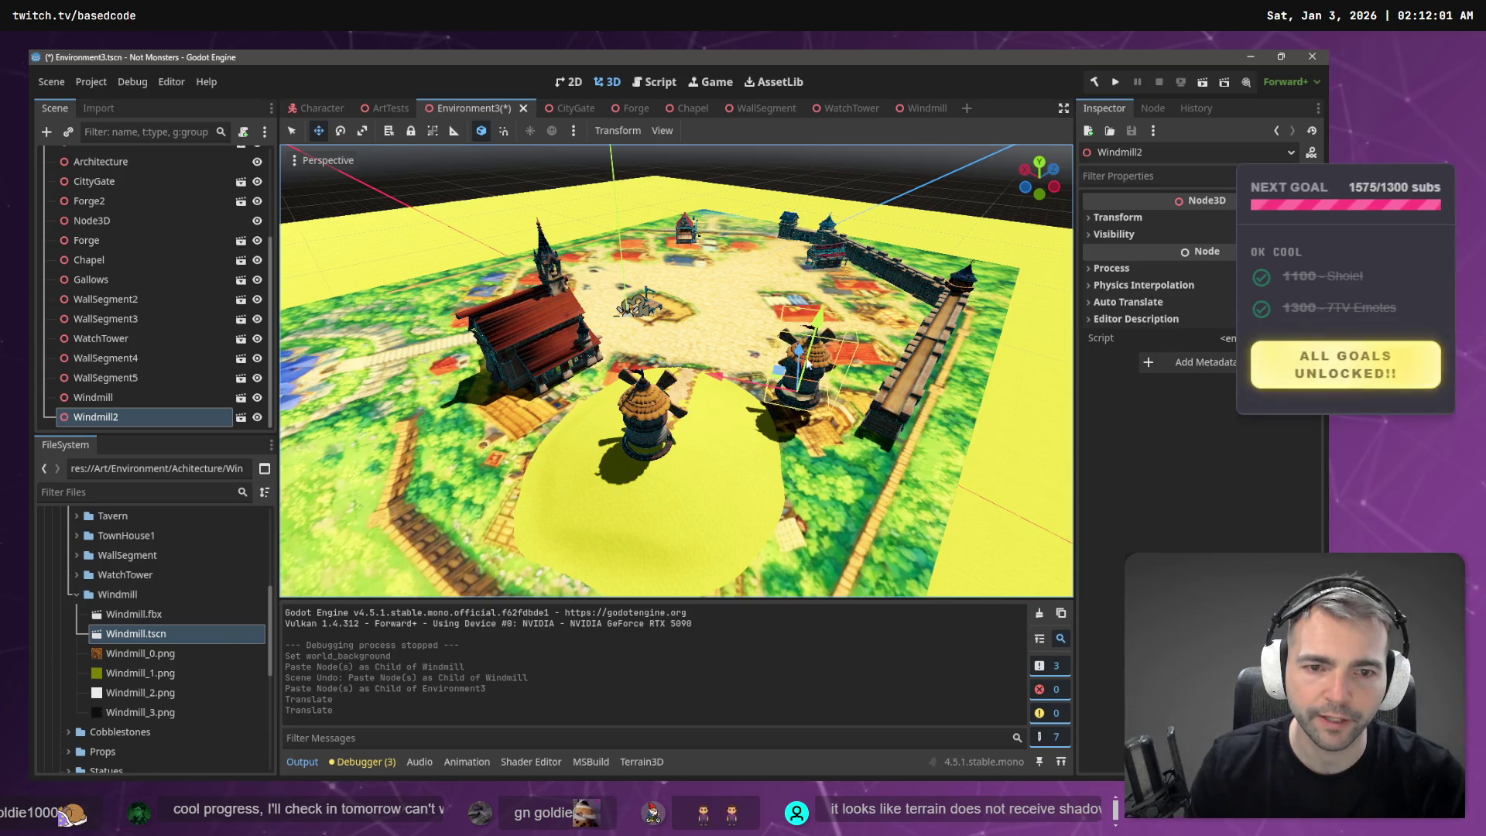
{"action": "scroll", "coordinate": [813, 381], "scroll_direction": "up", "scroll_amount": 5}
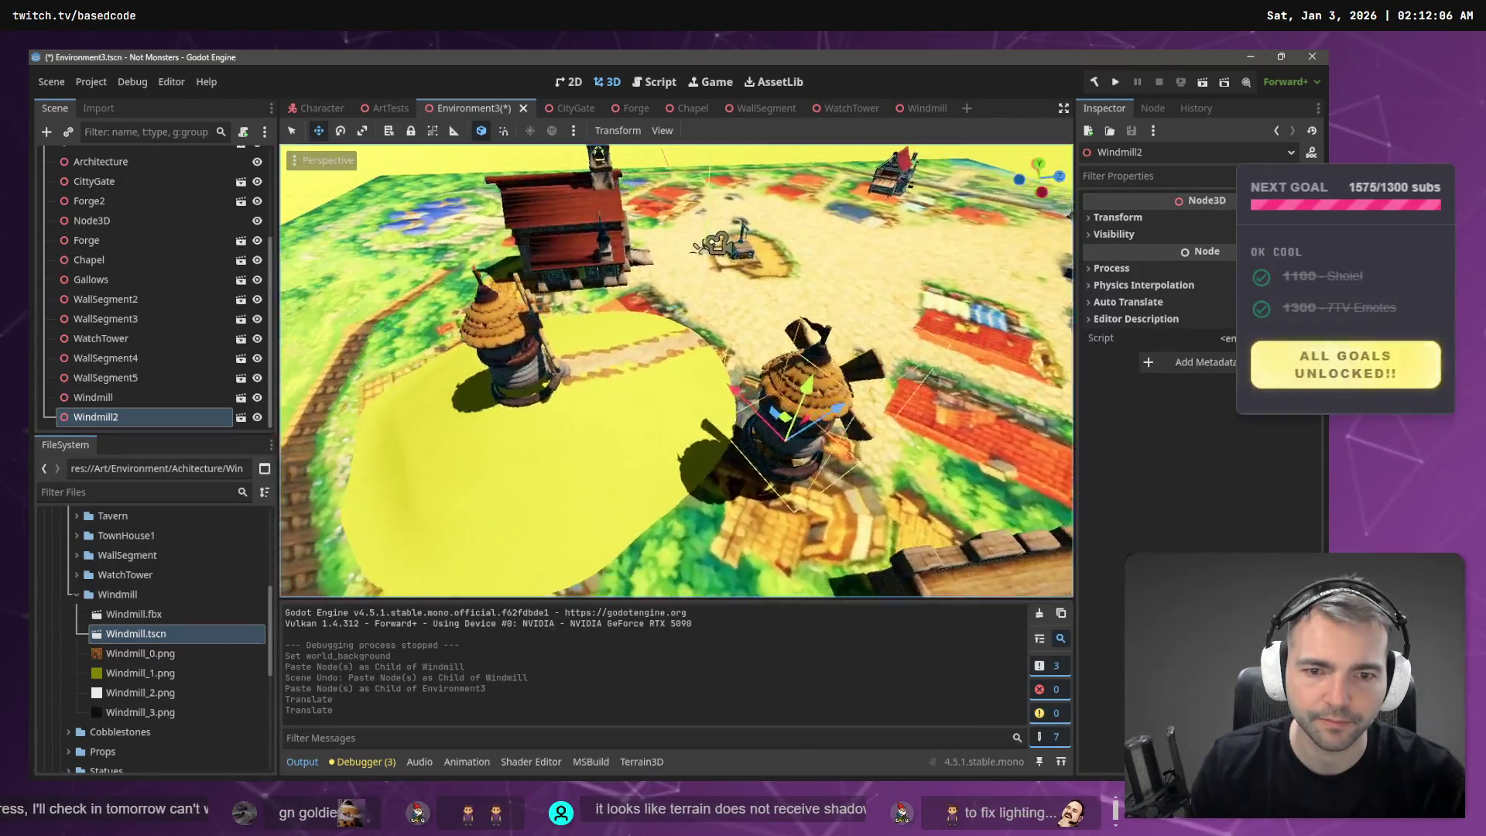
{"action": "left_click_drag", "start_coordinate": [1029, 329], "coordinate": [759, 366]}
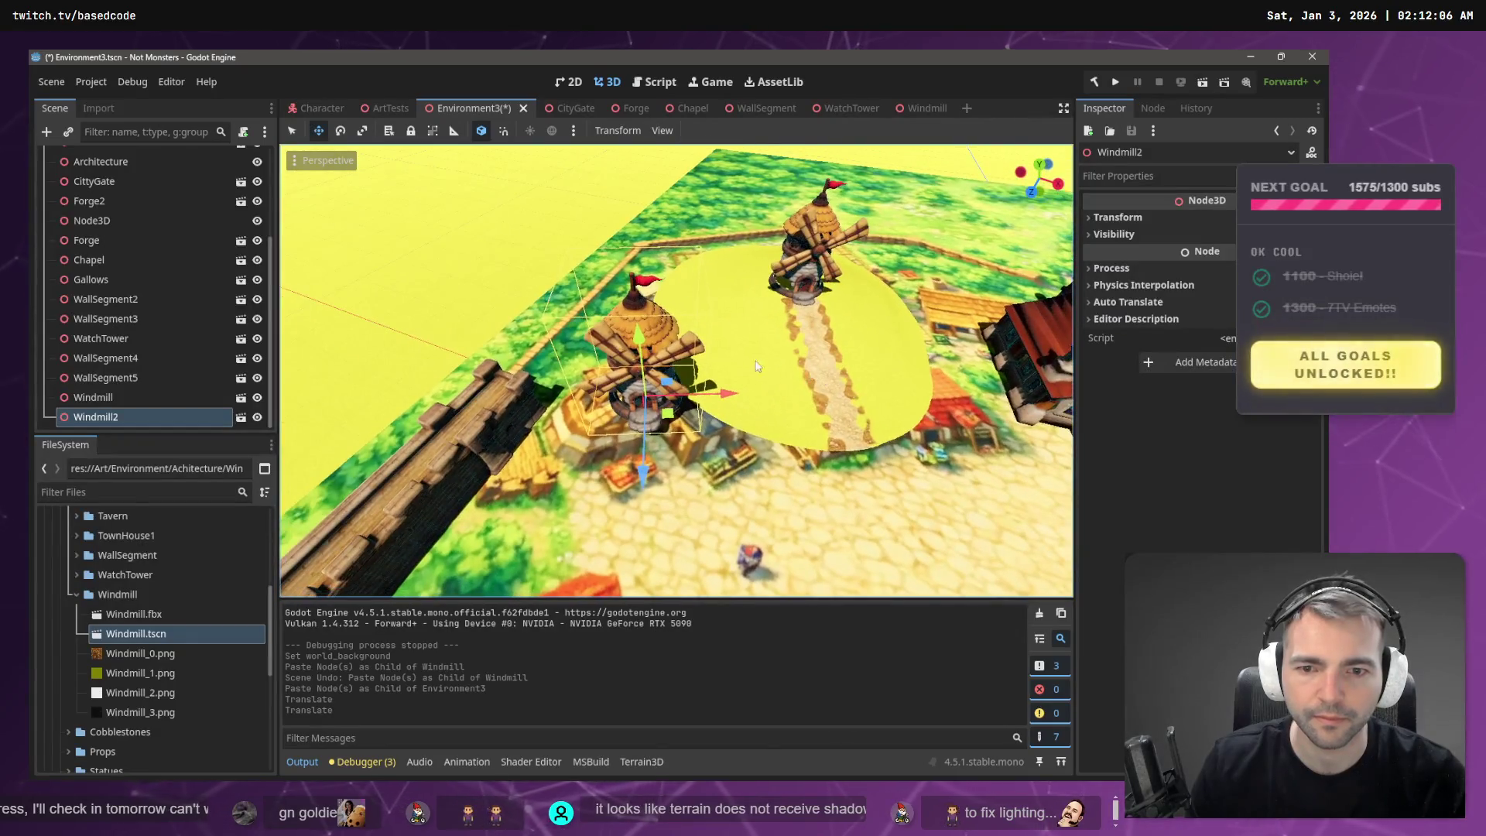
{"action": "key", "text": "g"}
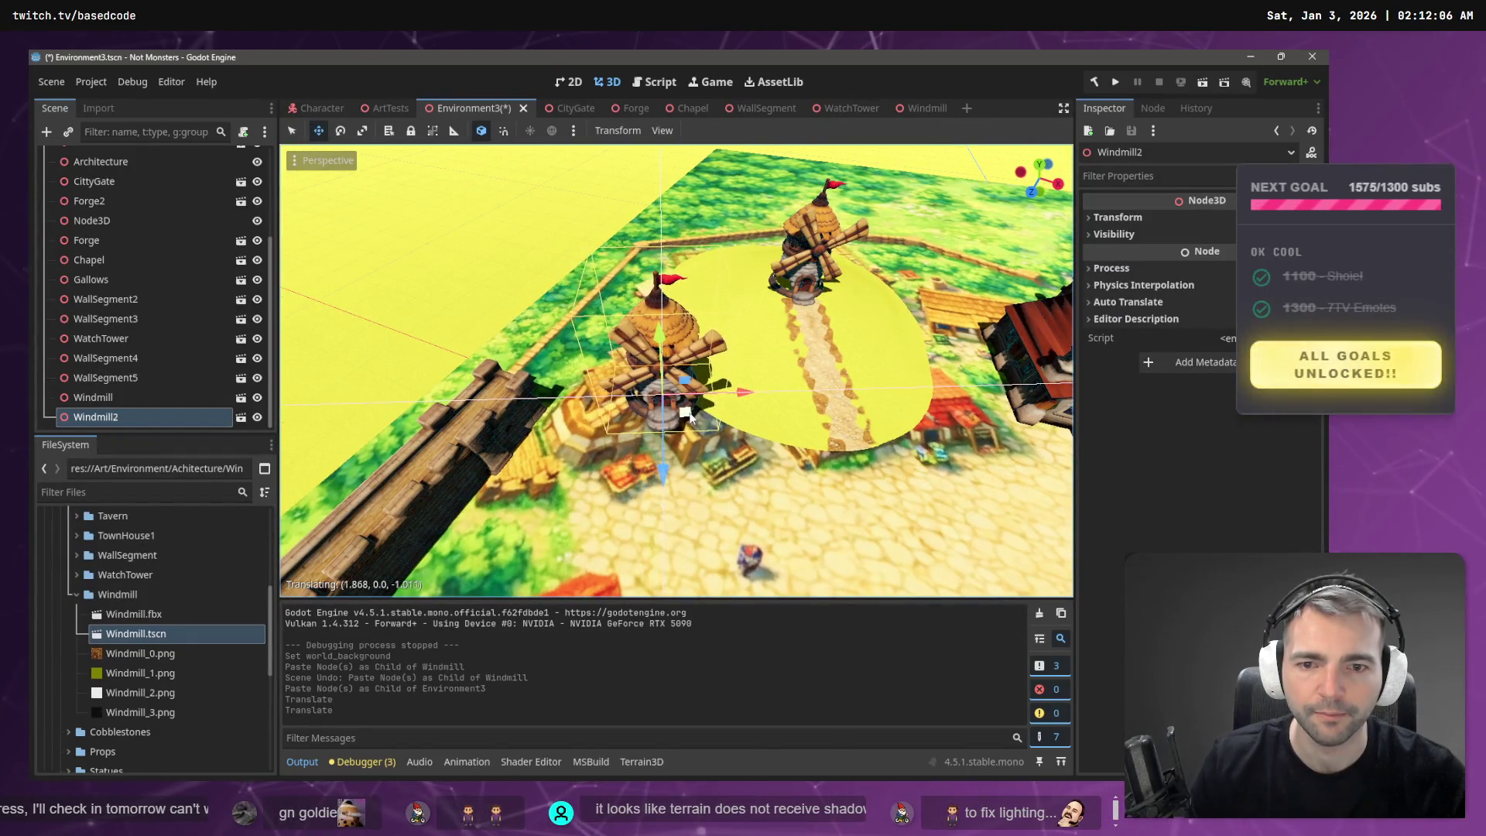